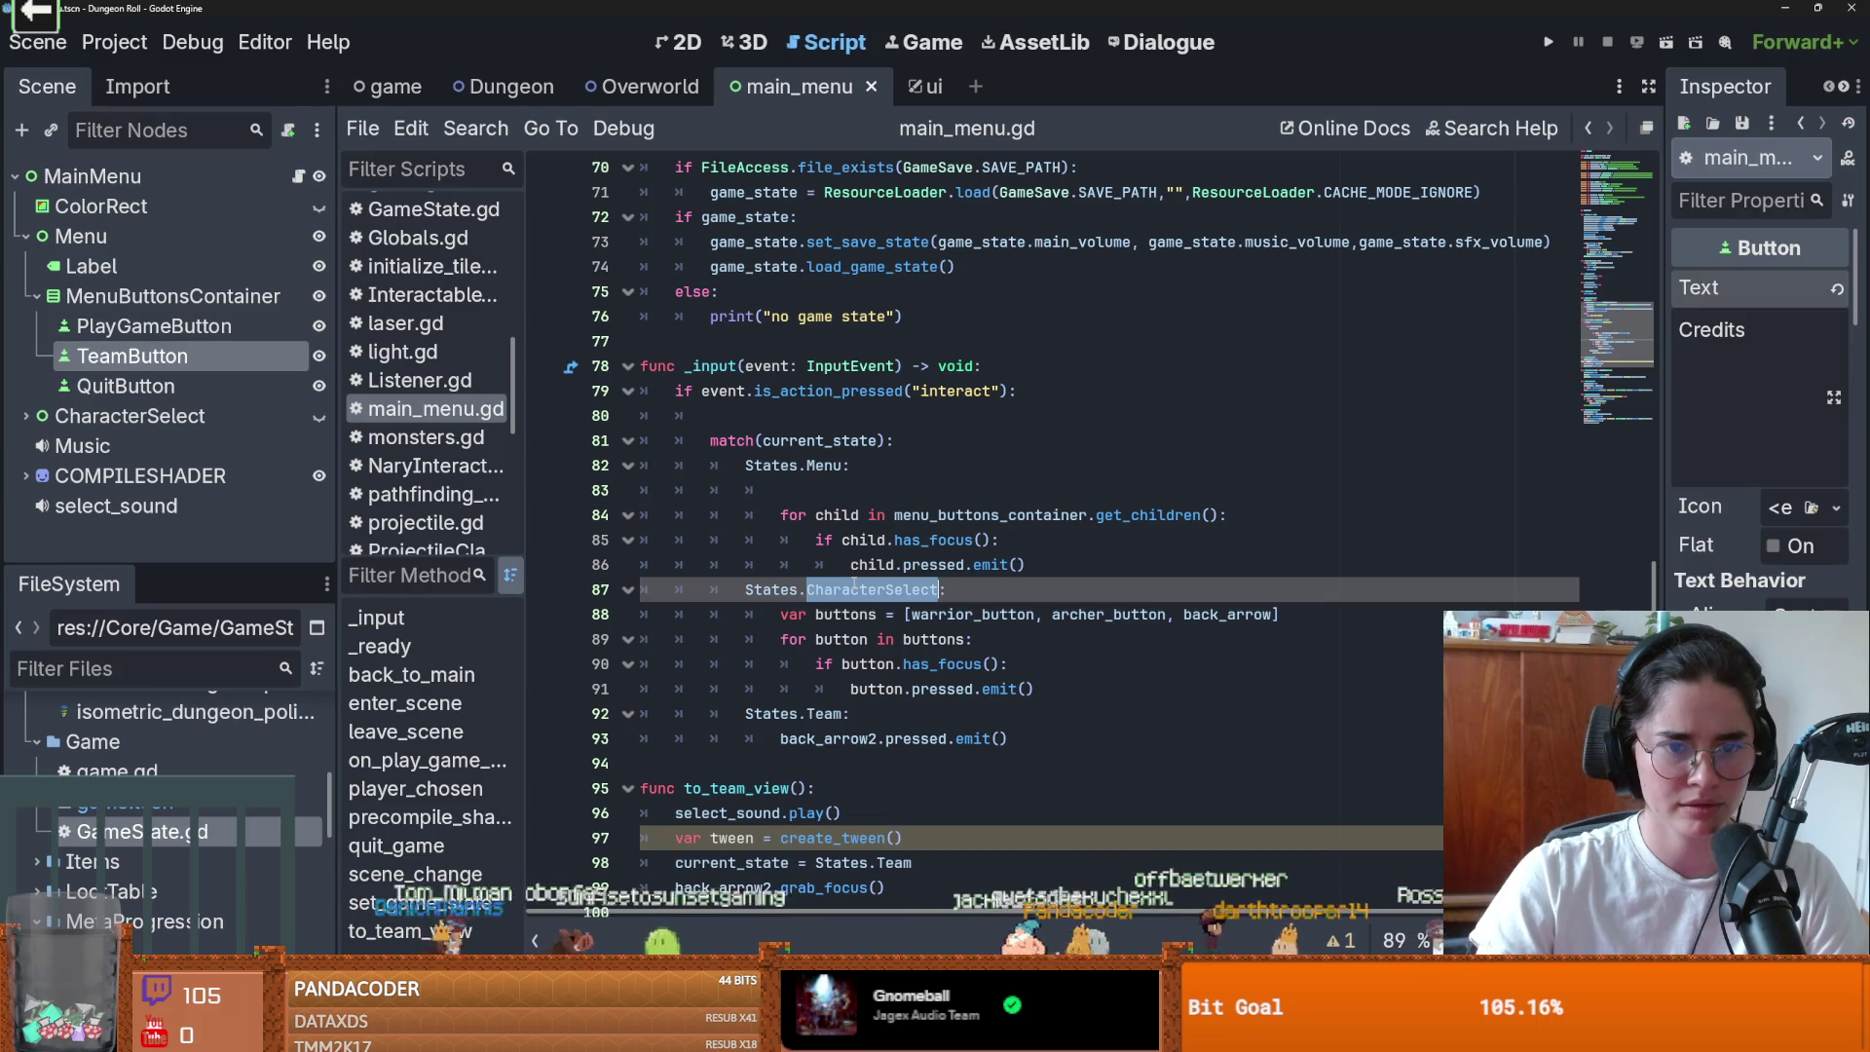
Delete the two camera tween lines from on_play_game_button
{"action": "scroll", "coordinate": [787, 573], "scroll_direction": "down", "scroll_amount": 6}
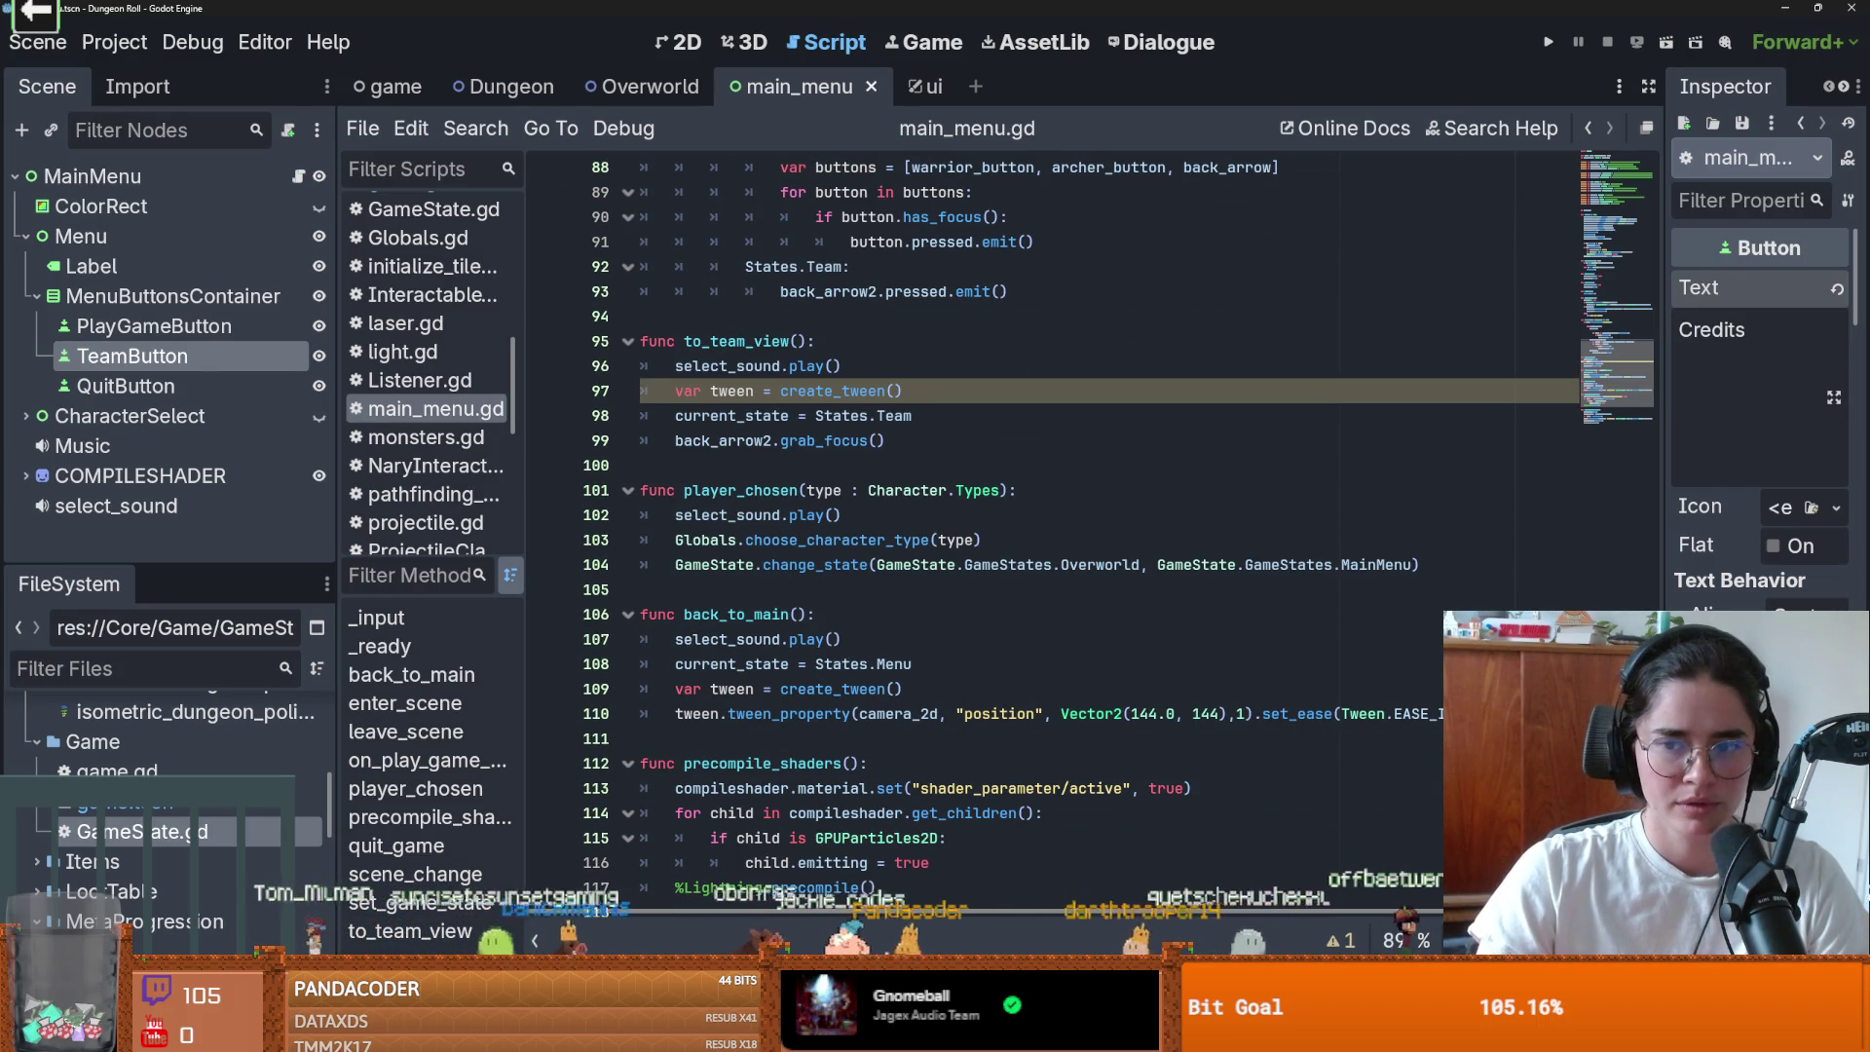
{"action": "scroll", "coordinate": [1644, 283], "scroll_direction": "up", "scroll_amount": 20}
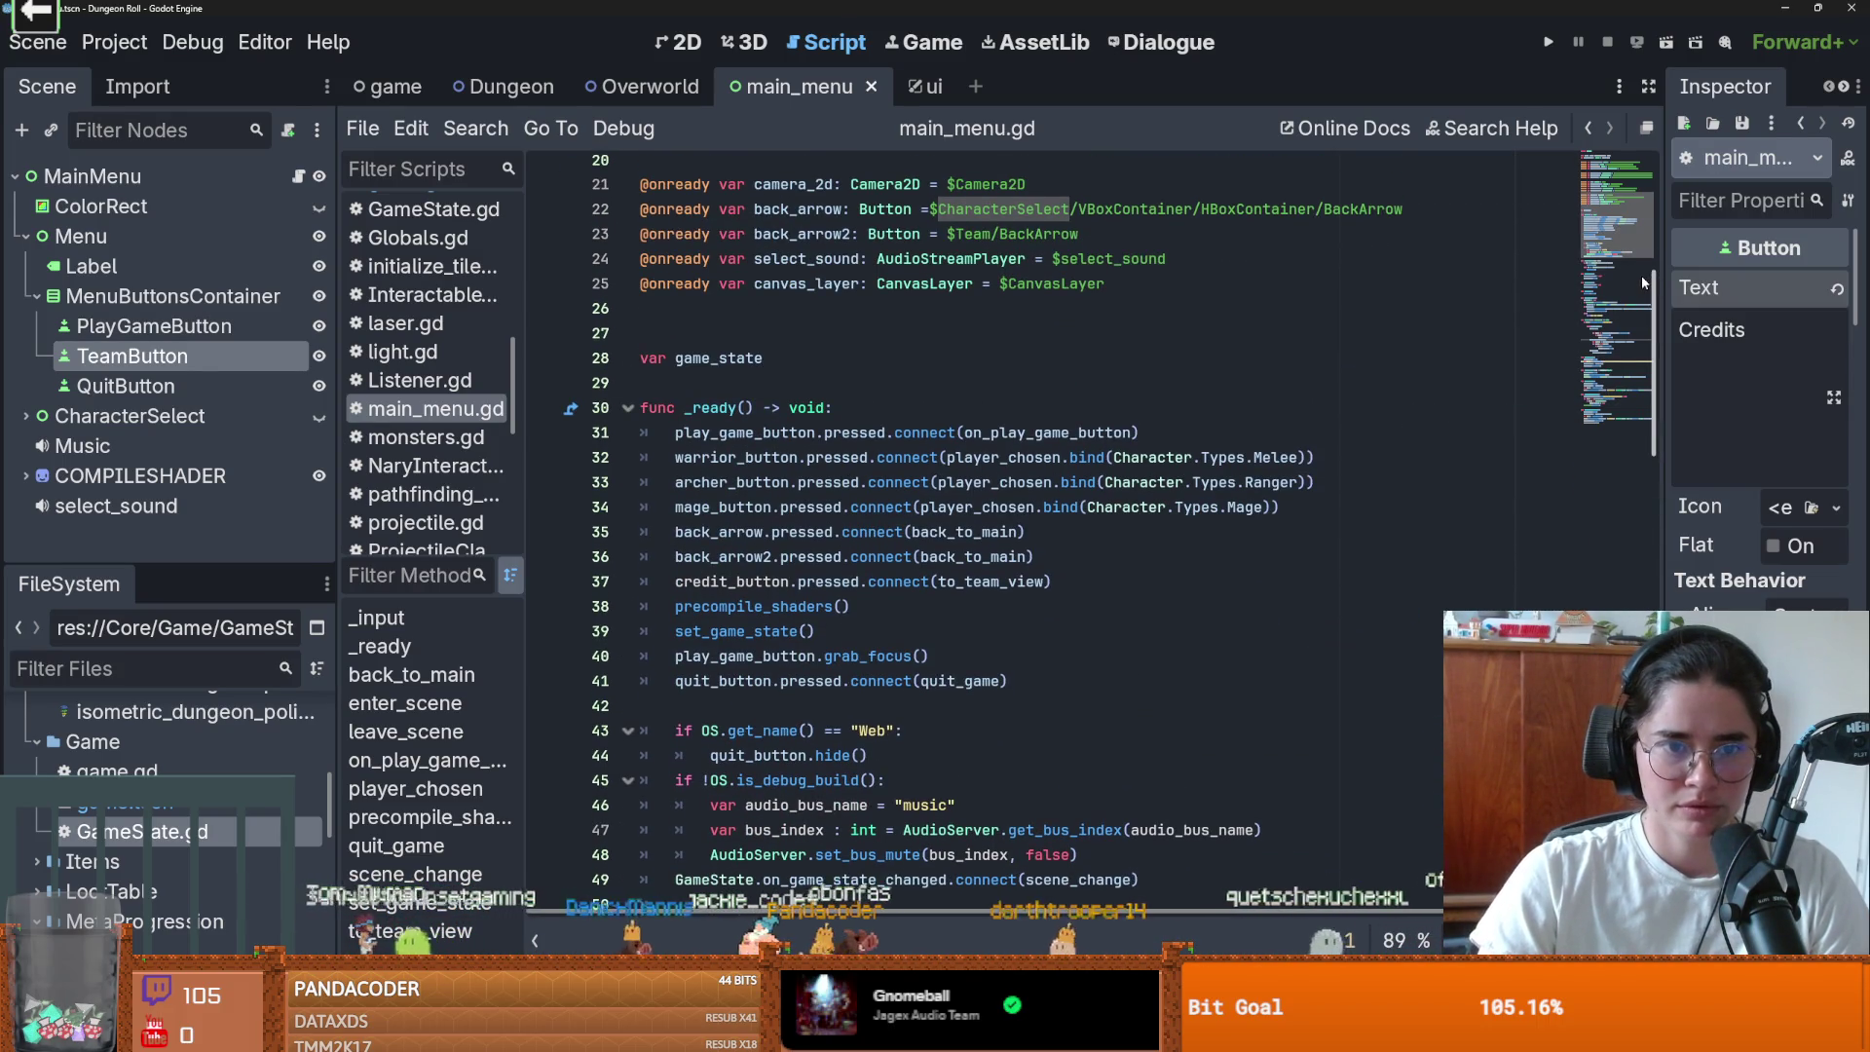
{"action": "left_click", "coordinate": [1057, 432], "text": "ctrl"}
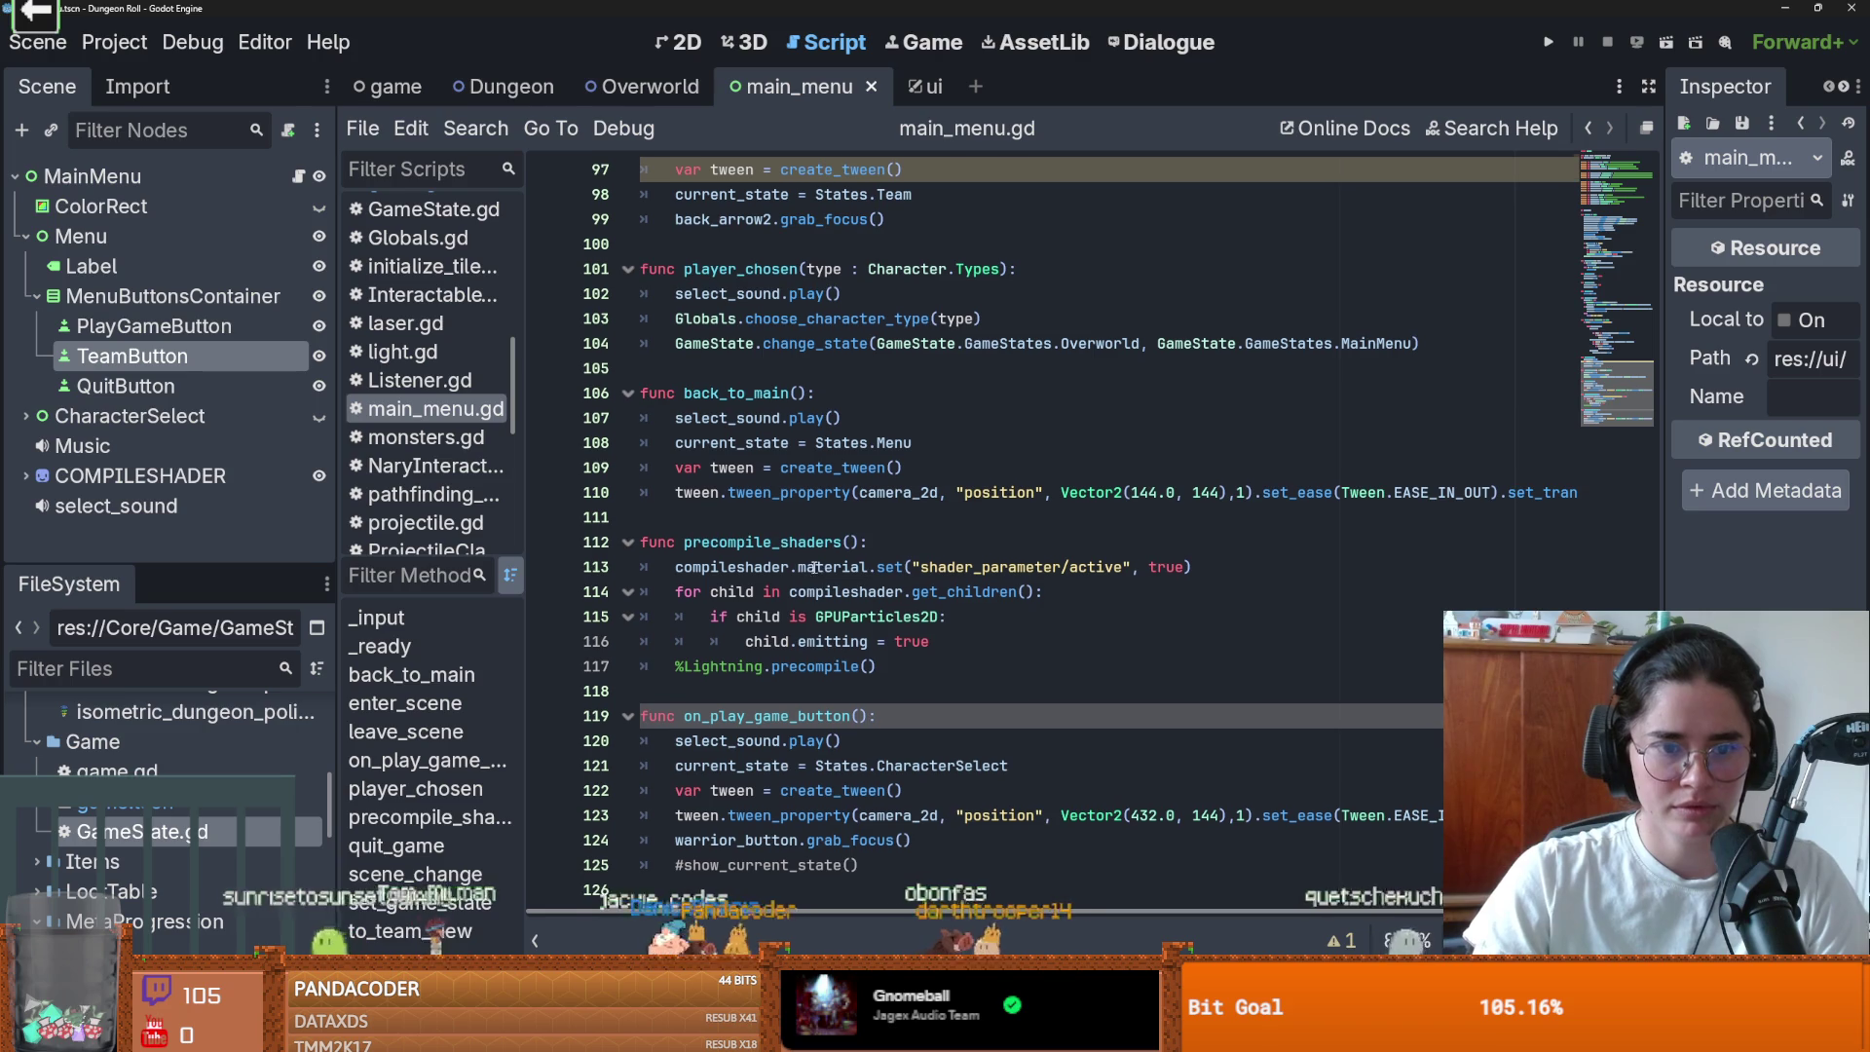
{"action": "left_click", "coordinate": [905, 641]}
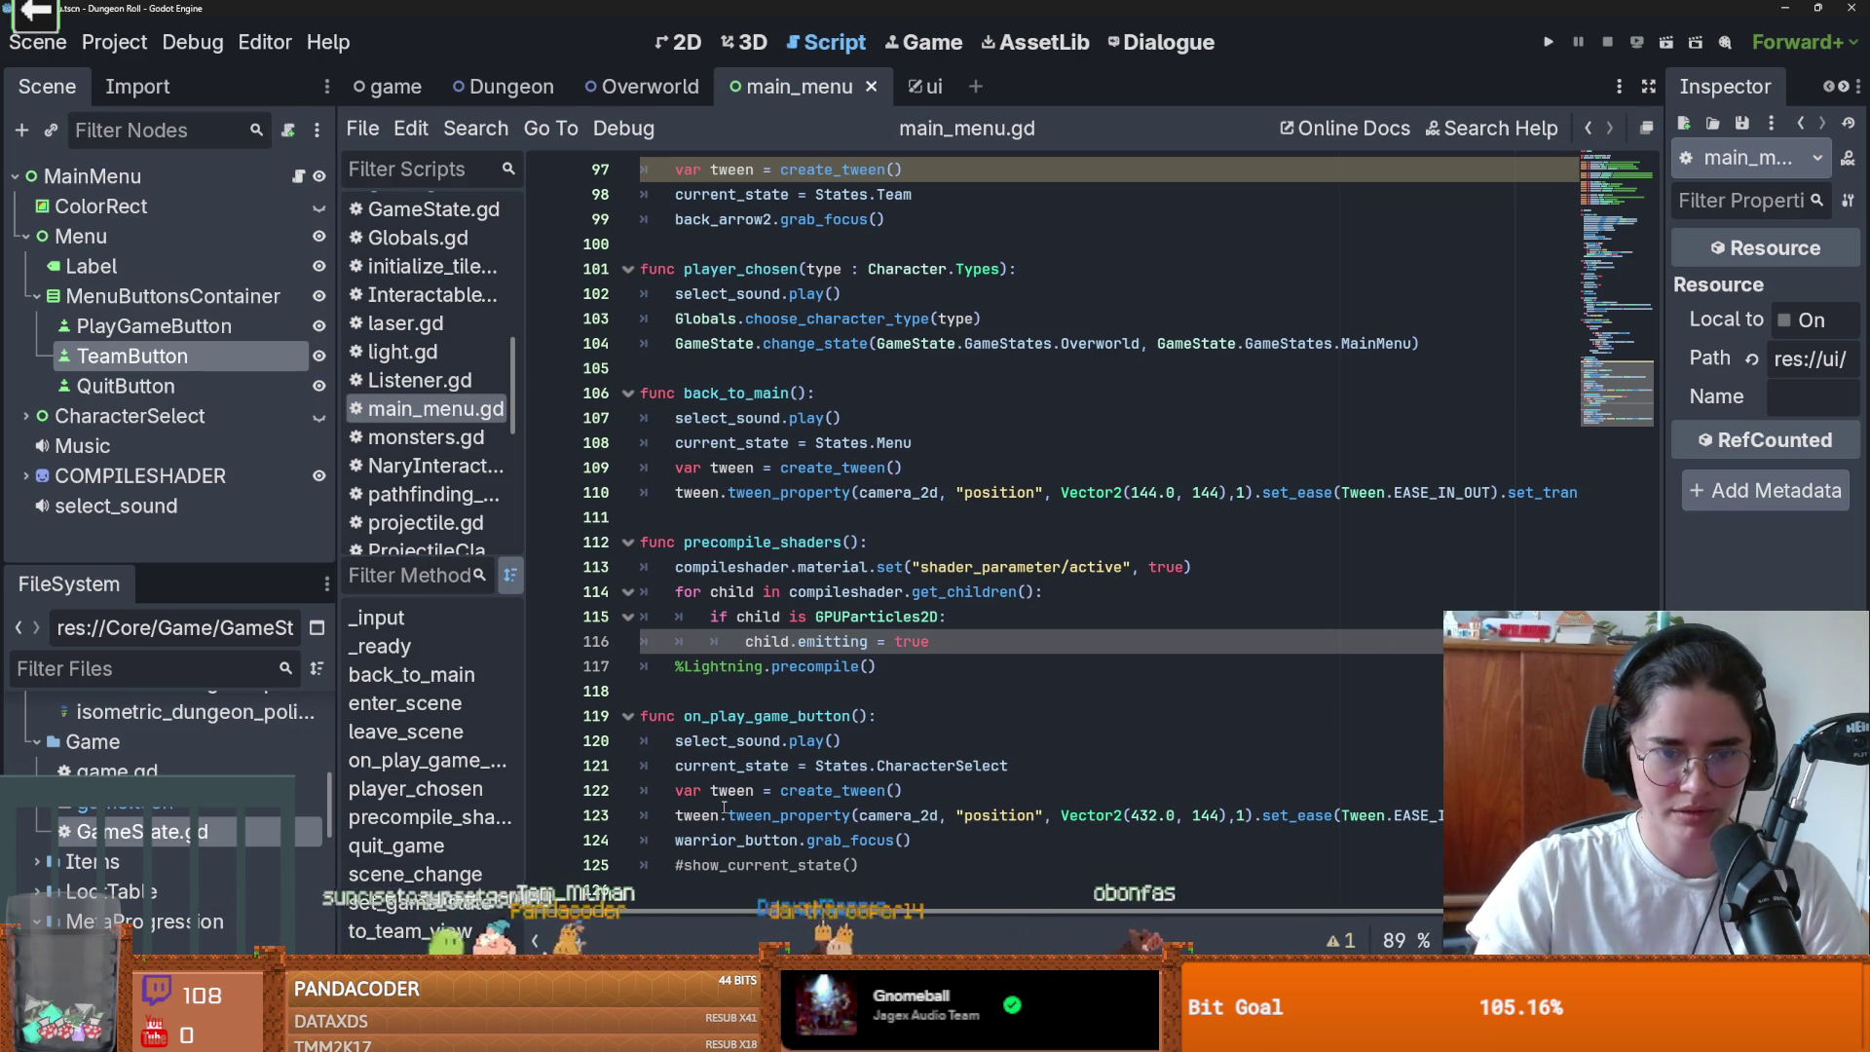
{"action": "left_click_drag", "start_coordinate": [664, 790], "coordinate": [1004, 815]}
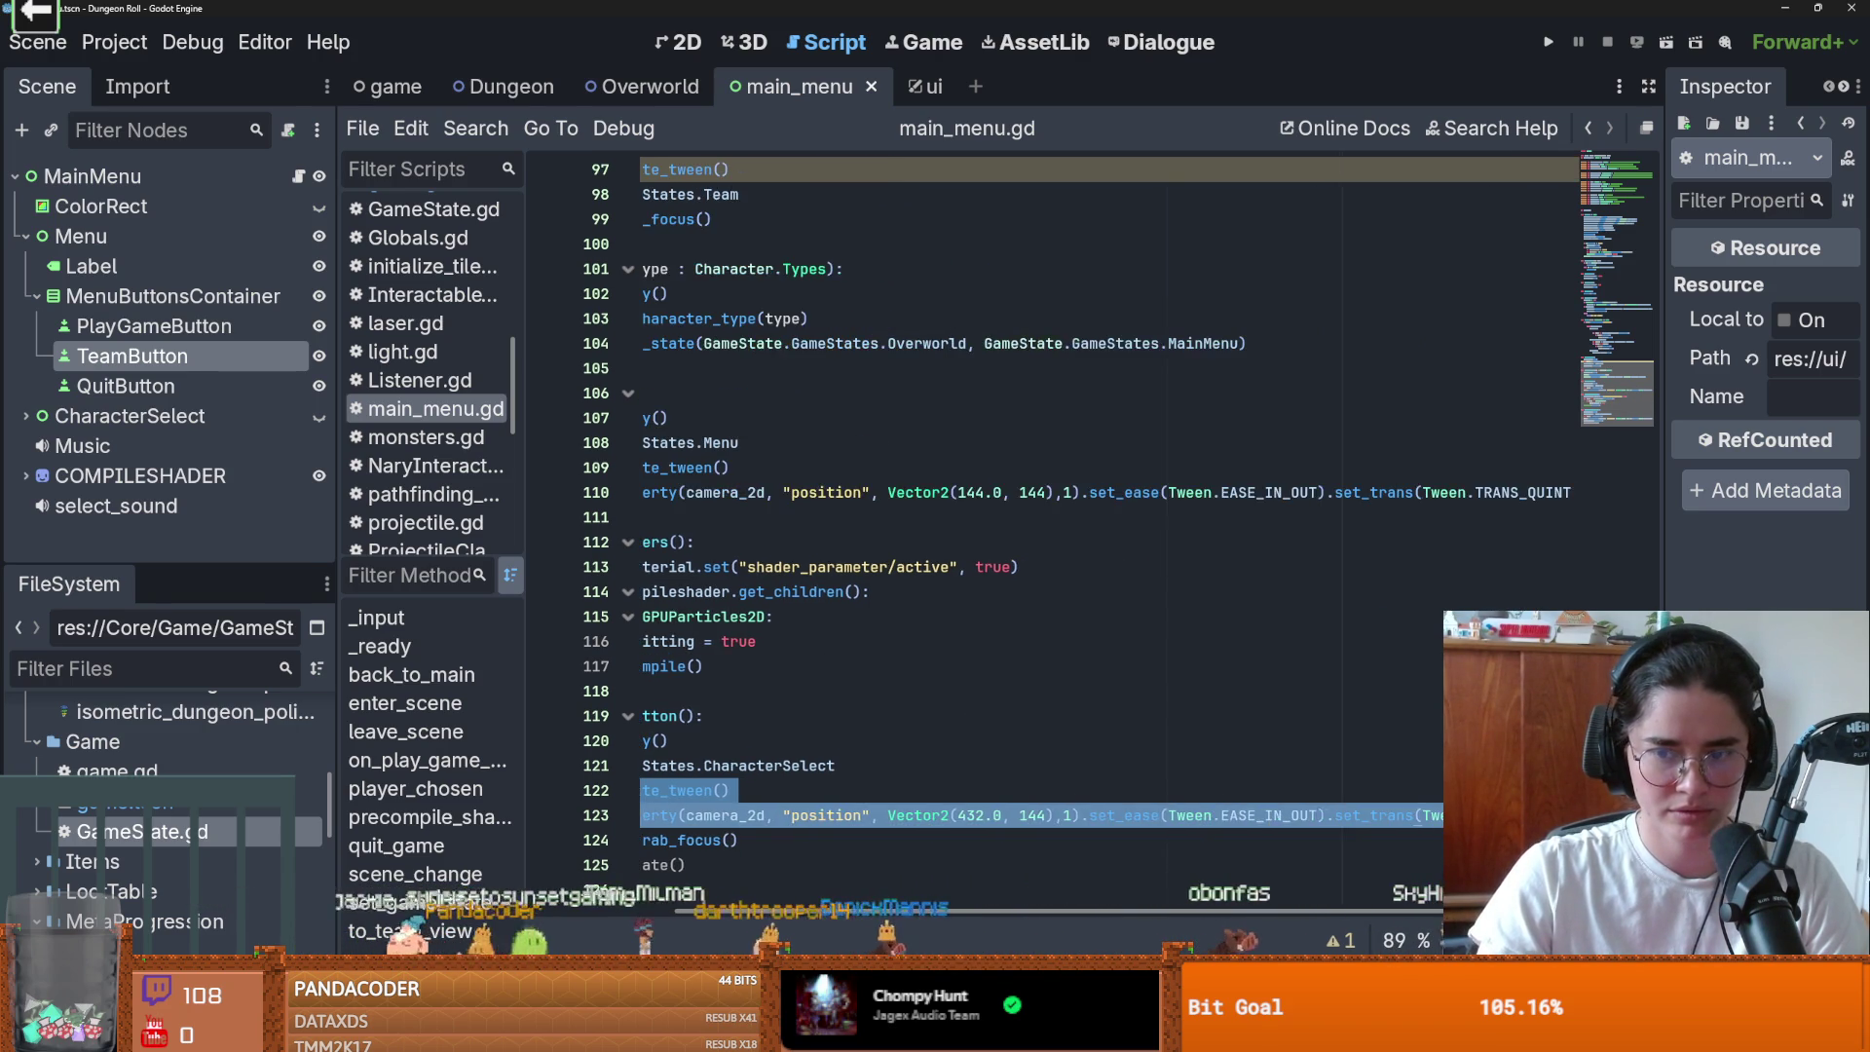
{"action": "key", "text": "BackSpace"}
Add character_select.show() to the CharacterSelect branch in _input and save main_menu.gd
{"action": "scroll", "coordinate": [974, 673], "scroll_direction": "up", "scroll_amount": 8}
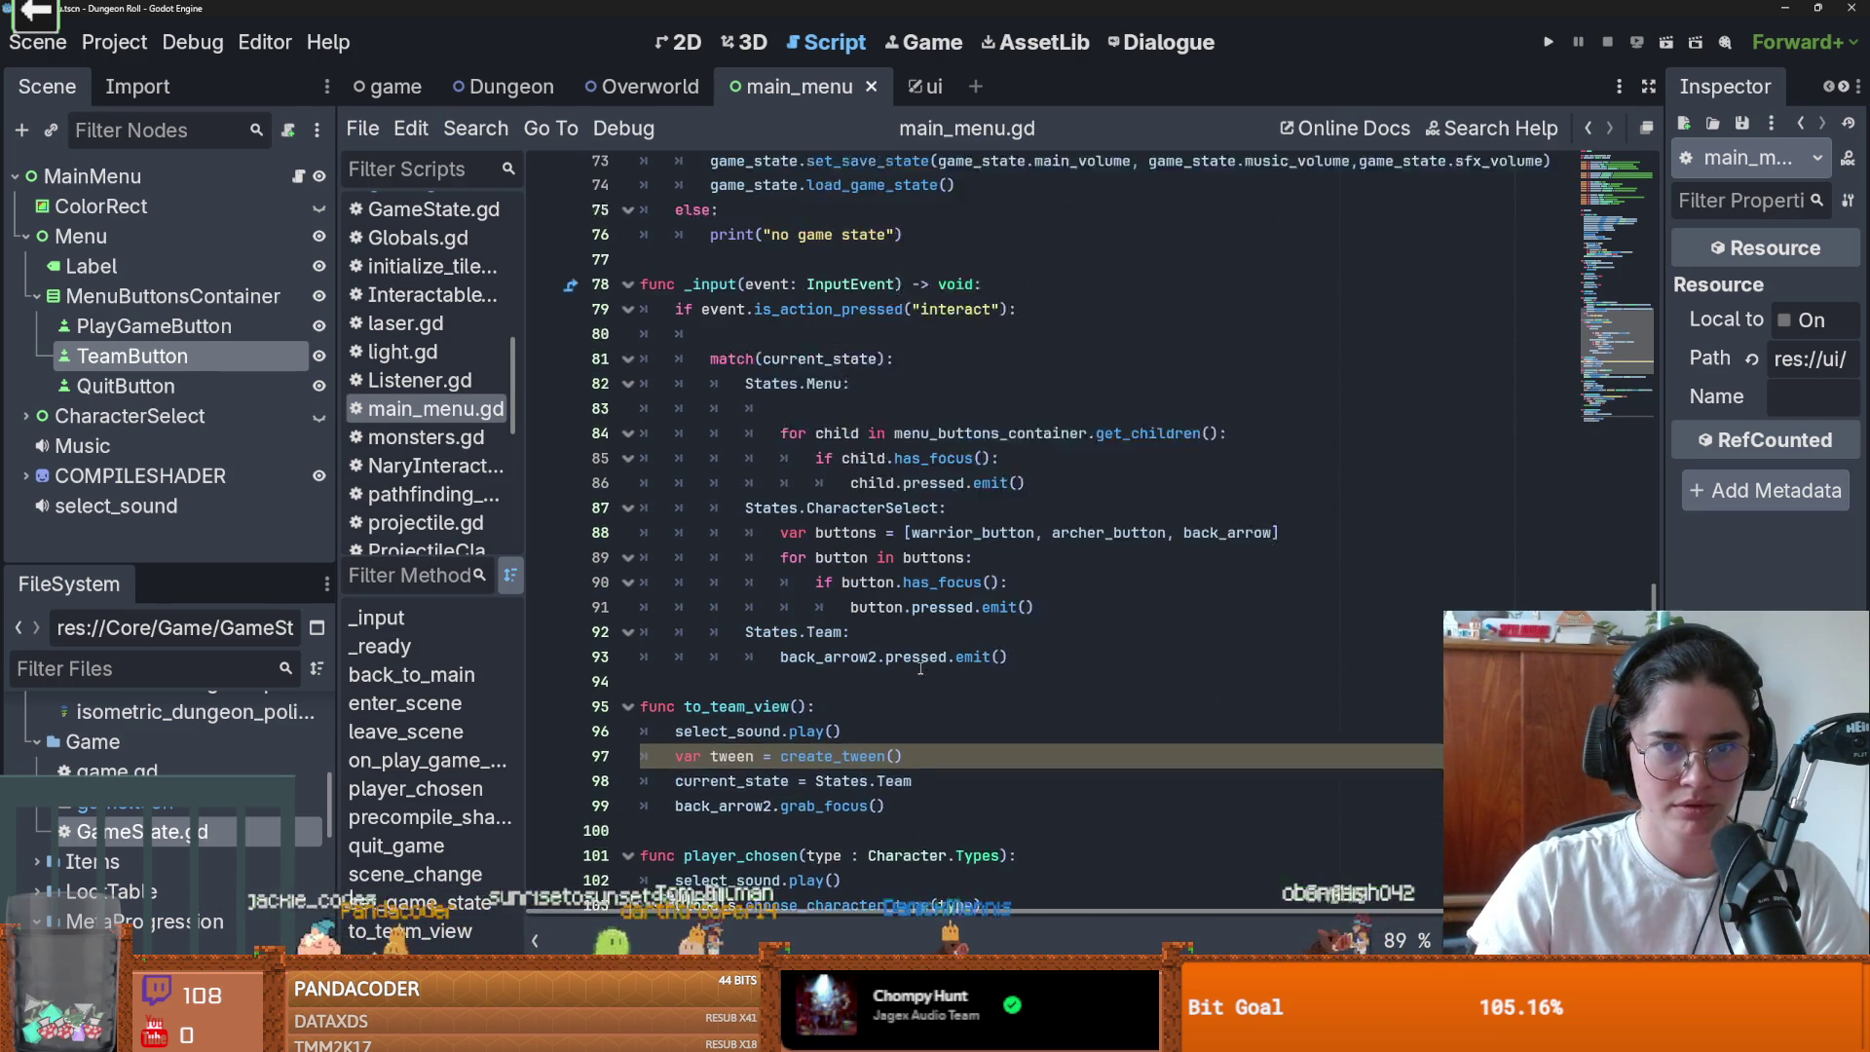
{"action": "left_click", "coordinate": [797, 565]}
{"action": "left_click", "coordinate": [1048, 639]}
{"action": "key", "text": "Return"}
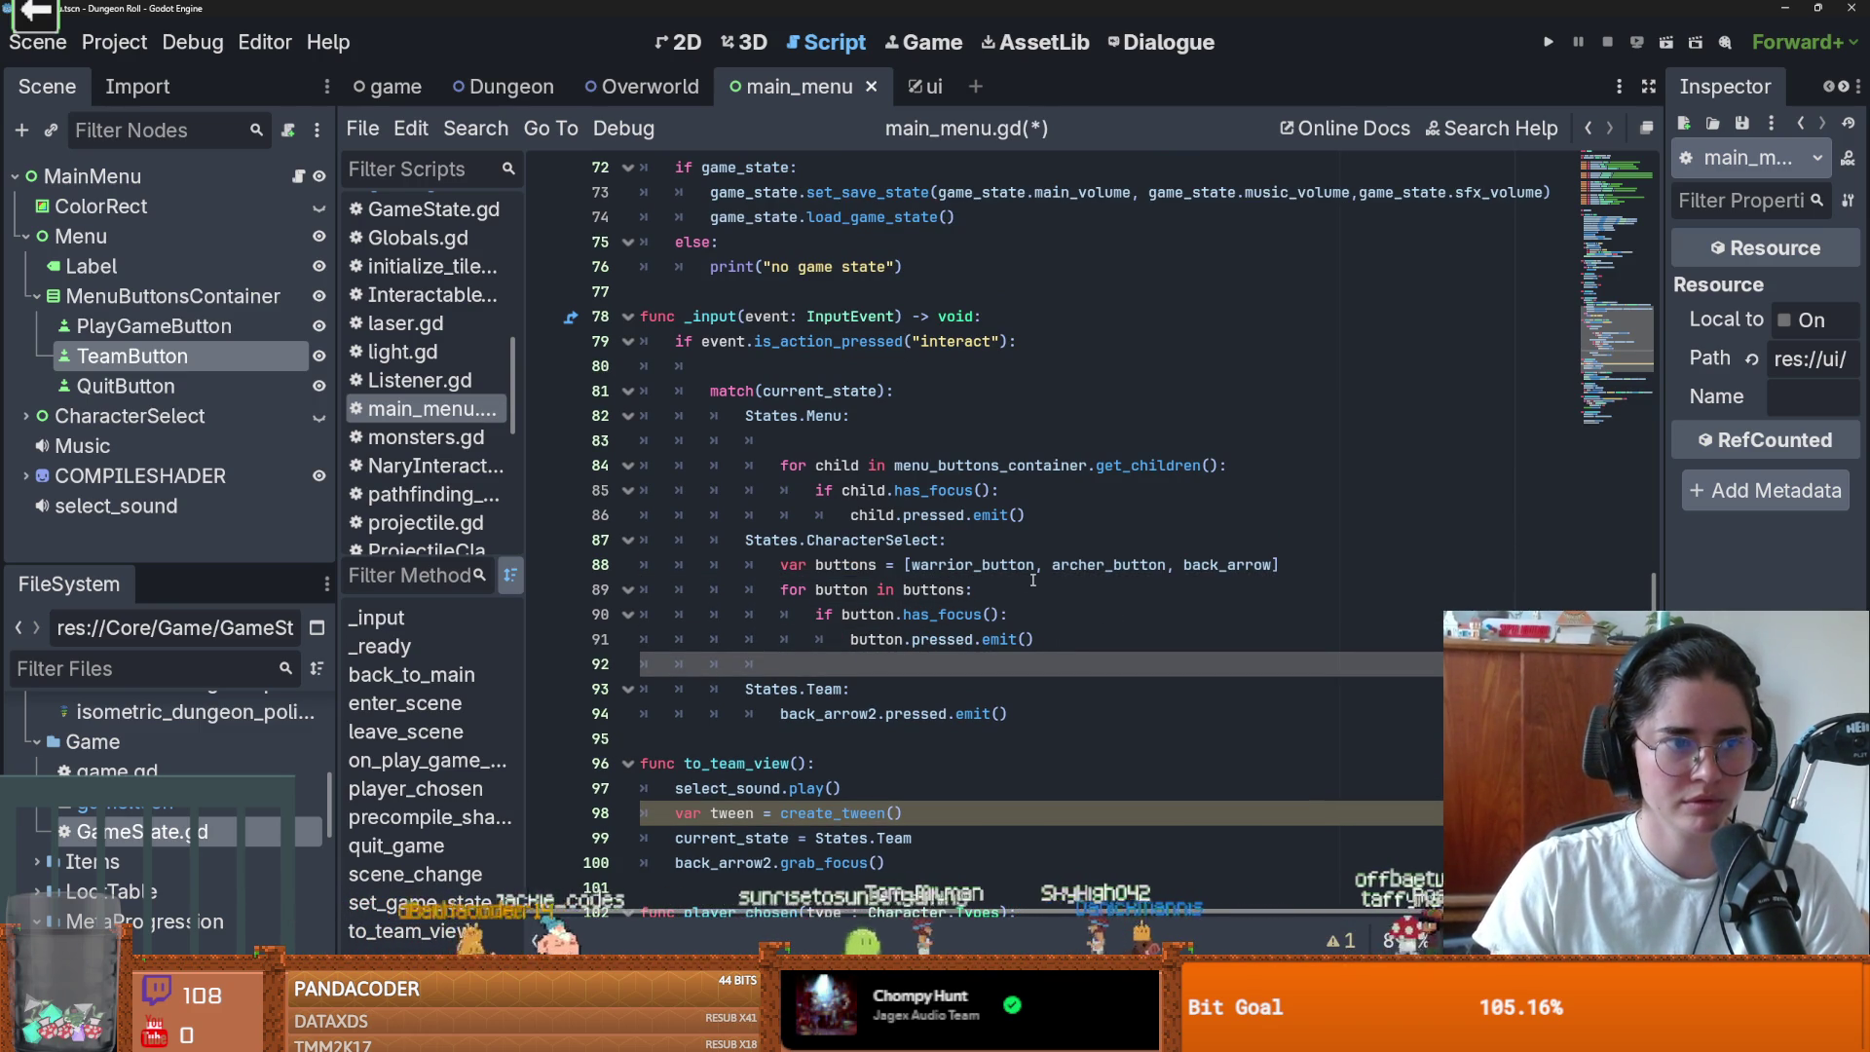
{"action": "type", "text": "h"}
{"action": "key", "text": "Return"}
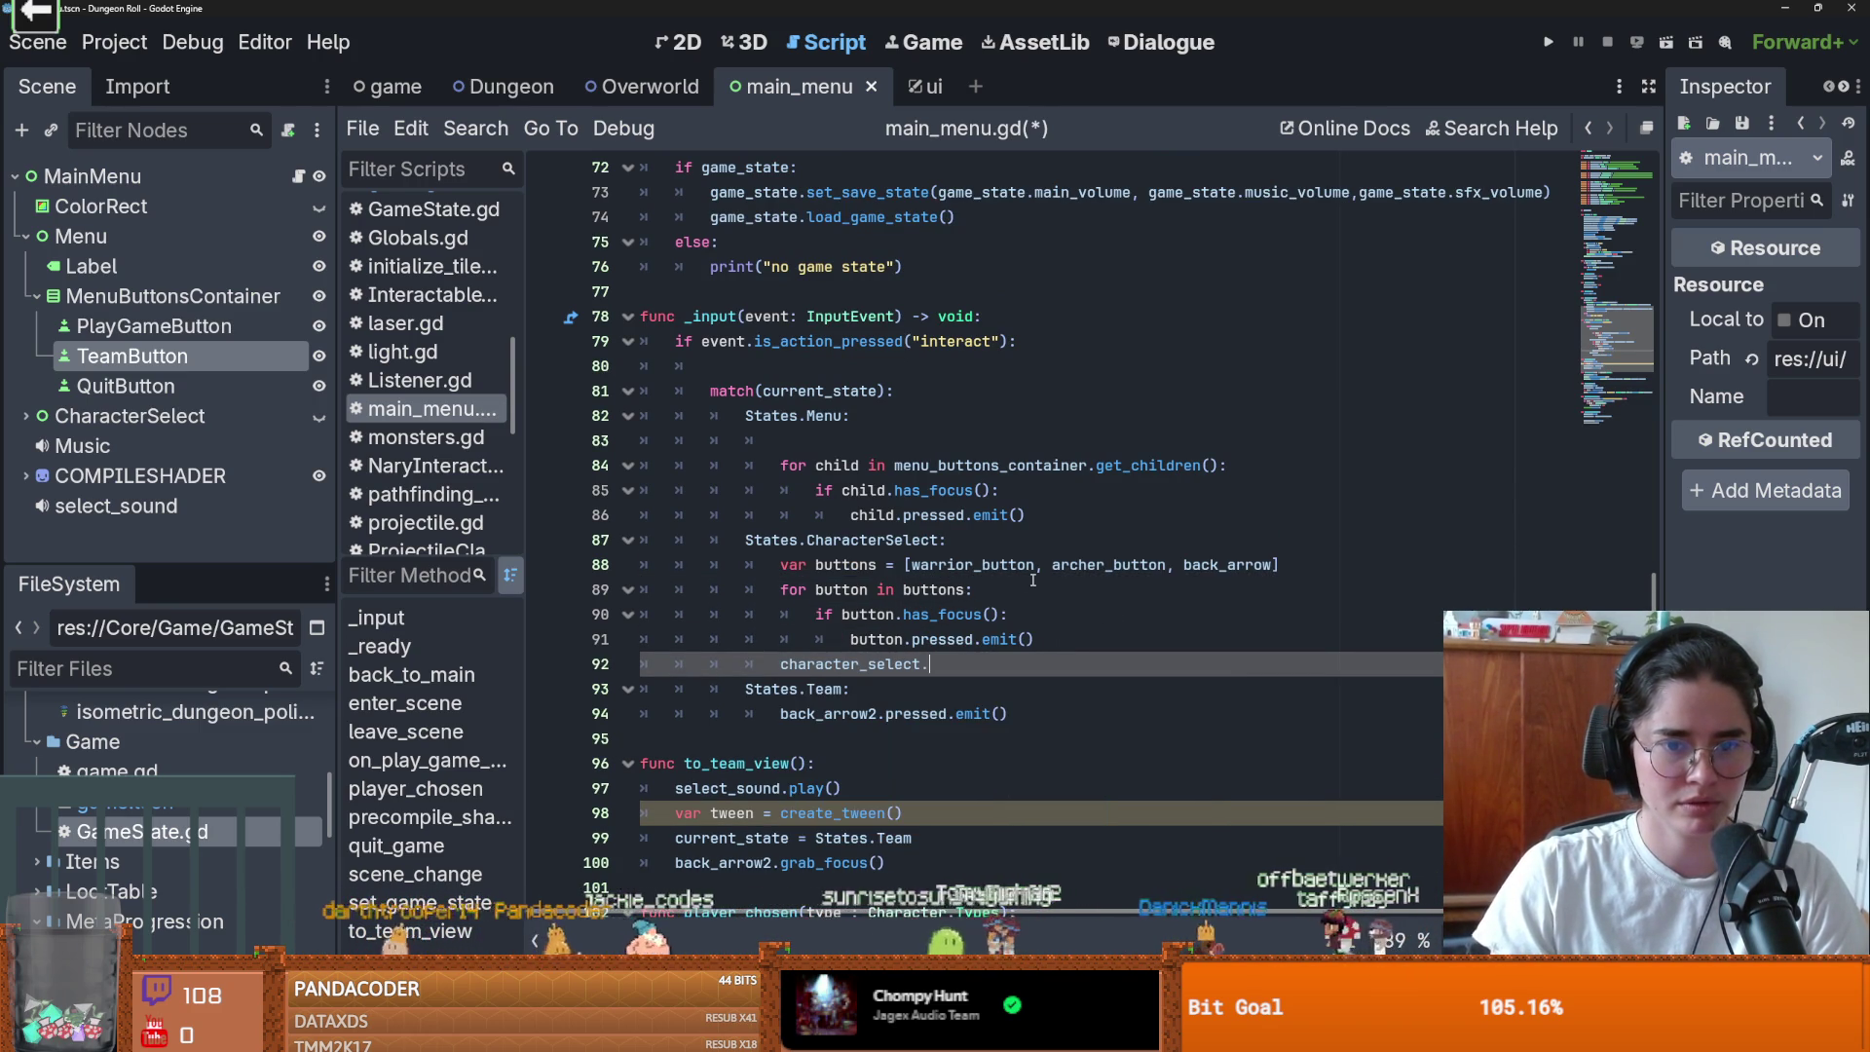
{"action": "type", "text": ".show"}
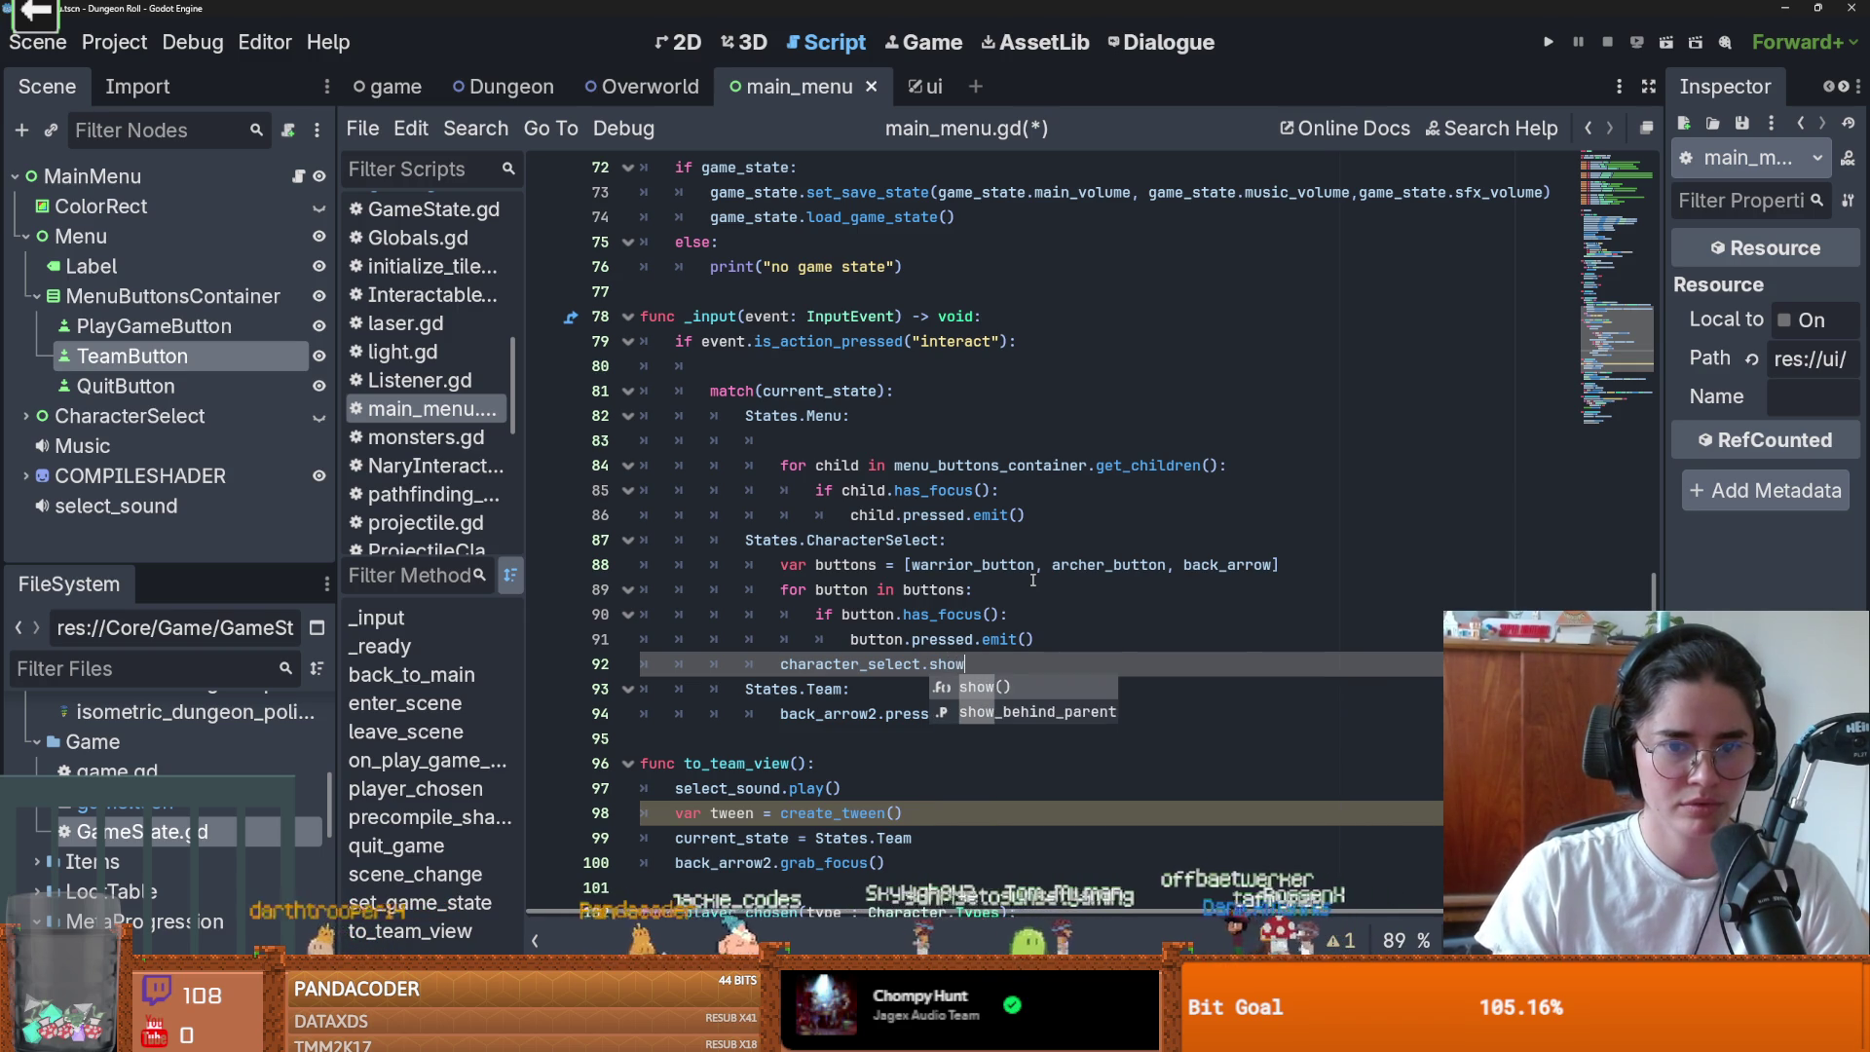
{"action": "key", "text": "Return"}
{"action": "key", "text": "ctrl+s"}
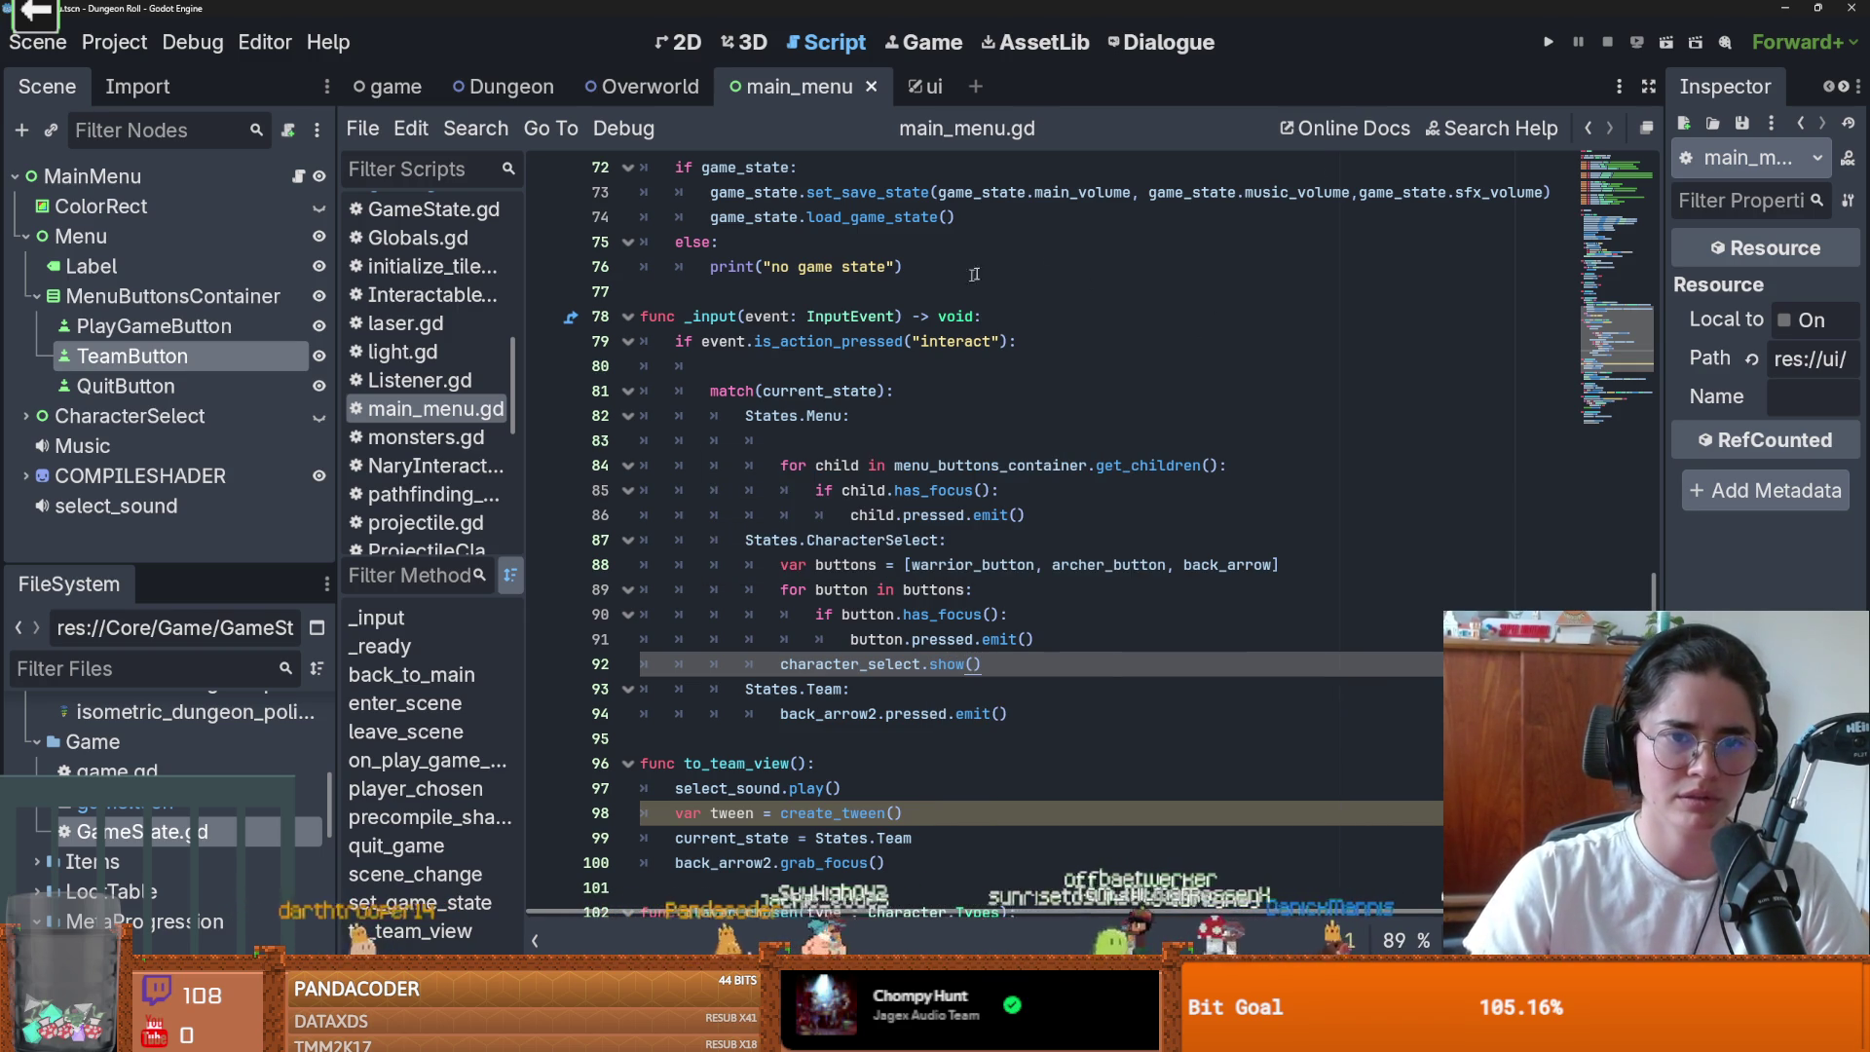
{"action": "left_click", "coordinate": [1551, 43]}
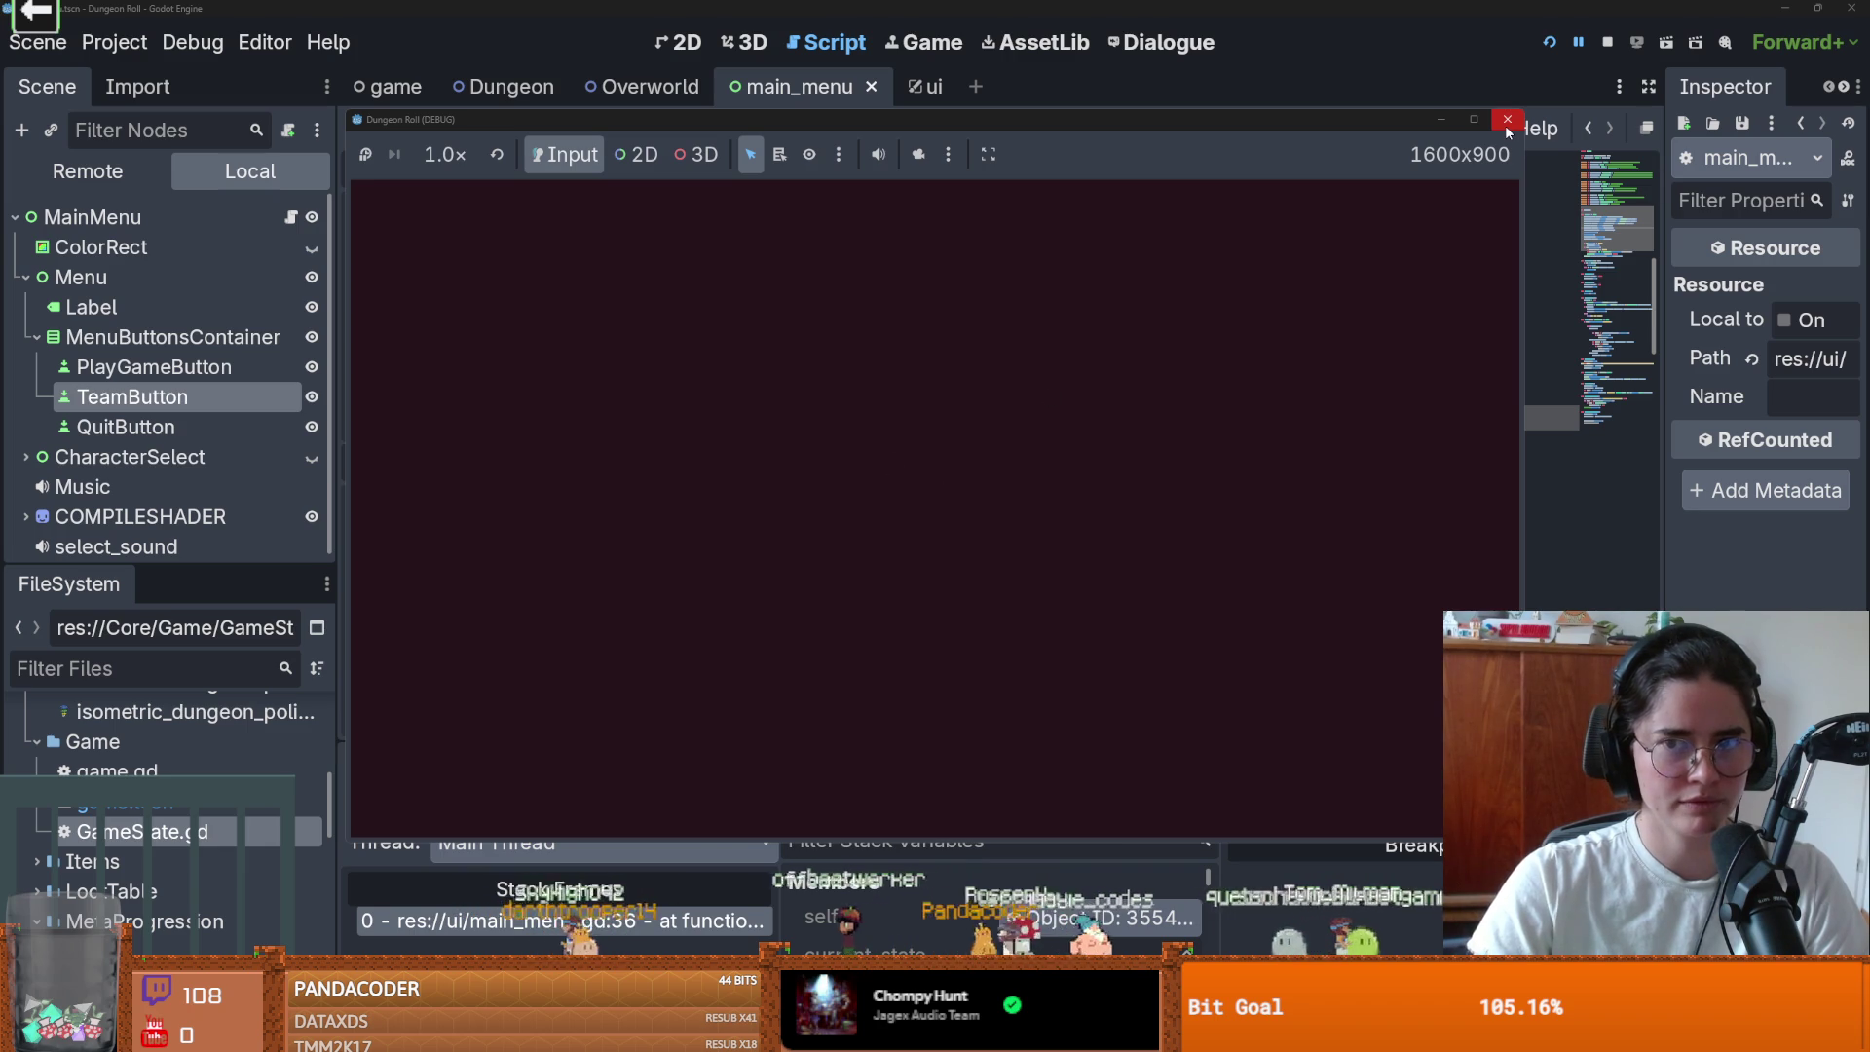
Close the running Dungeon Roll game, frame the menu on the canvas, and collapse the Menu node
{"action": "left_click", "coordinate": [1507, 119]}
{"action": "scroll", "coordinate": [818, 419], "scroll_direction": "up", "scroll_amount": 2}
{"action": "scroll", "coordinate": [855, 430], "scroll_direction": "down", "scroll_amount": 6}
{"action": "left_click_drag", "start_coordinate": [1065, 510], "coordinate": [972, 322]}
{"action": "scroll", "coordinate": [970, 329], "scroll_direction": "up", "scroll_amount": 2}
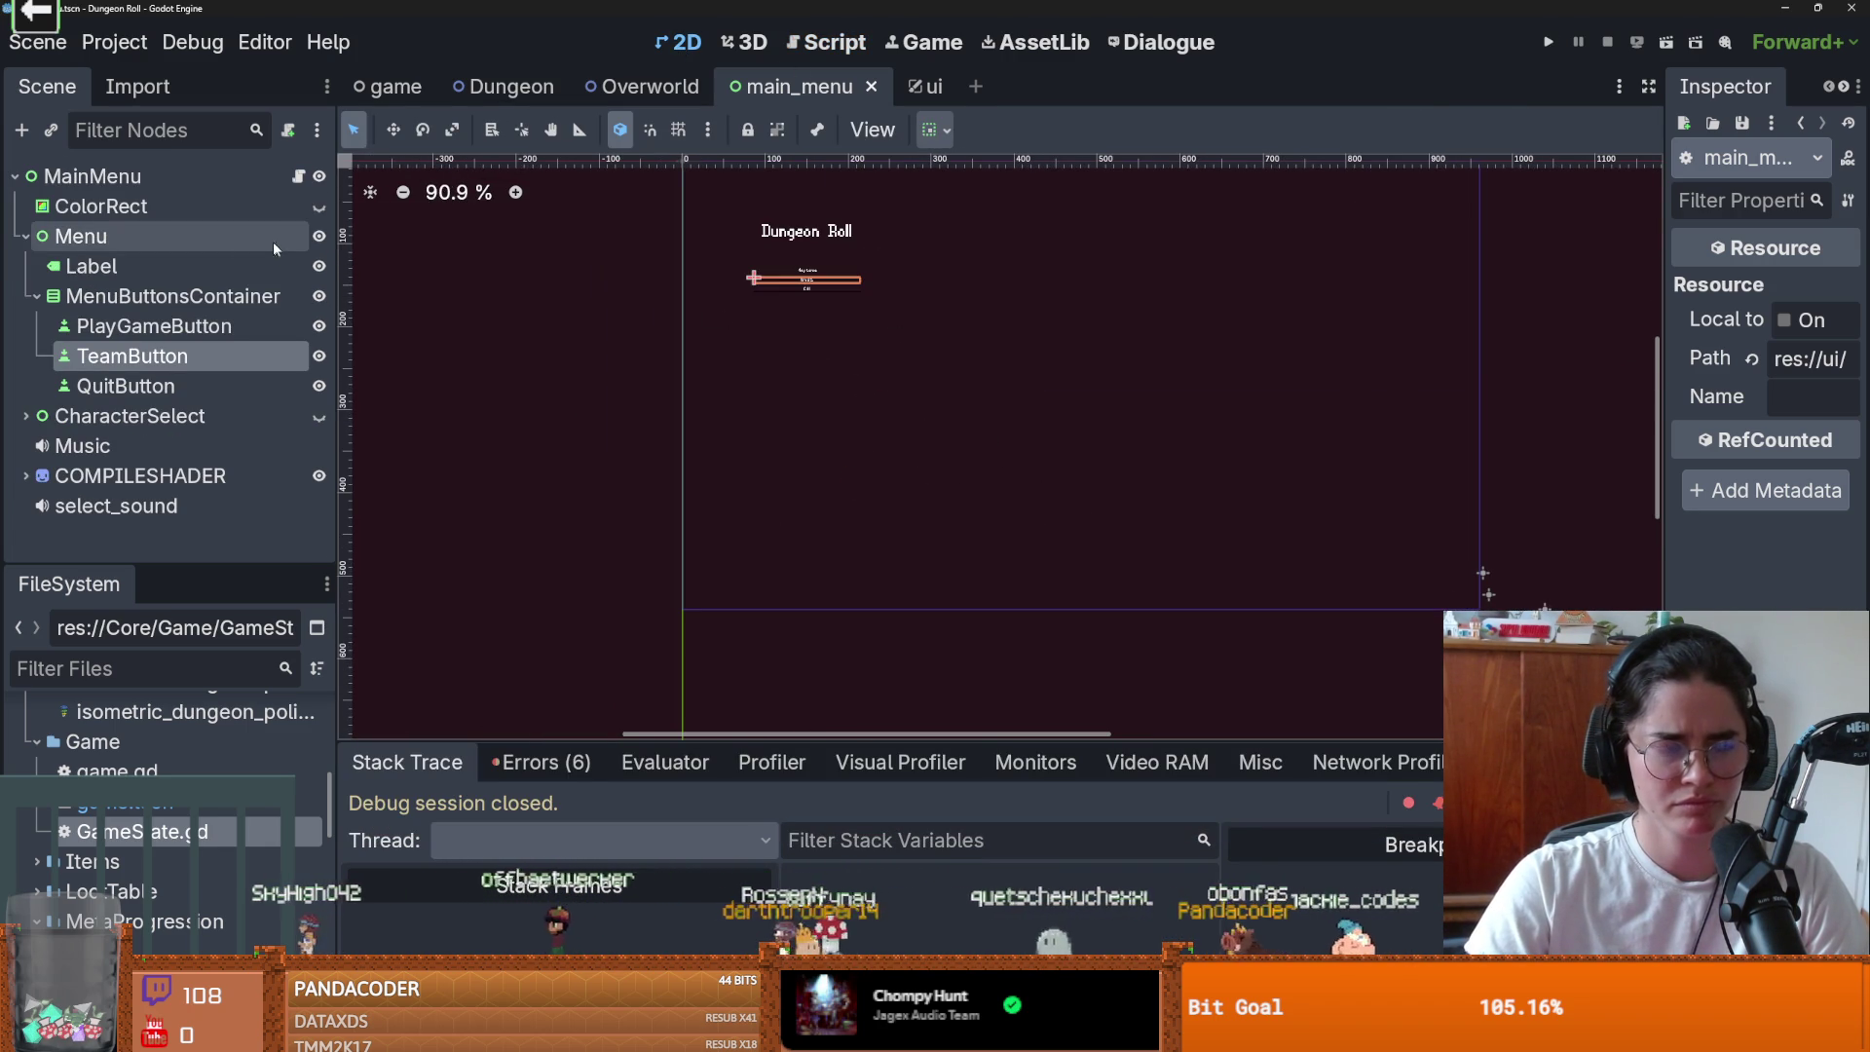
{"action": "left_click", "coordinate": [24, 237]}
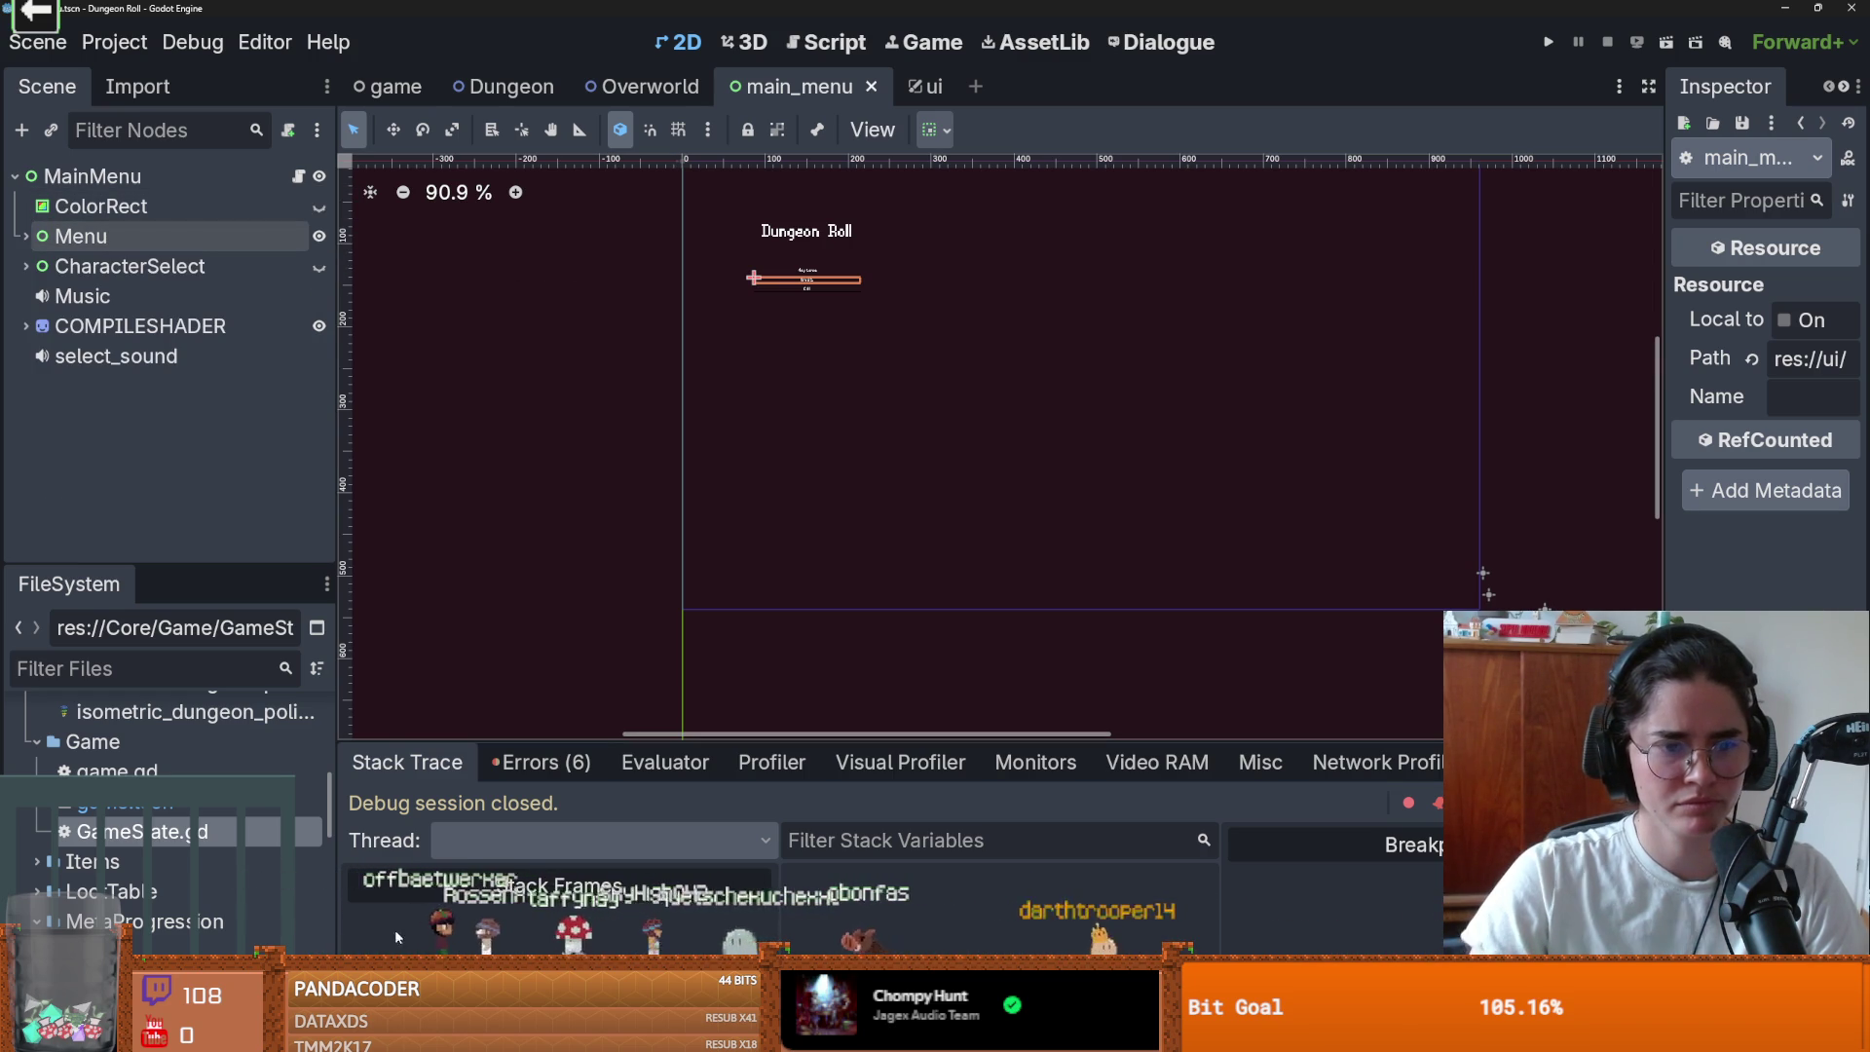
{"action": "left_click", "coordinate": [541, 761]}
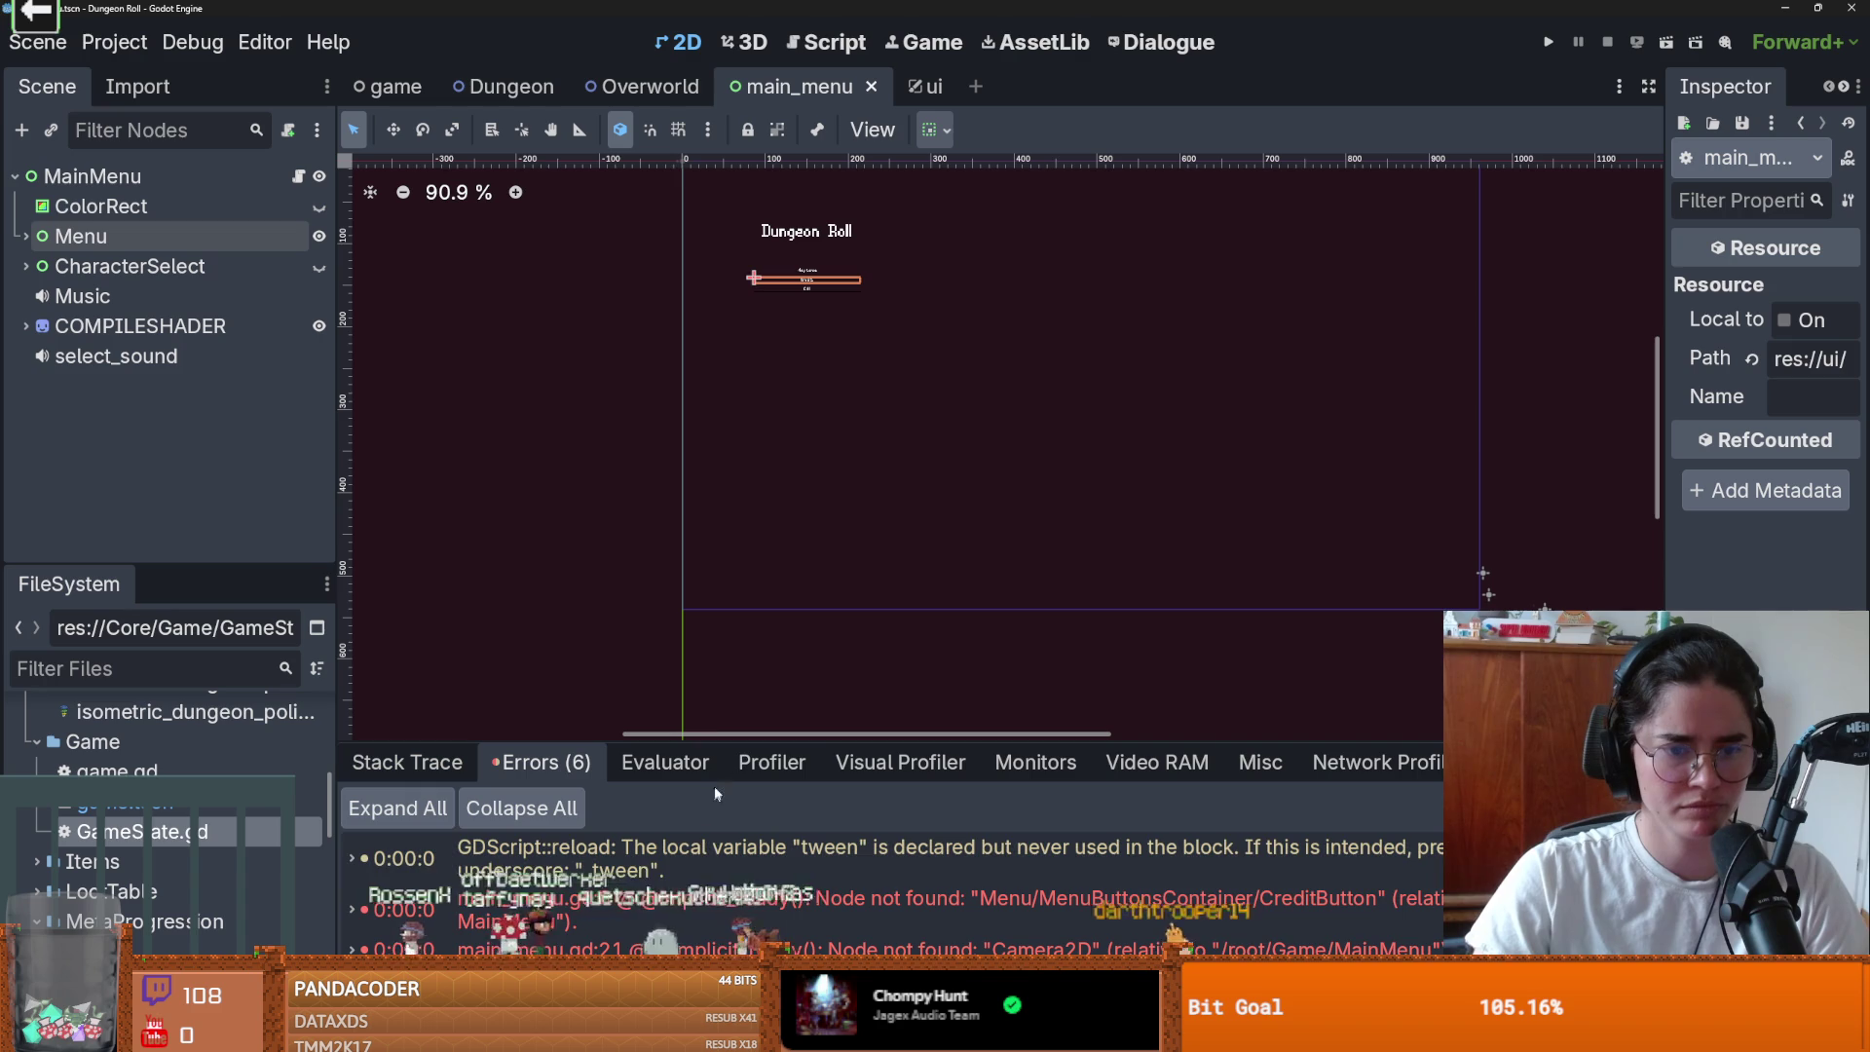
Follow the CreditButton error to the credit_button declaration on line 8
{"action": "left_click", "coordinate": [944, 891]}
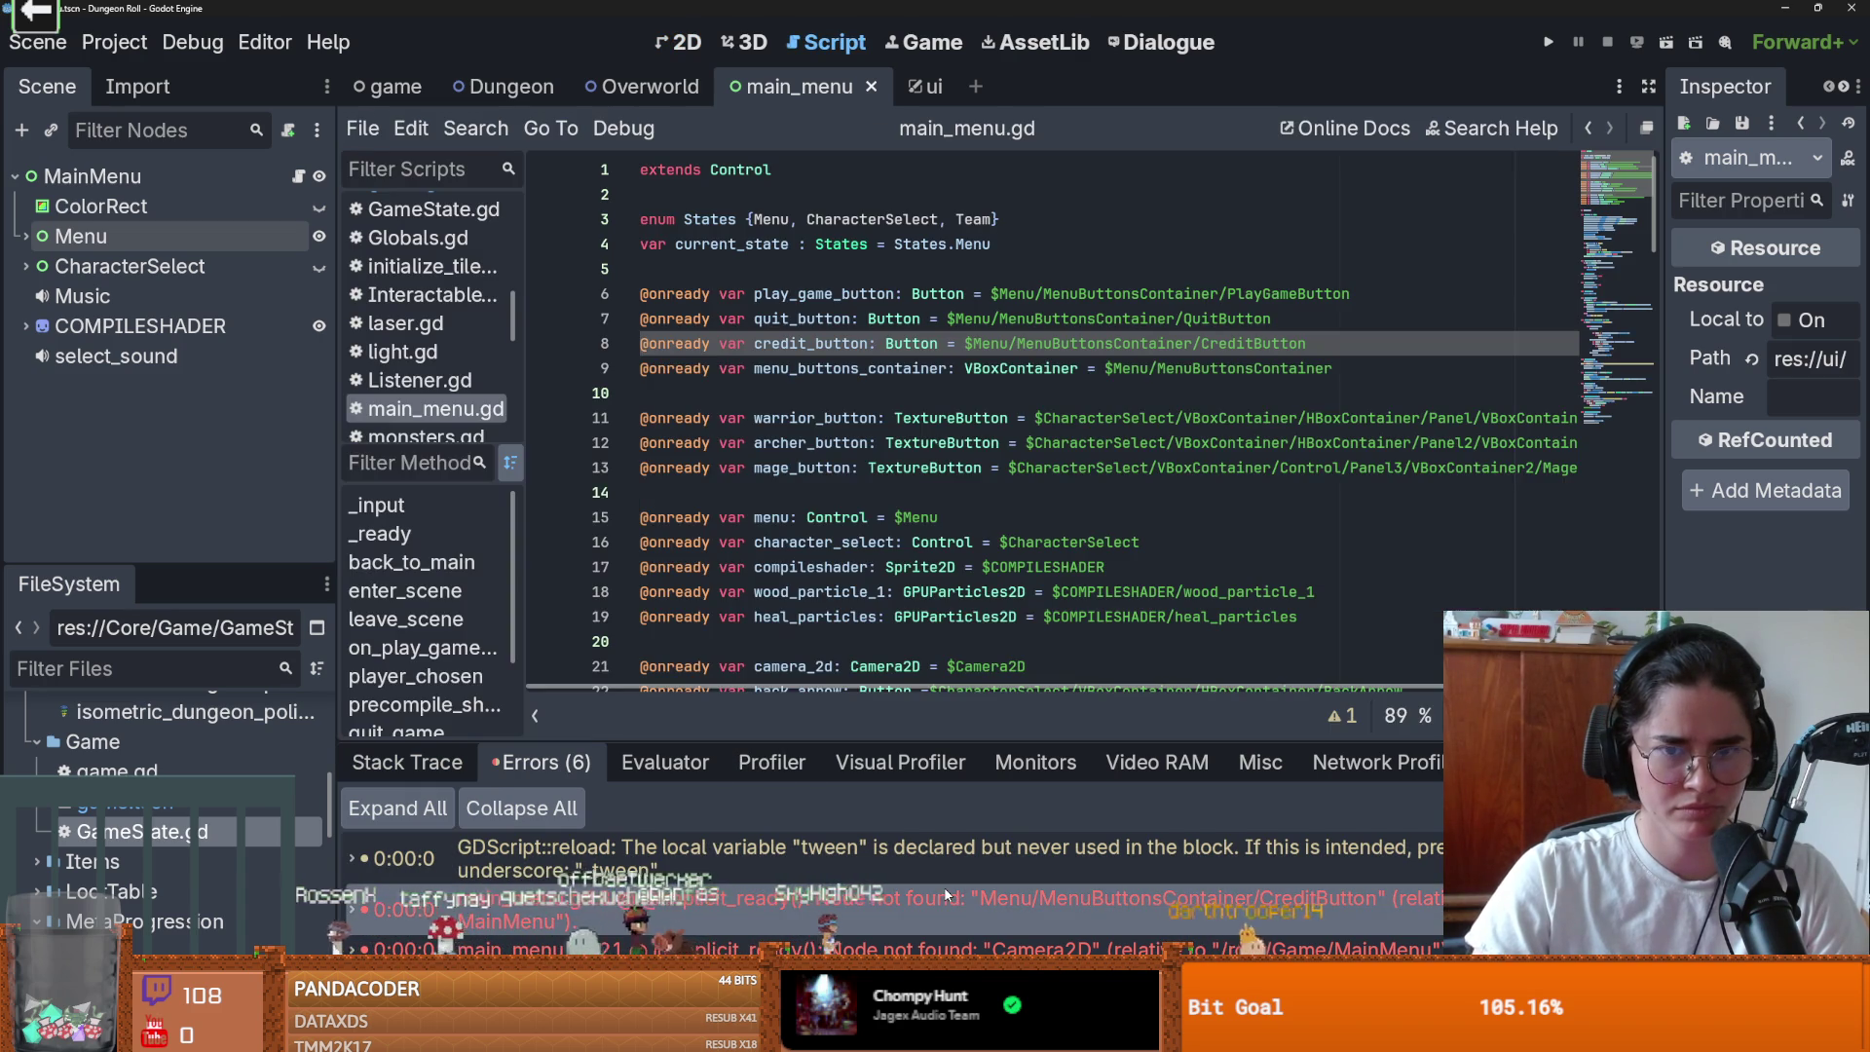
{"action": "left_click", "coordinate": [1322, 344]}
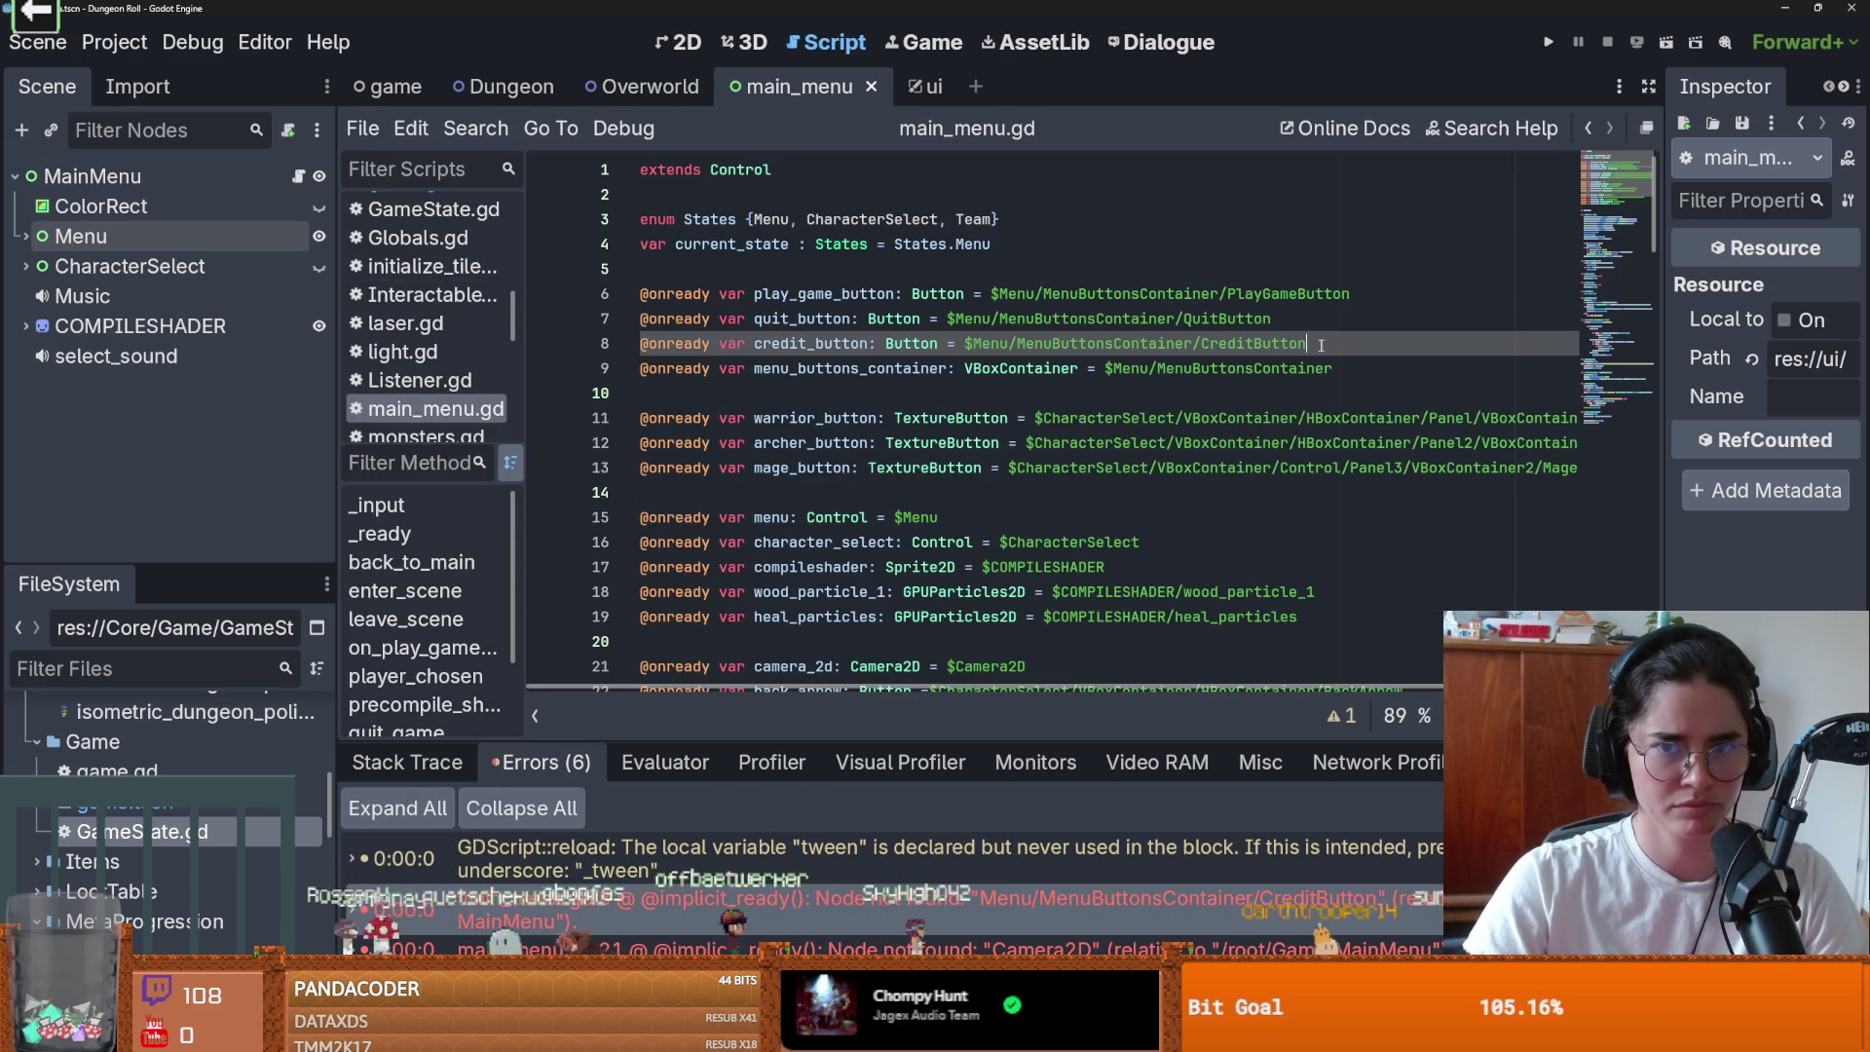
{"action": "left_click_drag", "start_coordinate": [1322, 343], "coordinate": [640, 344]}
Rename the TeamButton node to CreditButton, correcting the CresitButton typo
{"action": "left_click", "coordinate": [26, 236]}
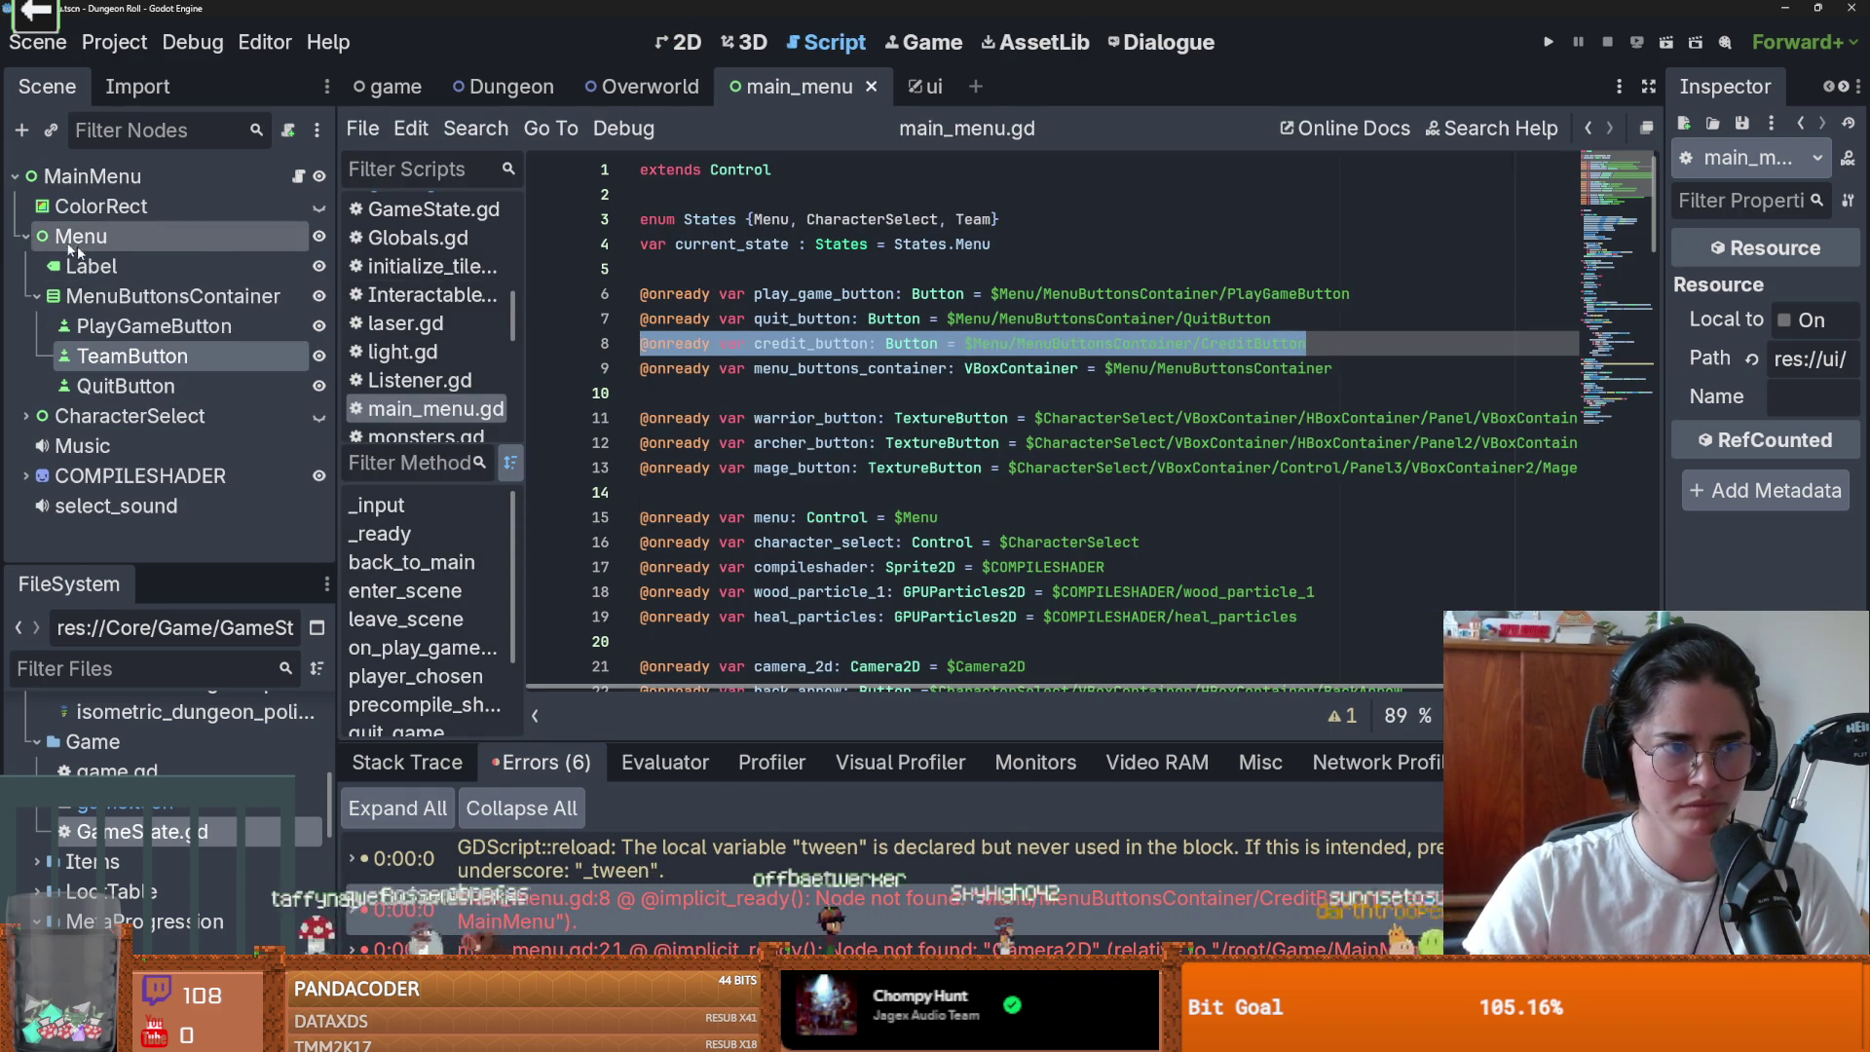
{"action": "right_click", "coordinate": [114, 363]}
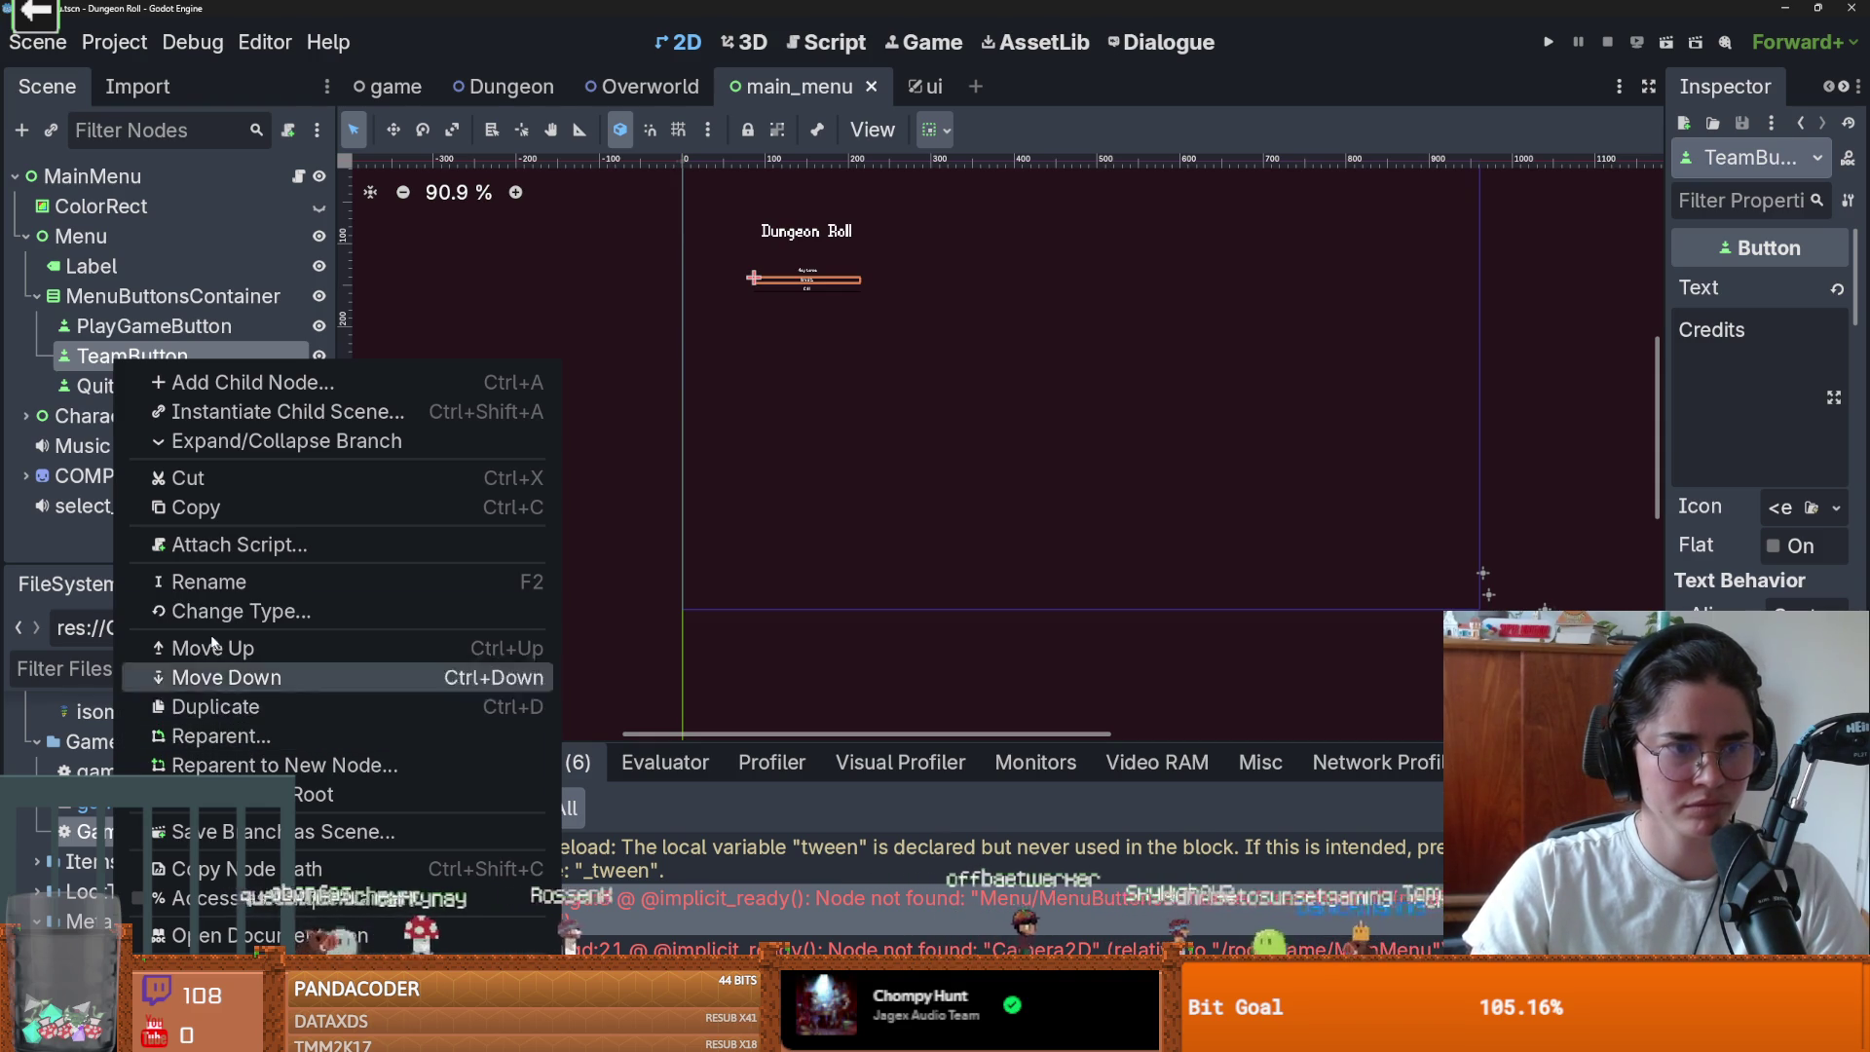
{"action": "left_click", "coordinate": [208, 581]}
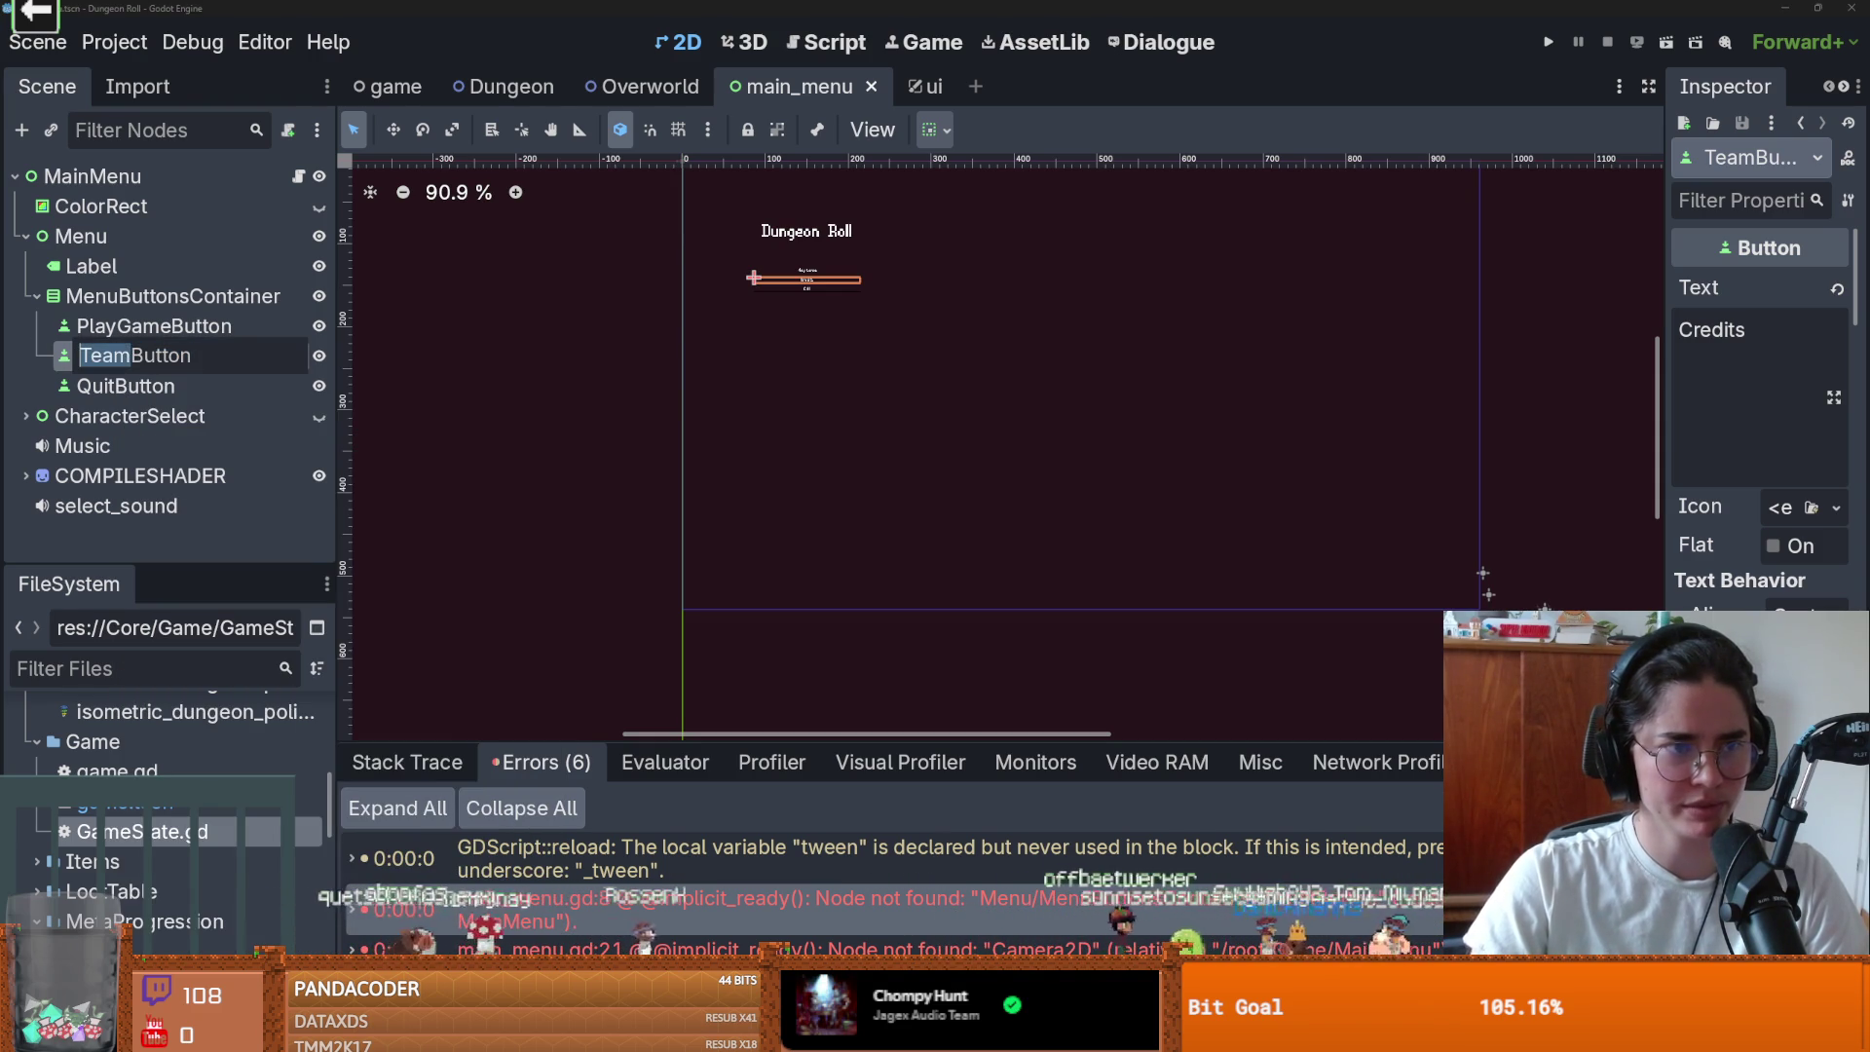
{"action": "type", "text": "sit"}
{"action": "key", "text": "Return"}
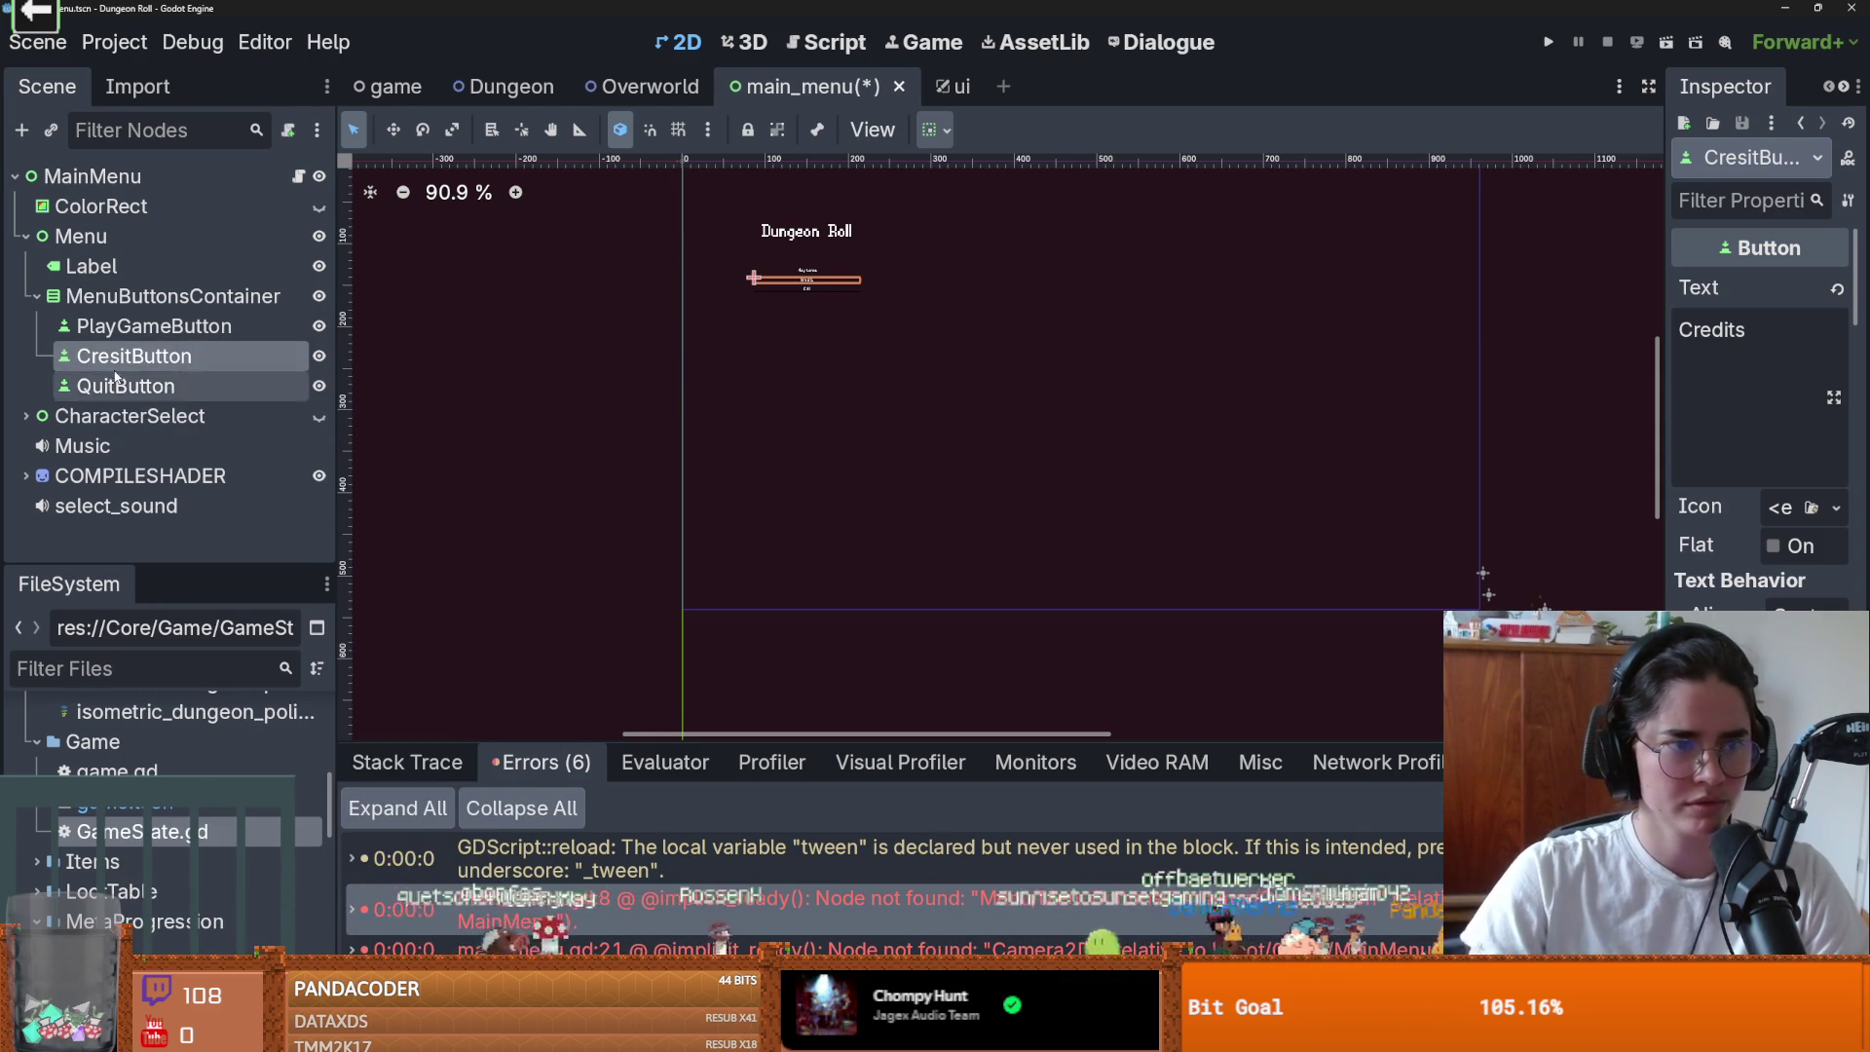
{"action": "right_click", "coordinate": [122, 358]}
{"action": "left_click", "coordinate": [132, 362]}
{"action": "double_click", "coordinate": [133, 362]}
{"action": "key", "text": "Return"}
{"action": "left_click", "coordinate": [298, 177]}
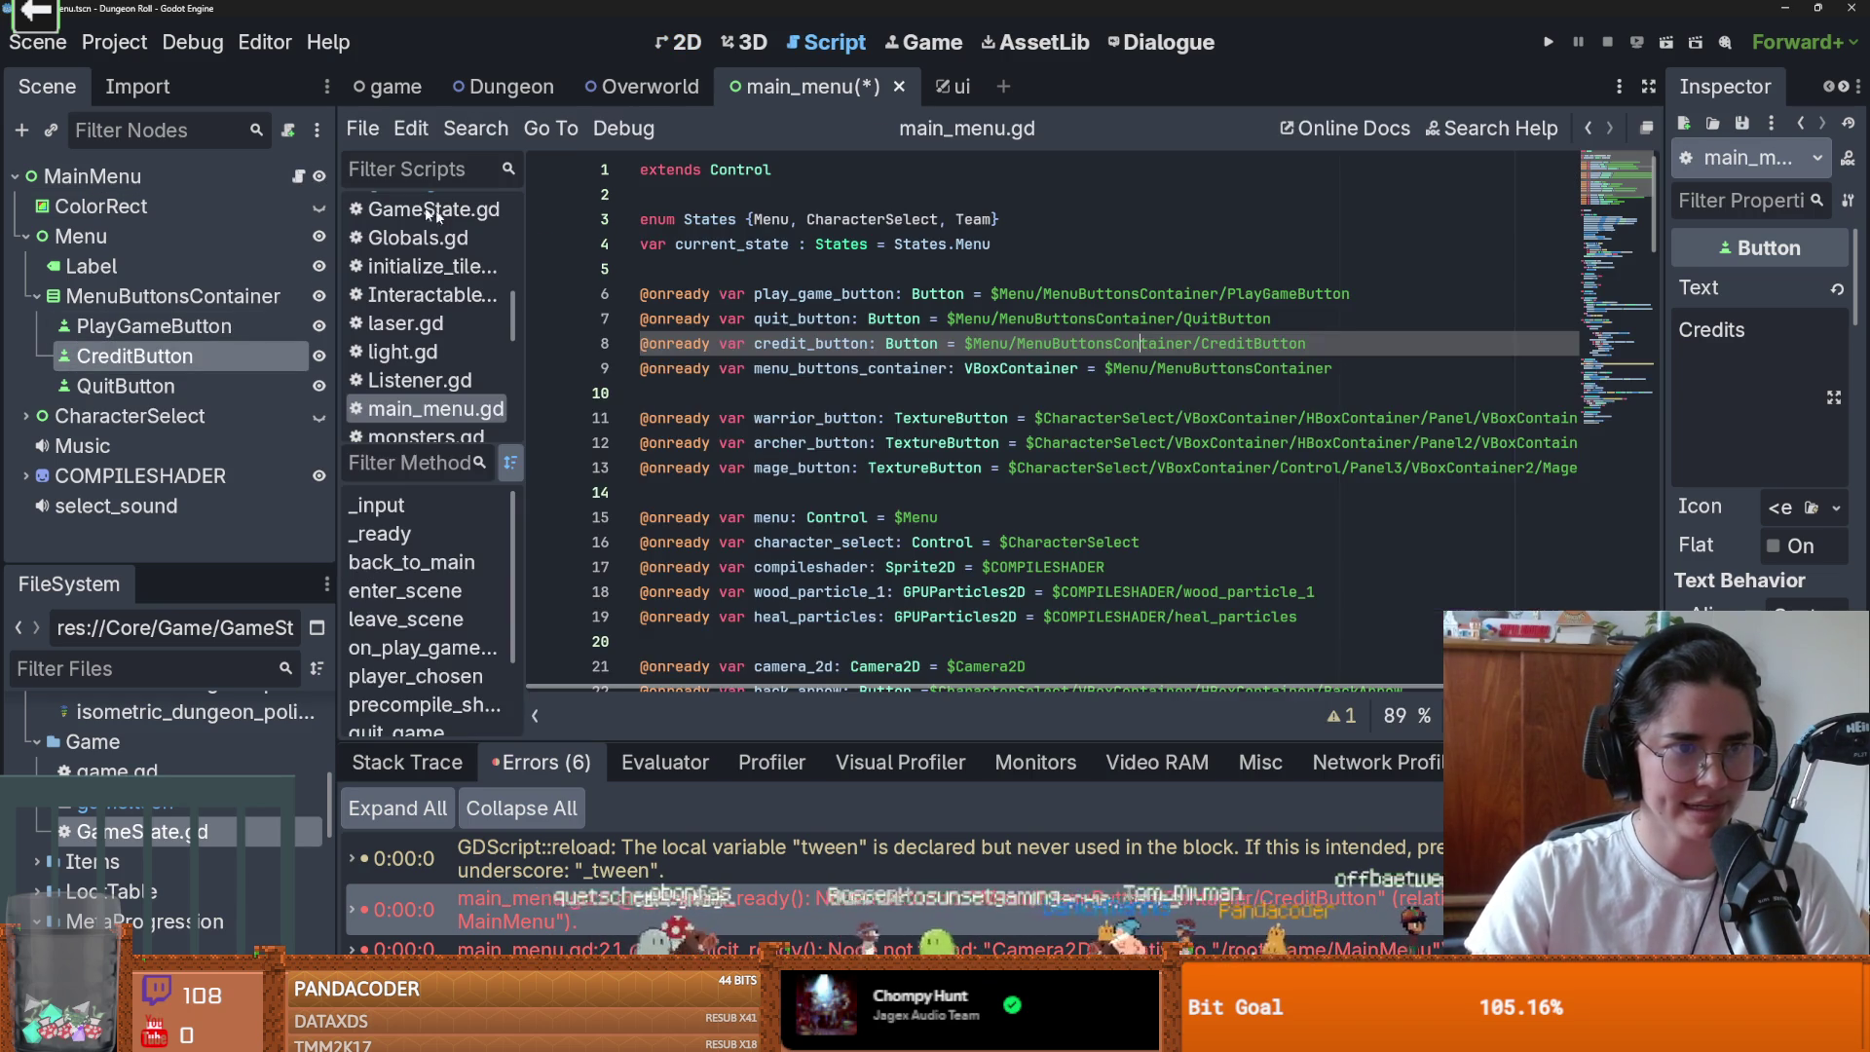
Replace line 8's node path with the CreditButton node path and save
{"action": "mouse_move", "coordinate": [1333, 338]}
{"action": "left_mouse_down"}
{"action": "mouse_move", "coordinate": [954, 321]}
{"action": "mouse_move", "coordinate": [950, 343]}
{"action": "left_mouse_up"}
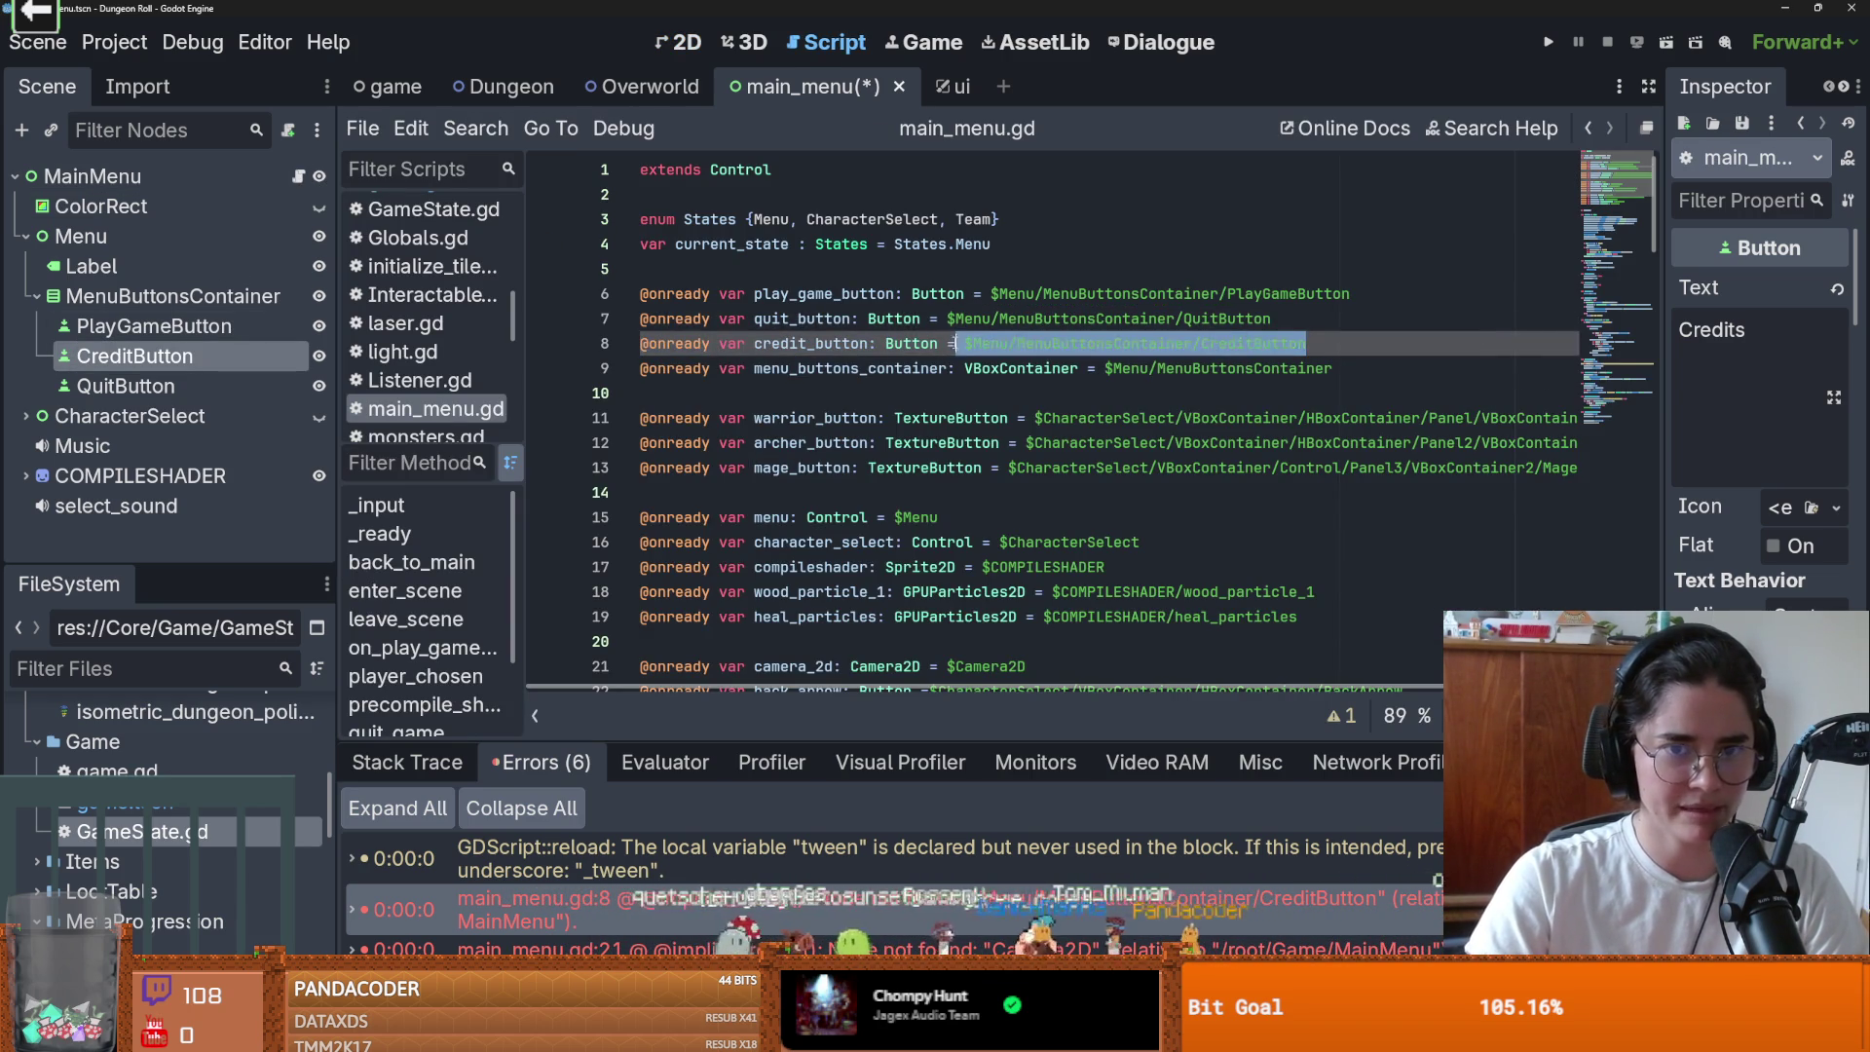
{"action": "key", "text": "Delete"}
{"action": "mouse_move", "coordinate": [195, 360]}
{"action": "left_mouse_down"}
{"action": "mouse_move", "coordinate": [876, 321]}
{"action": "mouse_move", "coordinate": [1028, 348]}
{"action": "left_mouse_up"}
{"action": "key", "text": "ctrl+s"}
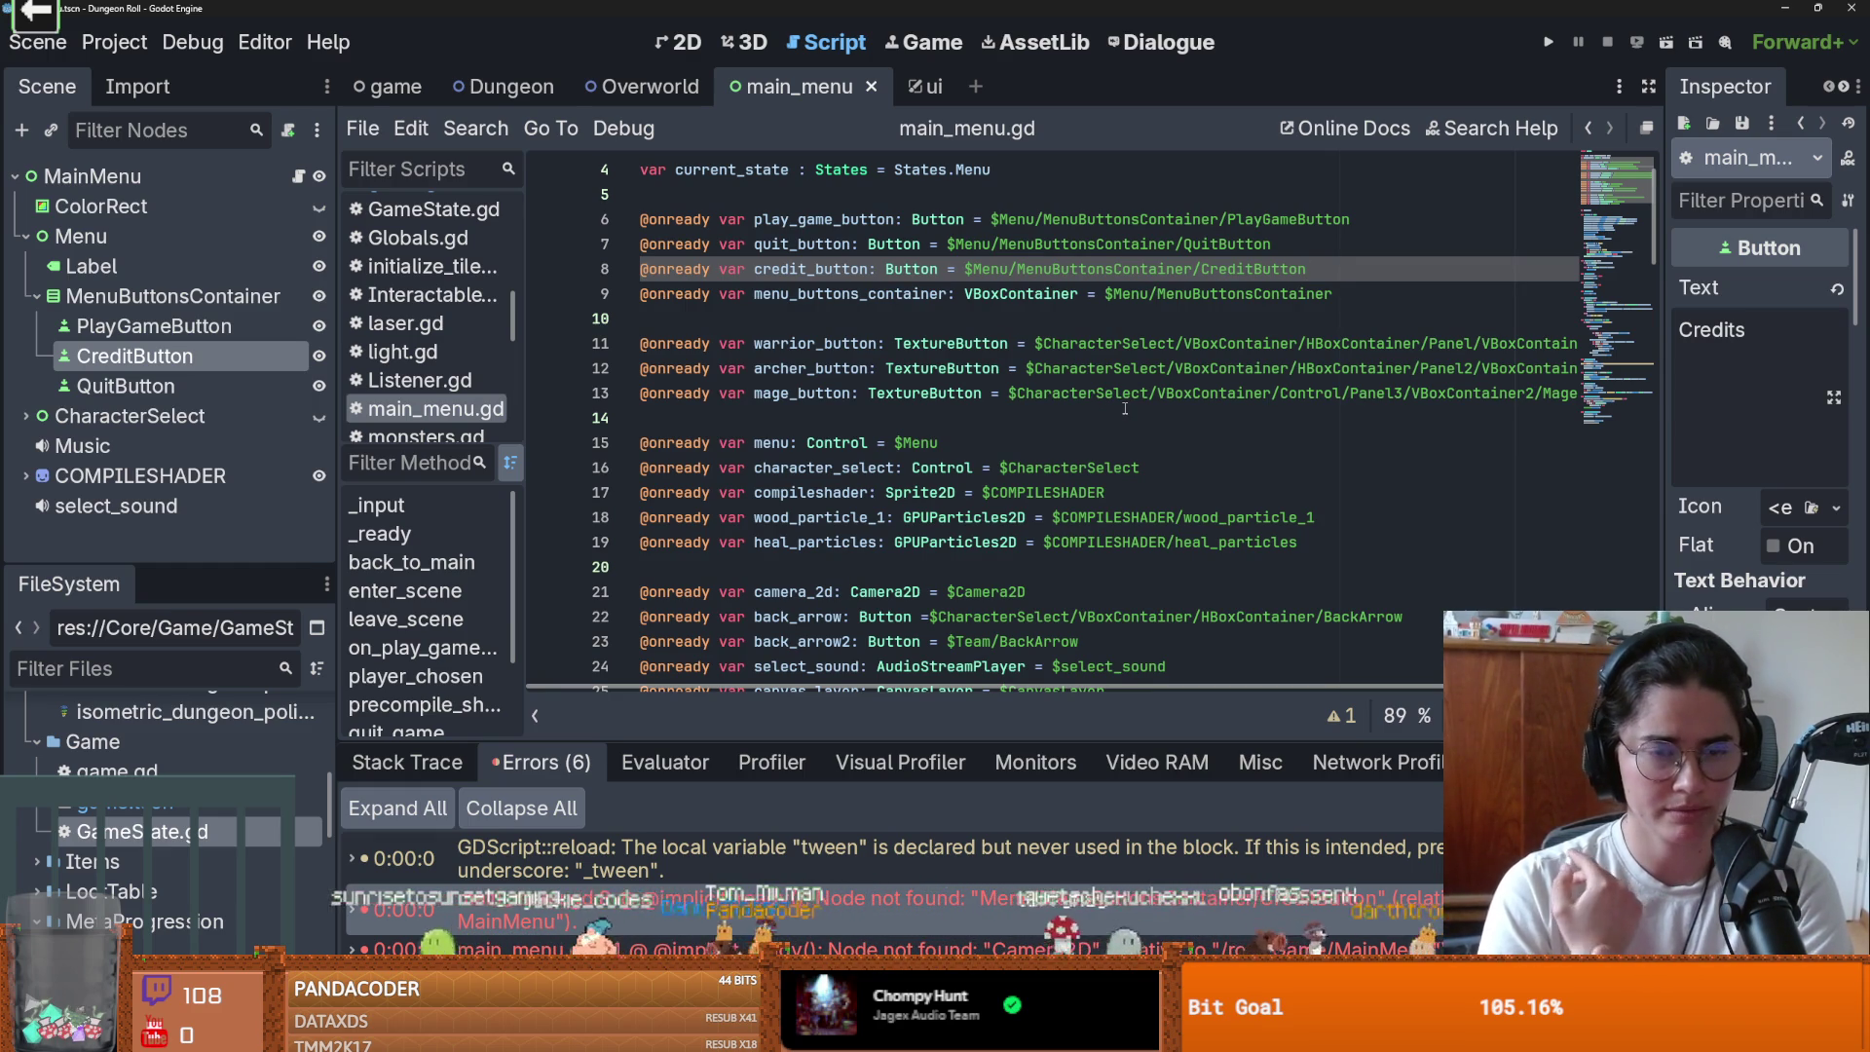
Remove the extra blank line above var game_state and save the script
{"action": "left_click", "coordinate": [1072, 318]}
{"action": "key", "text": "ctrl+s"}
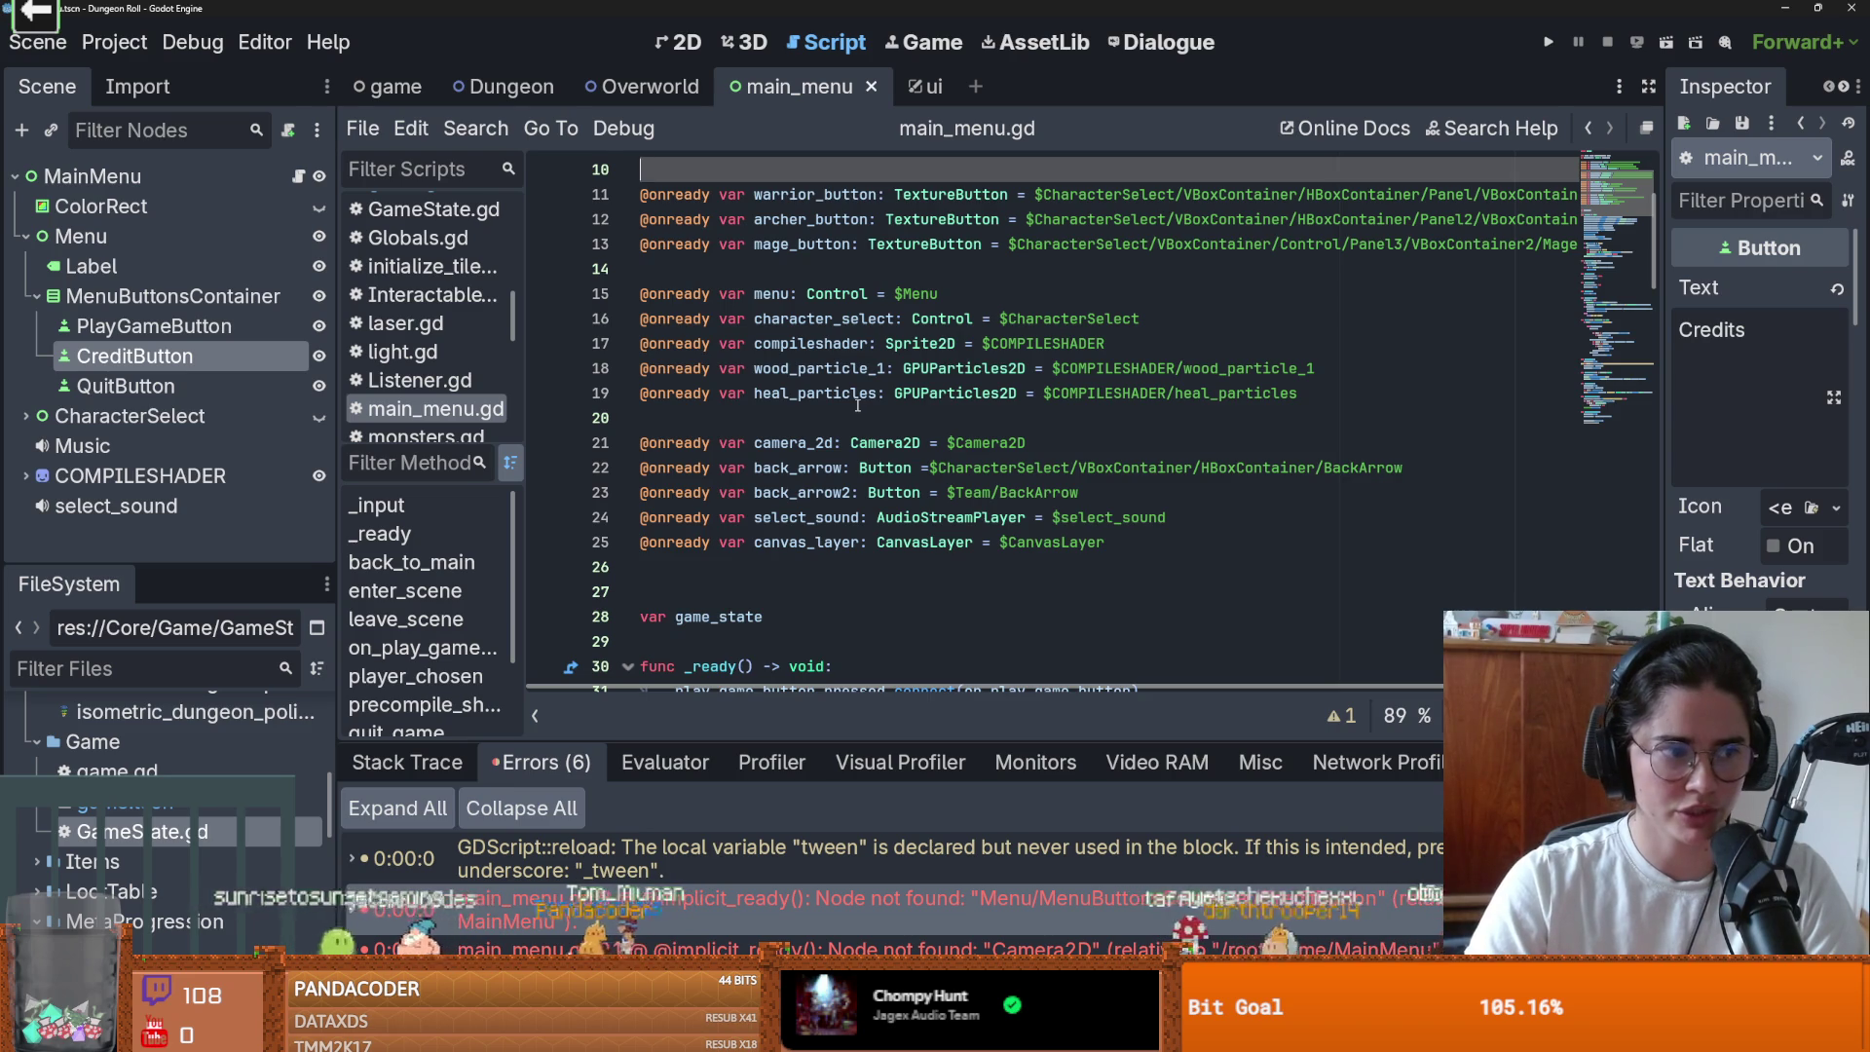
{"action": "scroll", "coordinate": [857, 404], "scroll_direction": "down", "scroll_amount": 2}
{"action": "left_click", "coordinate": [732, 440]}
{"action": "key", "text": "BackSpace"}
{"action": "key", "text": "ctrl+s"}
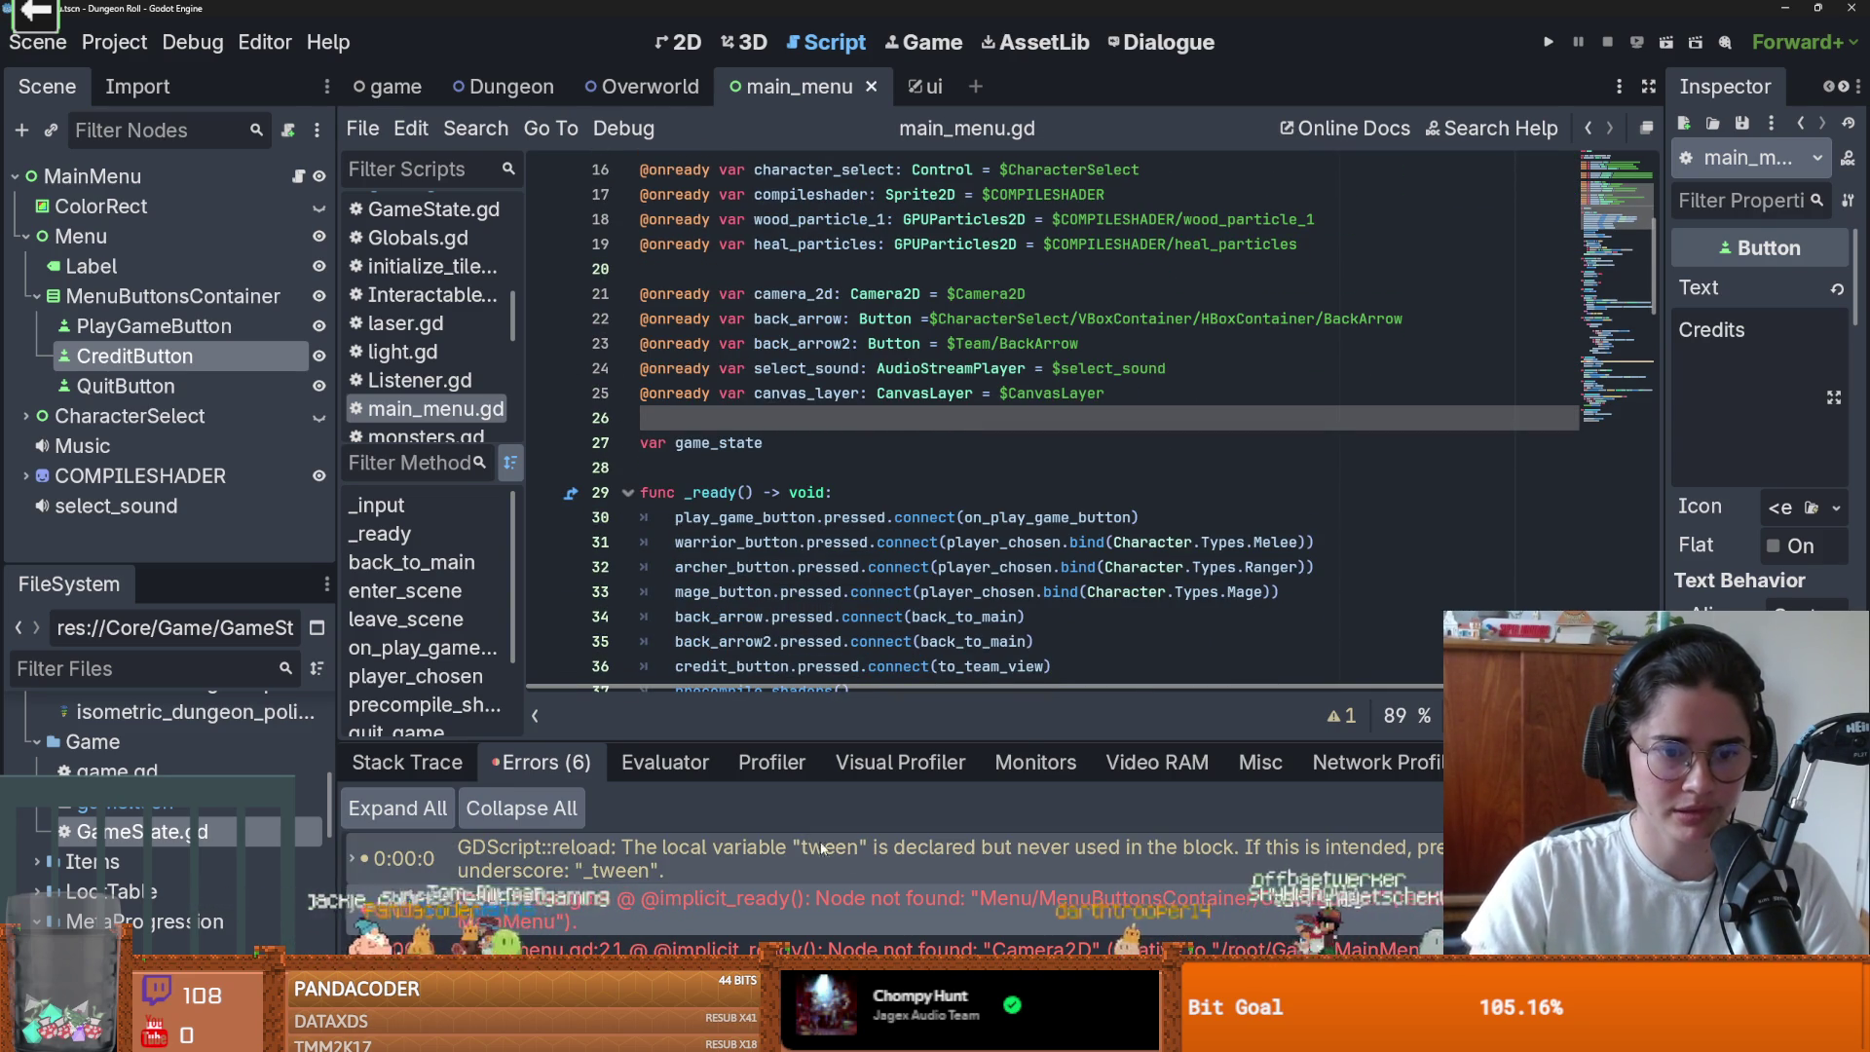
{"action": "left_click", "coordinate": [857, 946]}
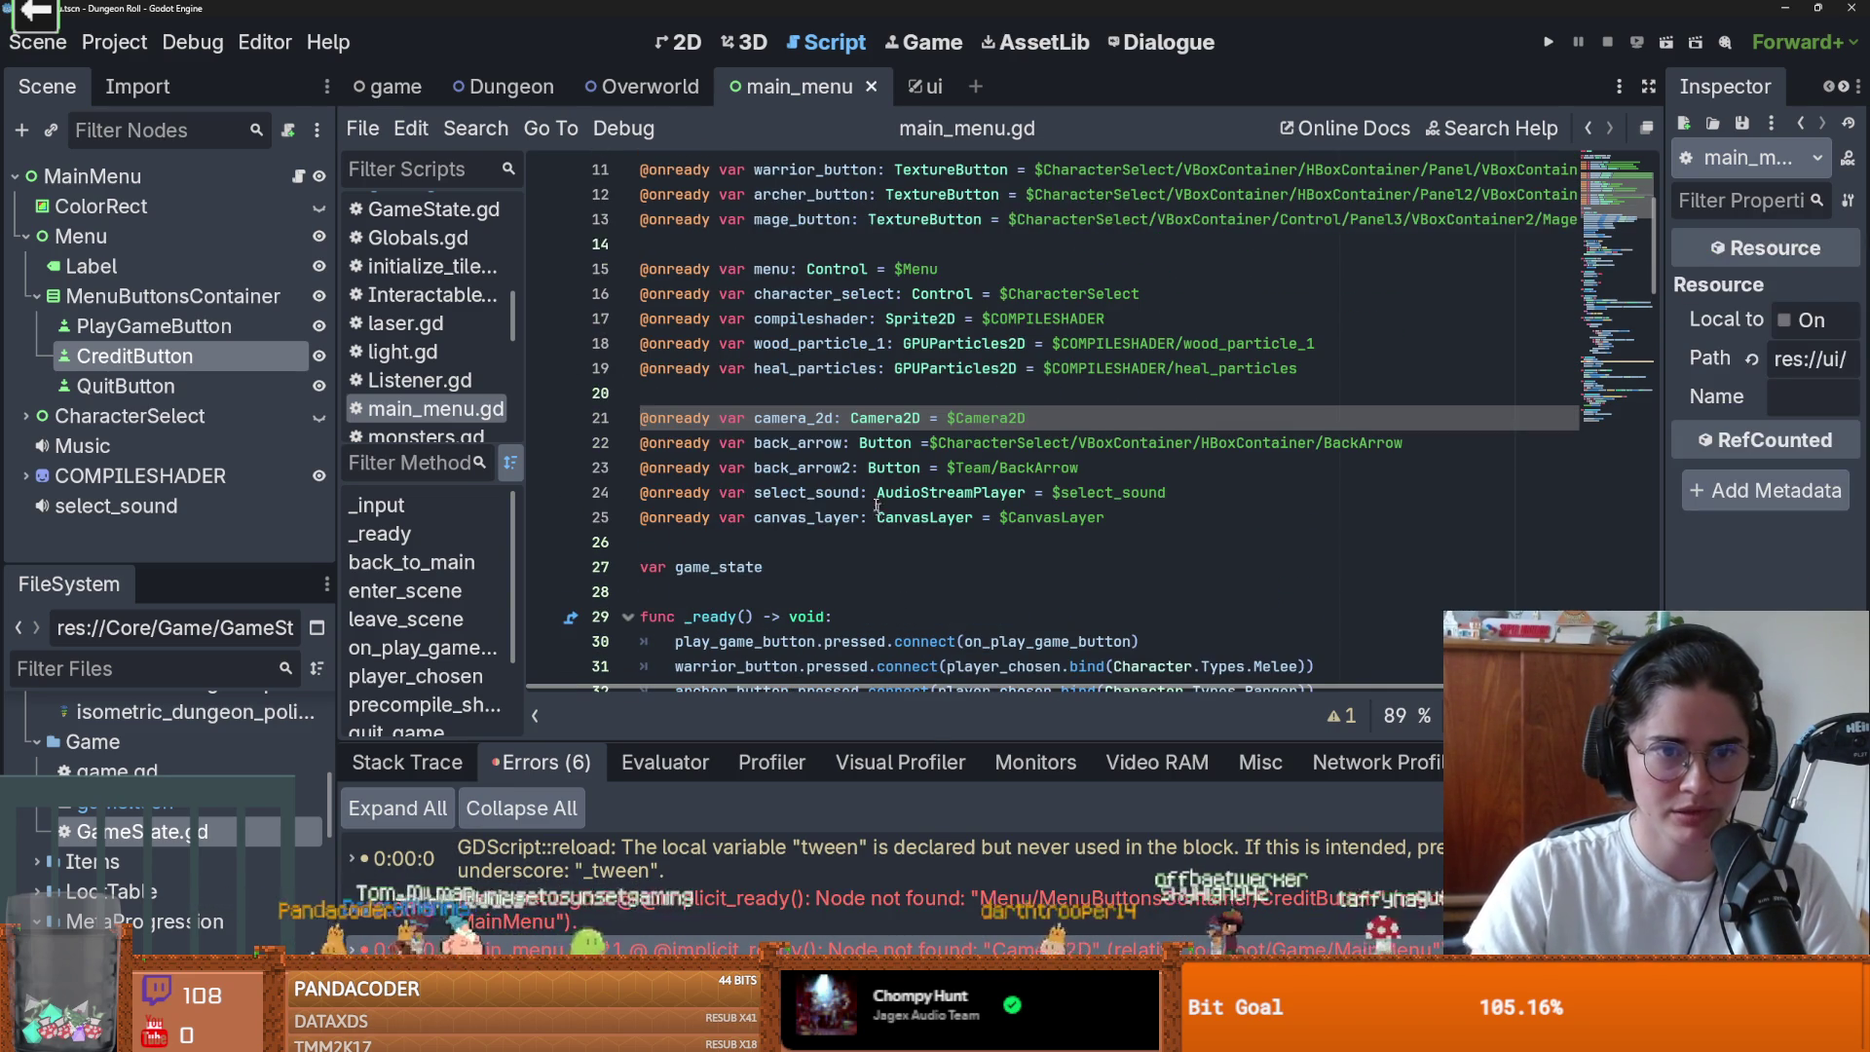
{"action": "key", "text": "shift+Home"}
{"action": "key", "text": "BackSpace"}
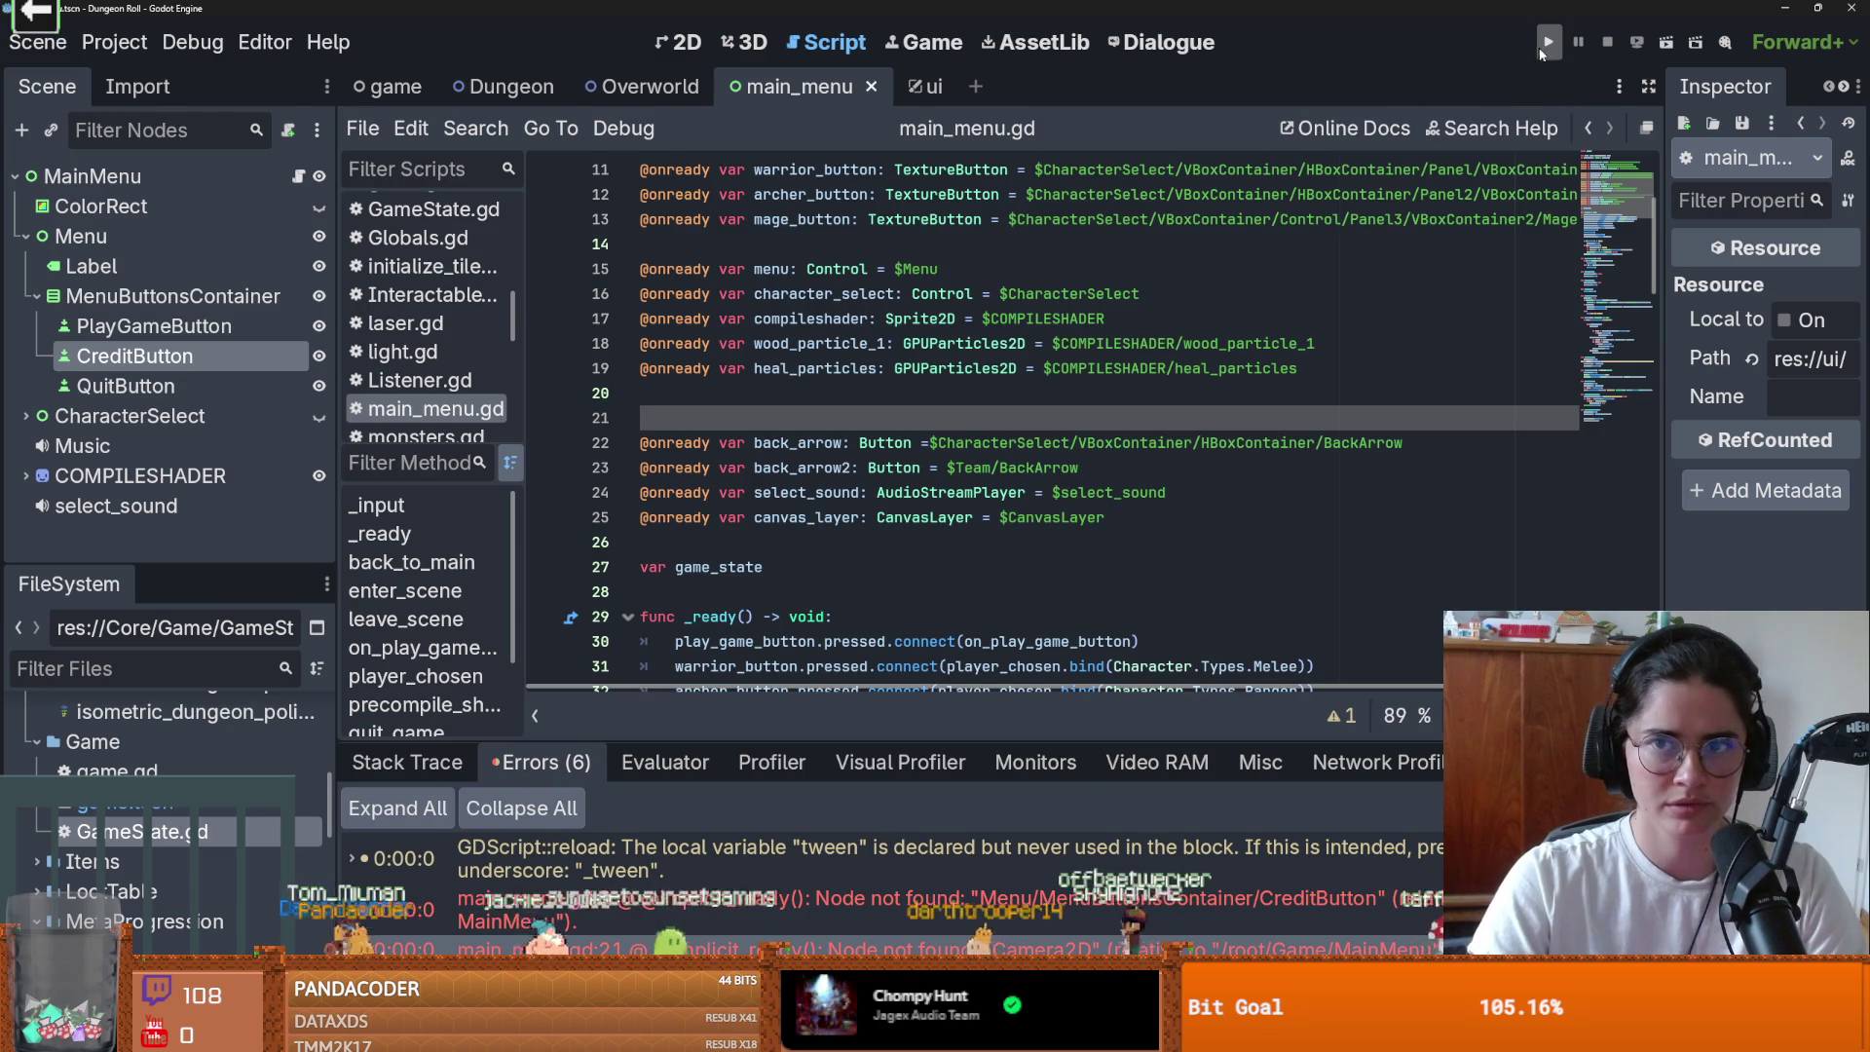
Test-run the game, then delete the camera_2d lines in leave_scene and enter_scene
{"action": "left_click", "coordinate": [1546, 46]}
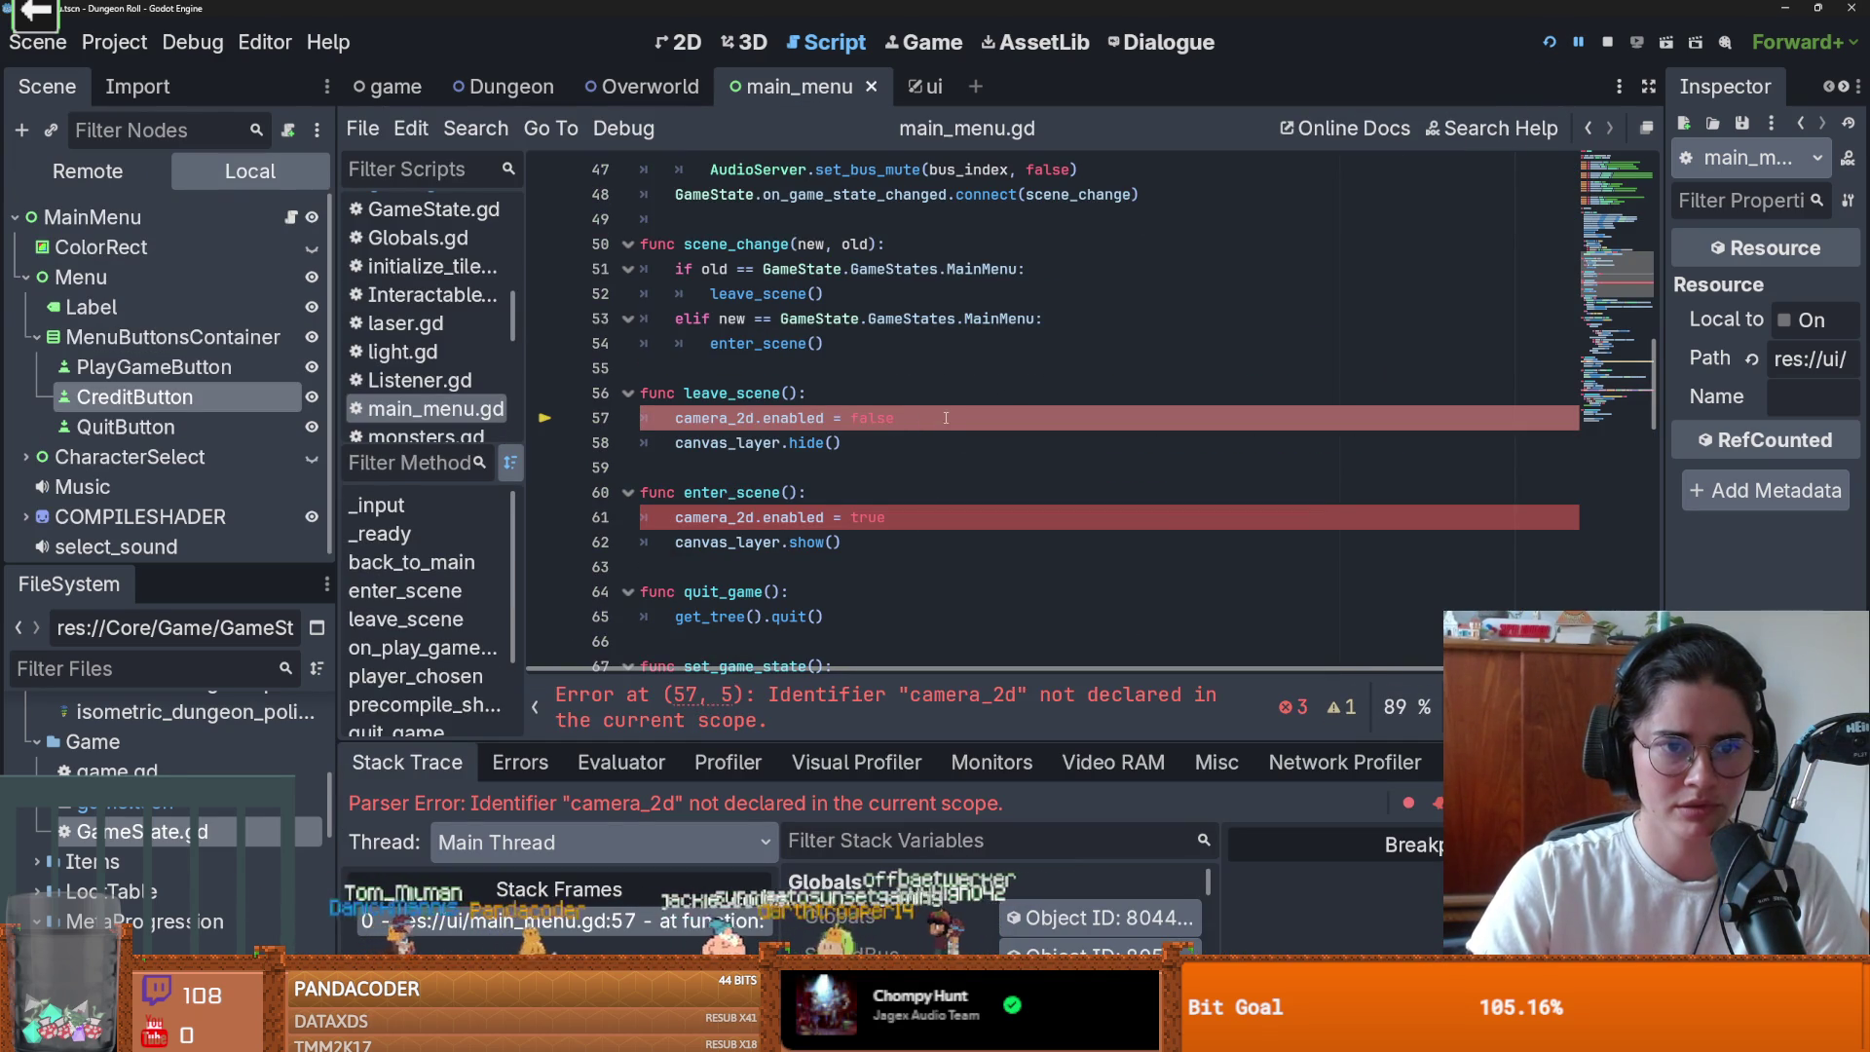
{"action": "left_click_drag", "start_coordinate": [945, 417], "coordinate": [584, 417]}
{"action": "key", "text": "BackSpace"}
{"action": "left_click_drag", "start_coordinate": [888, 518], "coordinate": [551, 508]}
{"action": "key", "text": "BackSpace"}
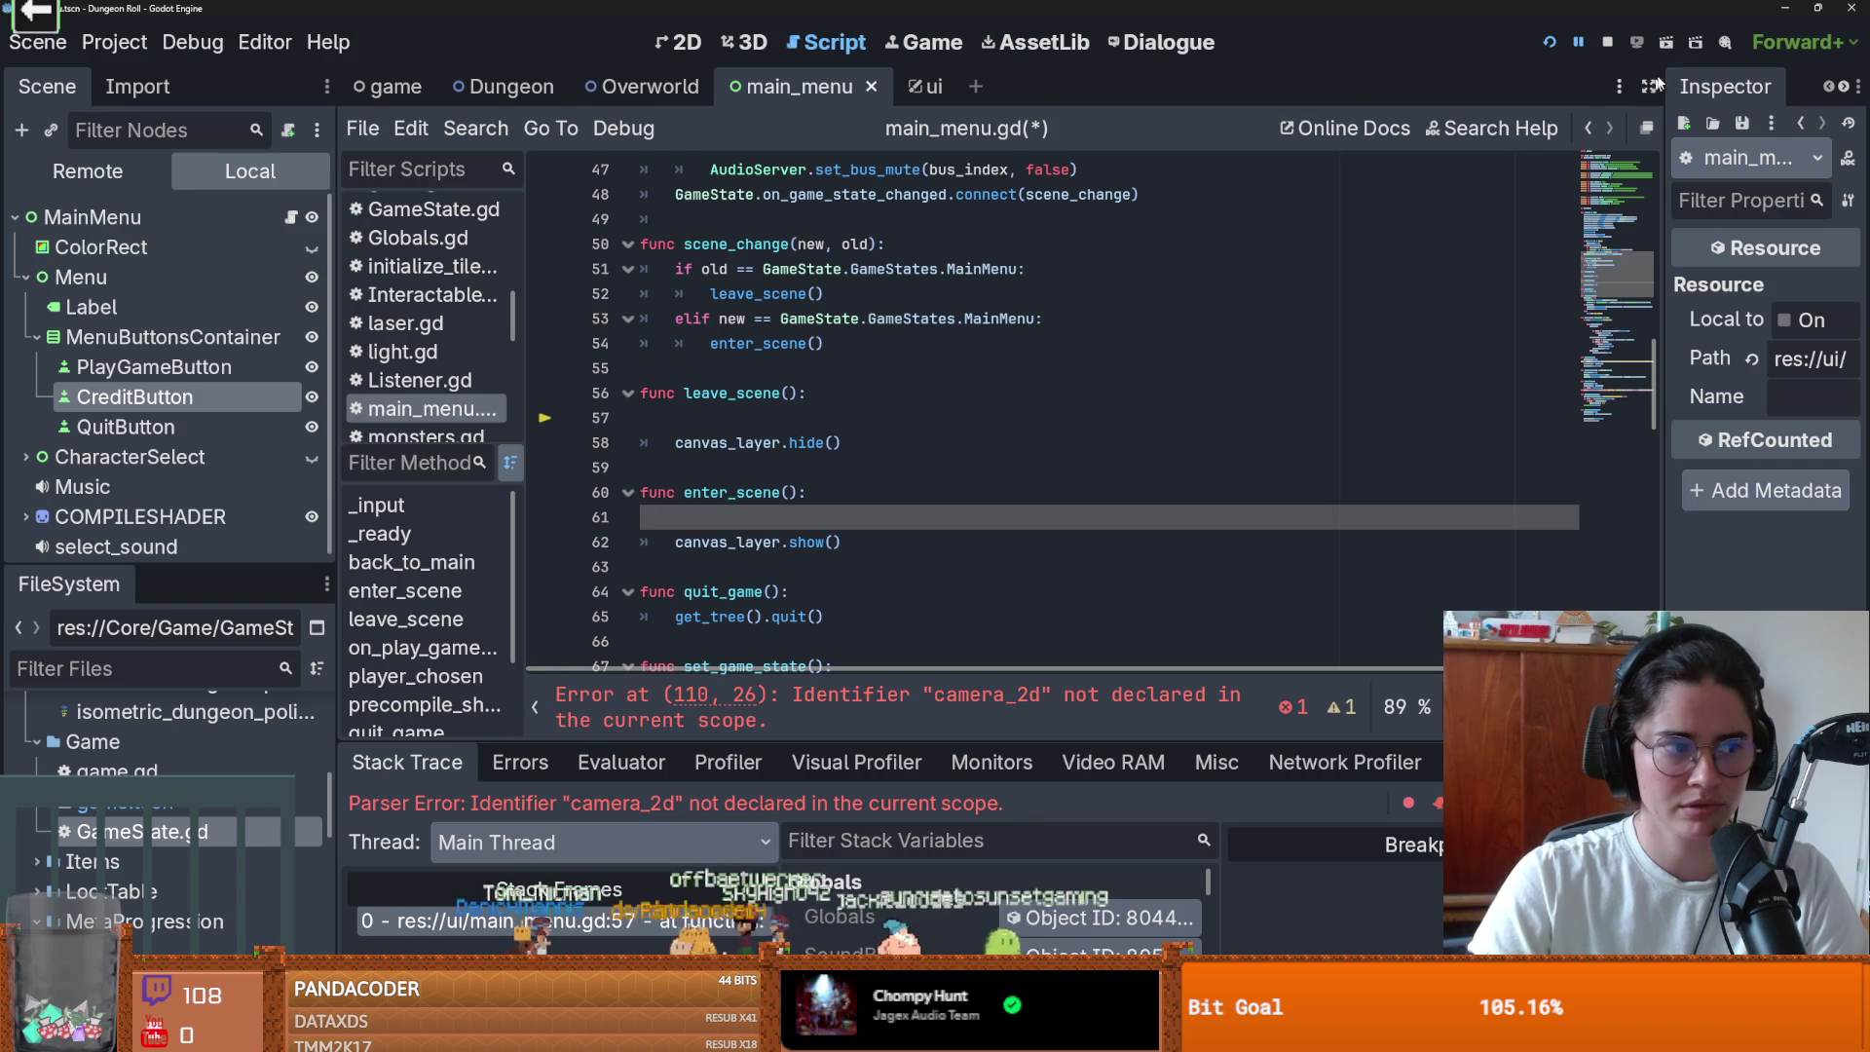
Rerun the game and delete the two camera tween lines in back_to_main
{"action": "left_click", "coordinate": [1553, 41]}
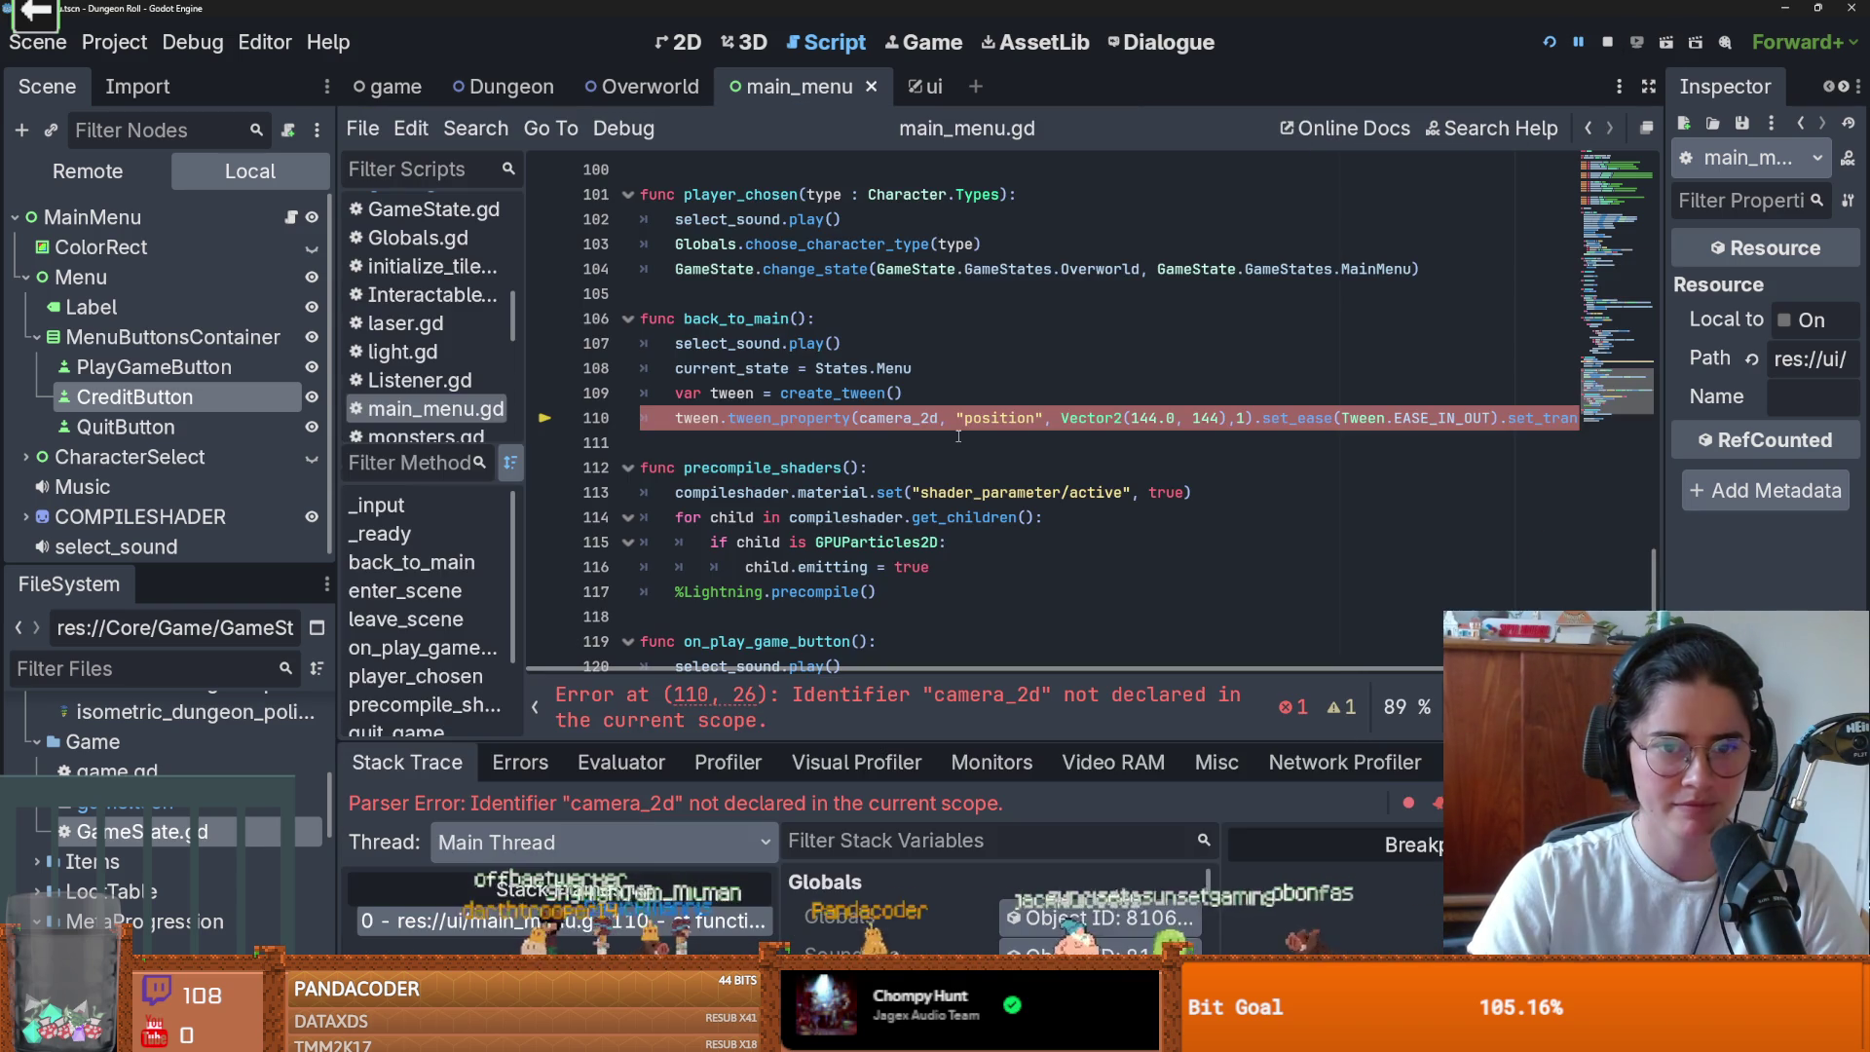
{"action": "key", "text": "Up"}
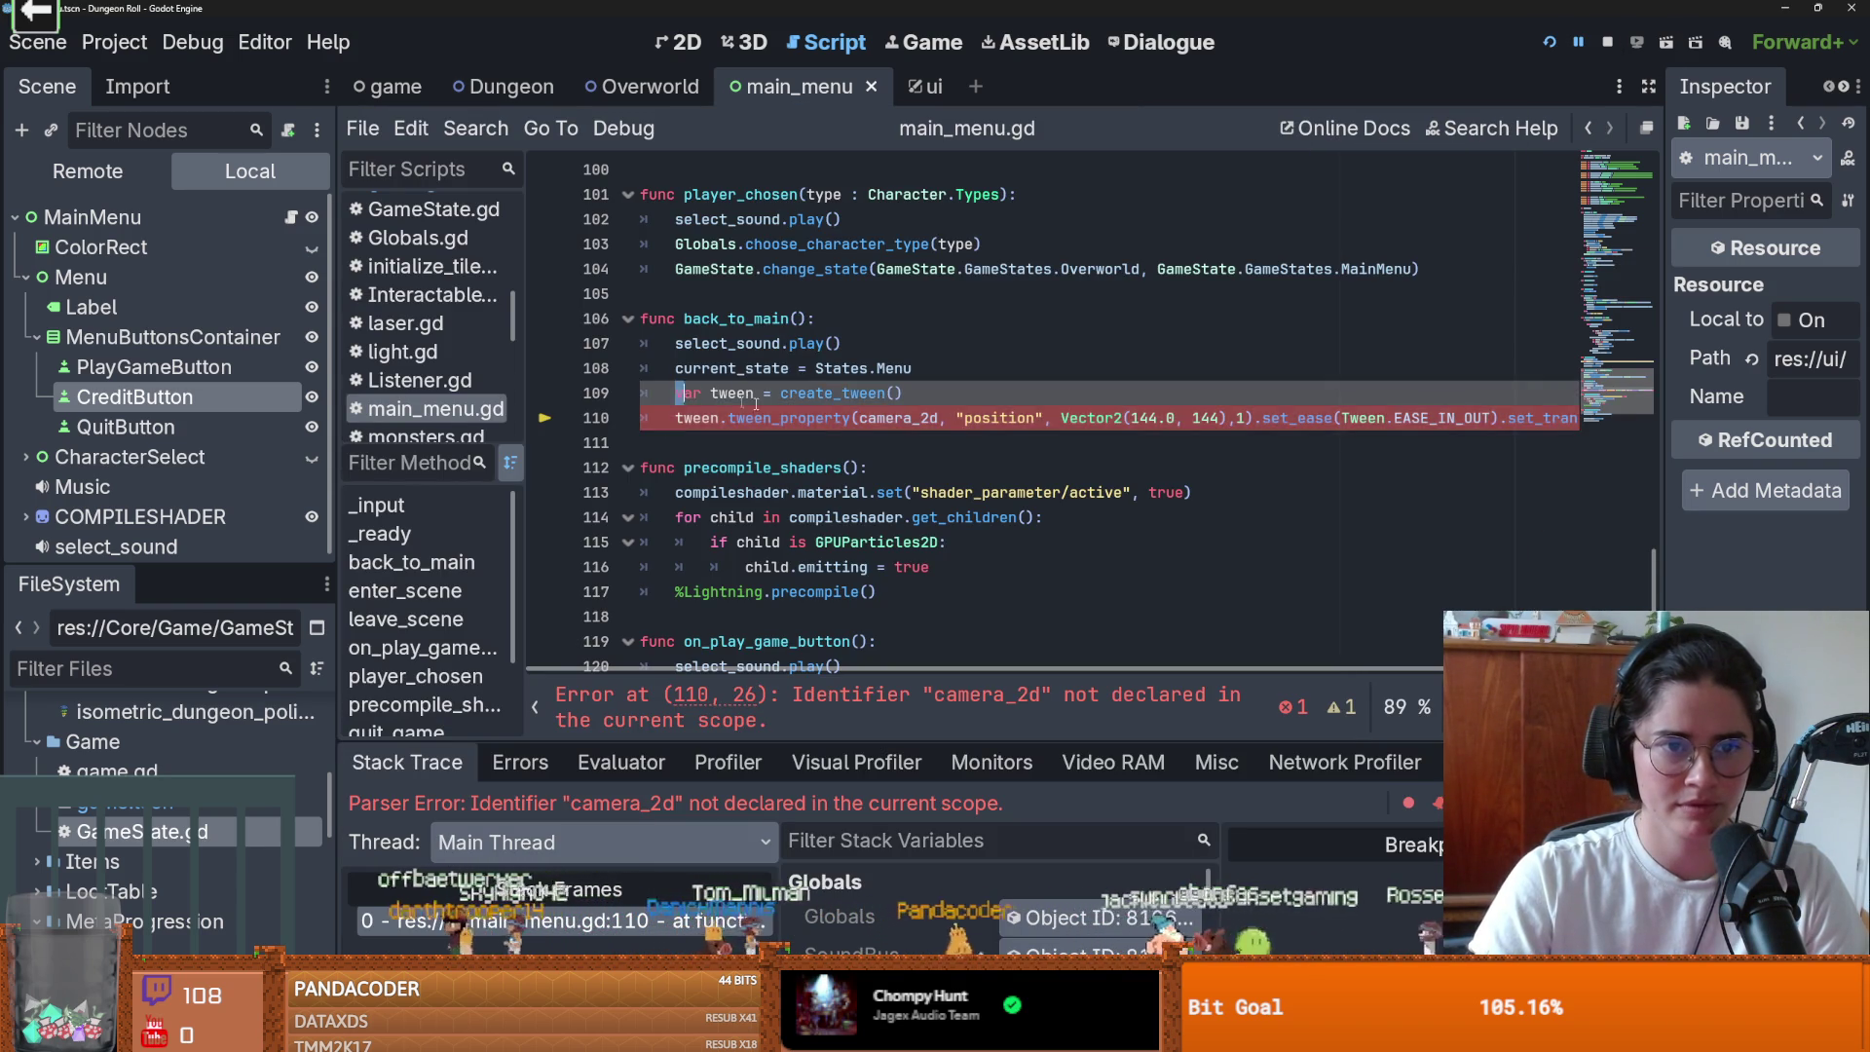
{"action": "key", "text": "shift+Down"}
{"action": "key", "text": "shift+End"}
{"action": "key", "text": "Delete"}
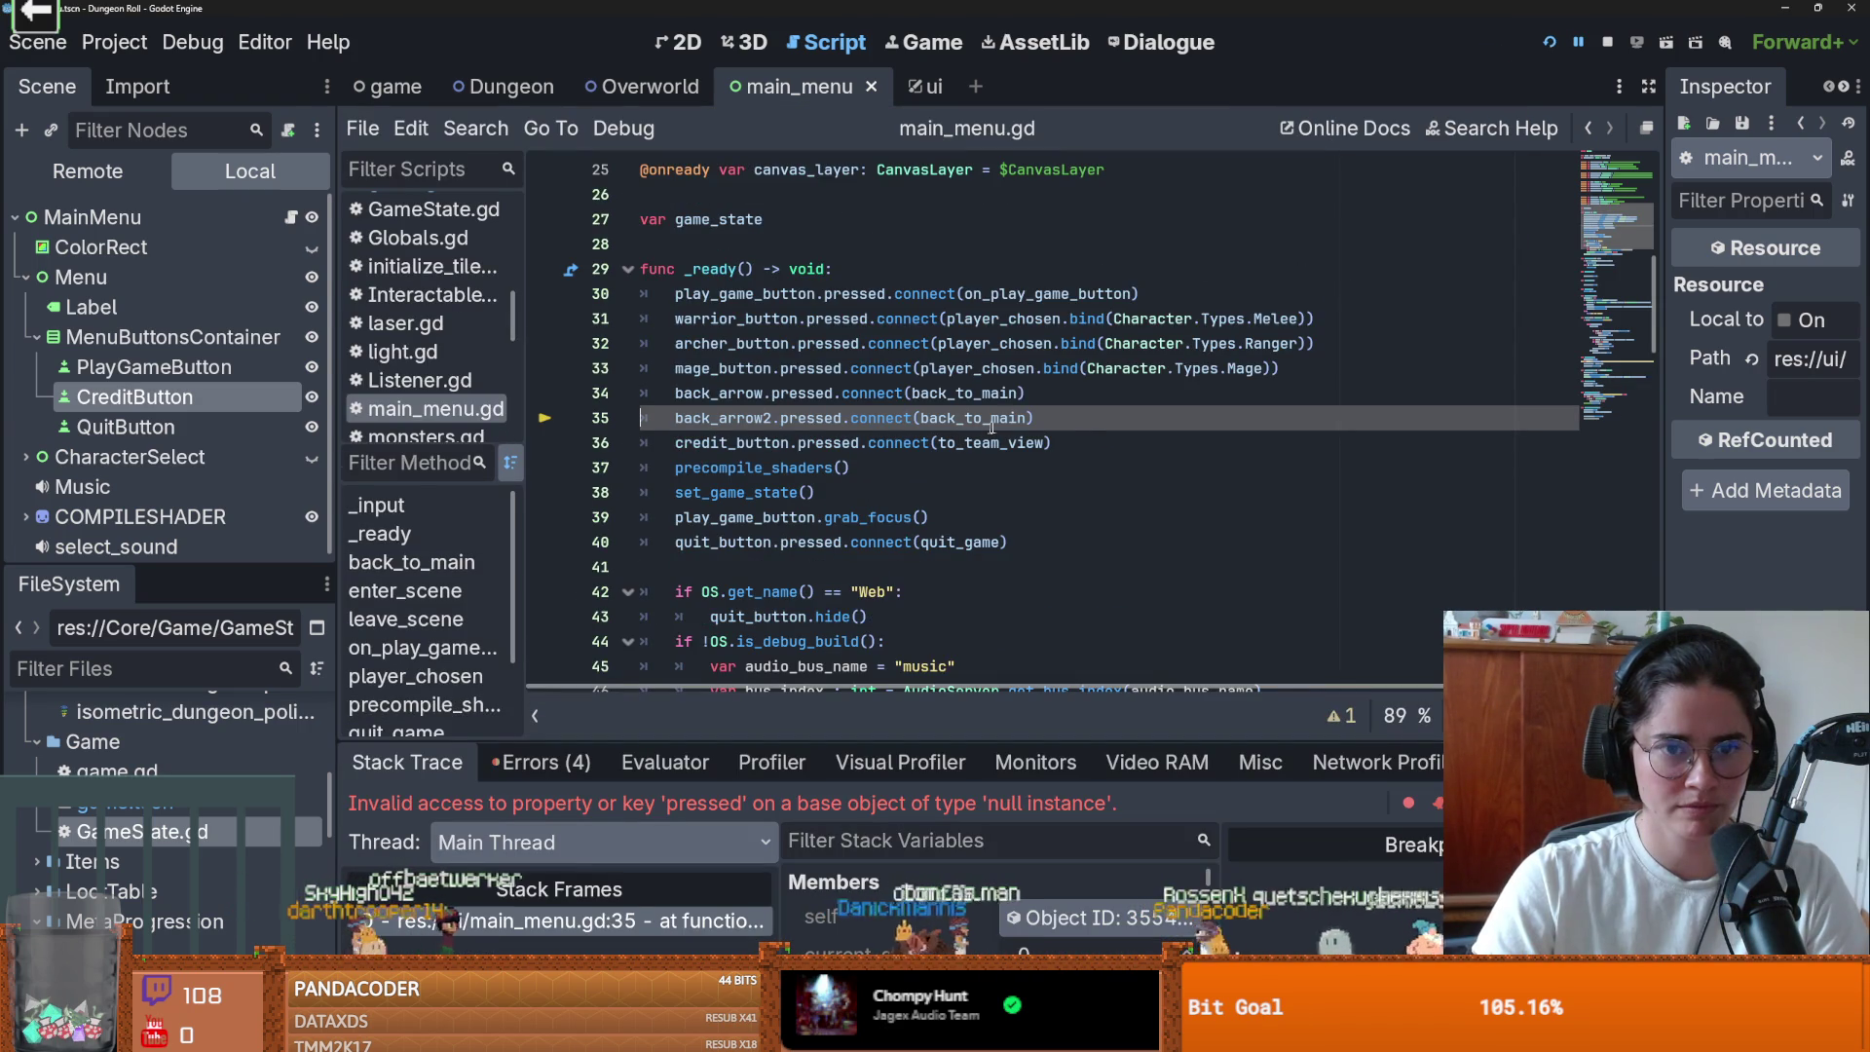
Locate the back_arrow2 connection on line 35 and the back_arrow declarations
{"action": "left_click_drag", "start_coordinate": [1068, 418], "coordinate": [752, 417]}
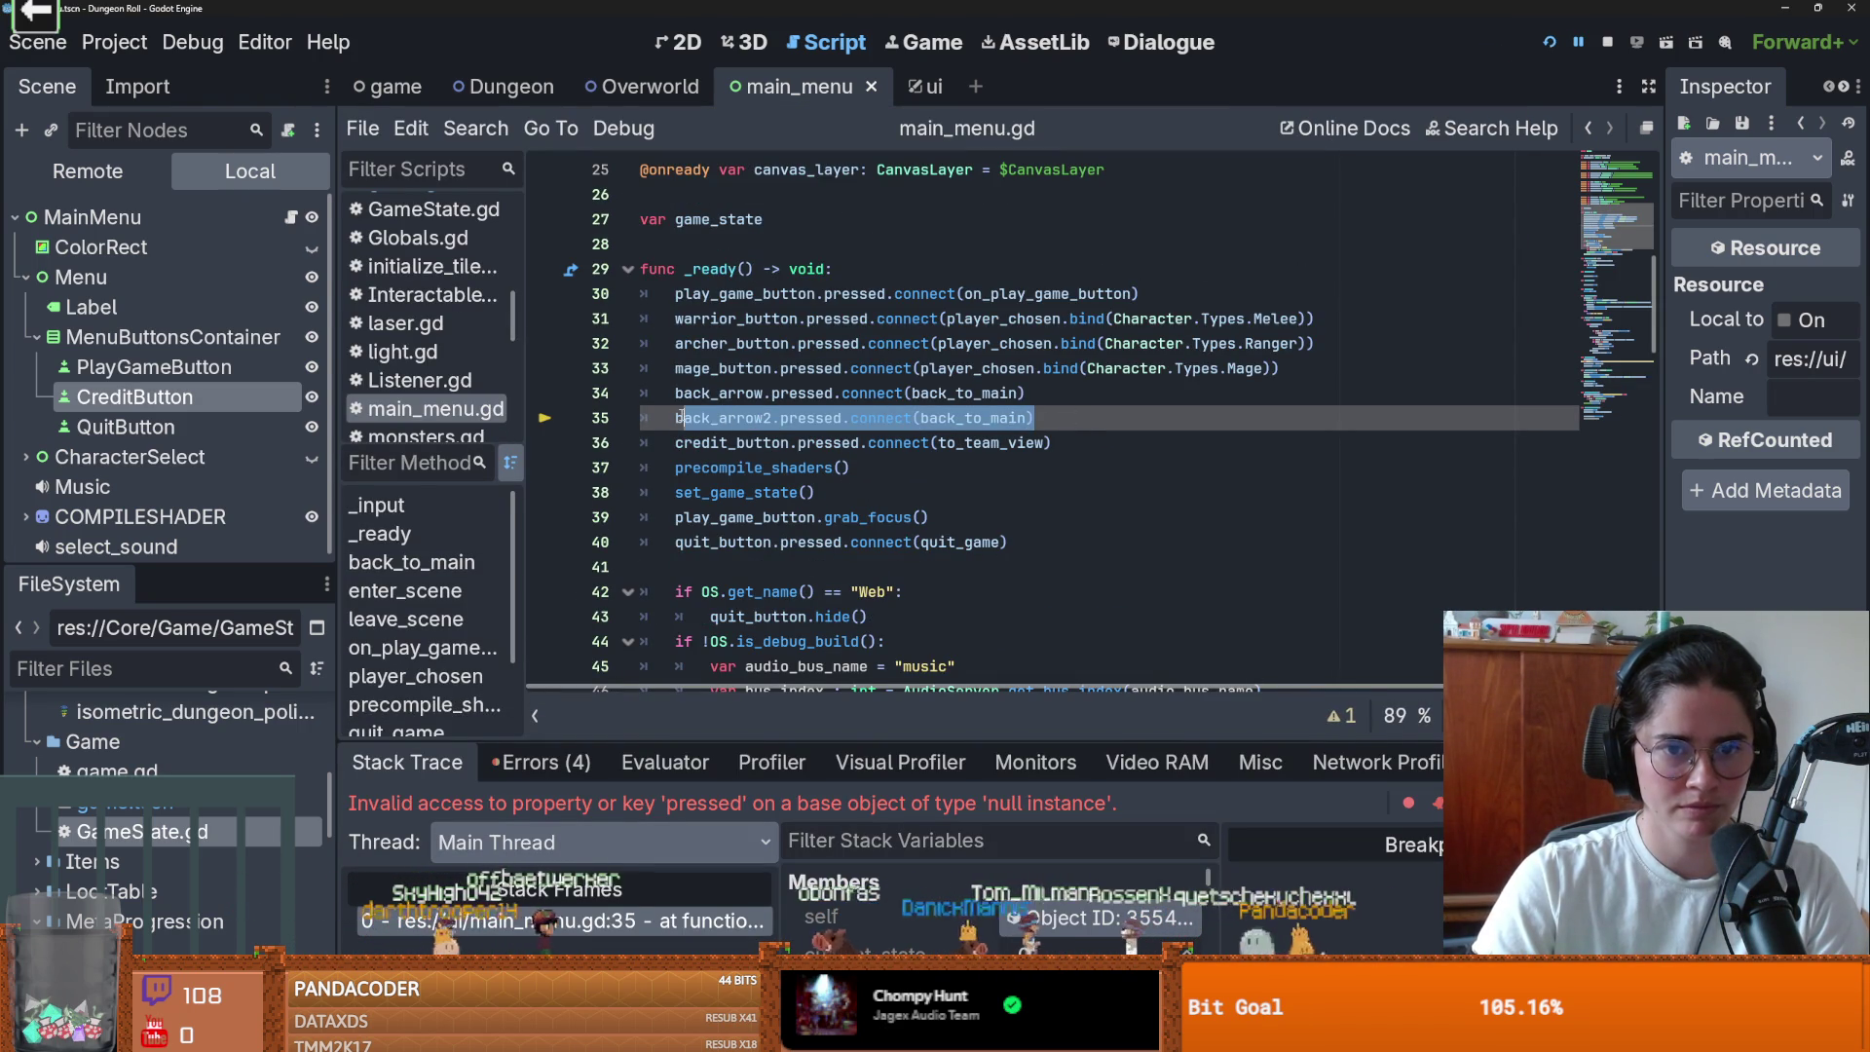
{"action": "left_click", "coordinate": [993, 418], "text": "ctrl"}
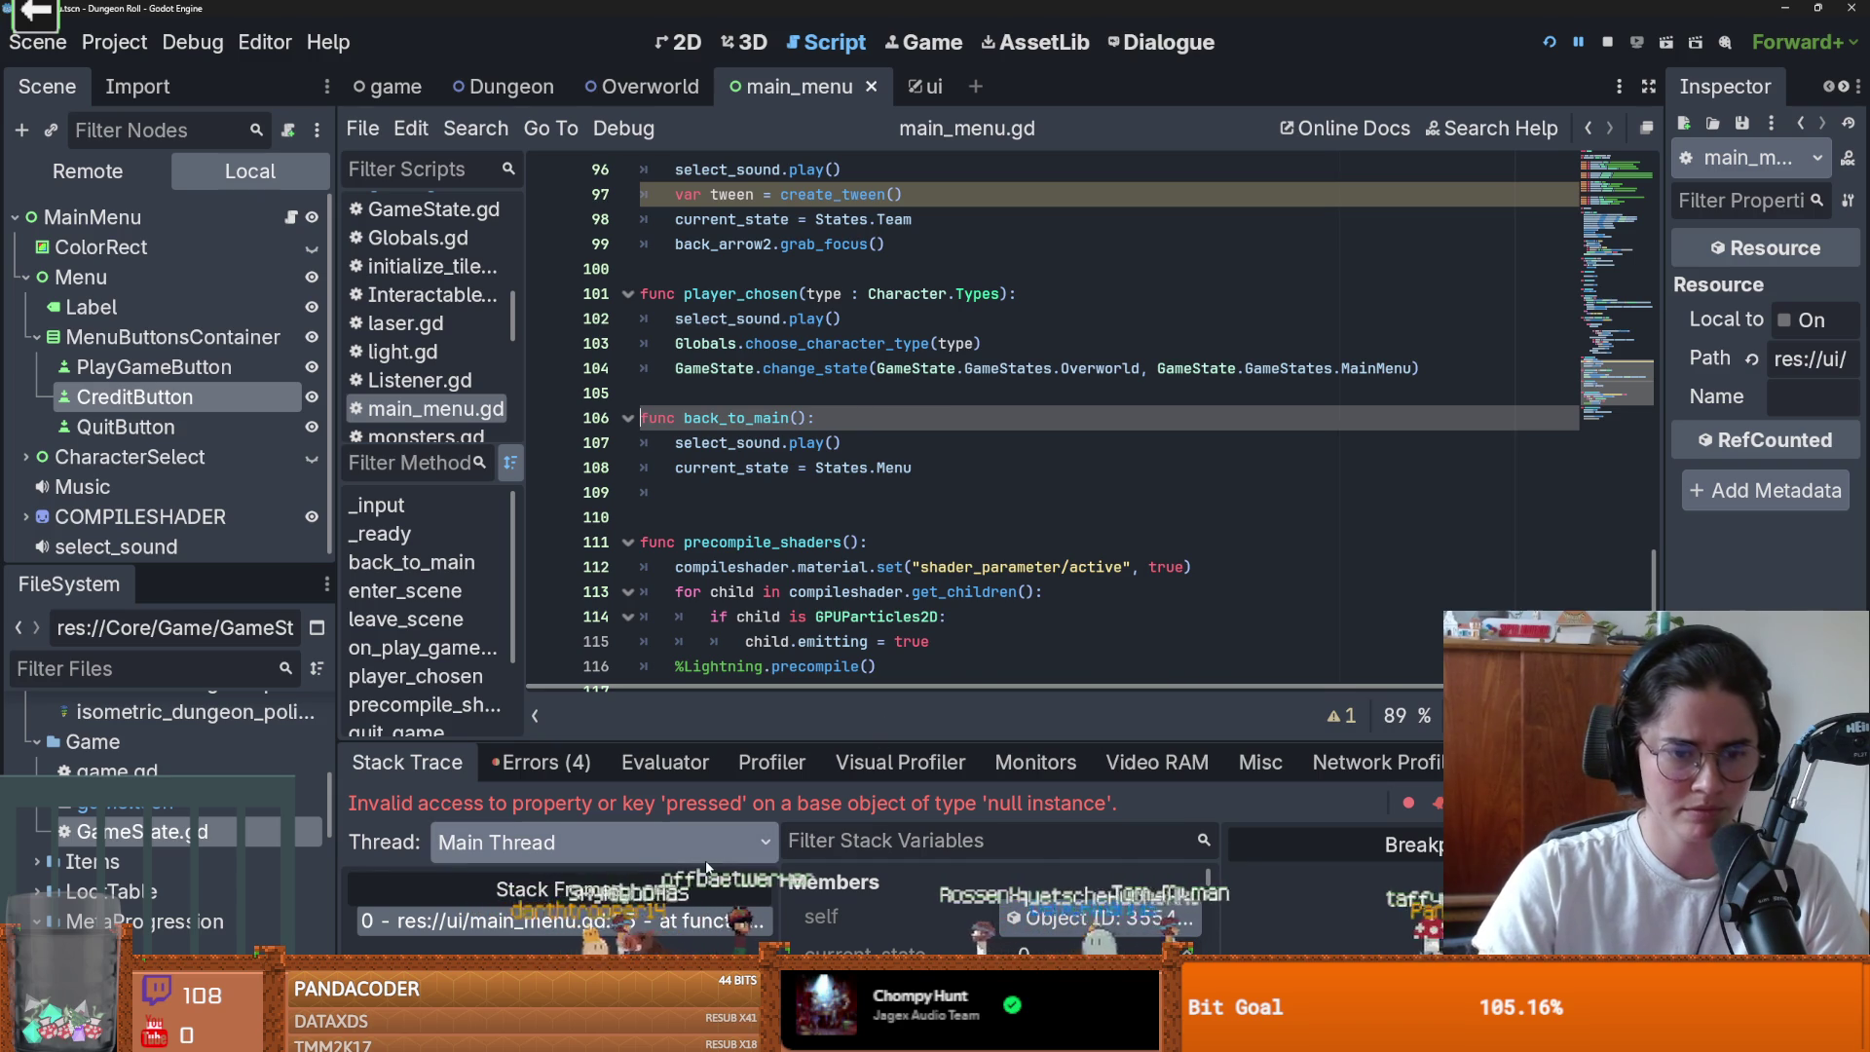
{"action": "key", "text": "alt+Left"}
{"action": "double_click", "coordinate": [721, 418]}
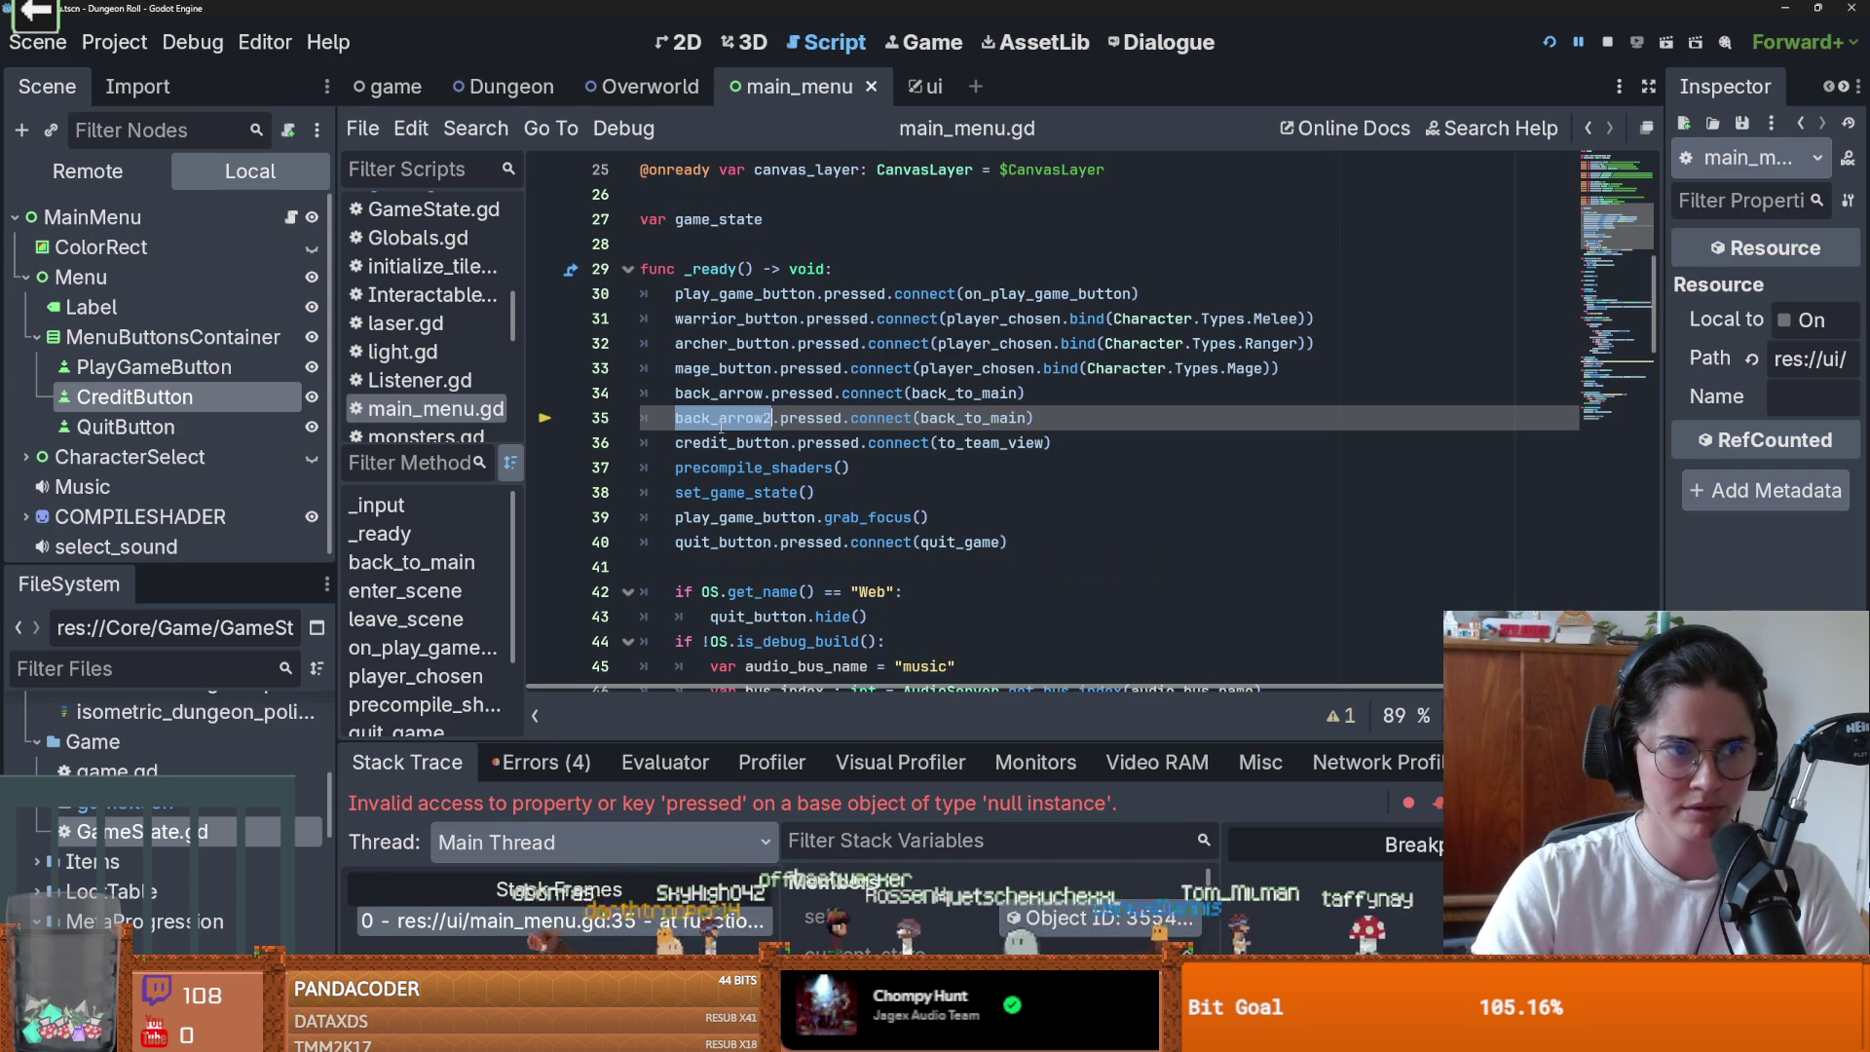
{"action": "left_click", "coordinate": [782, 420]}
{"action": "scroll", "coordinate": [769, 448], "scroll_direction": "up", "scroll_amount": 8}
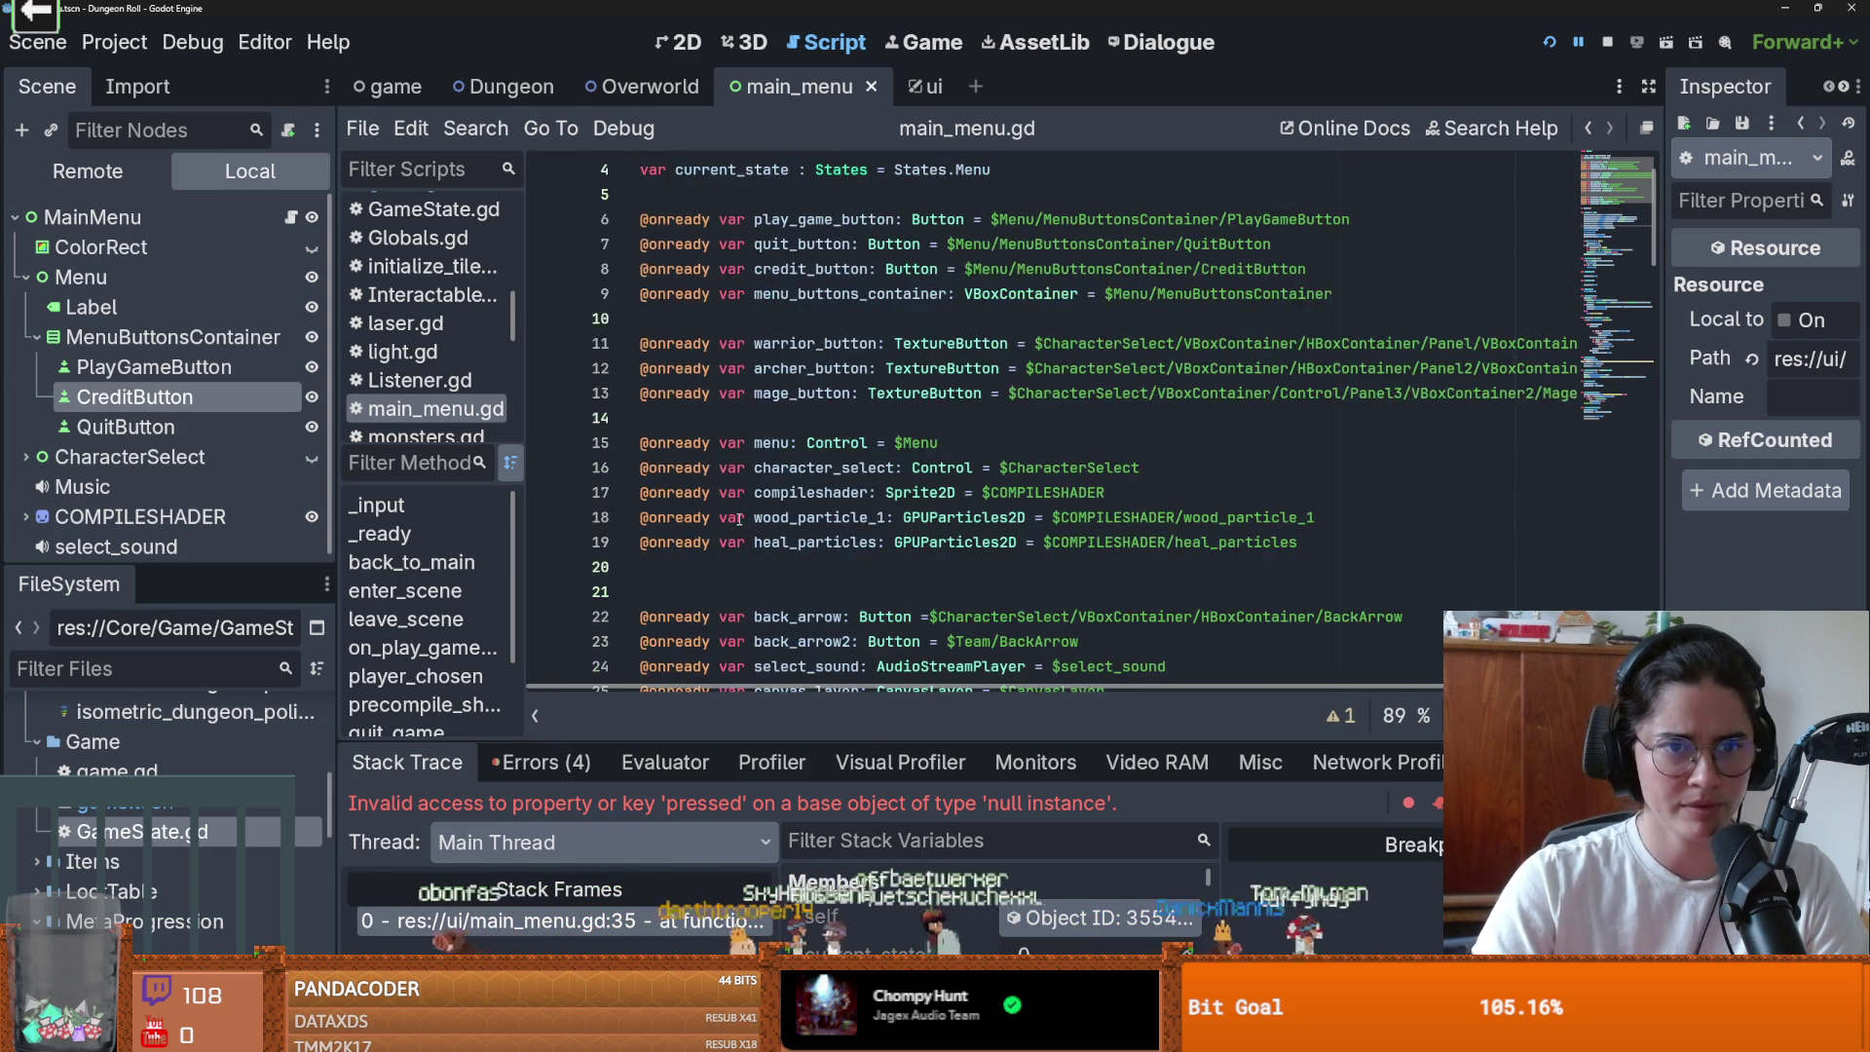
{"action": "scroll", "coordinate": [820, 529], "scroll_direction": "down", "scroll_amount": 3}
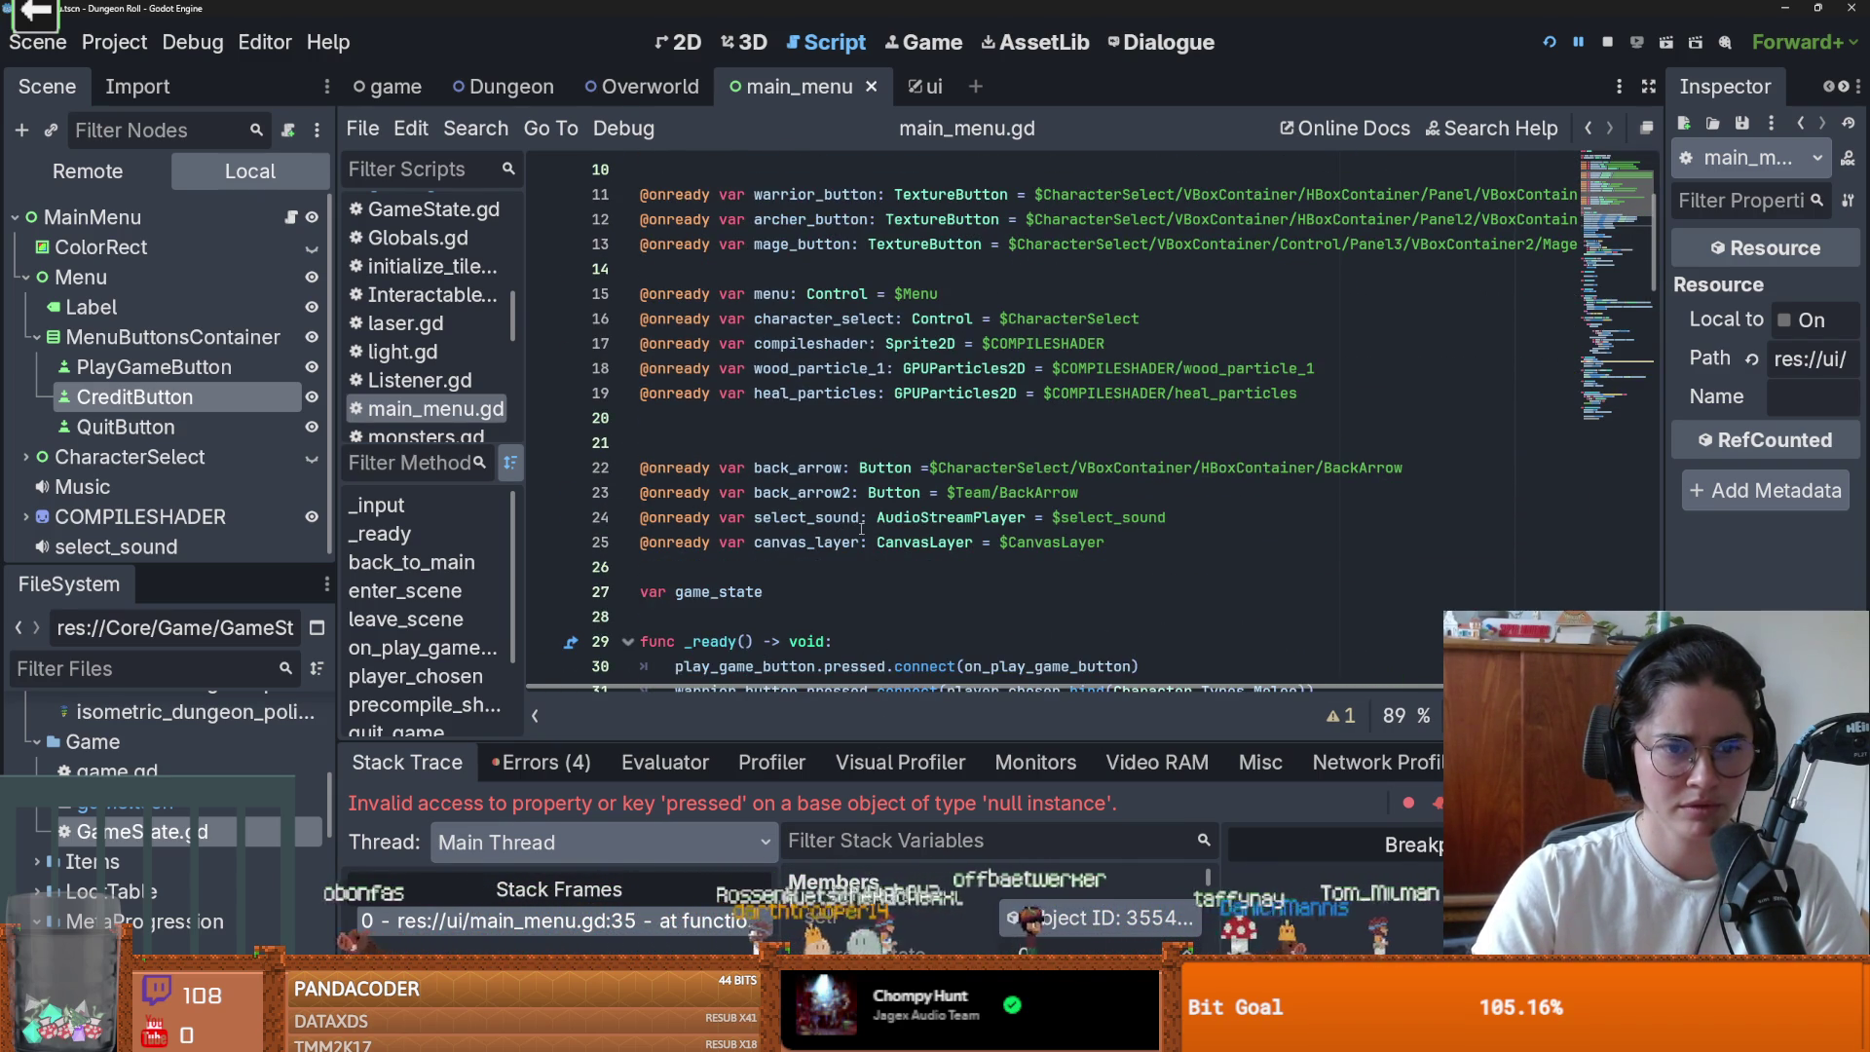
{"action": "mouse_move", "coordinate": [1077, 496]}
{"action": "left_mouse_down"}
{"action": "mouse_move", "coordinate": [669, 469]}
{"action": "mouse_move", "coordinate": [601, 484]}
{"action": "left_mouse_up"}
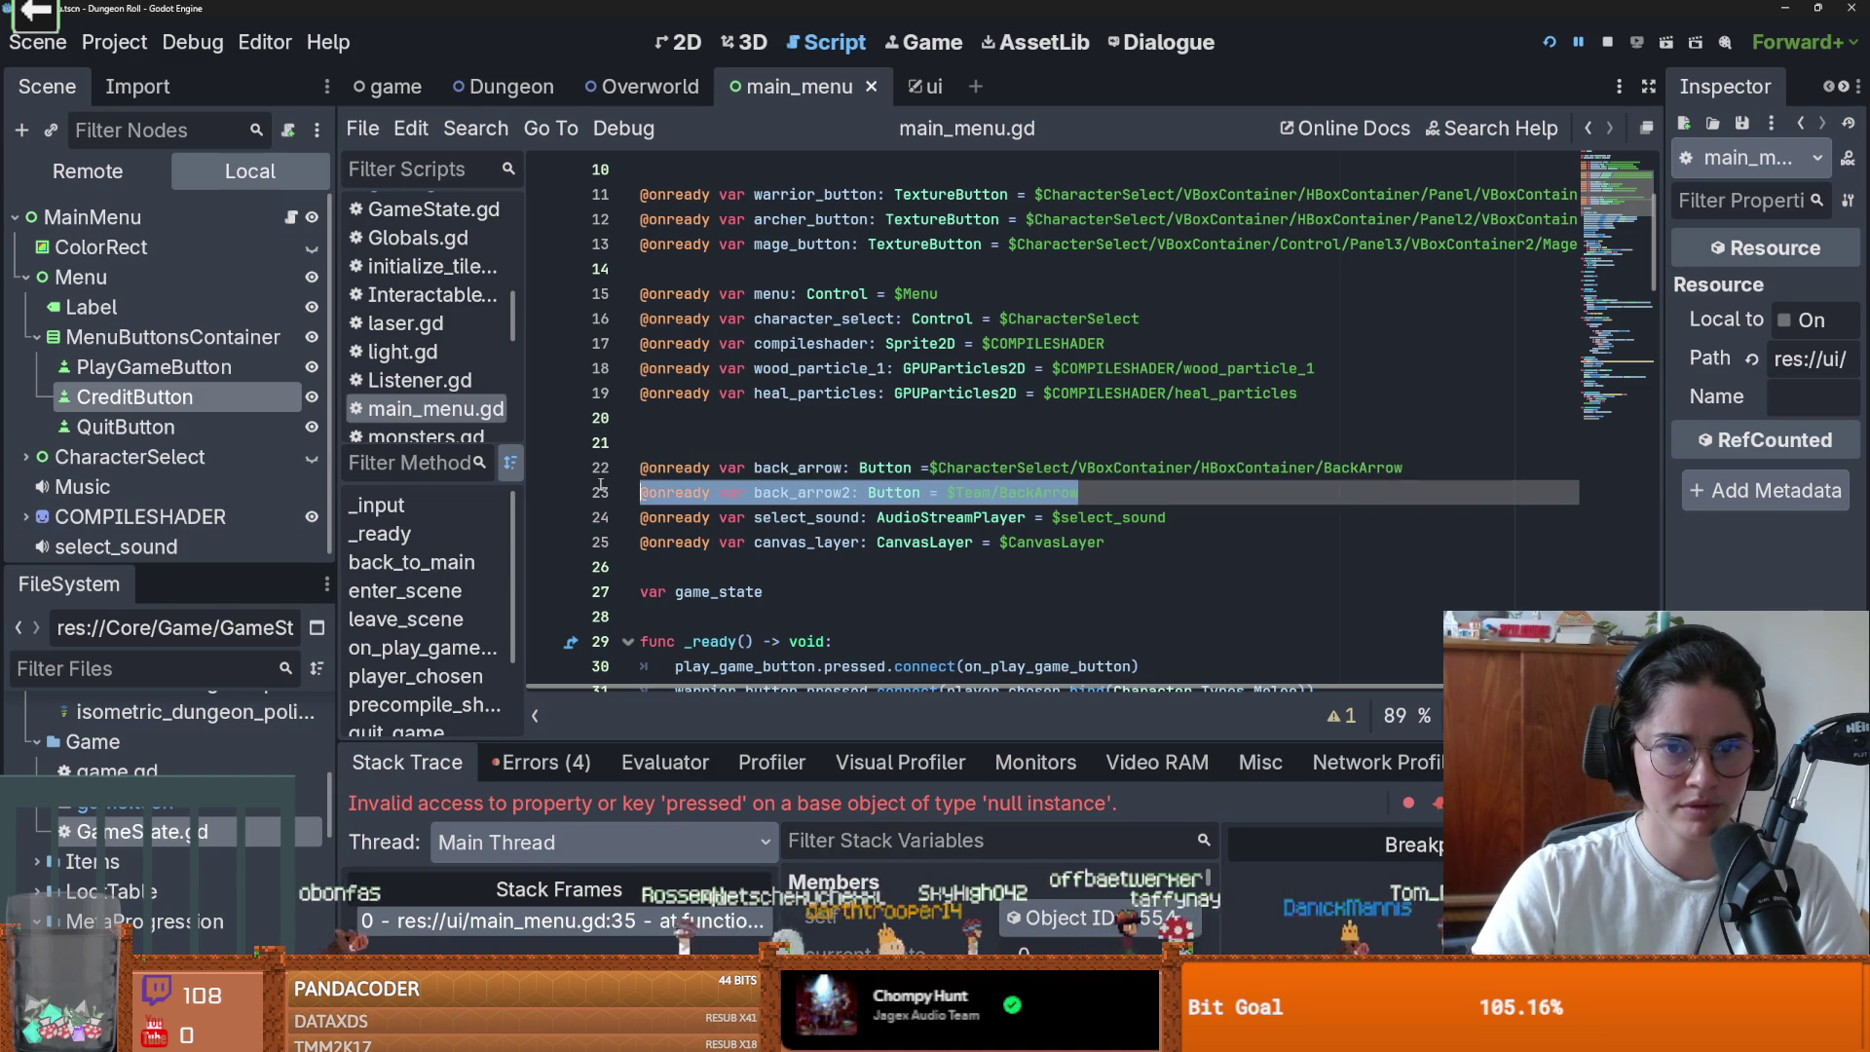
{"action": "left_click", "coordinate": [601, 485]}
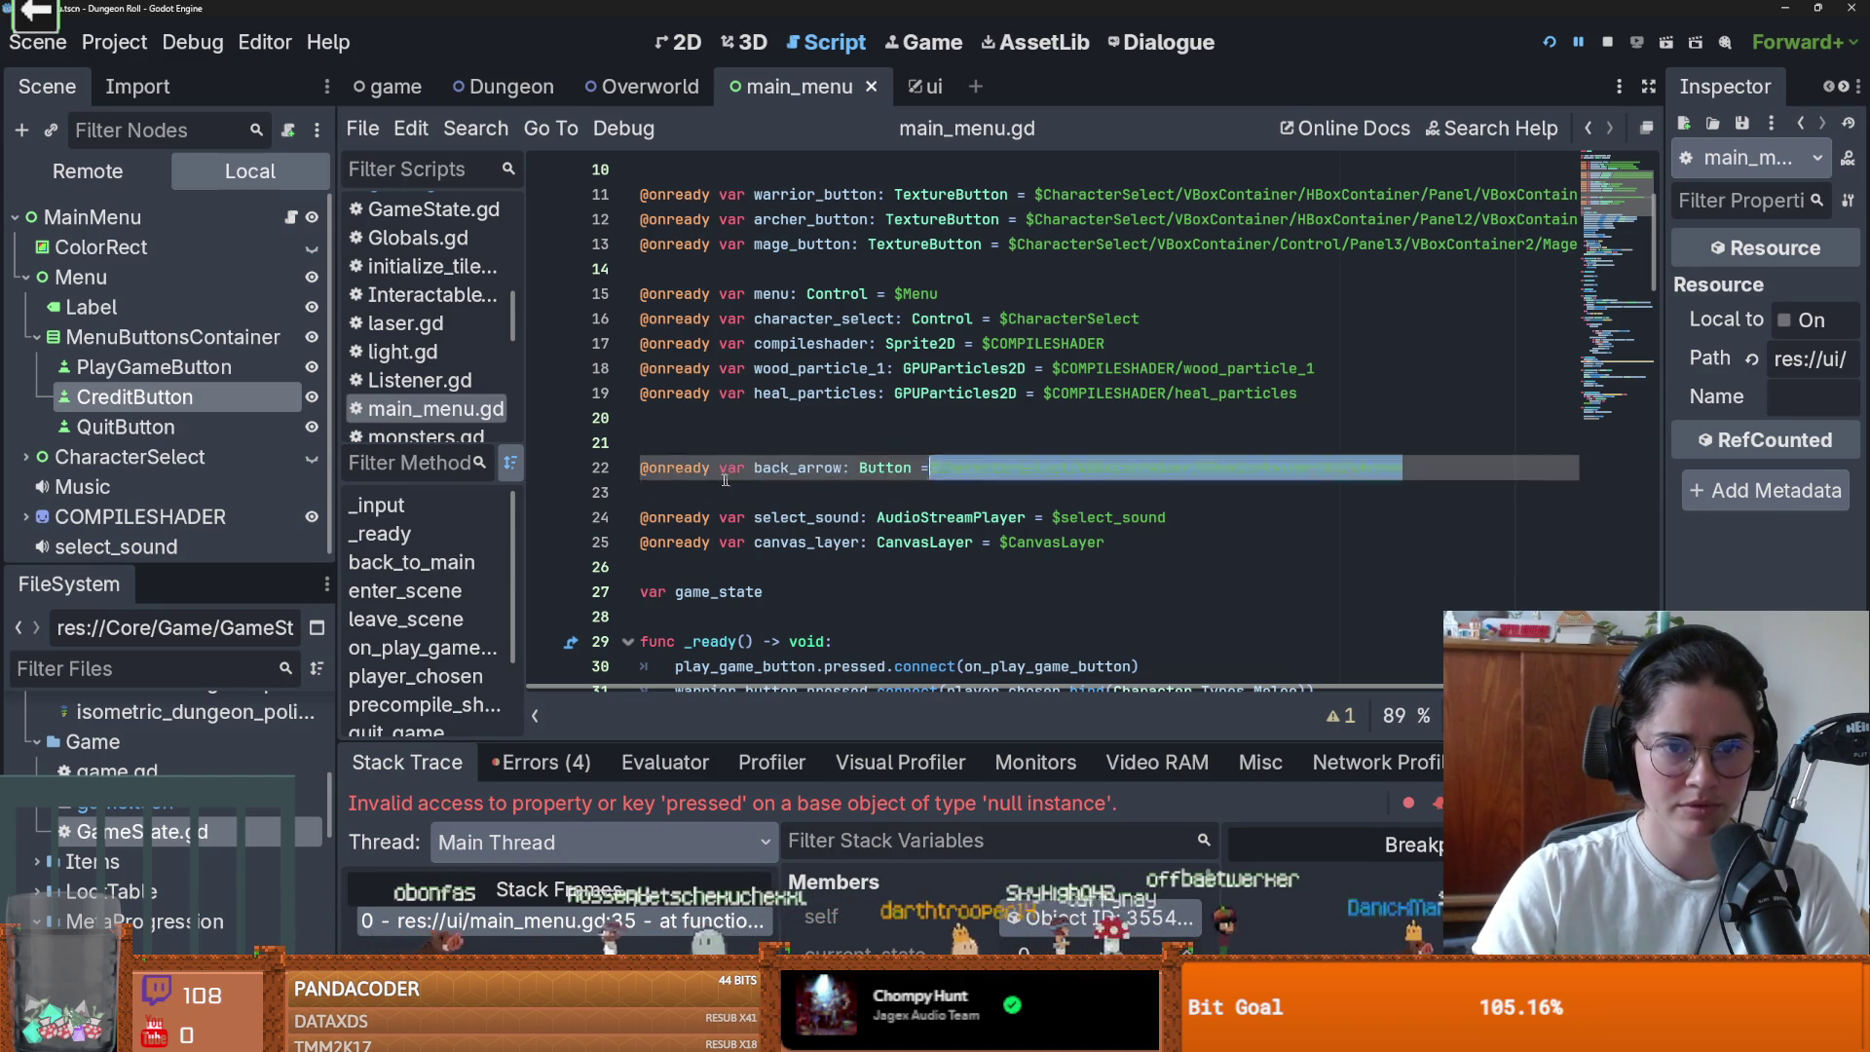
Select the leftover buttons-list entry and the States.Team case on lines 92–93
{"action": "scroll", "coordinate": [821, 591], "scroll_direction": "down", "scroll_amount": 7}
{"action": "scroll", "coordinate": [821, 592], "scroll_direction": "down", "scroll_amount": 15}
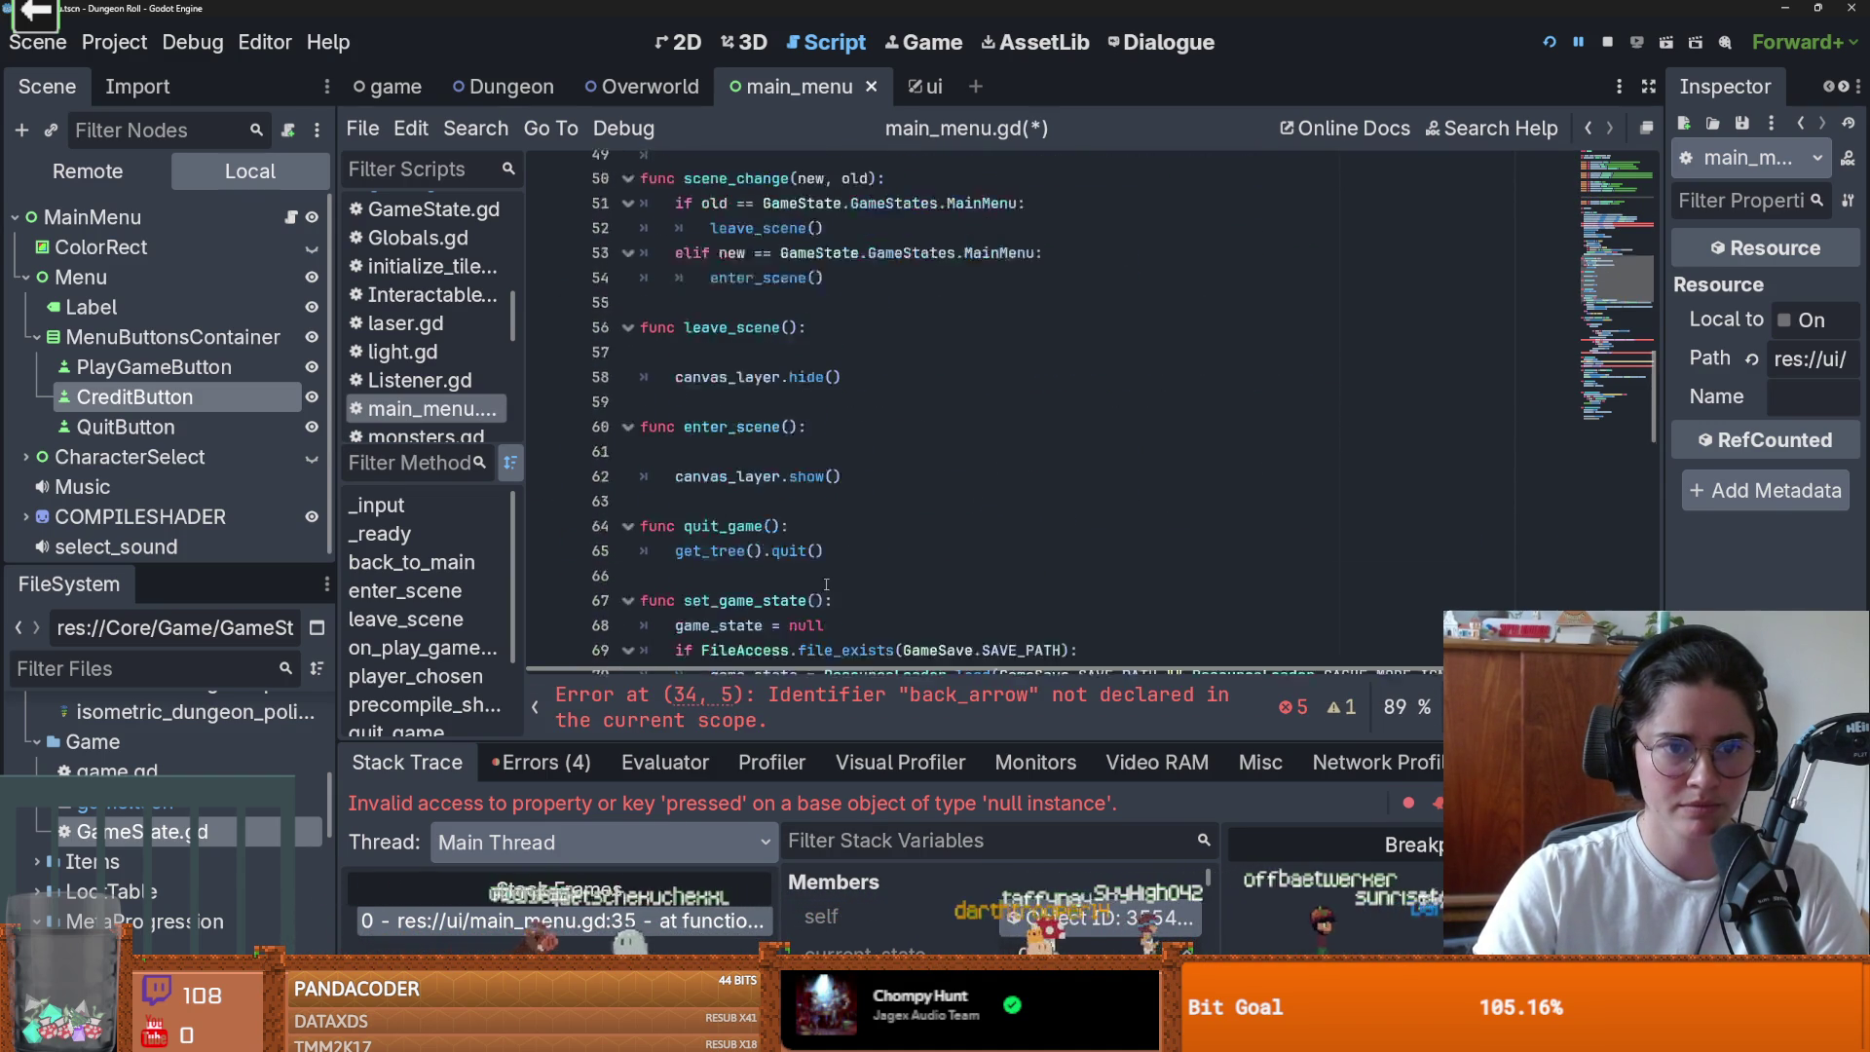
{"action": "mouse_move", "coordinate": [1290, 444]}
{"action": "left_mouse_down"}
{"action": "mouse_move", "coordinate": [824, 444]}
{"action": "mouse_move", "coordinate": [1219, 449]}
{"action": "left_mouse_up"}
{"action": "left_click", "coordinate": [1220, 448]}
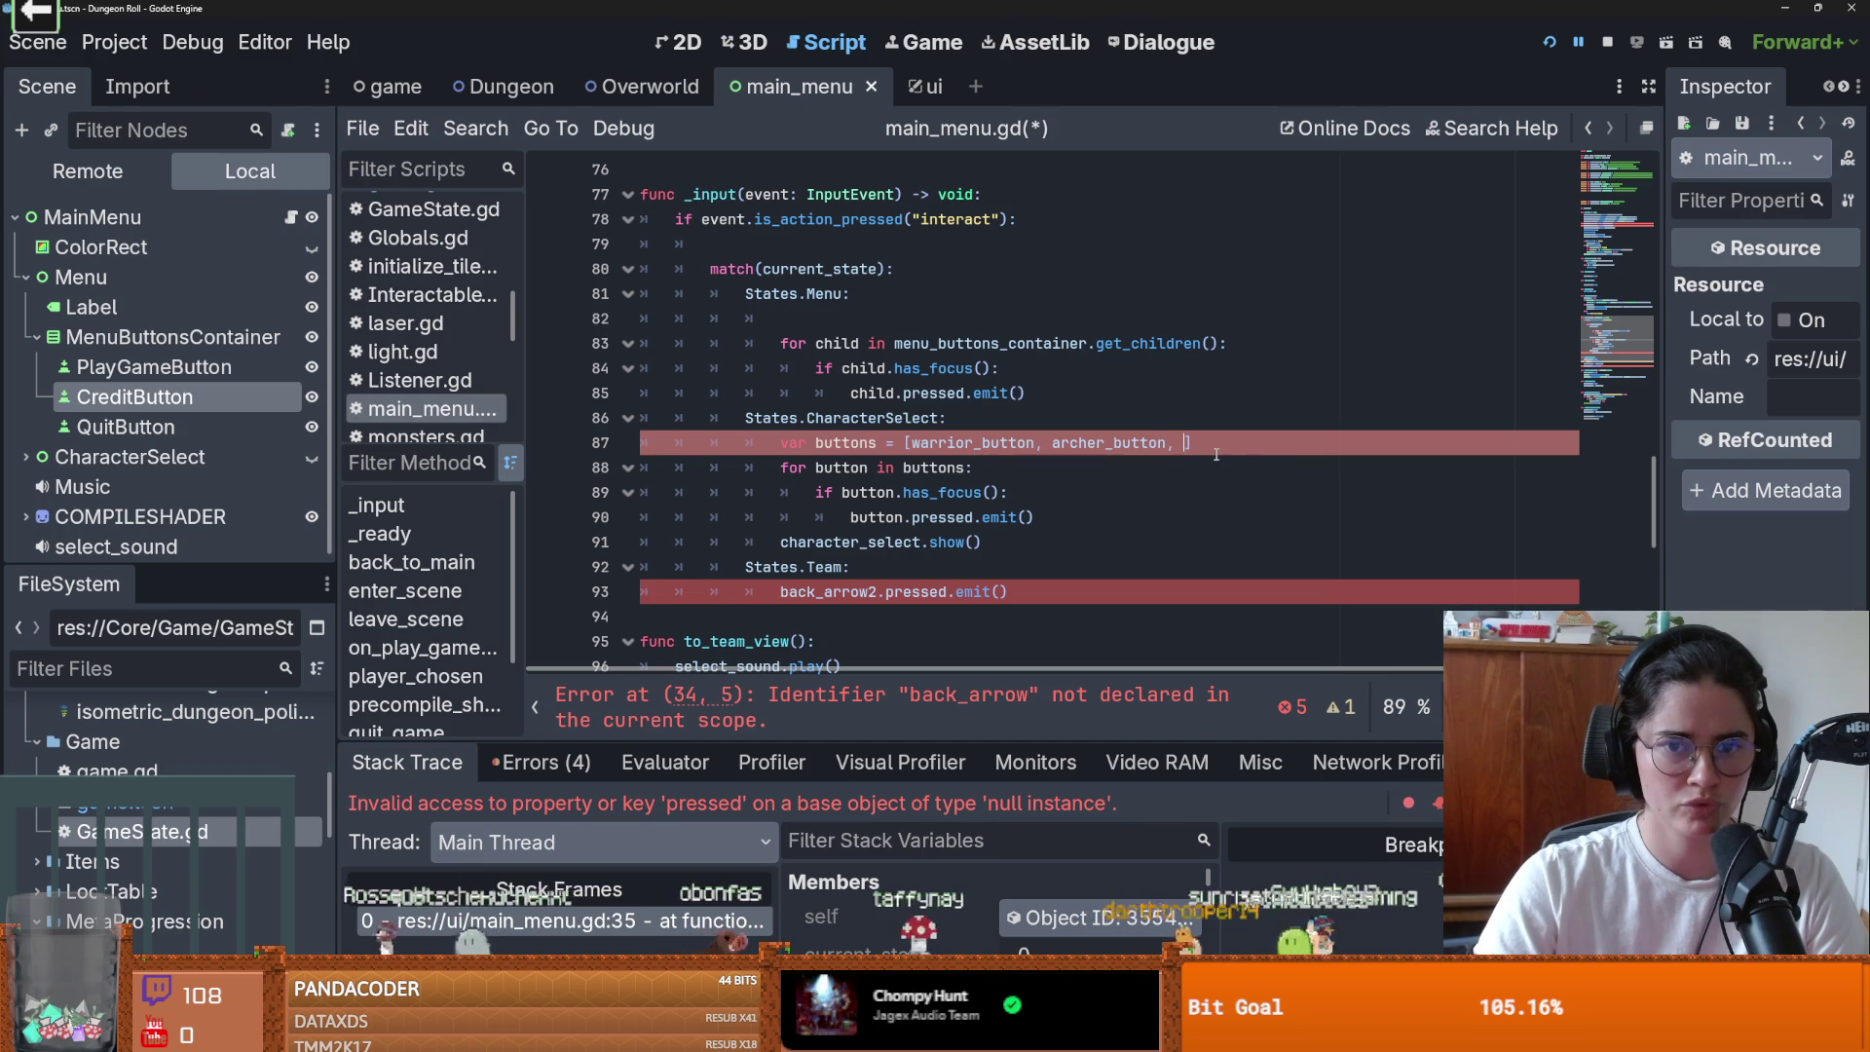
{"action": "scroll", "coordinate": [1002, 557], "scroll_direction": "down", "scroll_amount": 1}
{"action": "double_click", "coordinate": [836, 521]}
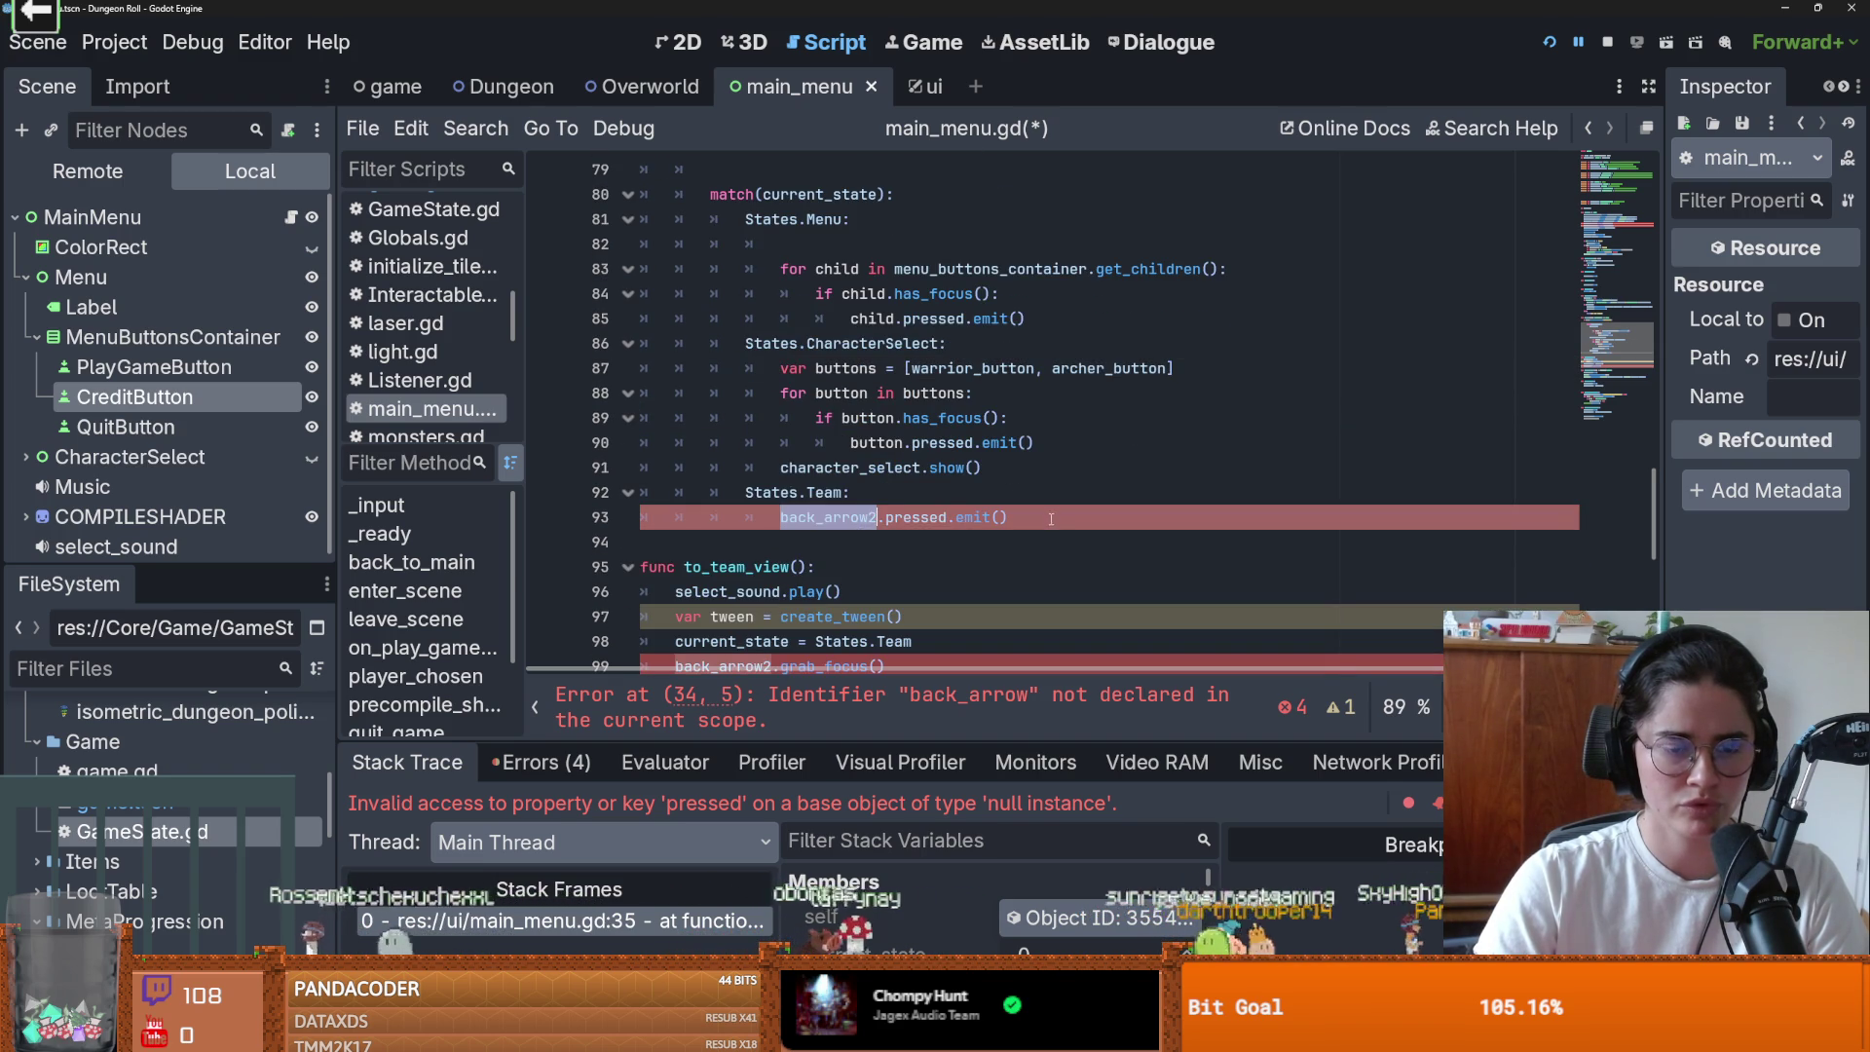
{"action": "left_click_drag", "start_coordinate": [1055, 516], "coordinate": [649, 497]}
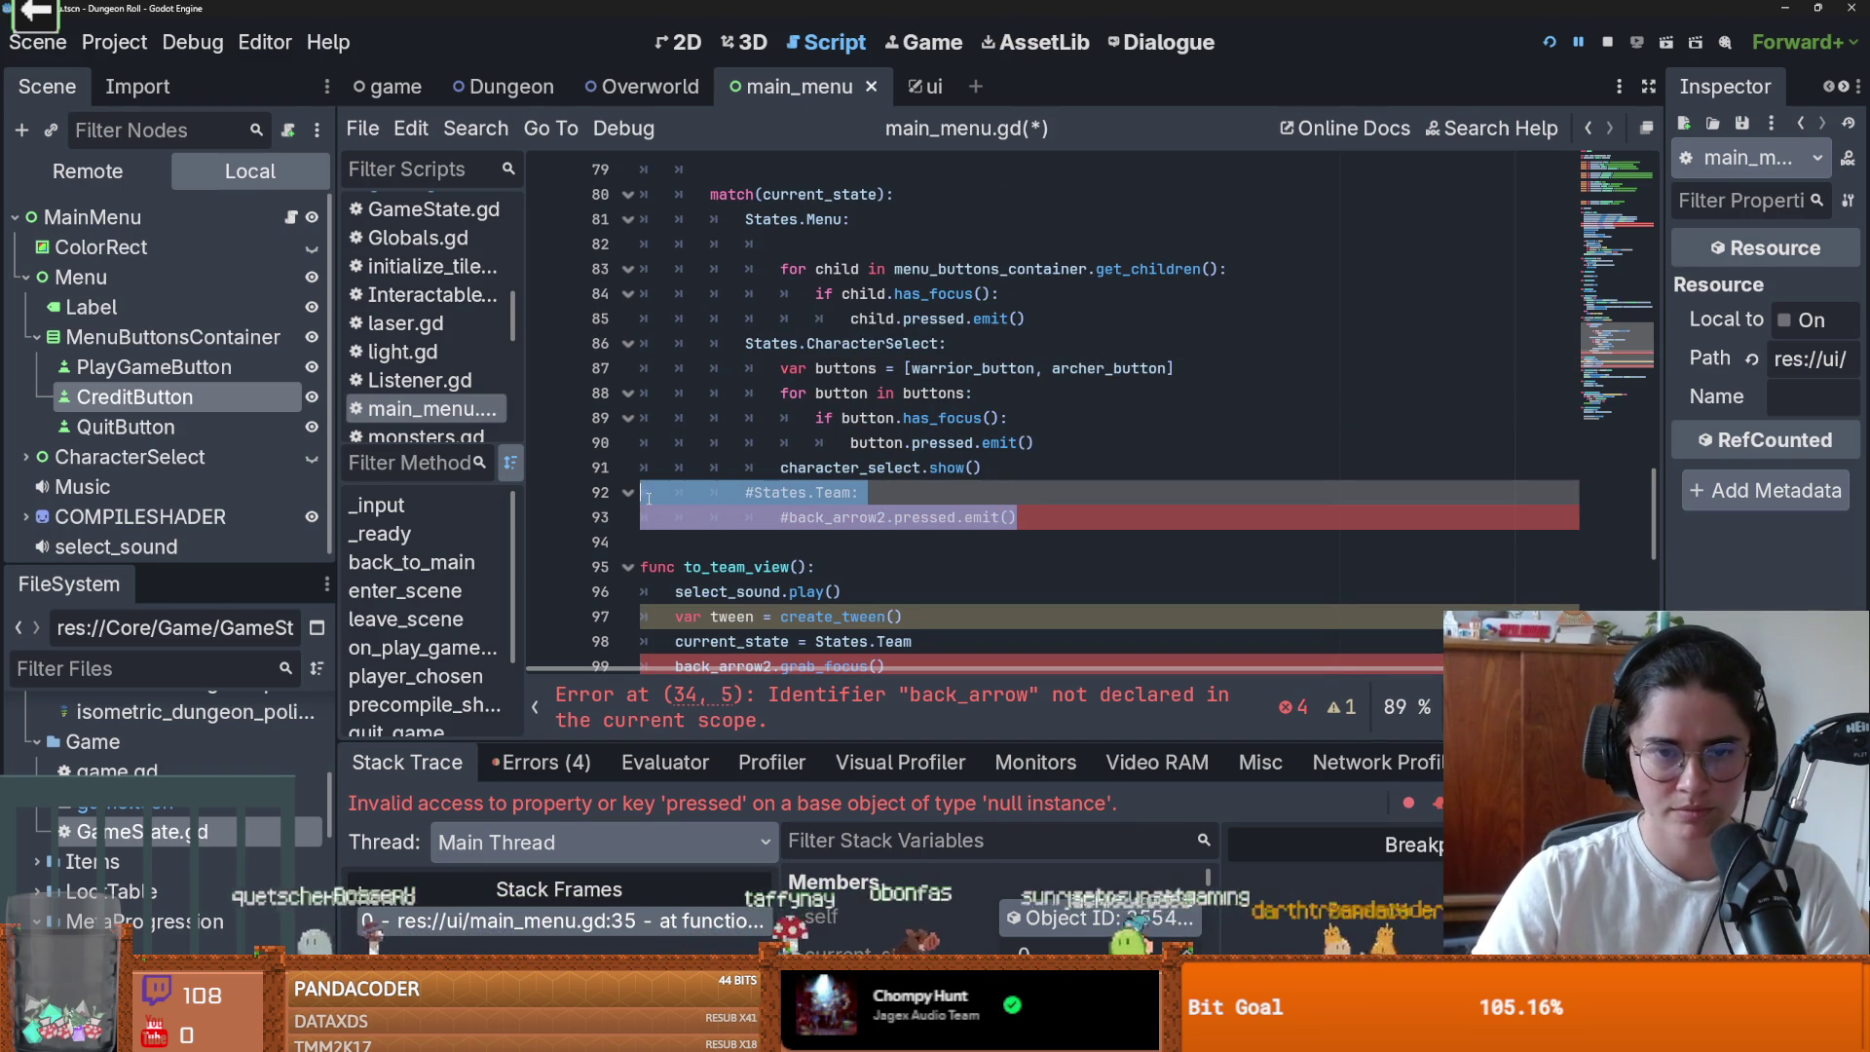
Delete the tween line and back_arrow2.grab_focus line in to_team_view
{"action": "scroll", "coordinate": [804, 482], "scroll_direction": "down", "scroll_amount": 2}
{"action": "left_click_drag", "start_coordinate": [936, 473], "coordinate": [606, 467]}
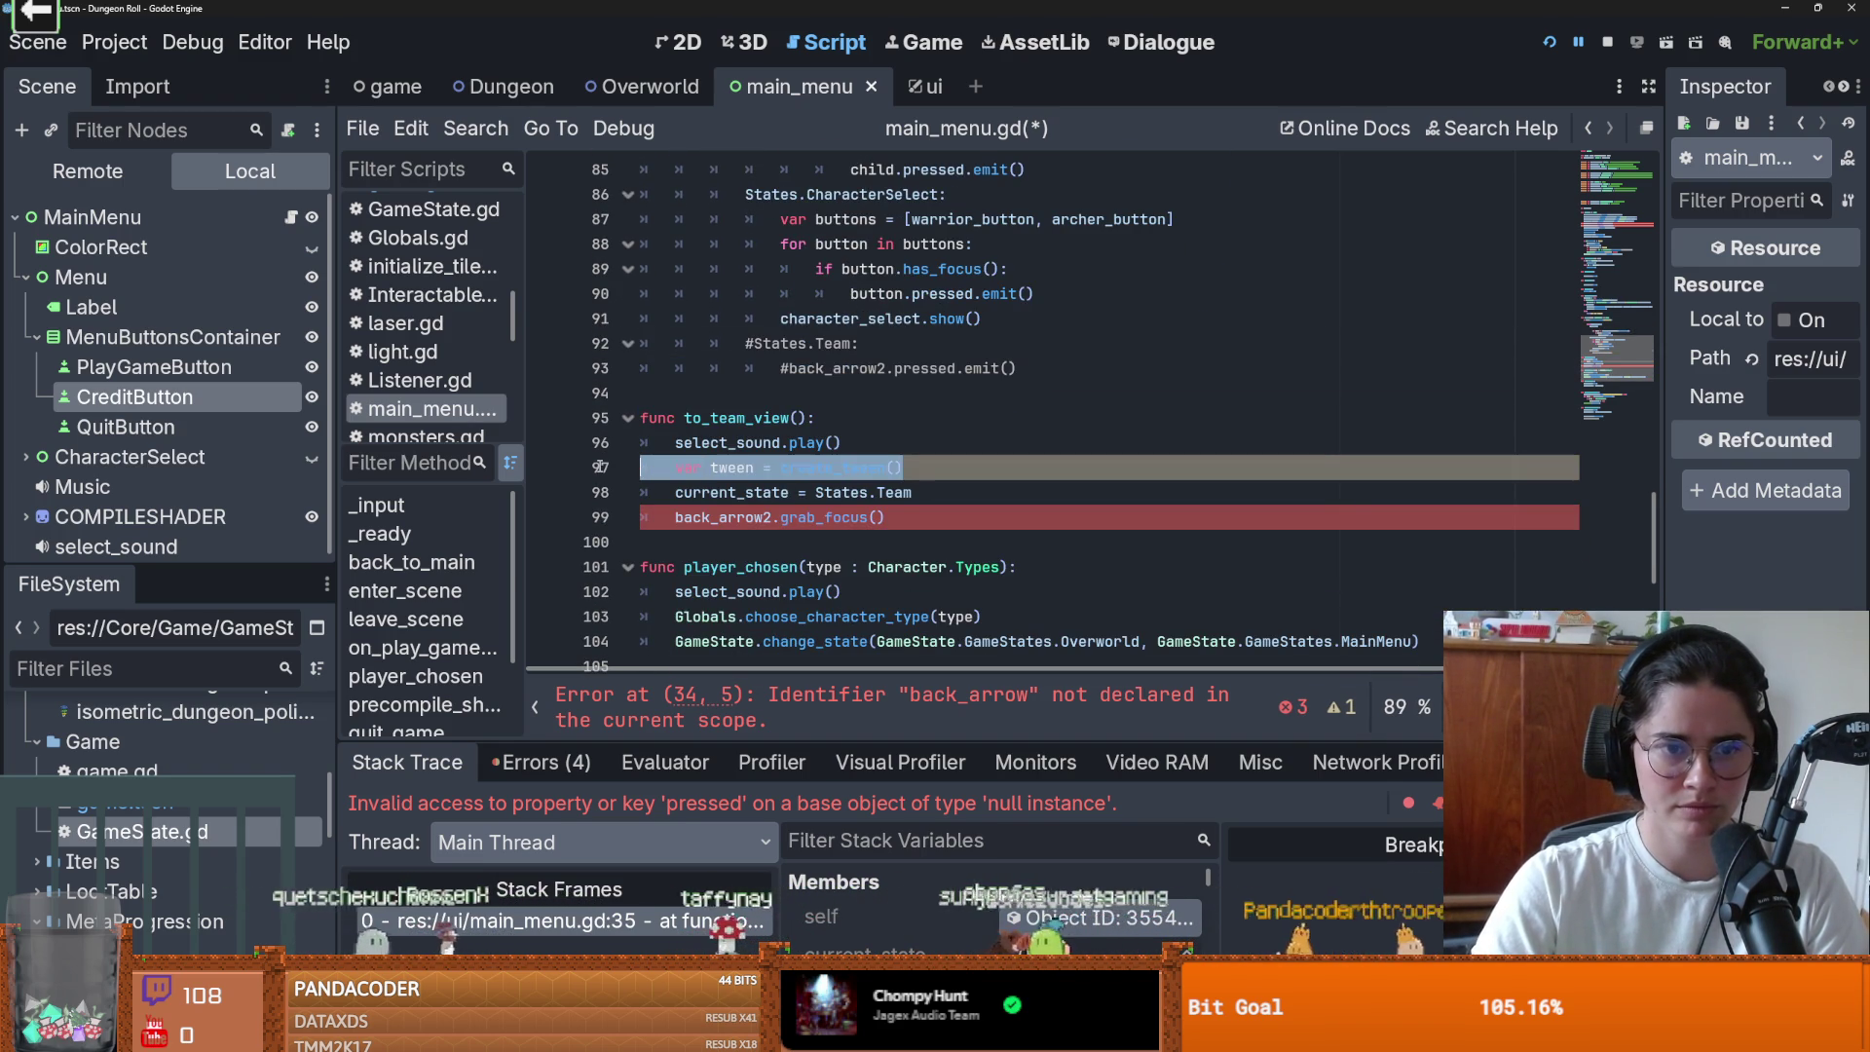
{"action": "left_click_drag", "start_coordinate": [918, 523], "coordinate": [630, 508]}
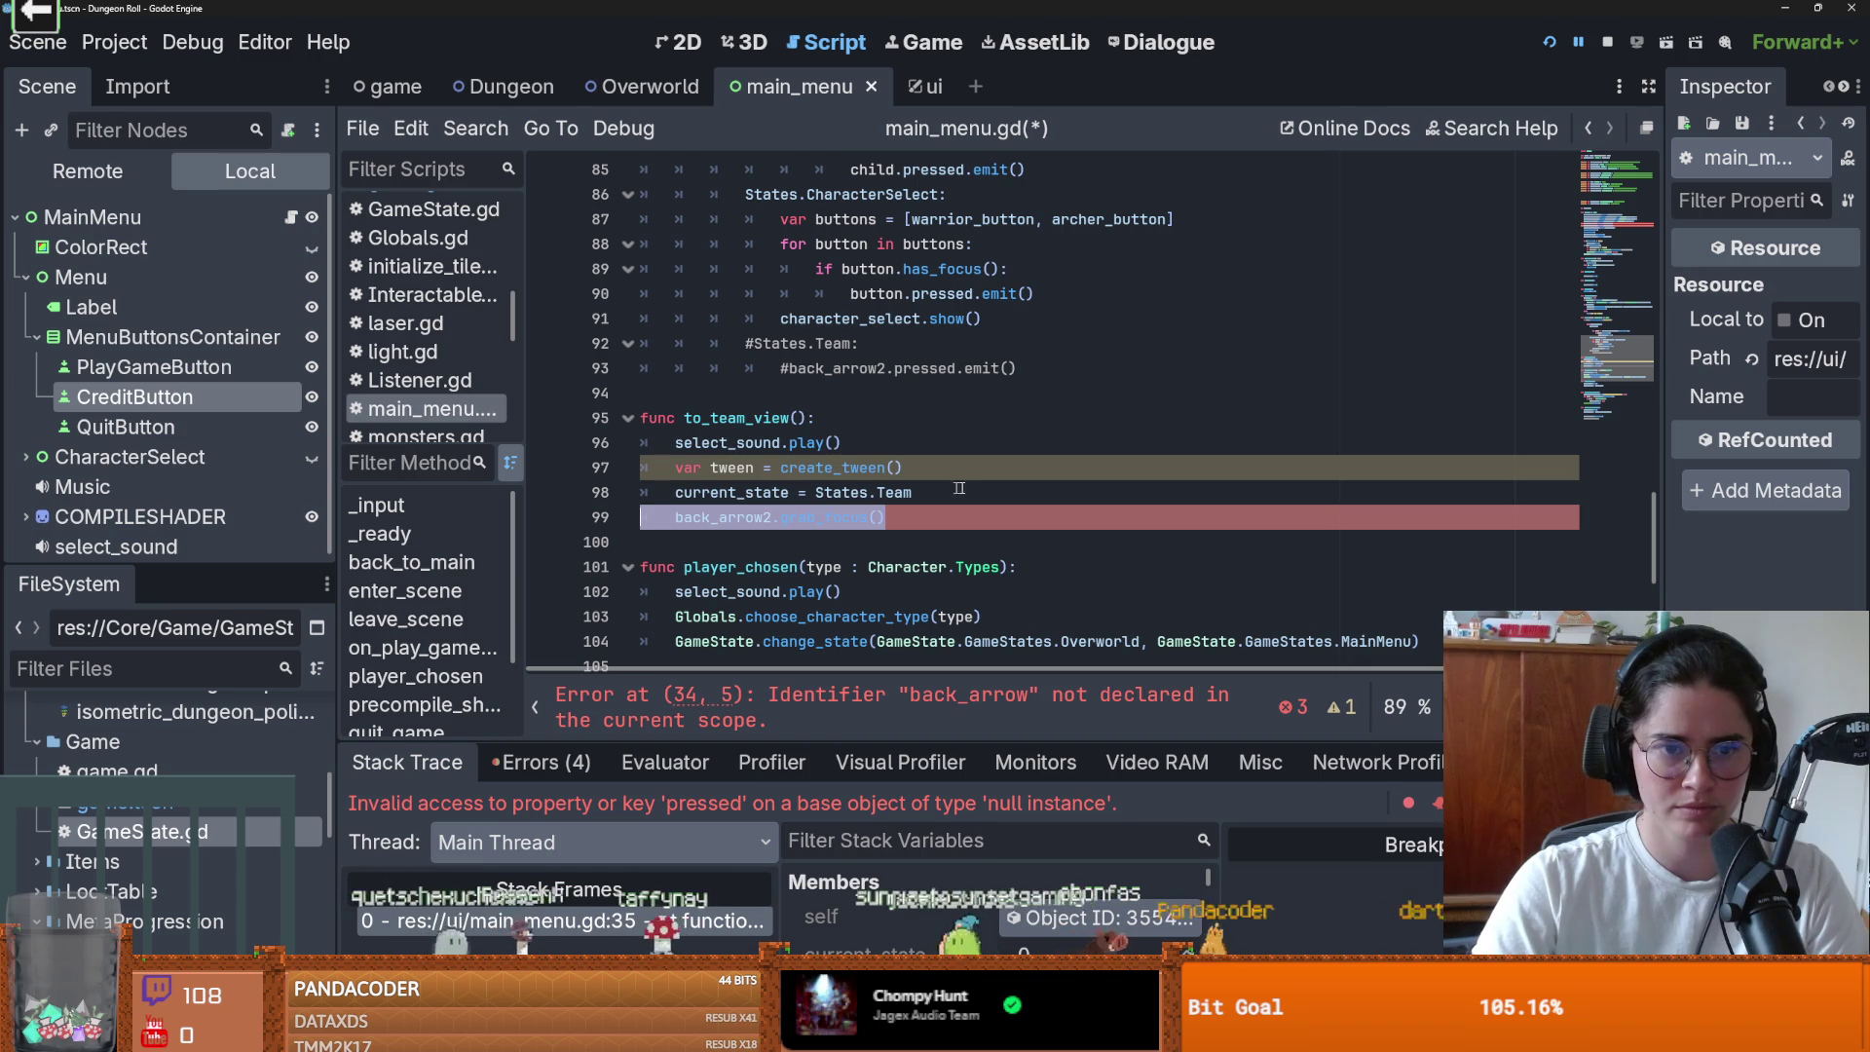
{"action": "key", "text": "BackSpace"}
{"action": "left_click_drag", "start_coordinate": [906, 468], "coordinate": [643, 467]}
{"action": "key", "text": "BackSpace"}
{"action": "key", "text": "BackSpace"}
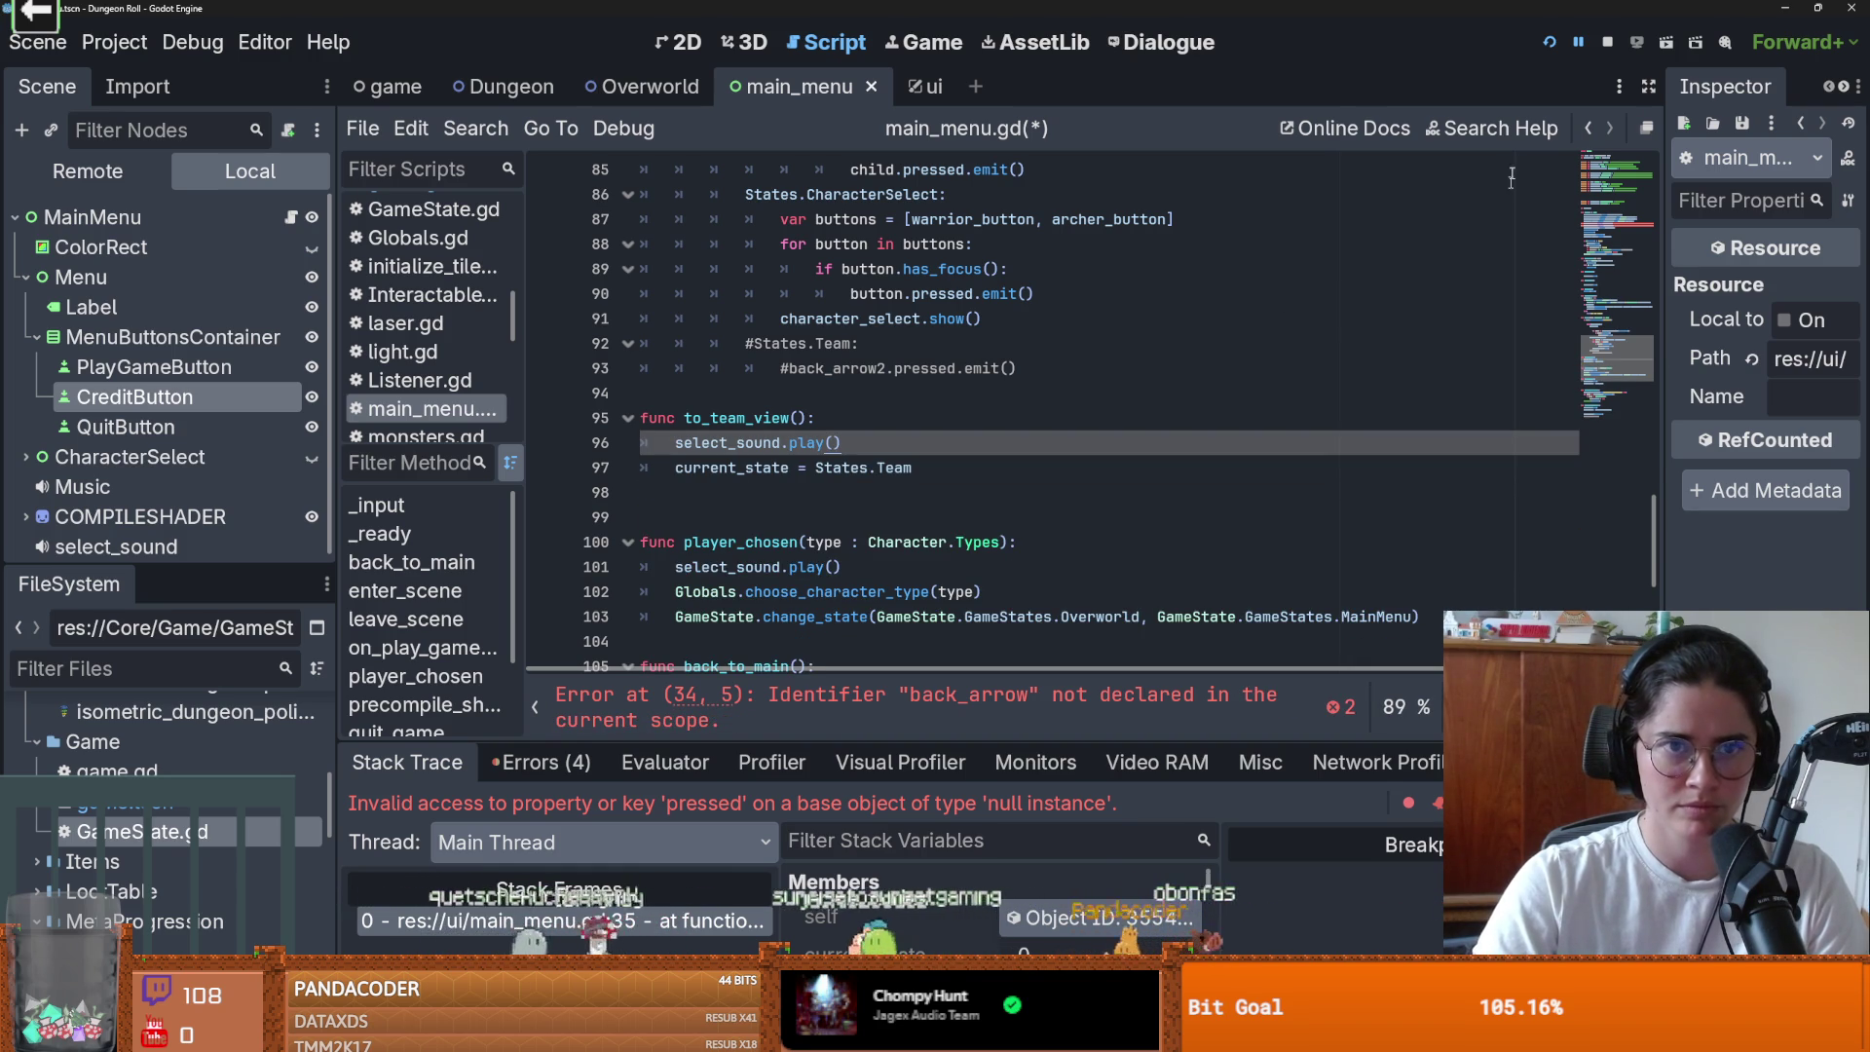
Delete the erroring back_arrow connect lines in _ready, save, and dismiss the load errors
{"action": "left_click", "coordinate": [1545, 44]}
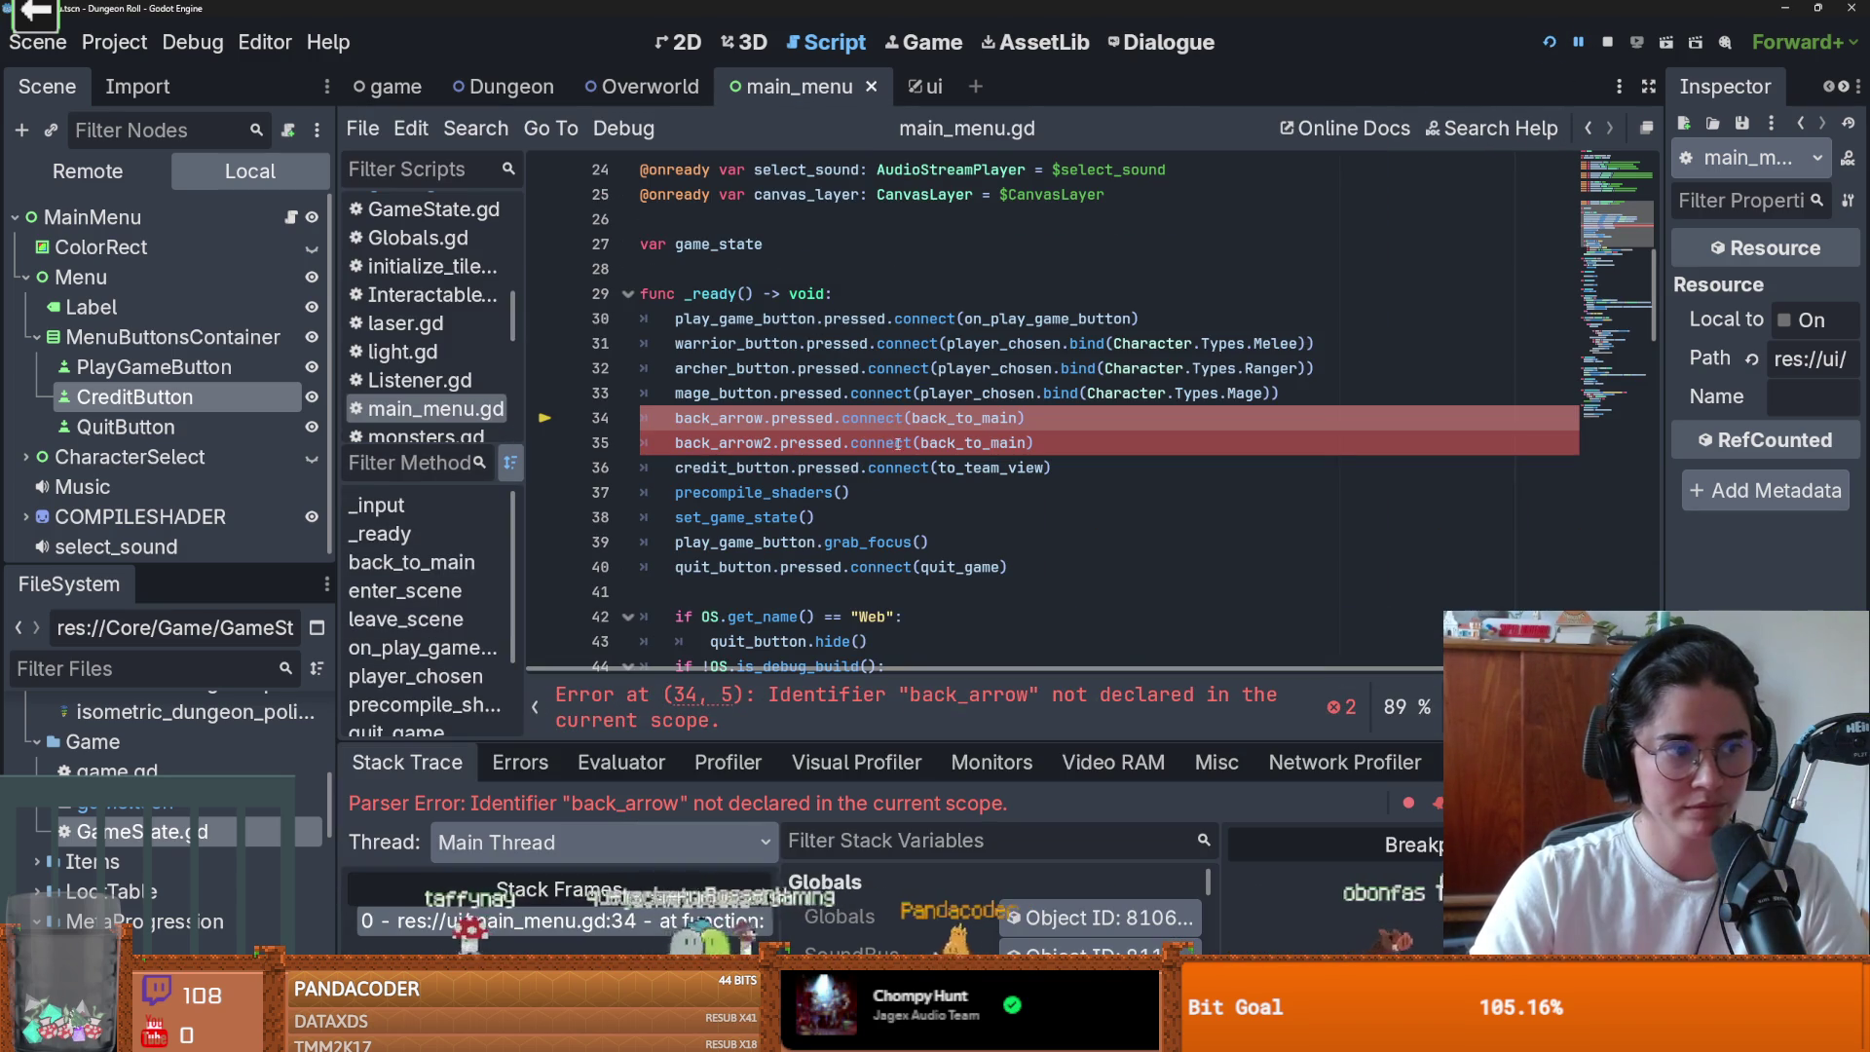
{"action": "left_click", "coordinate": [902, 468]}
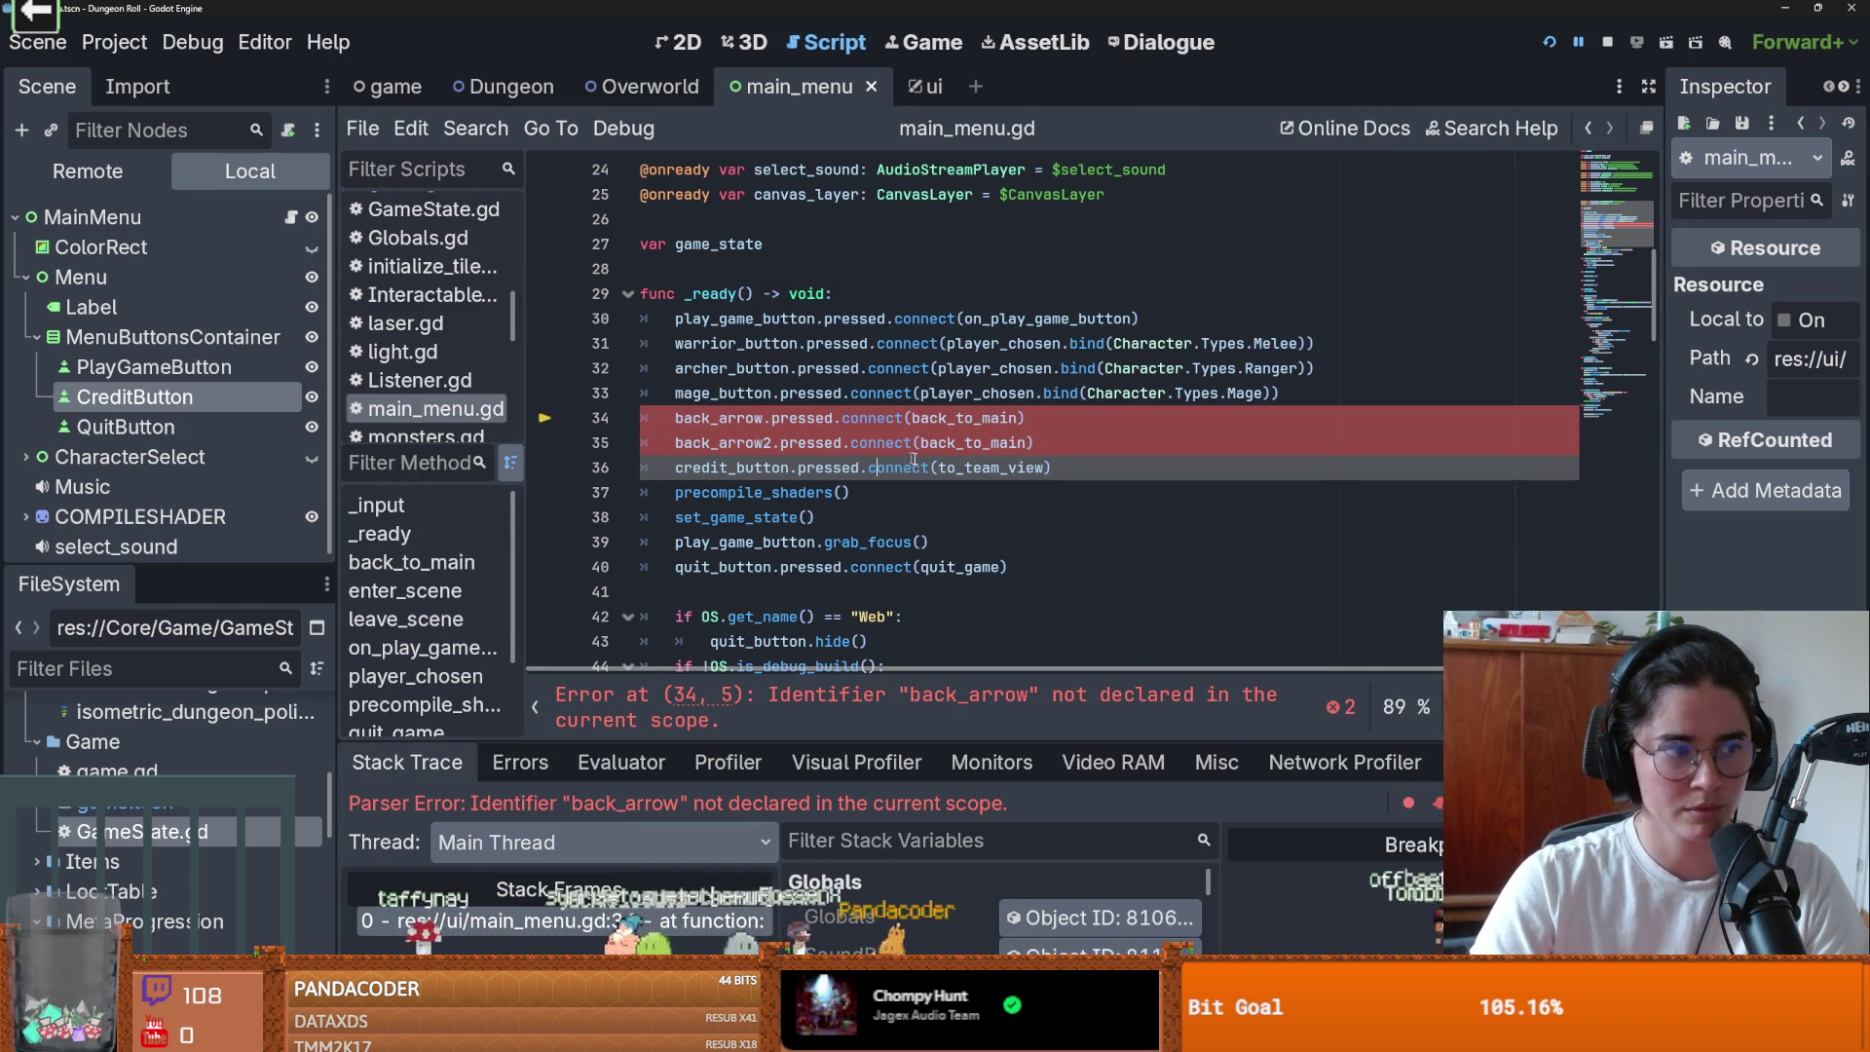
{"action": "left_click", "coordinate": [839, 429]}
{"action": "key", "text": "Home"}
{"action": "key", "text": "shift+Down"}
{"action": "key", "text": "shift+End"}
{"action": "key", "text": "BackSpace"}
{"action": "key", "text": "BackSpace"}
{"action": "key", "text": "BackSpace"}
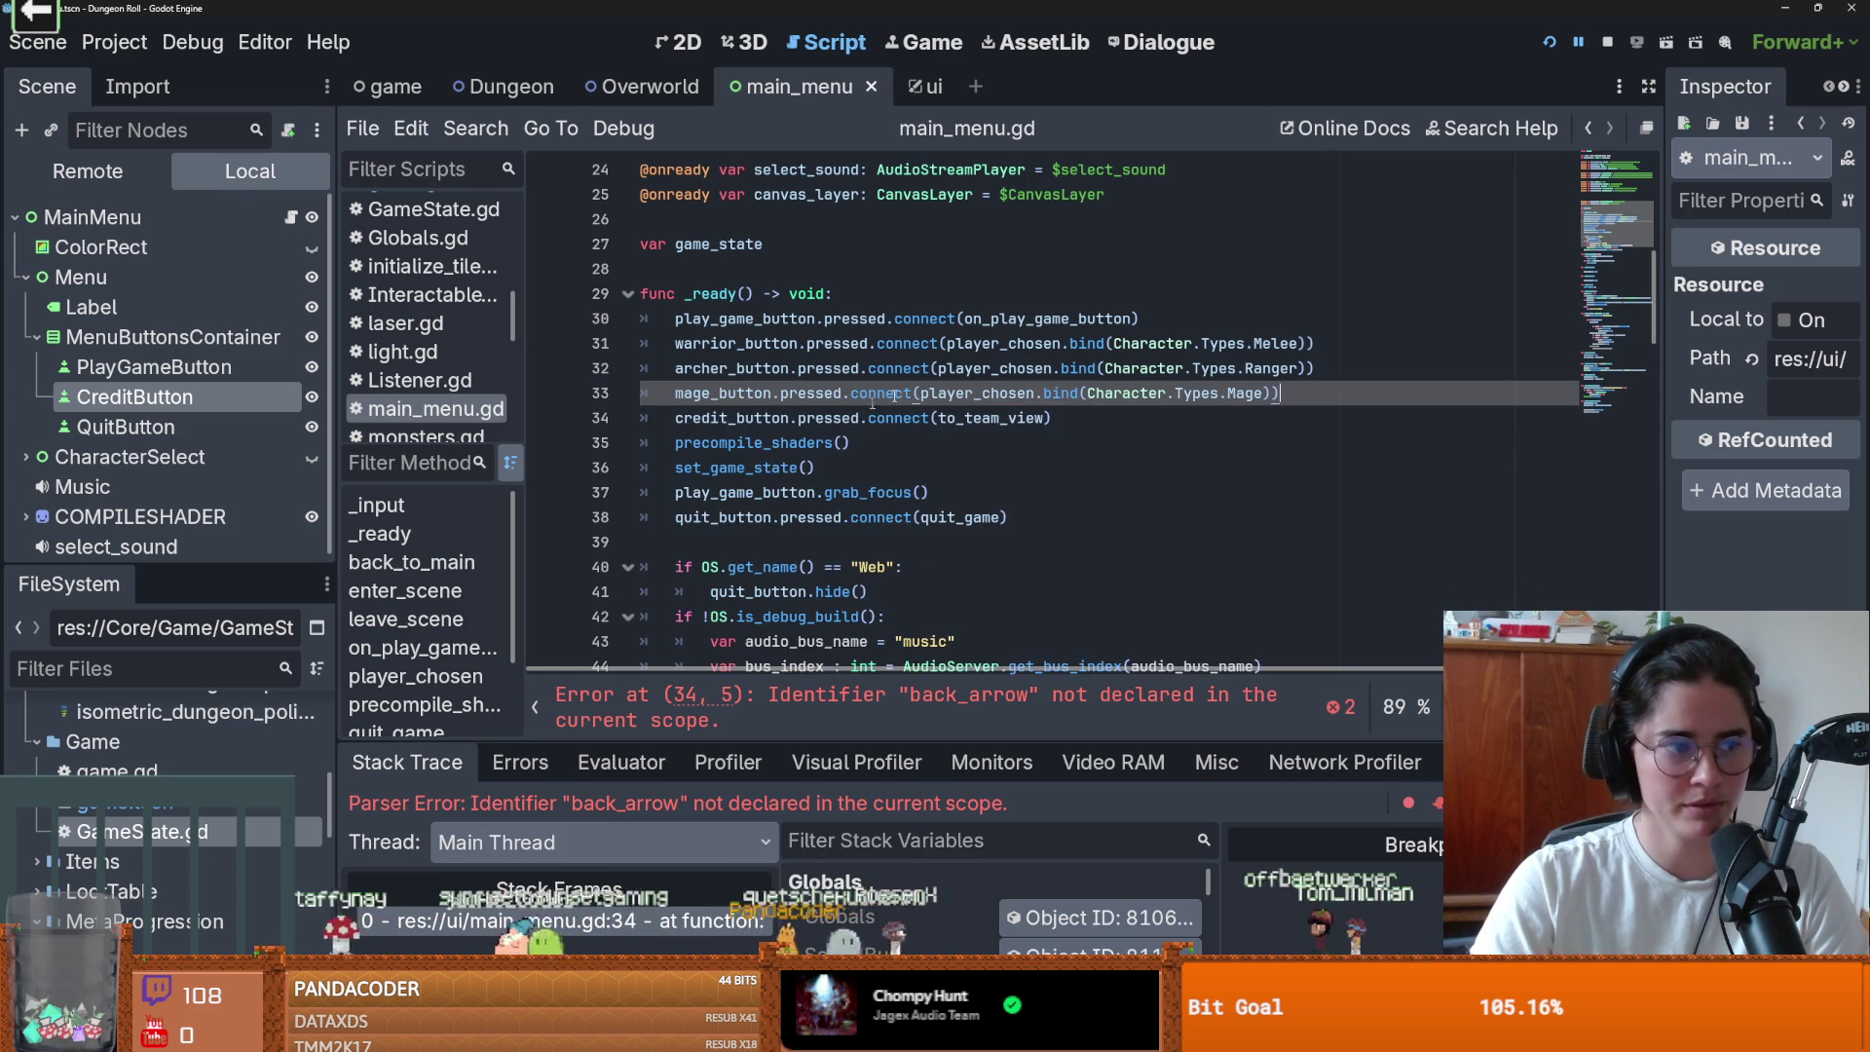
{"action": "key", "text": "ctrl+s"}
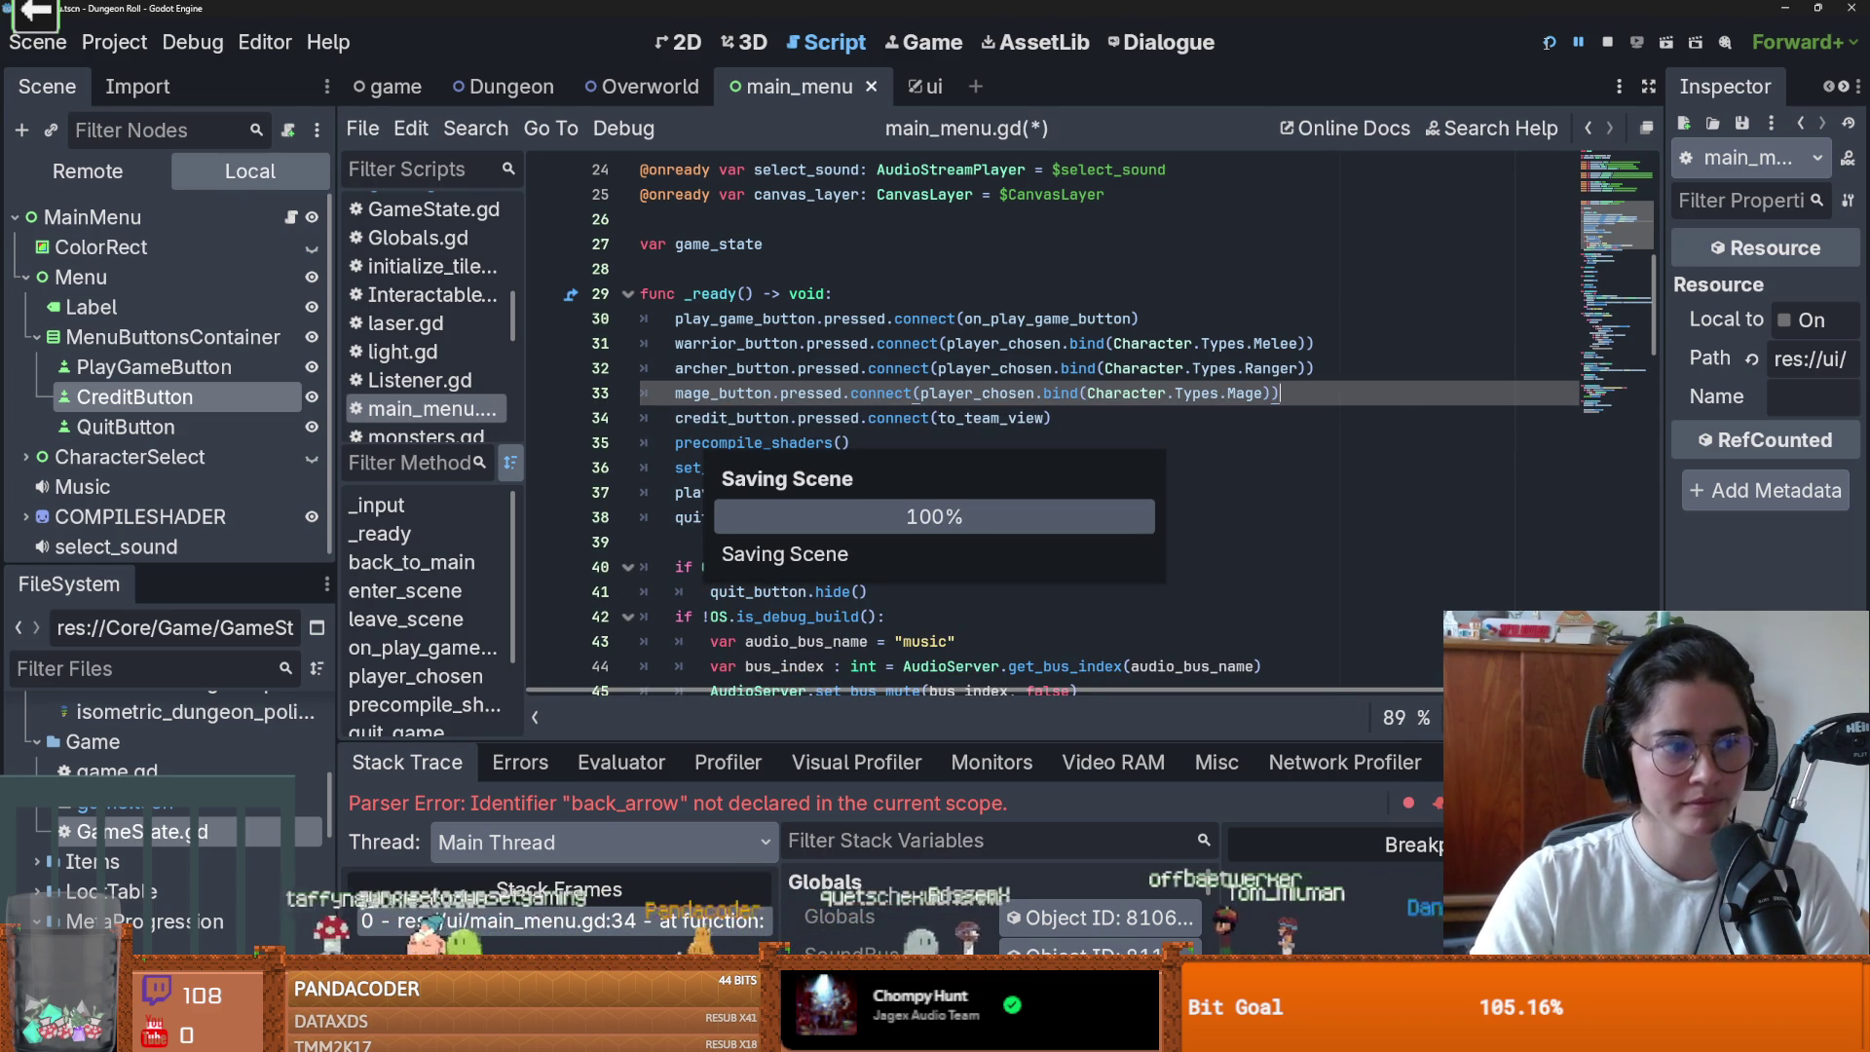
{"action": "left_click", "coordinate": [1389, 252]}
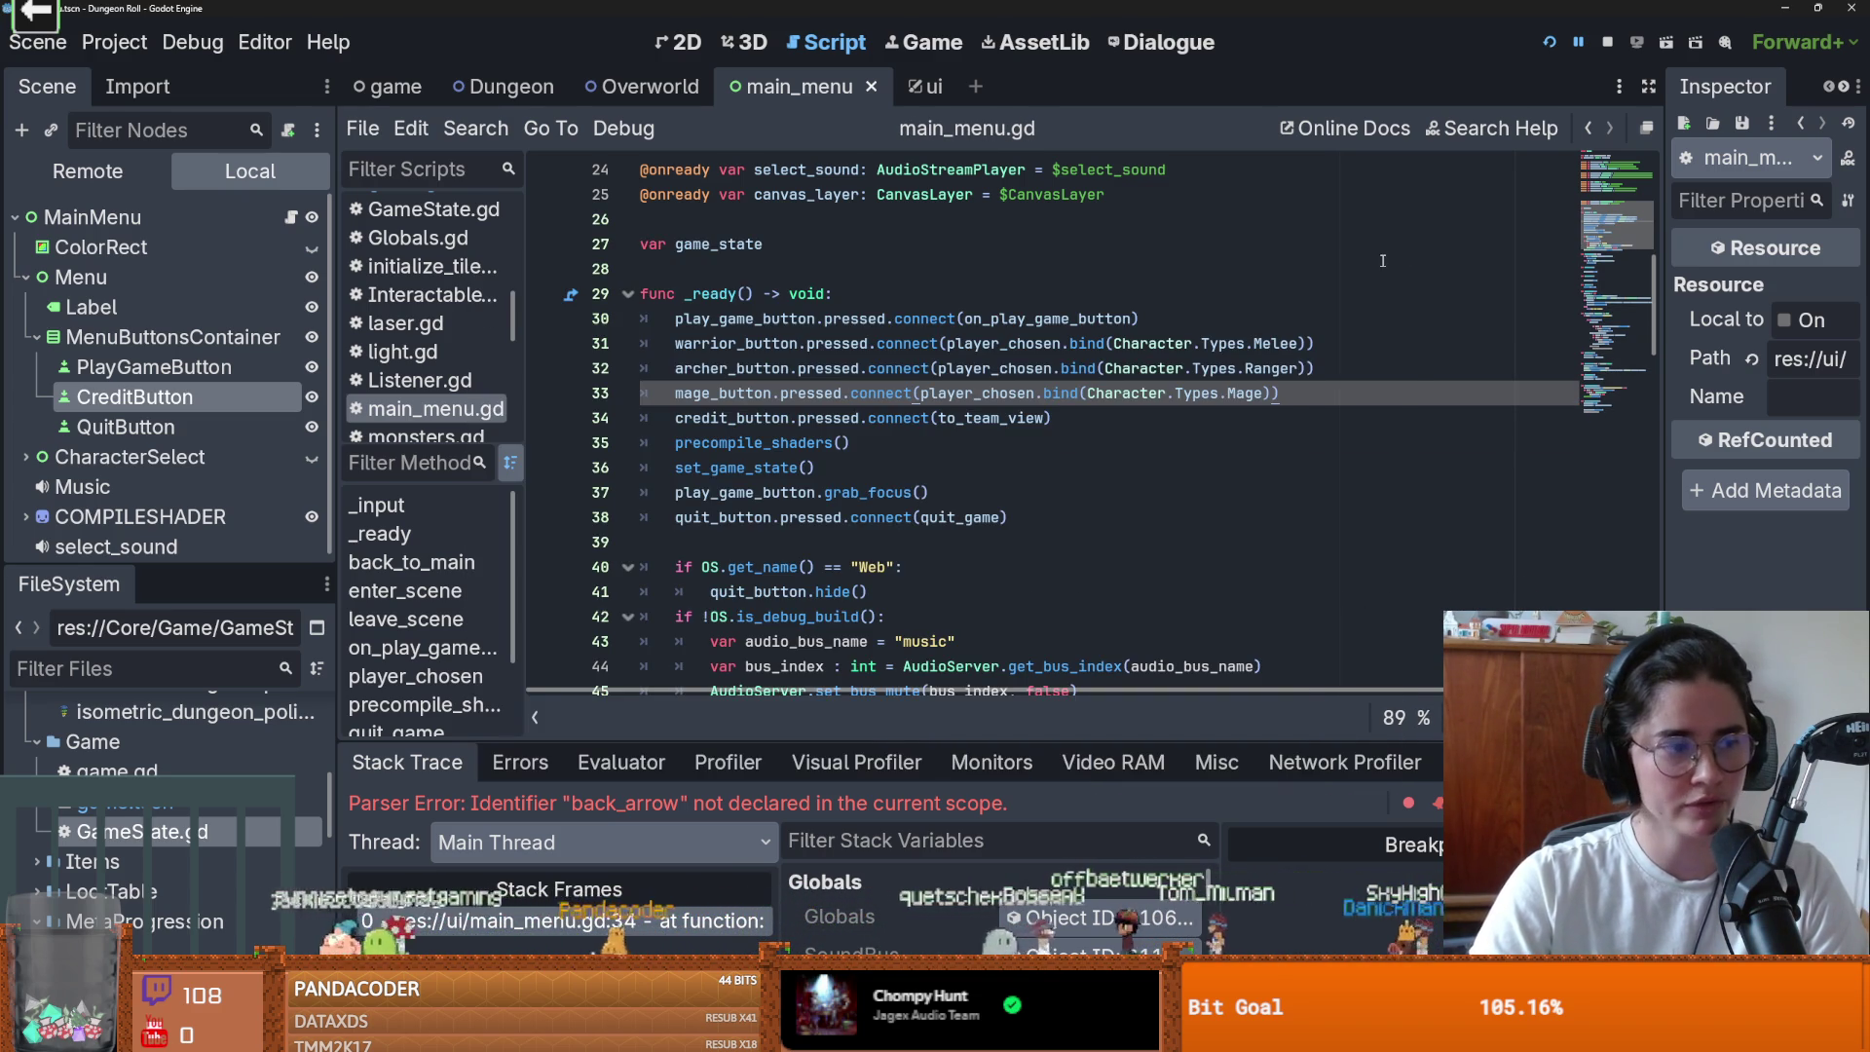
Run the game to confirm the Dungeon Roll menu appears, then stop it
{"action": "left_click", "coordinate": [1548, 43]}
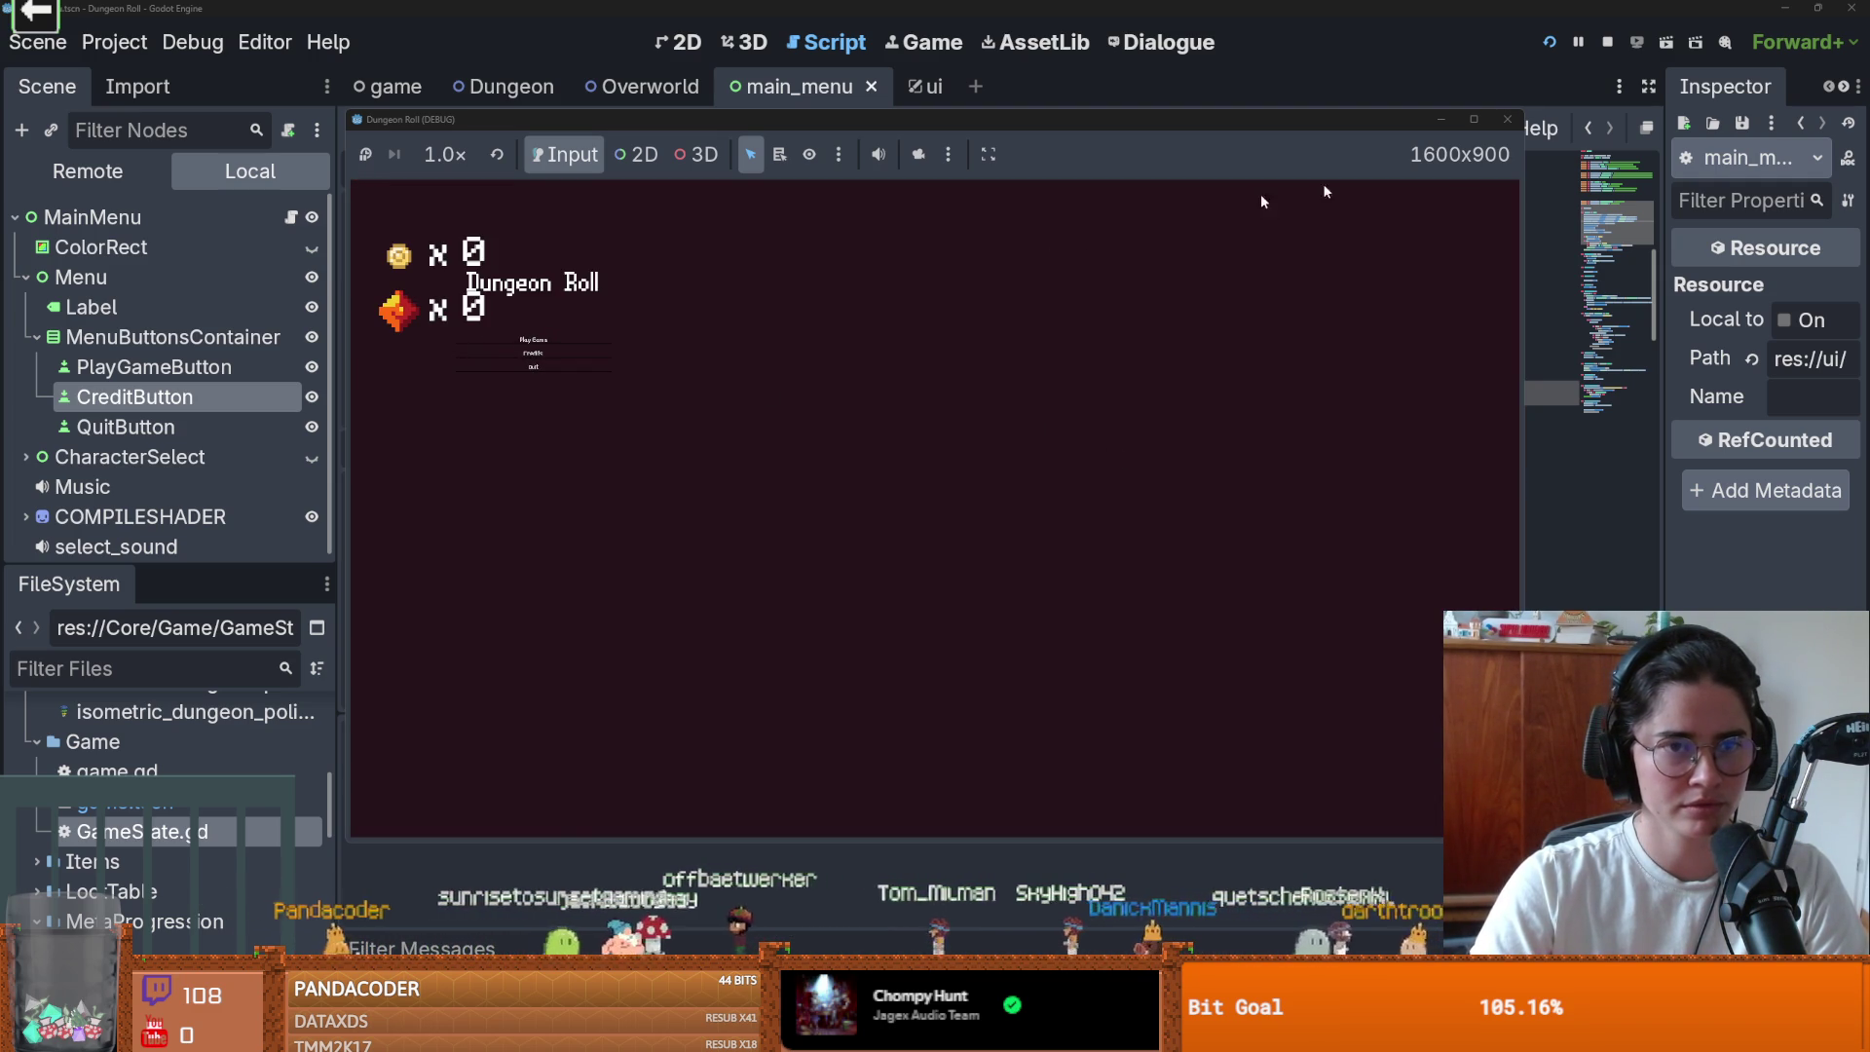
{"action": "left_click", "coordinate": [1506, 118]}
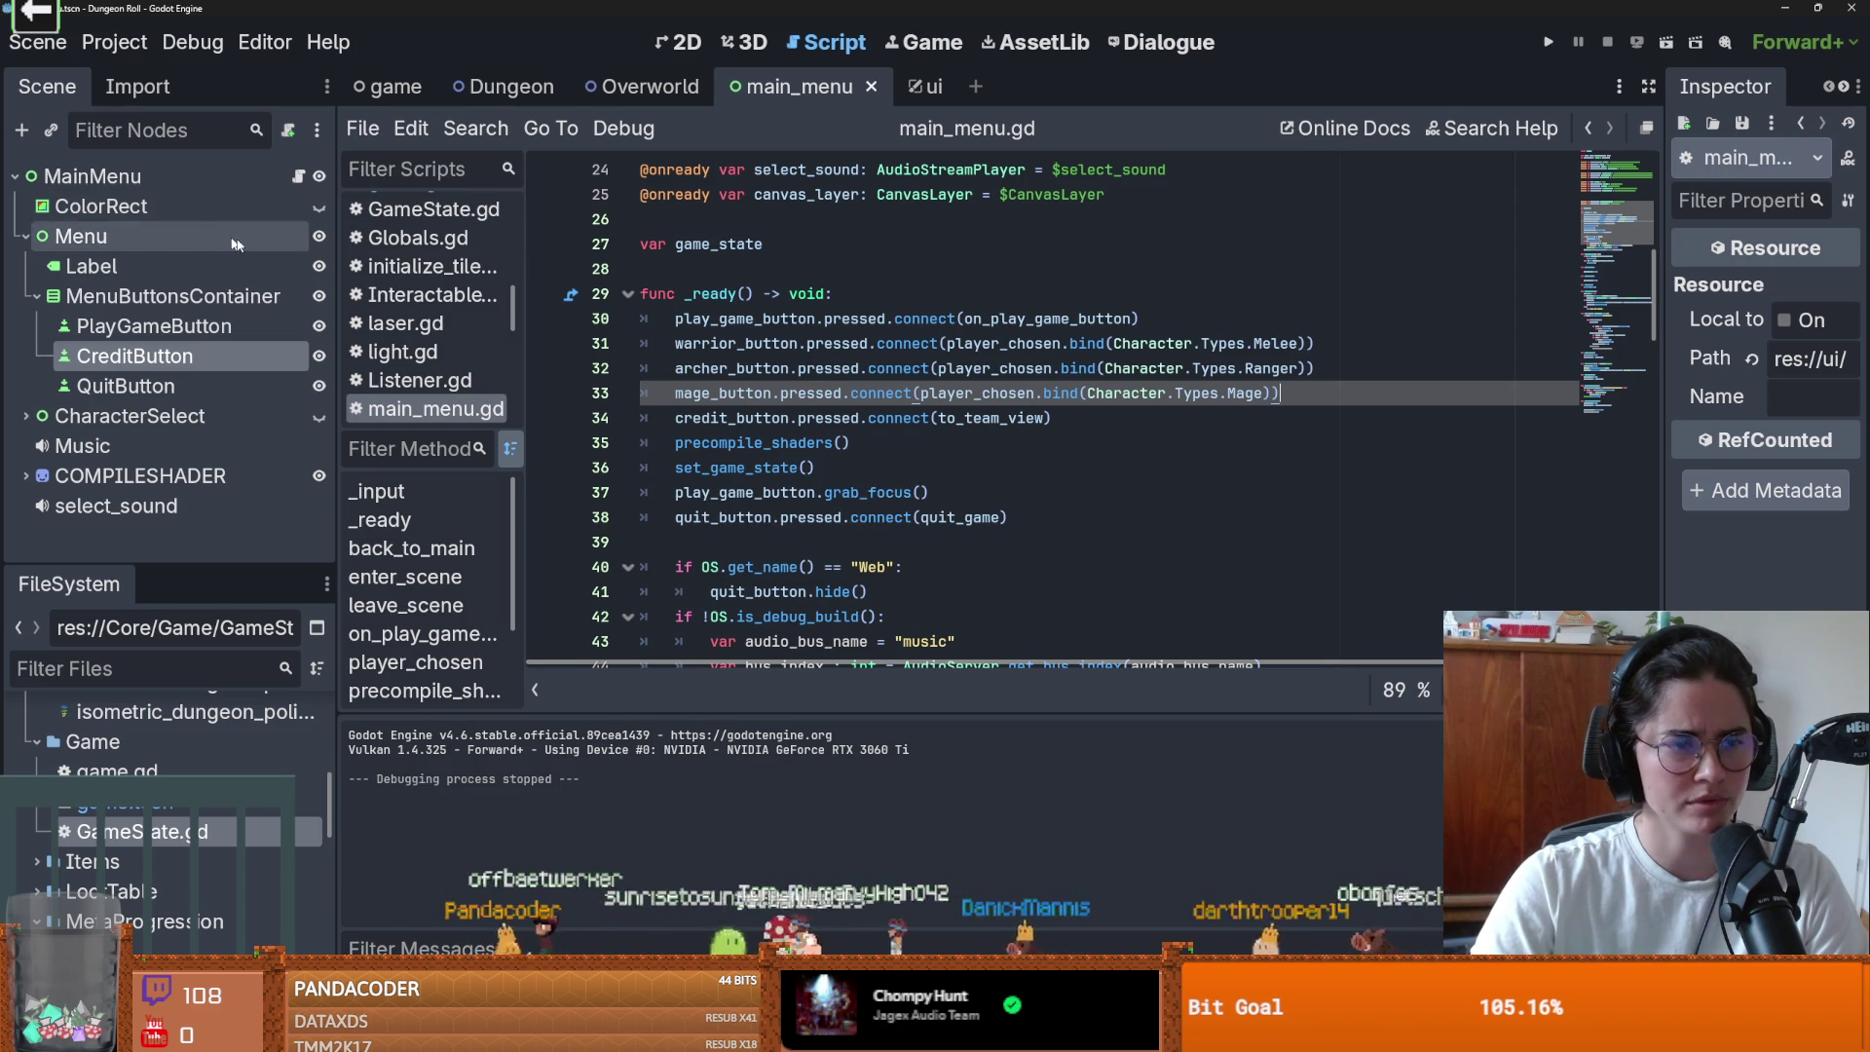
{"action": "left_click", "coordinate": [22, 476]}
{"action": "left_click", "coordinate": [21, 476]}
Save the main_menu scene and switch to its 2D view
{"action": "key", "text": "ctrl+s"}
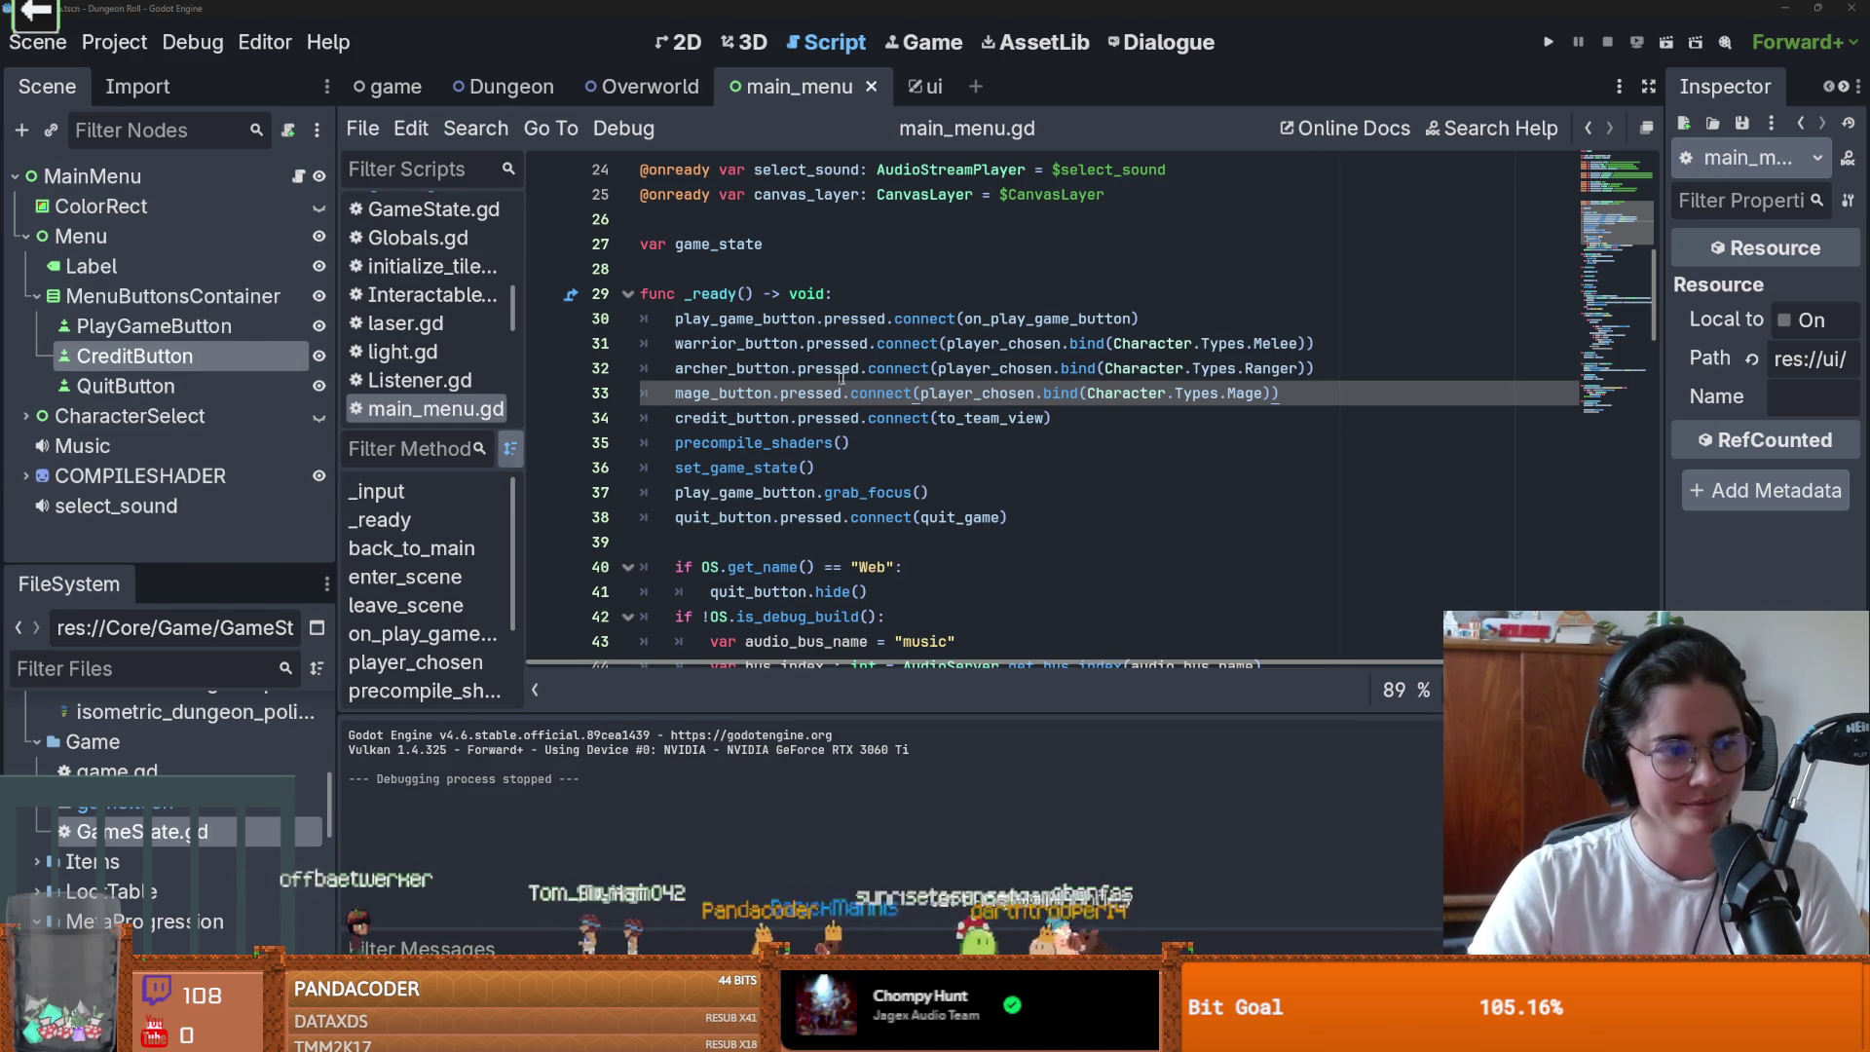
{"action": "mouse_move", "coordinate": [851, 373]}
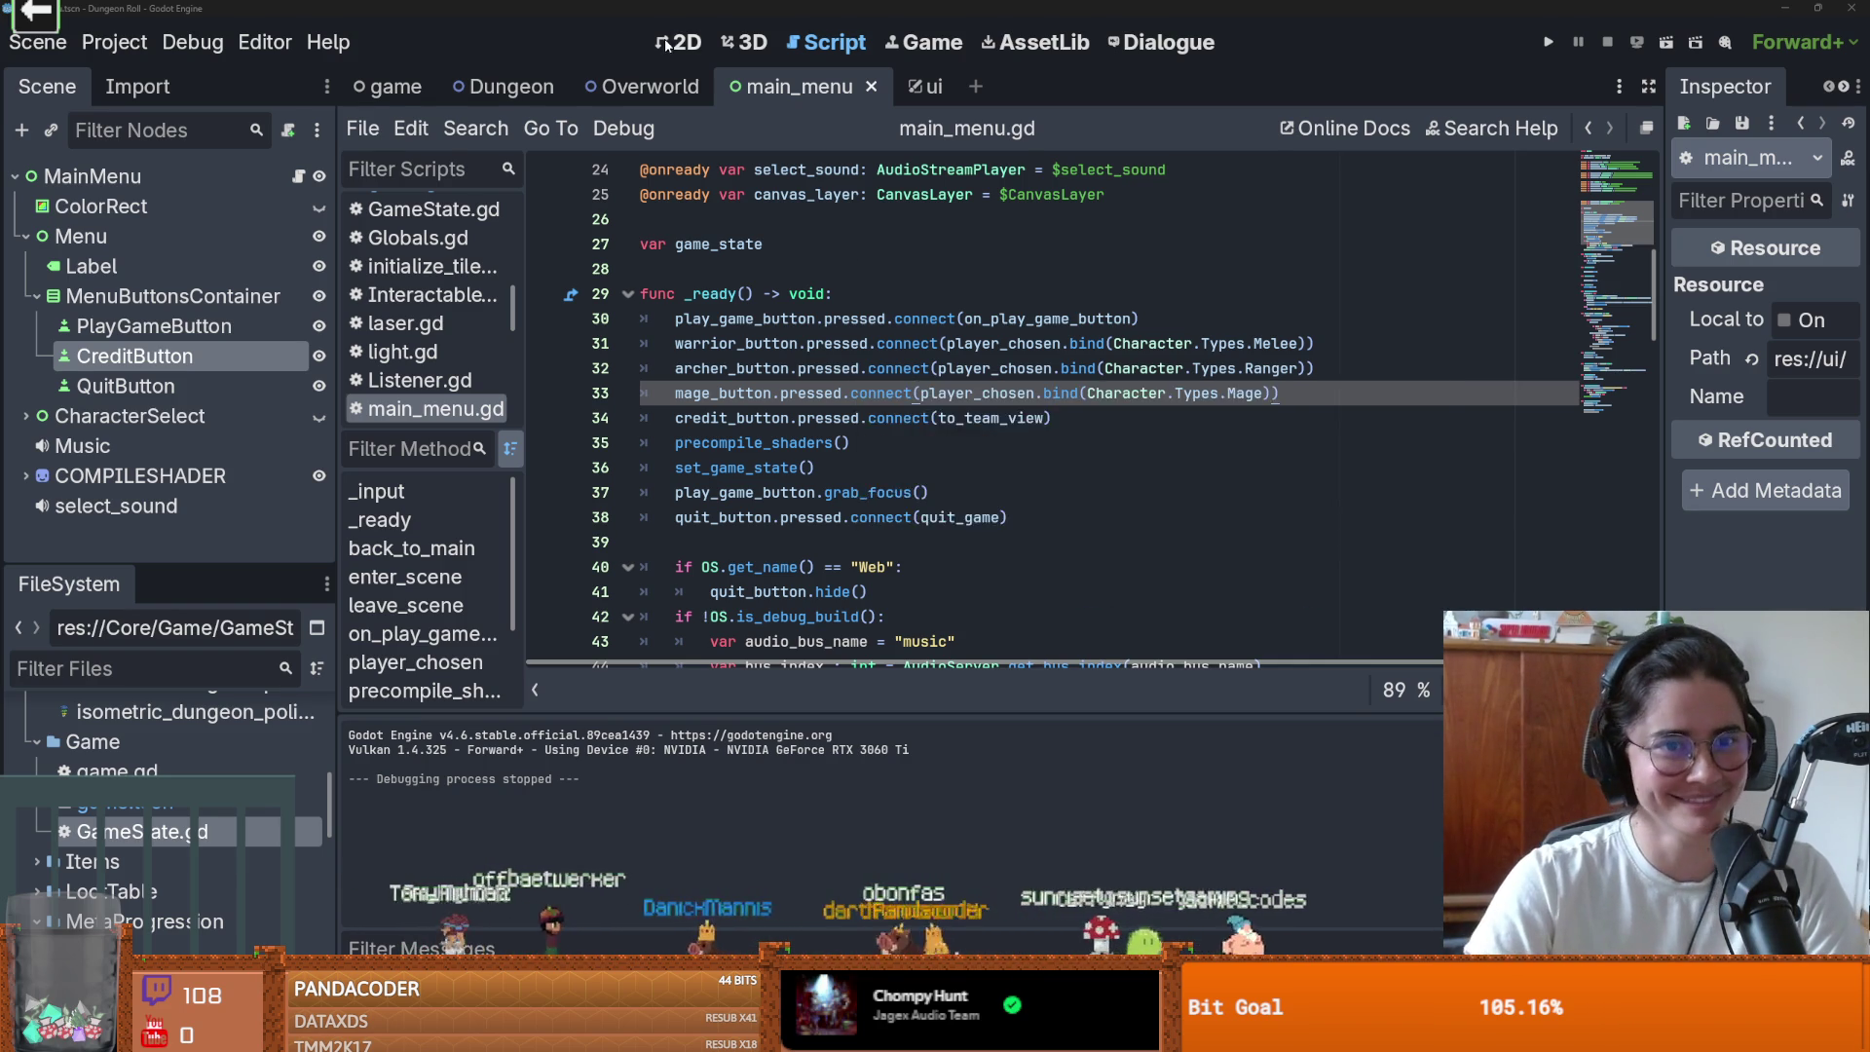
{"action": "key", "text": "ctrl+F1"}
{"action": "scroll", "coordinate": [787, 477], "scroll_direction": "up", "scroll_amount": 2}
{"action": "key", "text": "ctrl+s"}
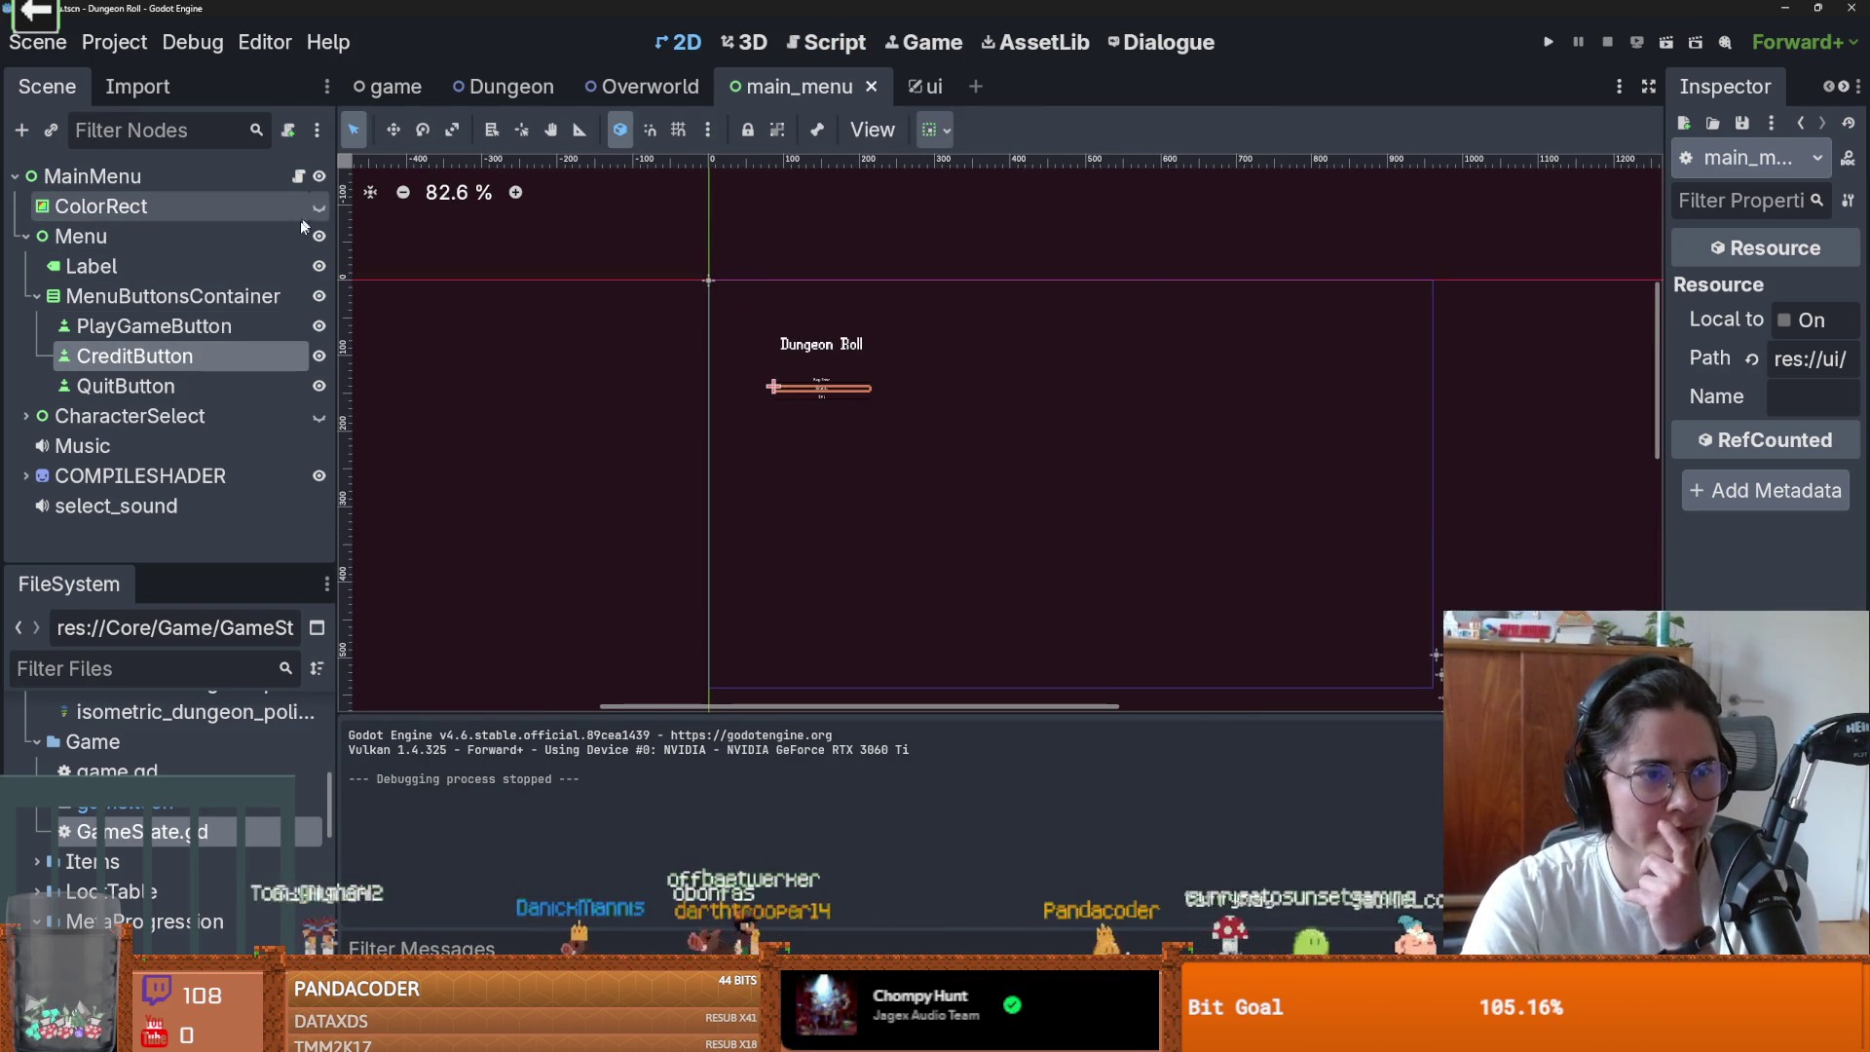
Inspect the CharacterSelect node's children, then collapse CharacterSelect and Menu
{"action": "left_click", "coordinate": [21, 419]}
{"action": "left_click", "coordinate": [37, 447]}
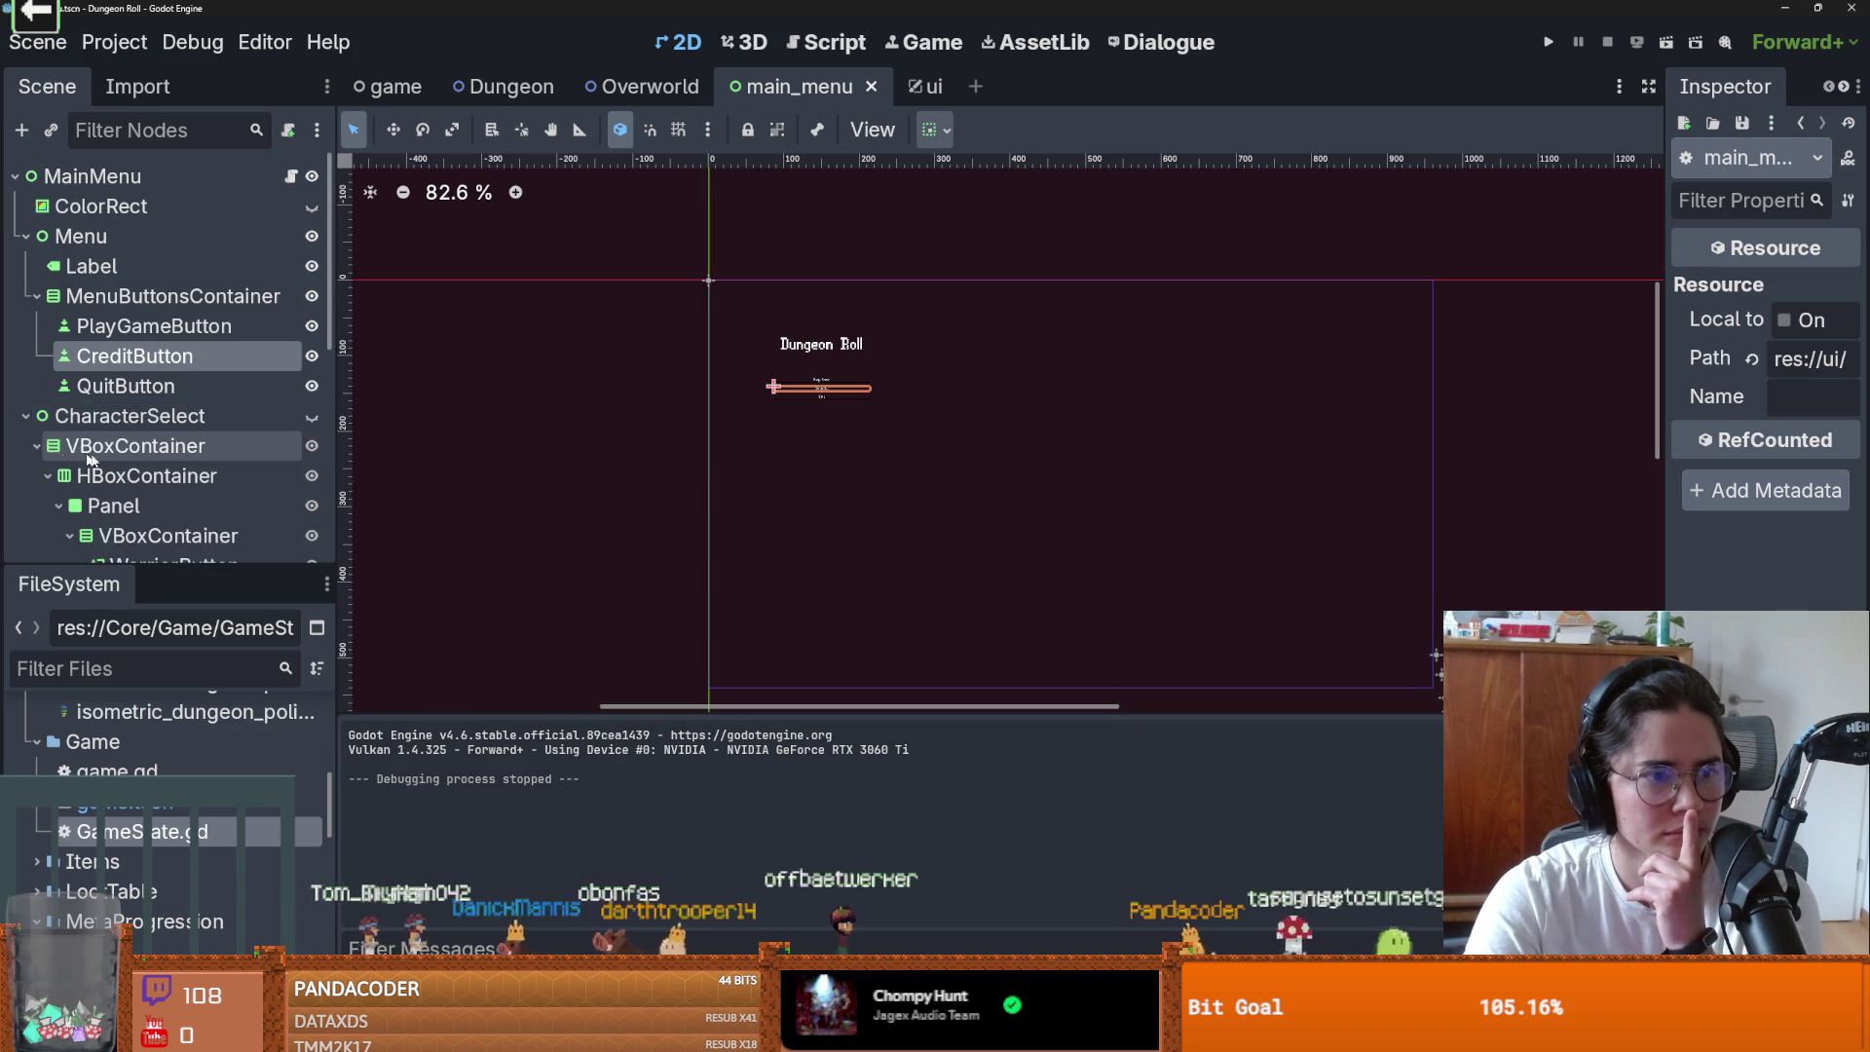
{"action": "scroll", "coordinate": [138, 465], "scroll_direction": "down", "scroll_amount": 4}
{"action": "scroll", "coordinate": [138, 466], "scroll_direction": "down", "scroll_amount": 3}
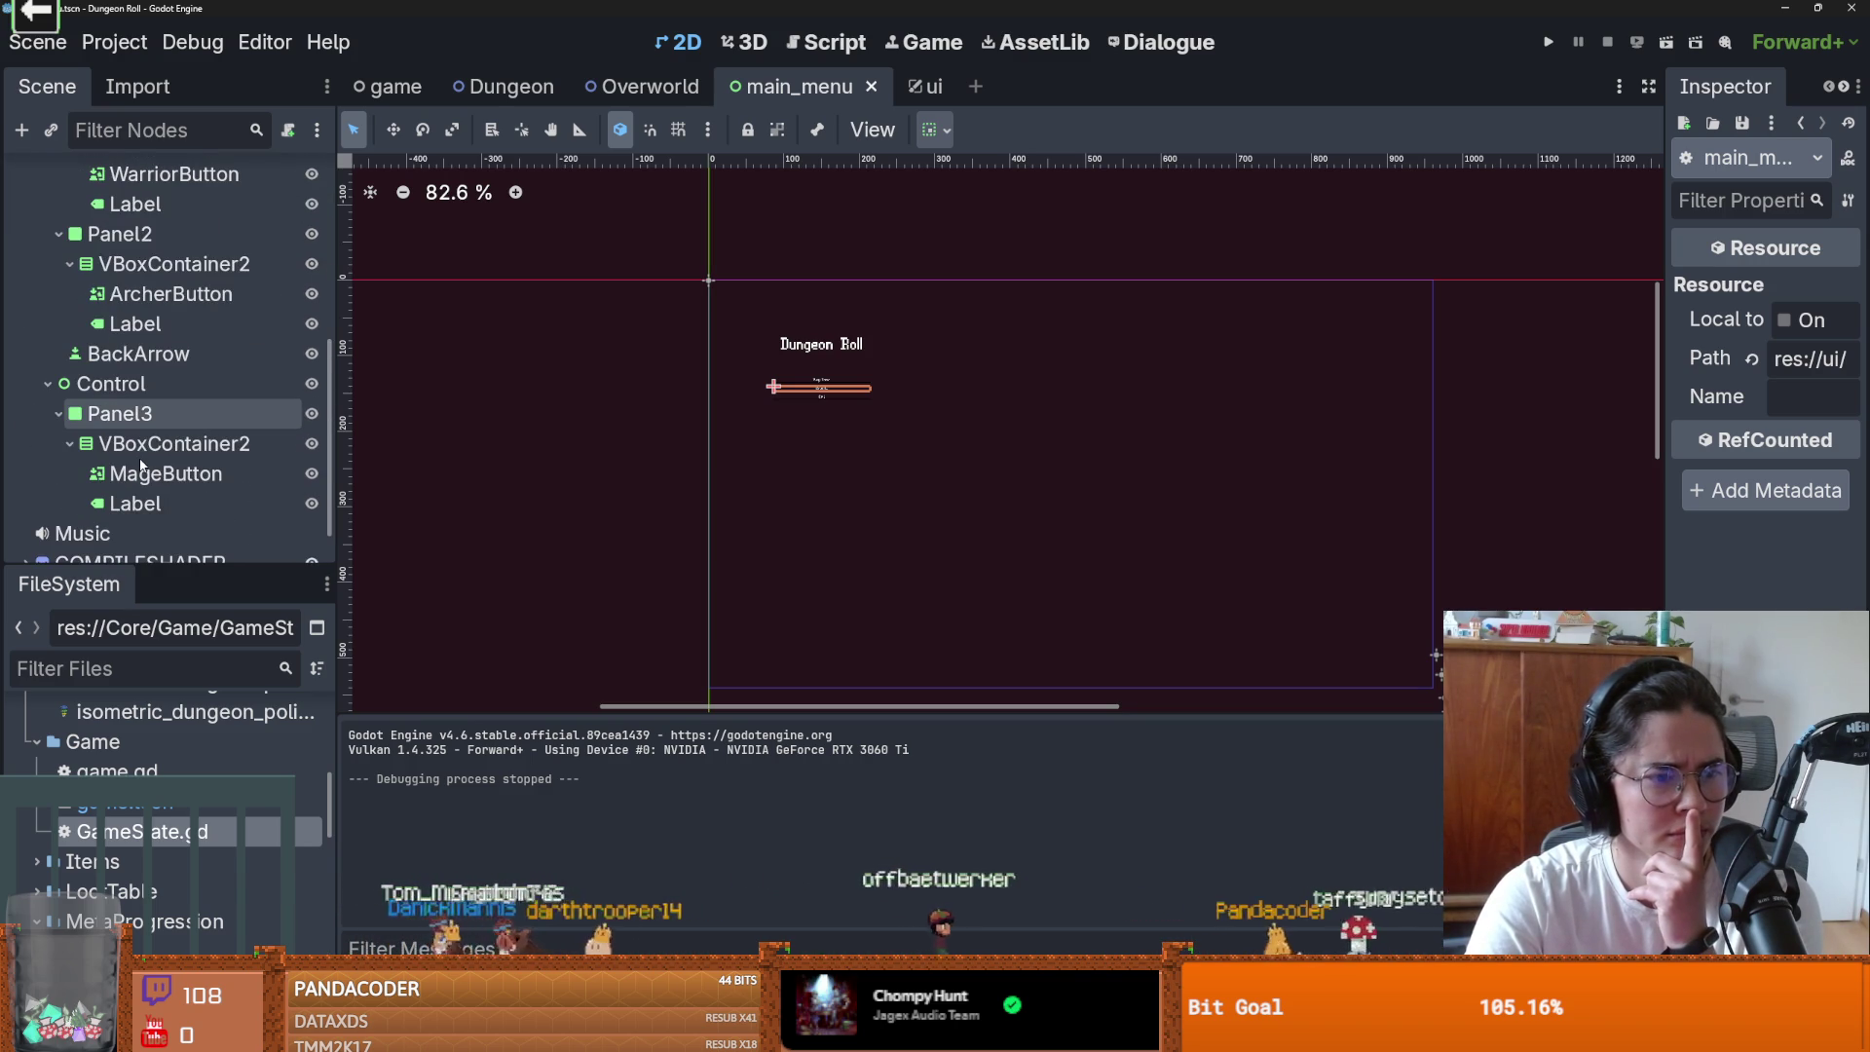
{"action": "scroll", "coordinate": [141, 466], "scroll_direction": "down", "scroll_amount": 2}
{"action": "scroll", "coordinate": [141, 466], "scroll_direction": "up", "scroll_amount": 5}
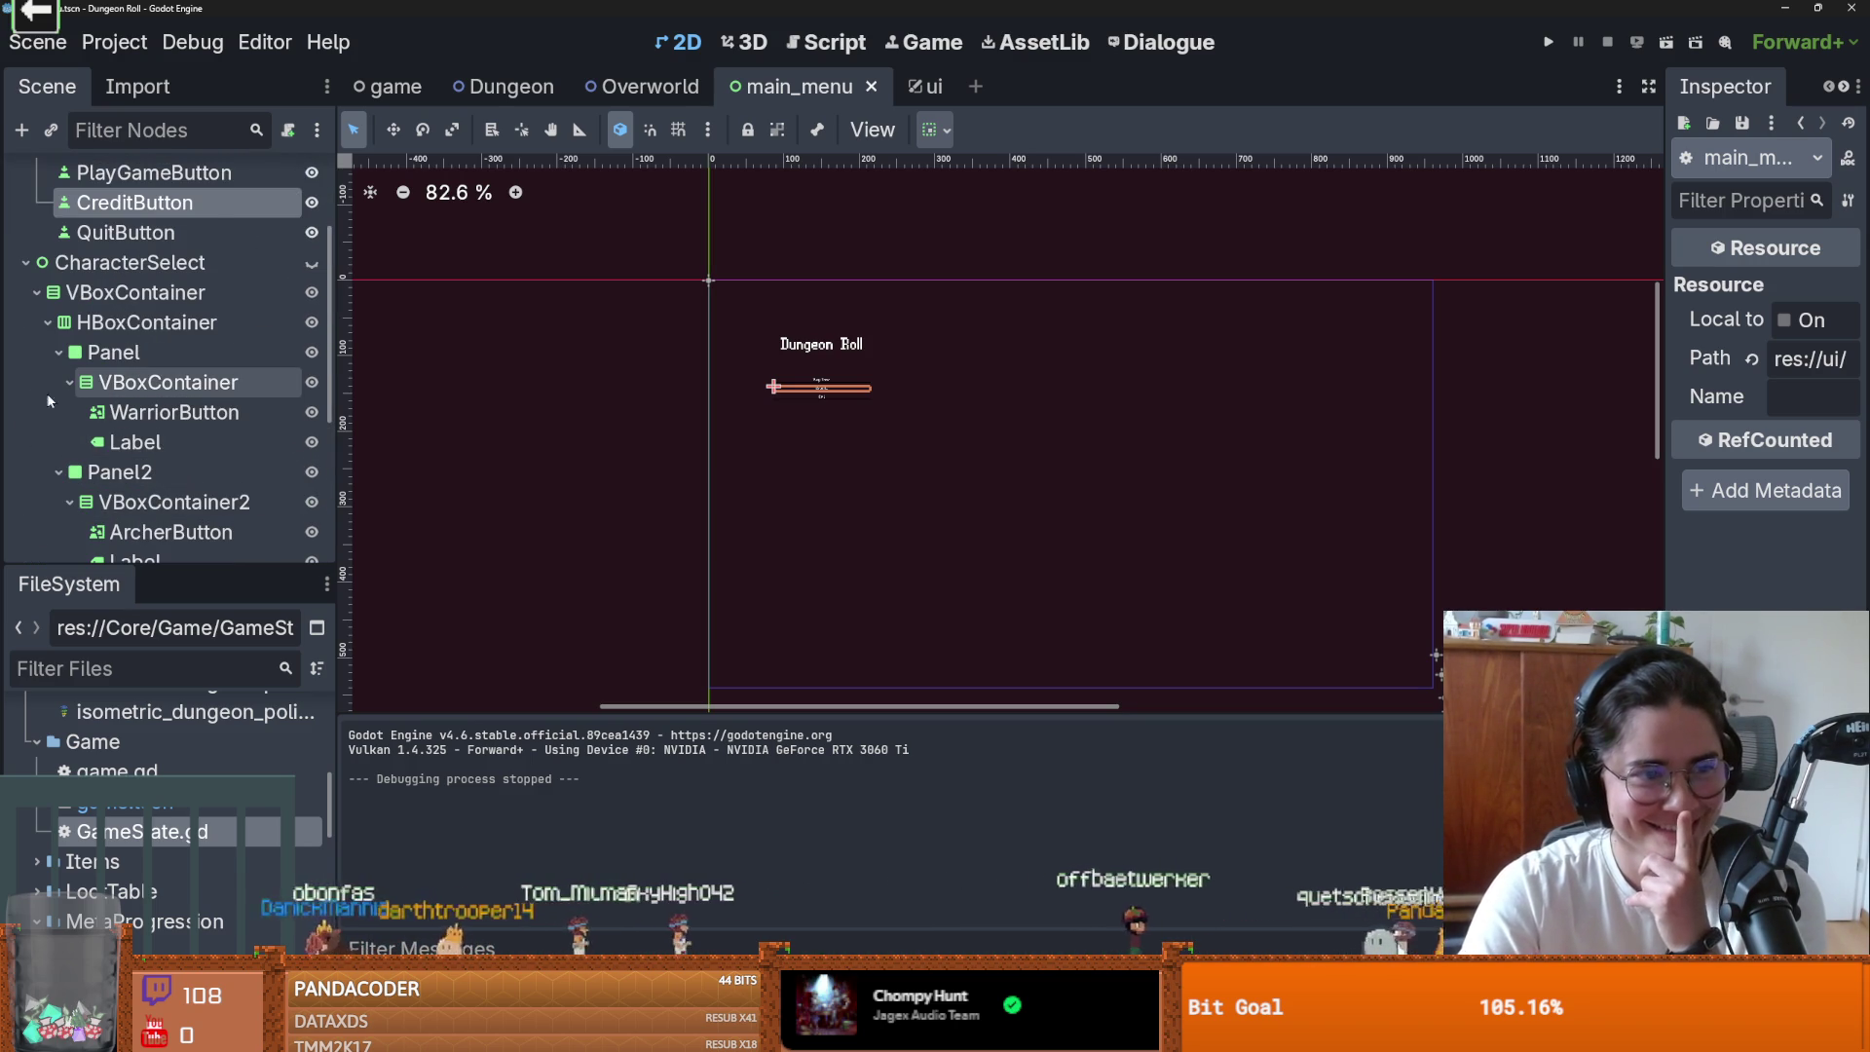
{"action": "left_click", "coordinate": [26, 262]}
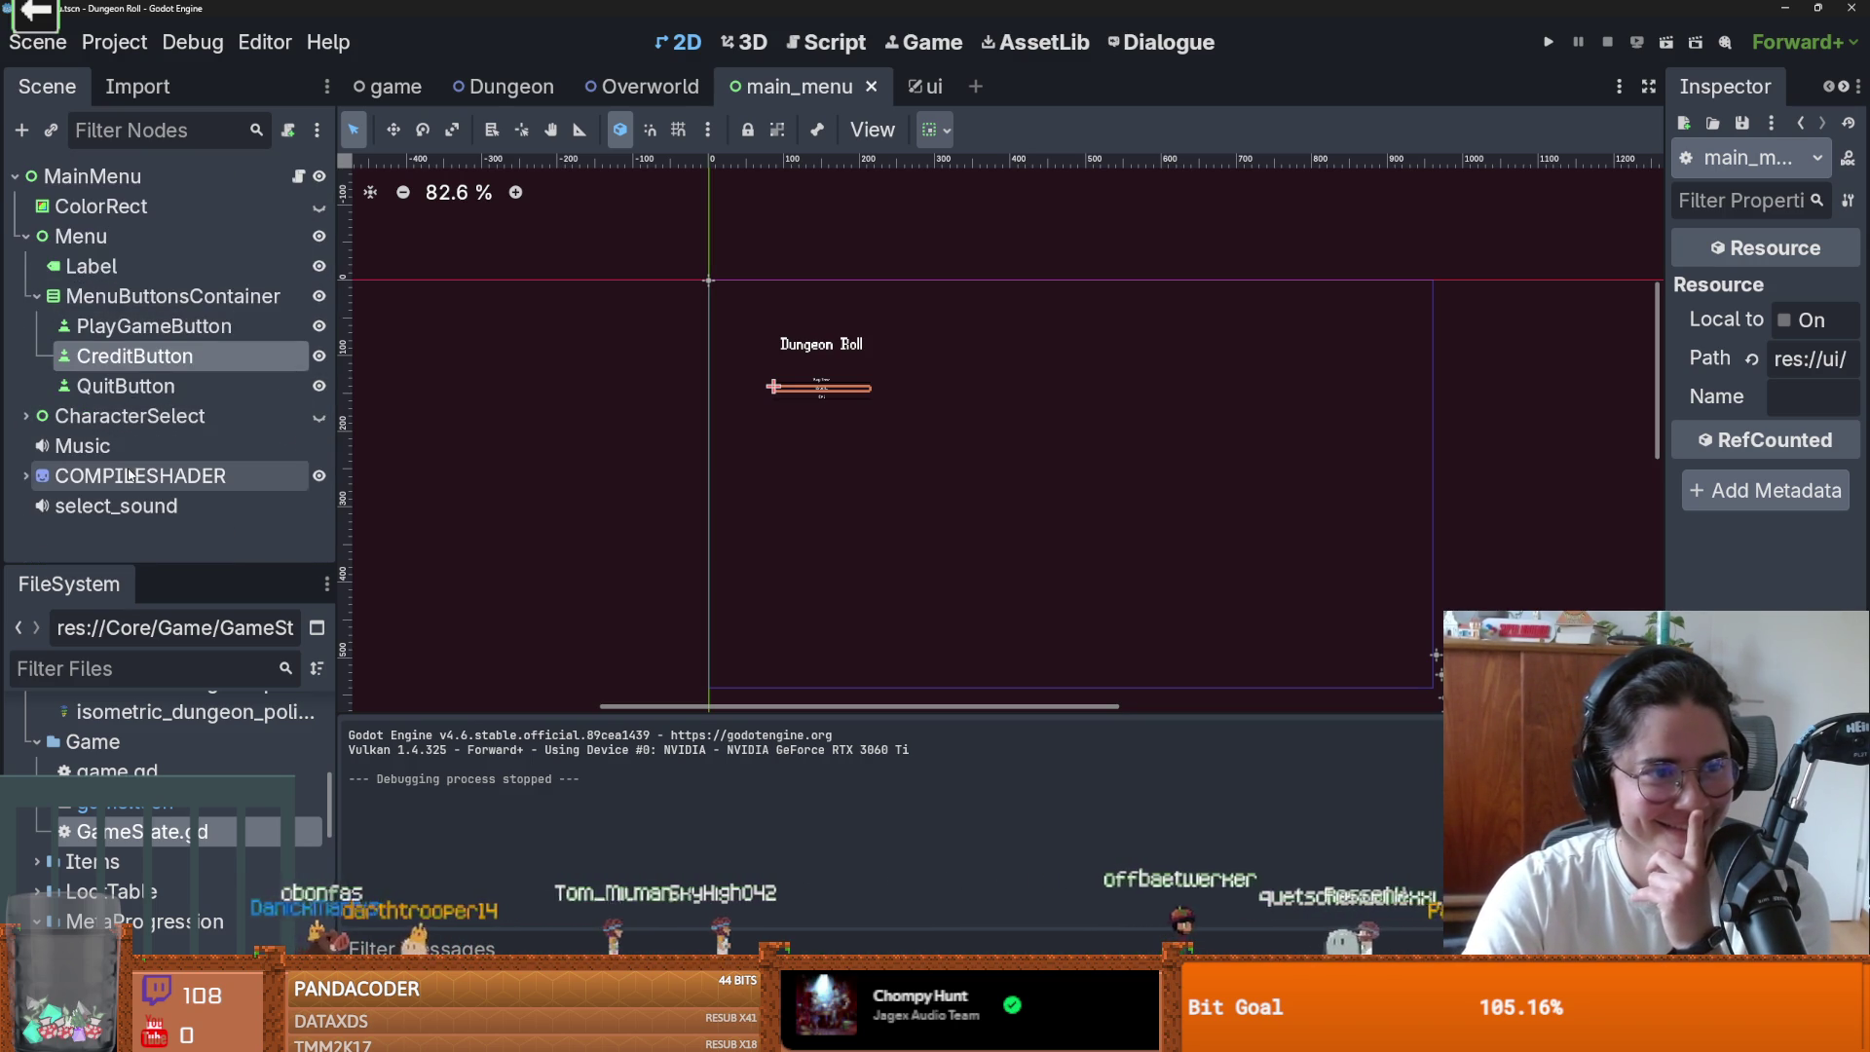
{"action": "left_click", "coordinate": [17, 237]}
Open the ui scene from the game scene and inspect the HUD counter nodes
{"action": "left_click", "coordinate": [390, 87]}
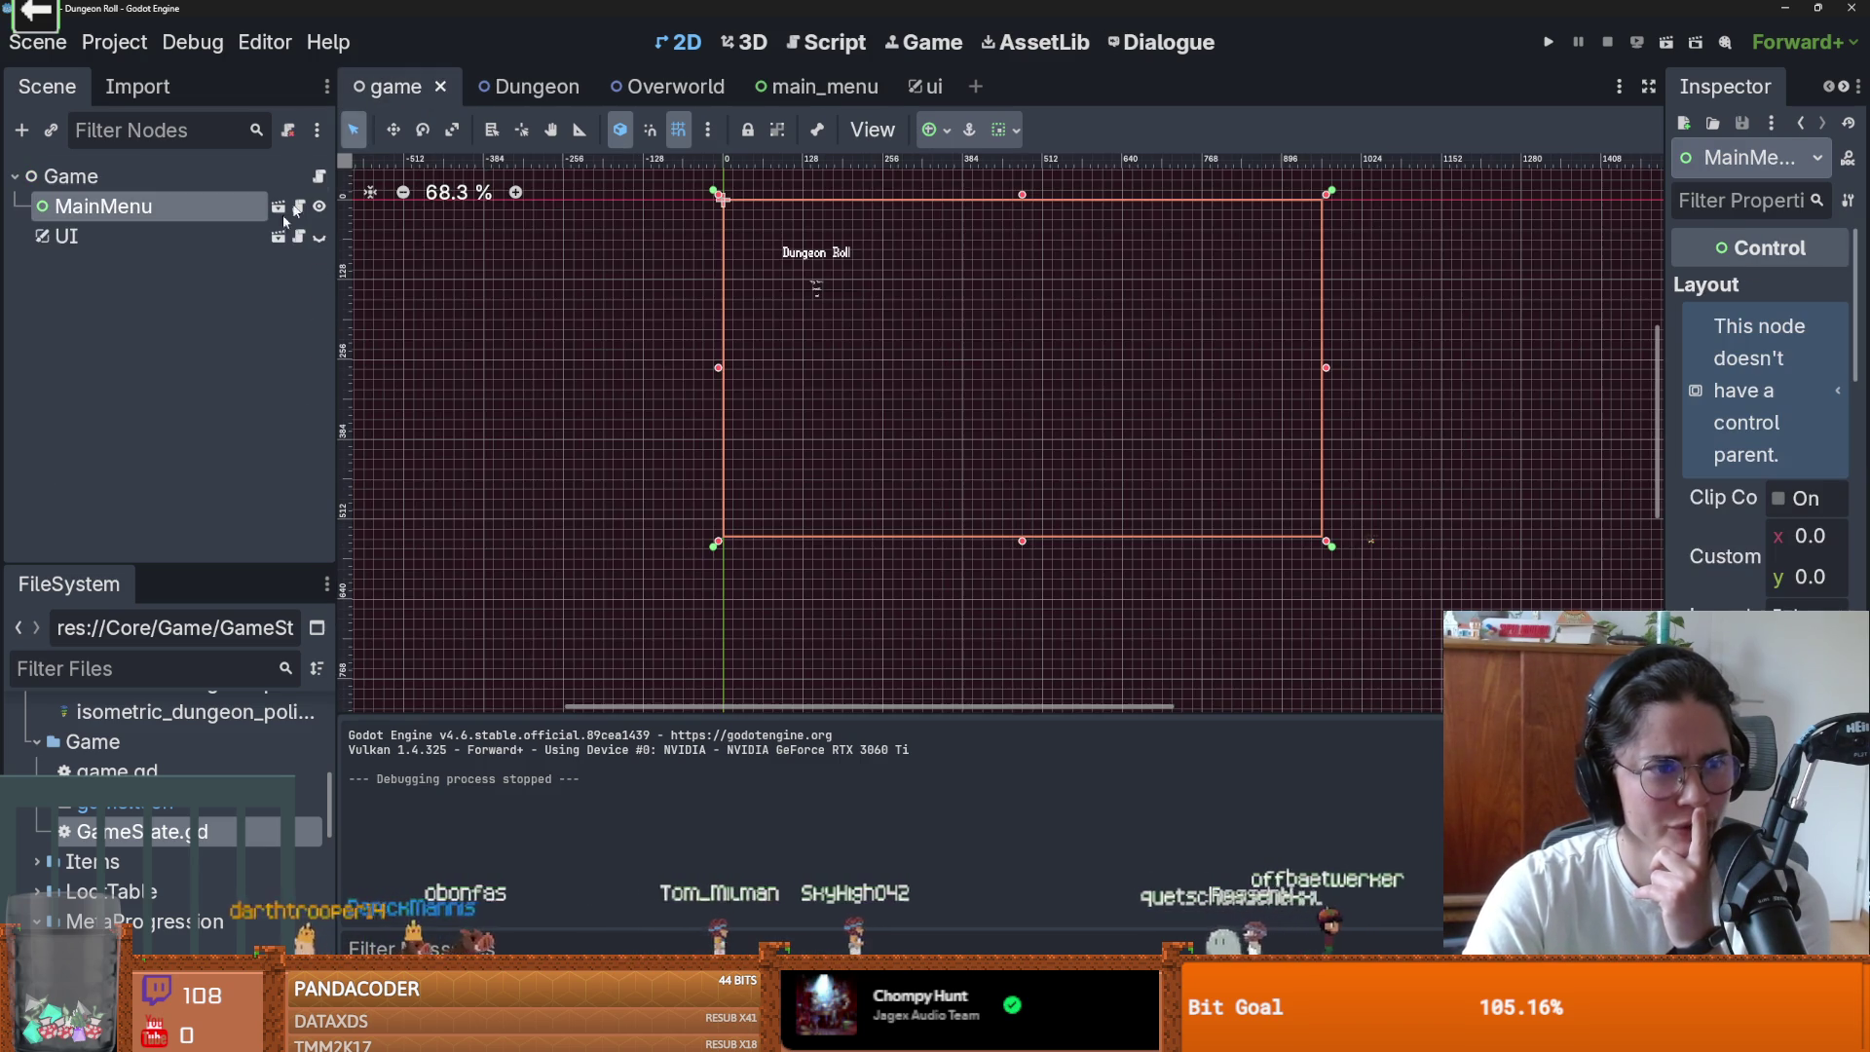
{"action": "double_click", "coordinate": [321, 240]}
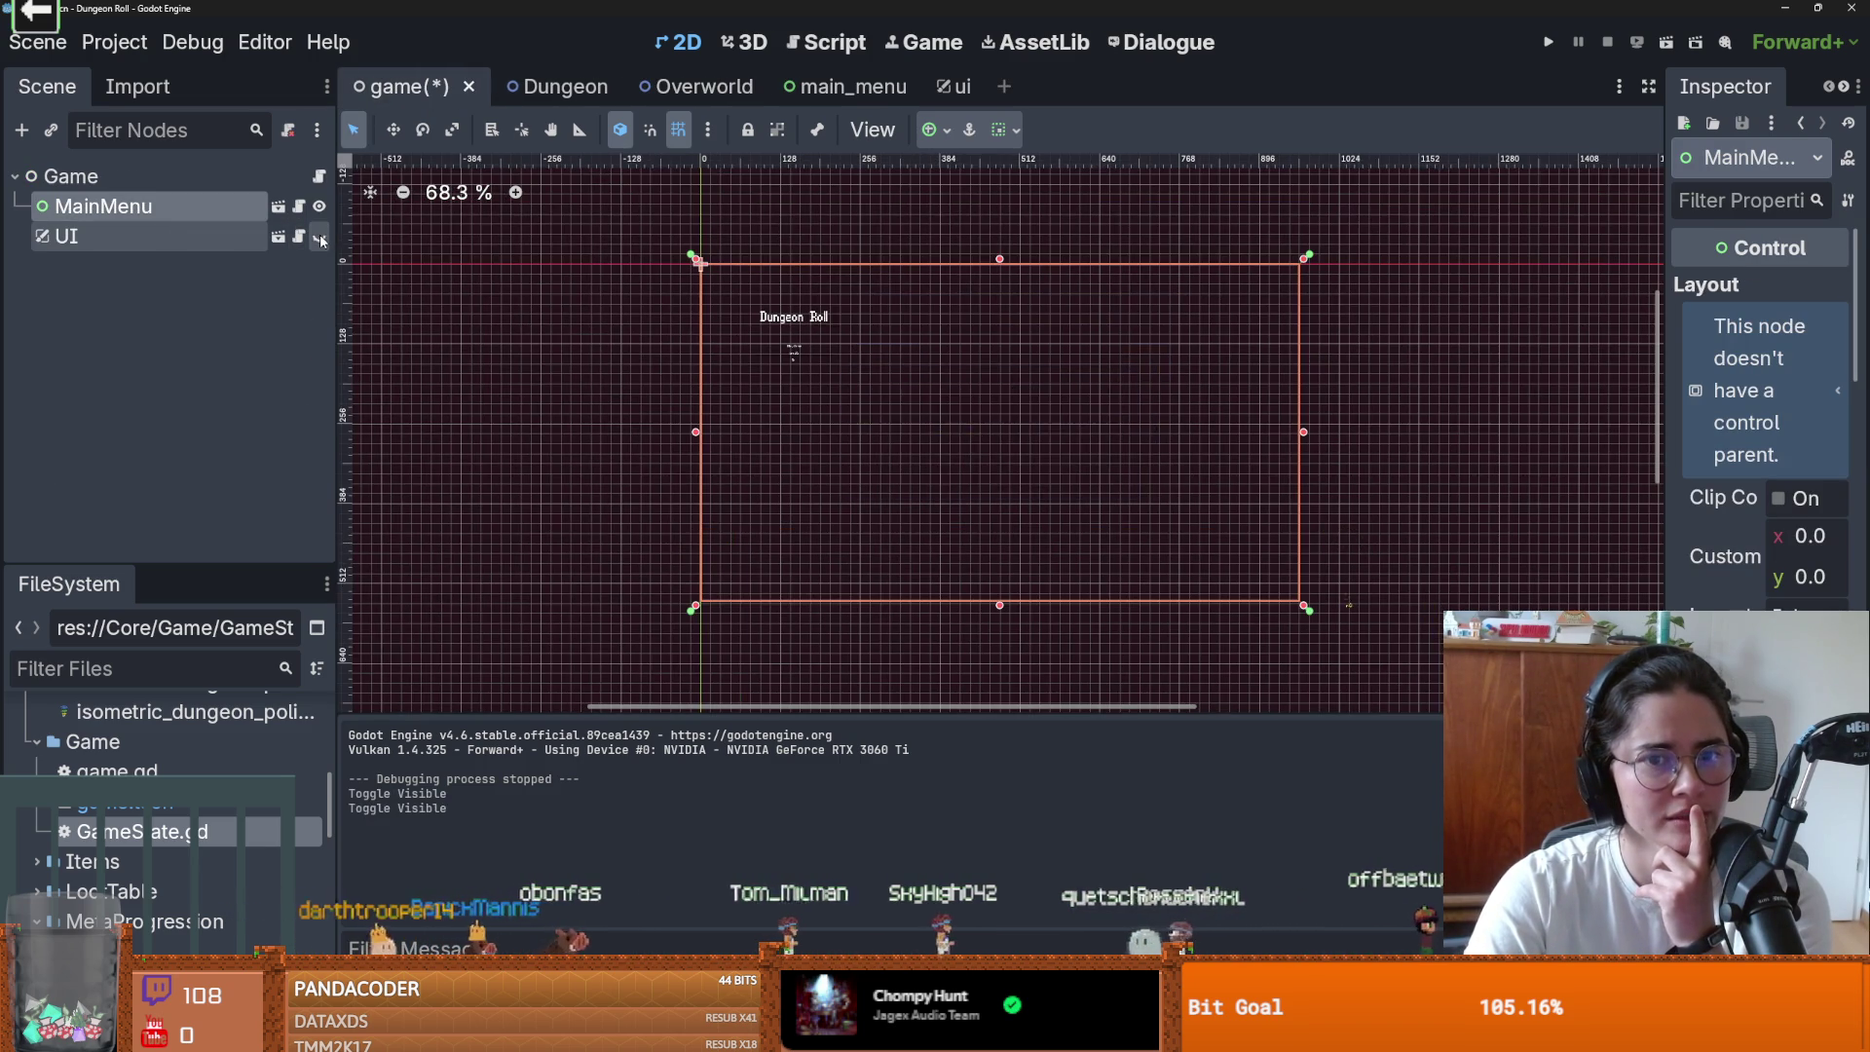
{"action": "left_click", "coordinate": [287, 237]}
{"action": "scroll", "coordinate": [165, 341], "scroll_direction": "down", "scroll_amount": 3}
{"action": "scroll", "coordinate": [697, 355], "scroll_direction": "down", "scroll_amount": 7}
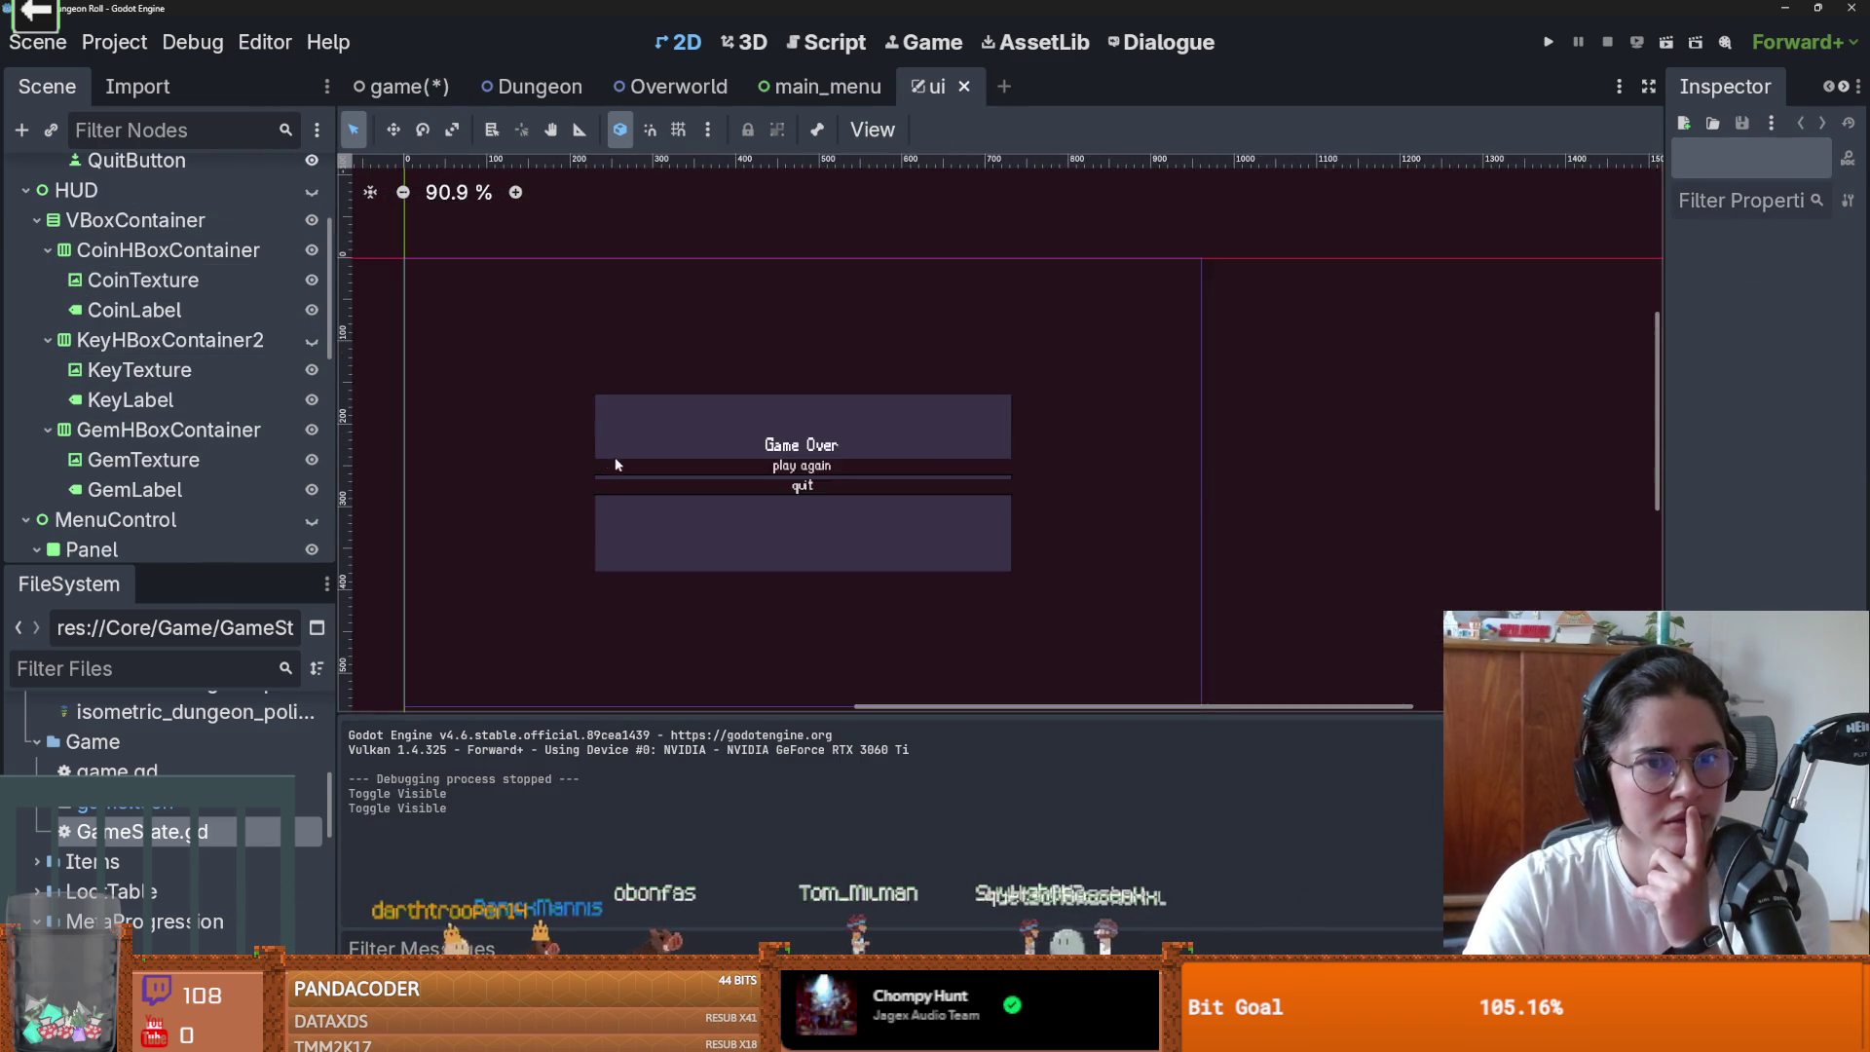
{"action": "scroll", "coordinate": [122, 419], "scroll_direction": "down", "scroll_amount": 5}
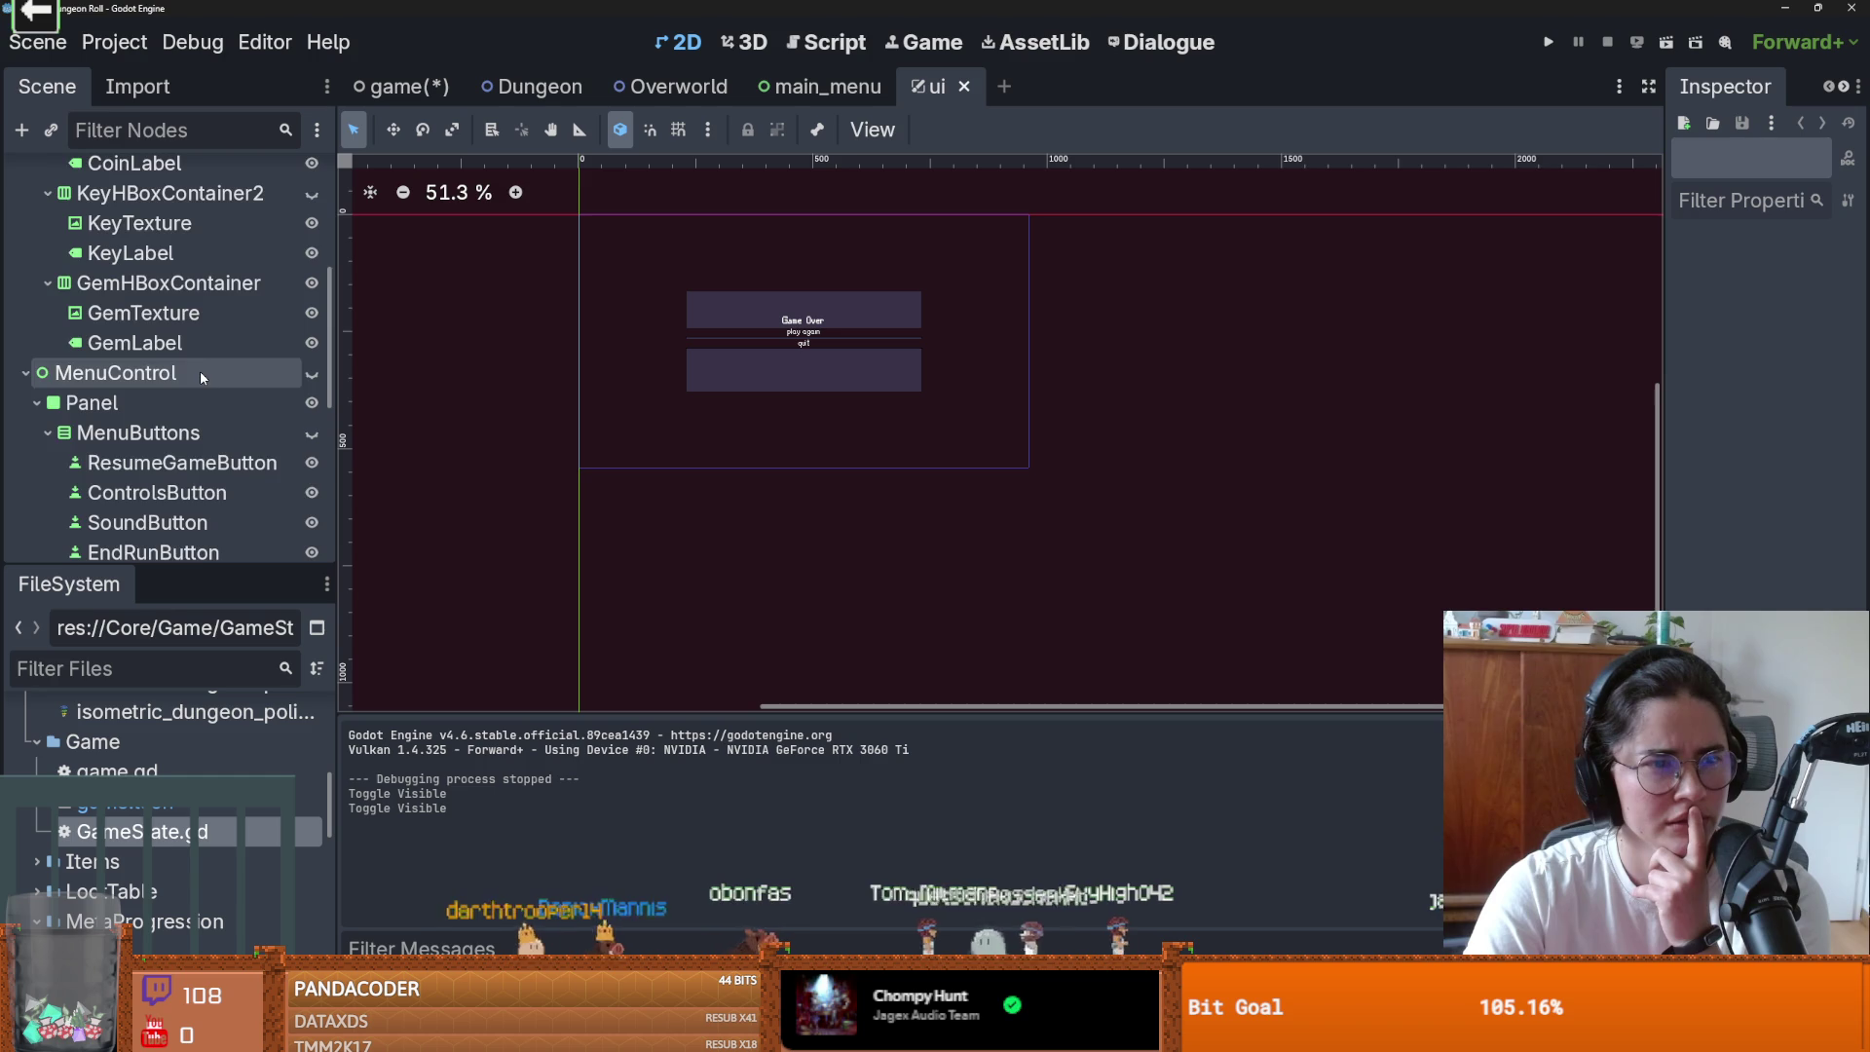
{"action": "scroll", "coordinate": [201, 371], "scroll_direction": "up", "scroll_amount": 1}
{"action": "left_click", "coordinate": [185, 334]}
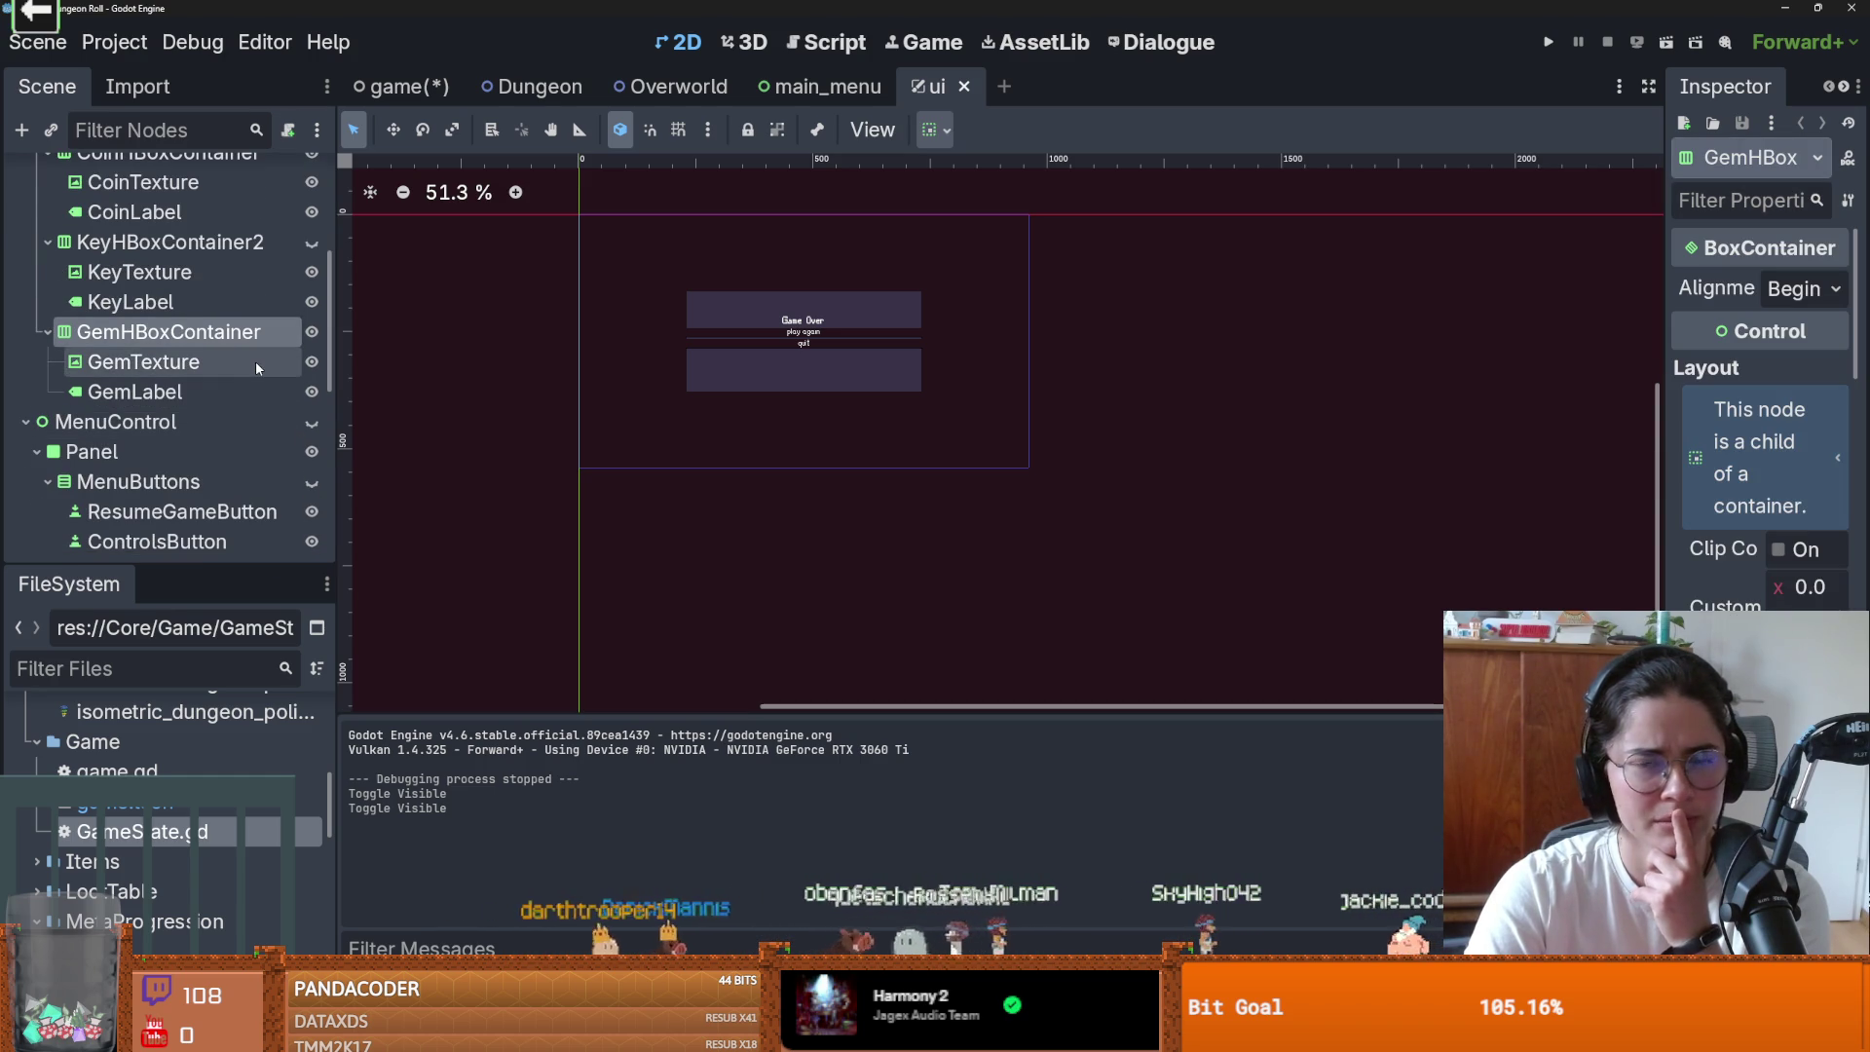
{"action": "scroll", "coordinate": [256, 368], "scroll_direction": "up", "scroll_amount": 3}
{"action": "left_click", "coordinate": [310, 240]}
{"action": "left_click", "coordinate": [309, 239]}
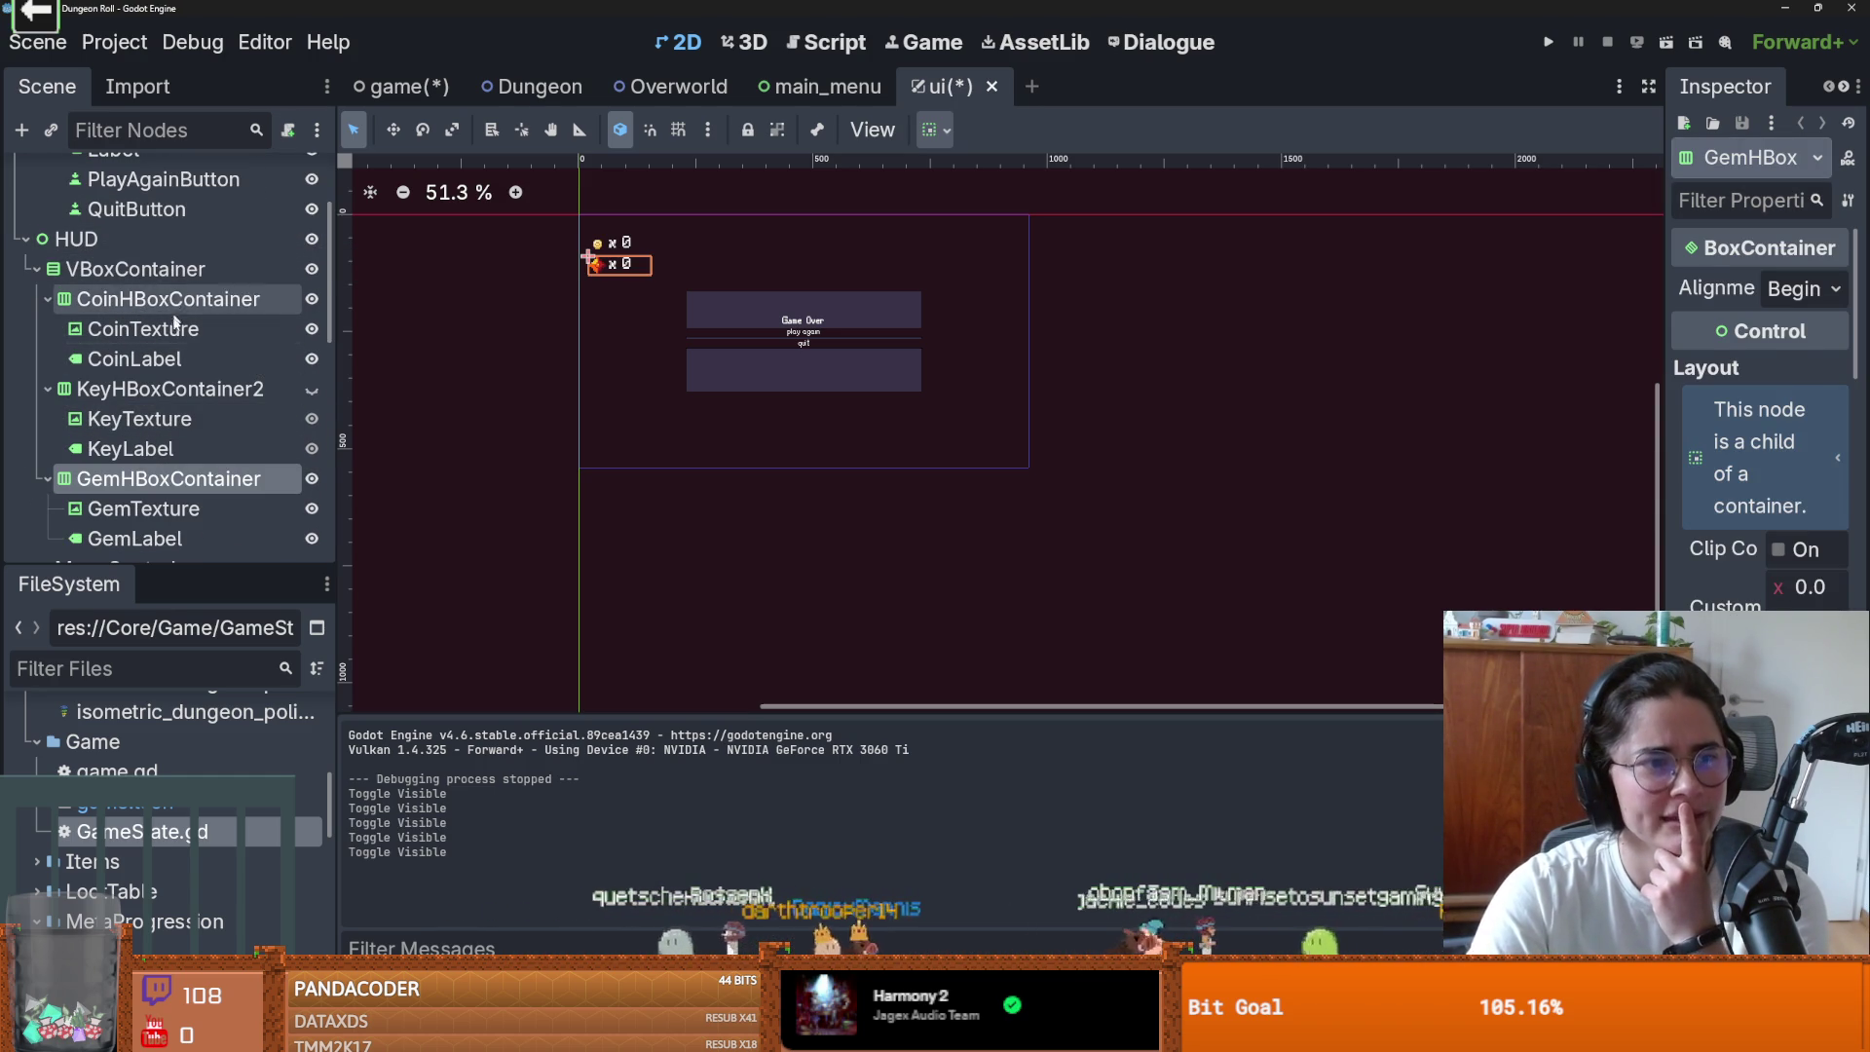
Delete the HUD node and all its children, confirming with OK
{"action": "left_click", "coordinate": [143, 330]}
{"action": "left_click", "coordinate": [170, 389]}
{"action": "left_click", "coordinate": [311, 390]}
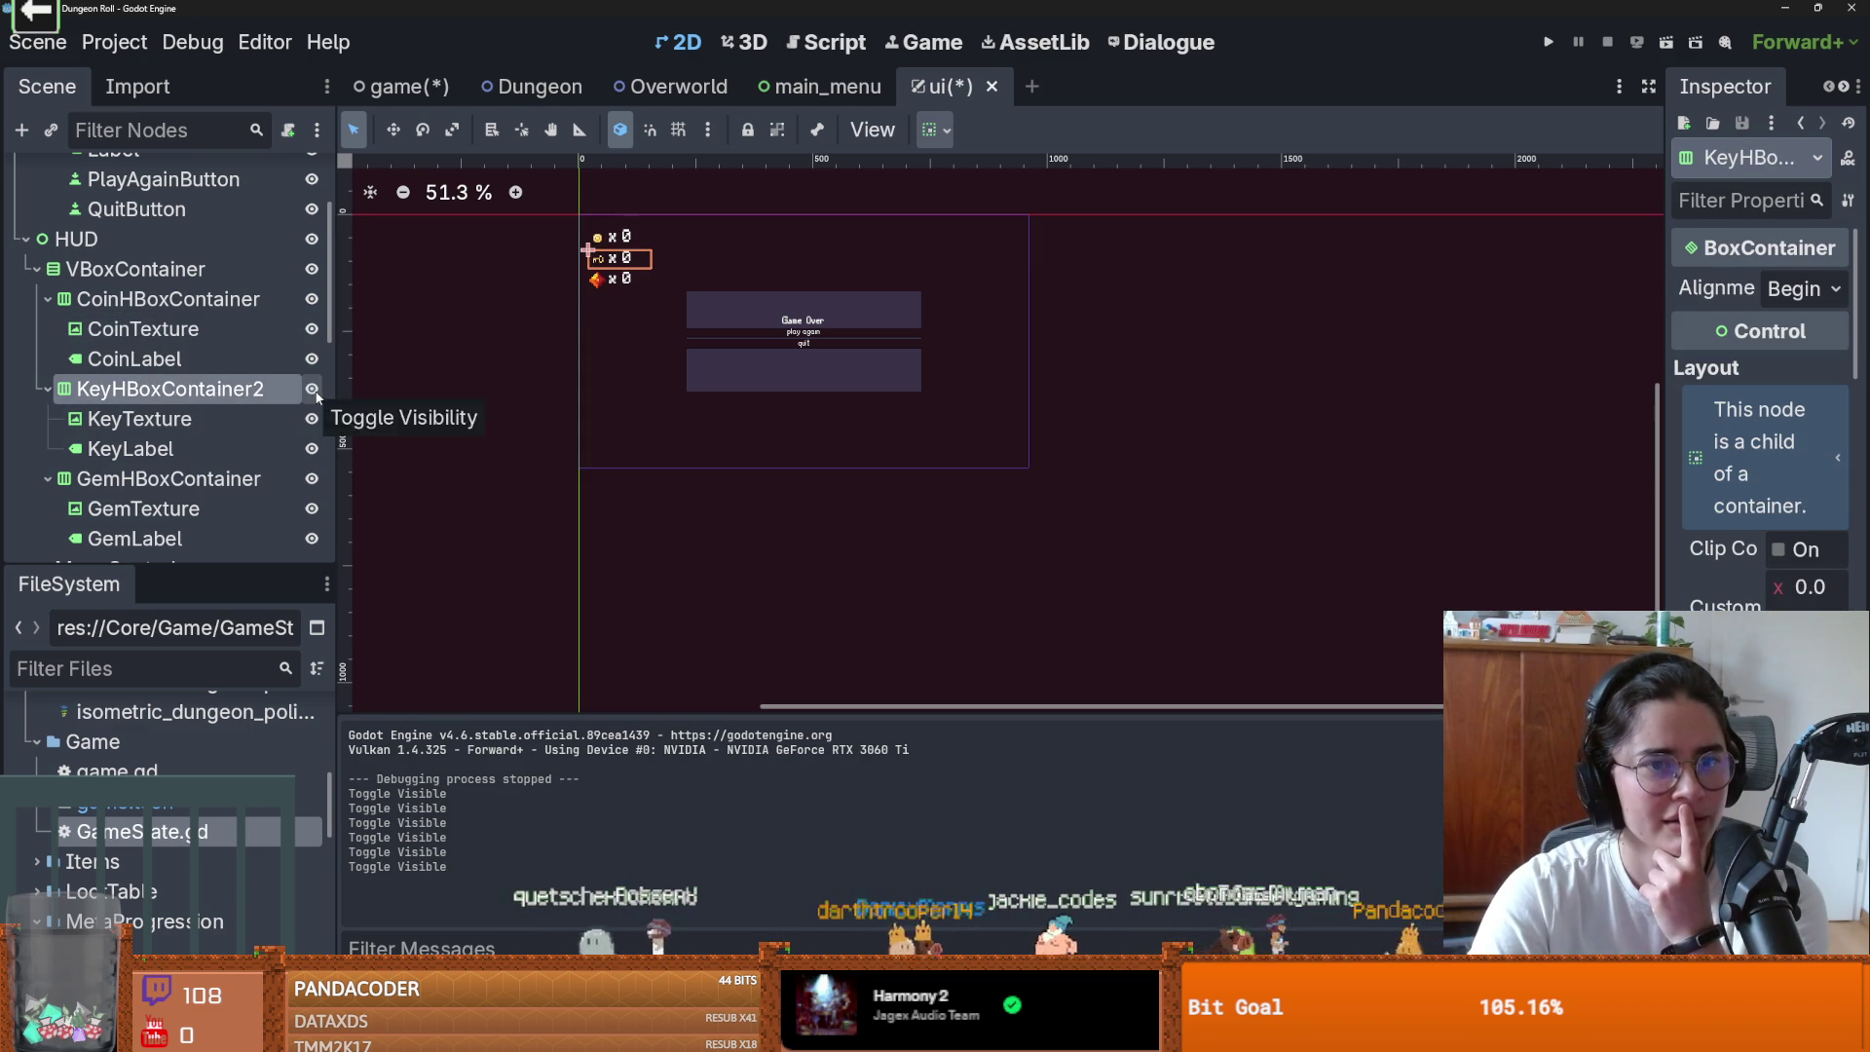
{"action": "right_click", "coordinate": [113, 248]}
{"action": "left_click", "coordinate": [222, 859]}
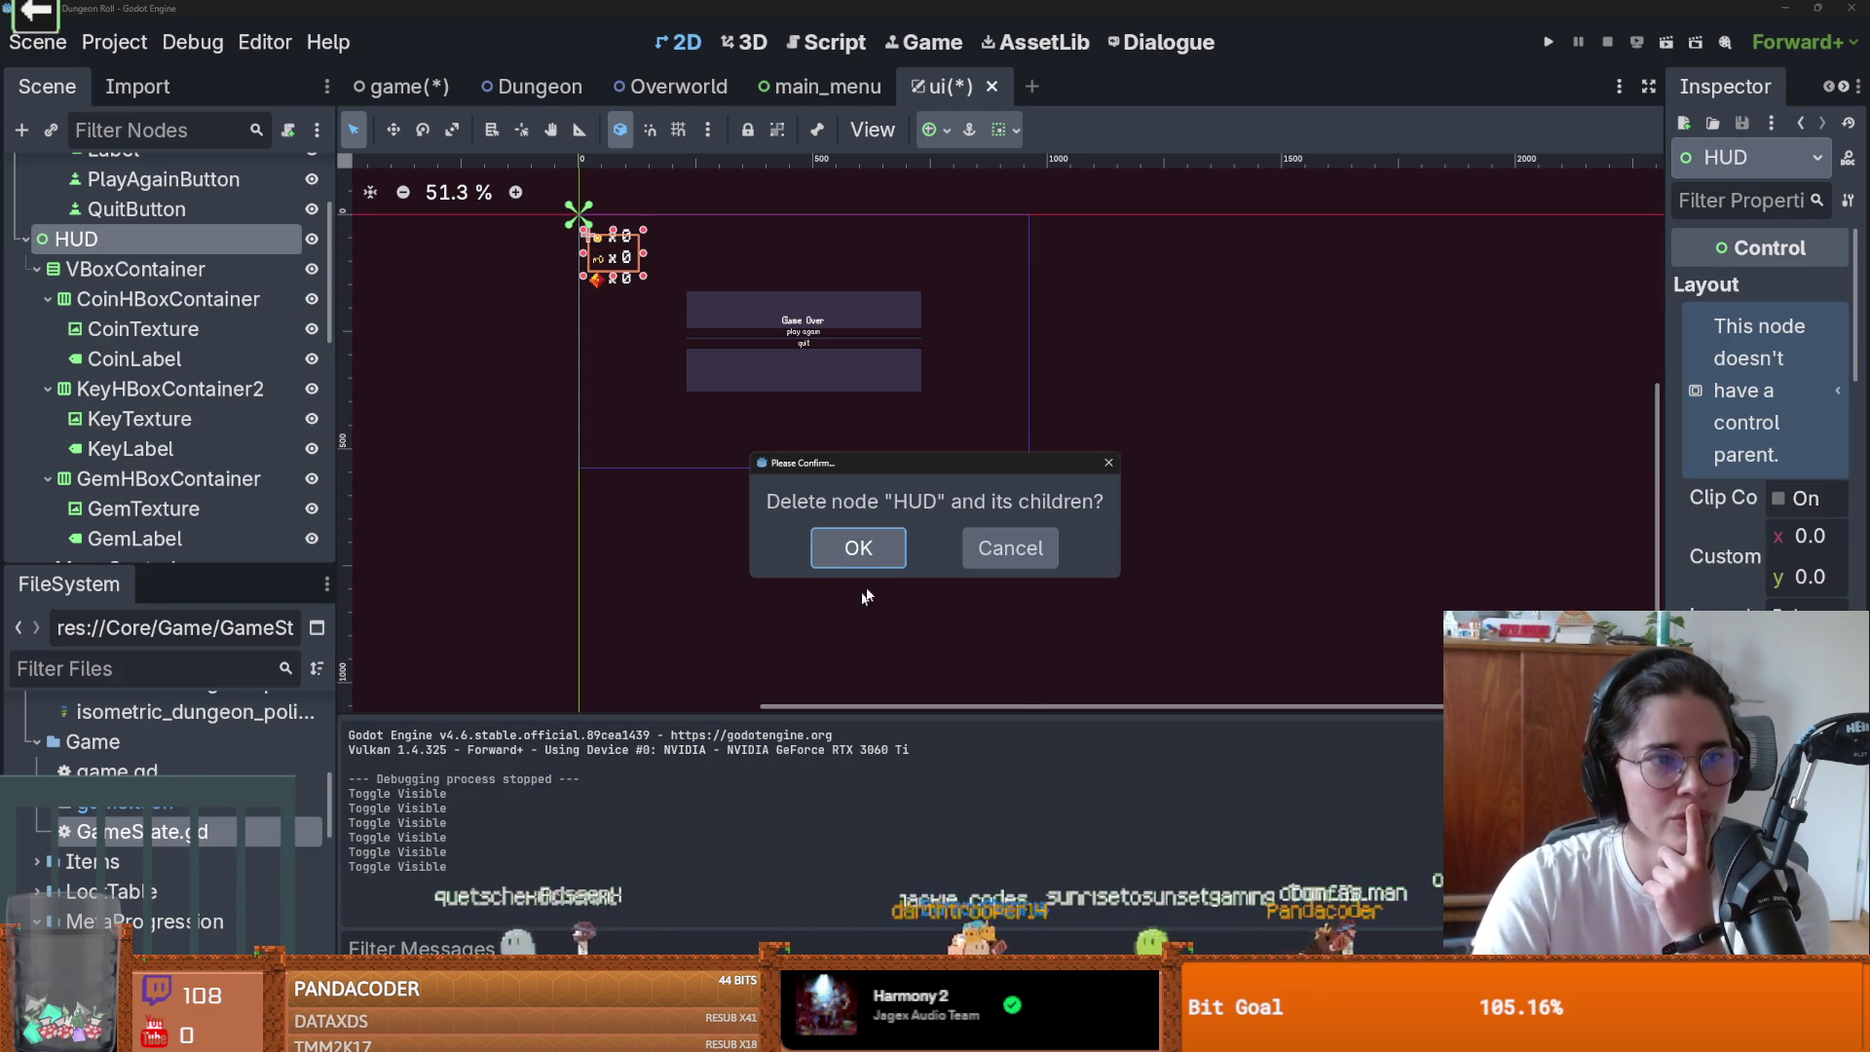
{"action": "left_click", "coordinate": [858, 548]}
{"action": "scroll", "coordinate": [278, 378], "scroll_direction": "up", "scroll_amount": 5}
{"action": "left_click", "coordinate": [291, 175]}
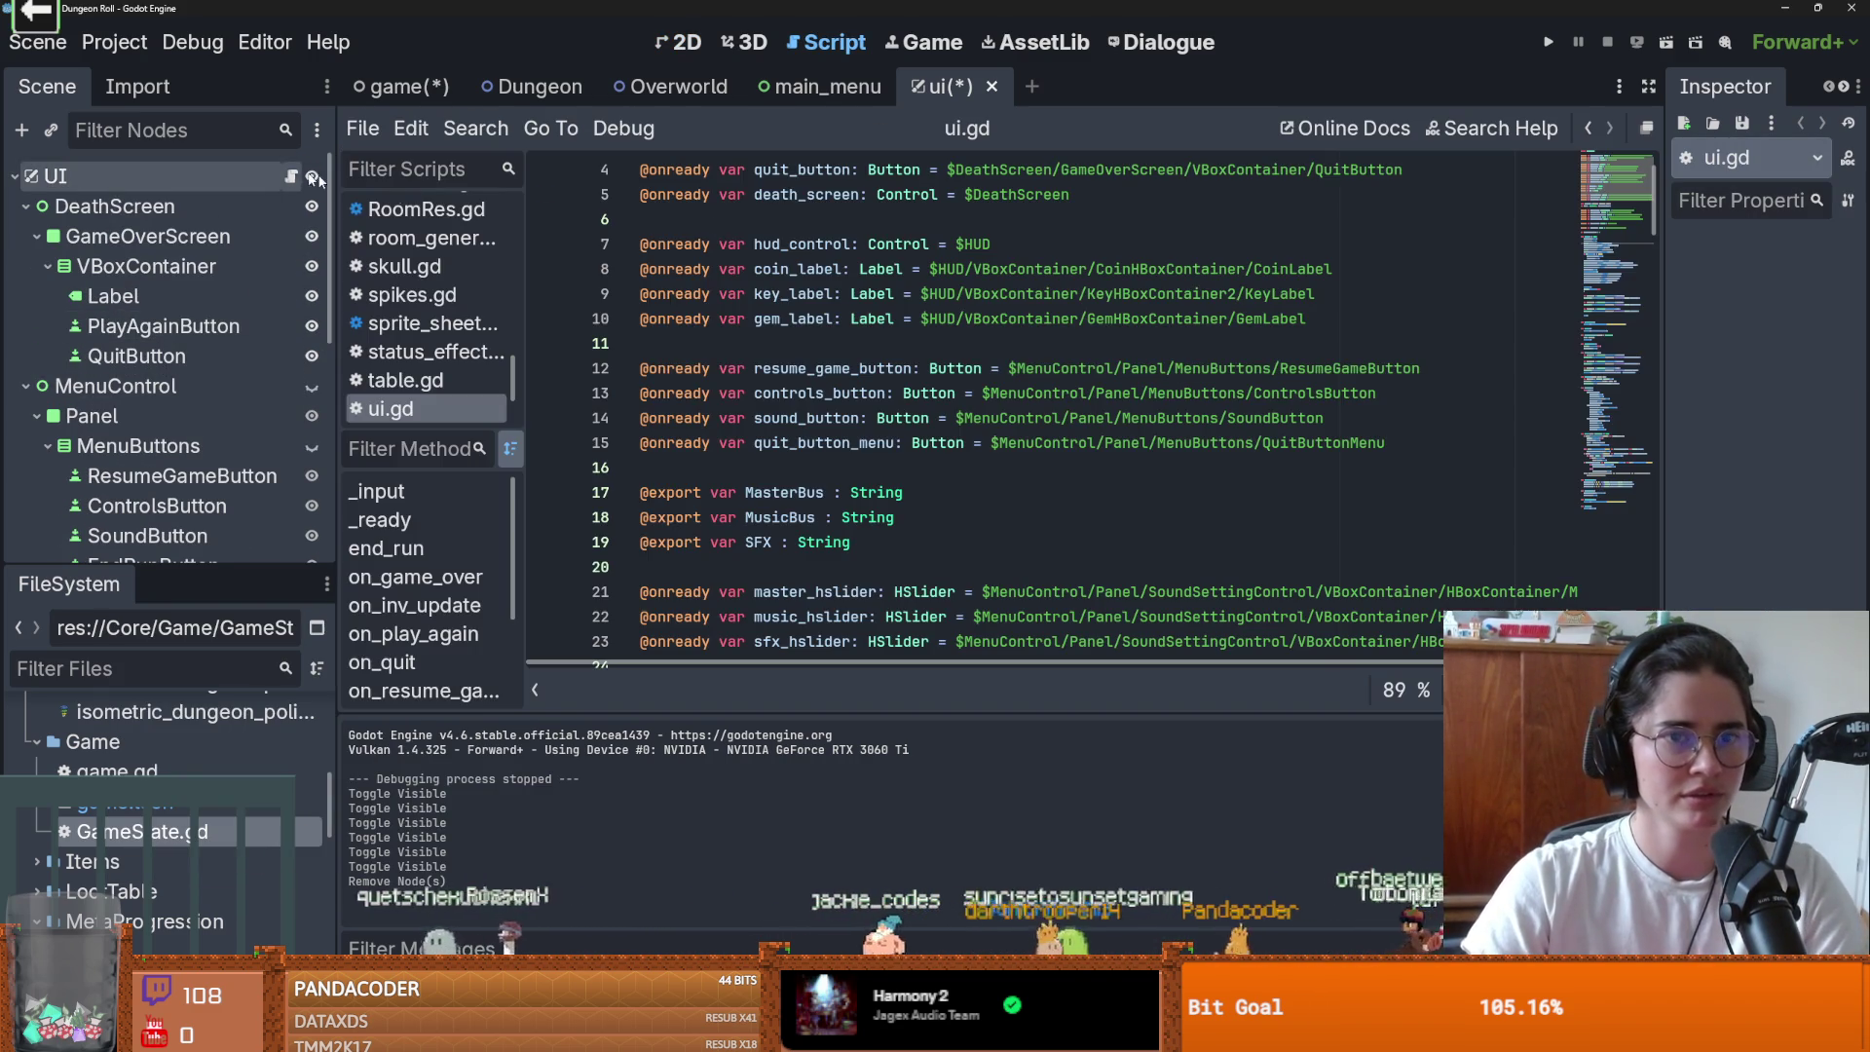
Delete the hud_control declaration and the hud_control.show() line from ui.gd, saving it
{"action": "left_click_drag", "start_coordinate": [992, 244], "coordinate": [591, 236]}
{"action": "key", "text": "BackSpace"}
{"action": "key", "text": "ctrl+s"}
{"action": "scroll", "coordinate": [983, 265], "scroll_direction": "down", "scroll_amount": 12}
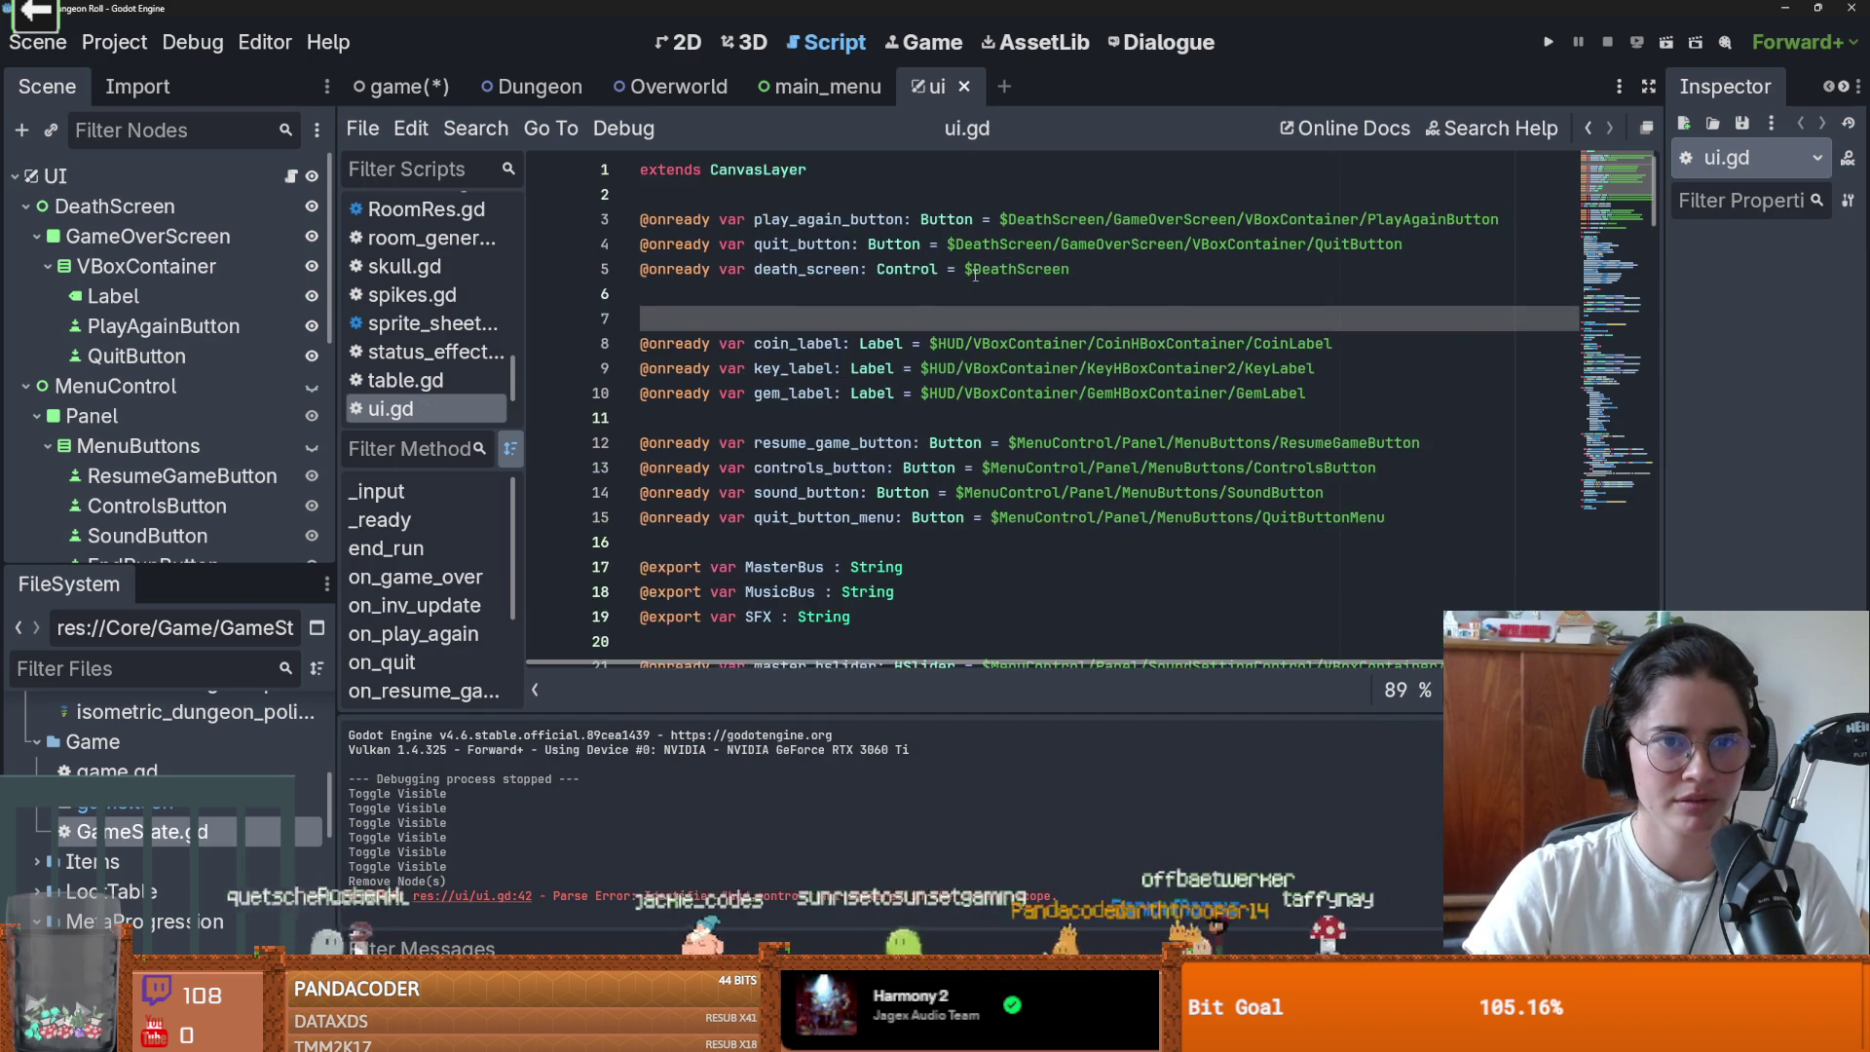
{"action": "left_click", "coordinate": [836, 219]}
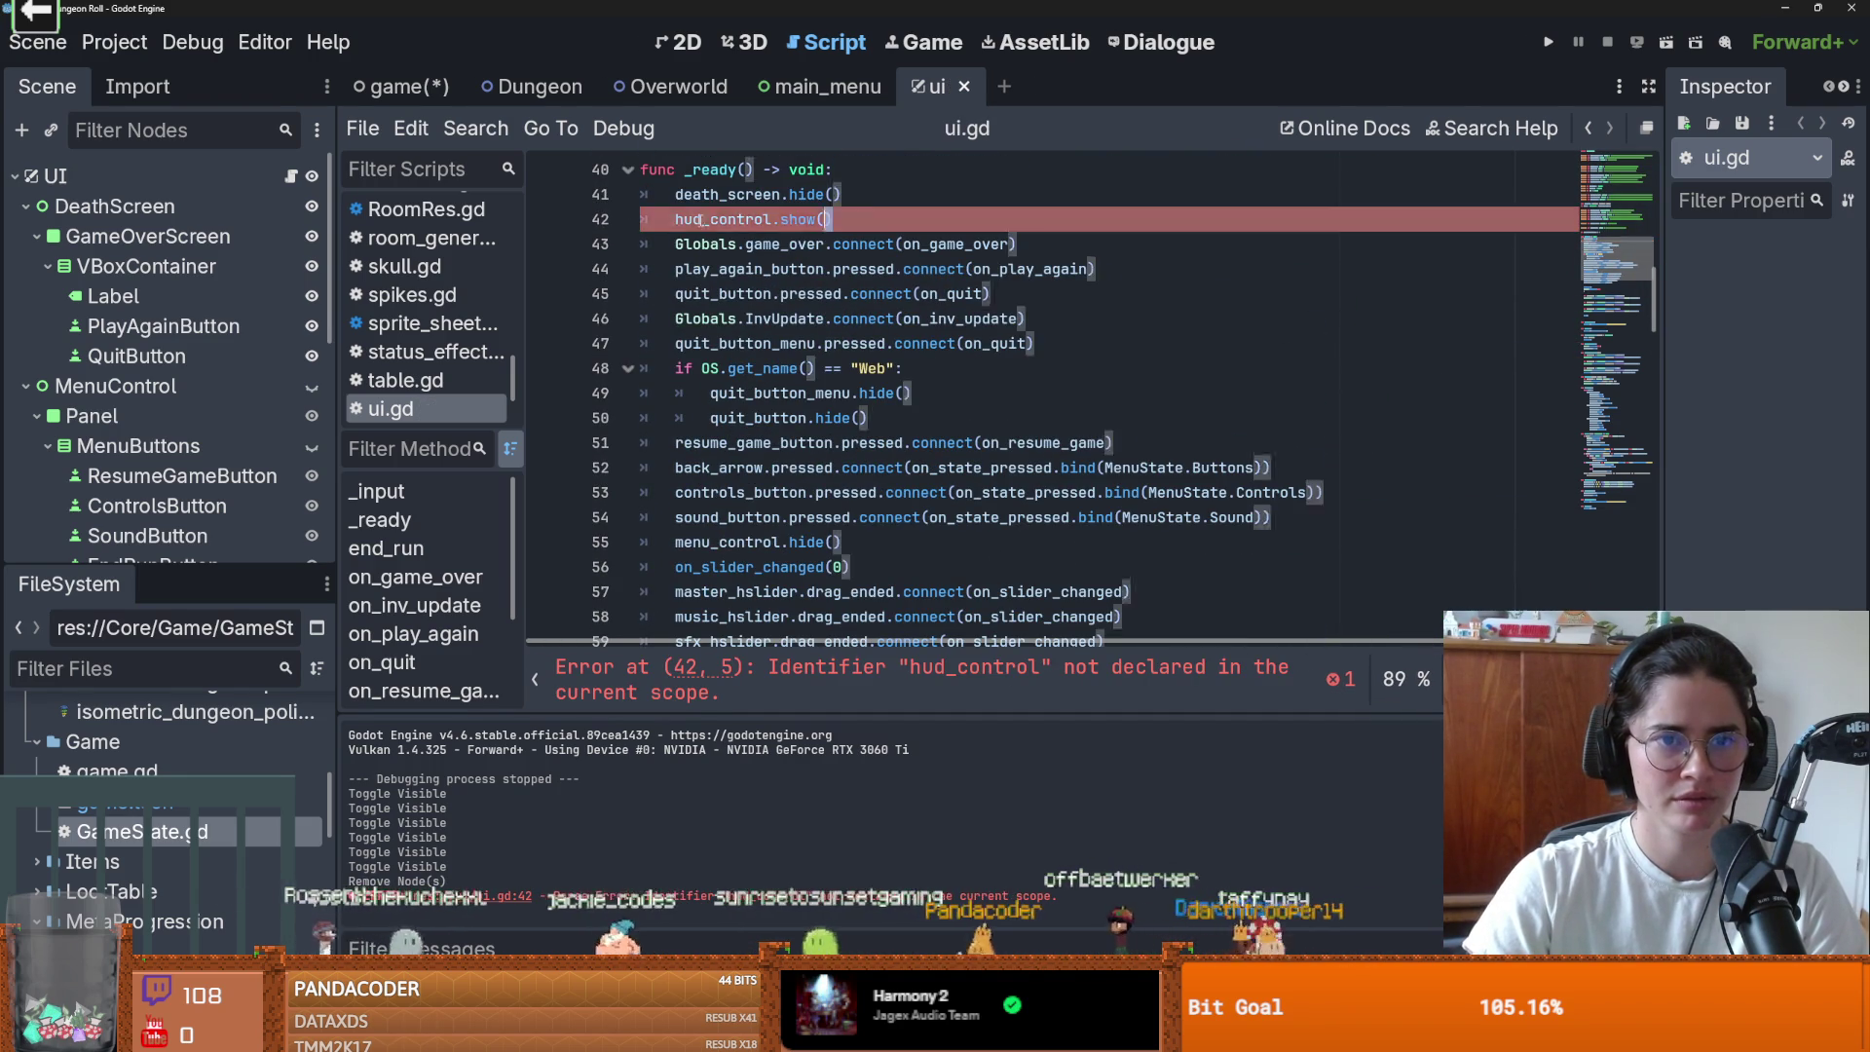
{"action": "key", "text": "BackSpace"}
{"action": "scroll", "coordinate": [876, 331], "scroll_direction": "down", "scroll_amount": 20}
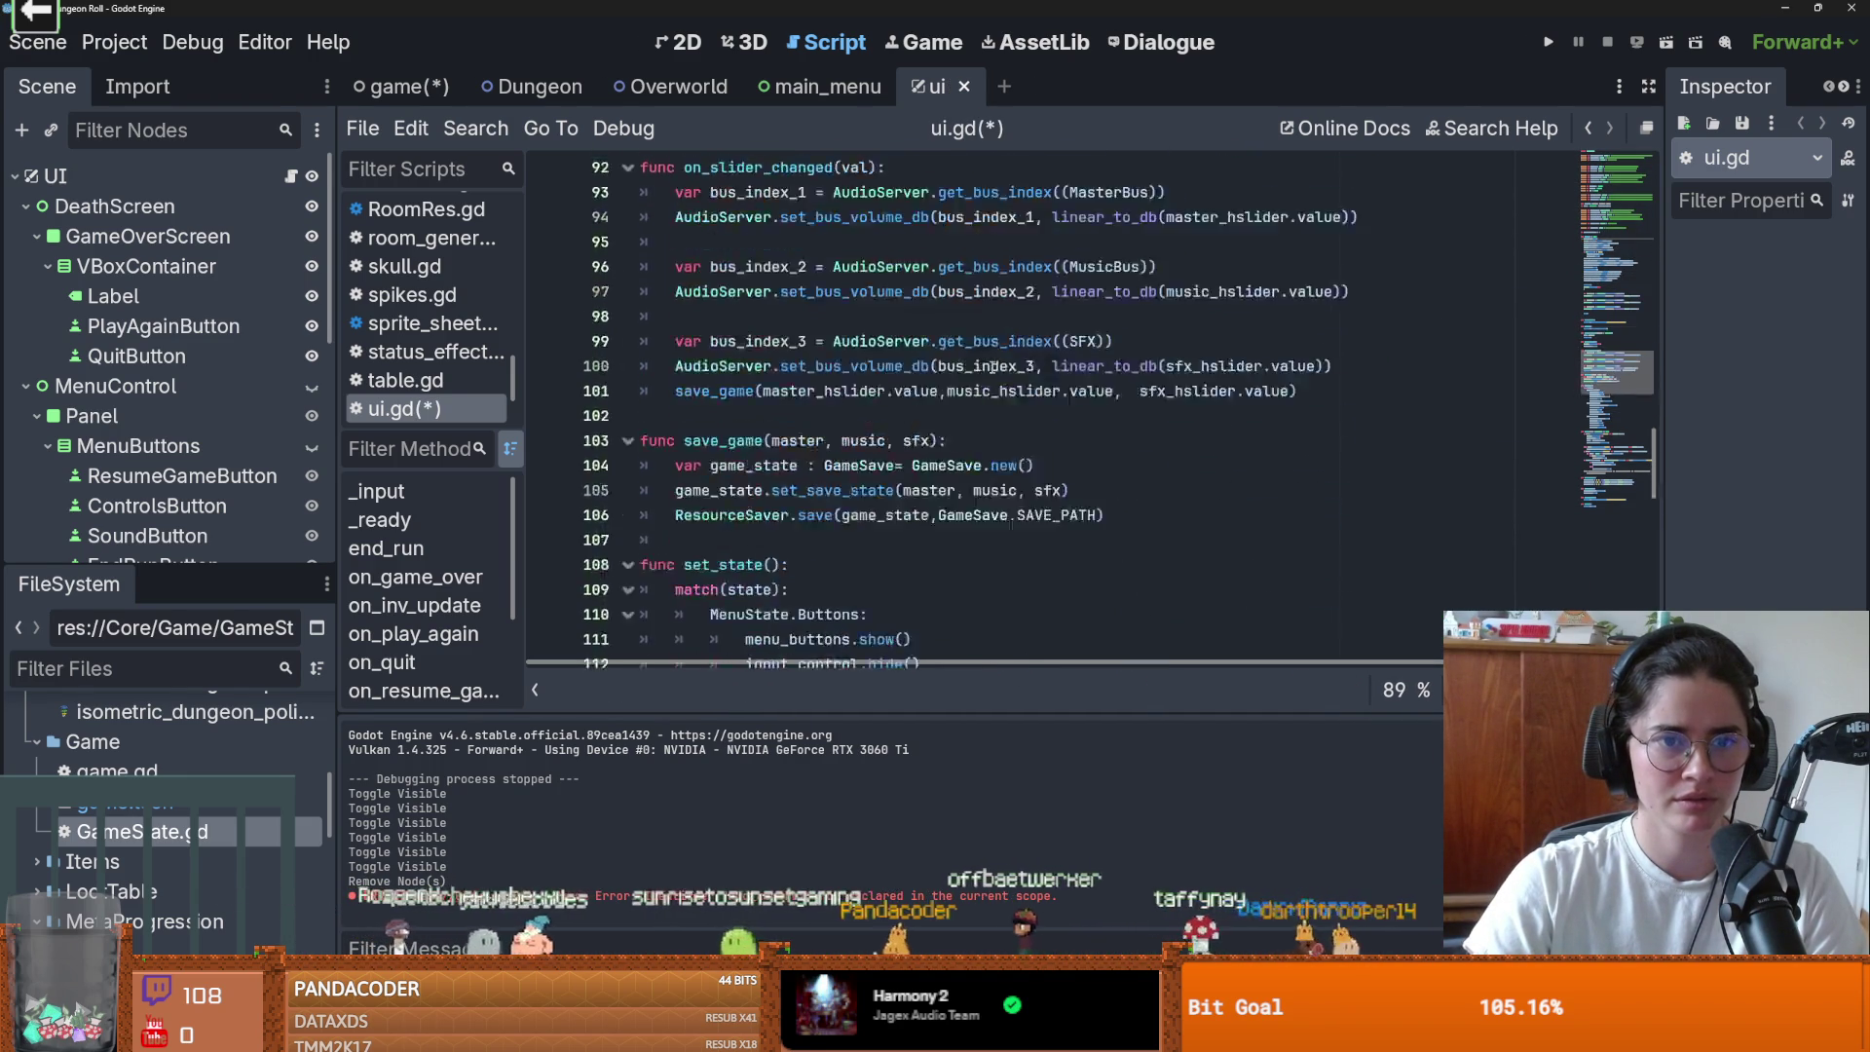
{"action": "scroll", "coordinate": [1007, 367], "scroll_direction": "down", "scroll_amount": 9}
Test-run the game, stop it, and switch to the main_menu scene
{"action": "left_click", "coordinate": [1549, 43]}
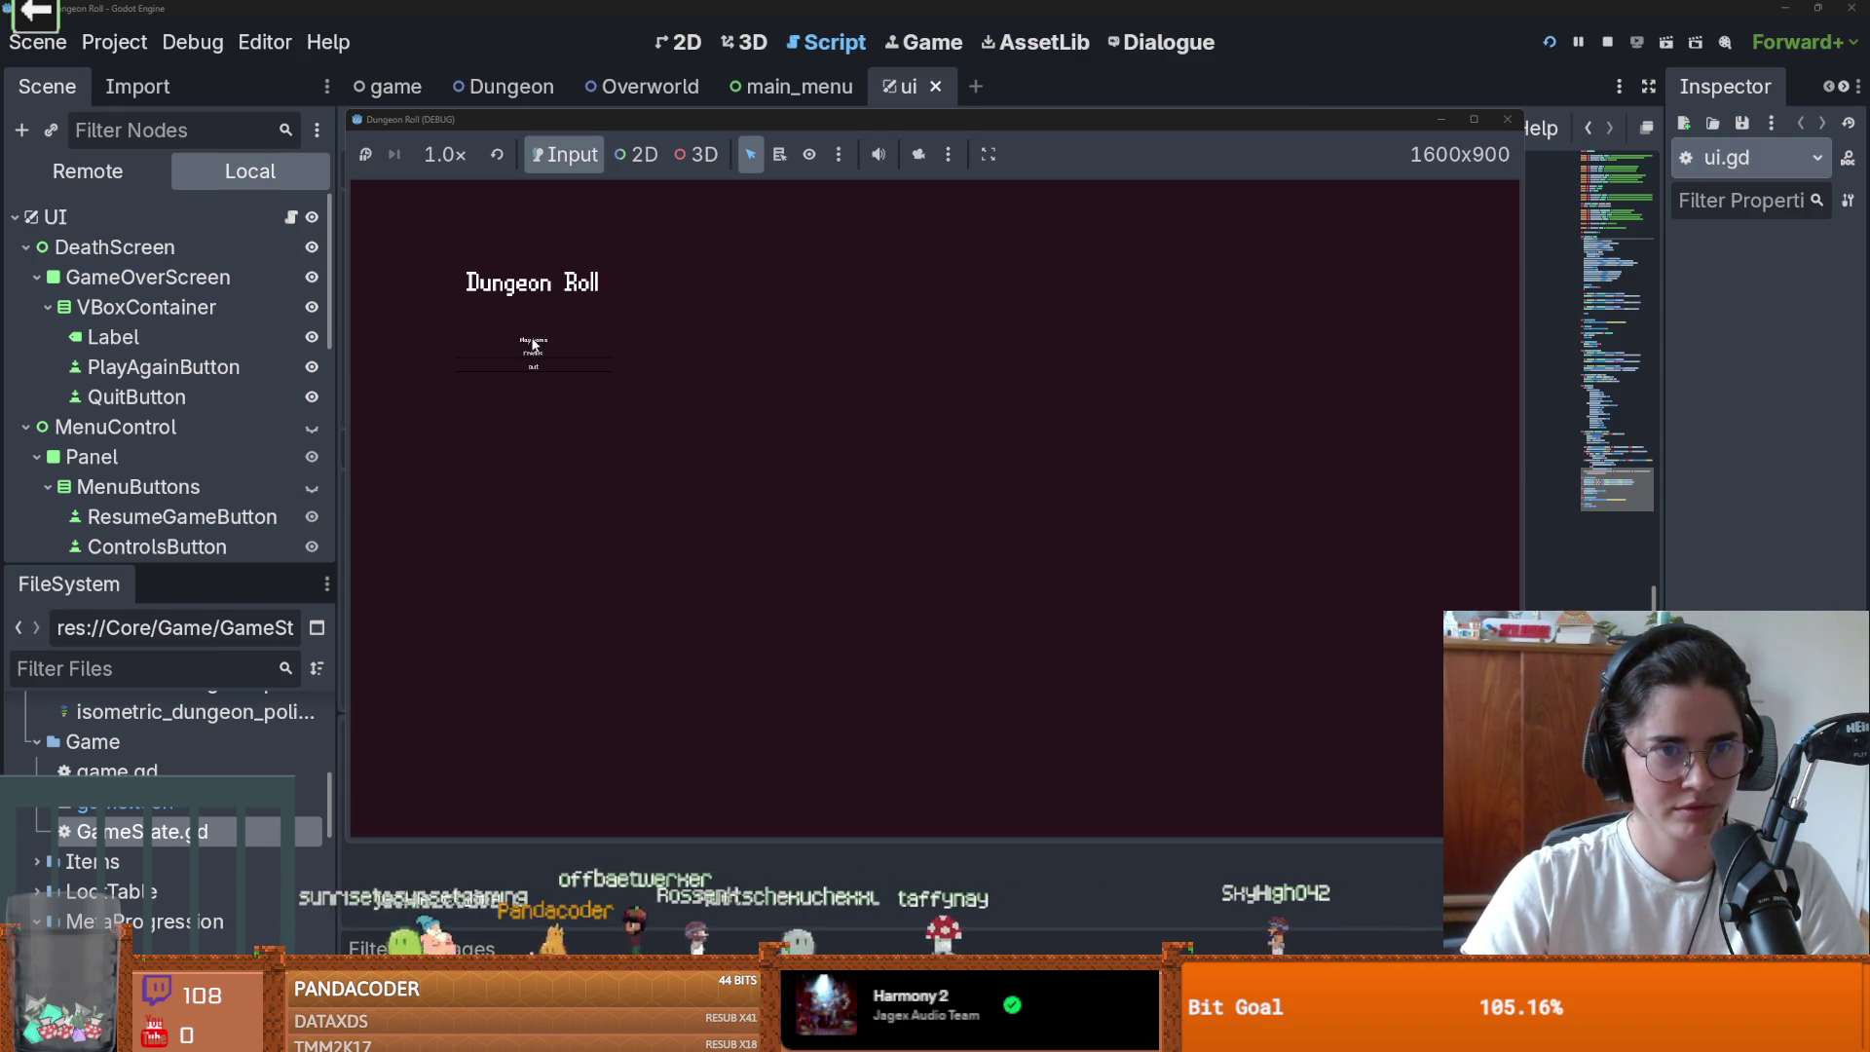
{"action": "left_click", "coordinate": [1507, 119]}
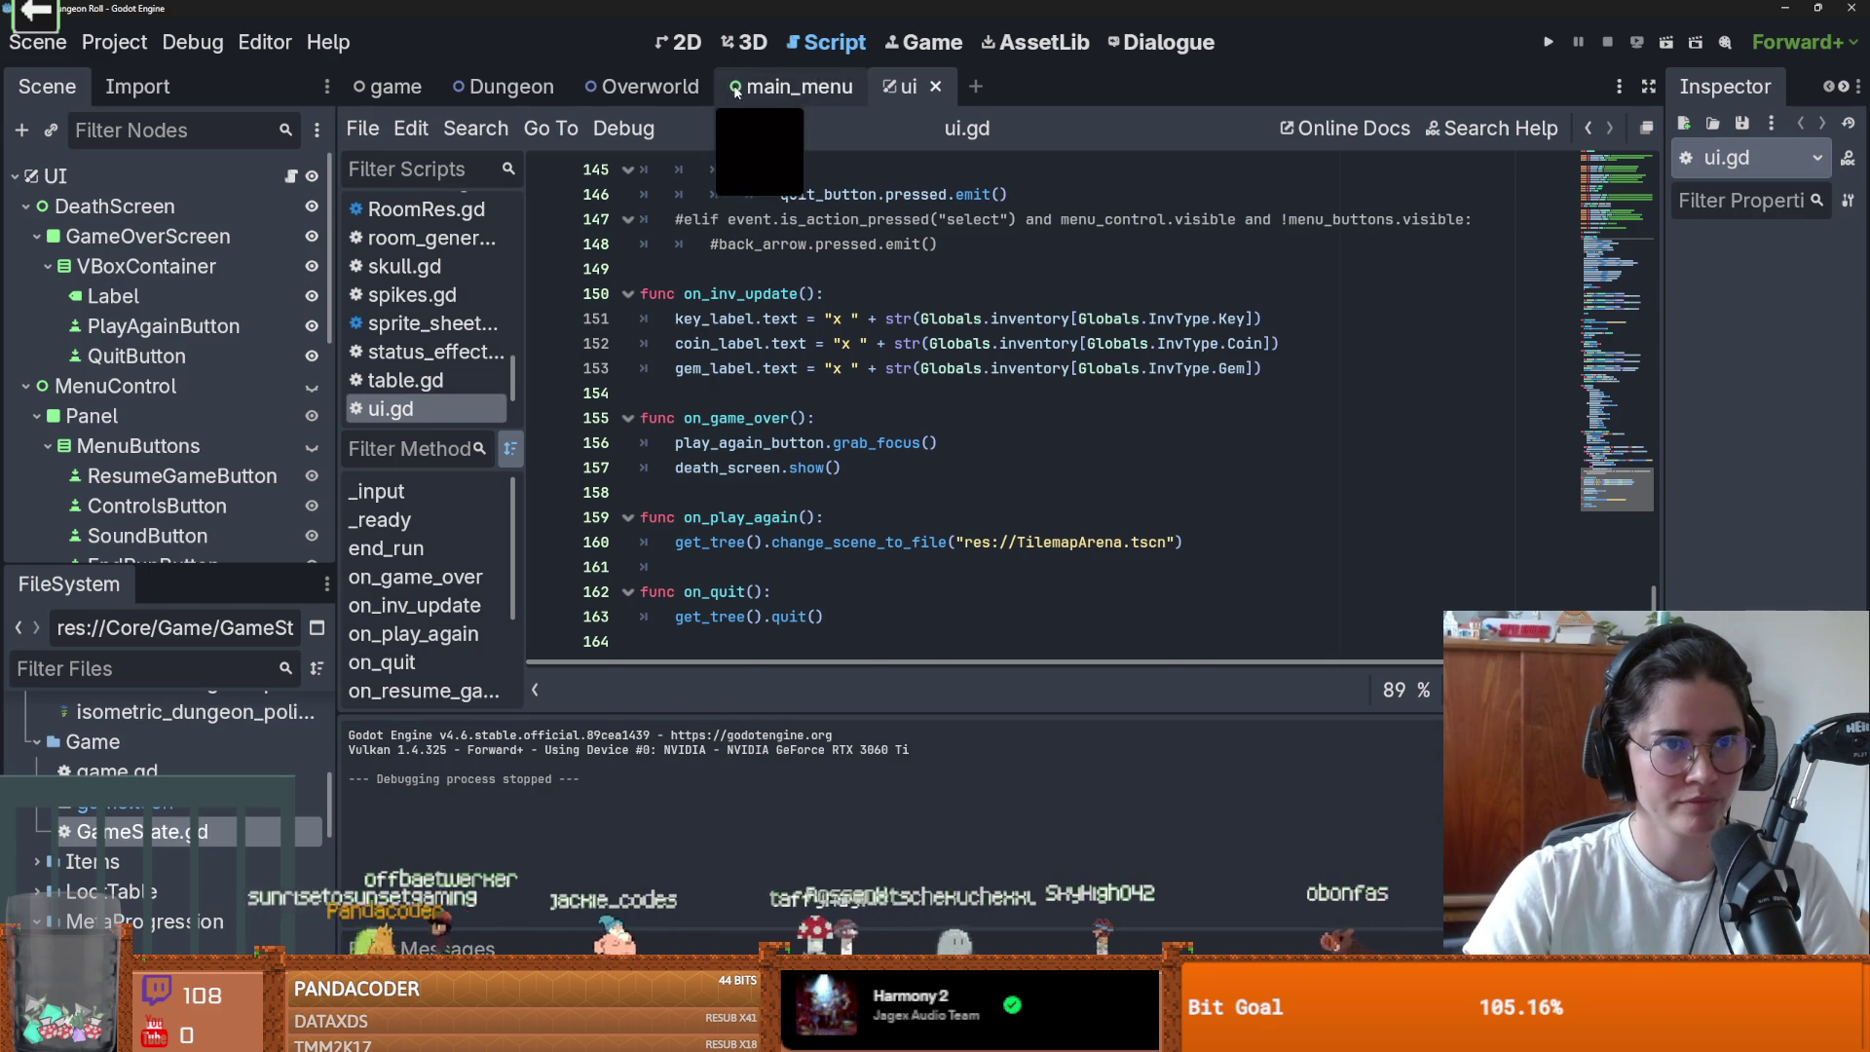
{"action": "left_click", "coordinate": [794, 86]}
{"action": "scroll", "coordinate": [827, 499], "scroll_direction": "down", "scroll_amount": 3}
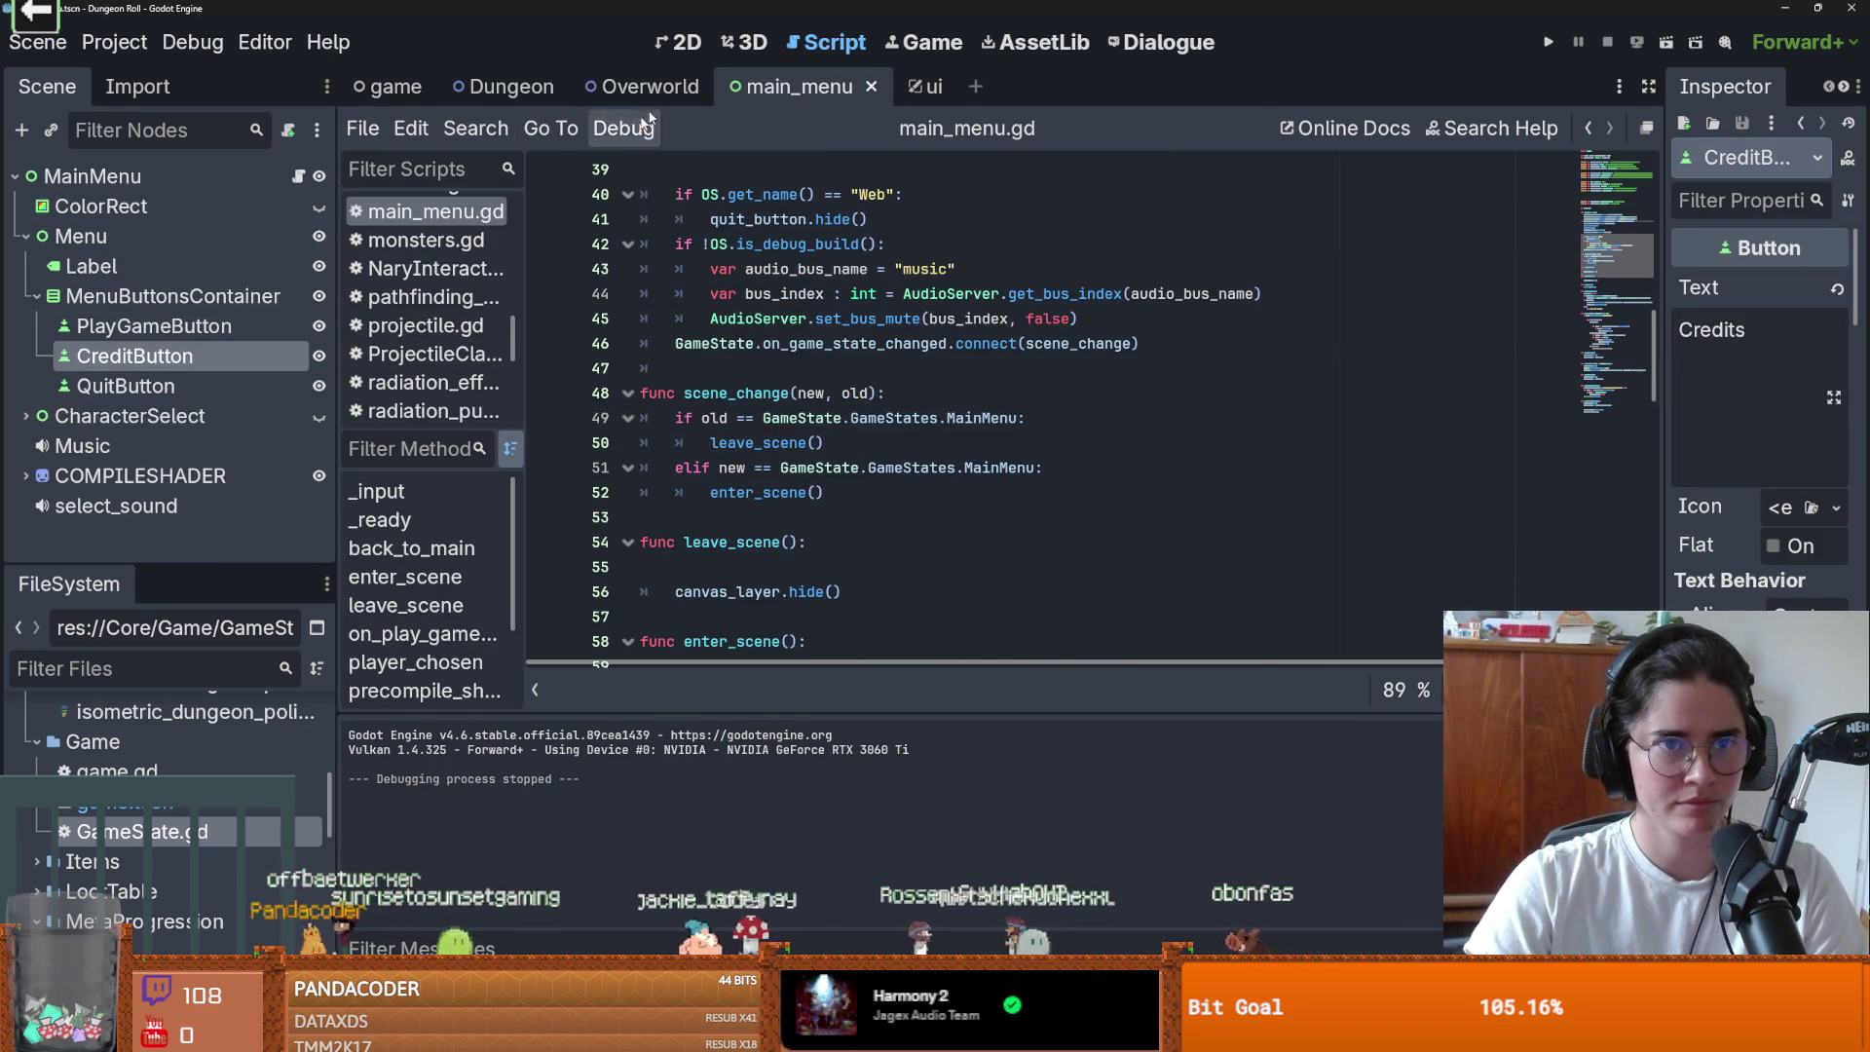
Select the Dungeon Roll title on the main menu canvas and undo an accidental Menu node move
{"action": "left_click", "coordinate": [685, 45]}
{"action": "scroll", "coordinate": [925, 476], "scroll_direction": "down", "scroll_amount": 2}
{"action": "scroll", "coordinate": [925, 476], "scroll_direction": "up", "scroll_amount": 3}
{"action": "scroll", "coordinate": [951, 474], "scroll_direction": "down", "scroll_amount": 4}
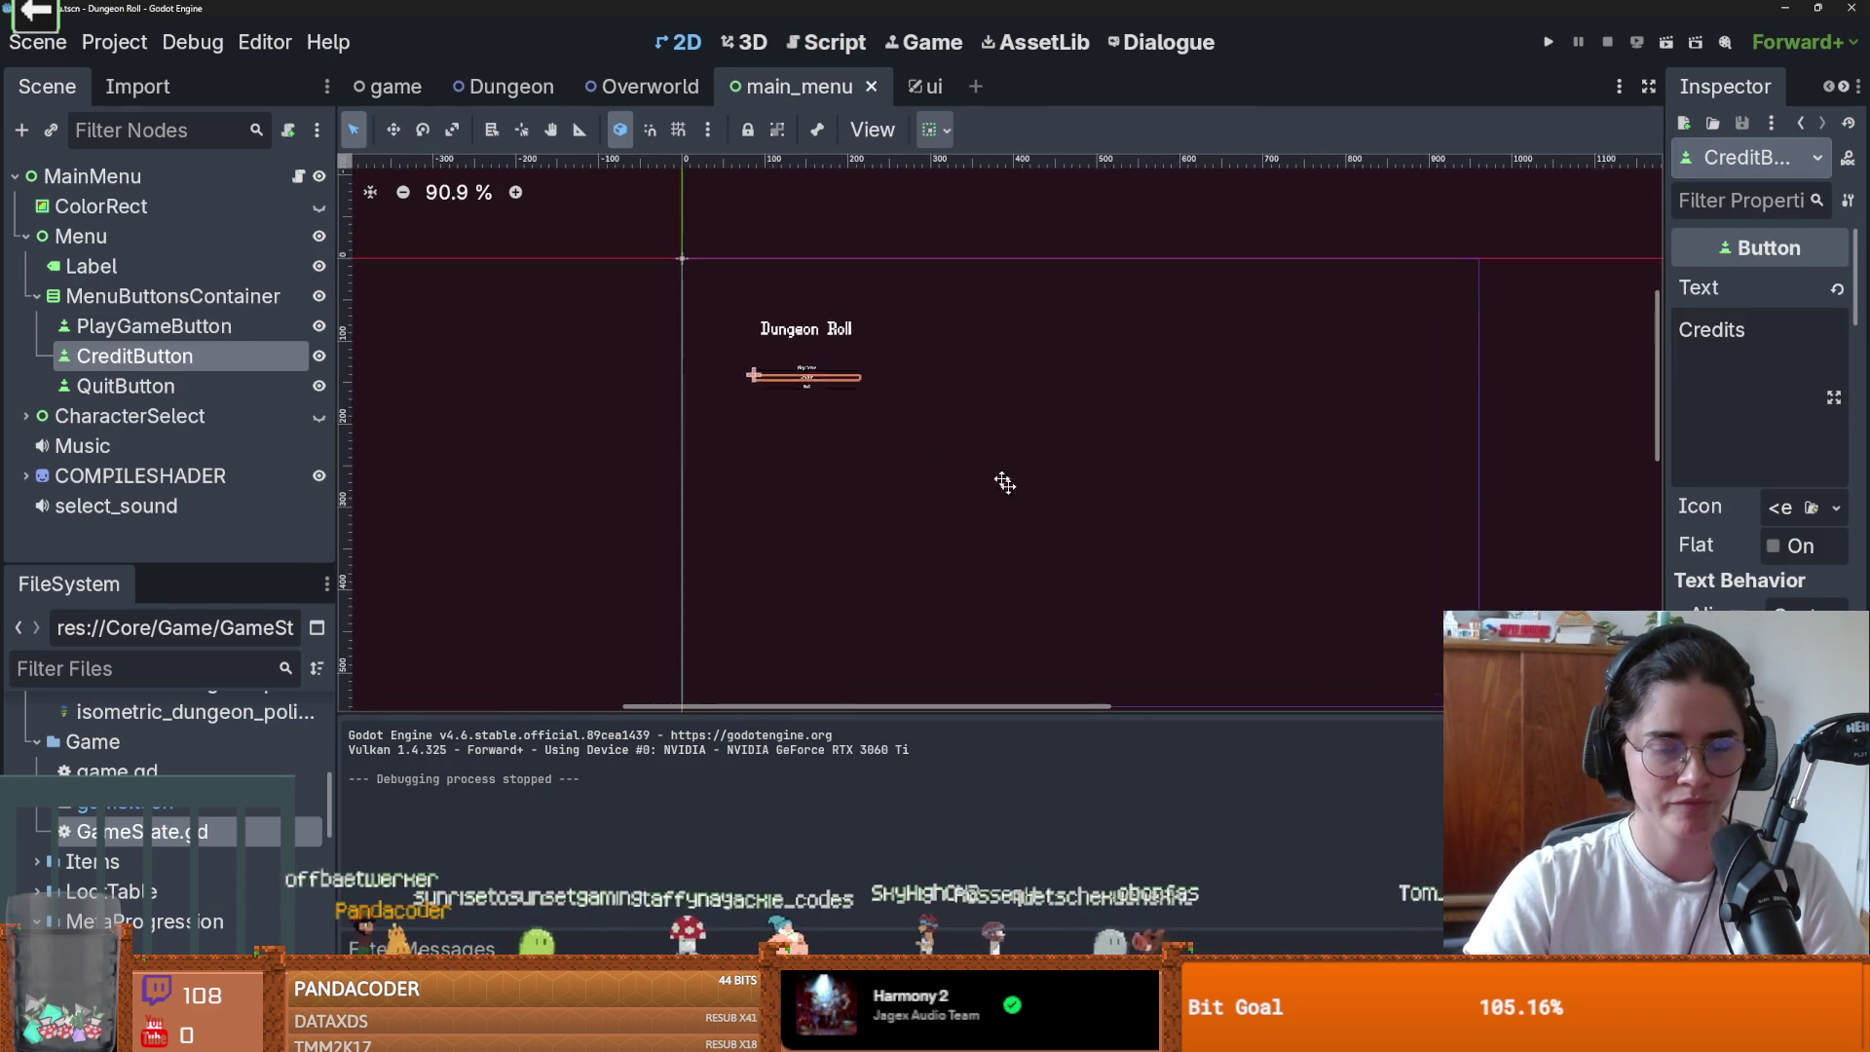
{"action": "scroll", "coordinate": [909, 395], "scroll_direction": "up", "scroll_amount": 2}
{"action": "left_click", "coordinate": [731, 248]}
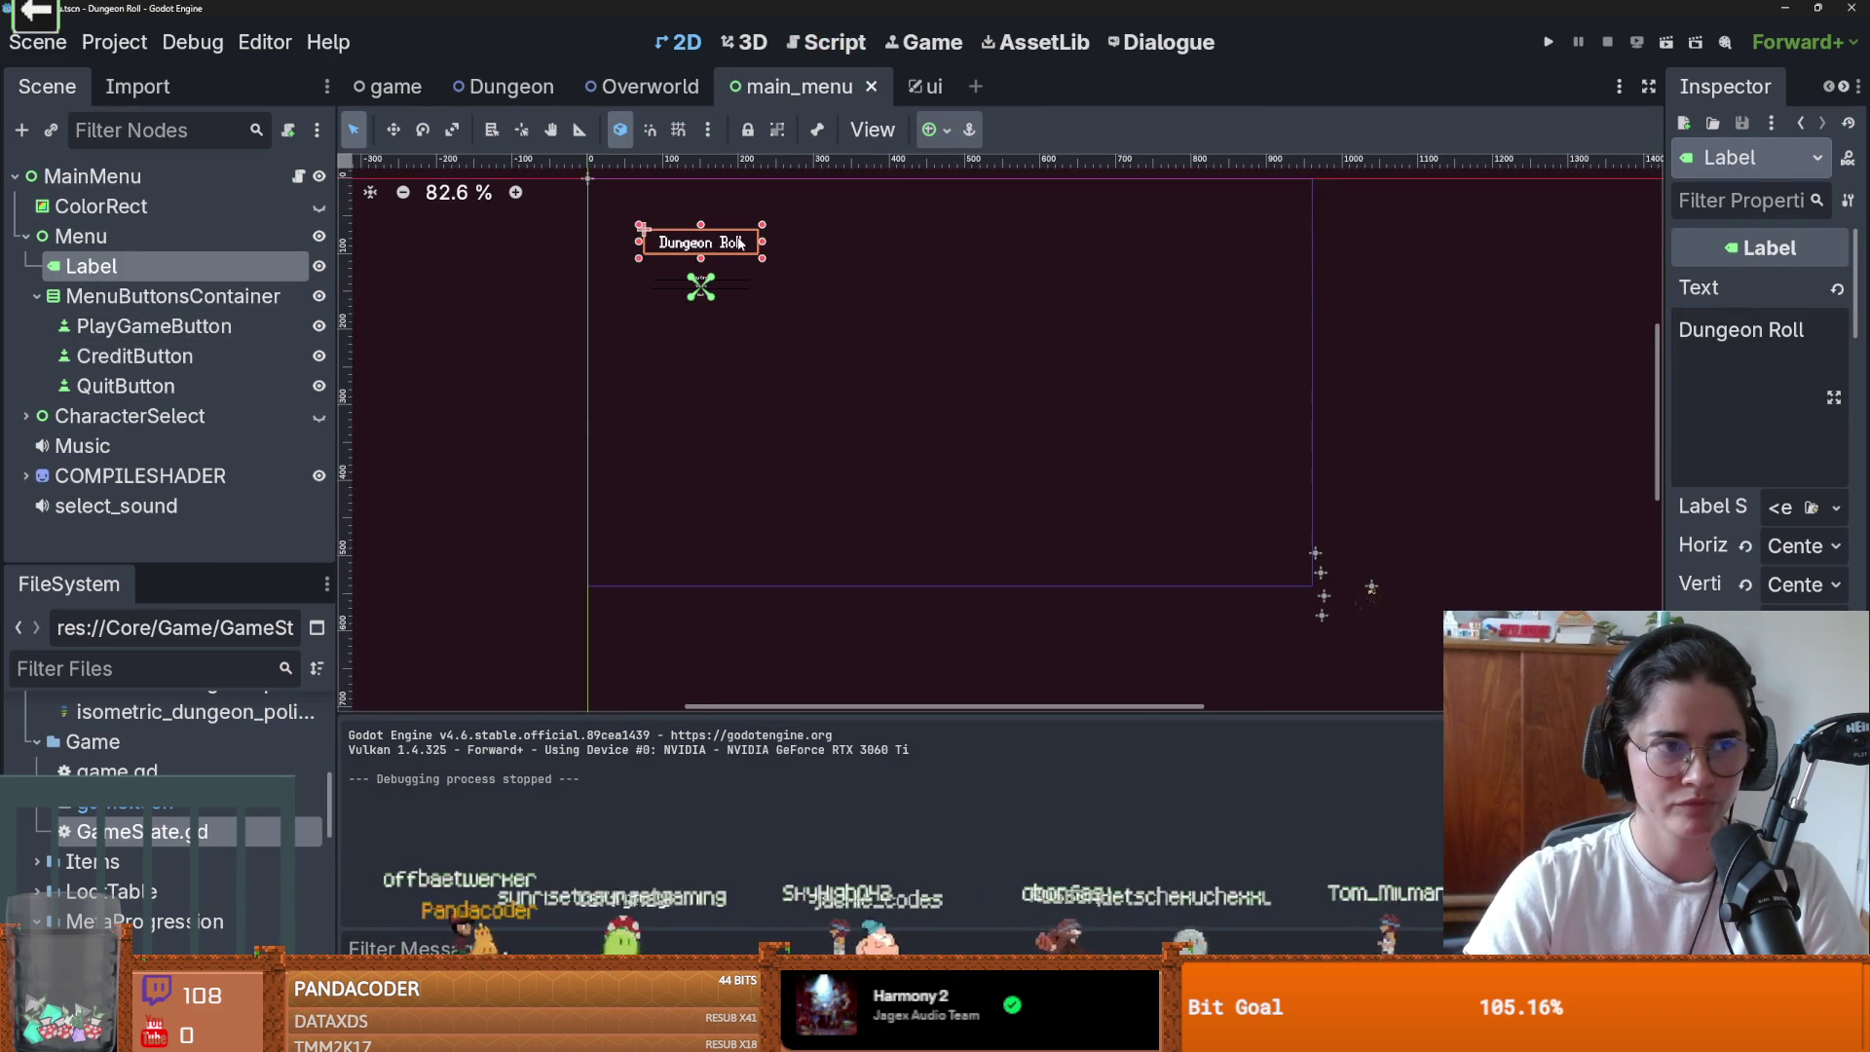
{"action": "left_click_drag", "start_coordinate": [762, 252], "coordinate": [959, 358]}
{"action": "key", "text": "ctrl+z"}
{"action": "key", "text": "ctrl+z"}
Move the title near the top centre and place the enlarged MenuButtonsContainer beneath it
{"action": "left_click", "coordinate": [100, 263]}
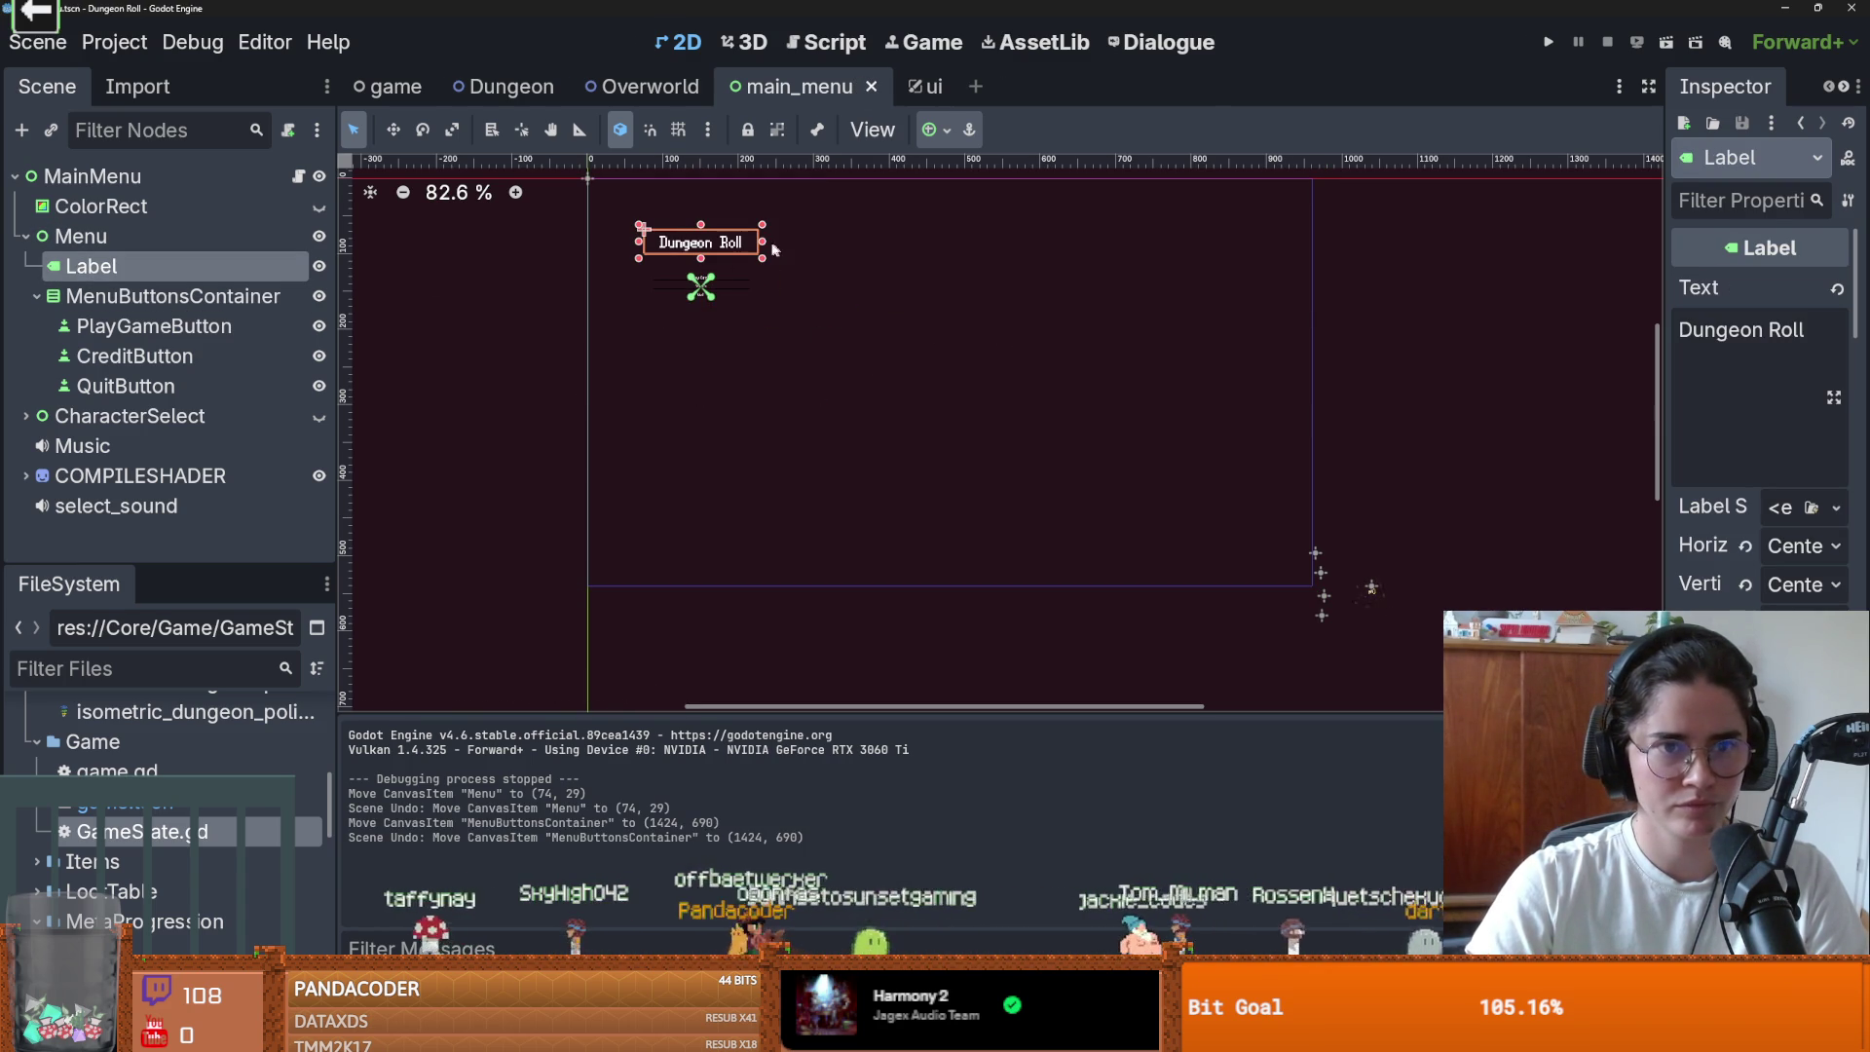
{"action": "mouse_move", "coordinate": [1673, 431]}
{"action": "left_mouse_down"}
{"action": "mouse_move", "coordinate": [1537, 409]}
{"action": "mouse_move", "coordinate": [1218, 623]}
{"action": "left_mouse_up"}
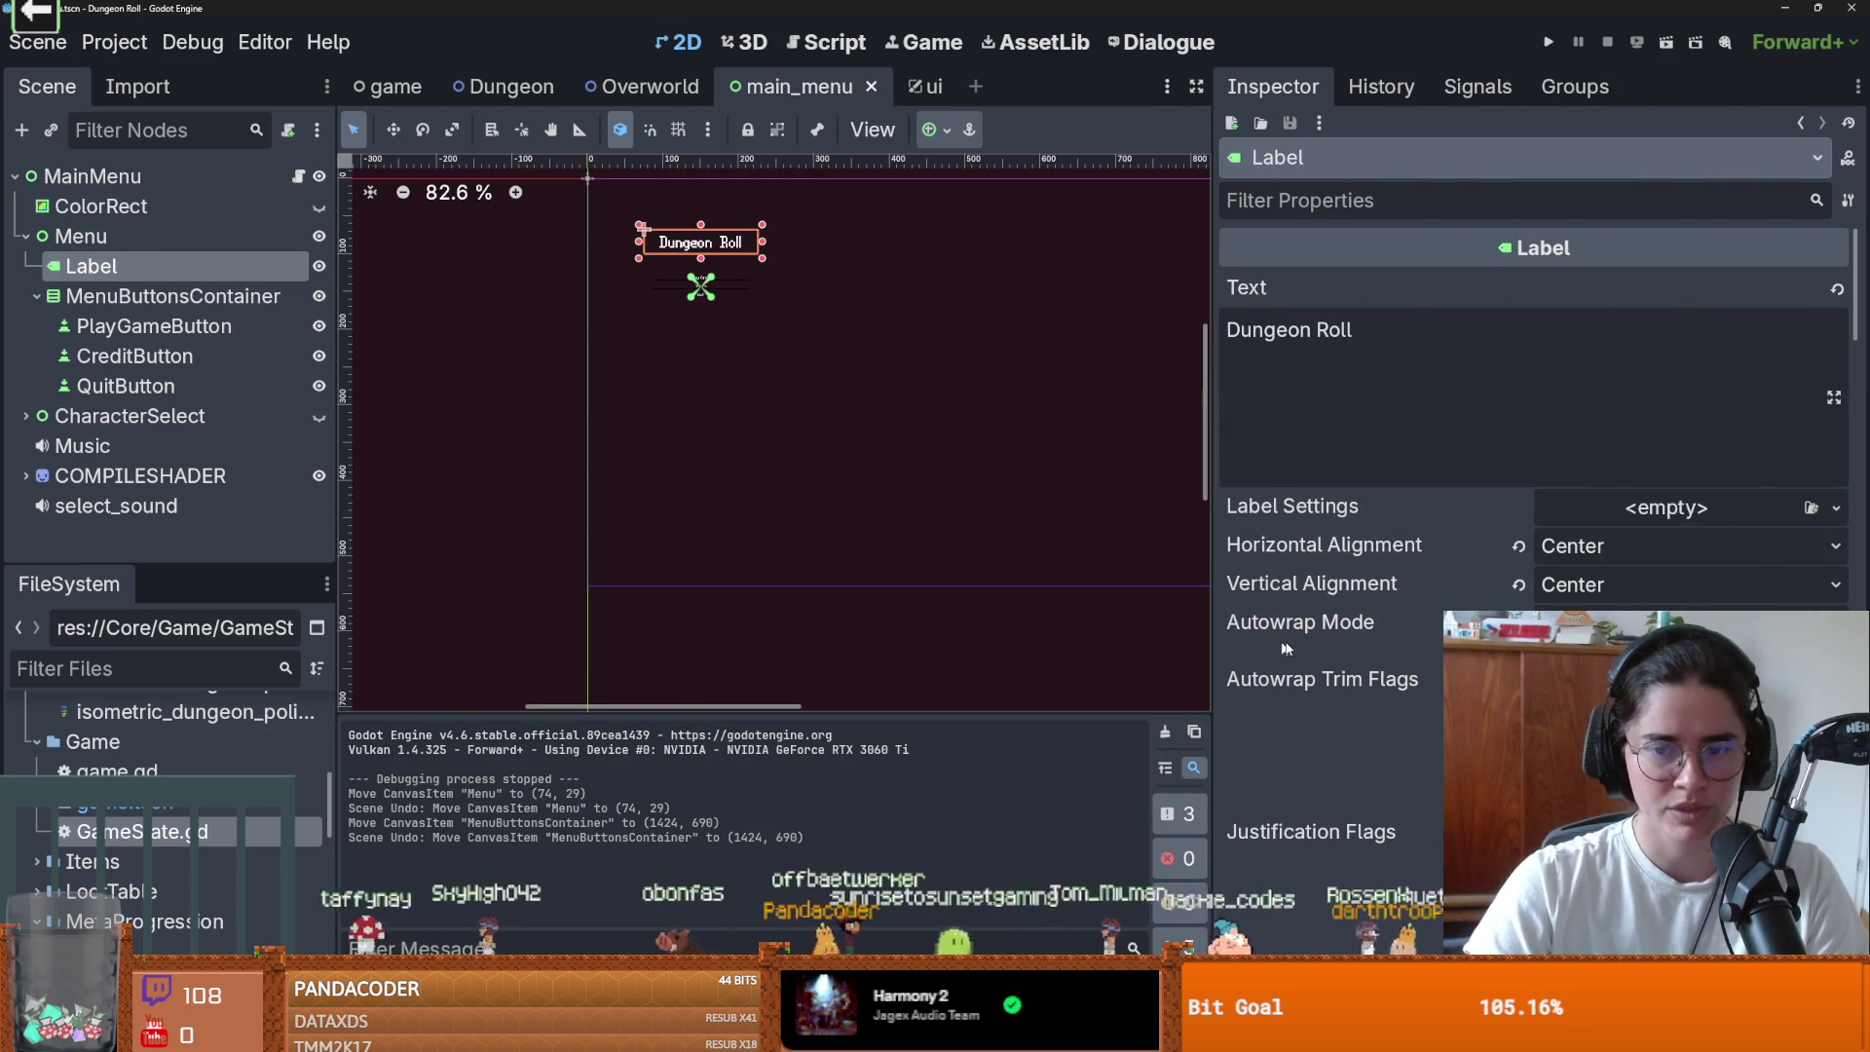
{"action": "scroll", "coordinate": [1438, 687], "scroll_direction": "down", "scroll_amount": 15}
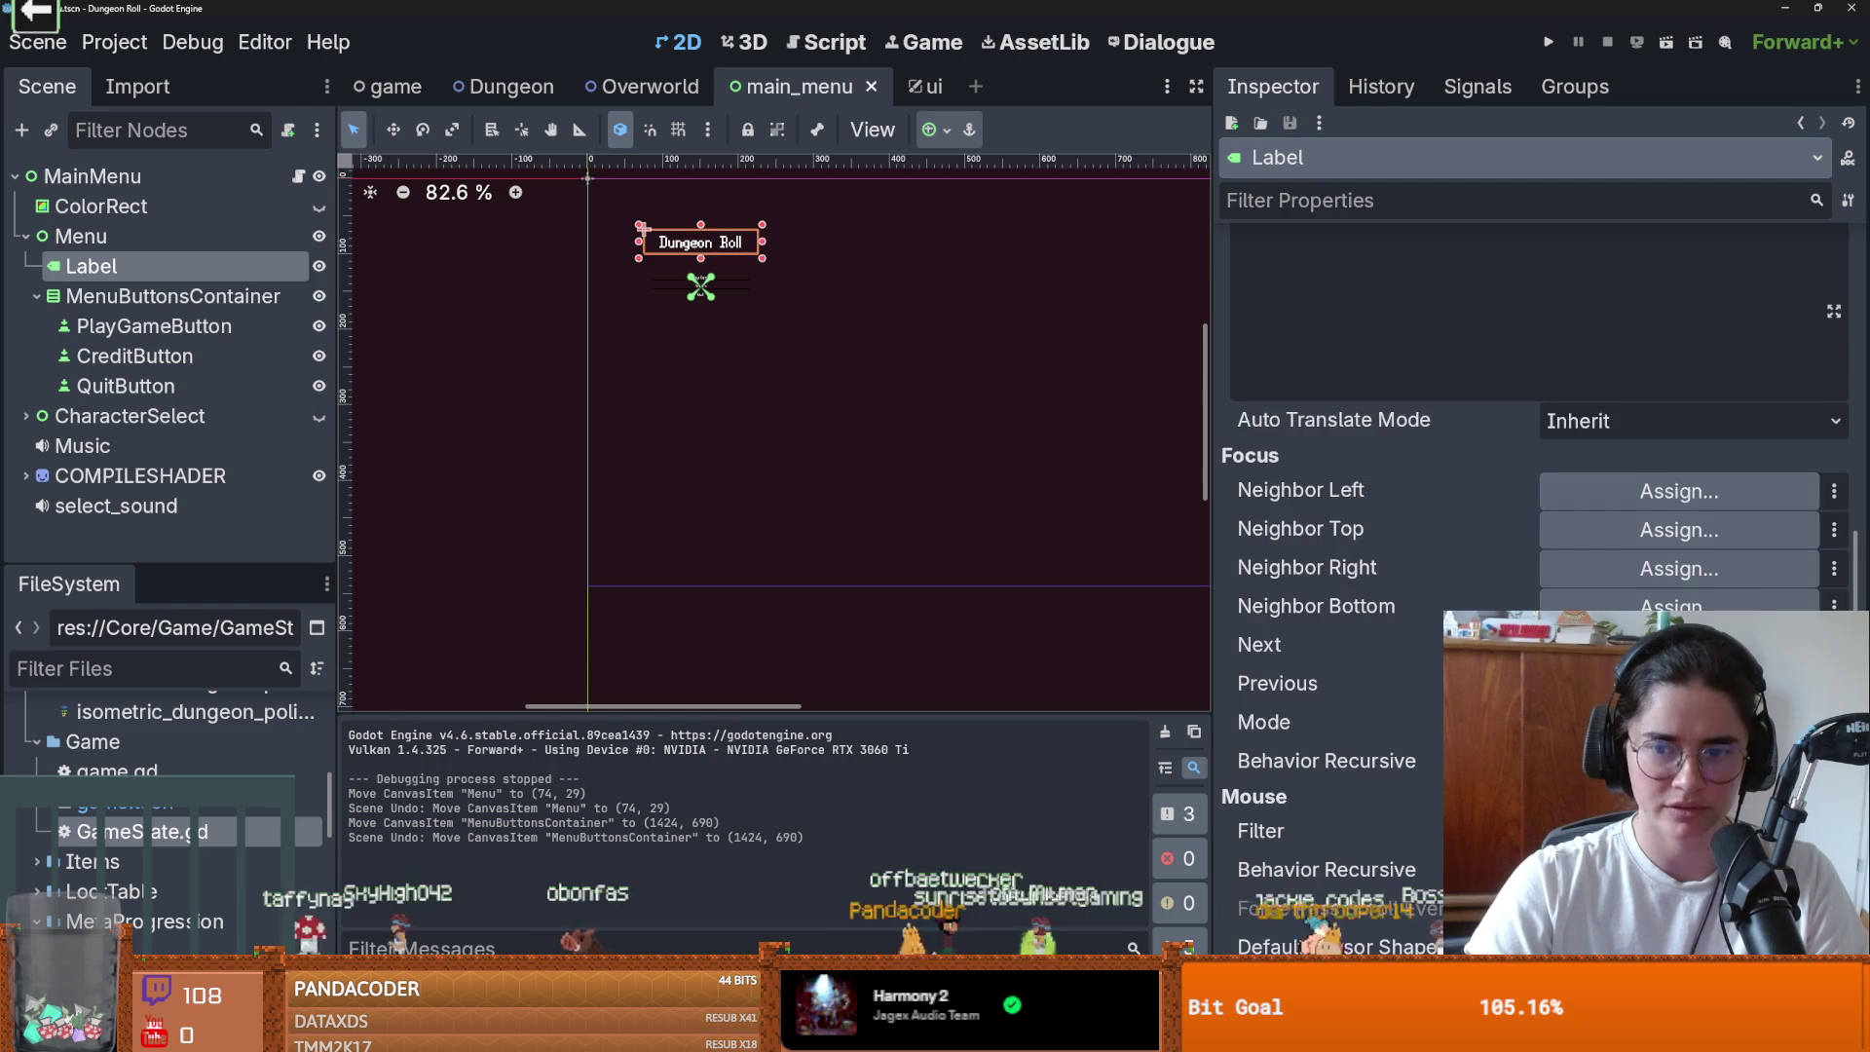
{"action": "scroll", "coordinate": [1535, 585], "scroll_direction": "down", "scroll_amount": 7}
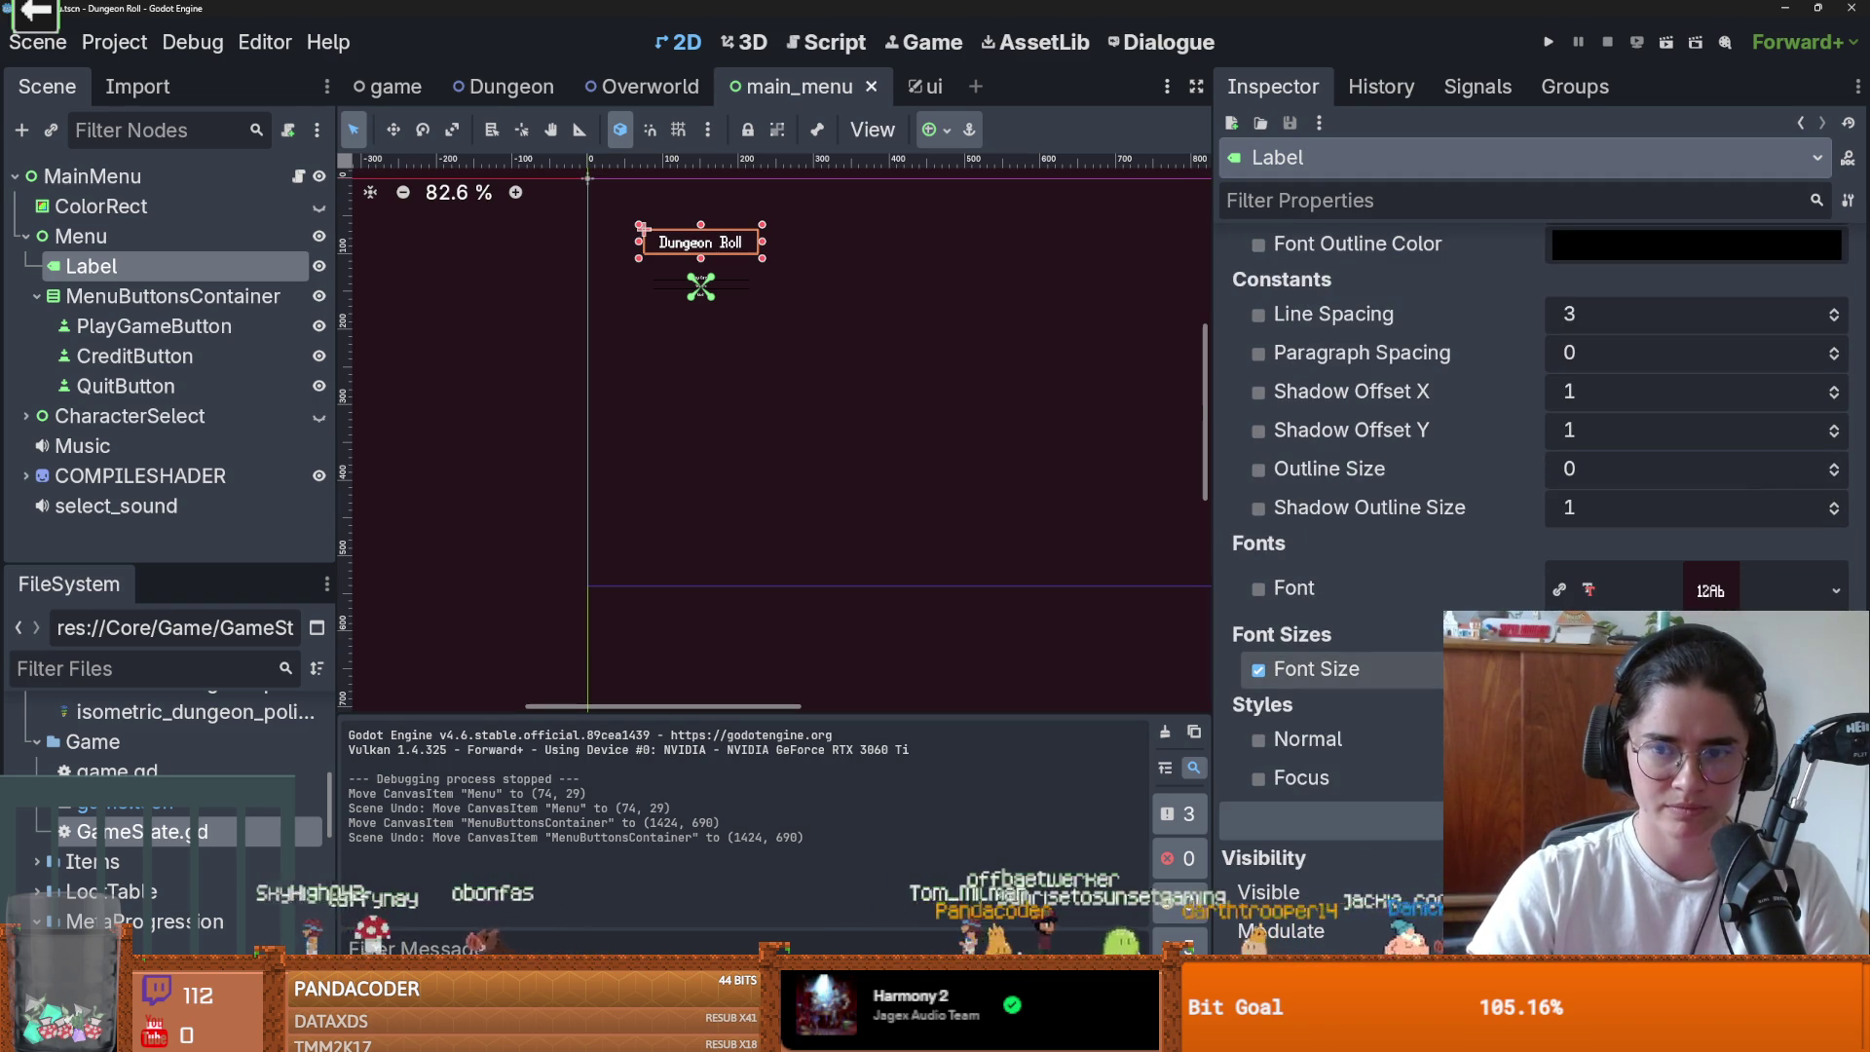
{"action": "scroll", "coordinate": [524, 367], "scroll_direction": "right", "scroll_amount": 3}
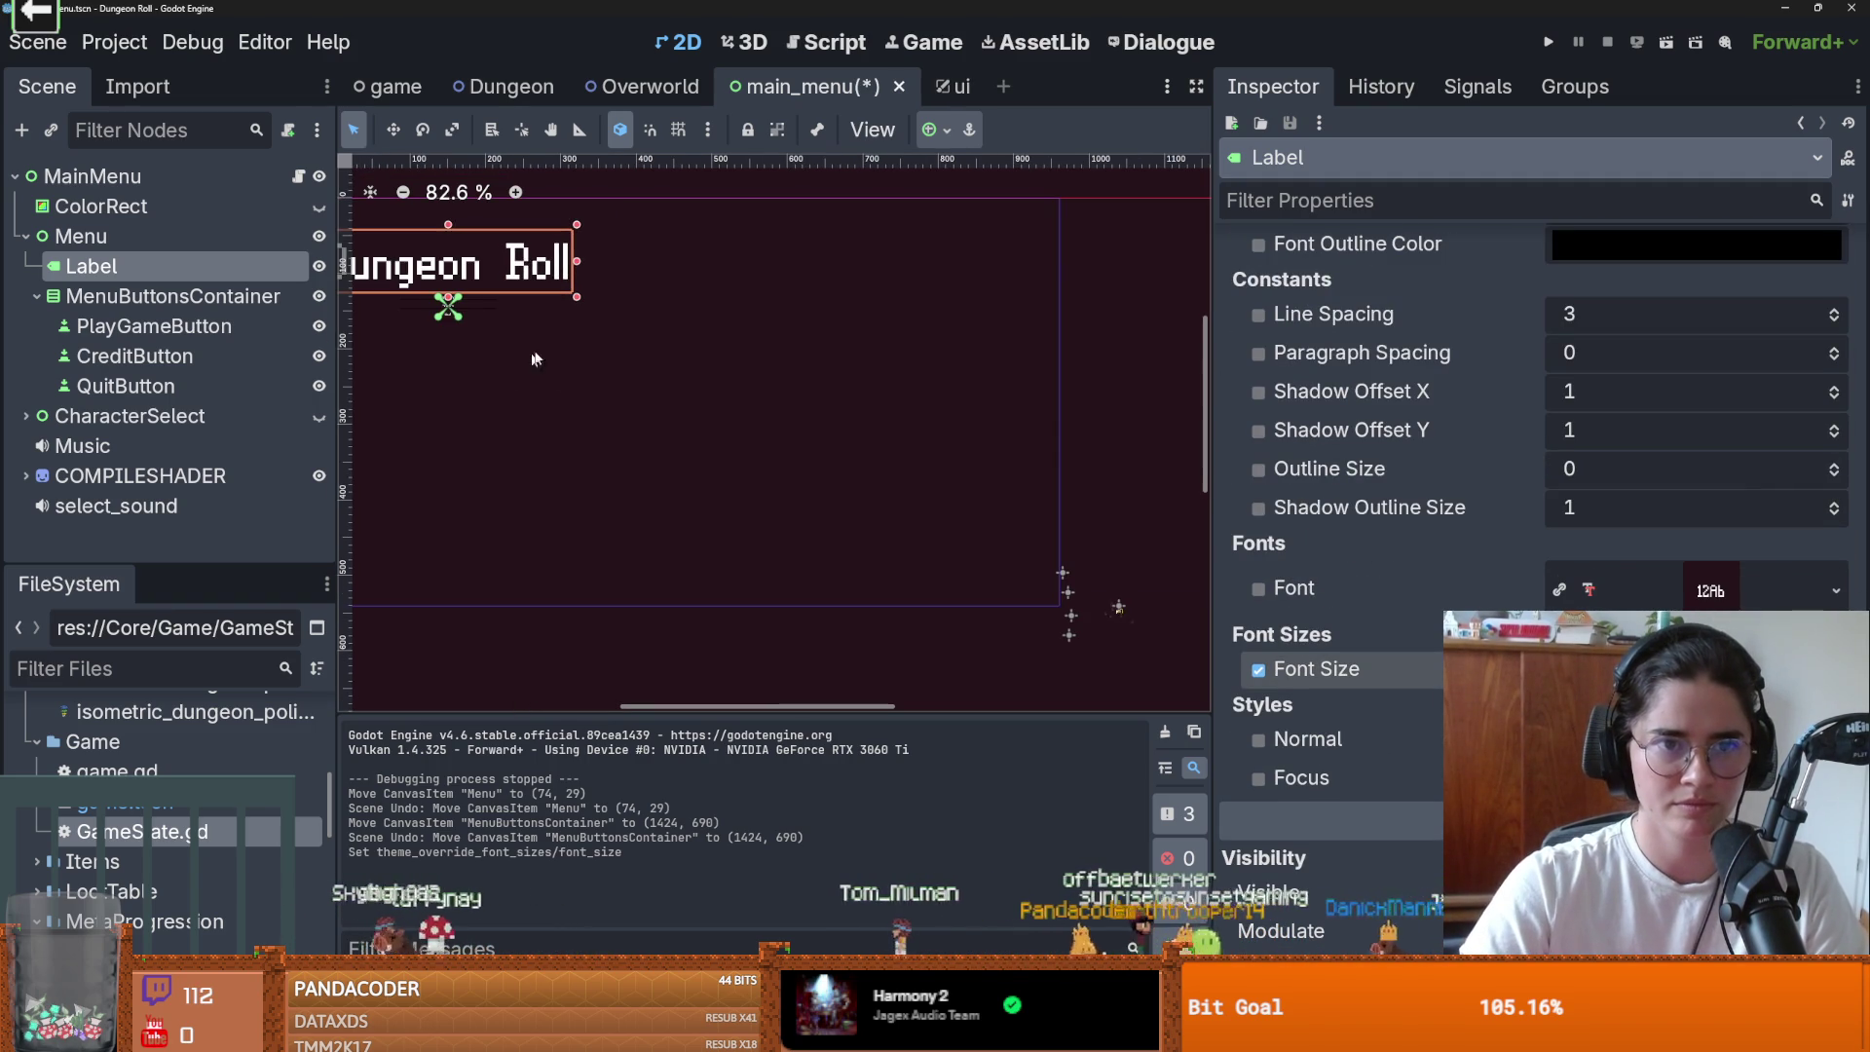
{"action": "mouse_move", "coordinate": [509, 257]}
{"action": "left_mouse_down"}
{"action": "mouse_move", "coordinate": [785, 277]}
{"action": "mouse_move", "coordinate": [683, 275]}
{"action": "mouse_move", "coordinate": [936, 455]}
{"action": "left_mouse_up"}
{"action": "scroll", "coordinate": [404, 351], "scroll_direction": "left", "scroll_amount": 2}
{"action": "left_click", "coordinate": [137, 296]}
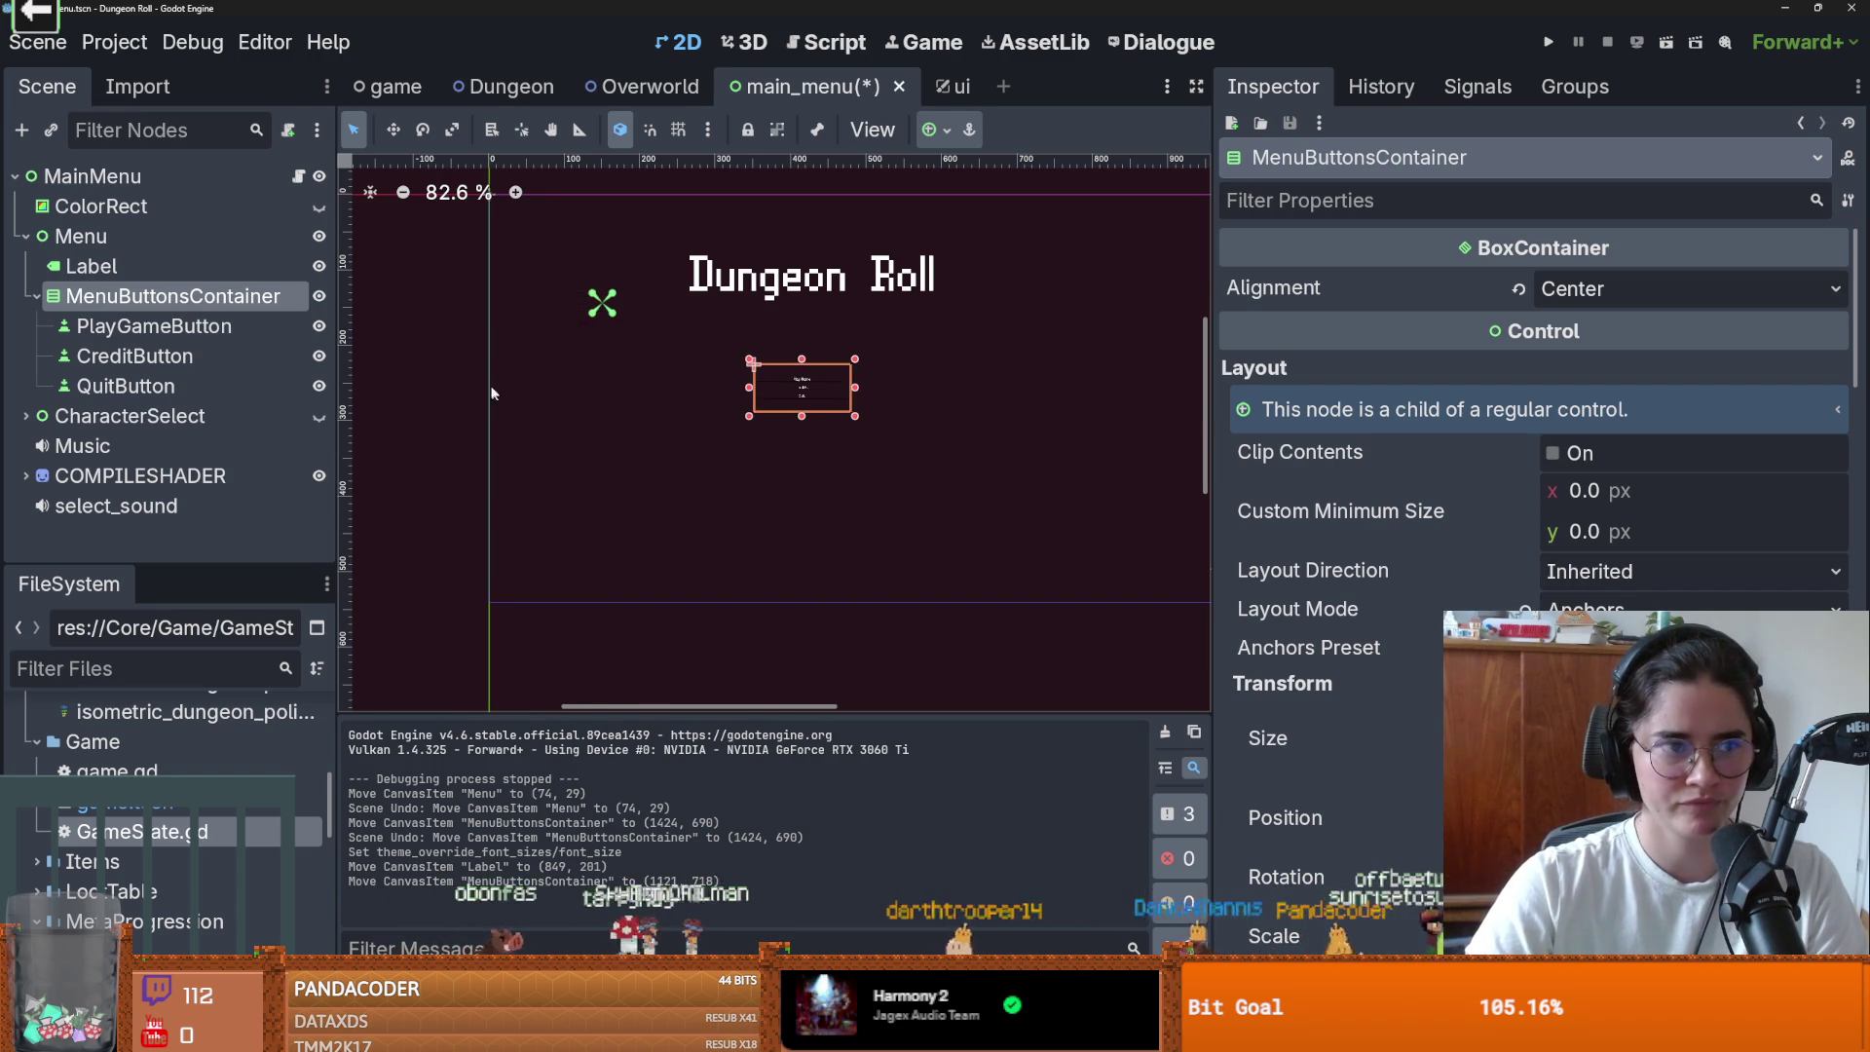
{"action": "left_click_drag", "start_coordinate": [1004, 501], "coordinate": [1112, 572]}
{"action": "left_click_drag", "start_coordinate": [974, 521], "coordinate": [892, 496]}
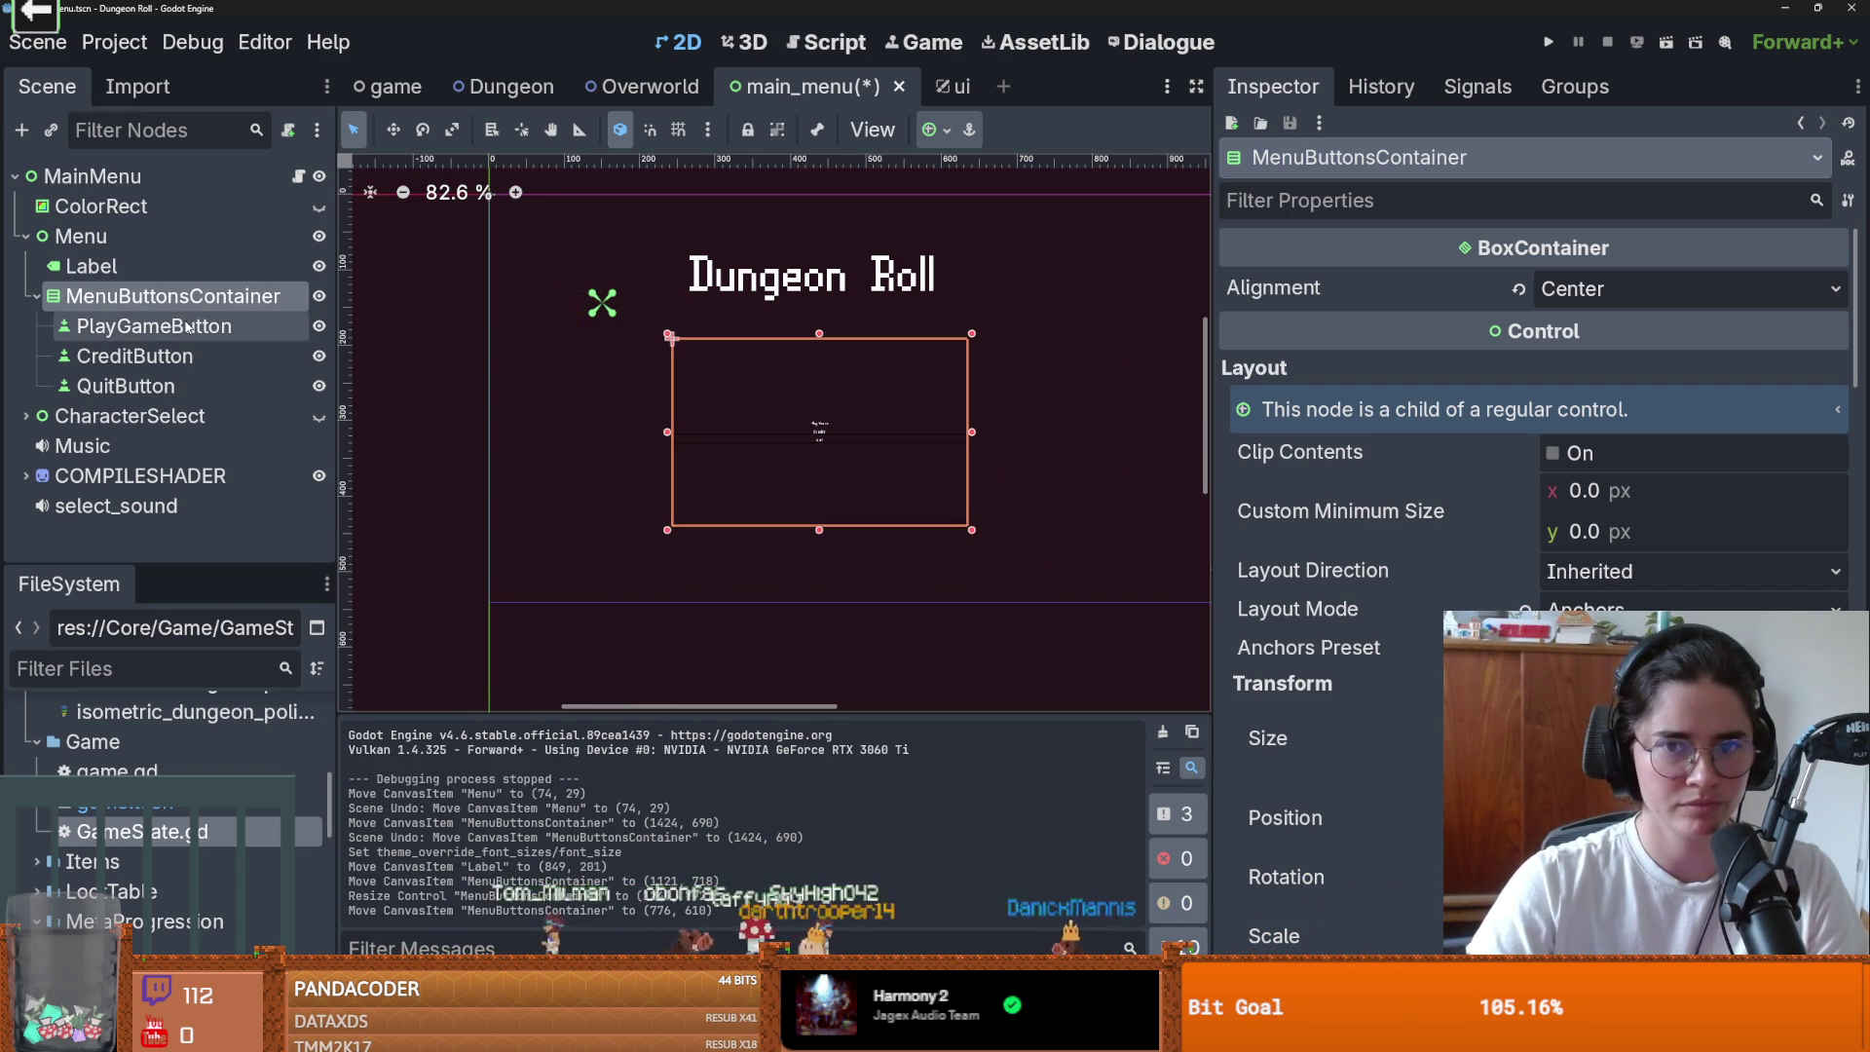
Set the Play Game, Credits and Quit buttons' font size to 100 px and save main_menu
{"action": "left_click", "coordinate": [188, 328]}
{"action": "left_click", "coordinate": [127, 387], "text": "shift"}
{"action": "scroll", "coordinate": [1430, 897], "scroll_direction": "down", "scroll_amount": 5}
{"action": "scroll", "coordinate": [1529, 584], "scroll_direction": "down", "scroll_amount": 15}
{"action": "scroll", "coordinate": [1530, 584], "scroll_direction": "up", "scroll_amount": 5}
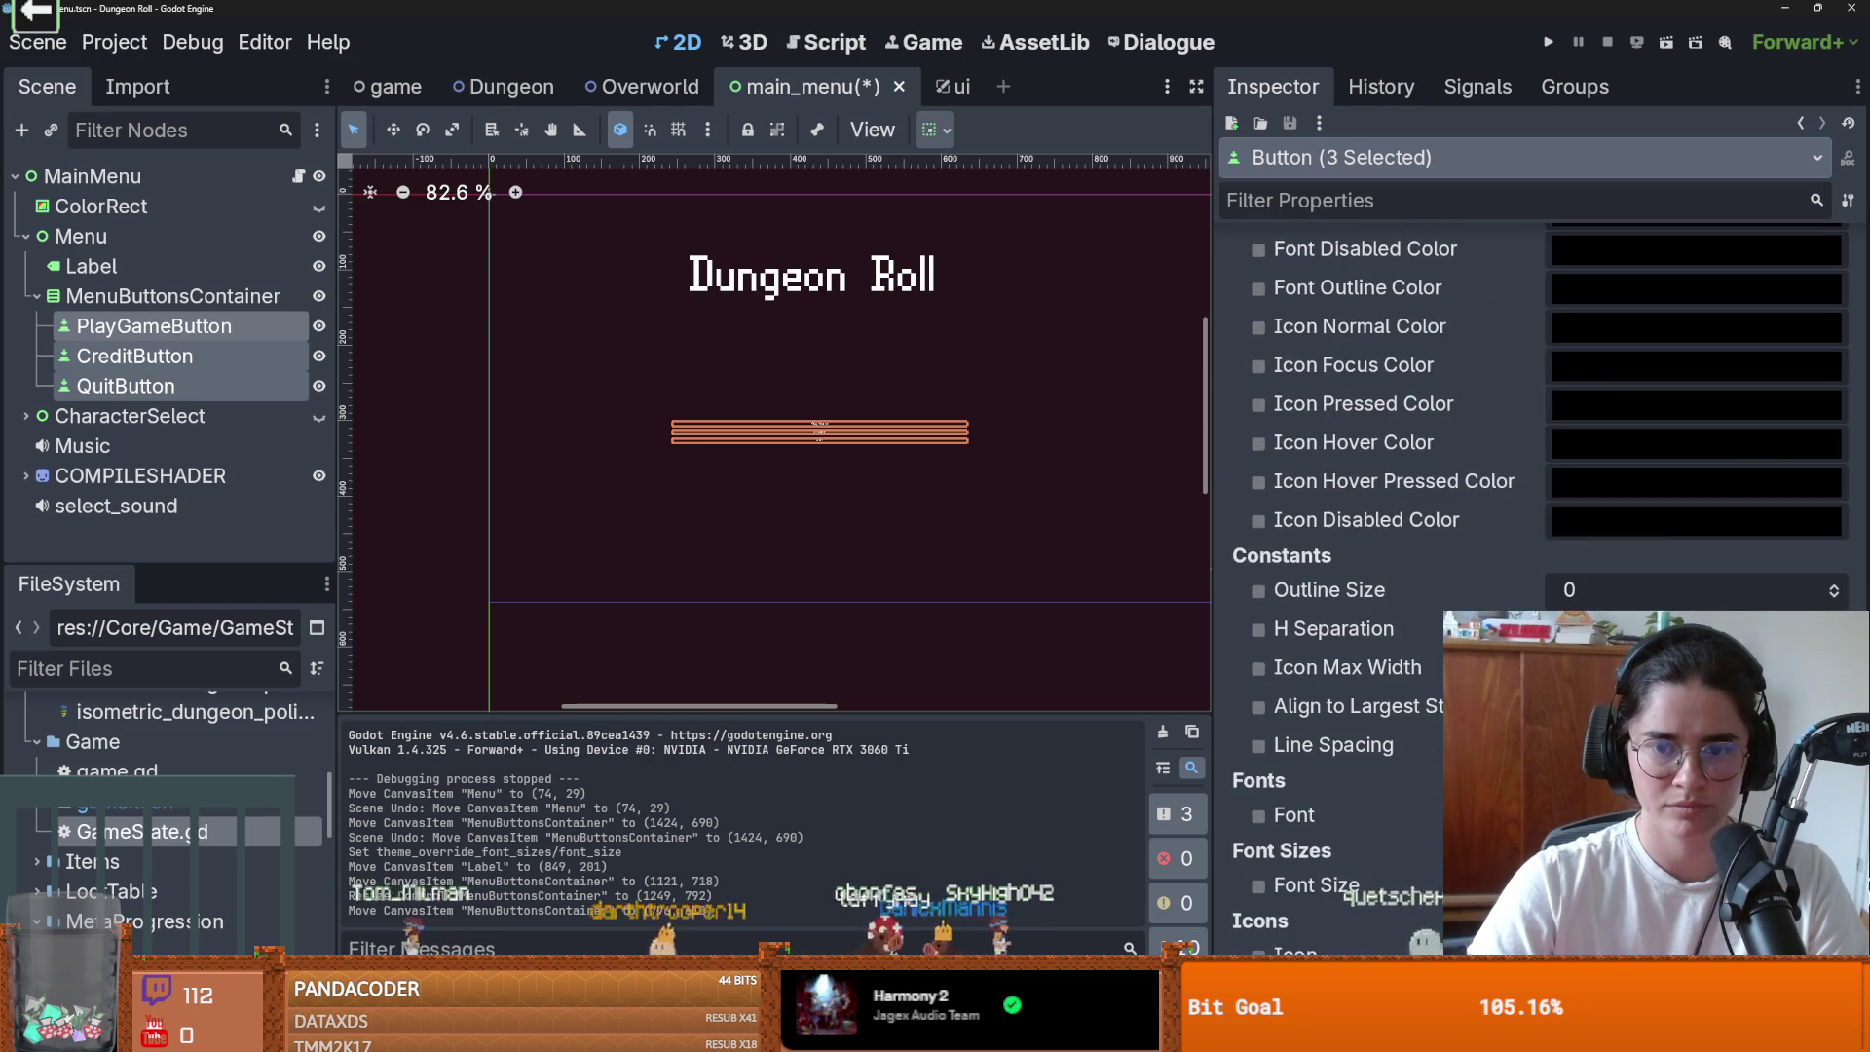
{"action": "scroll", "coordinate": [1618, 603], "scroll_direction": "down", "scroll_amount": 5}
{"action": "left_click", "coordinate": [1618, 603]}
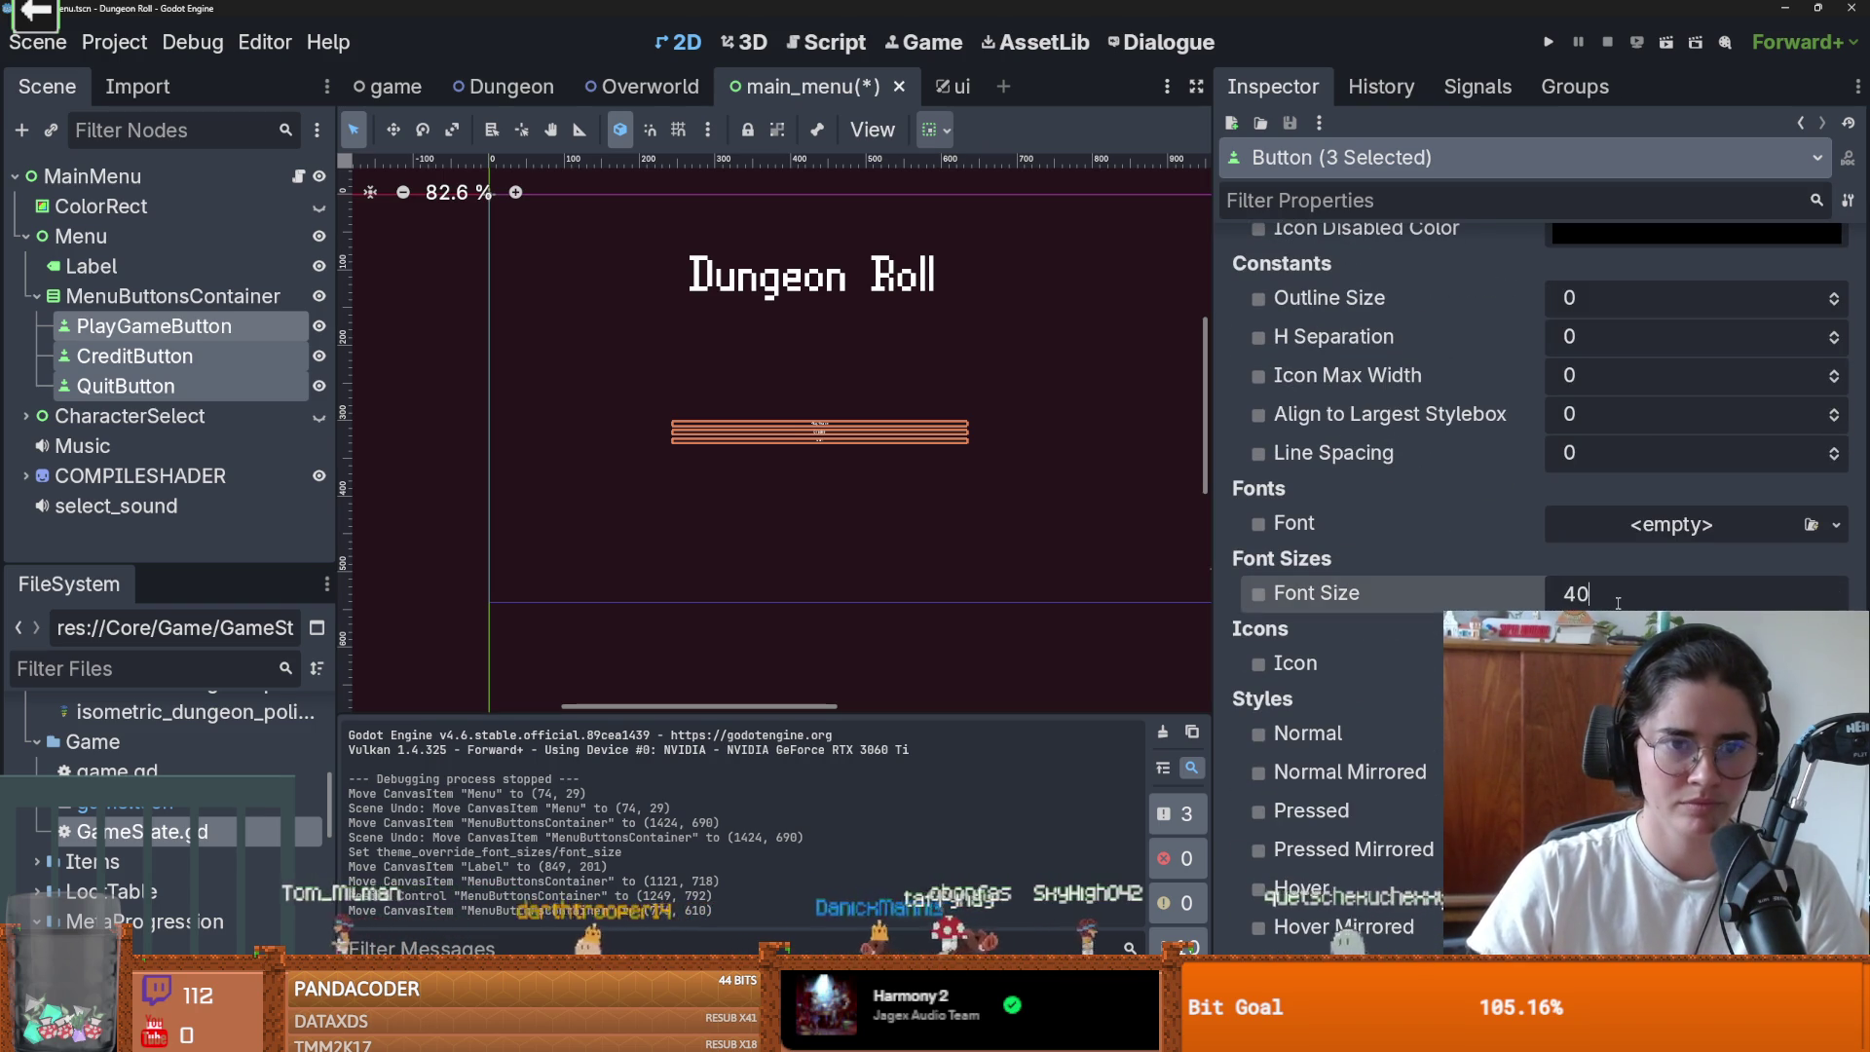
{"action": "key", "text": "Return"}
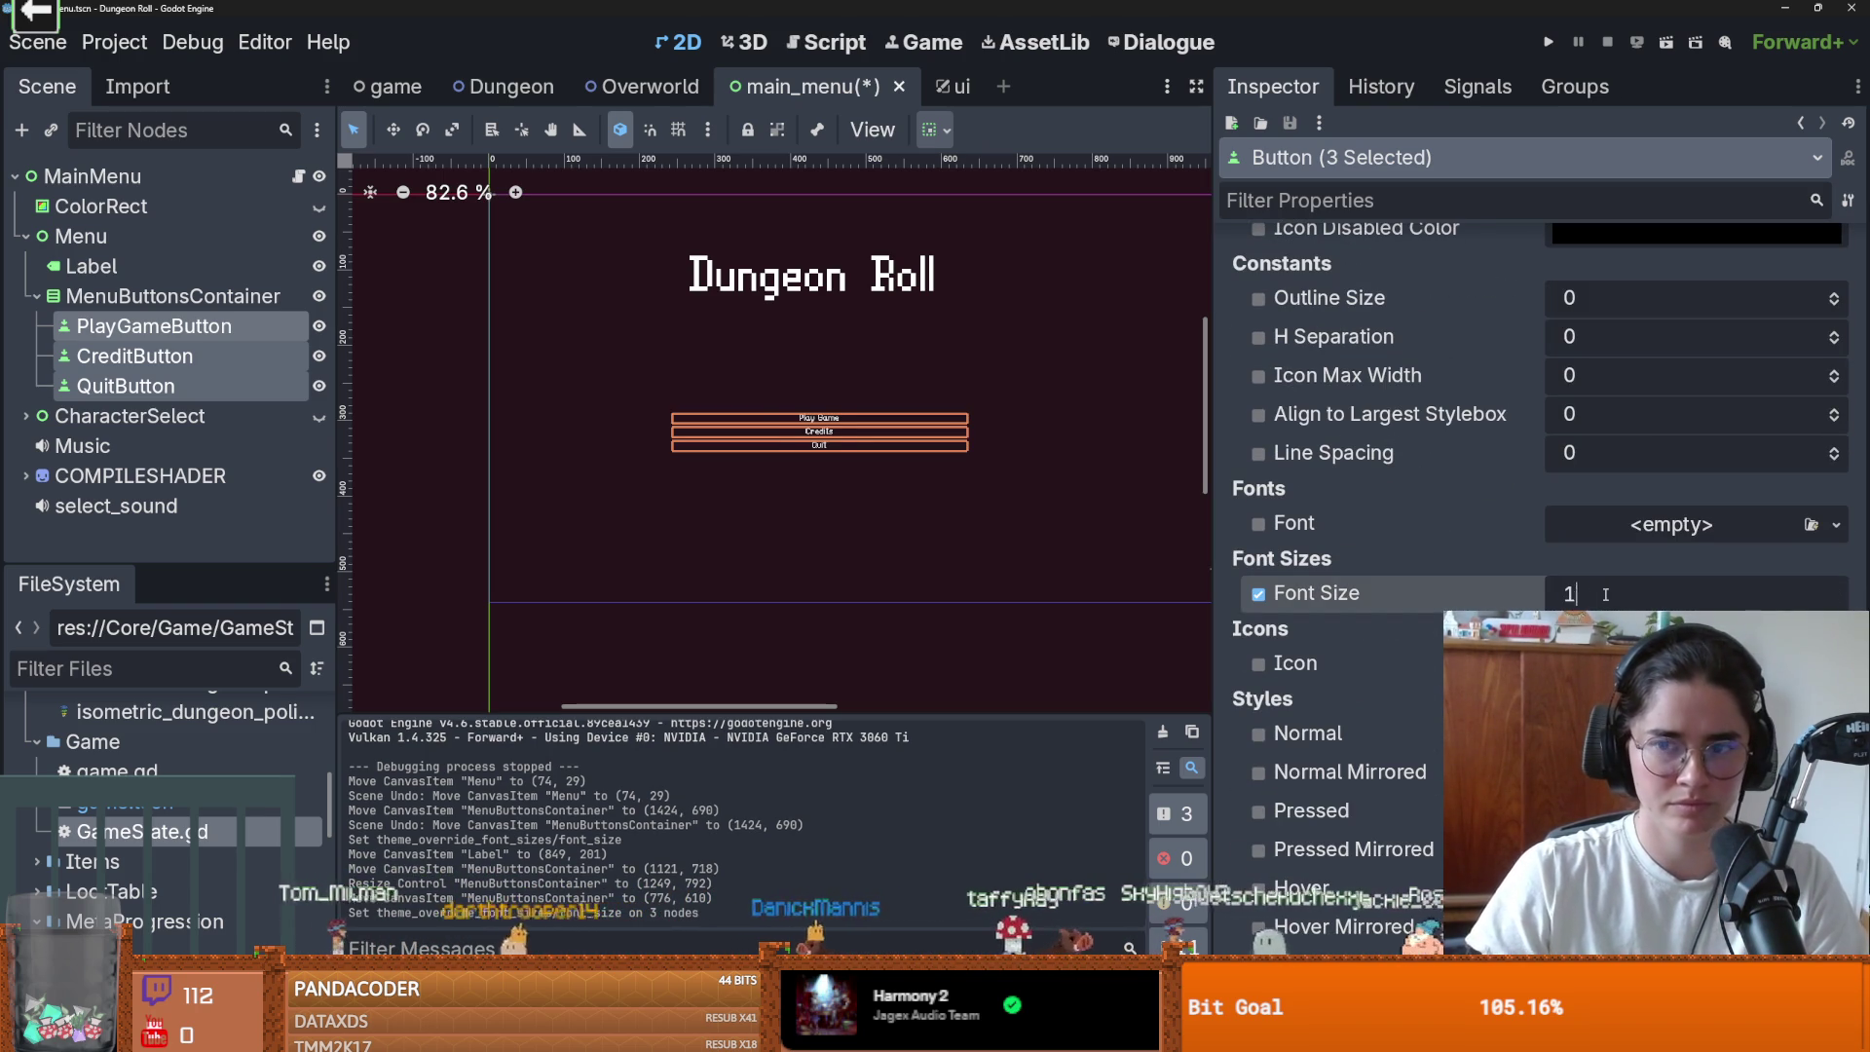
{"action": "type", "text": "100"}
{"action": "key", "text": "Return"}
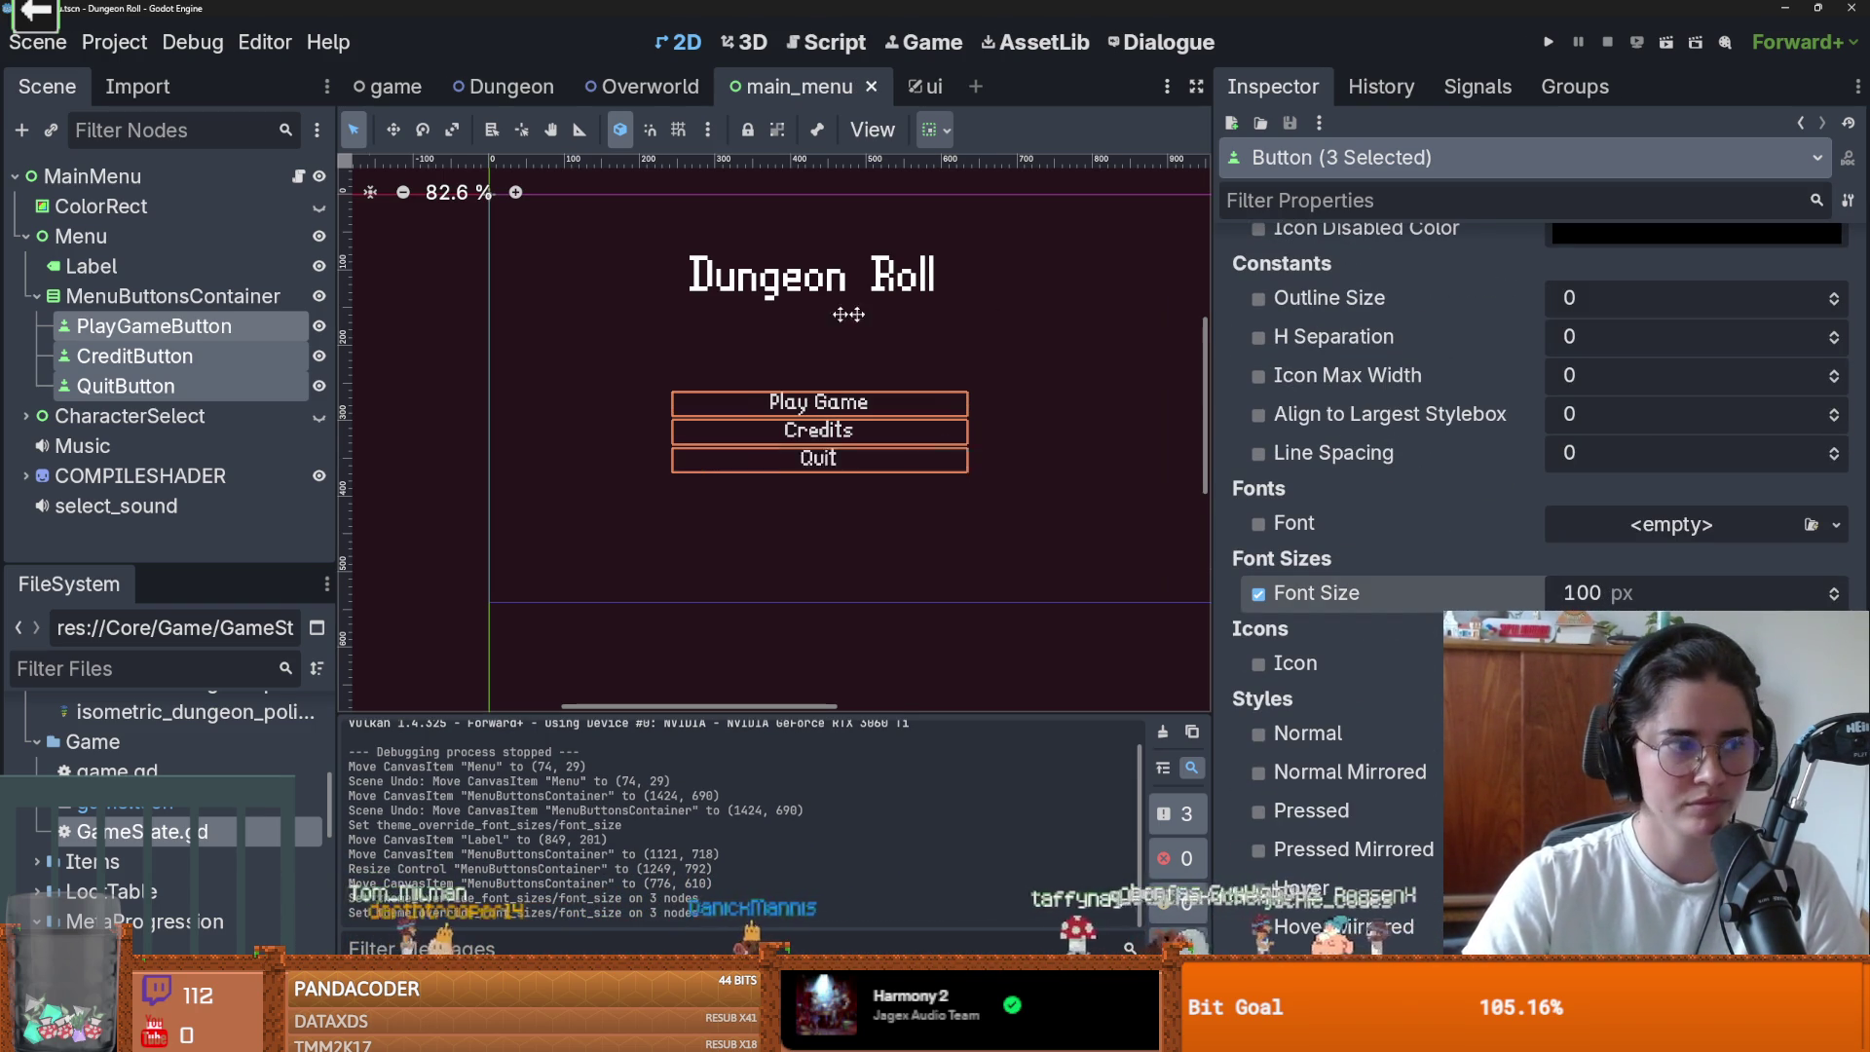
{"action": "key", "text": "ctrl+s"}
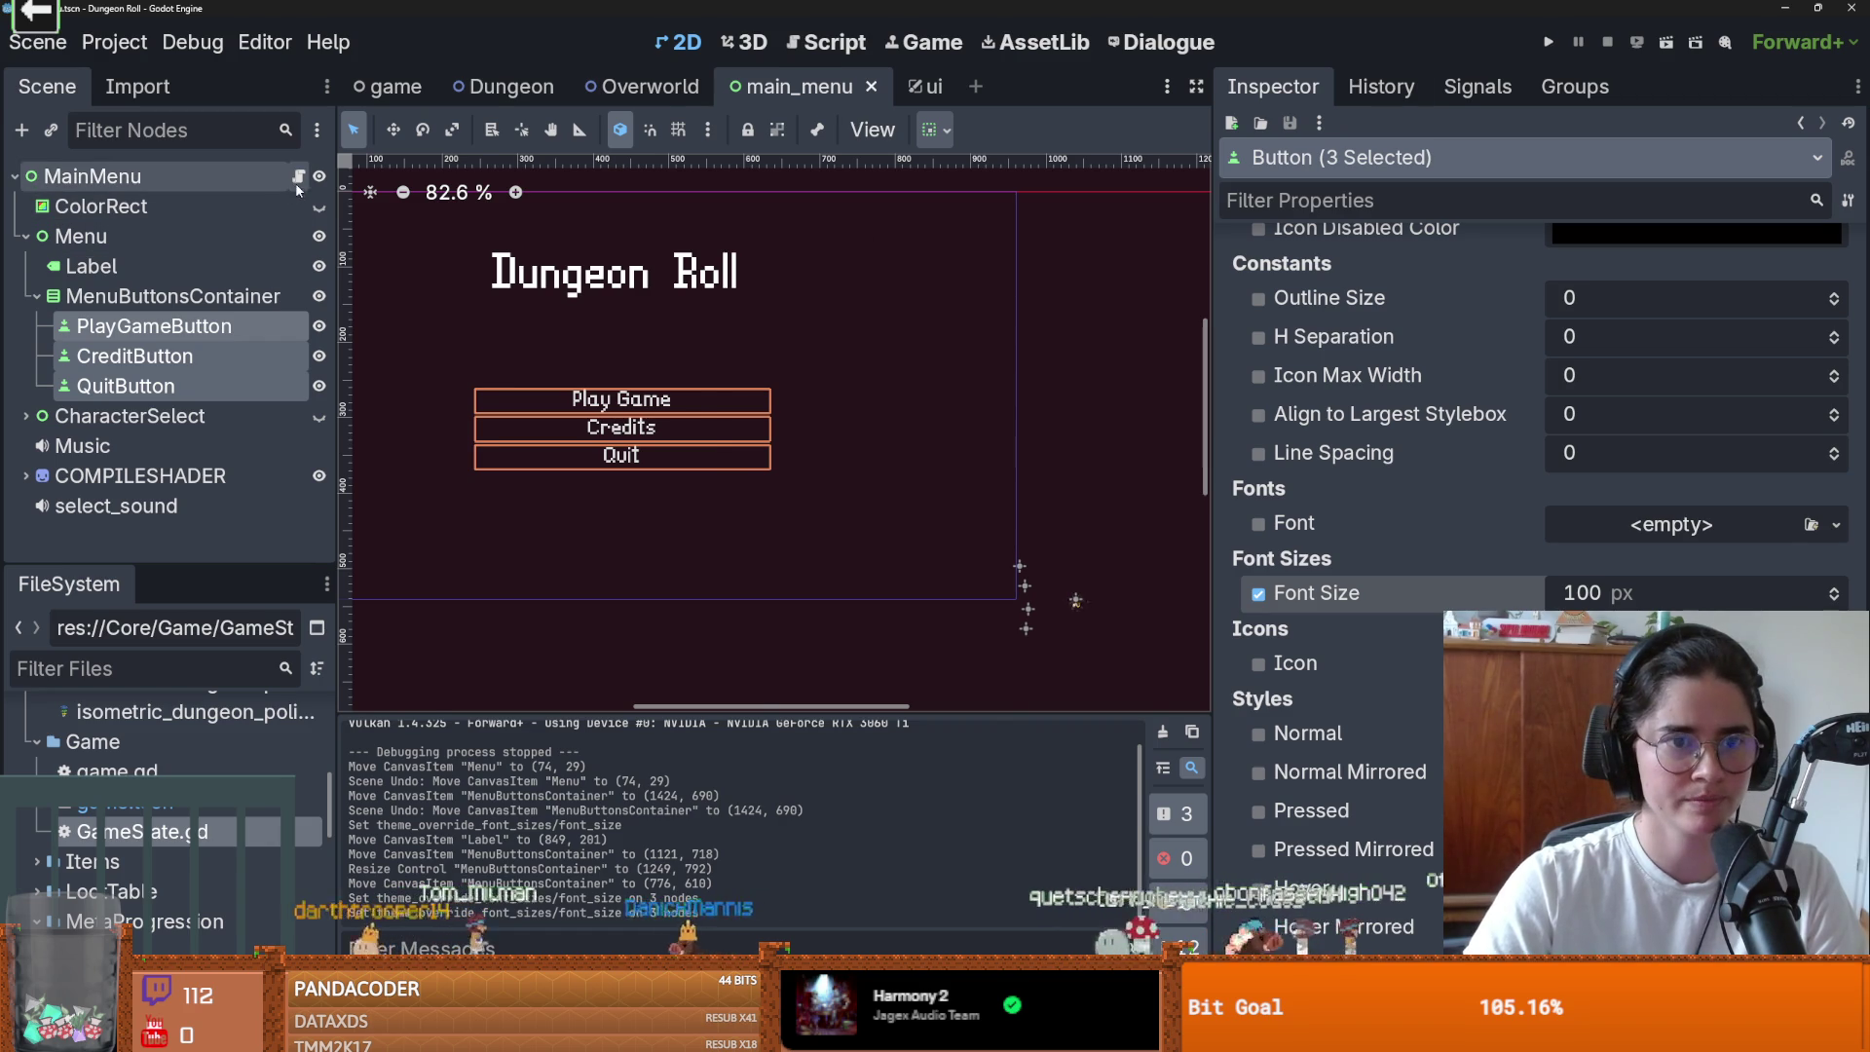
{"action": "left_click", "coordinate": [297, 177]}
{"action": "scroll", "coordinate": [836, 481], "scroll_direction": "down", "scroll_amount": 9}
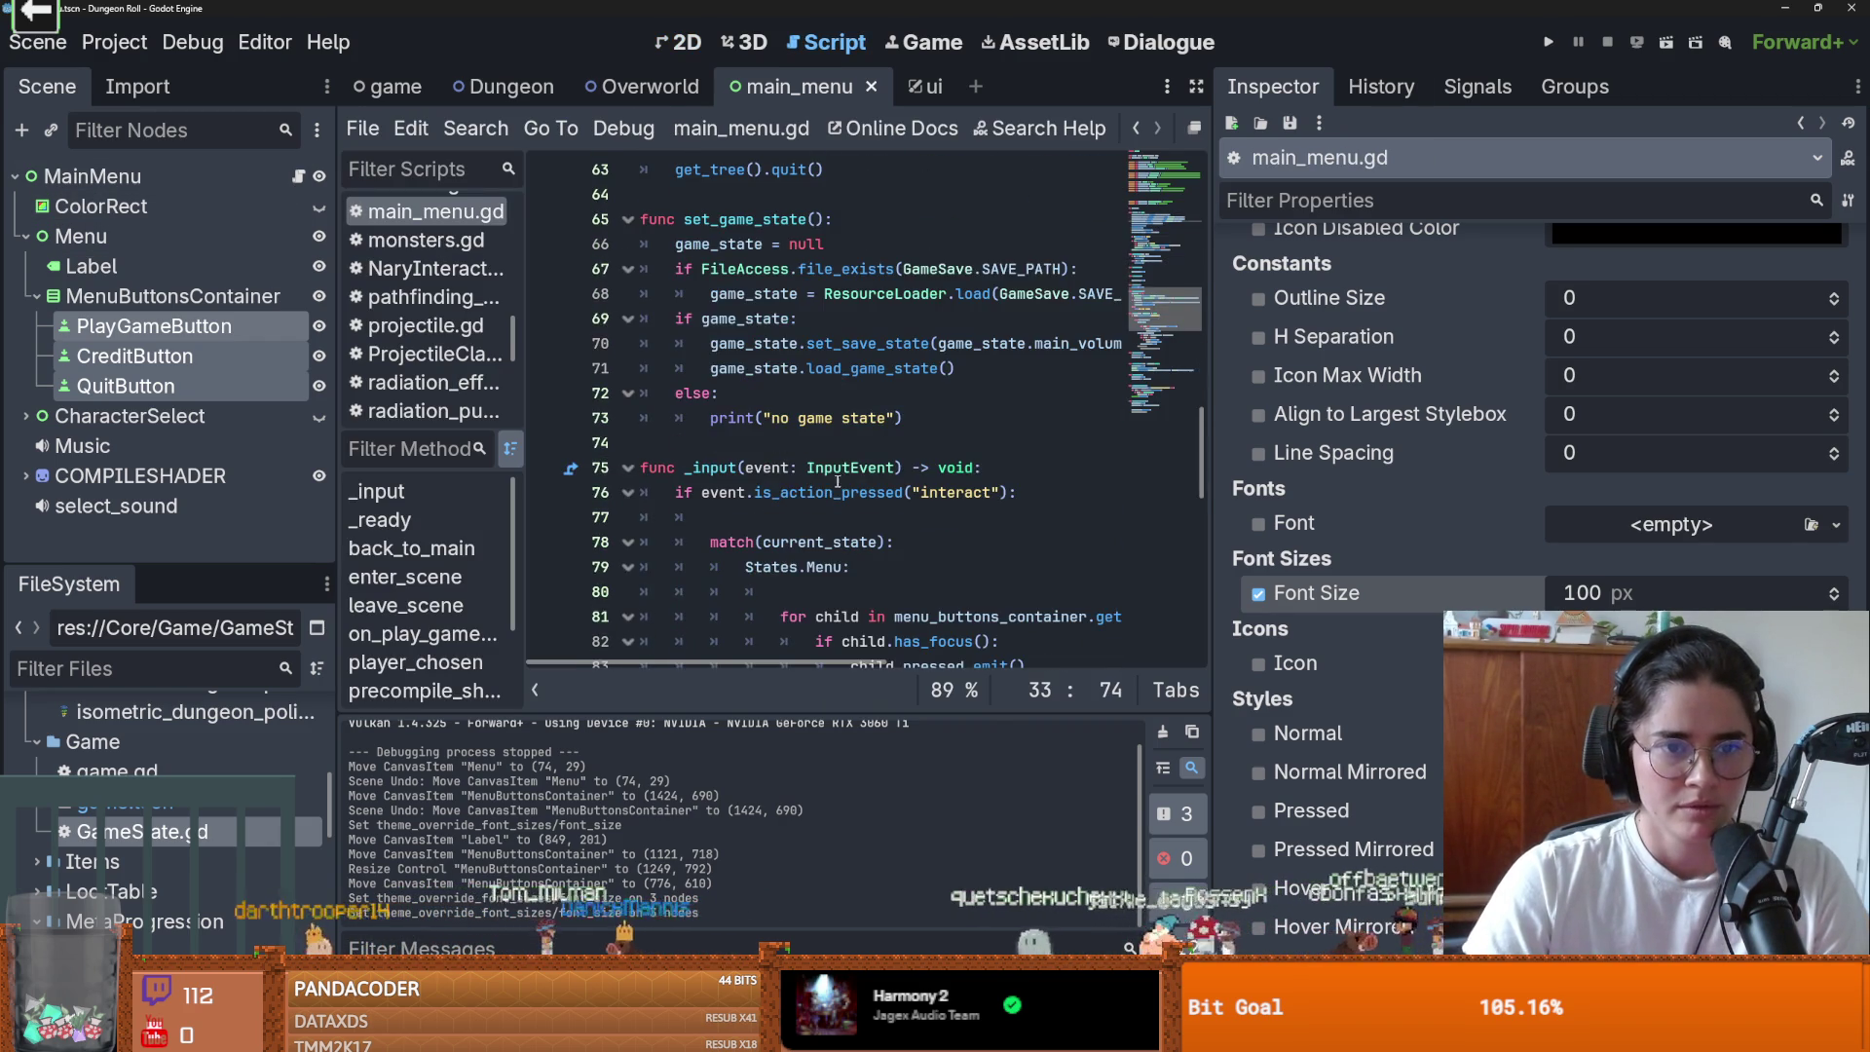
Start a new line after character_select.show() on line 90 of main_menu.gd
{"action": "mouse_move", "coordinate": [1202, 414]}
{"action": "left_mouse_down"}
{"action": "mouse_move", "coordinate": [1197, 589]}
{"action": "mouse_move", "coordinate": [1215, 441]}
{"action": "mouse_move", "coordinate": [1525, 489]}
{"action": "left_mouse_up"}
{"action": "left_click", "coordinate": [1028, 592]}
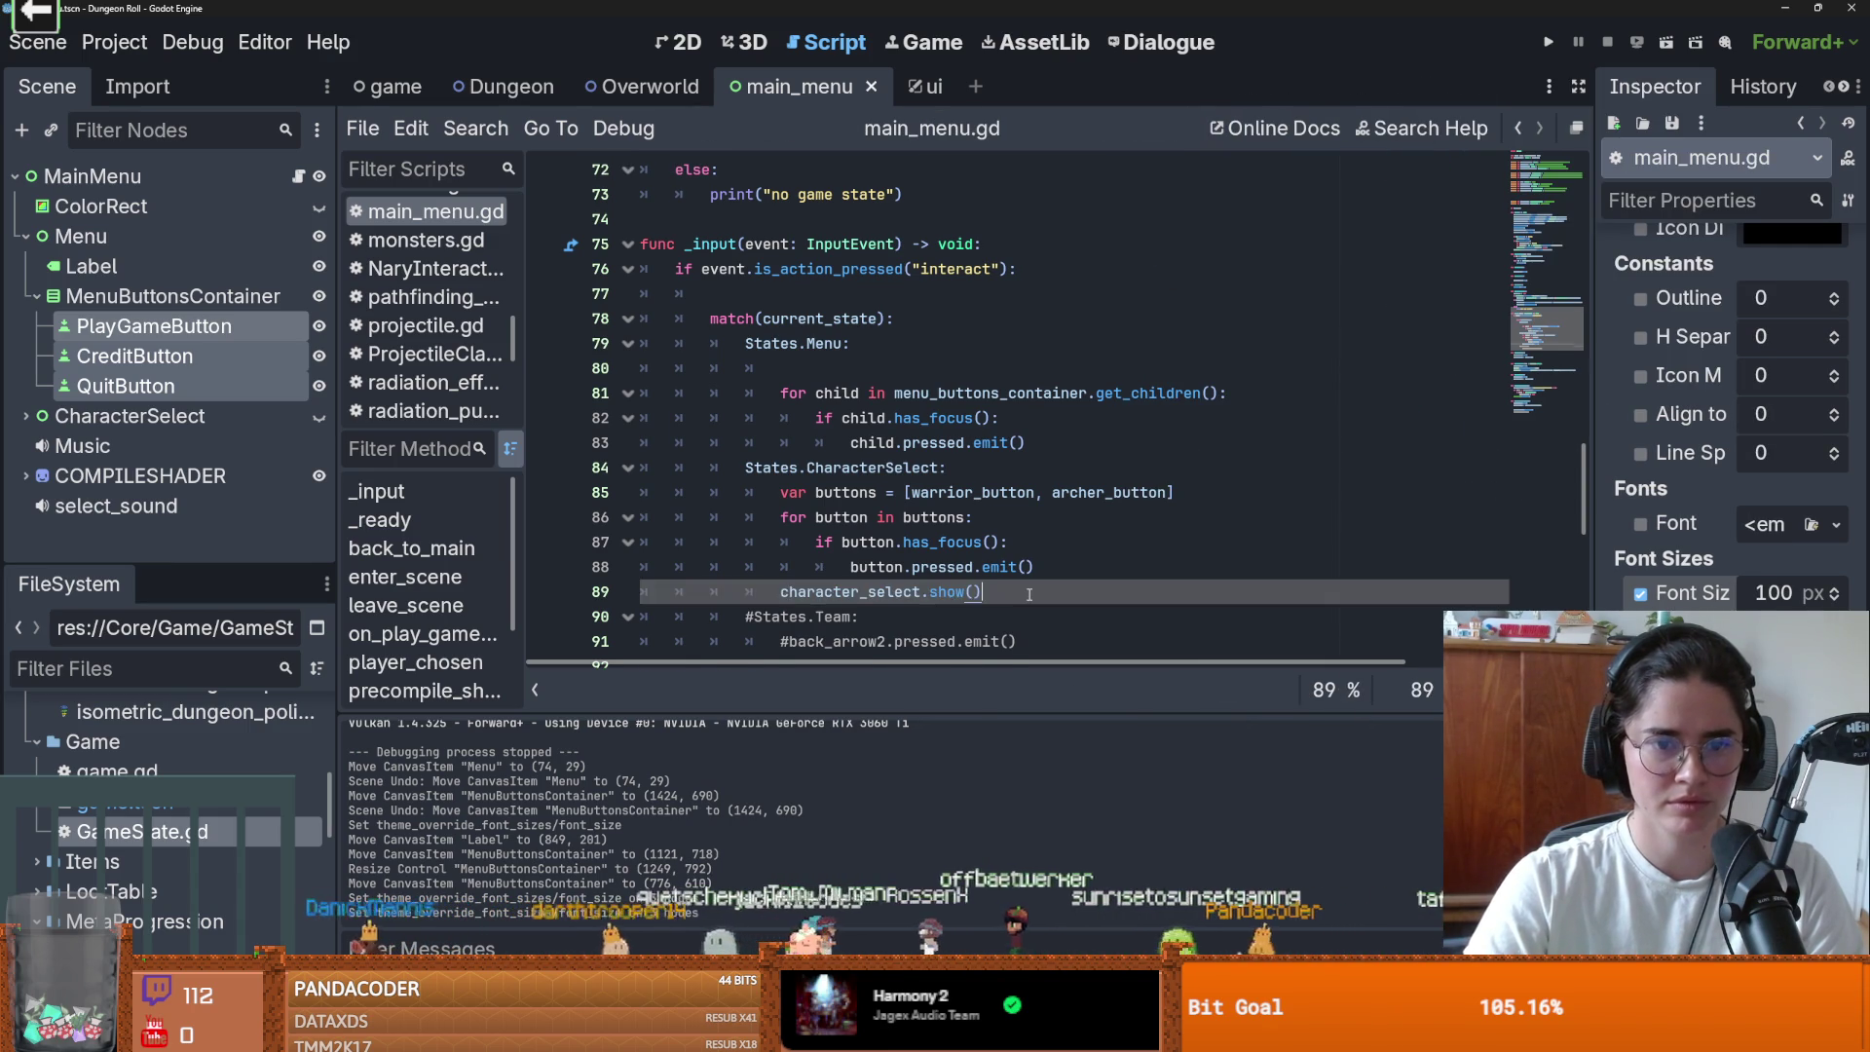
{"action": "key", "text": "Return"}
{"action": "type", "text": "men"}
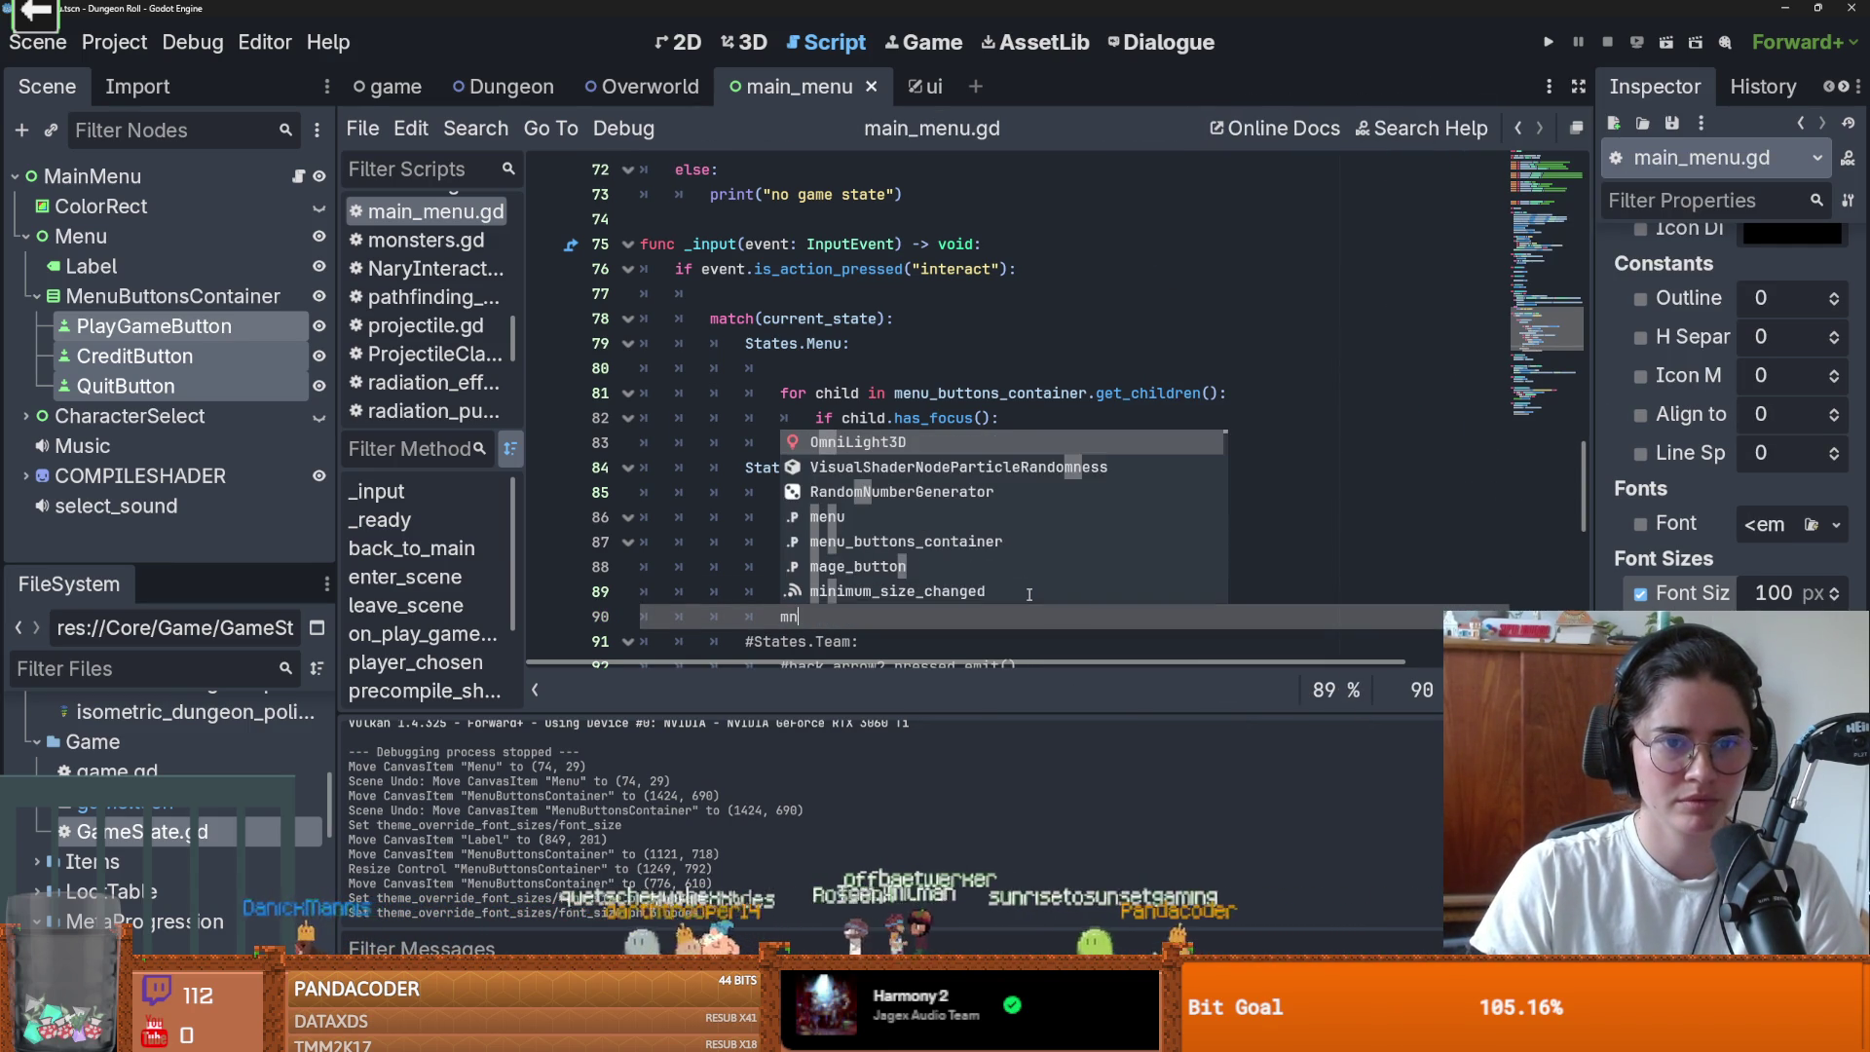
{"action": "key", "text": "Down"}
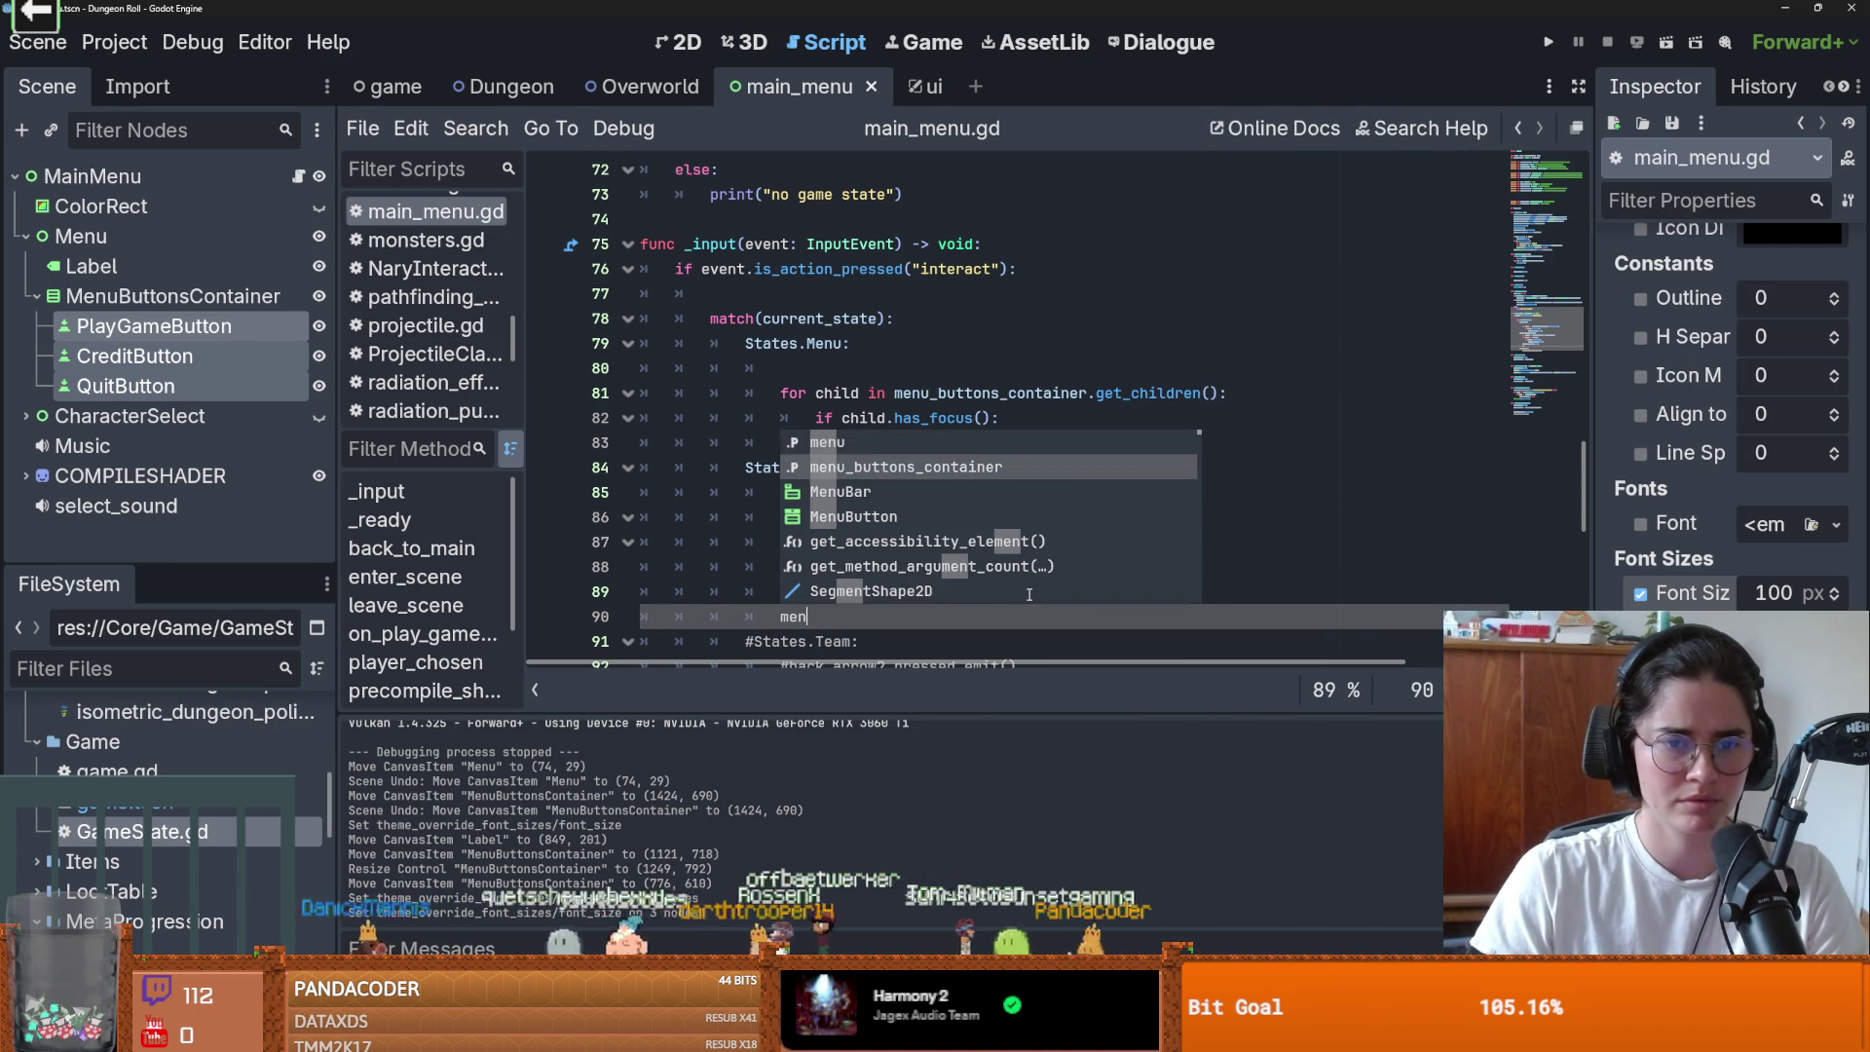
{"action": "key", "text": "Return"}
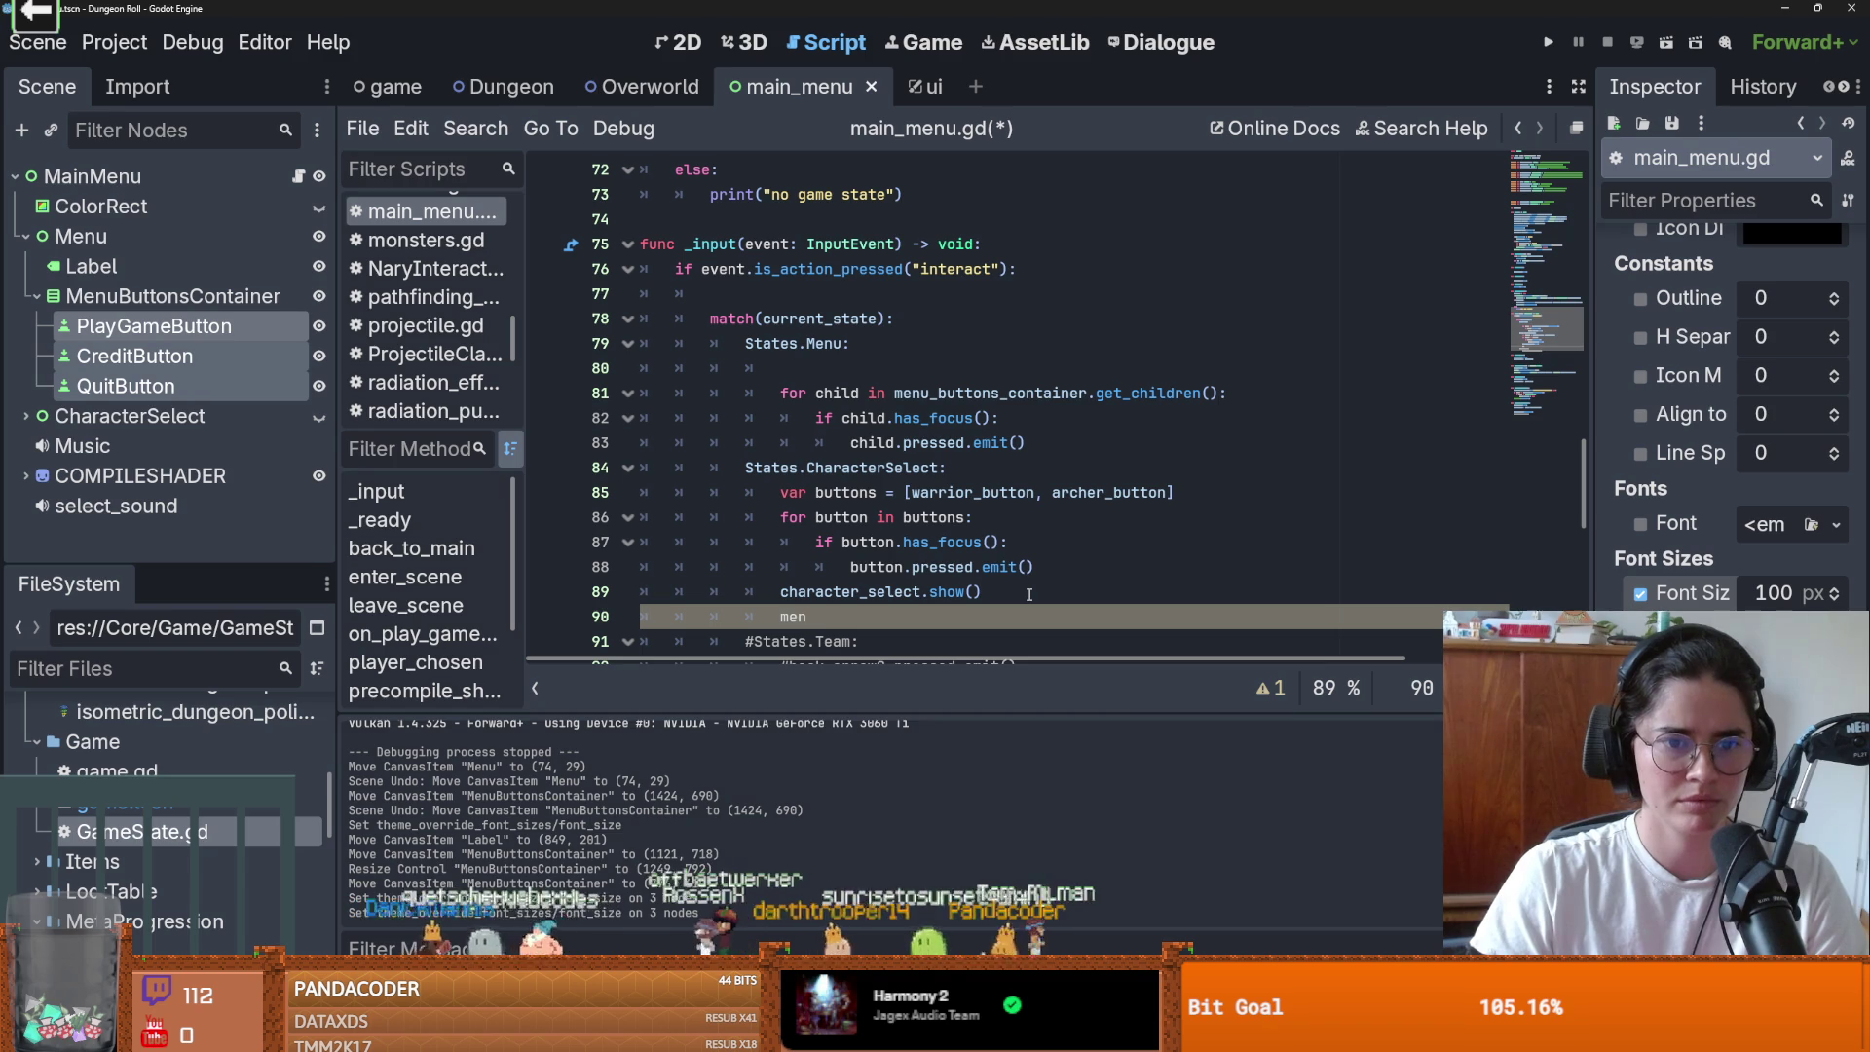
{"action": "key", "text": "Return"}
{"action": "type", "text": ".sh"}
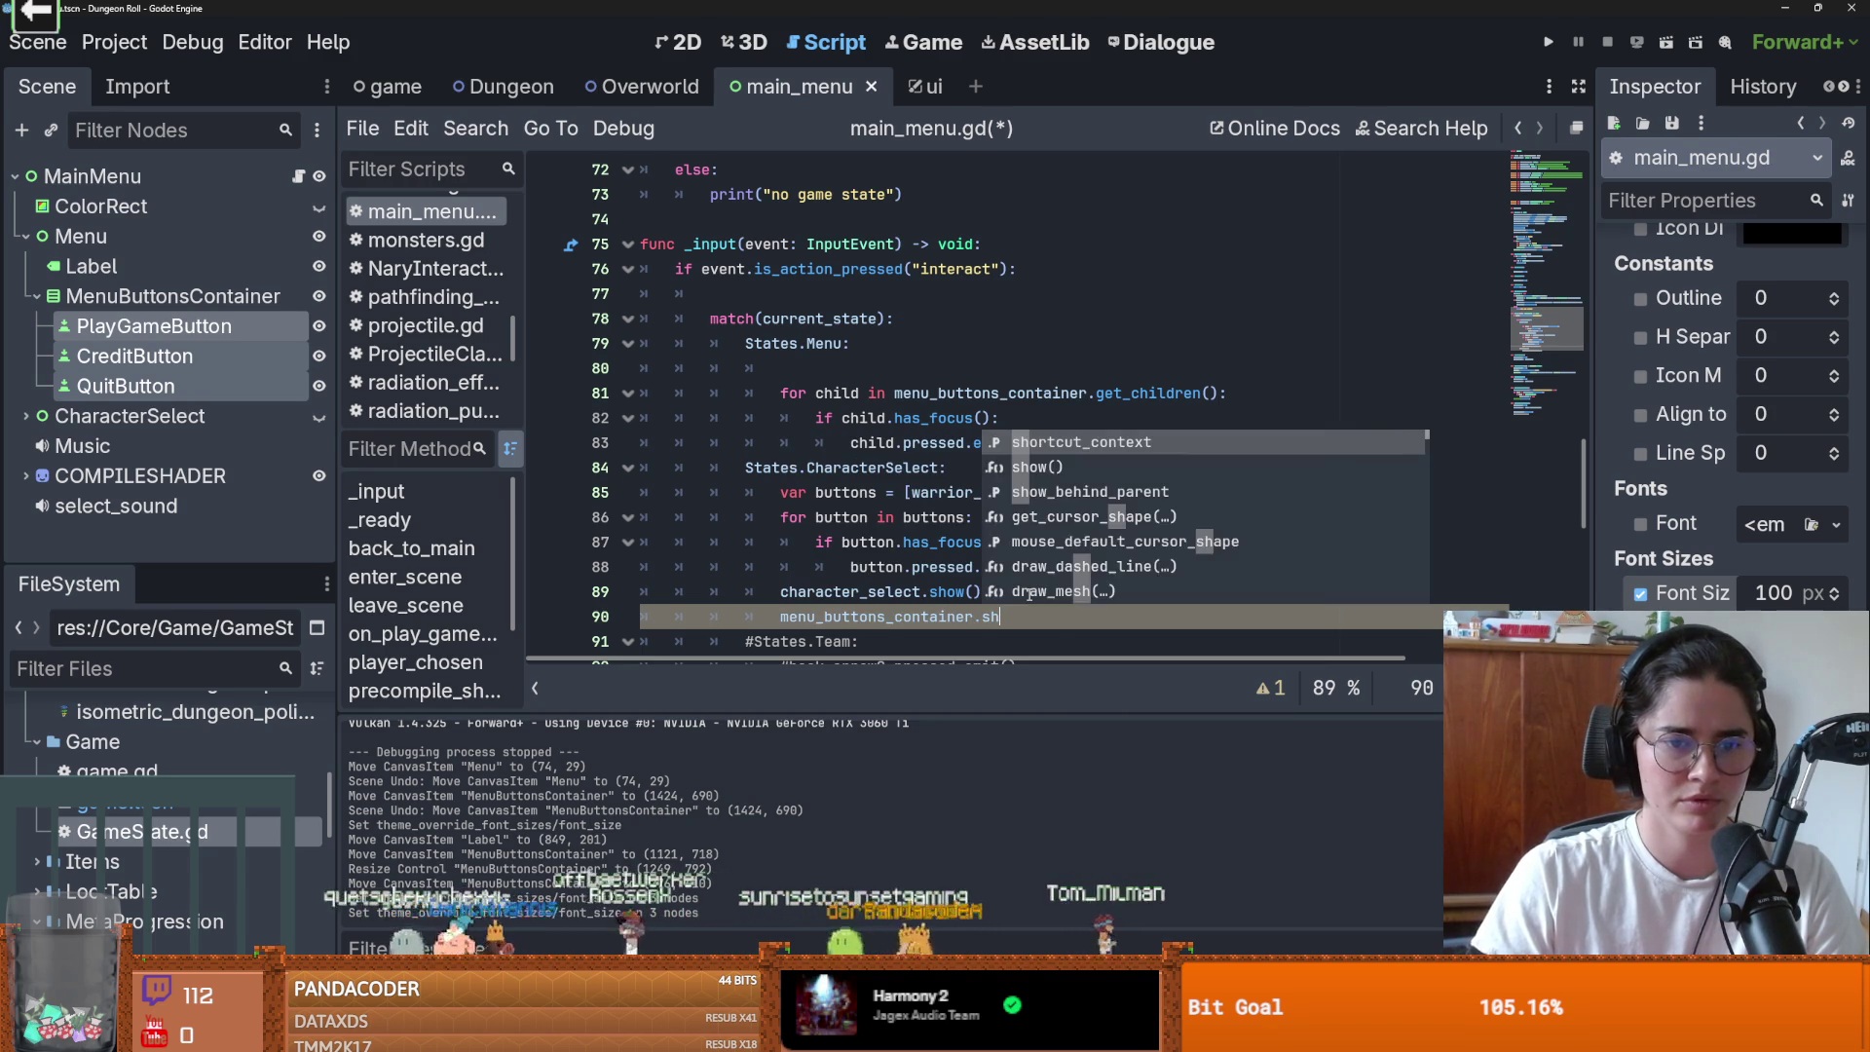
Complete the line as menu.hide(), save the script and run the game with F5
{"action": "scroll", "coordinate": [964, 506], "scroll_direction": "up", "scroll_amount": 15}
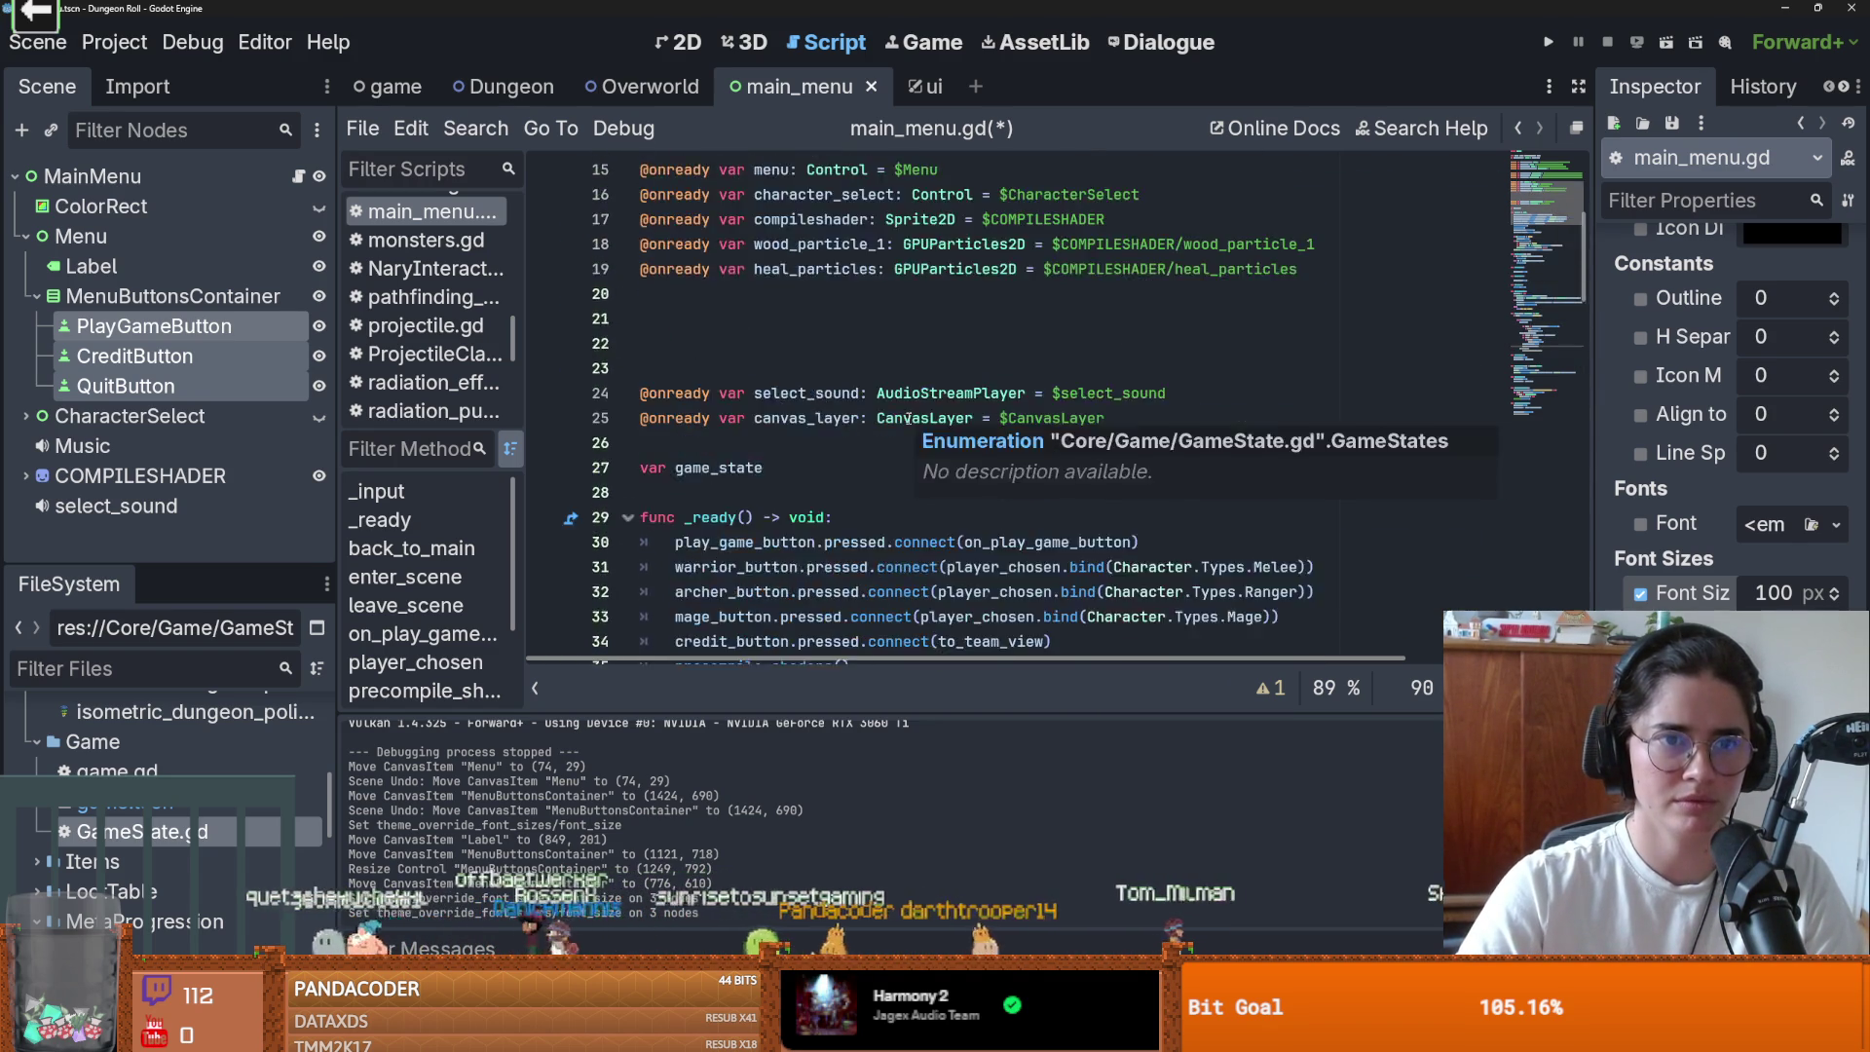
{"action": "scroll", "coordinate": [907, 418], "scroll_direction": "up", "scroll_amount": 5}
{"action": "scroll", "coordinate": [912, 419], "scroll_direction": "down", "scroll_amount": 16}
{"action": "scroll", "coordinate": [906, 417], "scroll_direction": "down", "scroll_amount": 12}
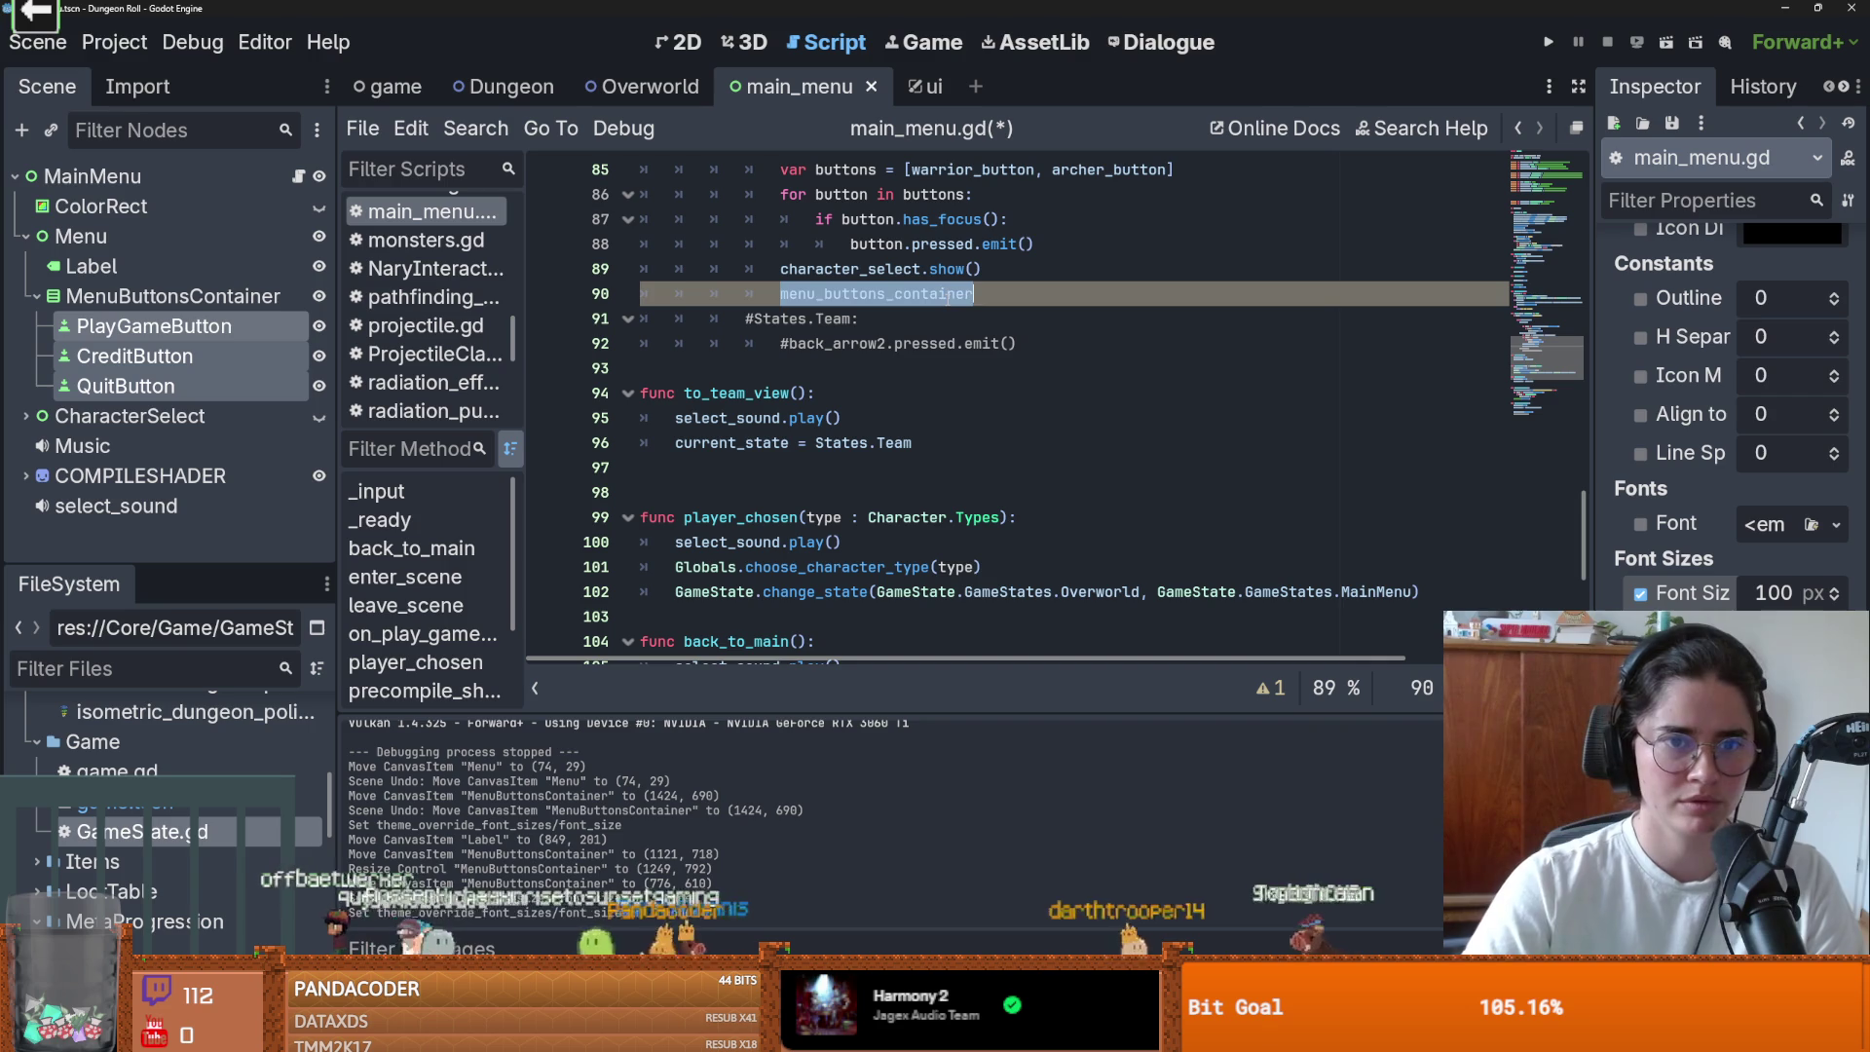
{"action": "type", "text": "menu"}
{"action": "key", "text": "BackSpace"}
{"action": "key", "text": "BackSpace"}
{"action": "type", "text": "hid"}
{"action": "key", "text": "Return"}
{"action": "key", "text": "ctrl+s"}
{"action": "key", "text": "F5"}
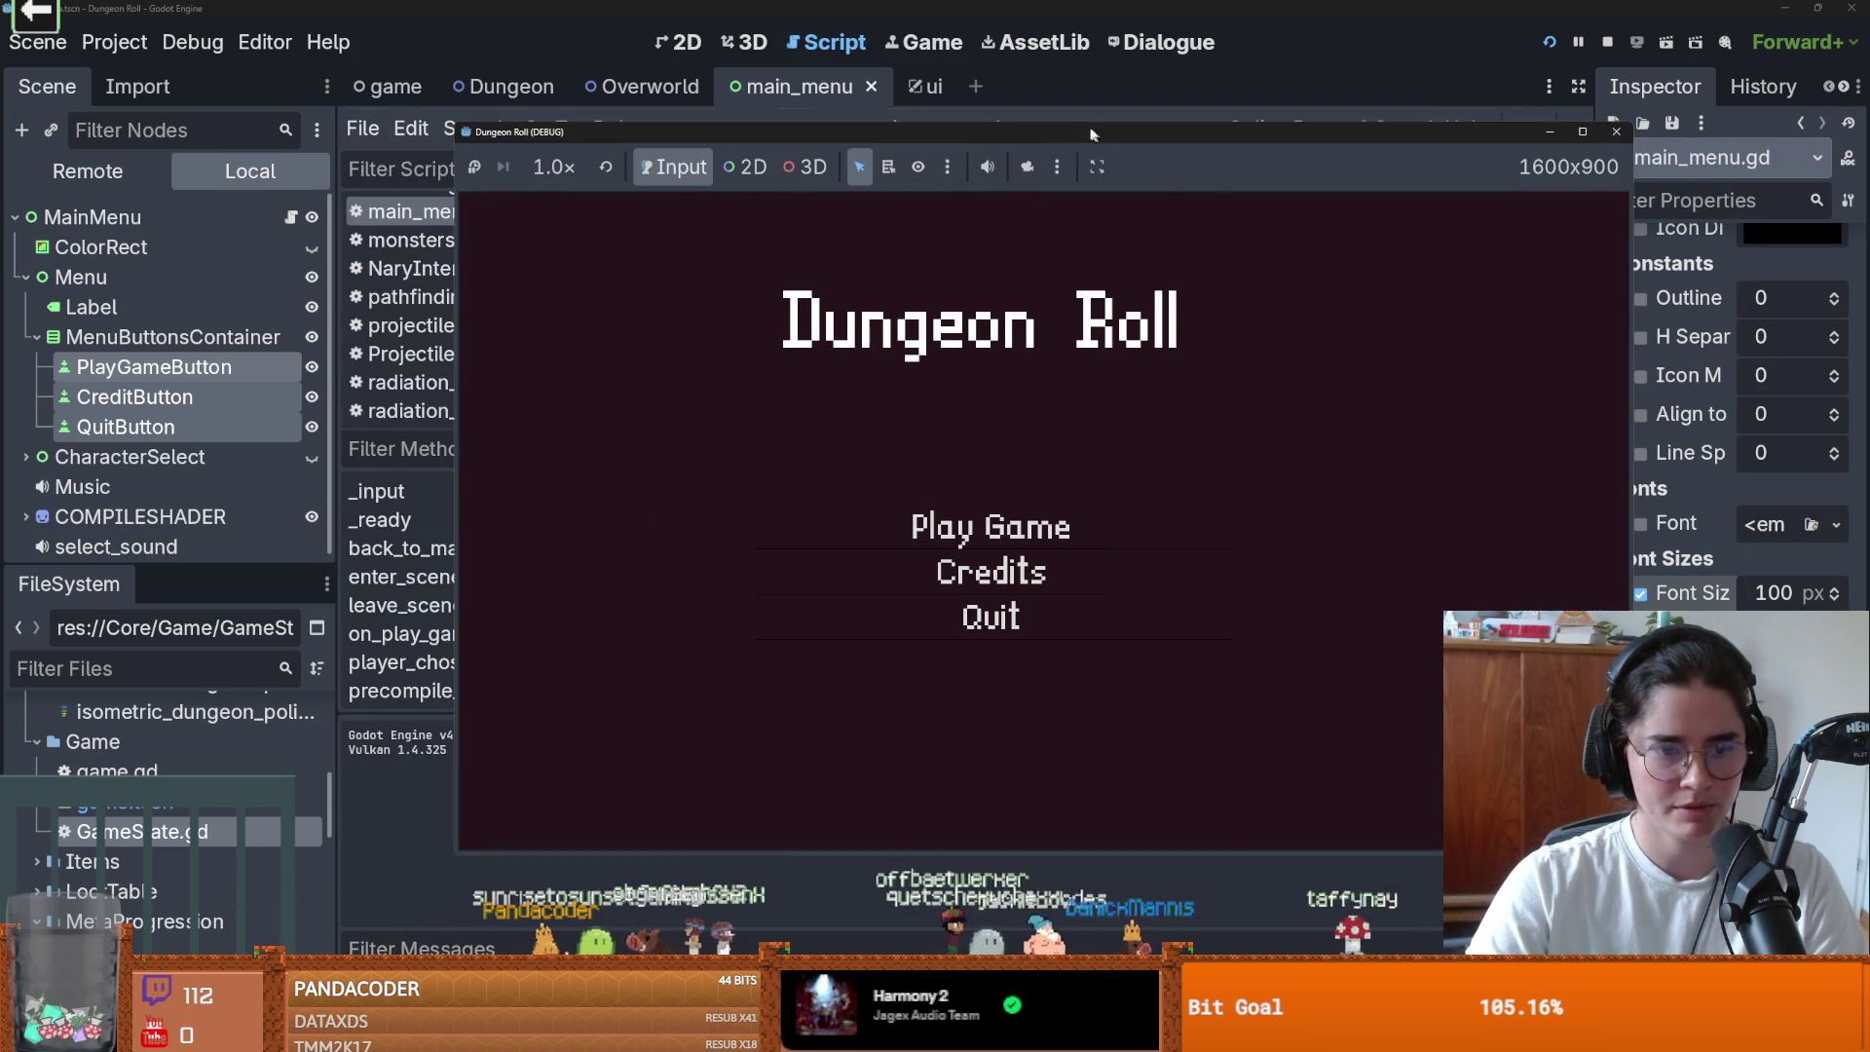
Close the running Dungeon Roll game window after viewing its main menu
{"action": "left_click", "coordinate": [1616, 132]}
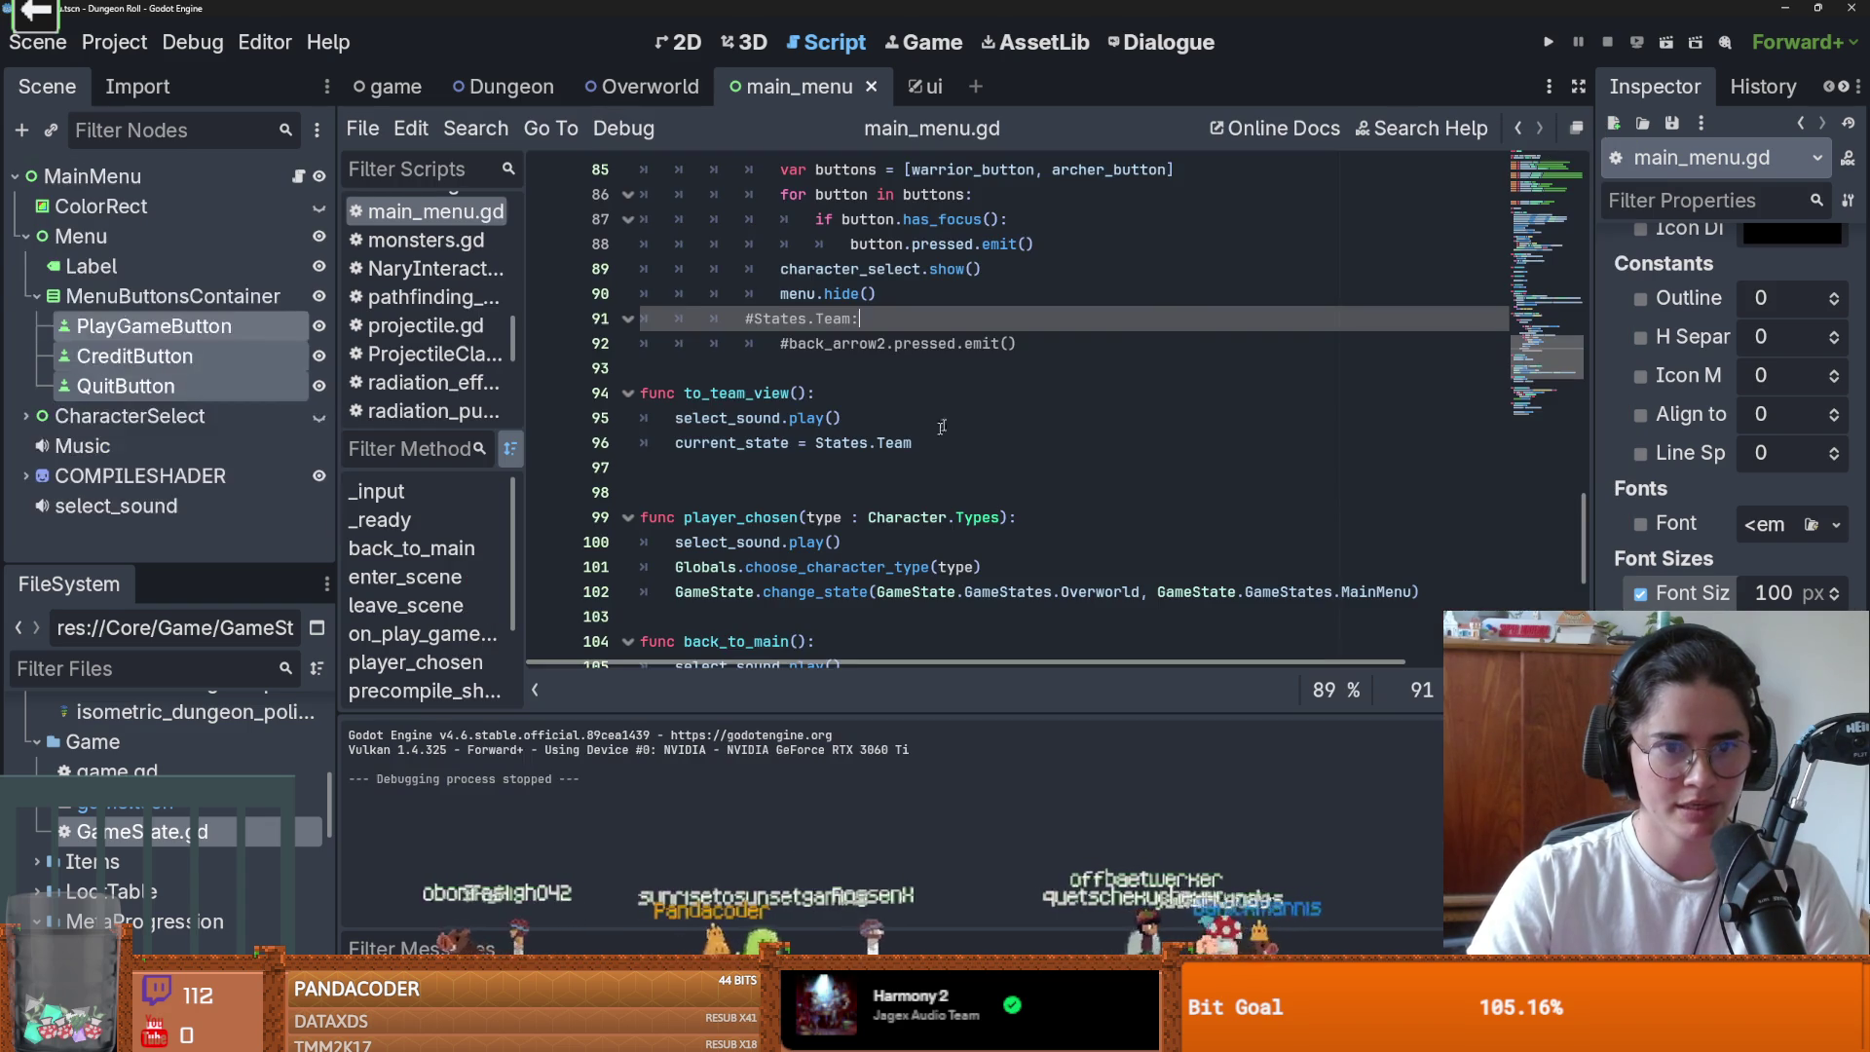
Review the menu.hide() line and the button and character_select references, then save
{"action": "scroll", "coordinate": [937, 441], "scroll_direction": "up", "scroll_amount": 2}
{"action": "left_click", "coordinate": [904, 440]}
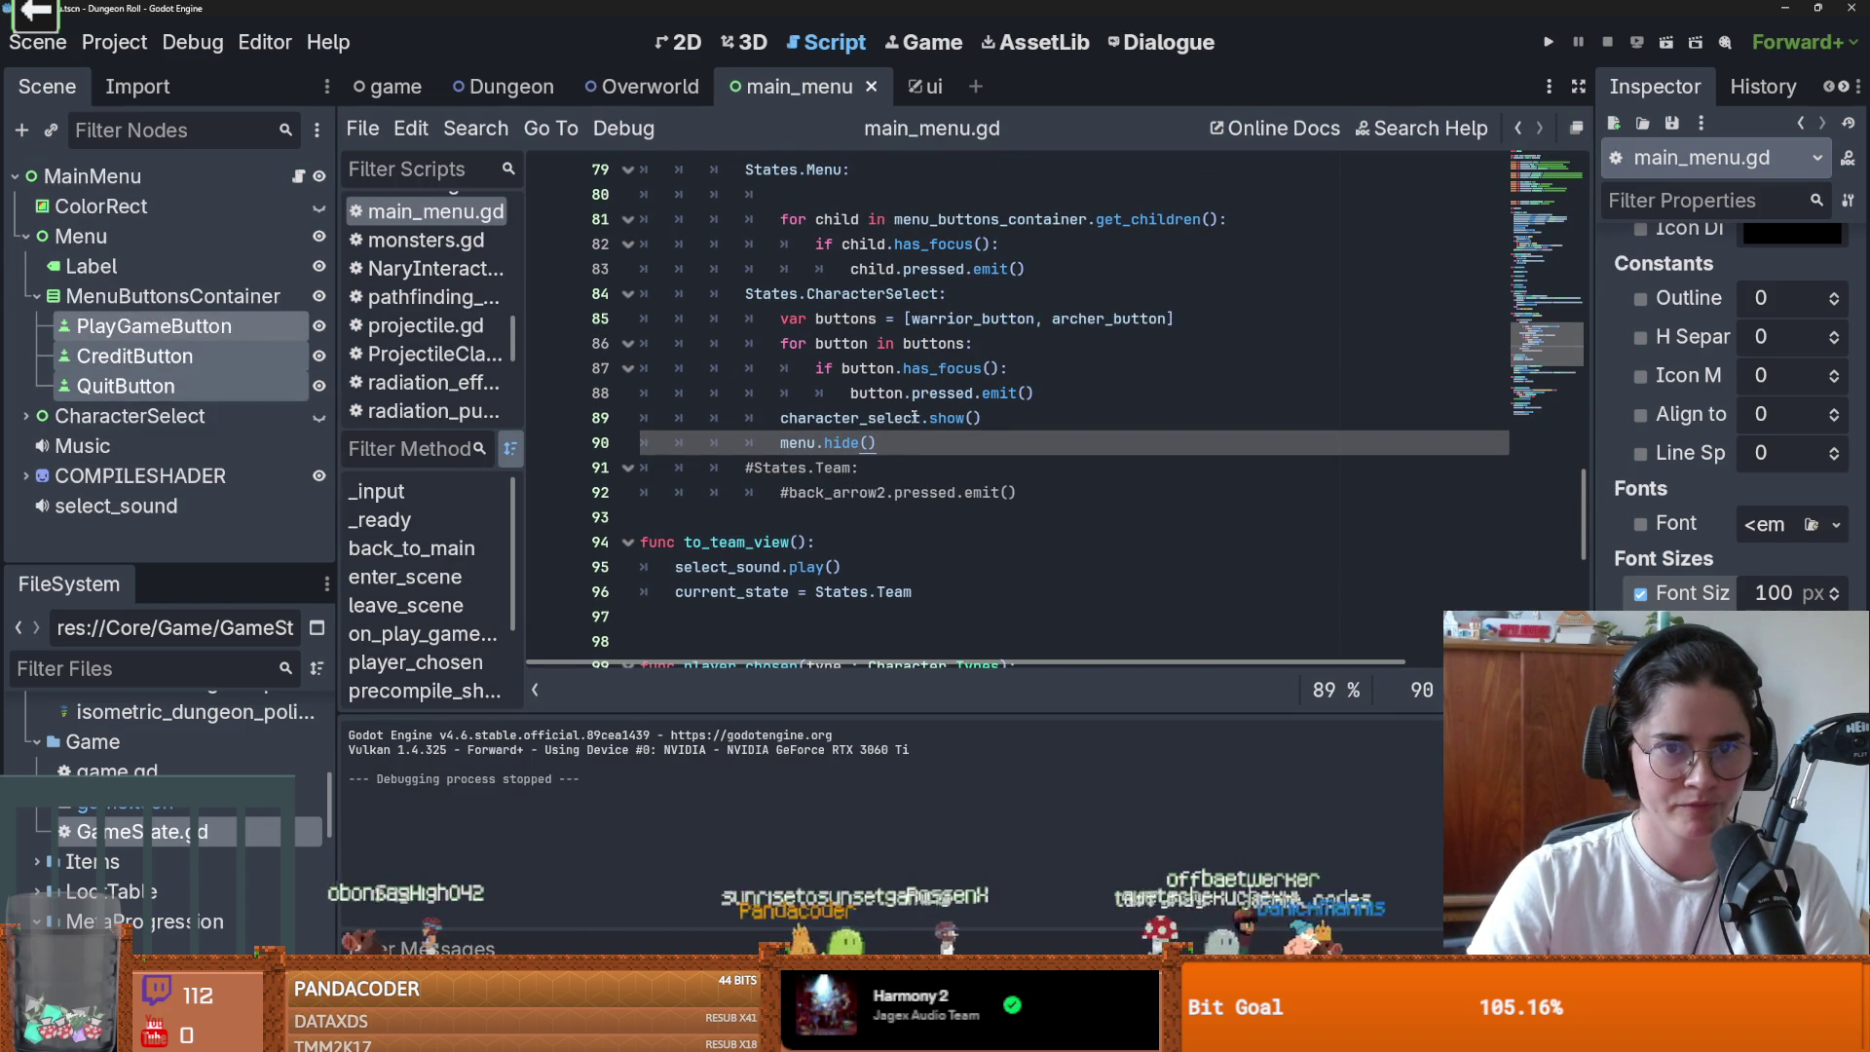
{"action": "double_click", "coordinate": [857, 346]}
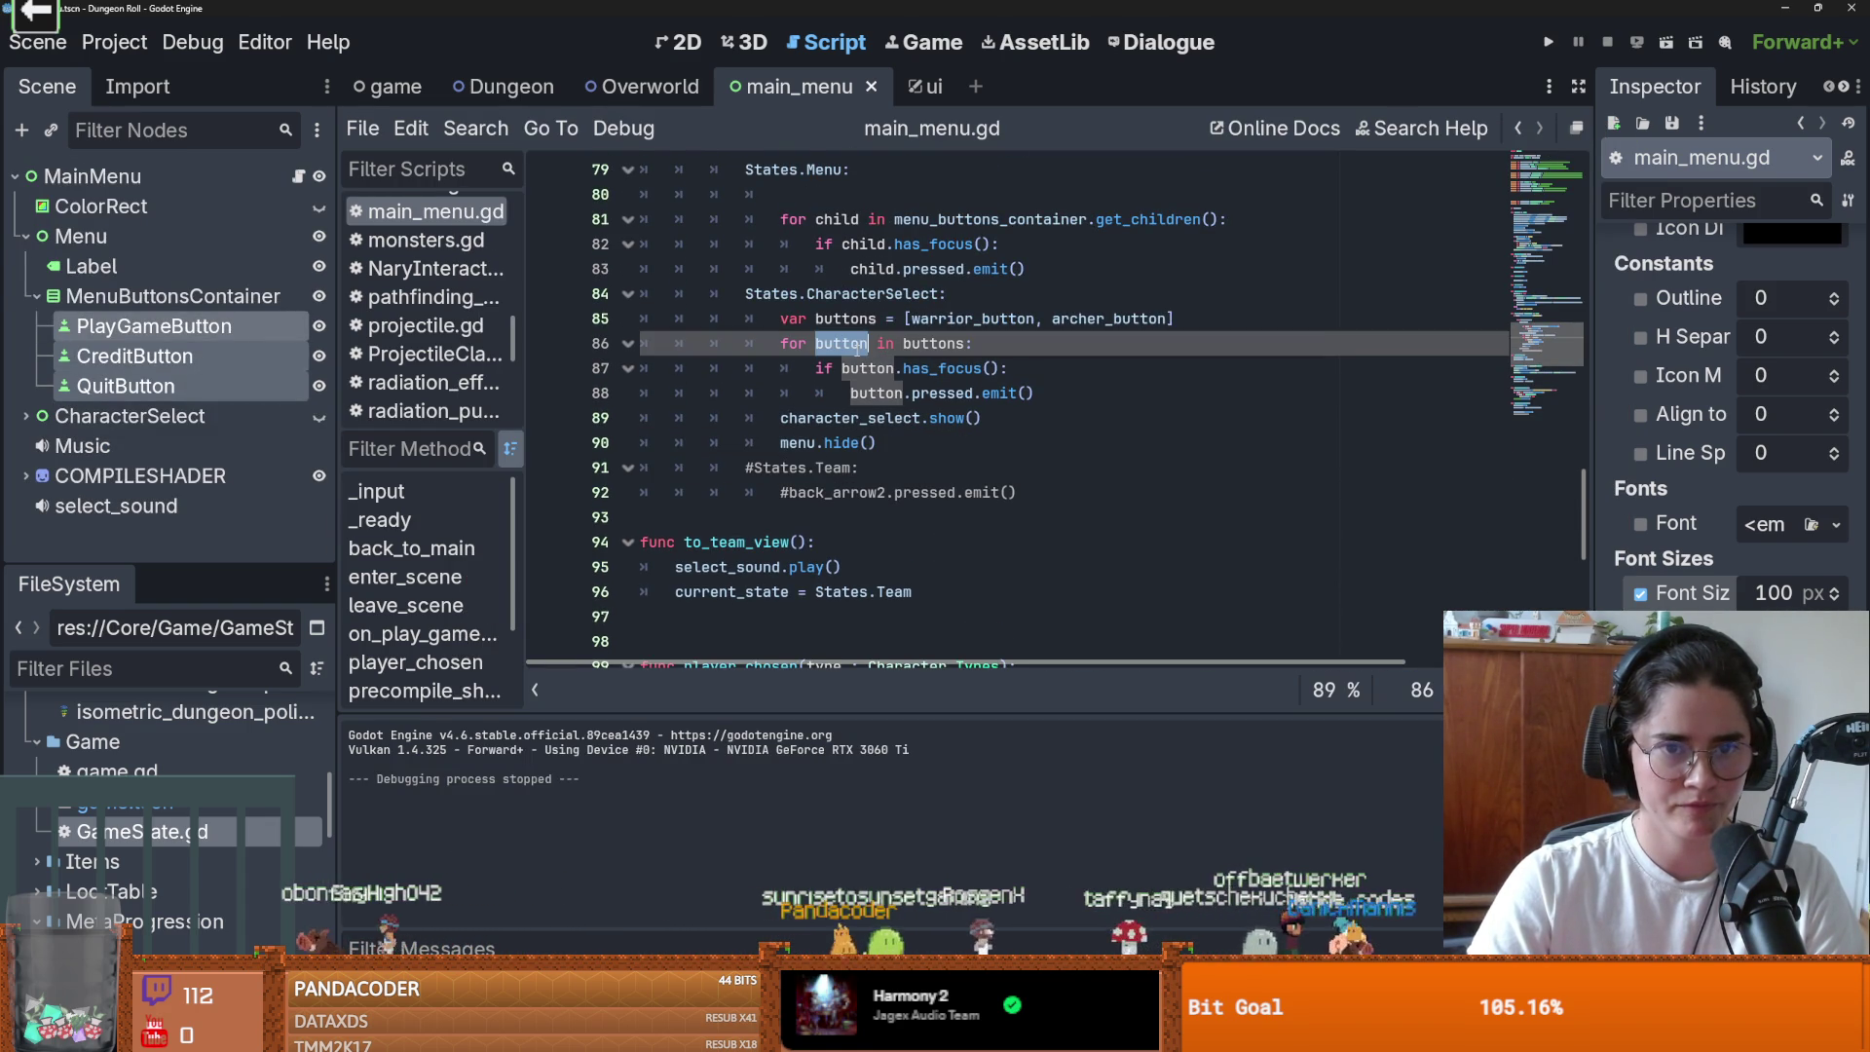
{"action": "double_click", "coordinate": [874, 293]}
{"action": "double_click", "coordinate": [876, 393]}
{"action": "double_click", "coordinate": [849, 418]}
{"action": "key", "text": "ctrl+s"}
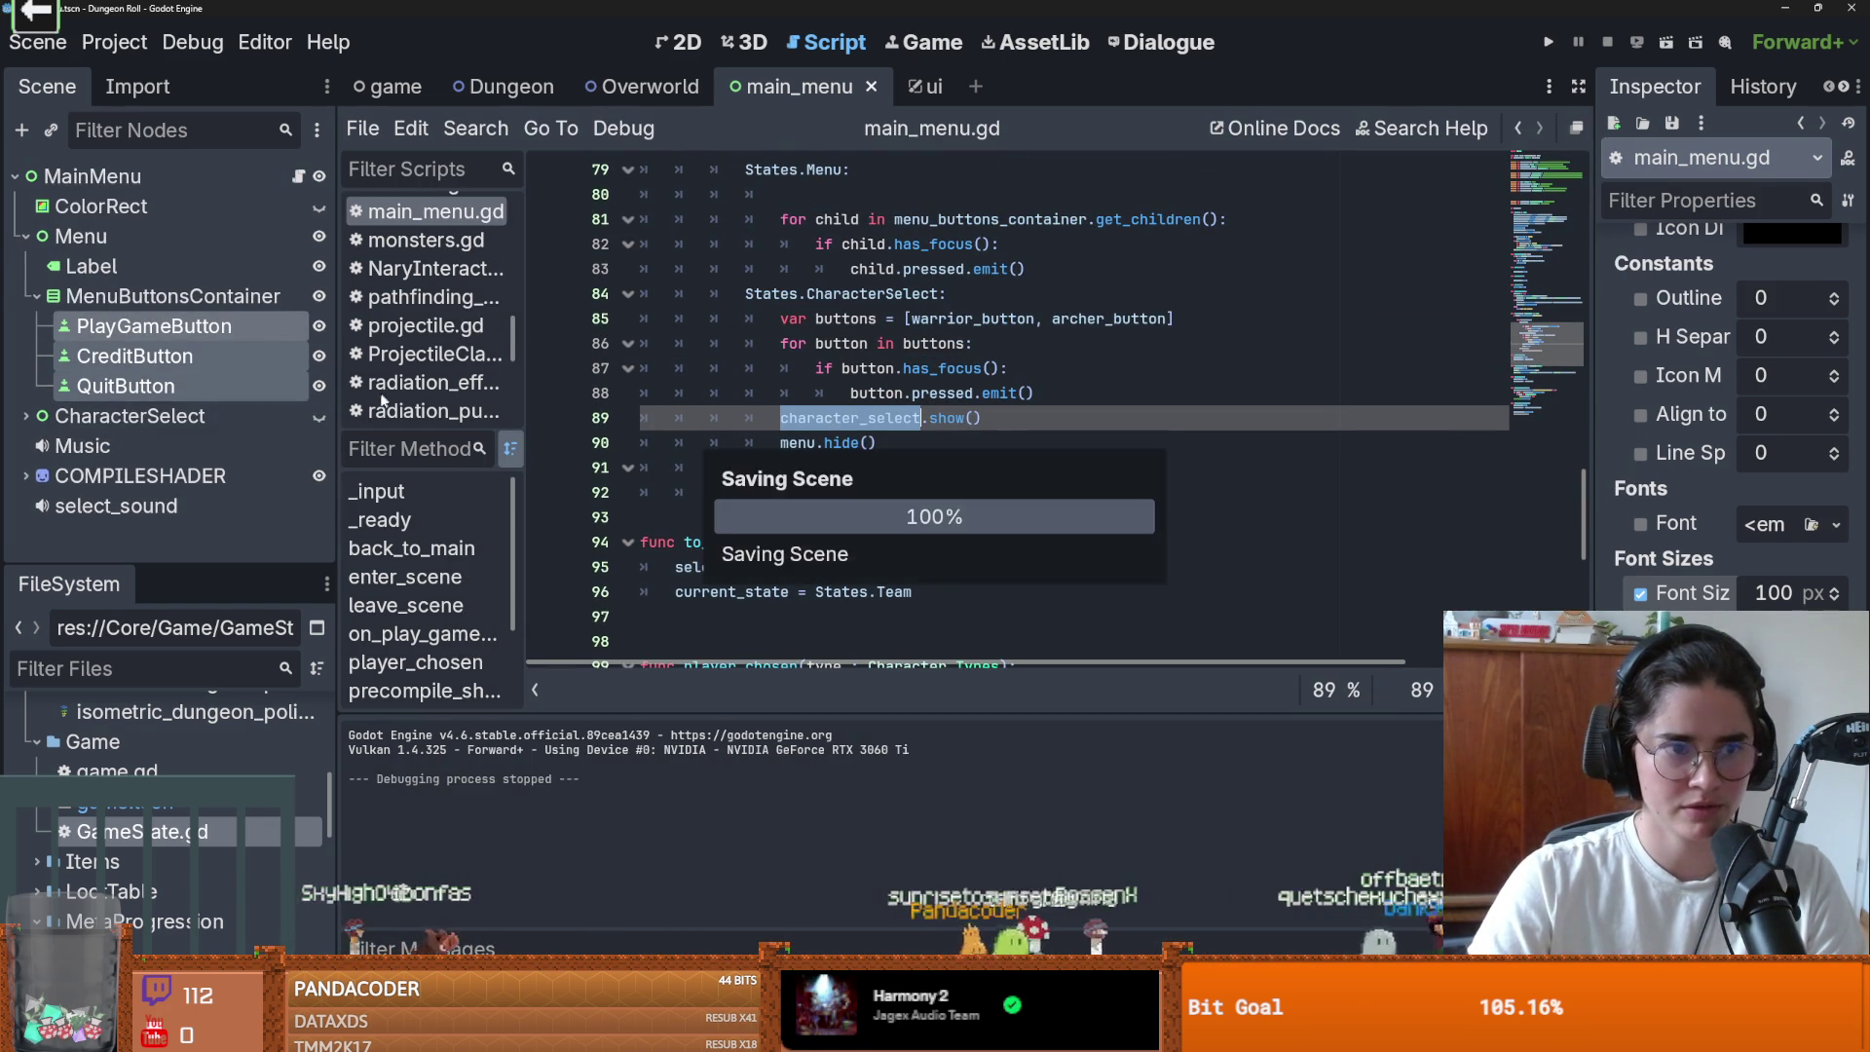
Make the CharacterSelect portraits visible in the 2D scene and save main_menu
{"action": "key", "text": "ctrl+F1"}
{"action": "left_click", "coordinate": [318, 416]}
{"action": "scroll", "coordinate": [659, 453], "scroll_direction": "down", "scroll_amount": 1}
{"action": "scroll", "coordinate": [517, 280], "scroll_direction": "up", "scroll_amount": 1}
{"action": "key", "text": "ctrl+s"}
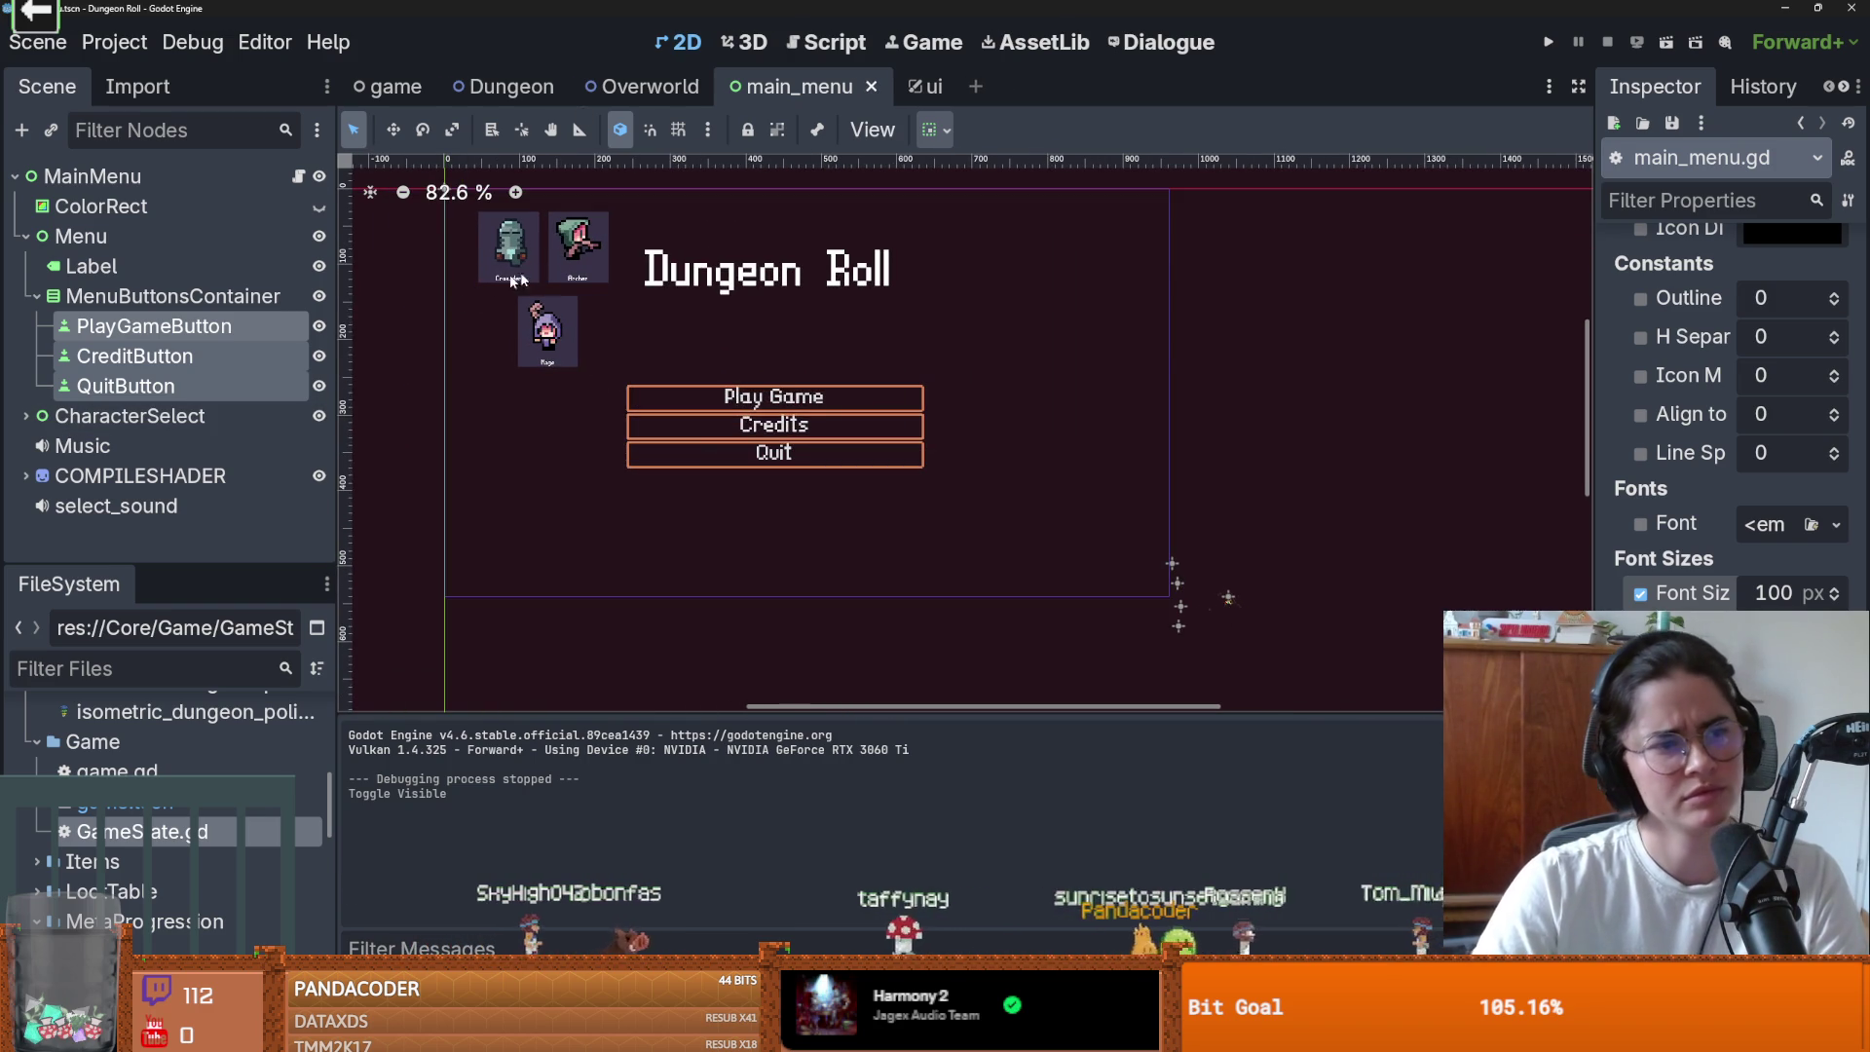
Delete blank line 119 in on_play_game_button of main_menu.gd
{"action": "key", "text": "ctrl+F3"}
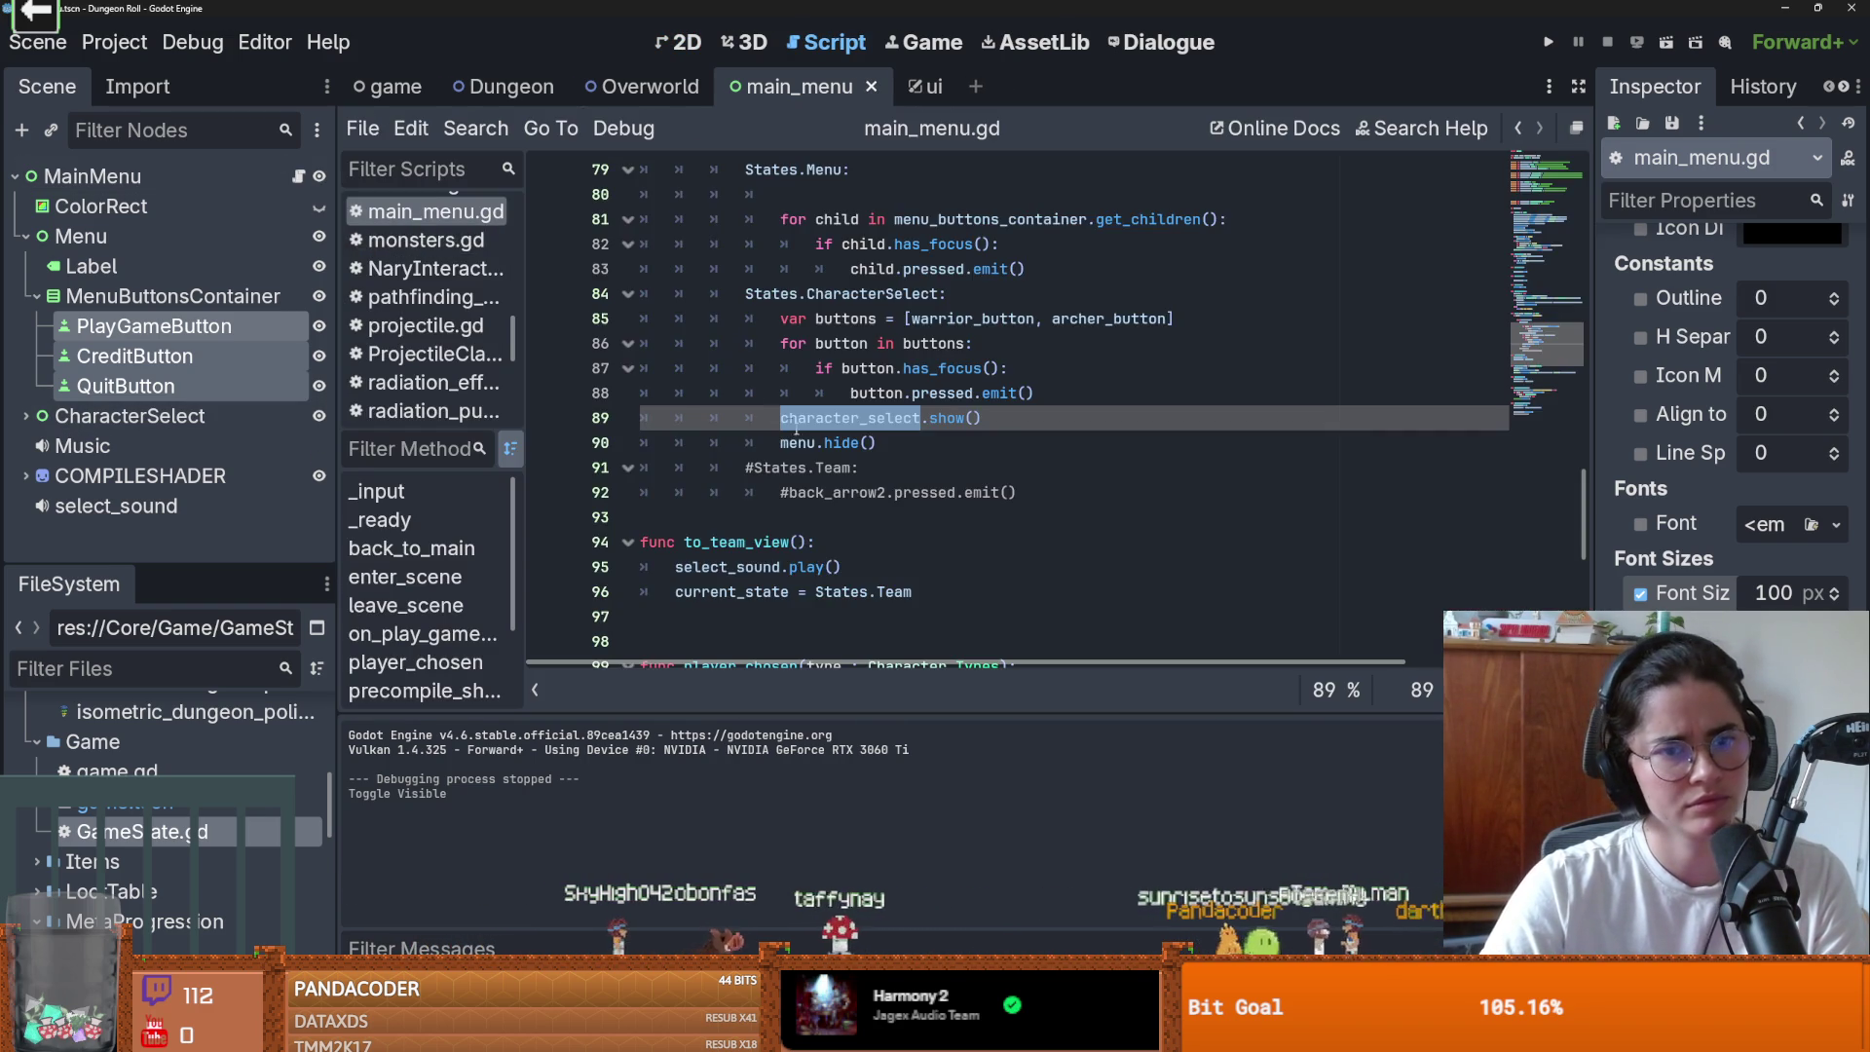
{"action": "scroll", "coordinate": [908, 485], "scroll_direction": "up", "scroll_amount": 1}
{"action": "scroll", "coordinate": [957, 490], "scroll_direction": "down", "scroll_amount": 1}
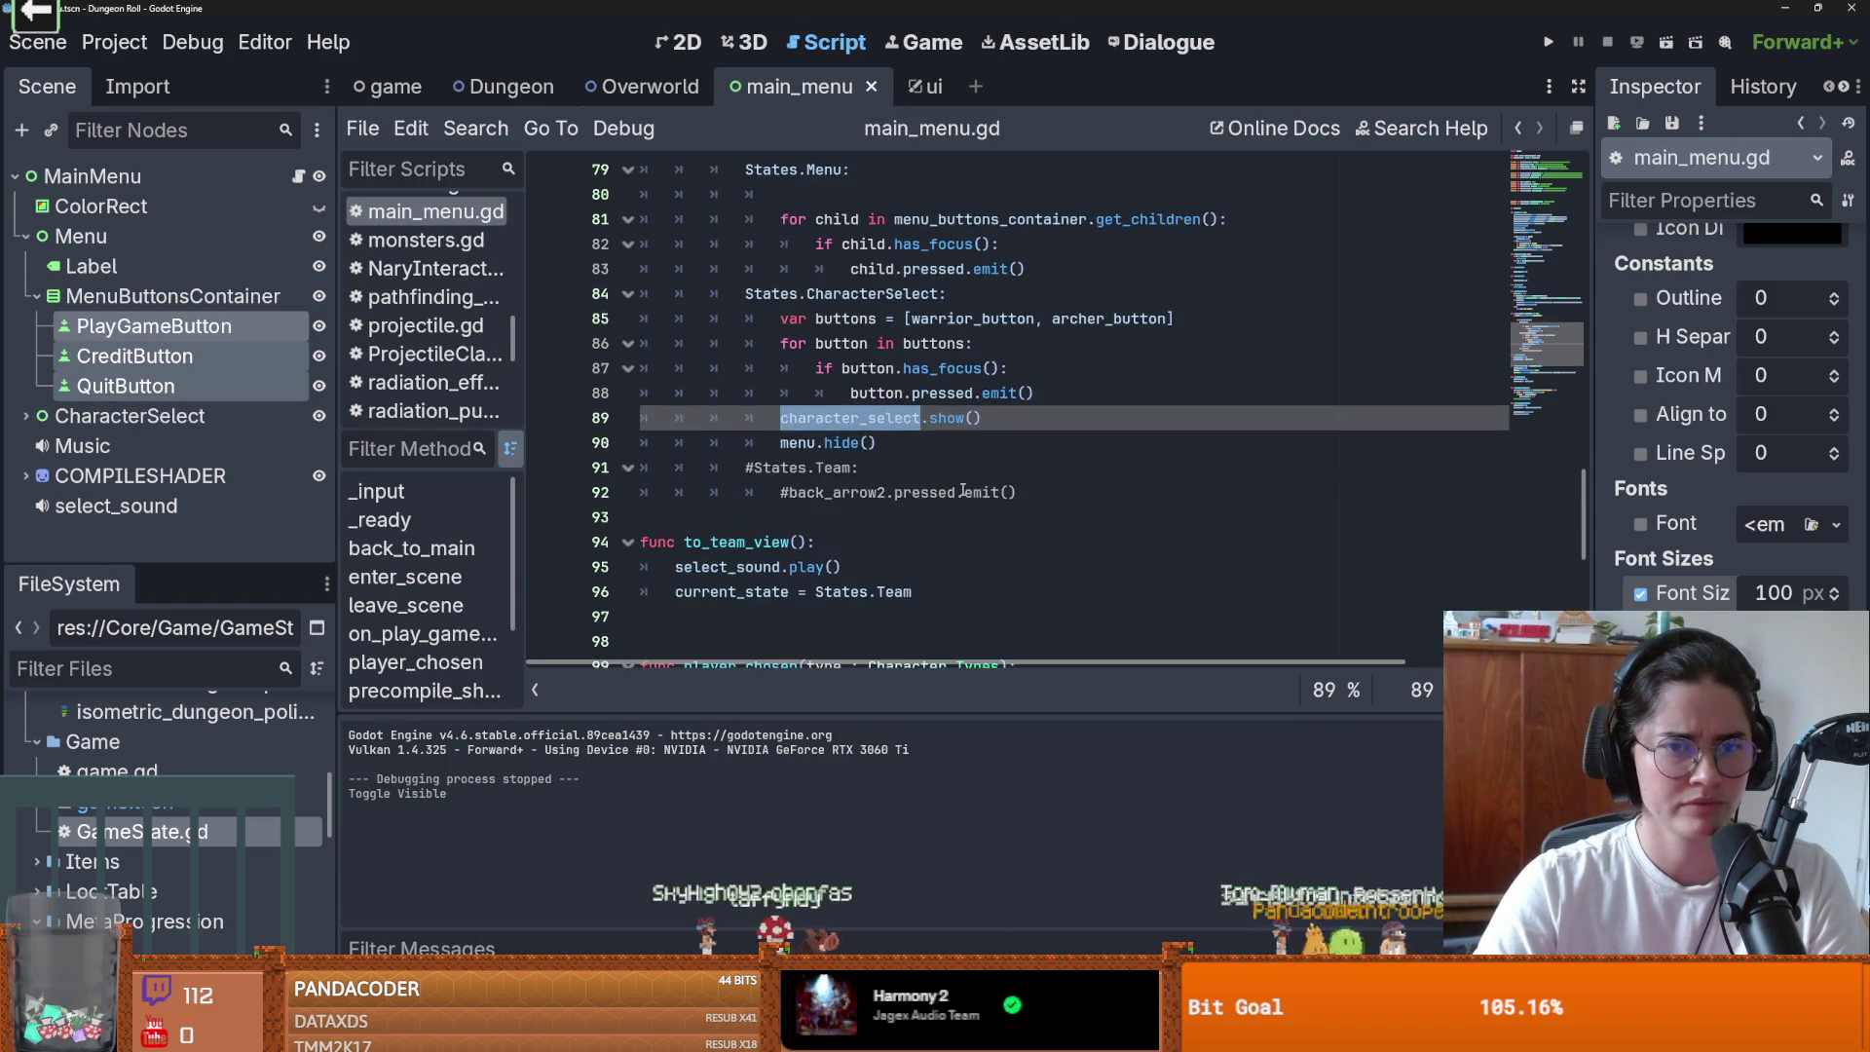
{"action": "scroll", "coordinate": [964, 490], "scroll_direction": "up", "scroll_amount": 3}
{"action": "scroll", "coordinate": [722, 350], "scroll_direction": "up", "scroll_amount": 6}
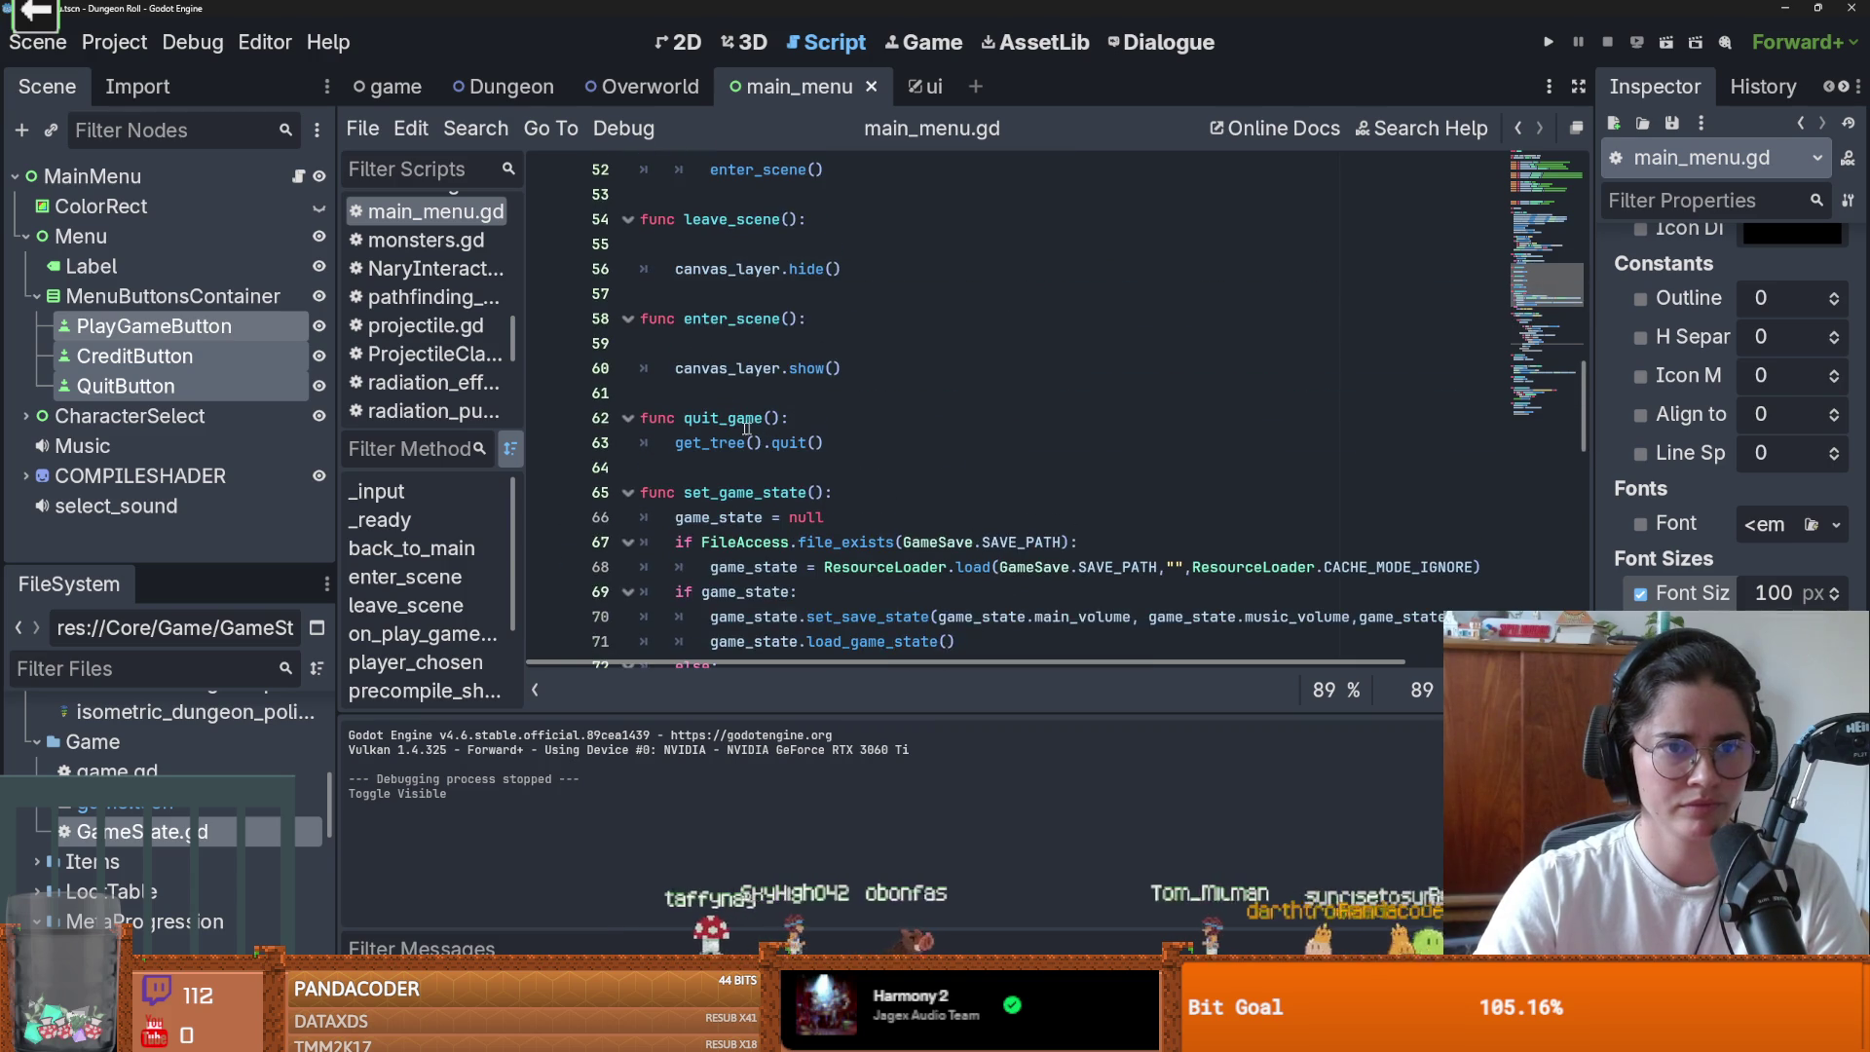
{"action": "scroll", "coordinate": [731, 426], "scroll_direction": "up", "scroll_amount": 10}
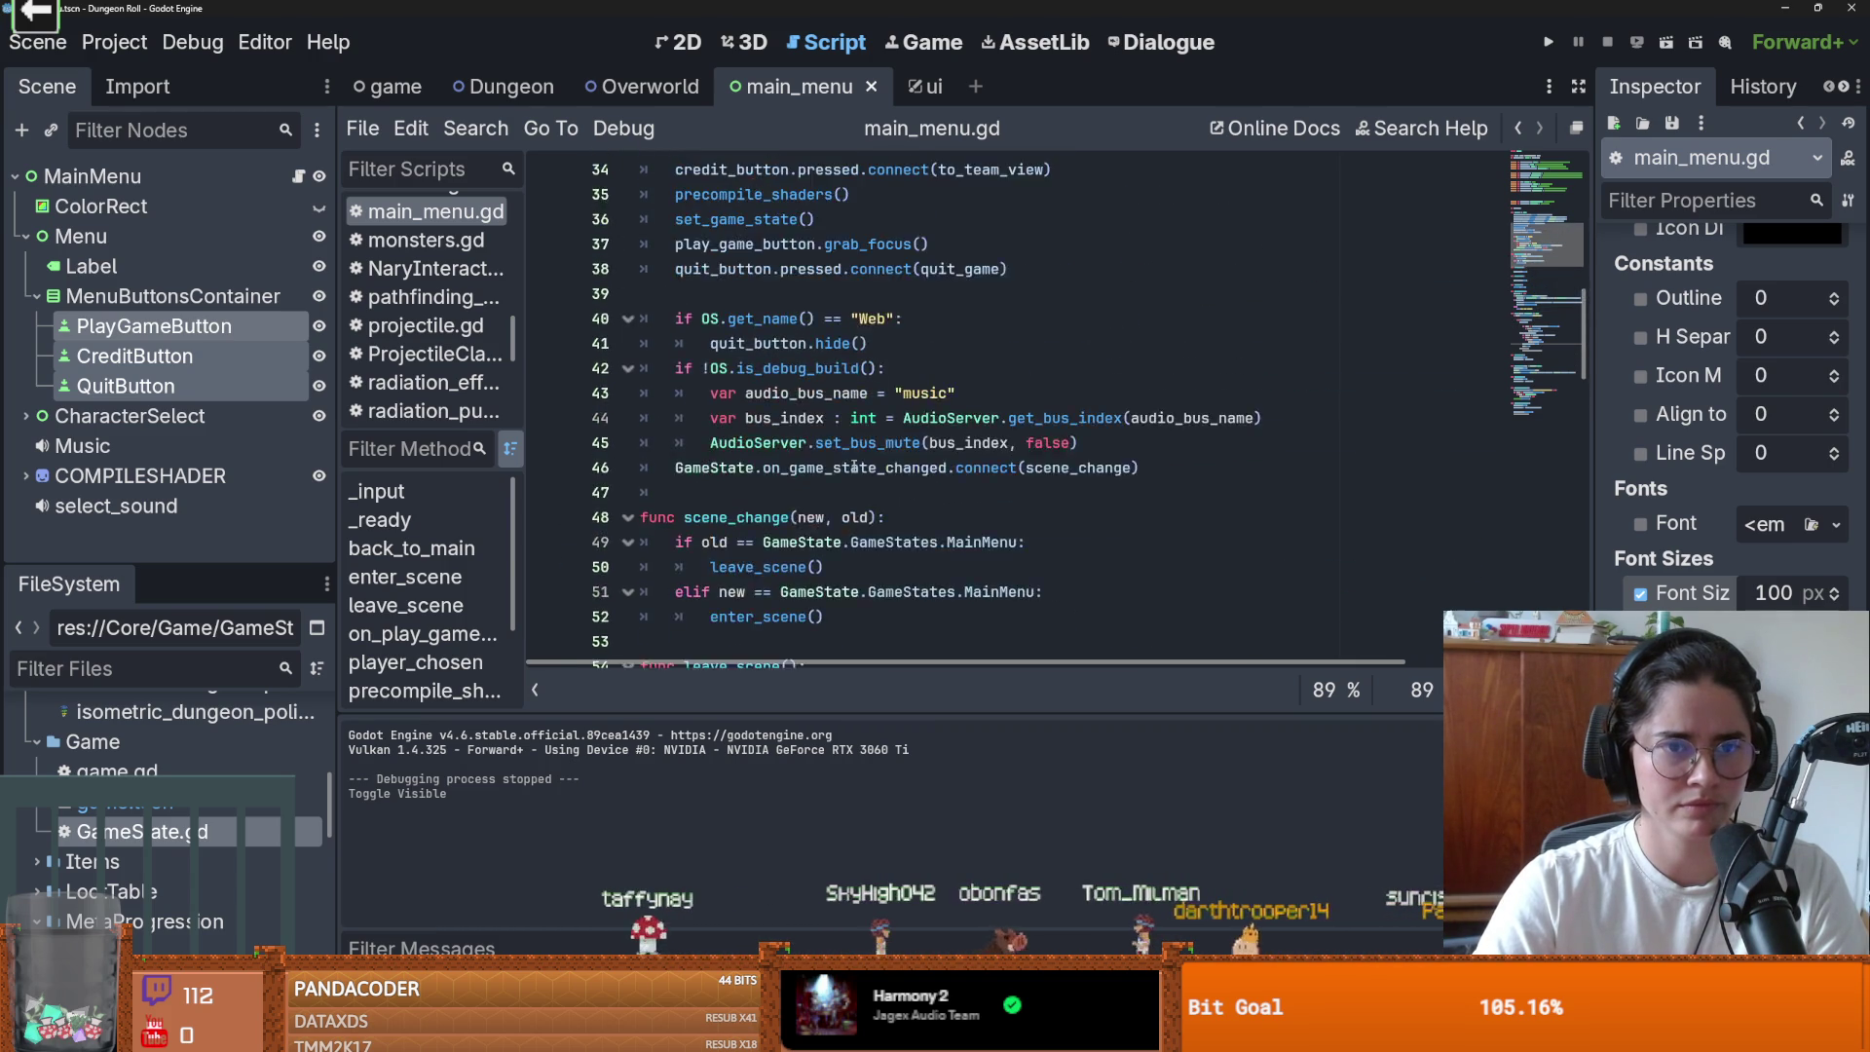
{"action": "scroll", "coordinate": [826, 523], "scroll_direction": "down", "scroll_amount": 10}
{"action": "scroll", "coordinate": [826, 523], "scroll_direction": "down", "scroll_amount": 17}
{"action": "scroll", "coordinate": [766, 318], "scroll_direction": "up", "scroll_amount": 2}
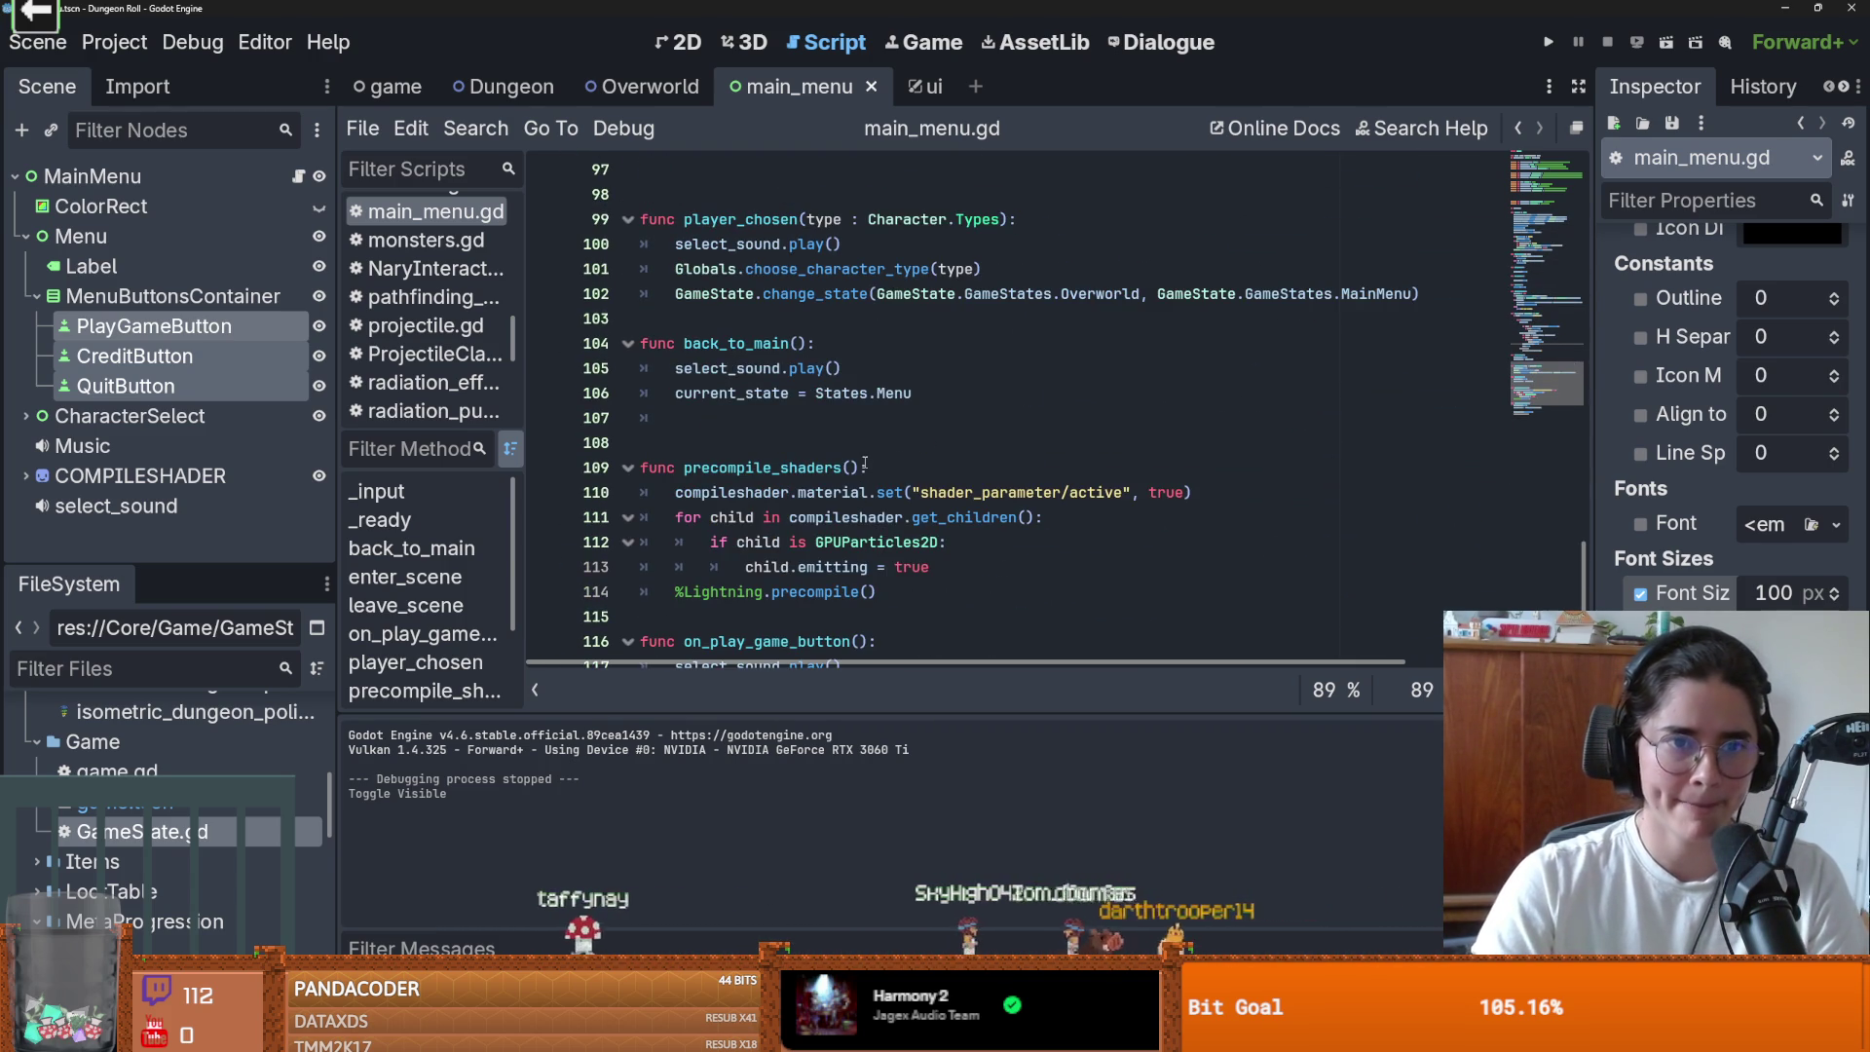
{"action": "left_click", "coordinate": [721, 244]}
{"action": "left_click", "coordinate": [715, 270]}
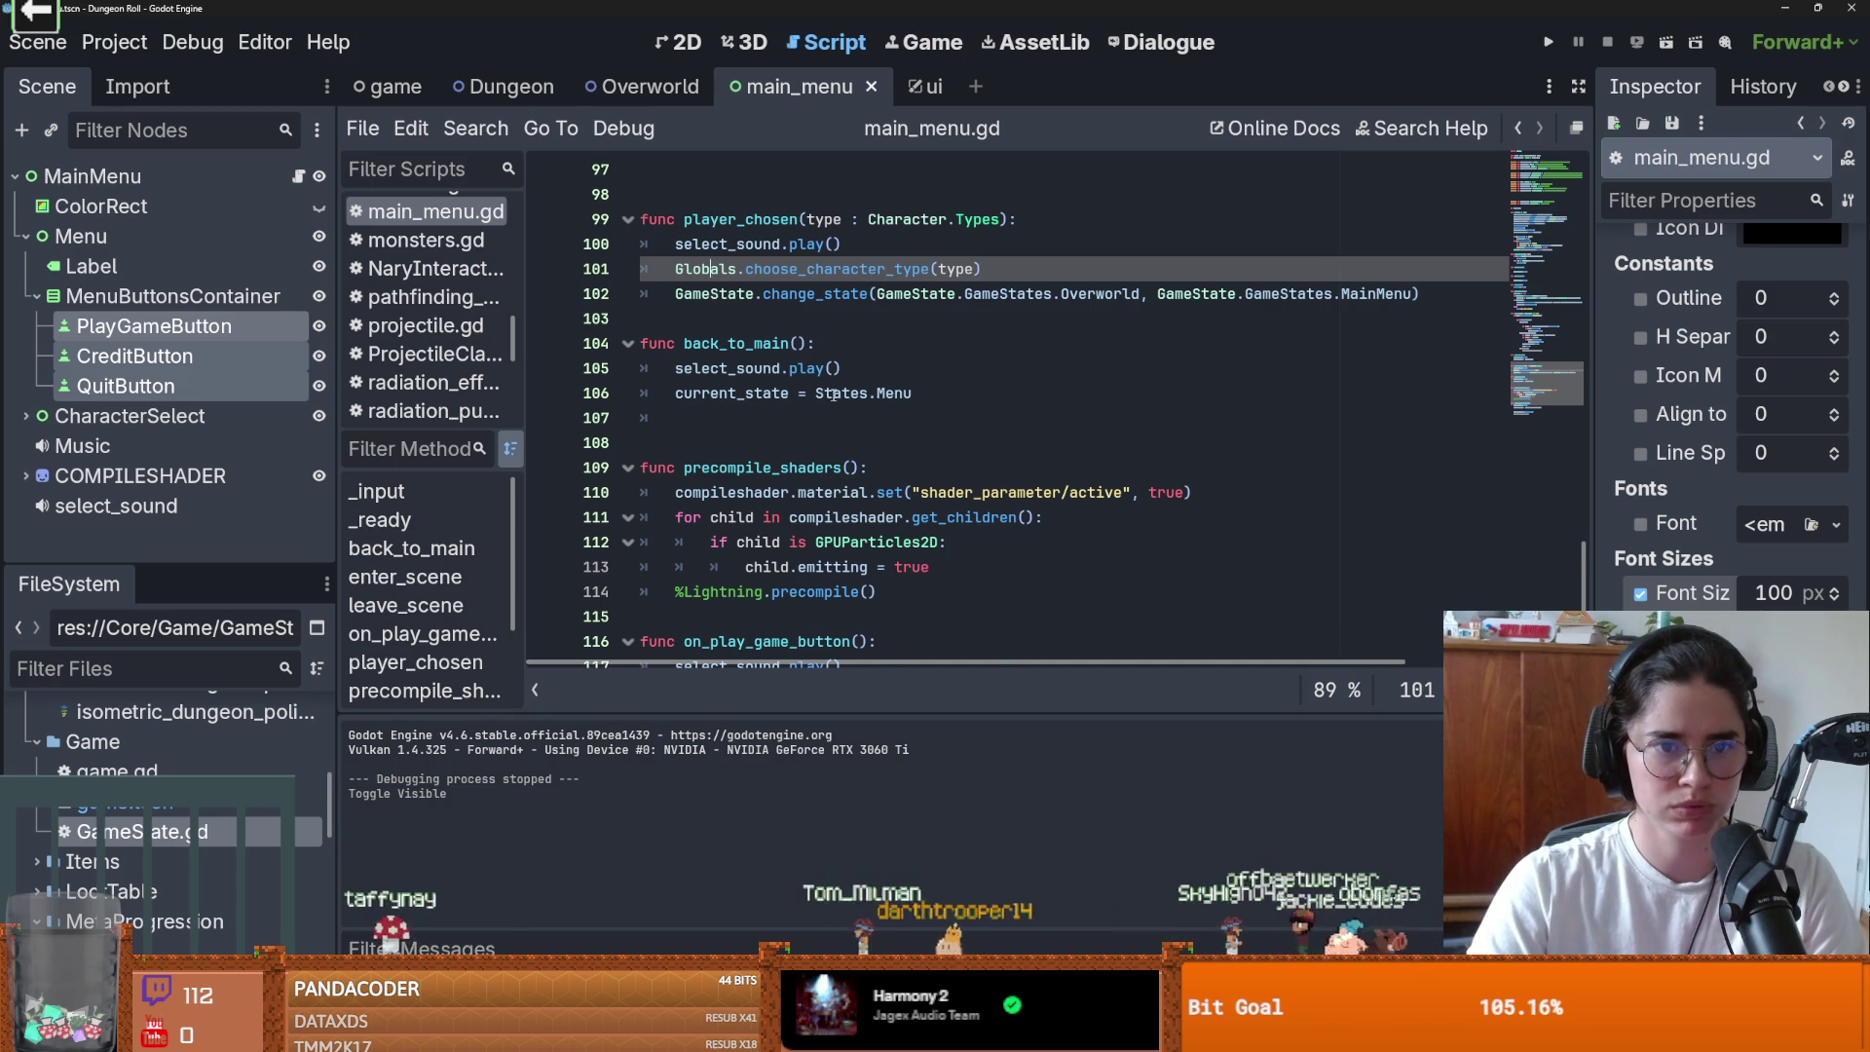
{"action": "scroll", "coordinate": [836, 395], "scroll_direction": "down", "scroll_amount": 2}
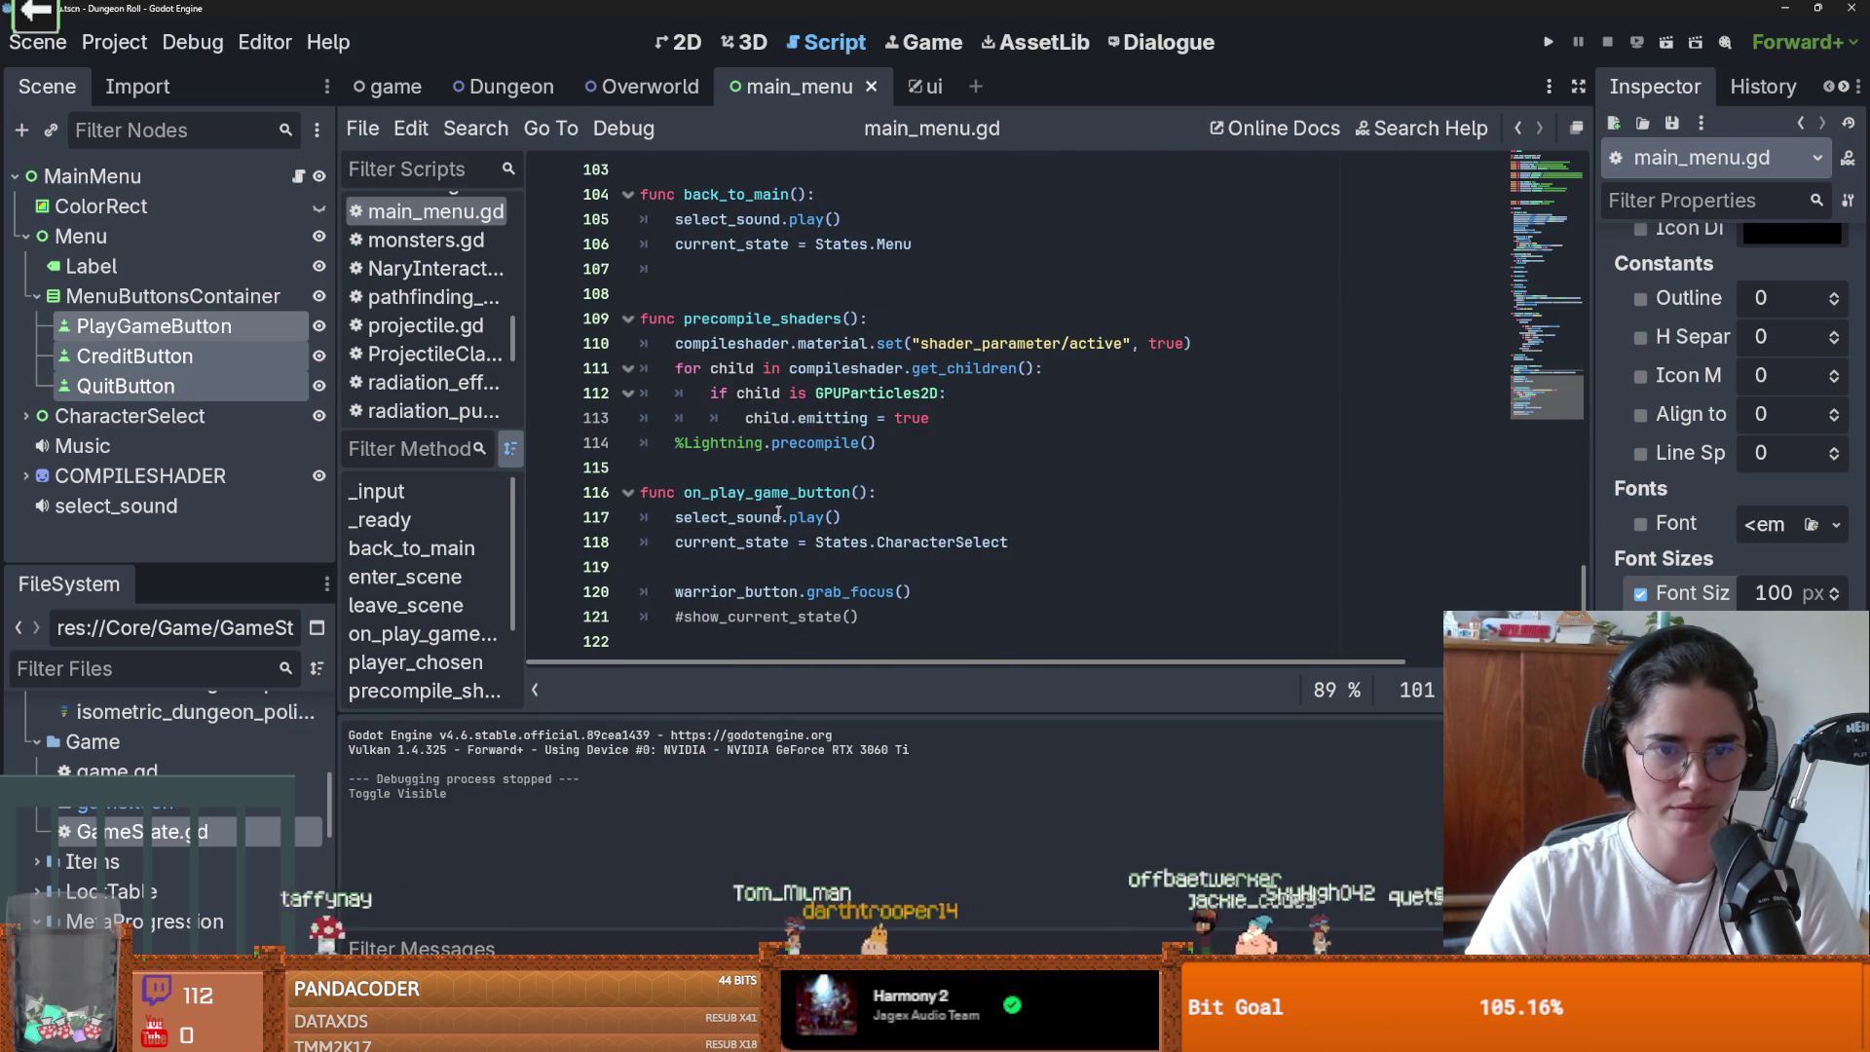
{"action": "left_click", "coordinate": [759, 542]}
{"action": "left_click", "coordinate": [748, 566]}
{"action": "key", "text": "BackSpace"}
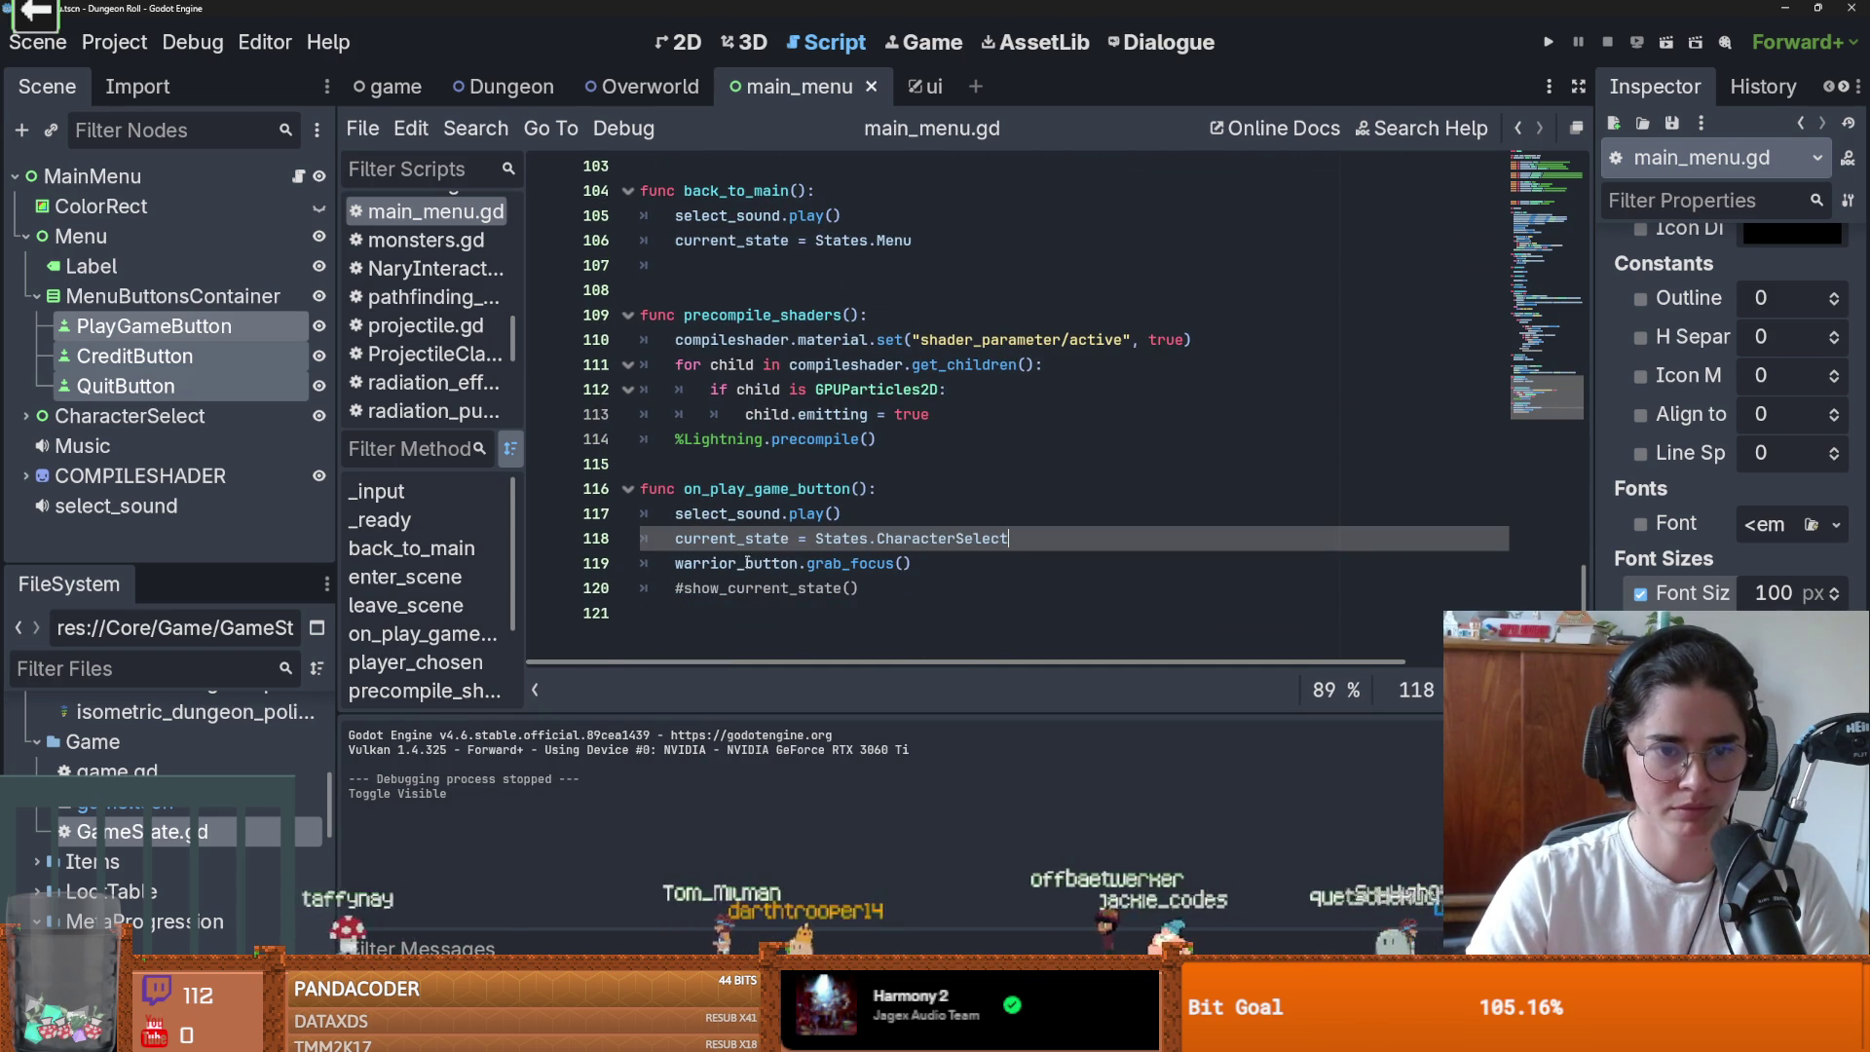
{"action": "scroll", "coordinate": [755, 557], "scroll_direction": "up", "scroll_amount": 5}
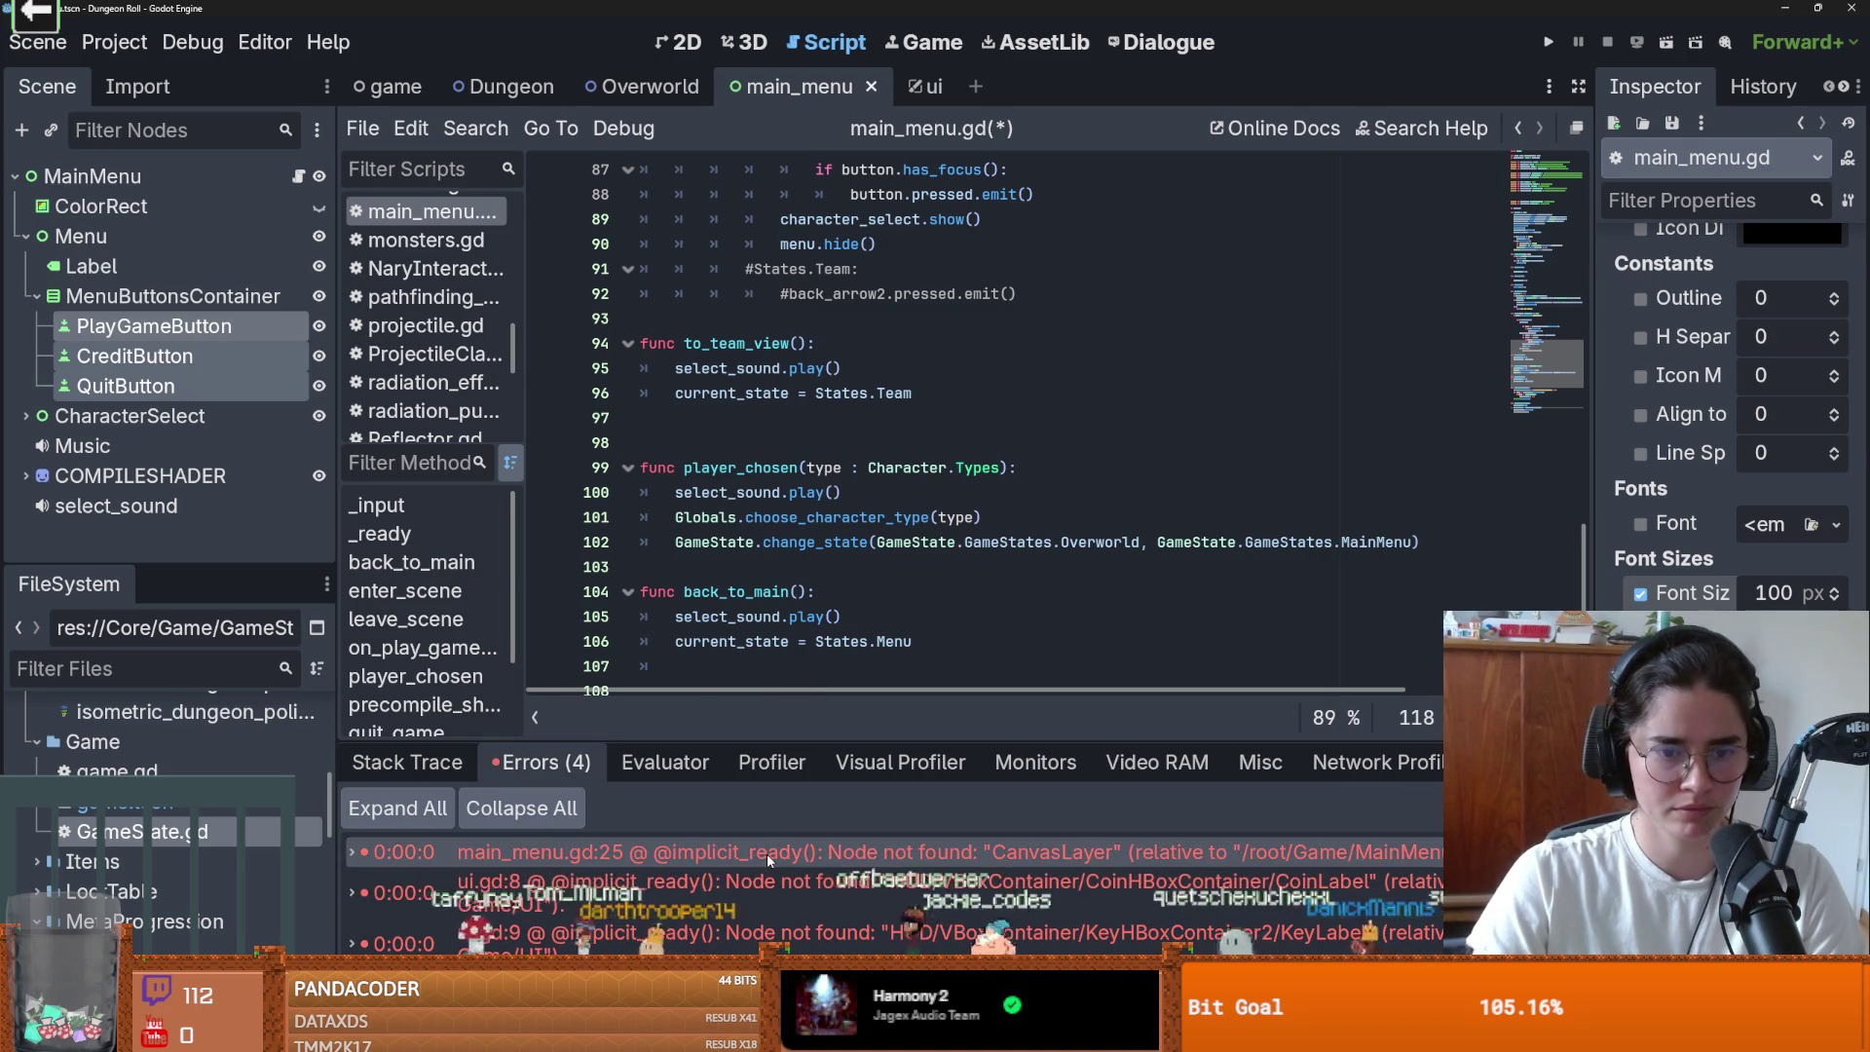
Delete the canvas_layer declaration on line 25 of main_menu.gd and its blank lines
{"action": "left_click", "coordinate": [768, 854]}
{"action": "left_click", "coordinate": [596, 437]}
{"action": "key", "text": "Up"}
{"action": "key", "text": "shift+End"}
{"action": "key", "text": "BackSpace"}
{"action": "key", "text": "Up"}
{"action": "key", "text": "Up"}
{"action": "key", "text": "BackSpace"}
{"action": "key", "text": "BackSpace"}
{"action": "key", "text": "BackSpace"}
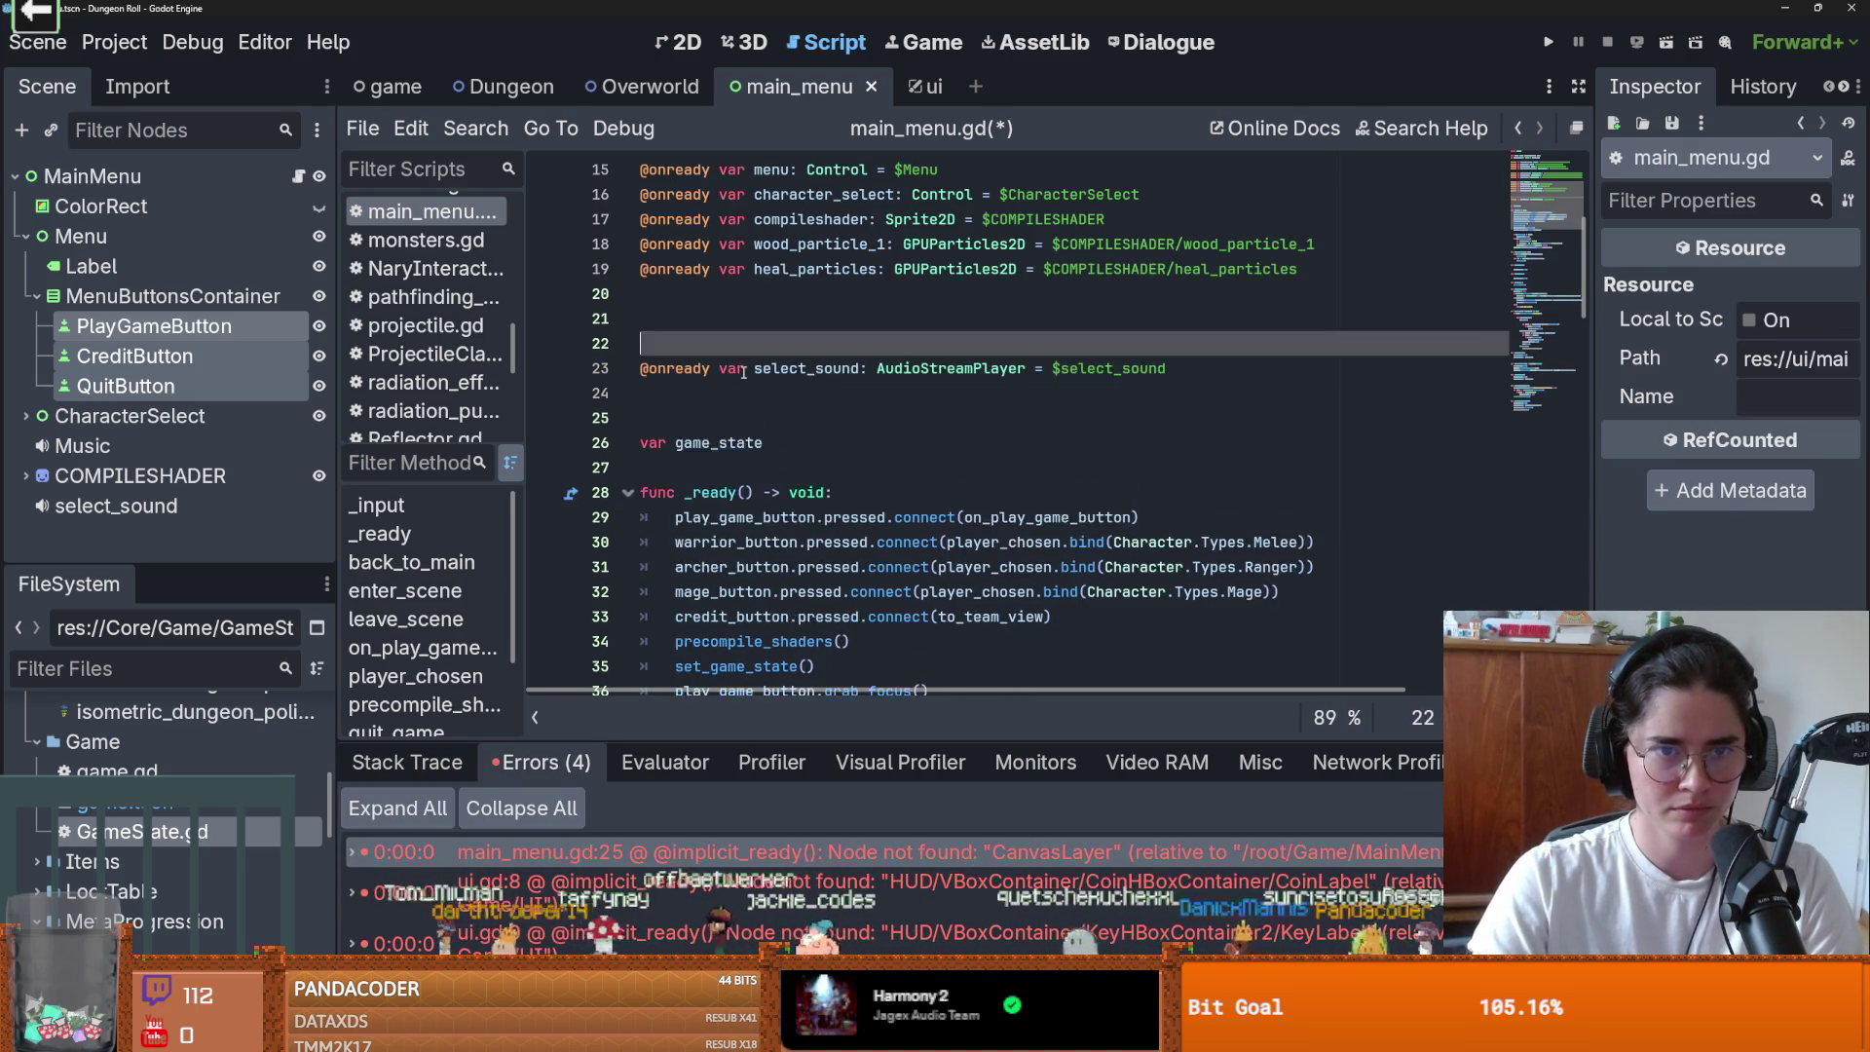
Delete the coin, key and gem label declarations from ui.gd and save it
{"action": "double_click", "coordinate": [897, 885]}
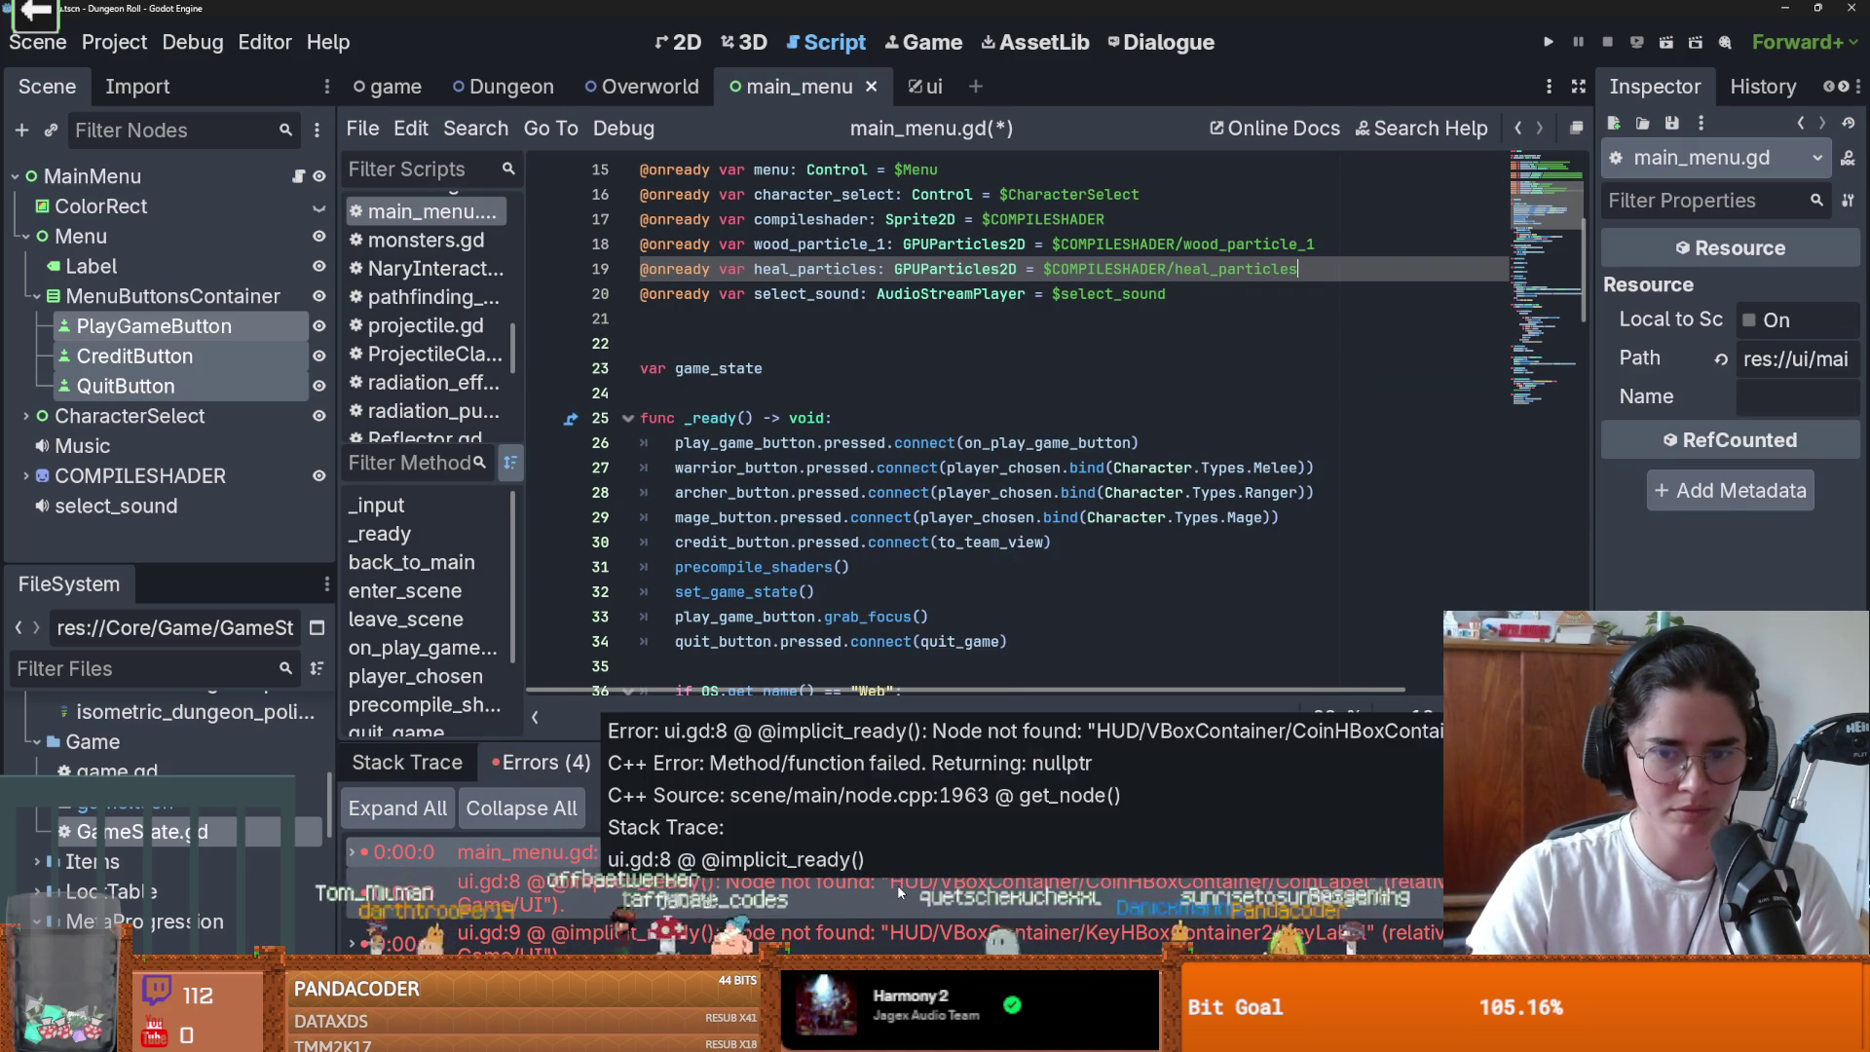
{"action": "key", "text": "shift+Down"}
{"action": "key", "text": "shift+Down"}
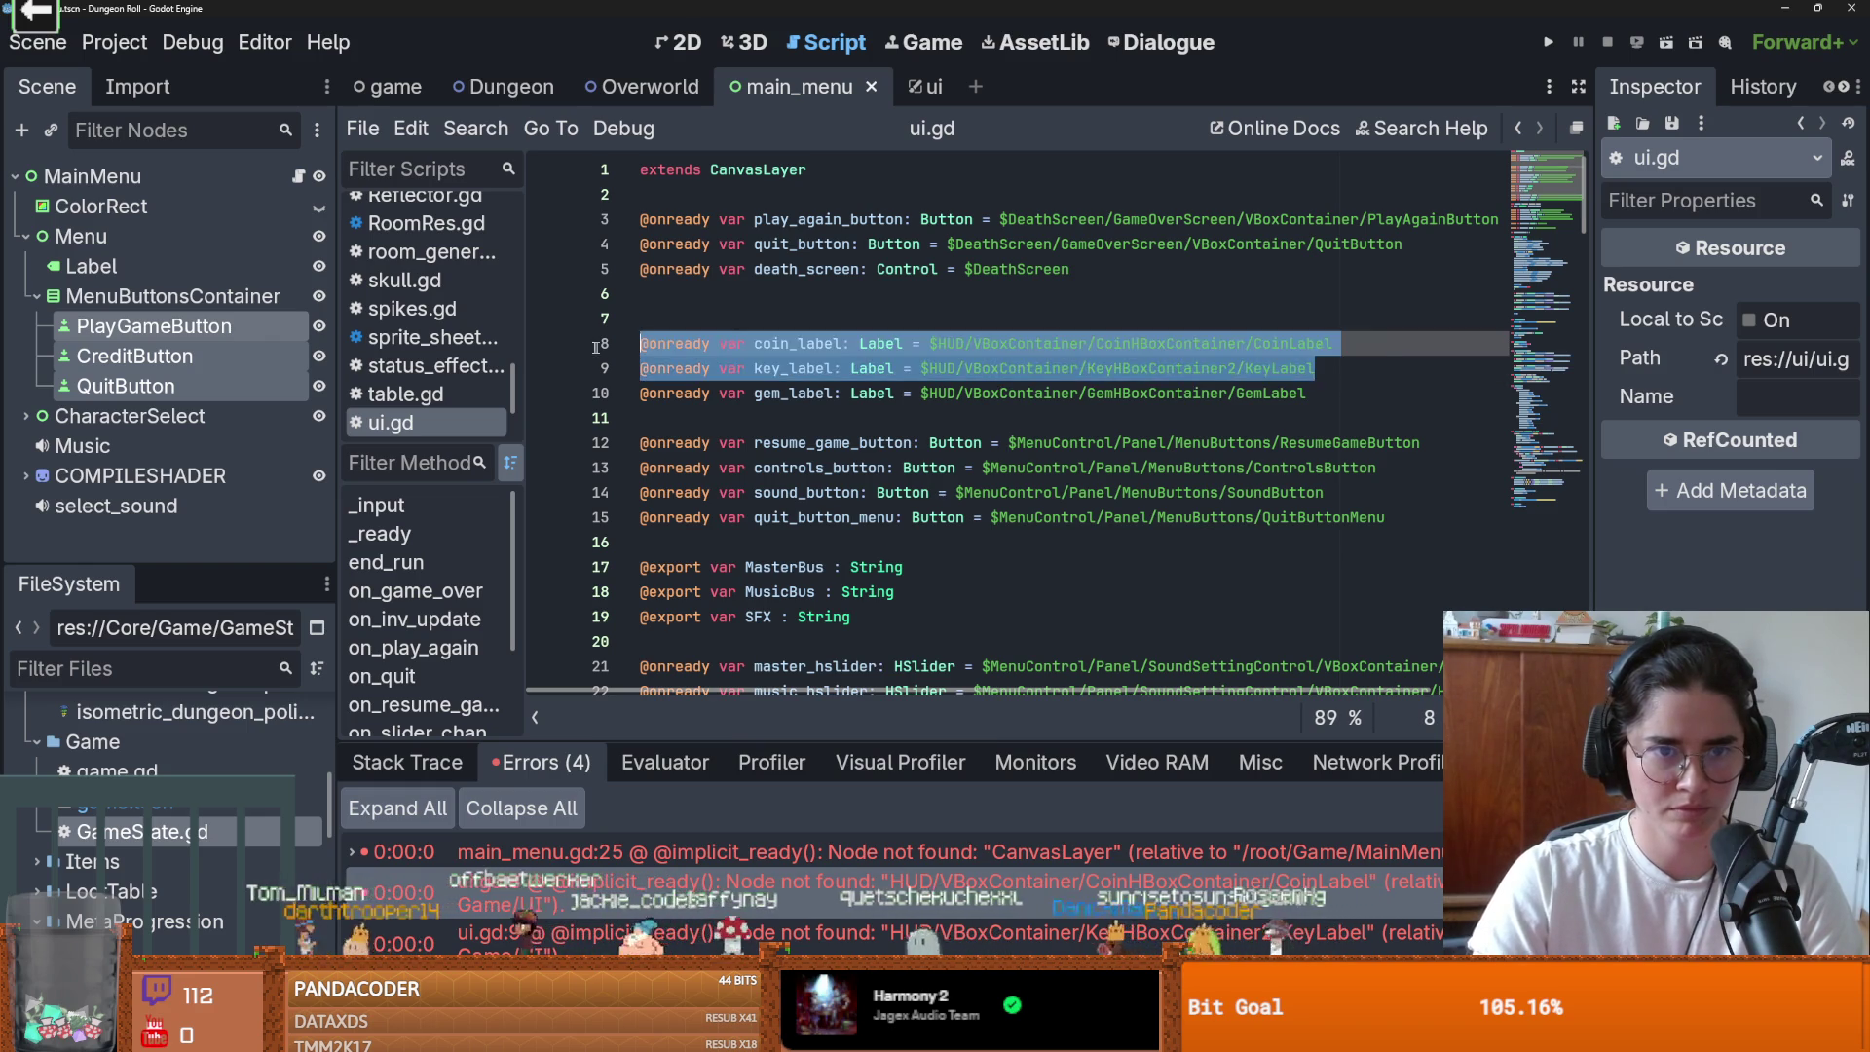
{"action": "key", "text": "BackSpace"}
{"action": "key", "text": "shift+Down"}
{"action": "key", "text": "BackSpace"}
{"action": "key", "text": "BackSpace"}
{"action": "key", "text": "BackSpace"}
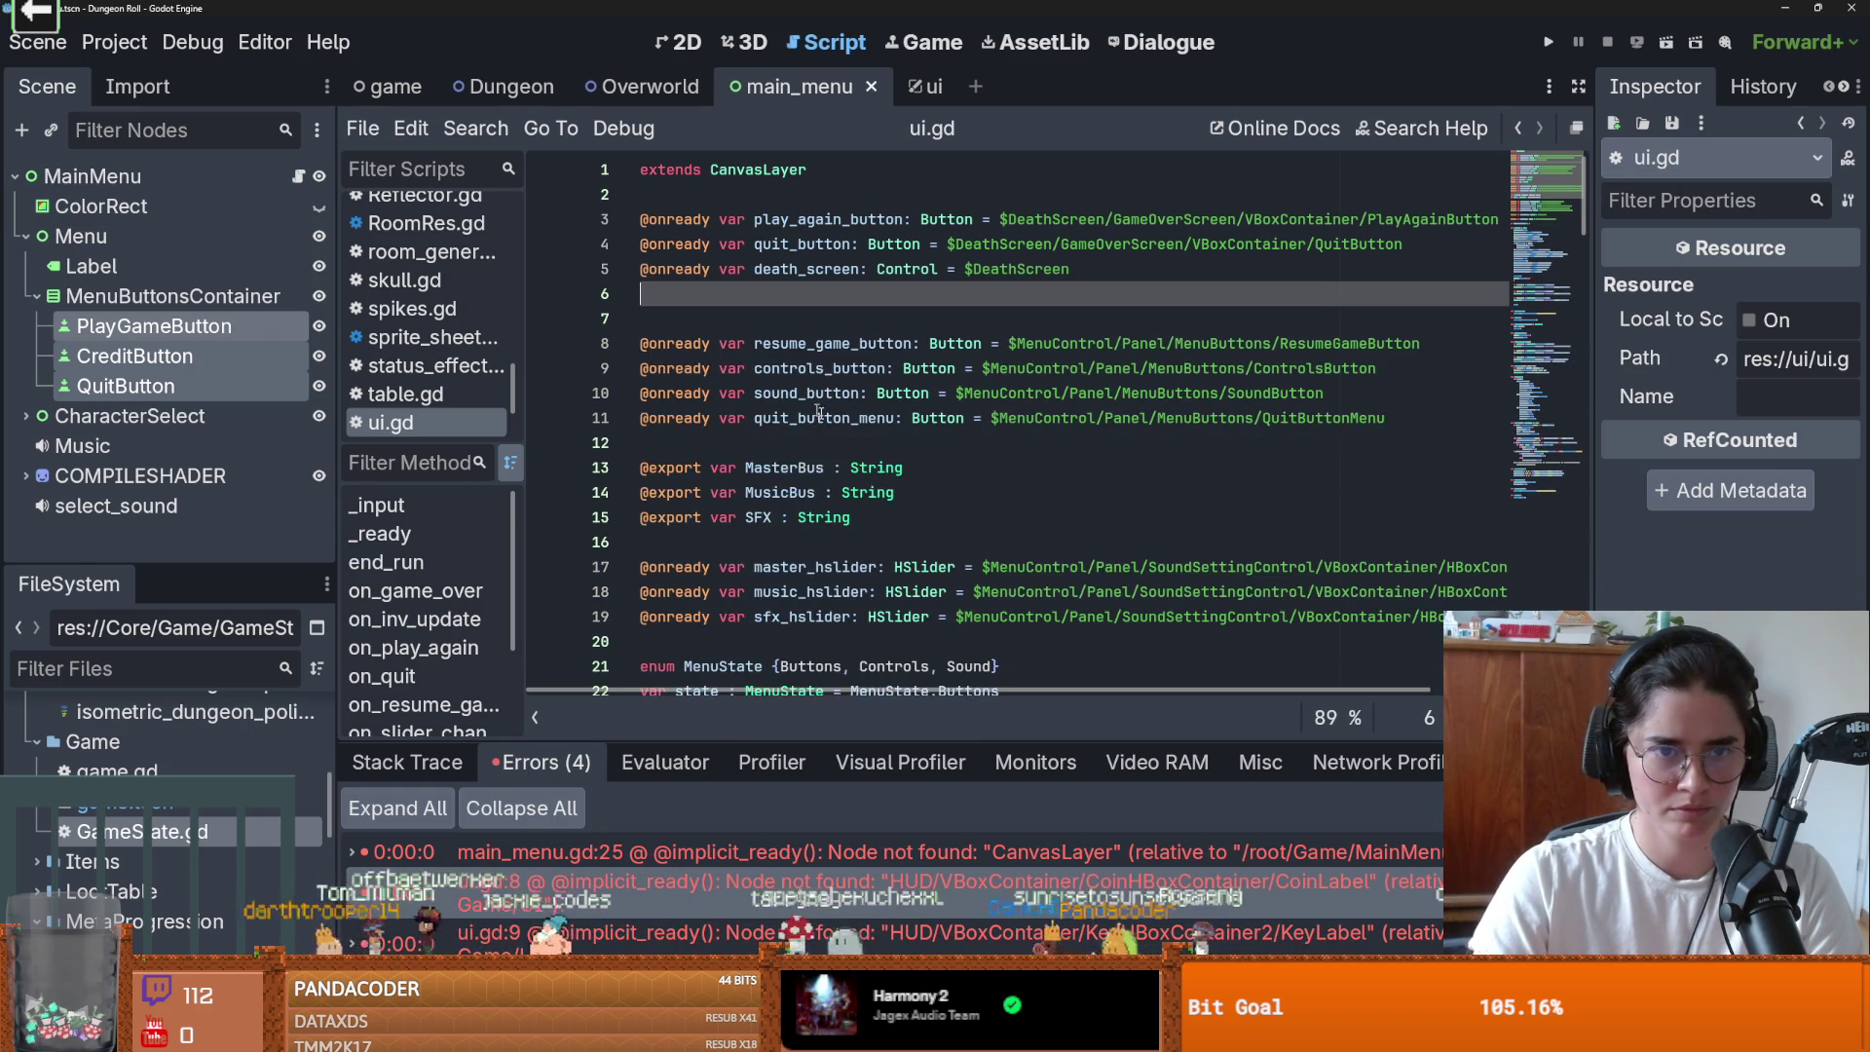
{"action": "key", "text": "ctrl+s"}
{"action": "scroll", "coordinate": [922, 908], "scroll_direction": "down", "scroll_amount": 2}
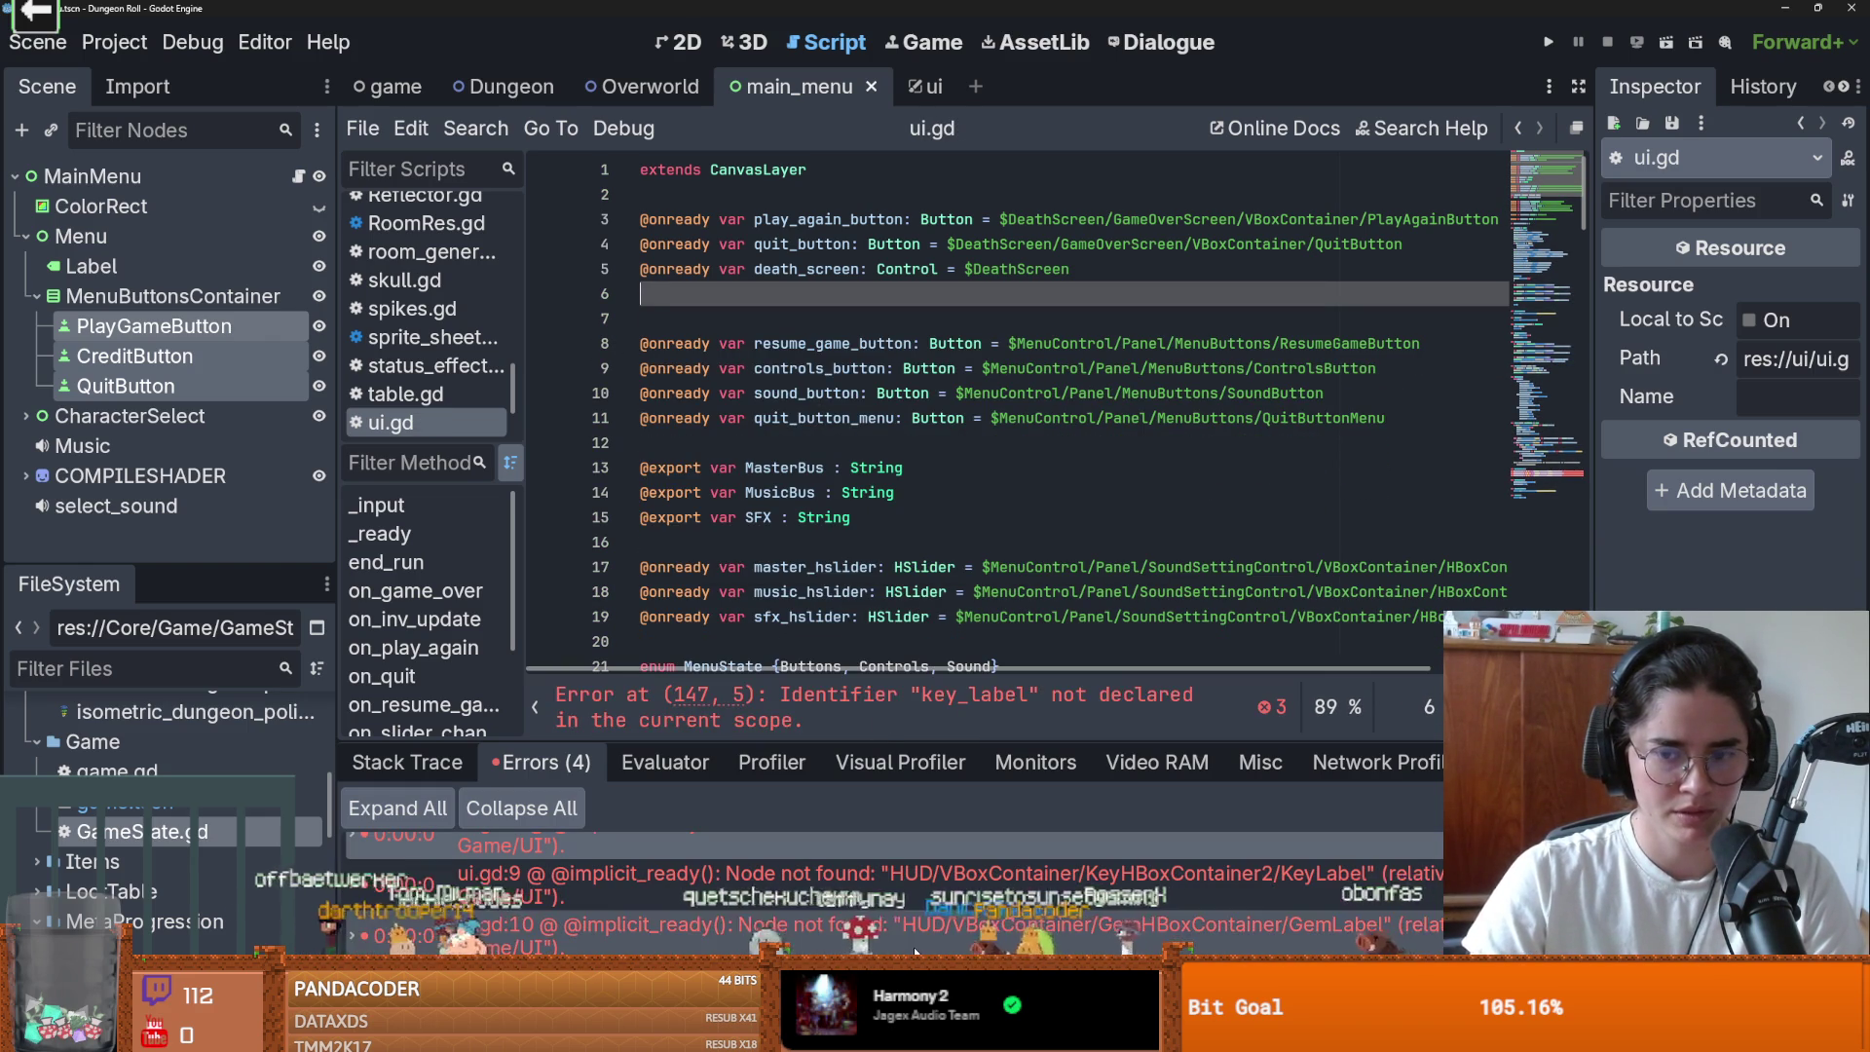
{"action": "left_click", "coordinate": [702, 316]}
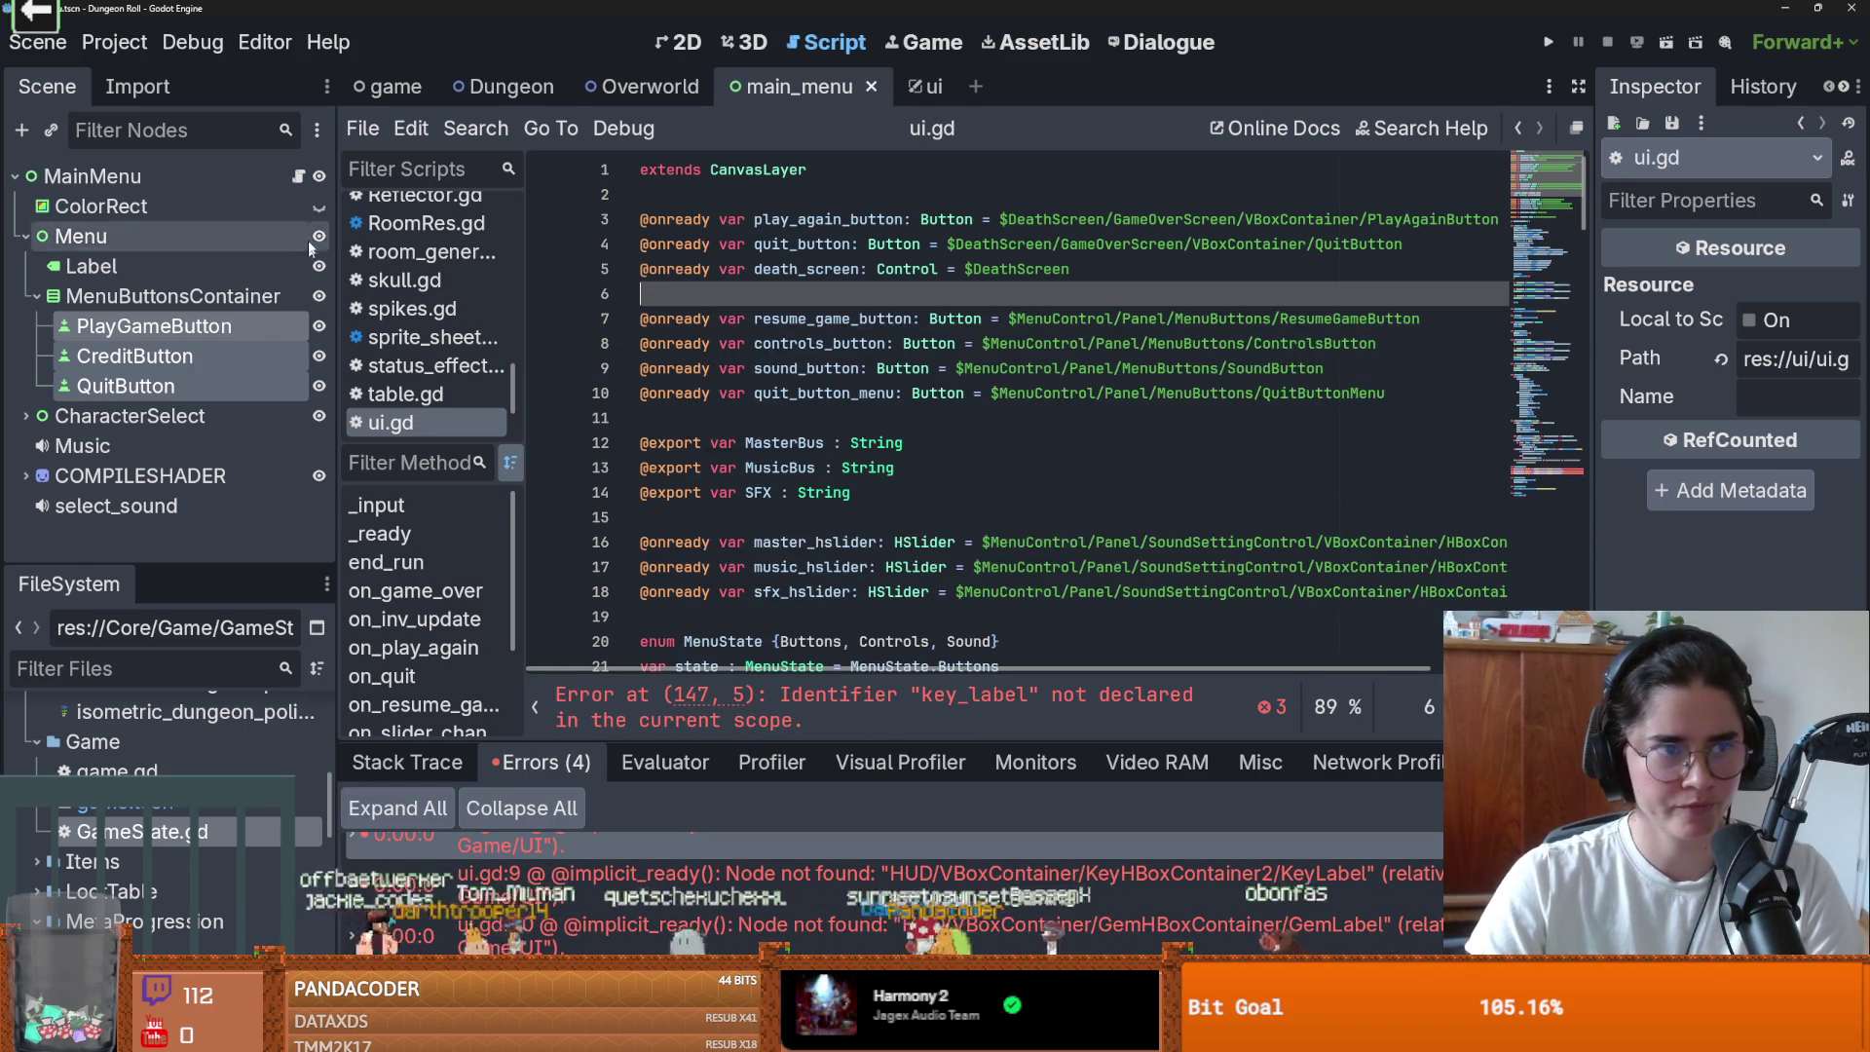
{"action": "left_click", "coordinate": [298, 176]}
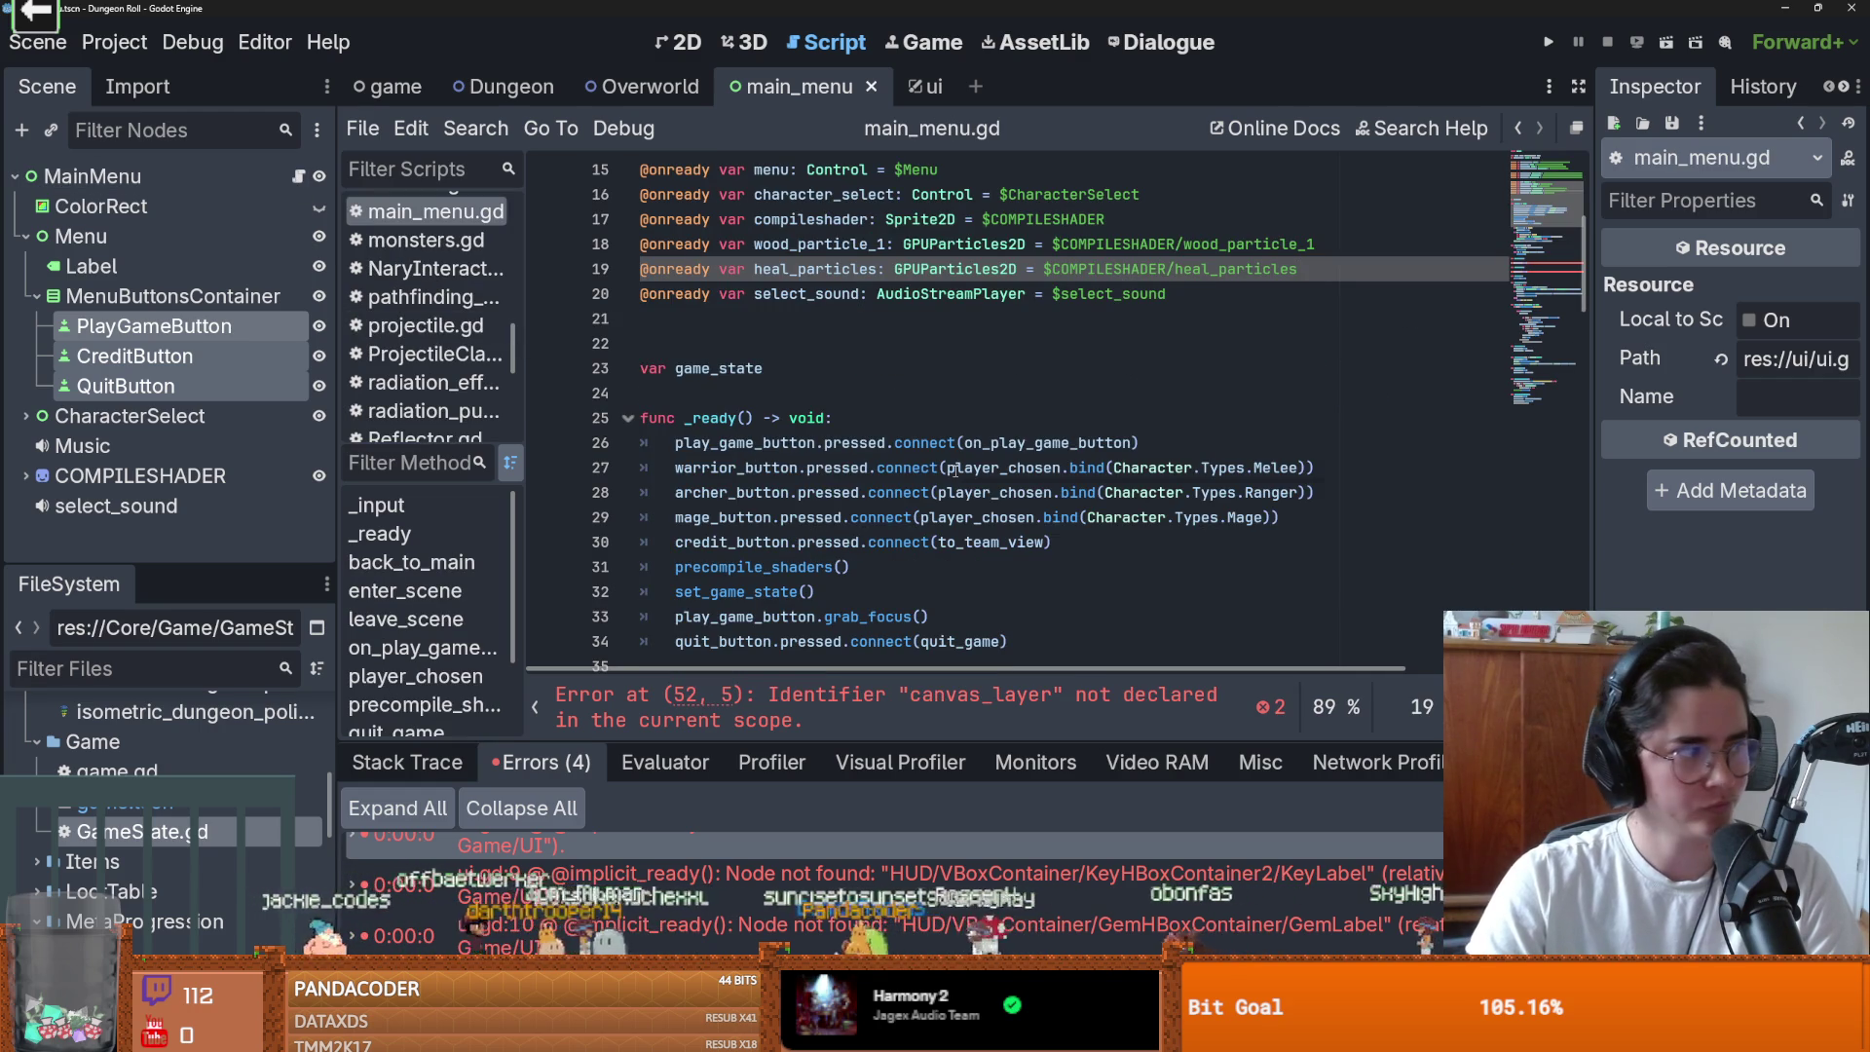
Delete the leave_scene and enter_scene functions from main_menu.gd
{"action": "scroll", "coordinate": [807, 486], "scroll_direction": "down", "scroll_amount": 2}
{"action": "scroll", "coordinate": [807, 486], "scroll_direction": "down", "scroll_amount": 3}
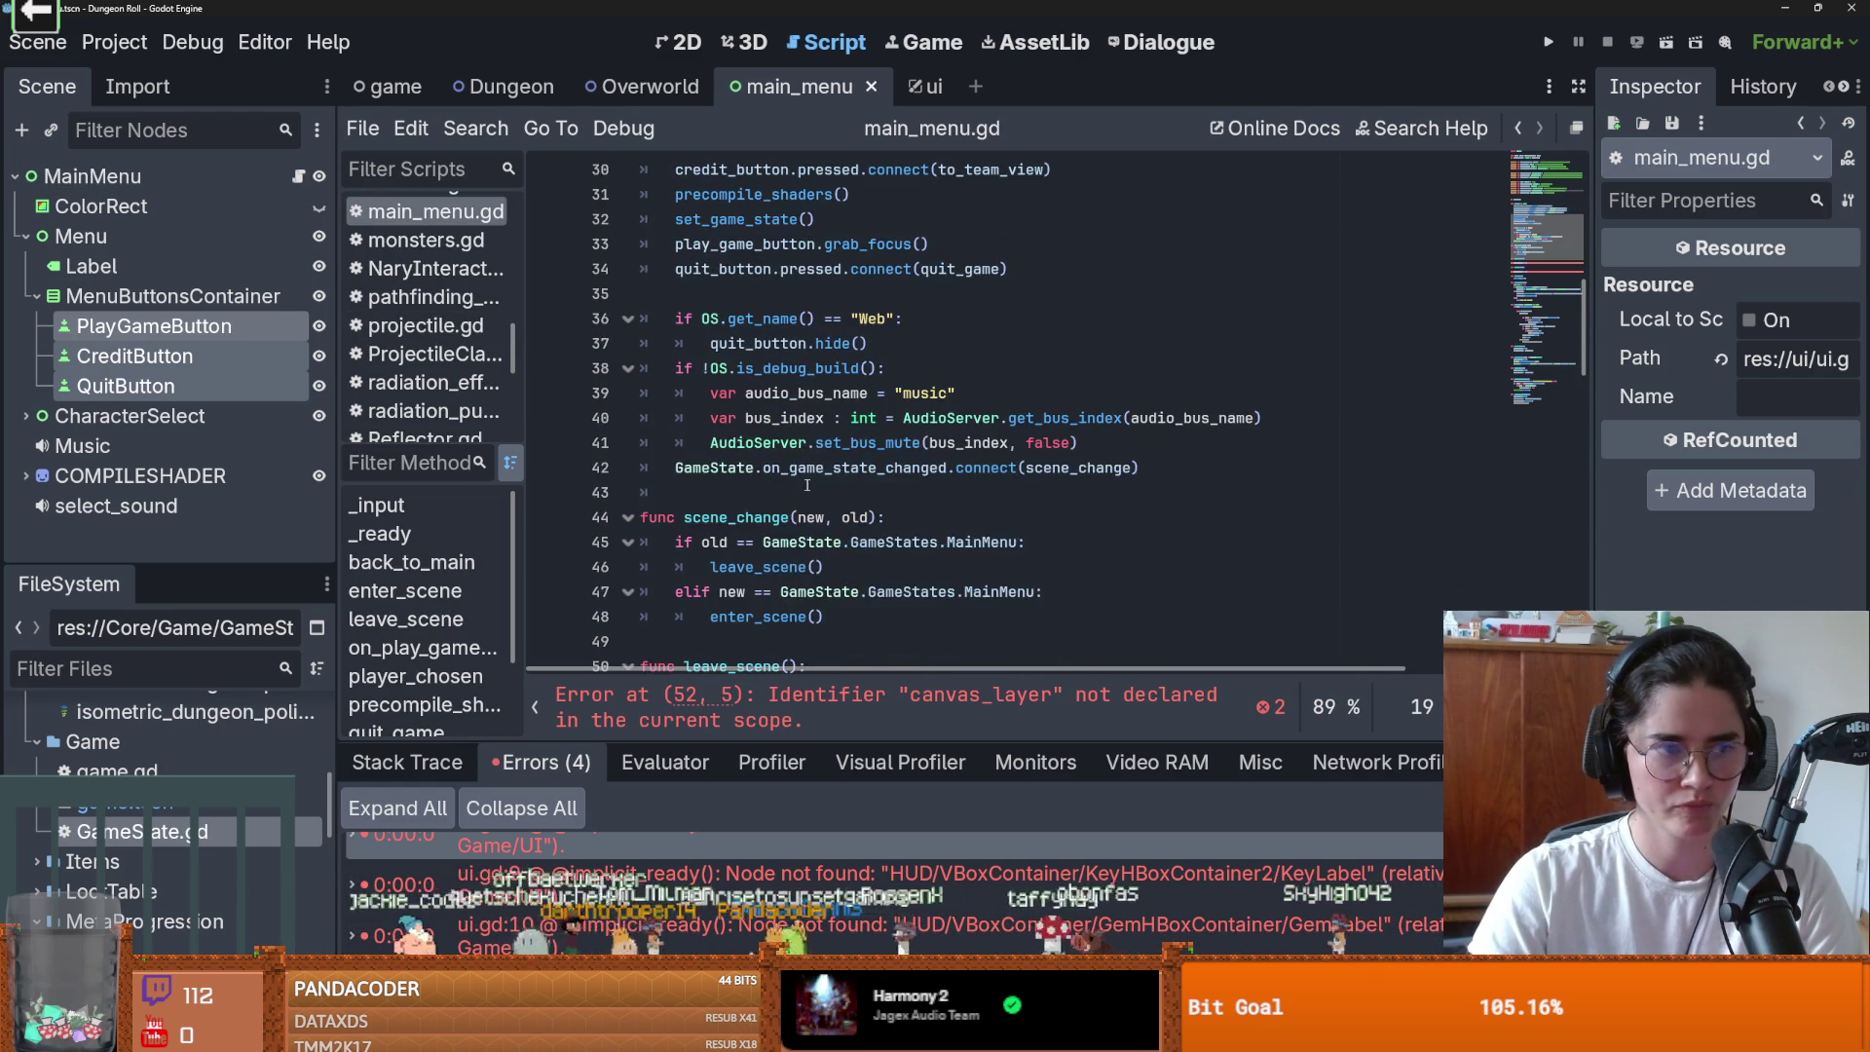
{"action": "scroll", "coordinate": [877, 492], "scroll_direction": "down", "scroll_amount": 3}
{"action": "mouse_move", "coordinate": [888, 496]}
{"action": "left_mouse_down"}
{"action": "mouse_move", "coordinate": [662, 458]}
{"action": "mouse_move", "coordinate": [638, 484]}
{"action": "mouse_move", "coordinate": [847, 543]}
{"action": "left_mouse_up"}
{"action": "key", "text": "BackSpace"}
{"action": "key", "text": "BackSpace"}
Comment out scene_change's body with Ctrl+K, leaving an indented line, and save
{"action": "mouse_move", "coordinate": [893, 383]}
{"action": "left_mouse_down"}
{"action": "mouse_move", "coordinate": [681, 362]}
{"action": "mouse_move", "coordinate": [622, 329]}
{"action": "left_mouse_up"}
{"action": "key", "text": "ctrl+k"}
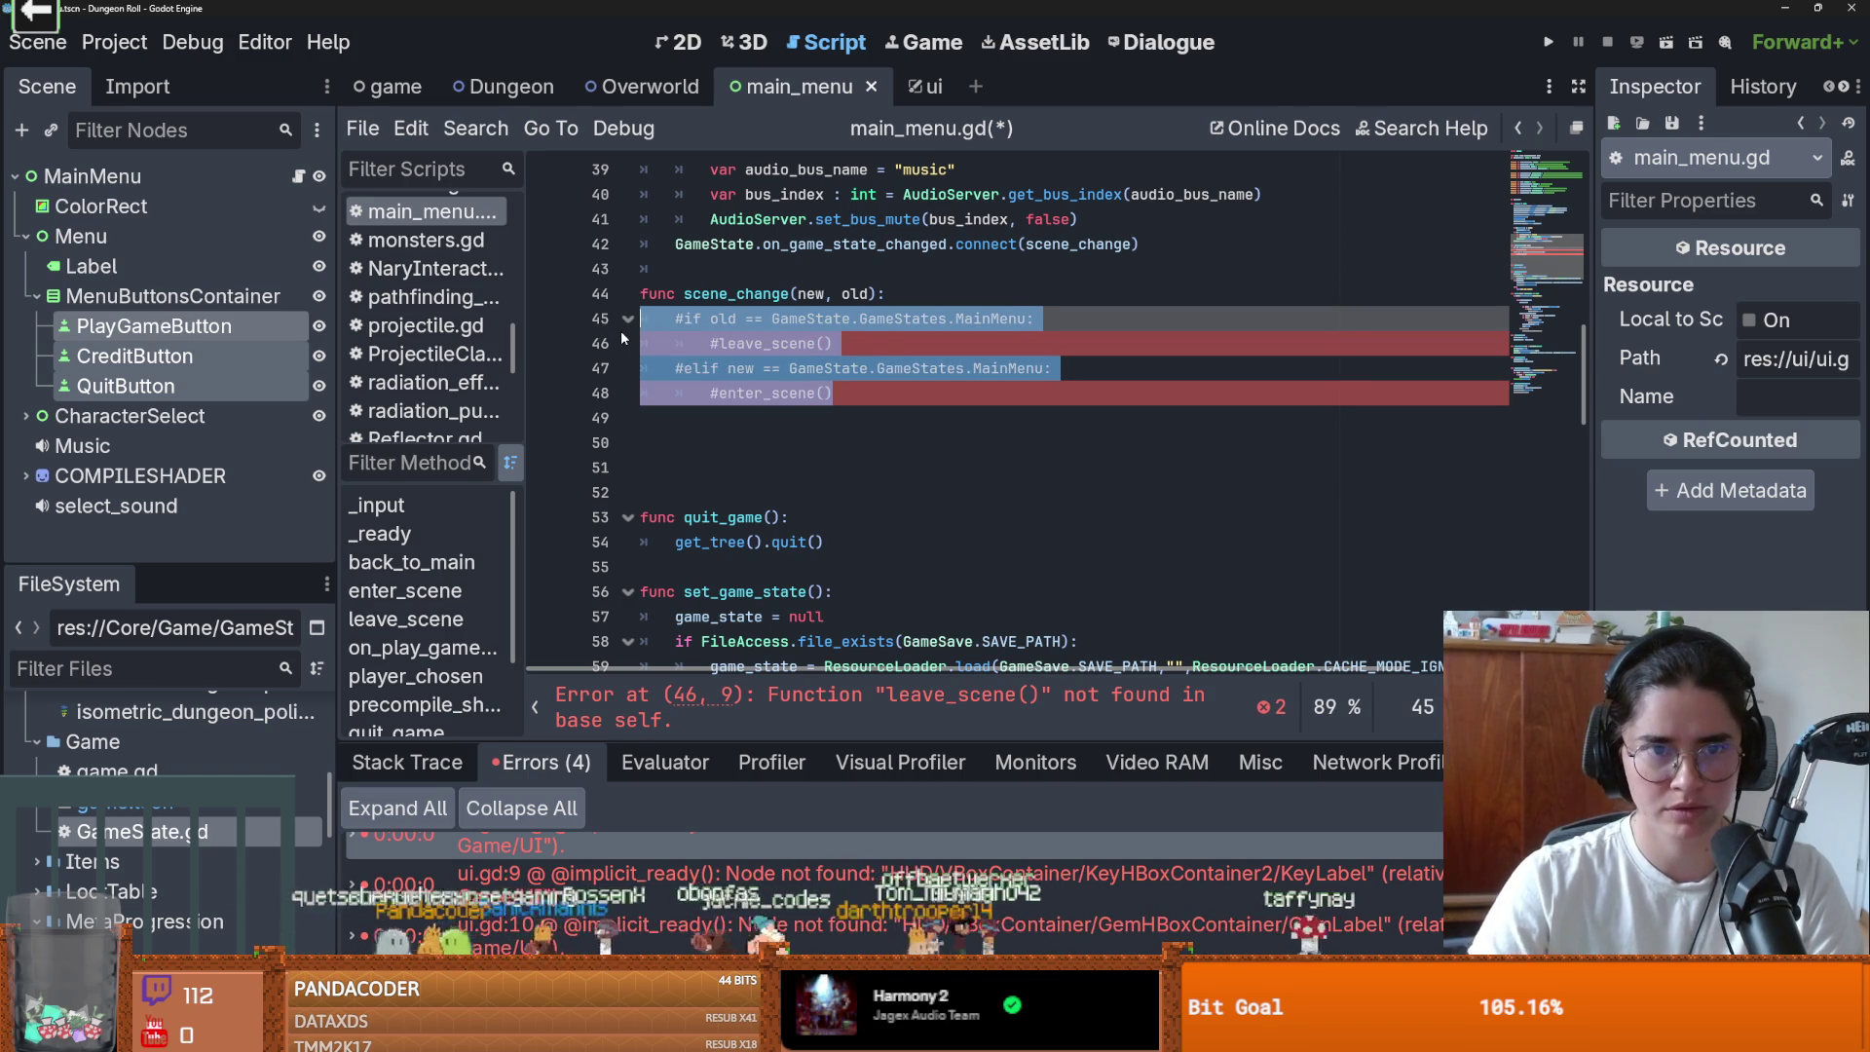
{"action": "left_click", "coordinate": [899, 294]}
{"action": "key", "text": "Return"}
{"action": "key", "text": "ctrl+s"}
{"action": "scroll", "coordinate": [857, 390], "scroll_direction": "down", "scroll_amount": 7}
{"action": "scroll", "coordinate": [837, 423], "scroll_direction": "up", "scroll_amount": 3}
{"action": "scroll", "coordinate": [838, 422], "scroll_direction": "down", "scroll_amount": 5}
{"action": "scroll", "coordinate": [838, 422], "scroll_direction": "up", "scroll_amount": 1}
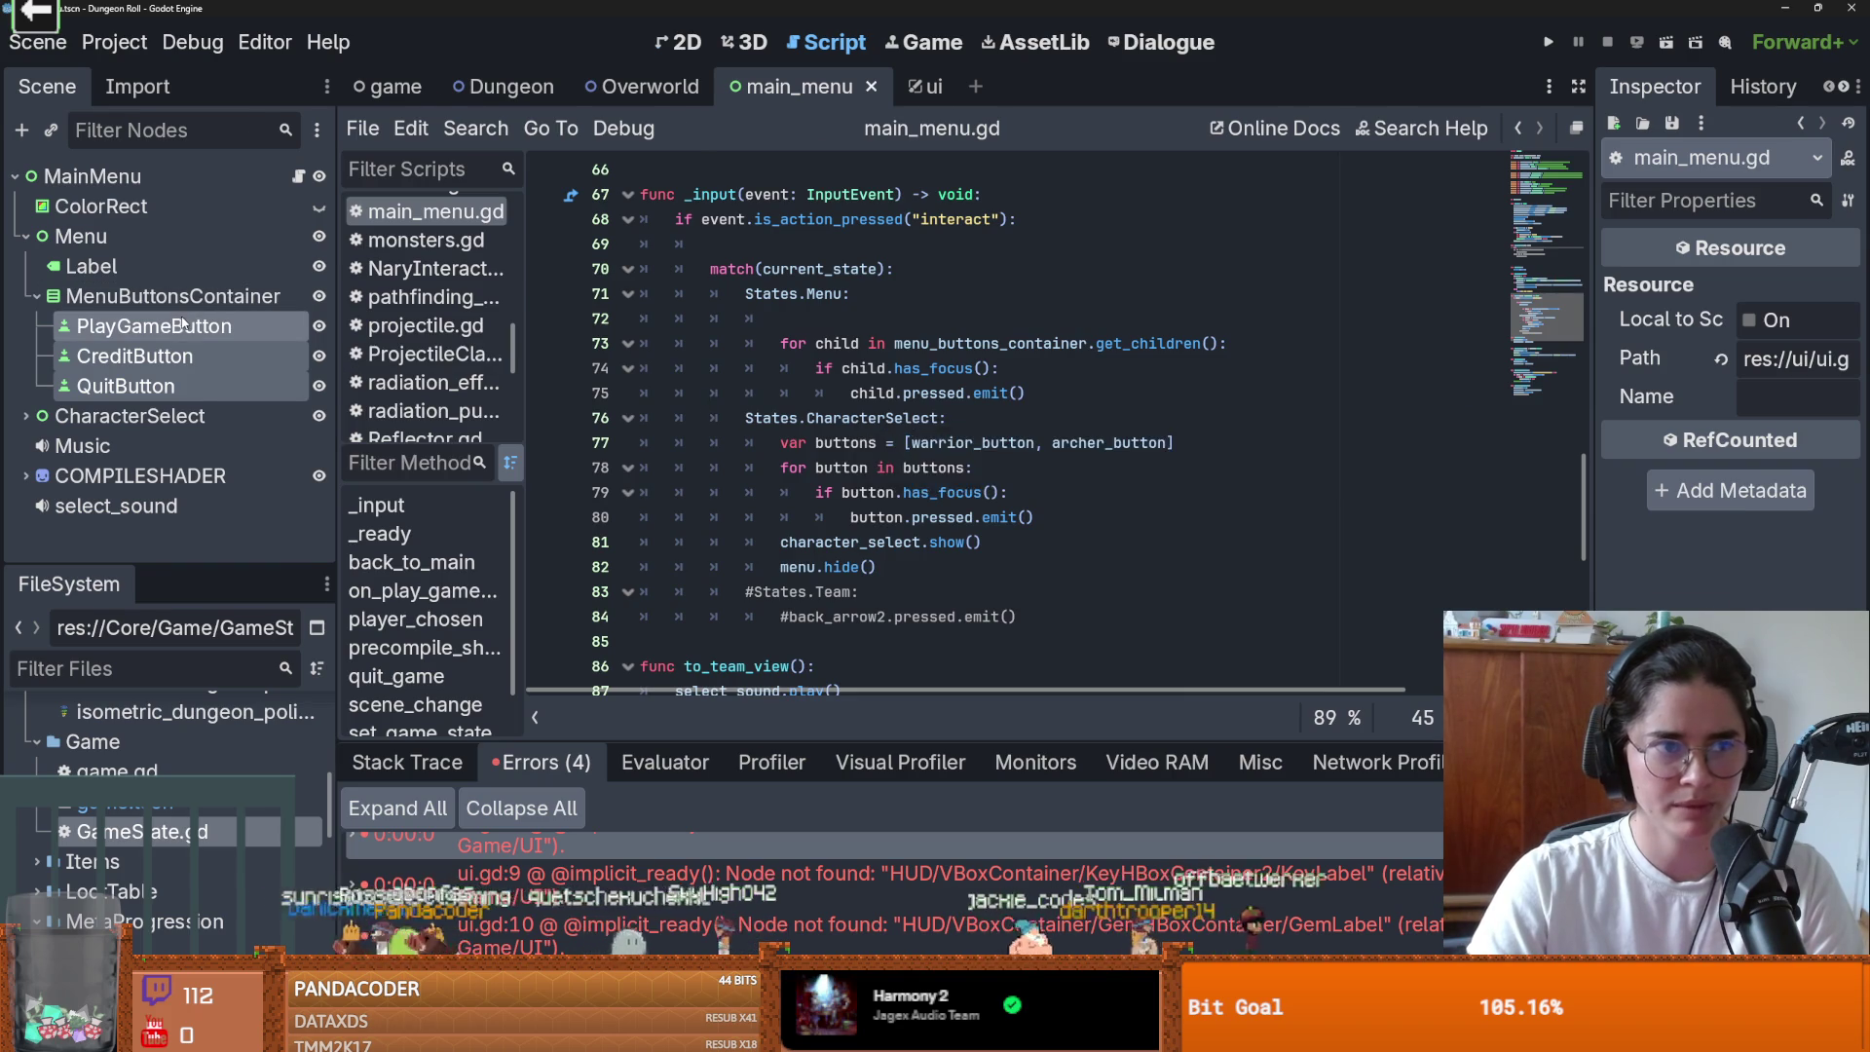
{"action": "left_click", "coordinate": [181, 324]}
{"action": "left_click", "coordinate": [298, 176]}
Delete the commented show_current_state() line at the end of on_play_game_button
{"action": "scroll", "coordinate": [935, 374], "scroll_direction": "up", "scroll_amount": 10}
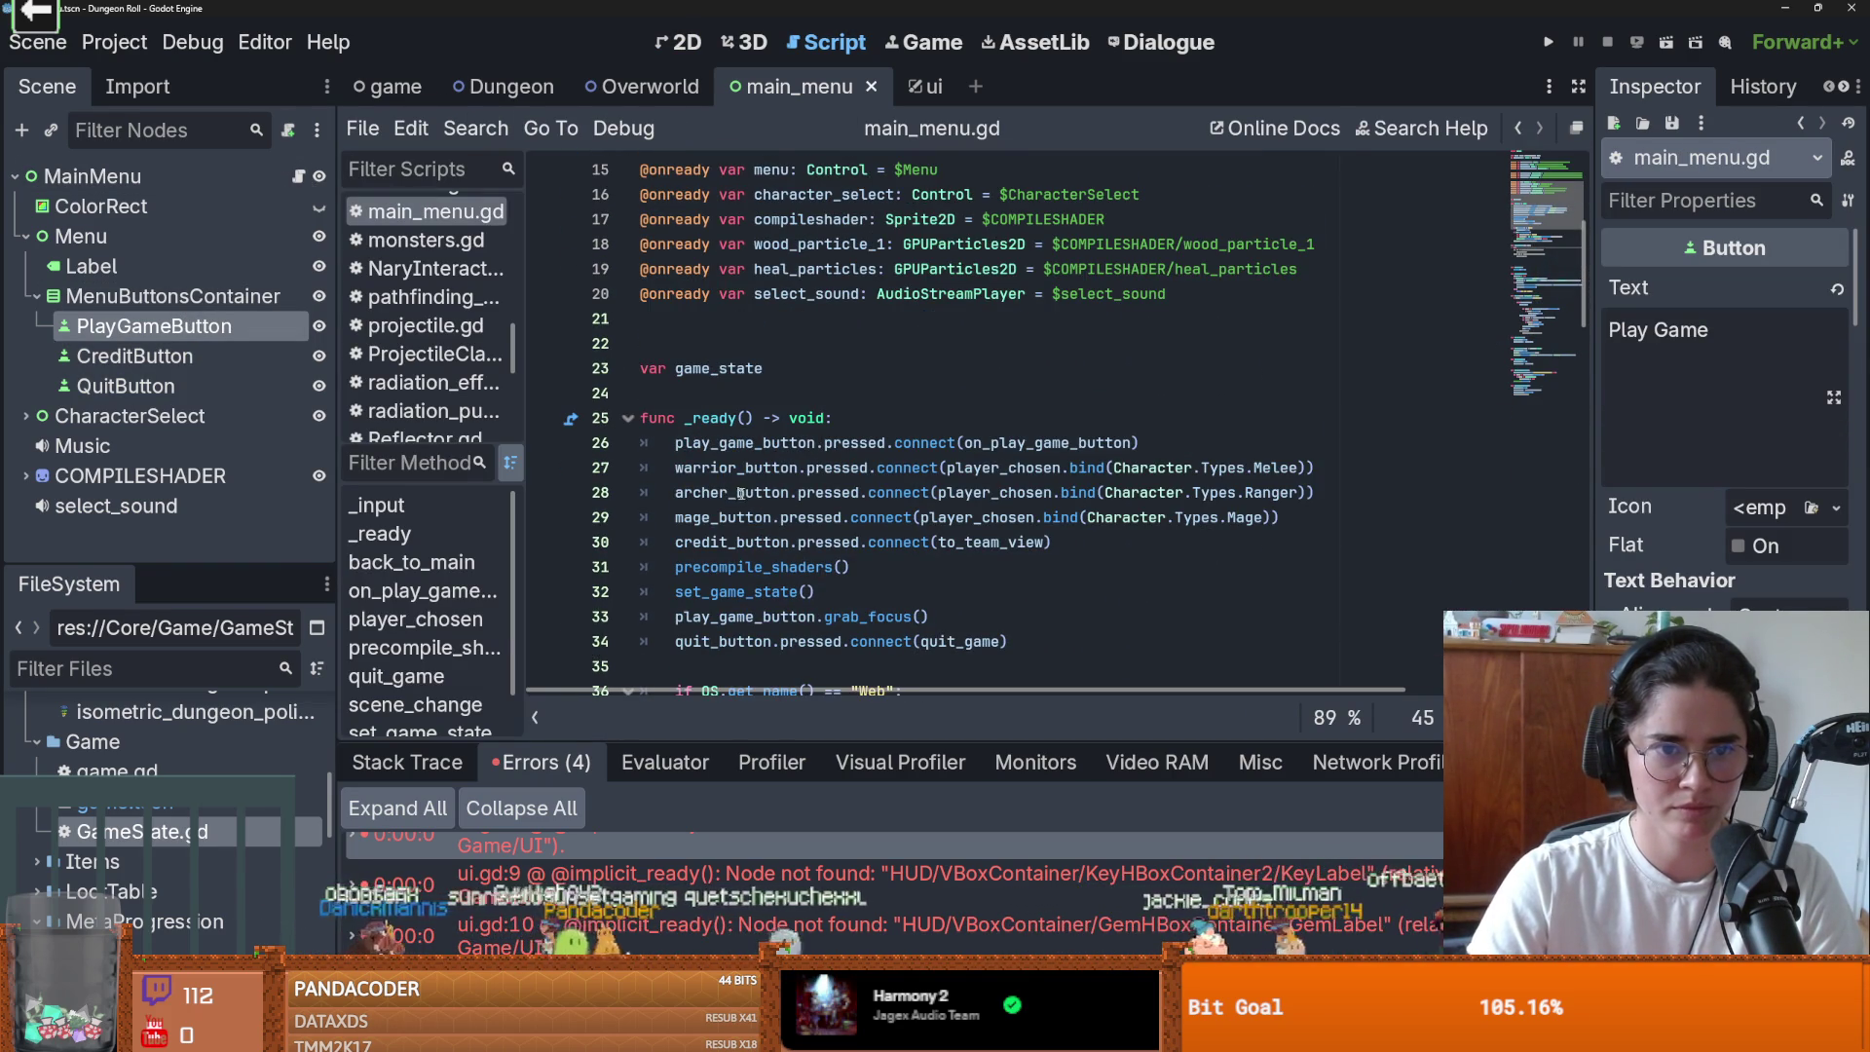
{"action": "left_click", "coordinate": [1044, 441], "text": "ctrl"}
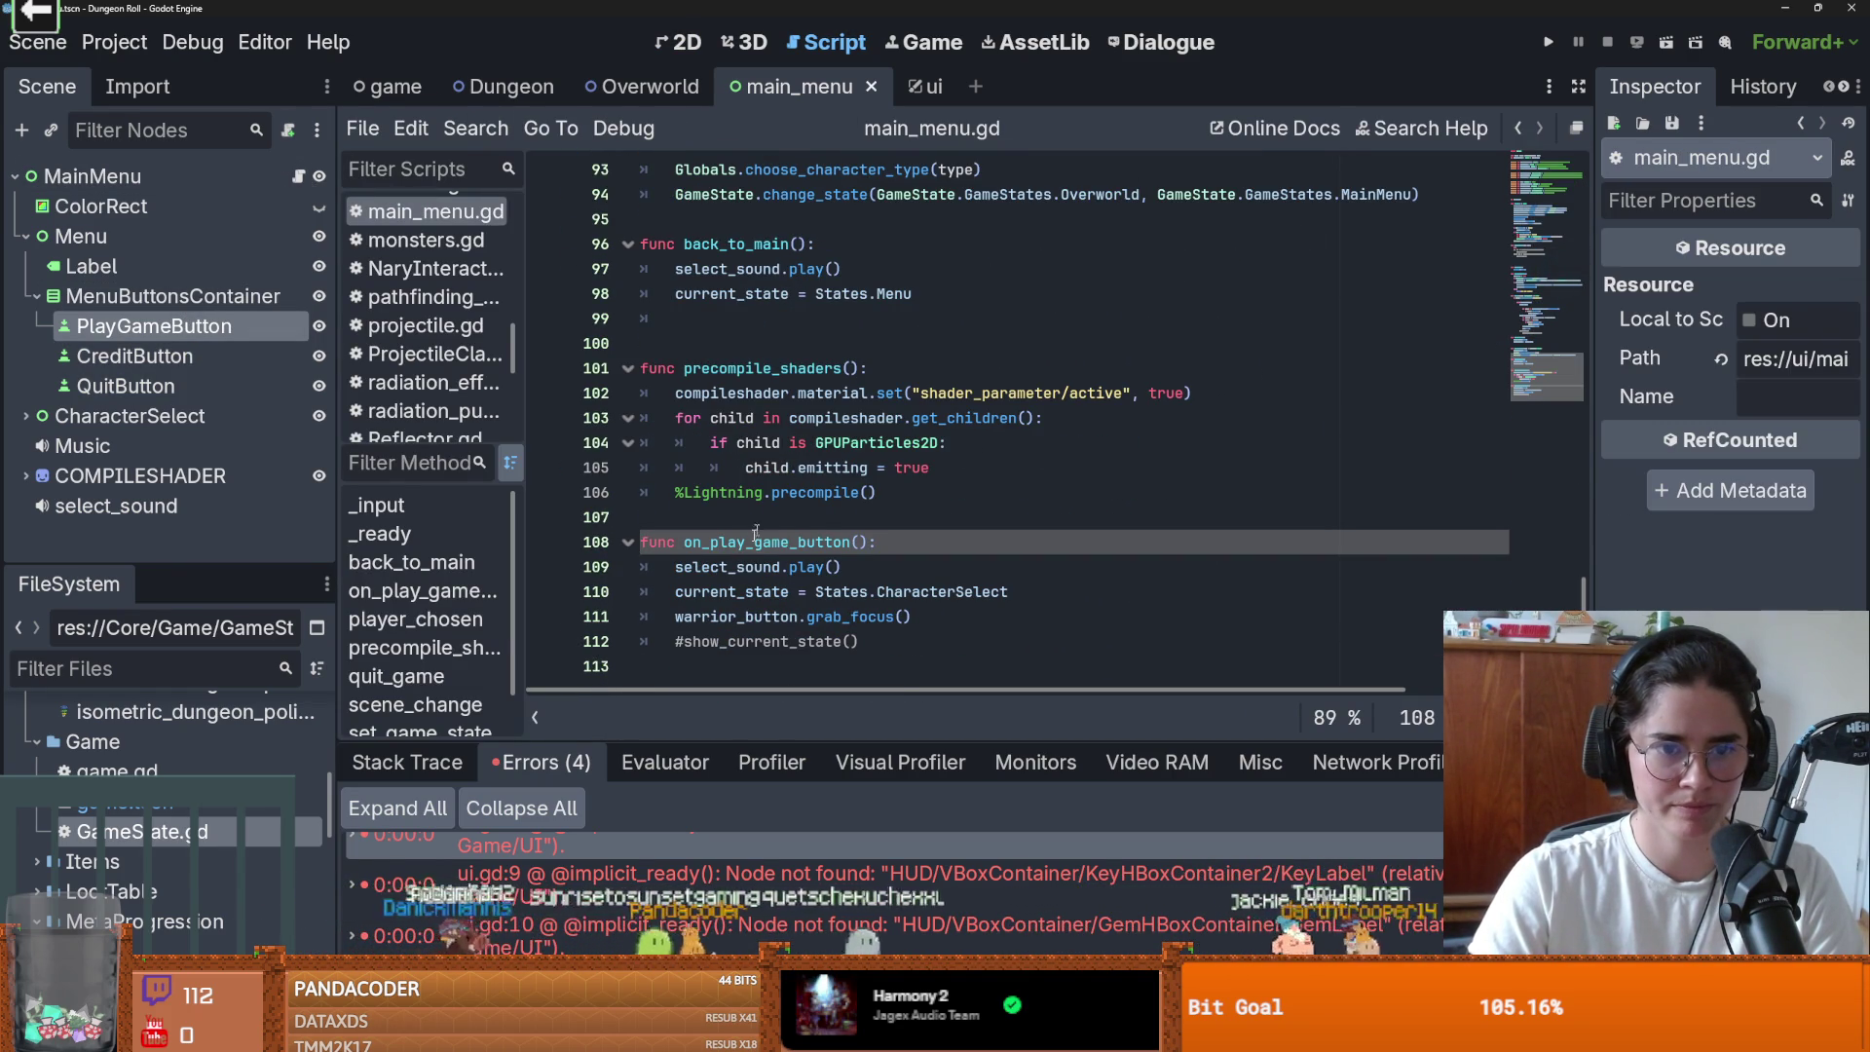
{"action": "left_click", "coordinate": [750, 614]}
{"action": "double_click", "coordinate": [732, 591]}
{"action": "scroll", "coordinate": [799, 585], "scroll_direction": "up", "scroll_amount": 1}
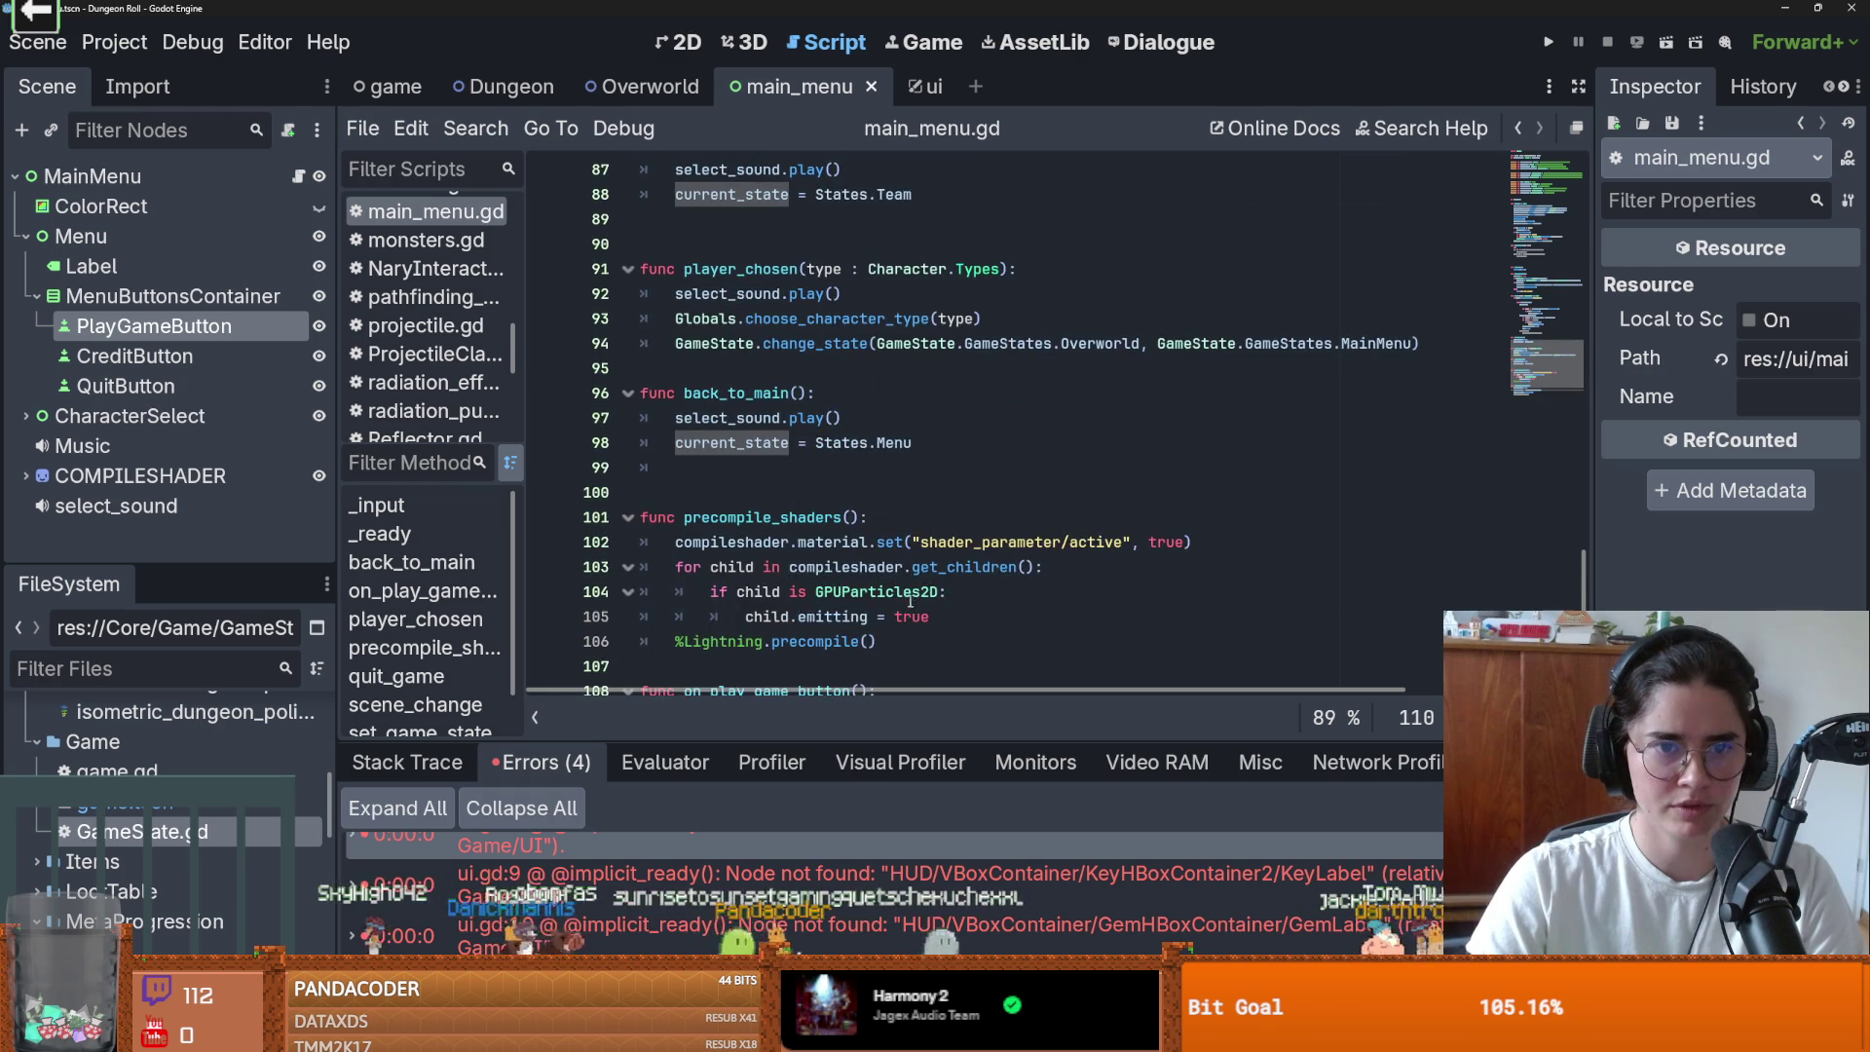
{"action": "scroll", "coordinate": [810, 610], "scroll_direction": "down", "scroll_amount": 1}
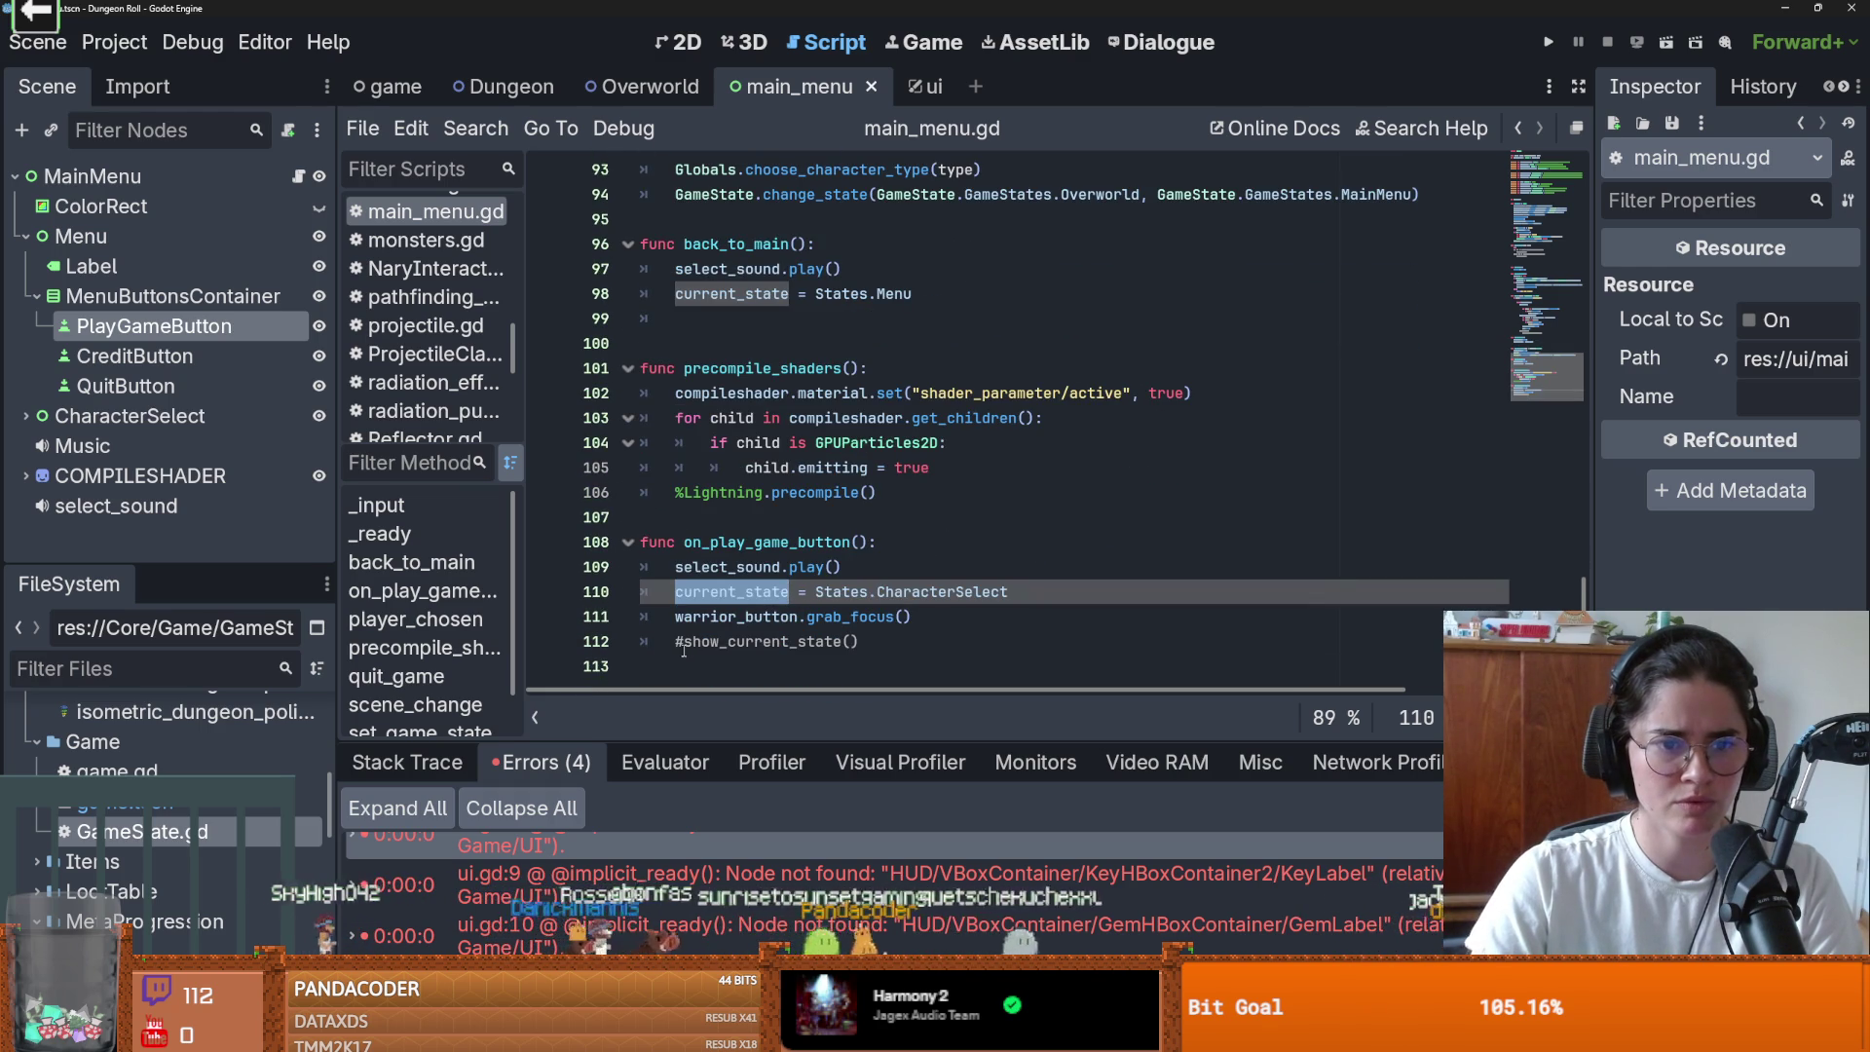
{"action": "left_click", "coordinate": [684, 644]}
{"action": "key", "text": "BackSpace"}
{"action": "scroll", "coordinate": [867, 558], "scroll_direction": "up", "scroll_amount": 13}
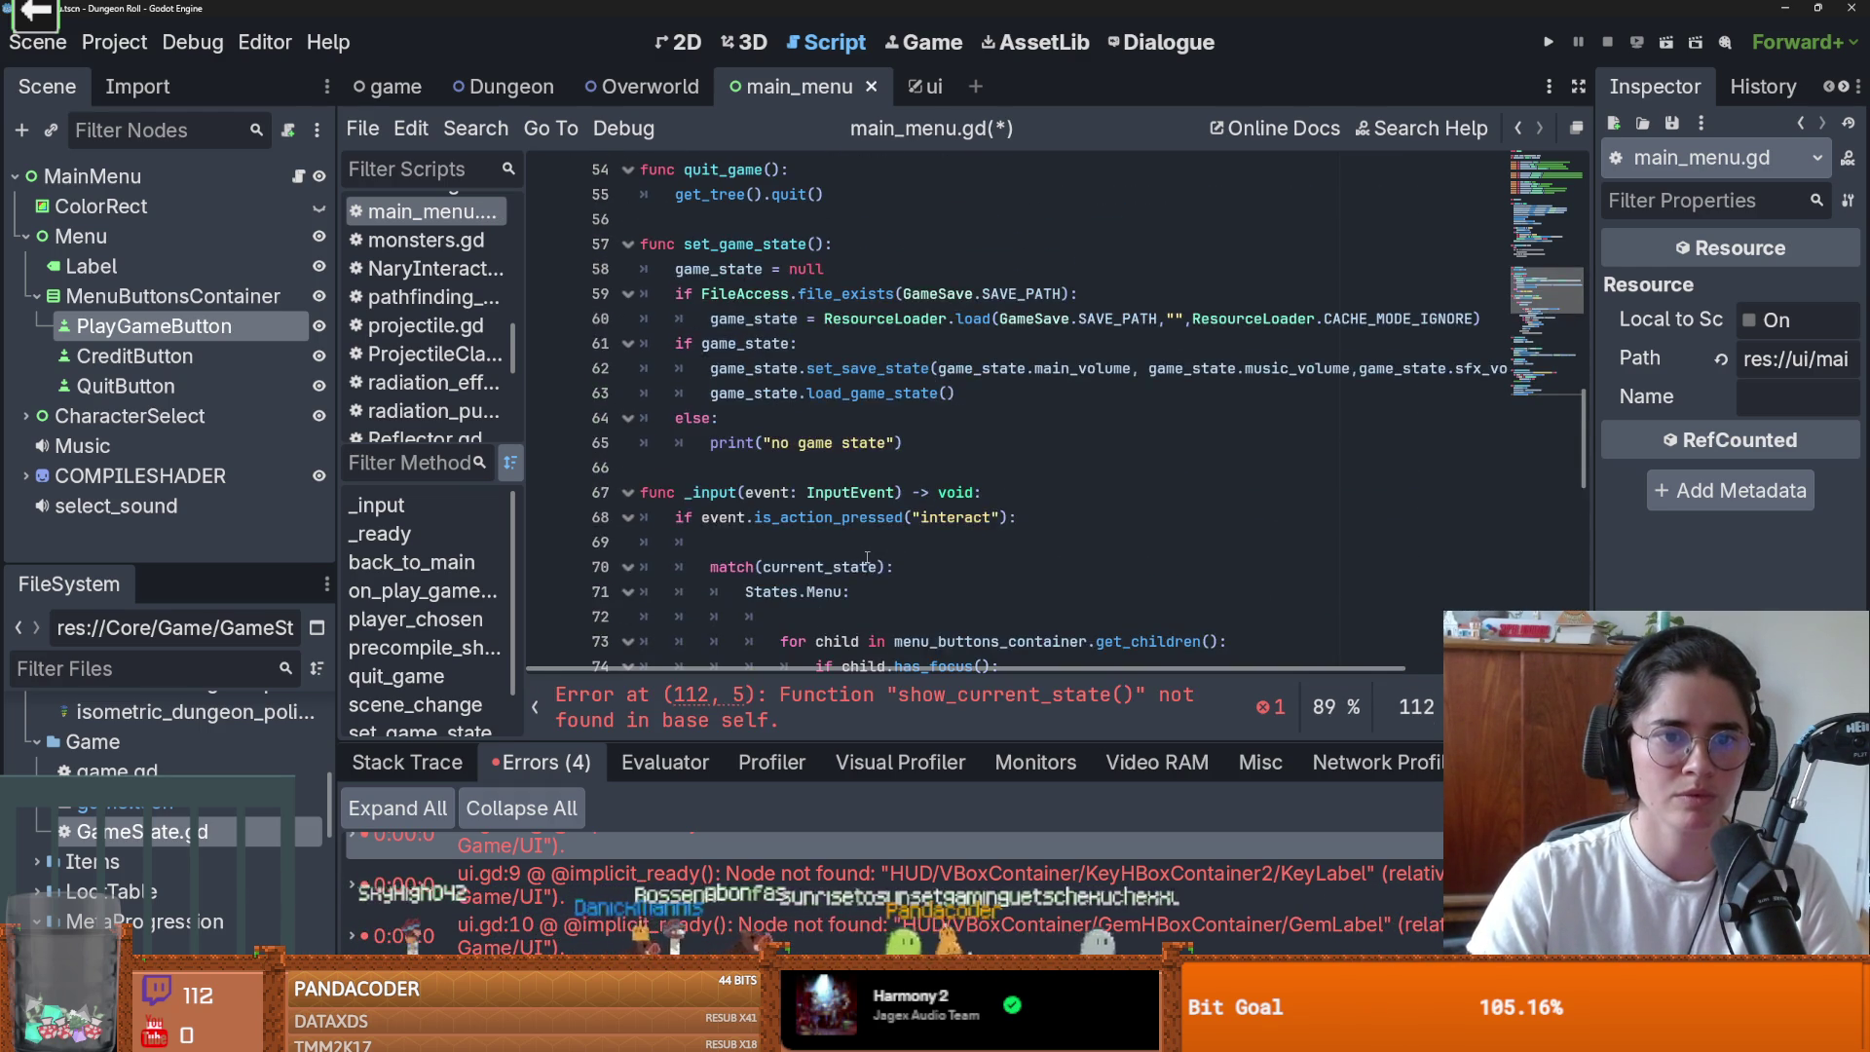
{"action": "scroll", "coordinate": [867, 558], "scroll_direction": "down", "scroll_amount": 13}
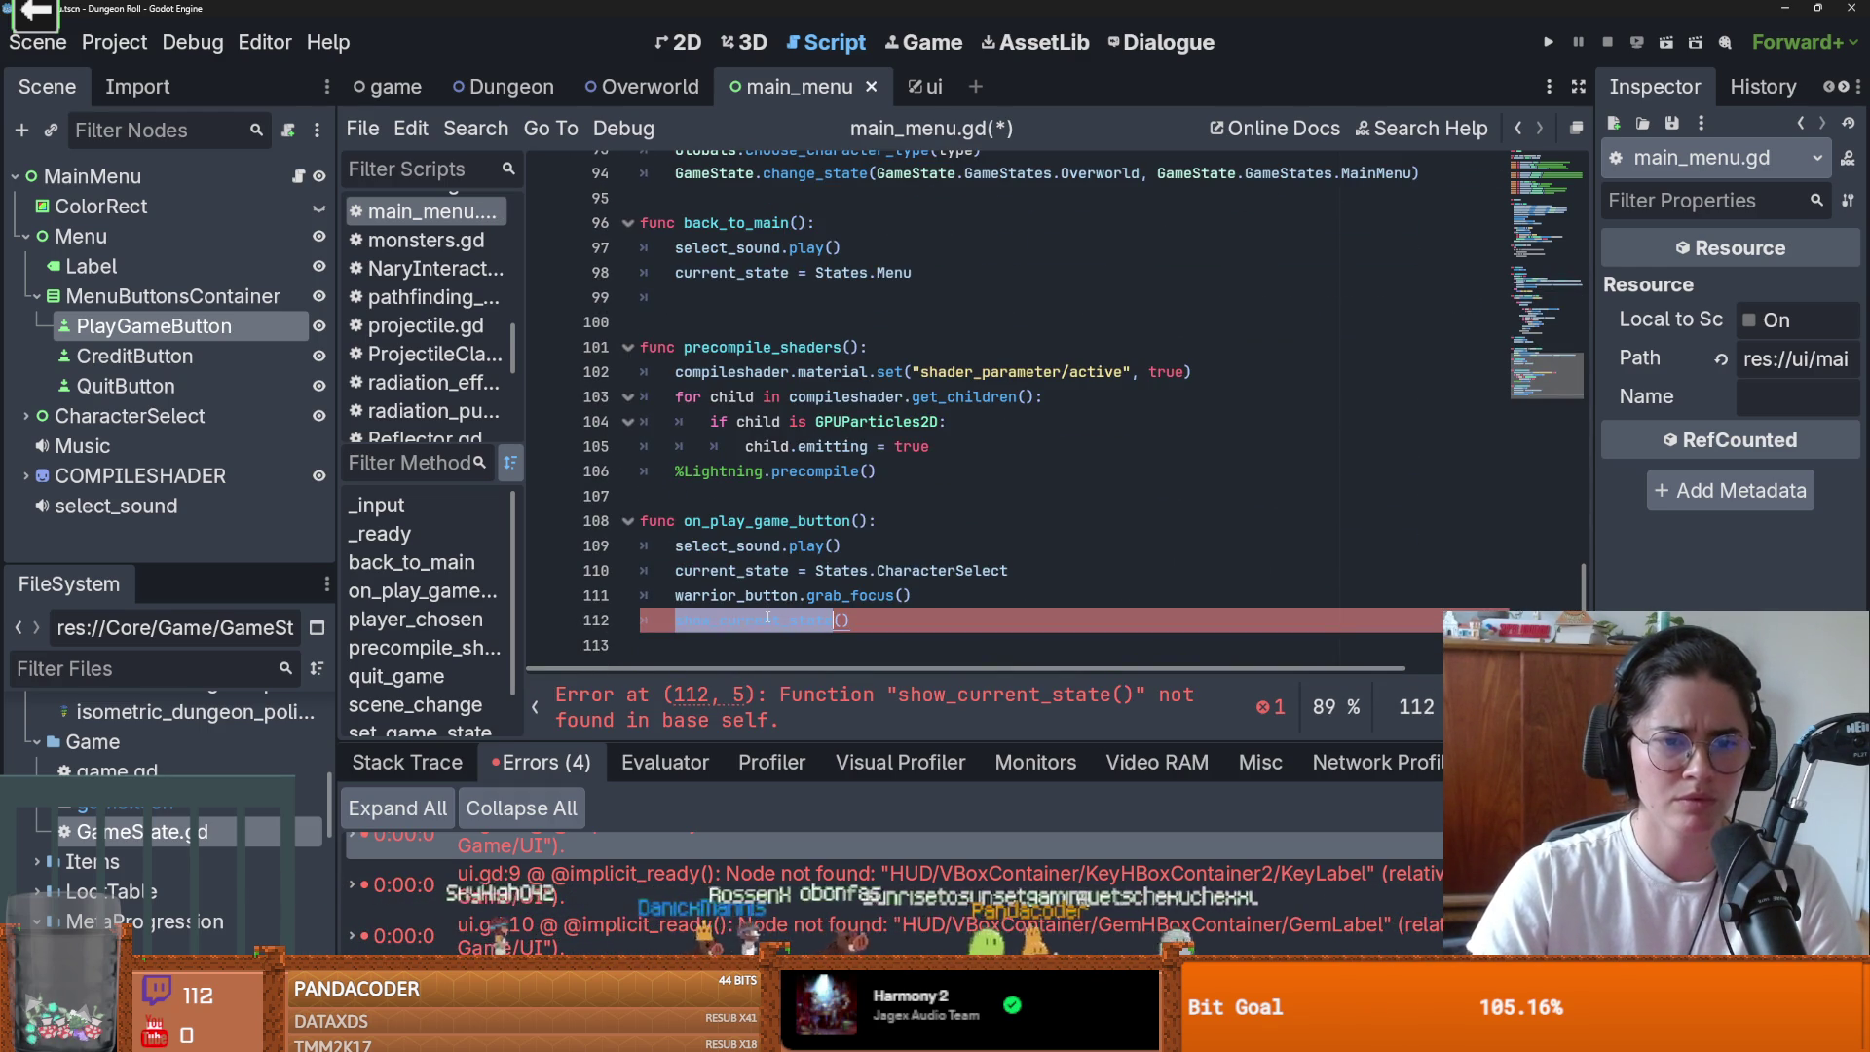
{"action": "key", "text": "BackSpace"}
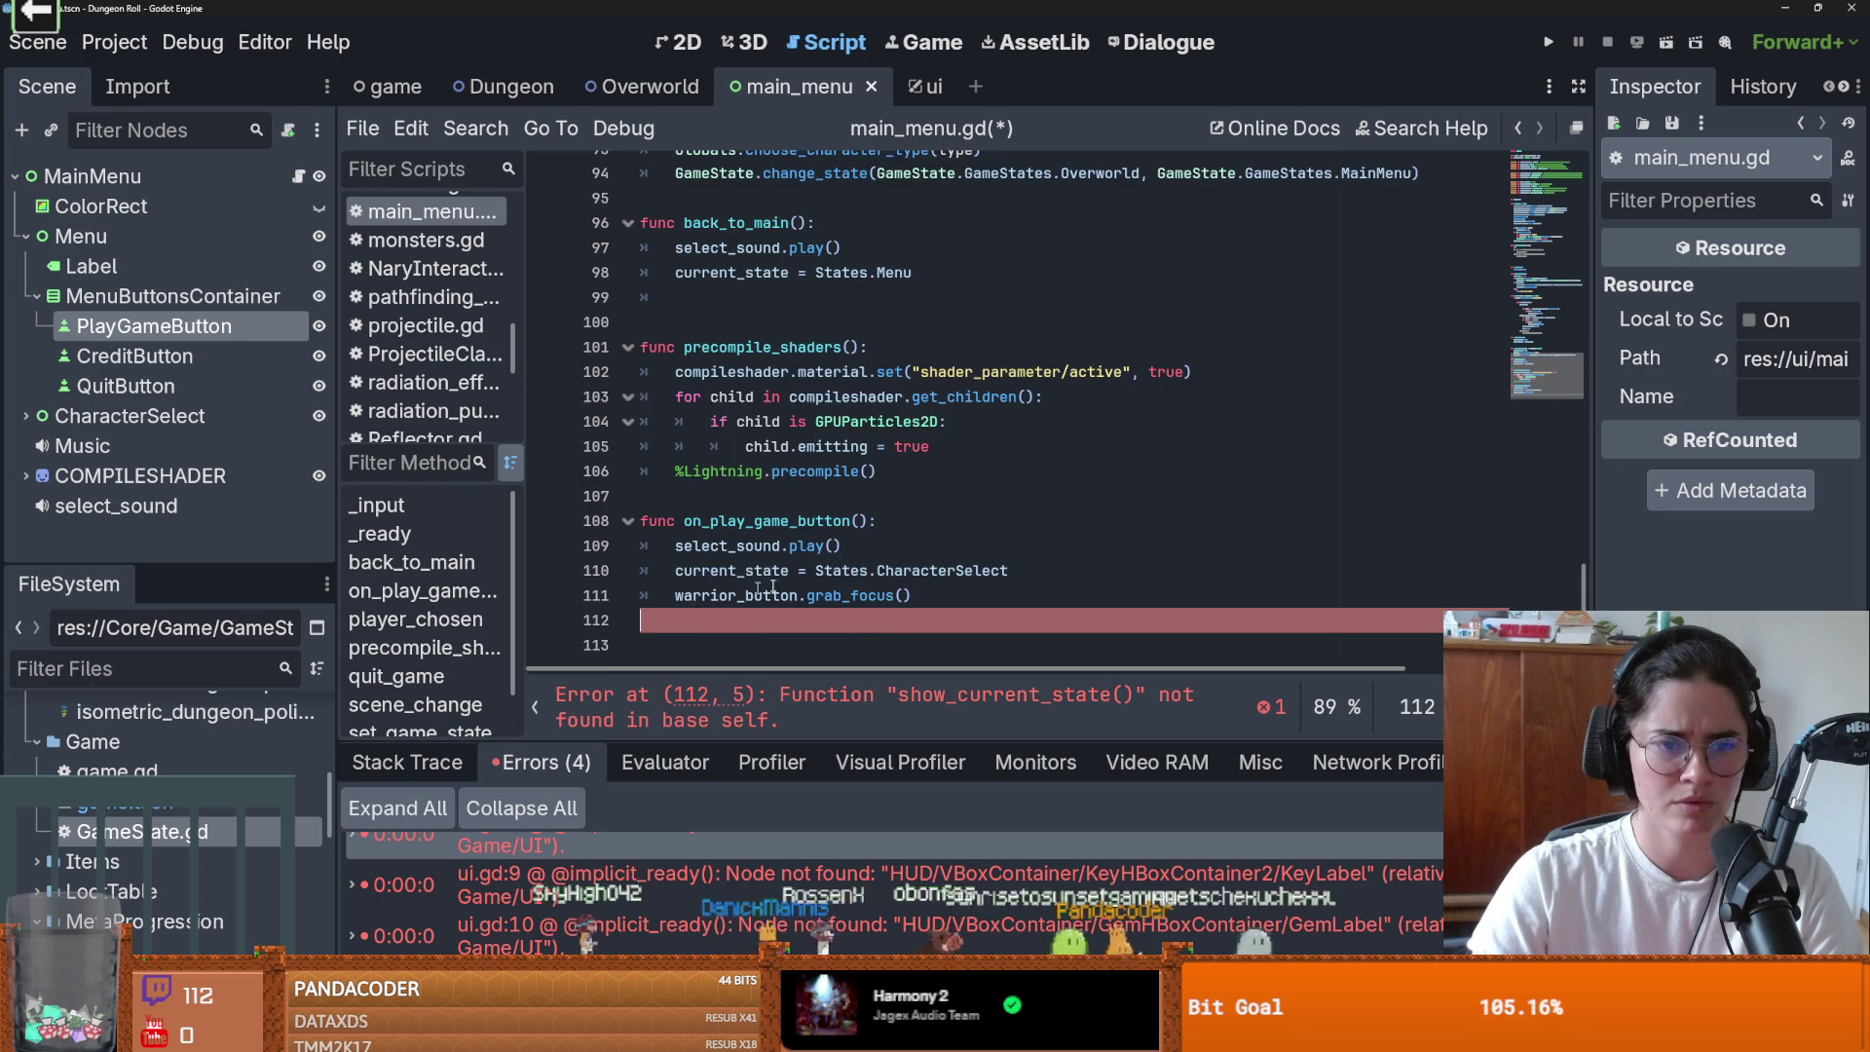
Add a new 'func change_states():' declaration after the _input function
{"action": "scroll", "coordinate": [797, 314], "scroll_direction": "up", "scroll_amount": 9}
{"action": "left_click", "coordinate": [797, 315]}
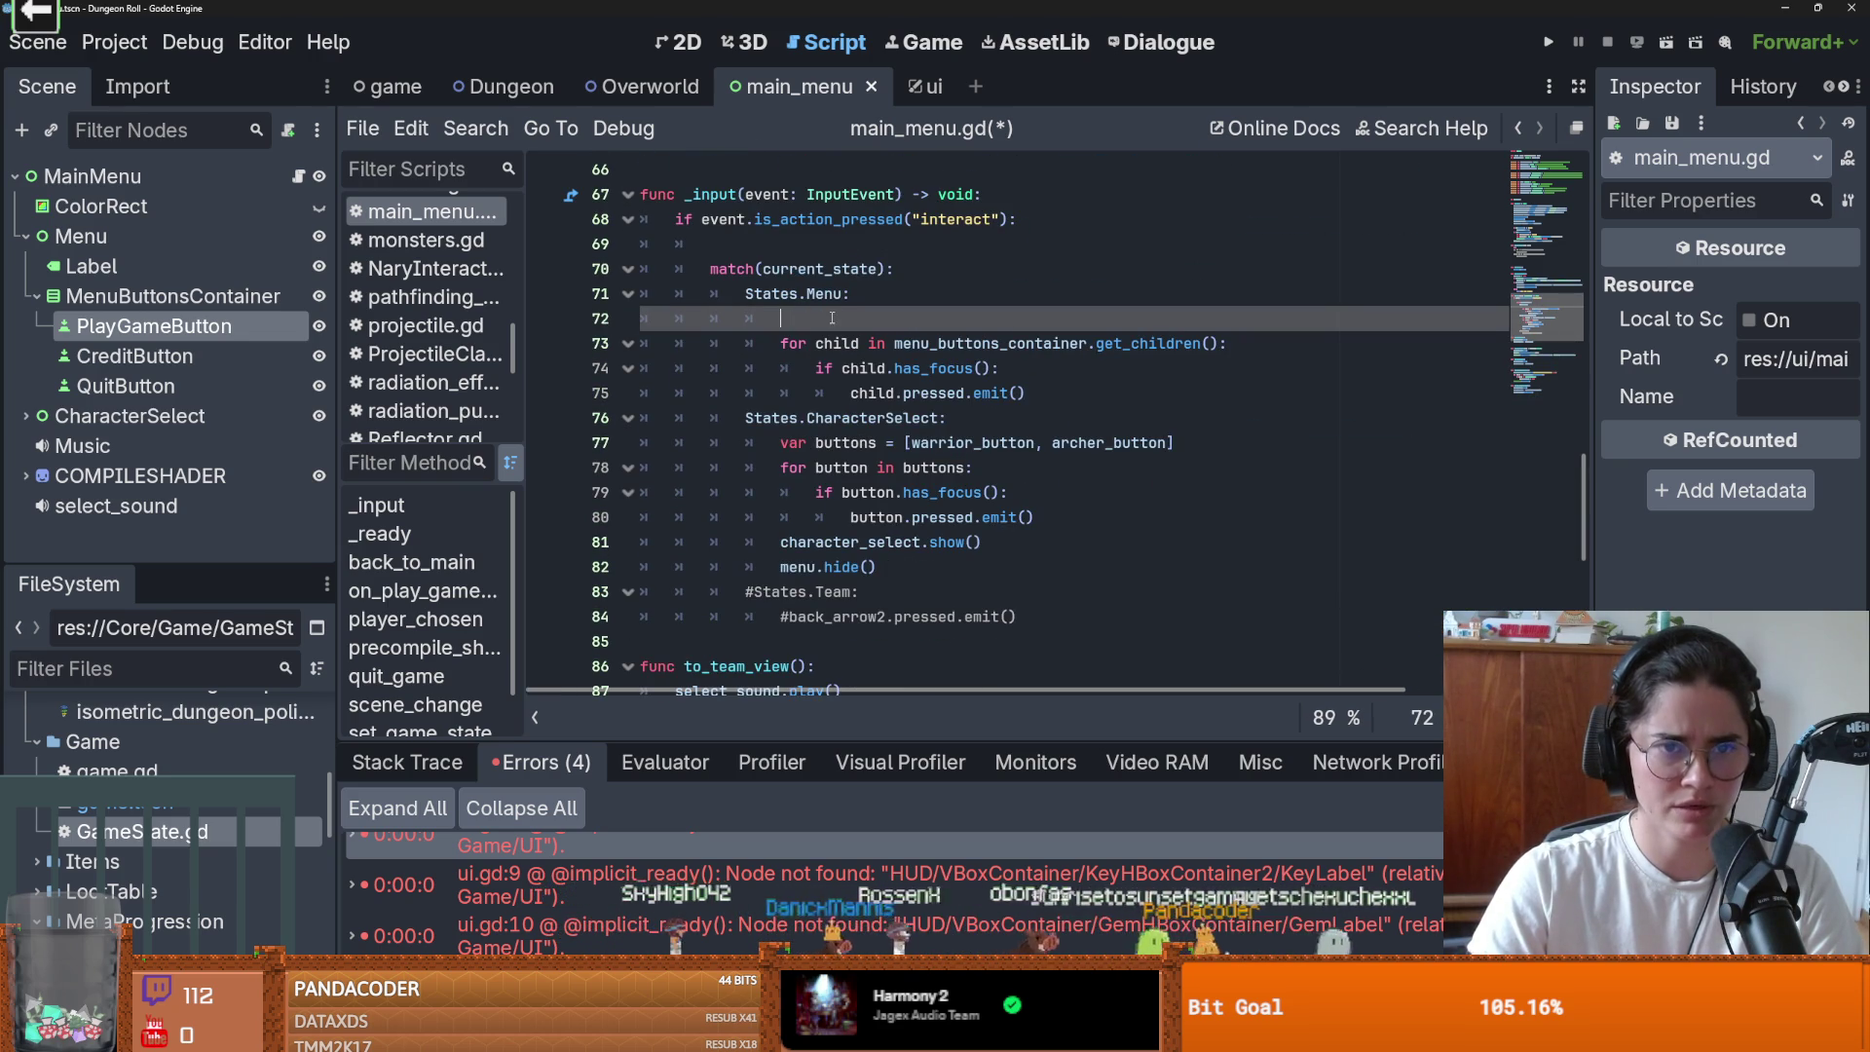
{"action": "left_click", "coordinate": [789, 244]}
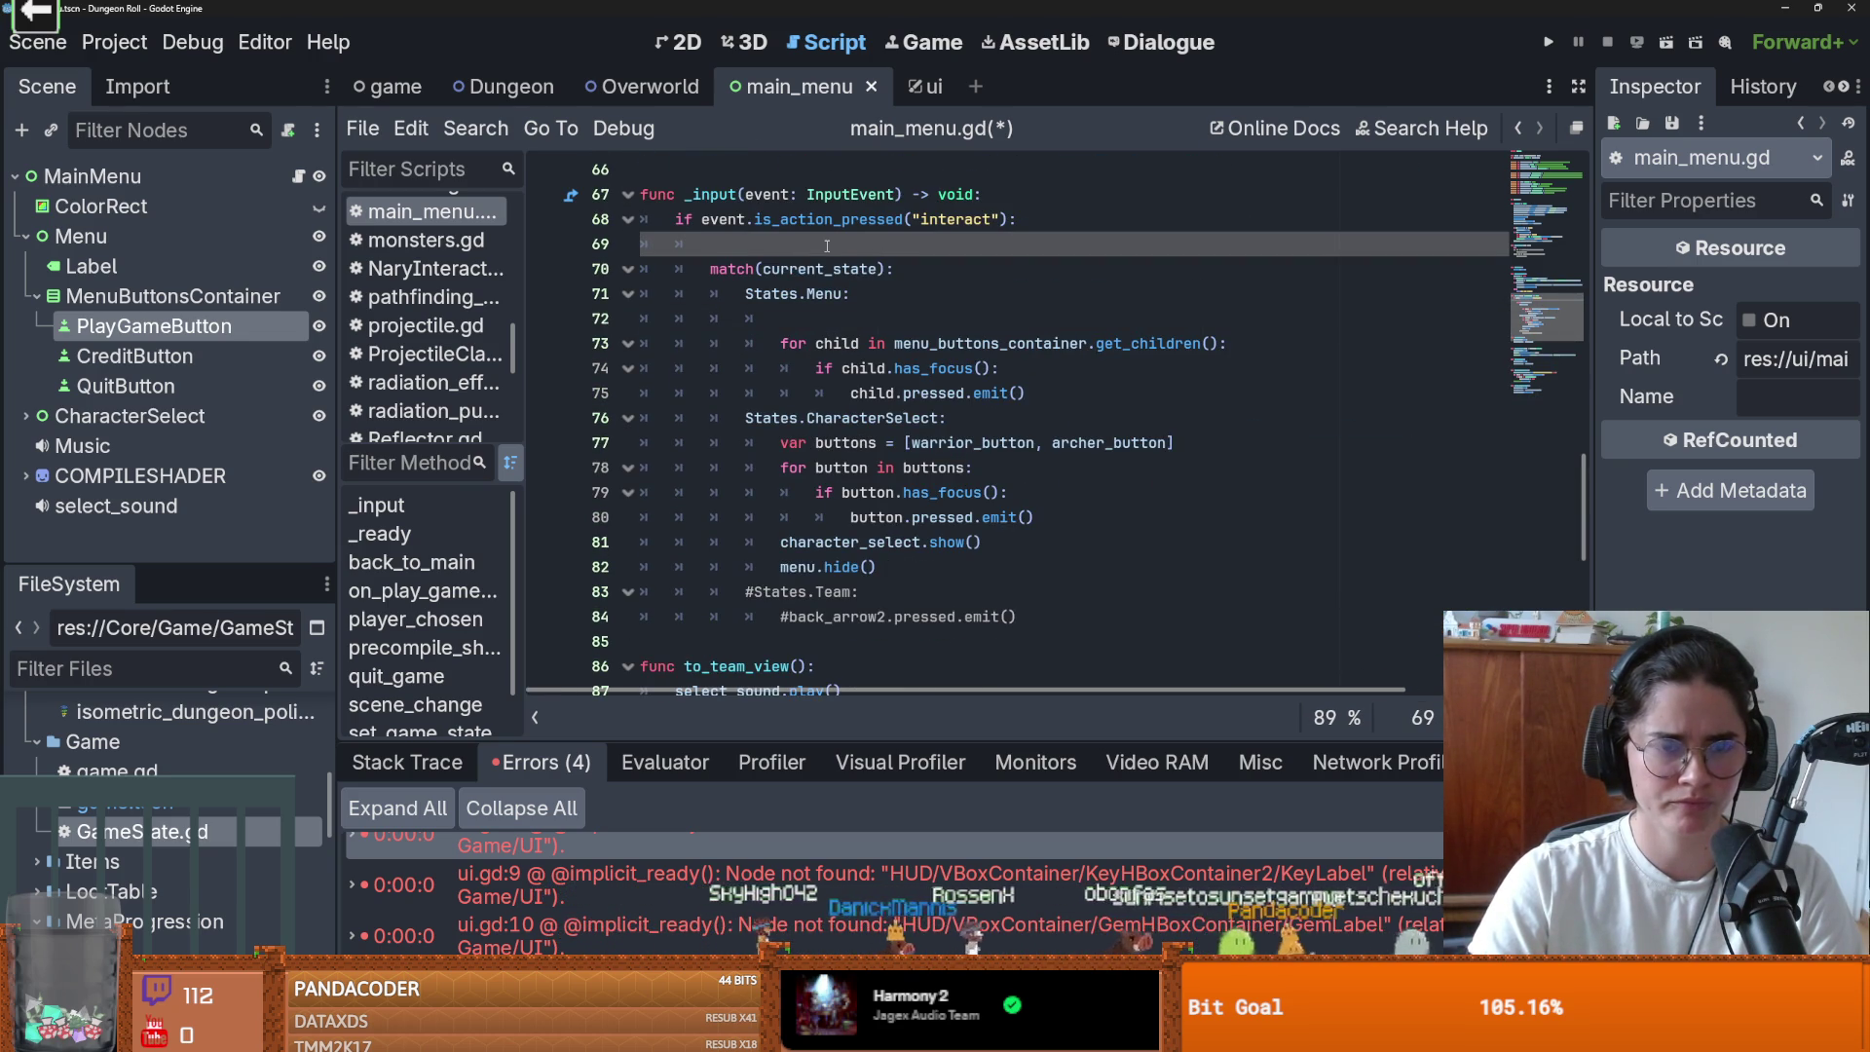
{"action": "double_click", "coordinate": [863, 224]}
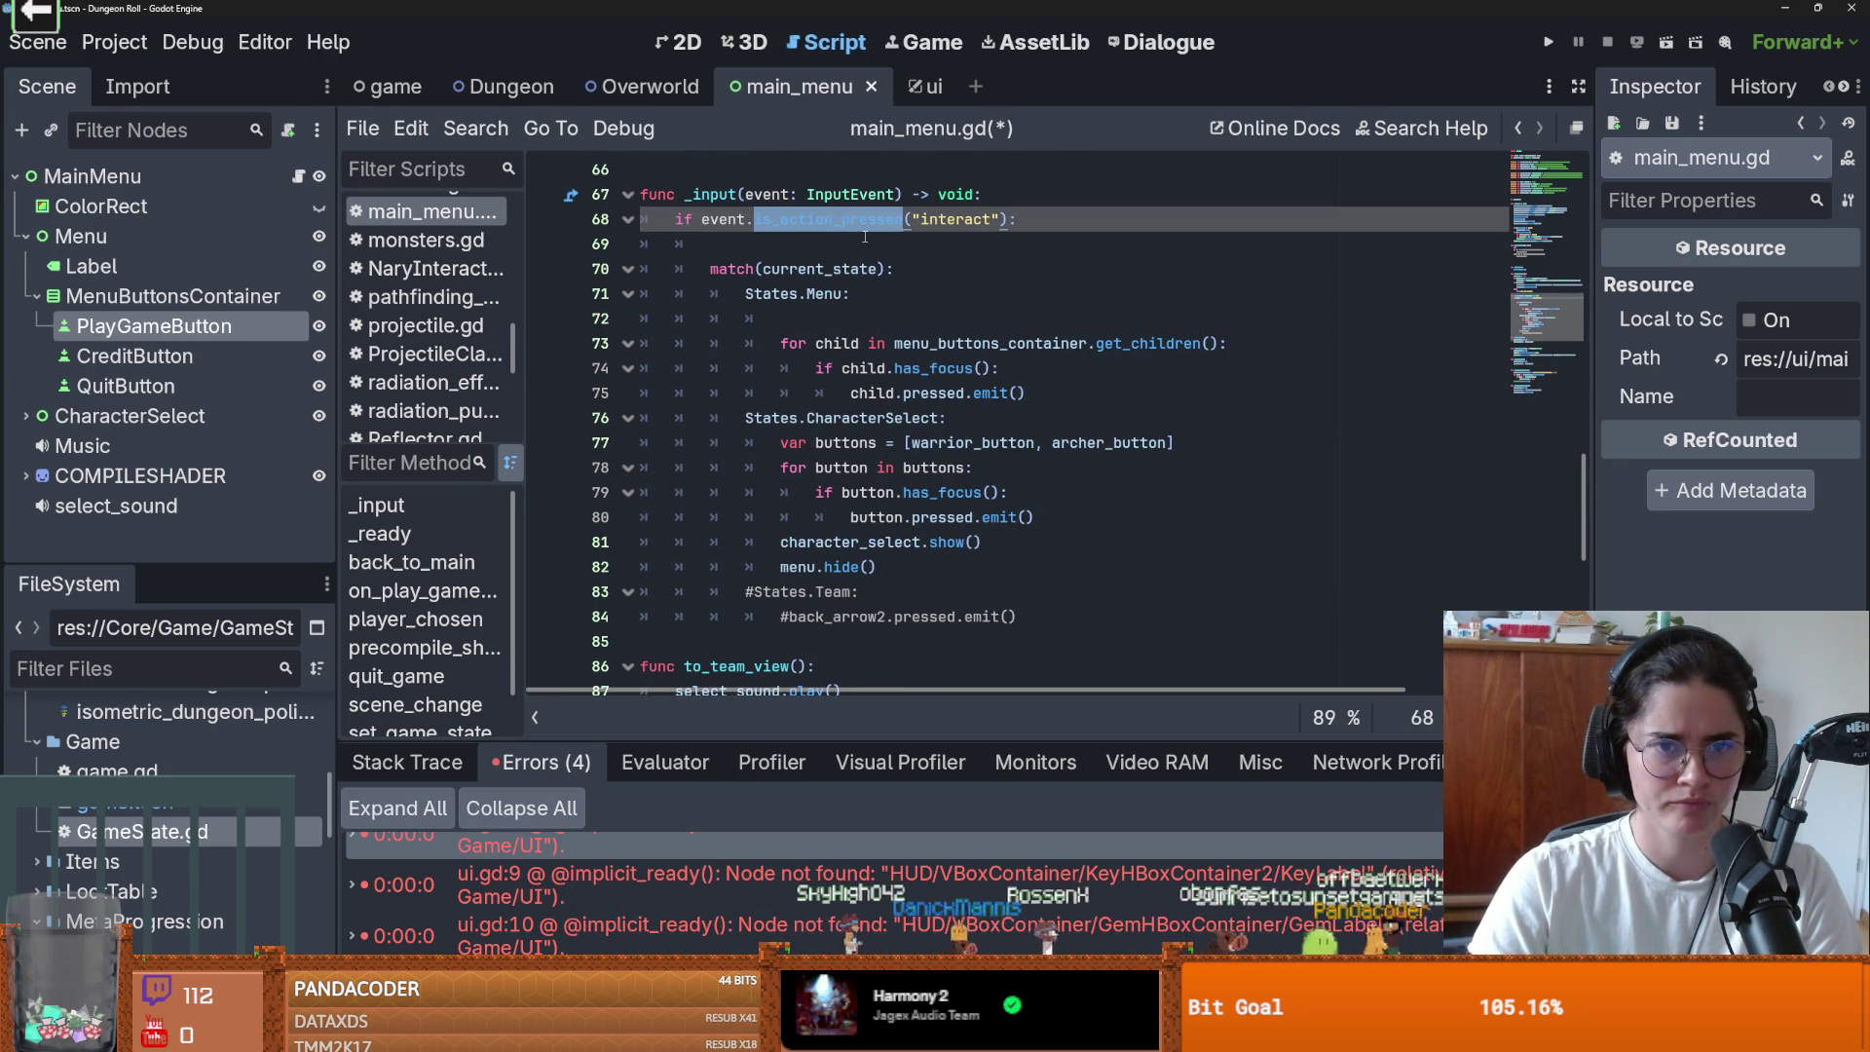
{"action": "left_click", "coordinate": [842, 221]}
{"action": "scroll", "coordinate": [759, 383], "scroll_direction": "down", "scroll_amount": 2}
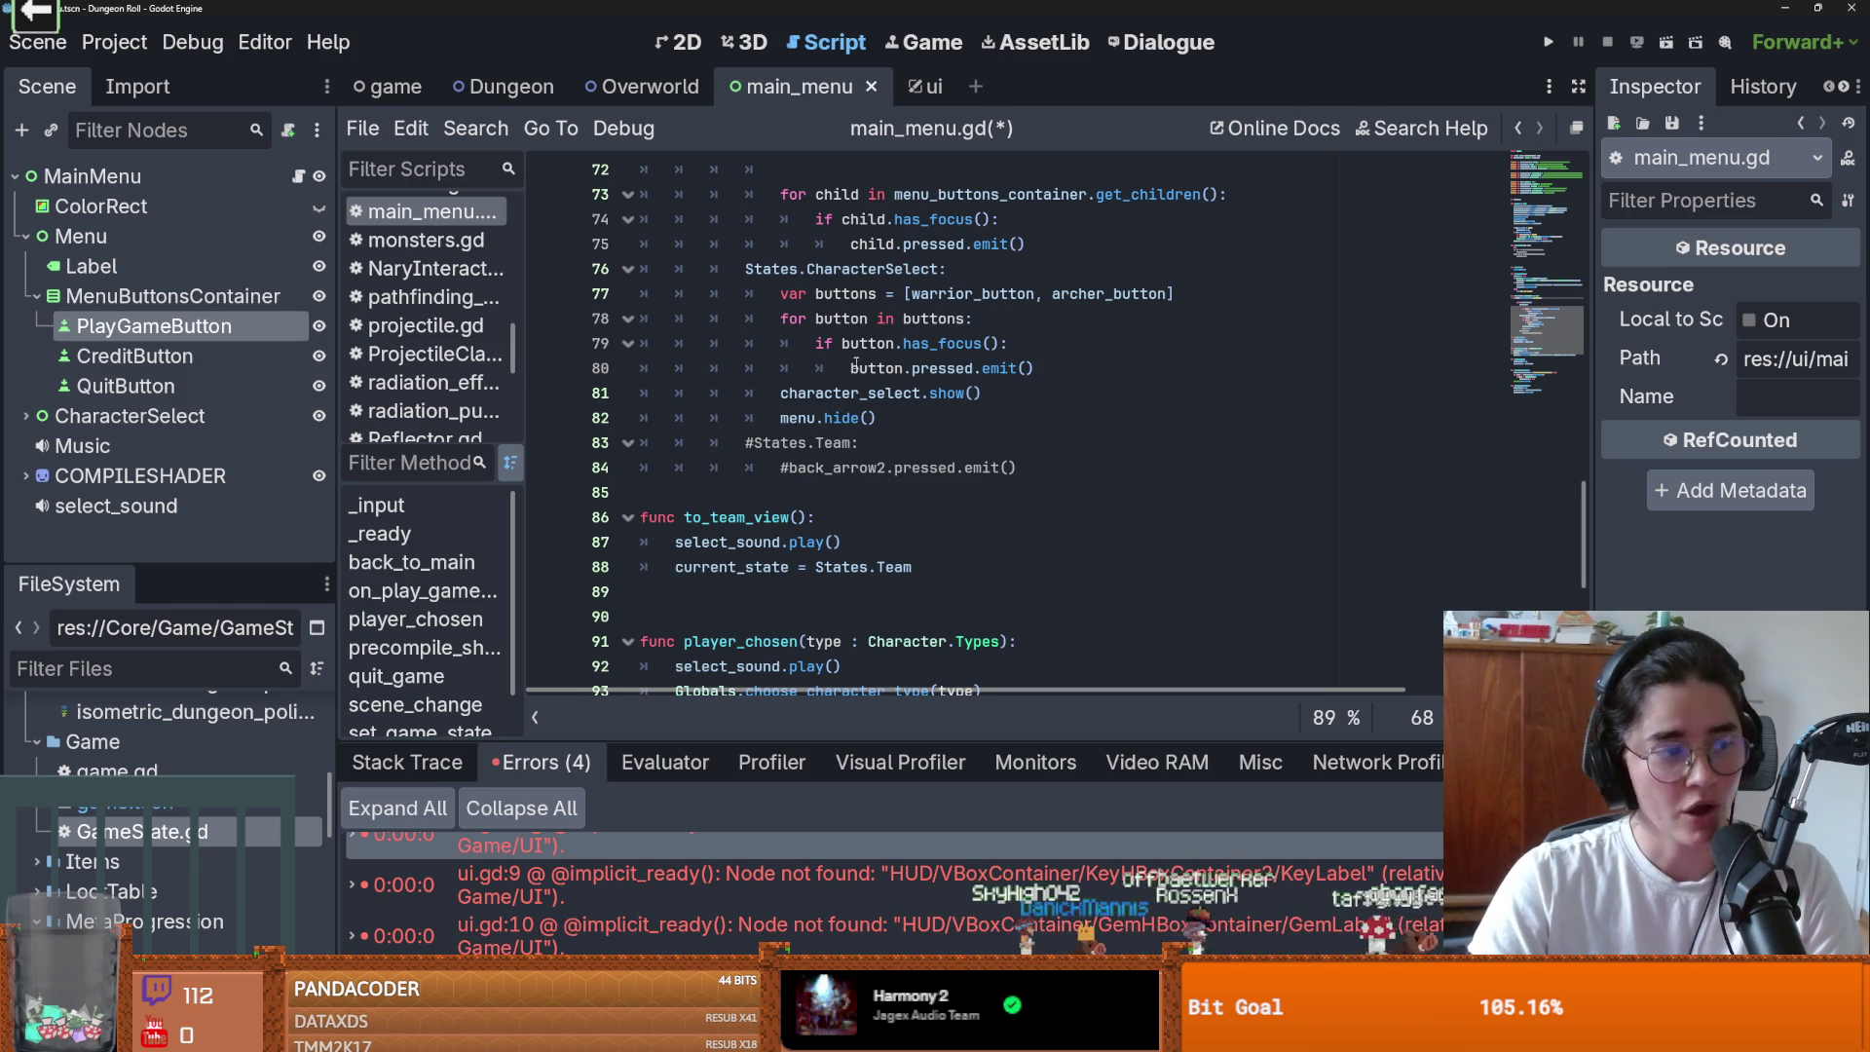
{"action": "scroll", "coordinate": [811, 429], "scroll_direction": "up", "scroll_amount": 5}
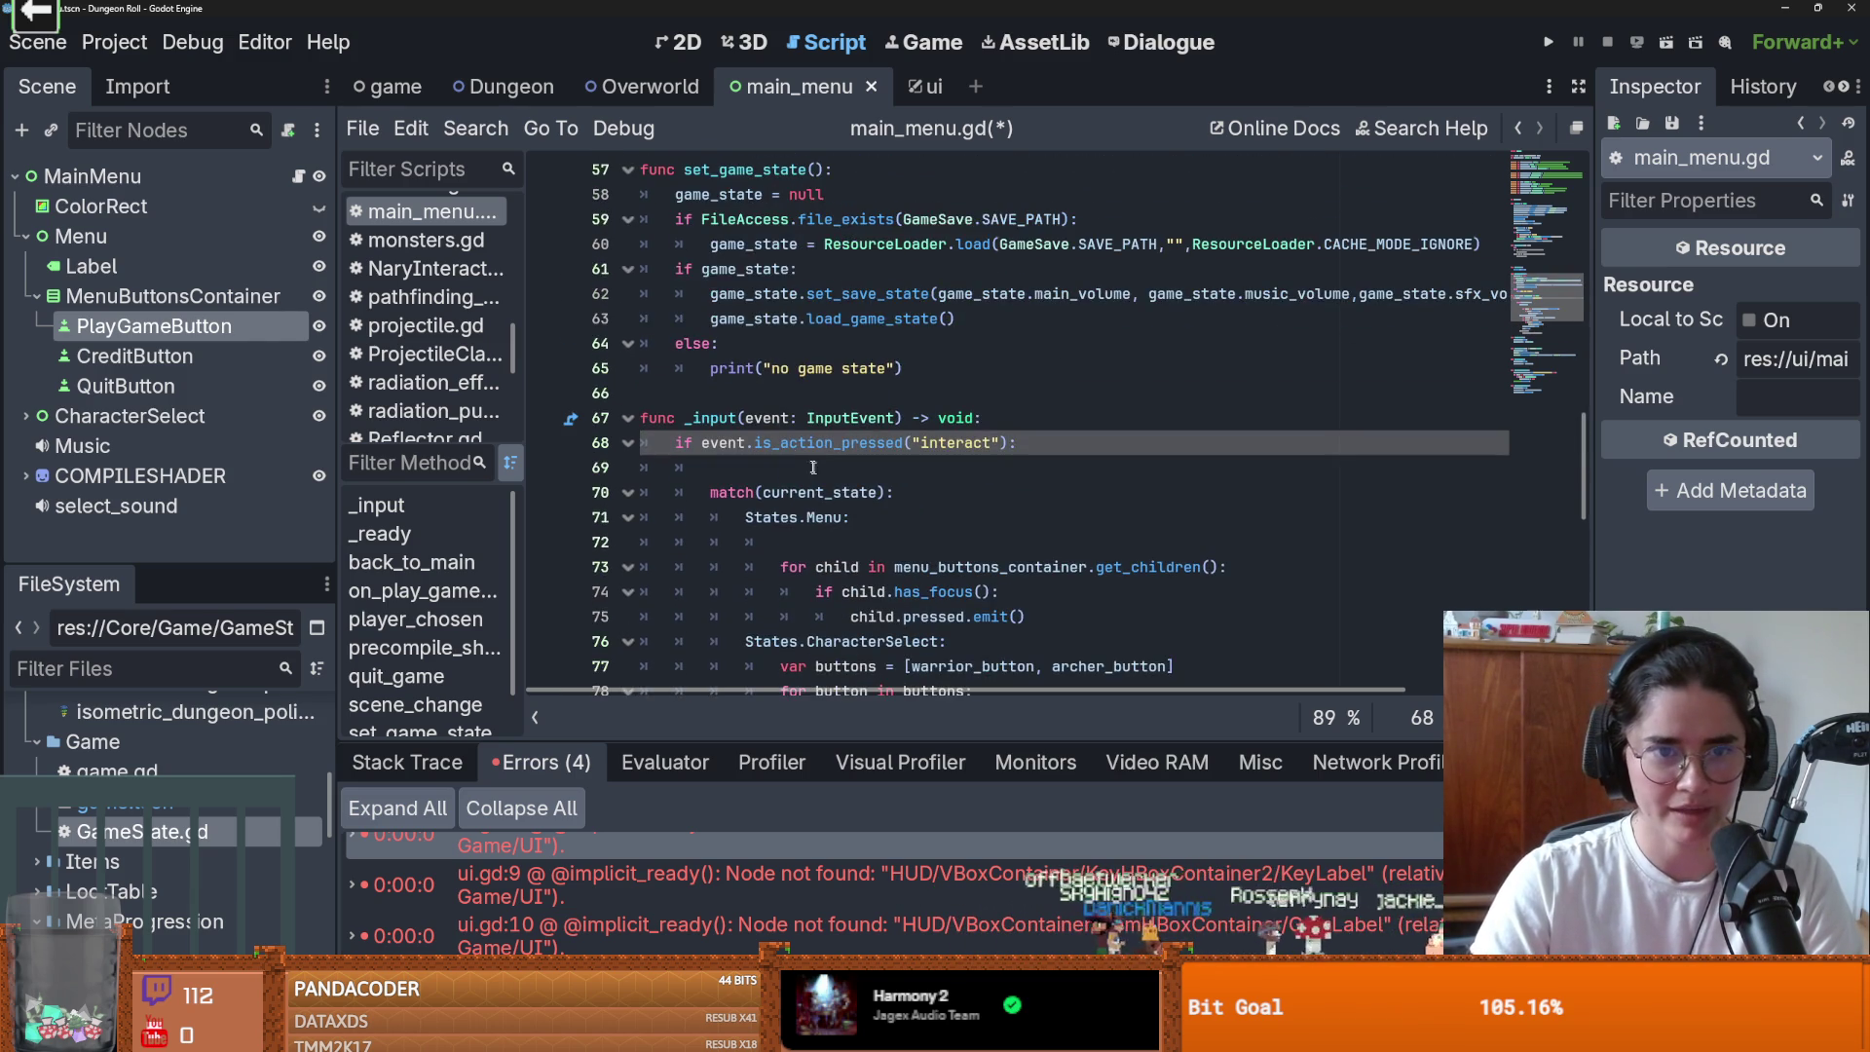
{"action": "scroll", "coordinate": [747, 491], "scroll_direction": "down", "scroll_amount": 3}
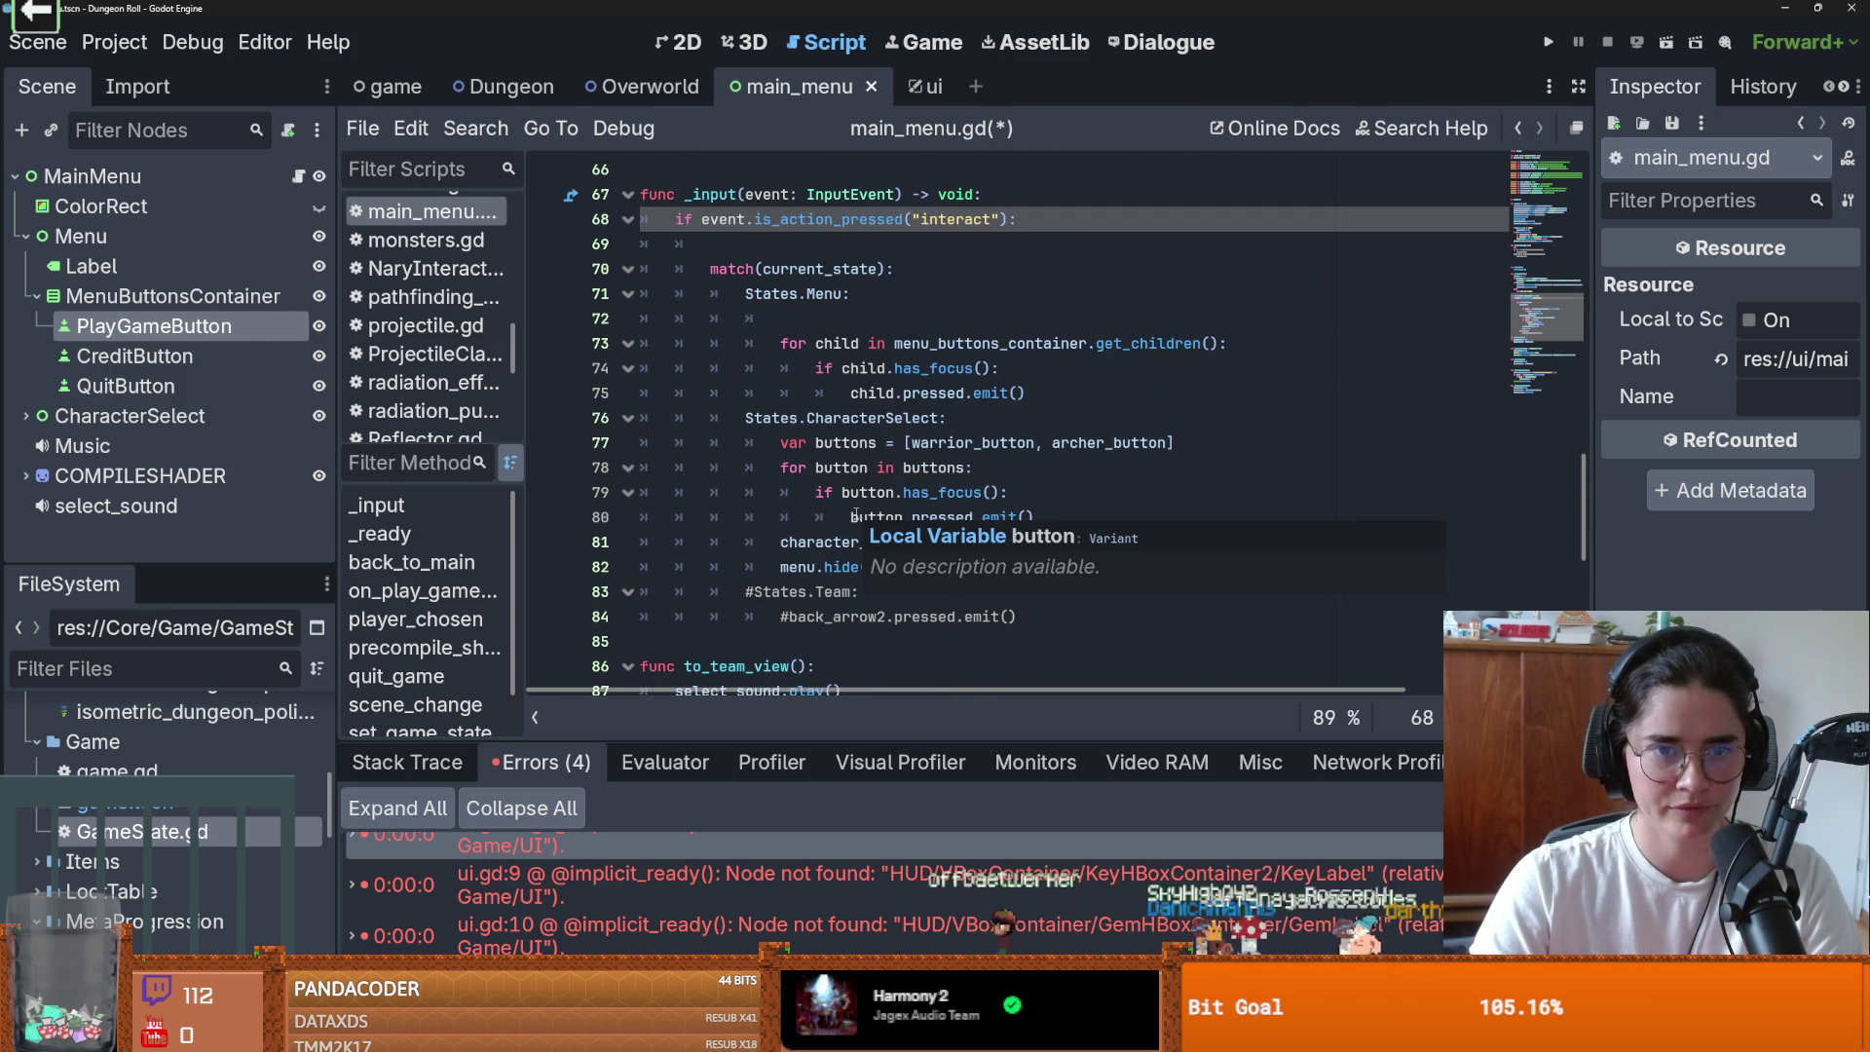
{"action": "scroll", "coordinate": [857, 526], "scroll_direction": "down", "scroll_amount": 9}
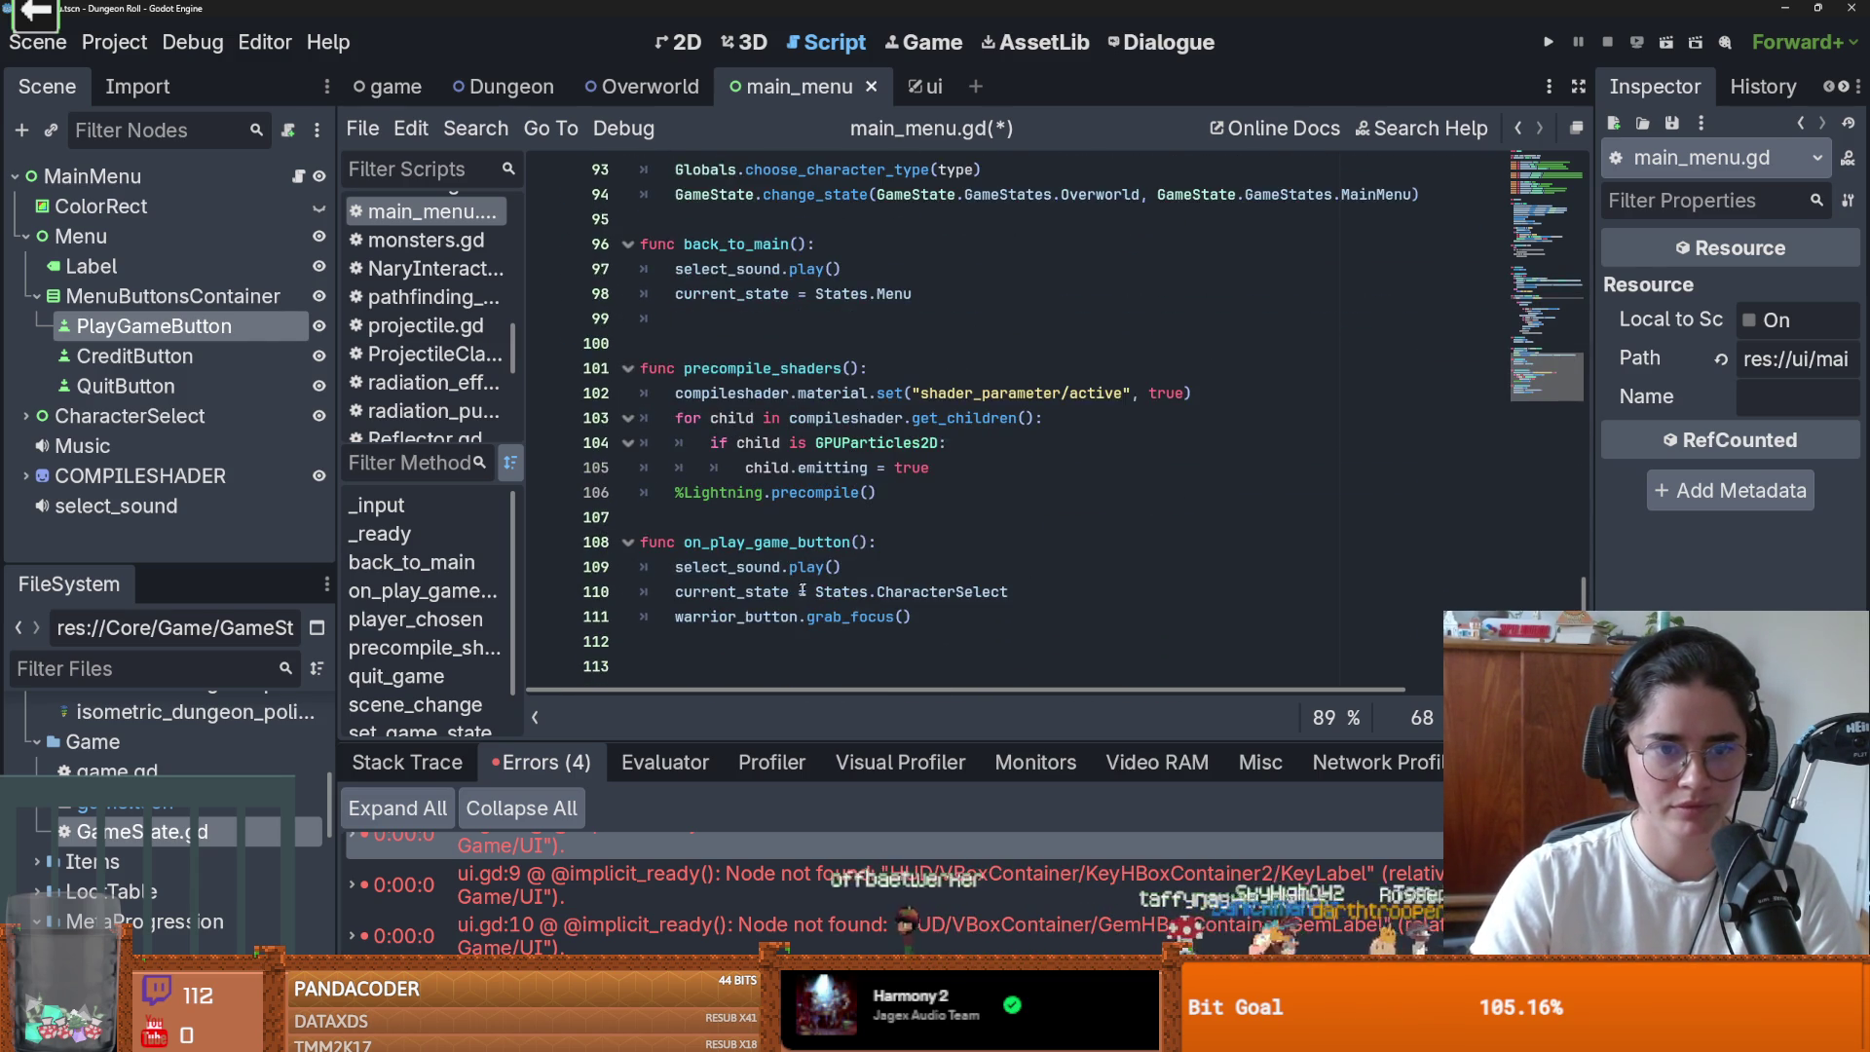
{"action": "scroll", "coordinate": [803, 591], "scroll_direction": "up", "scroll_amount": 8}
{"action": "left_click", "coordinate": [717, 563]}
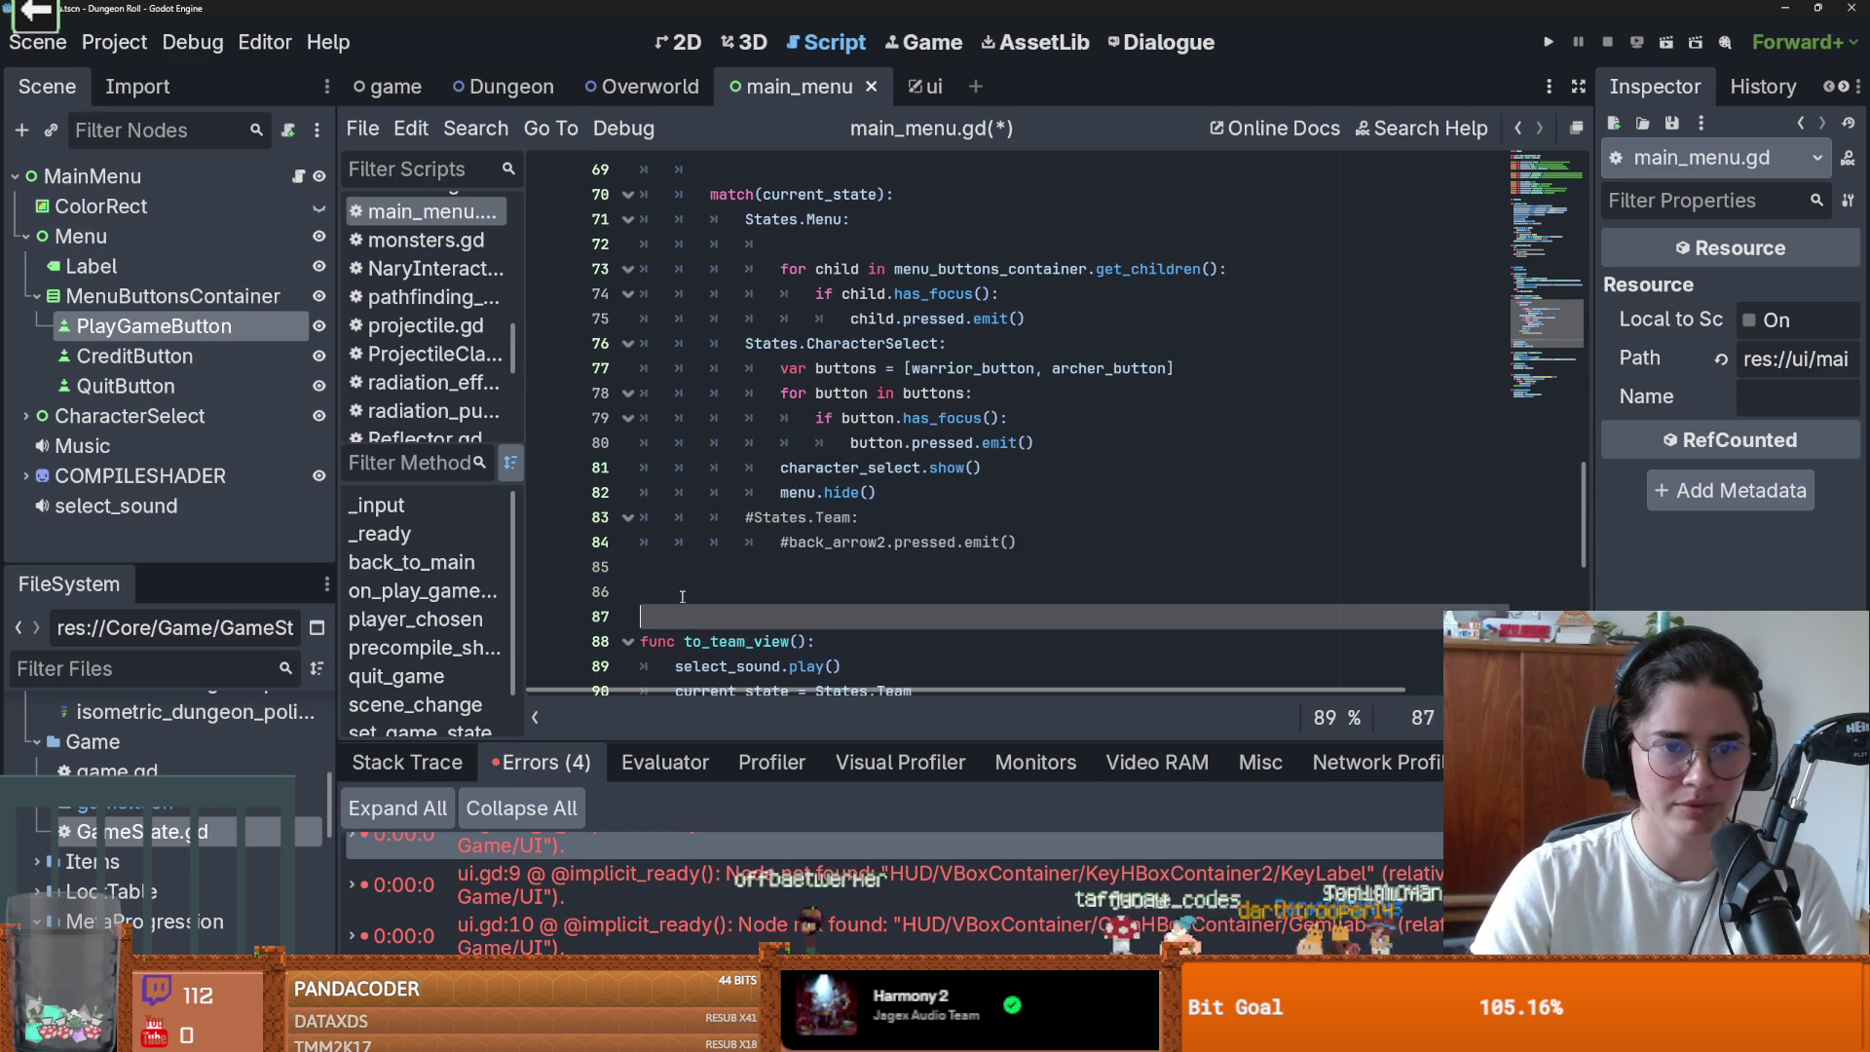
{"action": "key", "text": "Return"}
{"action": "key", "text": "Return"}
{"action": "left_click", "coordinate": [683, 593]}
{"action": "type", "text": "func change_states():"}
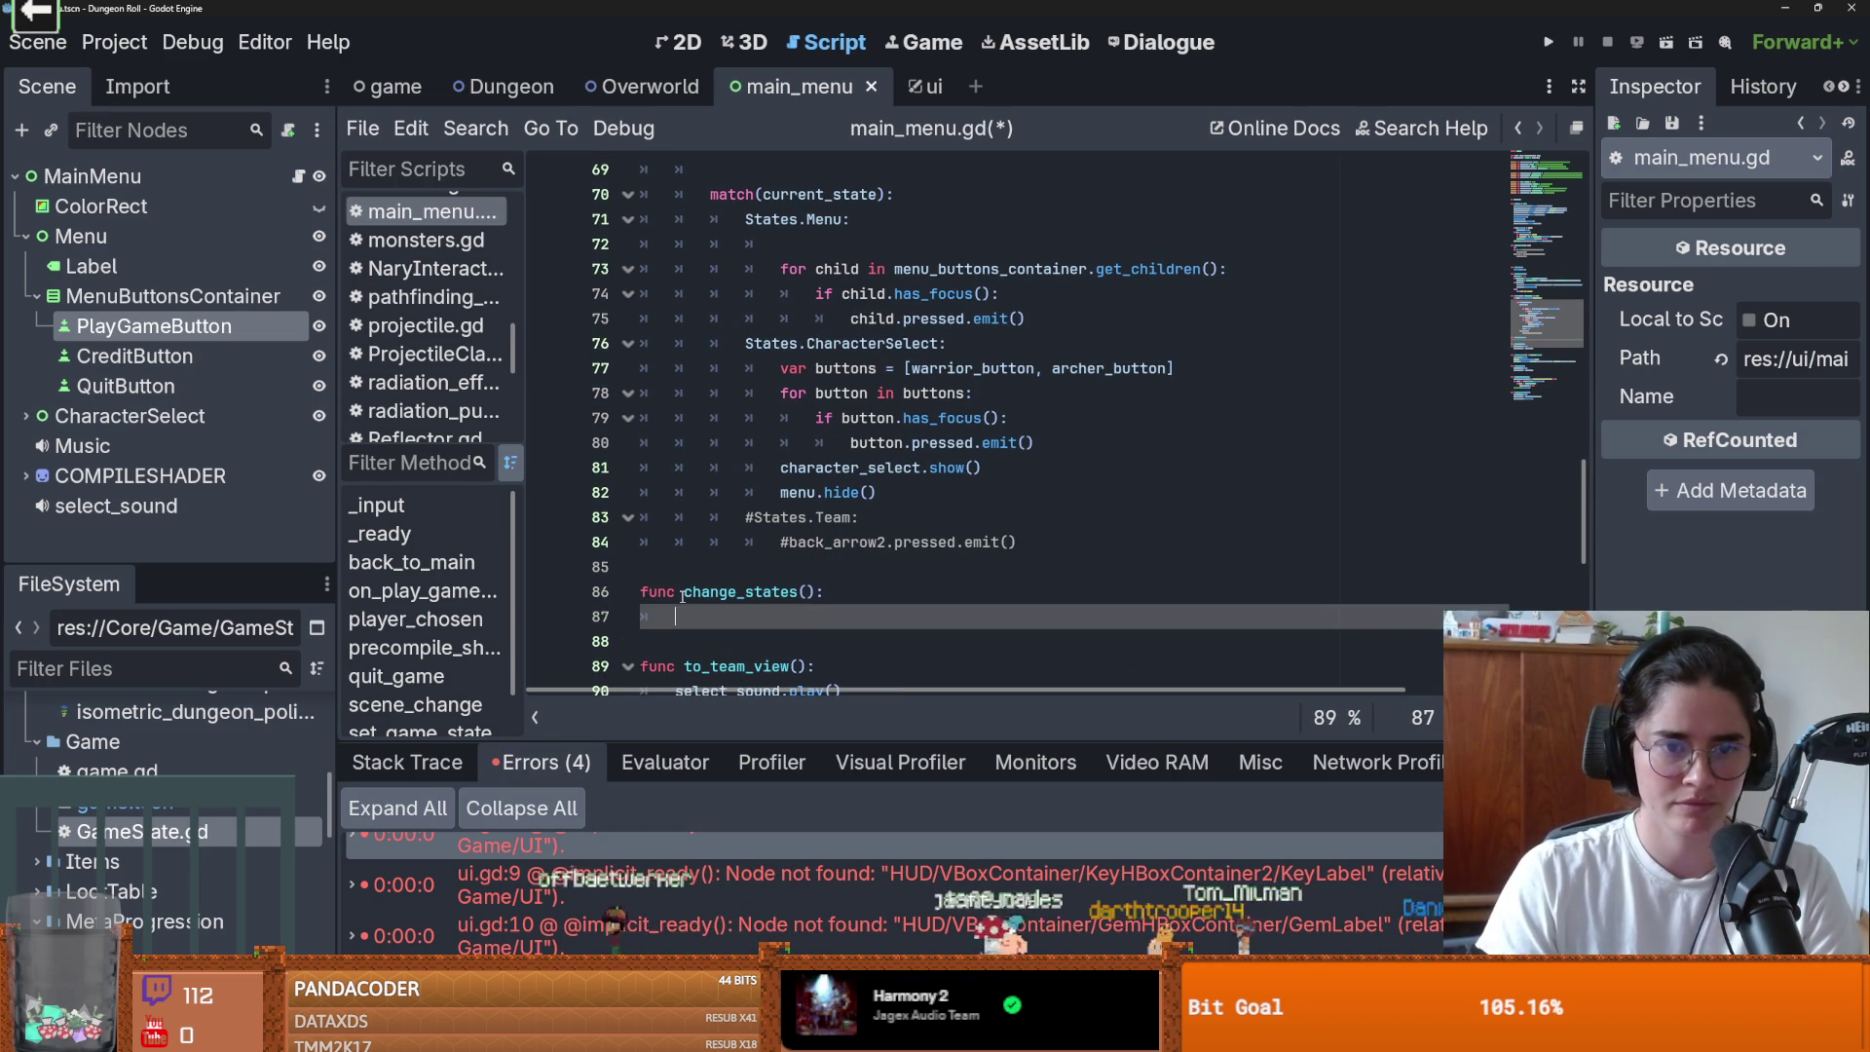
Move the match(current_state) block from _input into change_states() and unindent it one level
{"action": "key", "text": "Return"}
{"action": "scroll", "coordinate": [953, 584], "scroll_direction": "up", "scroll_amount": 1}
{"action": "left_click_drag", "start_coordinate": [953, 617], "coordinate": [682, 268]}
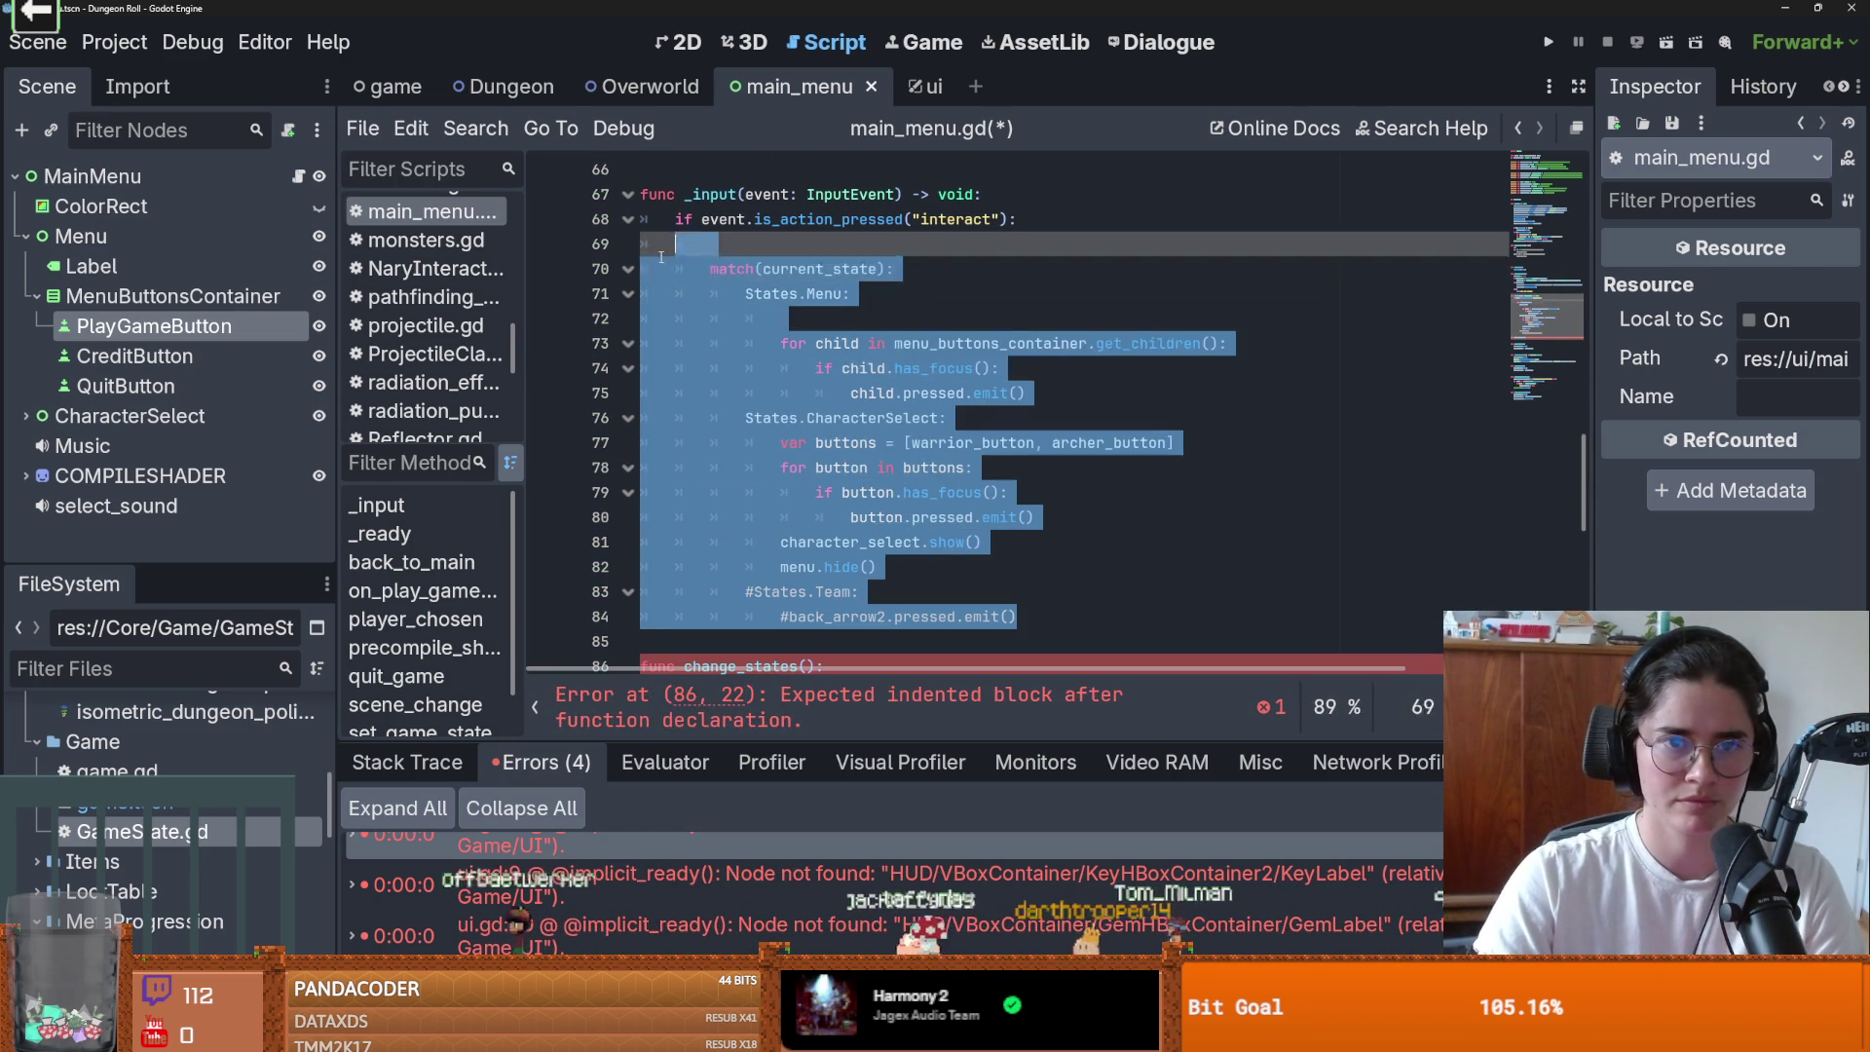
{"action": "key", "text": "BackSpace"}
{"action": "key", "text": "ctrl+z"}
{"action": "key", "text": "ctrl+z"}
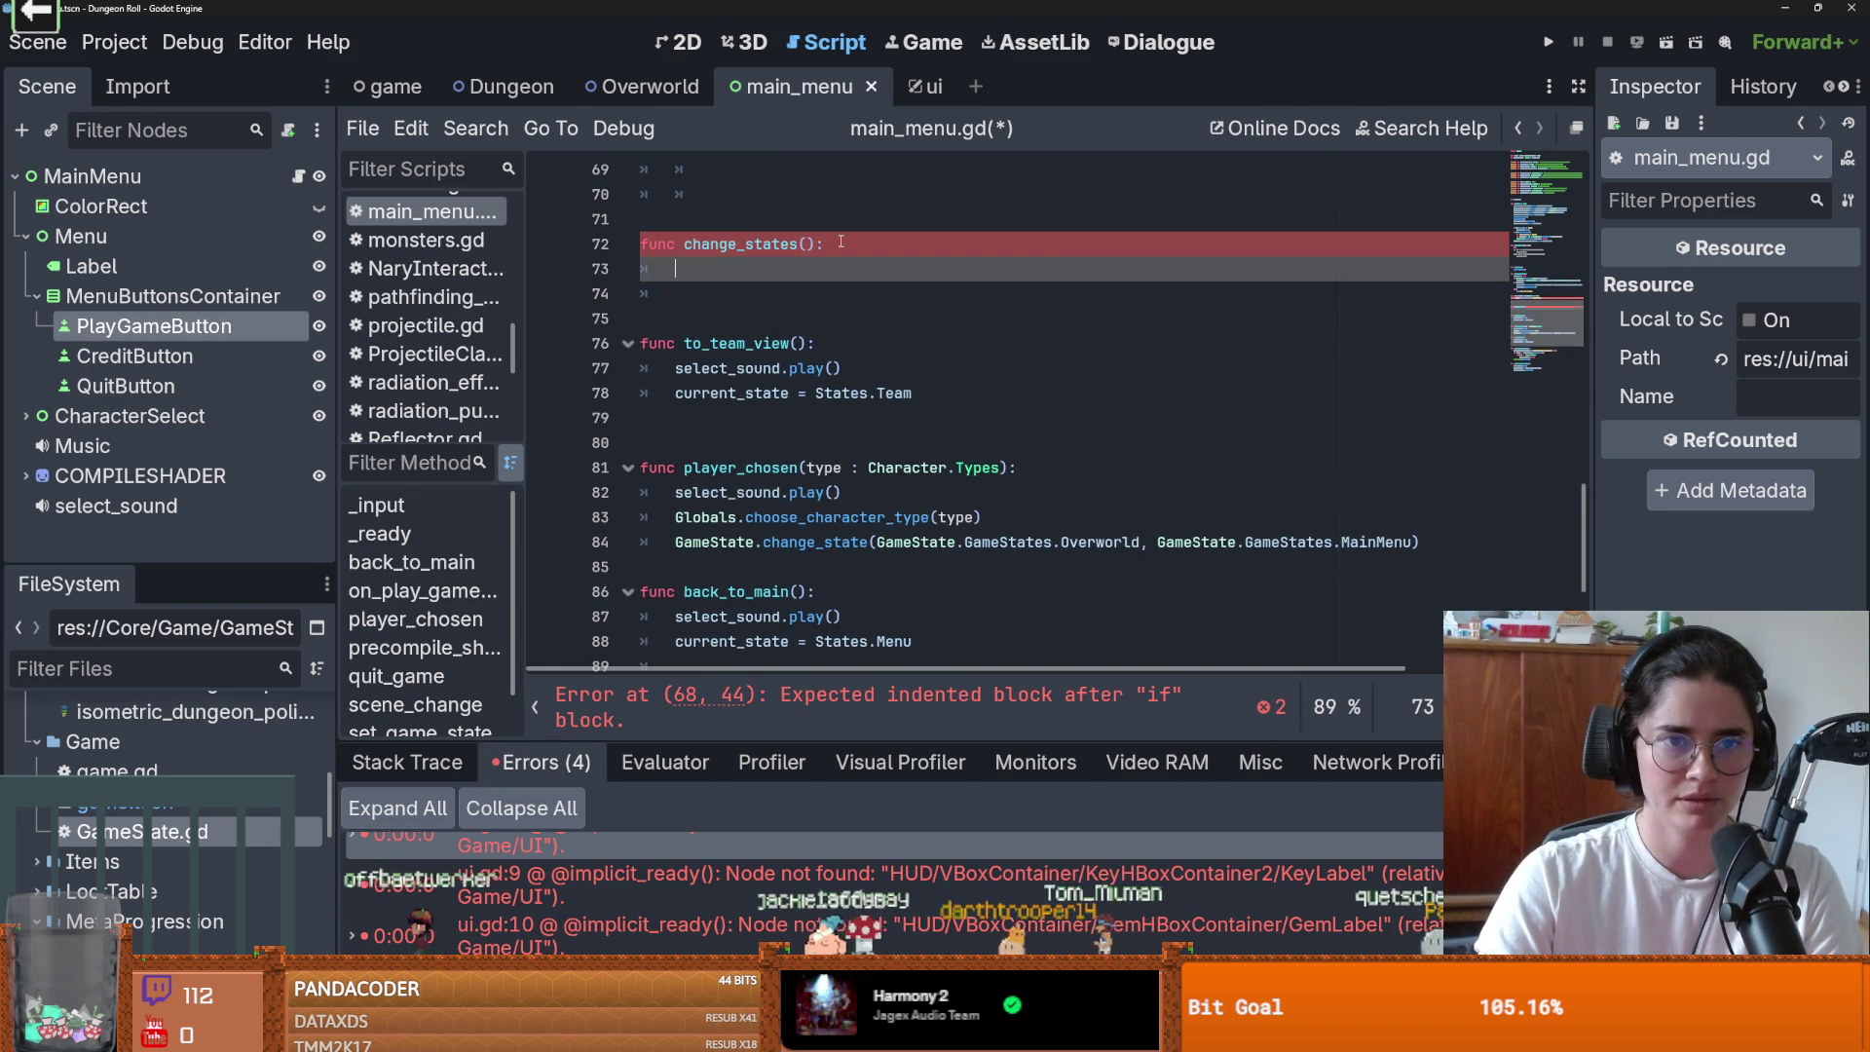
{"action": "mouse_move", "coordinate": [1023, 617]}
{"action": "left_mouse_down"}
{"action": "mouse_move", "coordinate": [779, 443]}
{"action": "mouse_move", "coordinate": [751, 296]}
{"action": "left_mouse_up"}
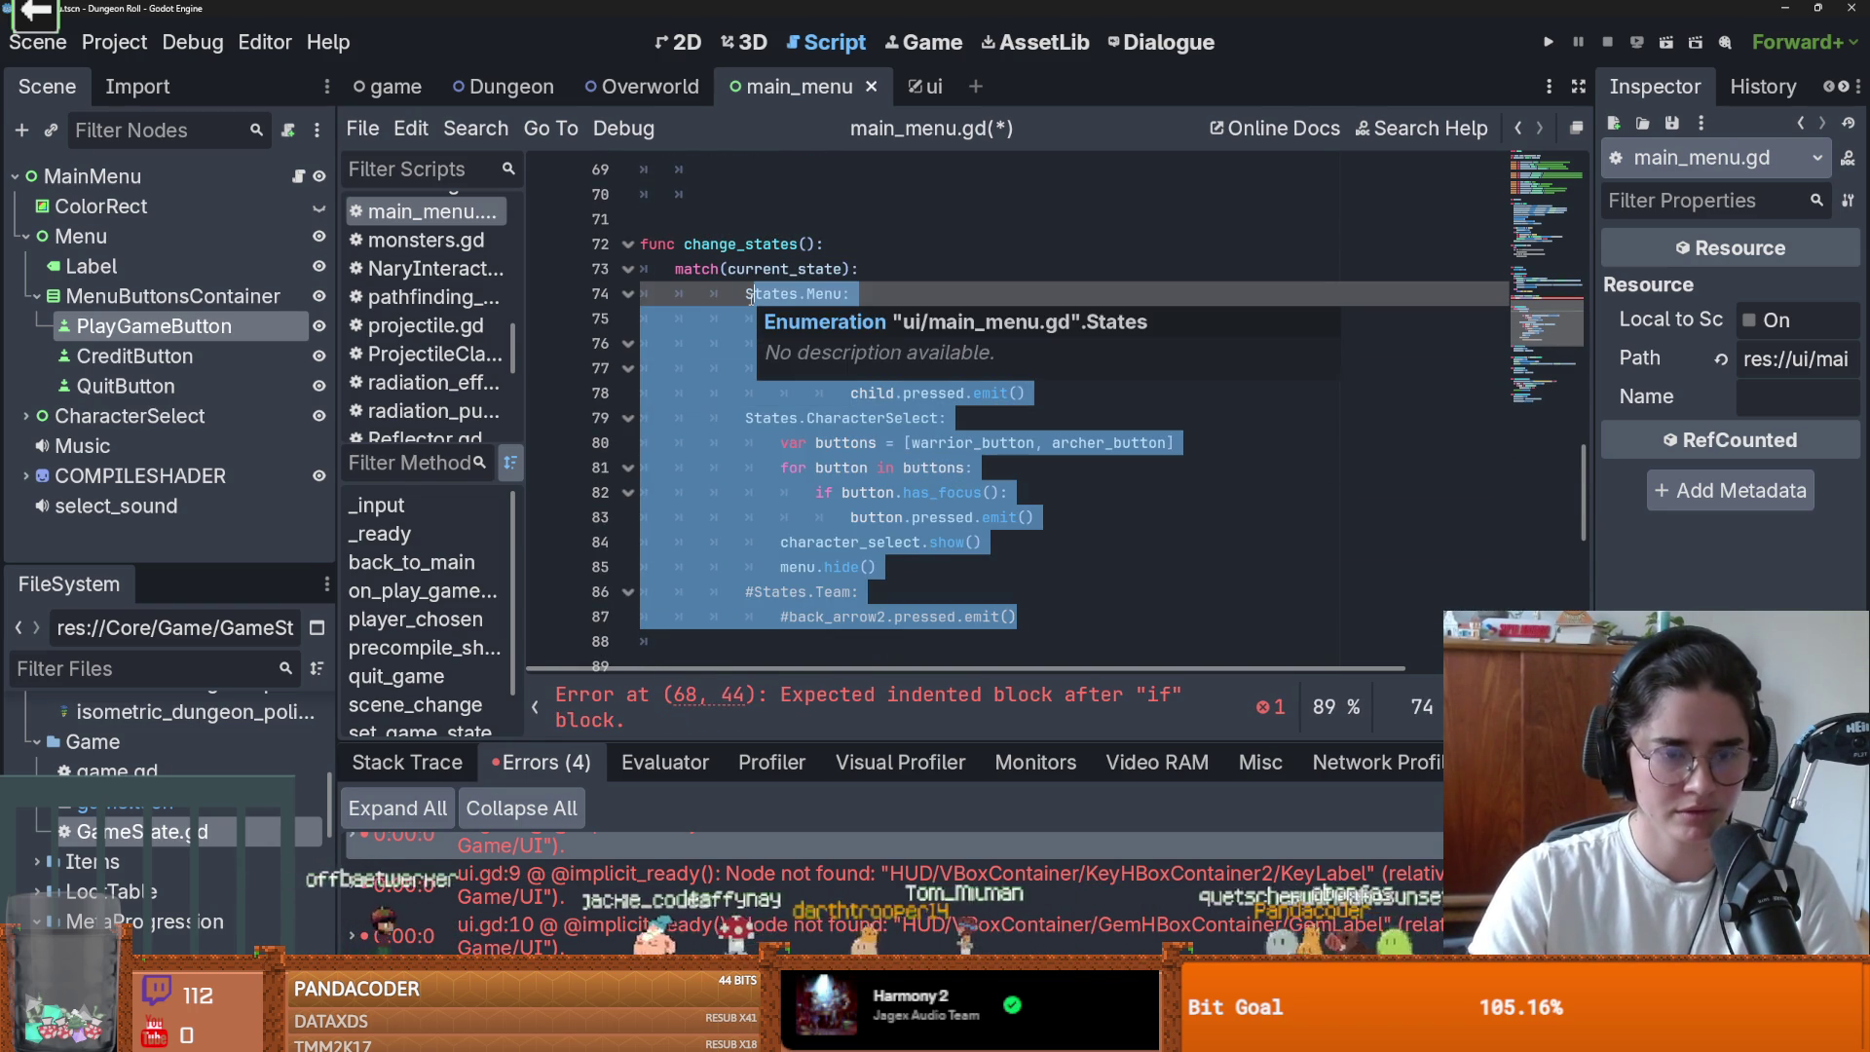
{"action": "key", "text": "shift+Tab"}
Delete the leftover _input function lines and save main_menu.gd
{"action": "scroll", "coordinate": [819, 275], "scroll_direction": "up", "scroll_amount": 3}
{"action": "key", "text": "Up"}
{"action": "key", "text": "Up"}
{"action": "key", "text": "Up"}
{"action": "key", "text": "BackSpace"}
{"action": "scroll", "coordinate": [732, 444], "scroll_direction": "down", "scroll_amount": 4}
{"action": "scroll", "coordinate": [769, 390], "scroll_direction": "up", "scroll_amount": 2}
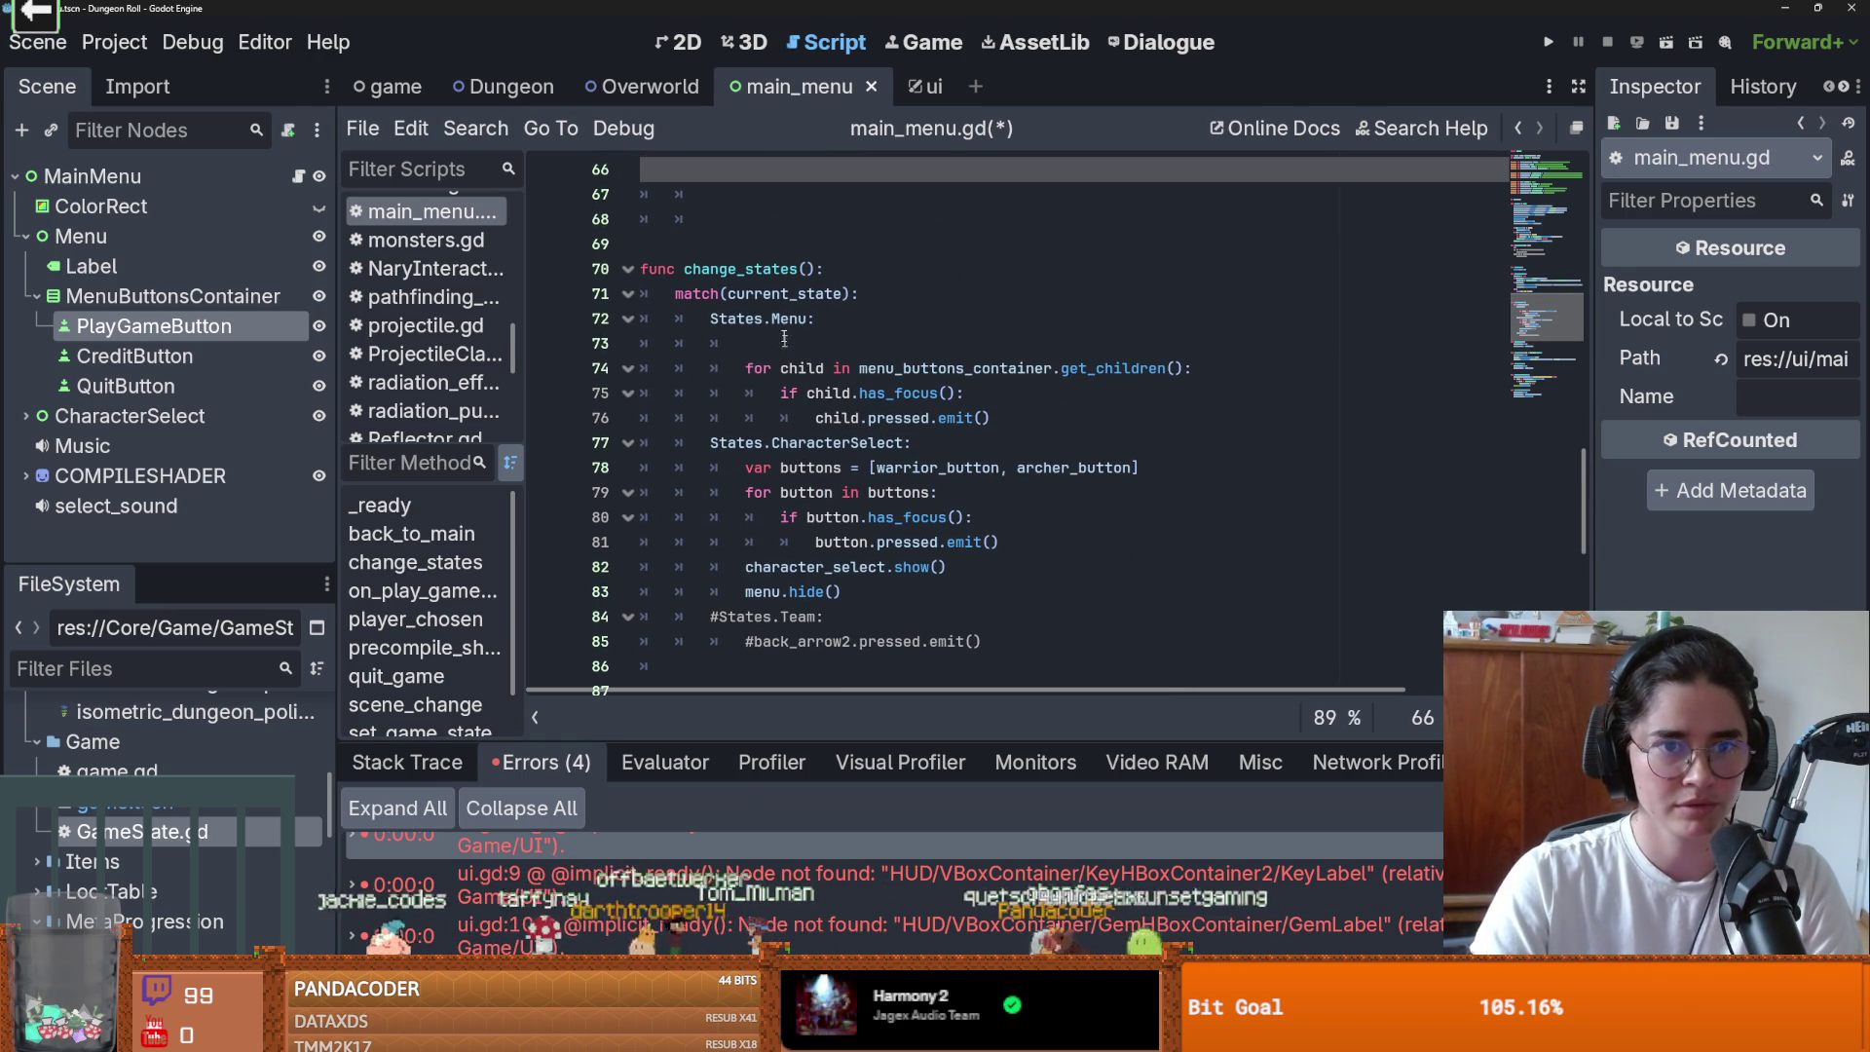
{"action": "left_click_drag", "start_coordinate": [812, 269], "coordinate": [710, 268]}
{"action": "key", "text": "ctrl+s"}
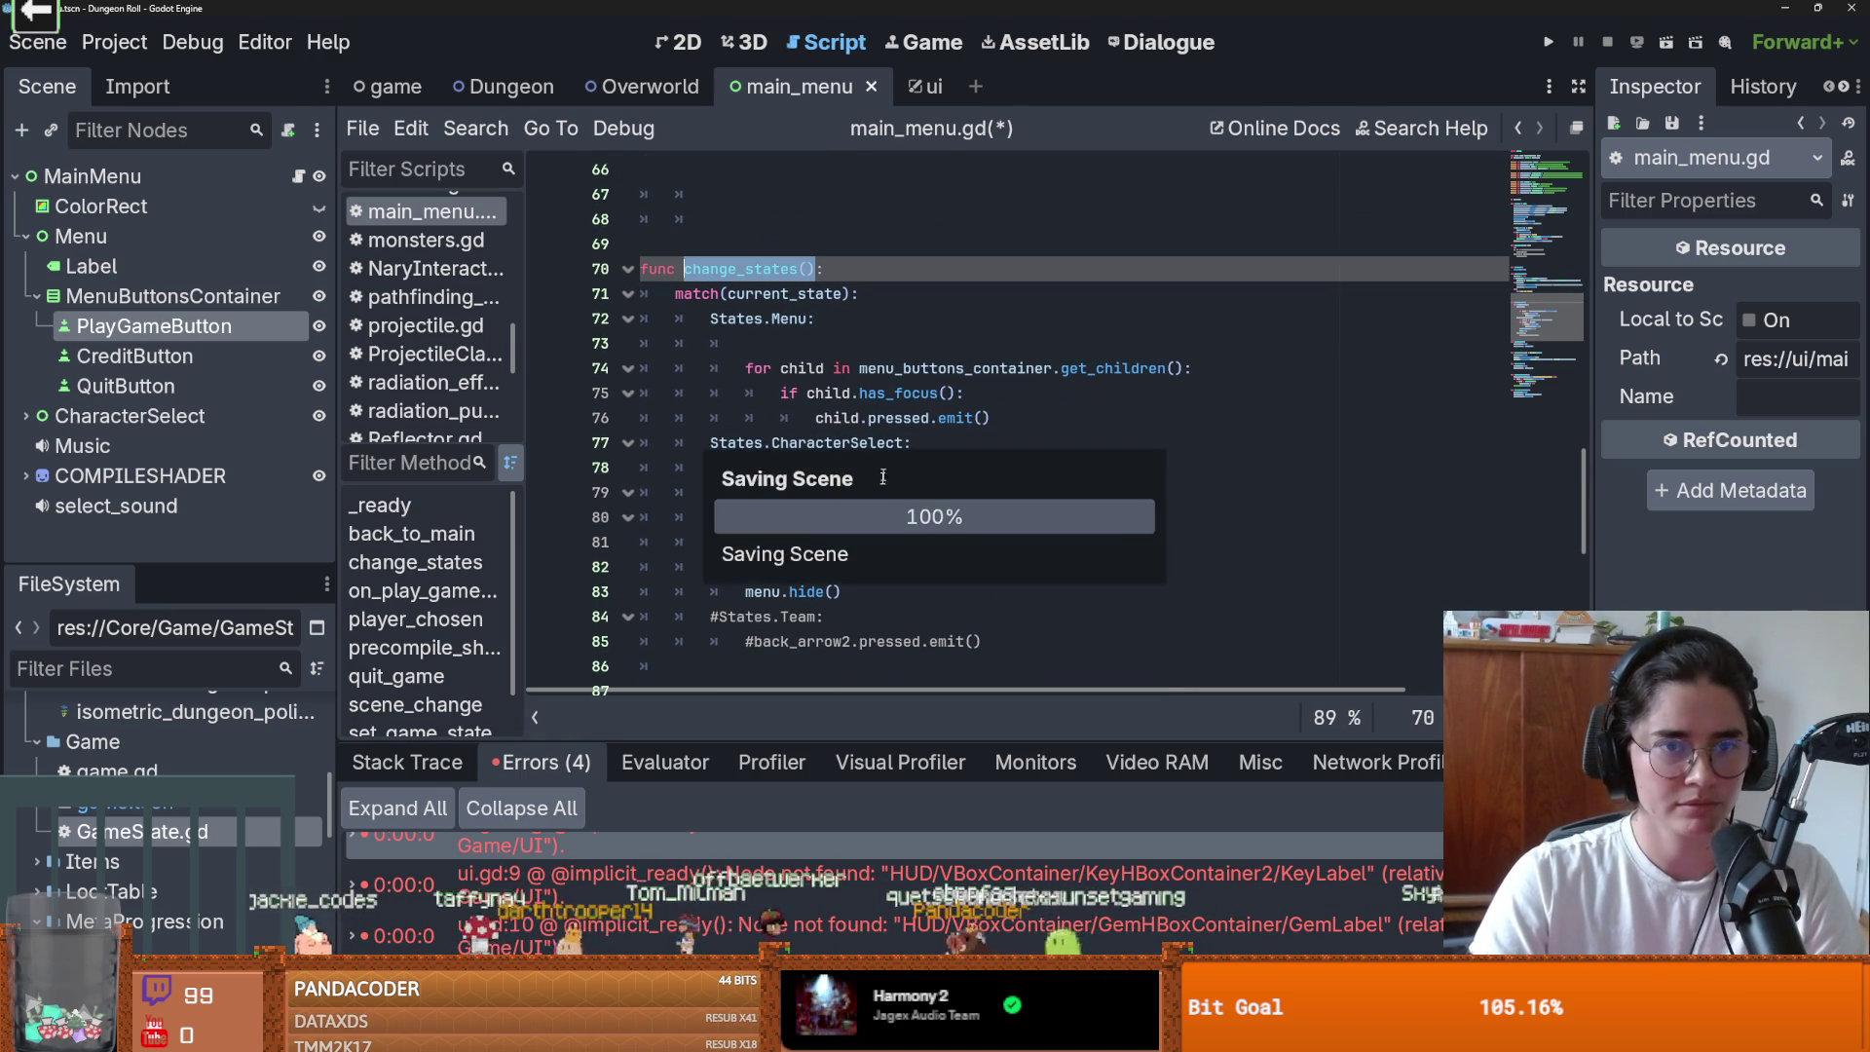
{"action": "scroll", "coordinate": [889, 482], "scroll_direction": "down", "scroll_amount": 9}
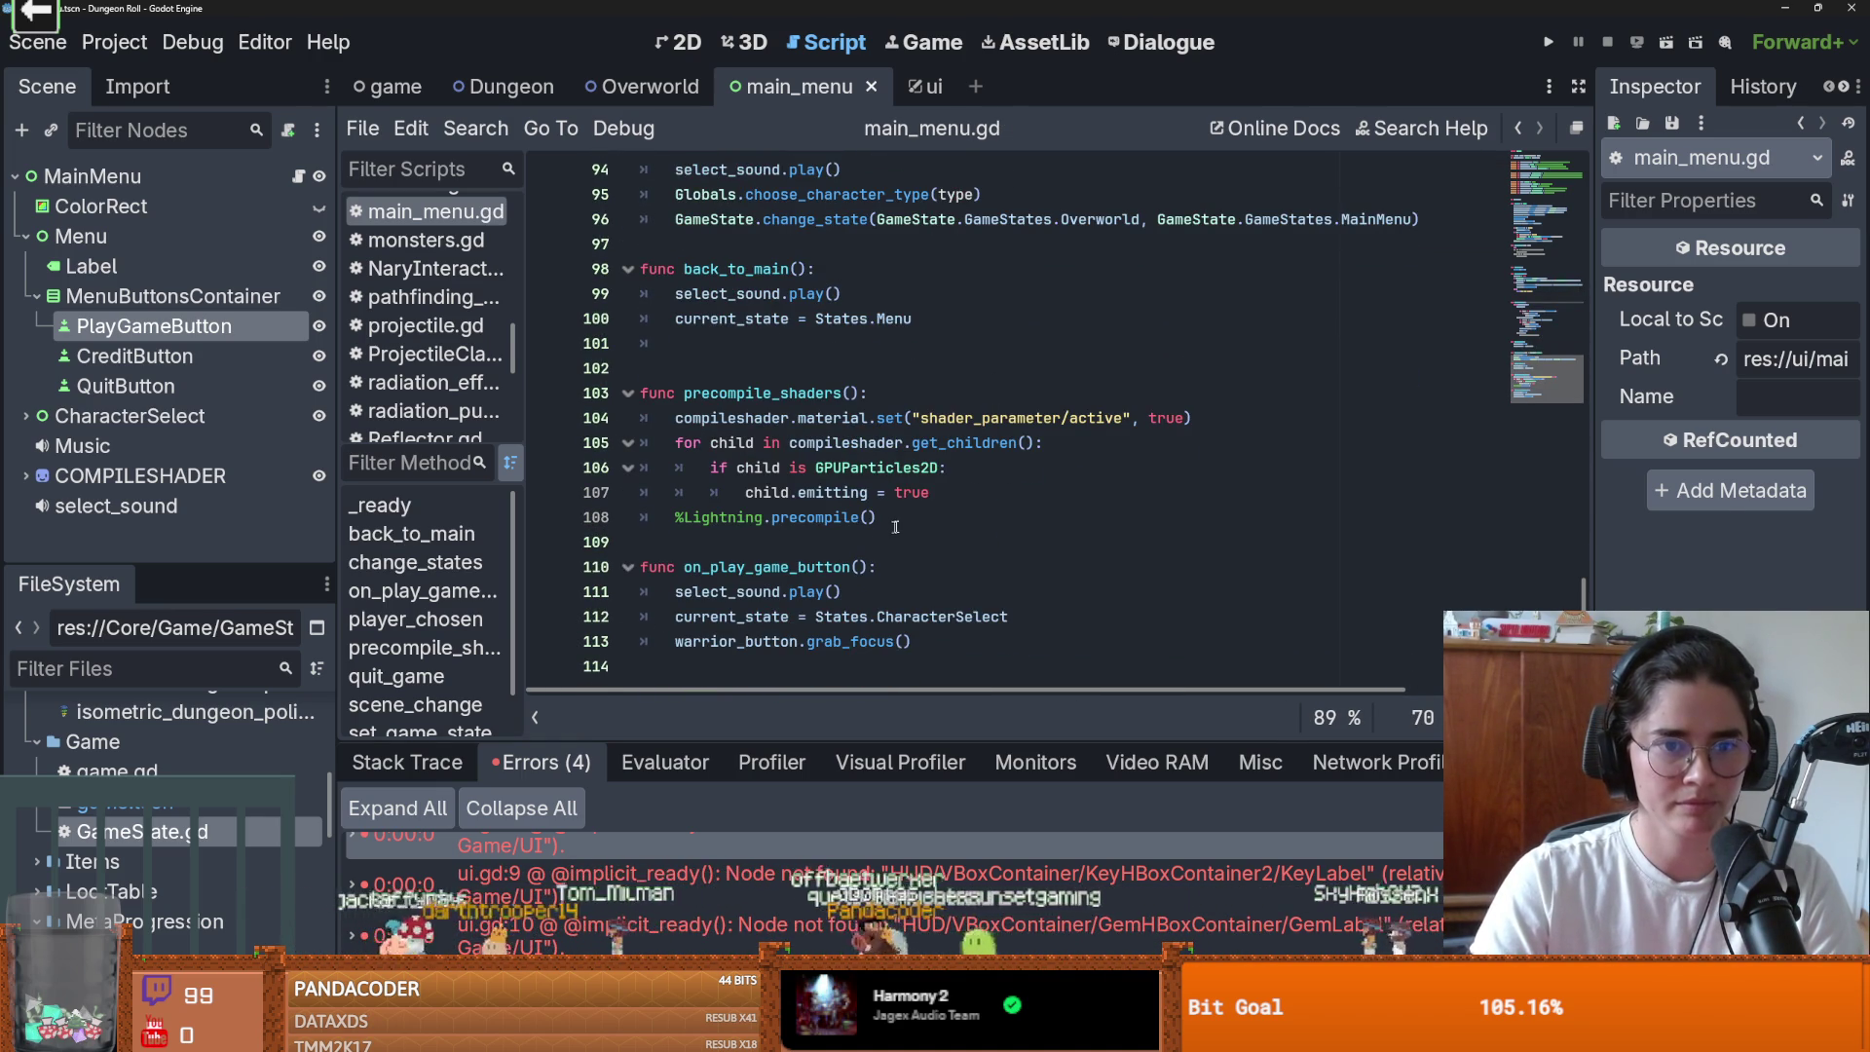
Add a change_states() call to on_play_game_button and test-run the game
{"action": "left_click", "coordinate": [945, 634]}
{"action": "key", "text": "Return"}
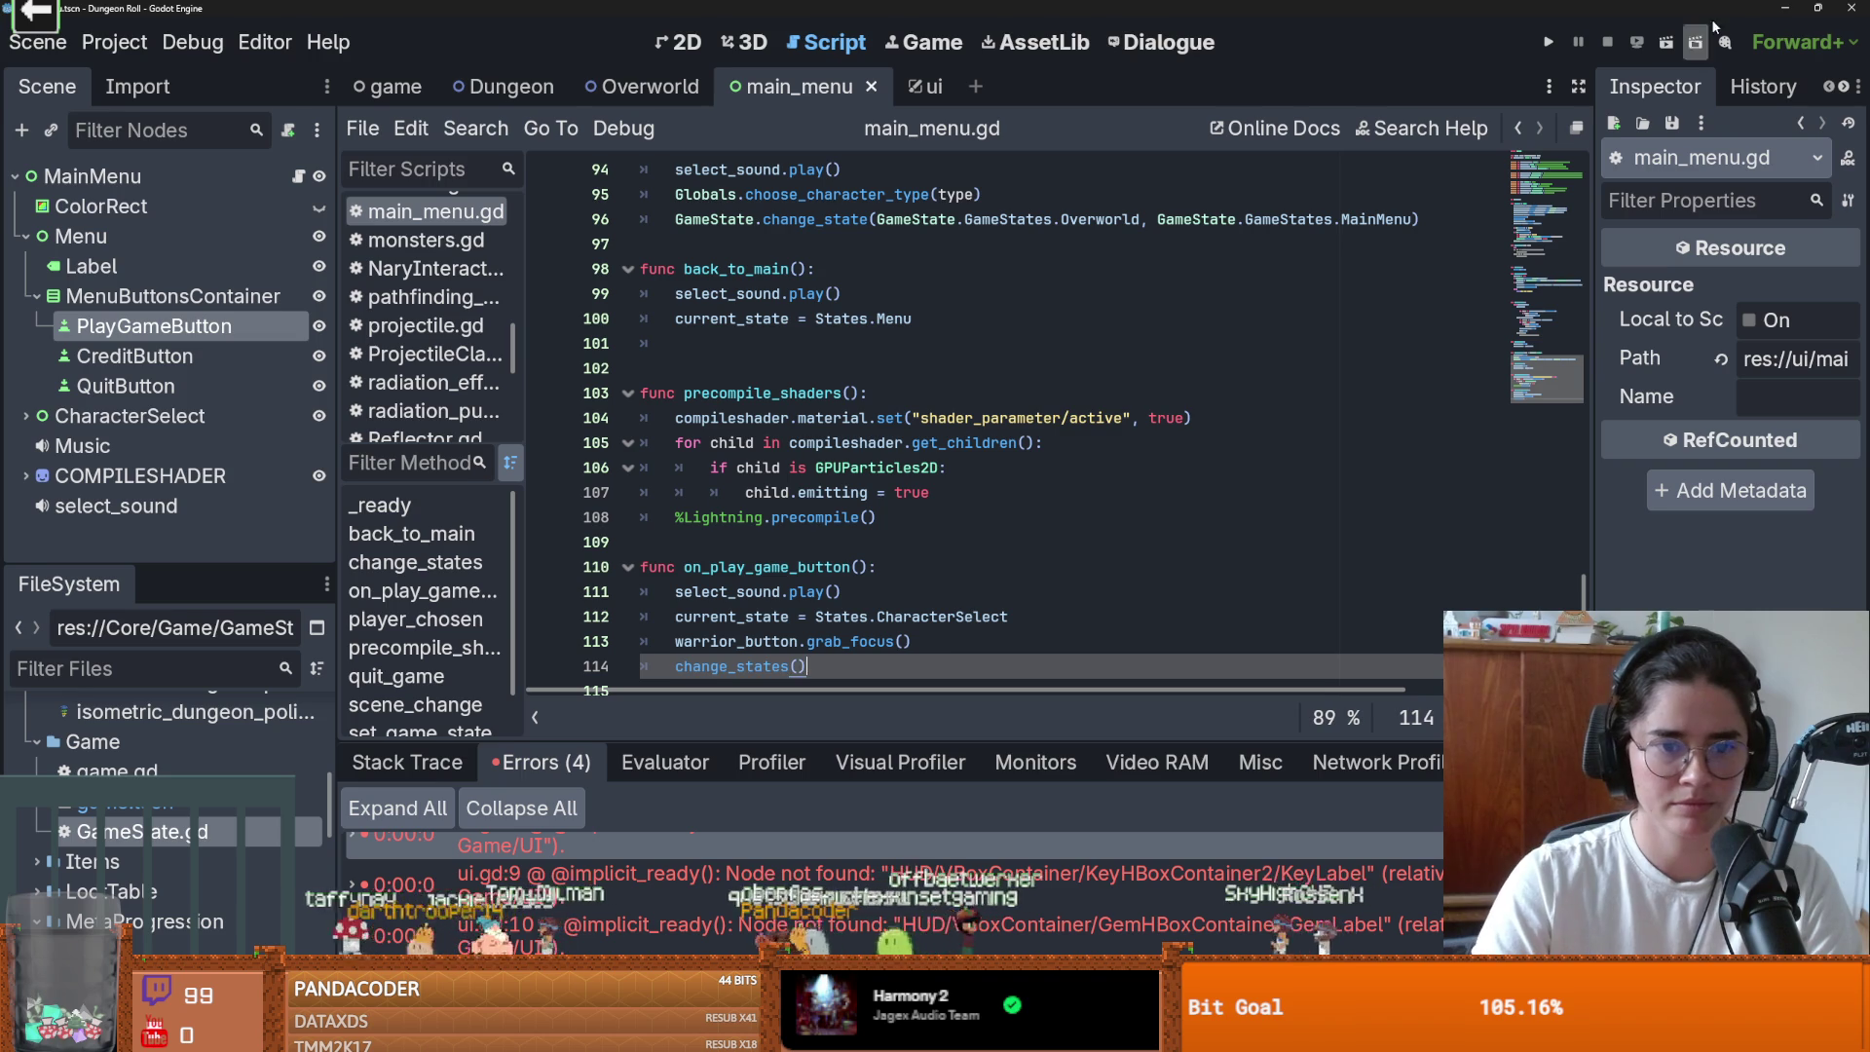
{"action": "left_click", "coordinate": [1546, 42]}
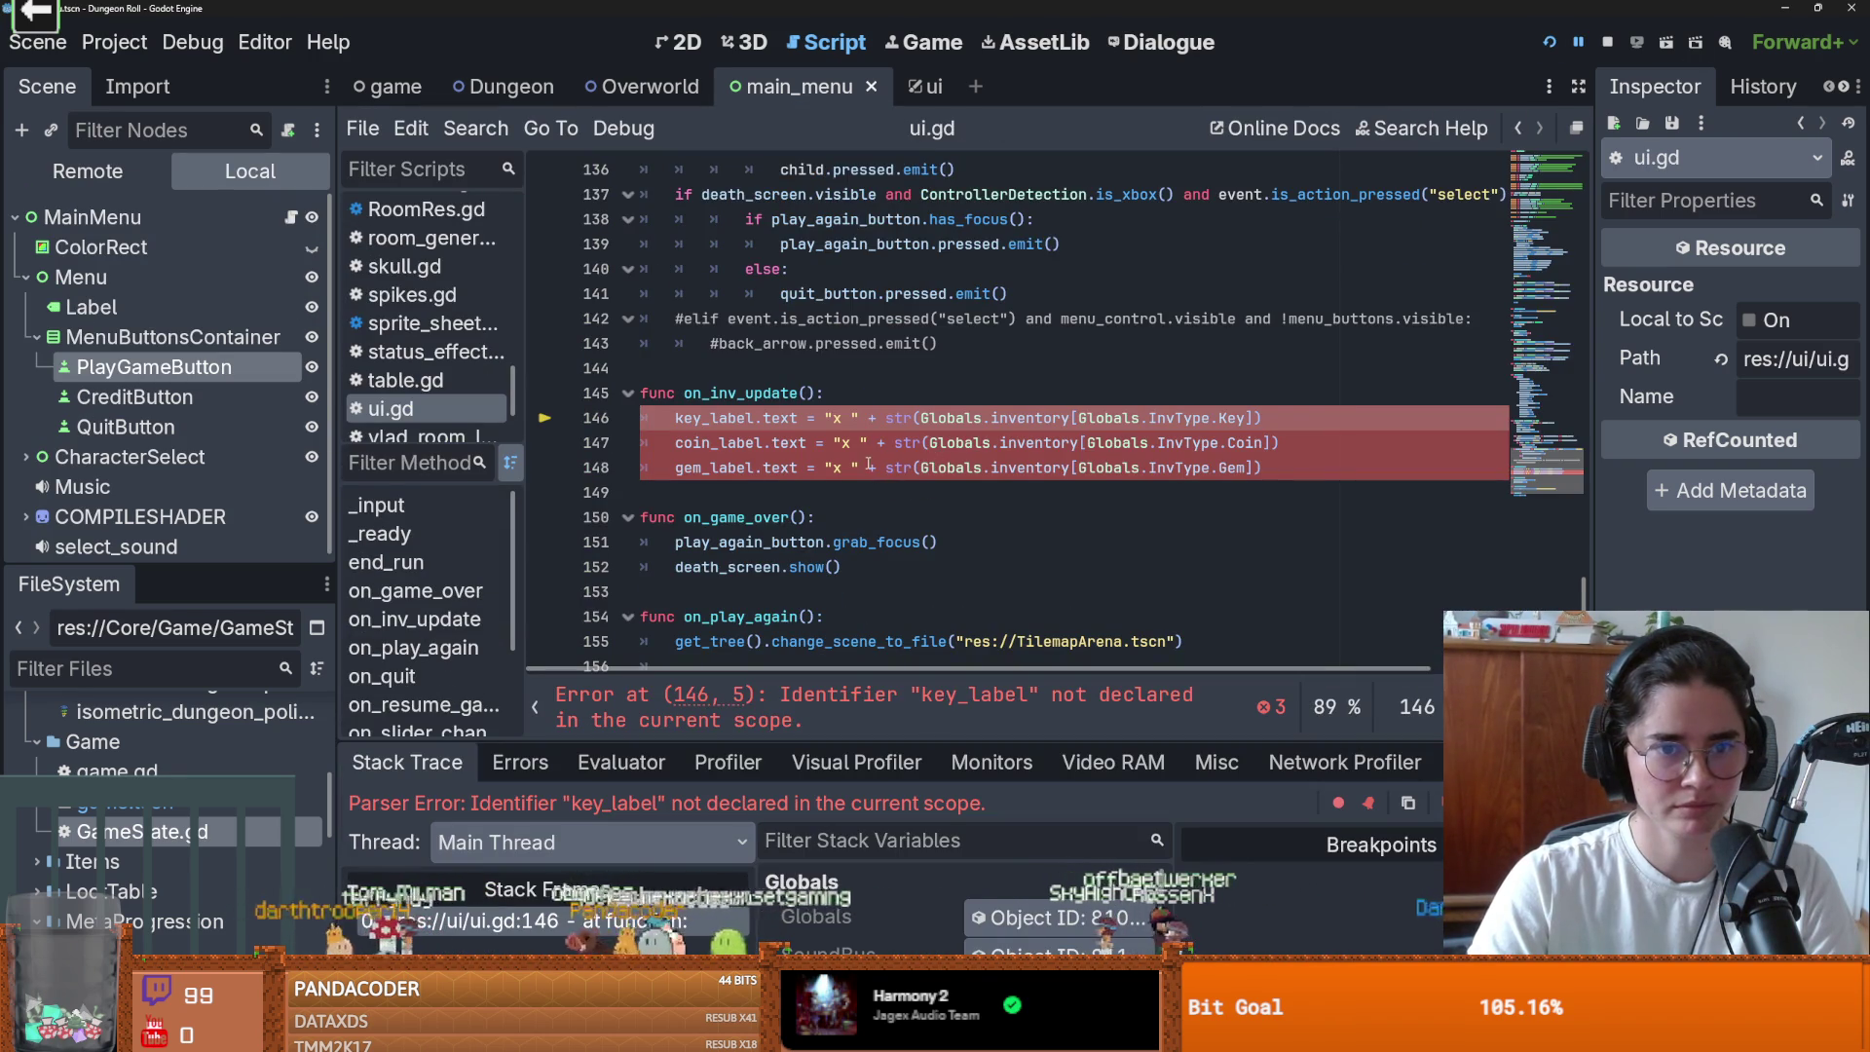
Delete the on_inv_update function from ui.gd and relaunch the game
{"action": "left_click", "coordinate": [870, 468]}
{"action": "double_click", "coordinate": [731, 393]}
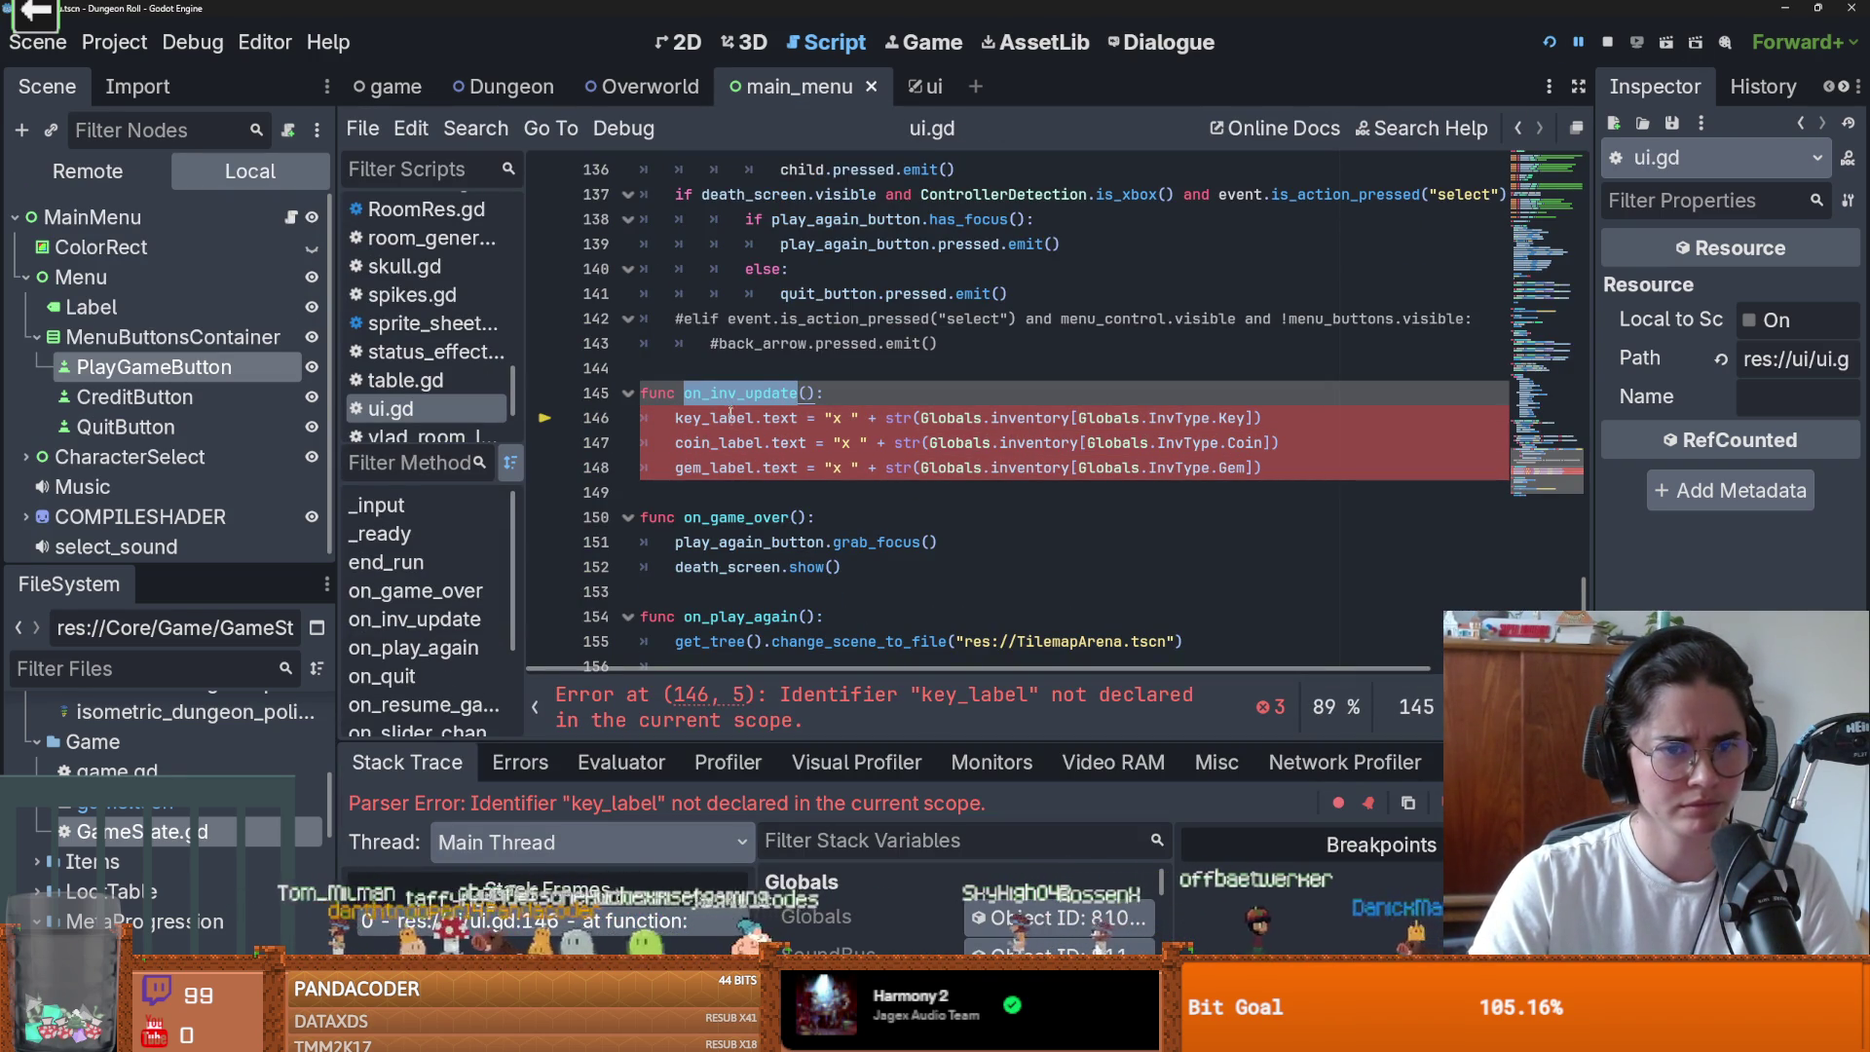
{"action": "left_click_drag", "start_coordinate": [1074, 488], "coordinate": [540, 384]}
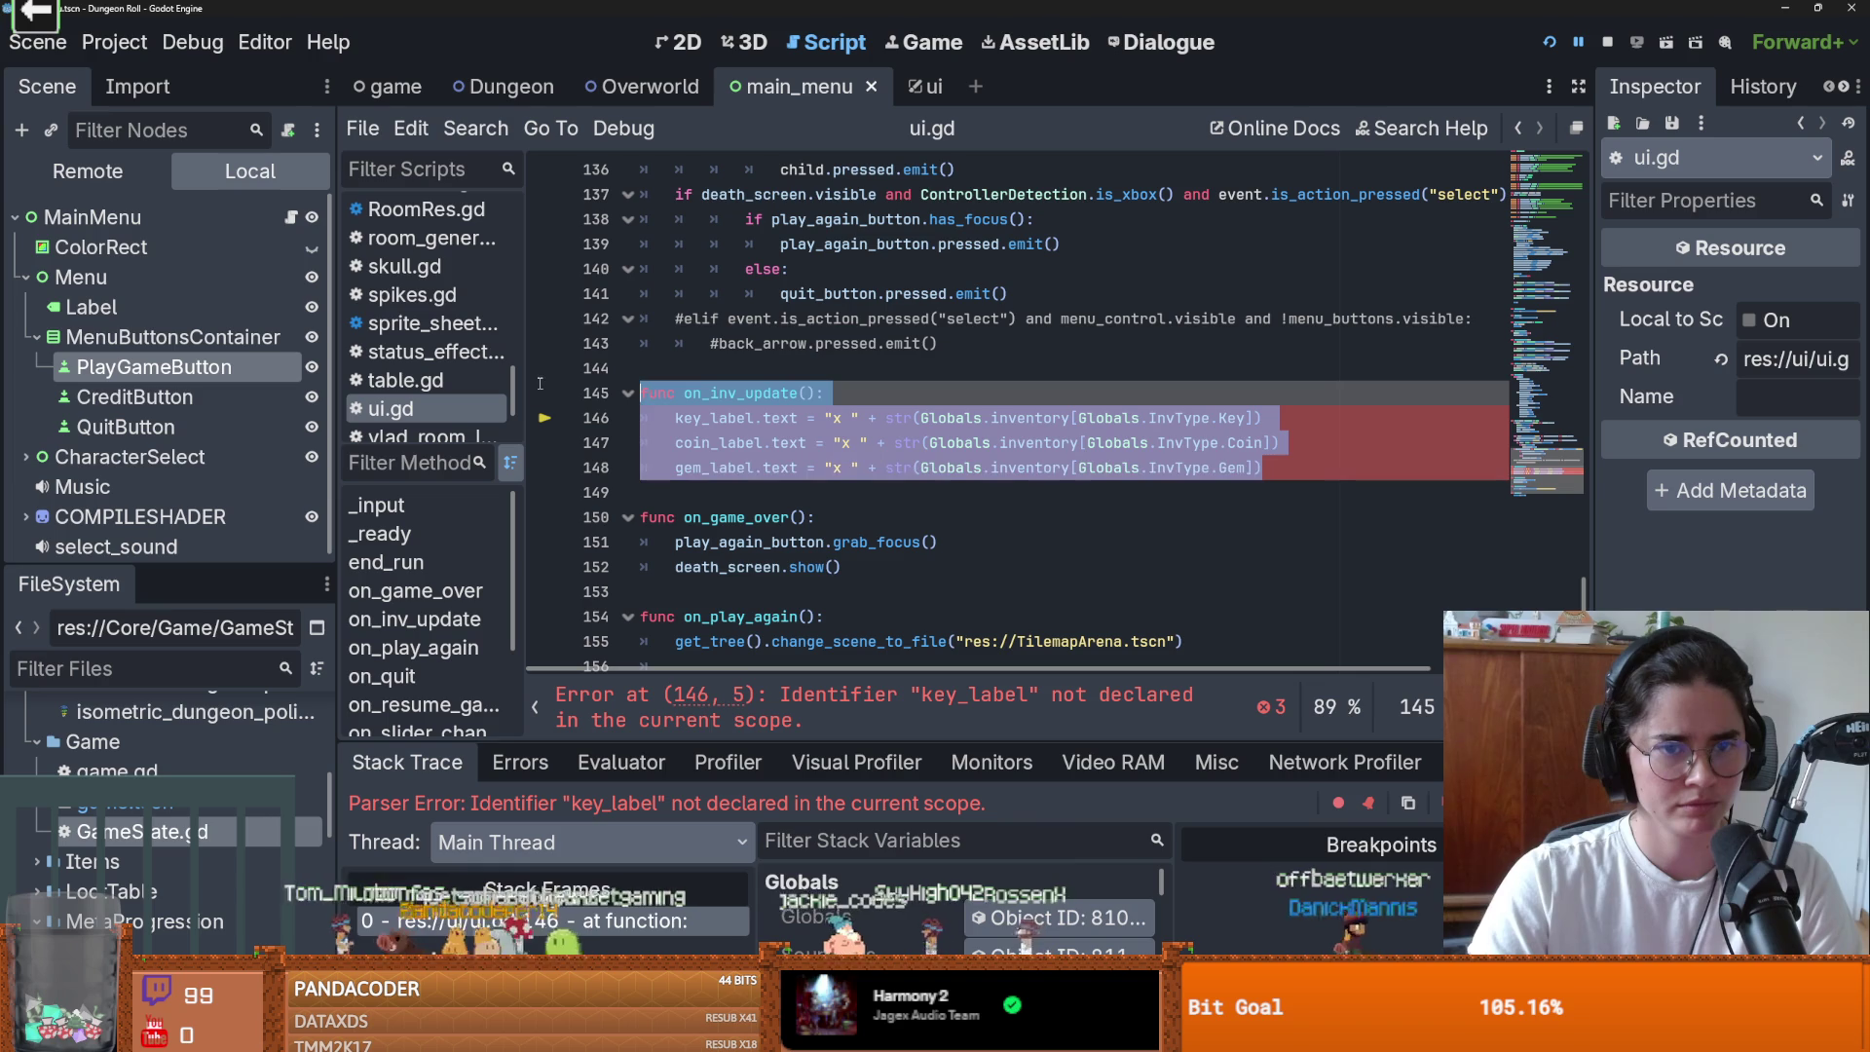
{"action": "key", "text": "BackSpace"}
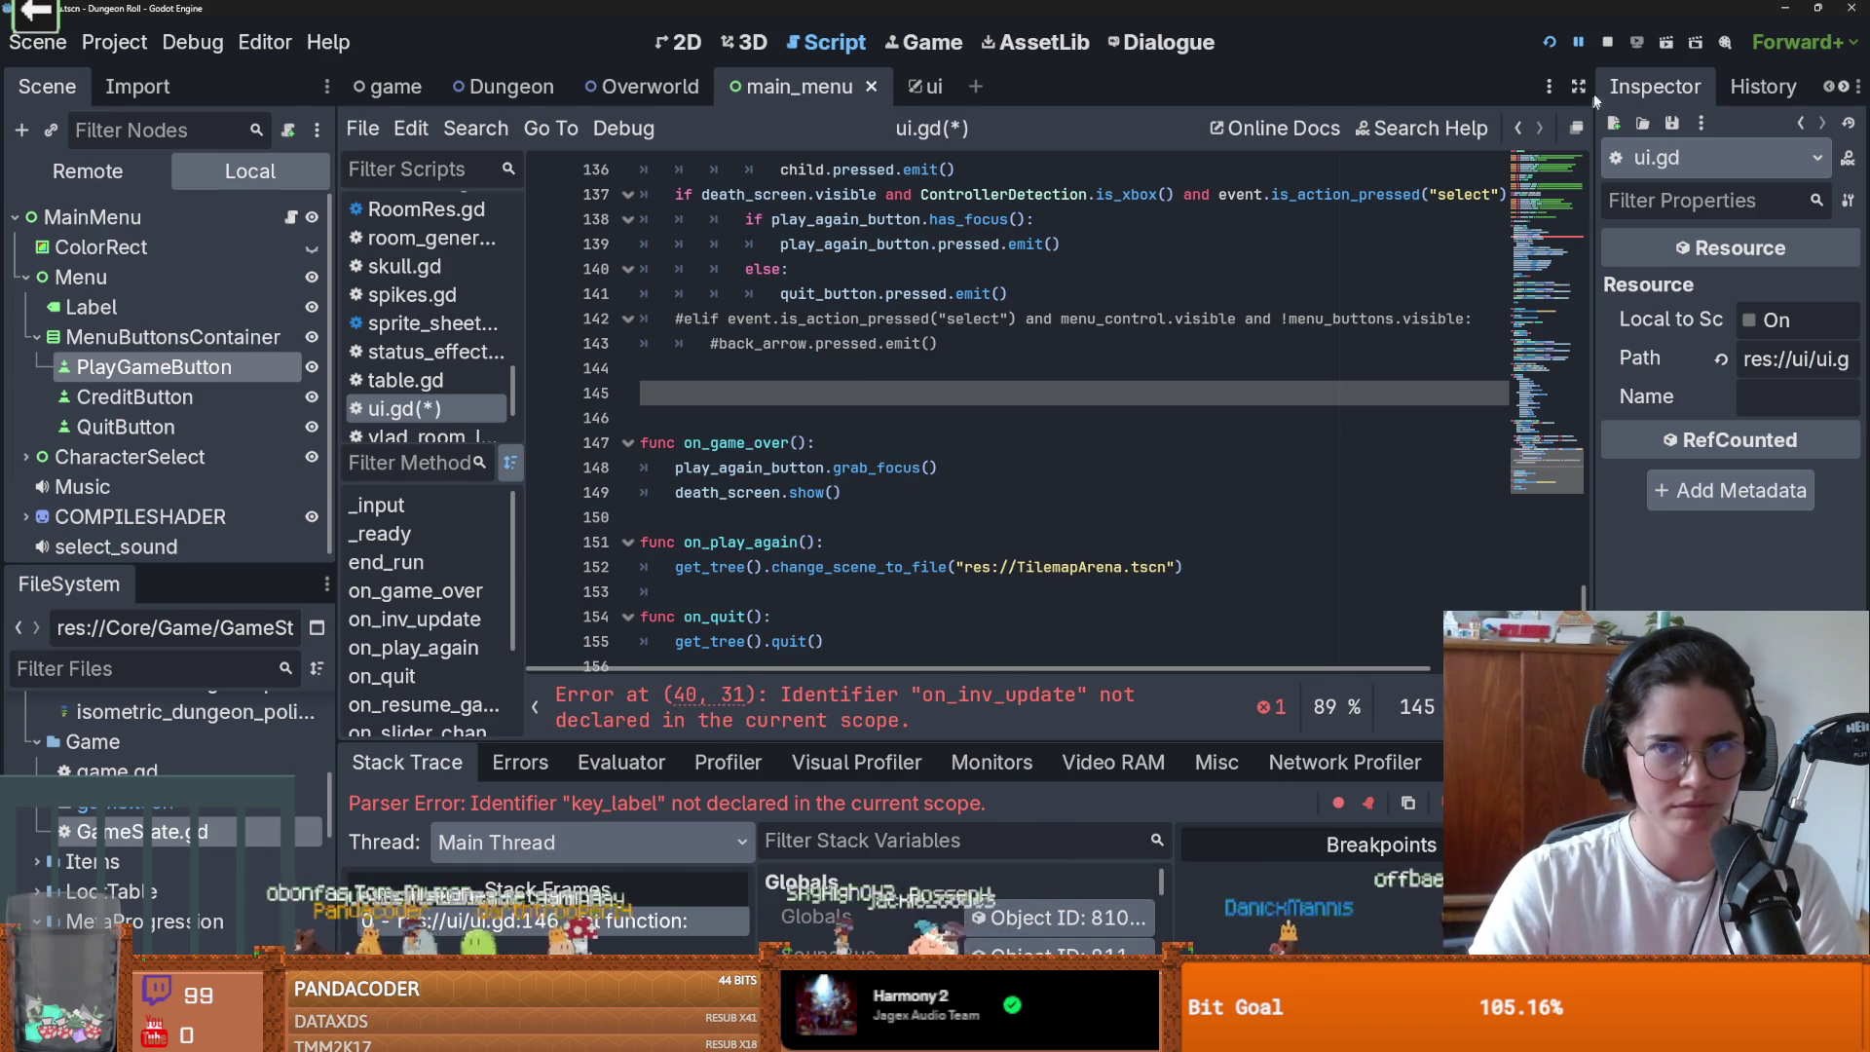
{"action": "left_click", "coordinate": [1551, 45]}
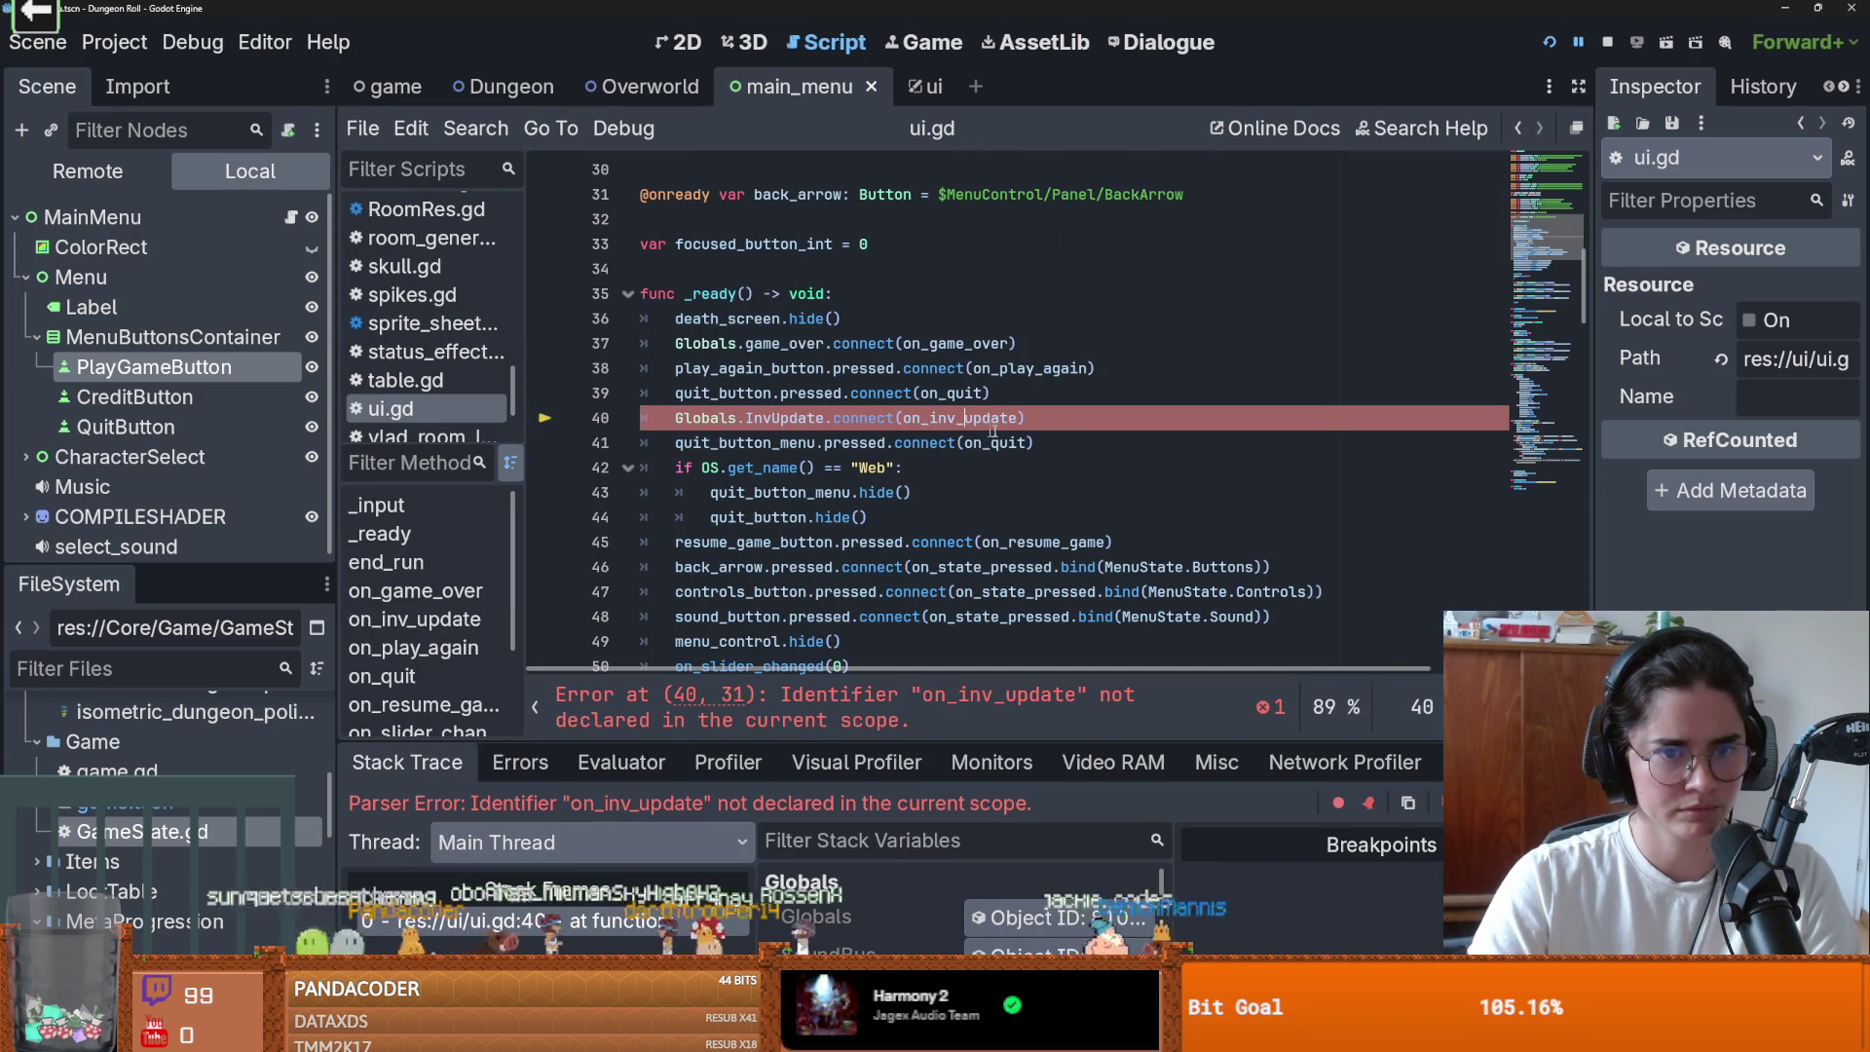
Remove the Globals.InvUpdate connection on line 40 and run the game again
{"action": "left_click_drag", "start_coordinate": [1026, 417], "coordinate": [667, 411]}
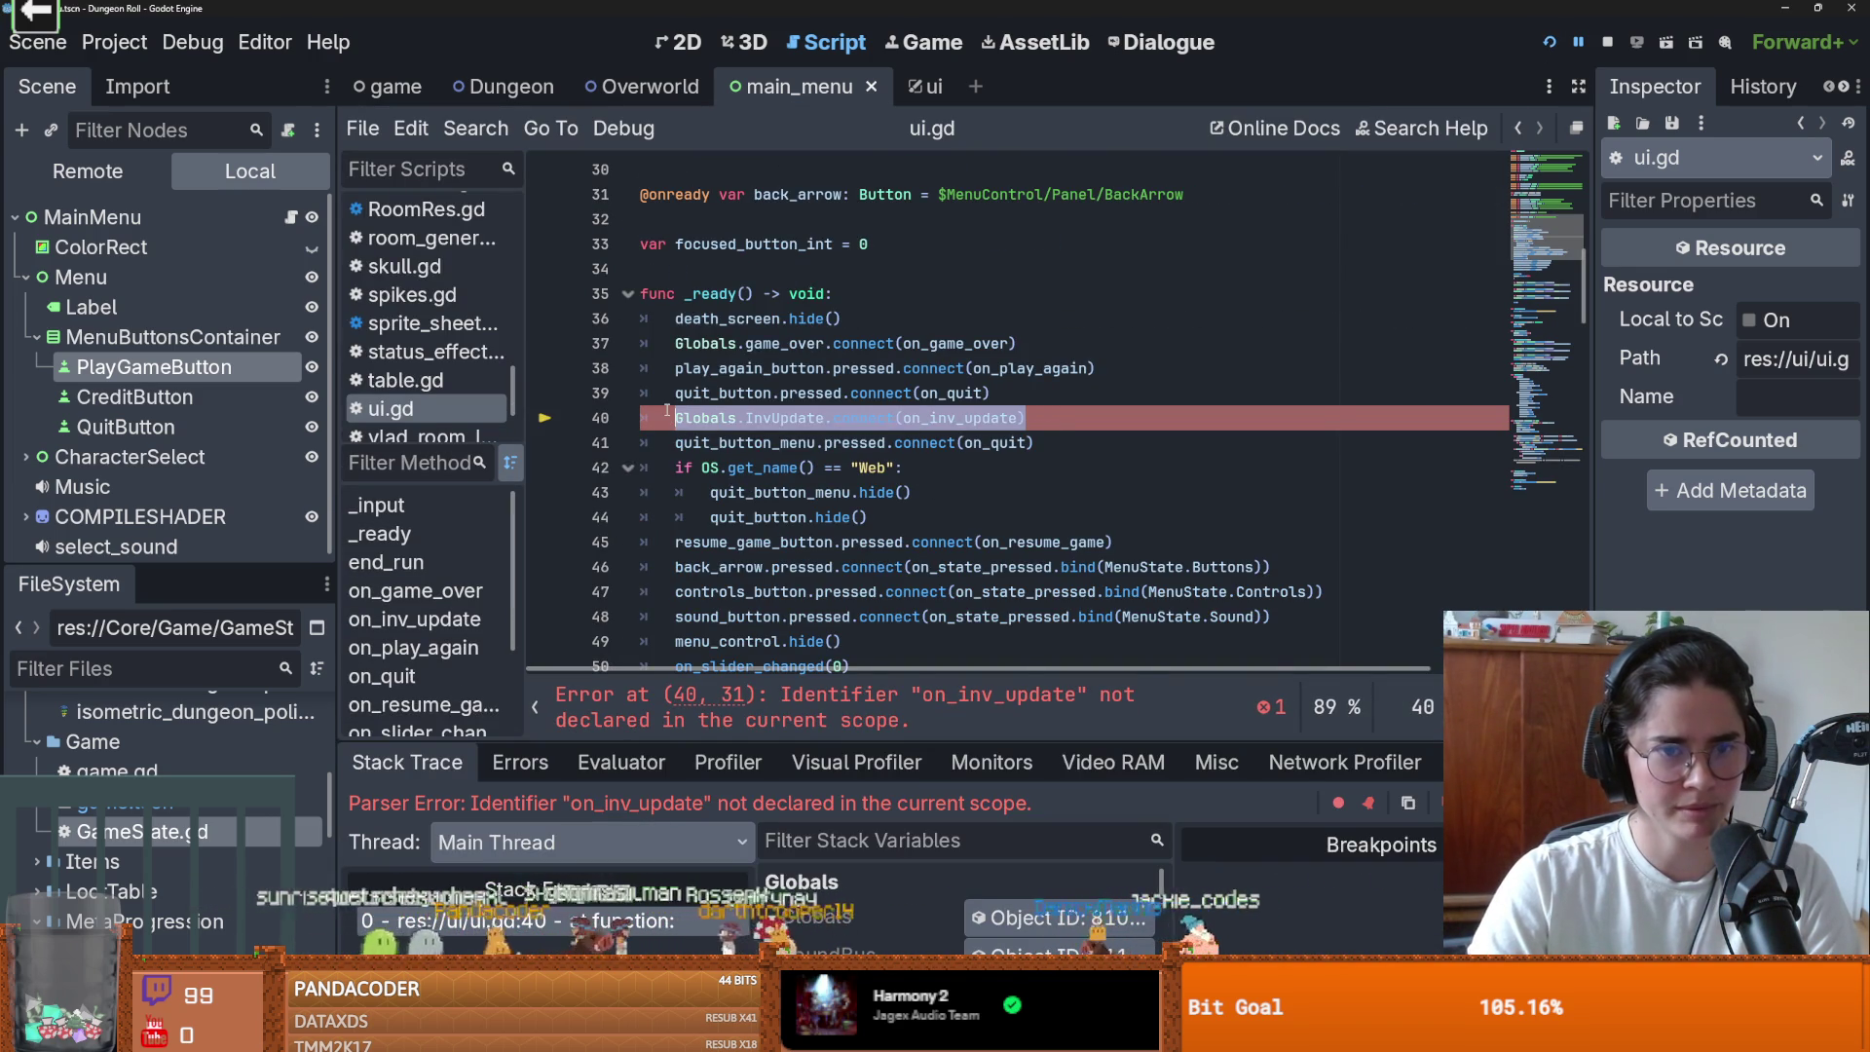
{"action": "scroll", "coordinate": [924, 441], "scroll_direction": "down", "scroll_amount": 5}
{"action": "key", "text": "BackSpace"}
{"action": "scroll", "coordinate": [968, 460], "scroll_direction": "down", "scroll_amount": 8}
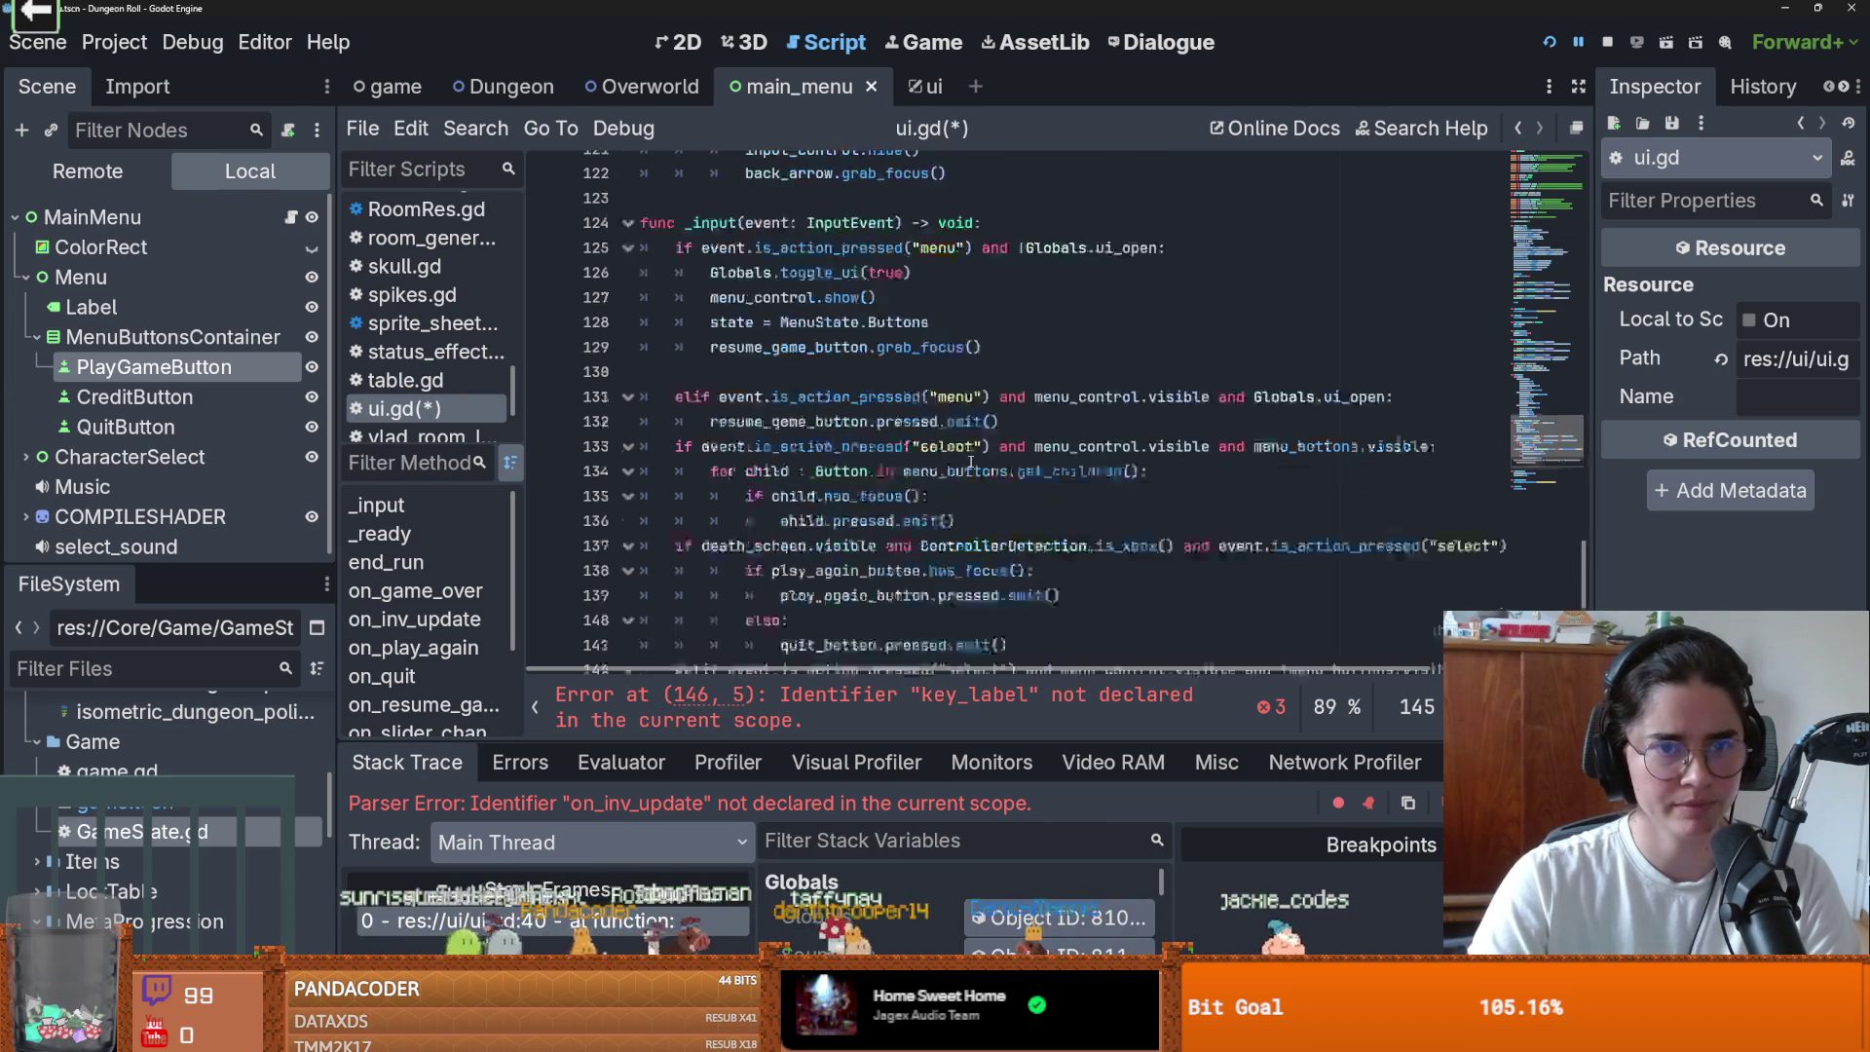
{"action": "scroll", "coordinate": [967, 460], "scroll_direction": "up", "scroll_amount": 10}
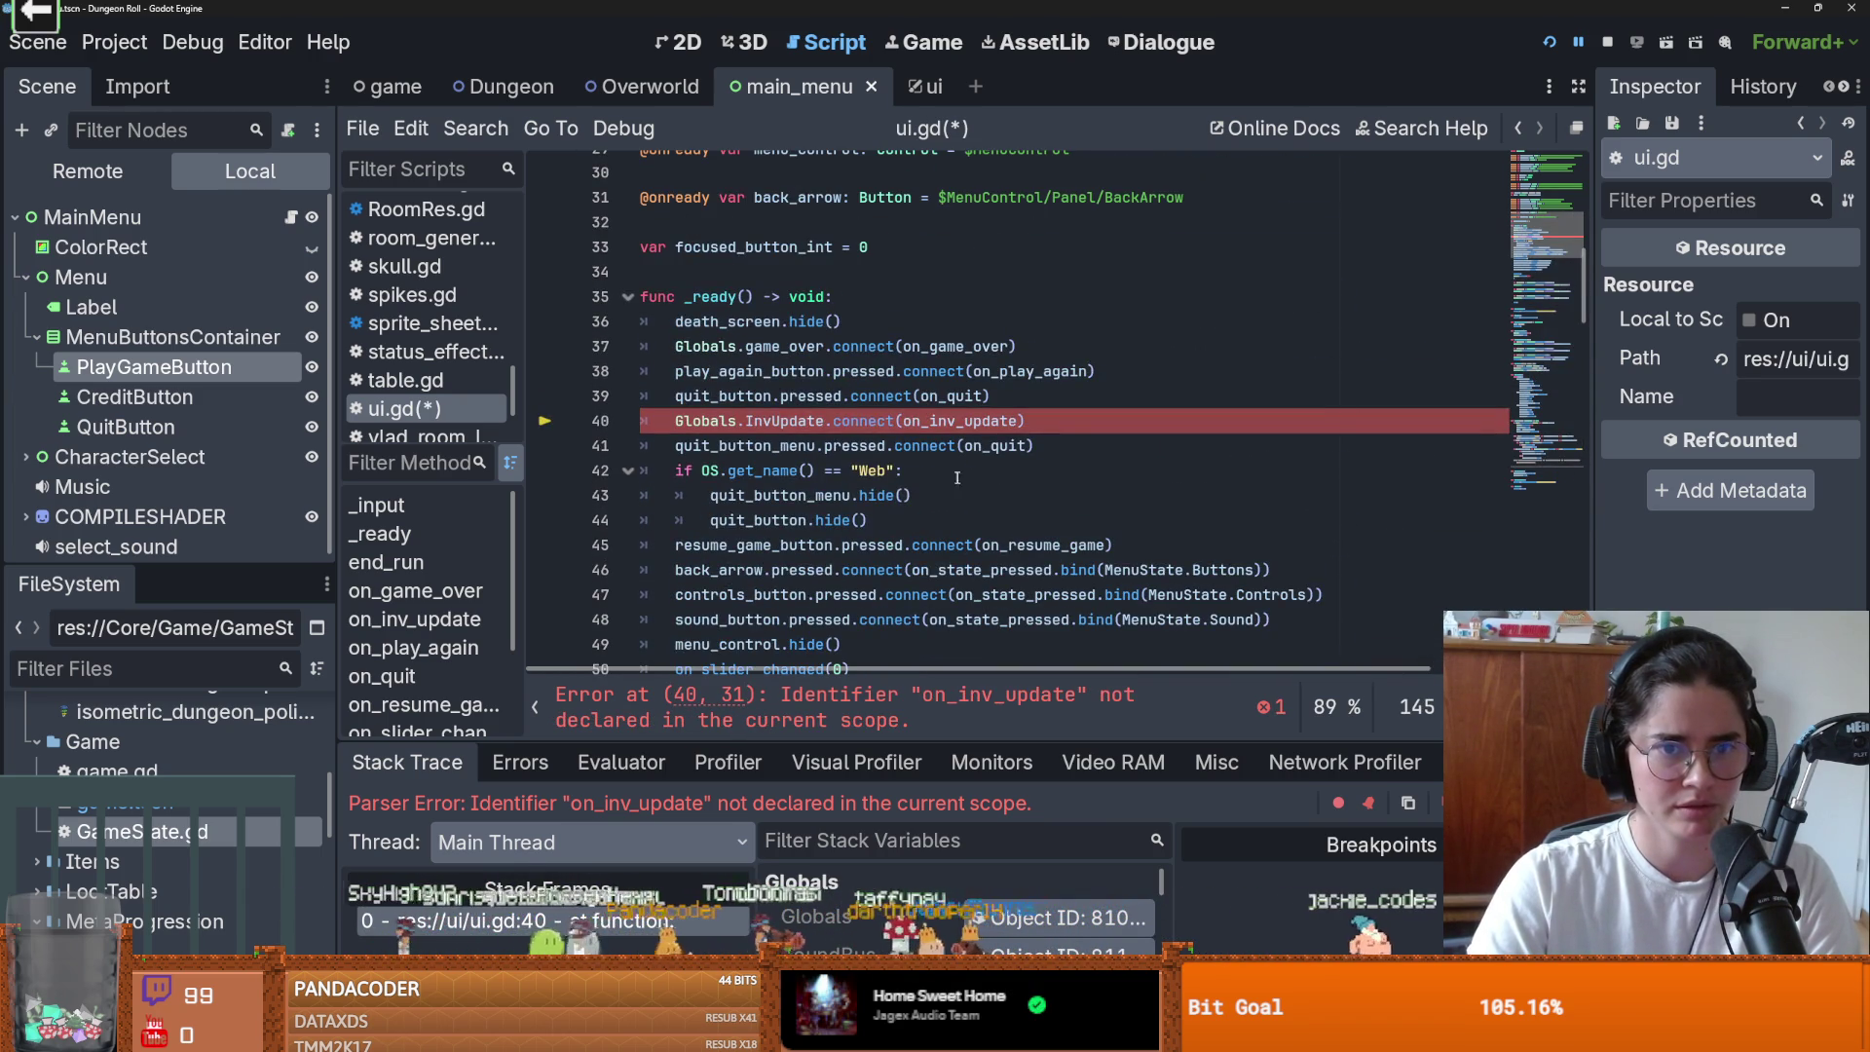
{"action": "left_click_drag", "start_coordinate": [1047, 422], "coordinate": [672, 422]}
{"action": "key", "text": "BackSpace"}
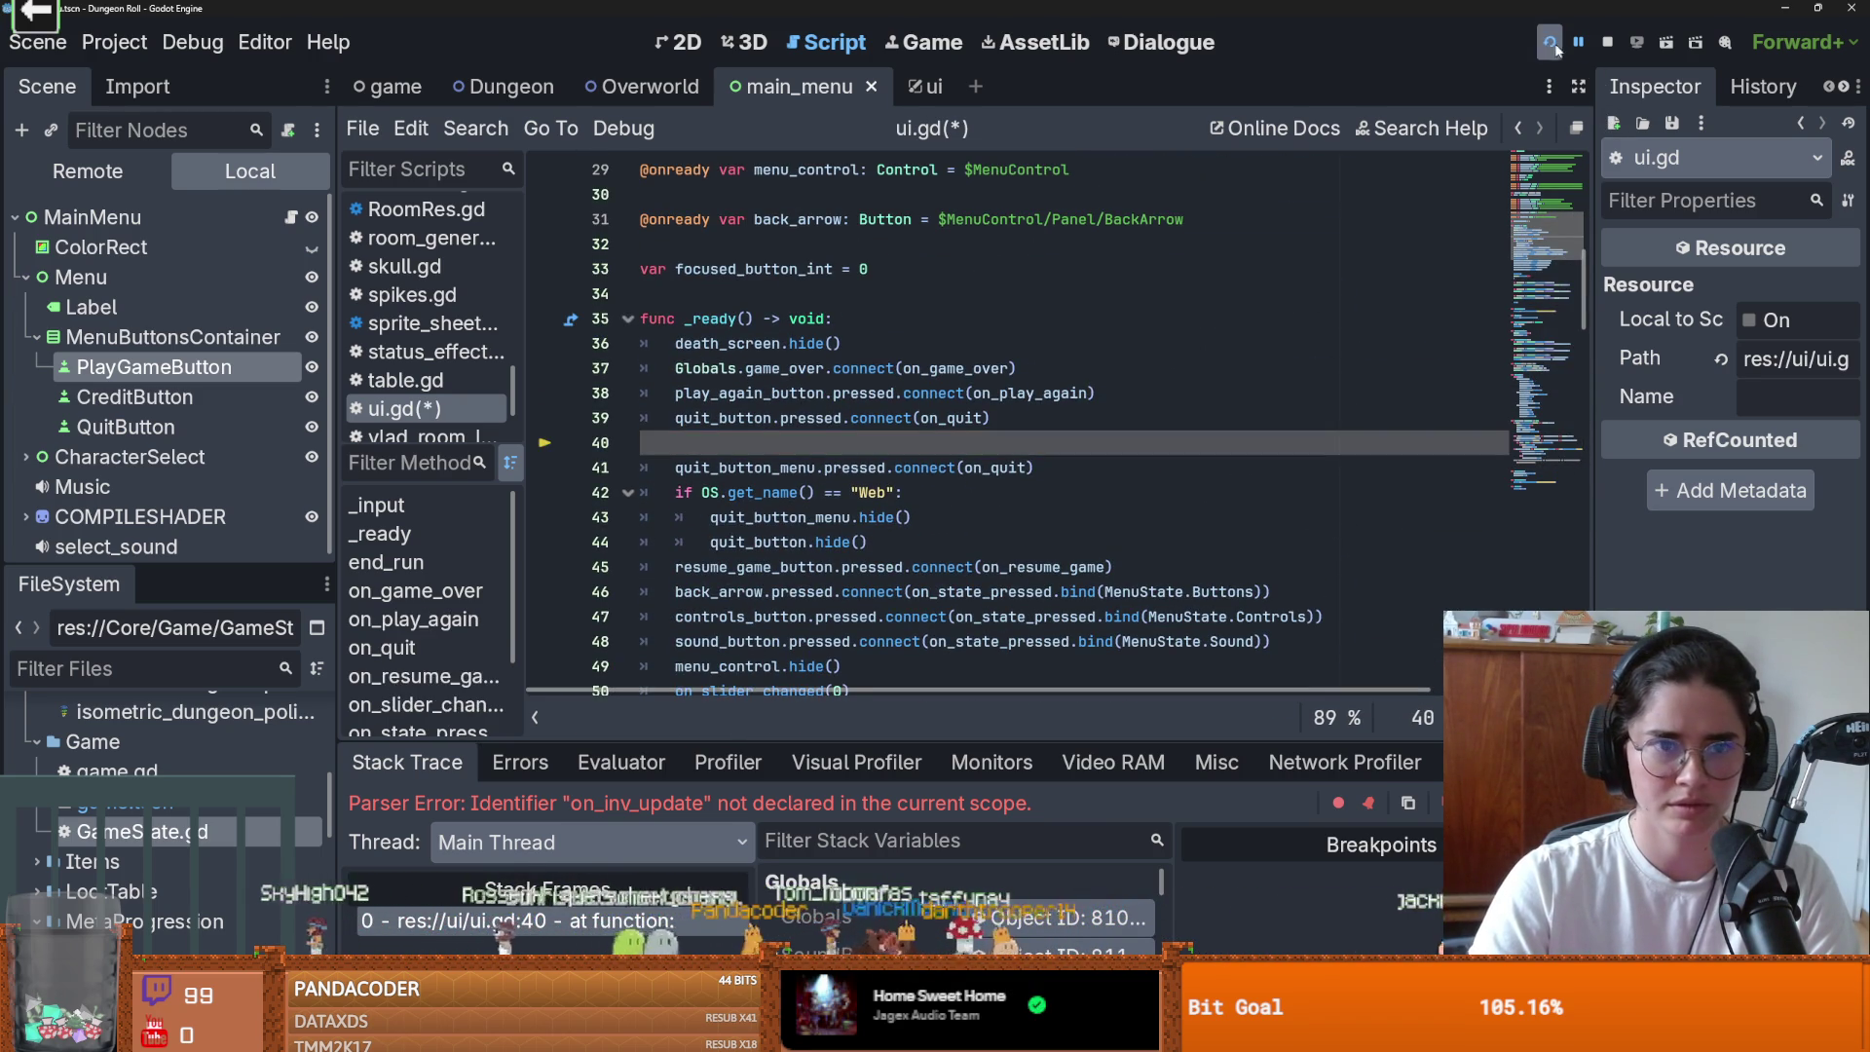
{"action": "left_click", "coordinate": [1548, 45]}
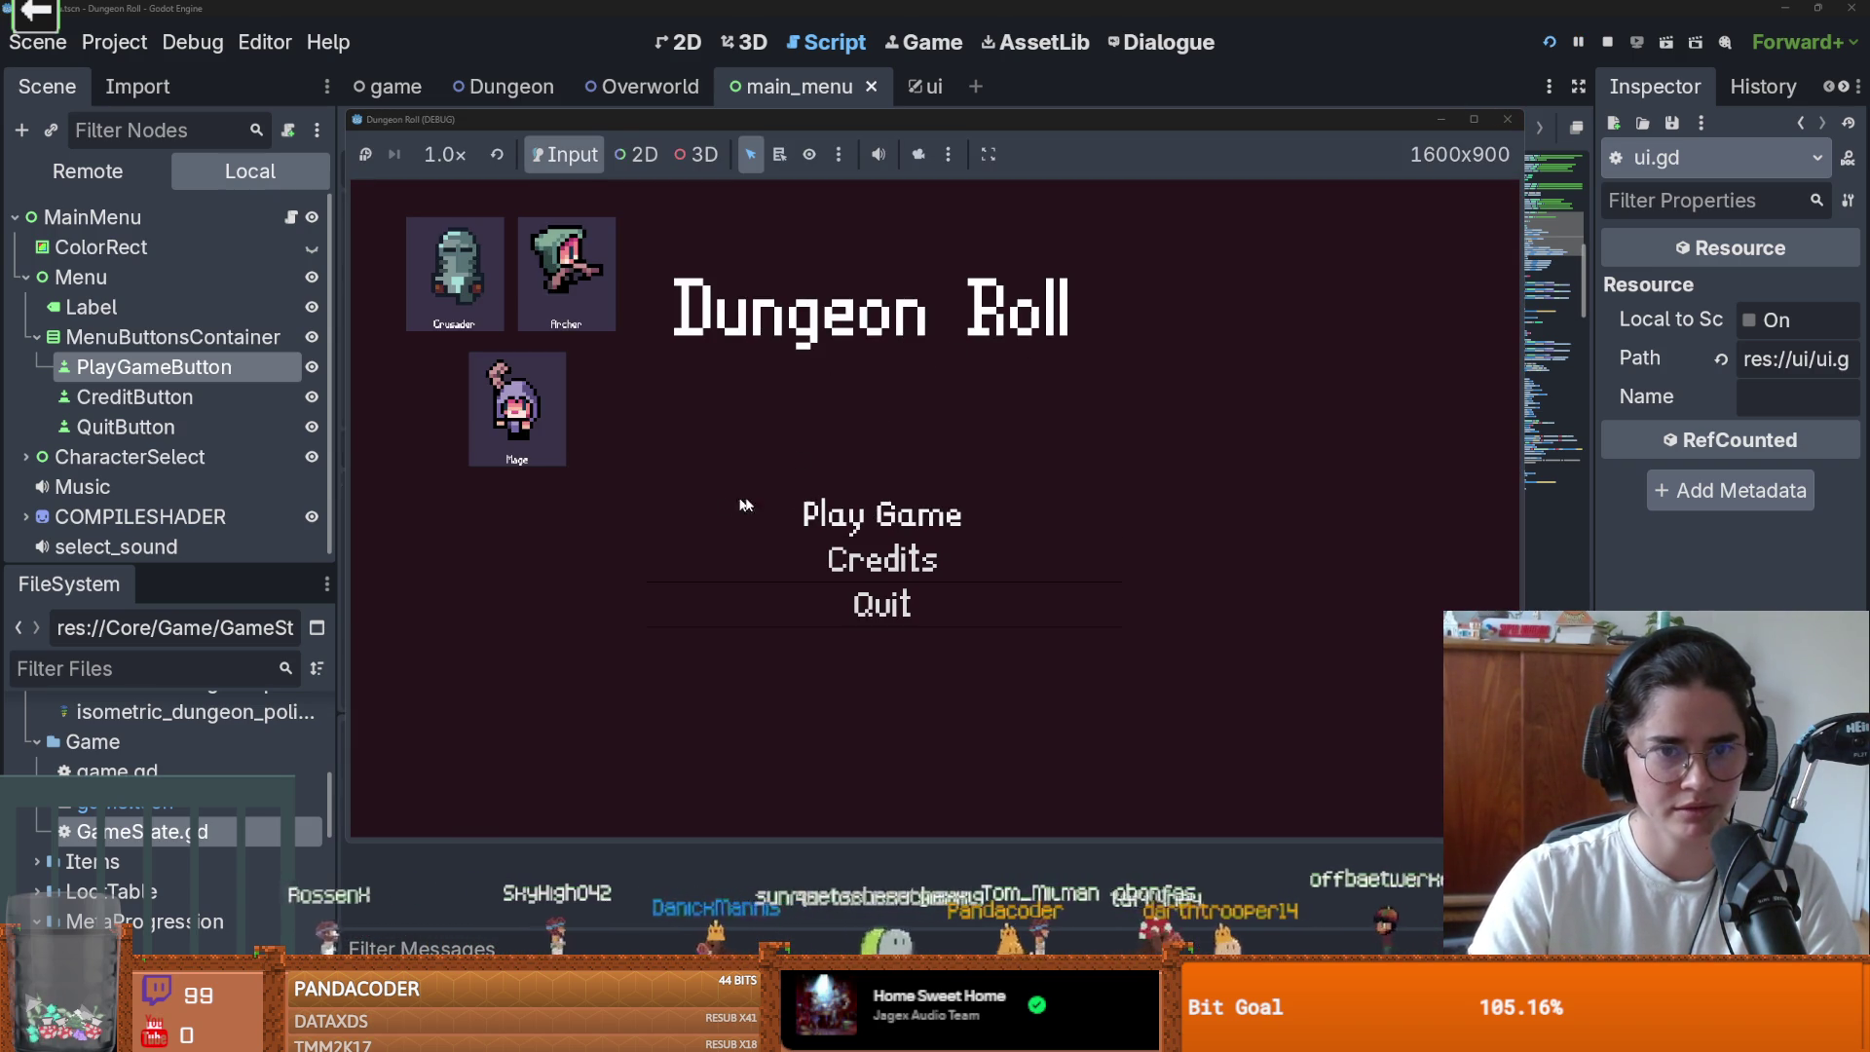
Stop the game and hide the CharacterSelect node in the main menu scene
{"action": "left_click", "coordinate": [1507, 121]}
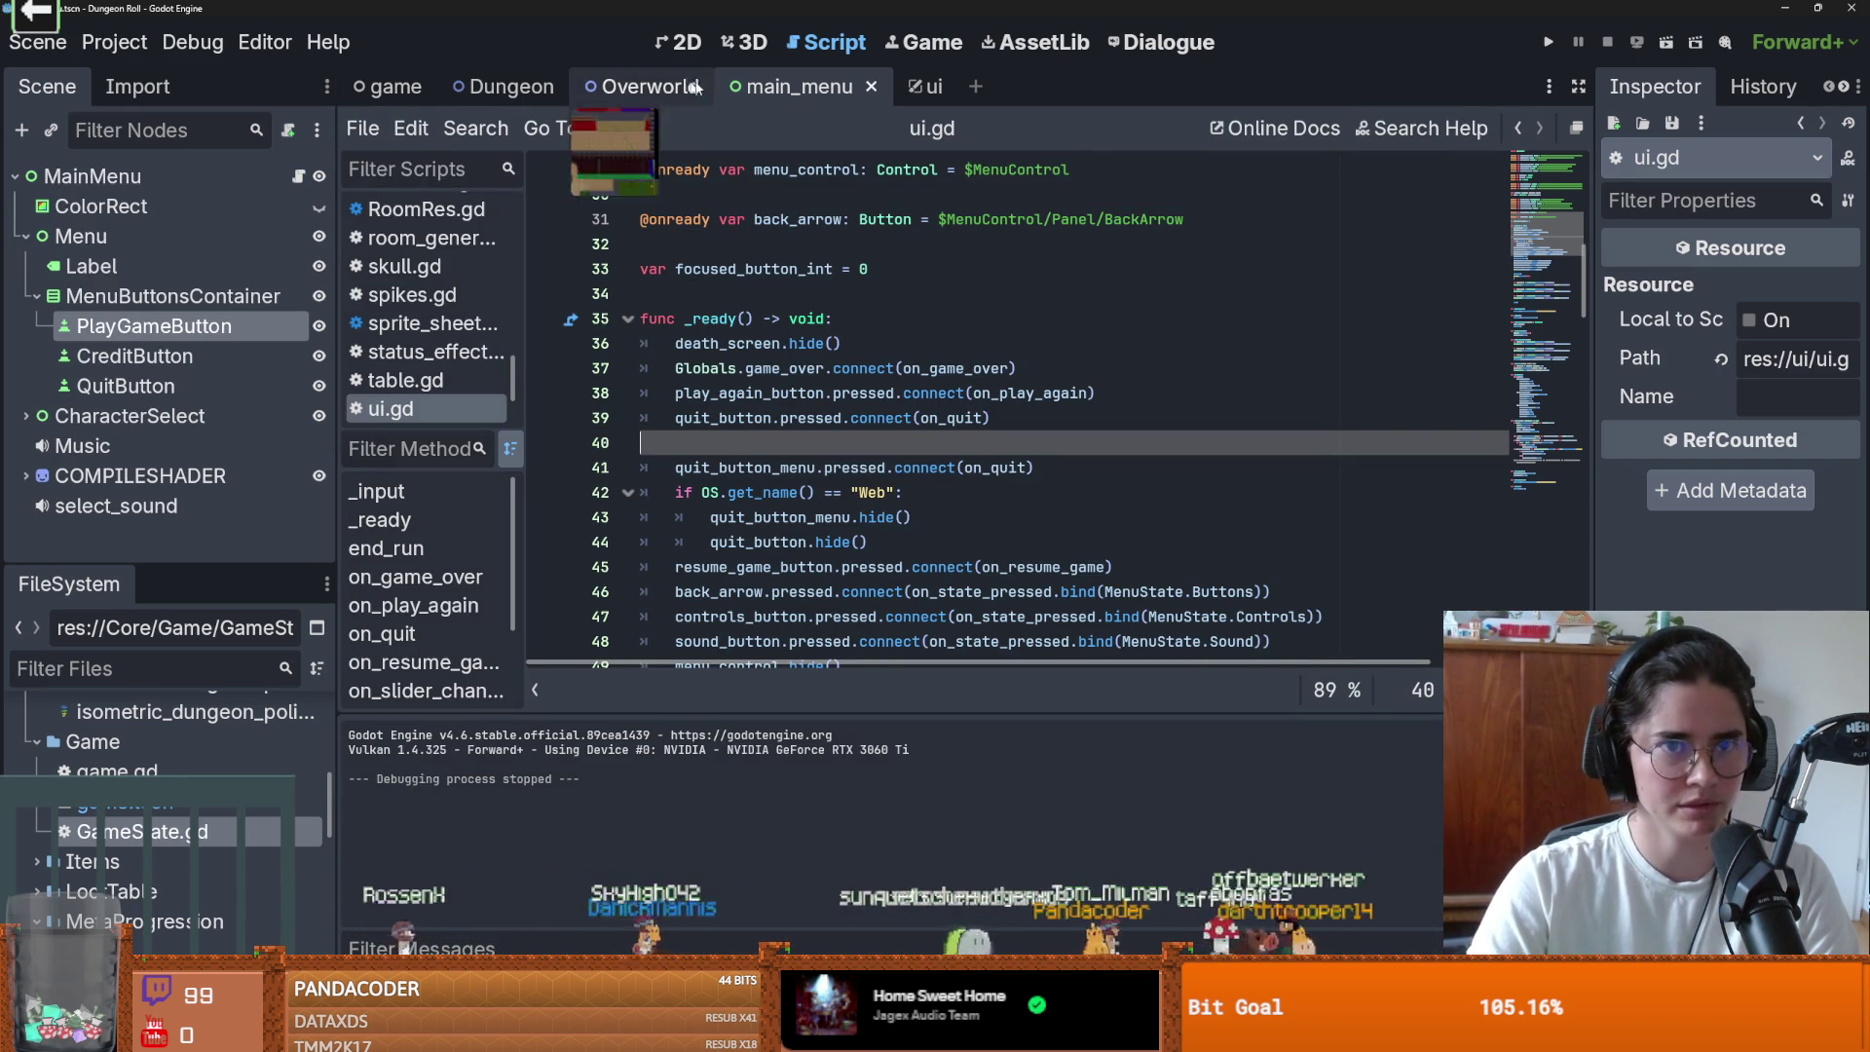
{"action": "left_click", "coordinate": [20, 236]}
{"action": "left_click", "coordinate": [319, 266]}
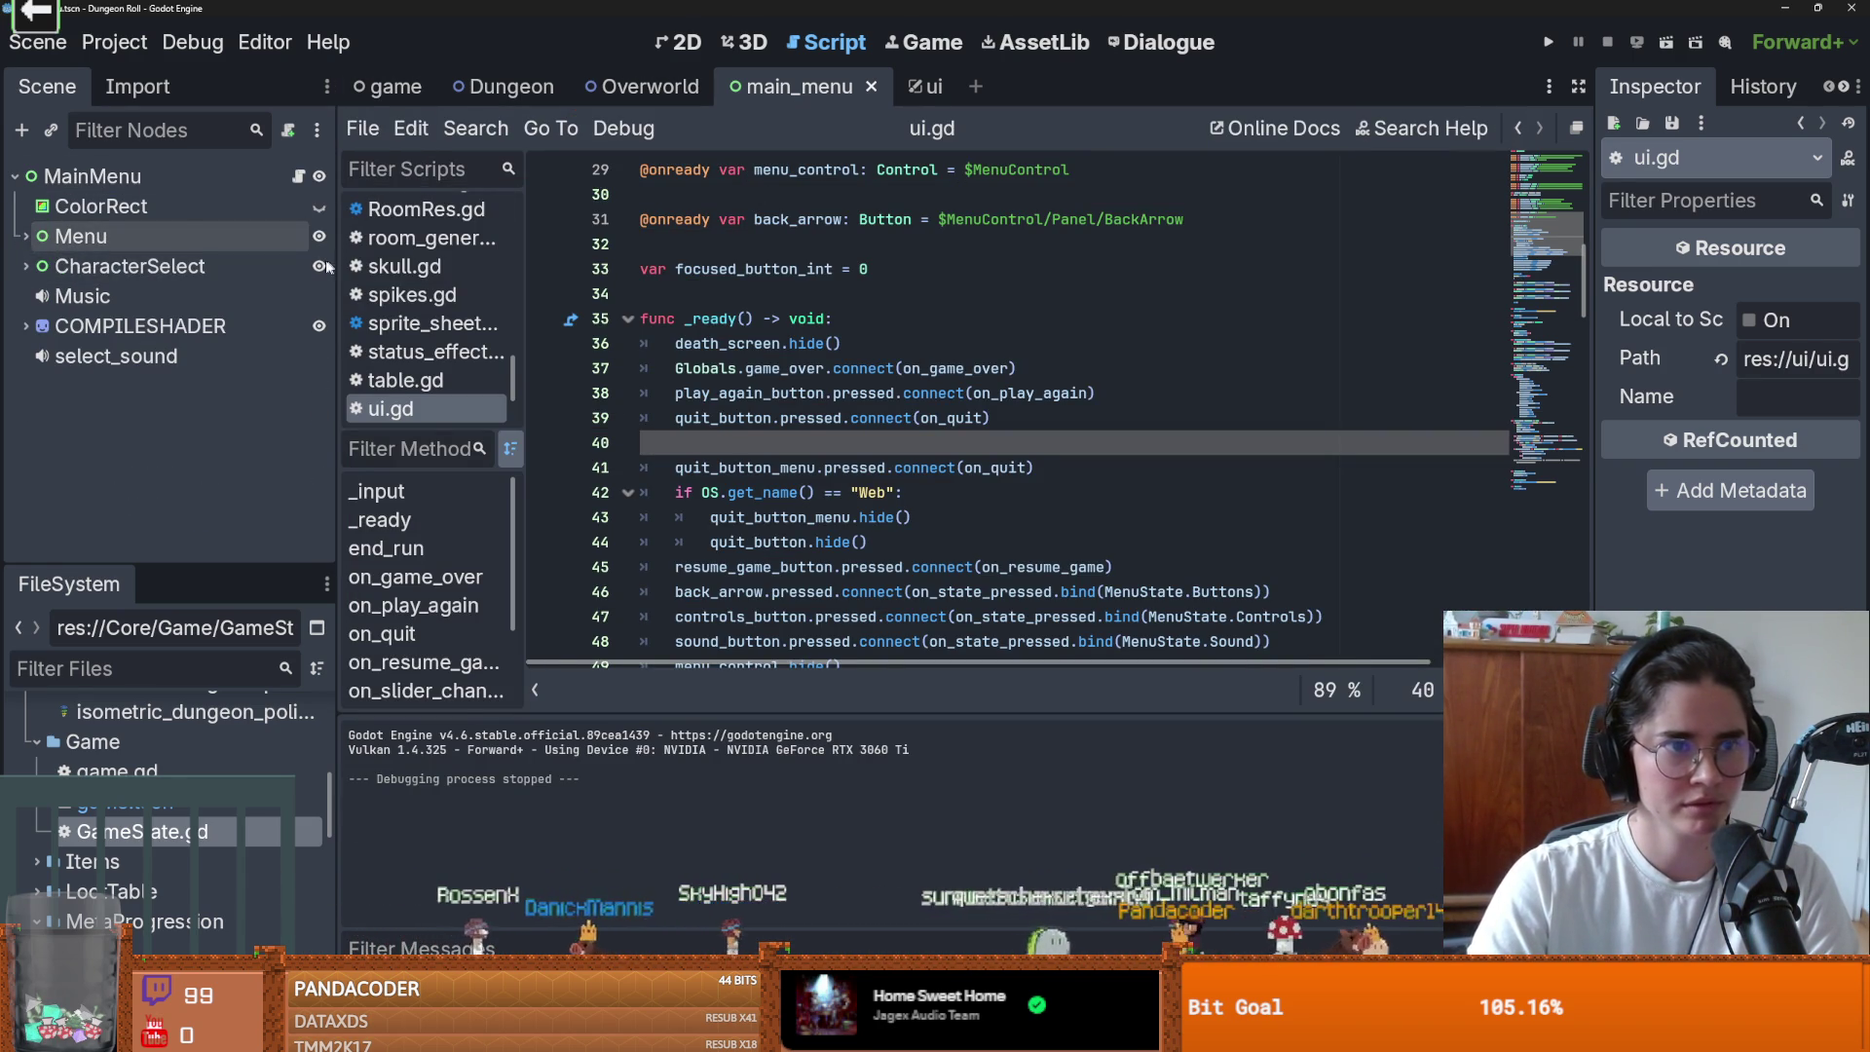
Run the project, start Play Game, walk up into the archway, then stop
{"action": "left_click", "coordinate": [1554, 37]}
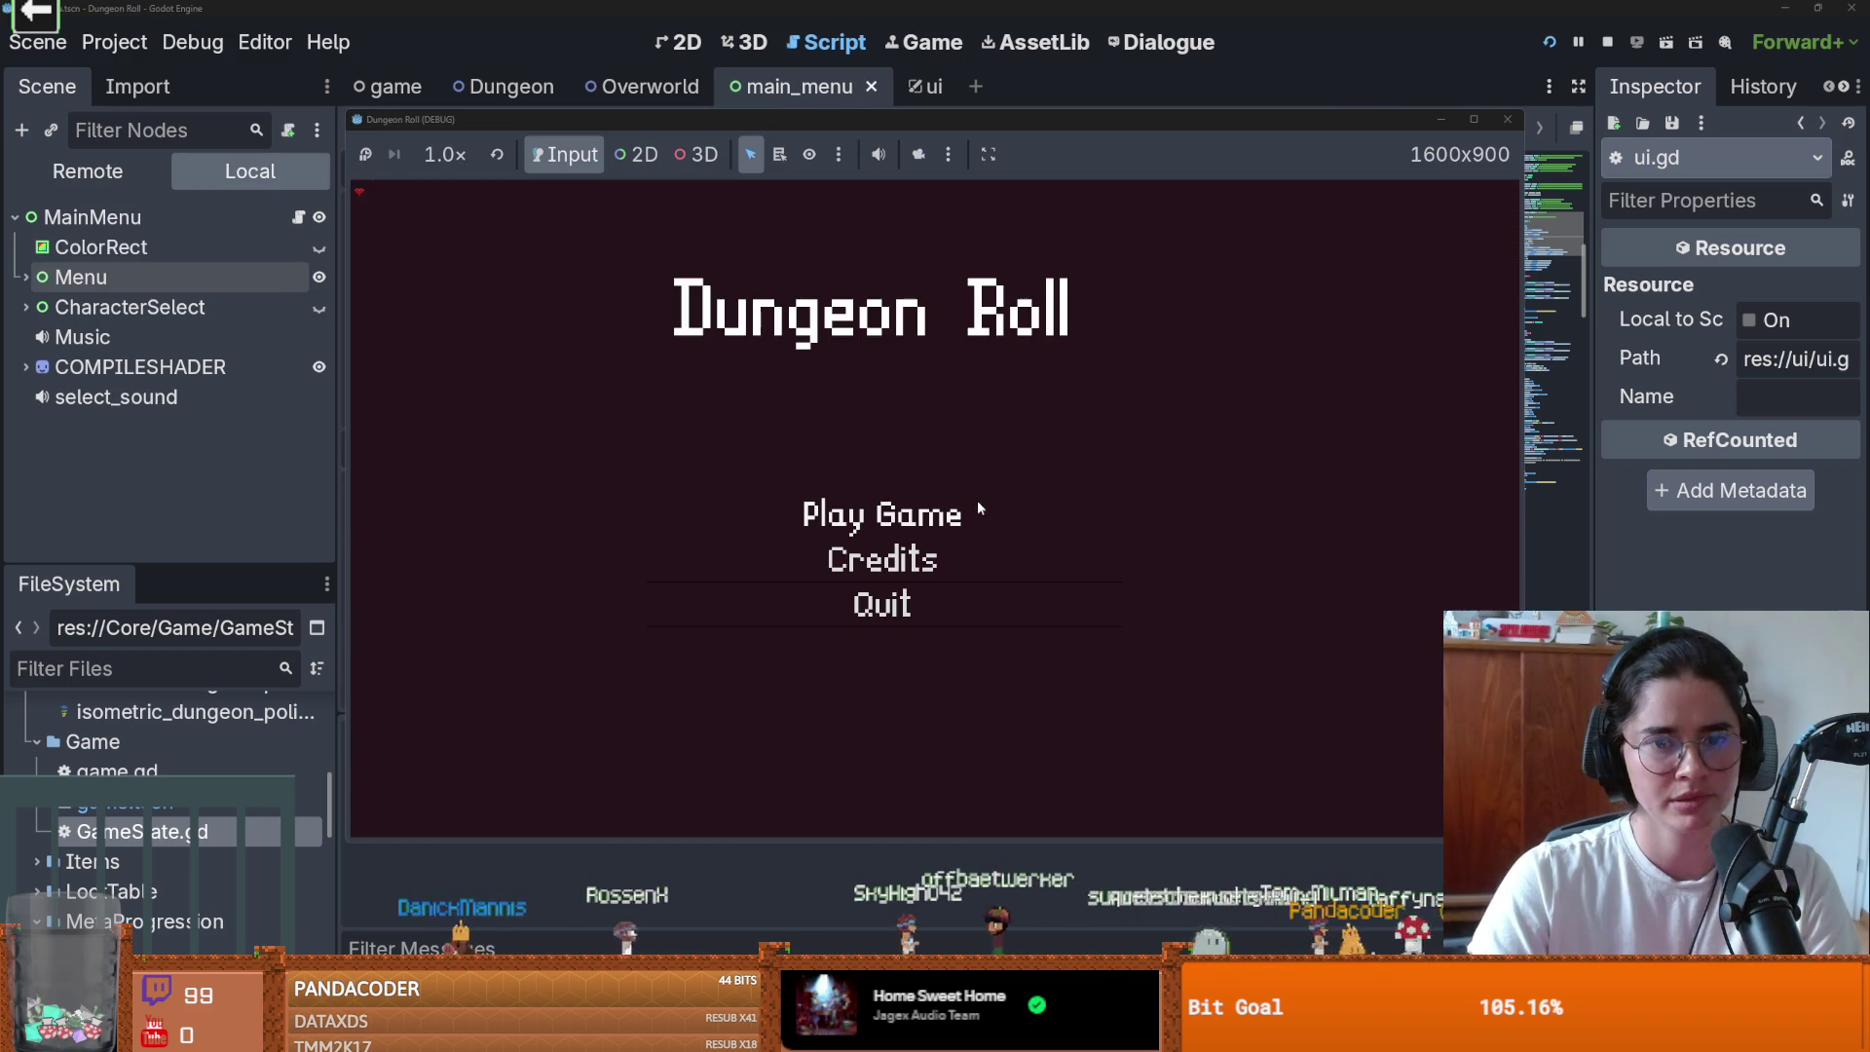
{"action": "left_click", "coordinate": [895, 514]}
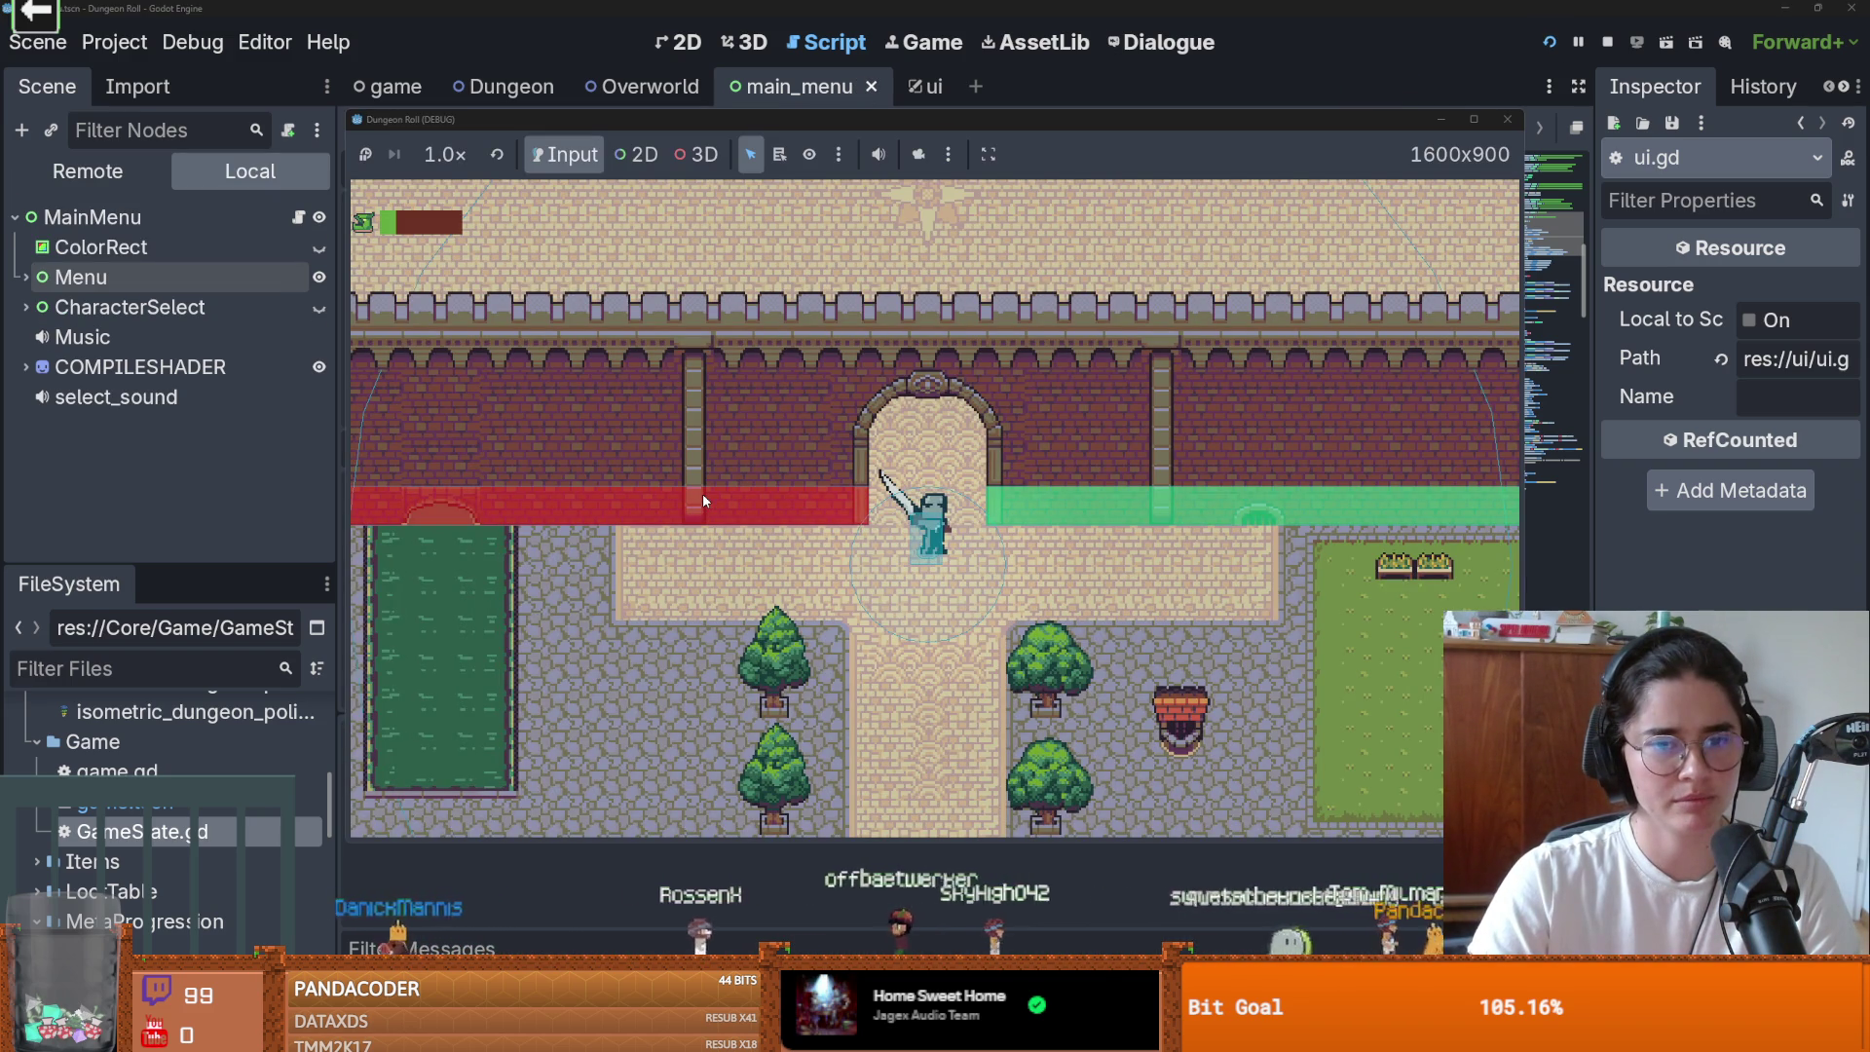
{"action": "key", "text": "w"}
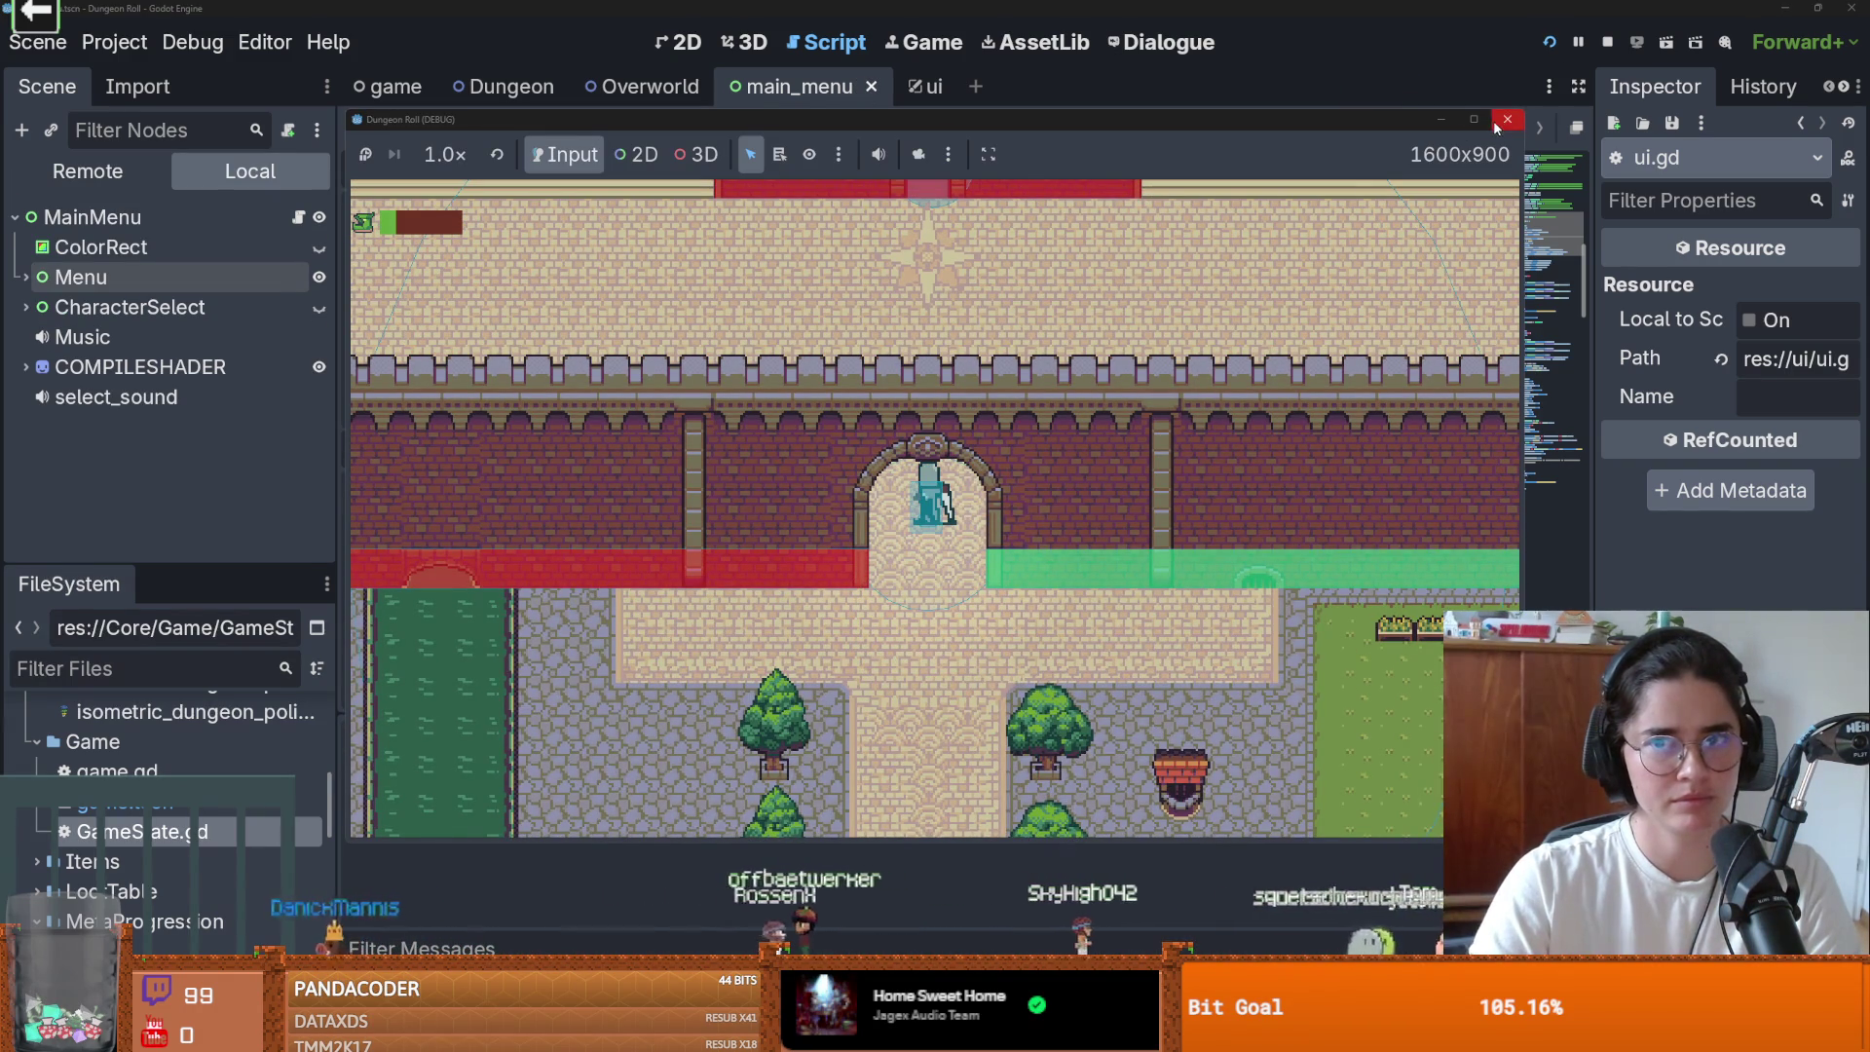
{"action": "left_click", "coordinate": [1506, 120]}
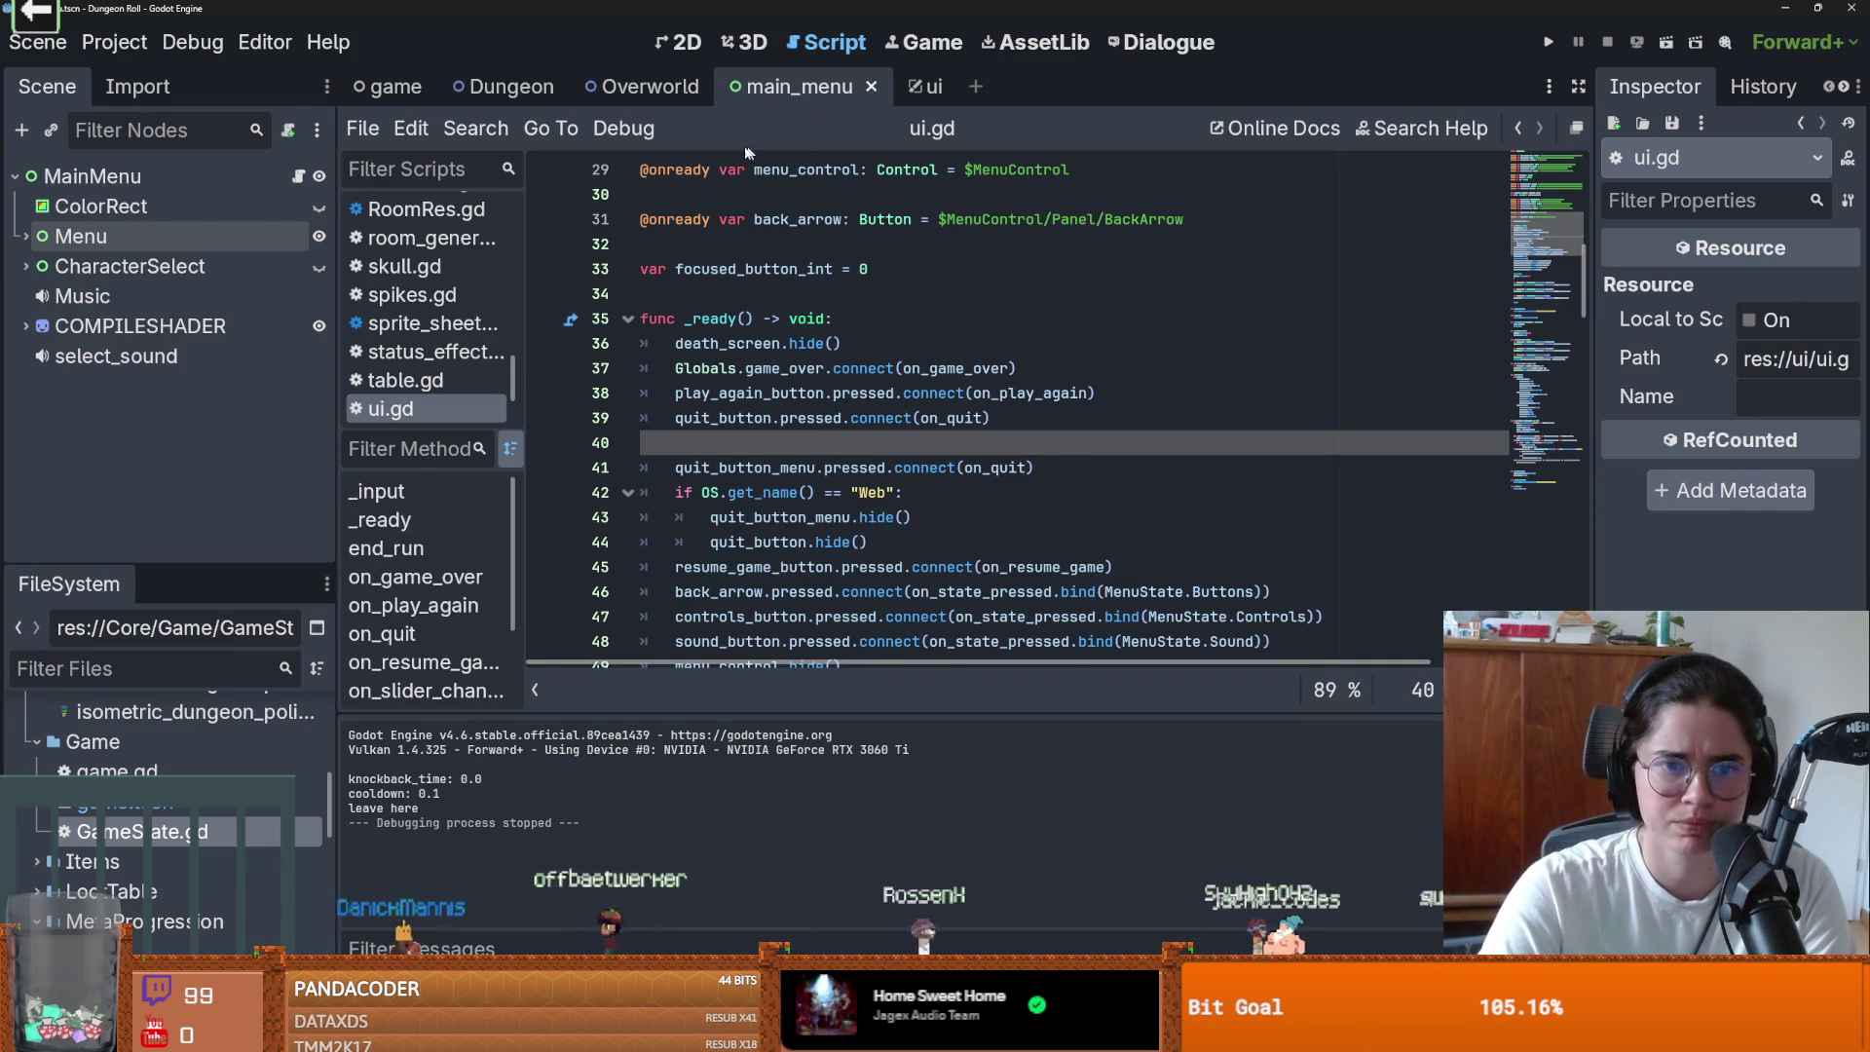
Open main_menu.gd from MainMenu and delete blank lines 102 and 91, saving each change
{"action": "scroll", "coordinate": [820, 300], "scroll_direction": "down", "scroll_amount": 7}
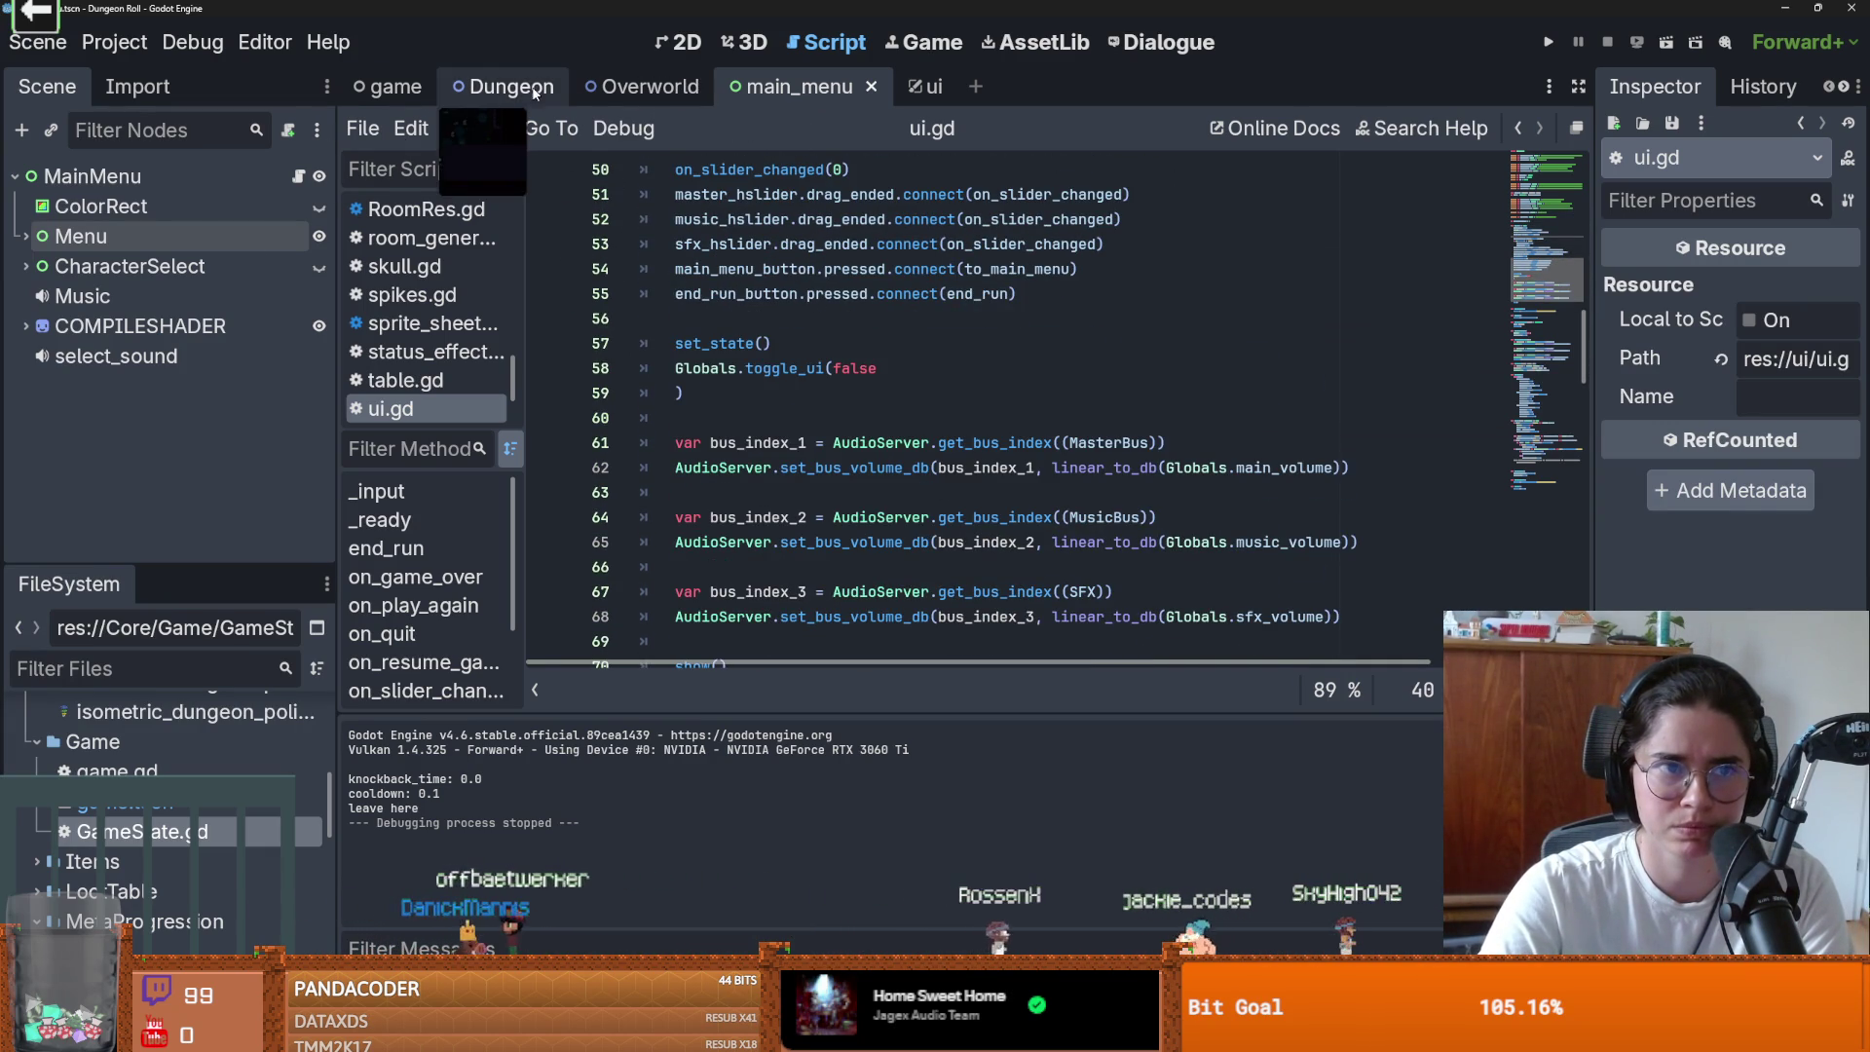
{"action": "scroll", "coordinate": [768, 325], "scroll_direction": "down", "scroll_amount": 7}
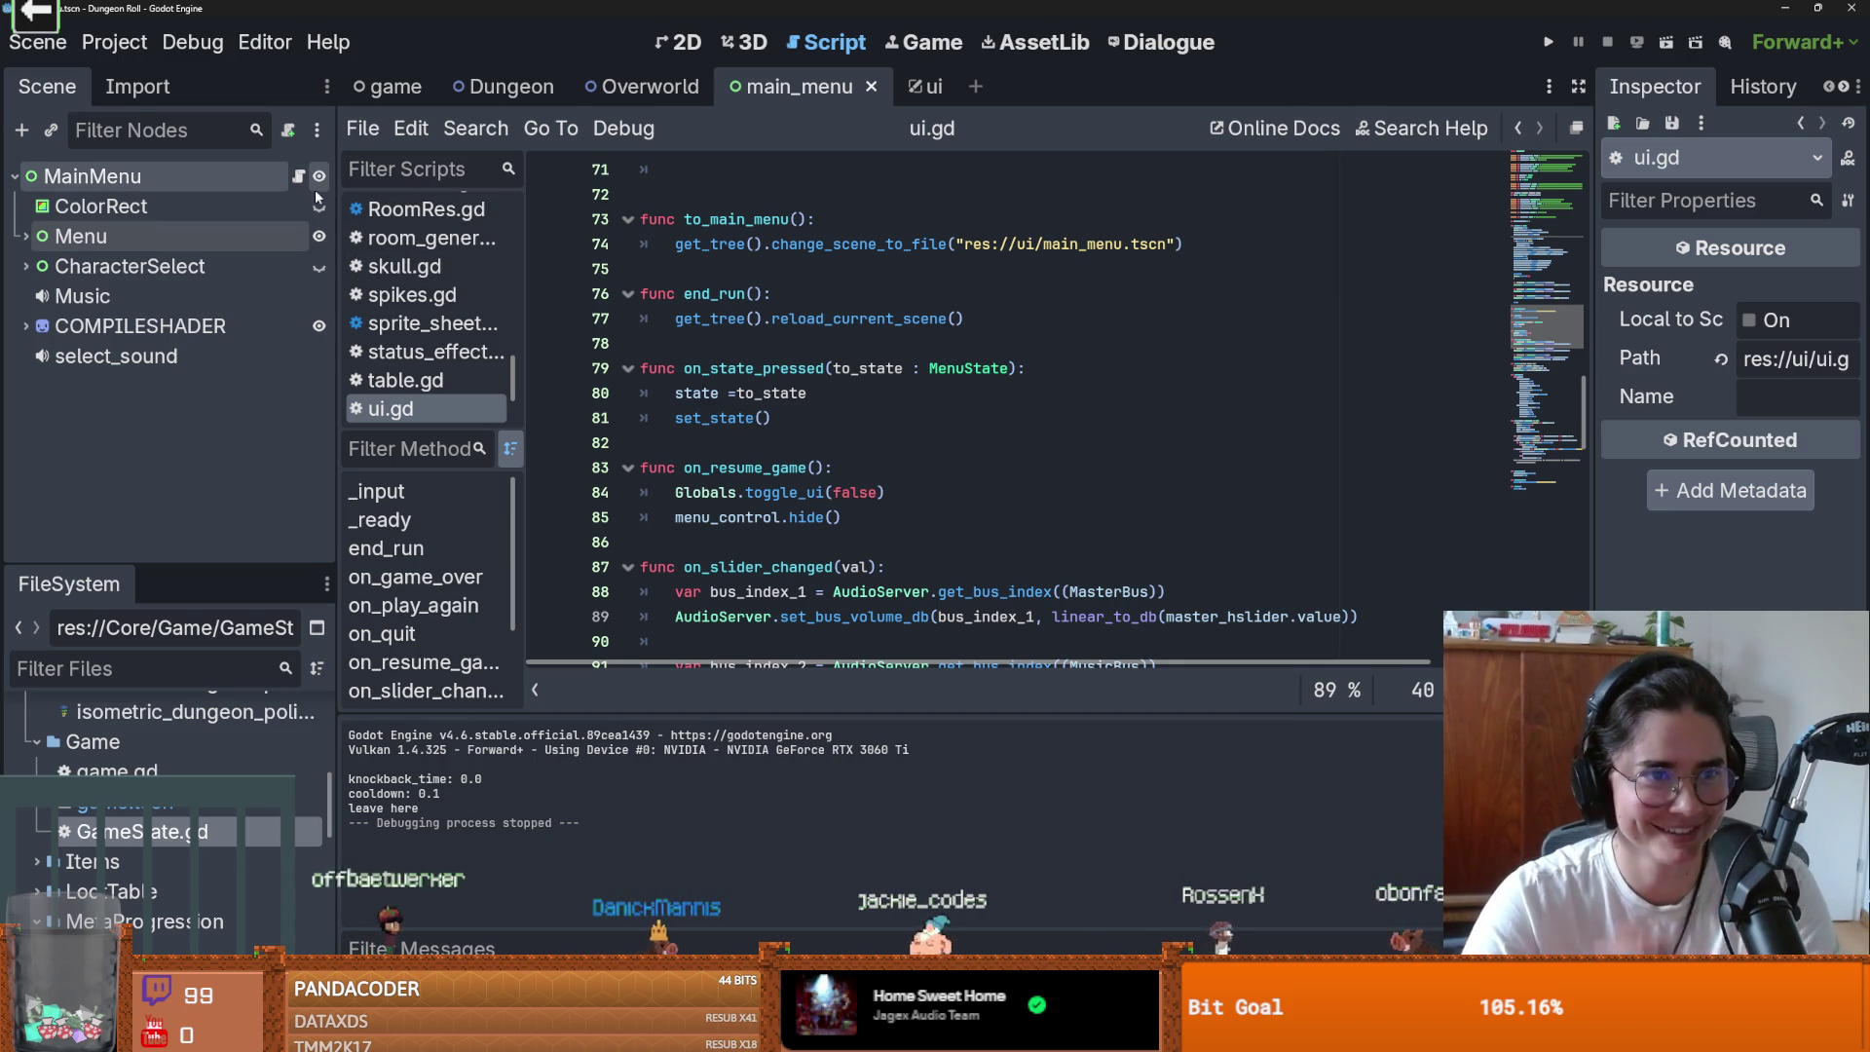
{"action": "left_click", "coordinate": [298, 176]}
{"action": "scroll", "coordinate": [712, 410], "scroll_direction": "up", "scroll_amount": 2}
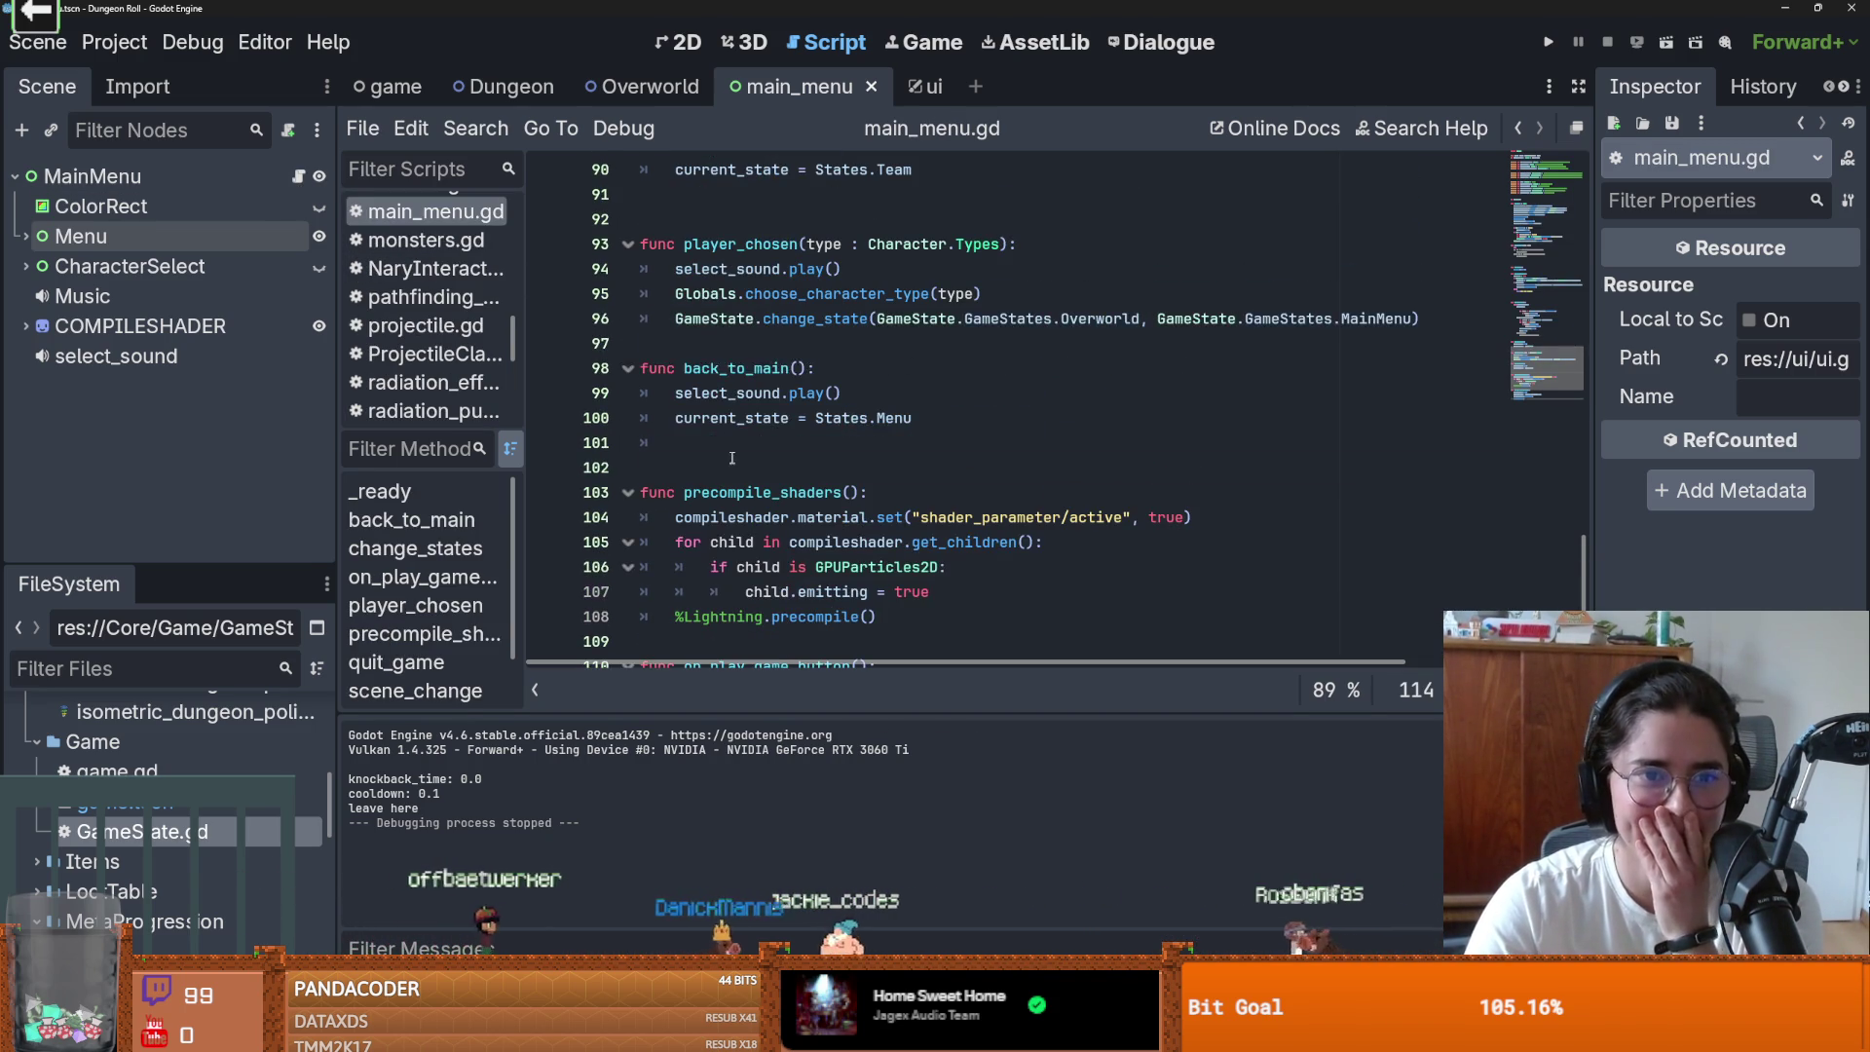
{"action": "left_click", "coordinate": [726, 467]}
{"action": "key", "text": "BackSpace"}
{"action": "key", "text": "ctrl+s"}
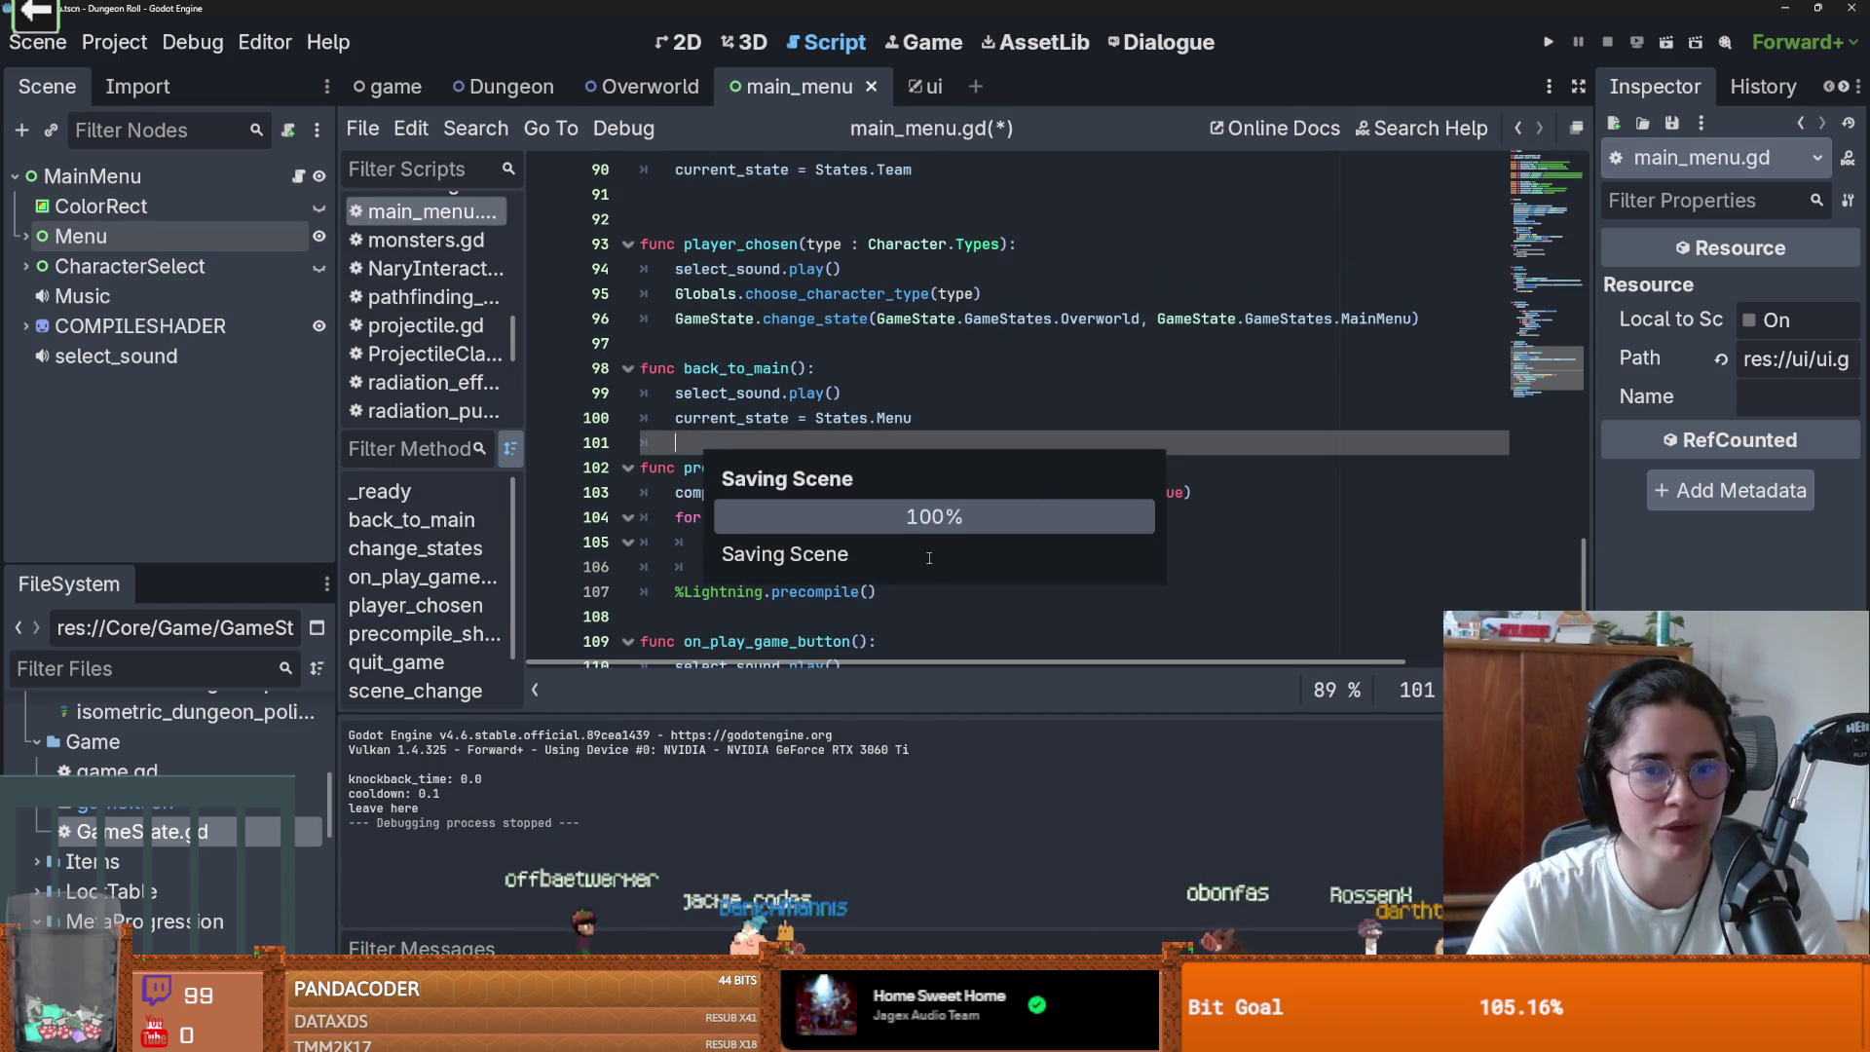
{"action": "scroll", "coordinate": [717, 574], "scroll_direction": "up", "scroll_amount": 5}
{"action": "left_click", "coordinate": [717, 574]}
{"action": "key", "text": "BackSpace"}
{"action": "key", "text": "ctrl+s"}
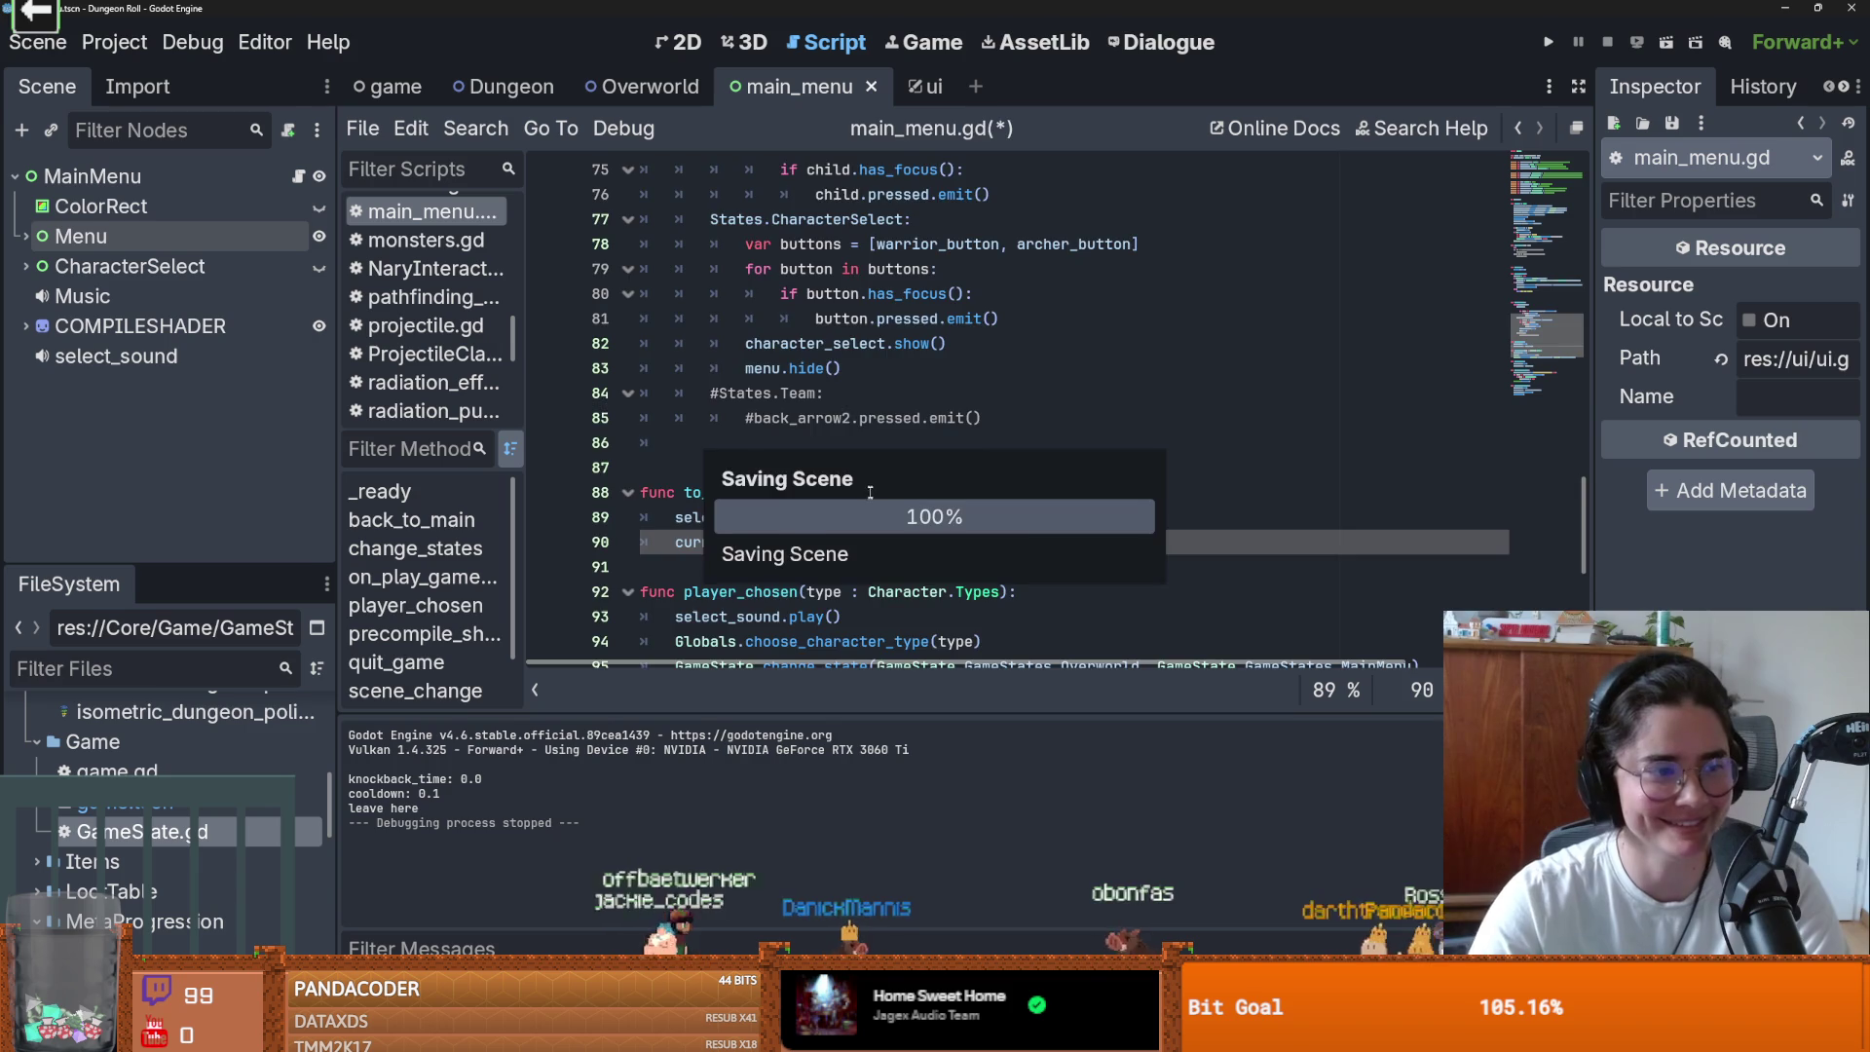
Remove the extra blank lines before quit_game, then save and run with F5
{"action": "scroll", "coordinate": [849, 520], "scroll_direction": "up", "scroll_amount": 10}
{"action": "scroll", "coordinate": [848, 521], "scroll_direction": "down", "scroll_amount": 2}
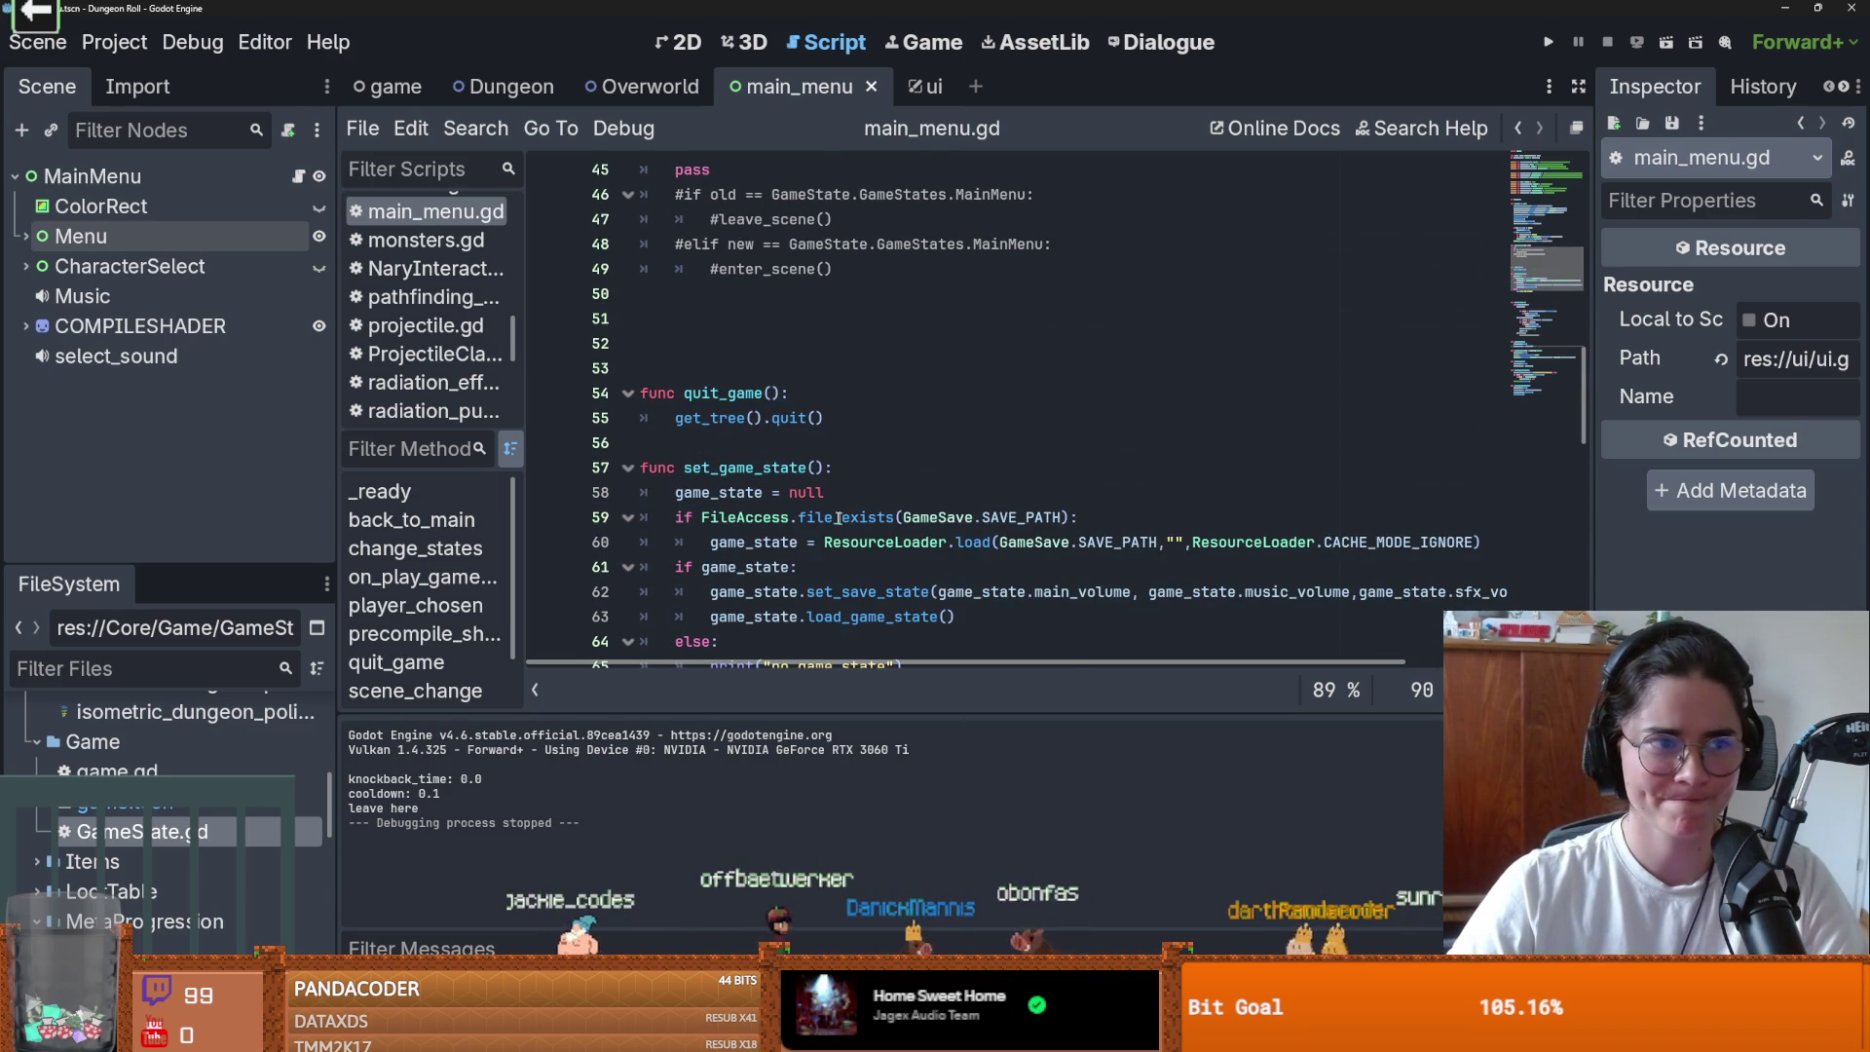
{"action": "left_click", "coordinate": [753, 458]}
{"action": "scroll", "coordinate": [753, 458], "scroll_direction": "up", "scroll_amount": 2}
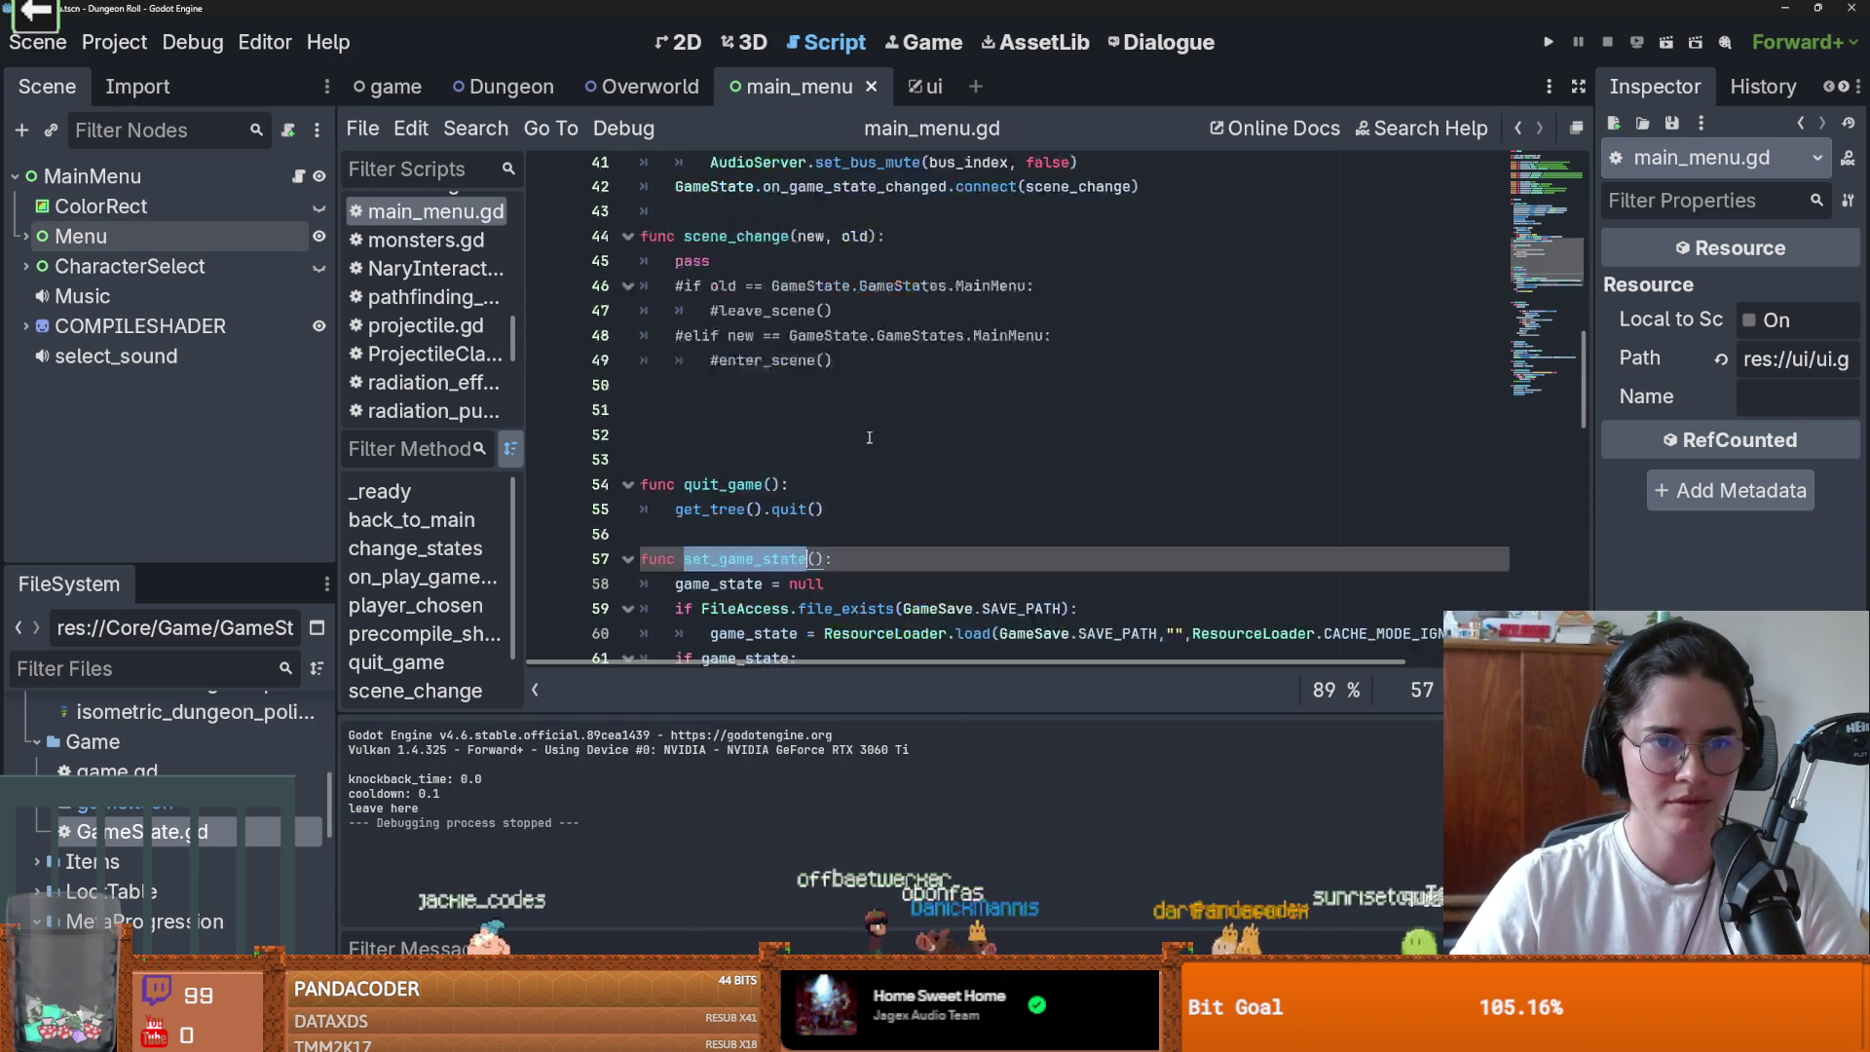
{"action": "left_click", "coordinate": [653, 489]}
{"action": "key", "text": "BackSpace"}
{"action": "key", "text": "BackSpace"}
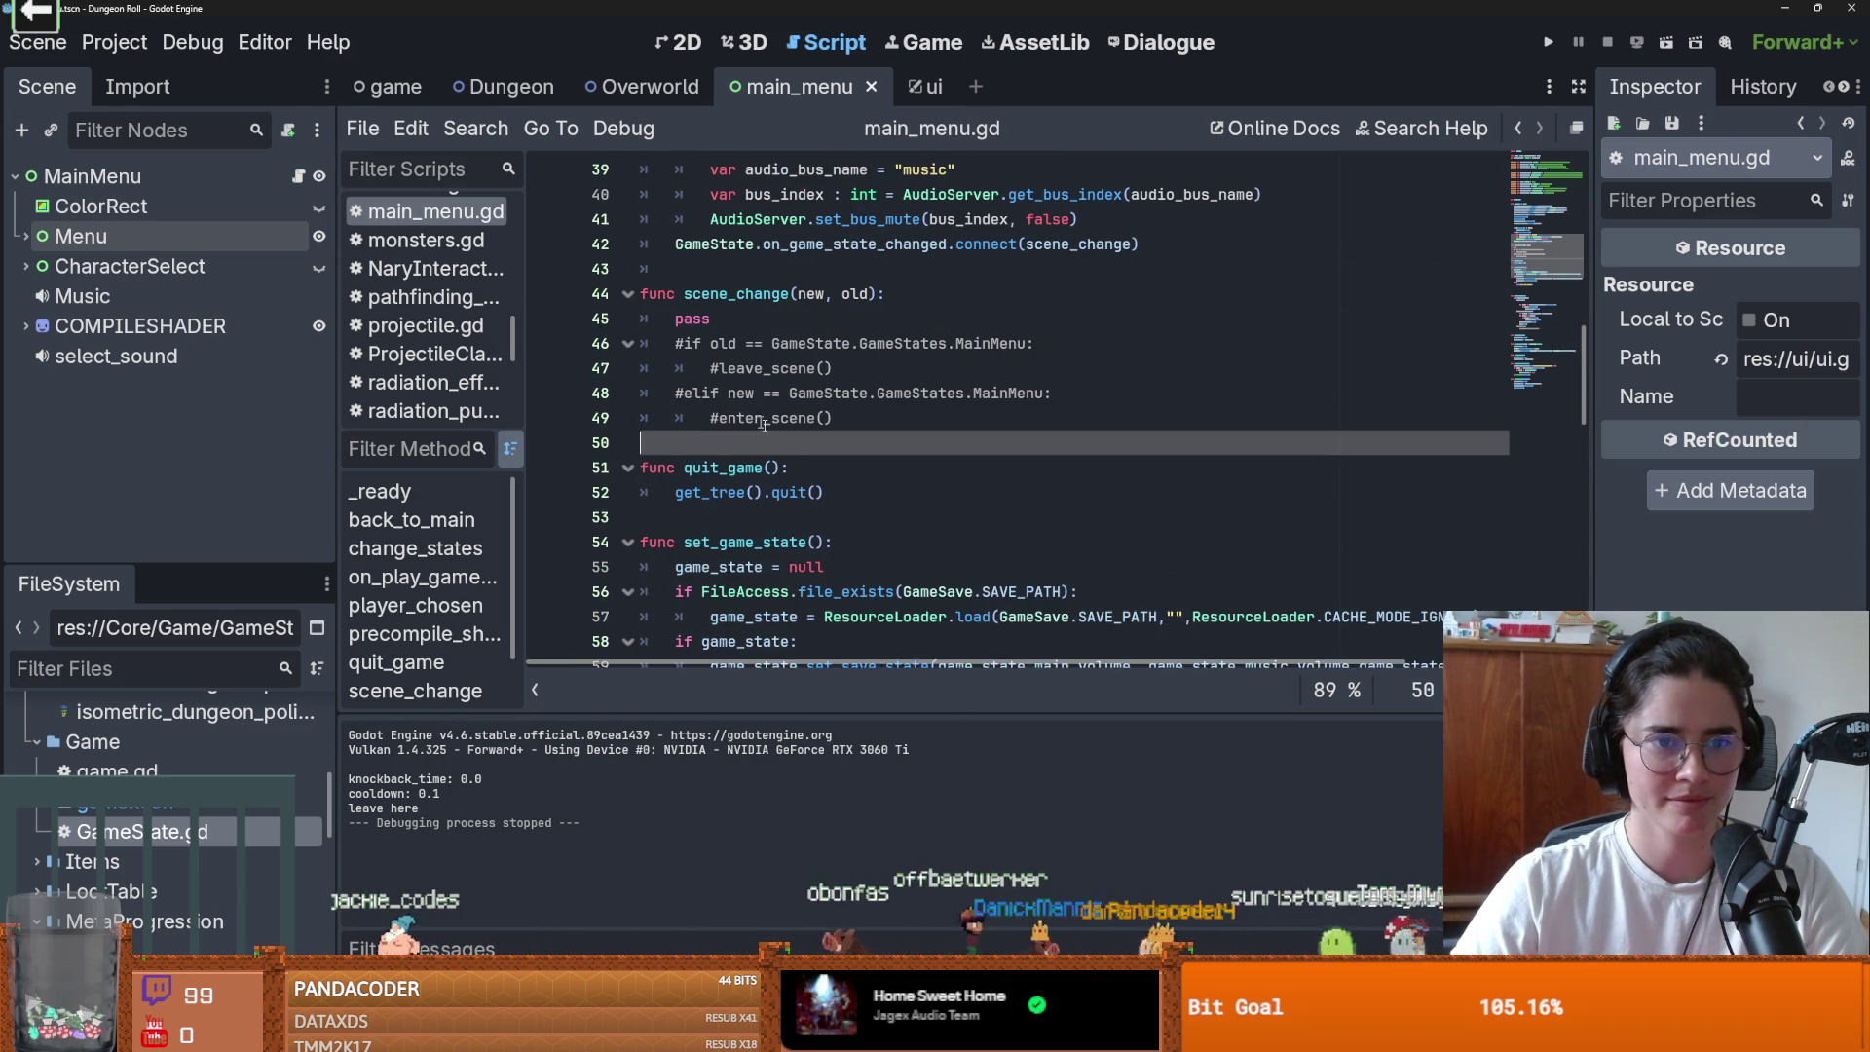
{"action": "scroll", "coordinate": [794, 441], "scroll_direction": "down", "scroll_amount": 10}
{"action": "scroll", "coordinate": [794, 441], "scroll_direction": "down", "scroll_amount": 3}
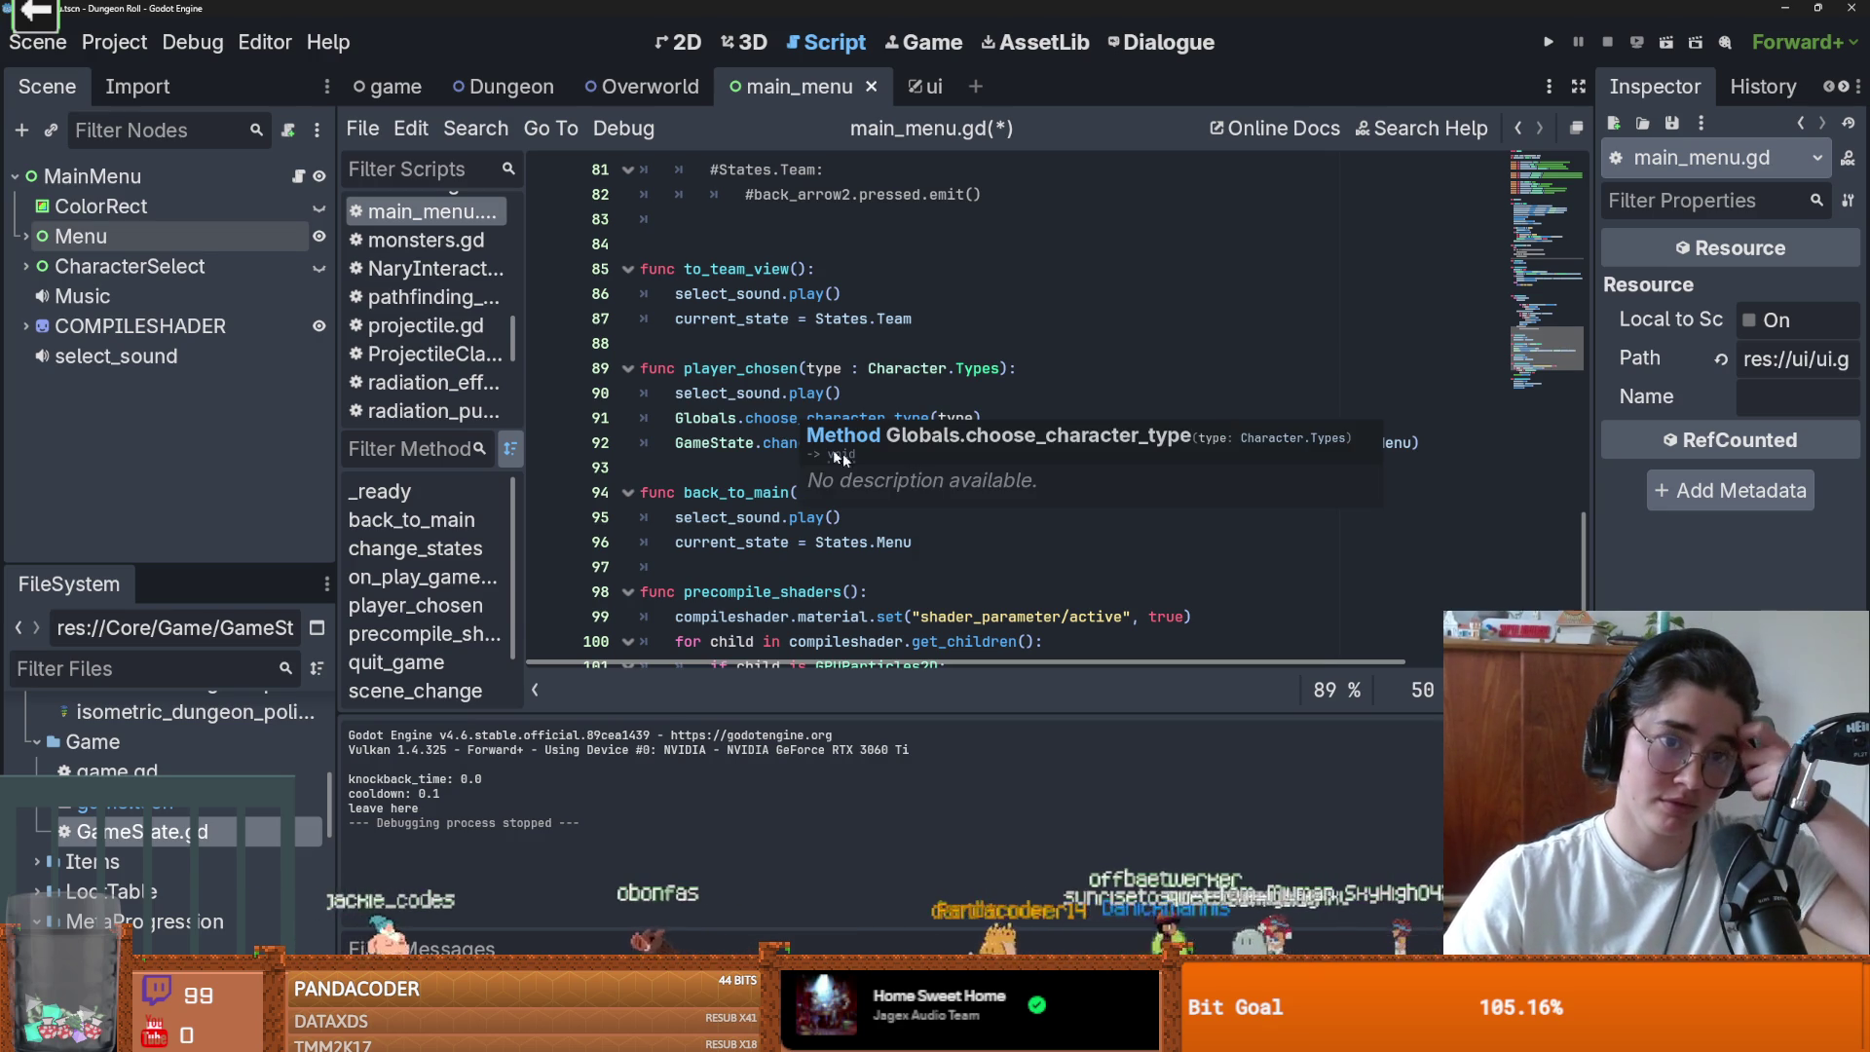
{"action": "double_click", "coordinate": [745, 368]}
{"action": "scroll", "coordinate": [933, 444], "scroll_direction": "up", "scroll_amount": 13}
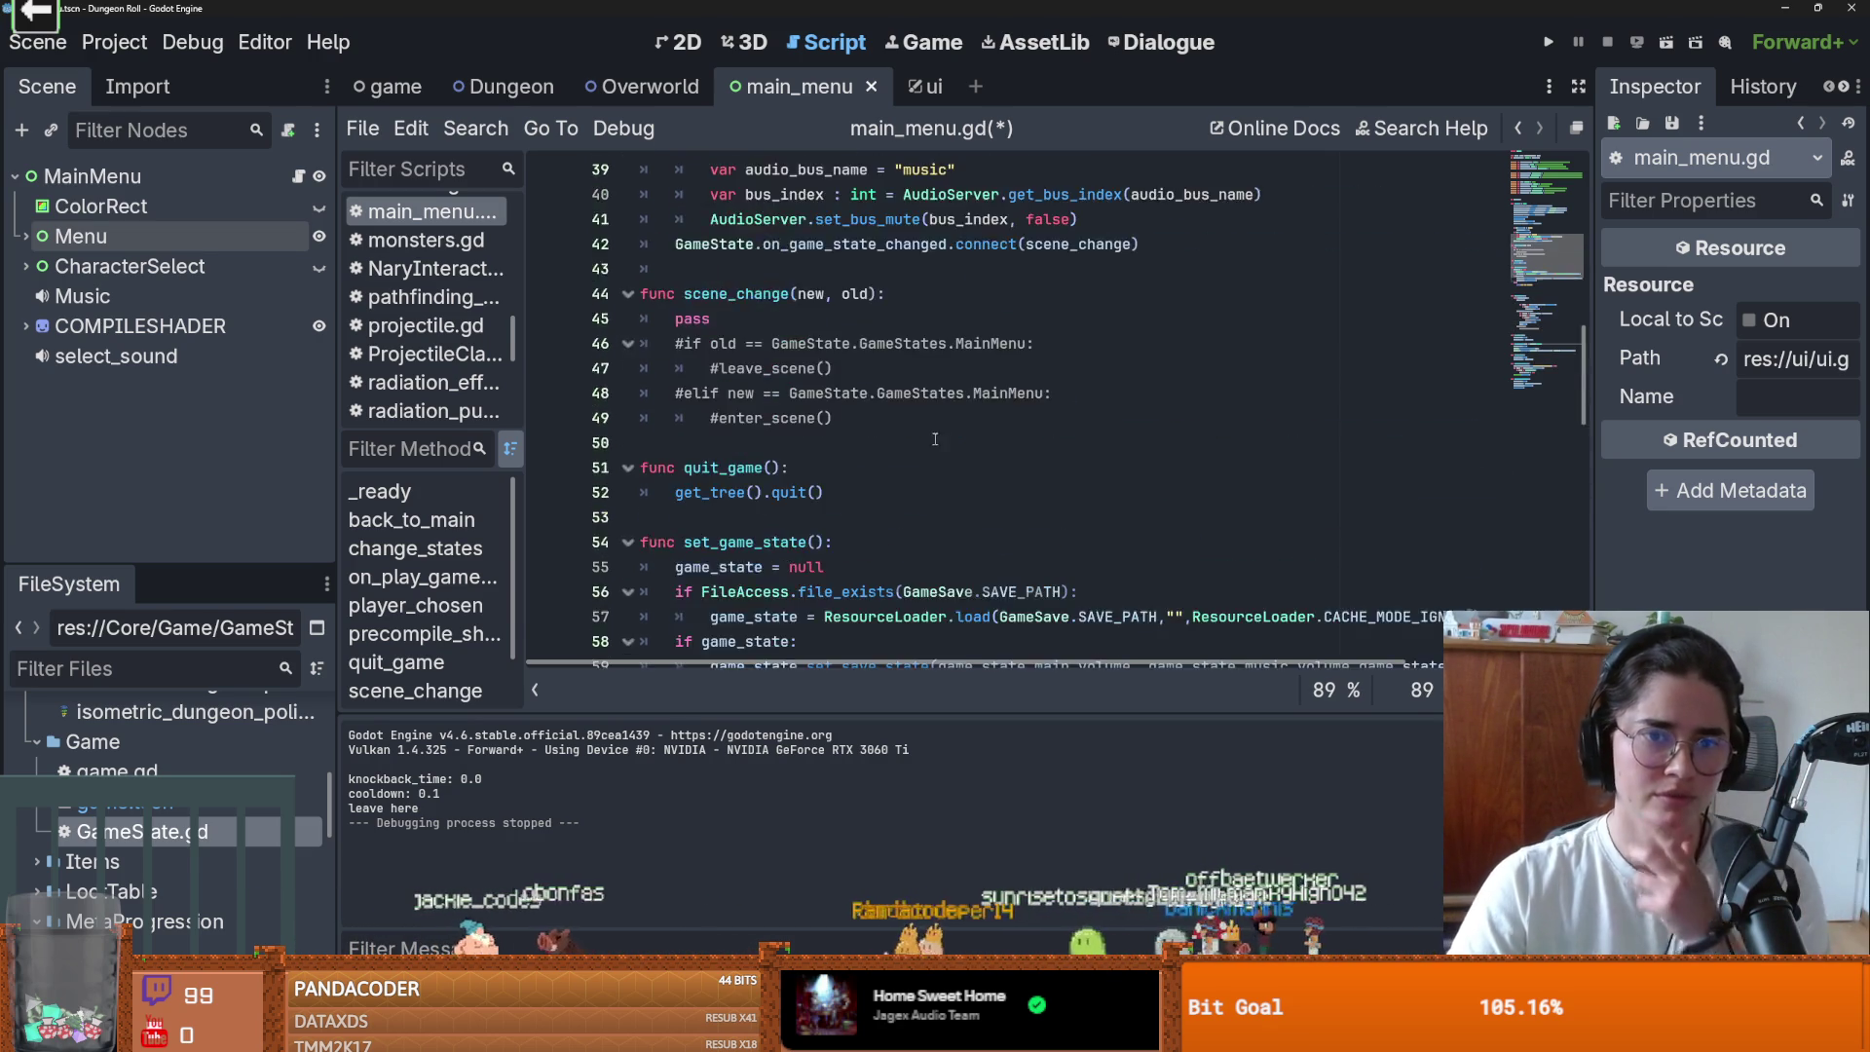
{"action": "scroll", "coordinate": [932, 443], "scroll_direction": "up", "scroll_amount": 8}
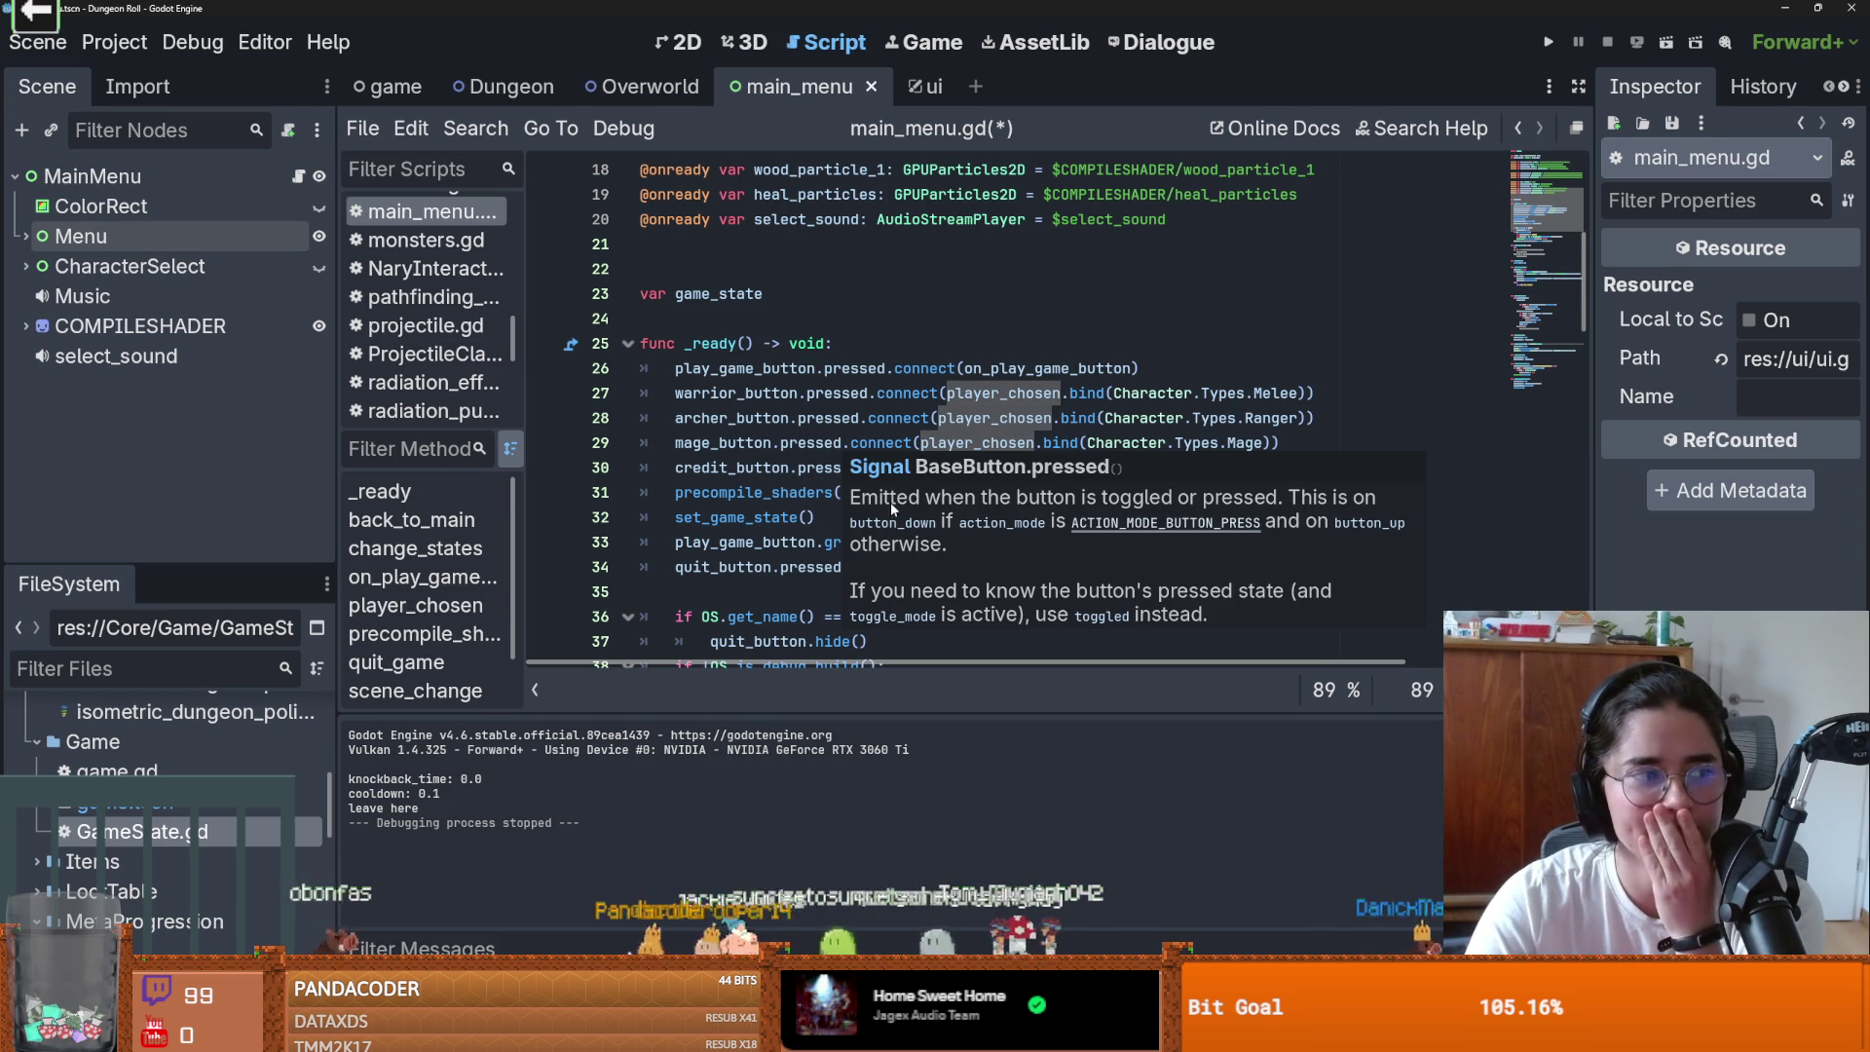
{"action": "key", "text": "F5"}
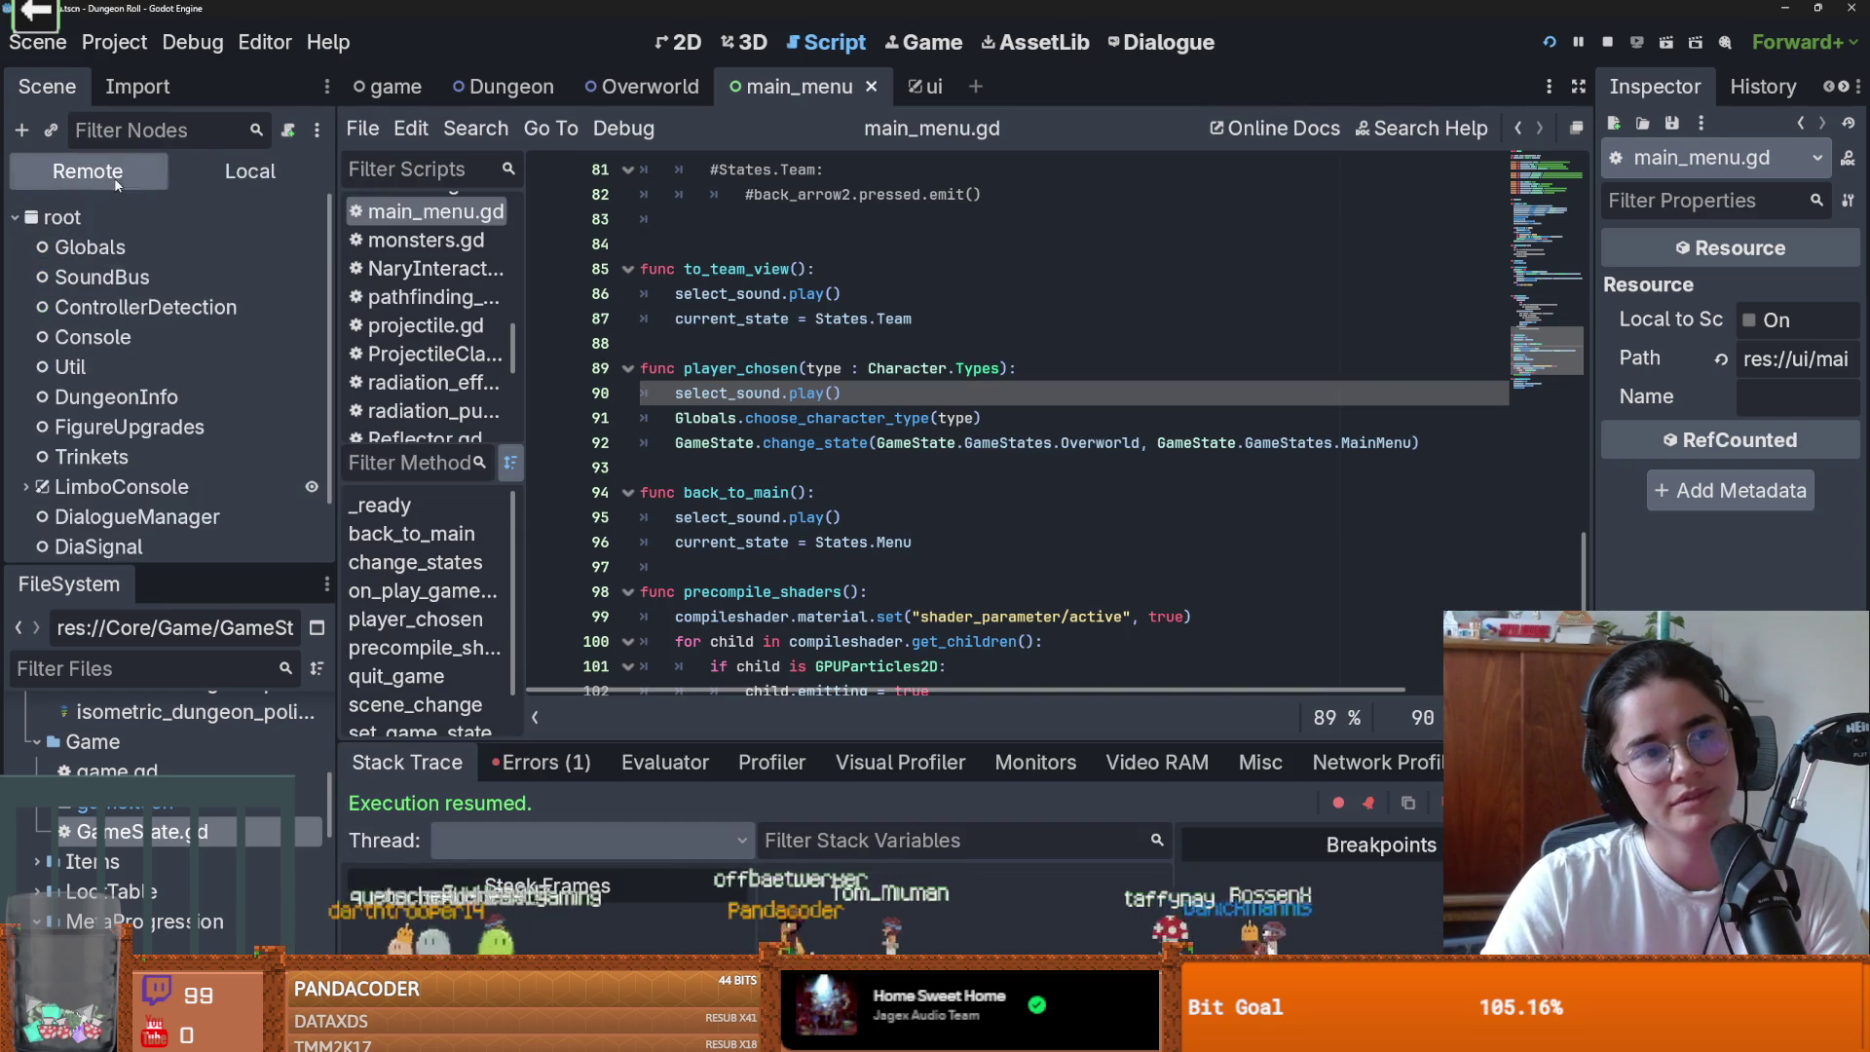
{"action": "scroll", "coordinate": [97, 435], "scroll_direction": "down", "scroll_amount": 2}
{"action": "scroll", "coordinate": [225, 474], "scroll_direction": "down", "scroll_amount": 3}
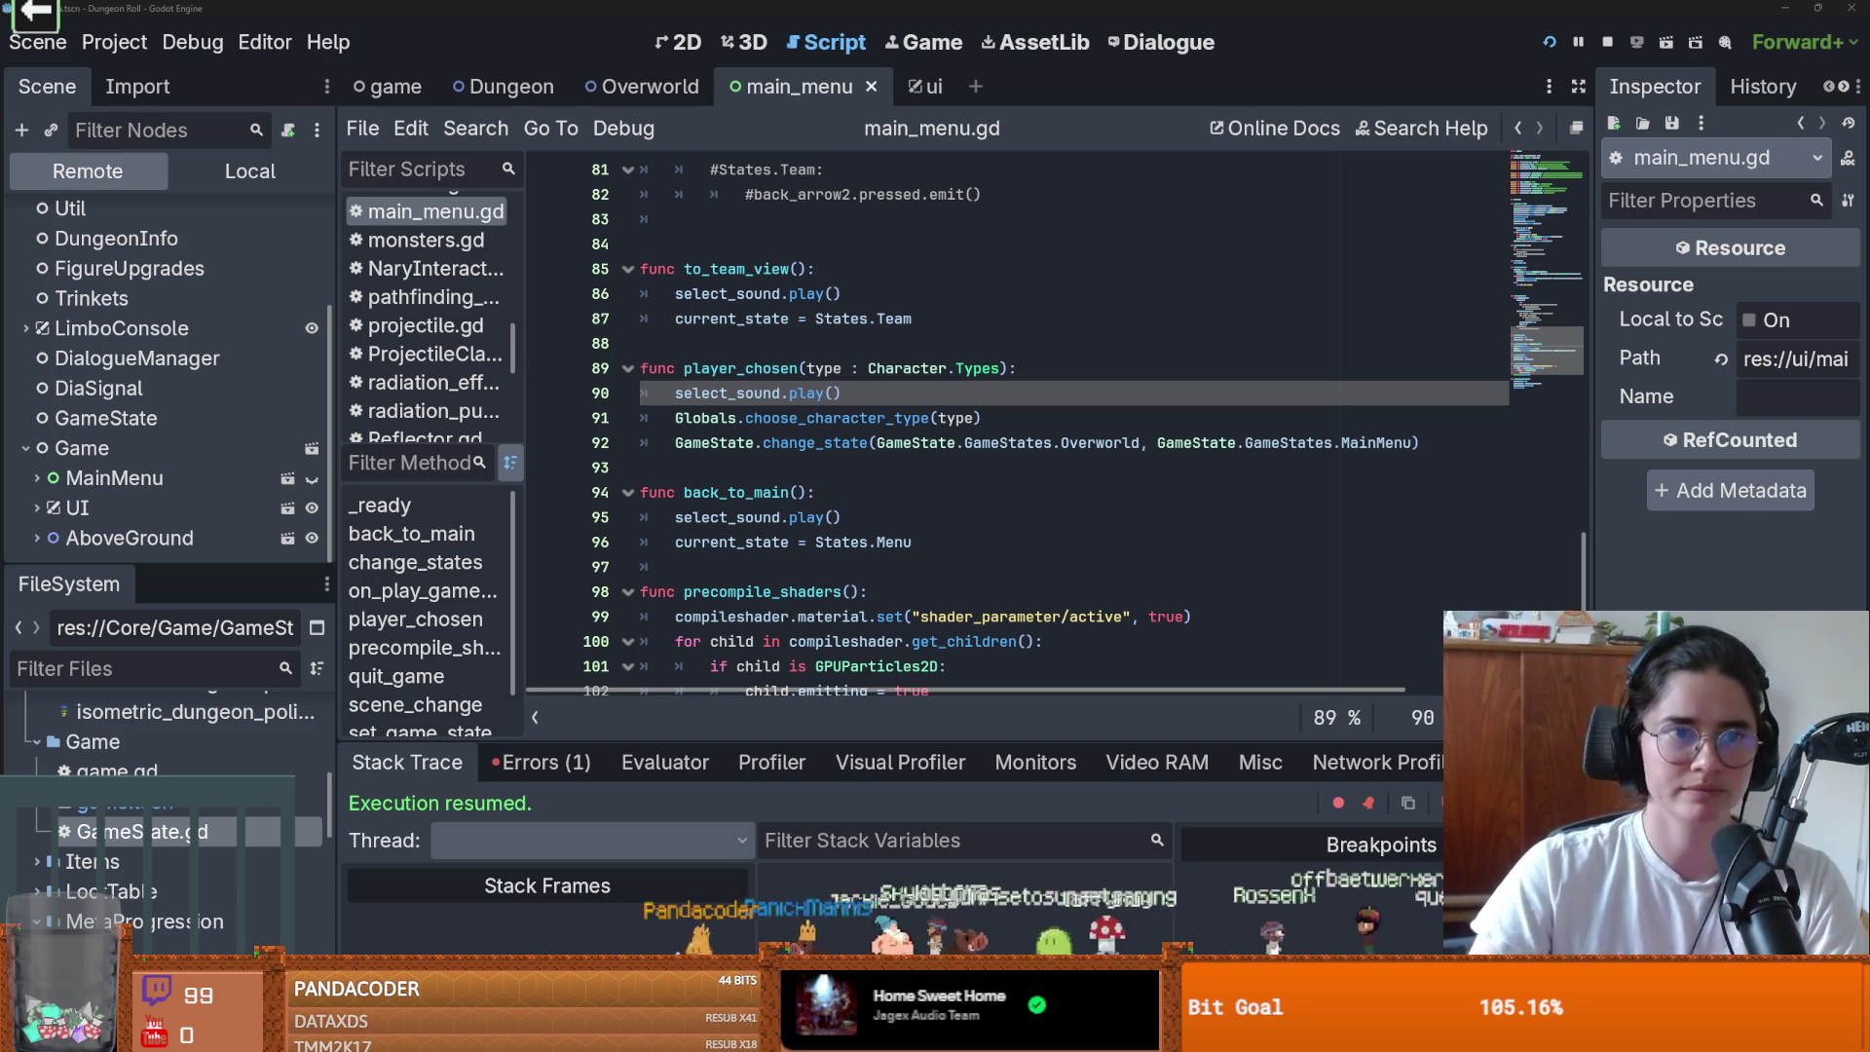
{"action": "left_click", "coordinate": [724, 244]}
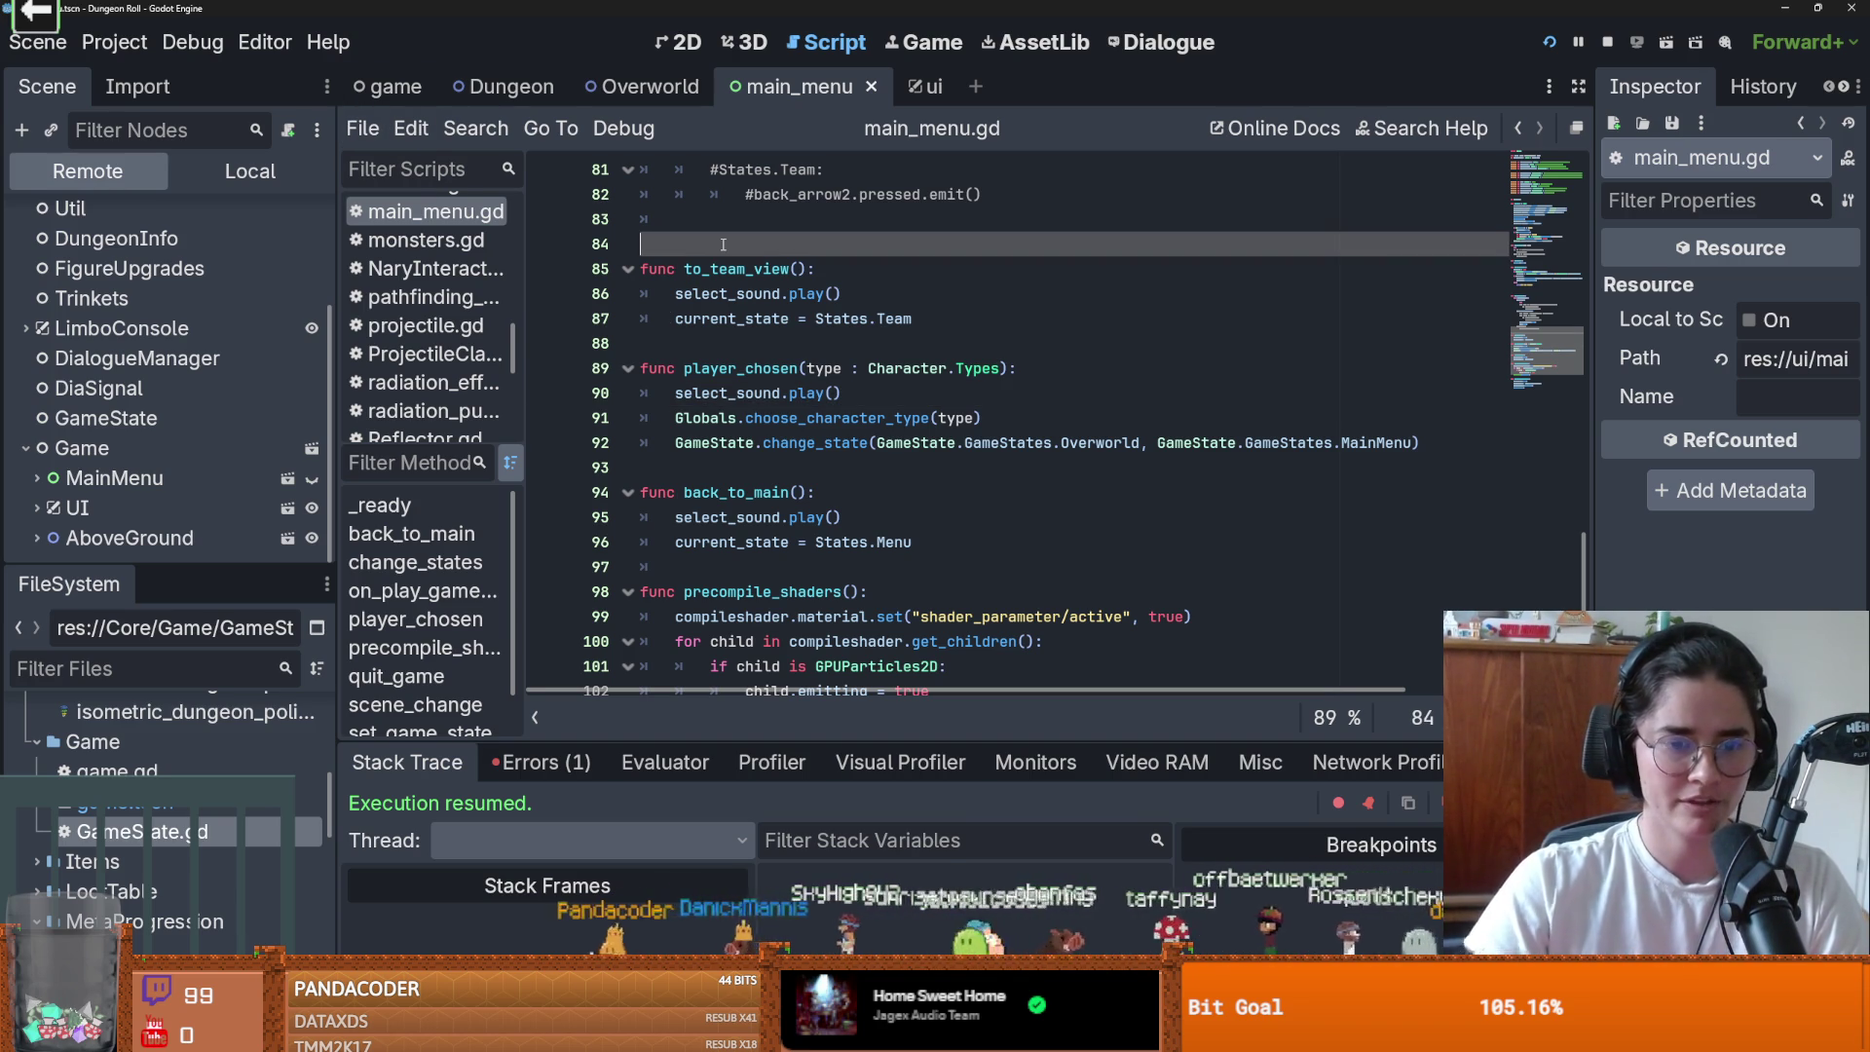
Try a get_tree().change_scene_to_file() line in to_team_view, then undo it
{"action": "type", "text": "t_tree().s"}
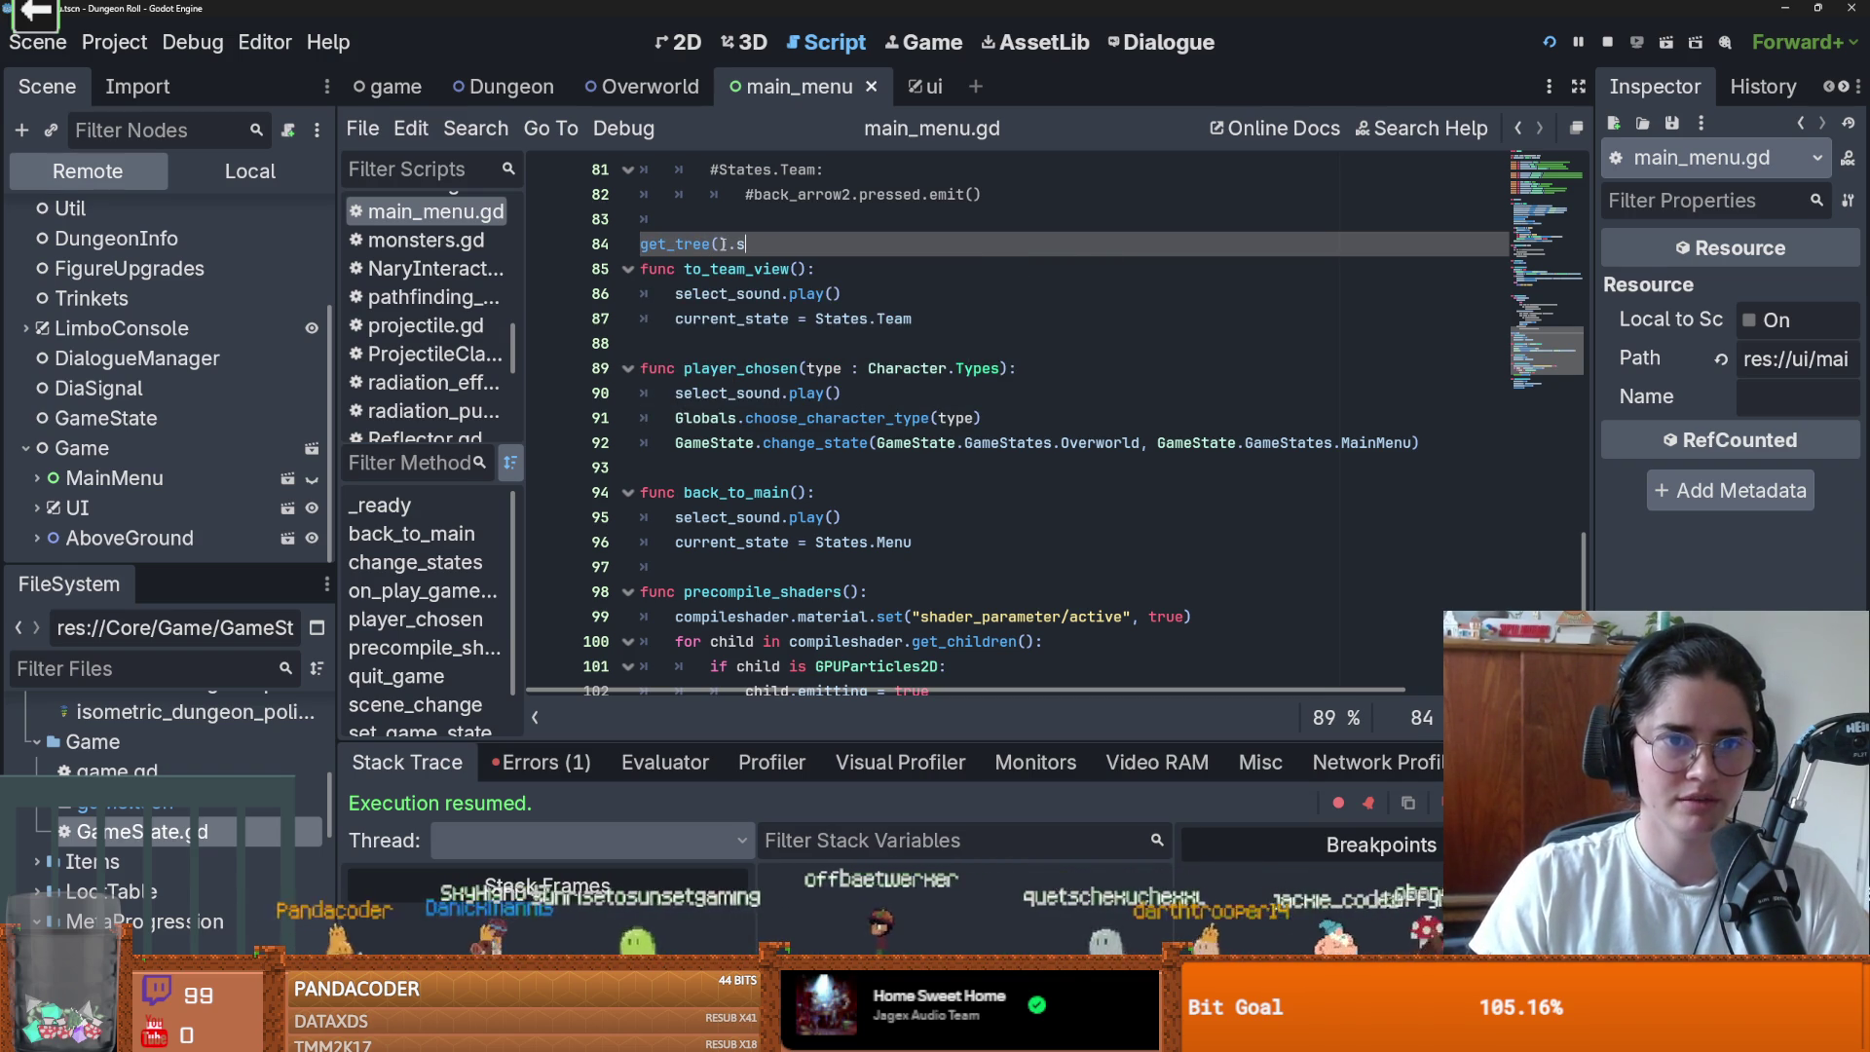
{"action": "key", "text": "ctrl+x"}
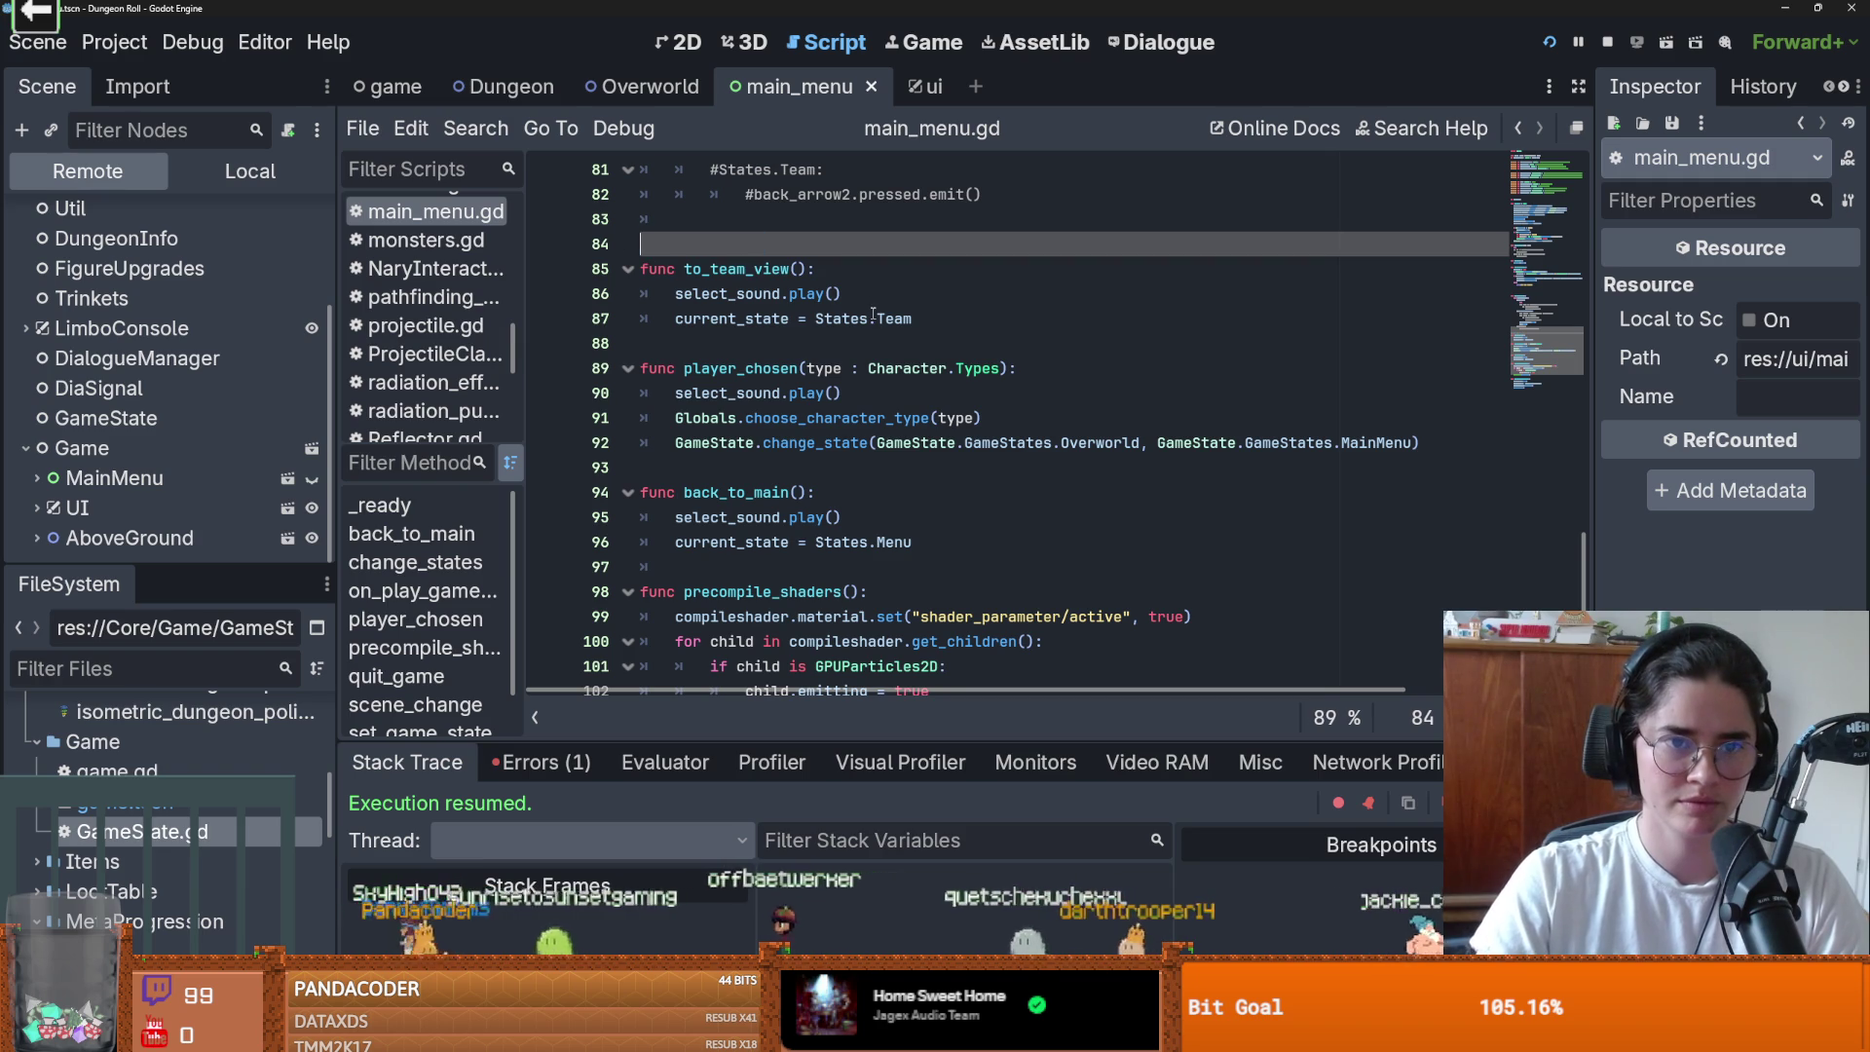
{"action": "left_click", "coordinate": [858, 270]}
{"action": "key", "text": "Return"}
{"action": "type", "text": "_"}
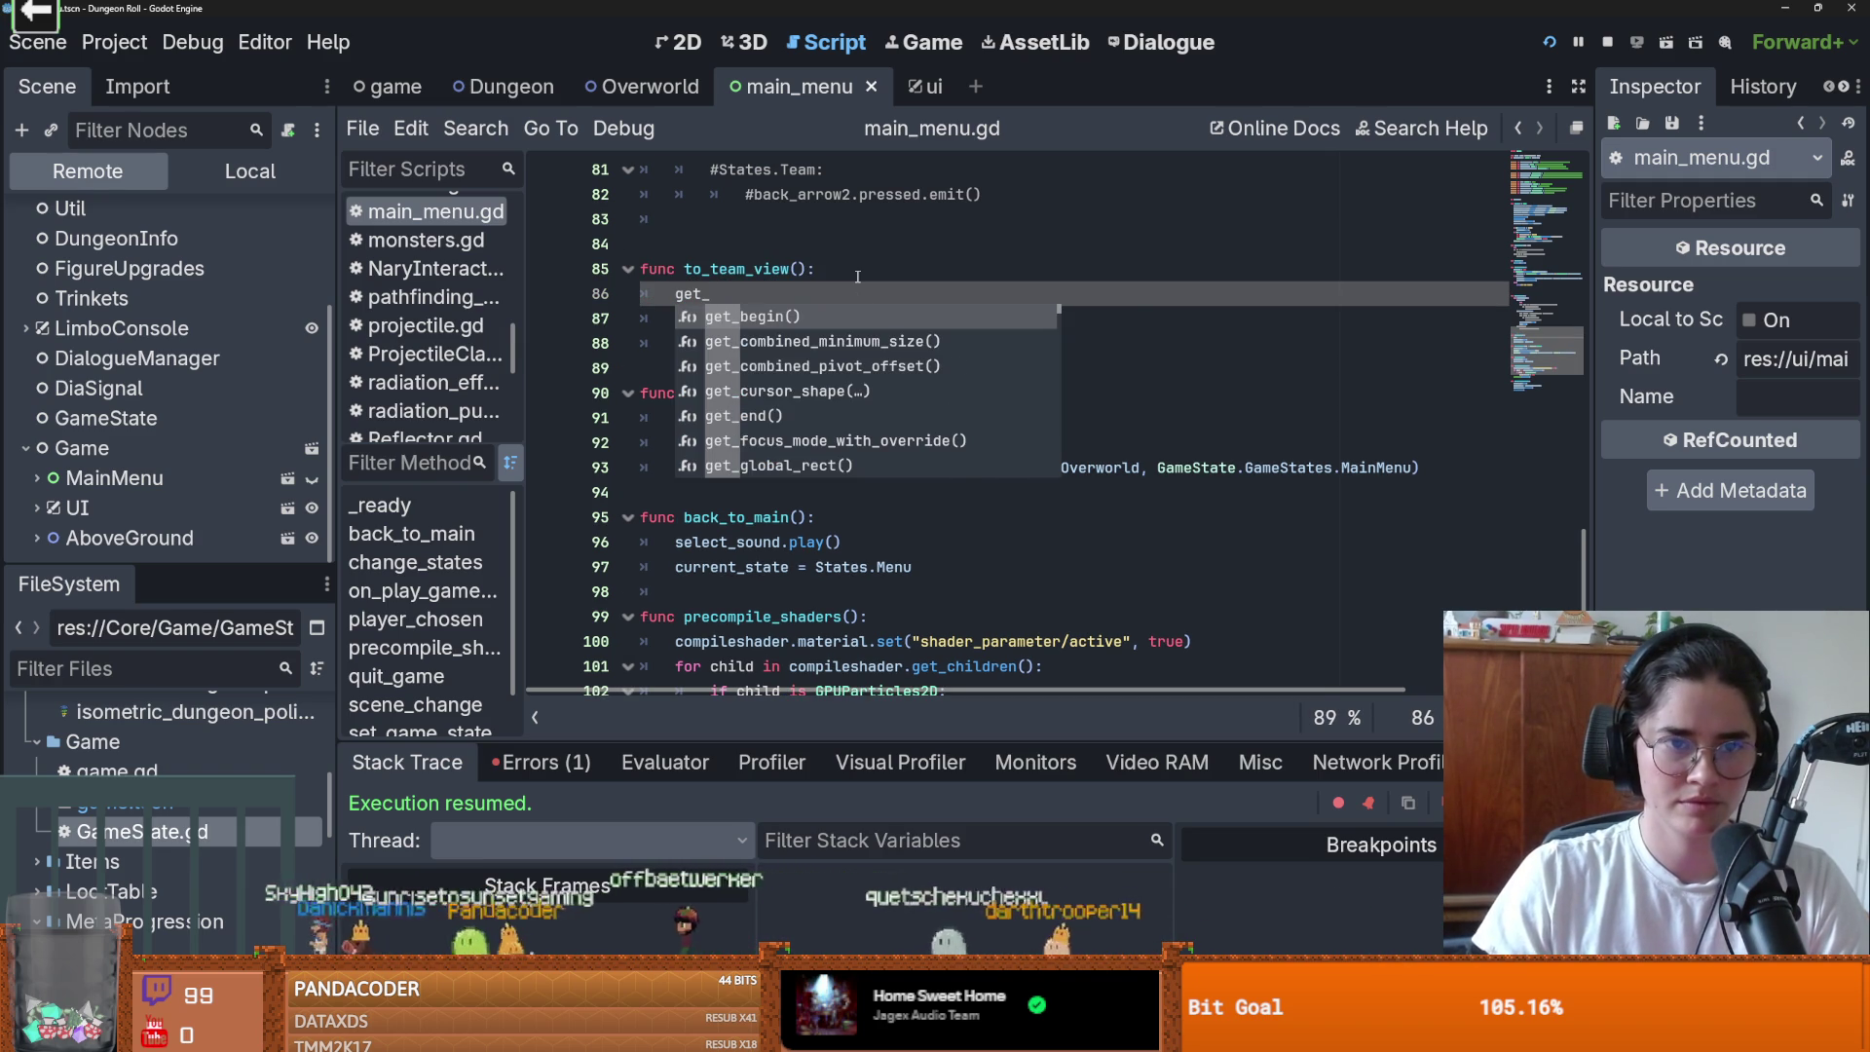
{"action": "type", "text": "tree"}
{"action": "key", "text": "Return"}
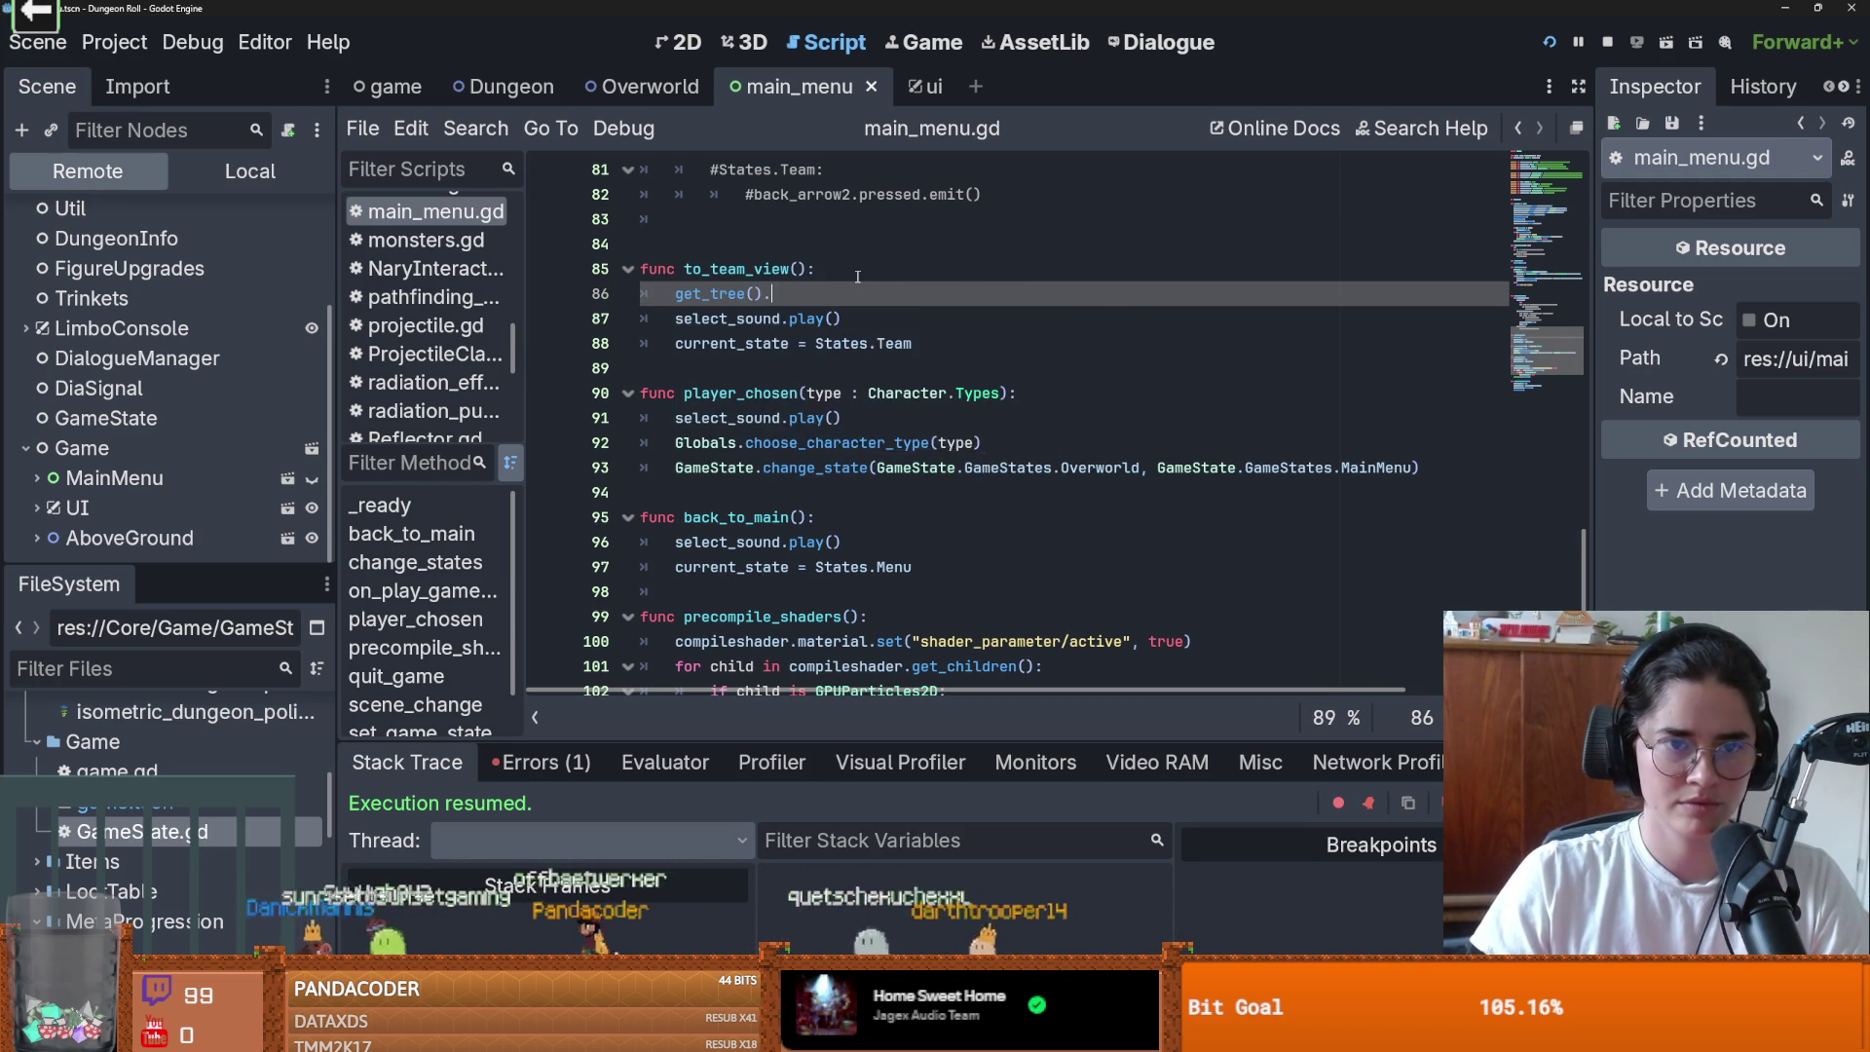
{"action": "type", "text": ".chan"}
{"action": "key", "text": "Return"}
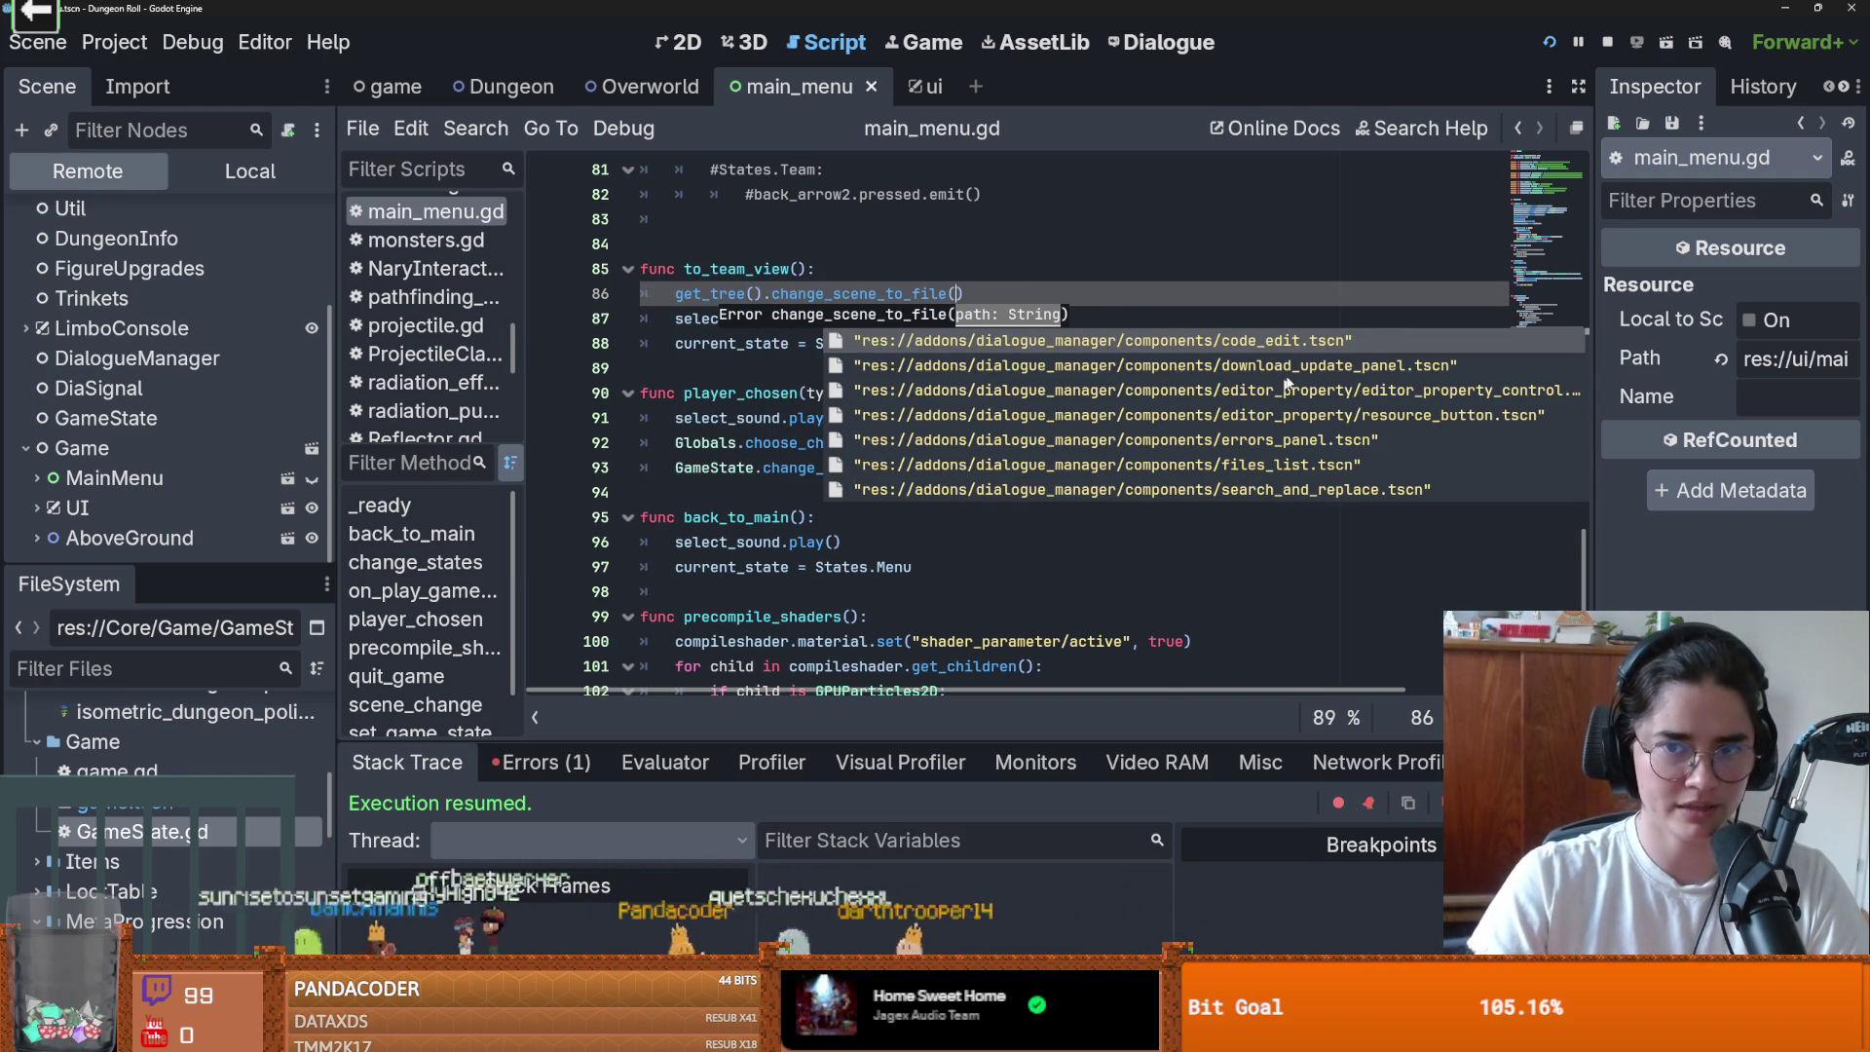
{"action": "key", "text": "ctrl+z"}
{"action": "key", "text": "ctrl+z"}
{"action": "key", "text": "ctrl+z"}
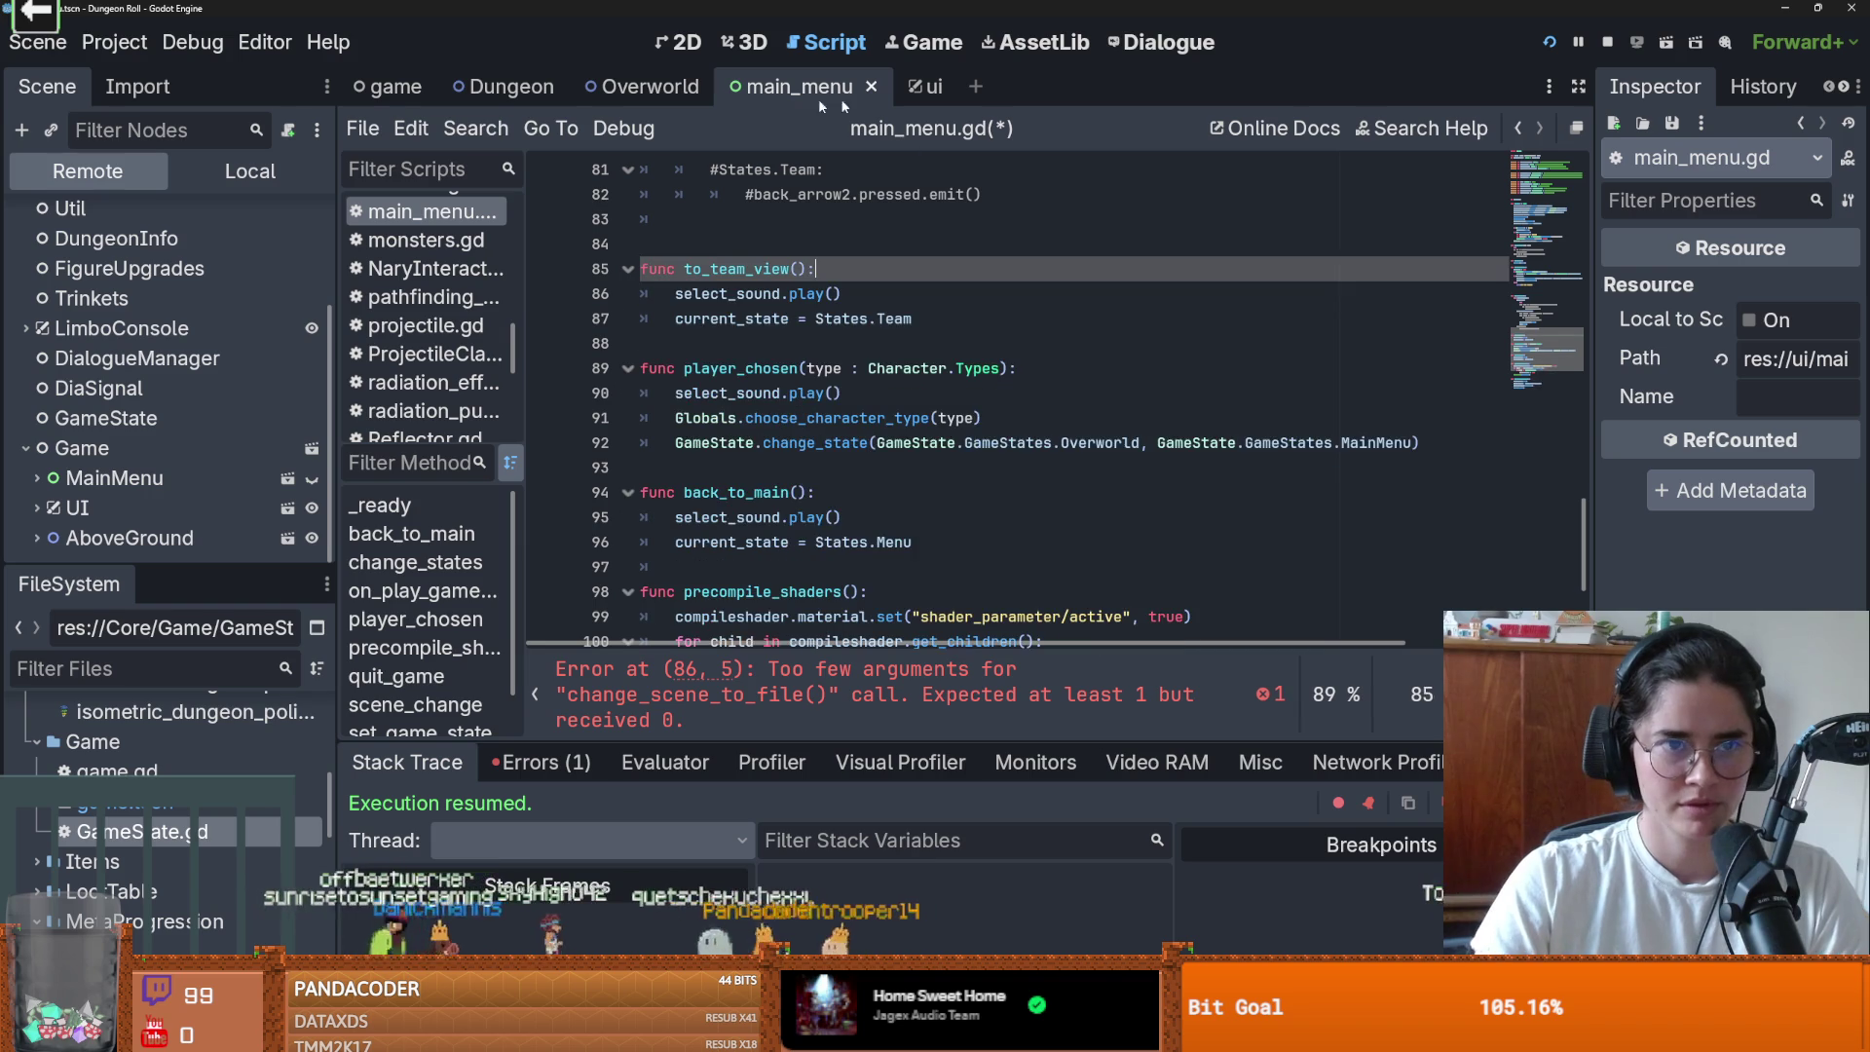
Switch to the game scene, save it, and show it in the 2D view
{"action": "left_click", "coordinate": [390, 86]}
{"action": "key", "text": "ctrl+s"}
{"action": "left_click", "coordinate": [677, 46]}
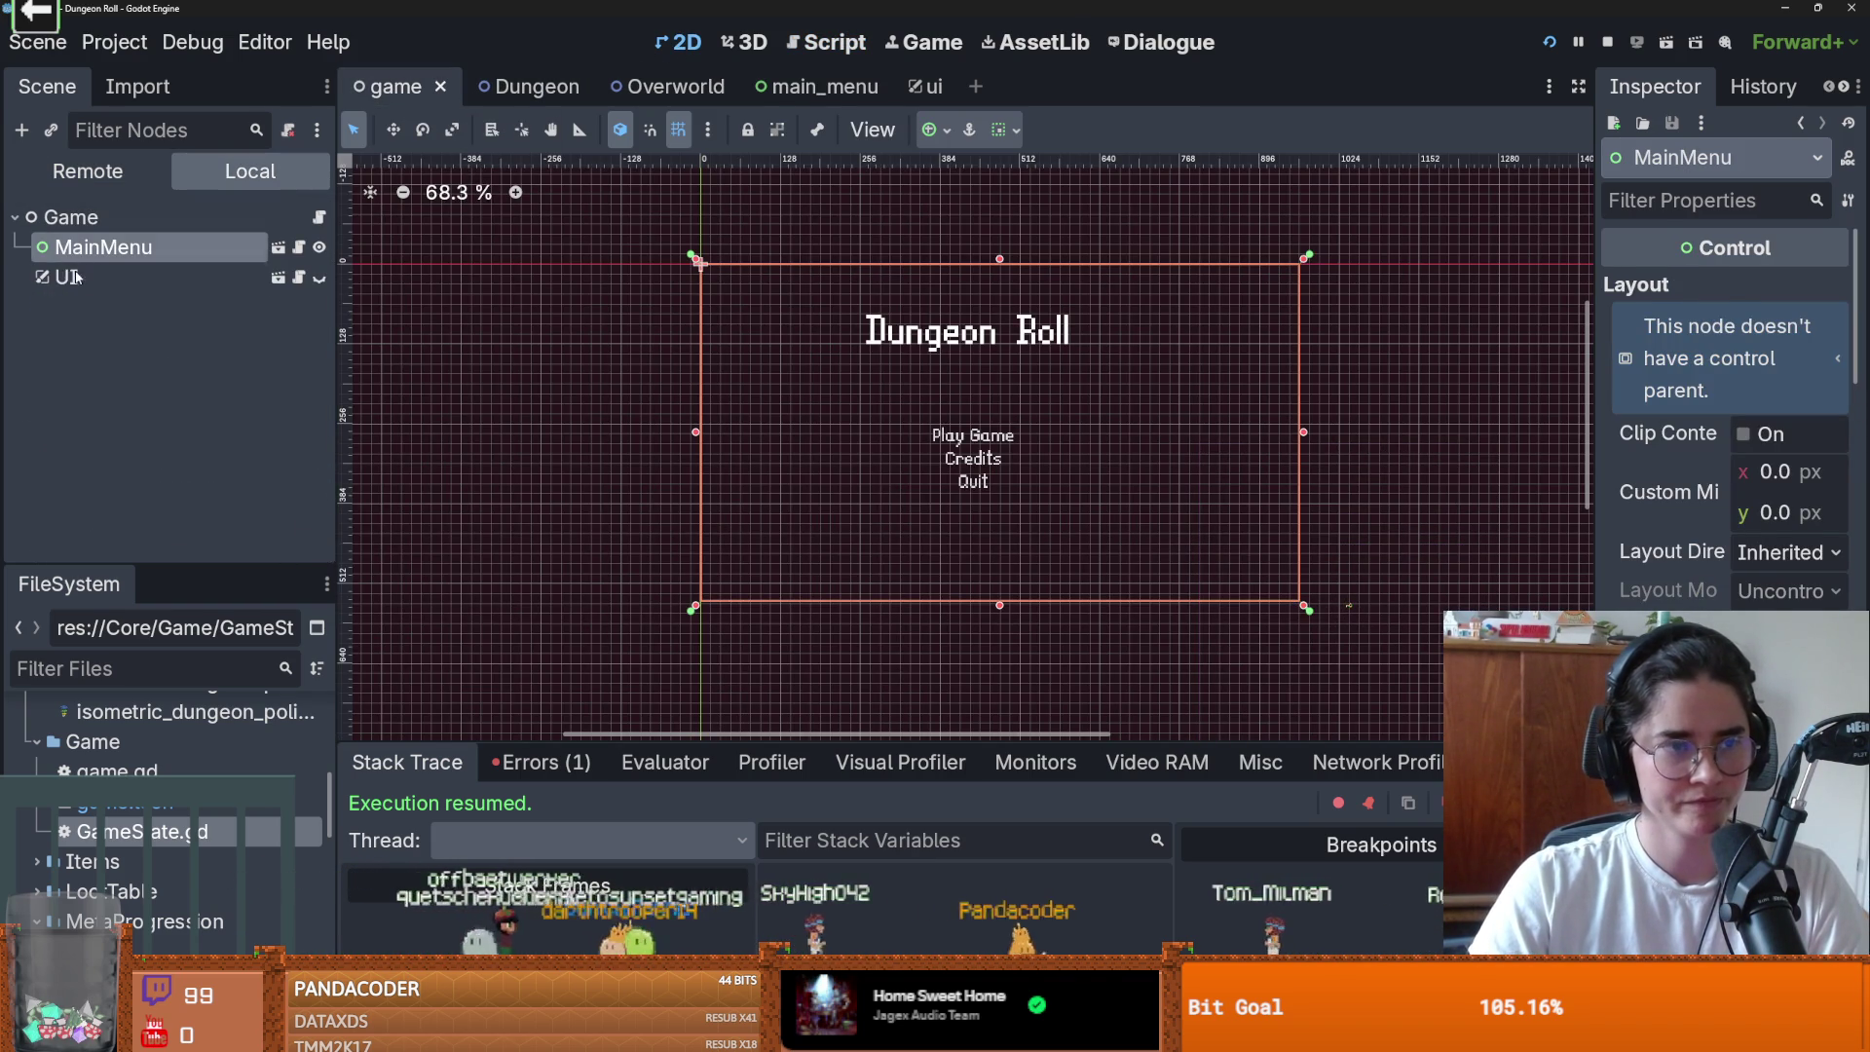
Inspect the UI node under Game on the canvas, then return to game.gd at line 16
{"action": "left_click", "coordinate": [76, 277]}
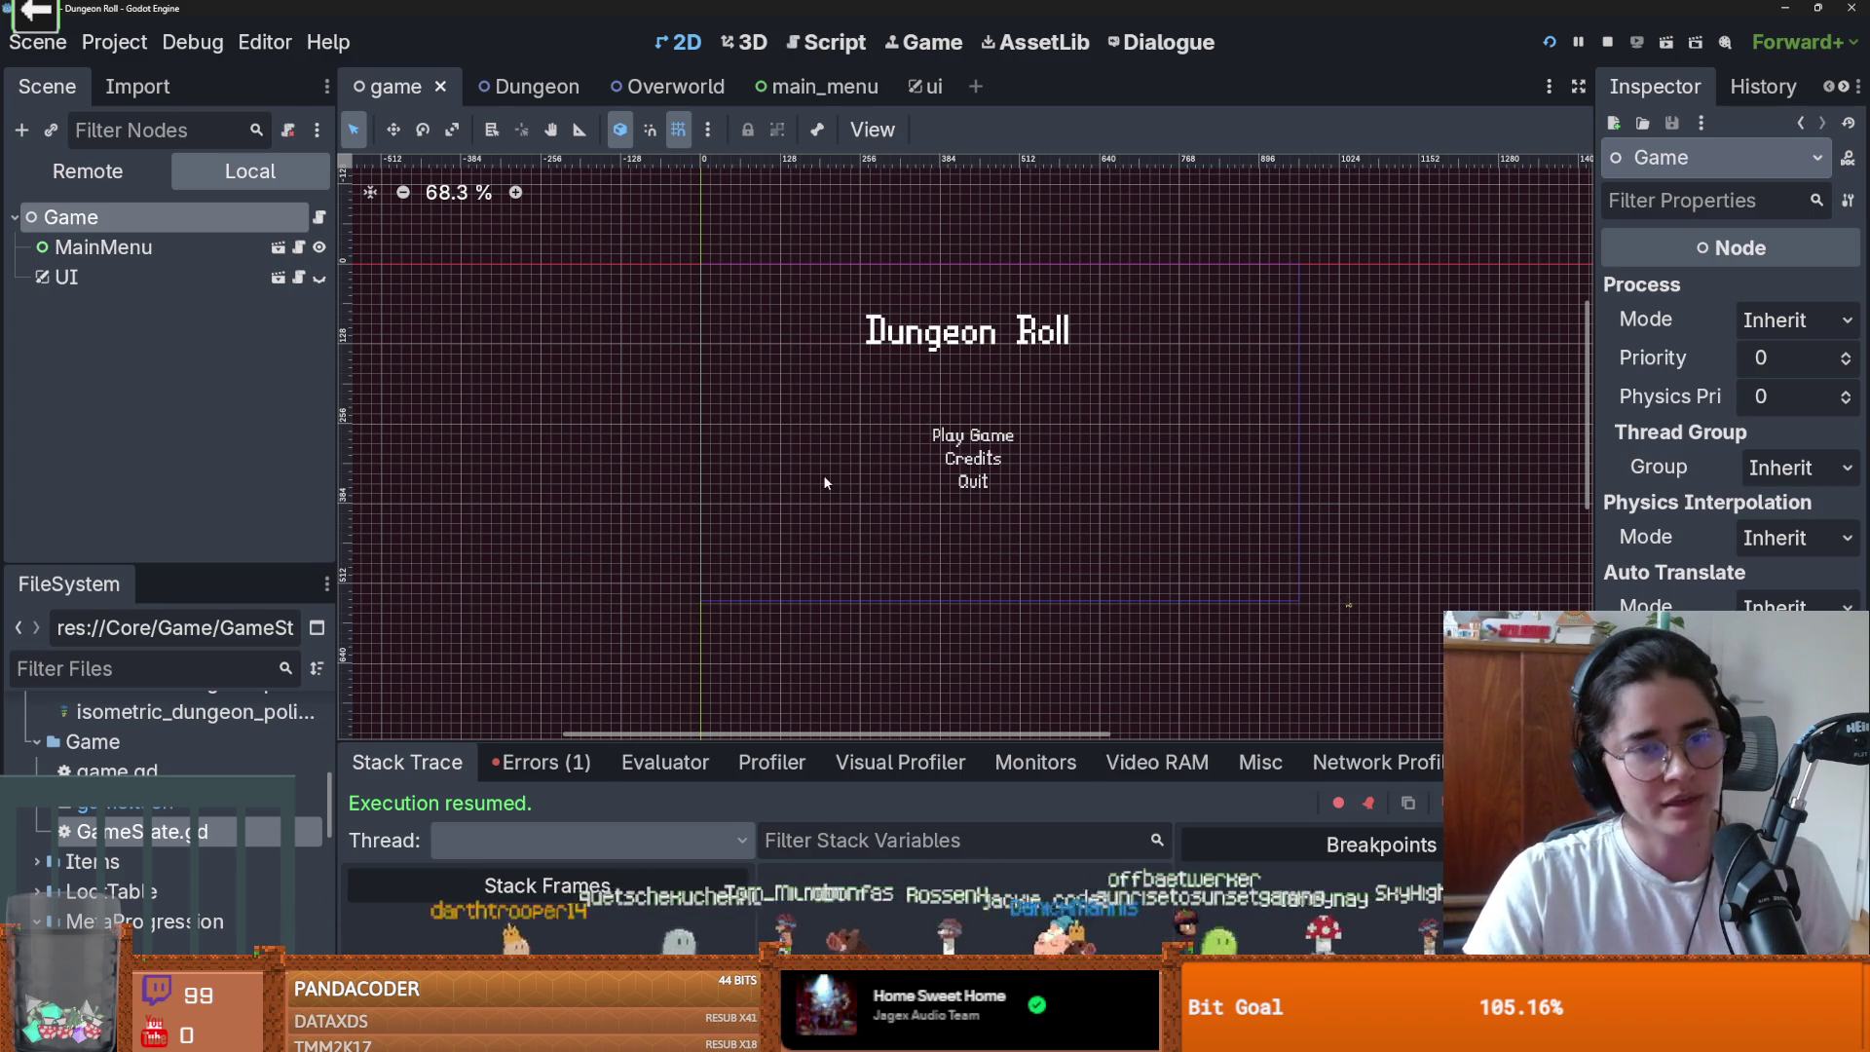
{"action": "scroll", "coordinate": [809, 469], "scroll_direction": "down", "scroll_amount": 2}
{"action": "scroll", "coordinate": [744, 436], "scroll_direction": "up", "scroll_amount": 3}
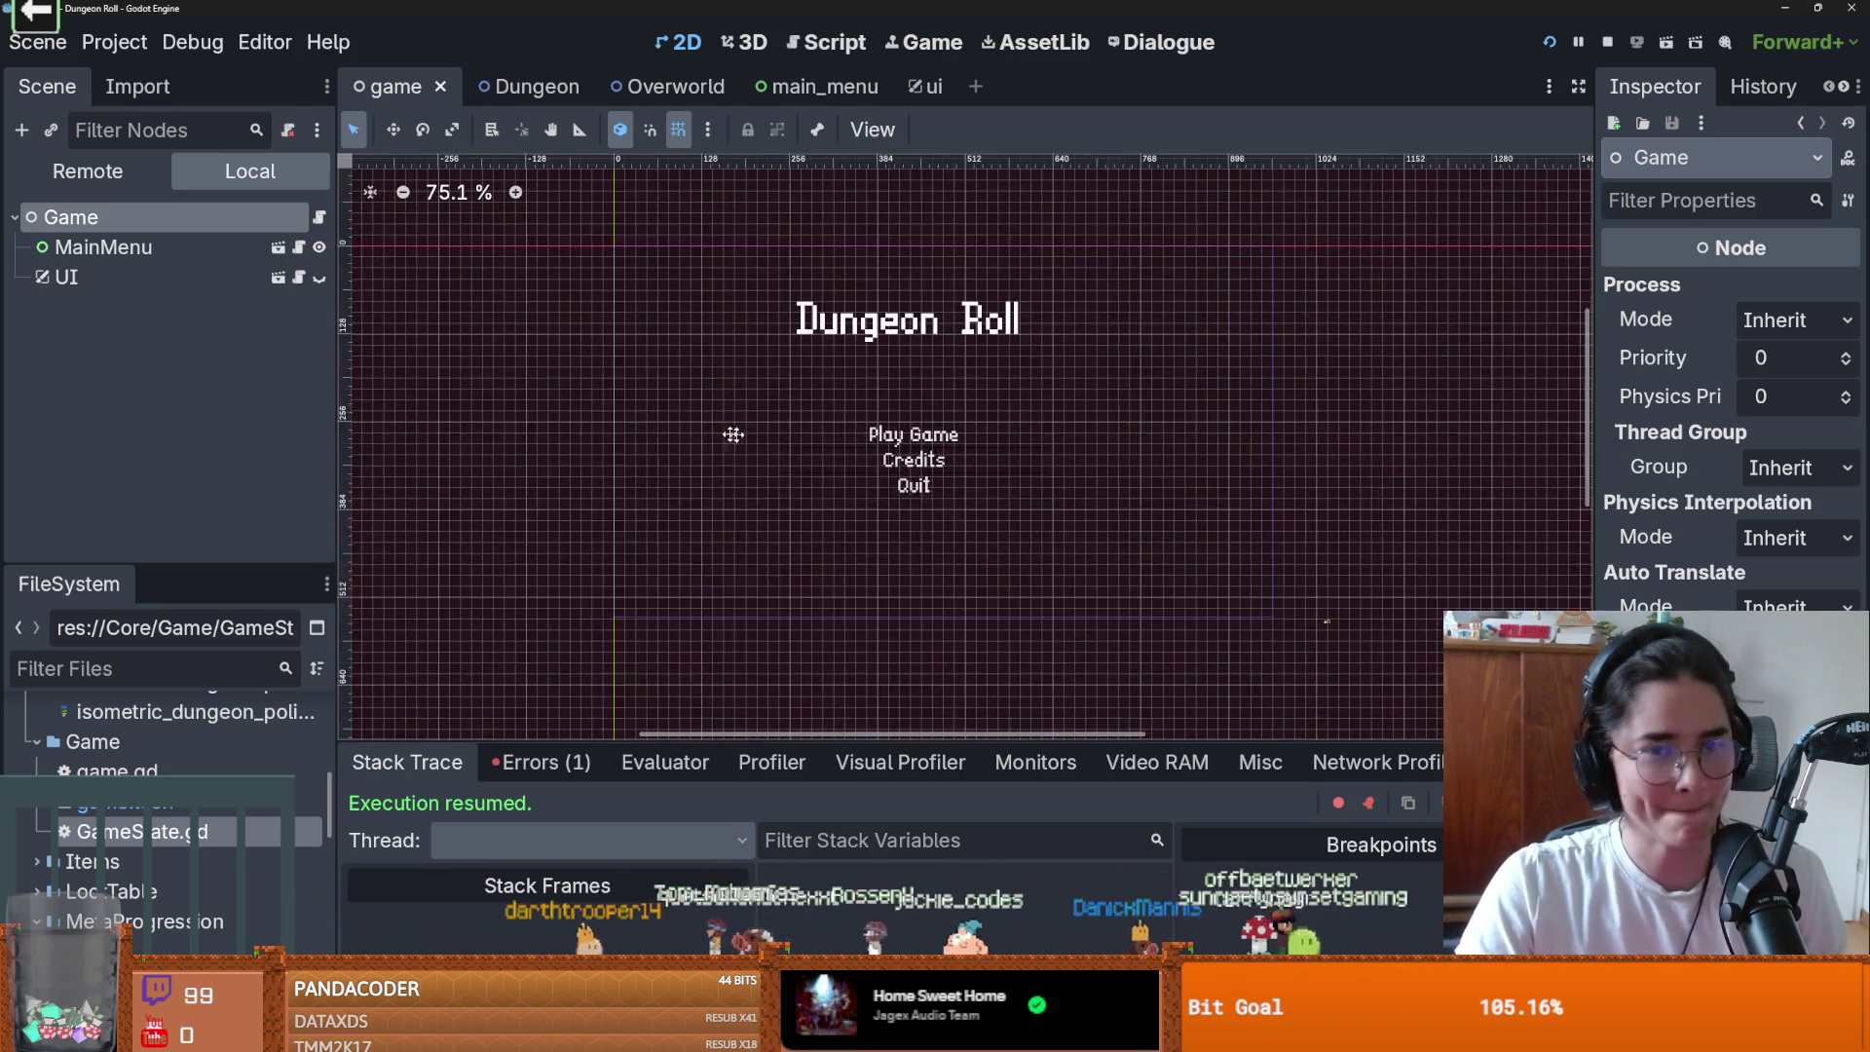
{"action": "scroll", "coordinate": [748, 409], "scroll_direction": "right", "scroll_amount": 1}
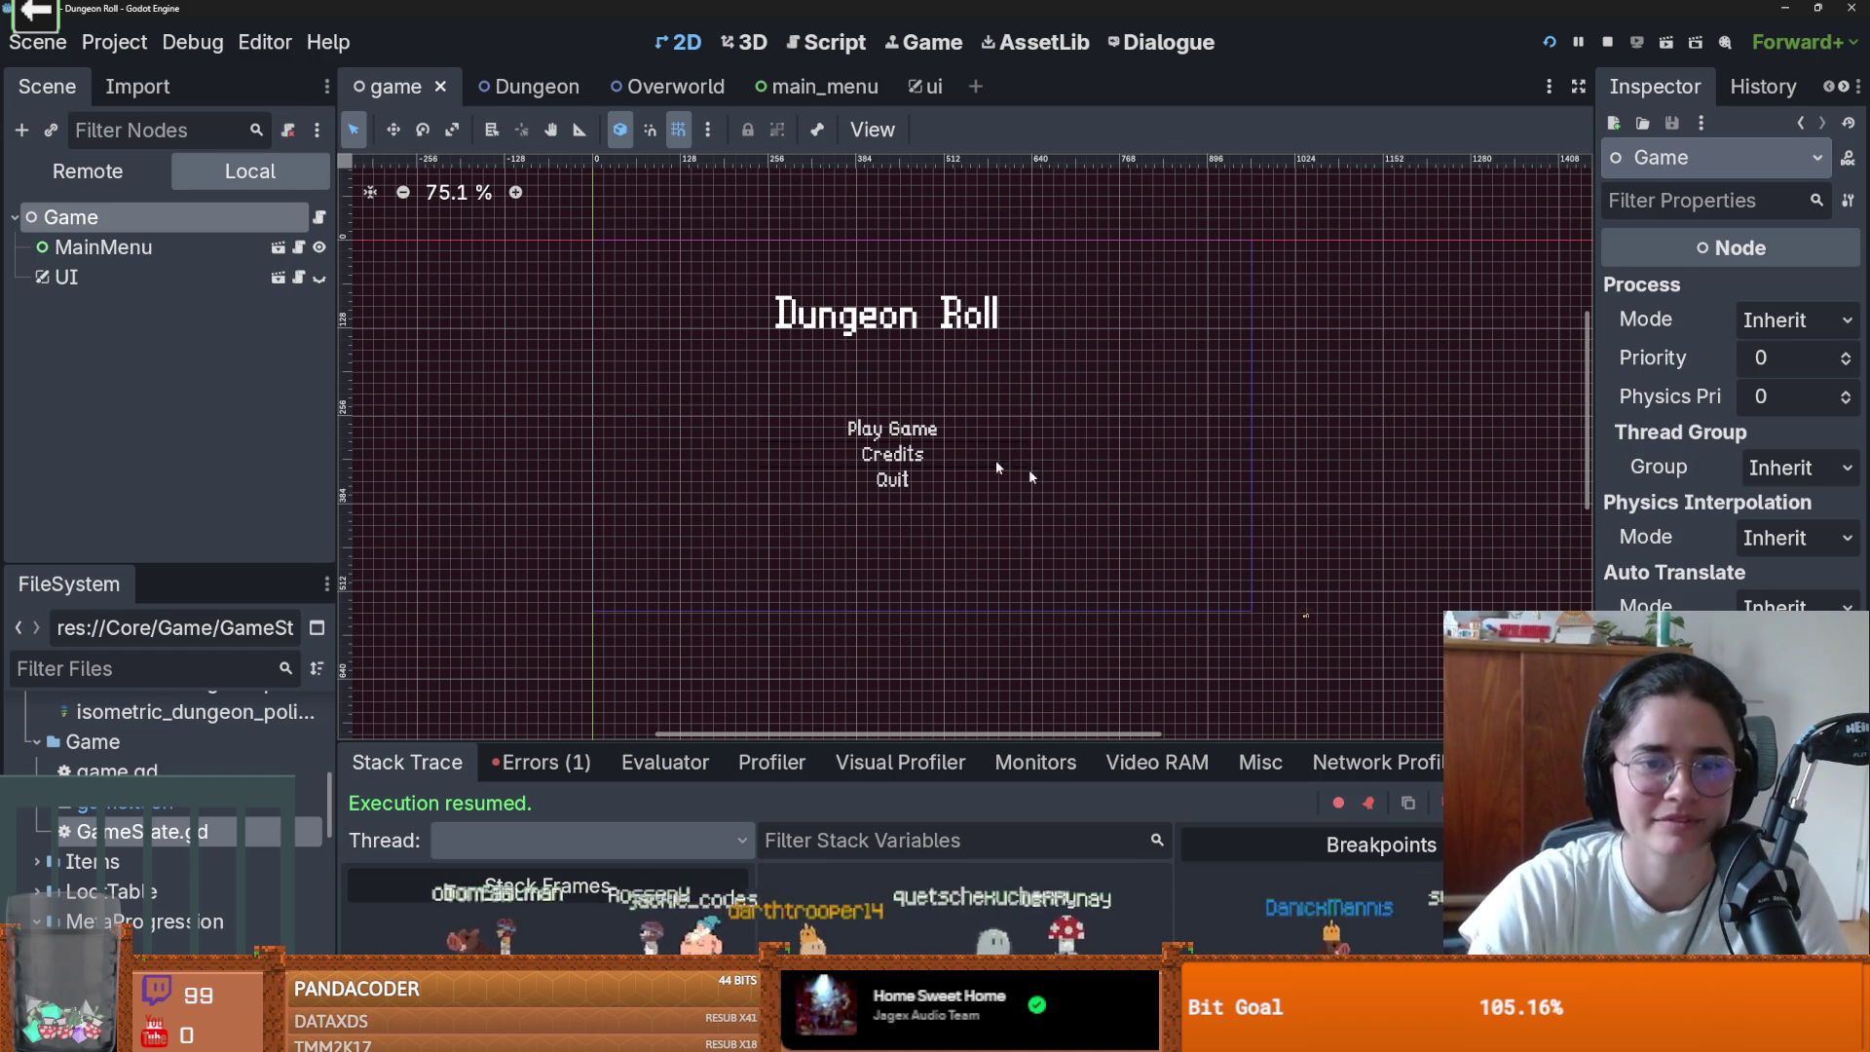
{"action": "left_click", "coordinate": [319, 216]}
{"action": "left_click", "coordinate": [911, 542]}
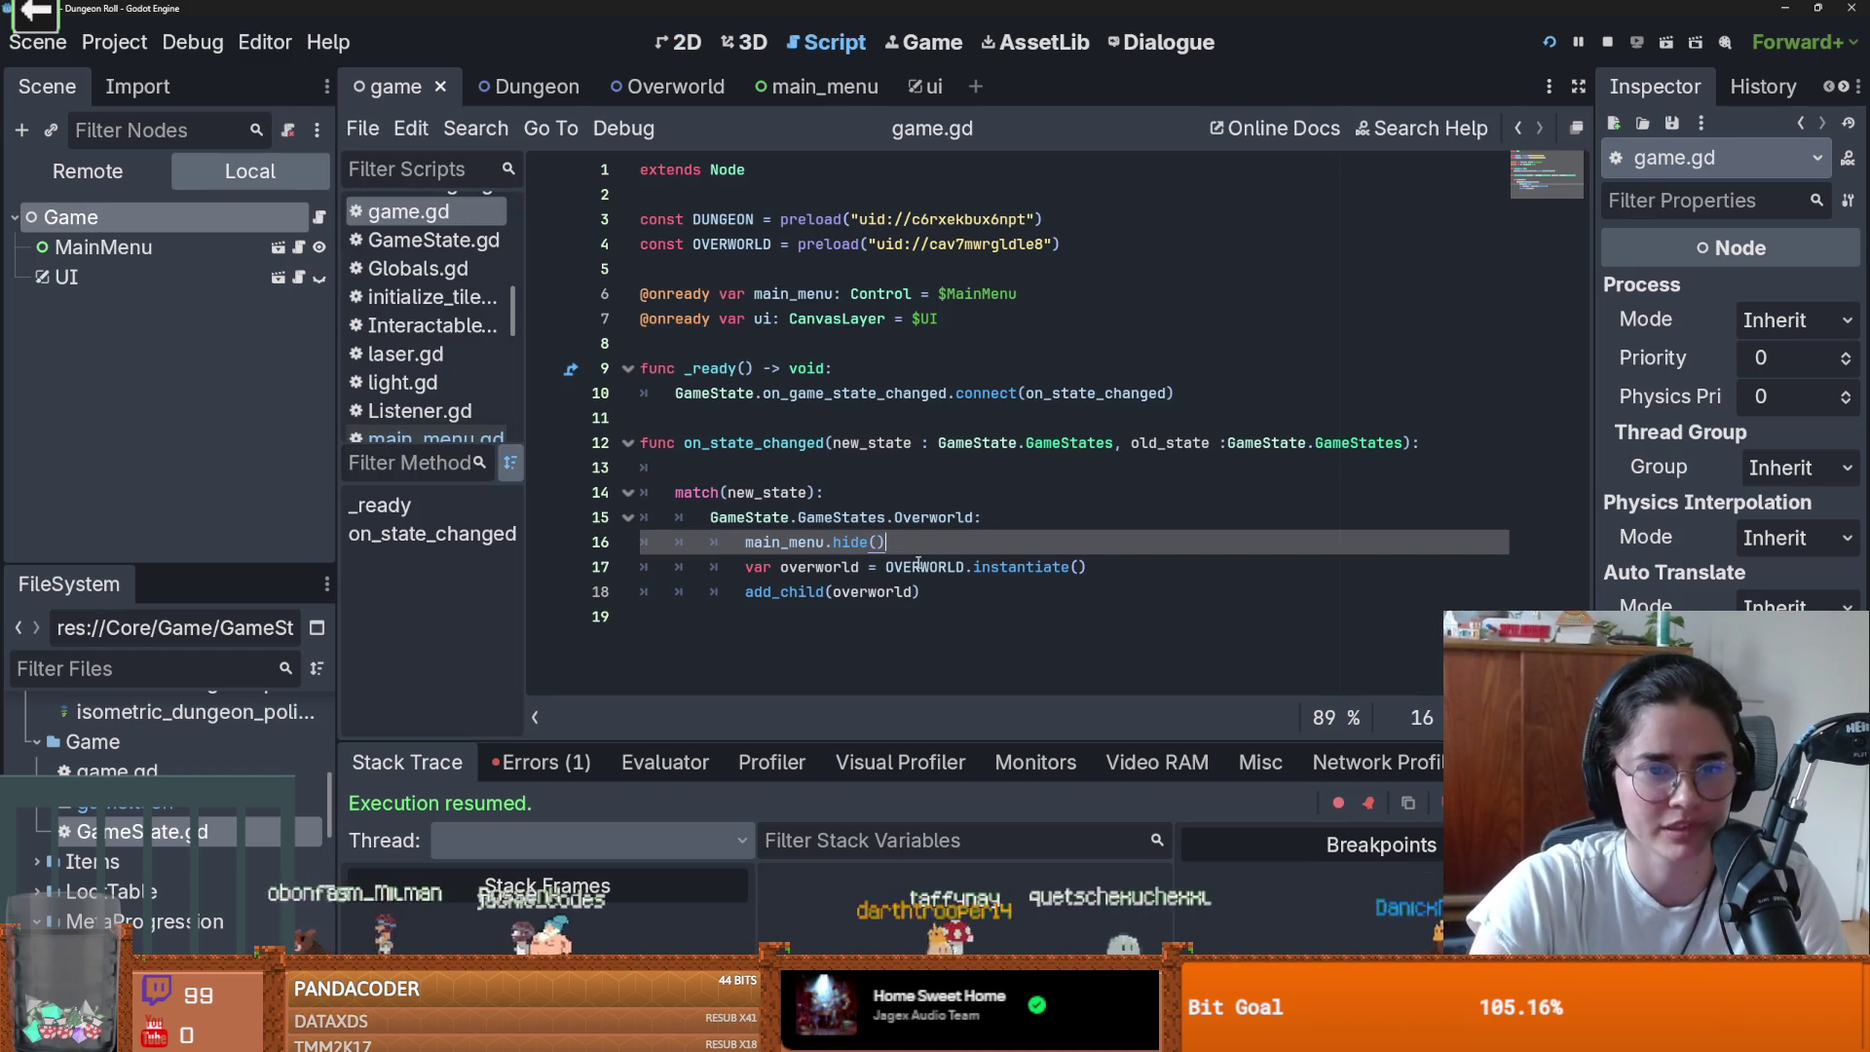
Replace OVERWORLD with DUNGEON in the instantiate call on line 17 of game.gd
{"action": "left_click", "coordinate": [962, 595]}
{"action": "left_click", "coordinate": [1131, 570]}
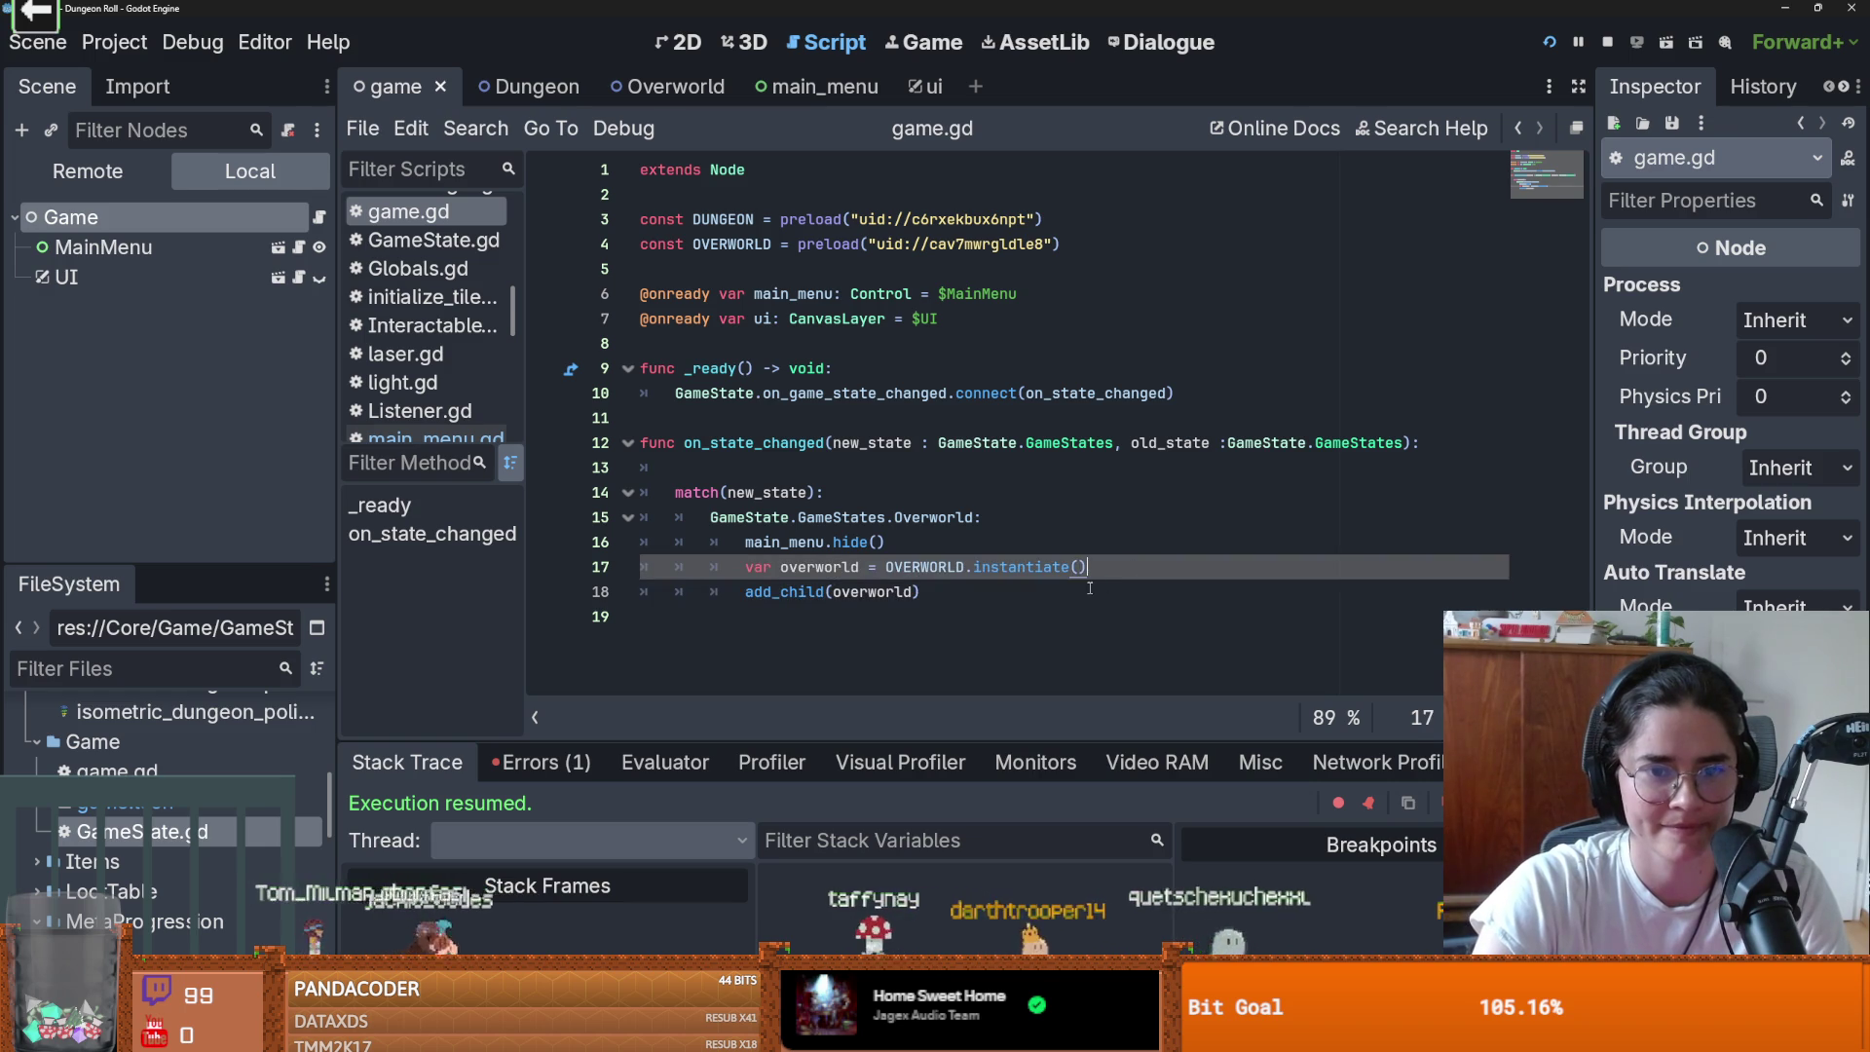
{"action": "double_click", "coordinate": [722, 220]}
{"action": "key", "text": "ctrl+c"}
{"action": "double_click", "coordinate": [915, 567]}
{"action": "key", "text": "ctrl+v"}
Test-run the game, choose Play Game and the Crusader, then close the game window
{"action": "left_click", "coordinate": [1543, 35]}
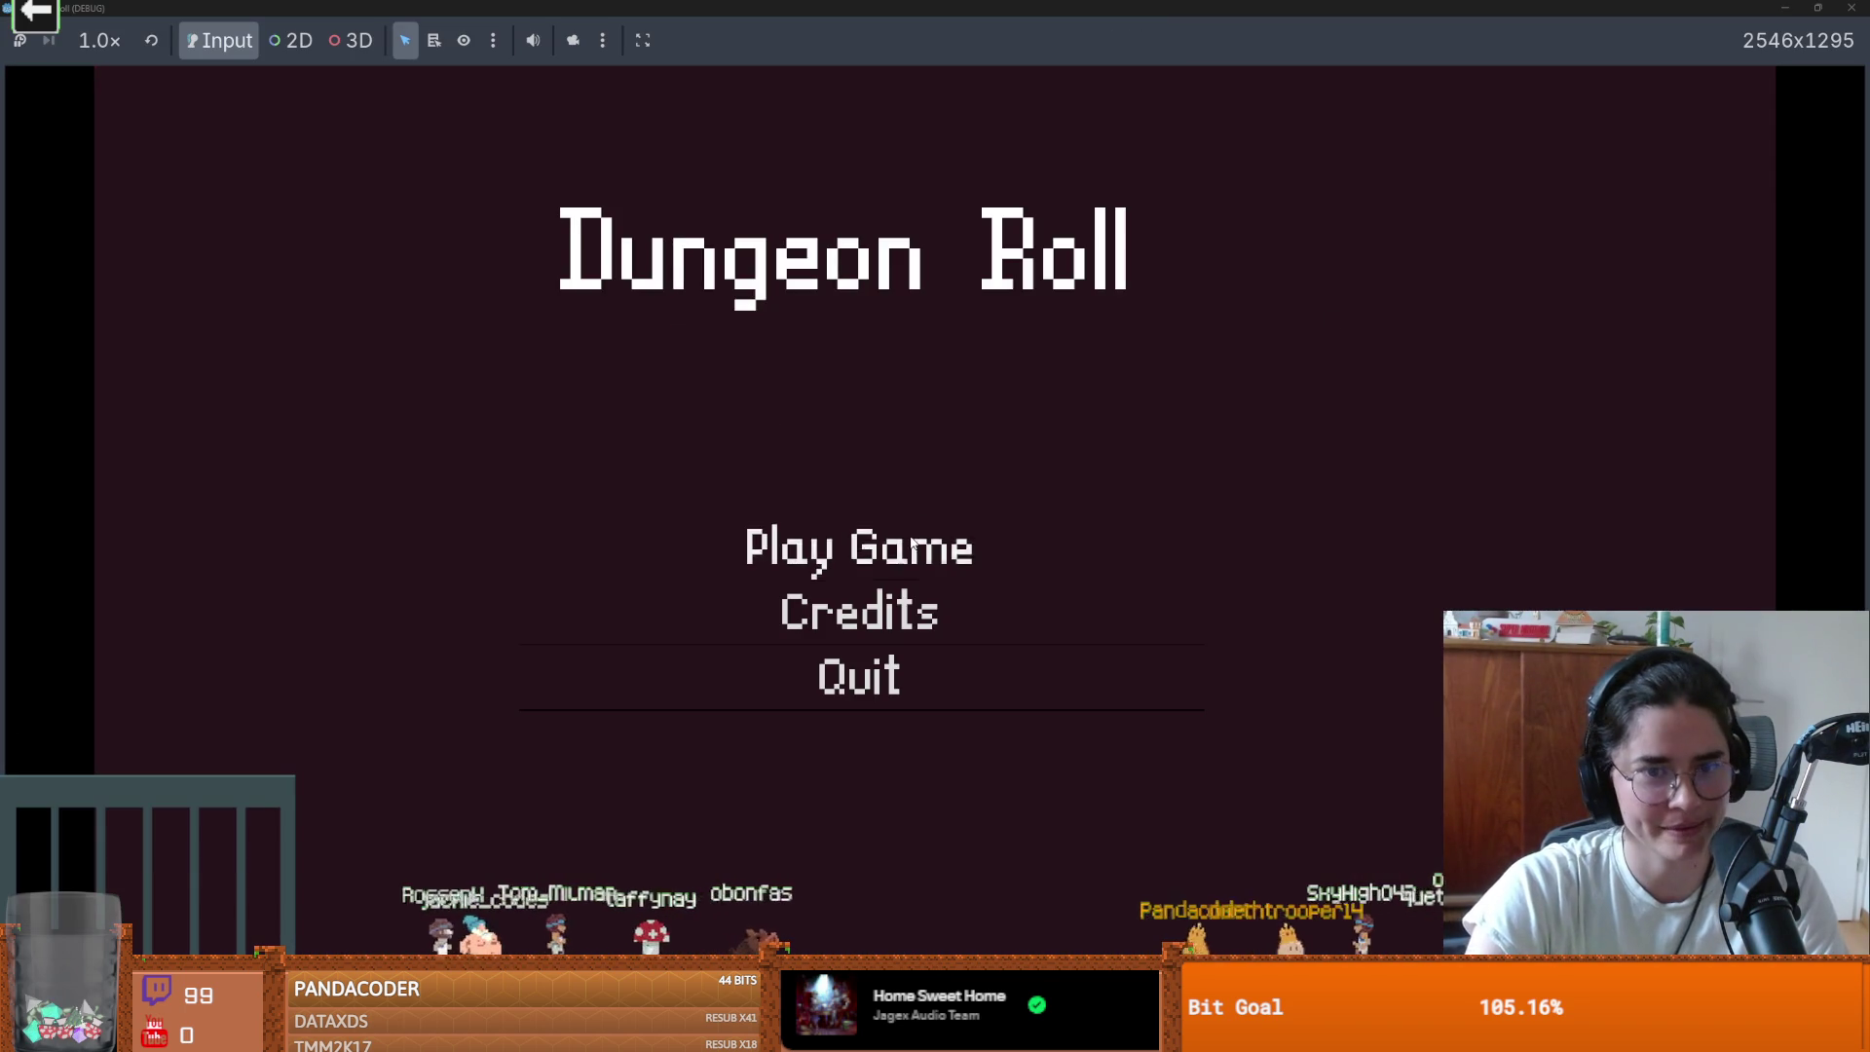
{"action": "left_click", "coordinate": [872, 551]}
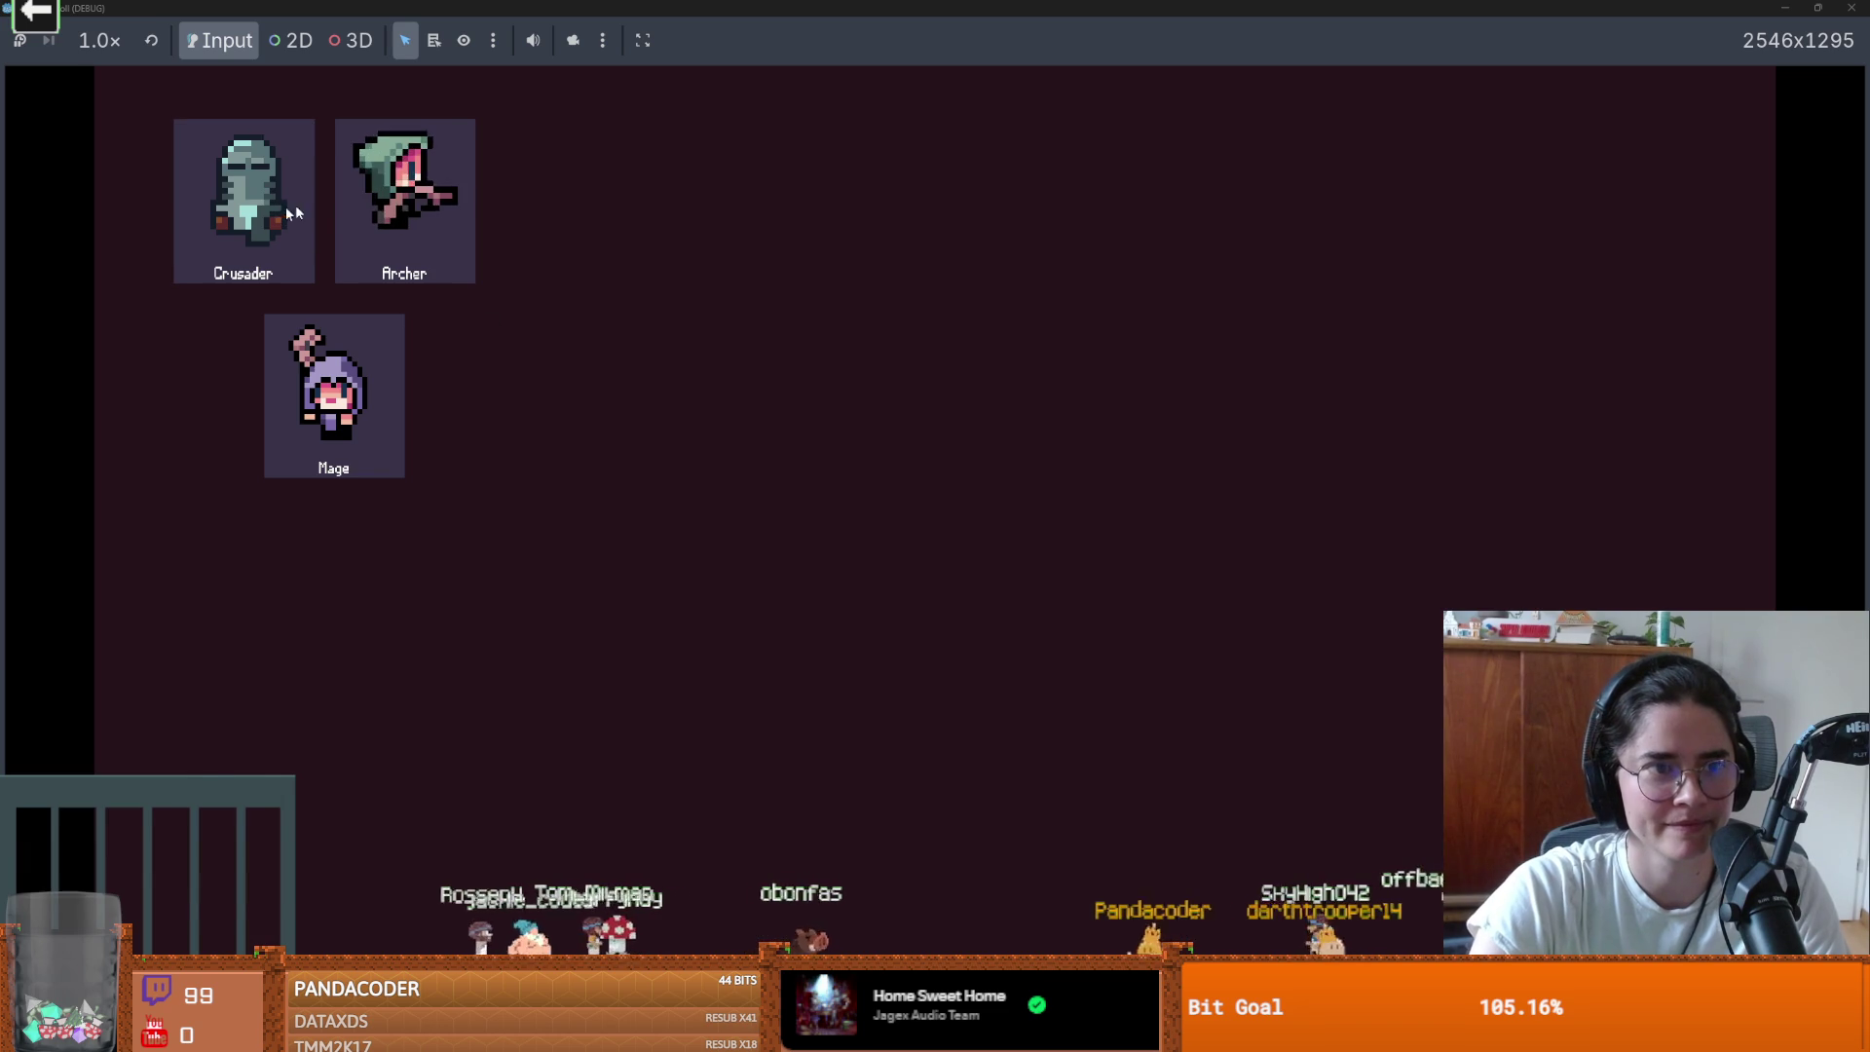
{"action": "left_click", "coordinate": [281, 214]}
{"action": "left_click", "coordinate": [1817, 8]}
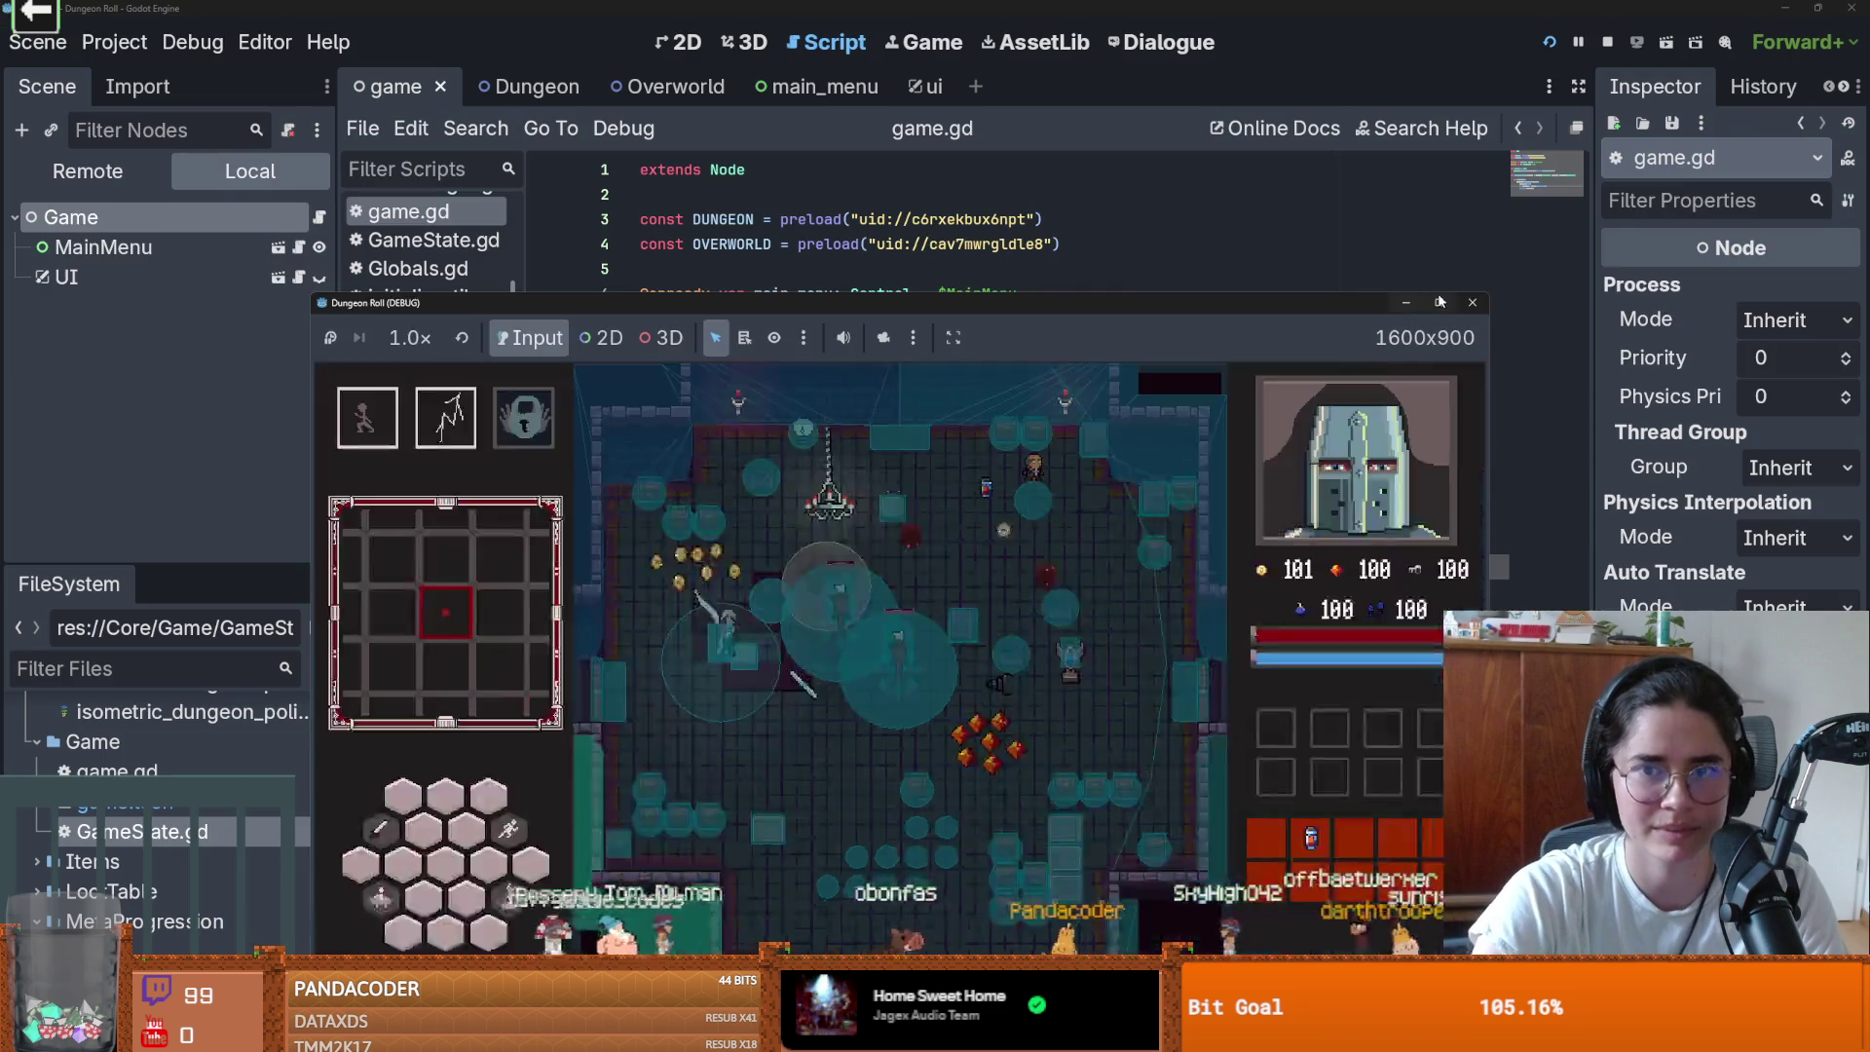
{"action": "left_click", "coordinate": [1473, 302]}
Run the project again and enter the dungeon as the Crusader
{"action": "left_click", "coordinate": [193, 42]}
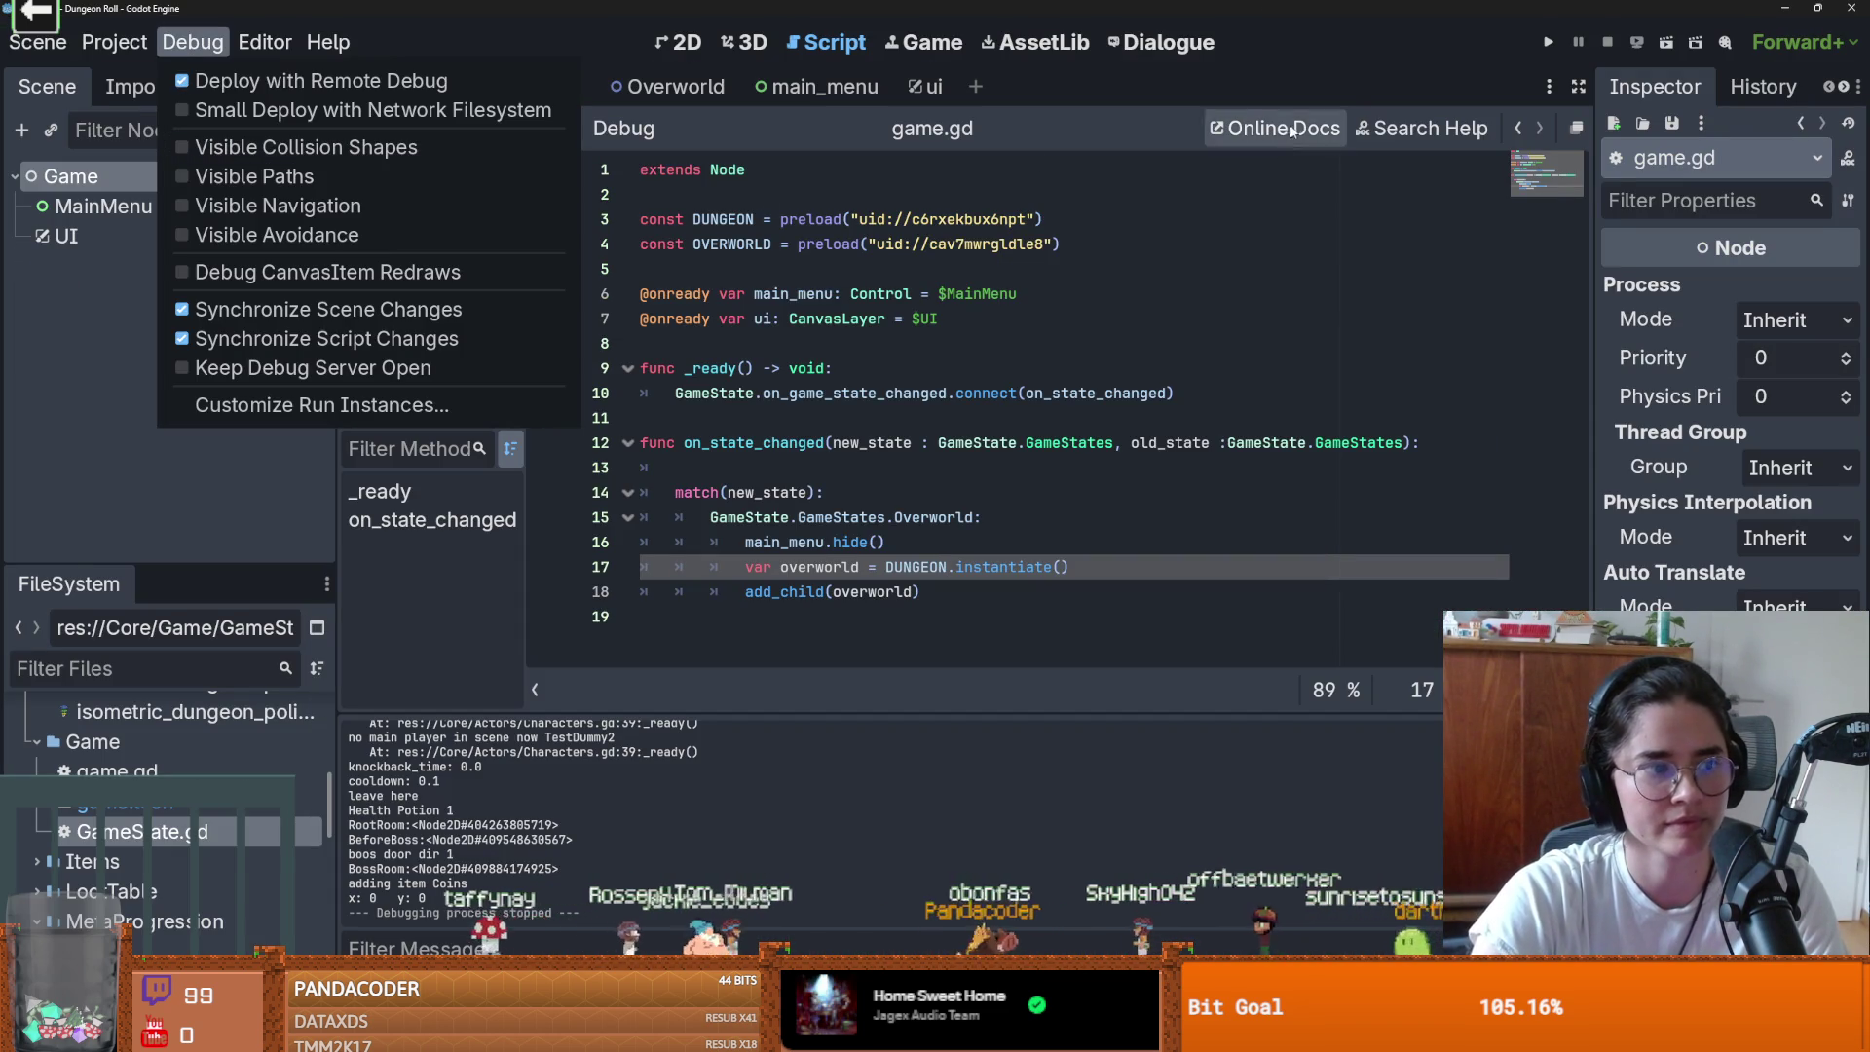
{"action": "left_click", "coordinate": [1549, 42]}
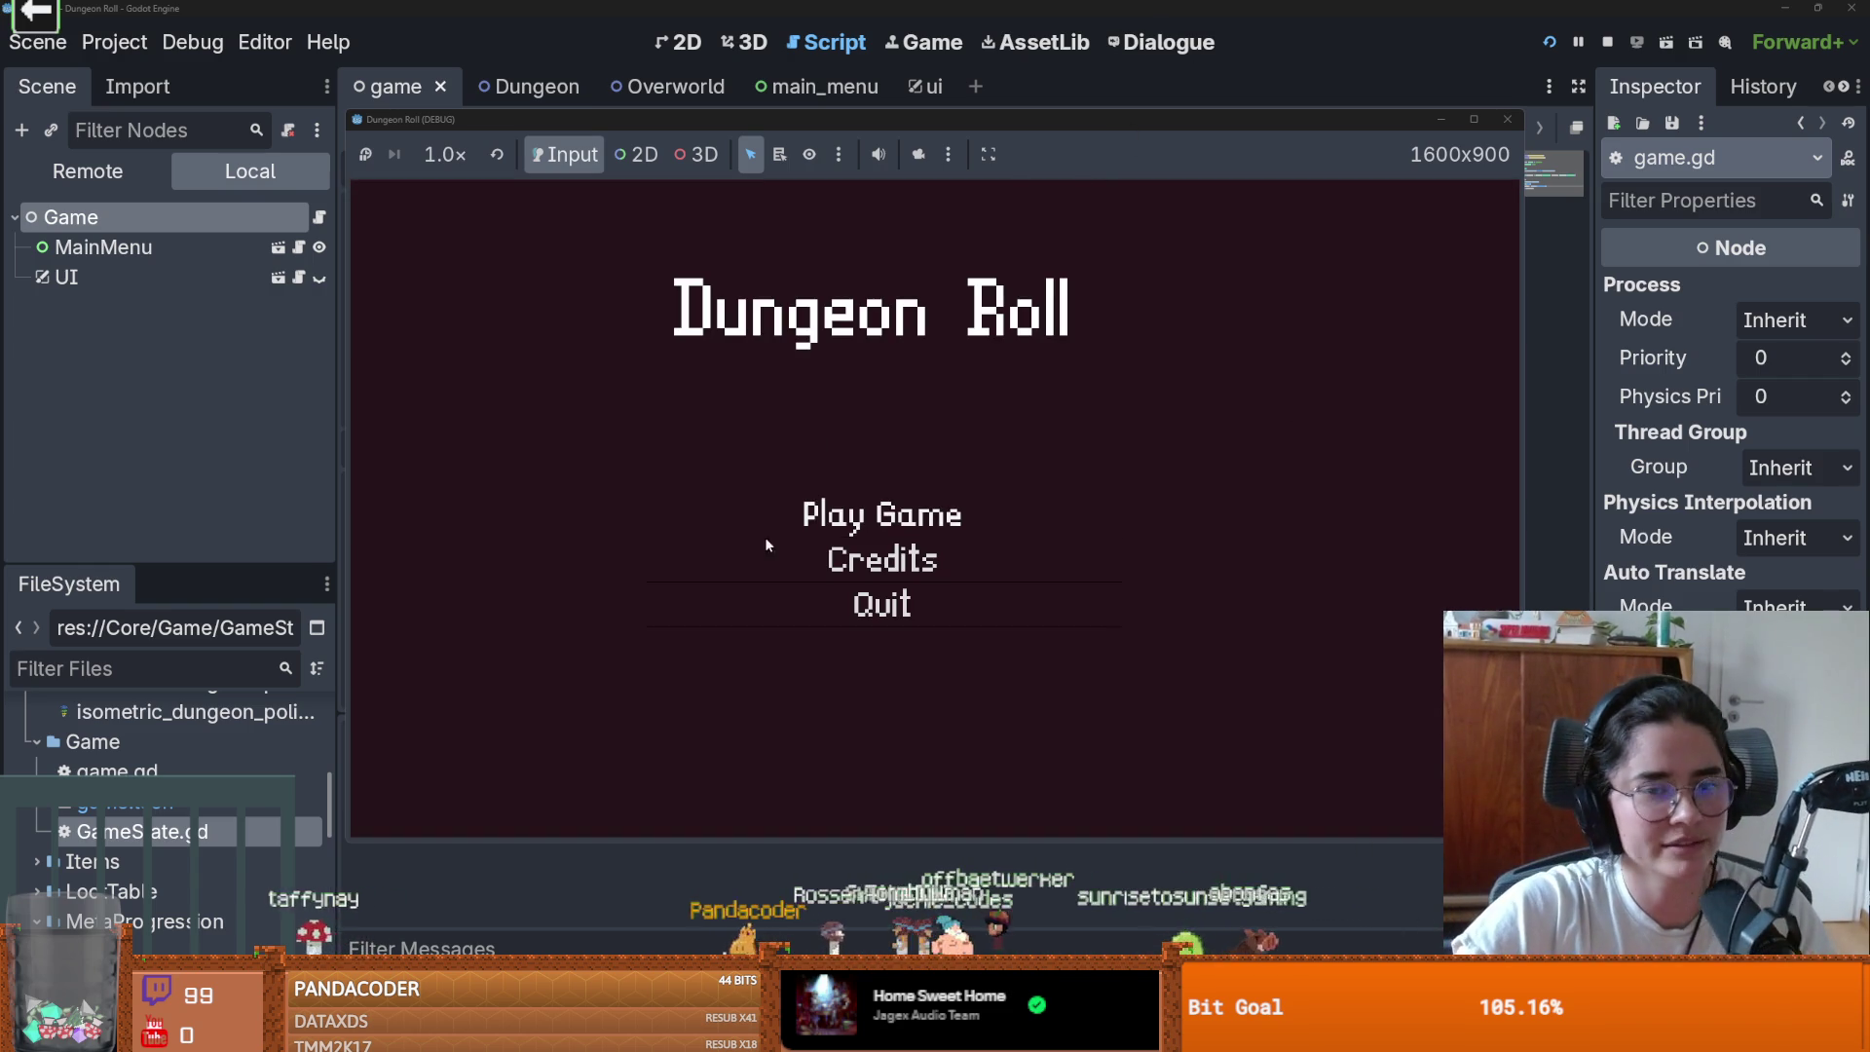
{"action": "left_click", "coordinate": [892, 517]}
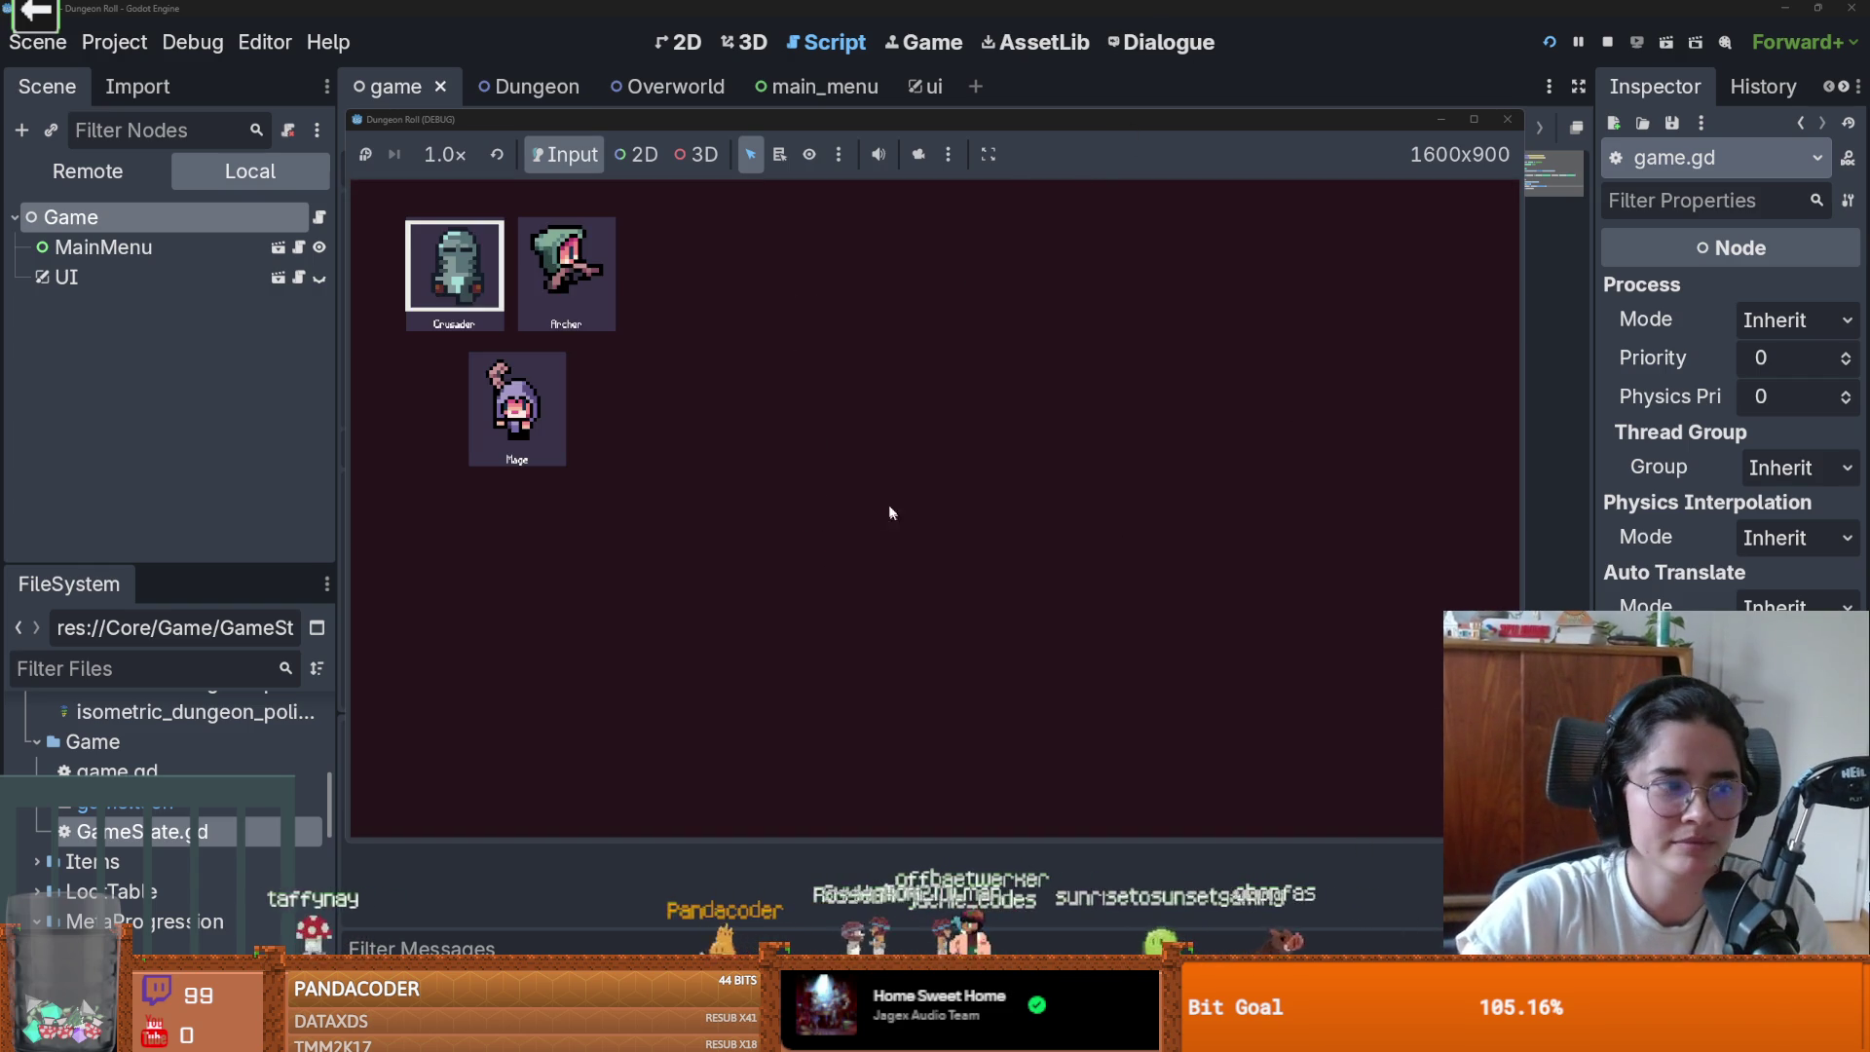
{"action": "left_click", "coordinate": [438, 273]}
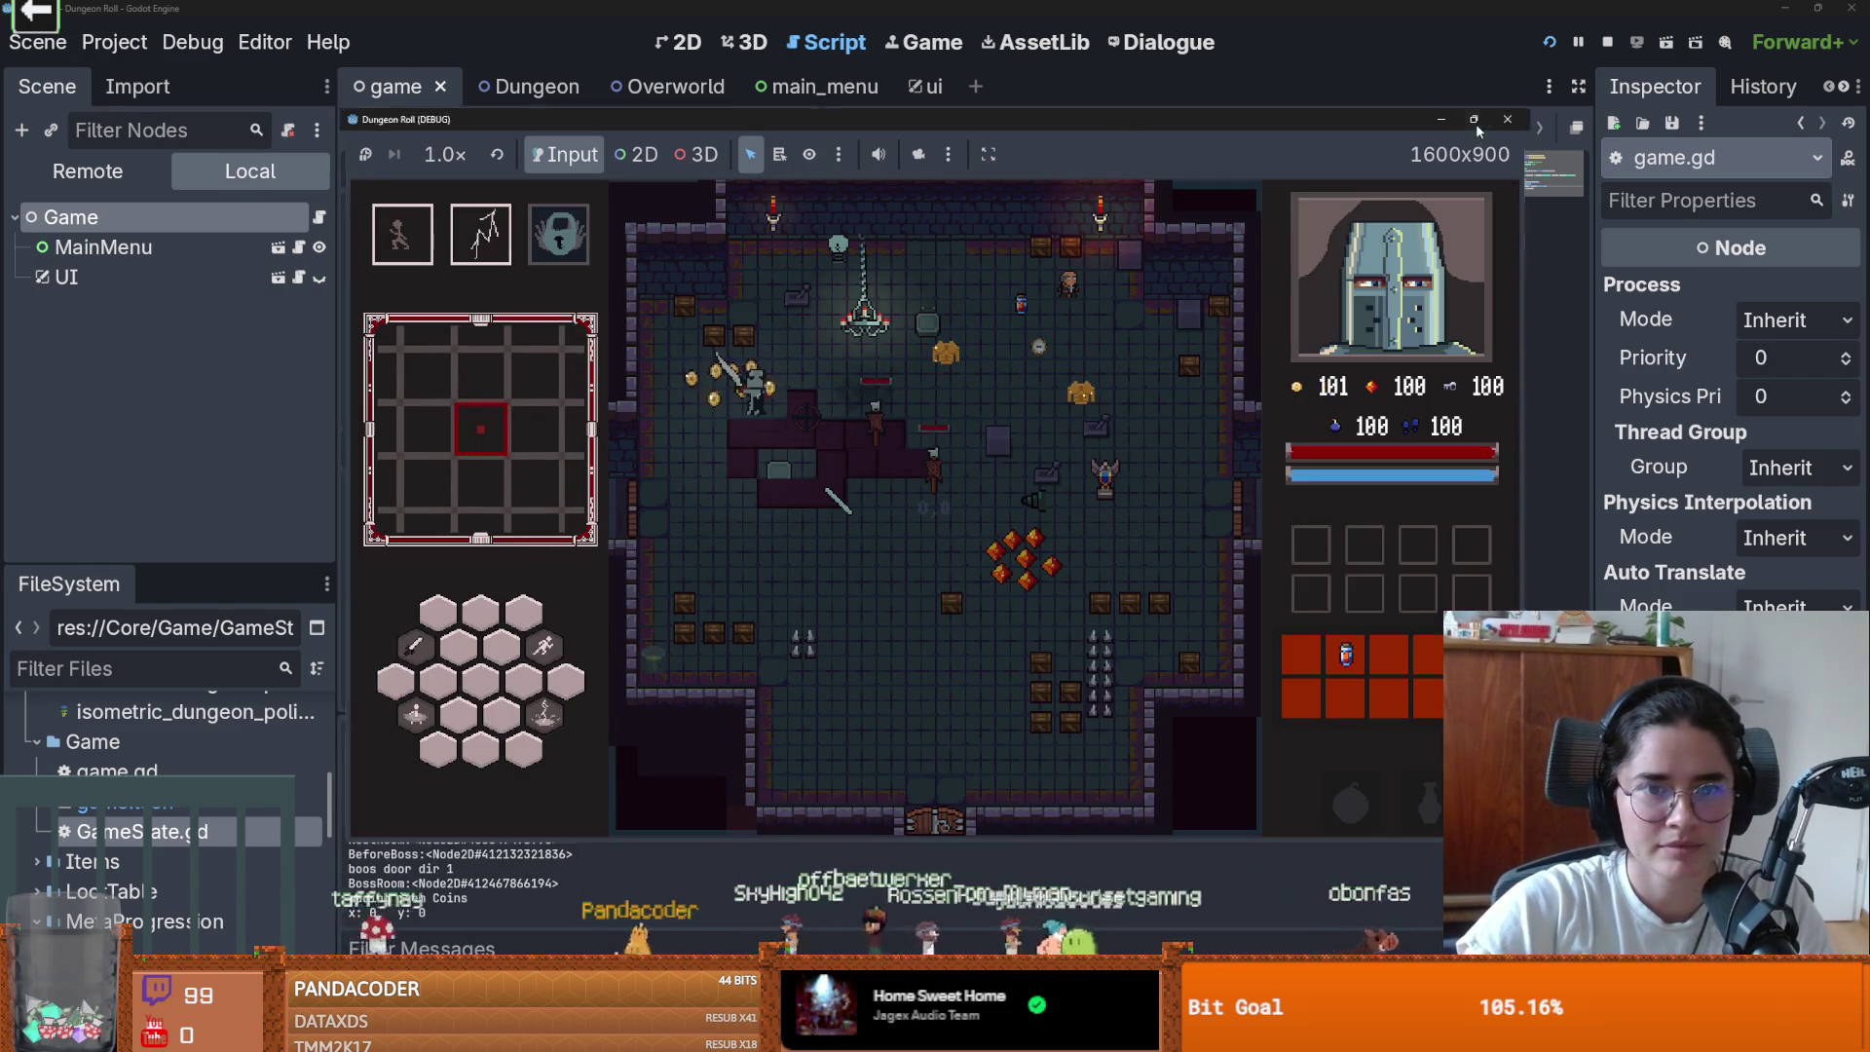
Walk and dash the knight around the first room collecting coins
{"action": "key", "text": "w"}
{"action": "key", "text": "a"}
{"action": "key", "text": "s"}
{"action": "key", "text": "d"}
{"action": "key", "text": "a"}
{"action": "key", "text": "w"}
{"action": "key", "text": "w"}
{"action": "key", "text": "d"}
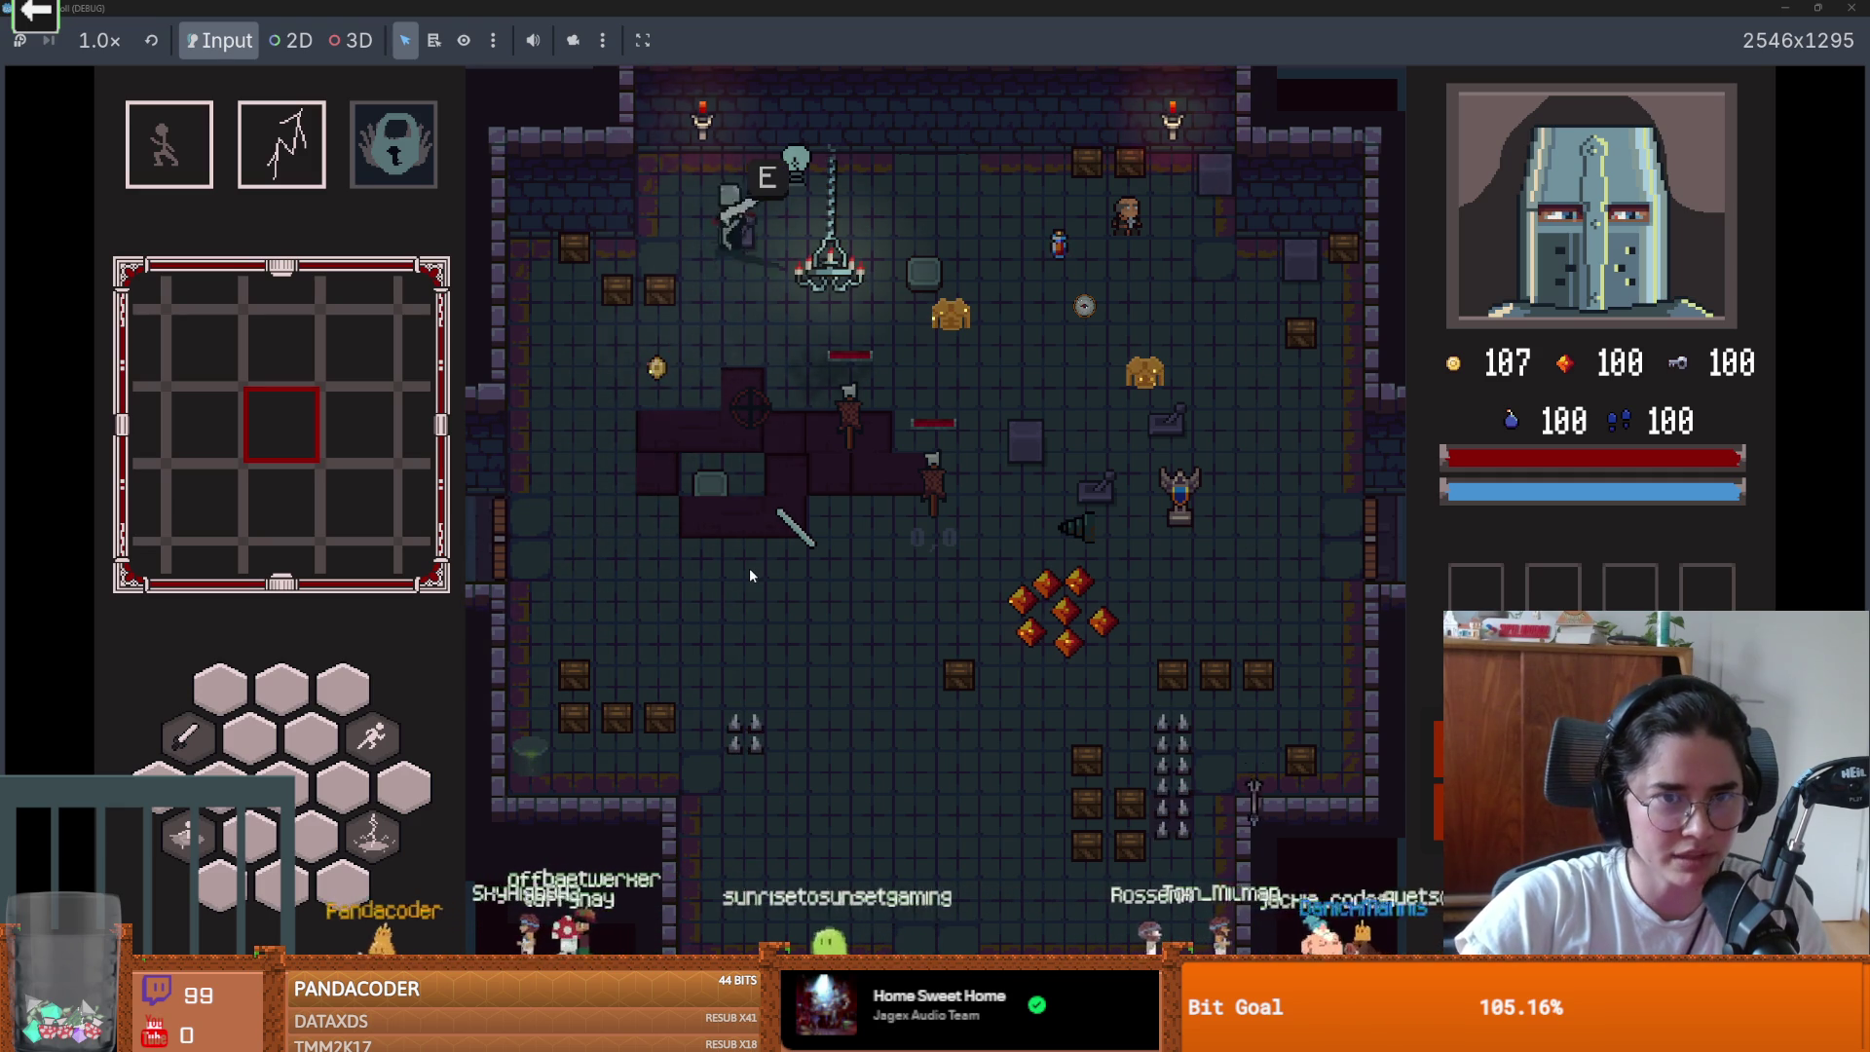
{"action": "key", "text": "space"}
{"action": "key", "text": "s"}
{"action": "key", "text": "a"}
Collect the remaining gems, exit the left door into the zombie room, and restore the window
{"action": "key", "text": "s"}
{"action": "key", "text": "d"}
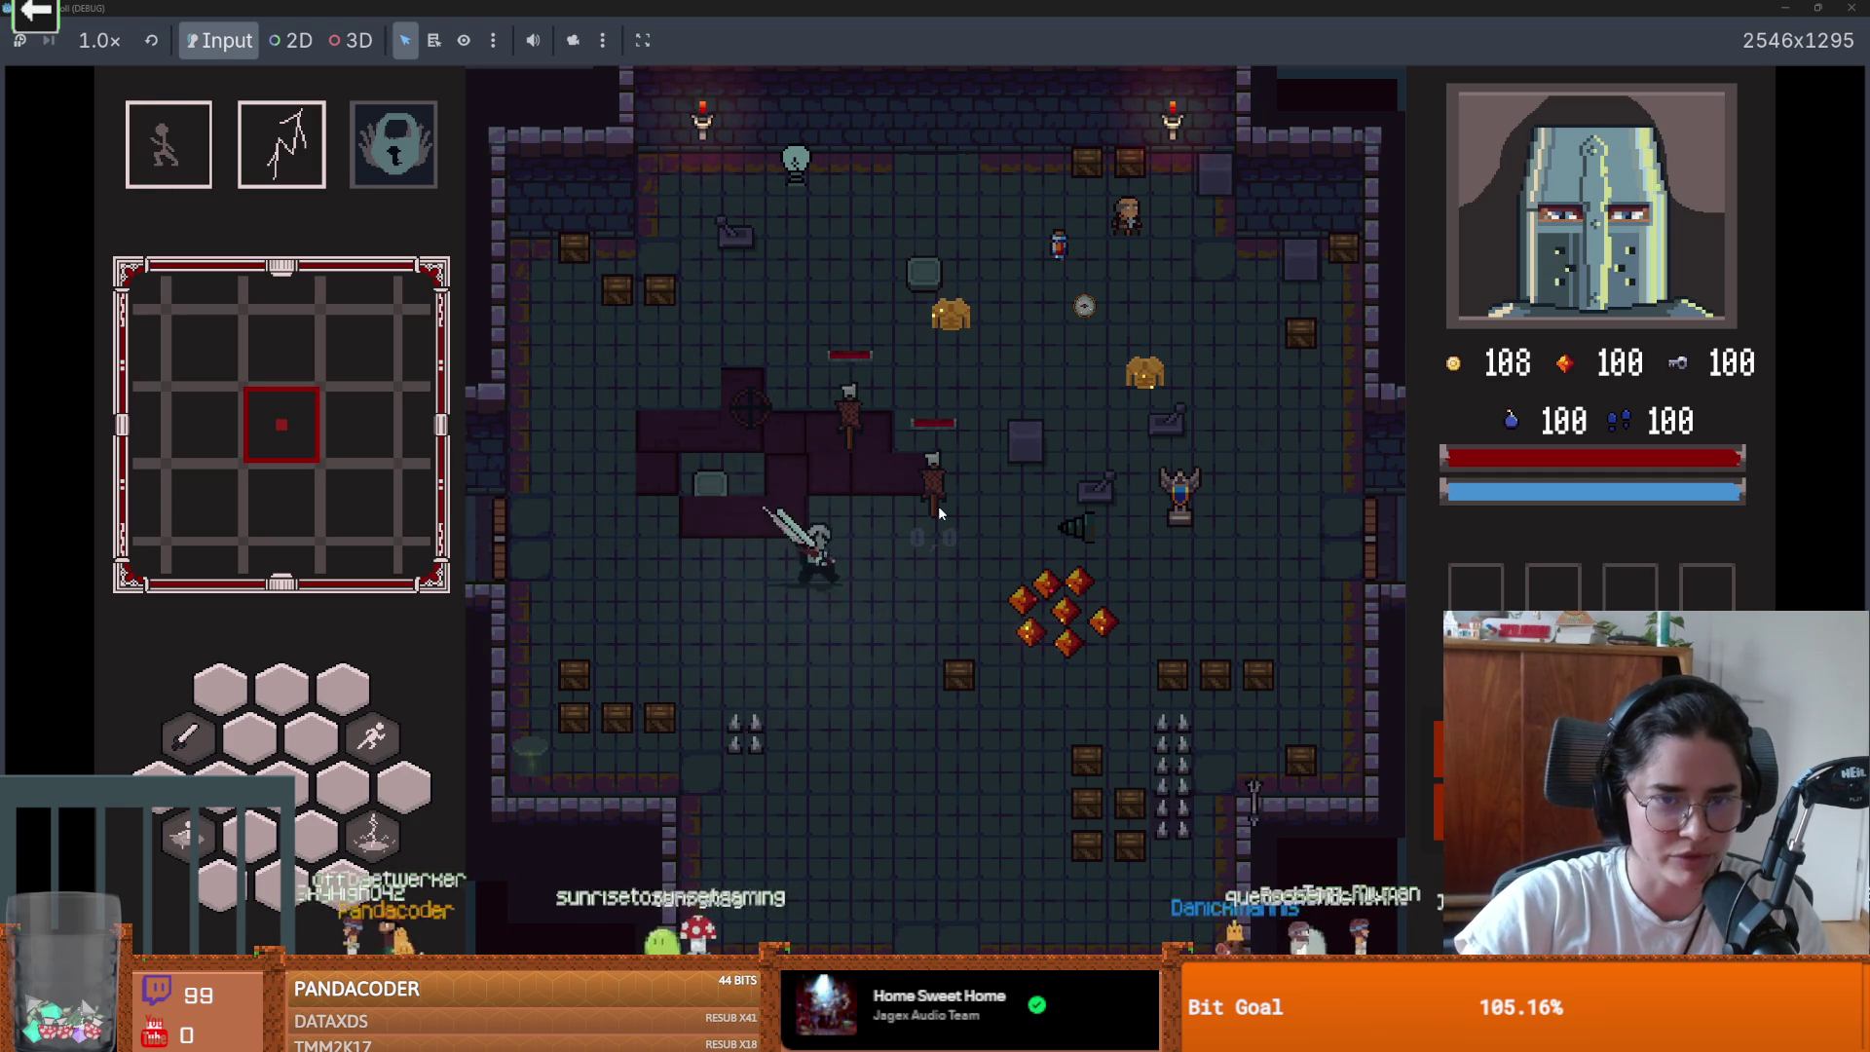
{"action": "key", "text": "a"}
{"action": "key", "text": "space"}
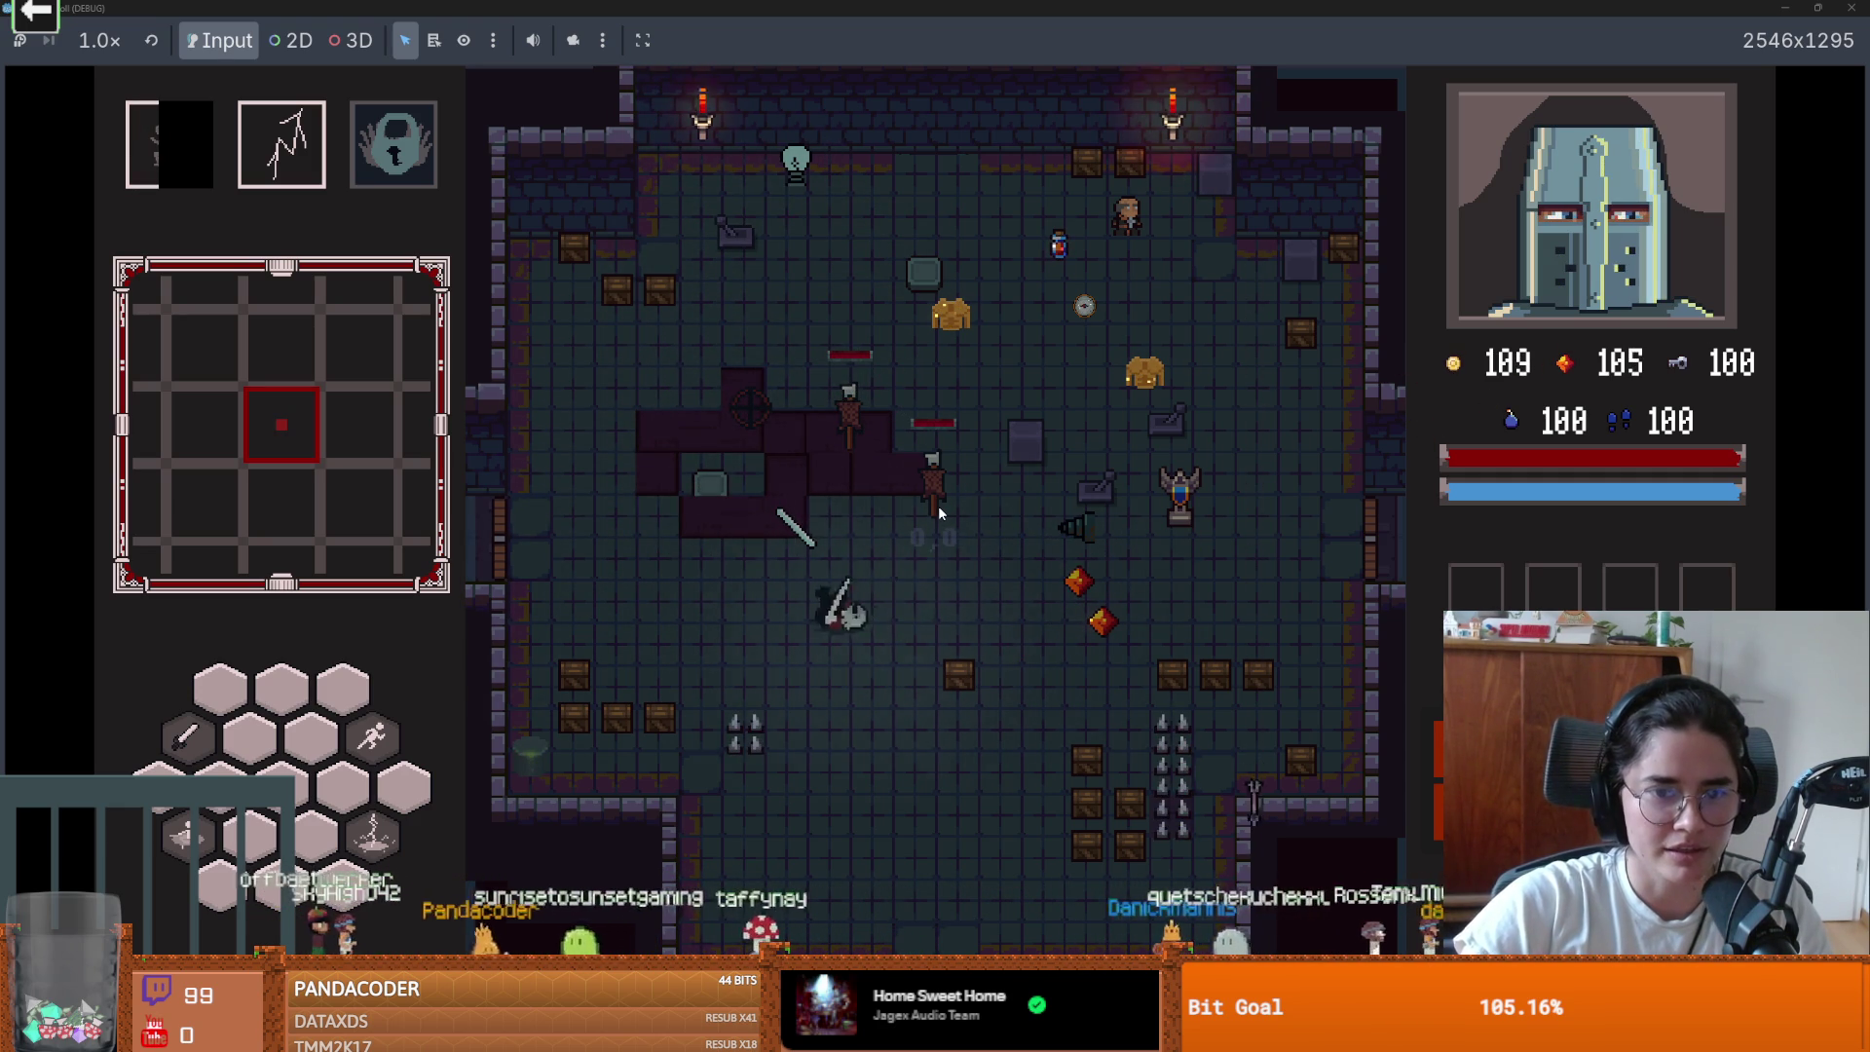
{"action": "key", "text": "a"}
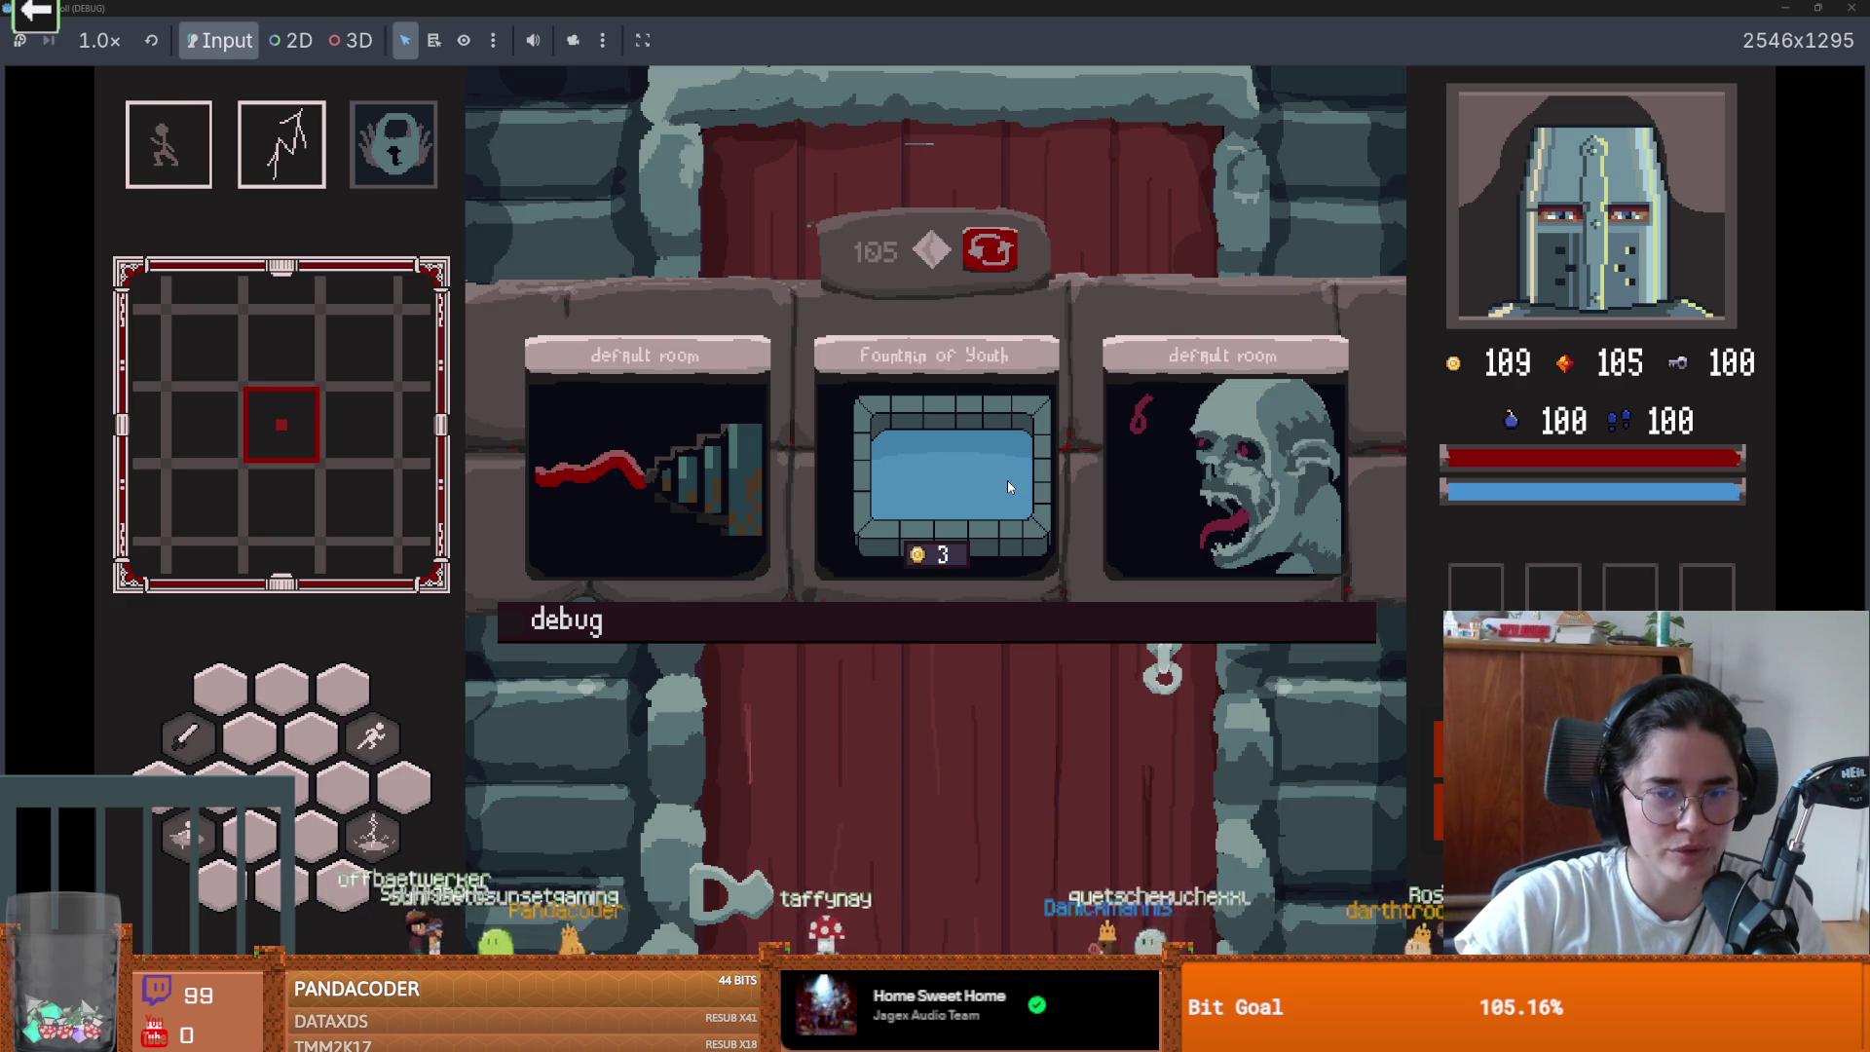
{"action": "left_click", "coordinate": [1169, 532]}
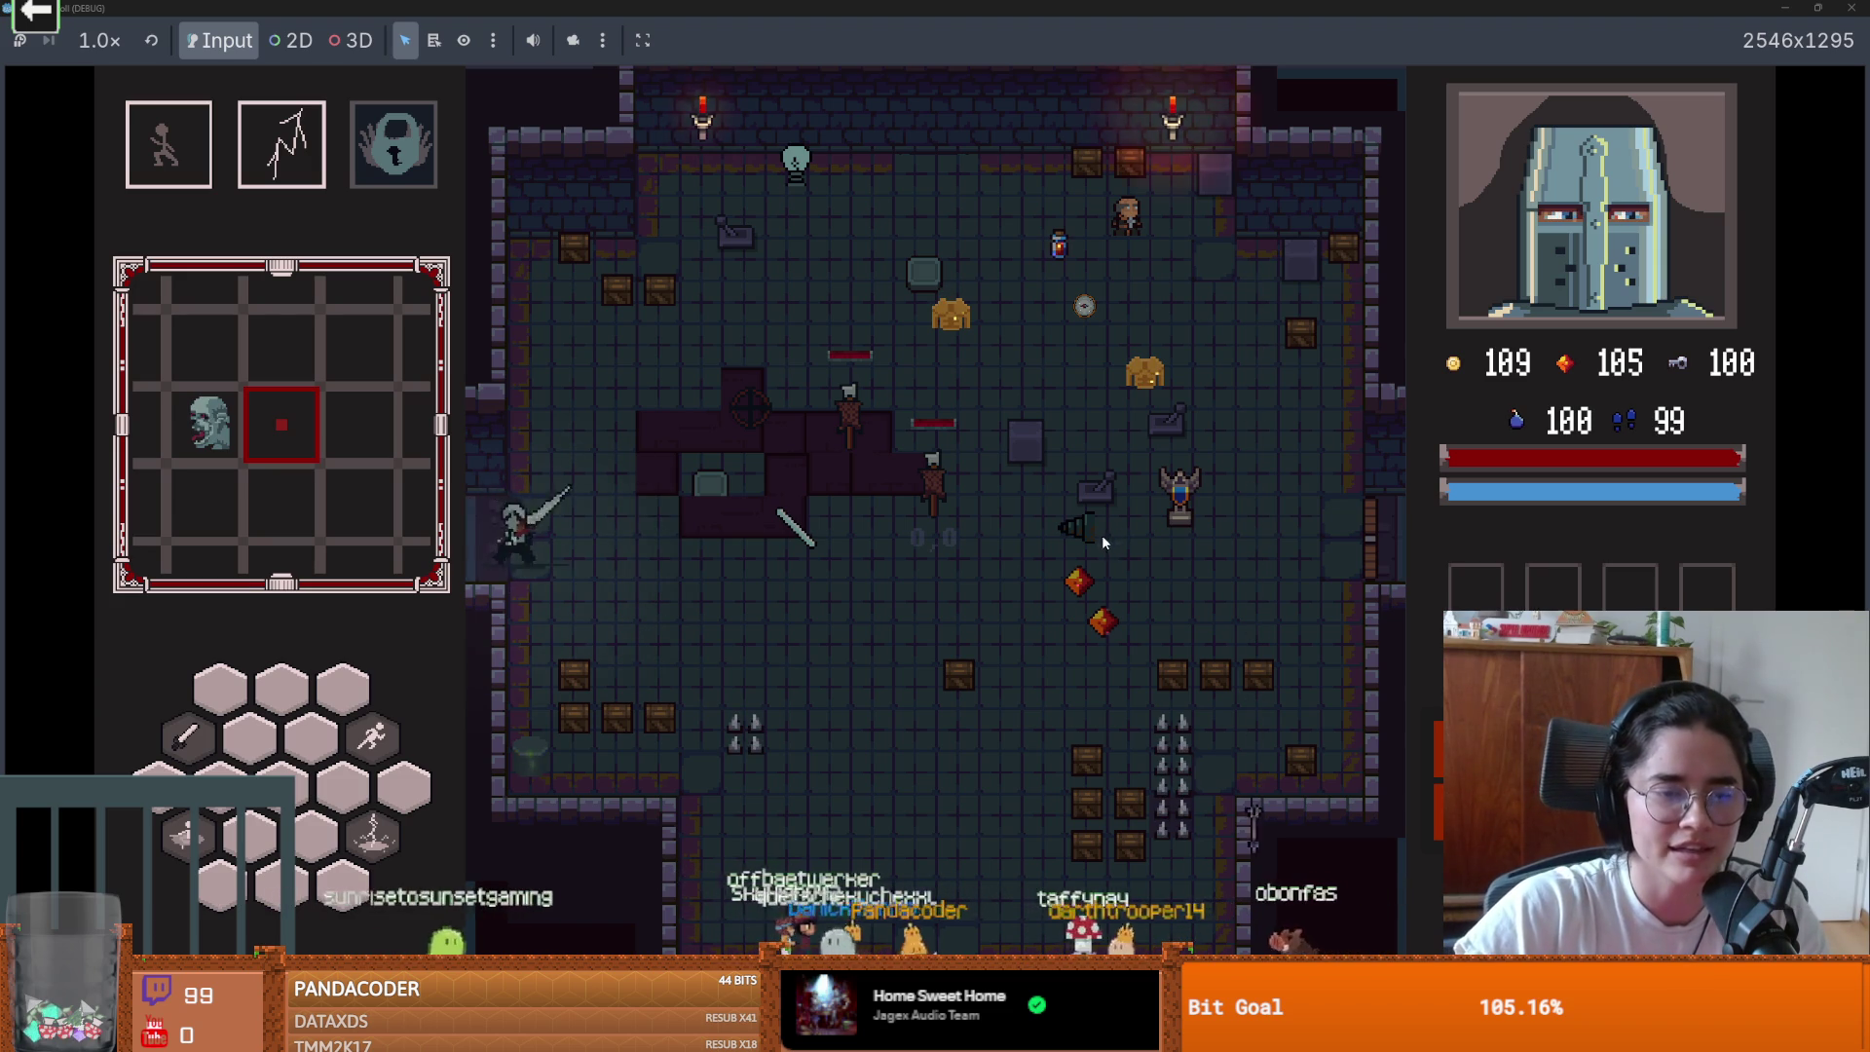
{"action": "key", "text": "space"}
{"action": "key", "text": "super+Down"}
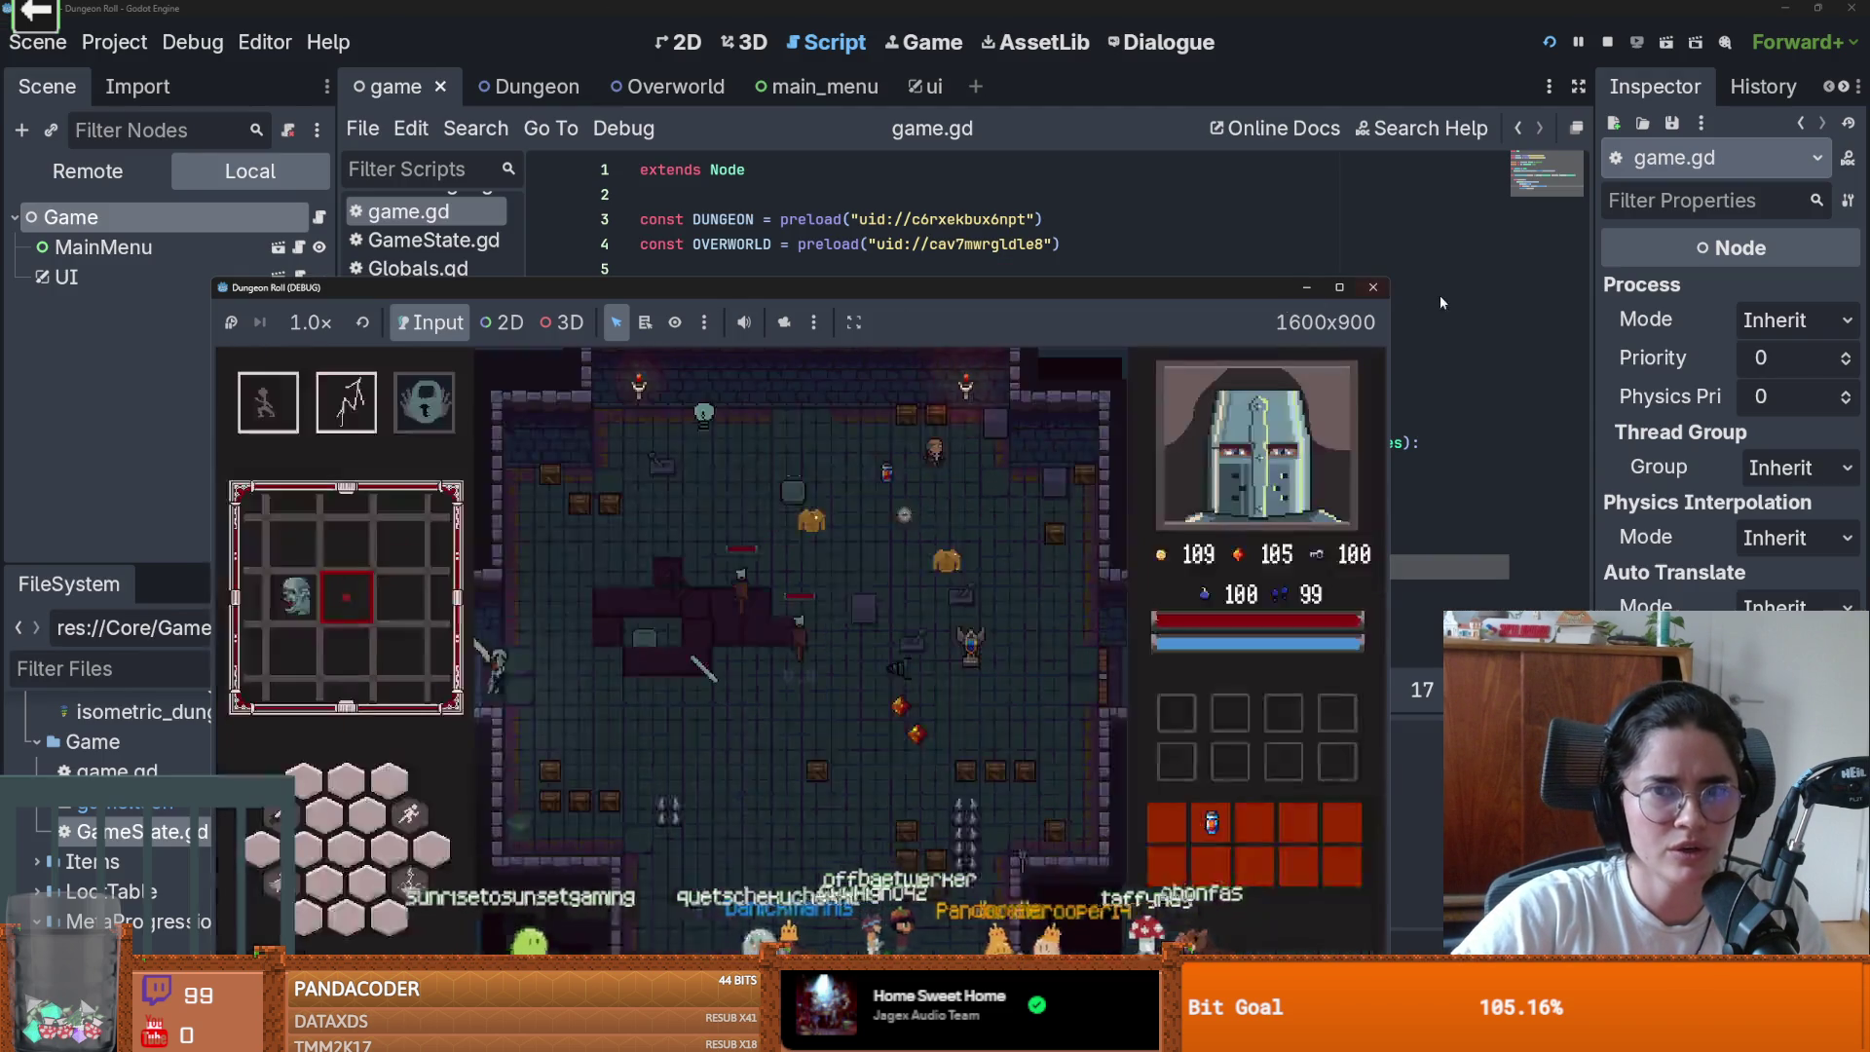
Close the game, filter the FileSystem for 'monster', and open monster_room_8.tscn
{"action": "left_click", "coordinate": [1380, 290]}
{"action": "left_click", "coordinate": [167, 672]}
{"action": "type", "text": "room"}
{"action": "scroll", "coordinate": [194, 828], "scroll_direction": "down", "scroll_amount": 5}
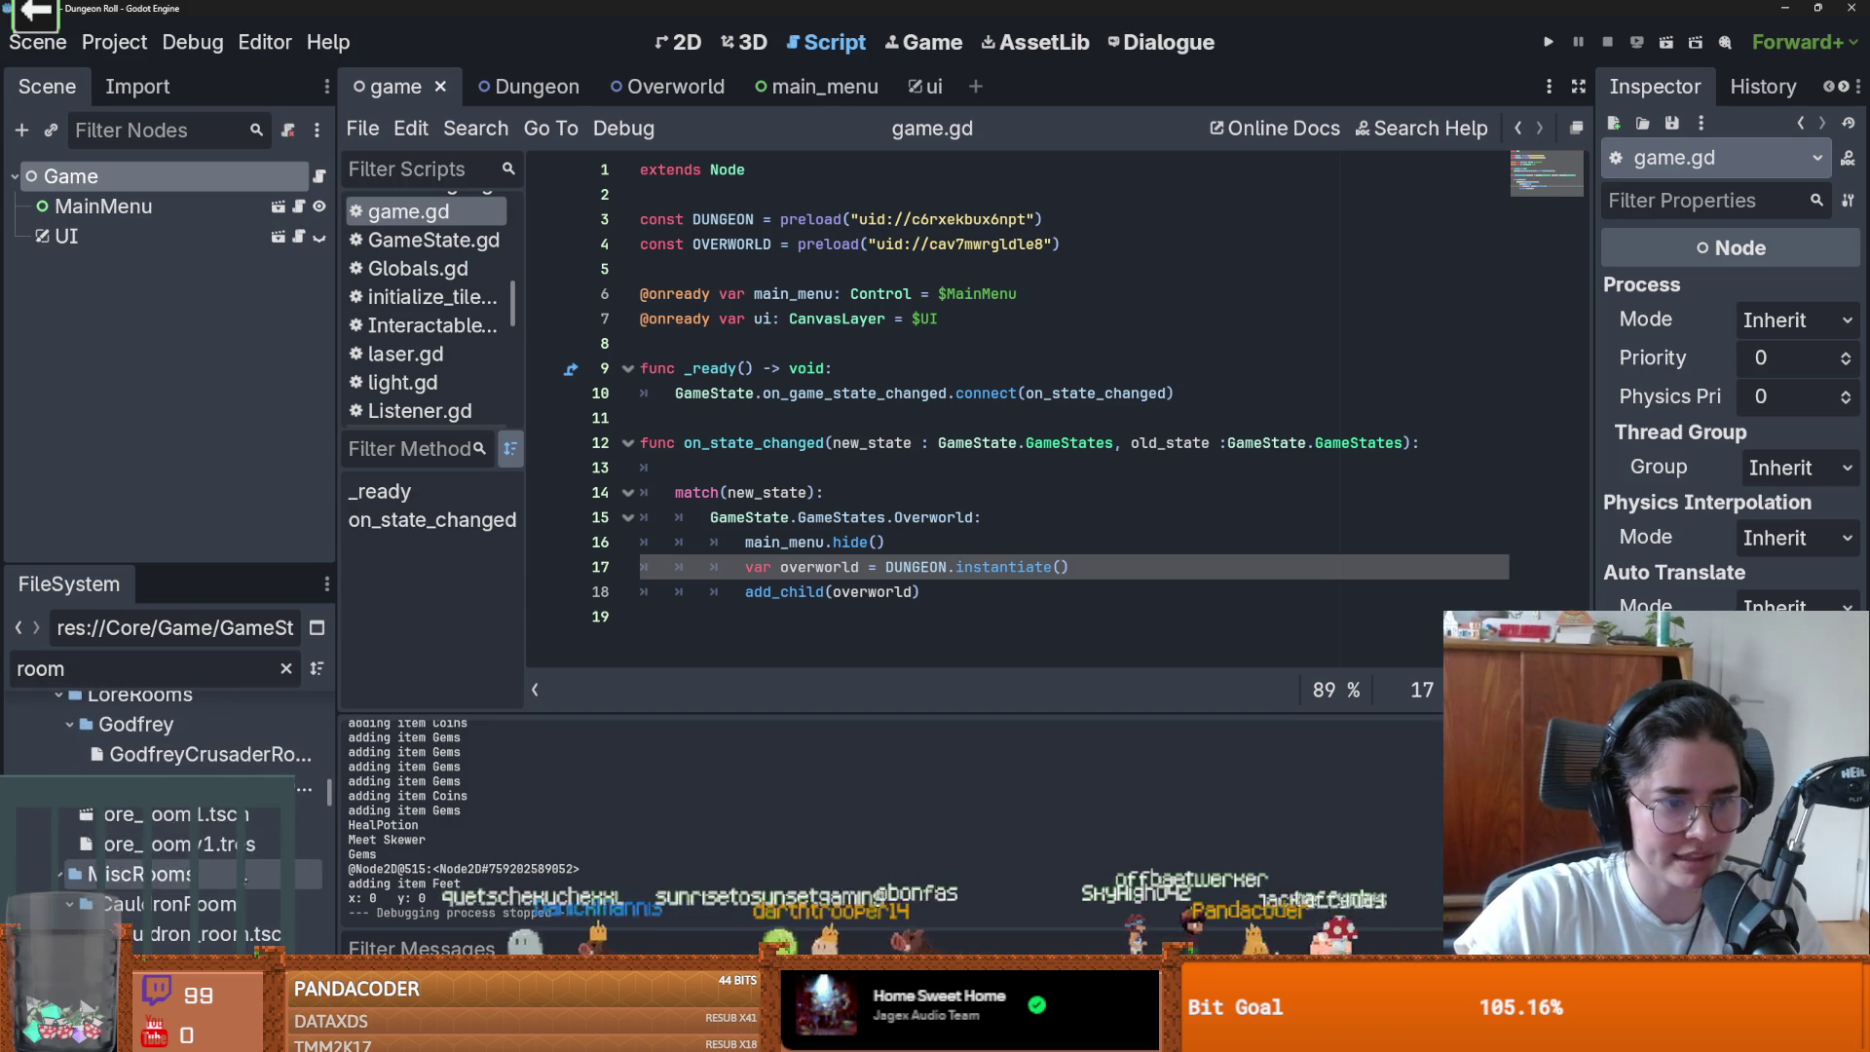
{"action": "scroll", "coordinate": [187, 818], "scroll_direction": "up", "scroll_amount": 6}
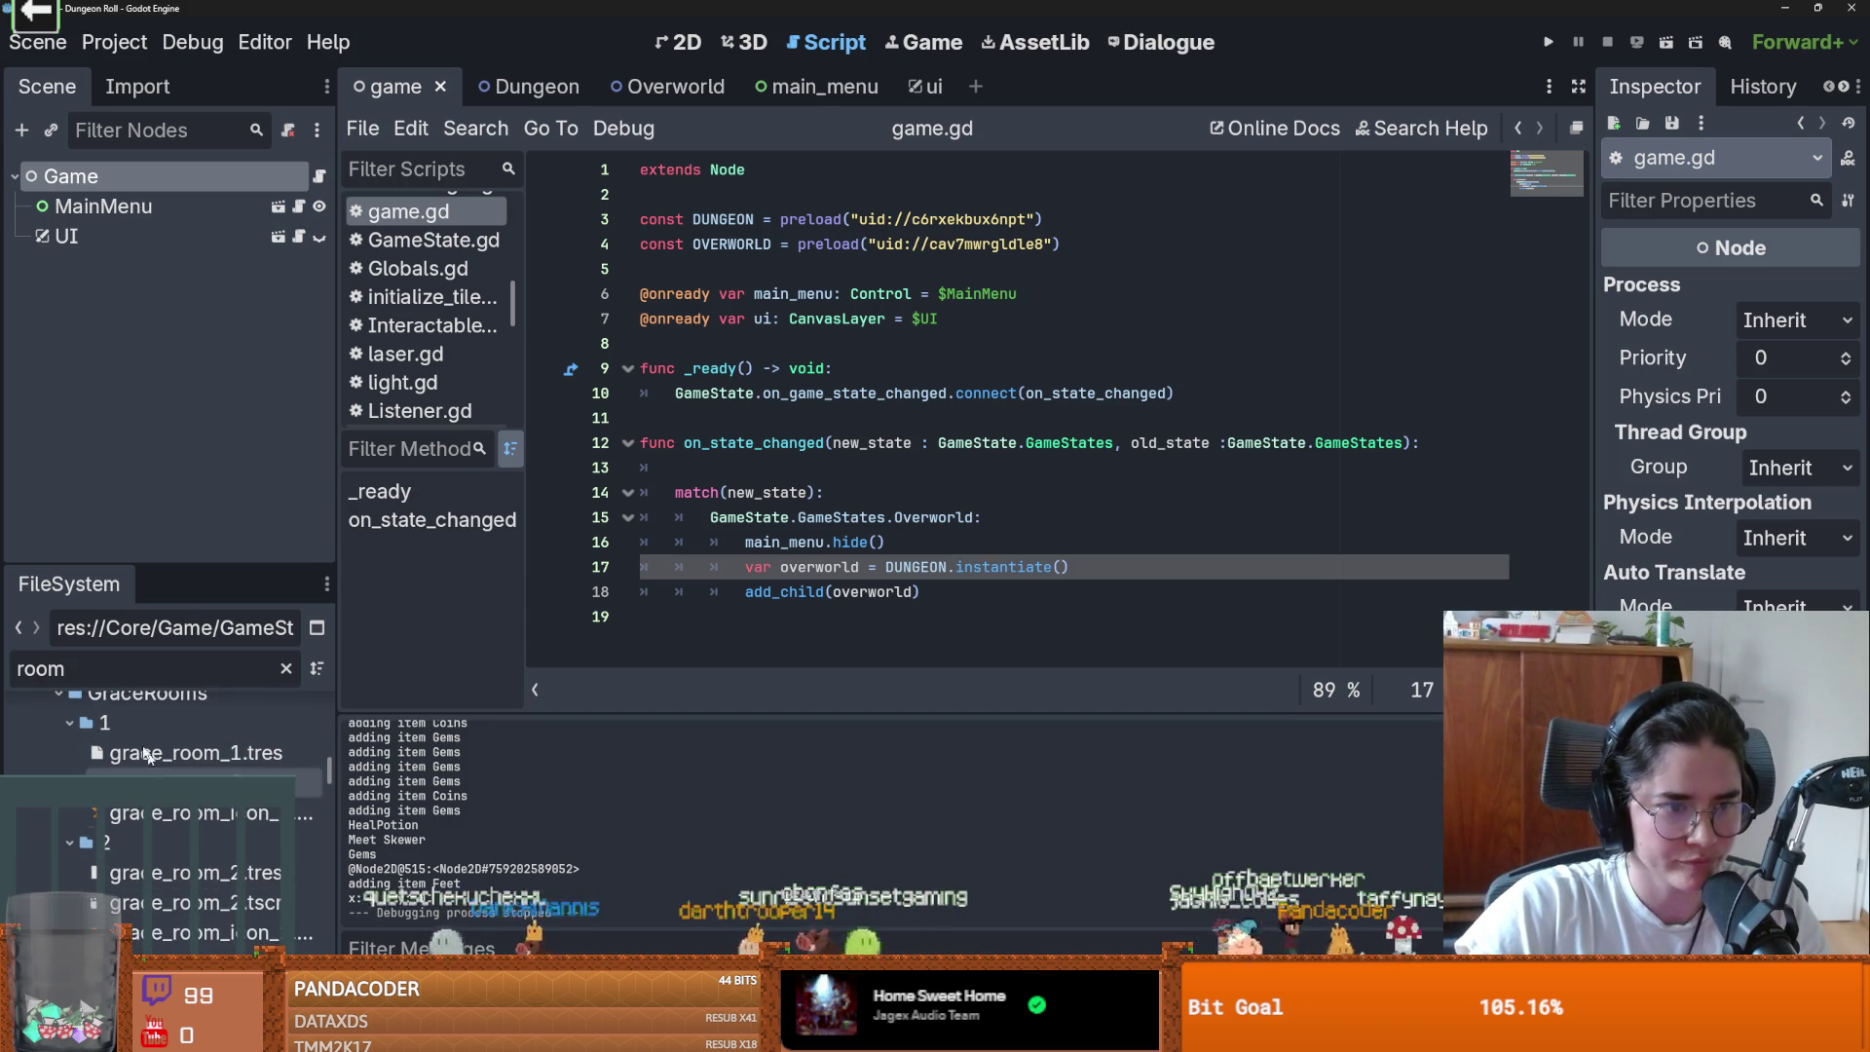
{"action": "key", "text": "BackSpace"}
{"action": "key", "text": "BackSpace"}
{"action": "key", "text": "BackSpace"}
{"action": "type", "text": "monster"}
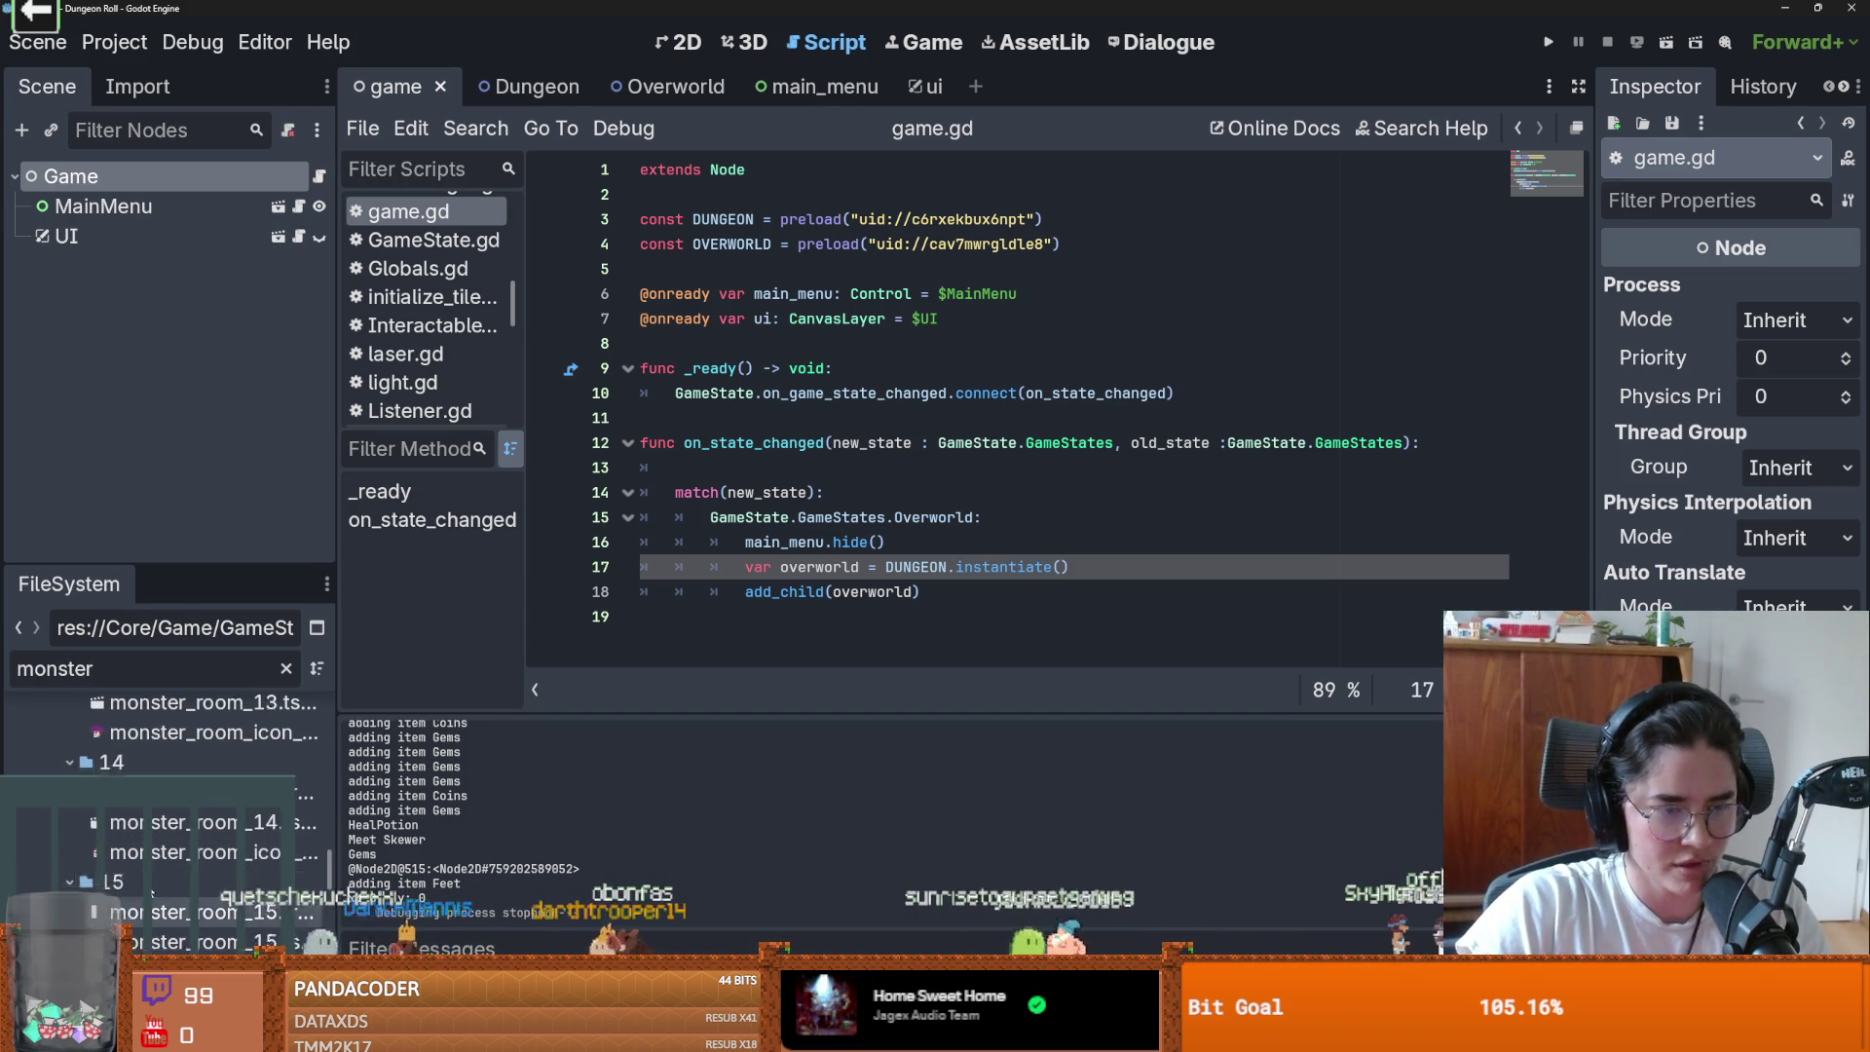
{"action": "scroll", "coordinate": [152, 888], "scroll_direction": "up", "scroll_amount": 5}
{"action": "scroll", "coordinate": [153, 857], "scroll_direction": "up", "scroll_amount": 2}
{"action": "double_click", "coordinate": [166, 825]}
{"action": "scroll", "coordinate": [1194, 407], "scroll_direction": "up", "scroll_amount": 10}
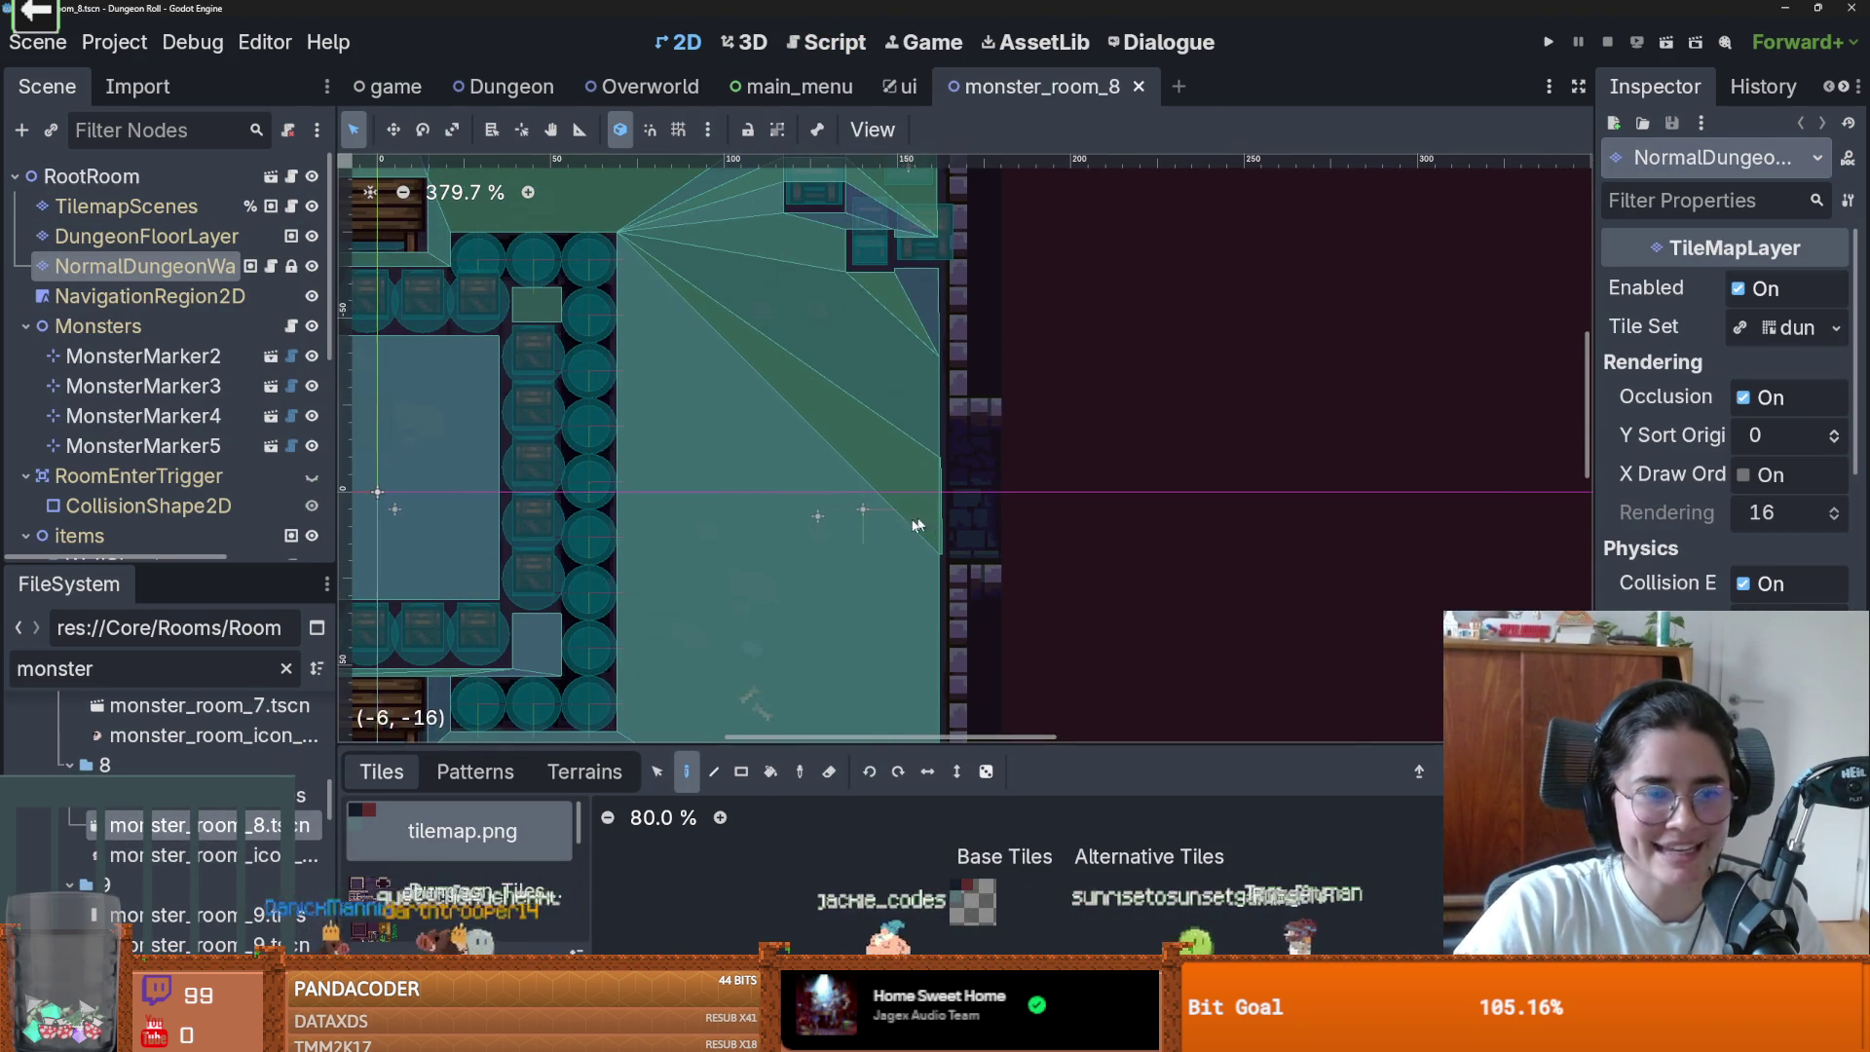
Compare against monster_room_9 and monster_room_7, then return to monster_room_8
{"action": "double_click", "coordinate": [208, 945]}
{"action": "scroll", "coordinate": [721, 507], "scroll_direction": "down", "scroll_amount": 10}
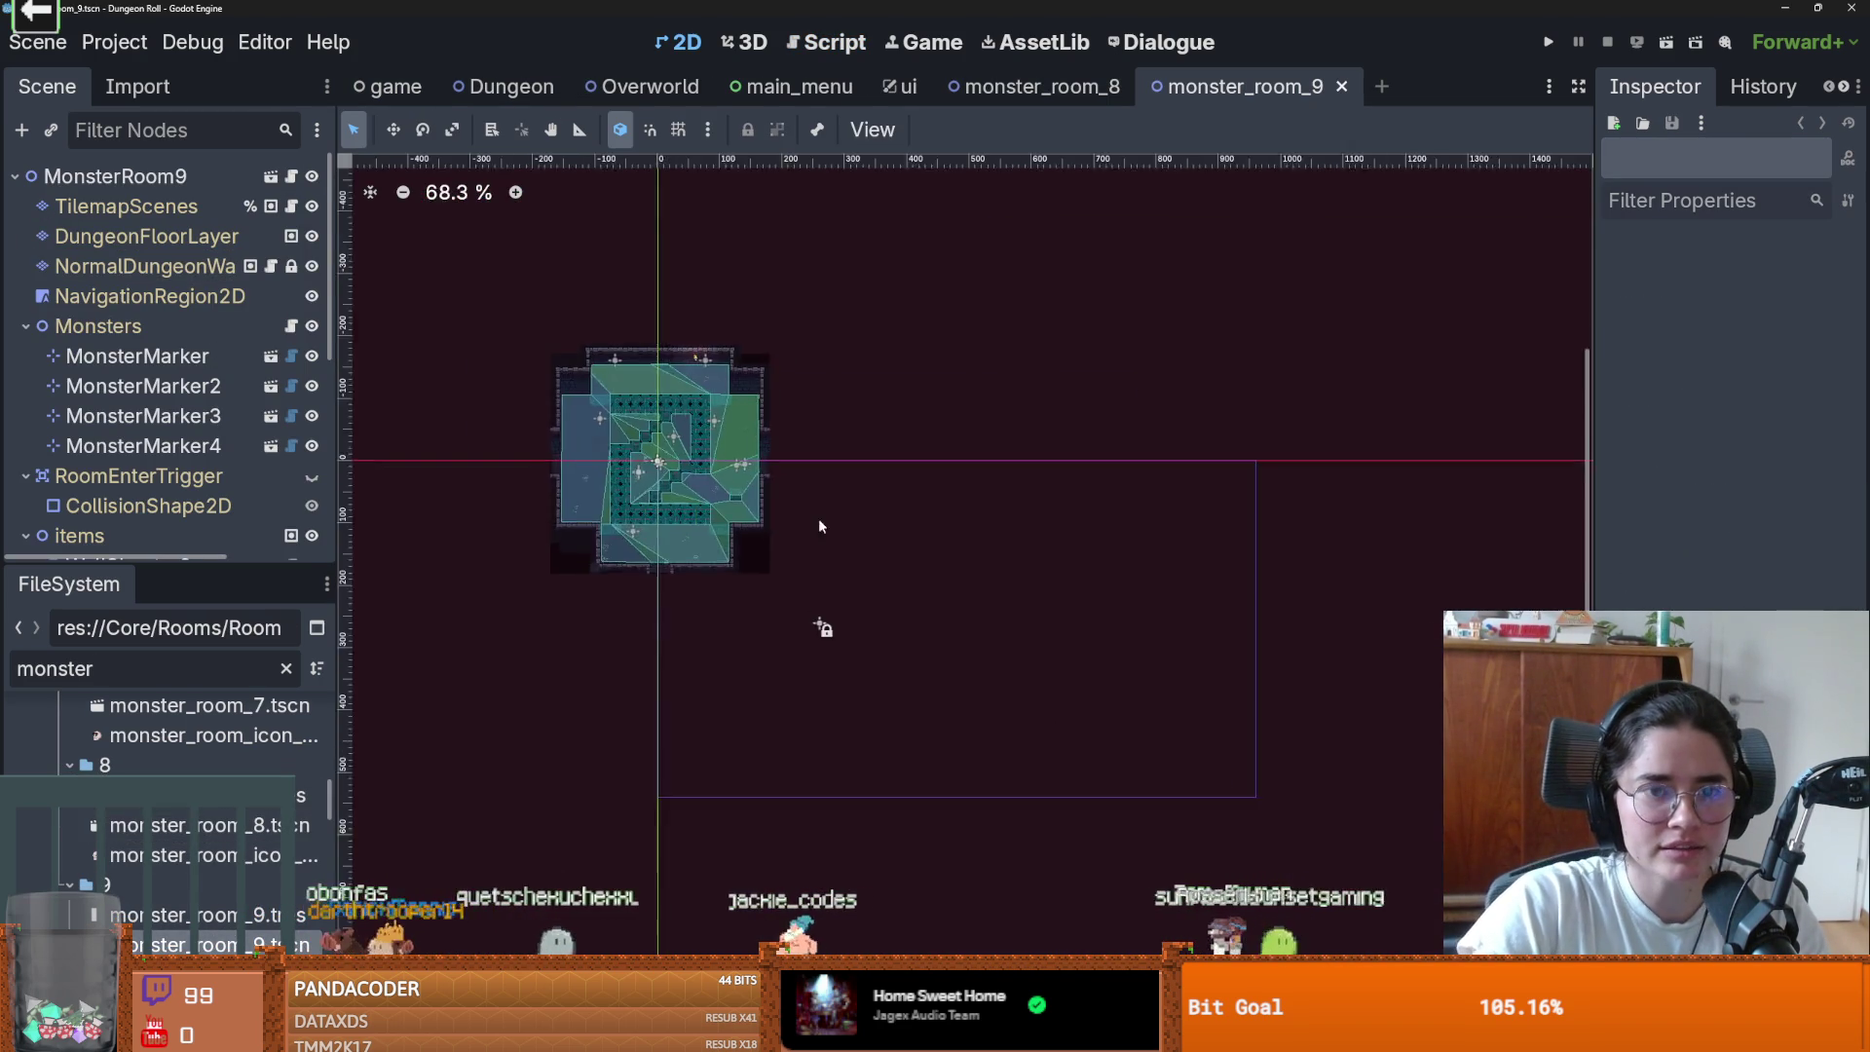
{"action": "scroll", "coordinate": [877, 750], "scroll_direction": "up", "scroll_amount": 5}
{"action": "scroll", "coordinate": [777, 481], "scroll_direction": "up", "scroll_amount": 4}
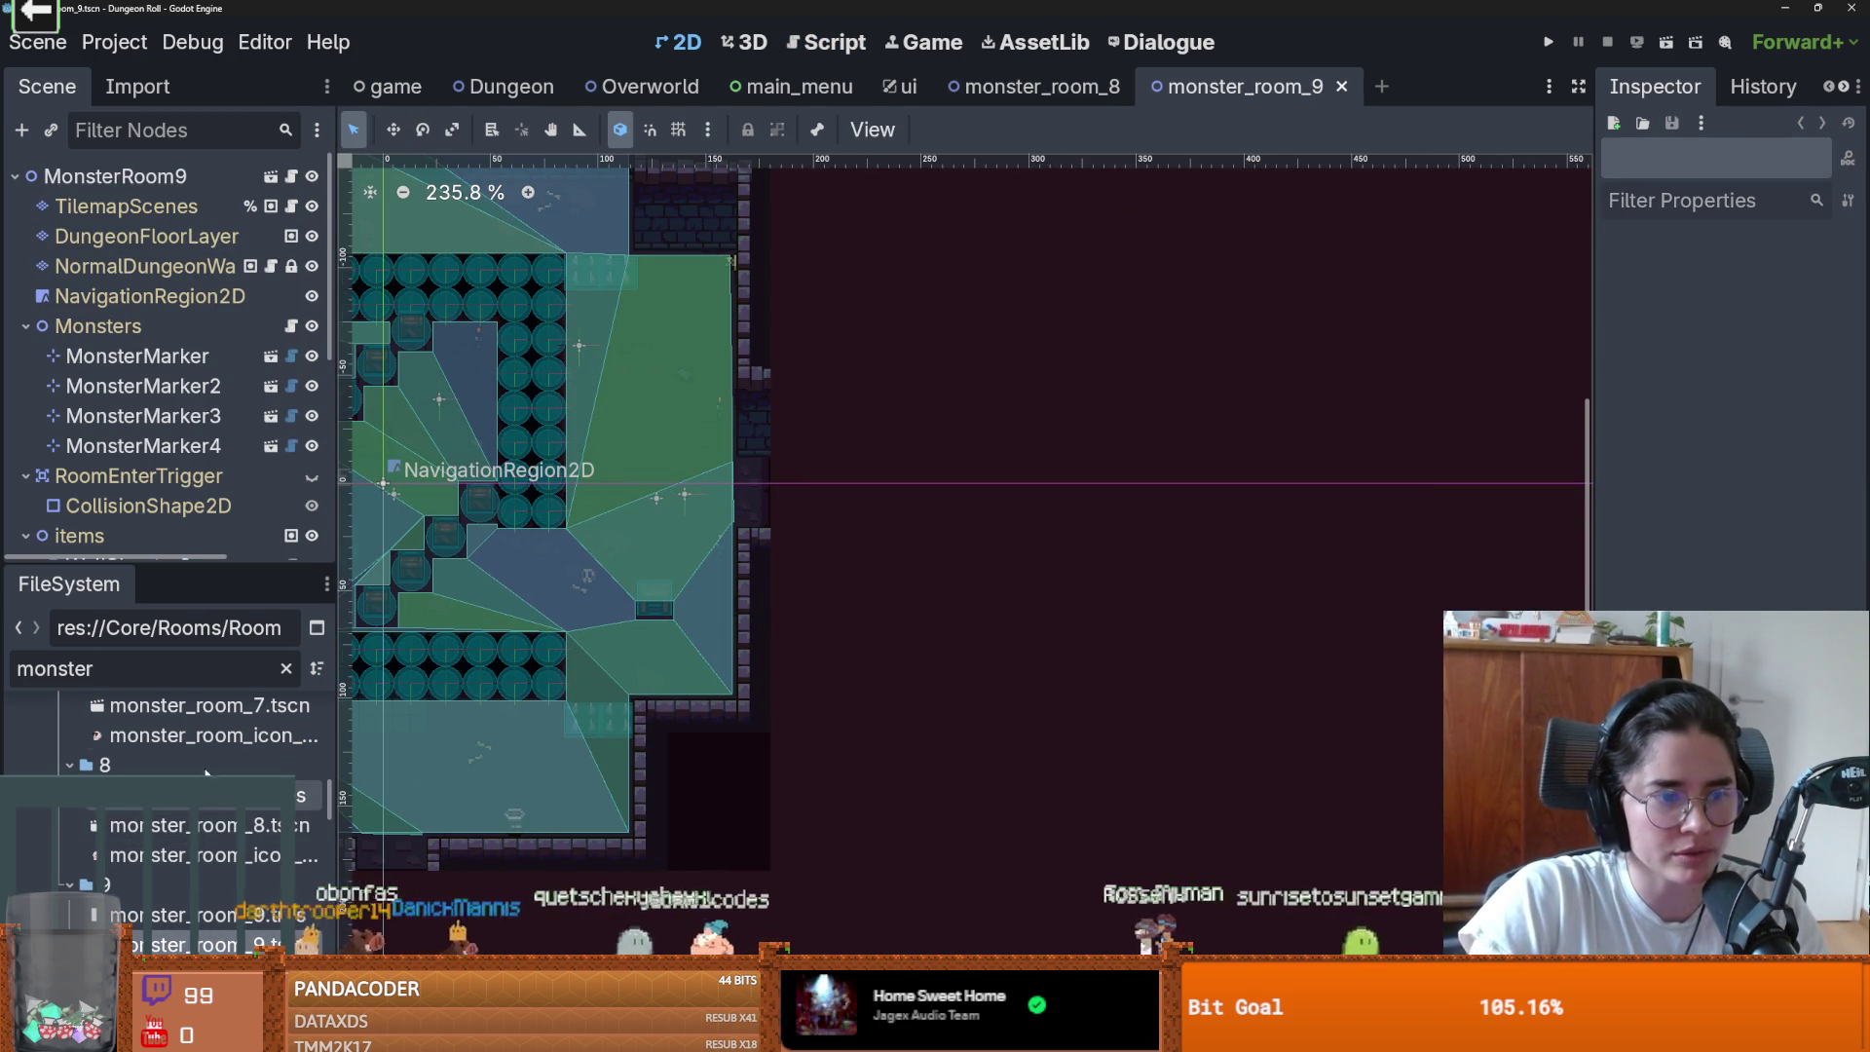
{"action": "double_click", "coordinate": [210, 705]}
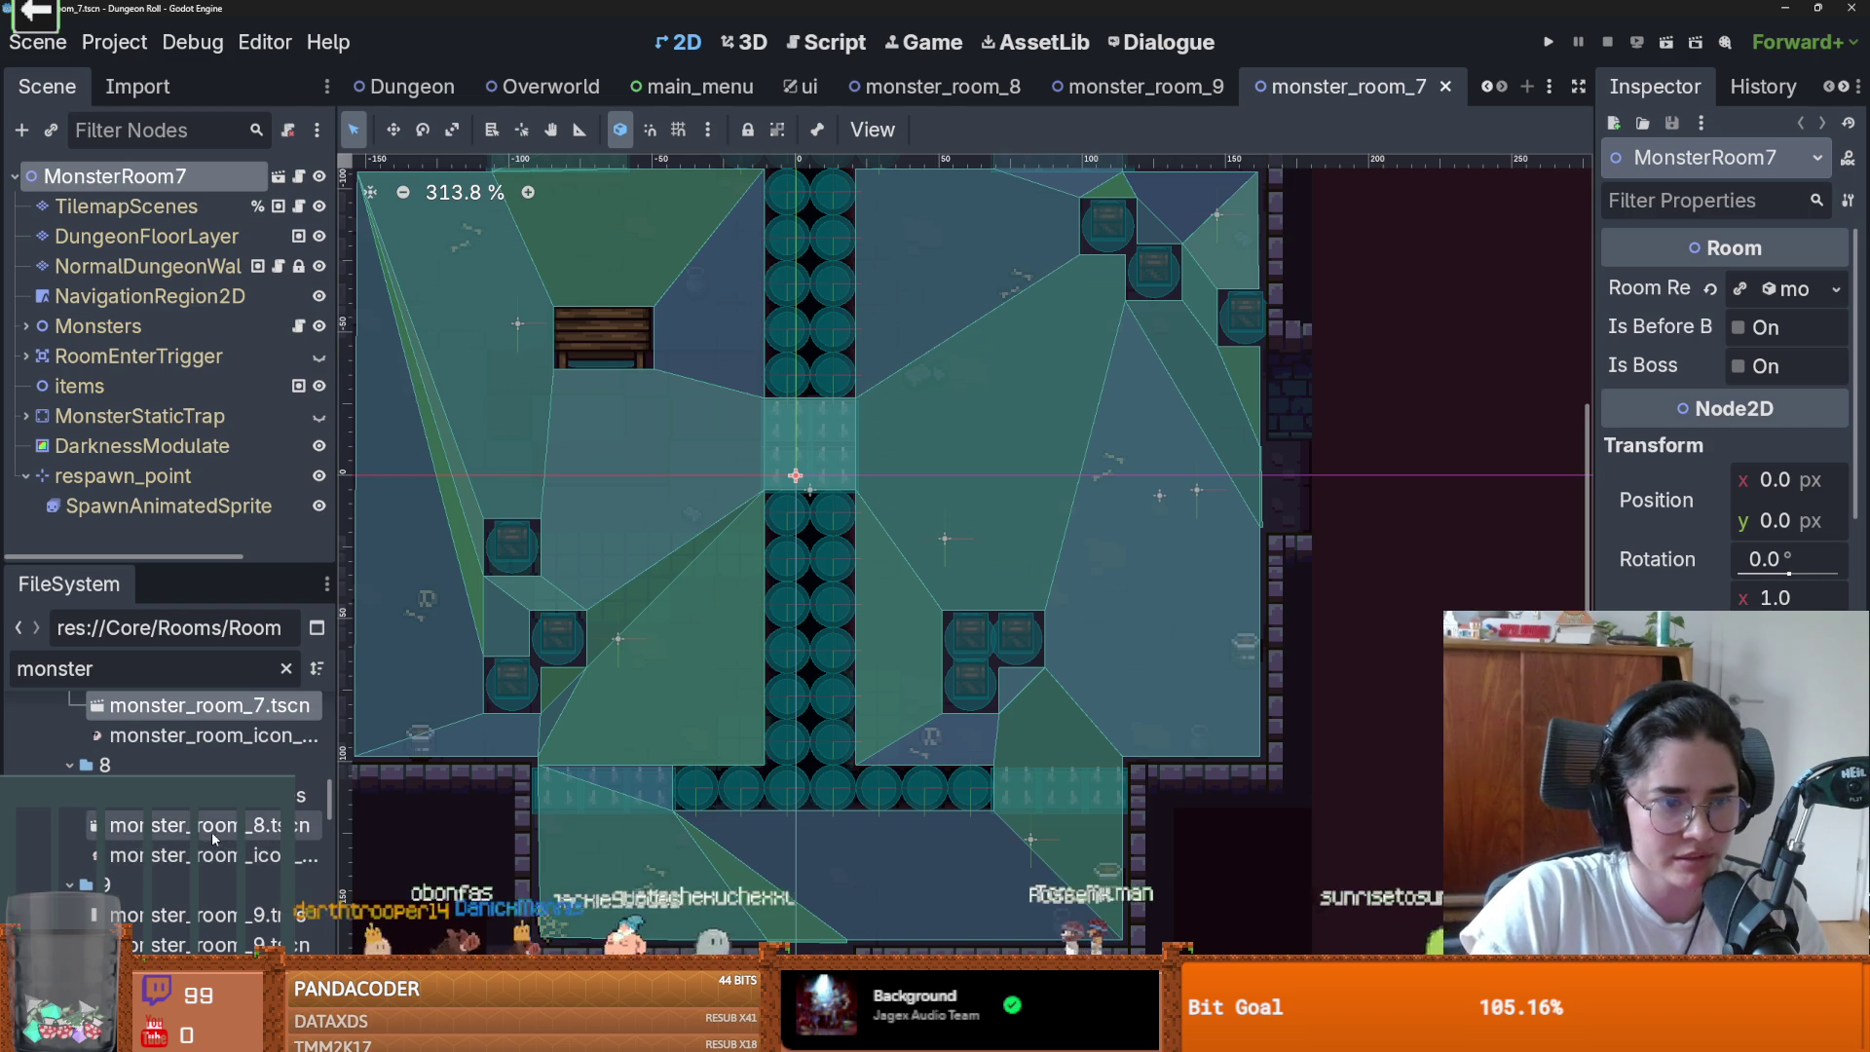
{"action": "double_click", "coordinate": [213, 835]}
{"action": "scroll", "coordinate": [1114, 304], "scroll_direction": "up", "scroll_amount": 1}
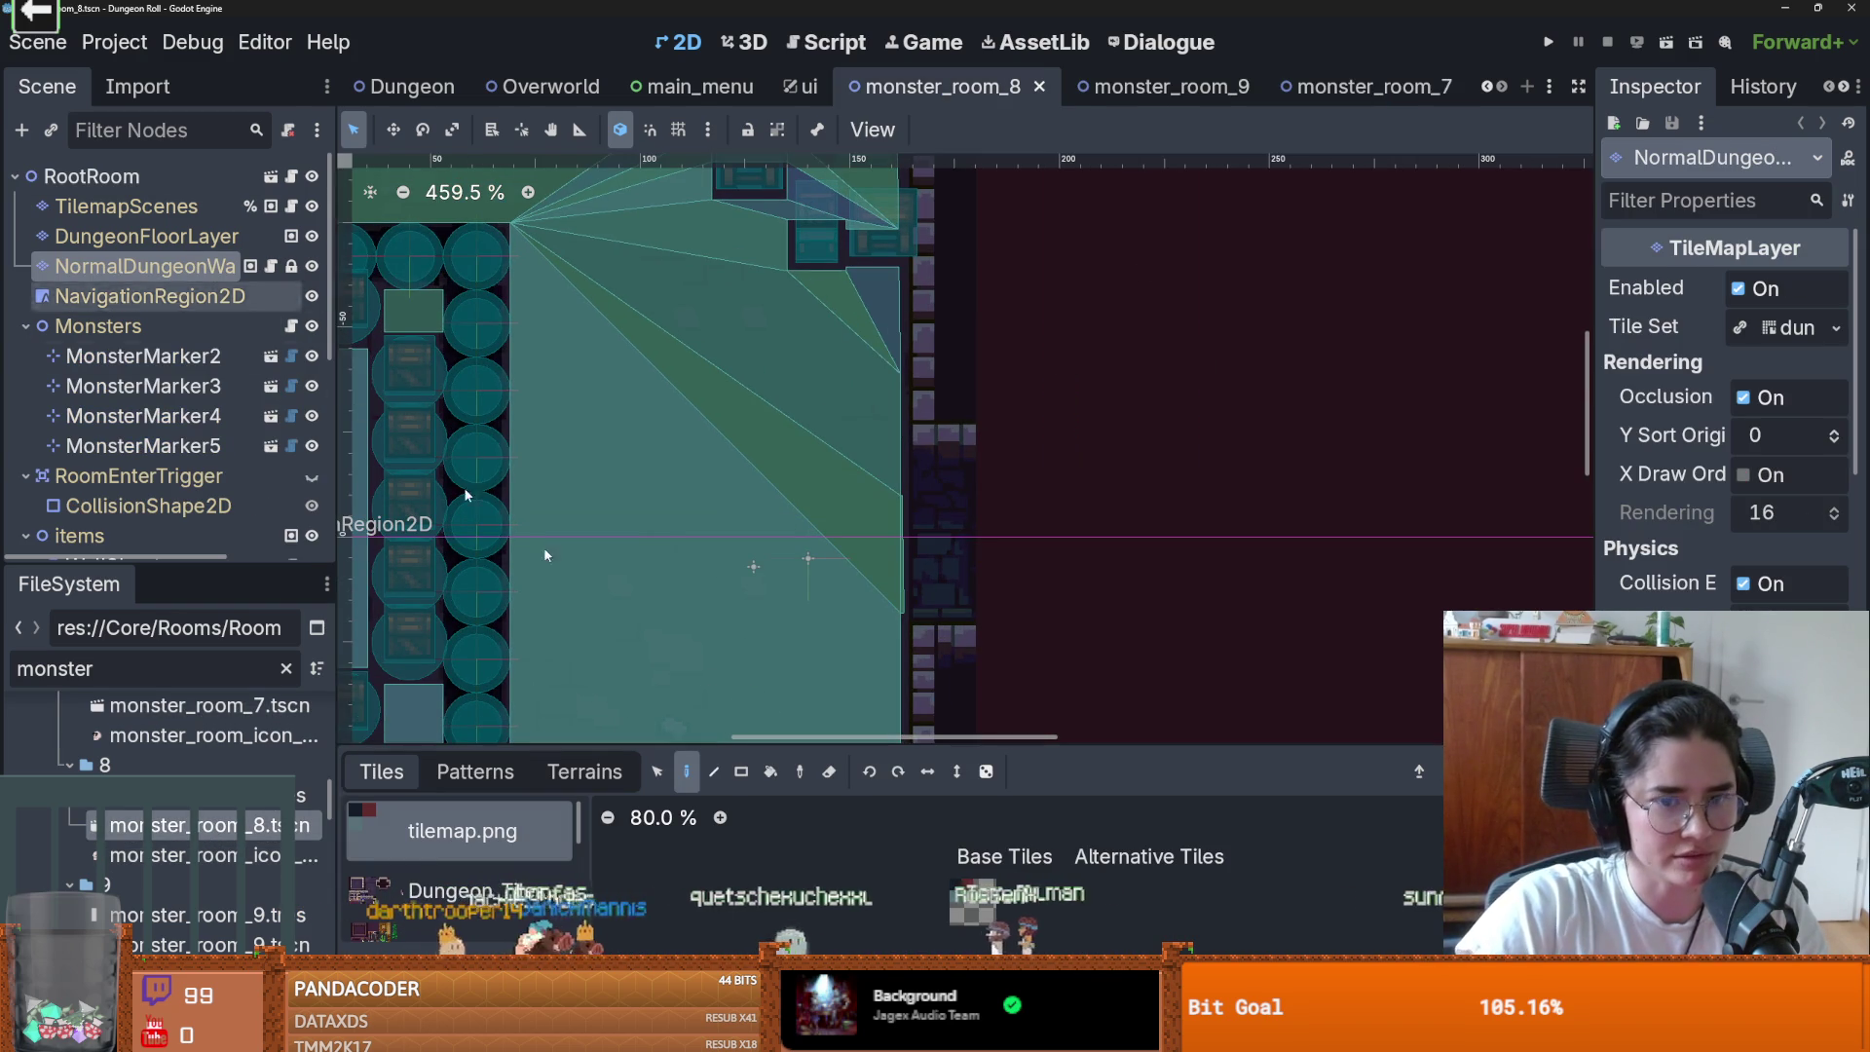
Paint the room's right-edge walls with the new_walls terrain, then save and run the game
{"action": "left_click", "coordinate": [585, 771]}
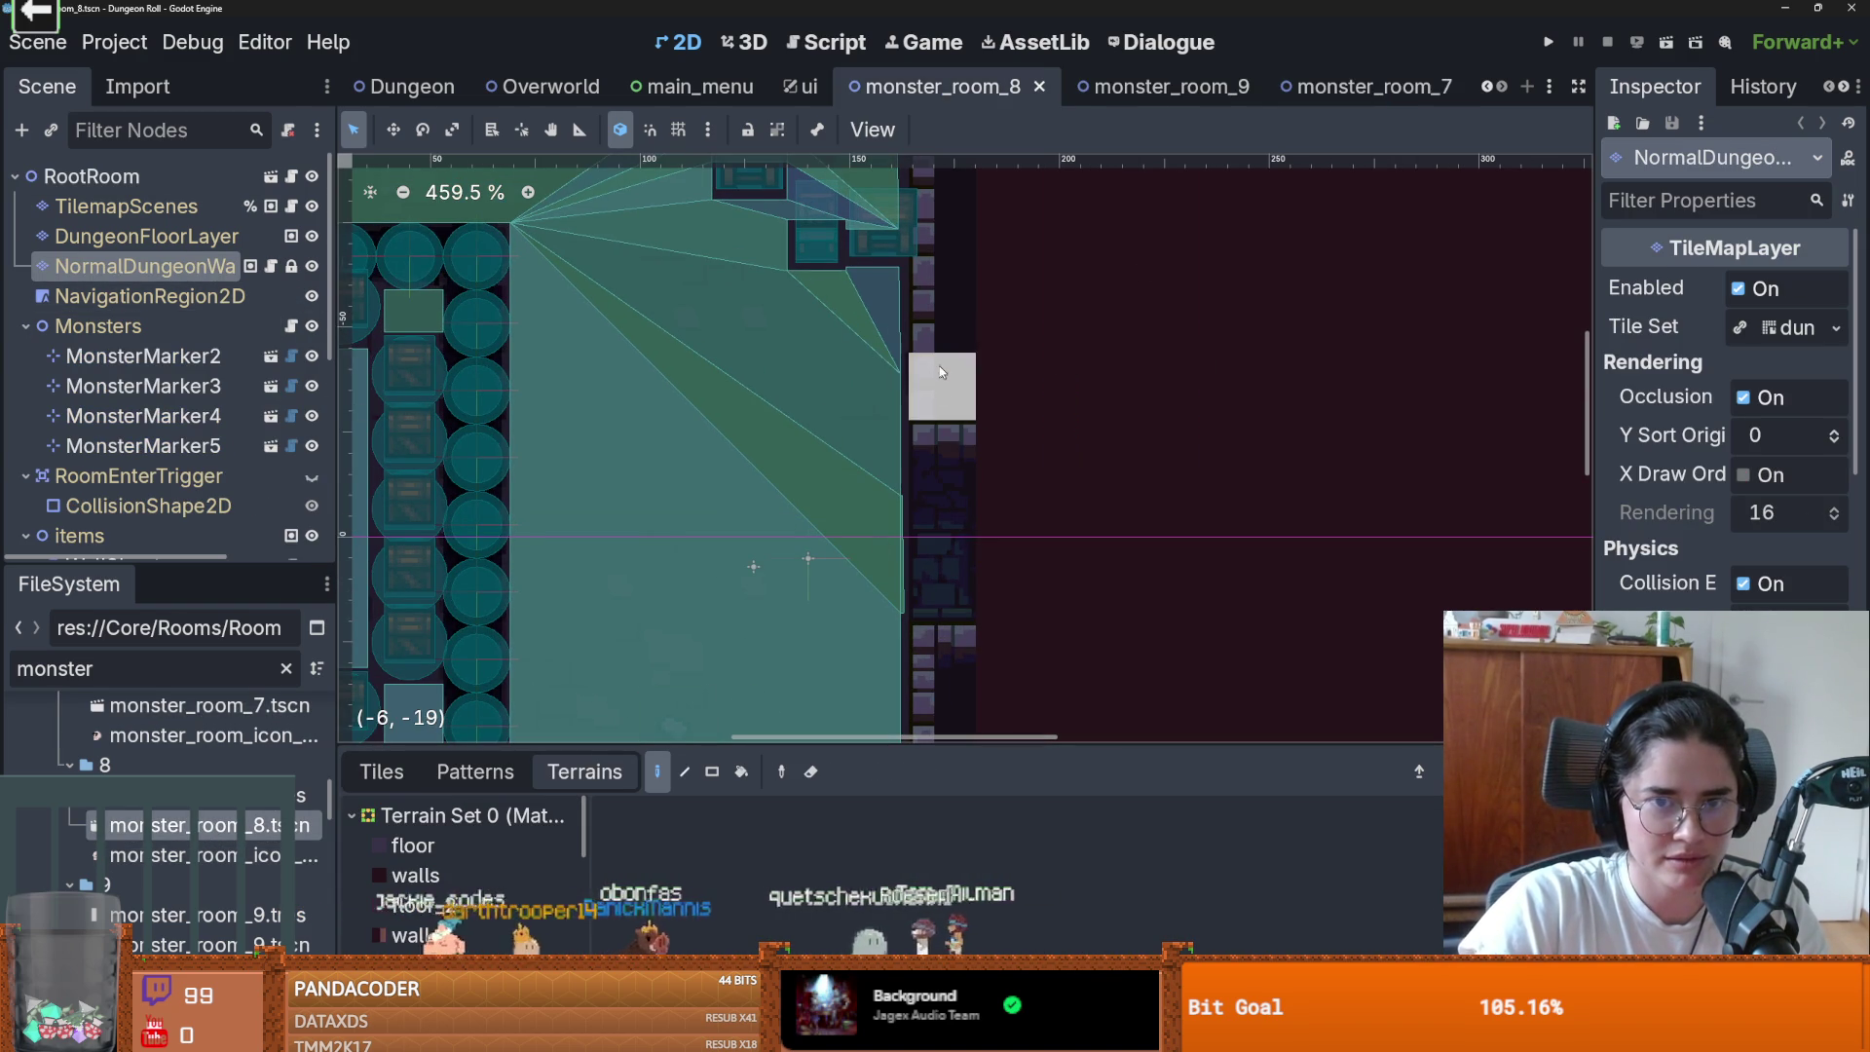
{"action": "left_click", "coordinate": [429, 876]}
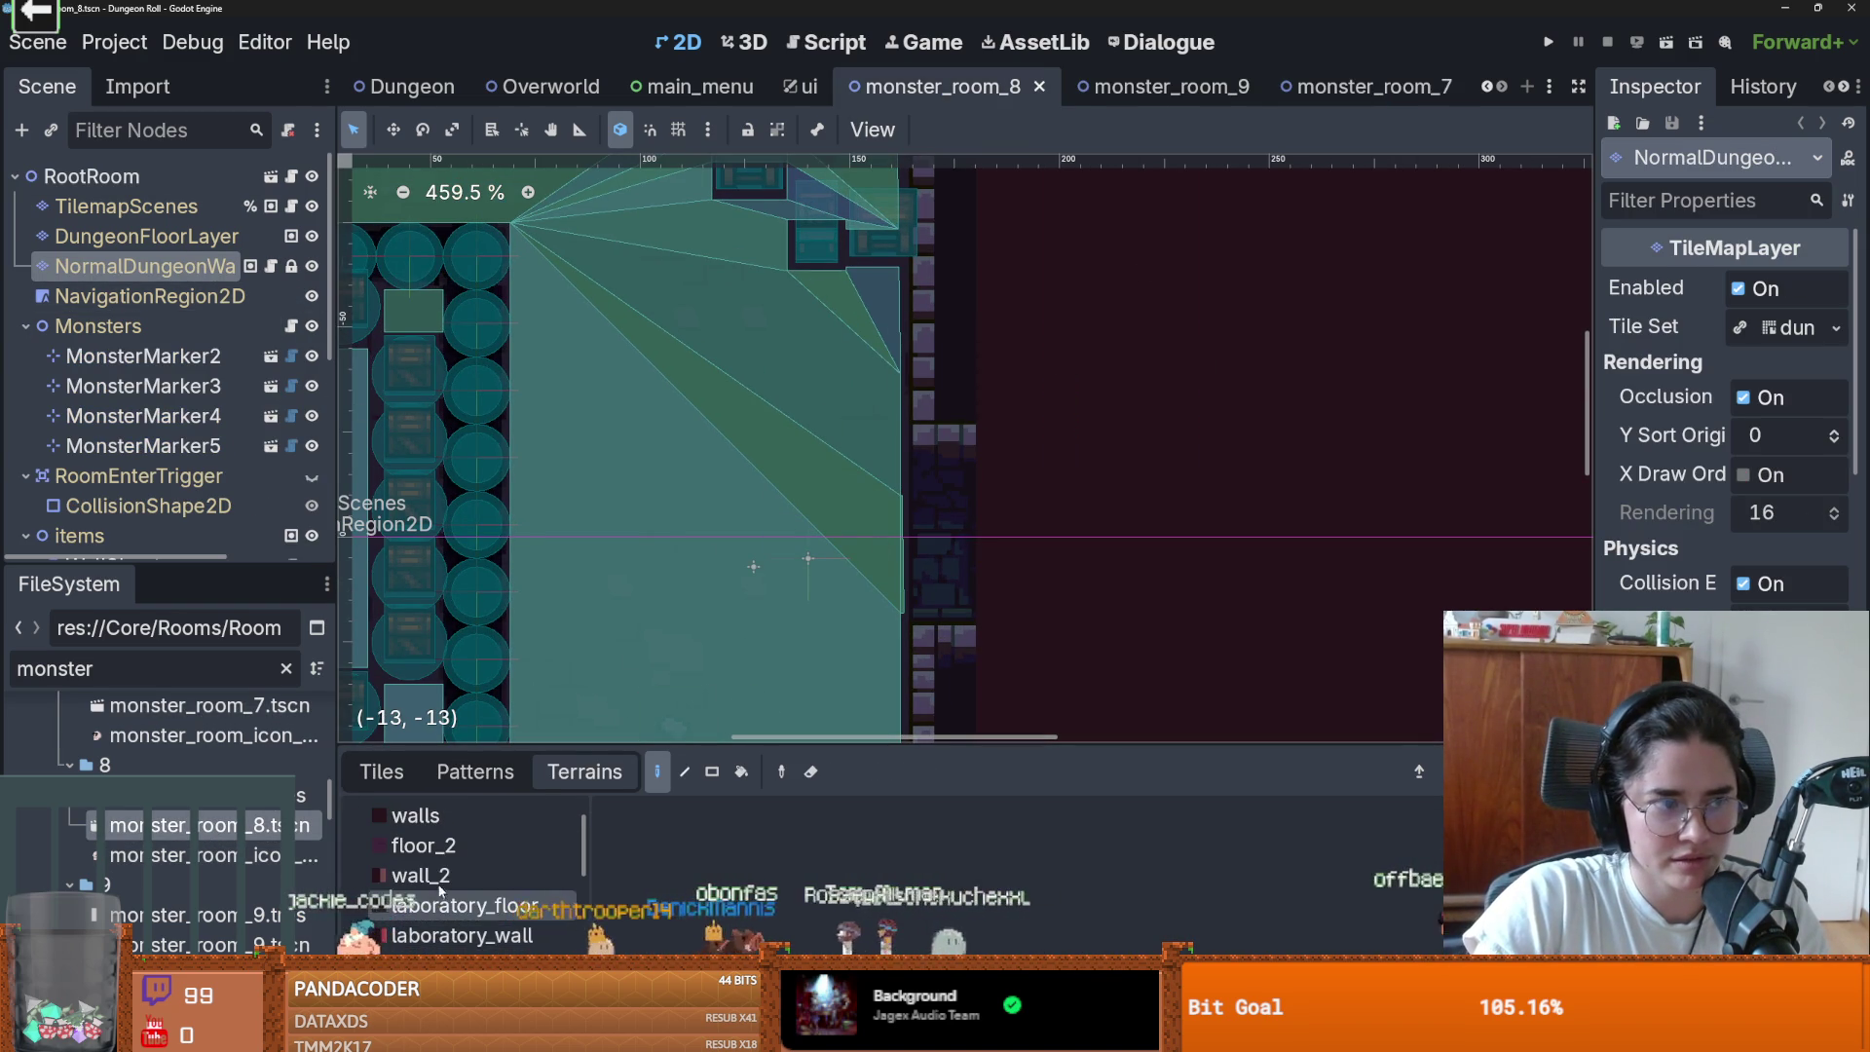
{"action": "left_click", "coordinate": [466, 882]}
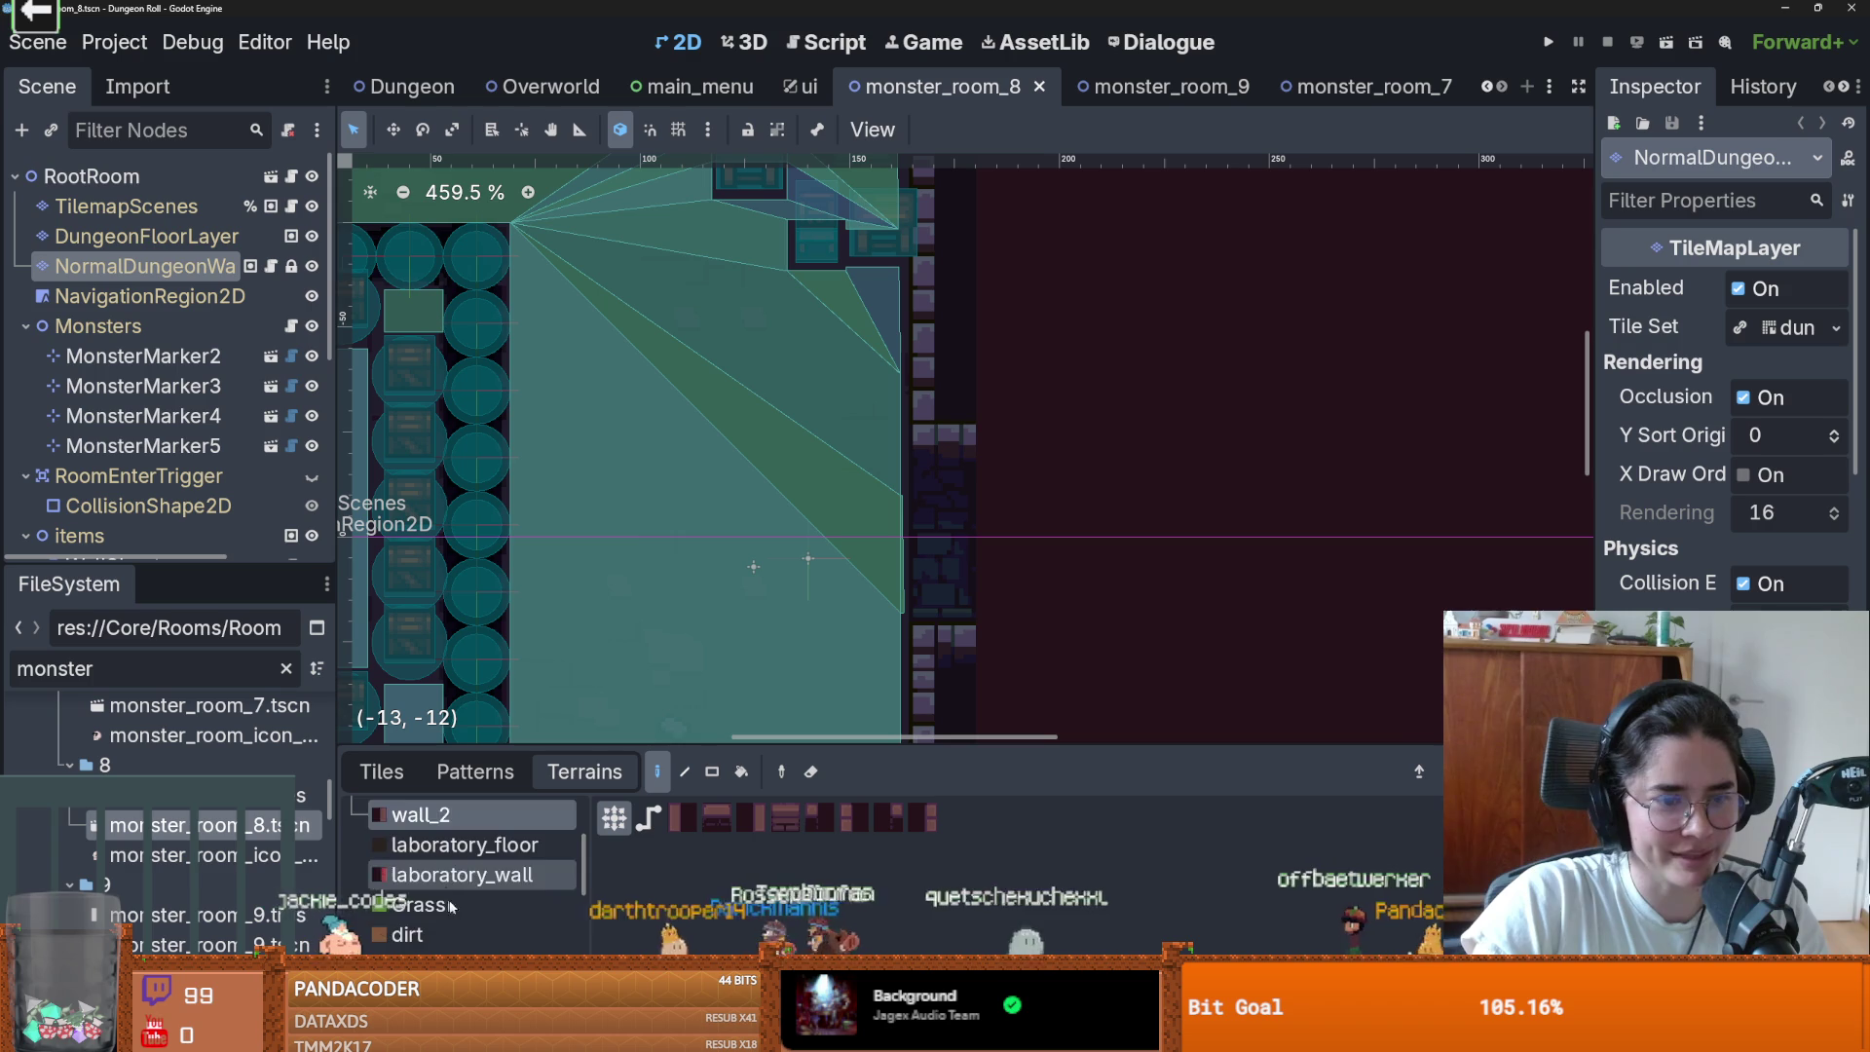
{"action": "left_click", "coordinate": [439, 934]}
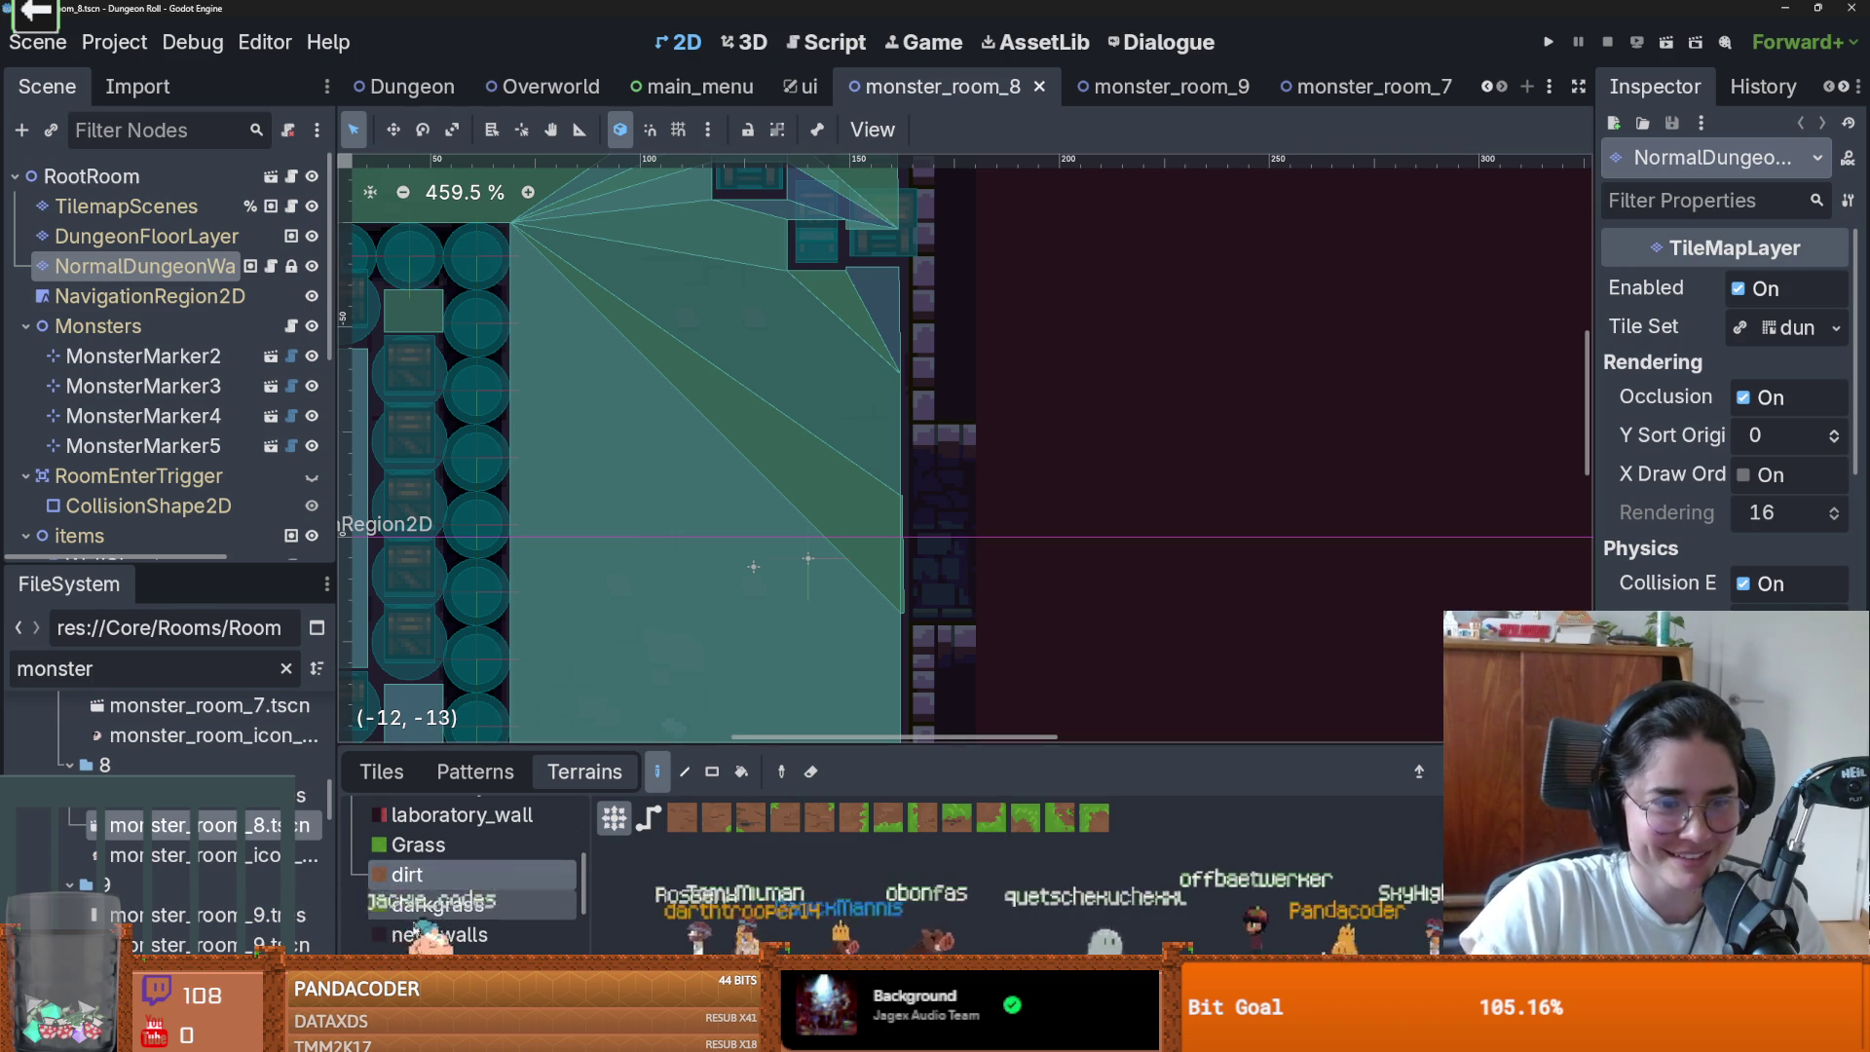
{"action": "left_click", "coordinate": [941, 376]}
{"action": "scroll", "coordinate": [1076, 453], "scroll_direction": "down", "scroll_amount": 1}
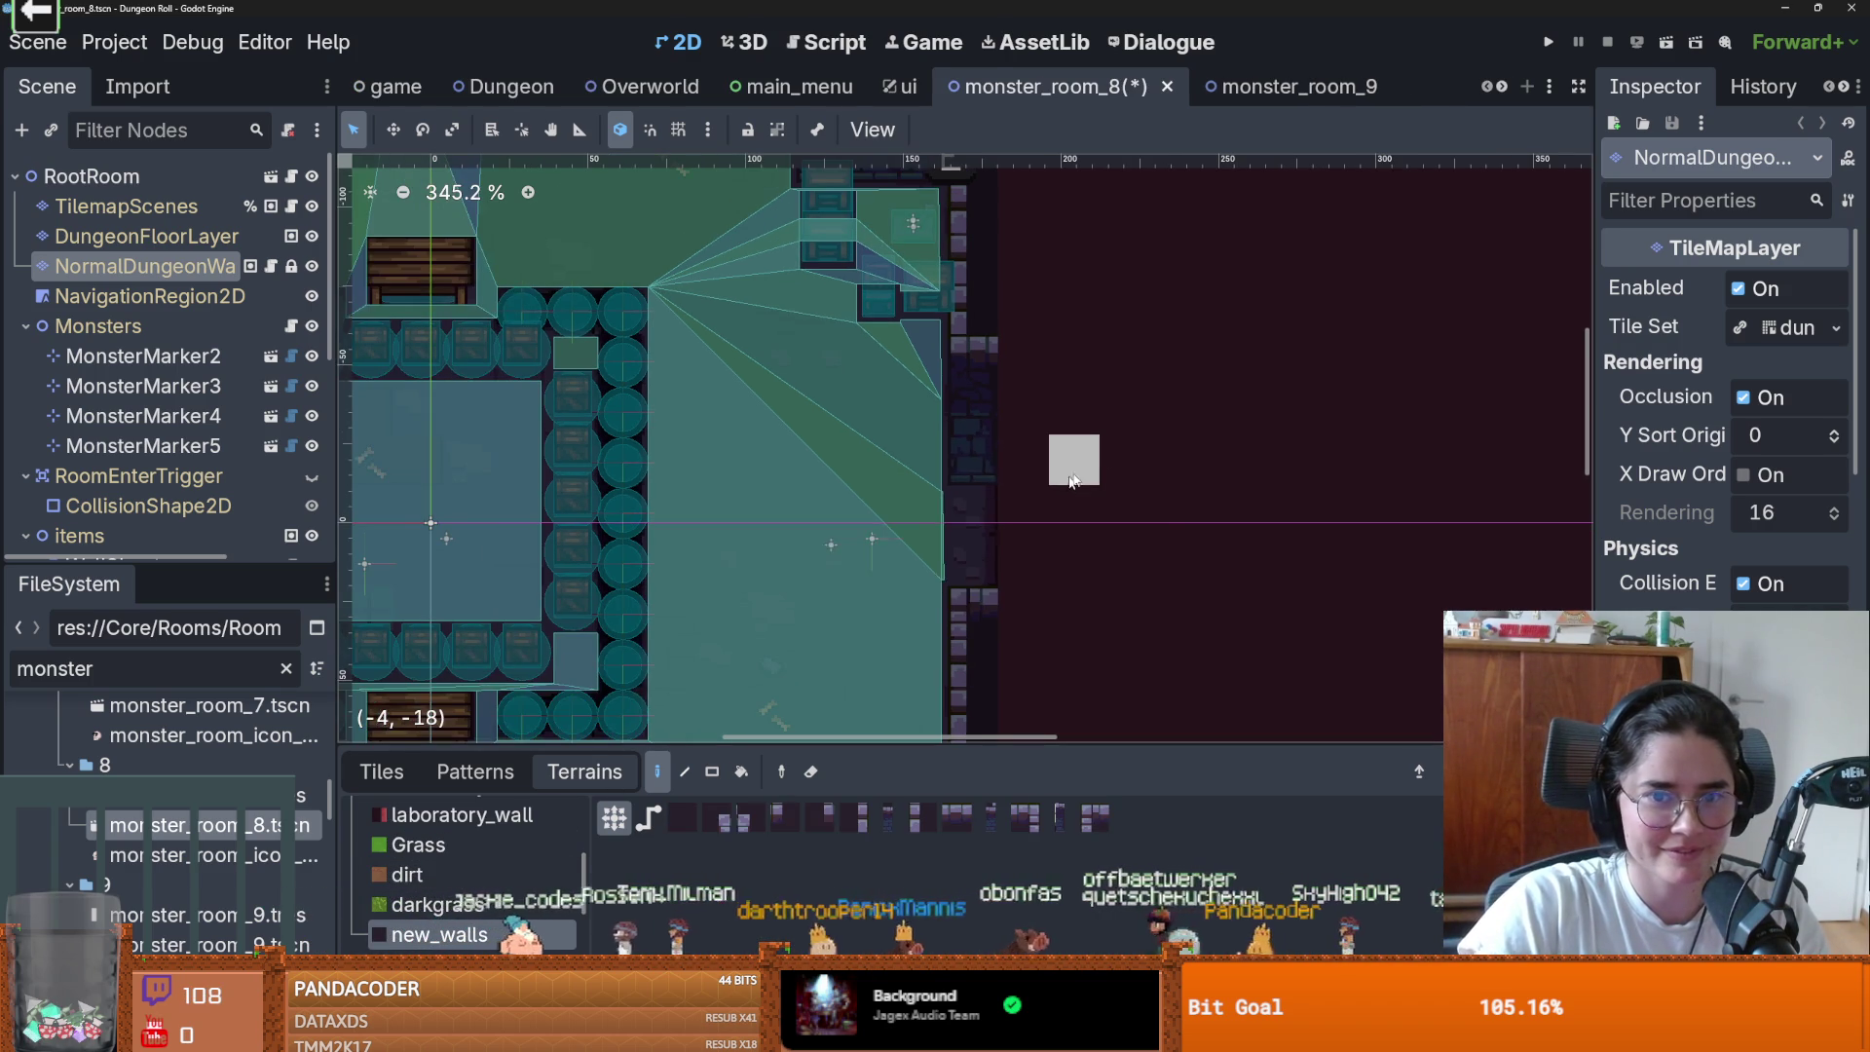
{"action": "left_click", "coordinate": [1551, 44]}
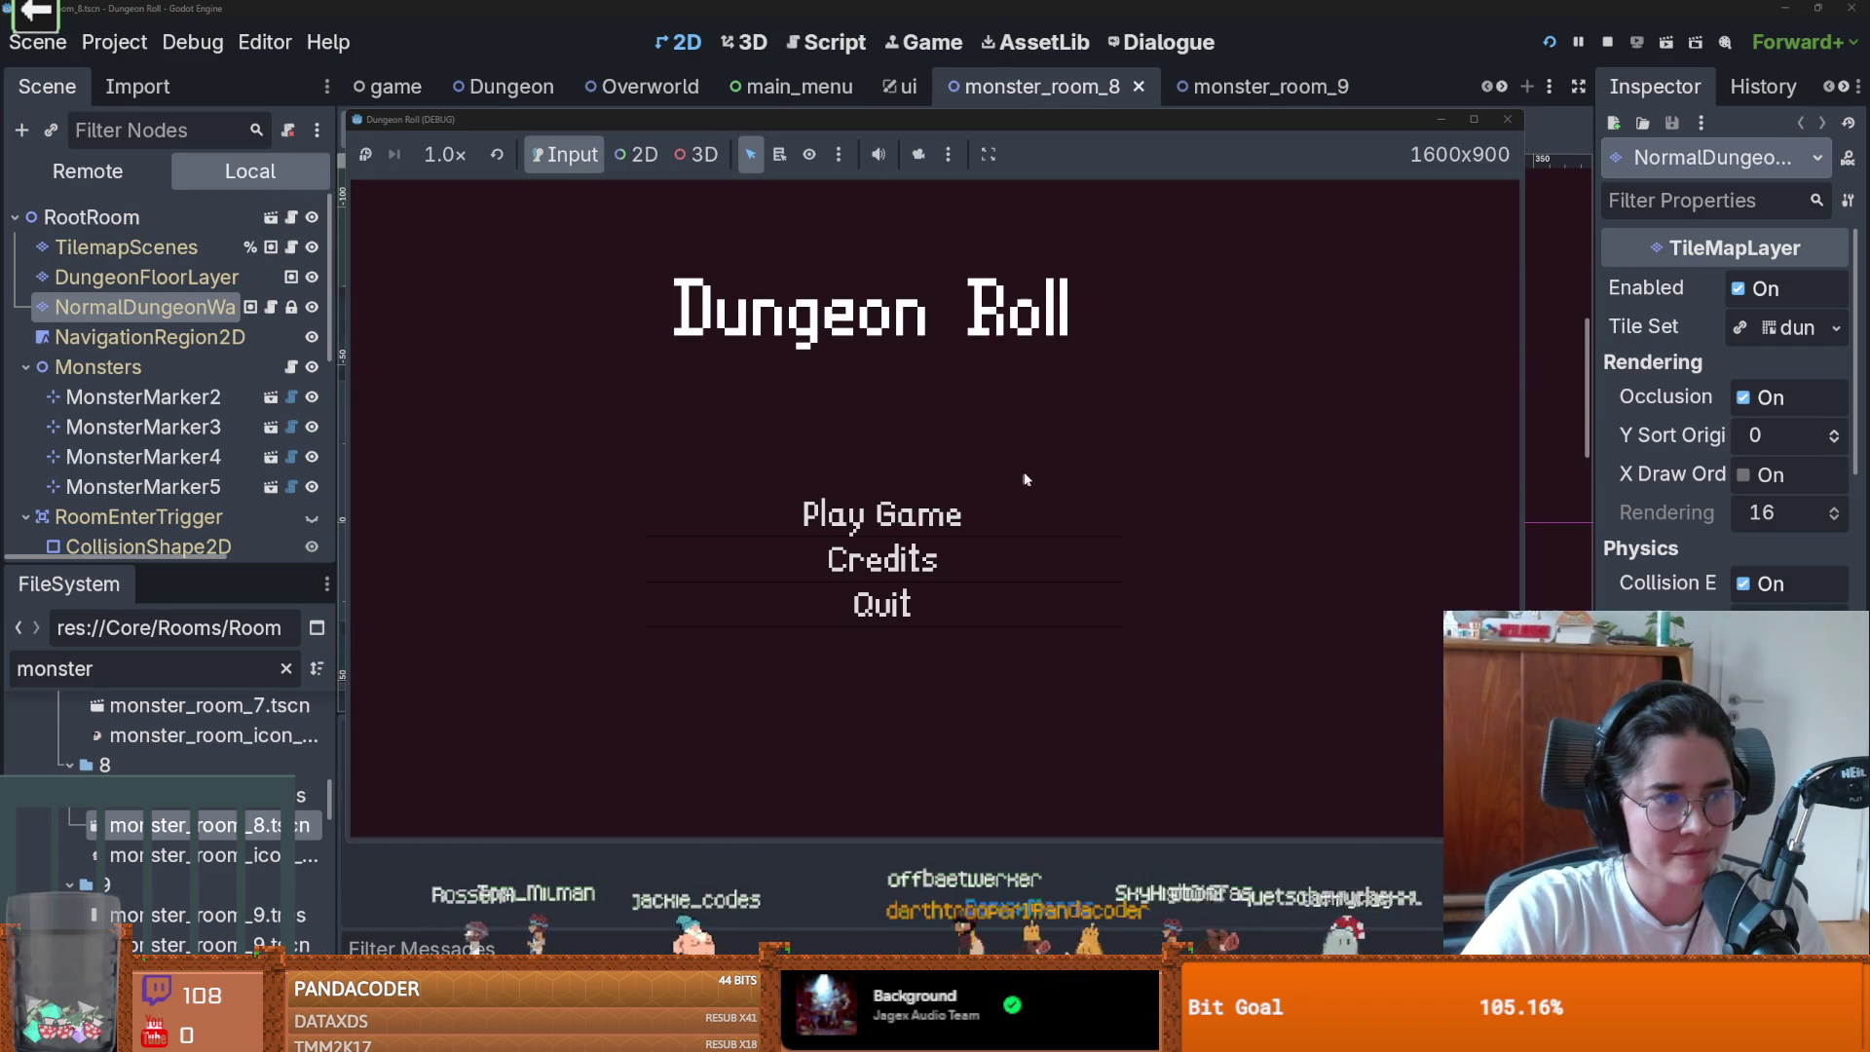
Start a new game, choose the zombie room, and move and dash the knight around it
{"action": "left_click", "coordinate": [867, 516]}
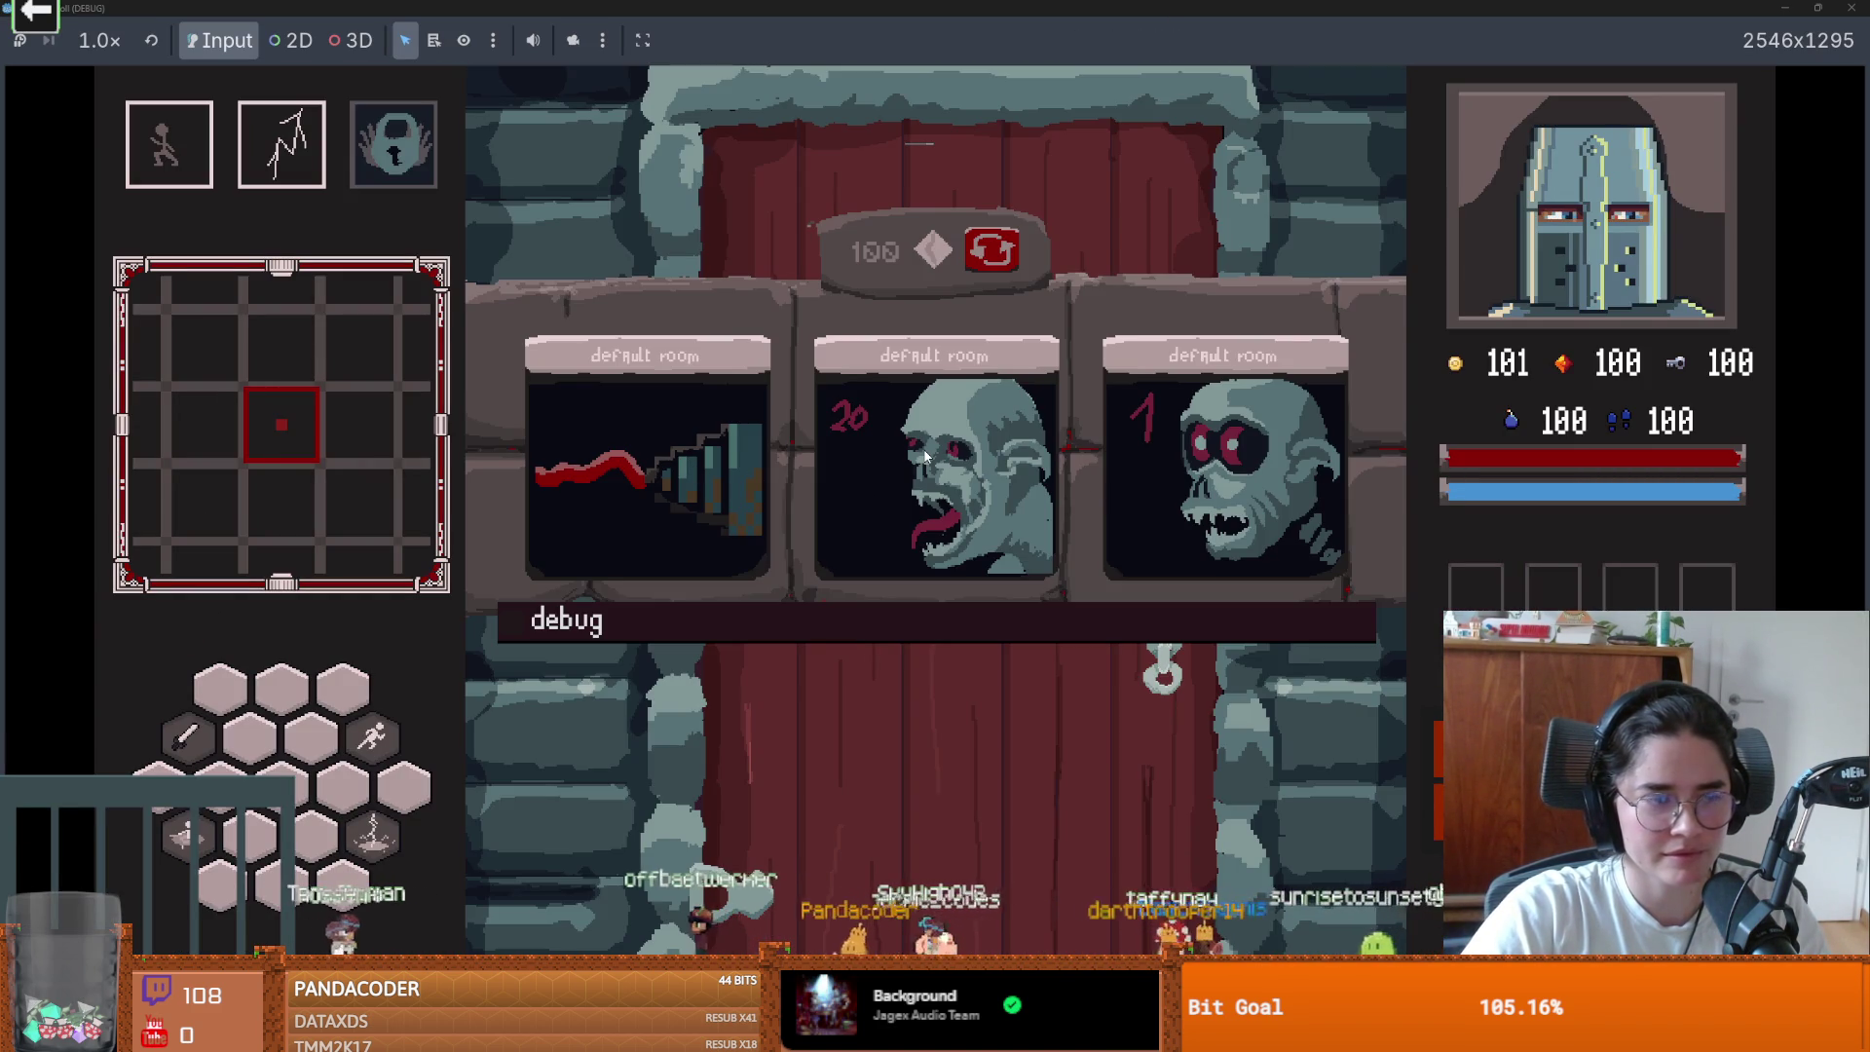
{"action": "left_click", "coordinate": [925, 456]}
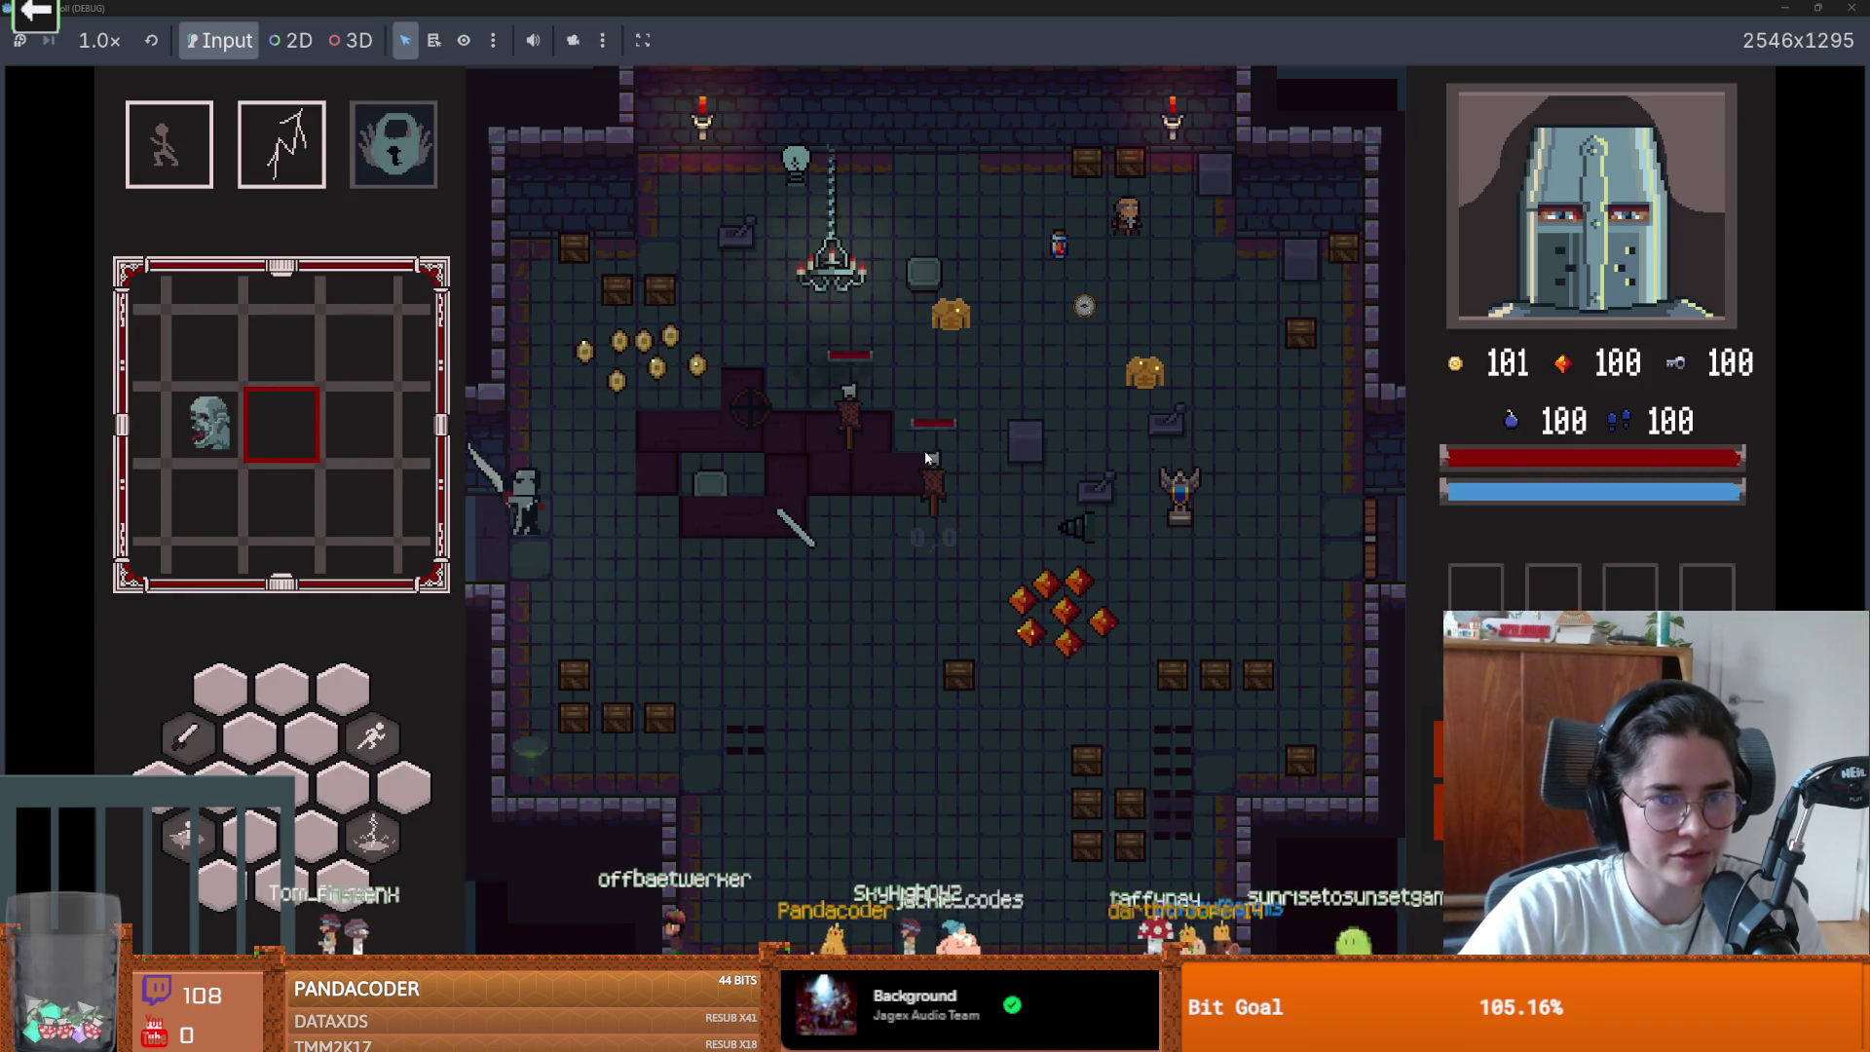
{"action": "key", "text": "d"}
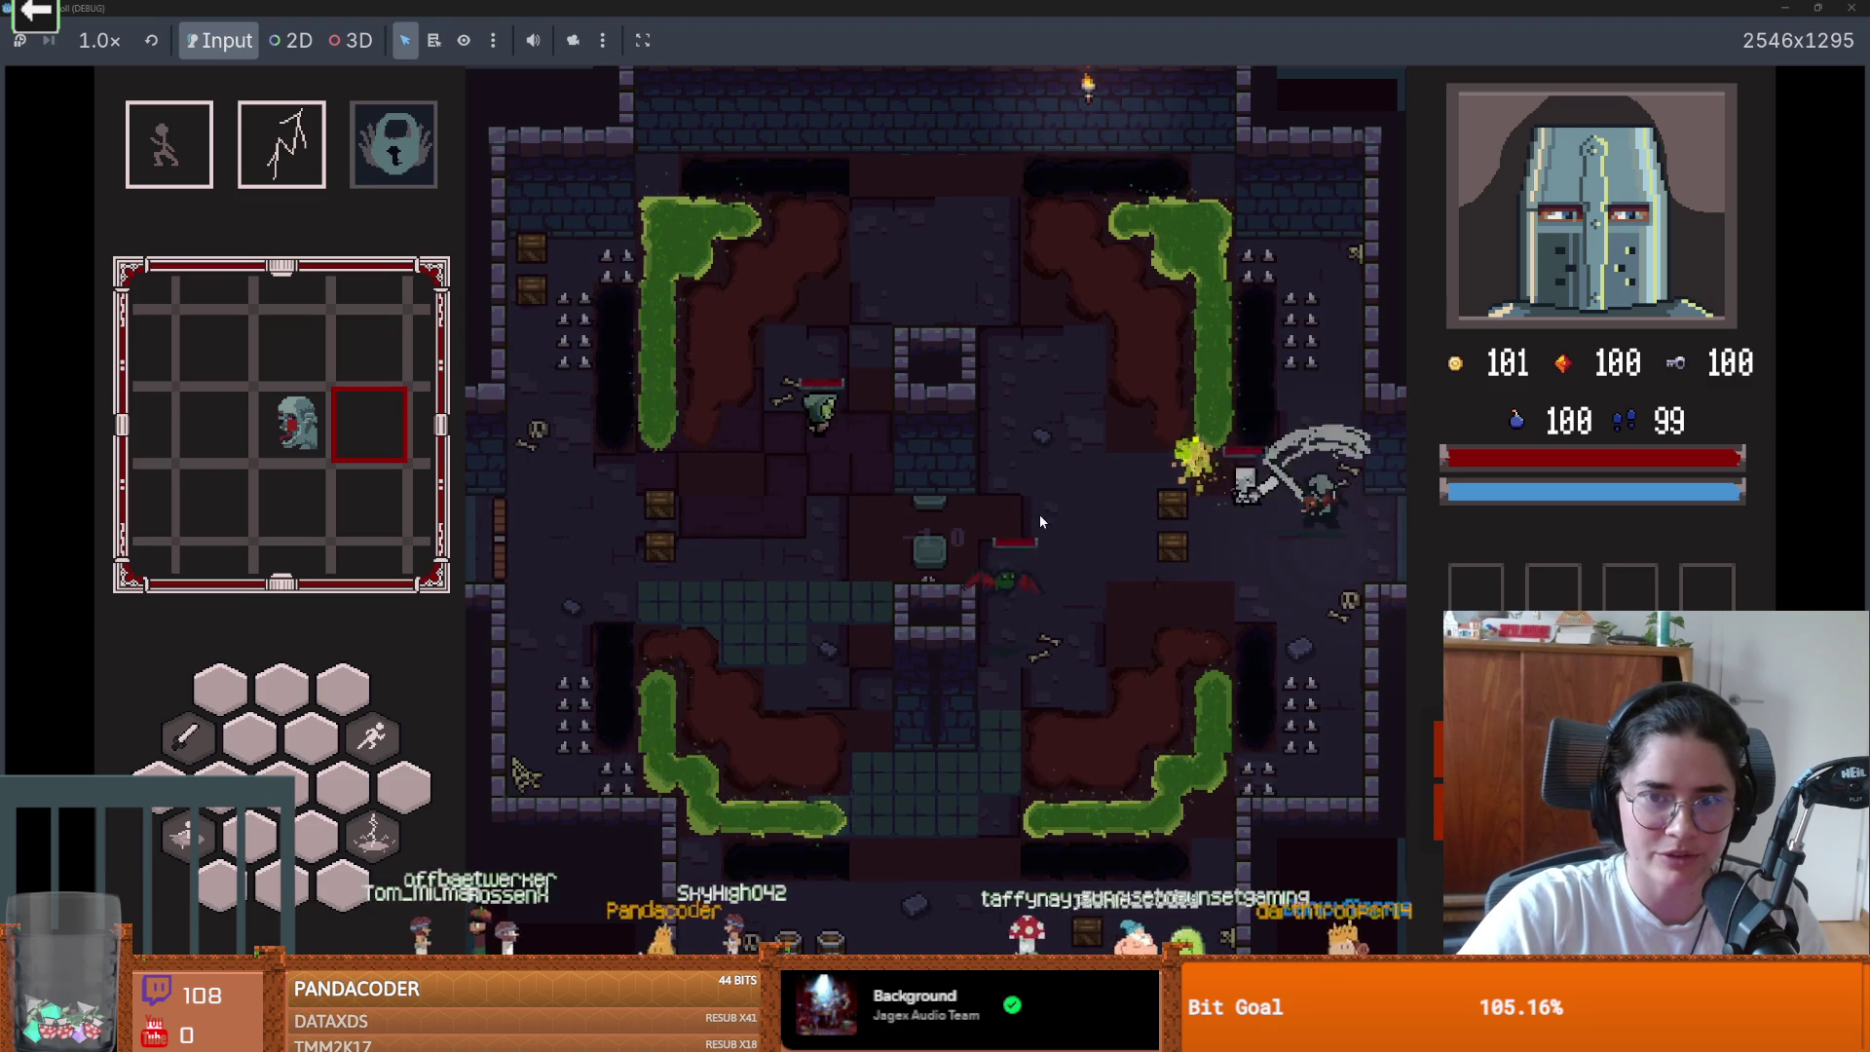
{"action": "key", "text": "s"}
{"action": "key", "text": "space"}
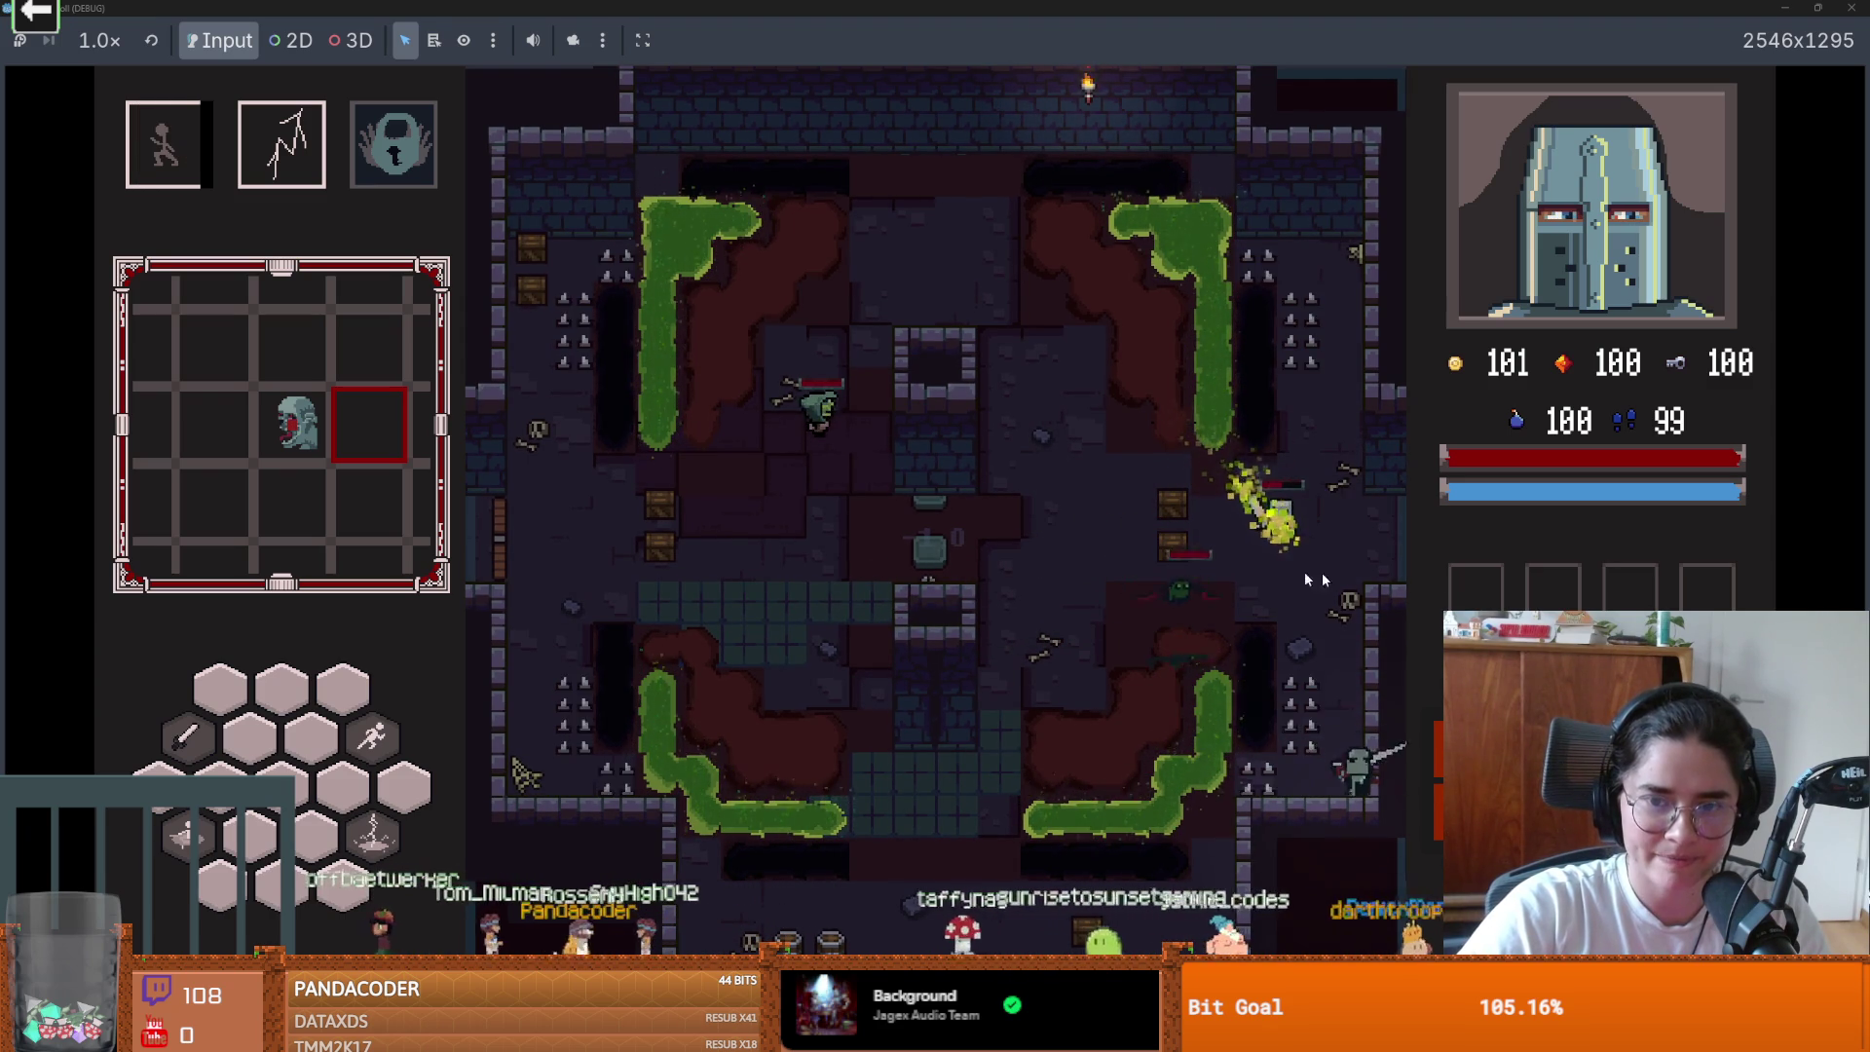
{"action": "key", "text": "w"}
{"action": "key", "text": "a"}
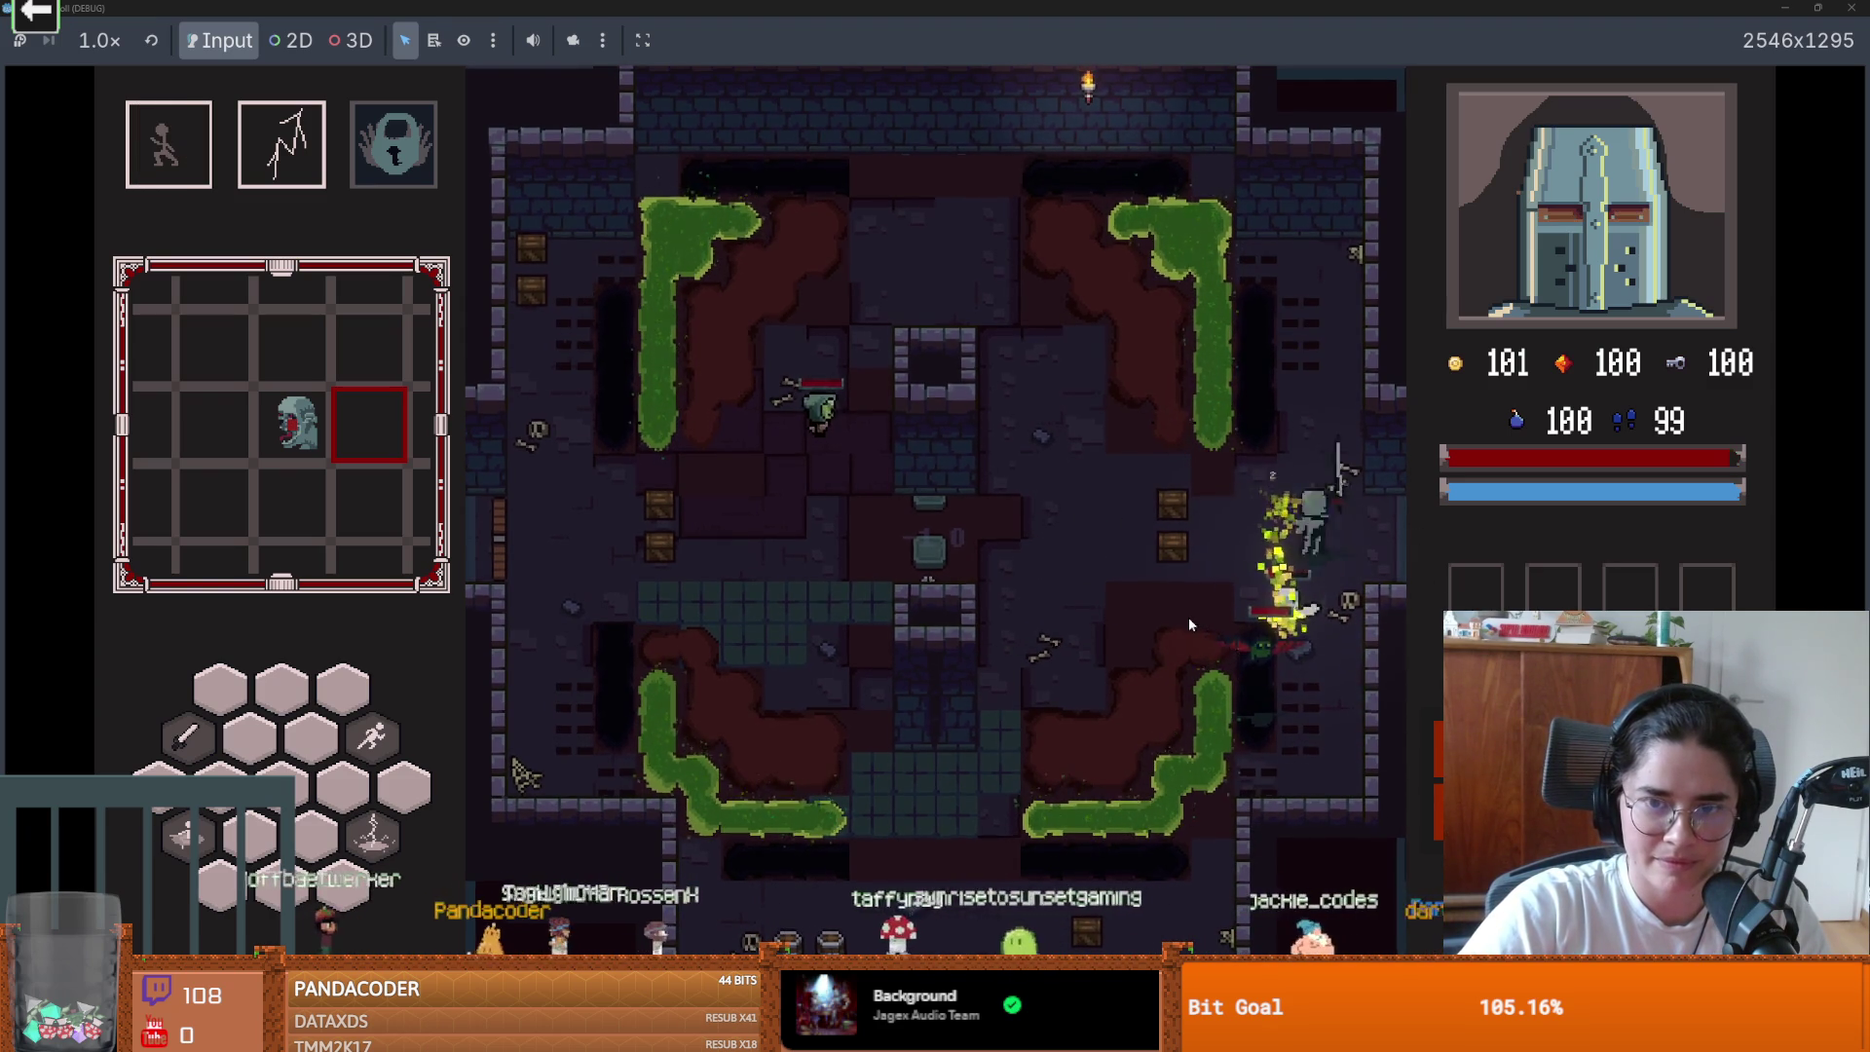
{"action": "key", "text": "space"}
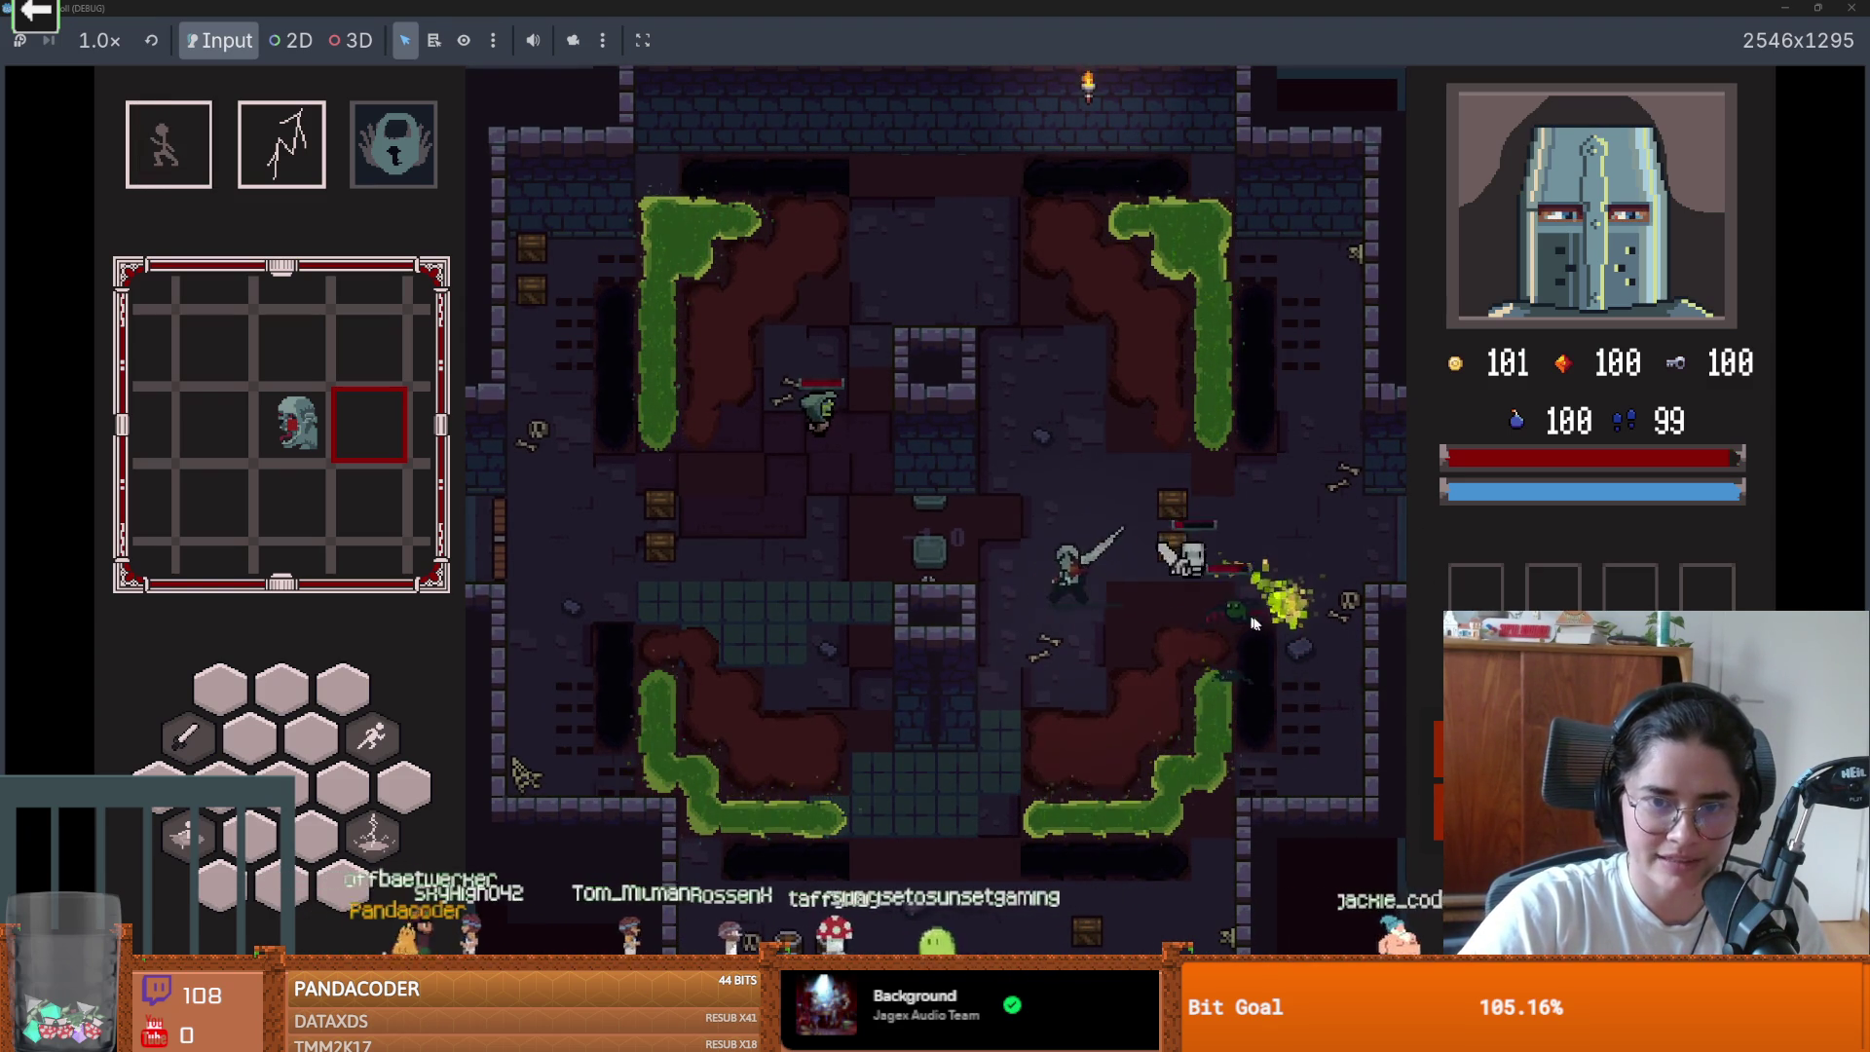
Chase the green enemy and kill it with slashes and a lightning strike
{"action": "key", "text": "s"}
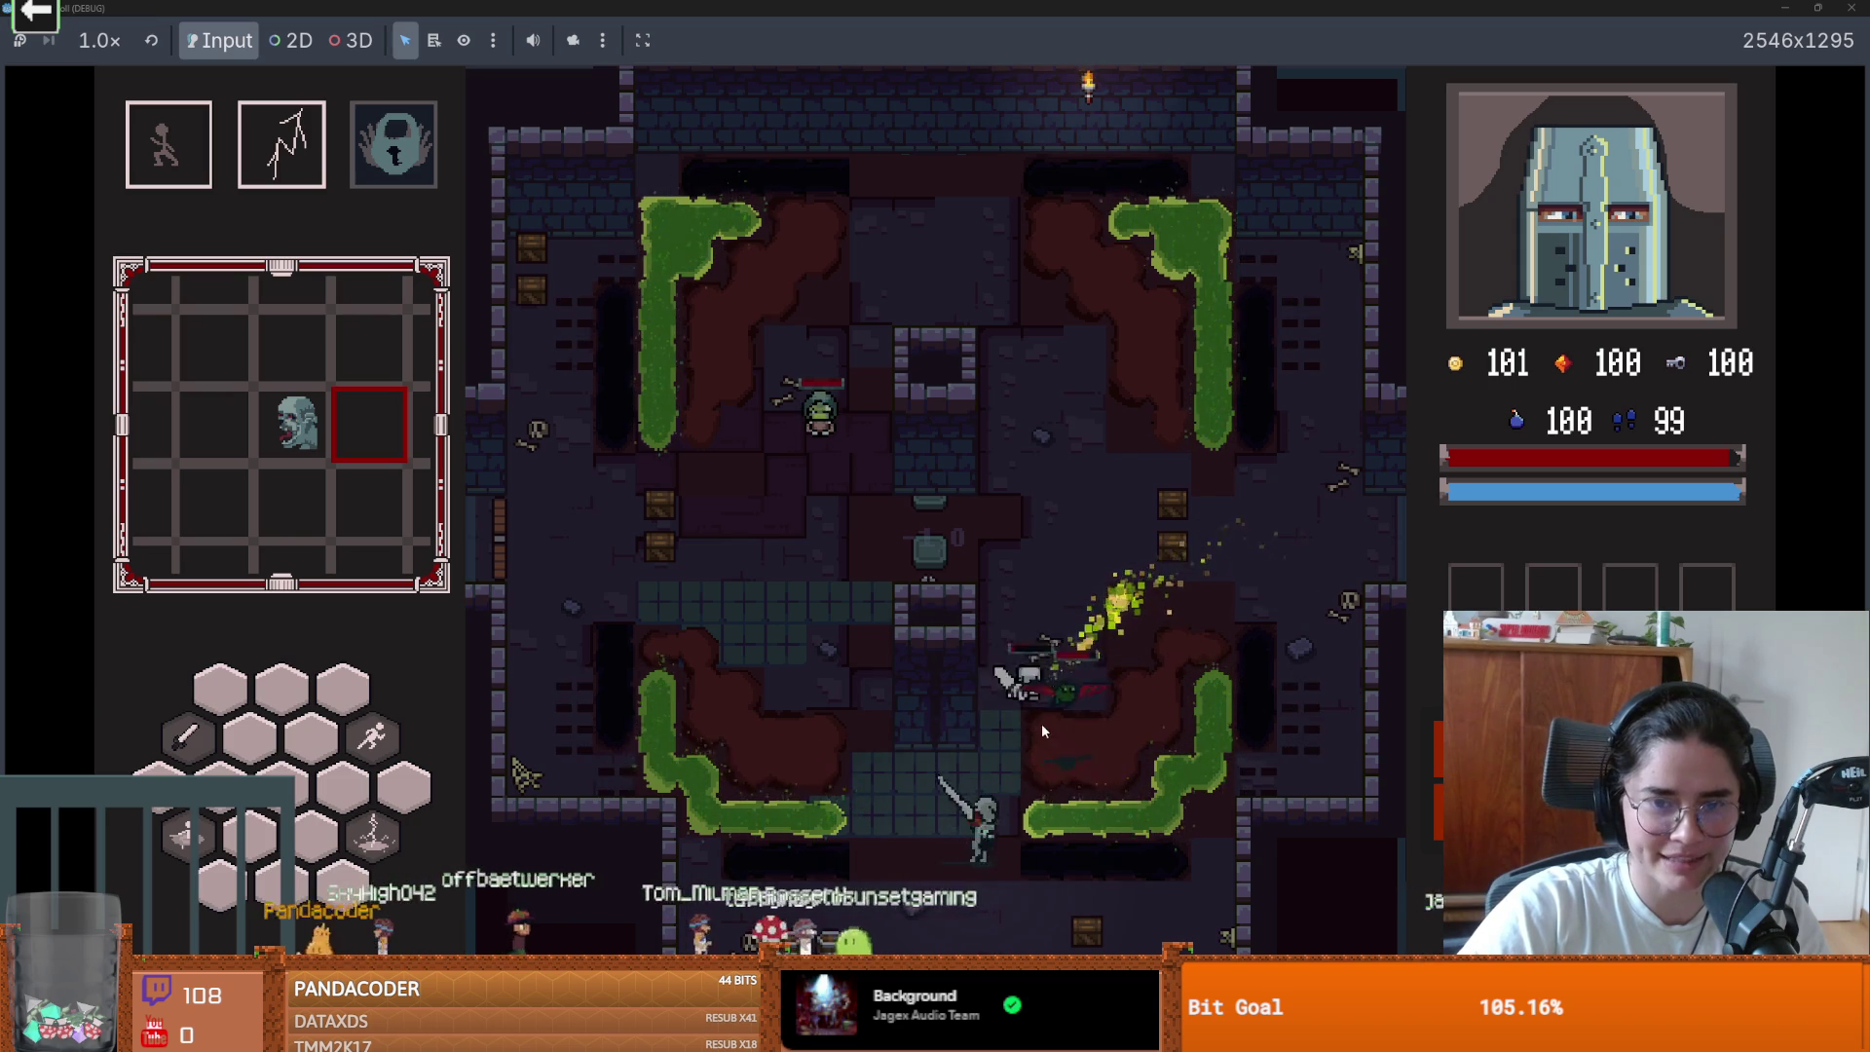
{"action": "key", "text": "a"}
{"action": "left_click", "coordinate": [1032, 769]}
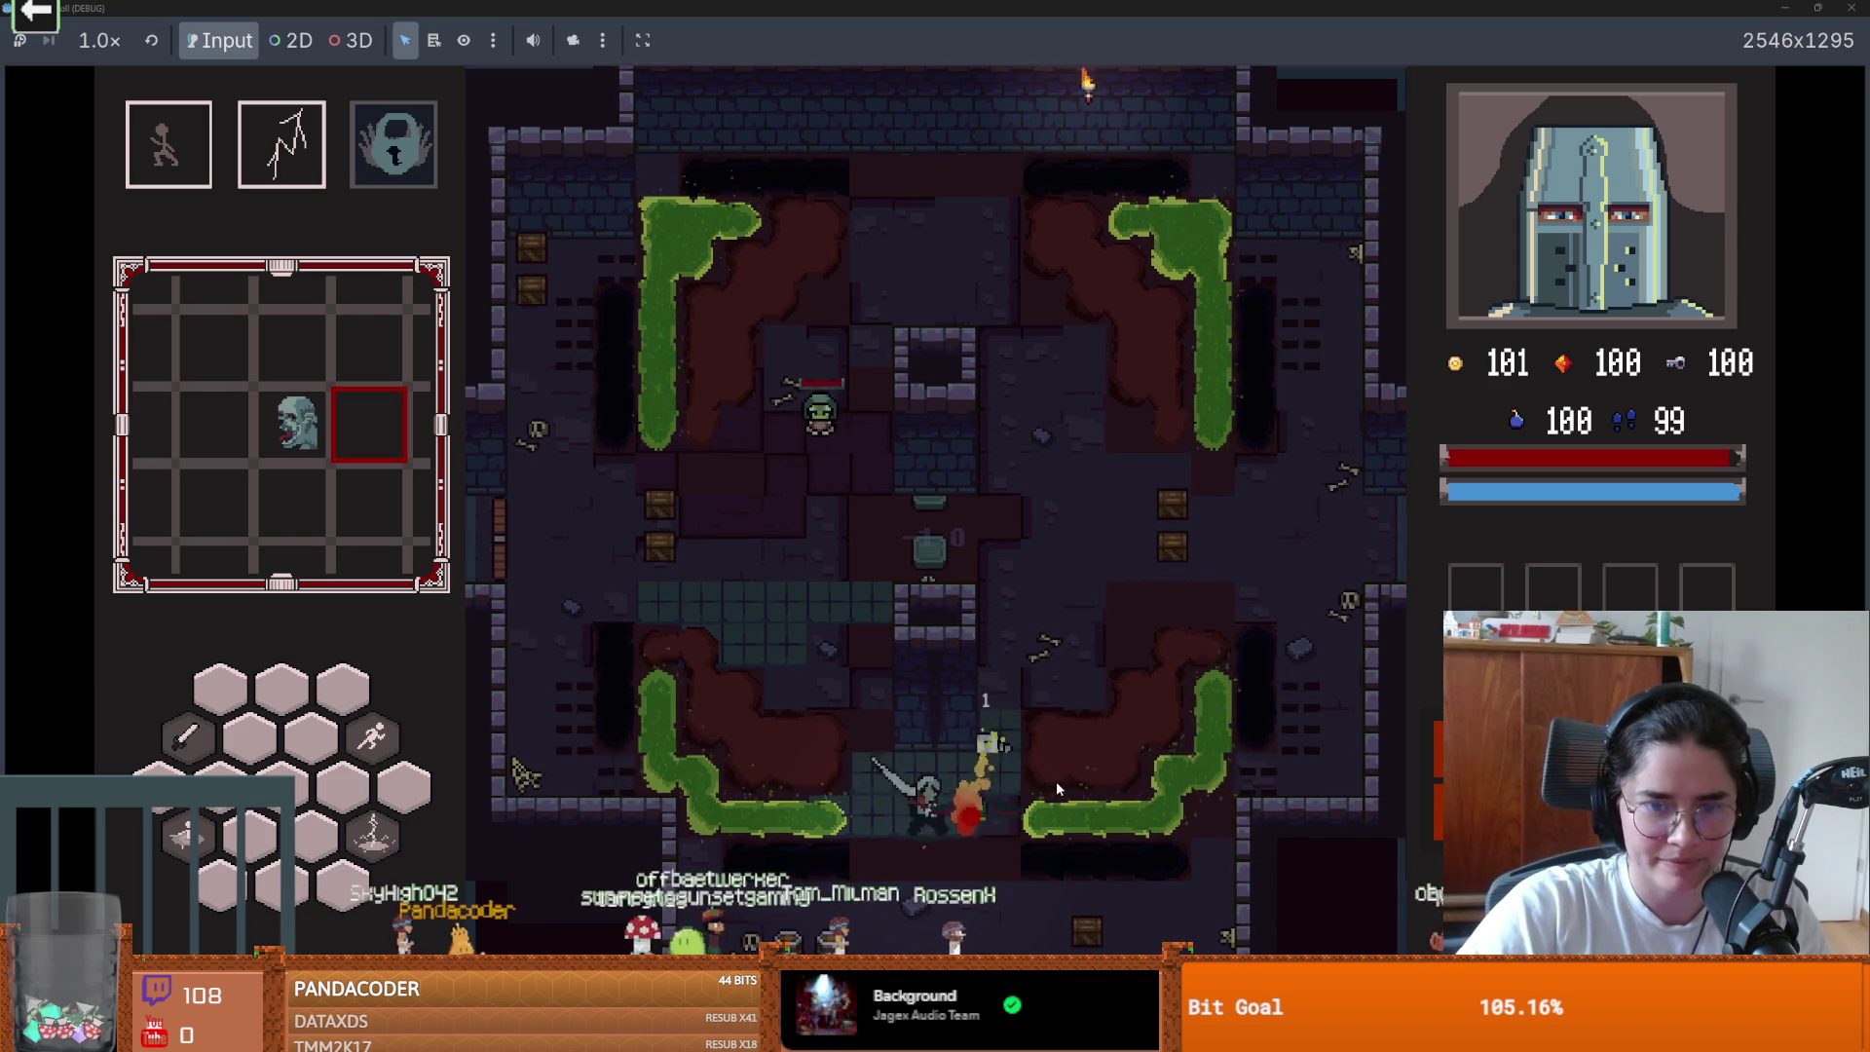
{"action": "right_click", "coordinate": [1022, 721]}
{"action": "key", "text": "w"}
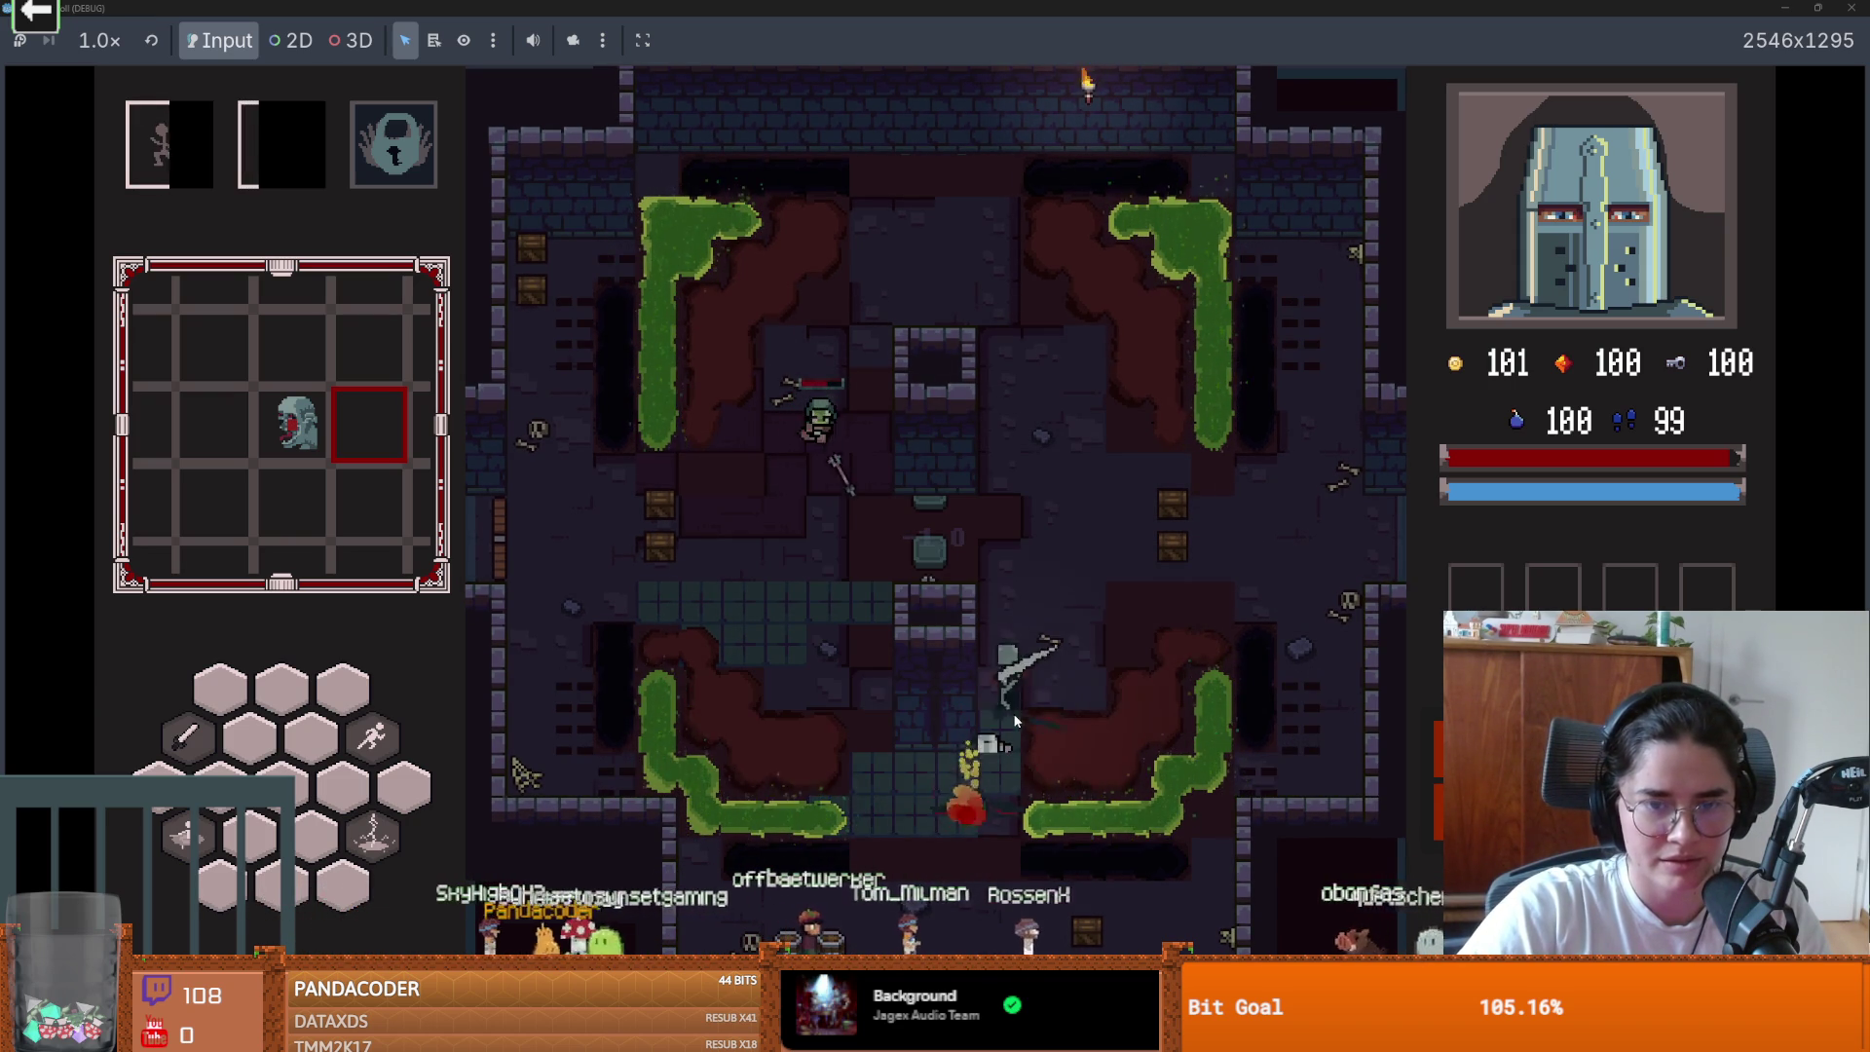
{"action": "key", "text": "a"}
{"action": "left_click", "coordinate": [876, 530]}
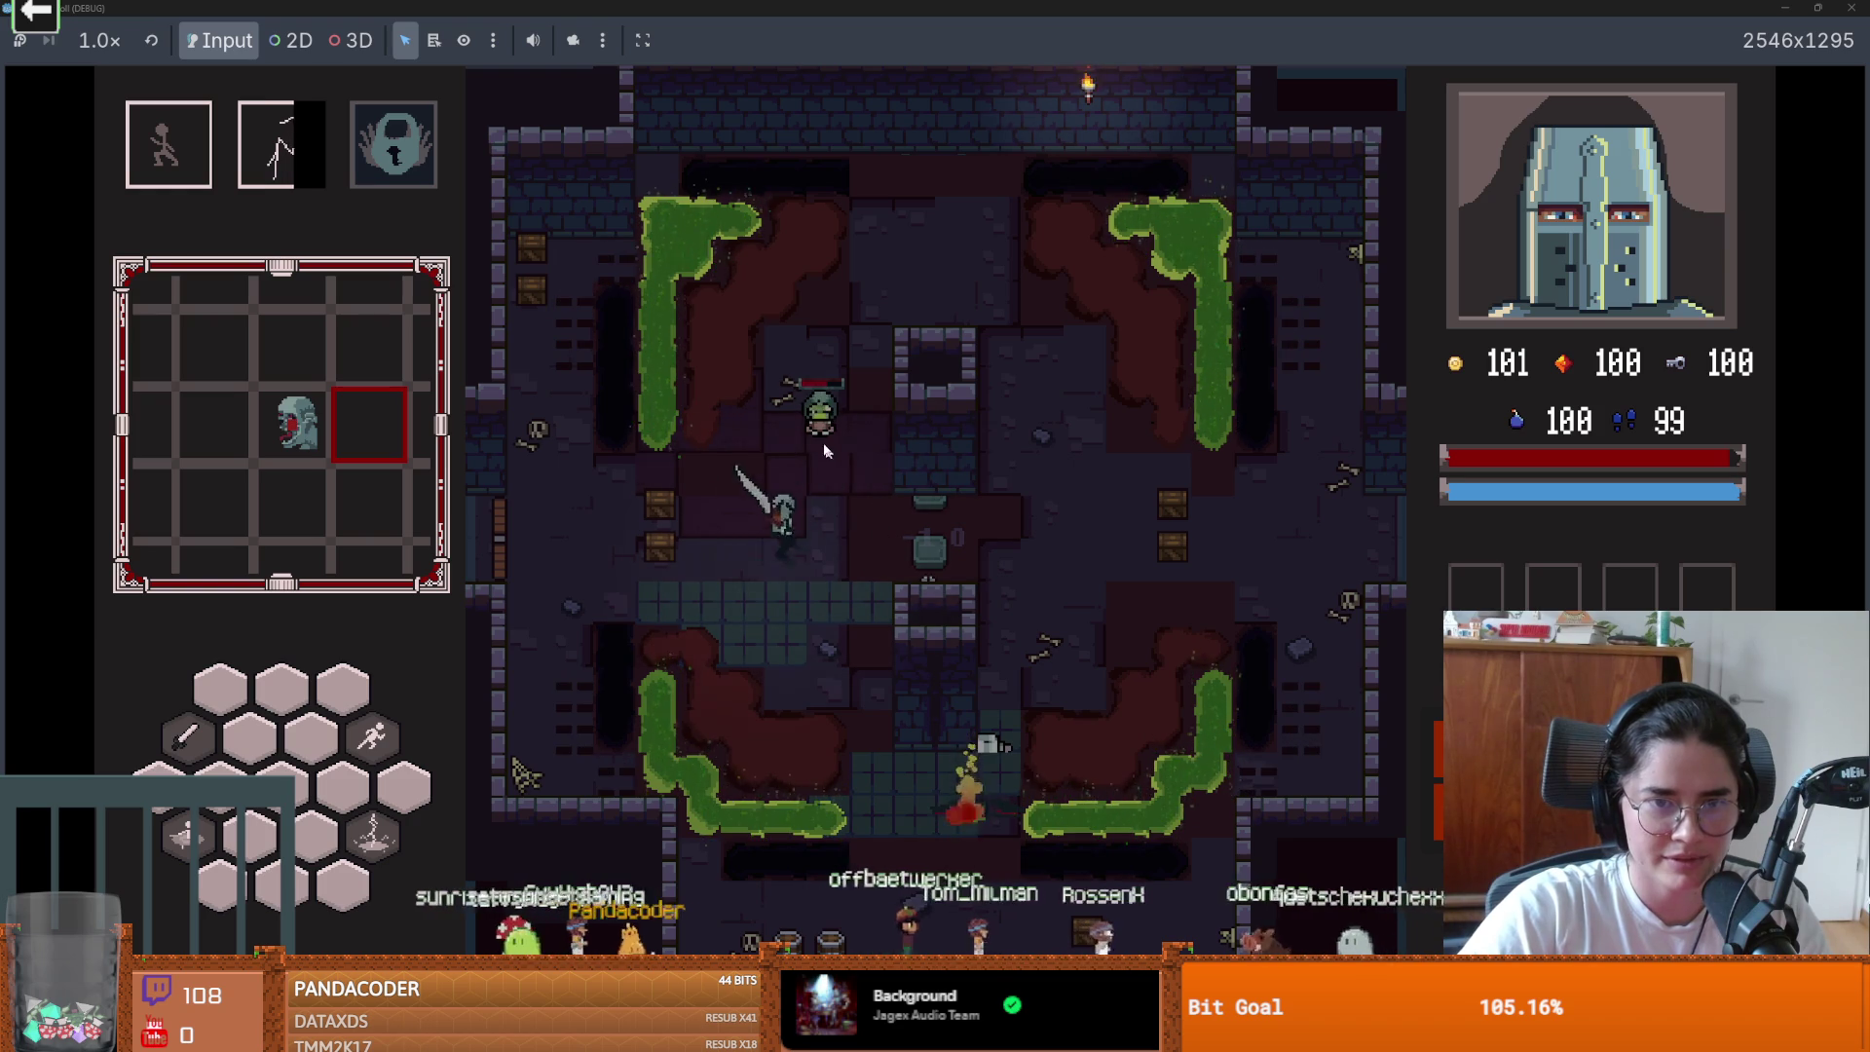
{"action": "key", "text": "w"}
{"action": "key", "text": "d"}
{"action": "left_click", "coordinate": [825, 384]}
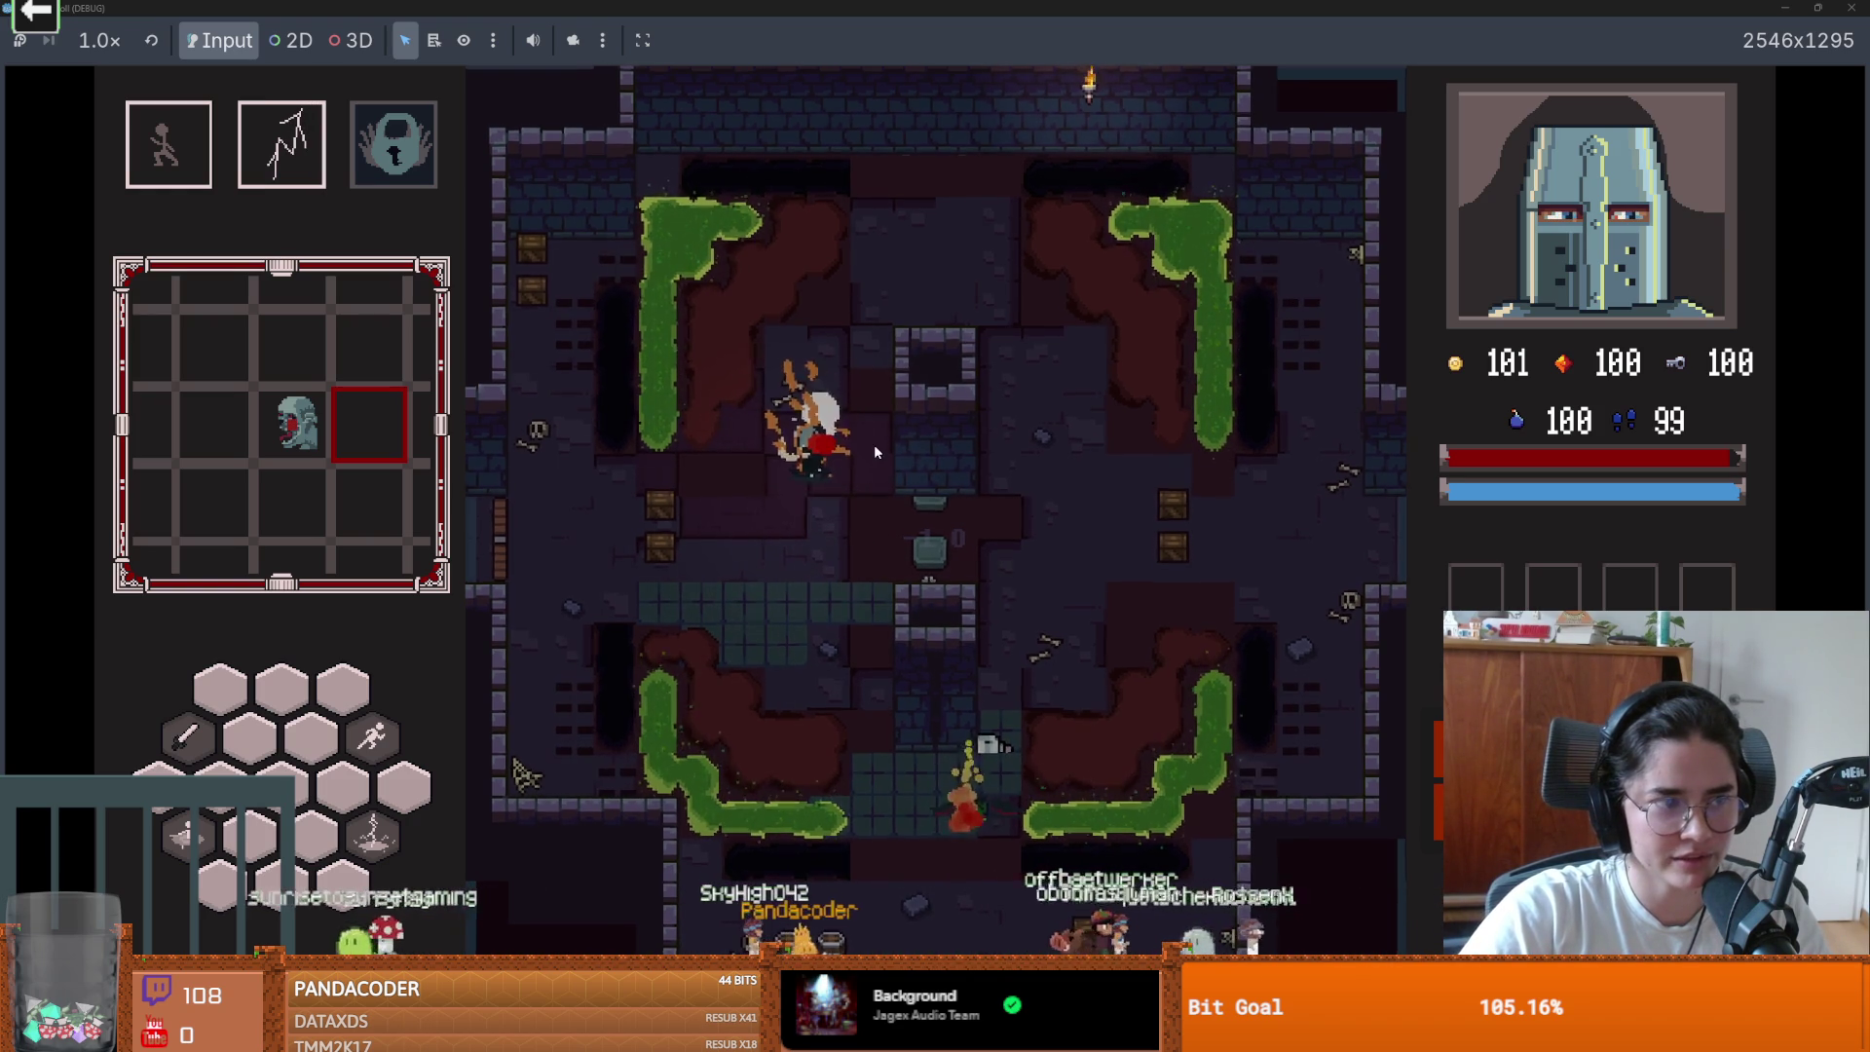
Move the knight up and back down, then un-maximize the game window
{"action": "key", "text": "w"}
{"action": "key", "text": "s"}
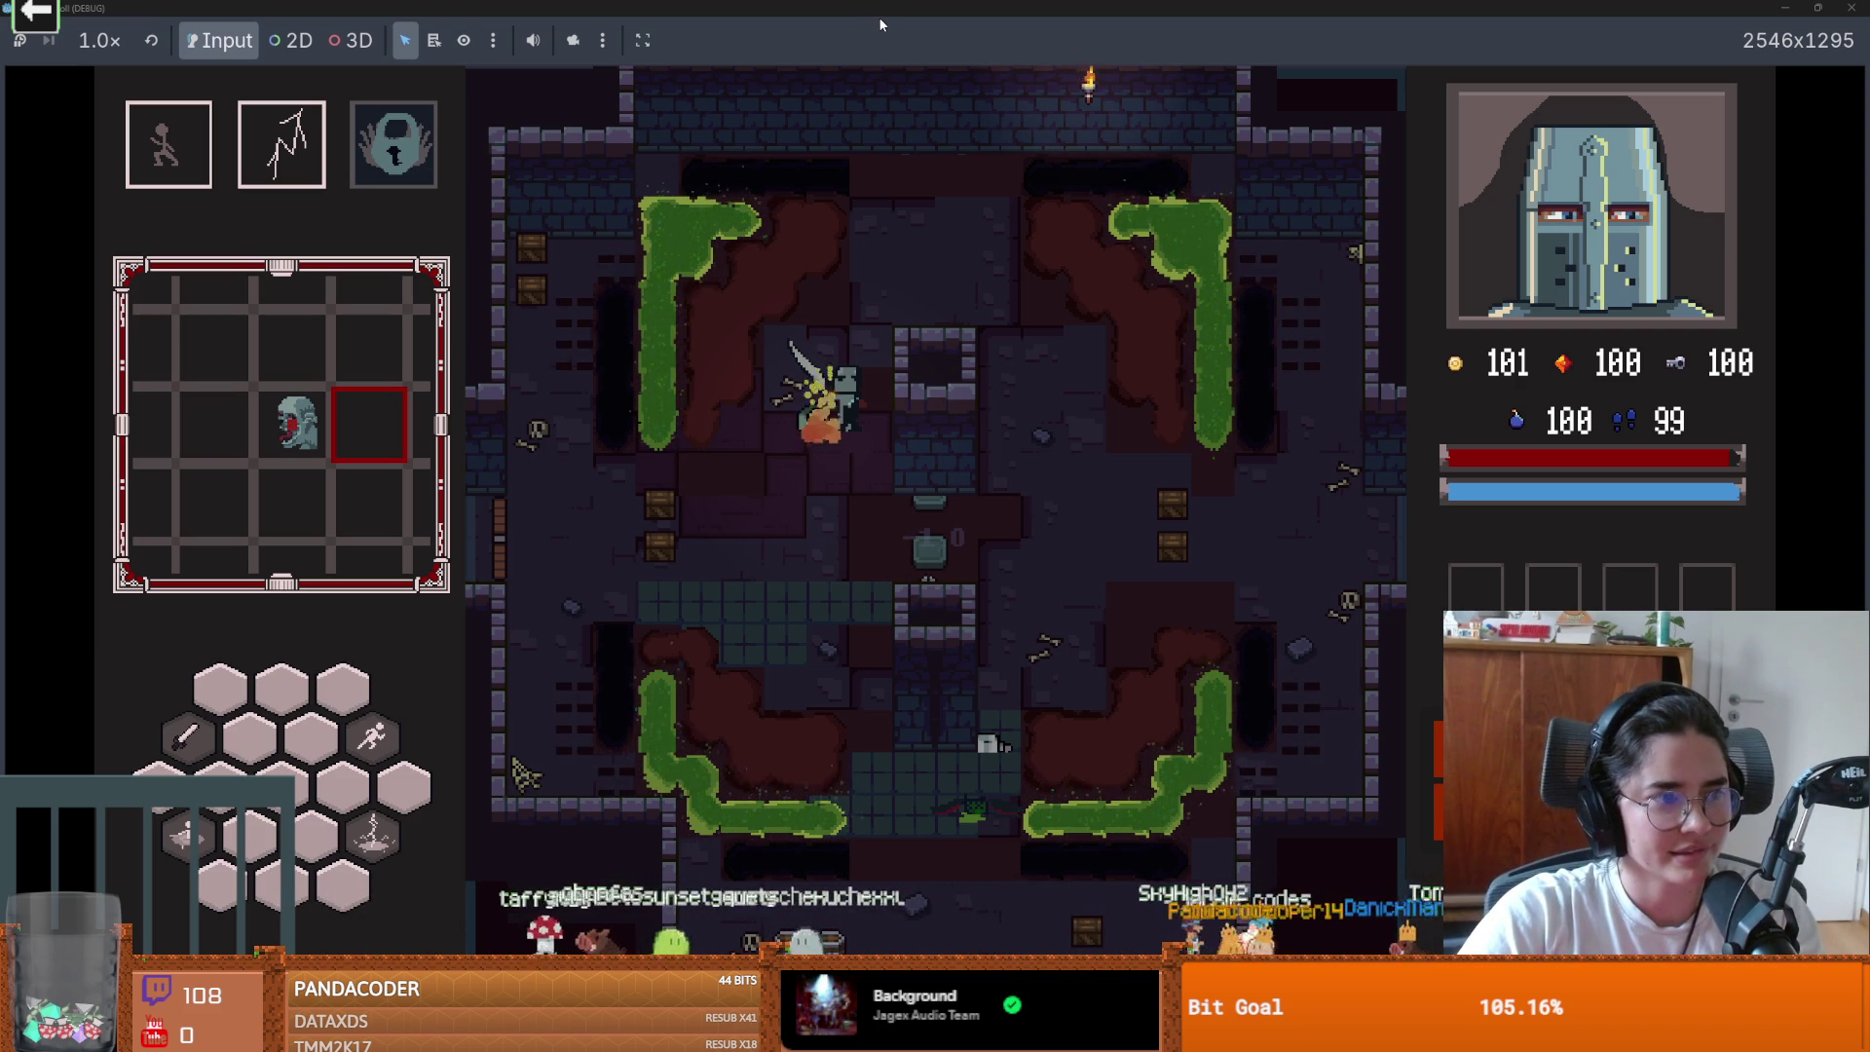
{"action": "key", "text": "super+Down"}
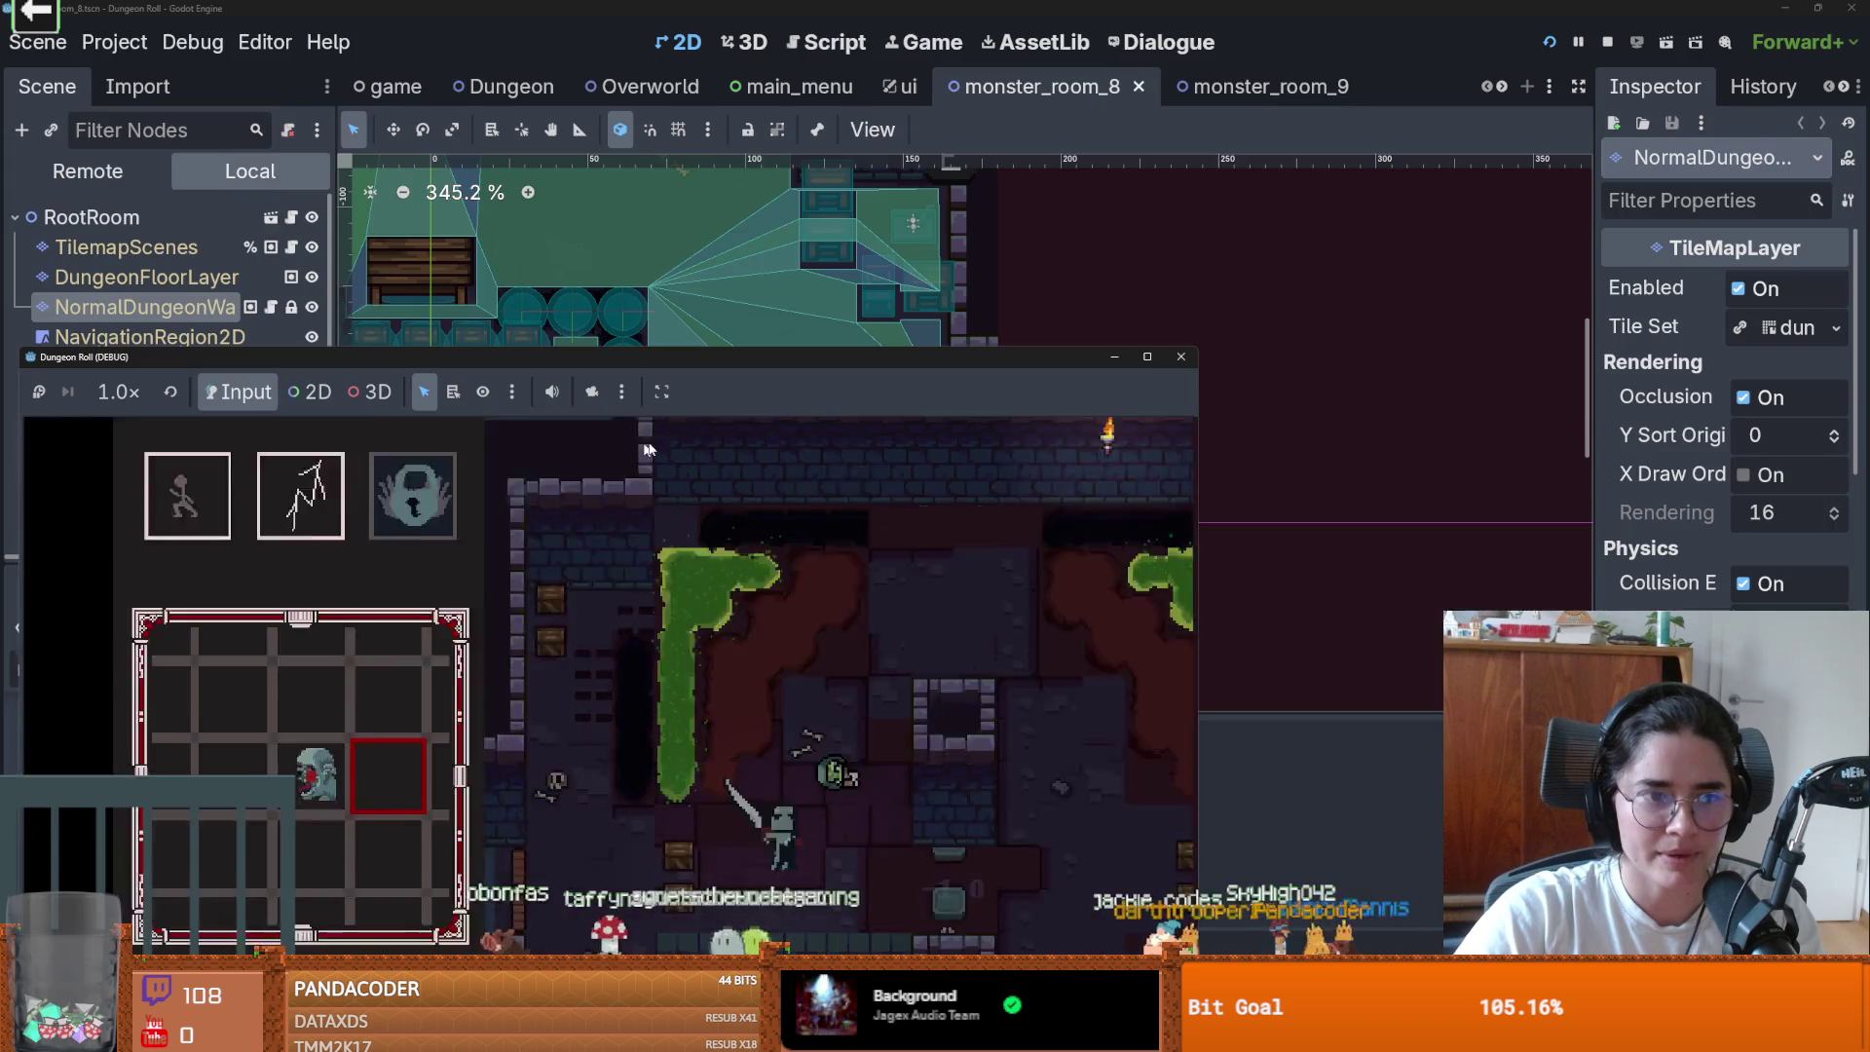
Stop the running game and save monster_room_8
{"action": "left_click", "coordinate": [1180, 356]}
{"action": "scroll", "coordinate": [965, 433], "scroll_direction": "up", "scroll_amount": 3}
{"action": "scroll", "coordinate": [966, 430], "scroll_direction": "down", "scroll_amount": 3}
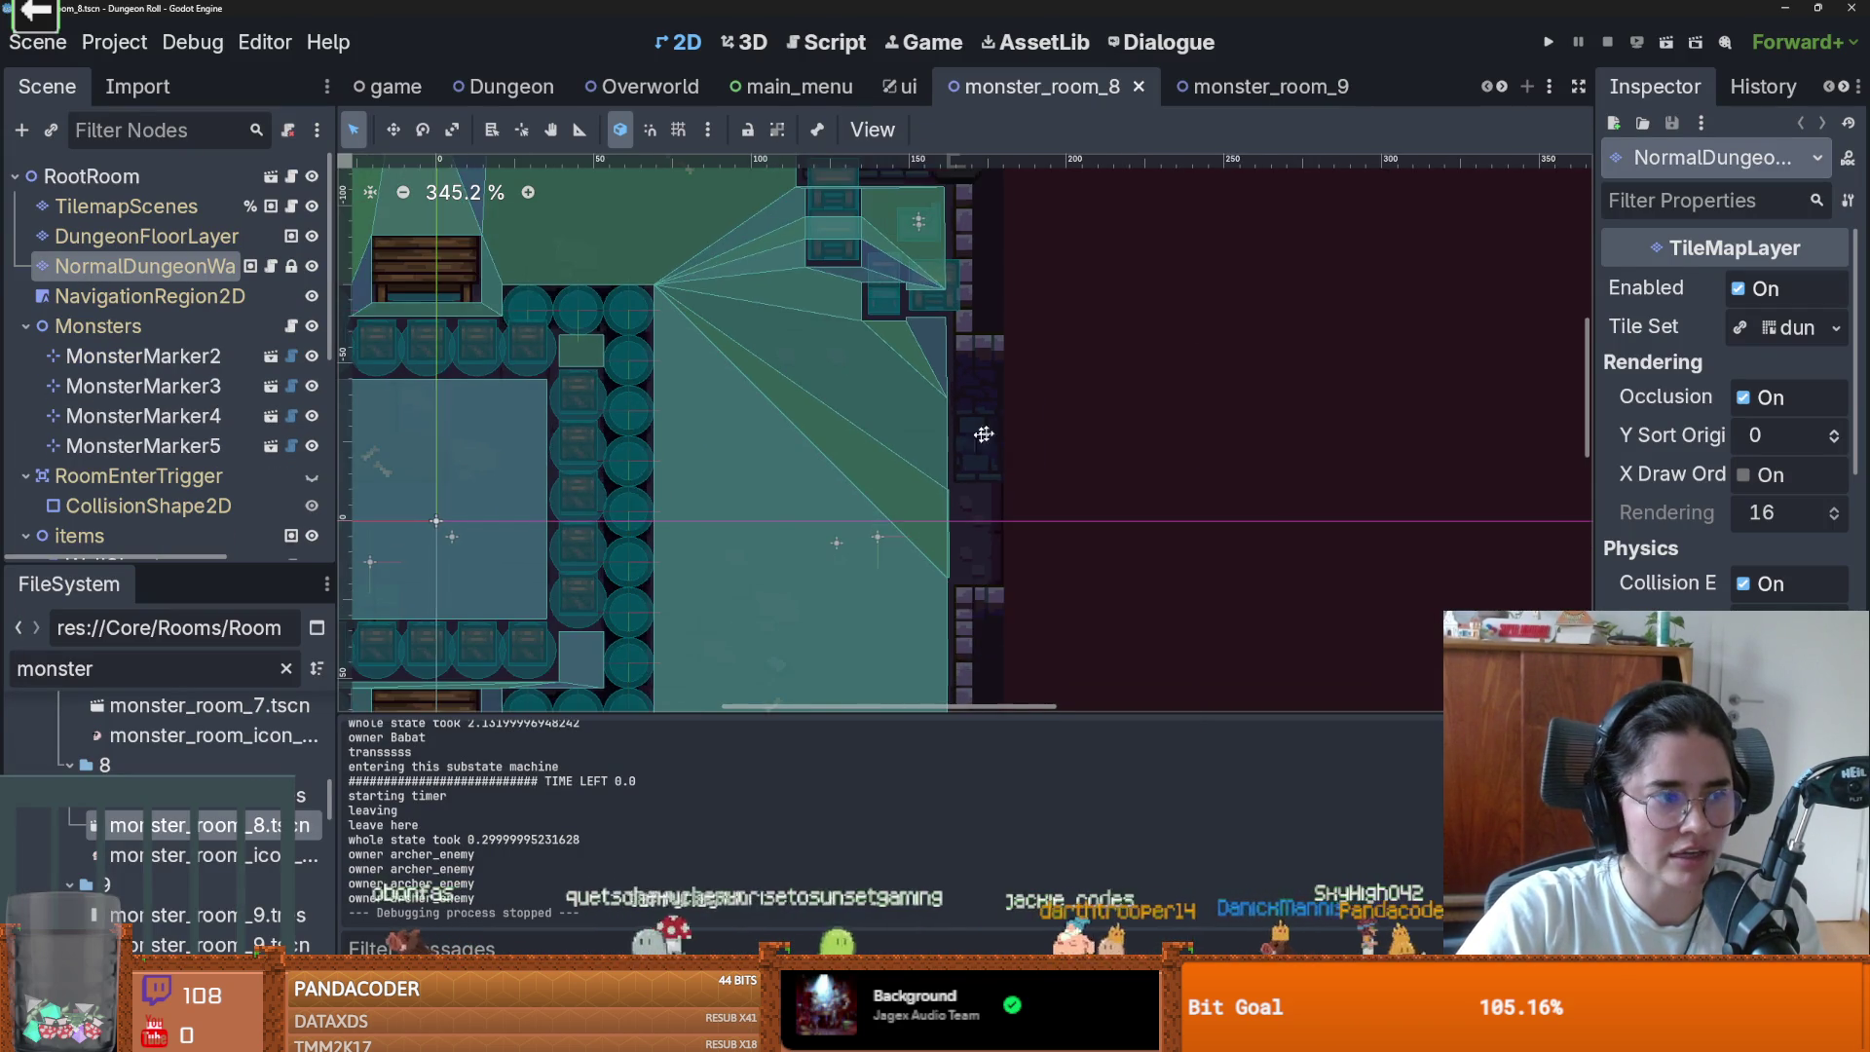
{"action": "scroll", "coordinate": [1091, 442], "scroll_direction": "up", "scroll_amount": 3}
{"action": "key", "text": "ctrl+s"}
{"action": "scroll", "coordinate": [1085, 446], "scroll_direction": "down", "scroll_amount": 2}
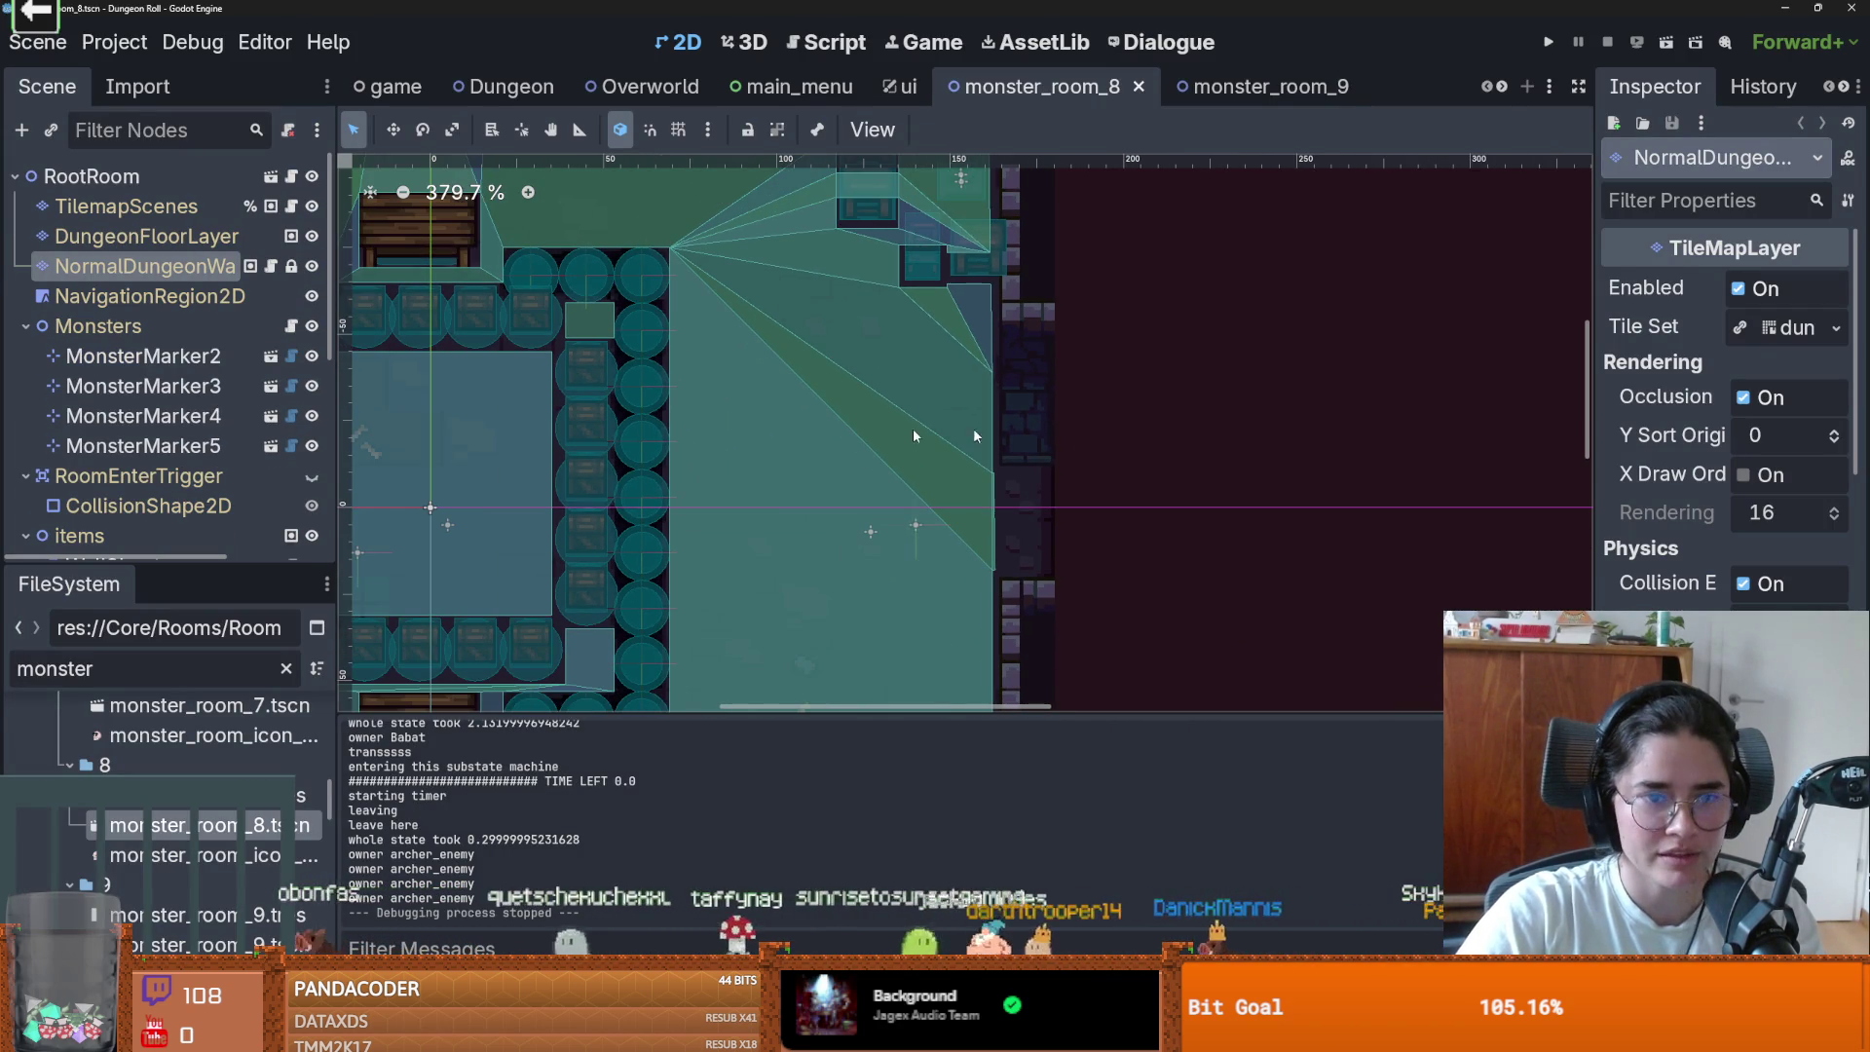
Select the NormalDungeonWalls layer and pick the new_walls terrain
{"action": "left_click", "coordinate": [203, 296]}
{"action": "left_click", "coordinate": [146, 266]}
{"action": "scroll", "coordinate": [1043, 500], "scroll_direction": "down", "scroll_amount": 7}
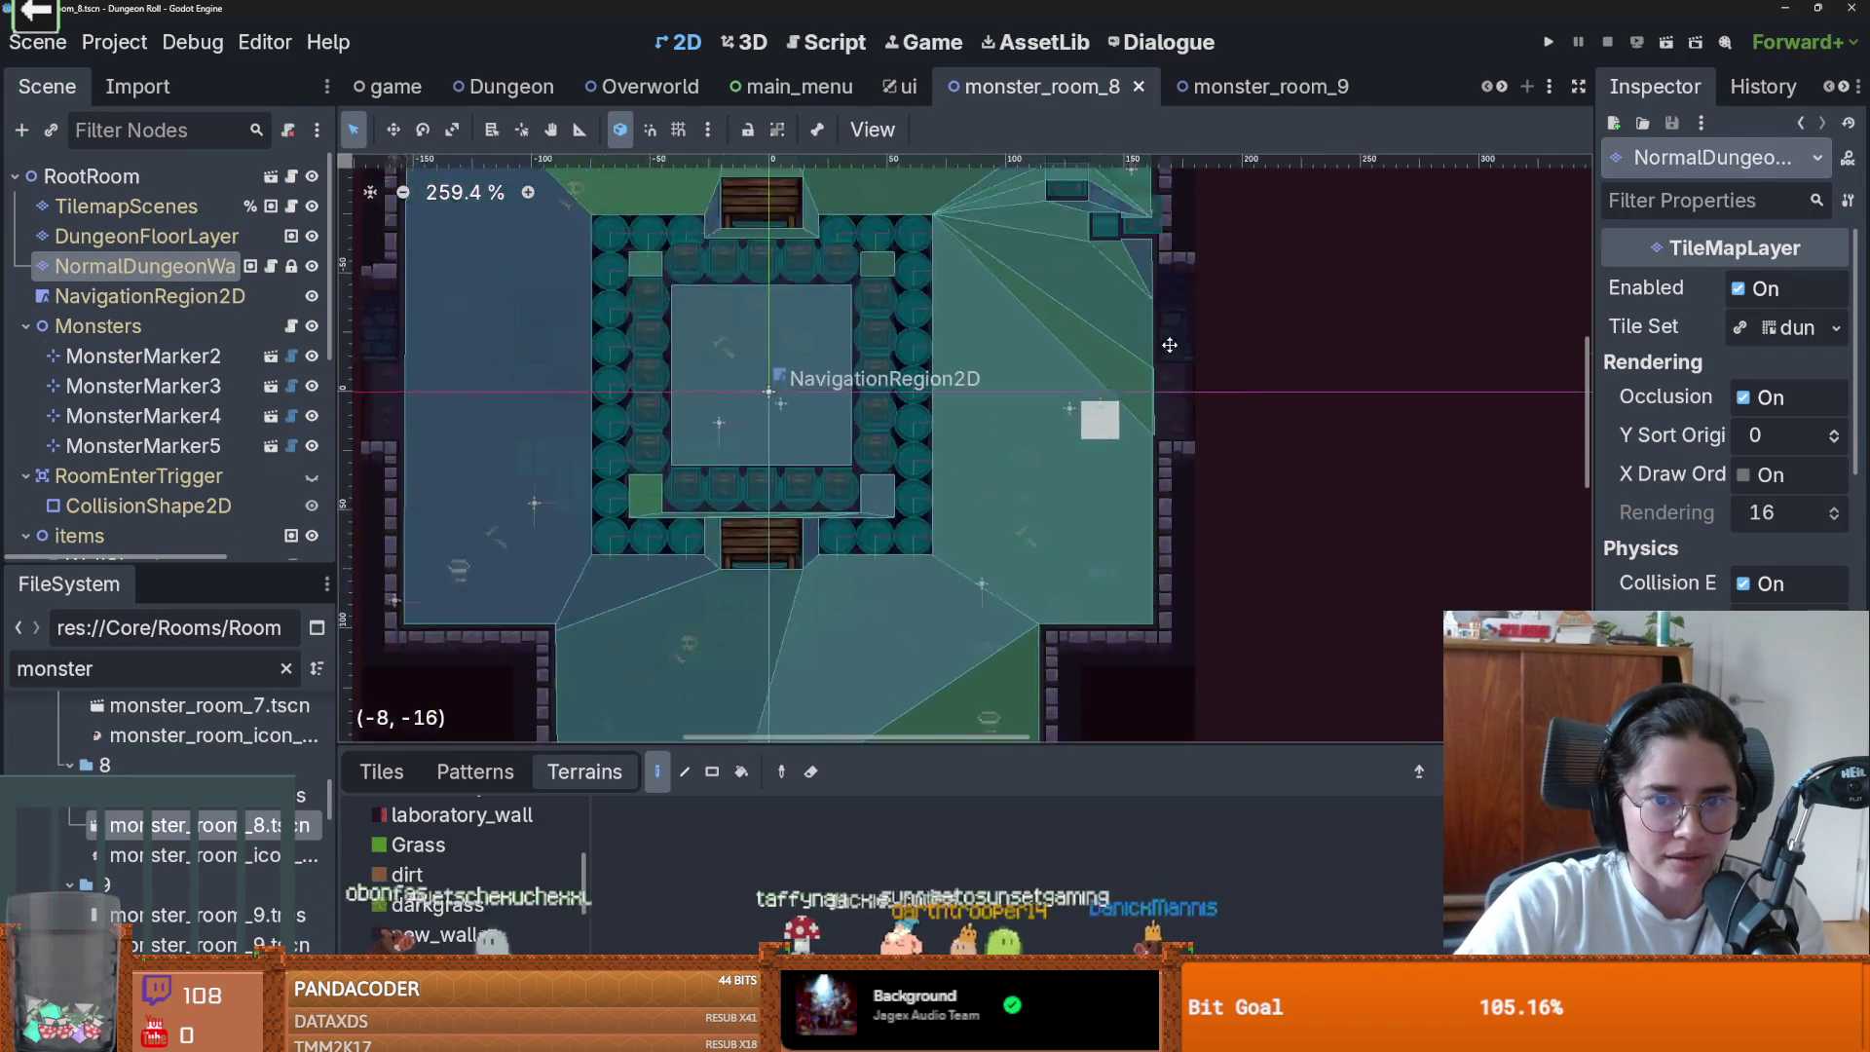
{"action": "scroll", "coordinate": [1153, 373], "scroll_direction": "up", "scroll_amount": 3}
{"action": "scroll", "coordinate": [1120, 390], "scroll_direction": "right", "scroll_amount": 3}
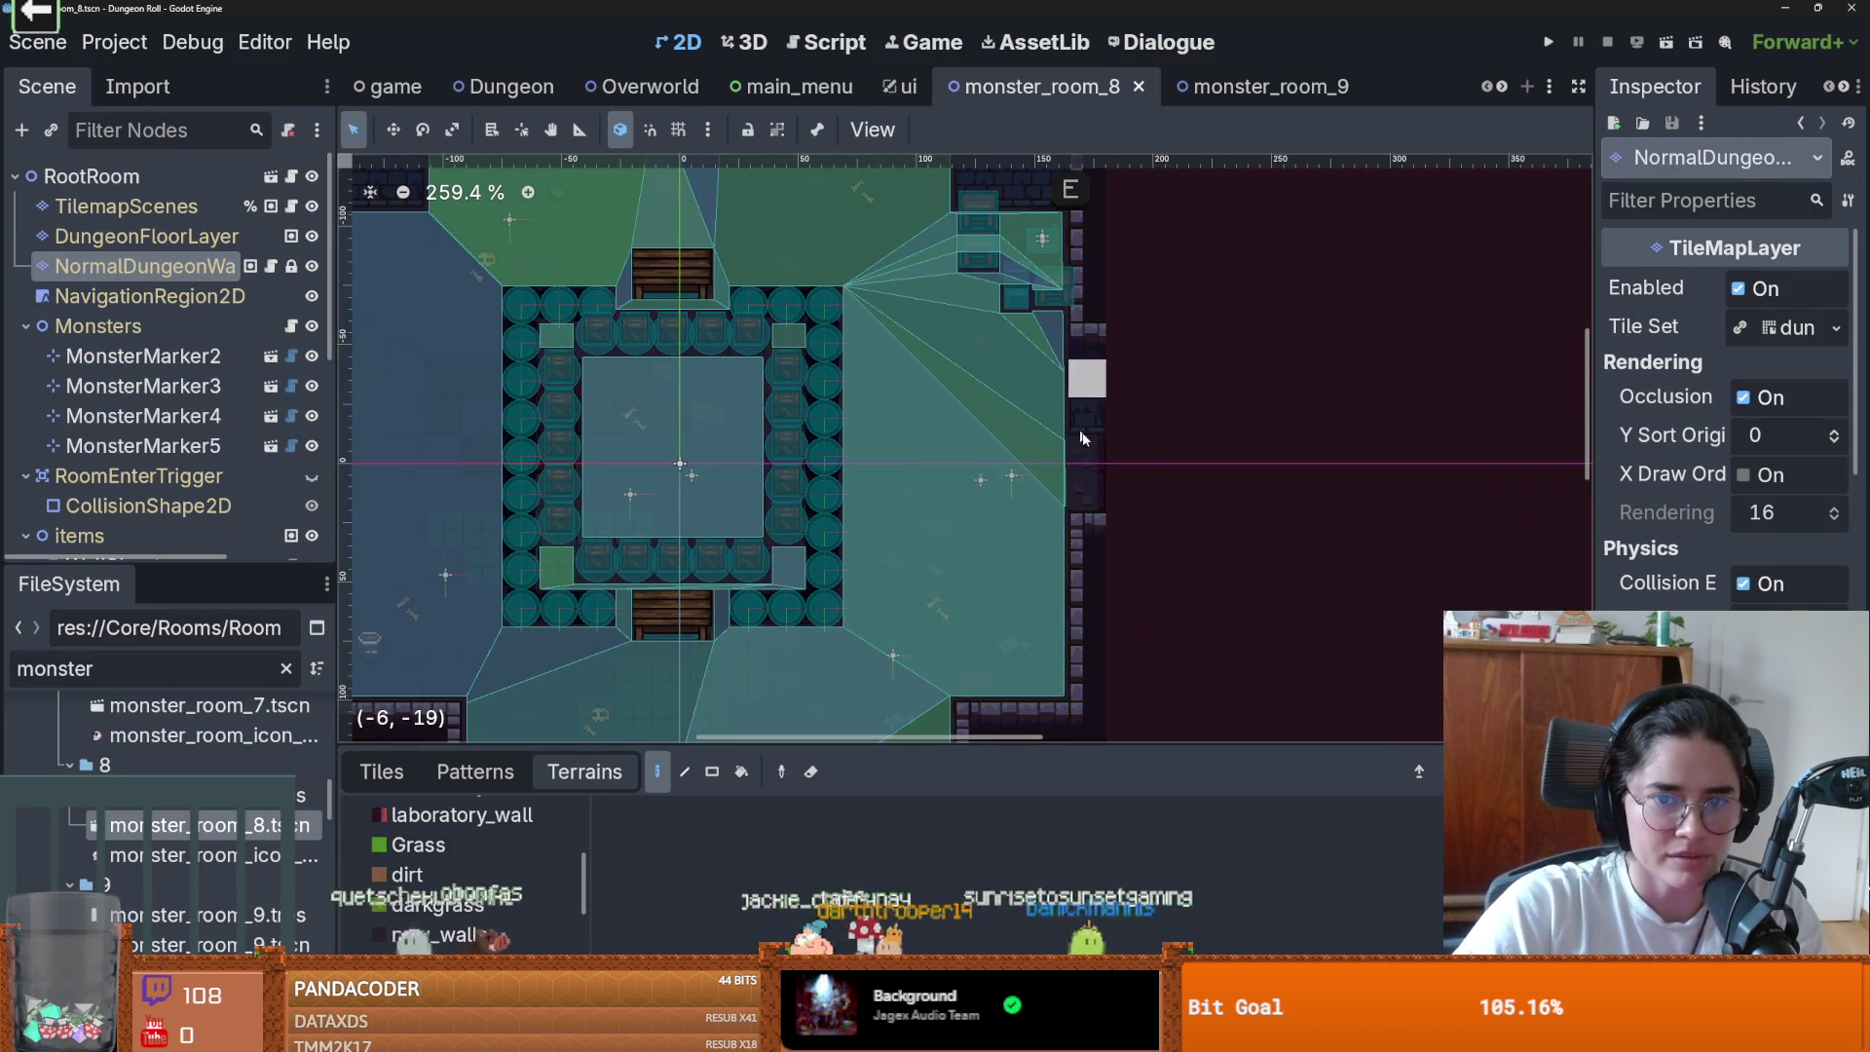
{"action": "scroll", "coordinate": [1085, 448], "scroll_direction": "right", "scroll_amount": 3}
{"action": "scroll", "coordinate": [1086, 449], "scroll_direction": "up", "scroll_amount": 1}
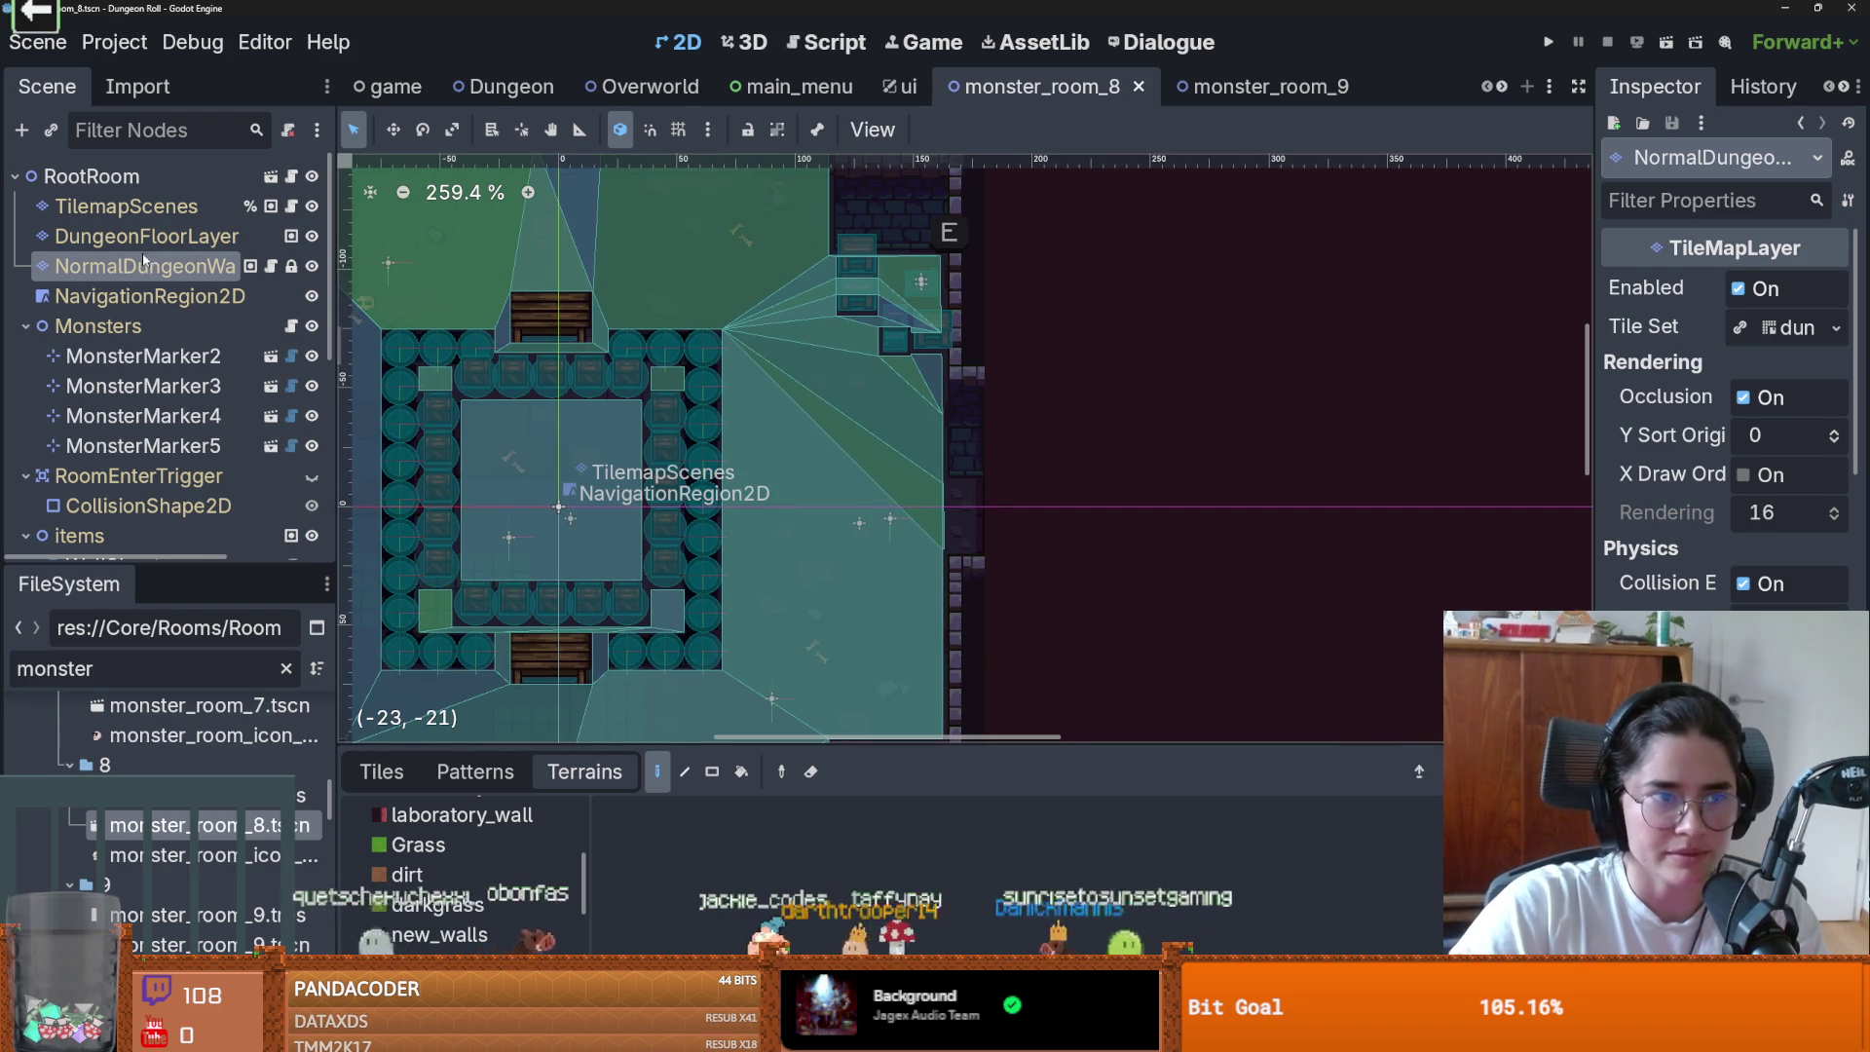
{"action": "scroll", "coordinate": [474, 902], "scroll_direction": "down", "scroll_amount": 1}
{"action": "left_click", "coordinate": [475, 902]}
{"action": "scroll", "coordinate": [985, 376], "scroll_direction": "up", "scroll_amount": 2}
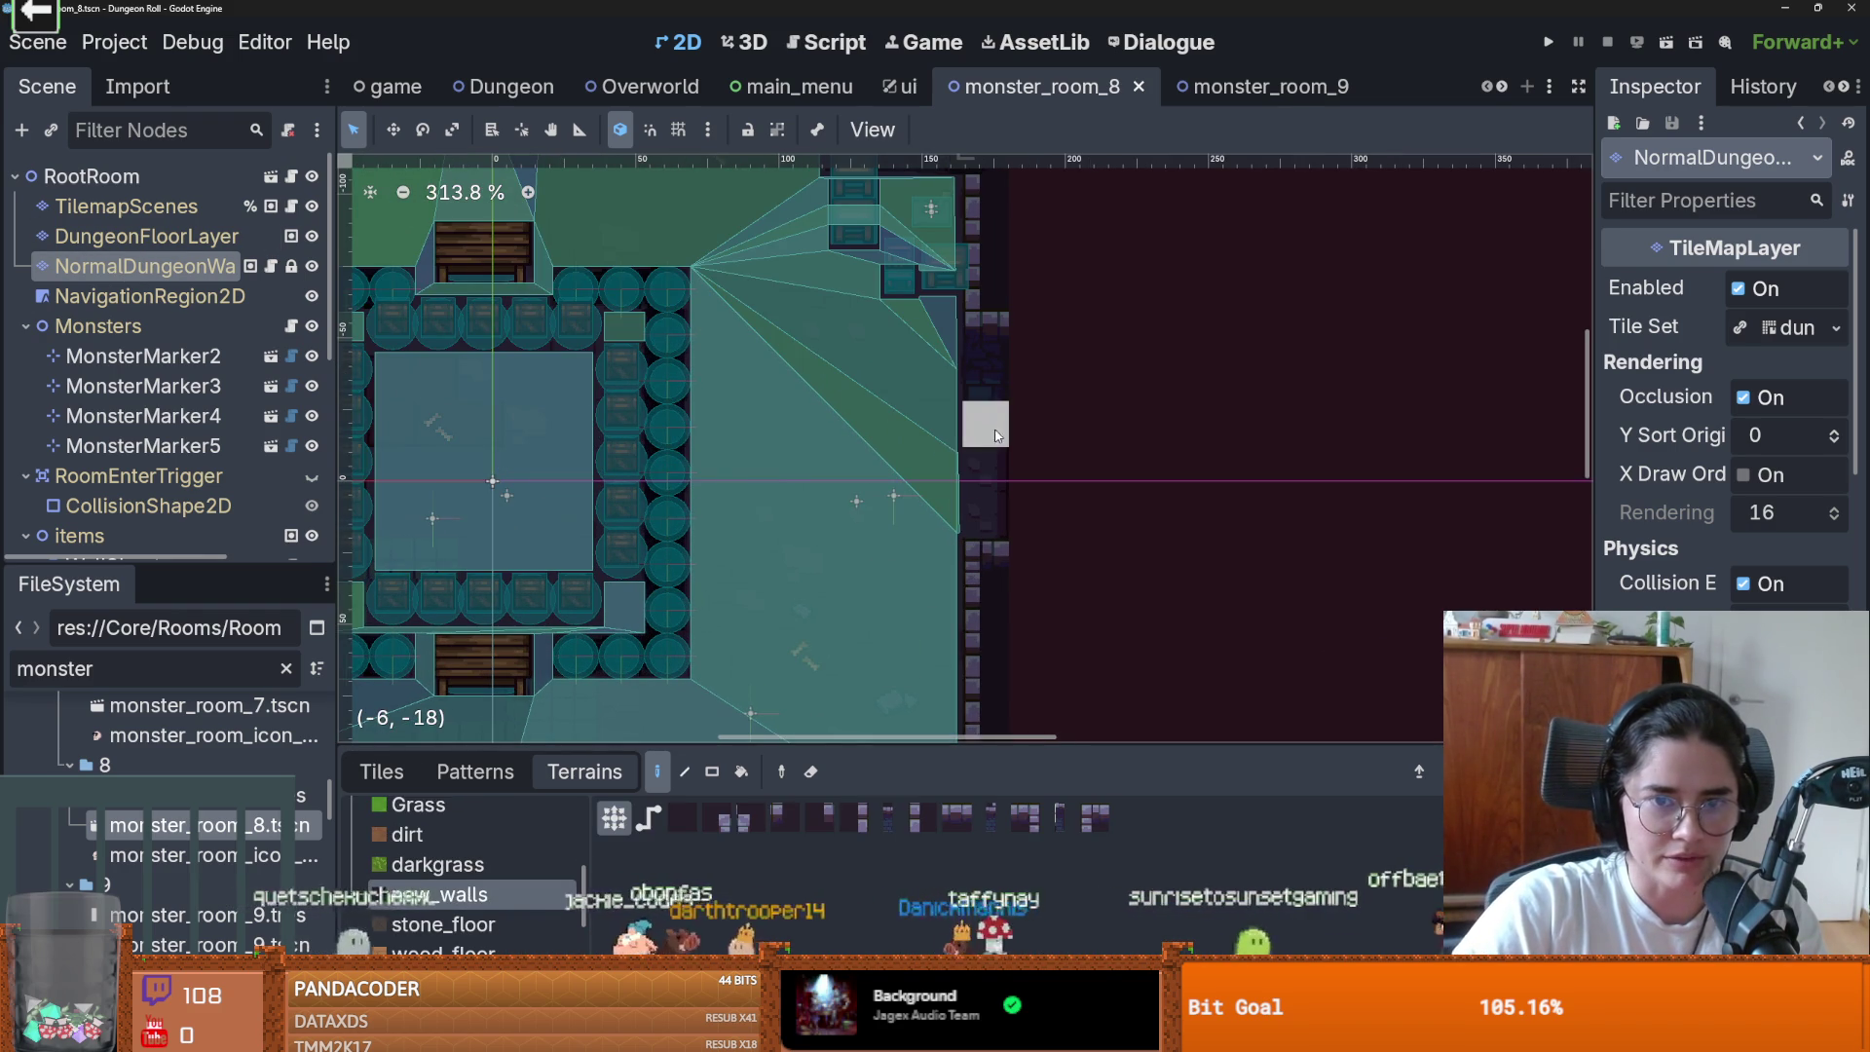
{"action": "left_click", "coordinate": [1011, 442]}
Try new_walls tiles and a tile rectangle beside the right wall, undoing both
{"action": "left_click", "coordinate": [993, 390]}
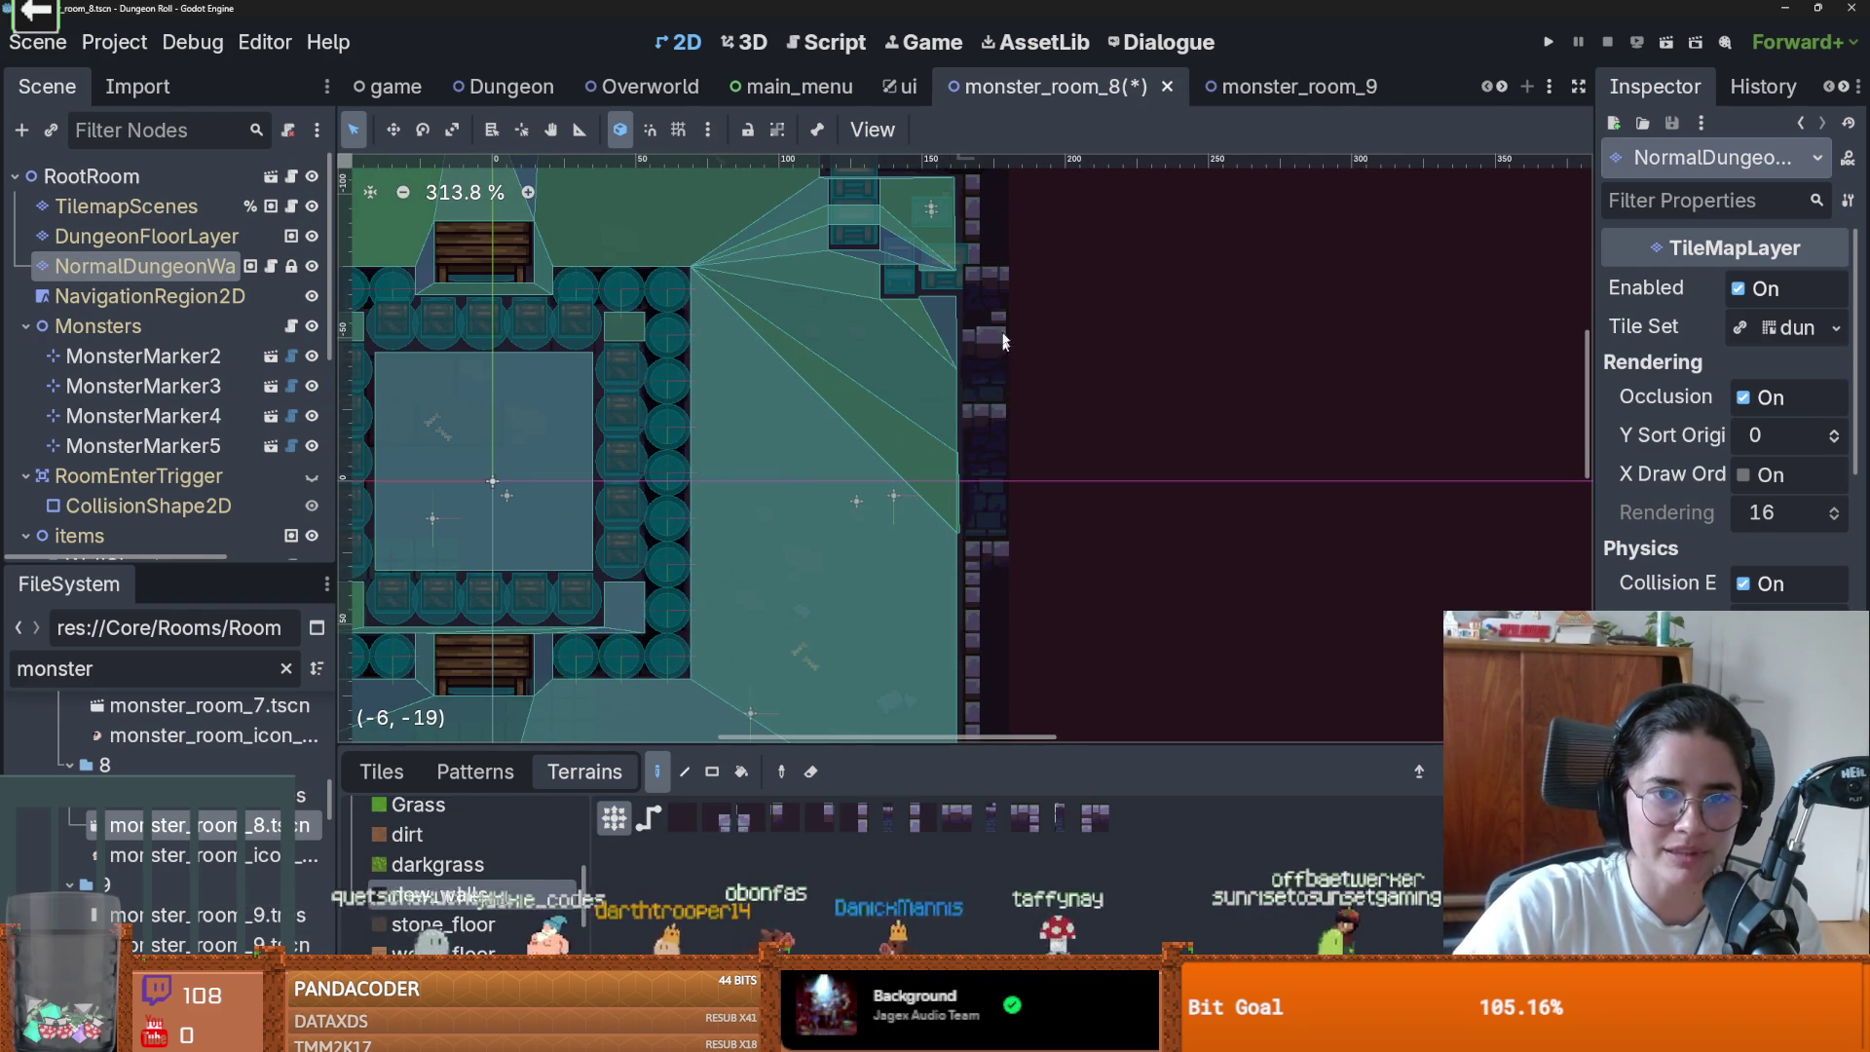
{"action": "left_click_drag", "start_coordinate": [1033, 419], "coordinate": [1150, 399]}
{"action": "key", "text": "ctrl+z"}
{"action": "key", "text": "ctrl+z"}
{"action": "key", "text": "r"}
{"action": "mouse_move", "coordinate": [986, 244]}
{"action": "left_mouse_down"}
{"action": "mouse_move", "coordinate": [998, 383]}
{"action": "mouse_move", "coordinate": [1144, 407]}
{"action": "left_mouse_up"}
{"action": "scroll", "coordinate": [1014, 505], "scroll_direction": "up", "scroll_amount": 3}
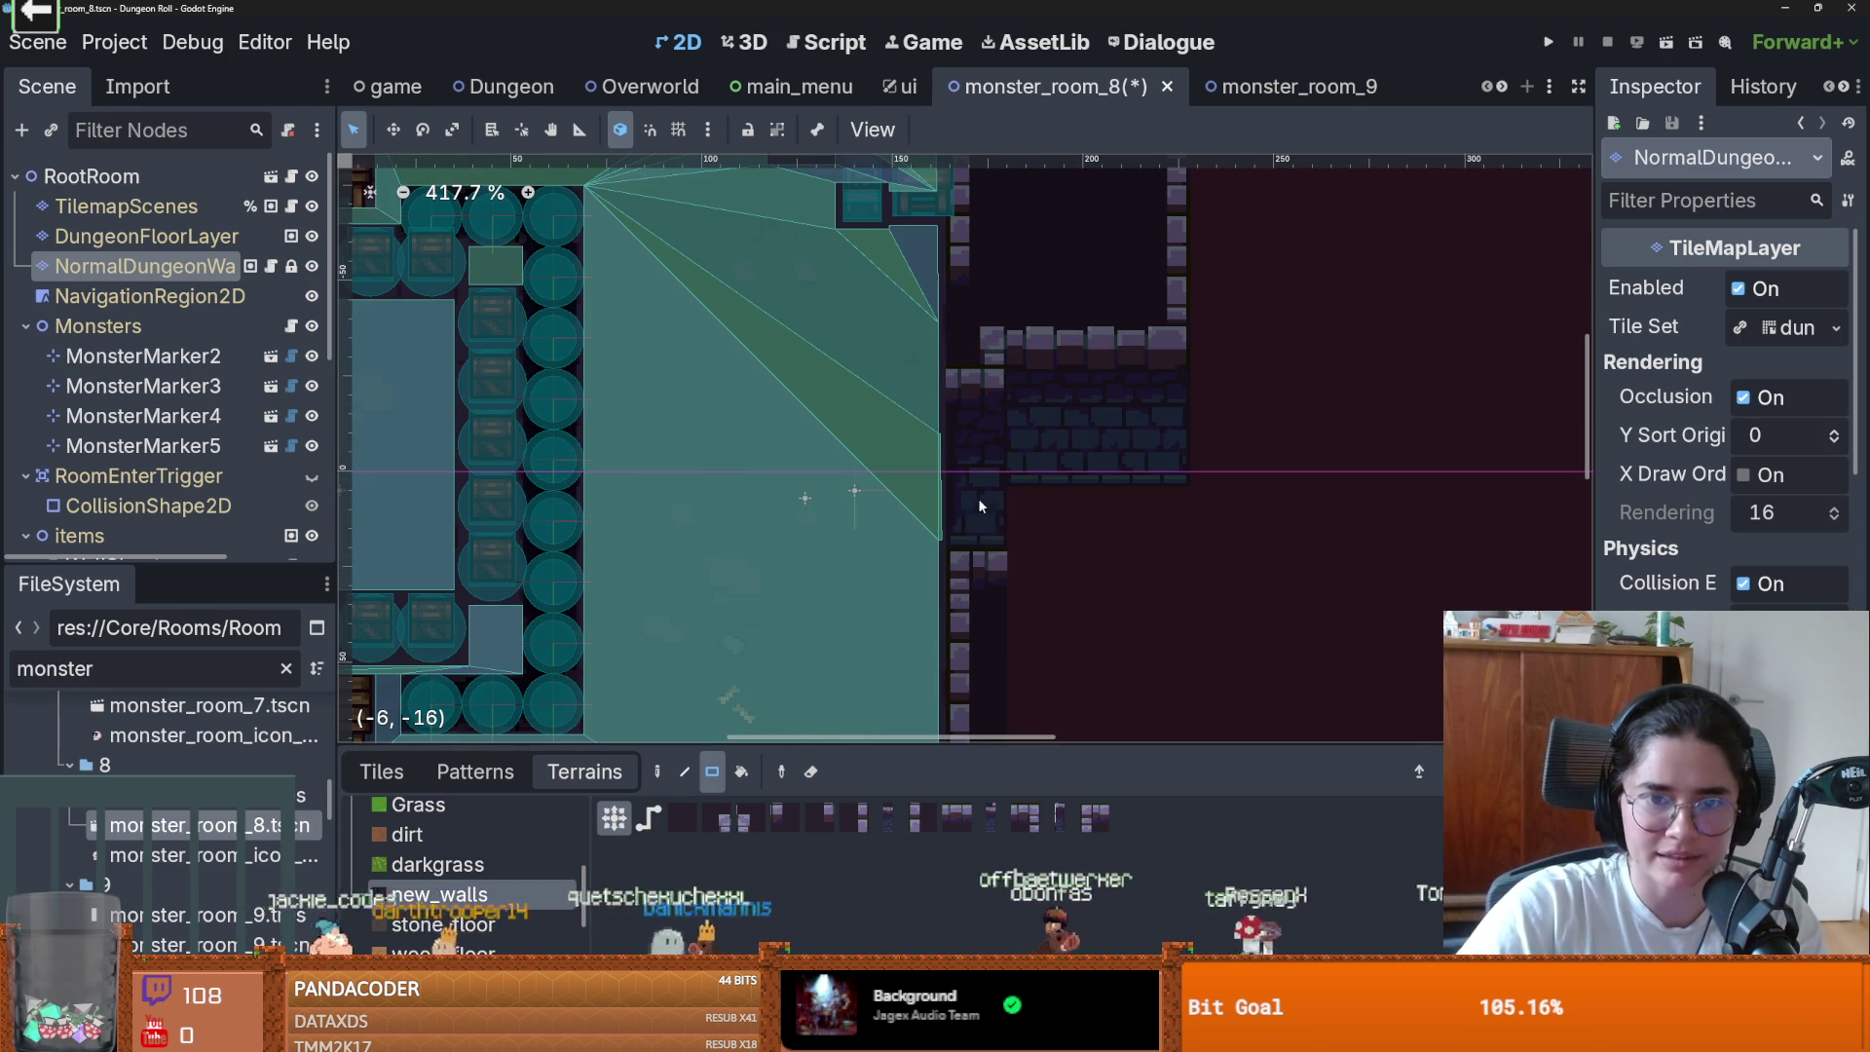
{"action": "key", "text": "ctrl+z"}
{"action": "key", "text": "ctrl+z"}
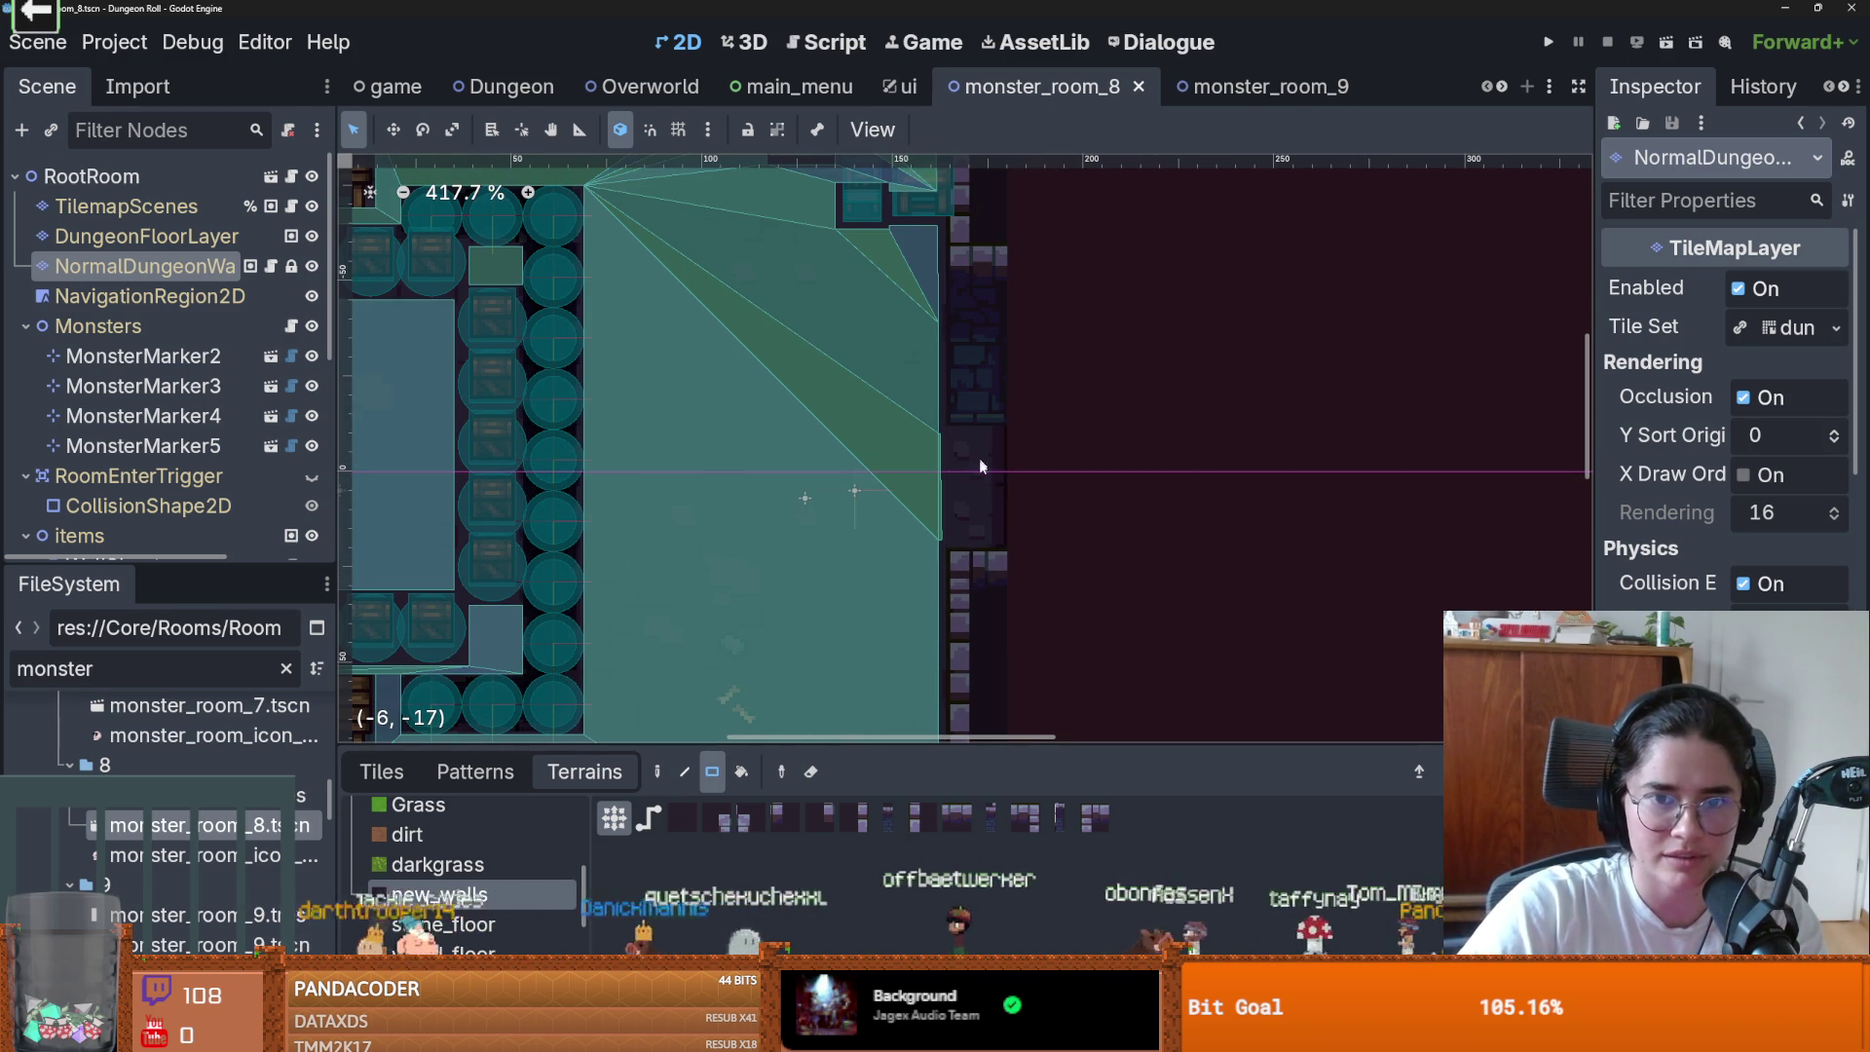
{"action": "scroll", "coordinate": [989, 492], "scroll_direction": "down", "scroll_amount": 3}
{"action": "scroll", "coordinate": [709, 272], "scroll_direction": "up", "scroll_amount": 2}
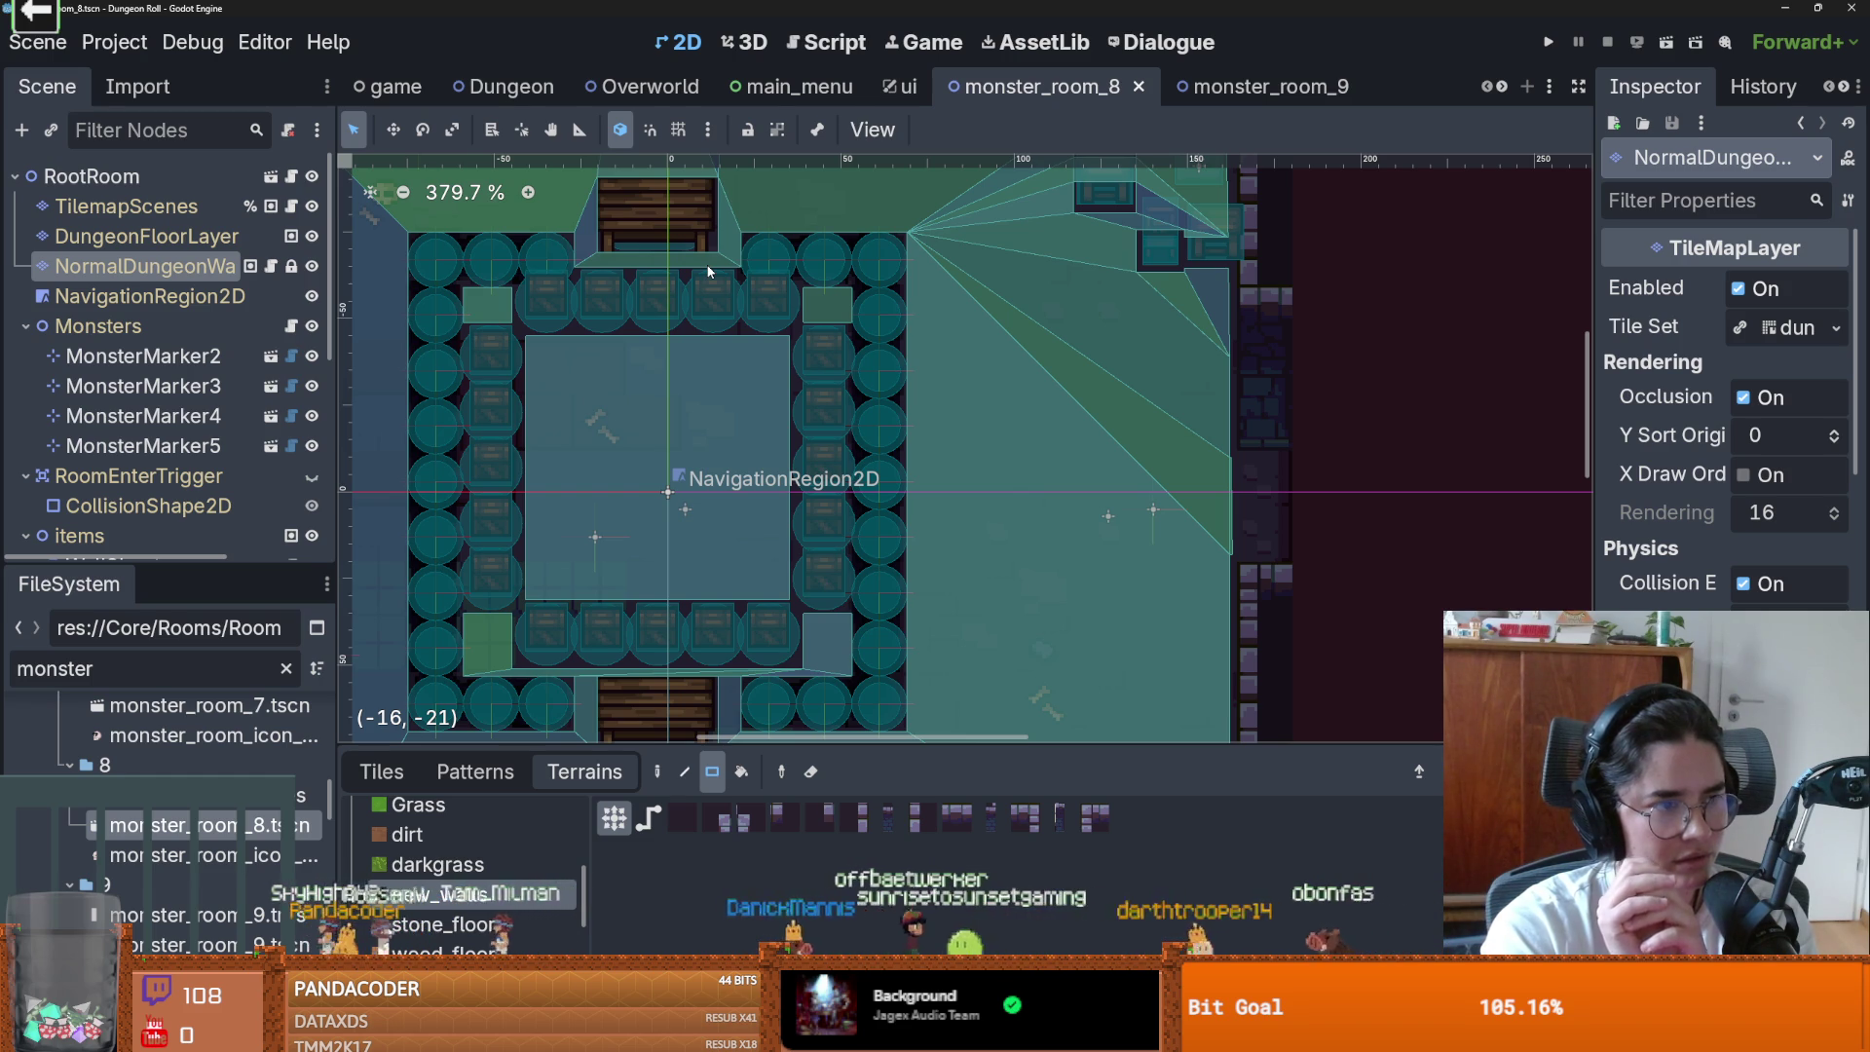
Save monster_room_8 and close the scene
{"action": "scroll", "coordinate": [709, 272], "scroll_direction": "down", "scroll_amount": 3}
{"action": "key", "text": "ctrl+s"}
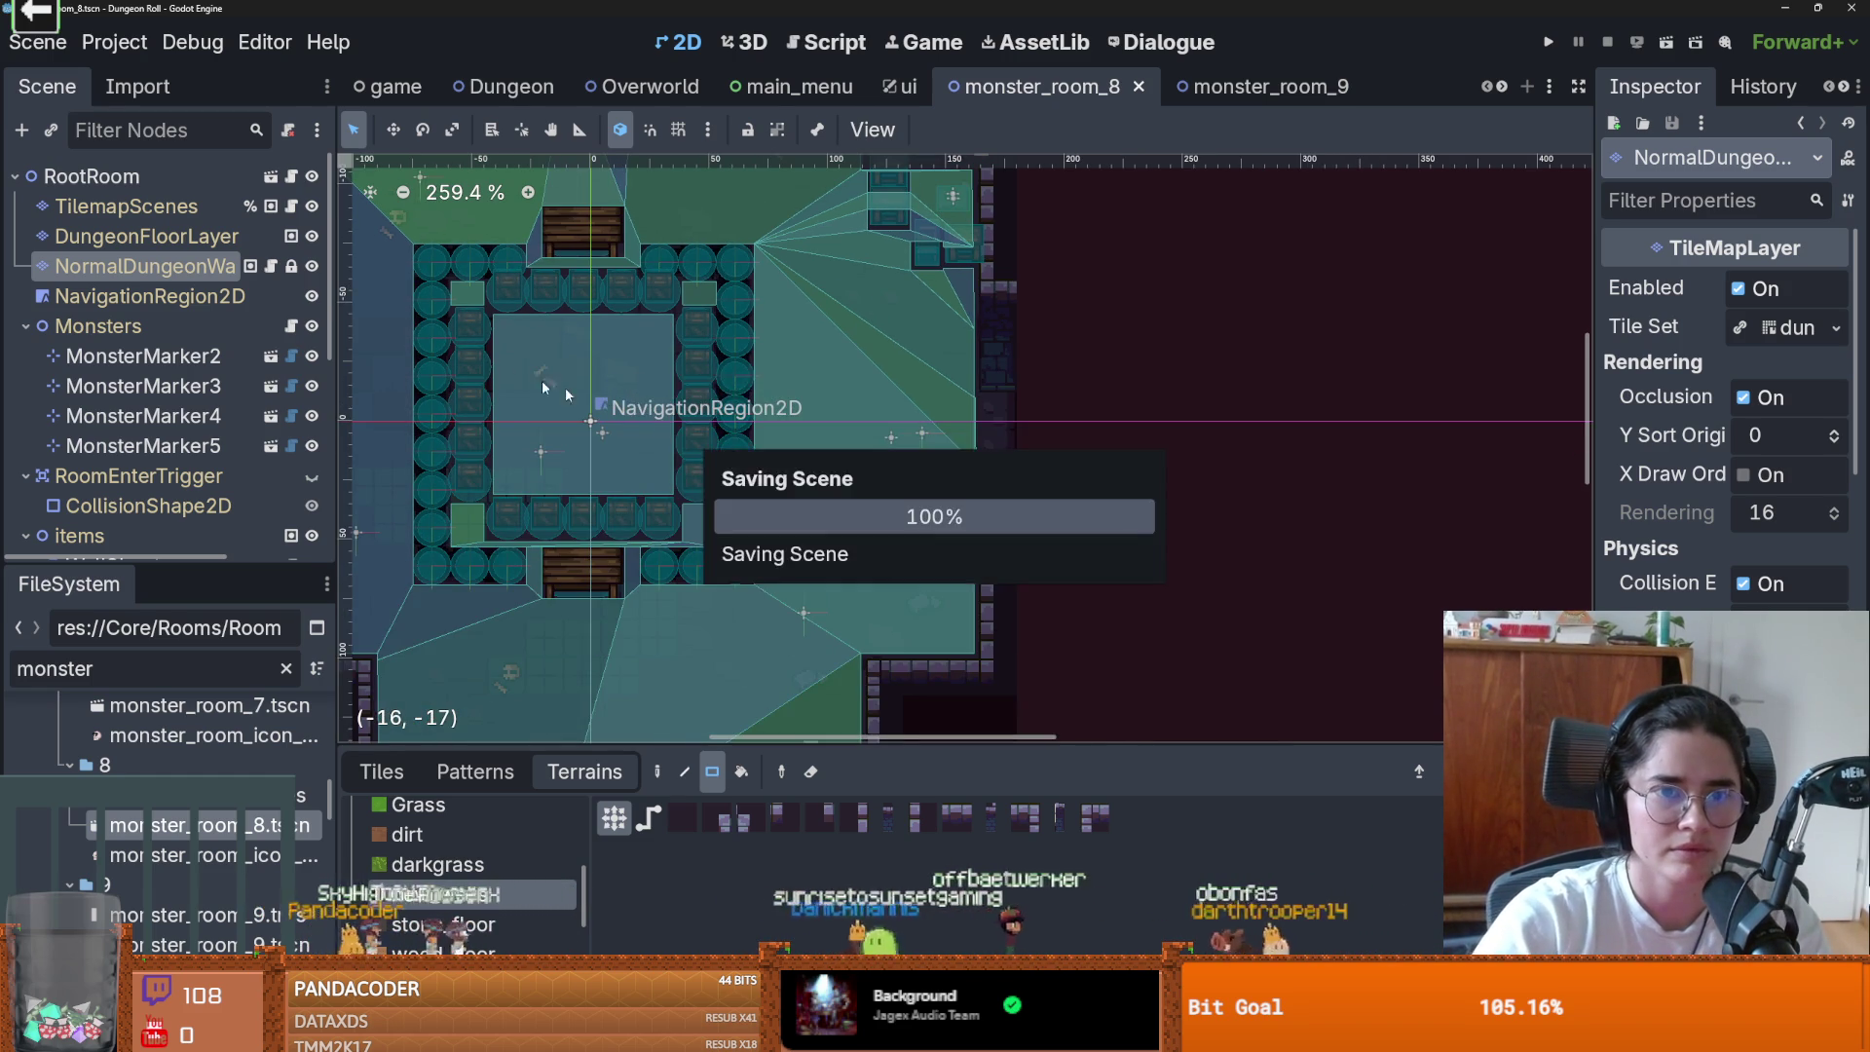
{"action": "scroll", "coordinate": [776, 407], "scroll_direction": "up", "scroll_amount": 1}
{"action": "scroll", "coordinate": [776, 406], "scroll_direction": "up", "scroll_amount": 1}
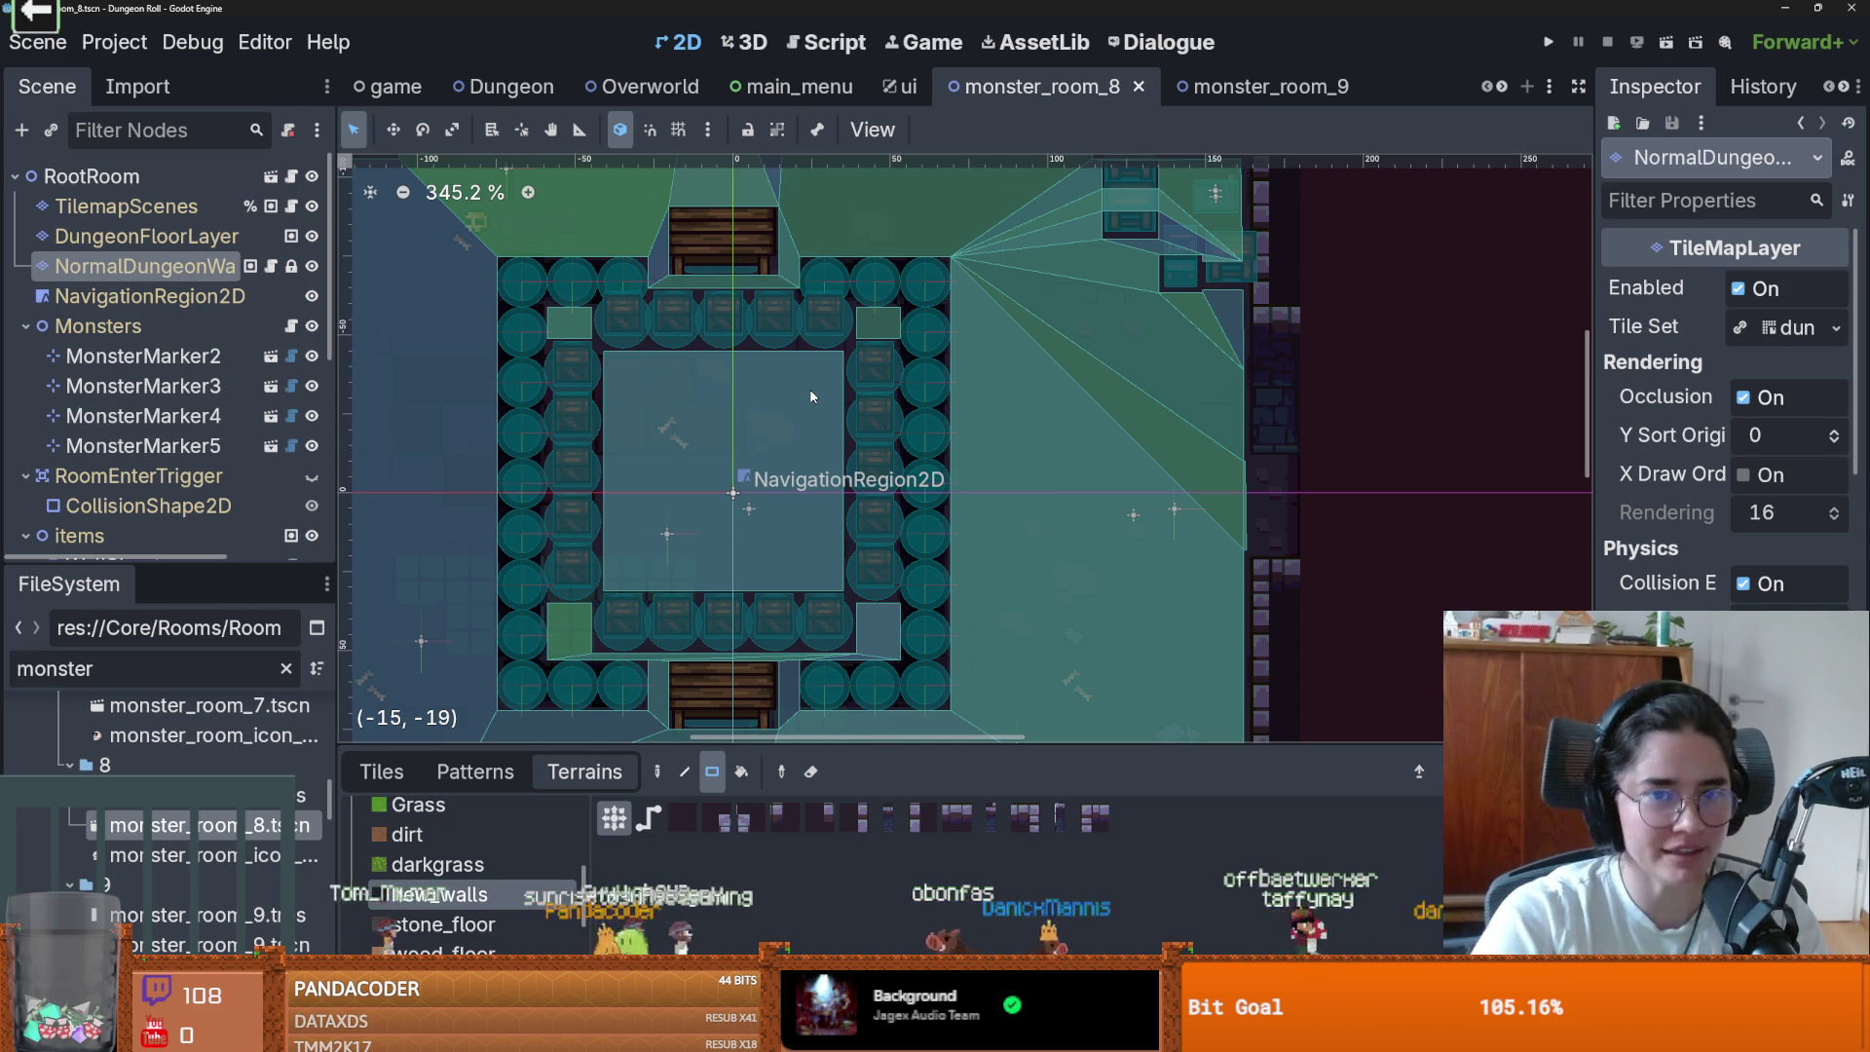
{"action": "left_click_drag", "start_coordinate": [811, 397], "coordinate": [894, 463]}
{"action": "key", "text": "ctrl+s"}
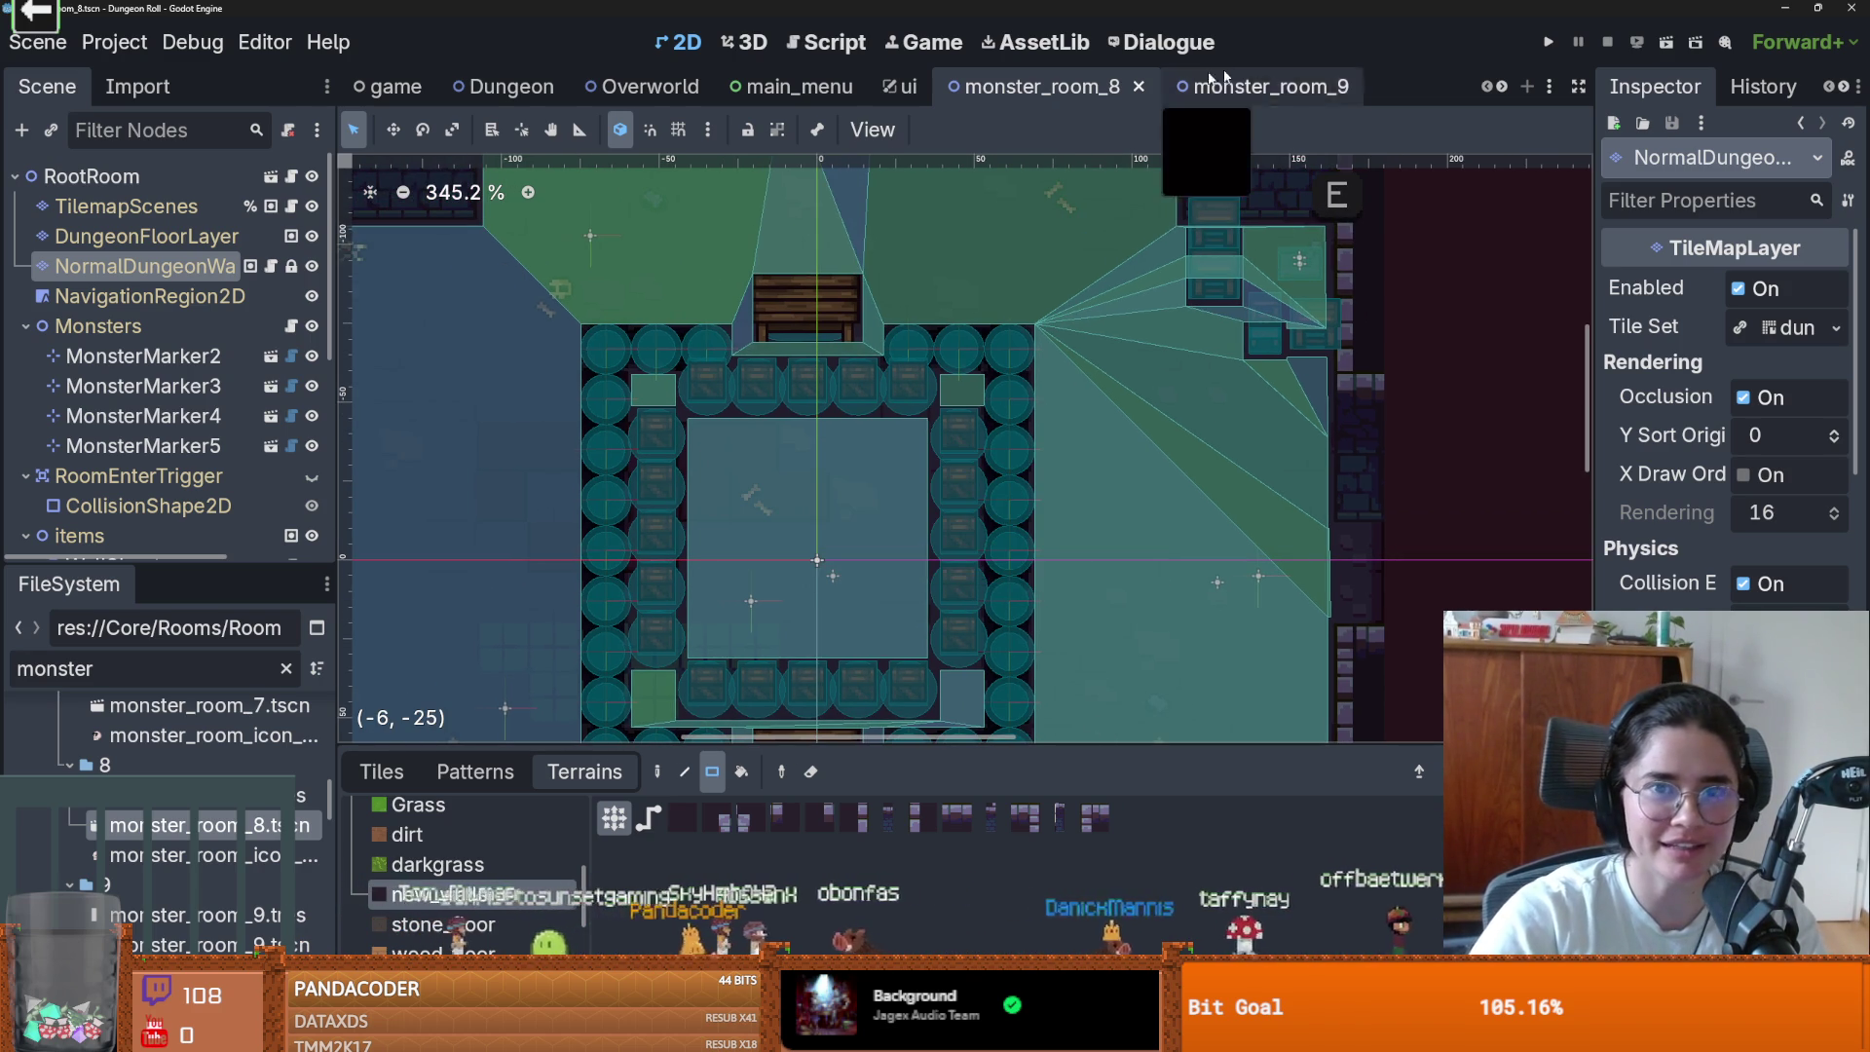
{"action": "left_click", "coordinate": [1139, 86]}
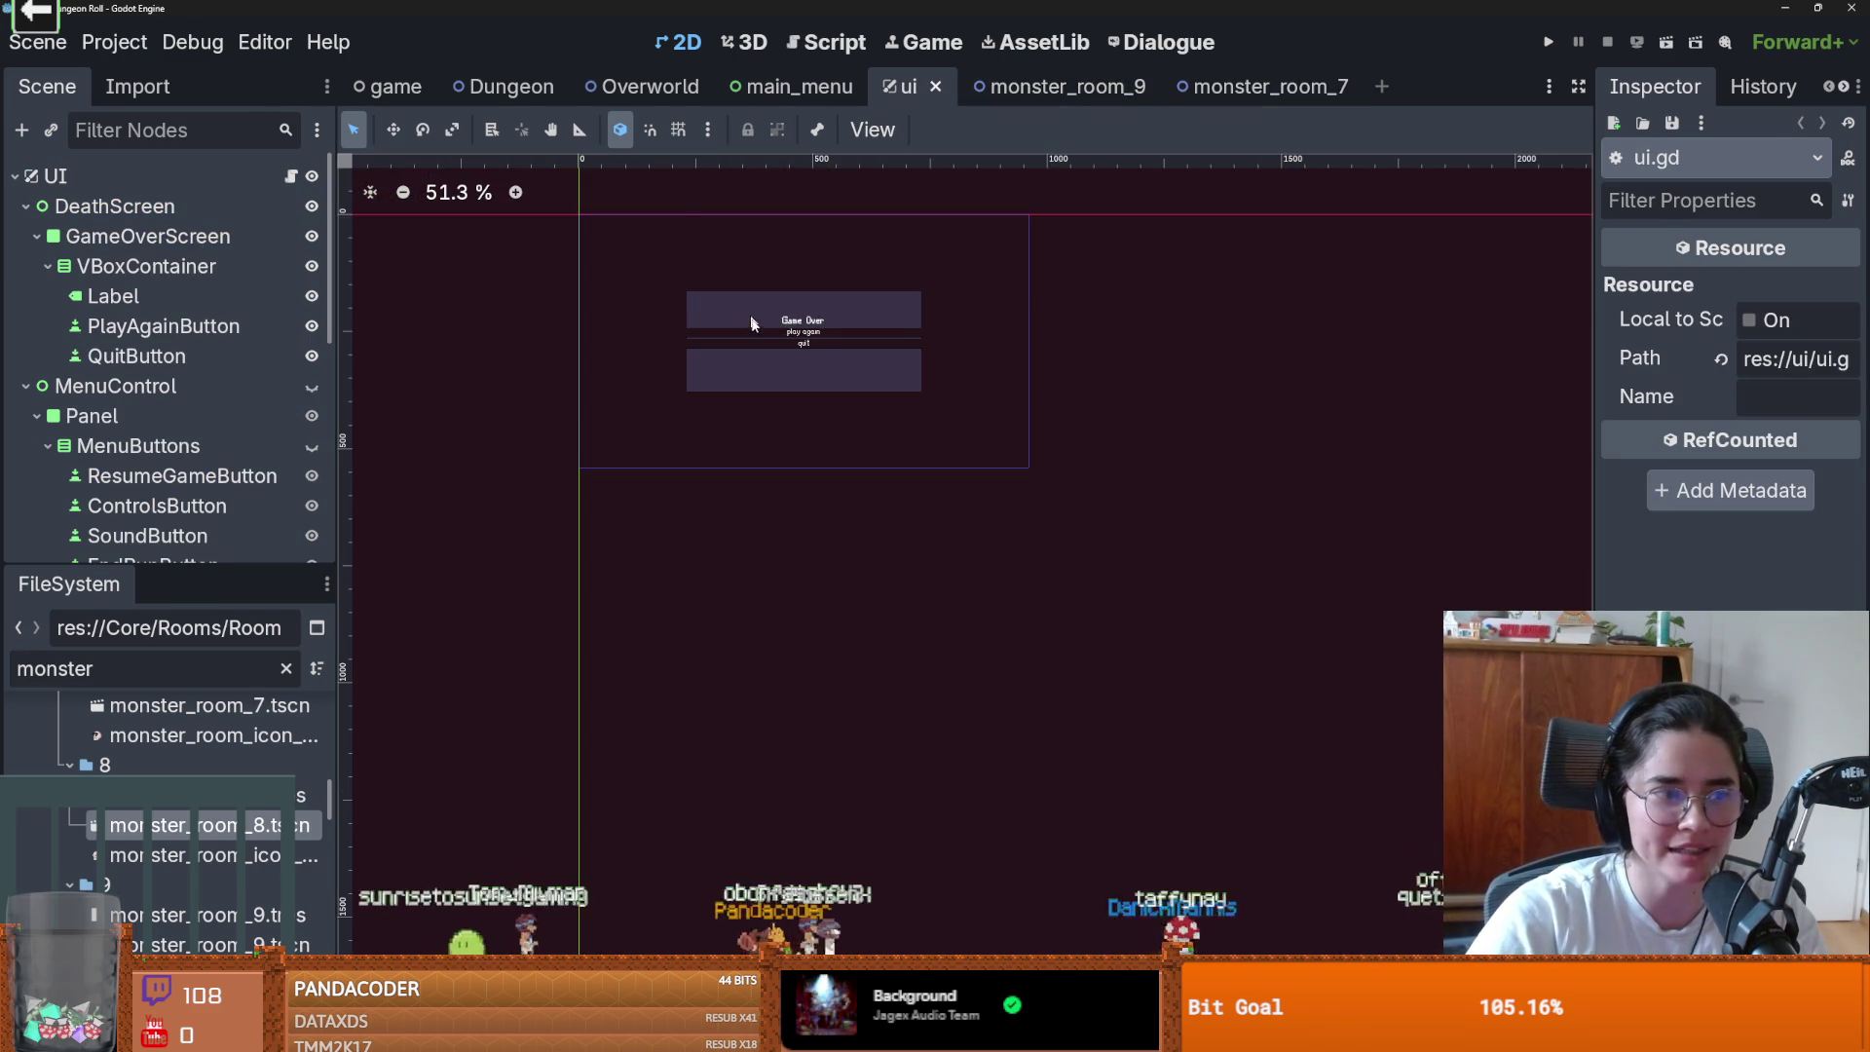
Save the ui scene and collapse its GameOverScreen, DeathScreen and MenuControl branches
{"action": "left_click_drag", "start_coordinate": [743, 313], "coordinate": [975, 305]}
{"action": "scroll", "coordinate": [1053, 359], "scroll_direction": "up", "scroll_amount": 1}
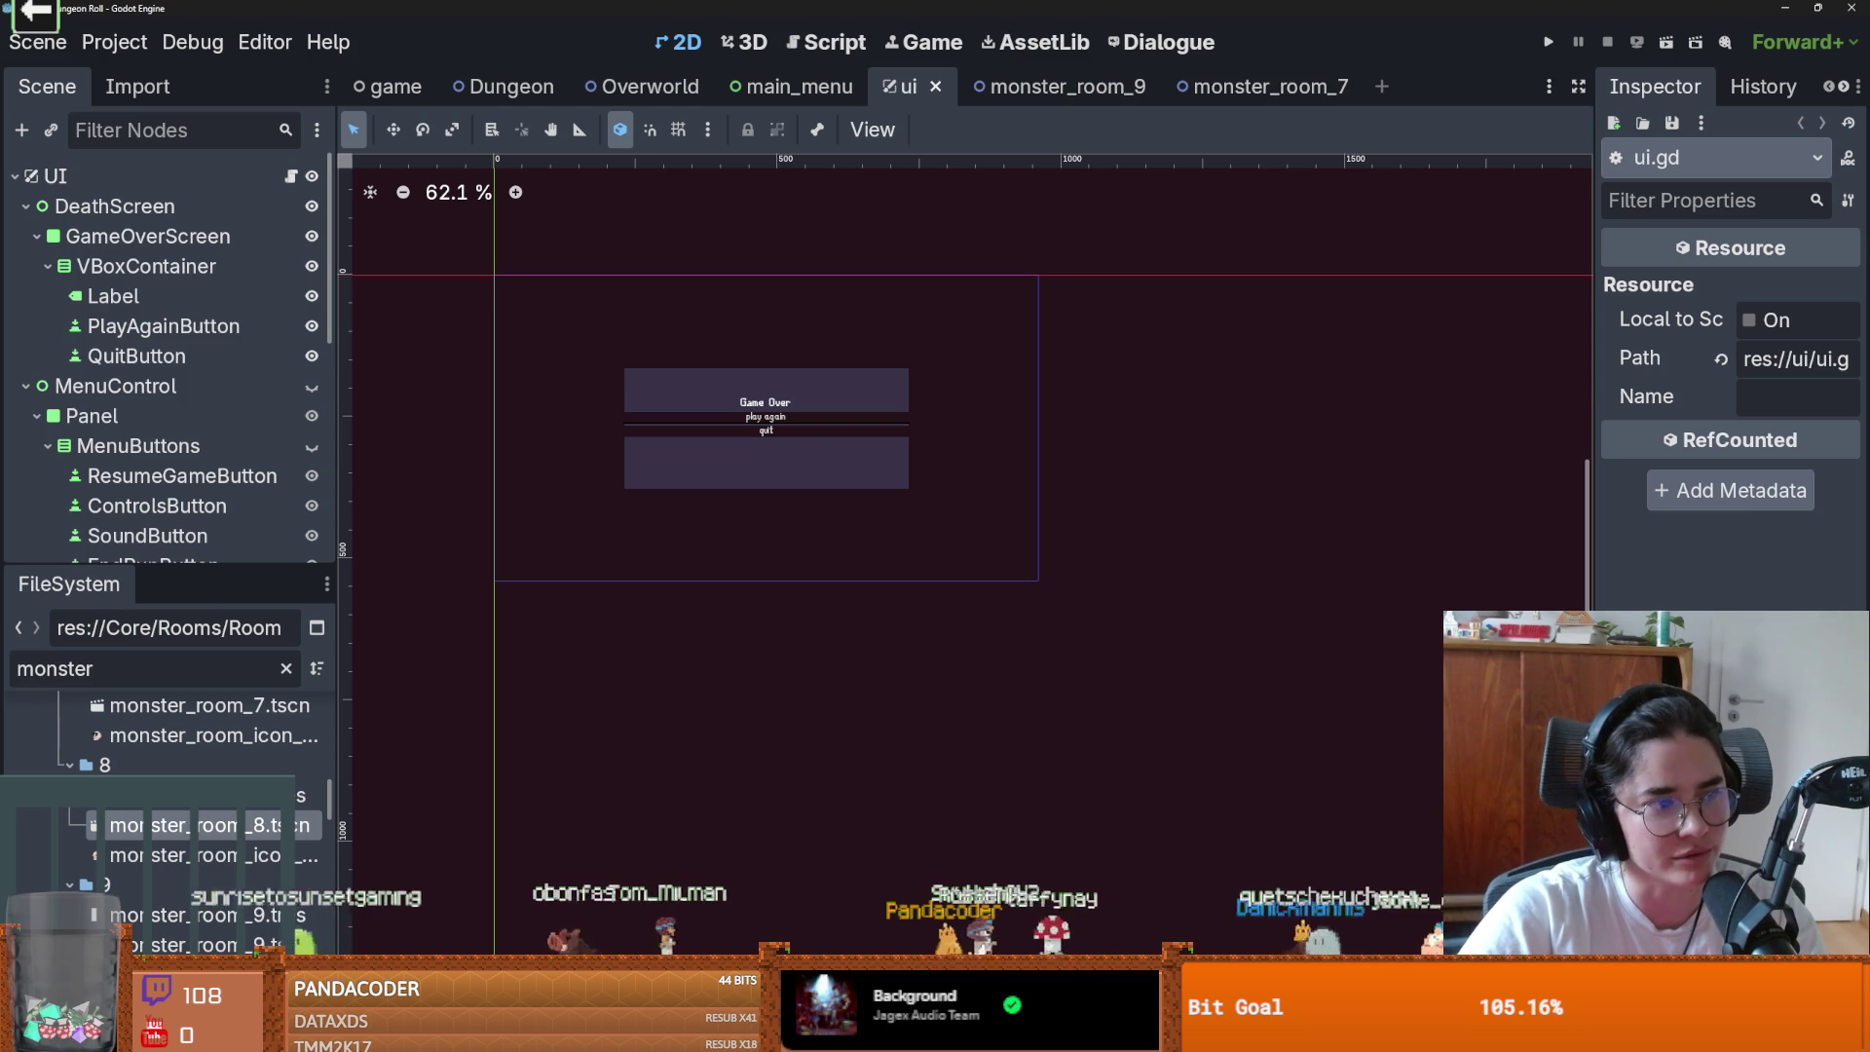
{"action": "scroll", "coordinate": [655, 509], "scroll_direction": "up", "scroll_amount": 2}
{"action": "left_click_drag", "start_coordinate": [656, 508], "coordinate": [788, 617]}
{"action": "key", "text": "ctrl+s"}
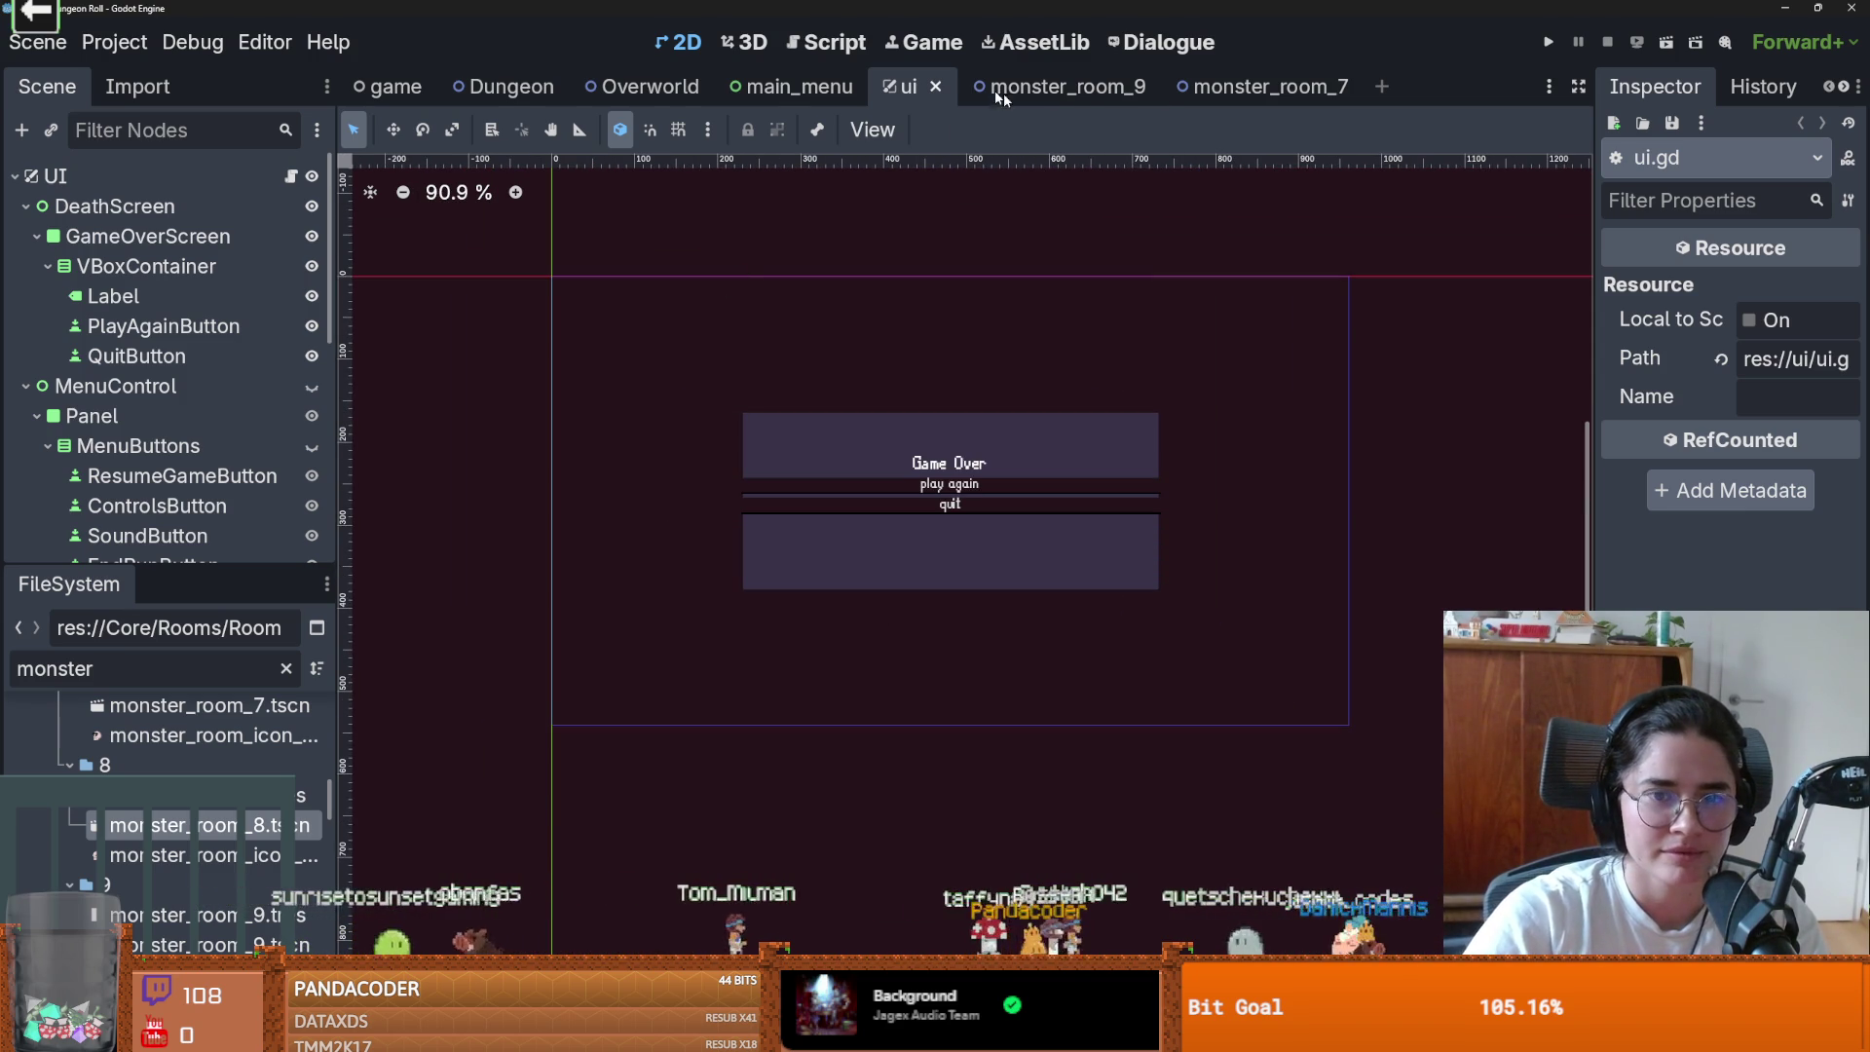
{"action": "left_click", "coordinate": [36, 236]}
{"action": "left_click", "coordinate": [25, 205]}
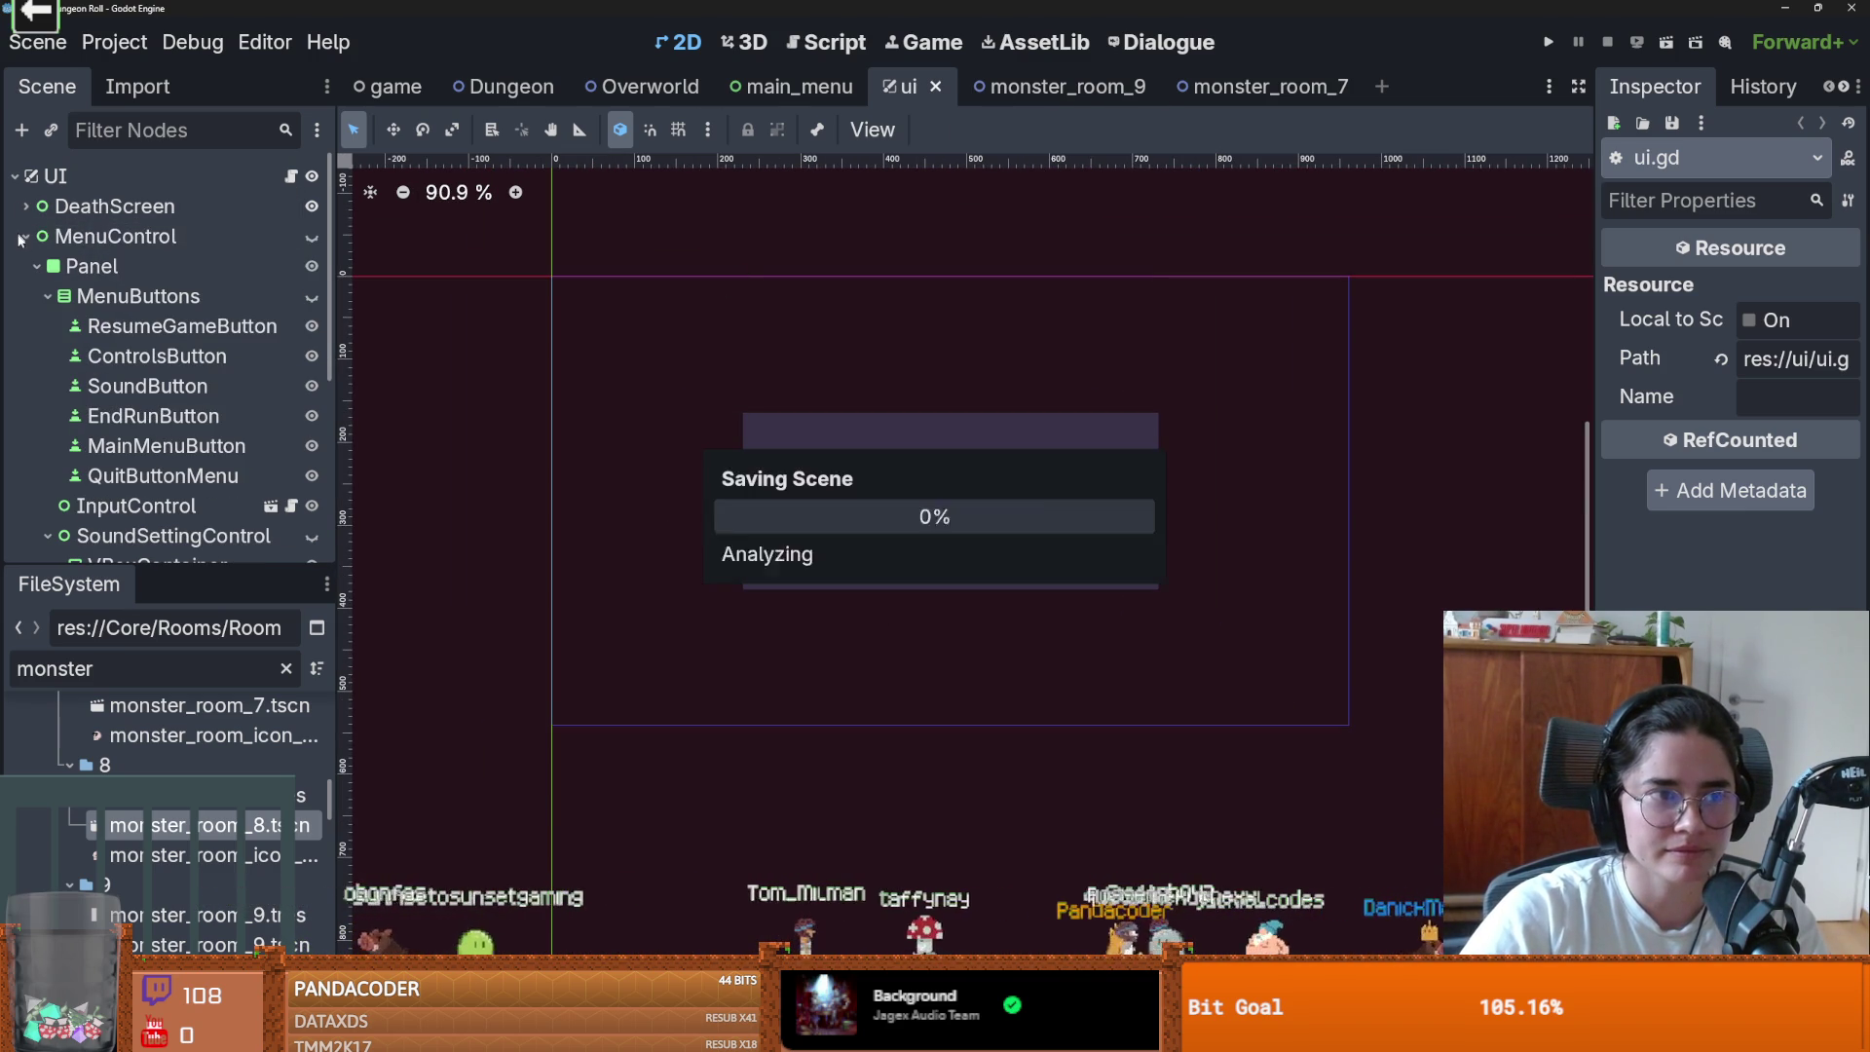
{"action": "left_click", "coordinate": [25, 236]}
Save main_menu, reset its view to 100%, and clear the 'monster' file filter
{"action": "left_click", "coordinate": [791, 86]}
{"action": "key", "text": "ctrl+s"}
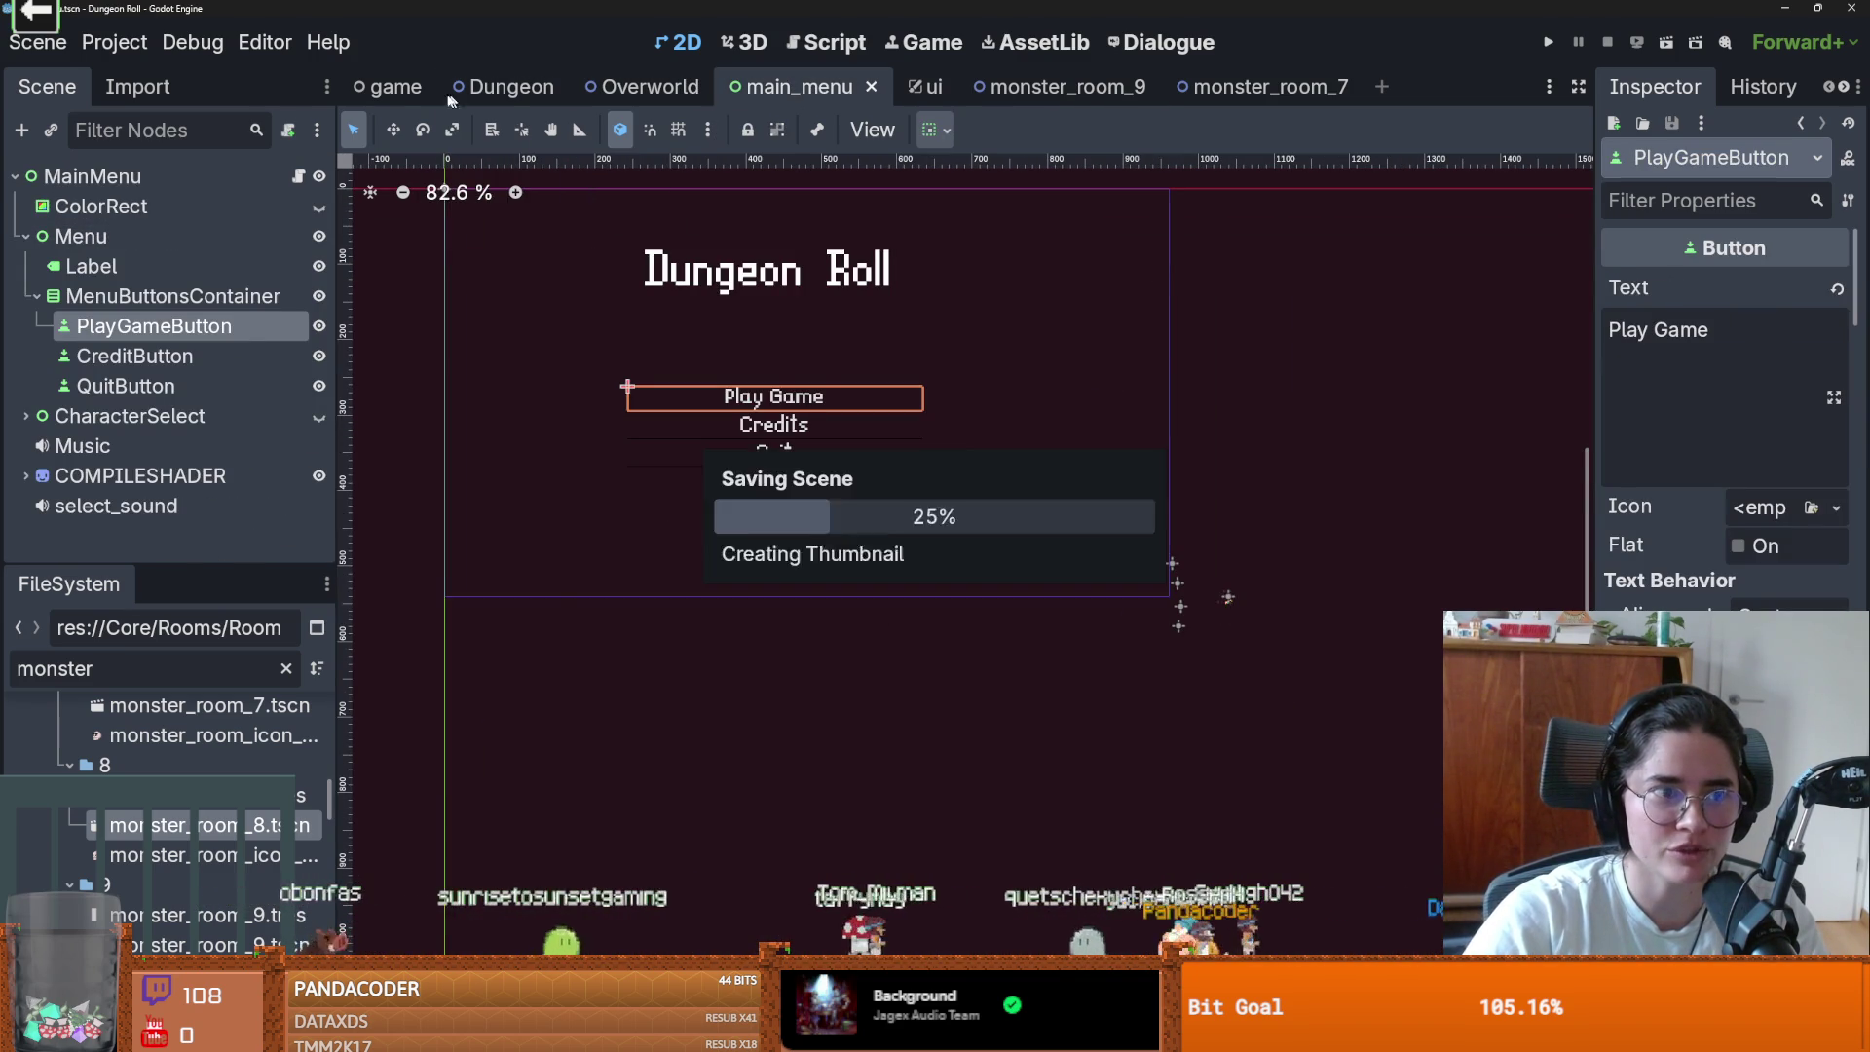
{"action": "key", "text": "ctrl+0"}
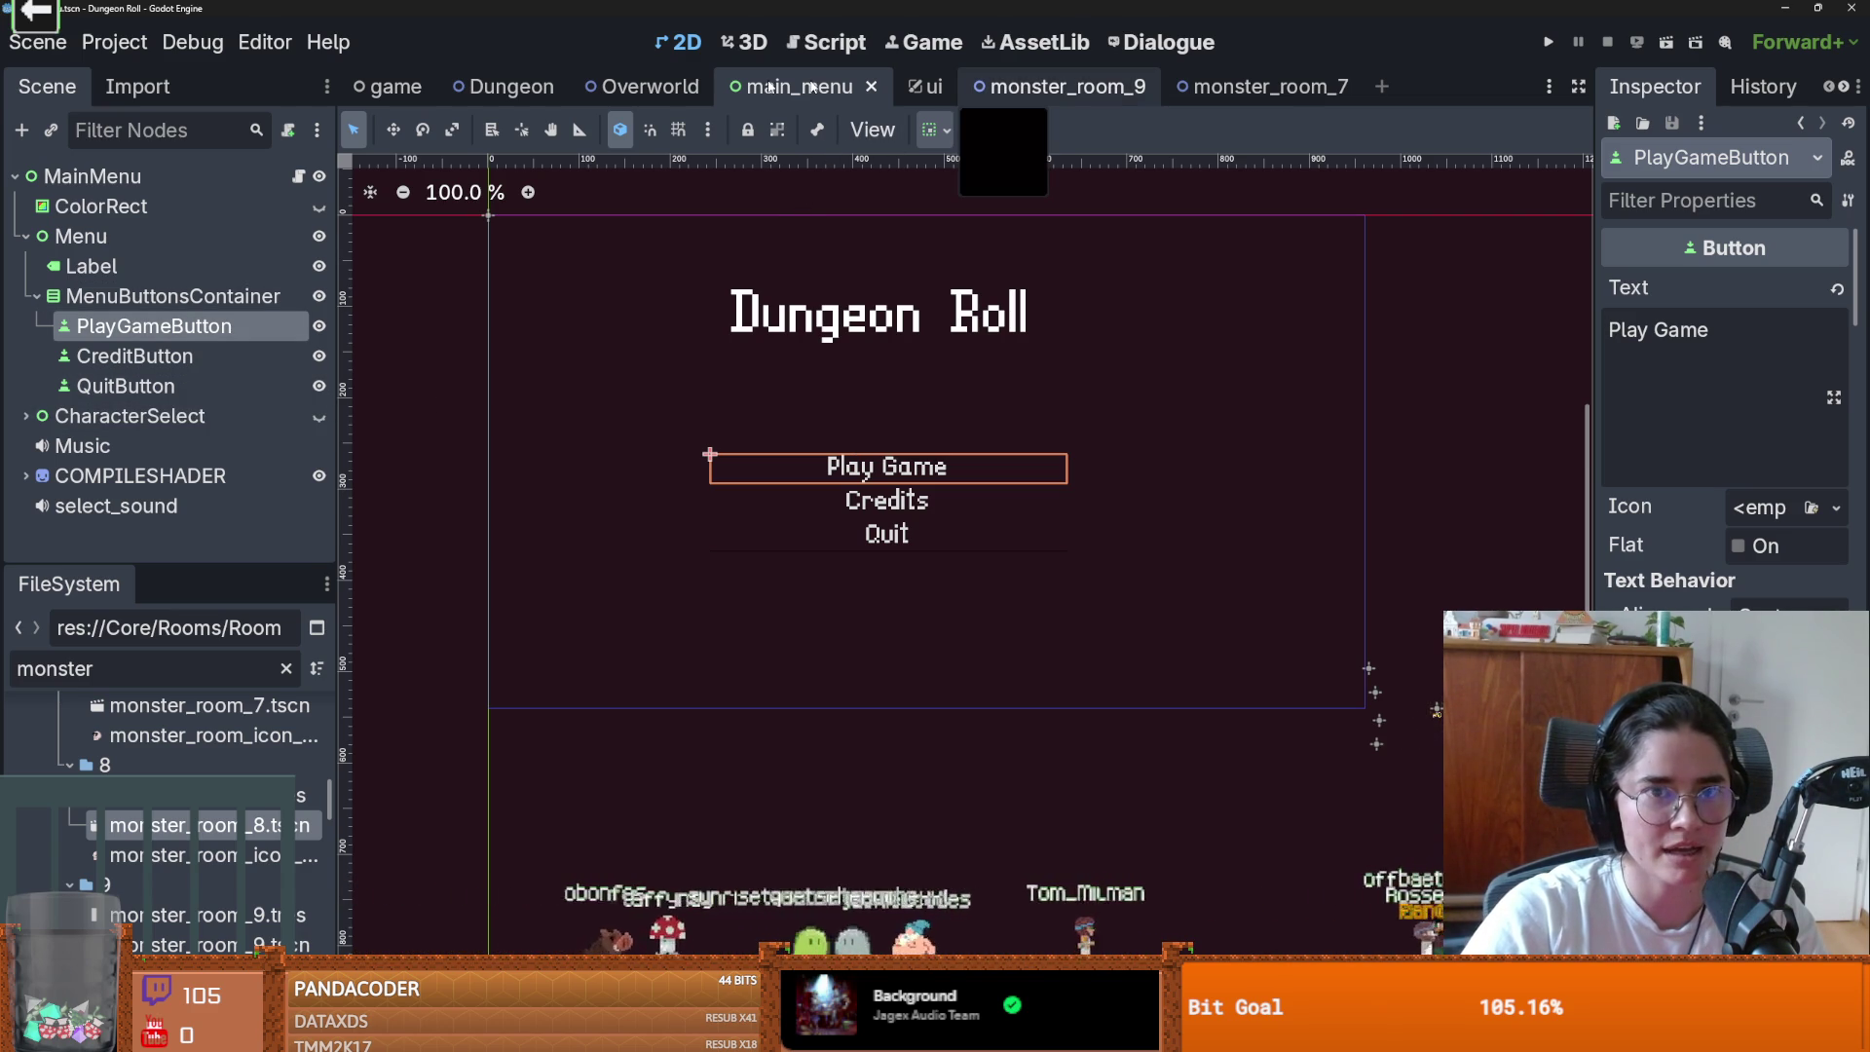
{"action": "double_click", "coordinate": [194, 655]}
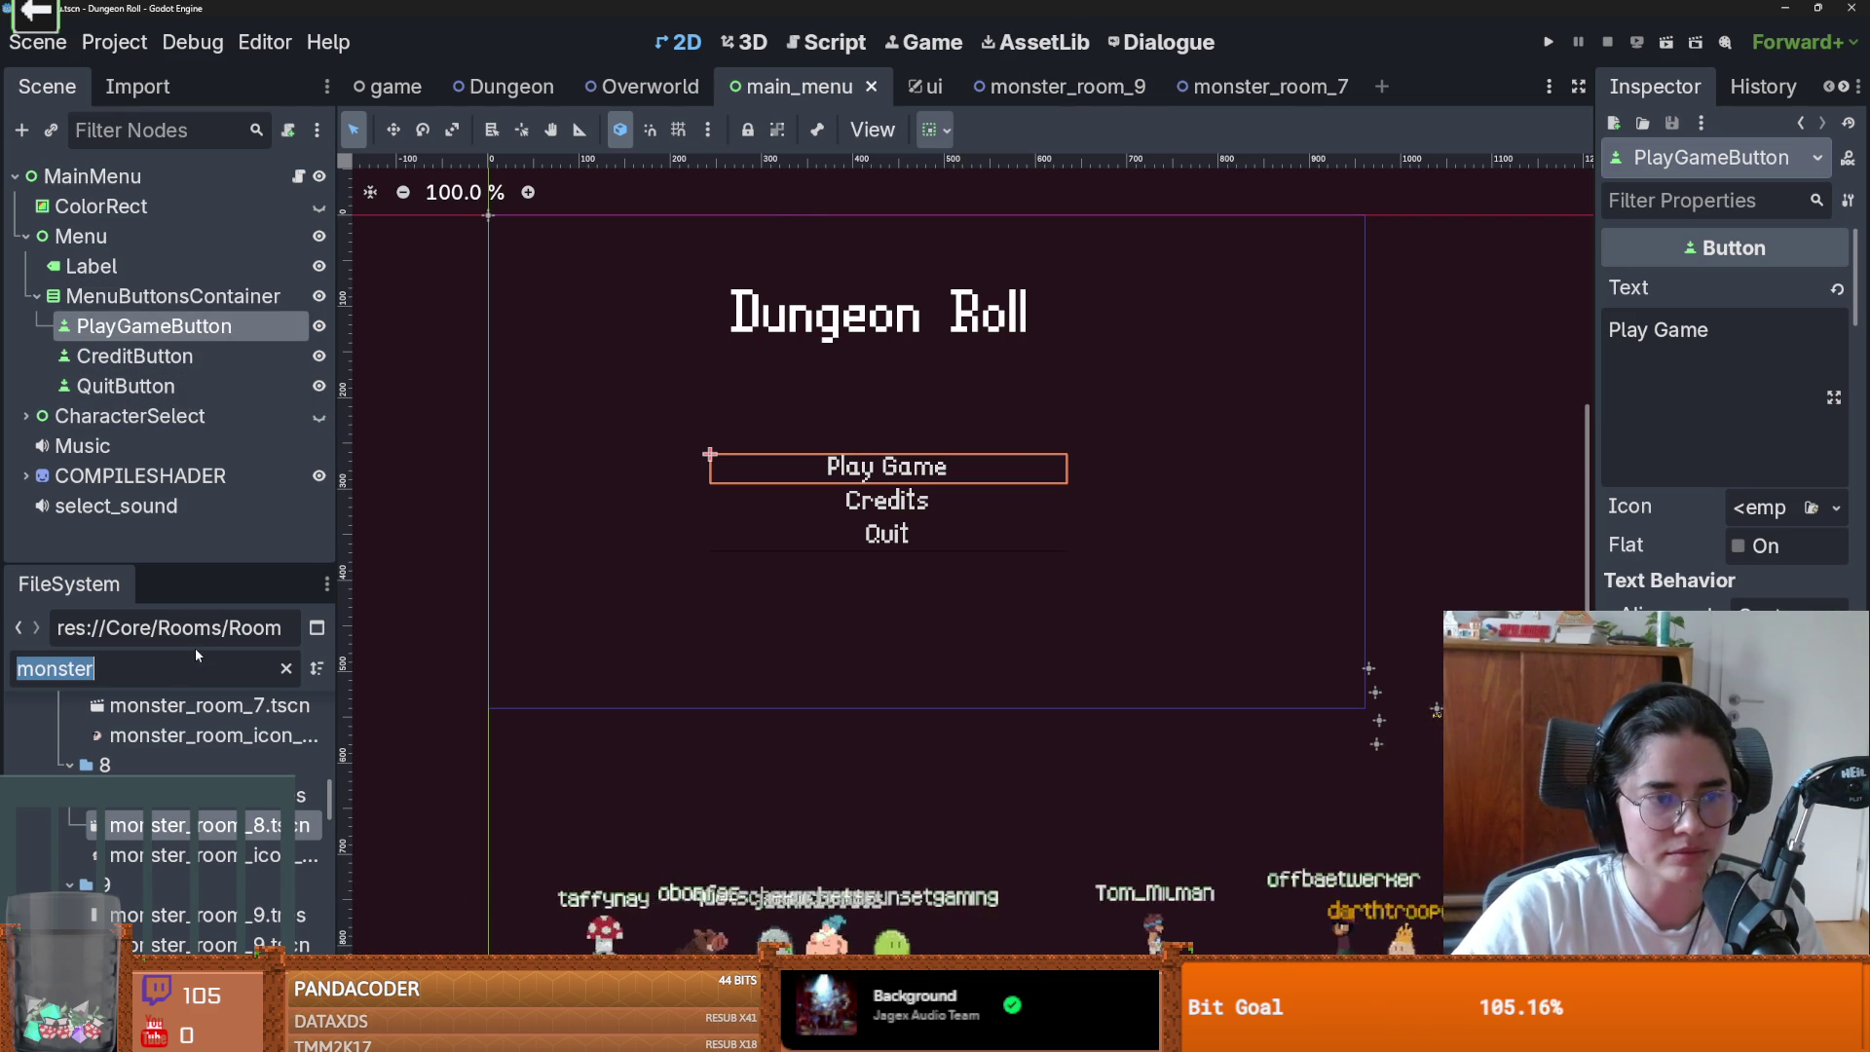
{"action": "key", "text": "BackSpace"}
{"action": "key", "text": "ctrl+s"}
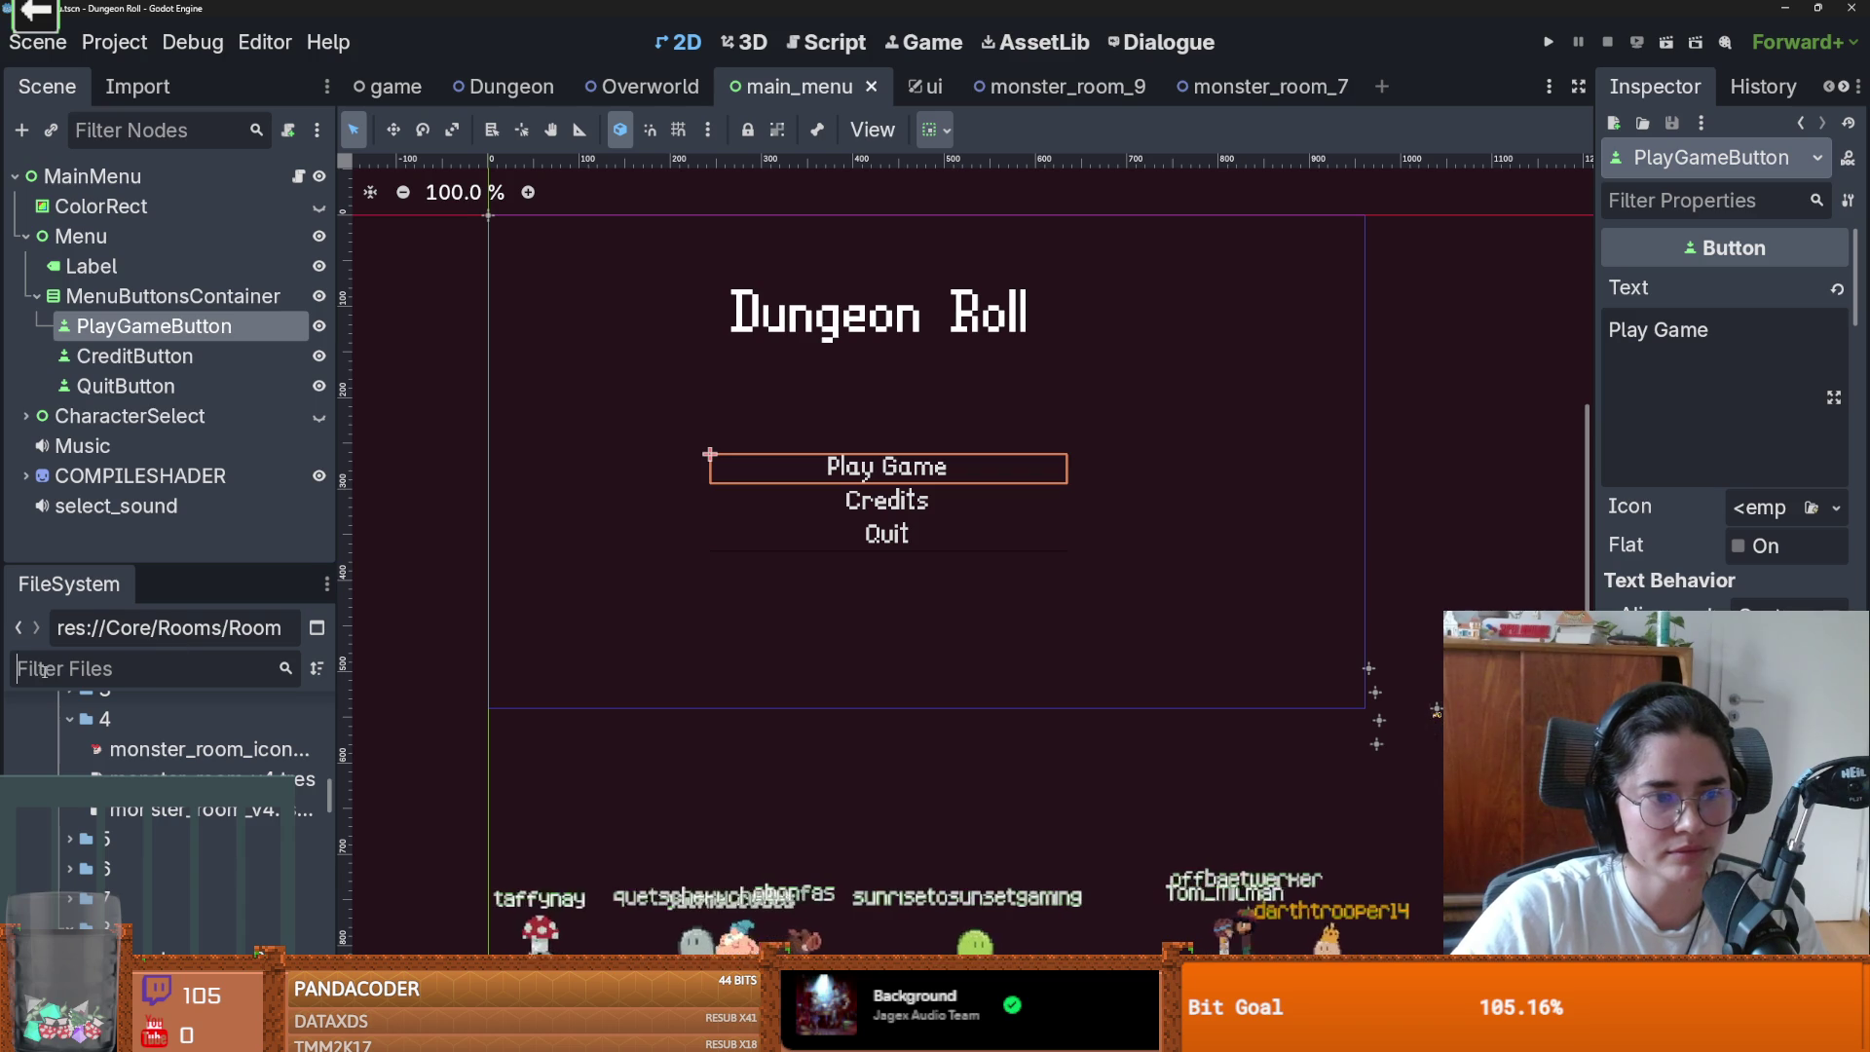
Save main_menu once more and bring up the game scene
{"action": "scroll", "coordinate": [114, 755], "scroll_direction": "up", "scroll_amount": 5}
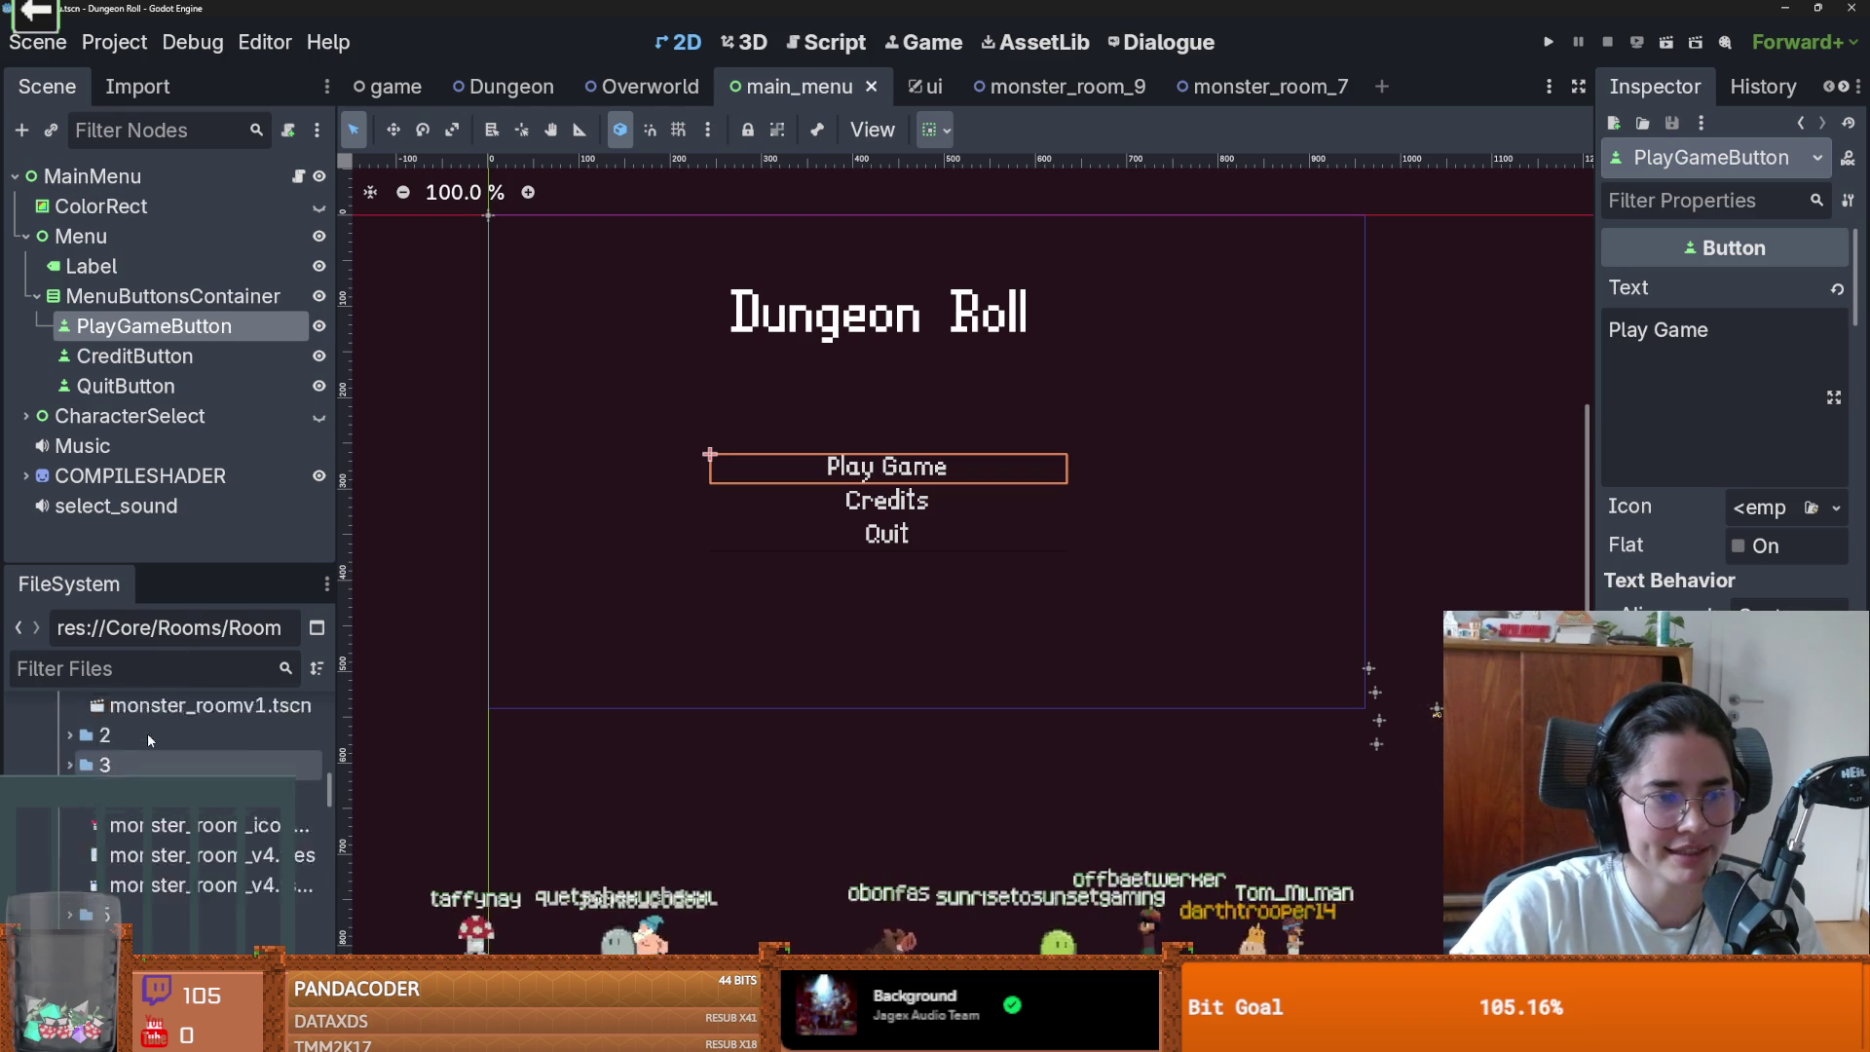
{"action": "scroll", "coordinate": [115, 755], "scroll_direction": "up", "scroll_amount": 5}
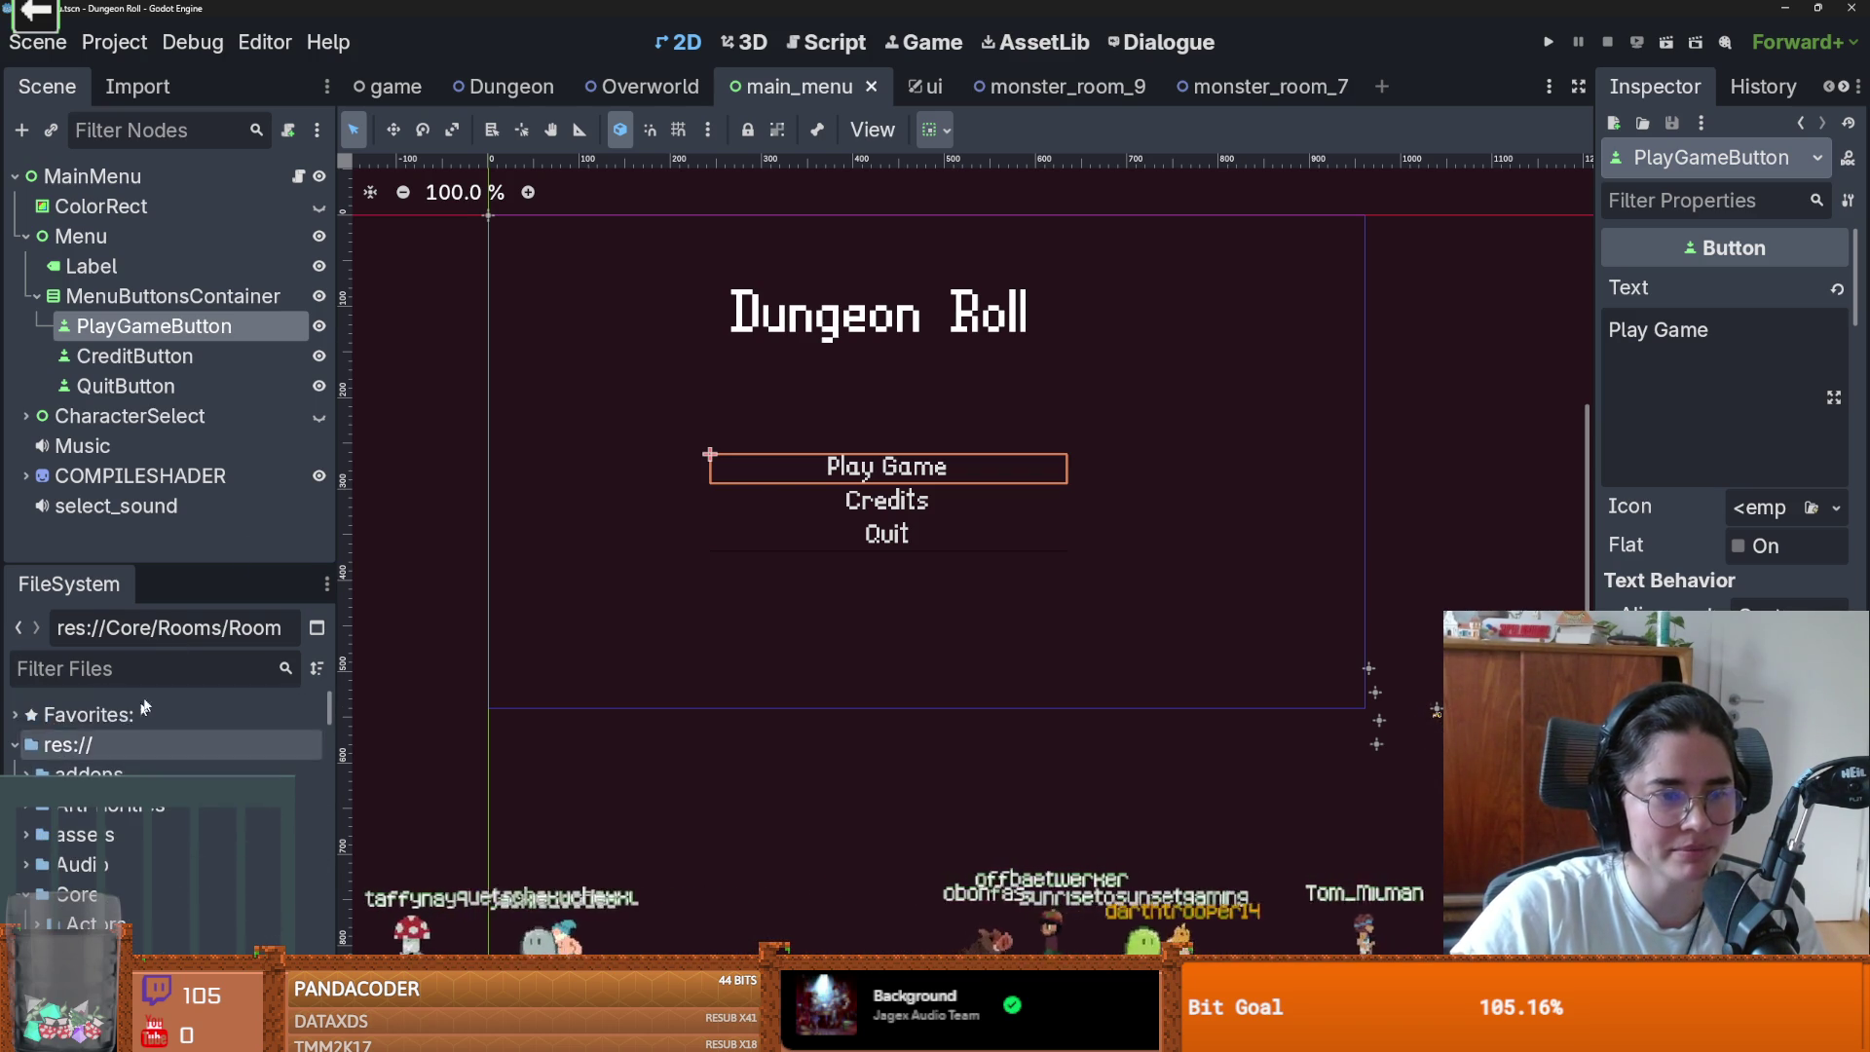
{"action": "key", "text": "ctrl+s"}
{"action": "left_click", "coordinate": [390, 86]}
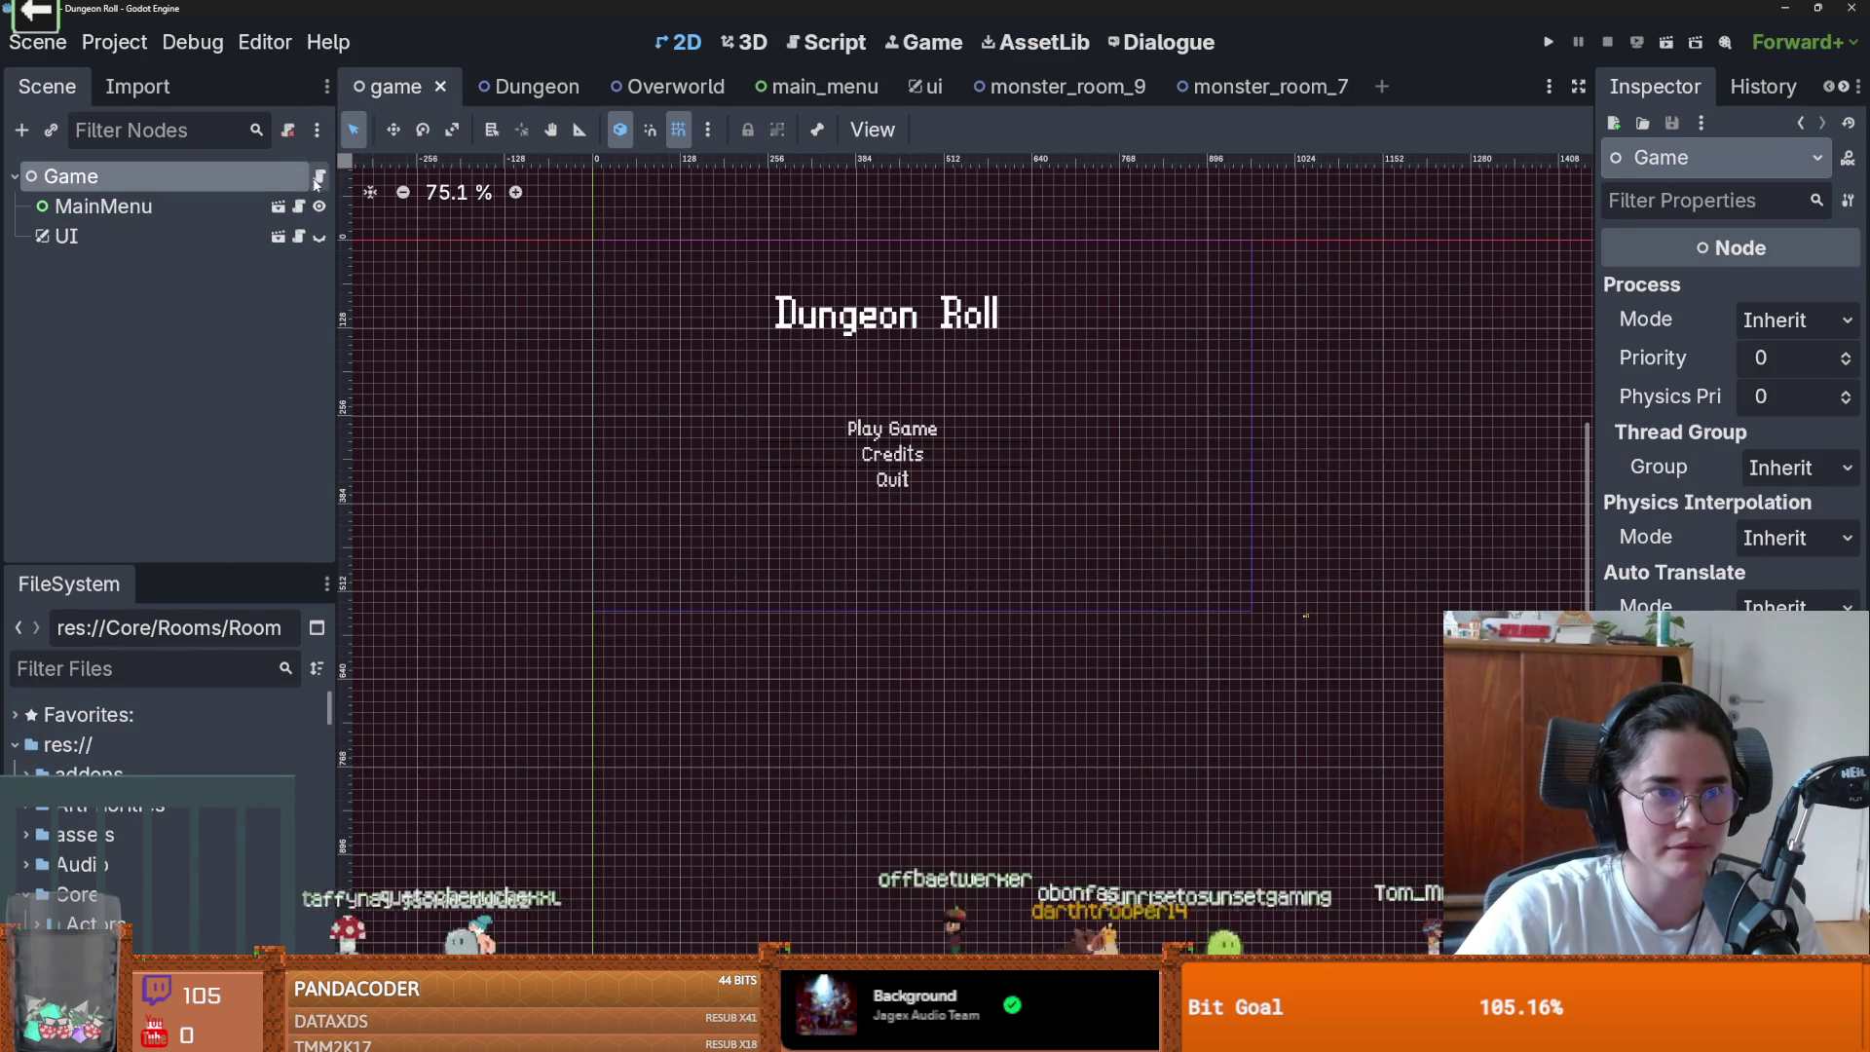
{"action": "left_click", "coordinate": [319, 178]}
{"action": "left_click", "coordinate": [695, 278]}
{"action": "left_click", "coordinate": [670, 200]}
{"action": "key", "text": "Return"}
{"action": "key", "text": "Return"}
{"action": "type", "text": "@export var debug: to"}
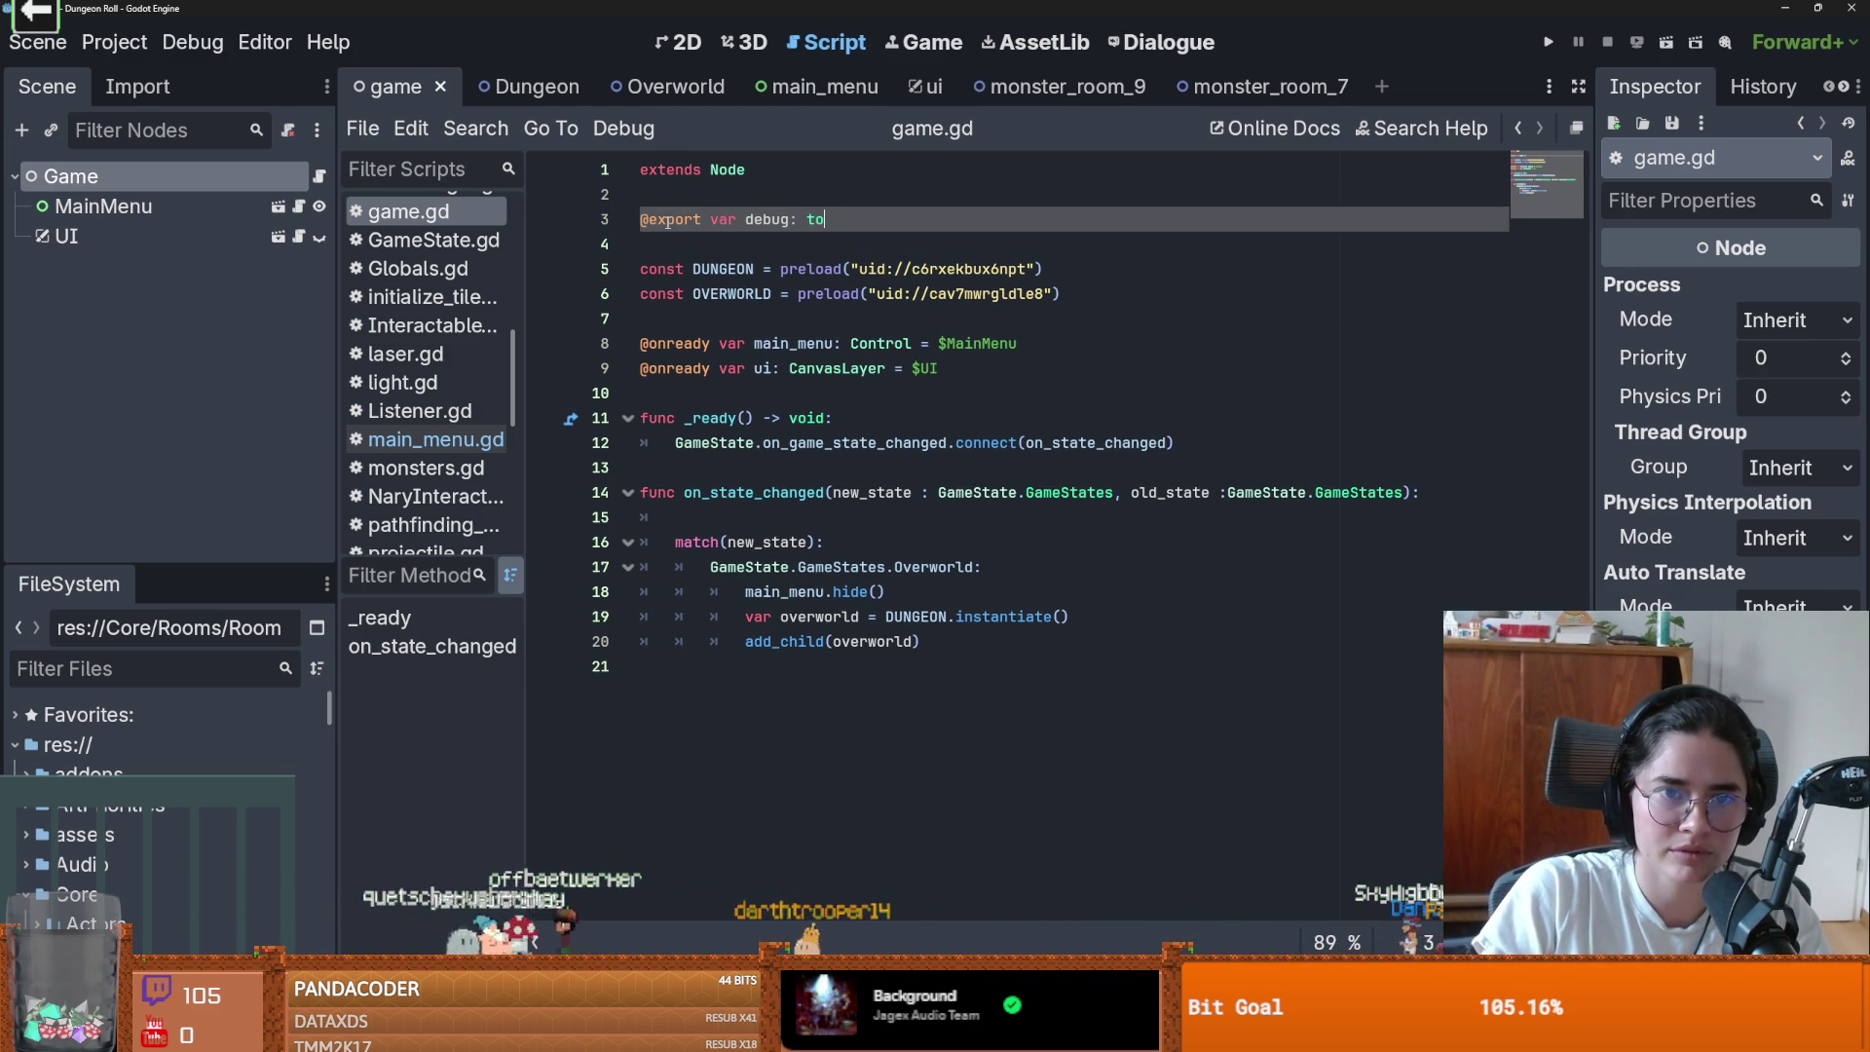
{"action": "key", "text": "BackSpace"}
{"action": "type", "text": "r"}
{"action": "key", "text": "BackSpace"}
{"action": "key", "text": "BackSpace"}
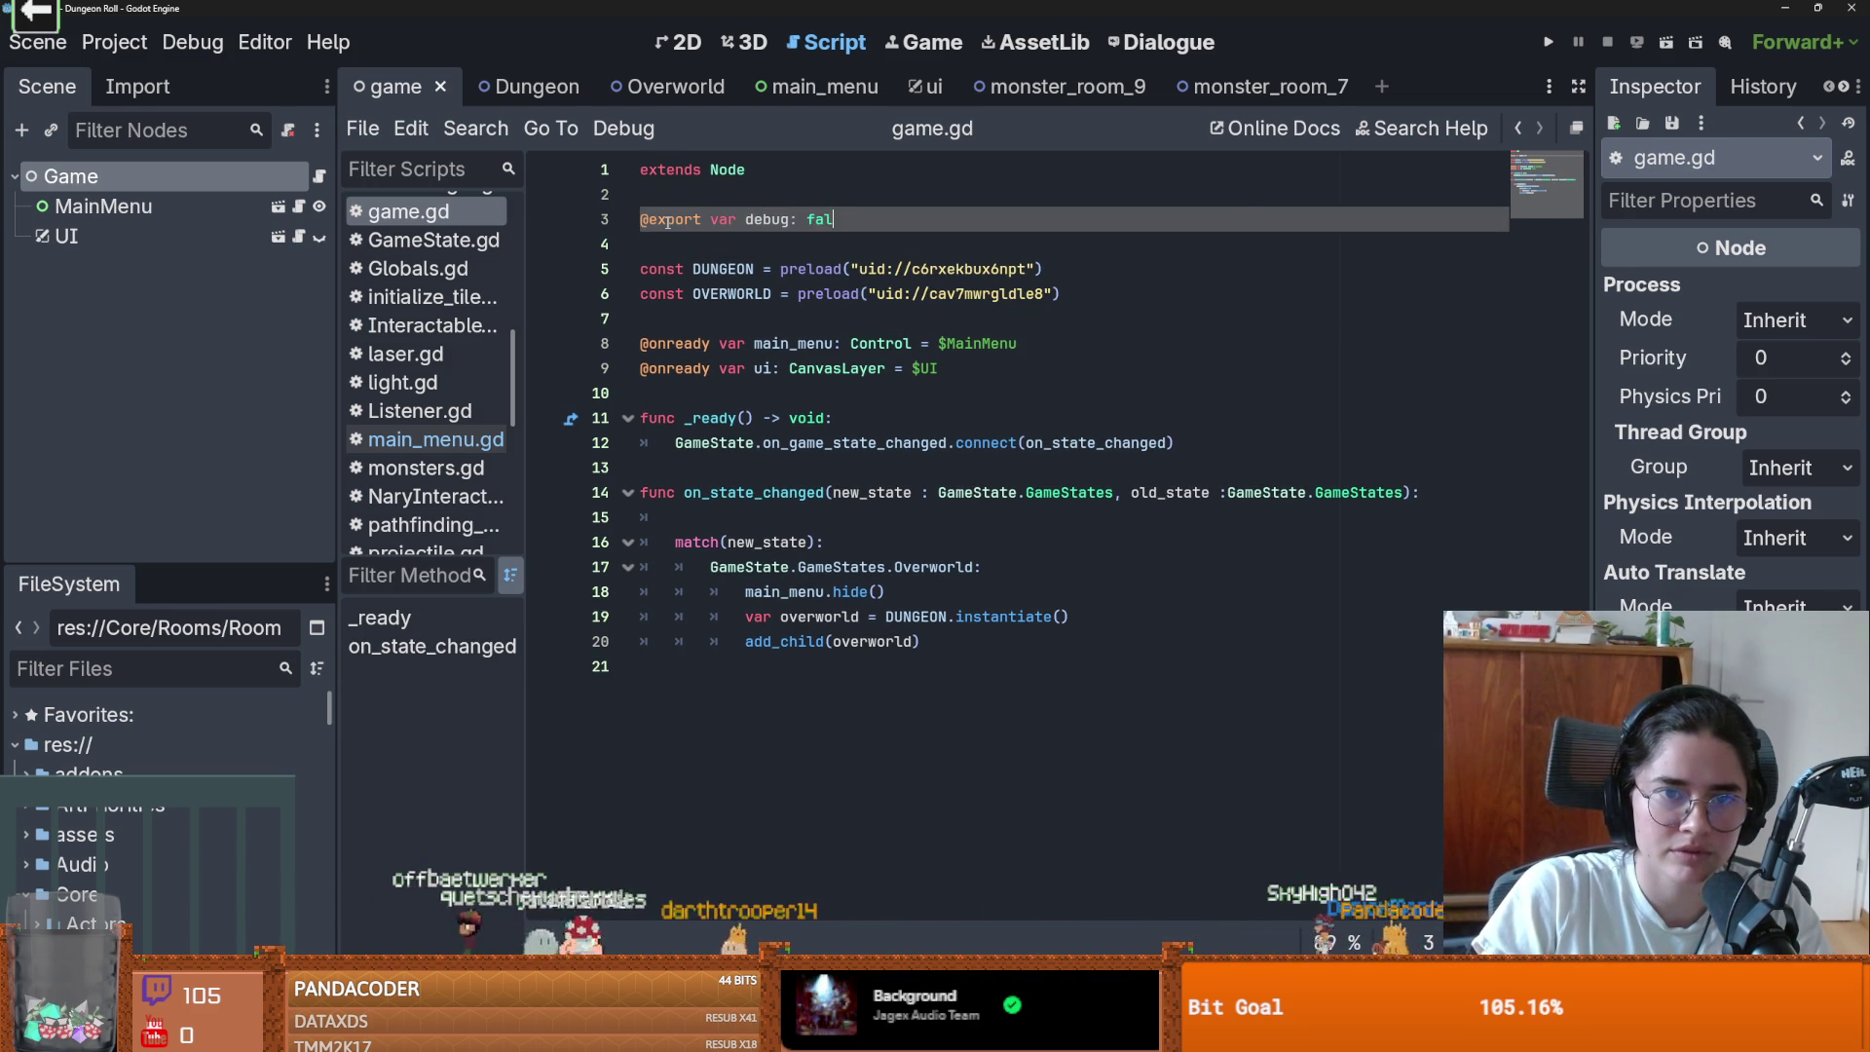
{"action": "key", "text": "BackSpace"}
{"action": "key", "text": "BackSpace"}
{"action": "type", "text": "bool = "}
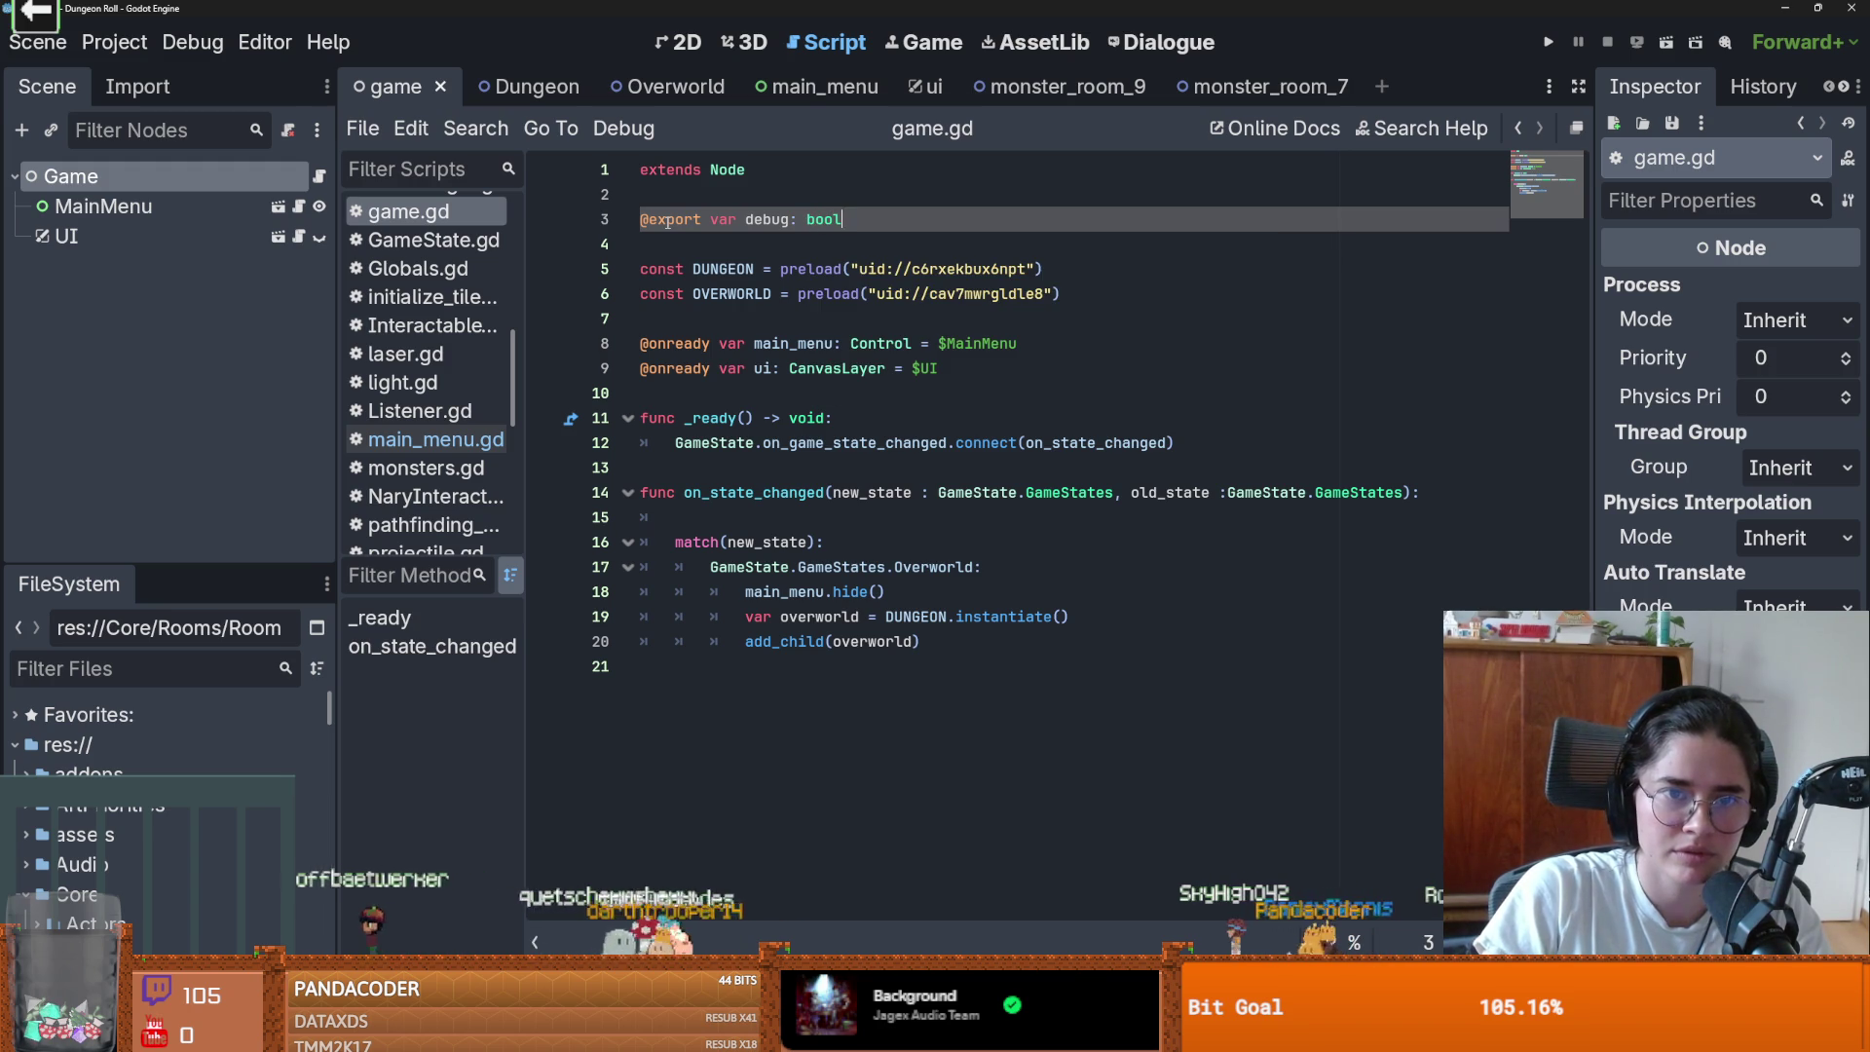
{"action": "type", "text": "t"}
{"action": "key", "text": "BackSpace"}
{"action": "type", "text": "false"}
{"action": "key", "text": "ctrl+s"}
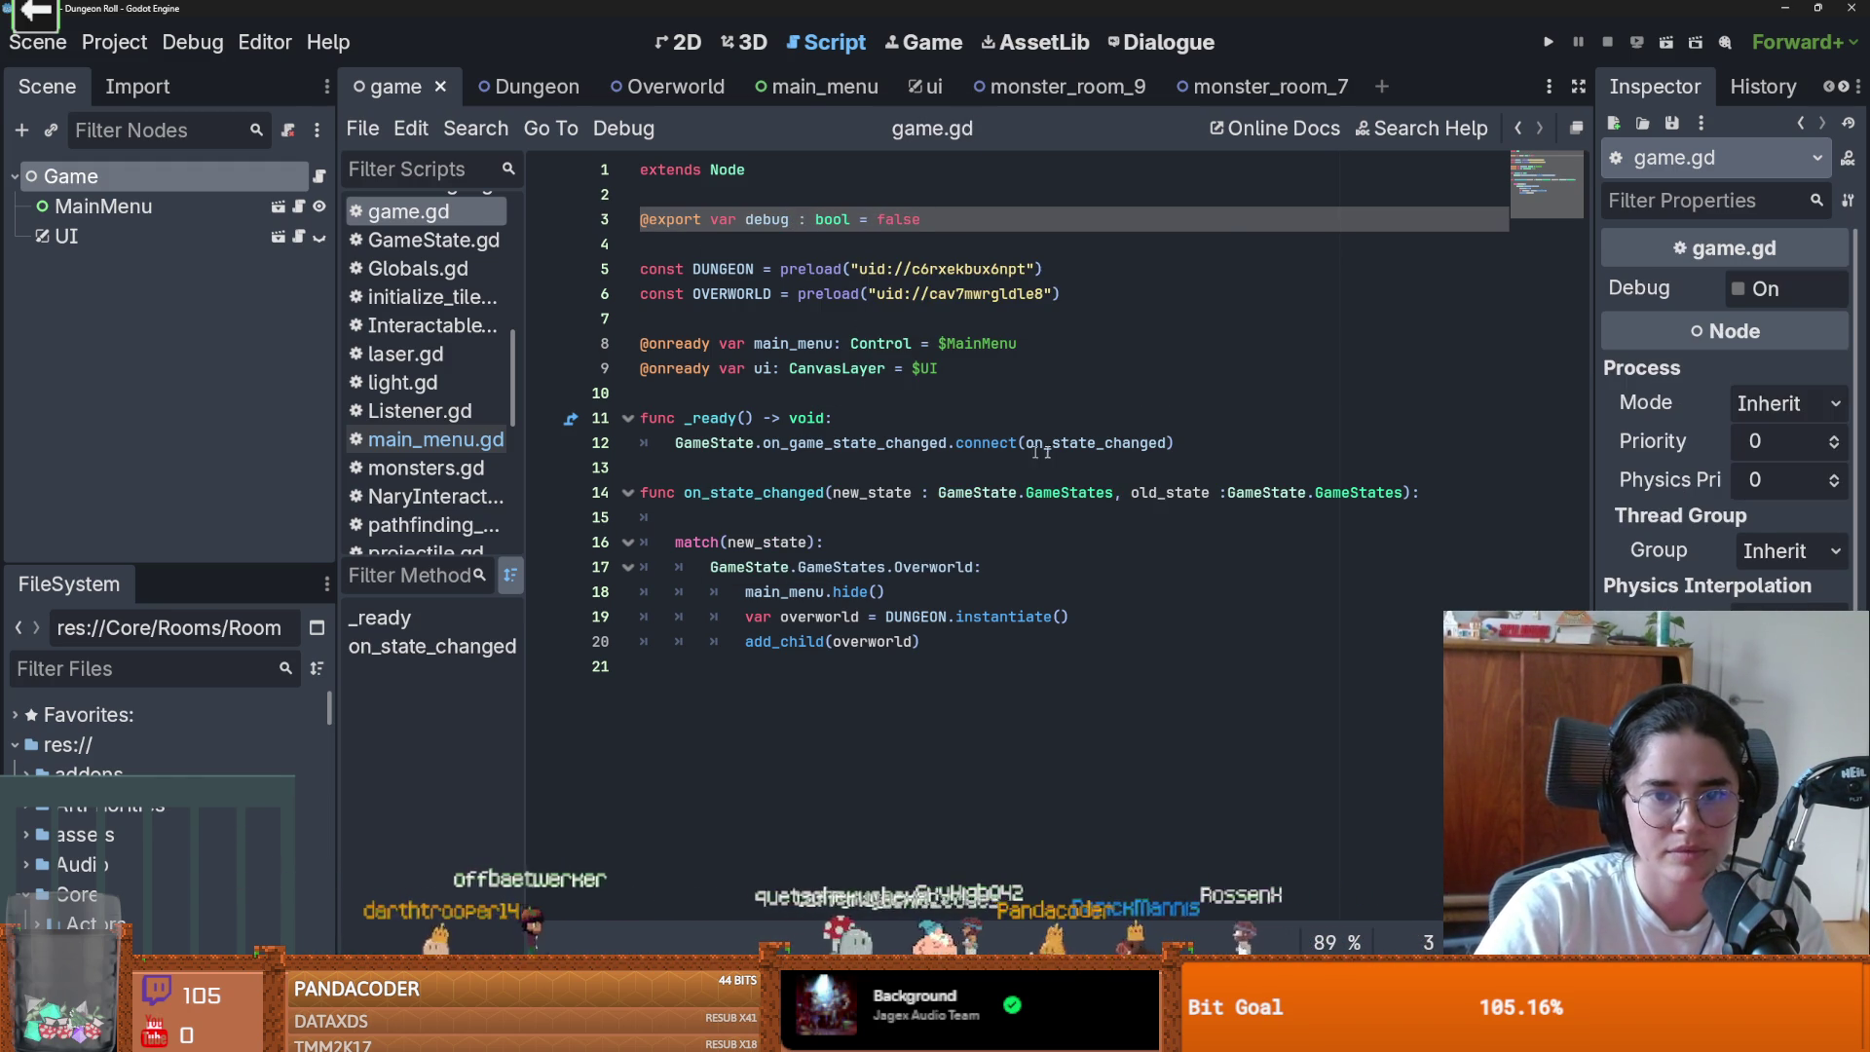
Add GameState.change_state(GameStates.Overworld, GameStates.MainMenu) to _ready and save
{"action": "left_click", "coordinate": [1177, 443]}
{"action": "key", "text": "Return"}
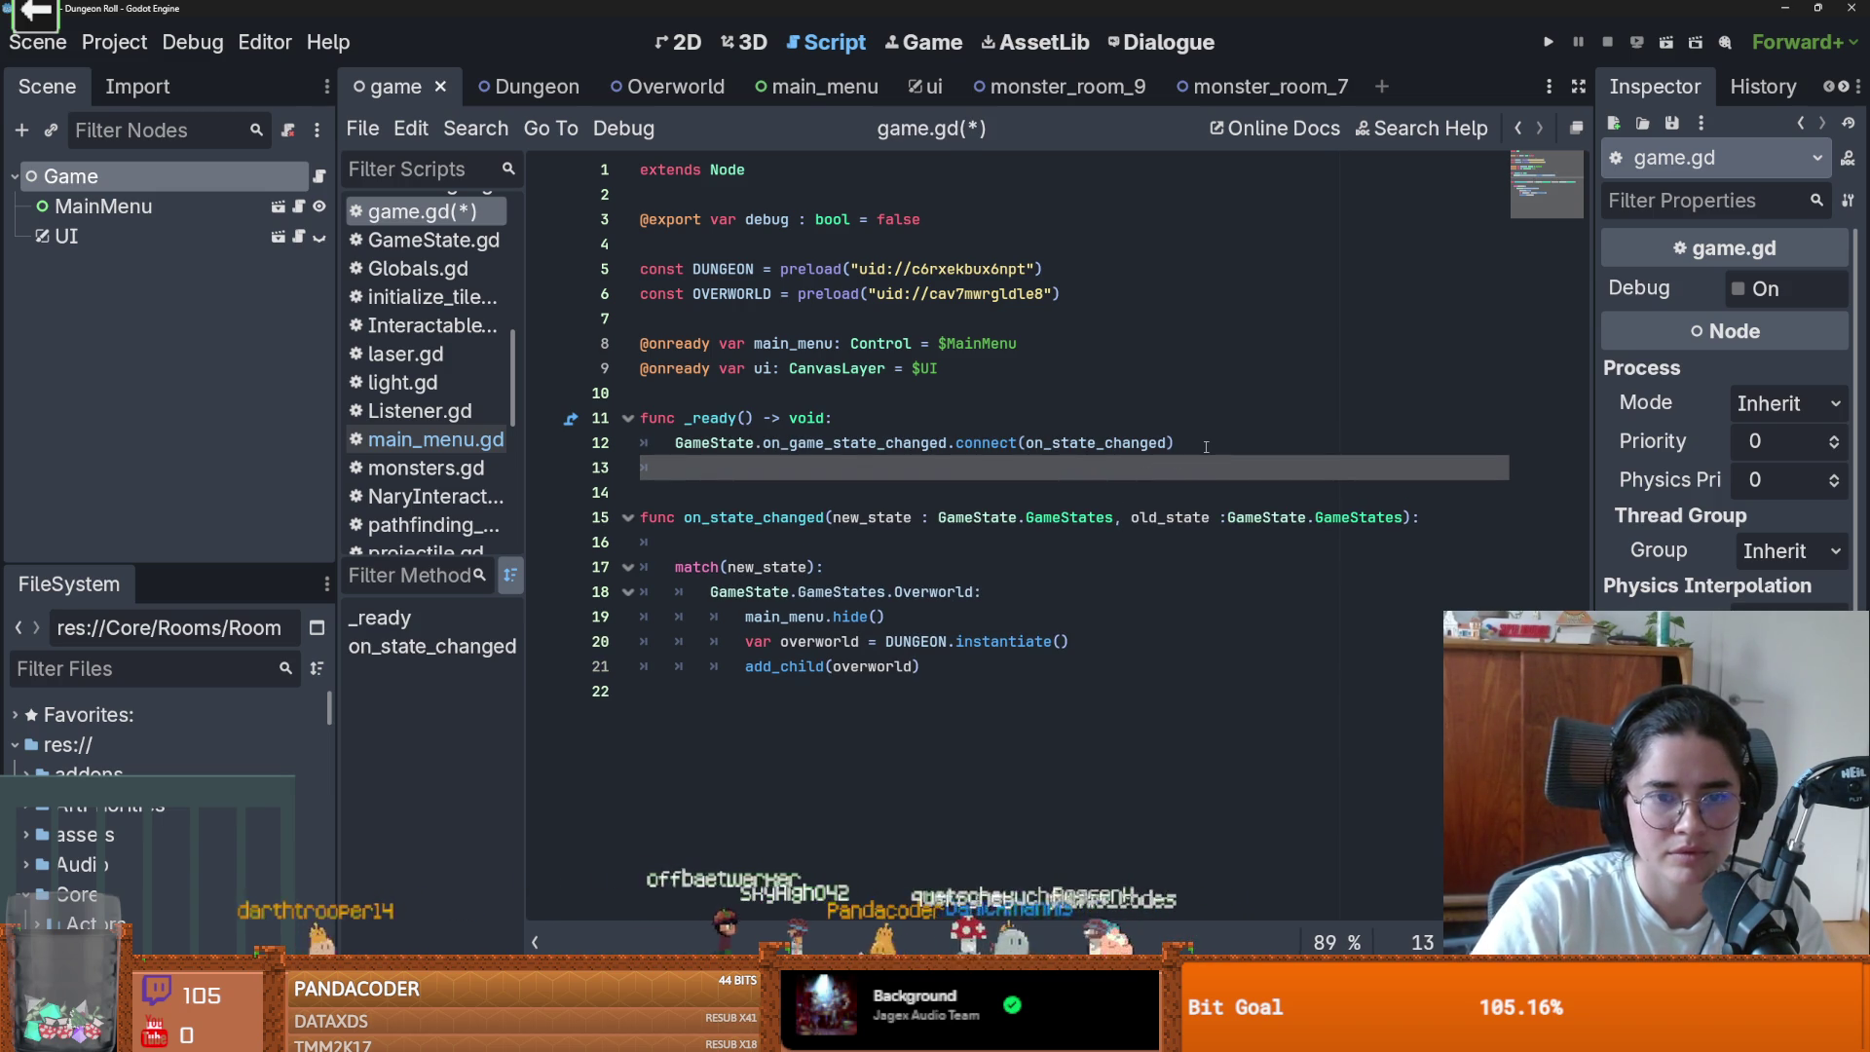
{"action": "type", "text": "a"}
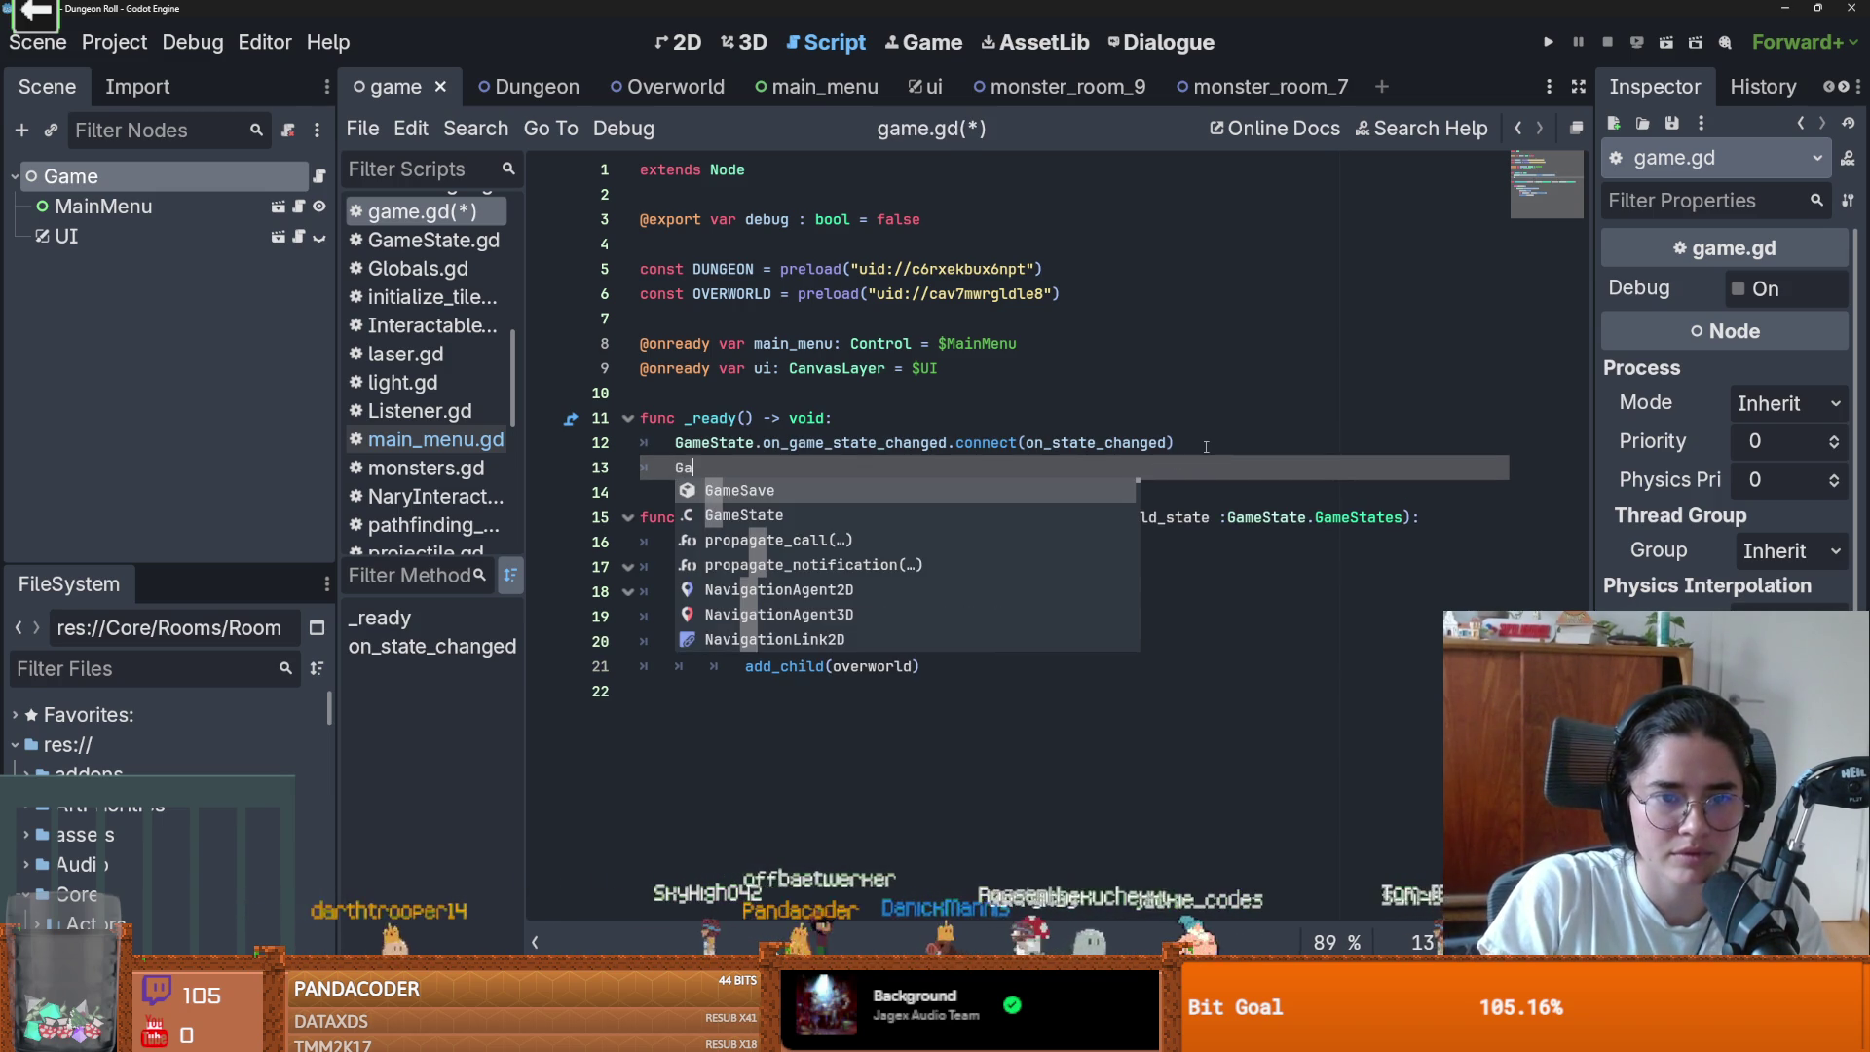
{"action": "type", "text": "meState.ch"}
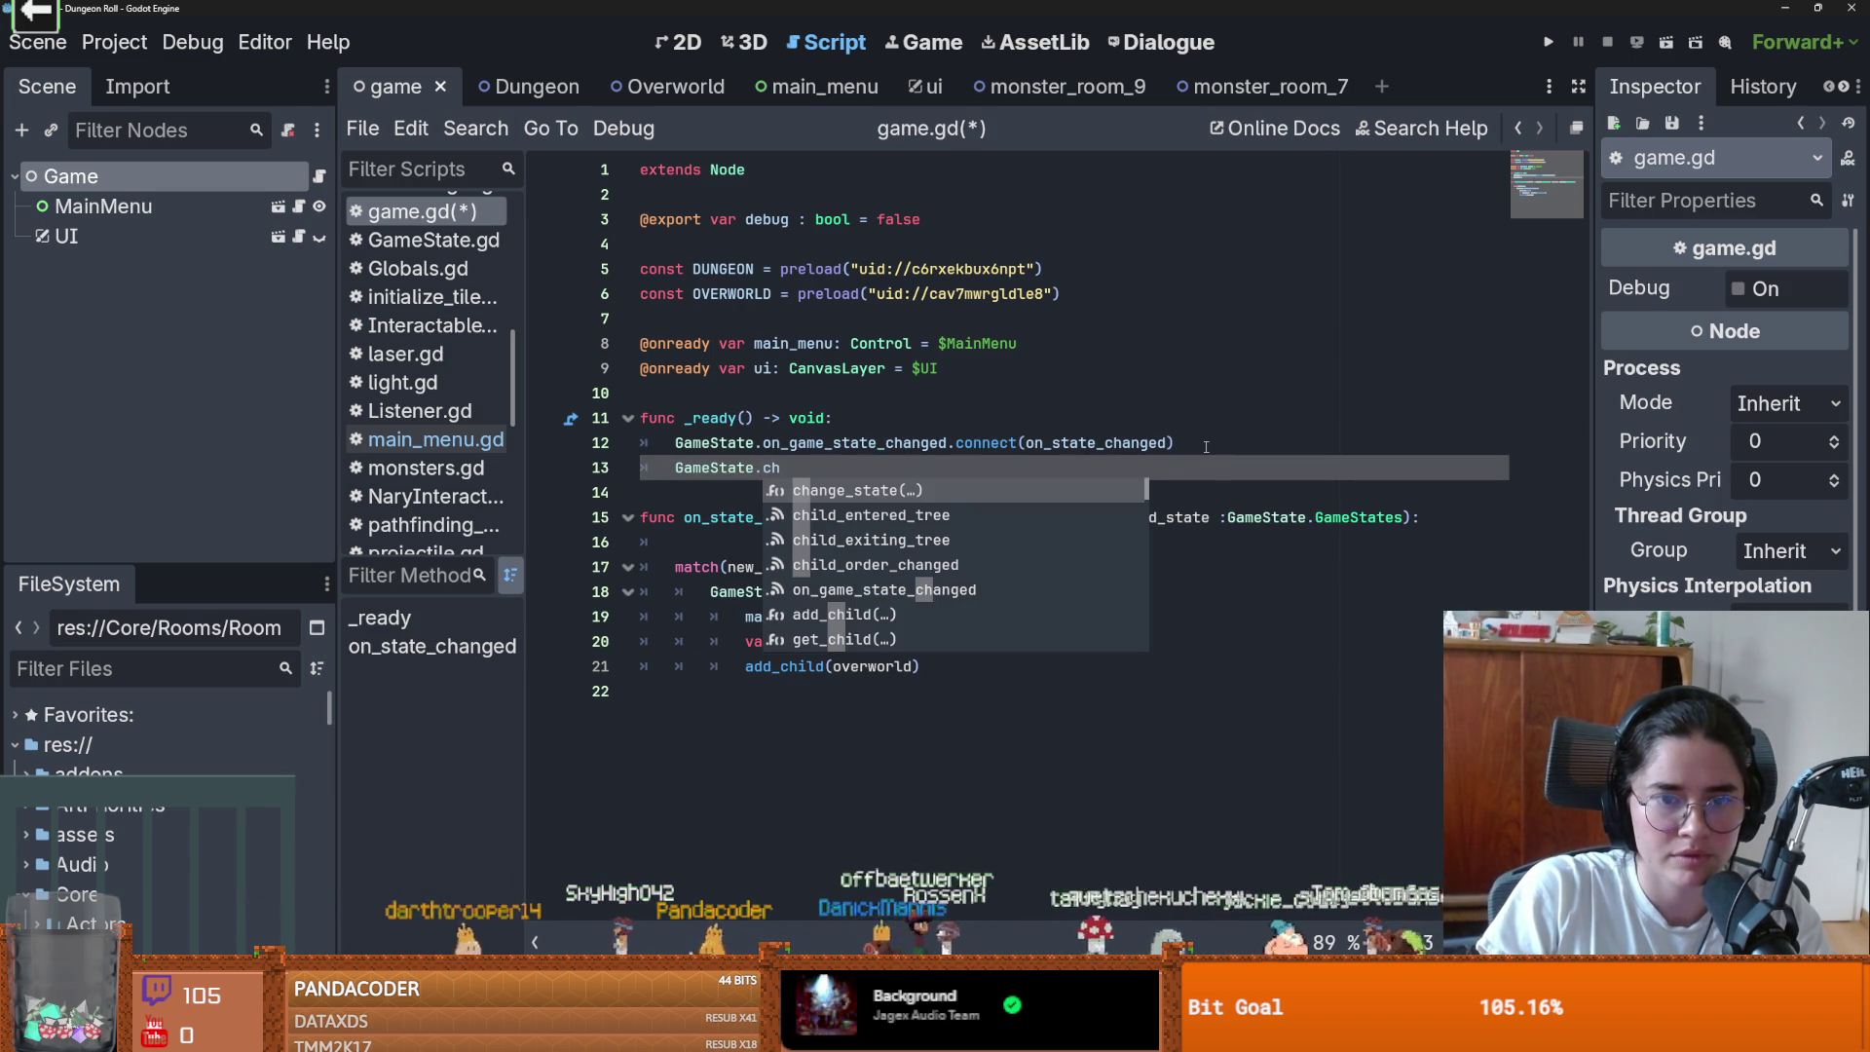
{"action": "key", "text": "Return"}
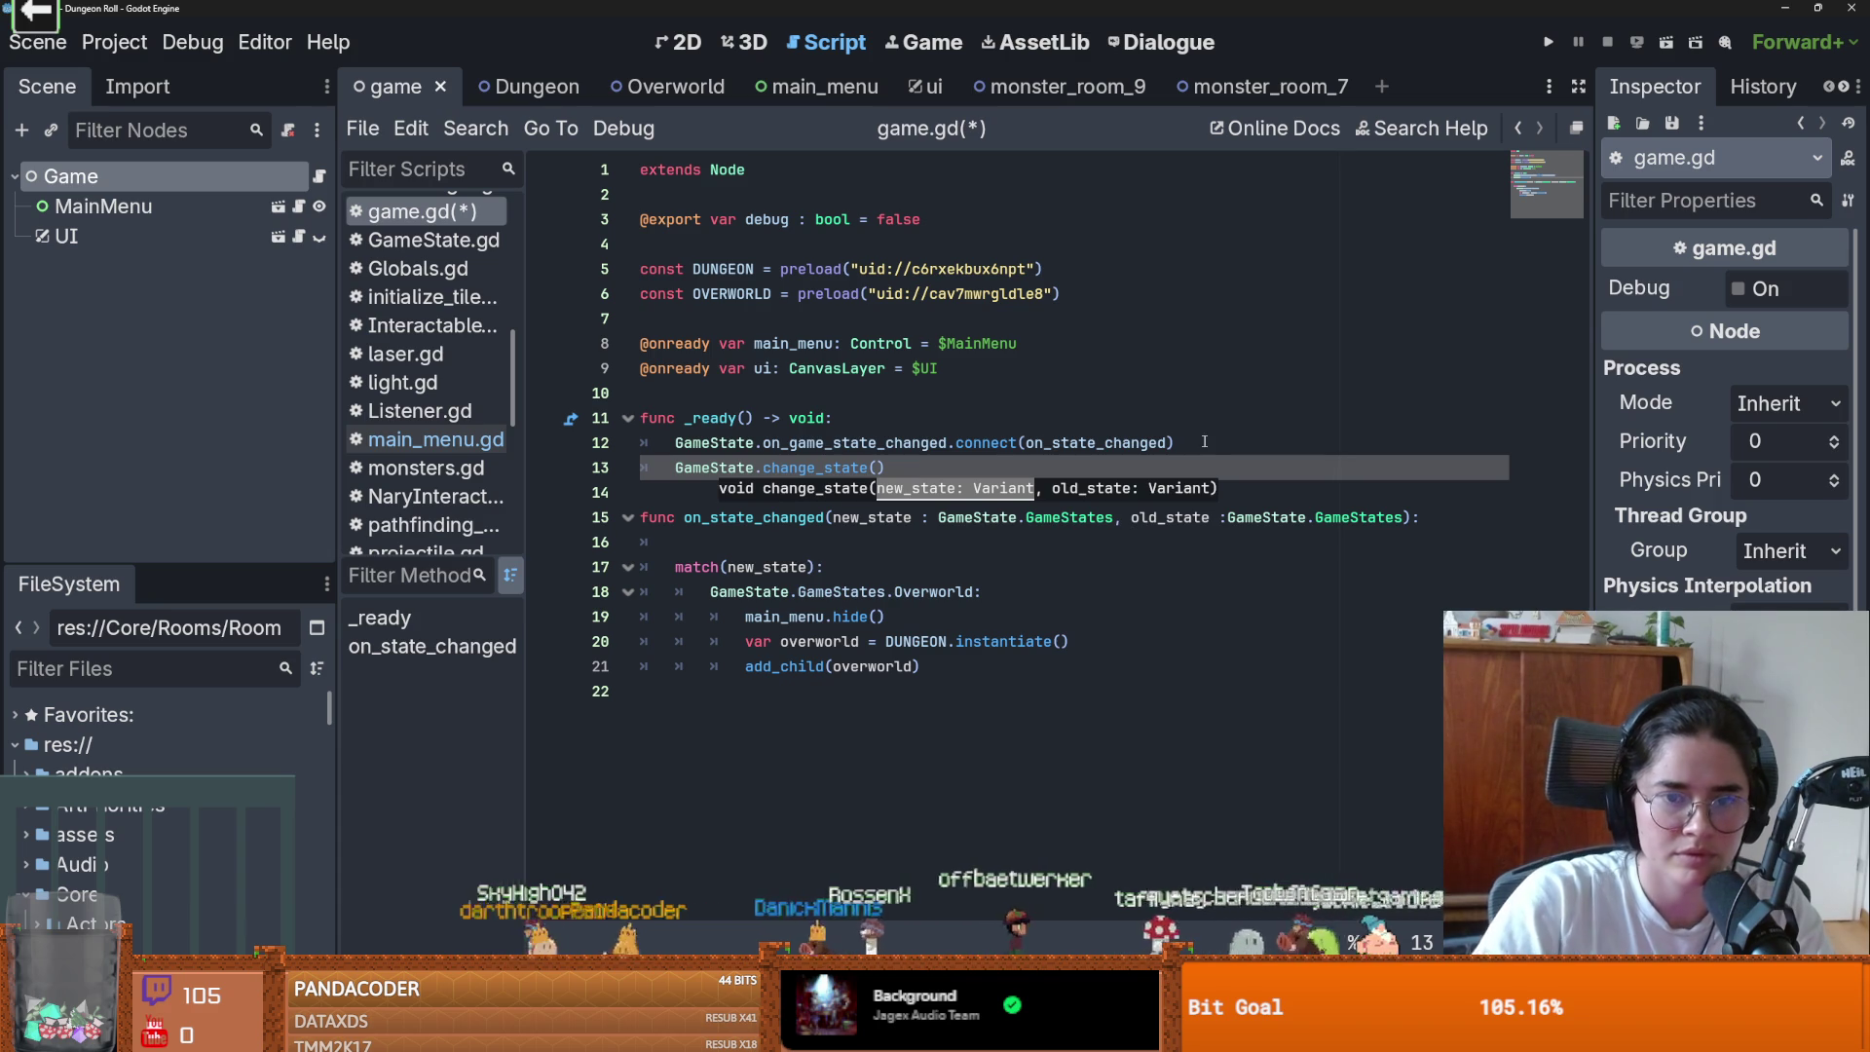
{"action": "left_click", "coordinate": [1196, 443]}
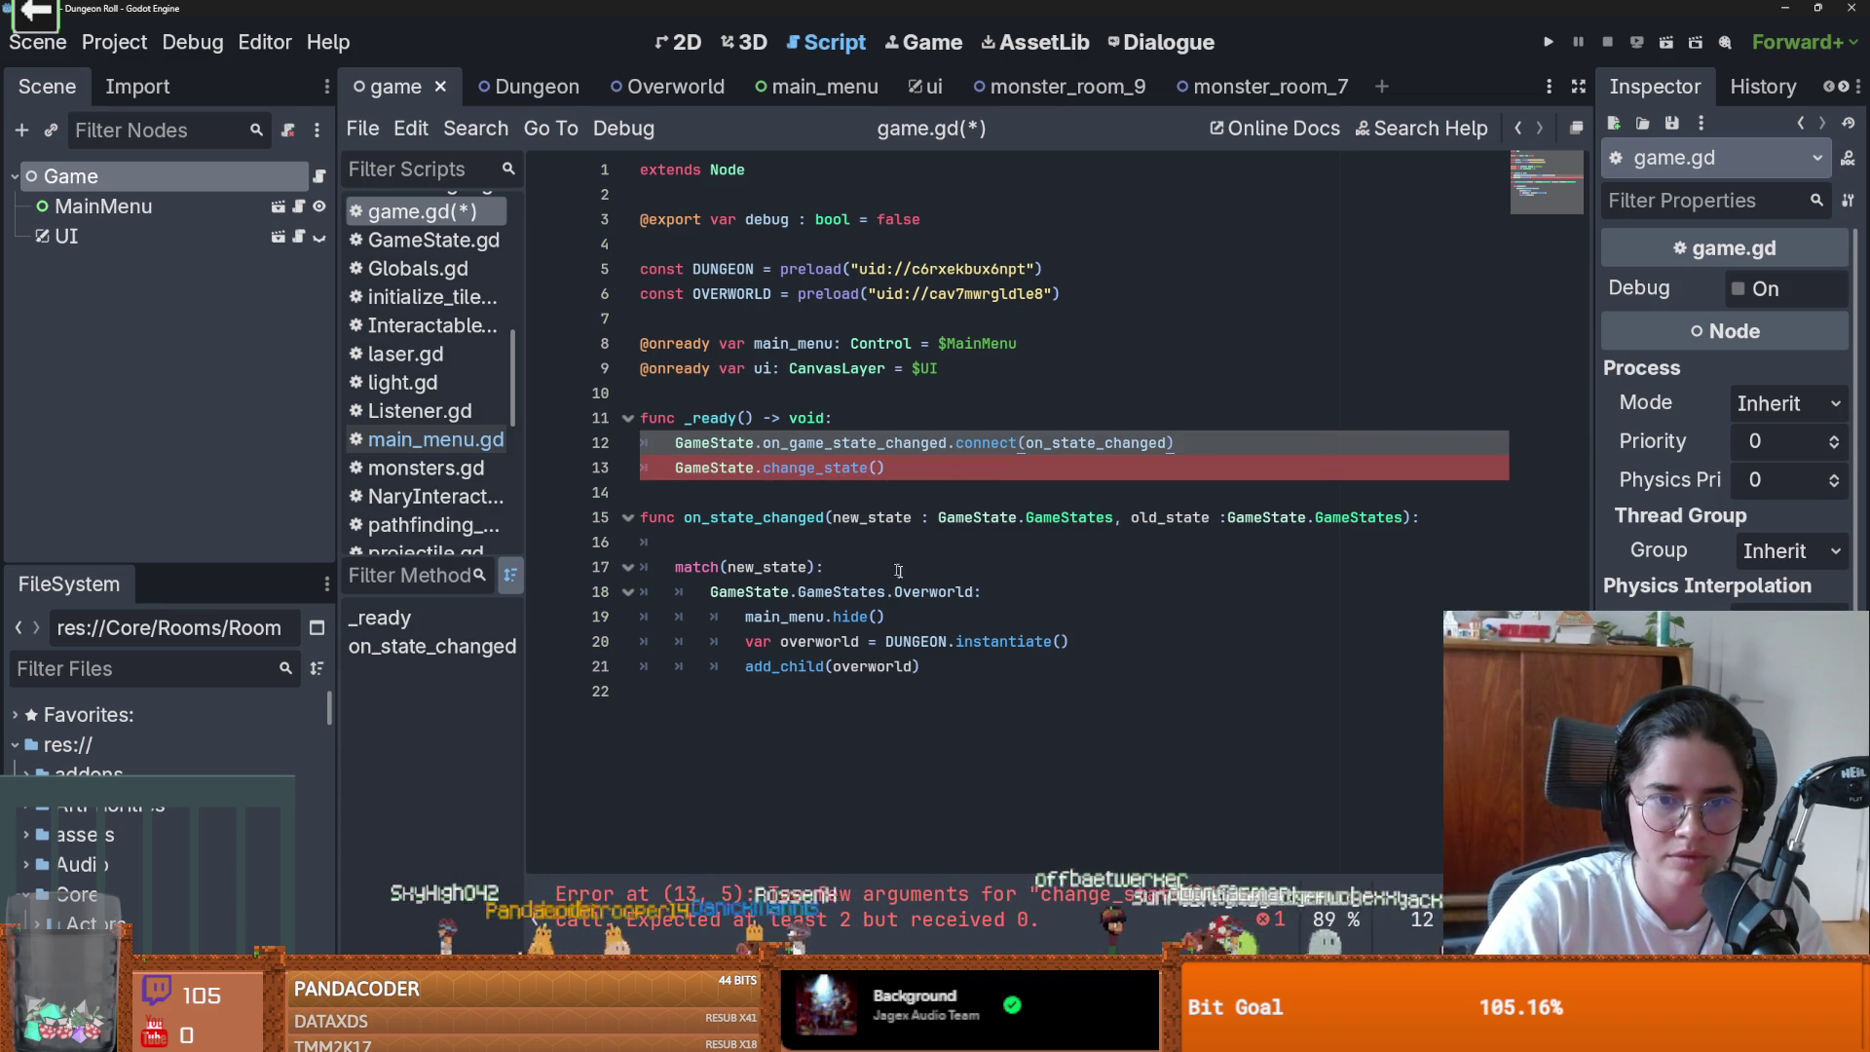
{"action": "left_click_drag", "start_coordinate": [1114, 517], "coordinate": [949, 520]}
{"action": "key", "text": "ctrl+c"}
{"action": "left_click", "coordinate": [881, 467]}
{"action": "key", "text": "ctrl+v"}
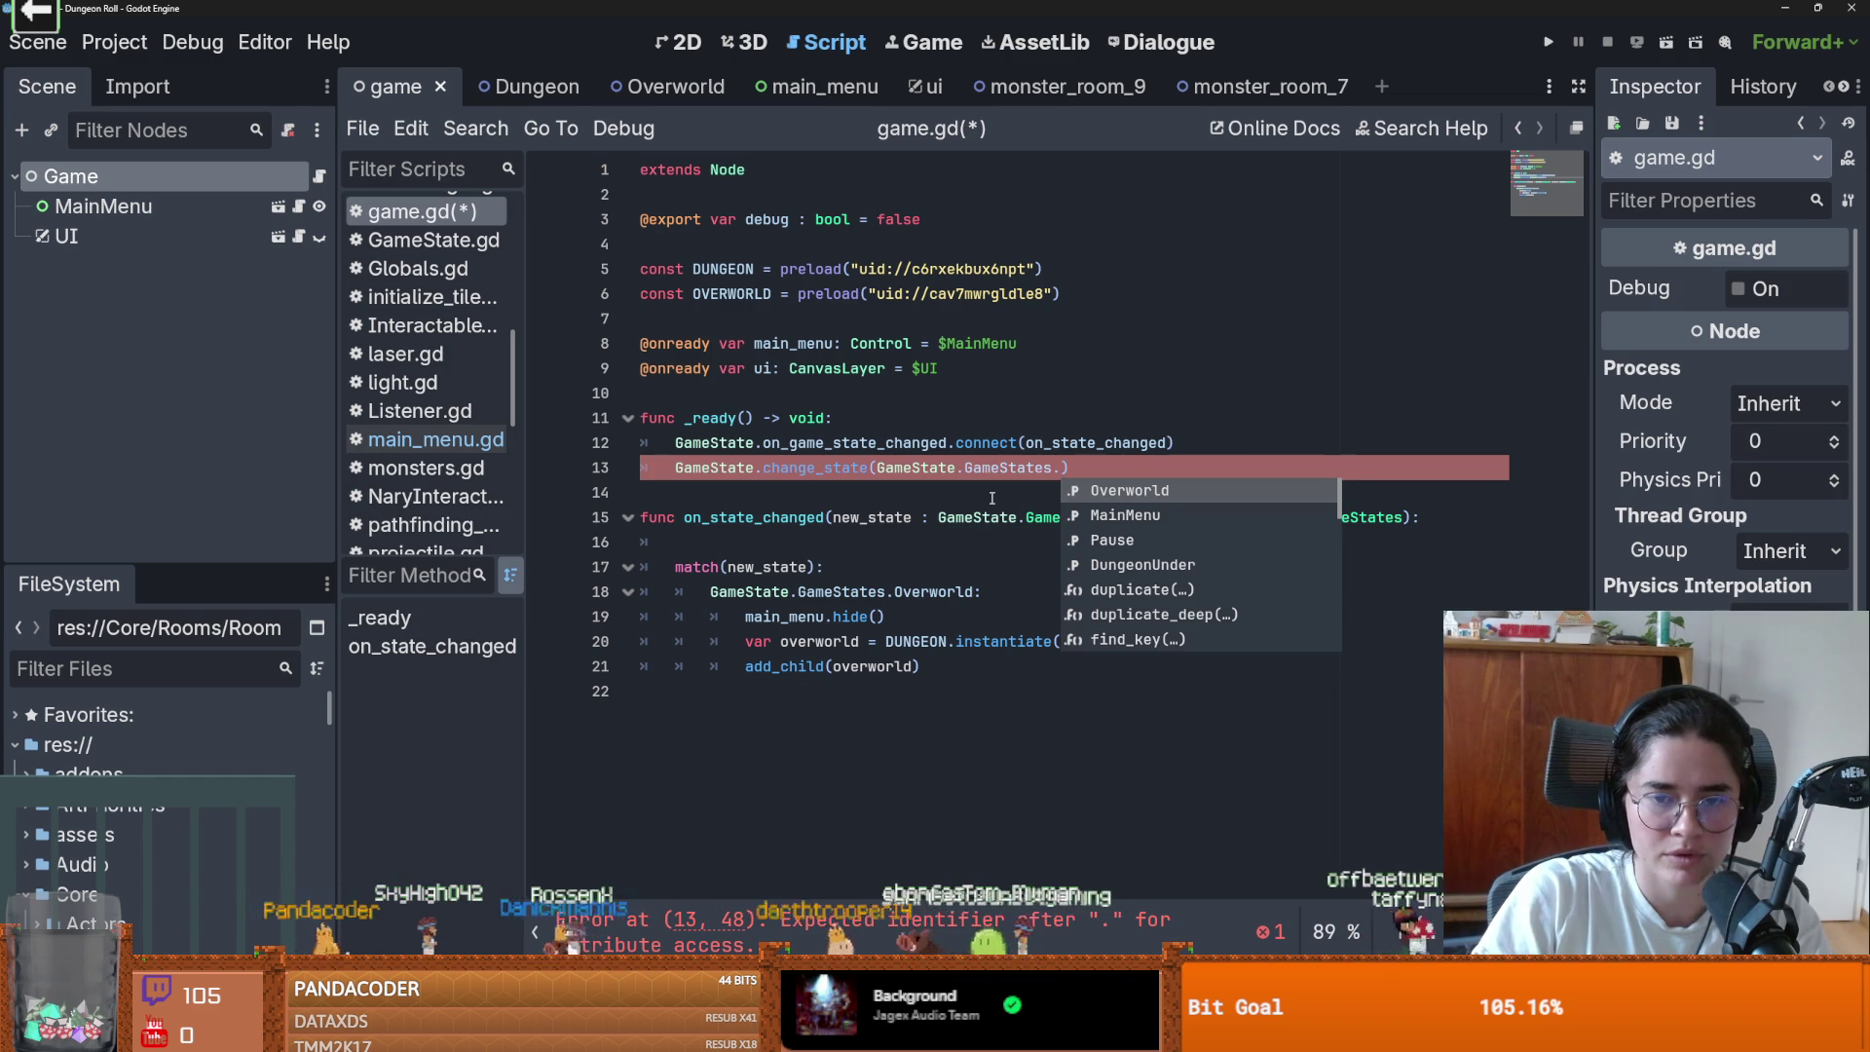
{"action": "key", "text": "Return"}
{"action": "type", "text": ","}
{"action": "key", "text": "ctrl+v"}
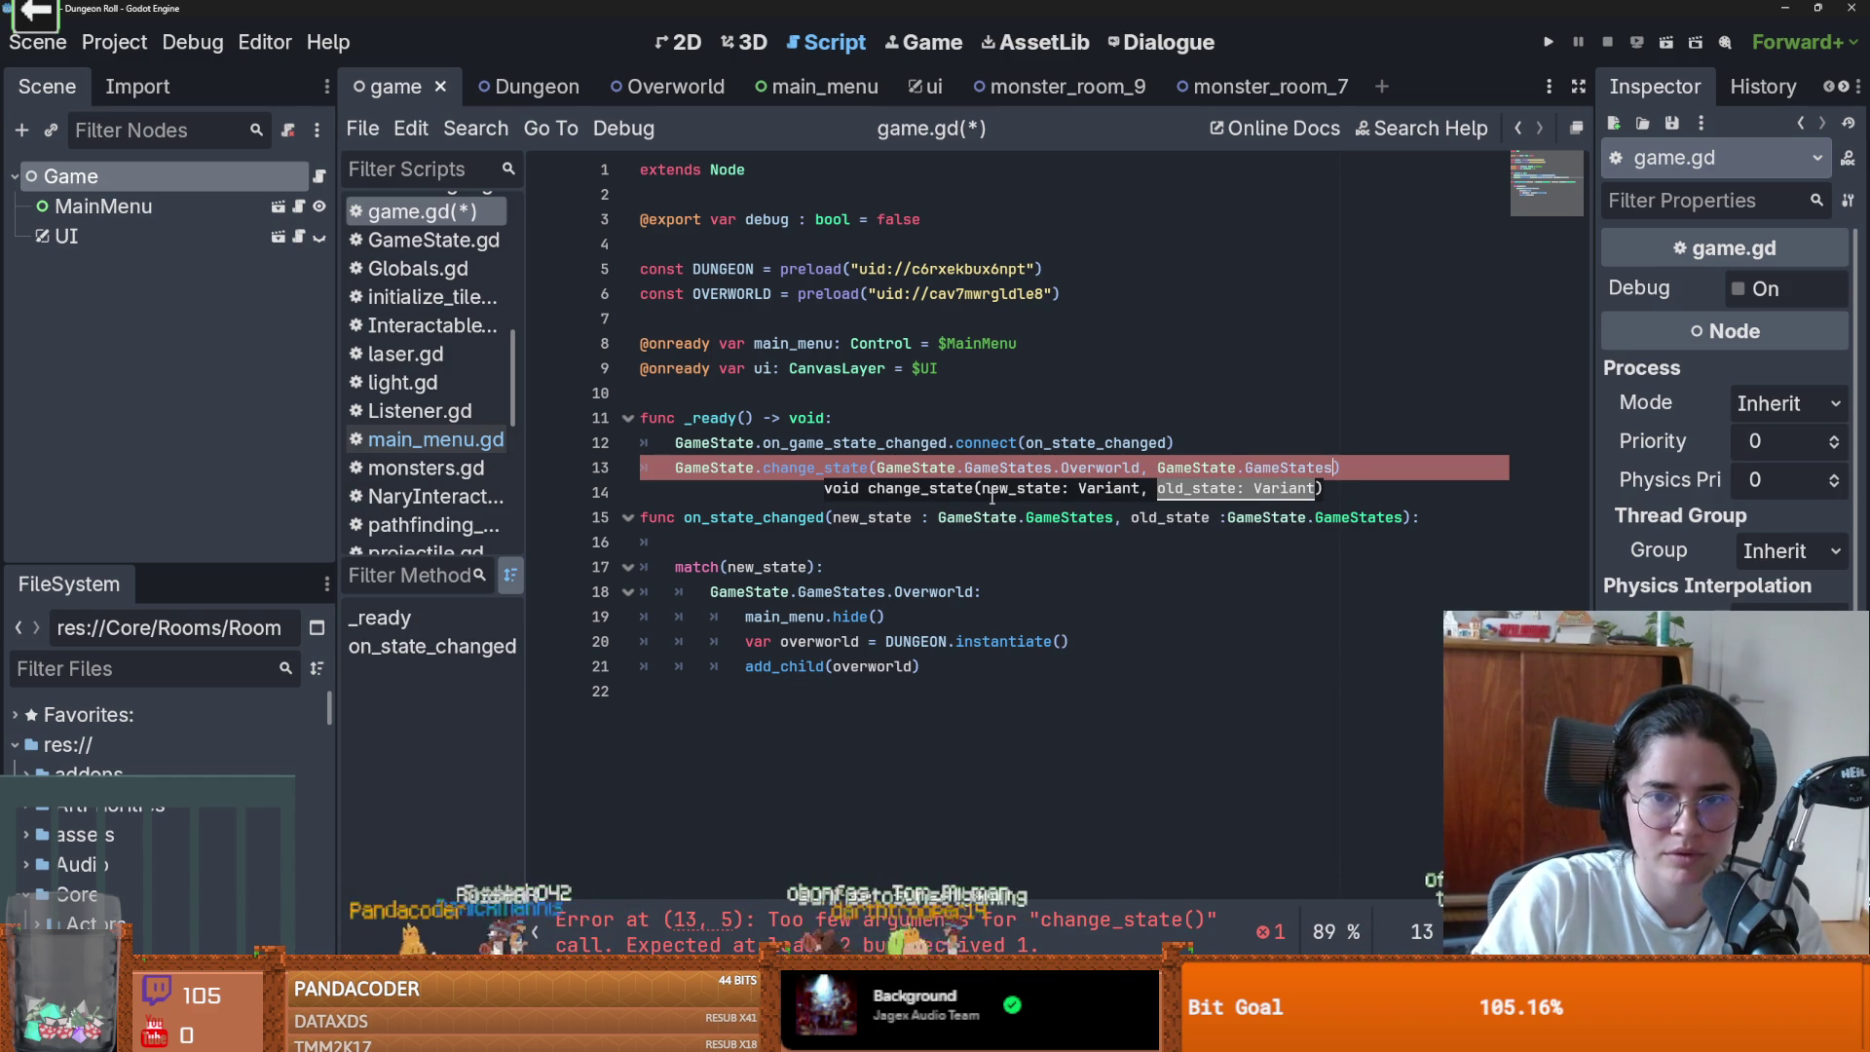
{"action": "type", "text": "."}
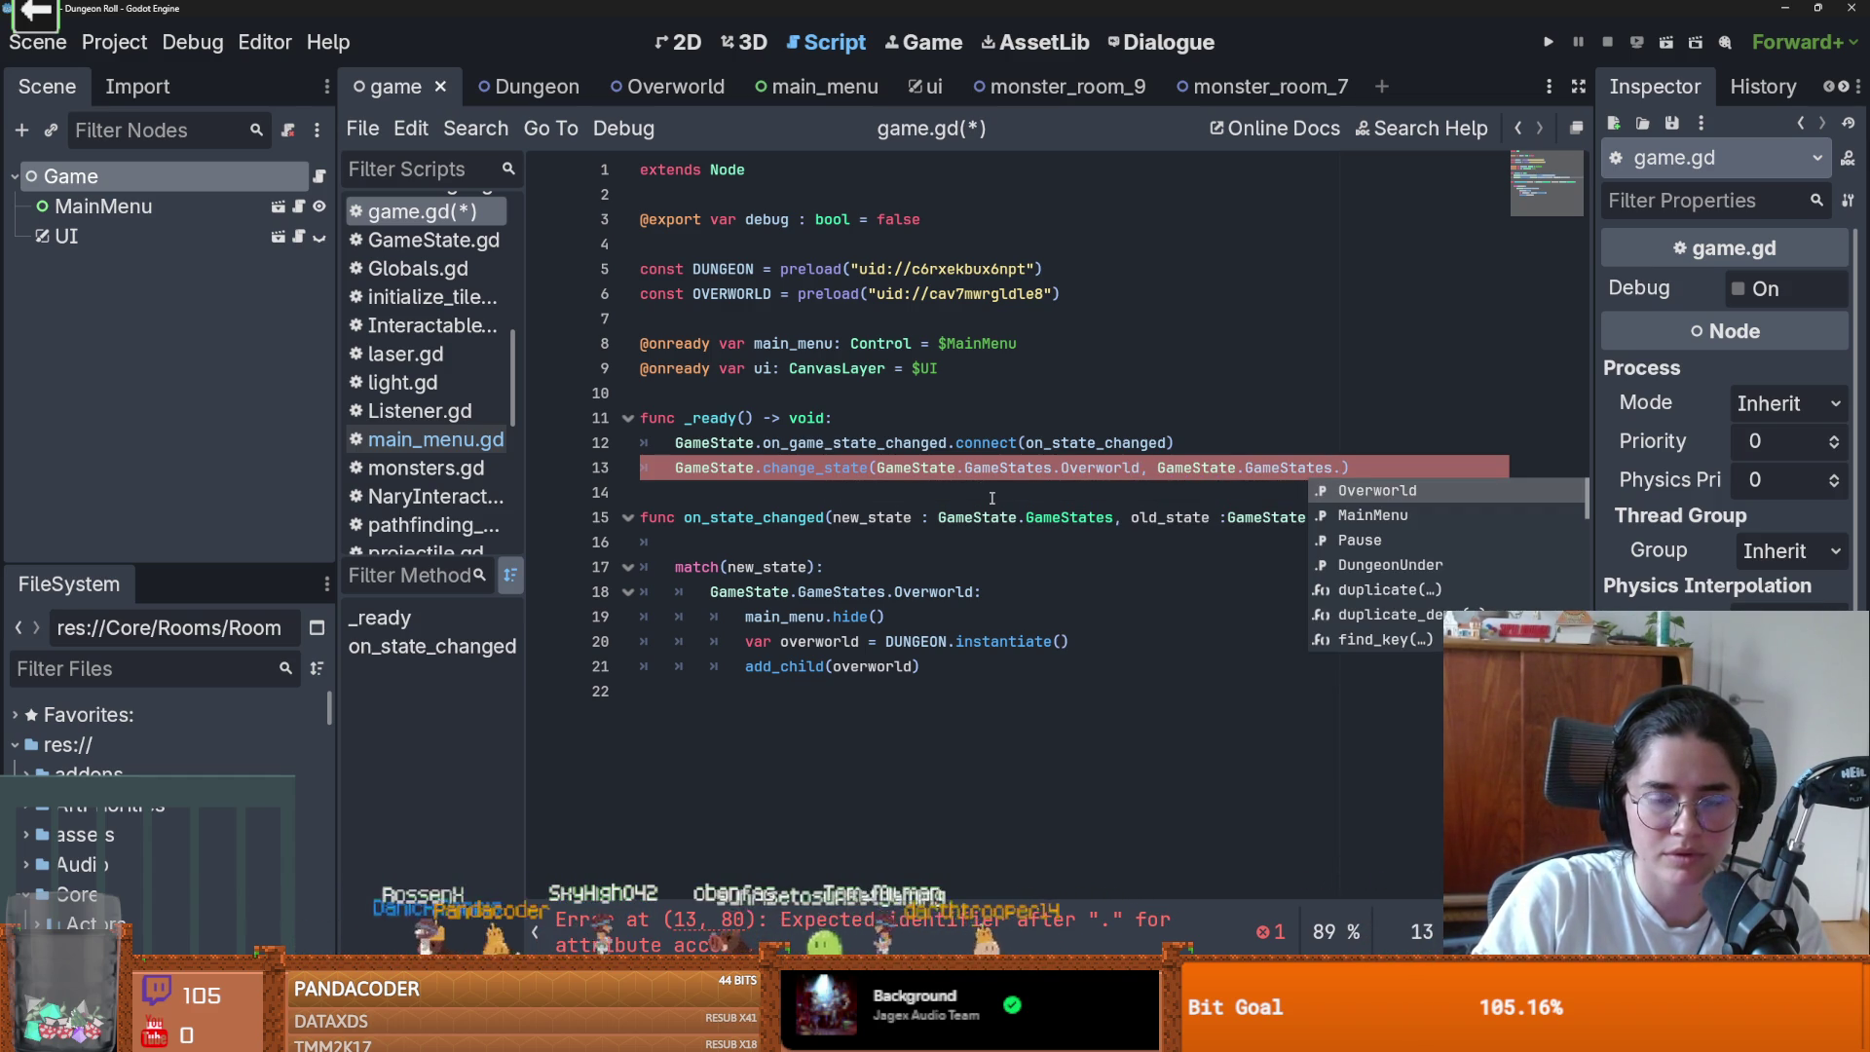
{"action": "type", "text": "M"}
{"action": "key", "text": "Return"}
{"action": "key", "text": "ctrl+s"}
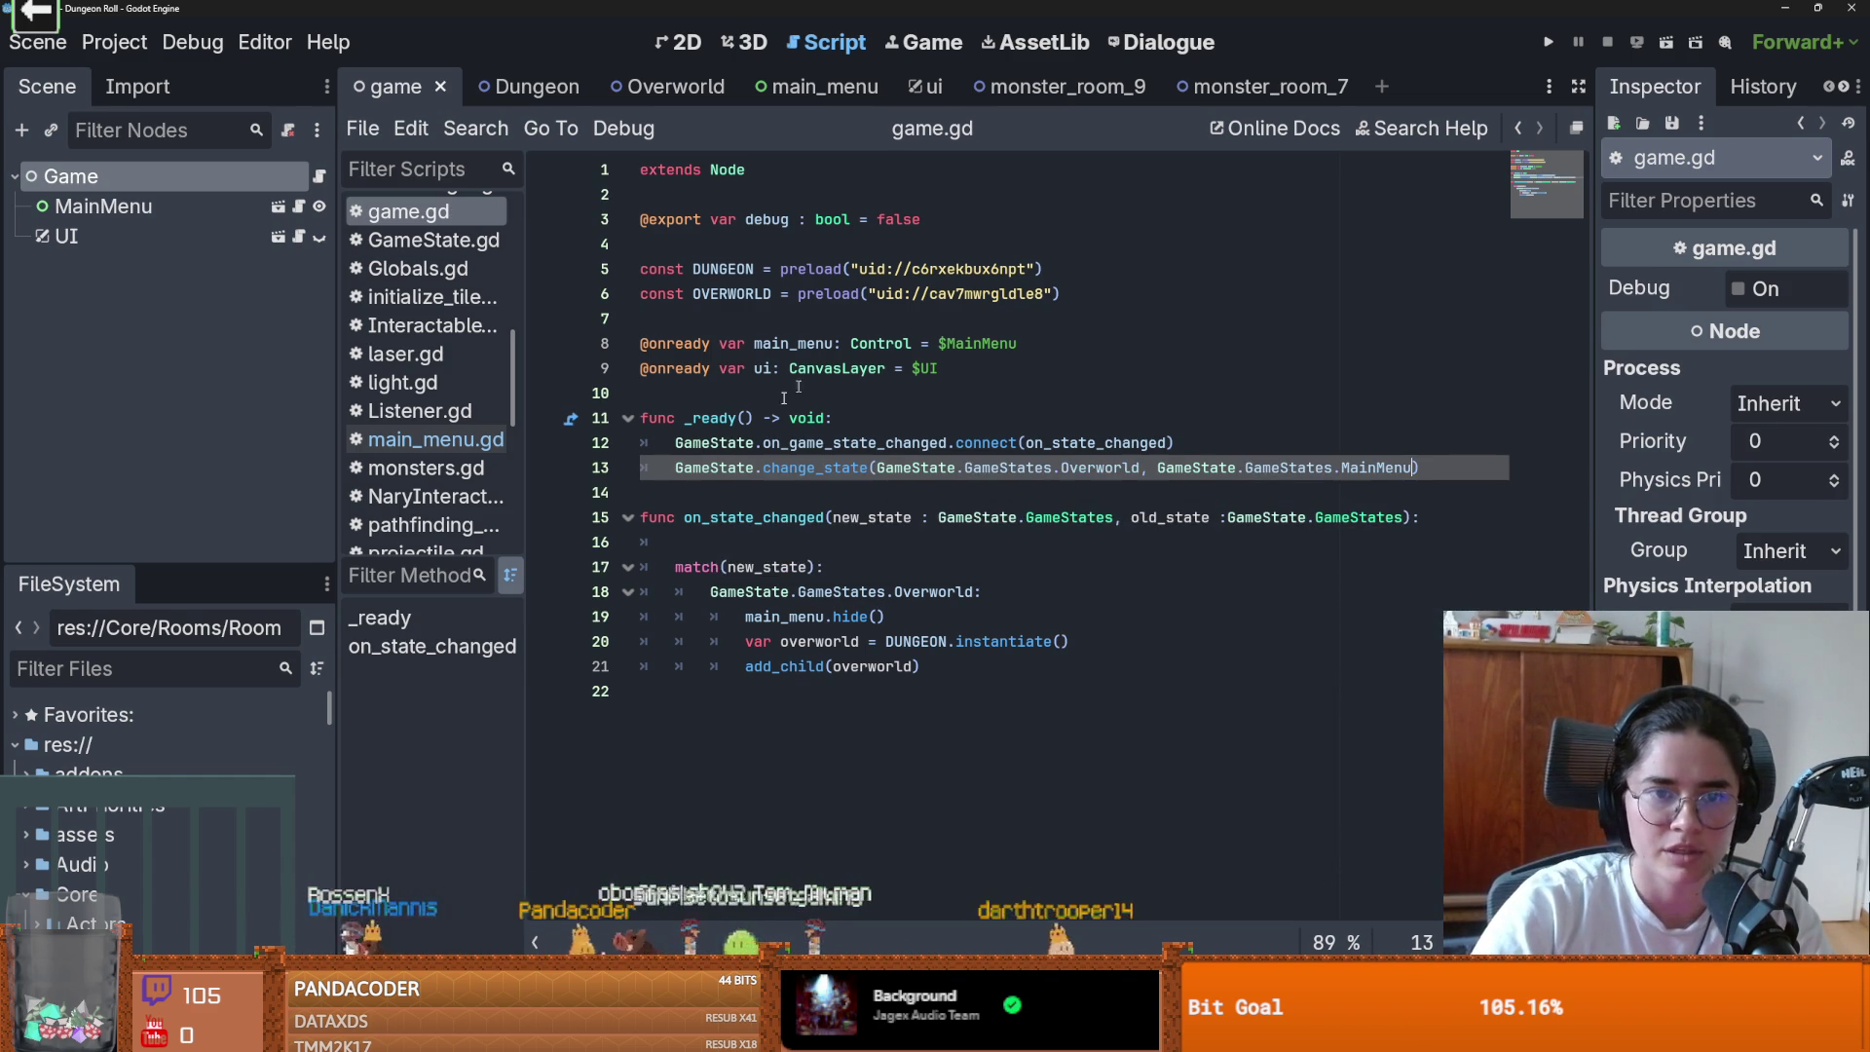
Indent the change_state call under 'if debug:' and run the project
{"action": "key", "text": "ctrl+shift+Return"}
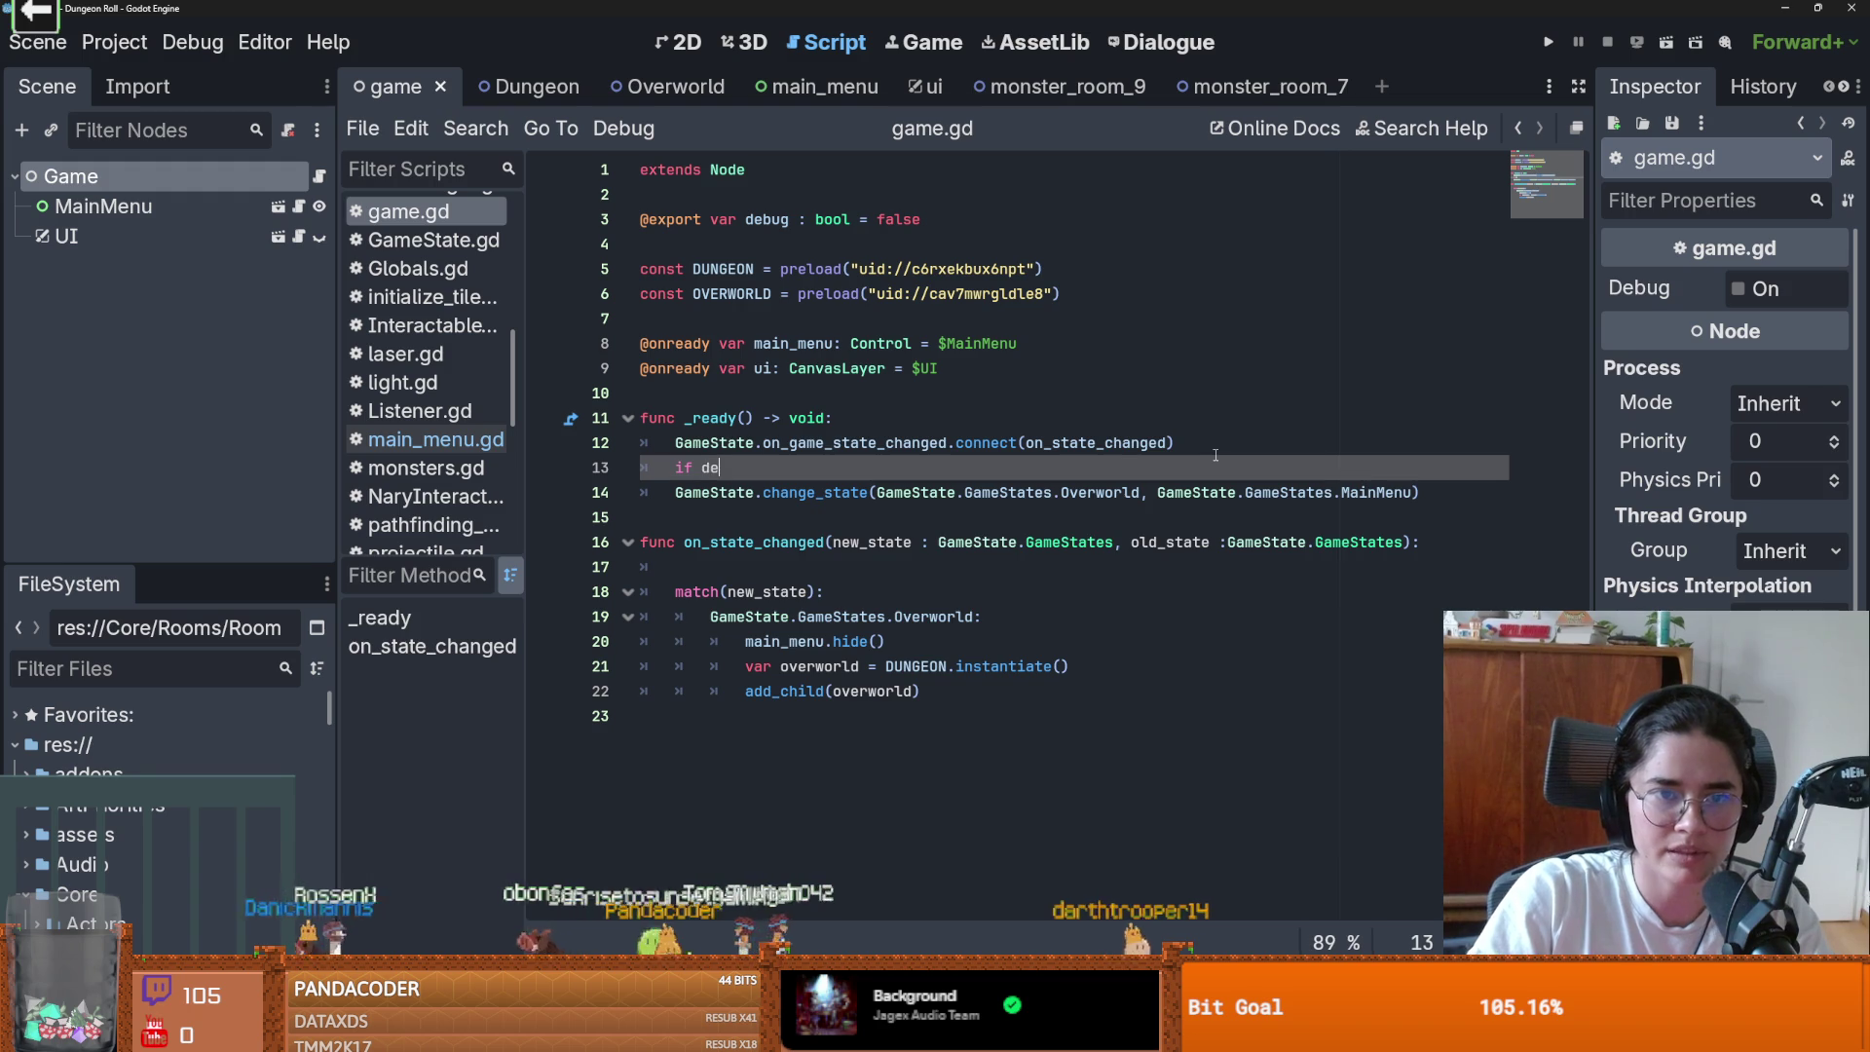
{"action": "key", "text": "Return"}
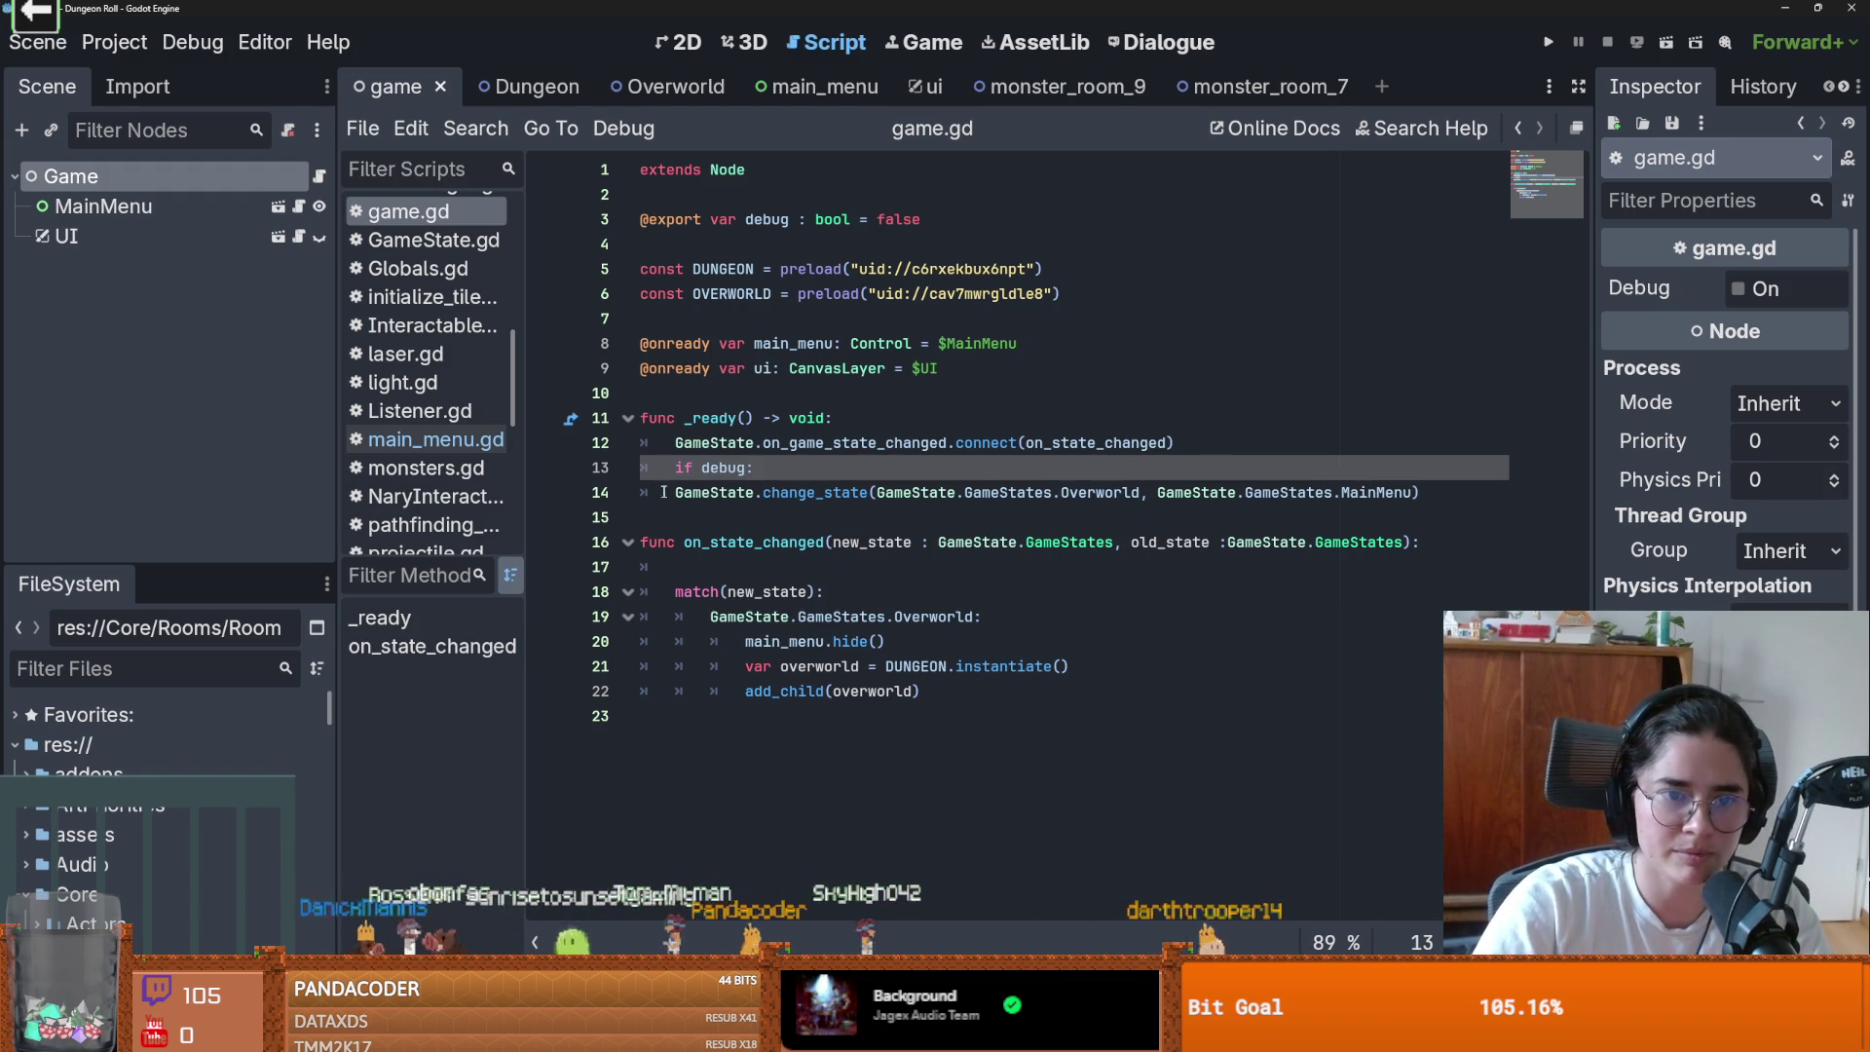
{"action": "left_click", "coordinate": [658, 492]}
{"action": "key", "text": "Tab"}
{"action": "left_click", "coordinate": [1549, 41]}
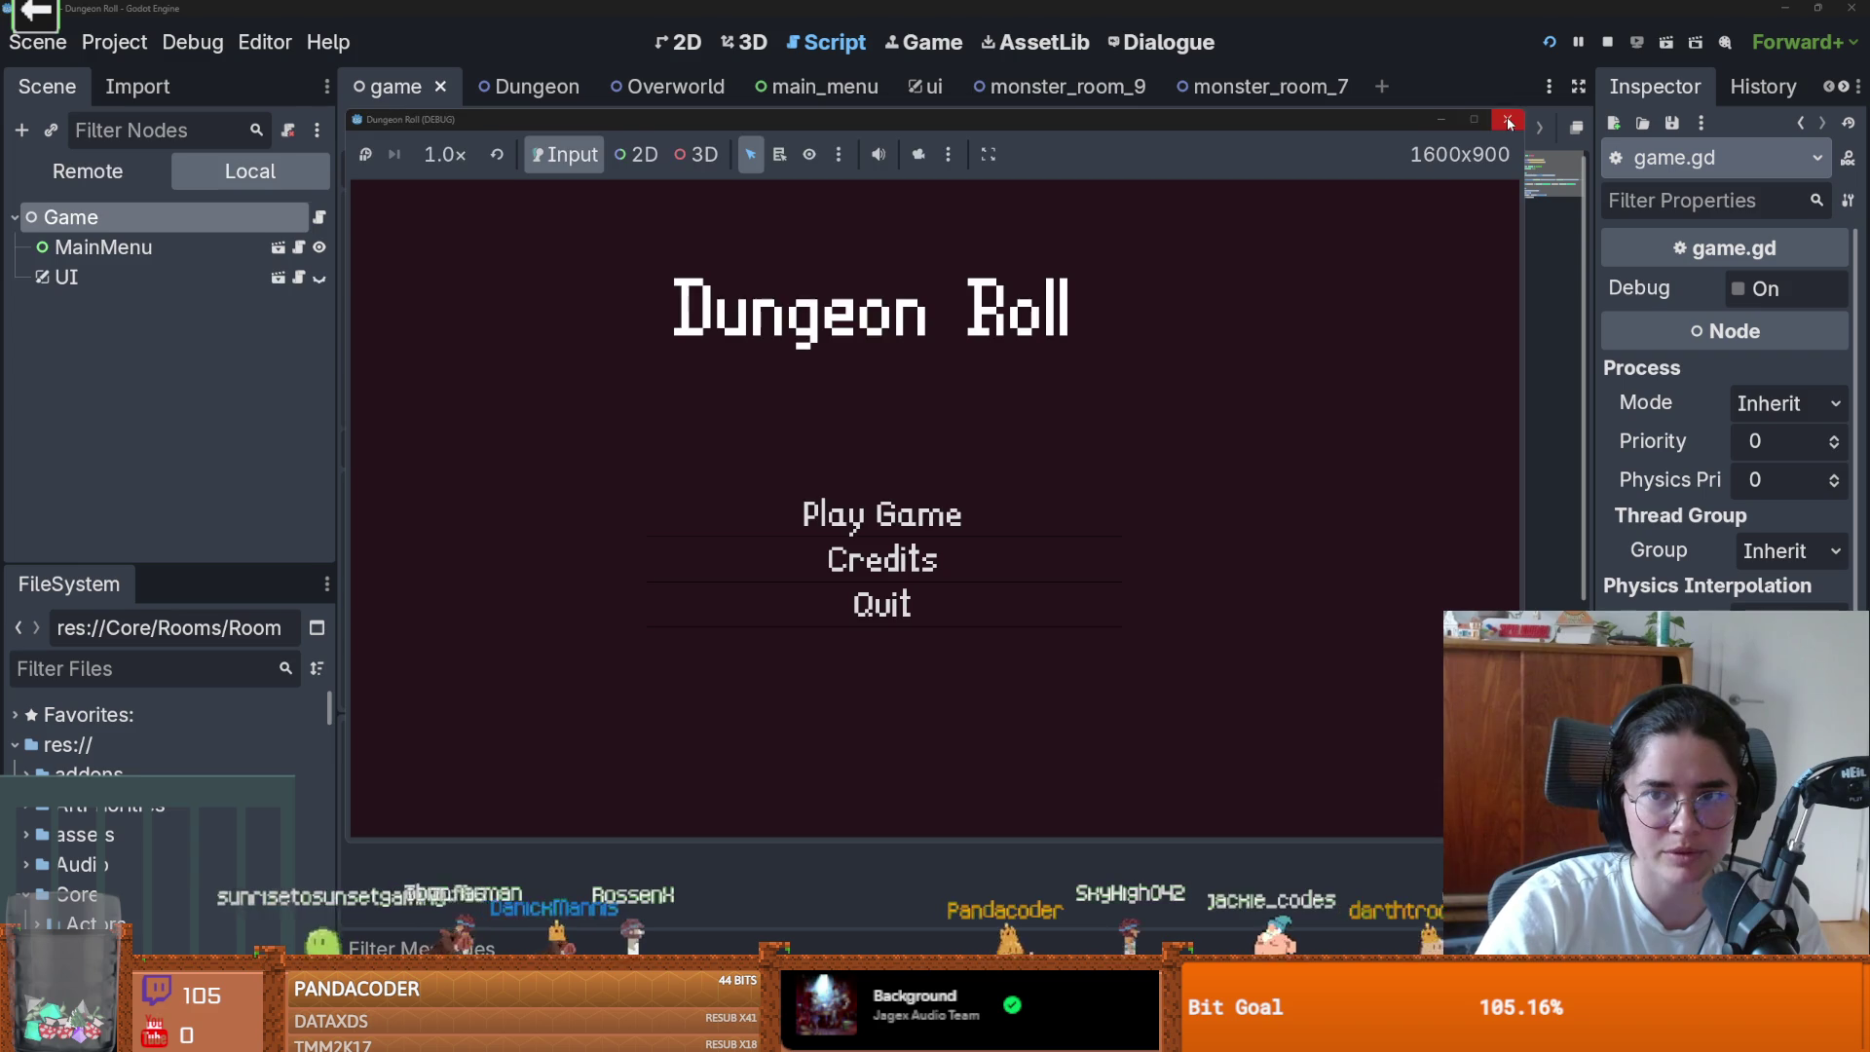
Close the game, tick Debug on the game node, and run the project again
{"action": "left_click", "coordinate": [1508, 122]}
{"action": "left_click", "coordinate": [1740, 288]}
{"action": "left_click", "coordinate": [1550, 43]}
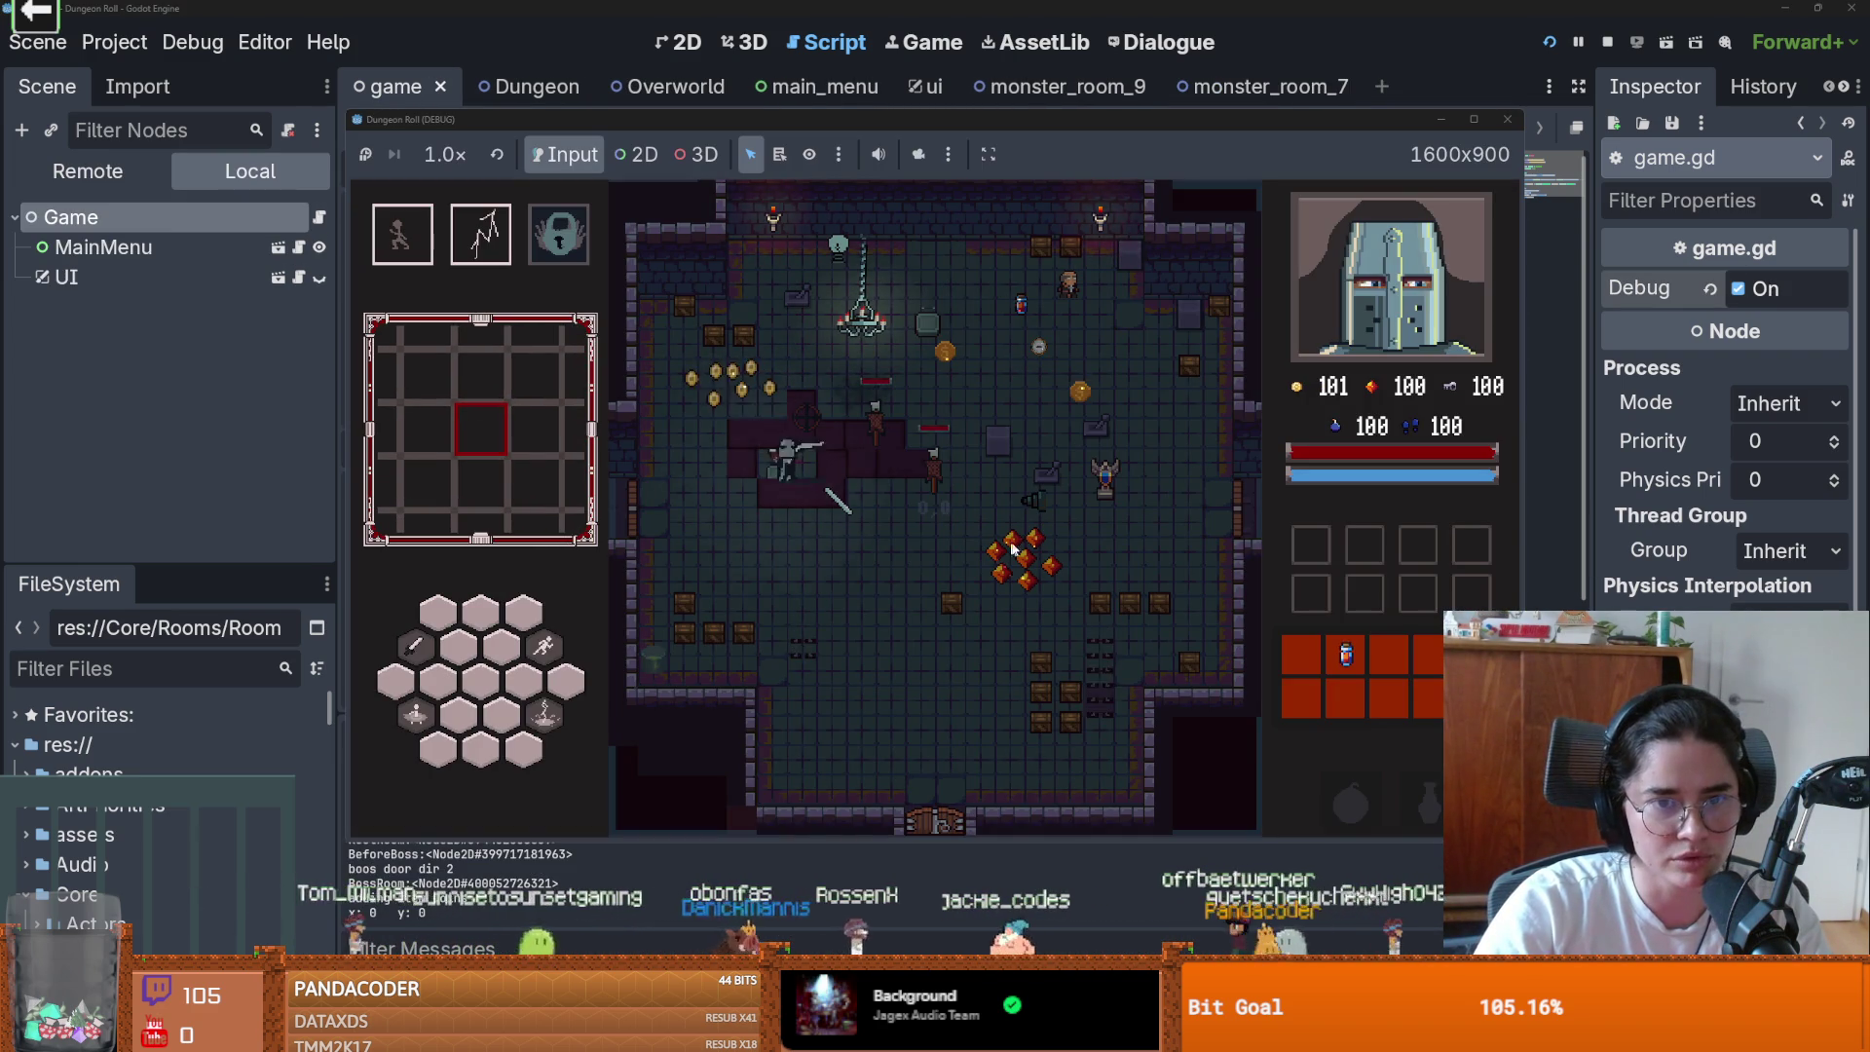
Walk and dash the player over the gem pile, then switch to the browser
{"action": "key", "text": "d"}
{"action": "key", "text": "a"}
{"action": "key", "text": "a"}
{"action": "key", "text": "space"}
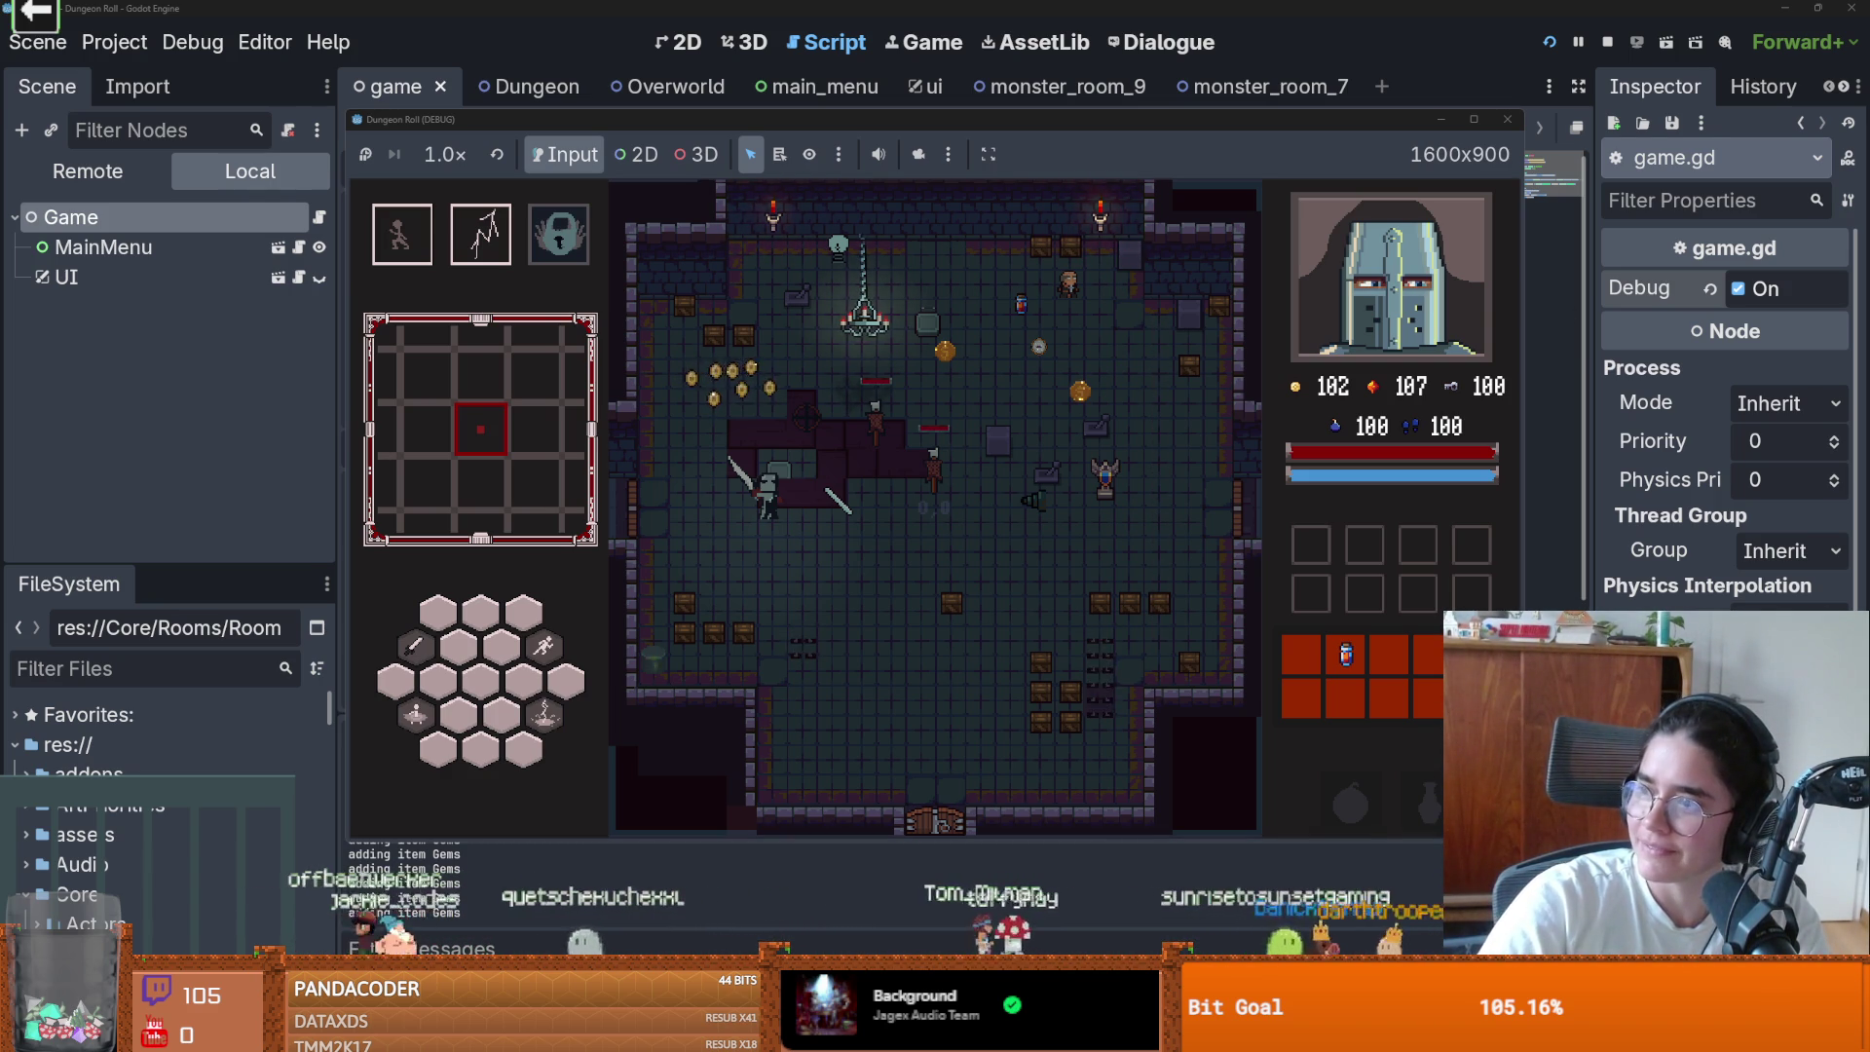
{"action": "key", "text": "alt+Tab"}
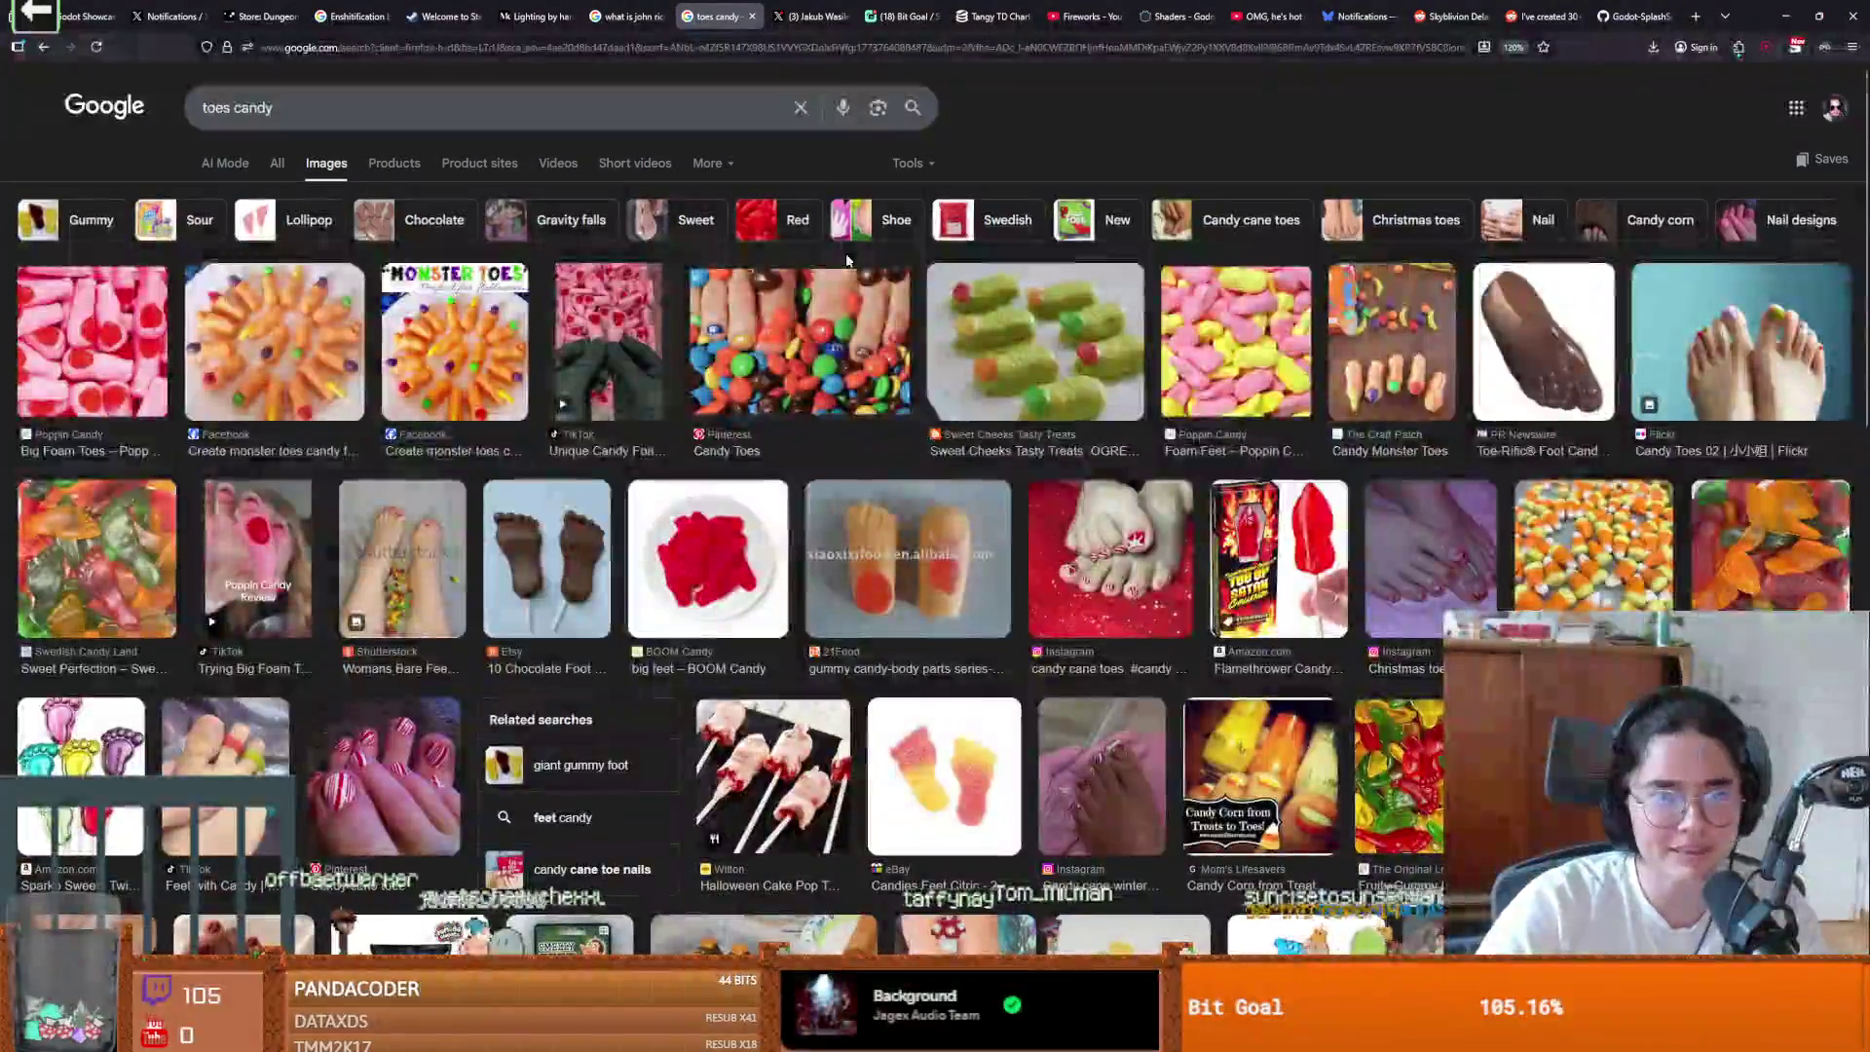
Enlarge the Monster Toes candy image, then return to the Godot editor
{"action": "left_click", "coordinate": [431, 385]}
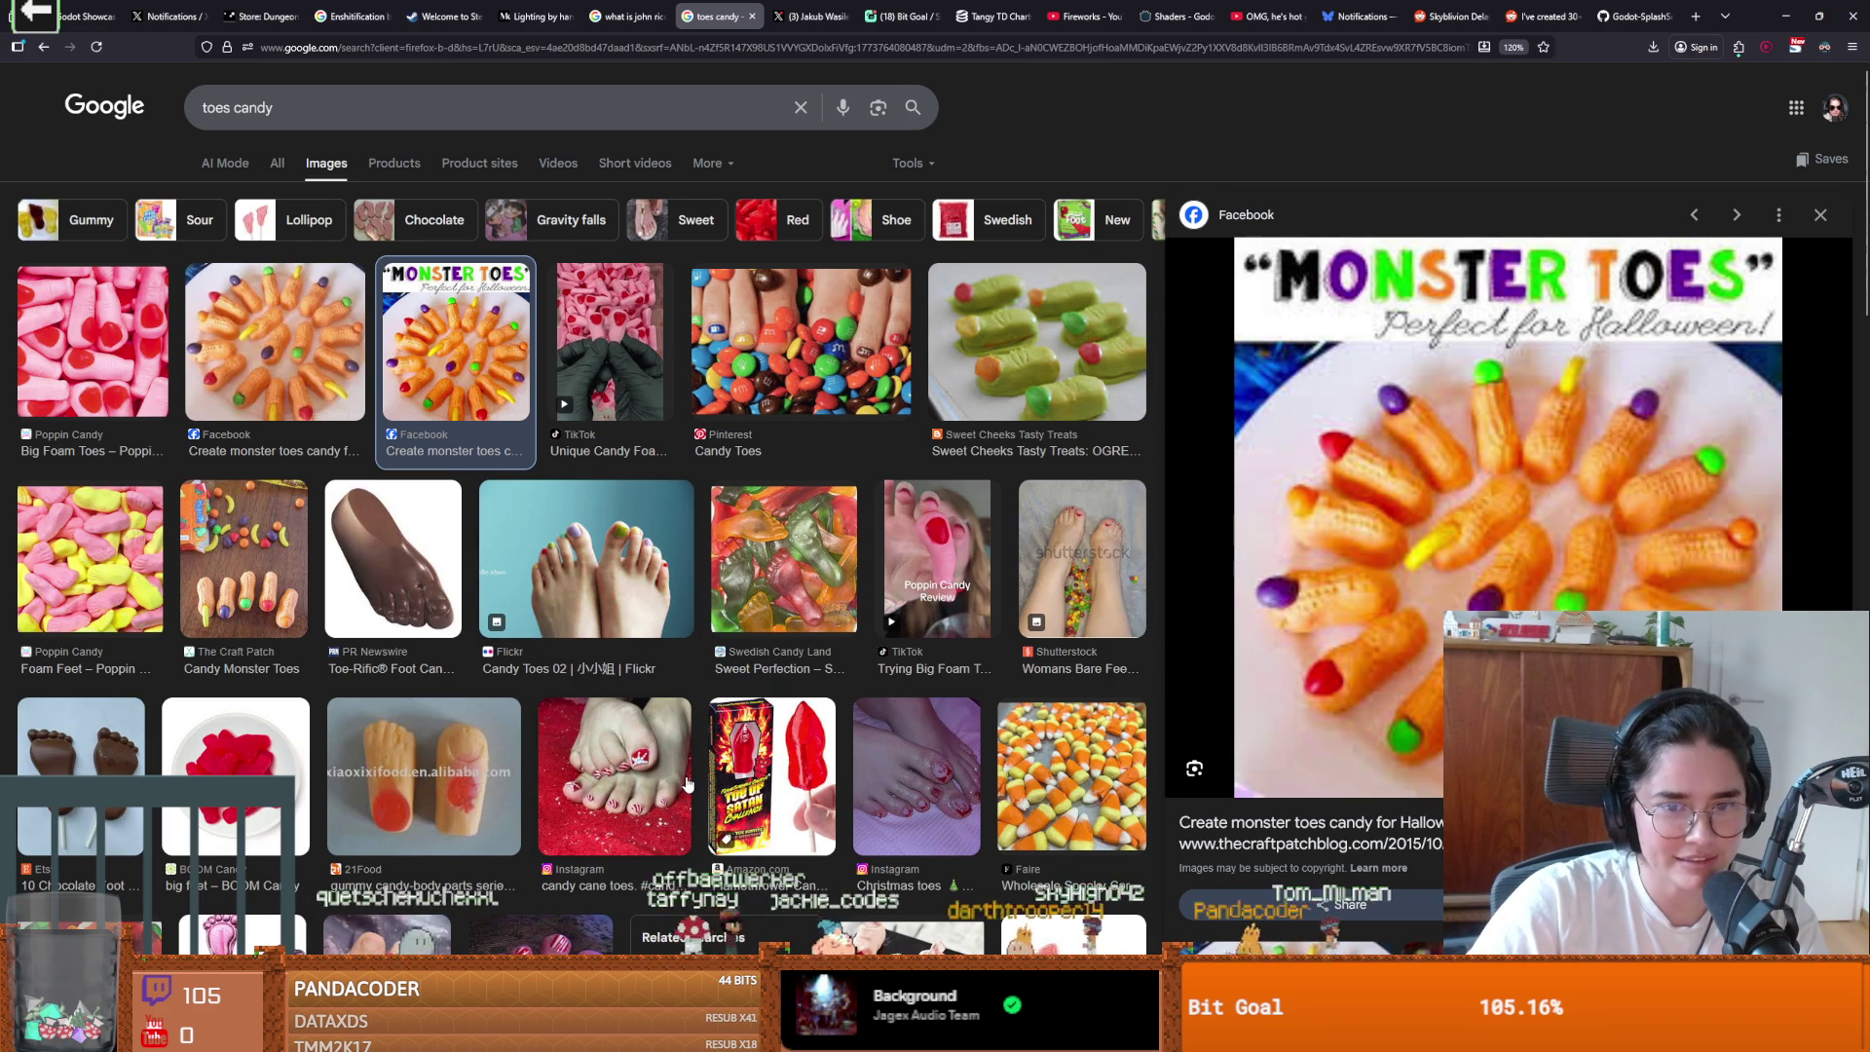
{"action": "left_click", "coordinate": [1768, 51]}
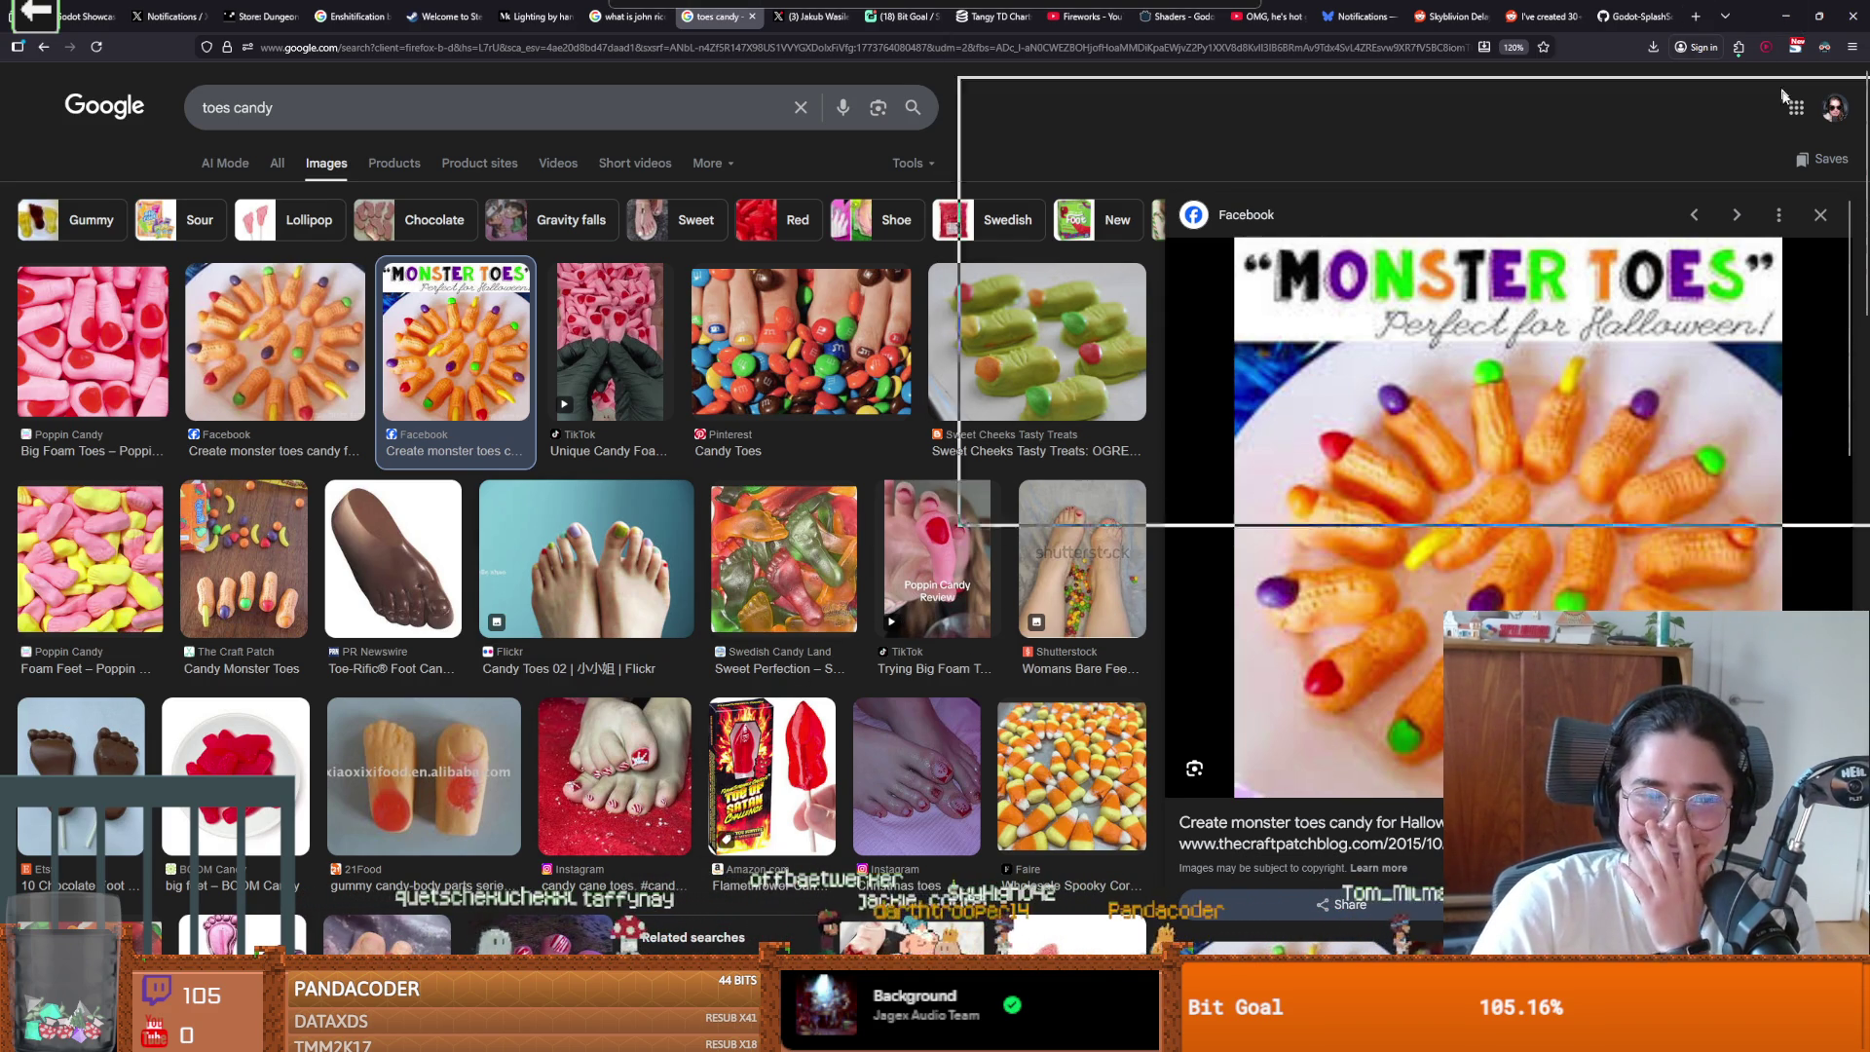
{"action": "key", "text": "alt+Tab"}
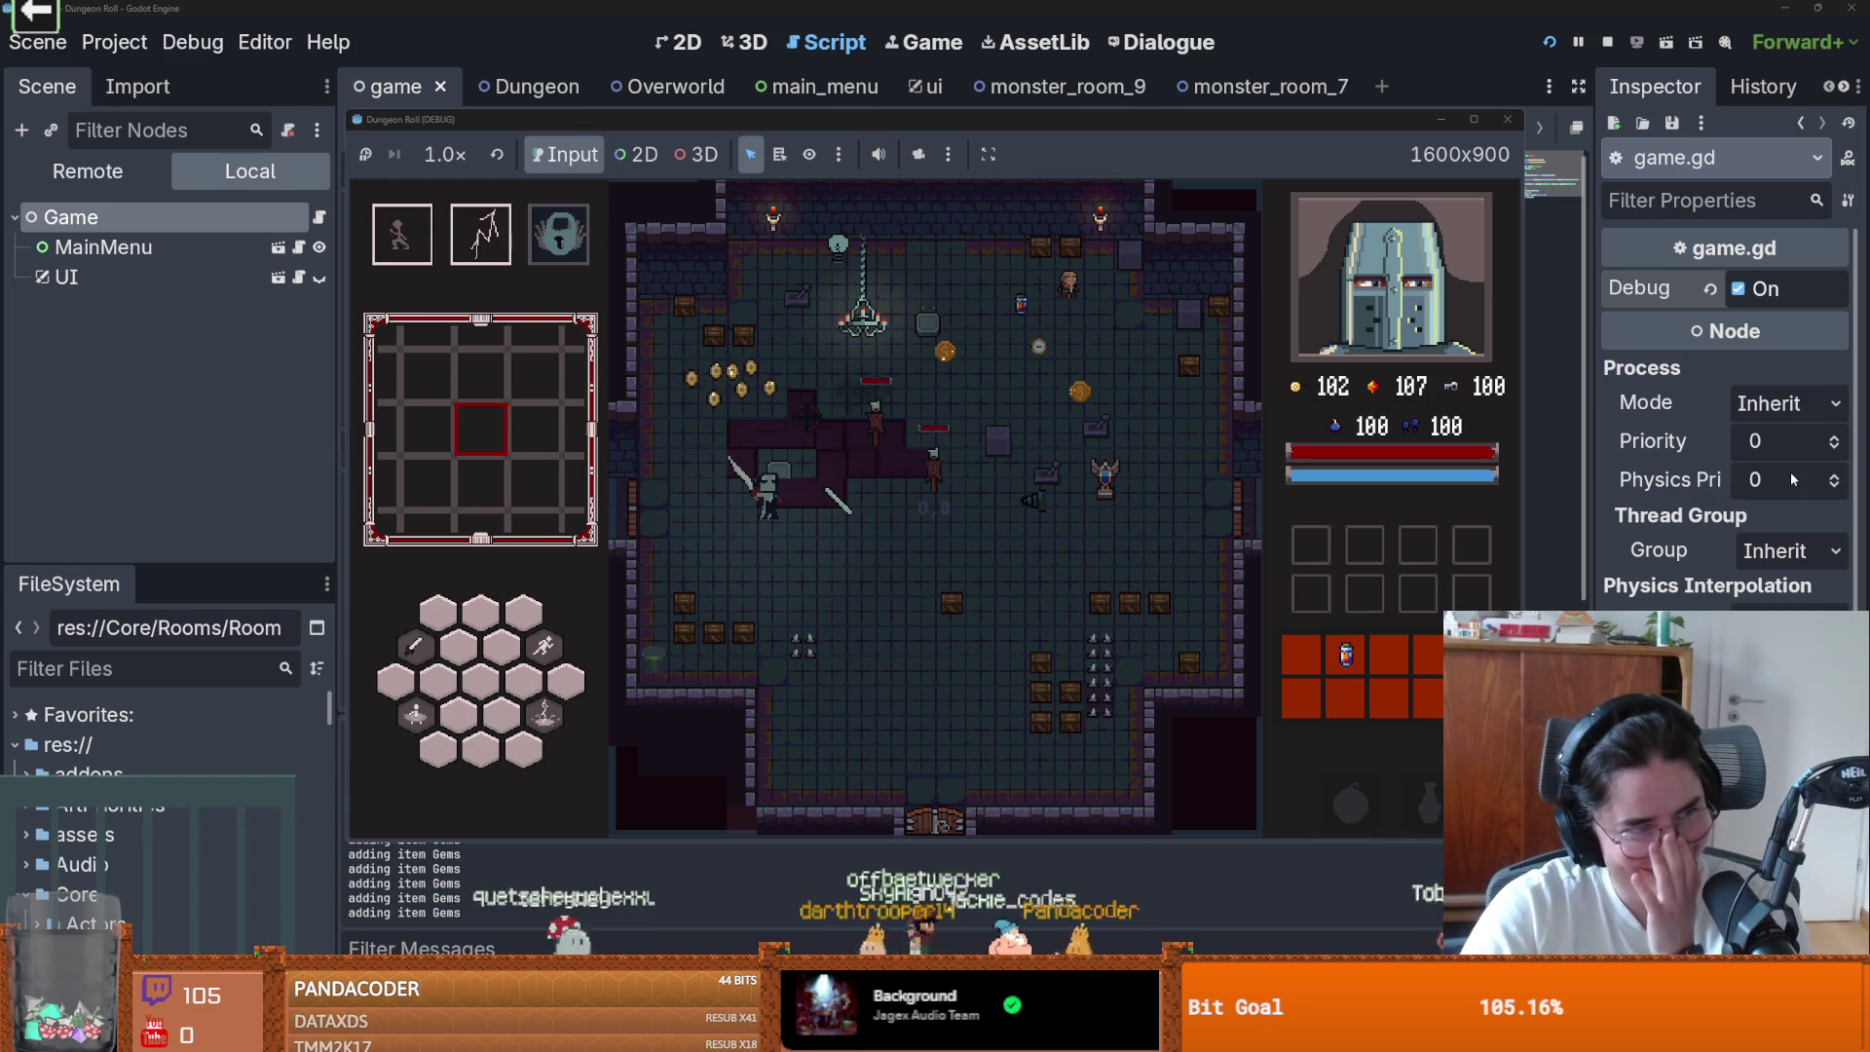
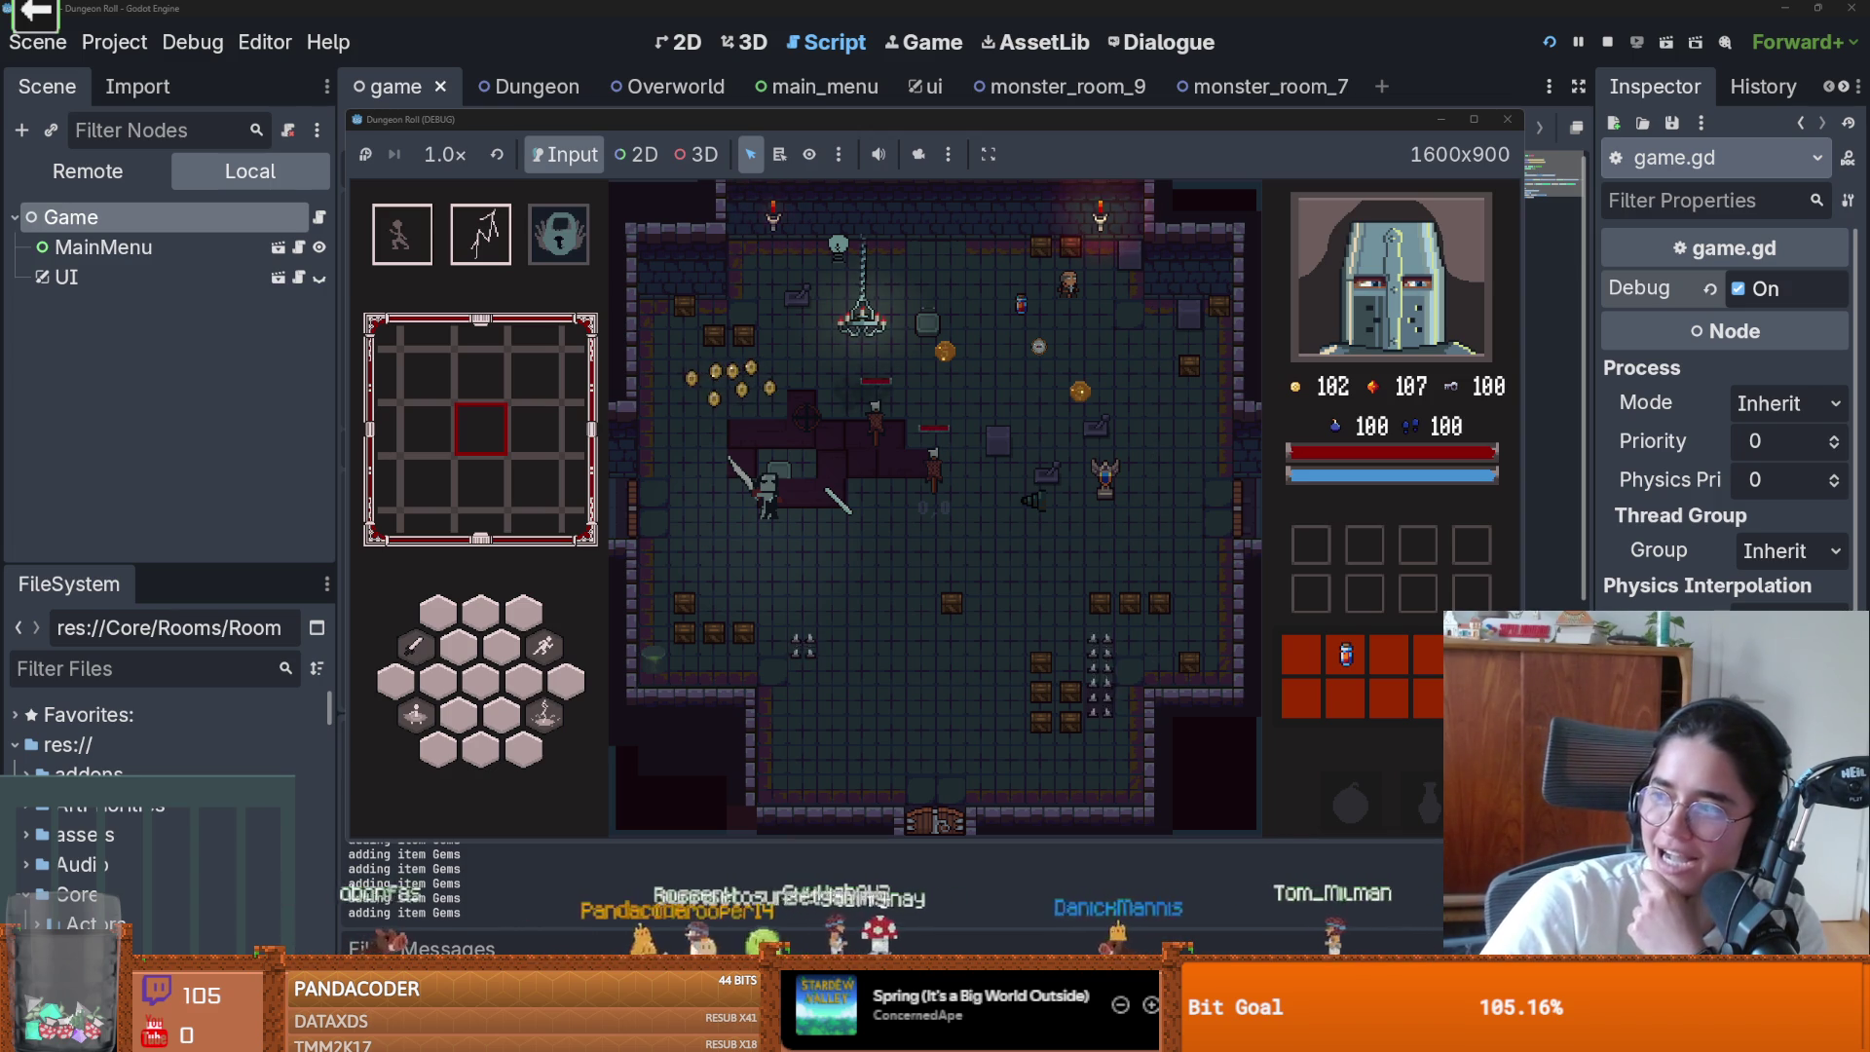
Preview the Flickr candy toes photo in the browser's image search, then return to the game
{"action": "key", "text": "alt+Tab"}
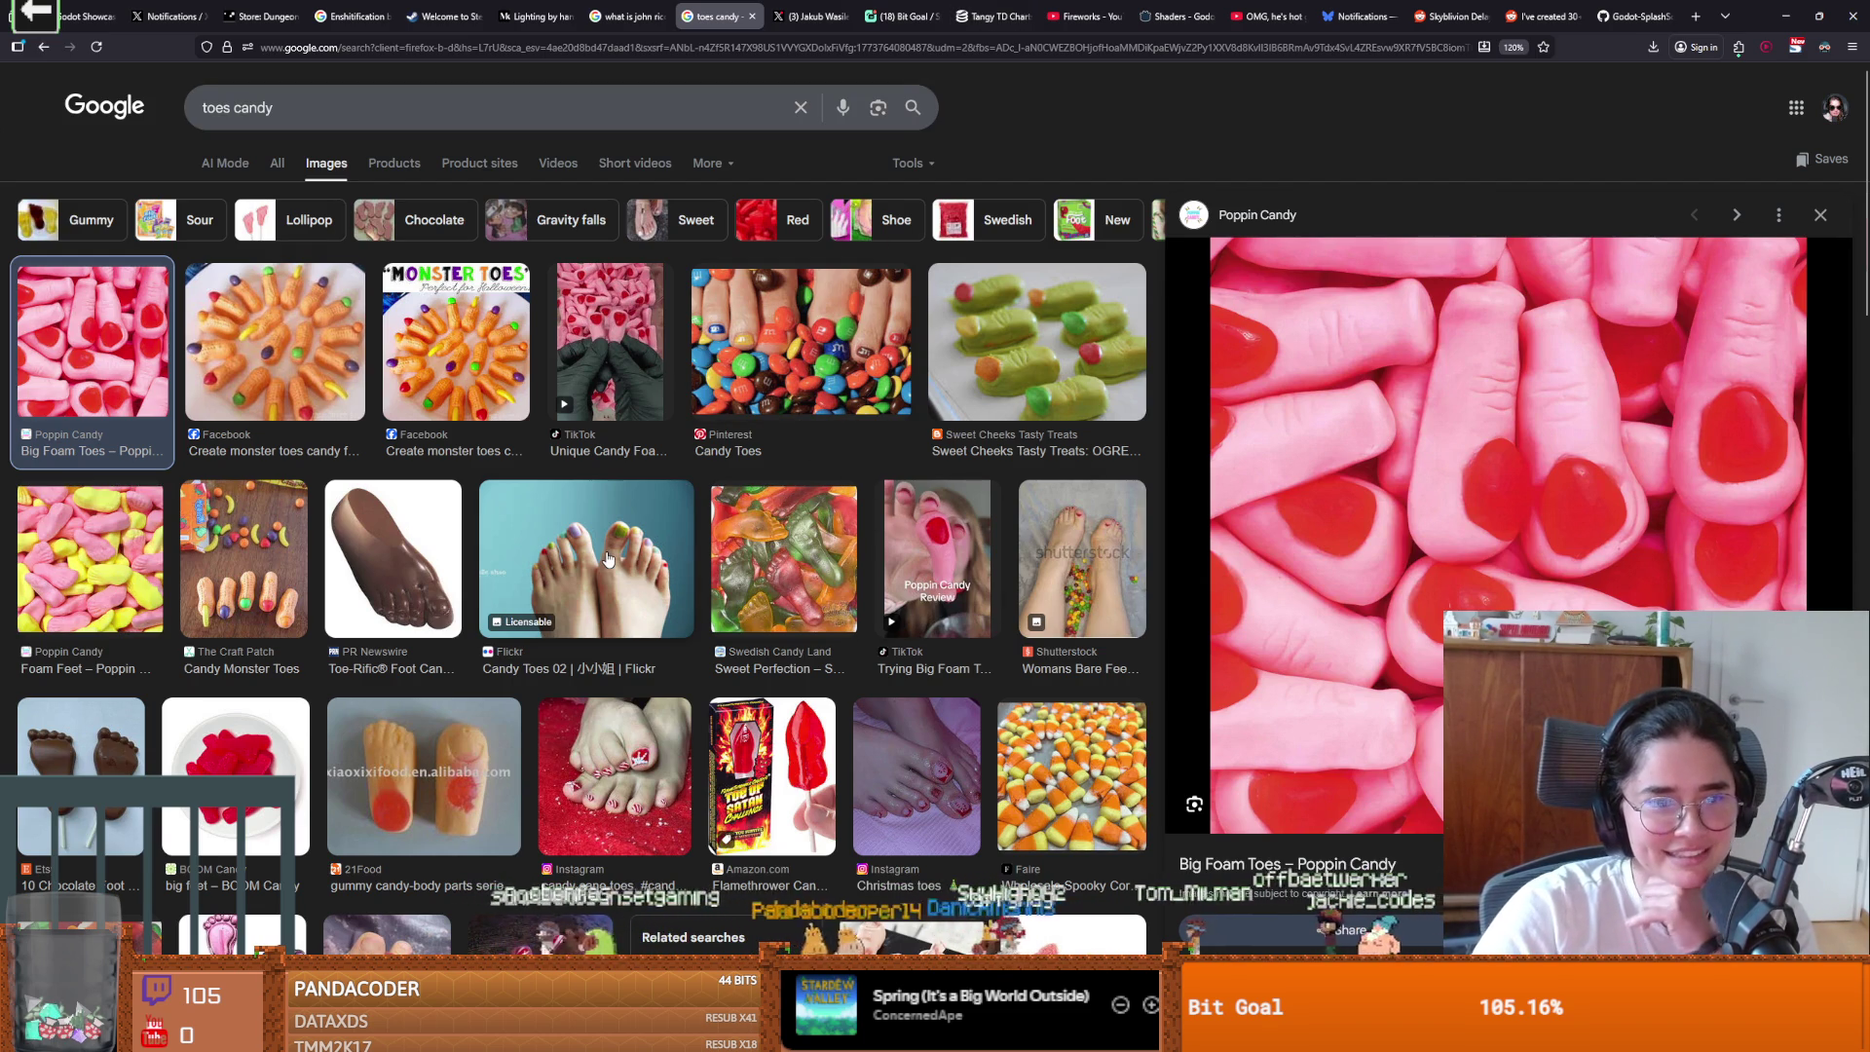
{"action": "left_click", "coordinate": [608, 558]}
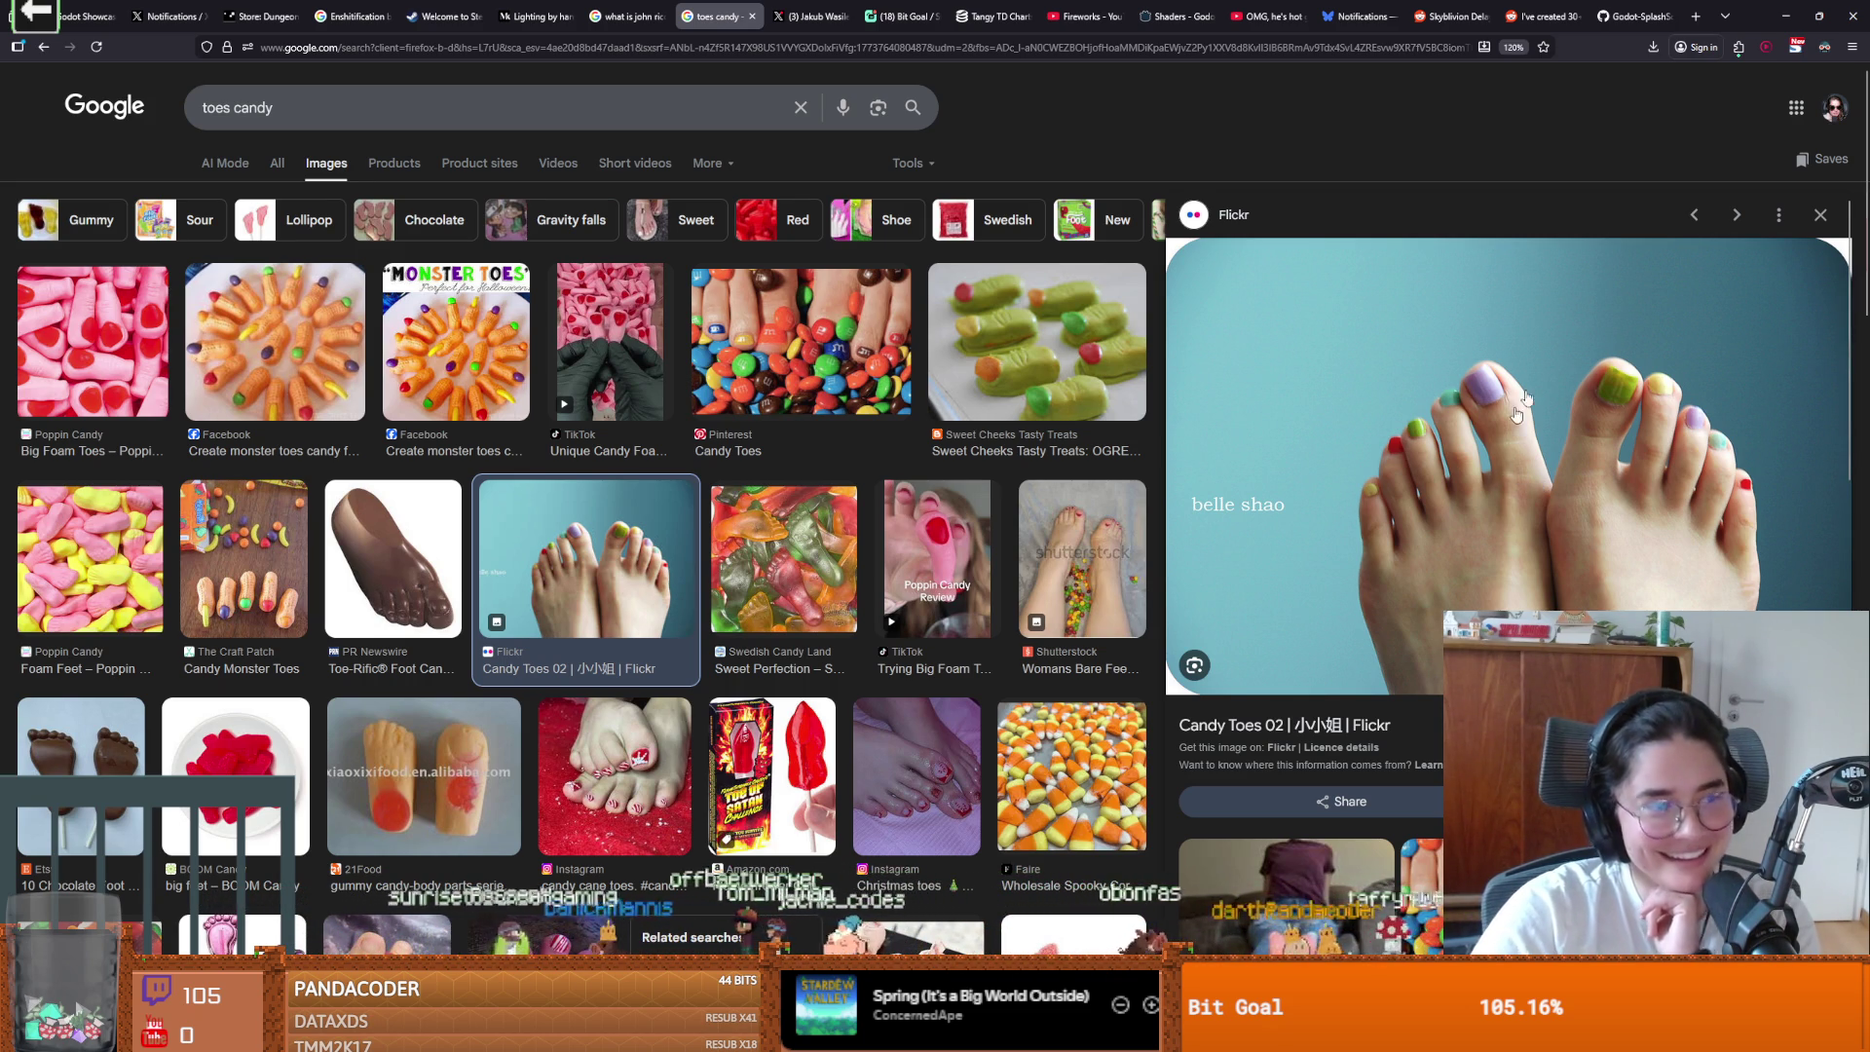
{"action": "key", "text": "alt+Tab"}
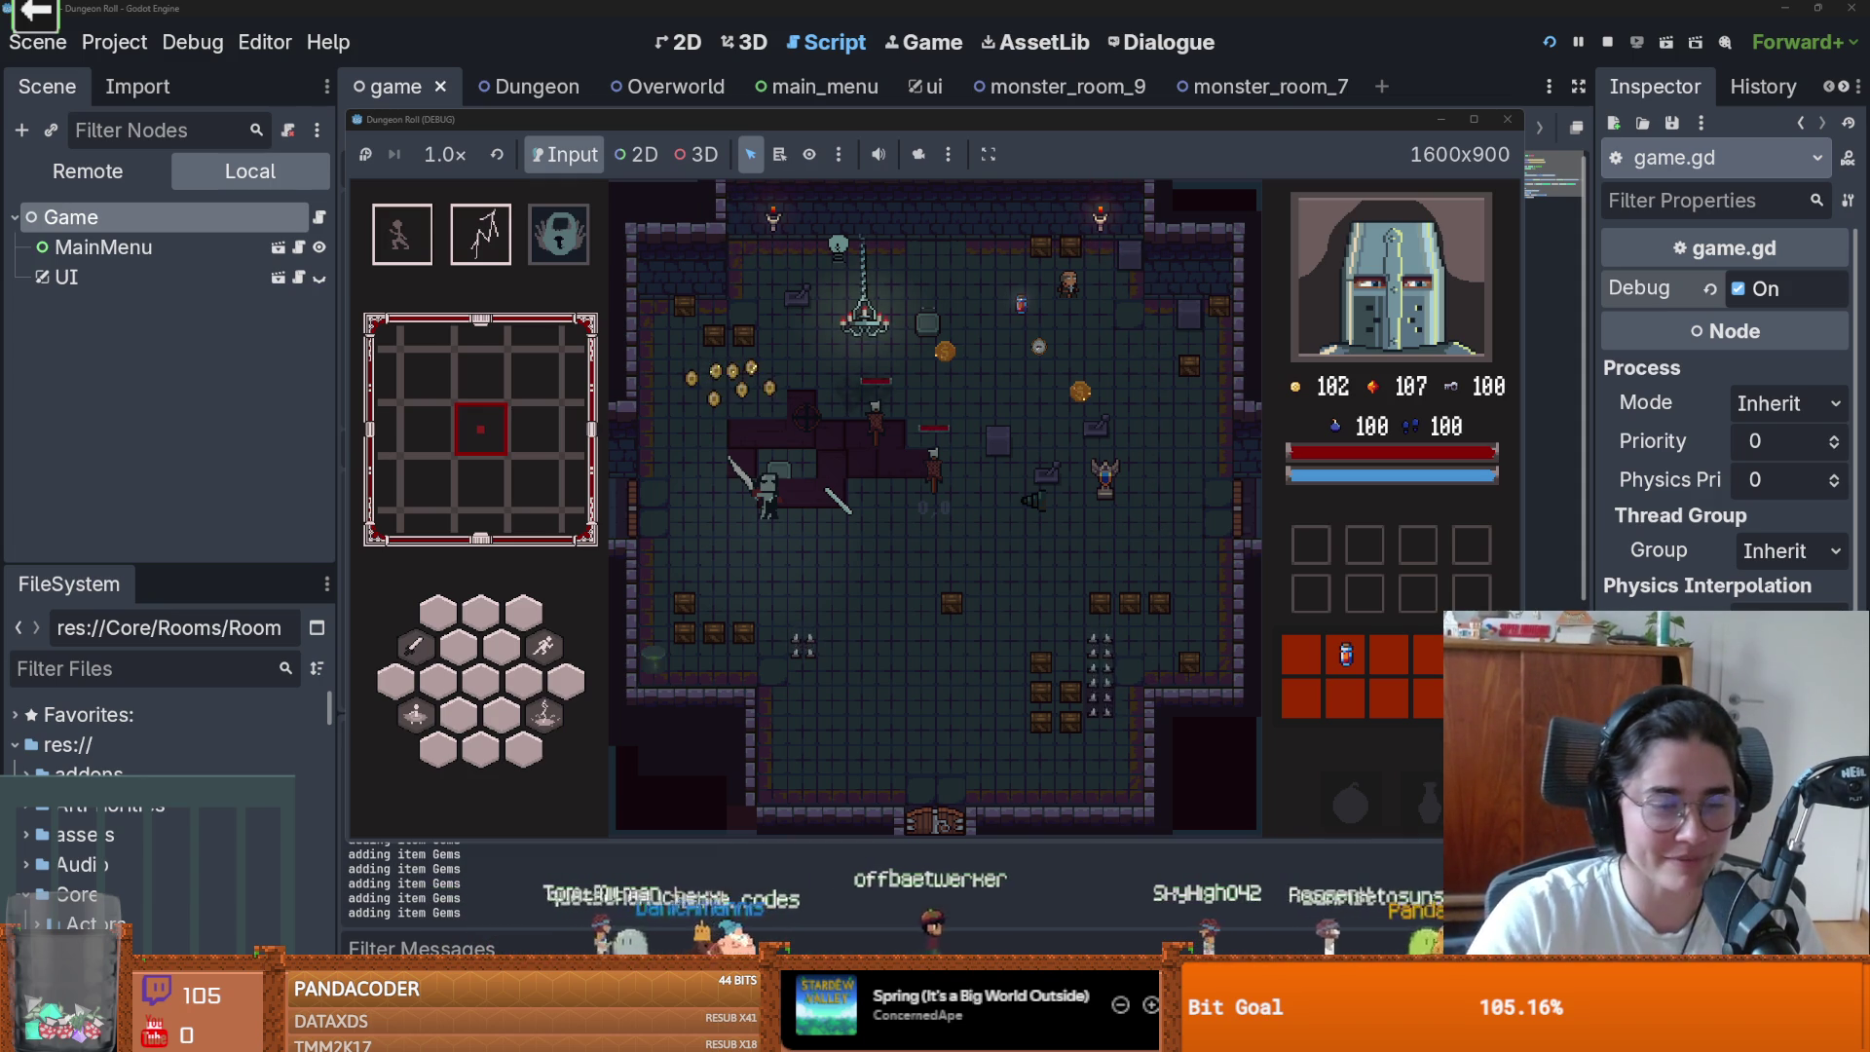
Walk the knight right, up-right and up-left to collect coins, then stop the playtest with F8
{"action": "key", "text": "d"}
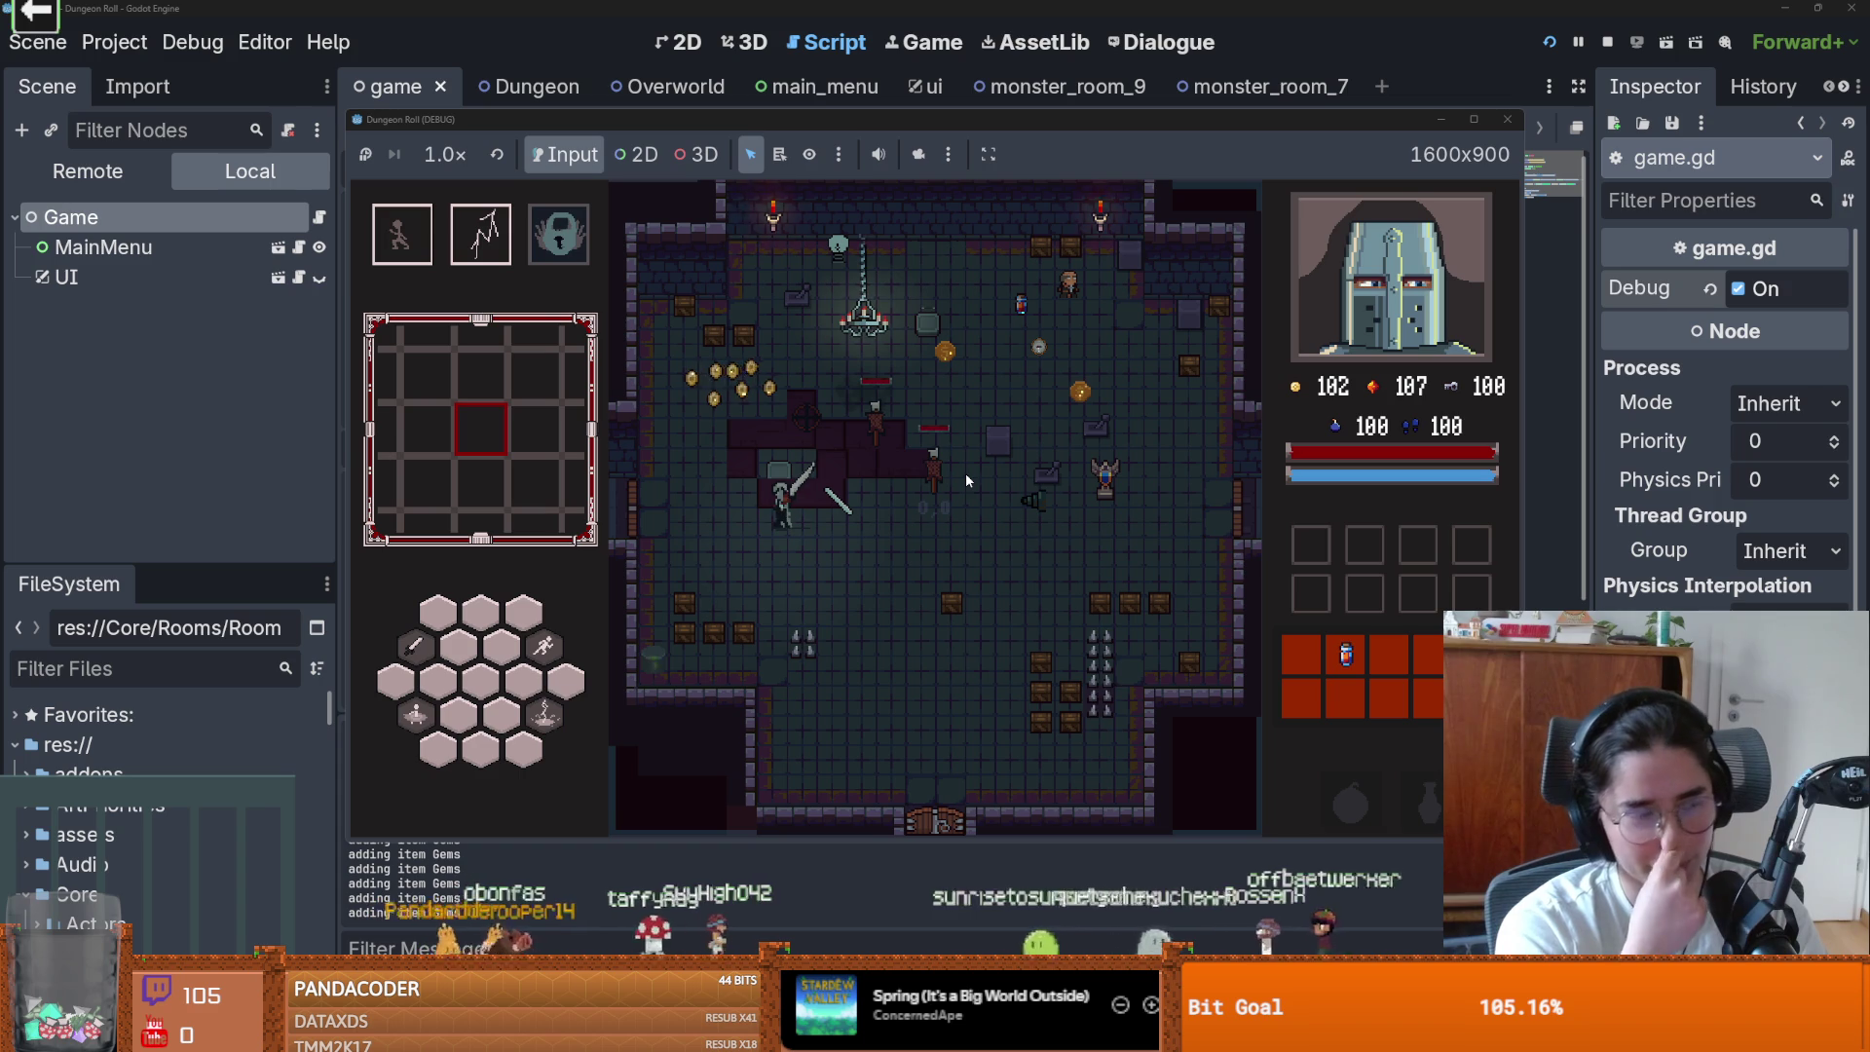
{"action": "key", "text": "w"}
{"action": "key", "text": "d"}
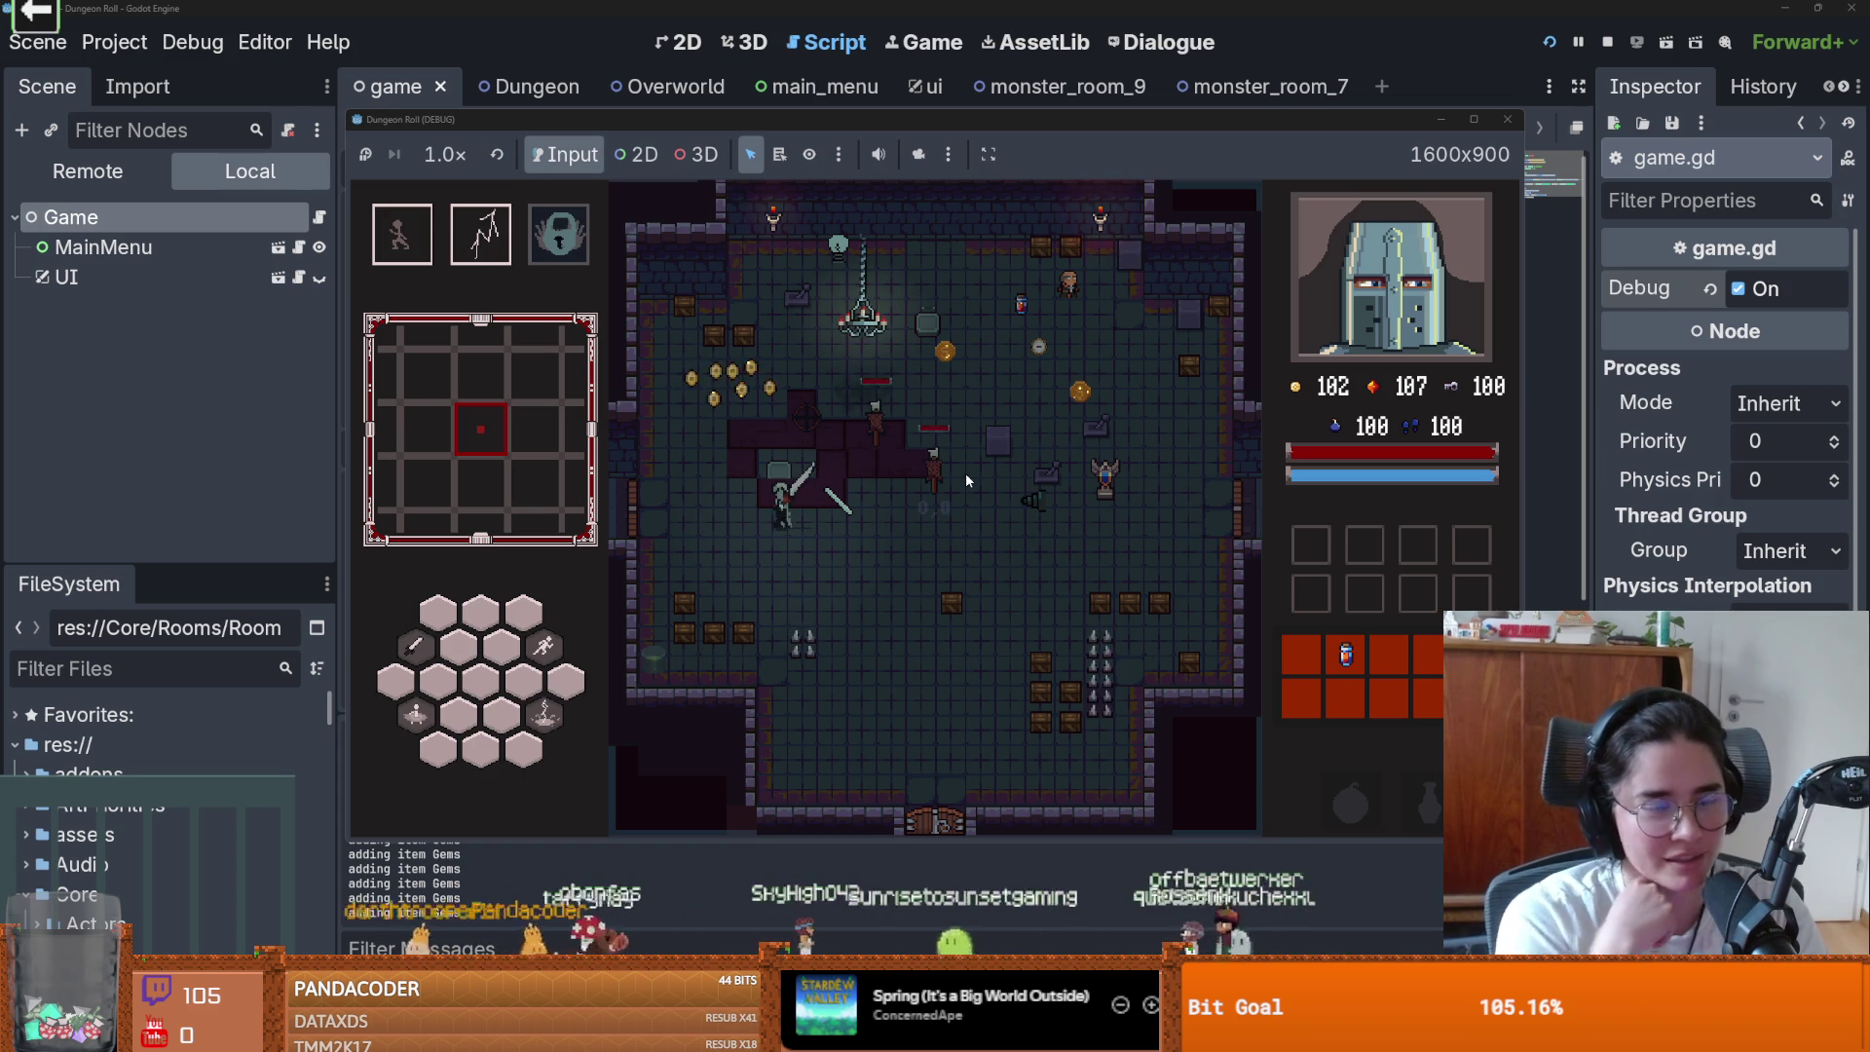
{"action": "key", "text": "w"}
{"action": "key", "text": "a"}
{"action": "left_click", "coordinate": [1503, 130]}
{"action": "key", "text": "F8"}
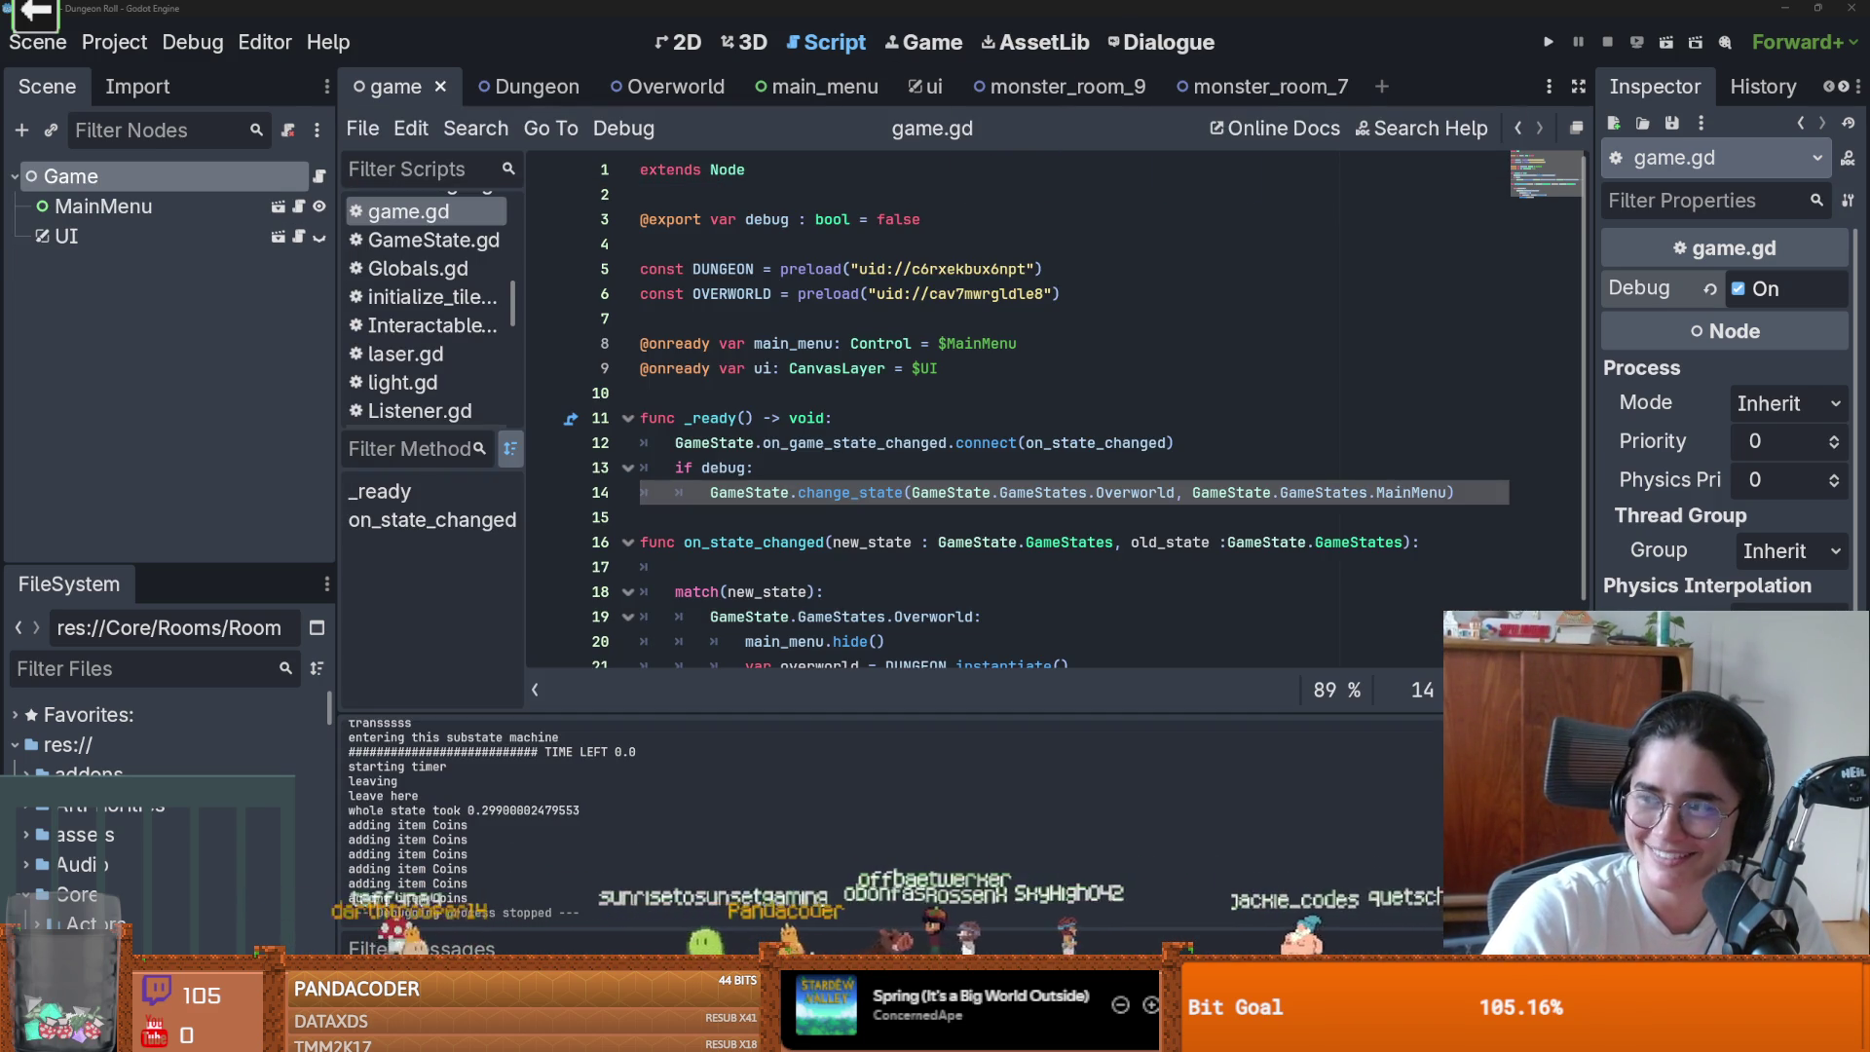
Close the monster_room_9 and monster_room_7 scene tabs
{"action": "left_click", "coordinate": [1136, 85]}
{"action": "left_click", "coordinate": [1138, 91]}
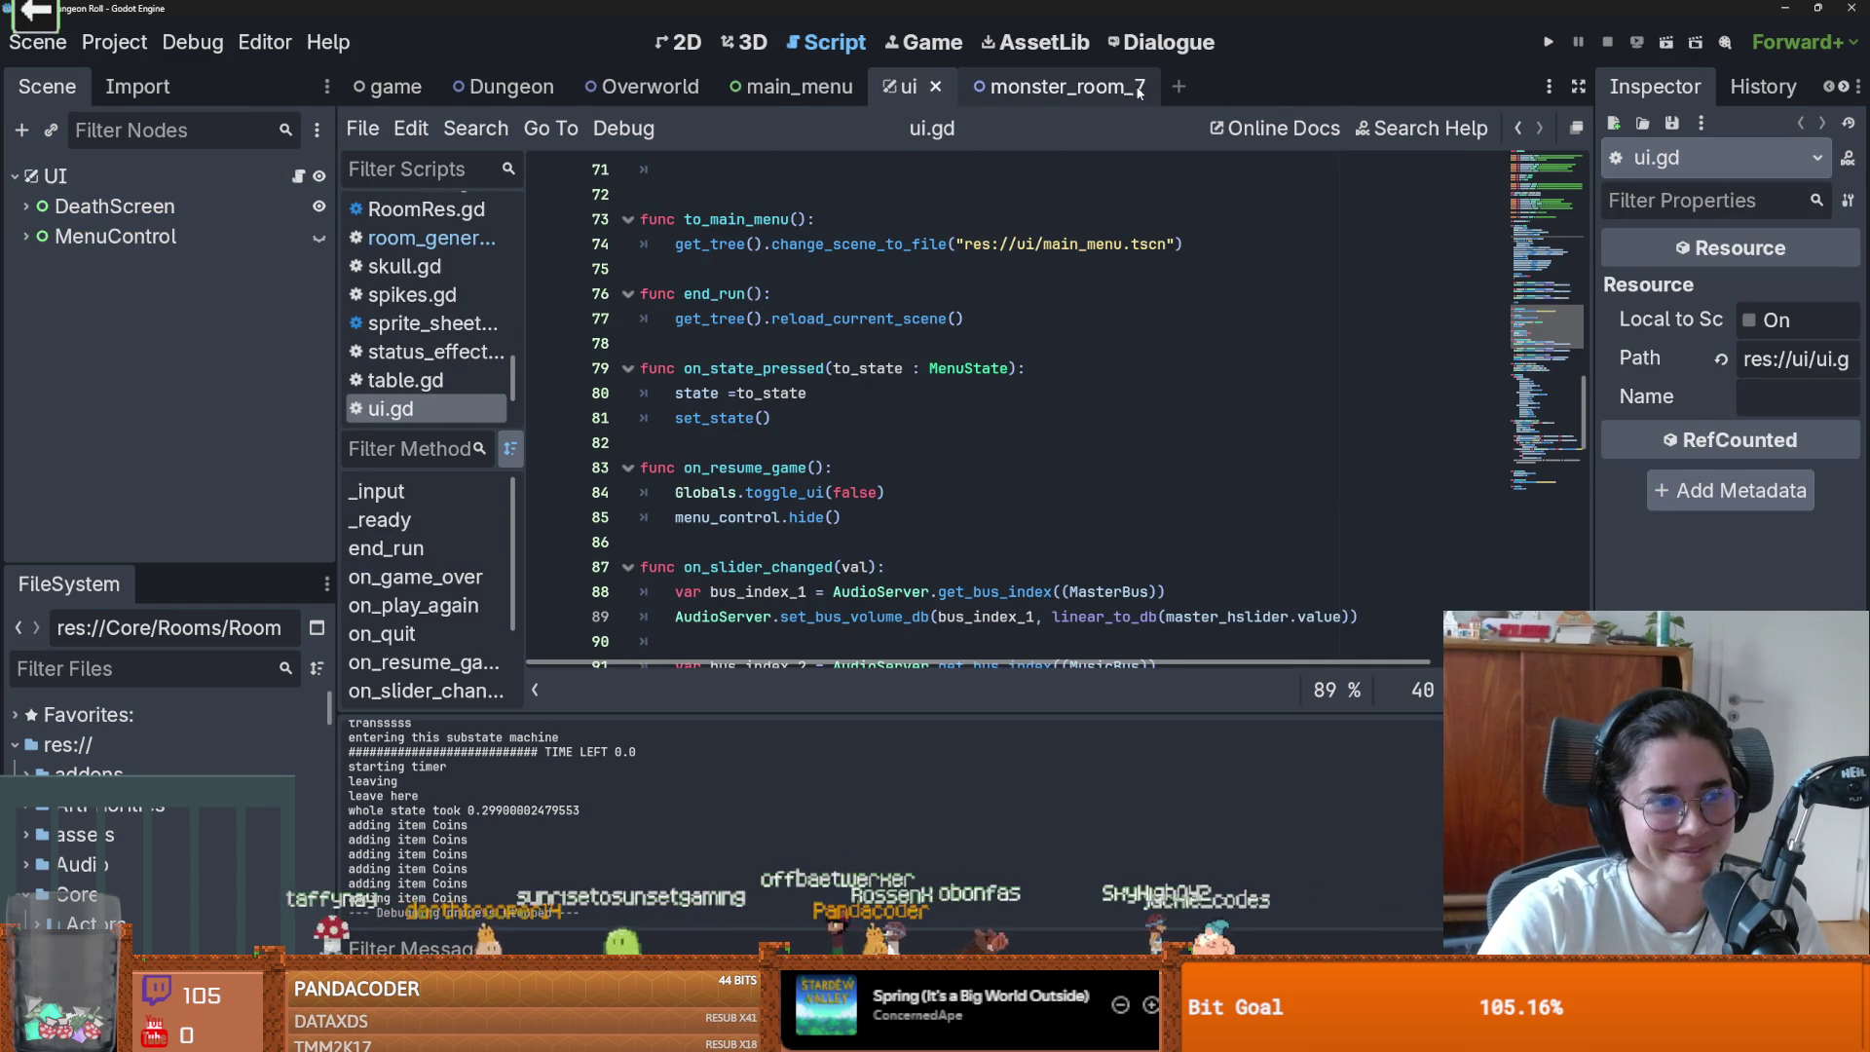
{"action": "left_click", "coordinate": [1142, 86]}
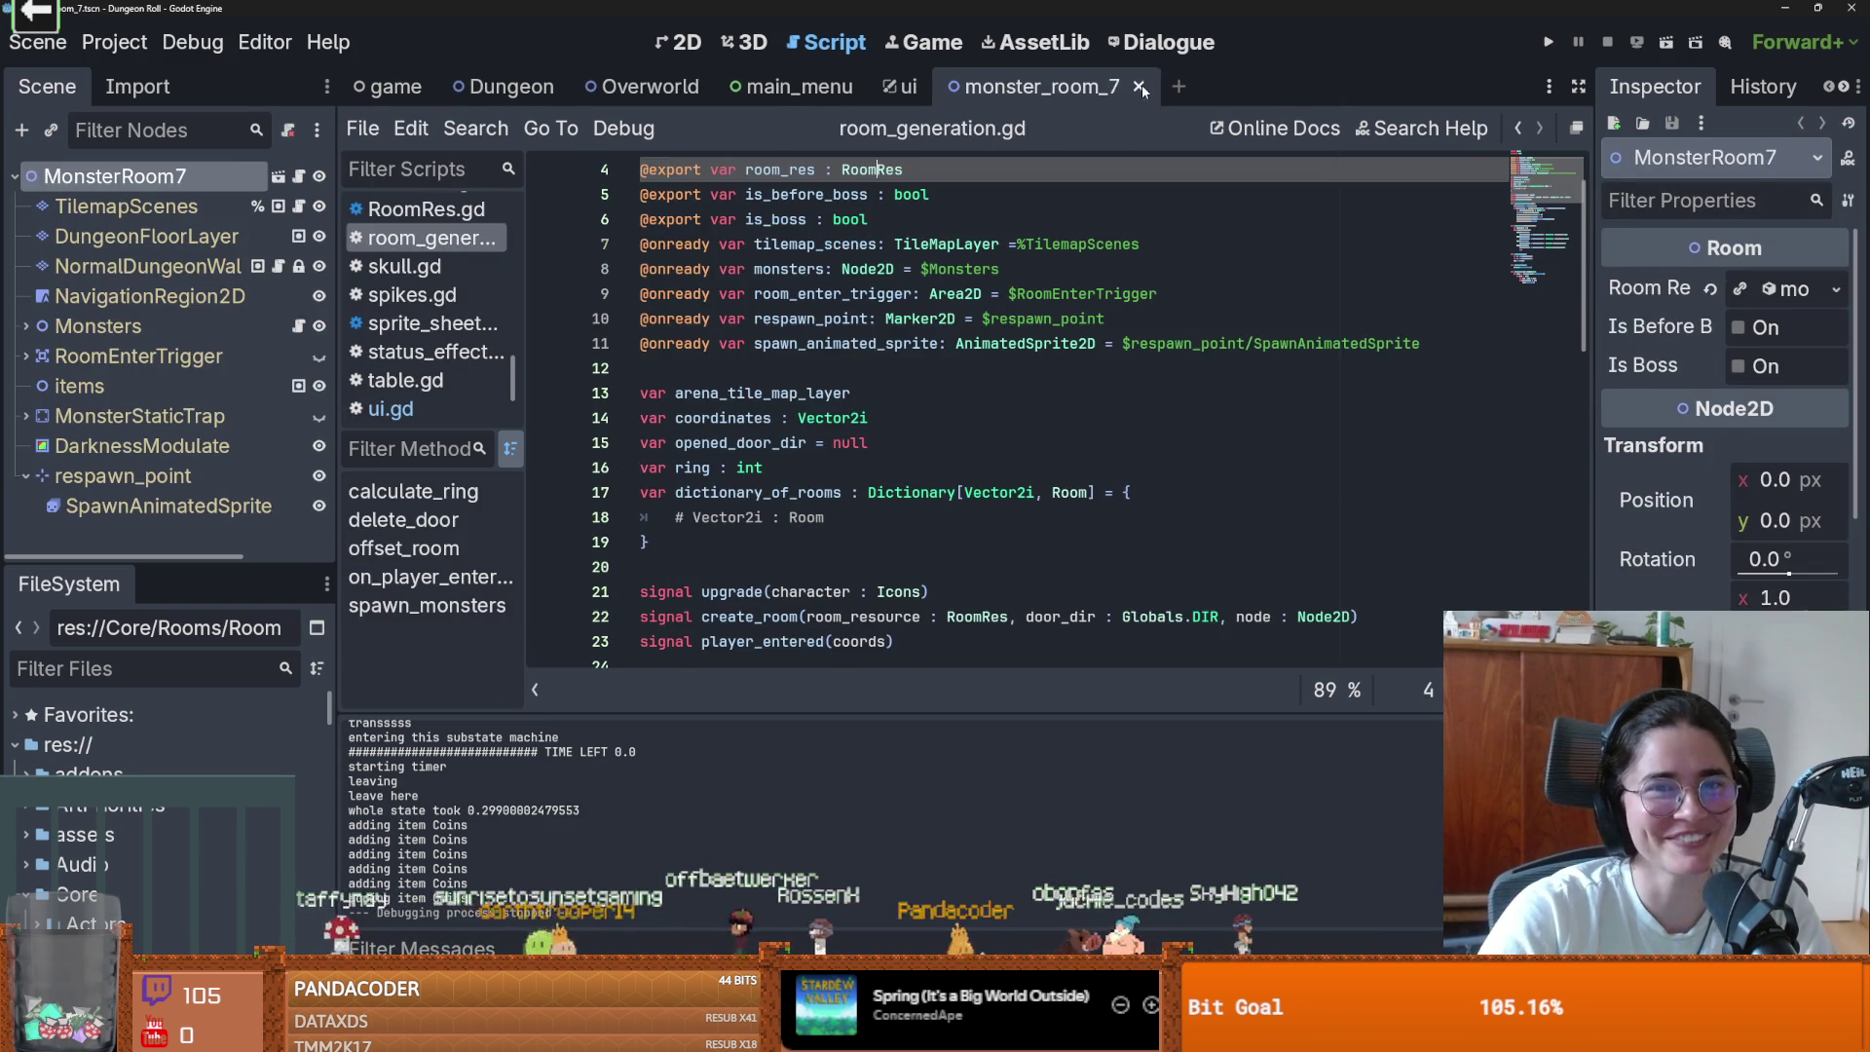
{"action": "left_click", "coordinate": [1167, 86]}
Show the Dungeon scene in 2D, save it, and hide the UI layer's Game Over panel
{"action": "left_click", "coordinate": [503, 86]}
{"action": "left_click", "coordinate": [681, 44]}
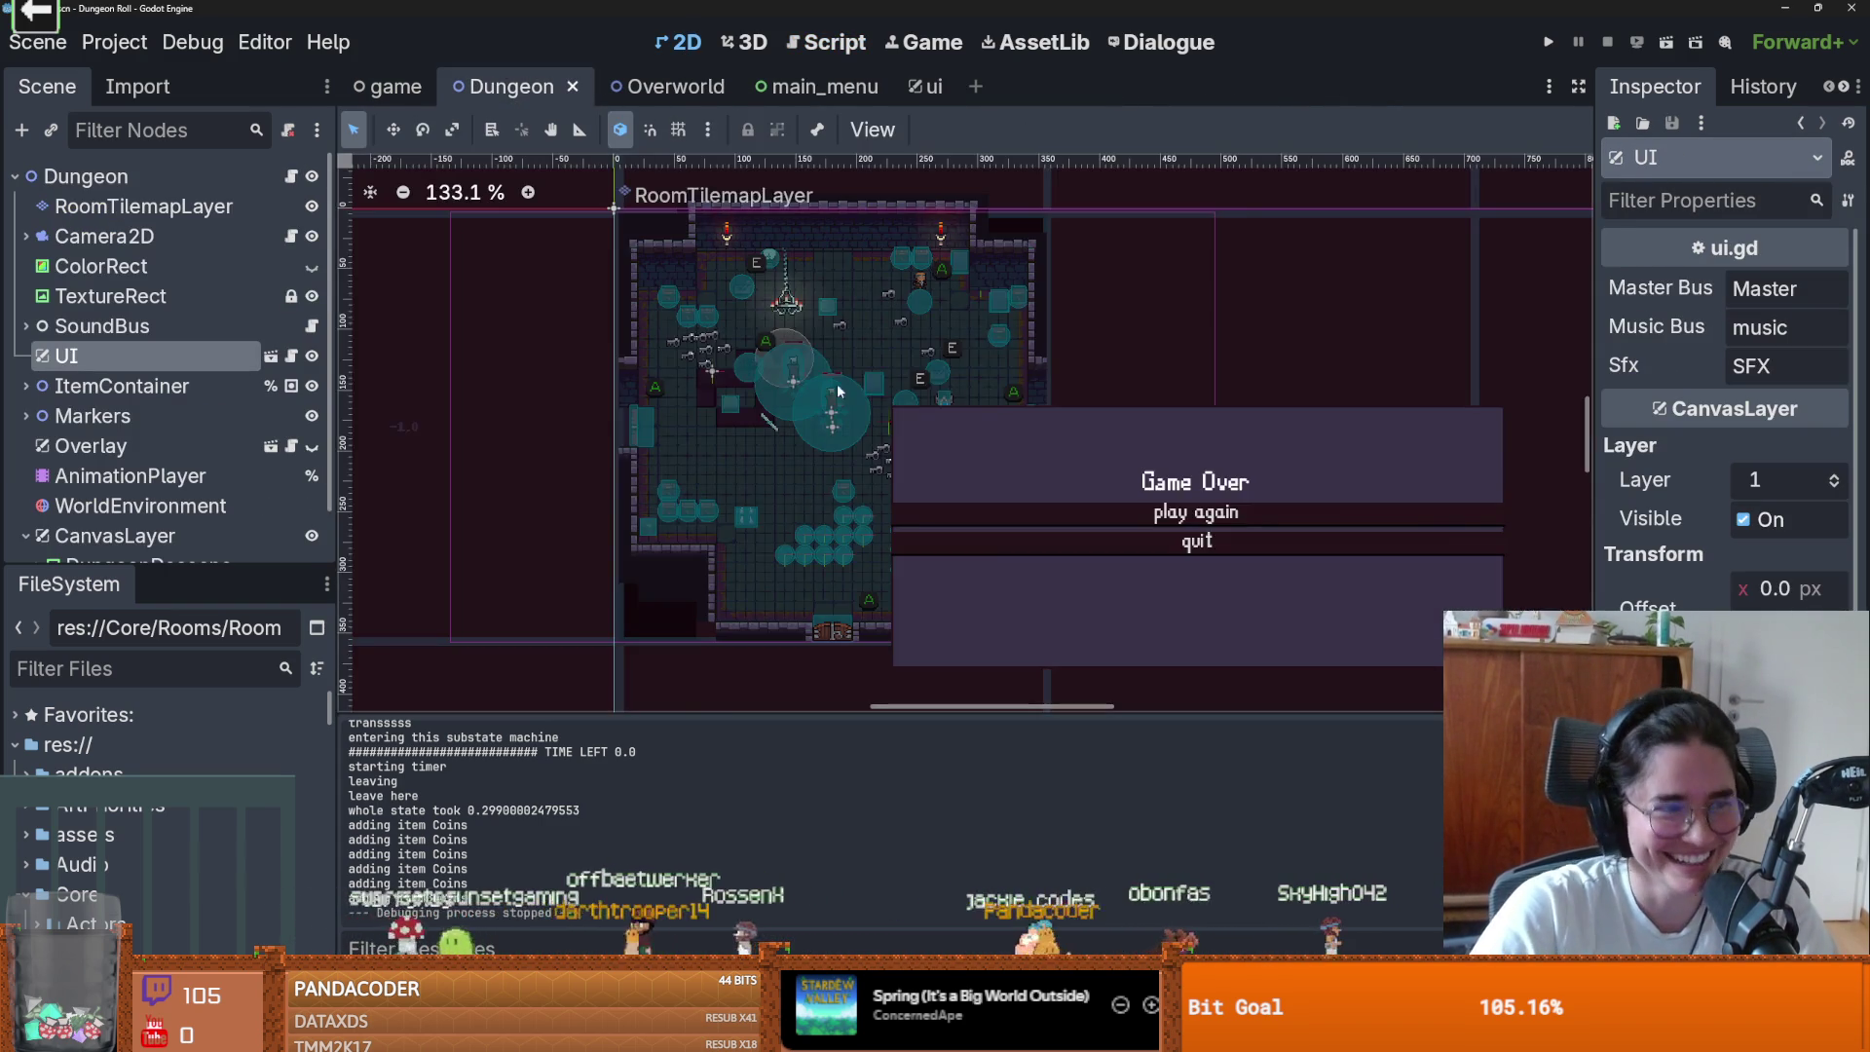
{"action": "scroll", "coordinate": [1061, 508], "scroll_direction": "down", "scroll_amount": 5}
{"action": "key", "text": "ctrl+s"}
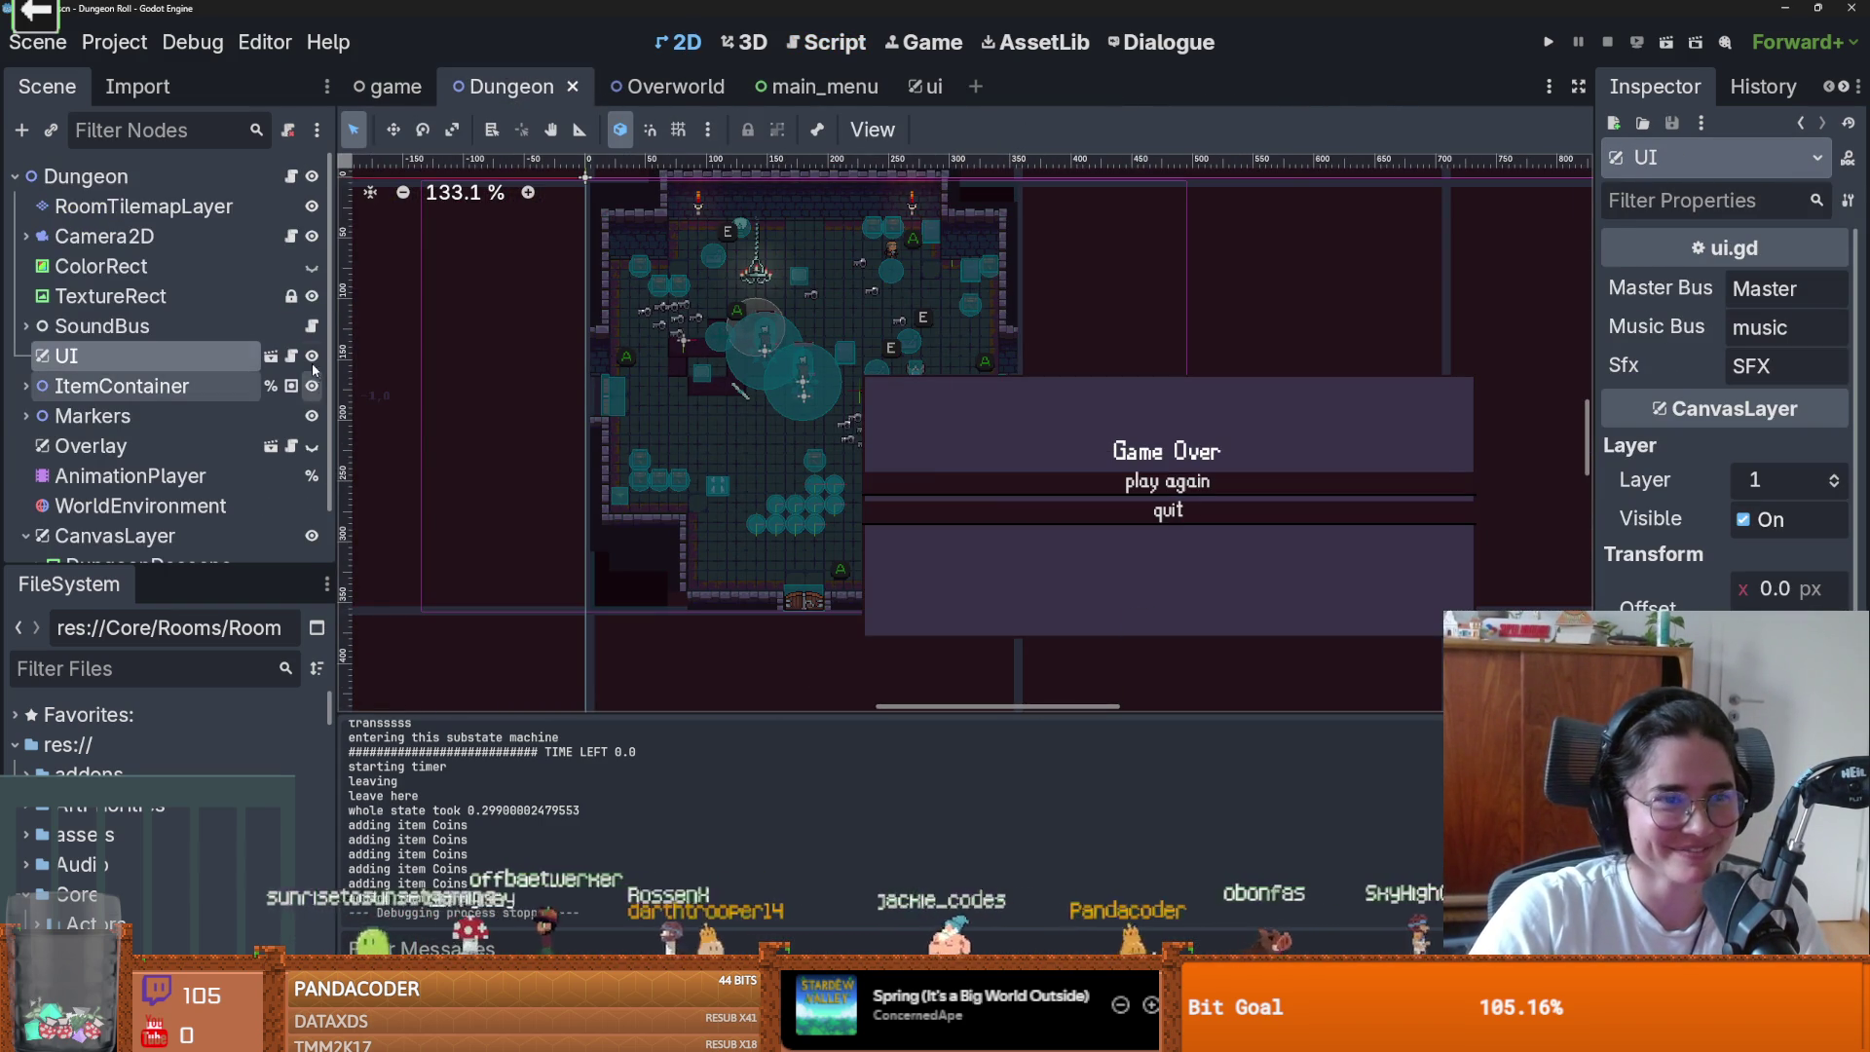
{"action": "left_click", "coordinate": [312, 356]}
{"action": "scroll", "coordinate": [808, 403], "scroll_direction": "up", "scroll_amount": 5}
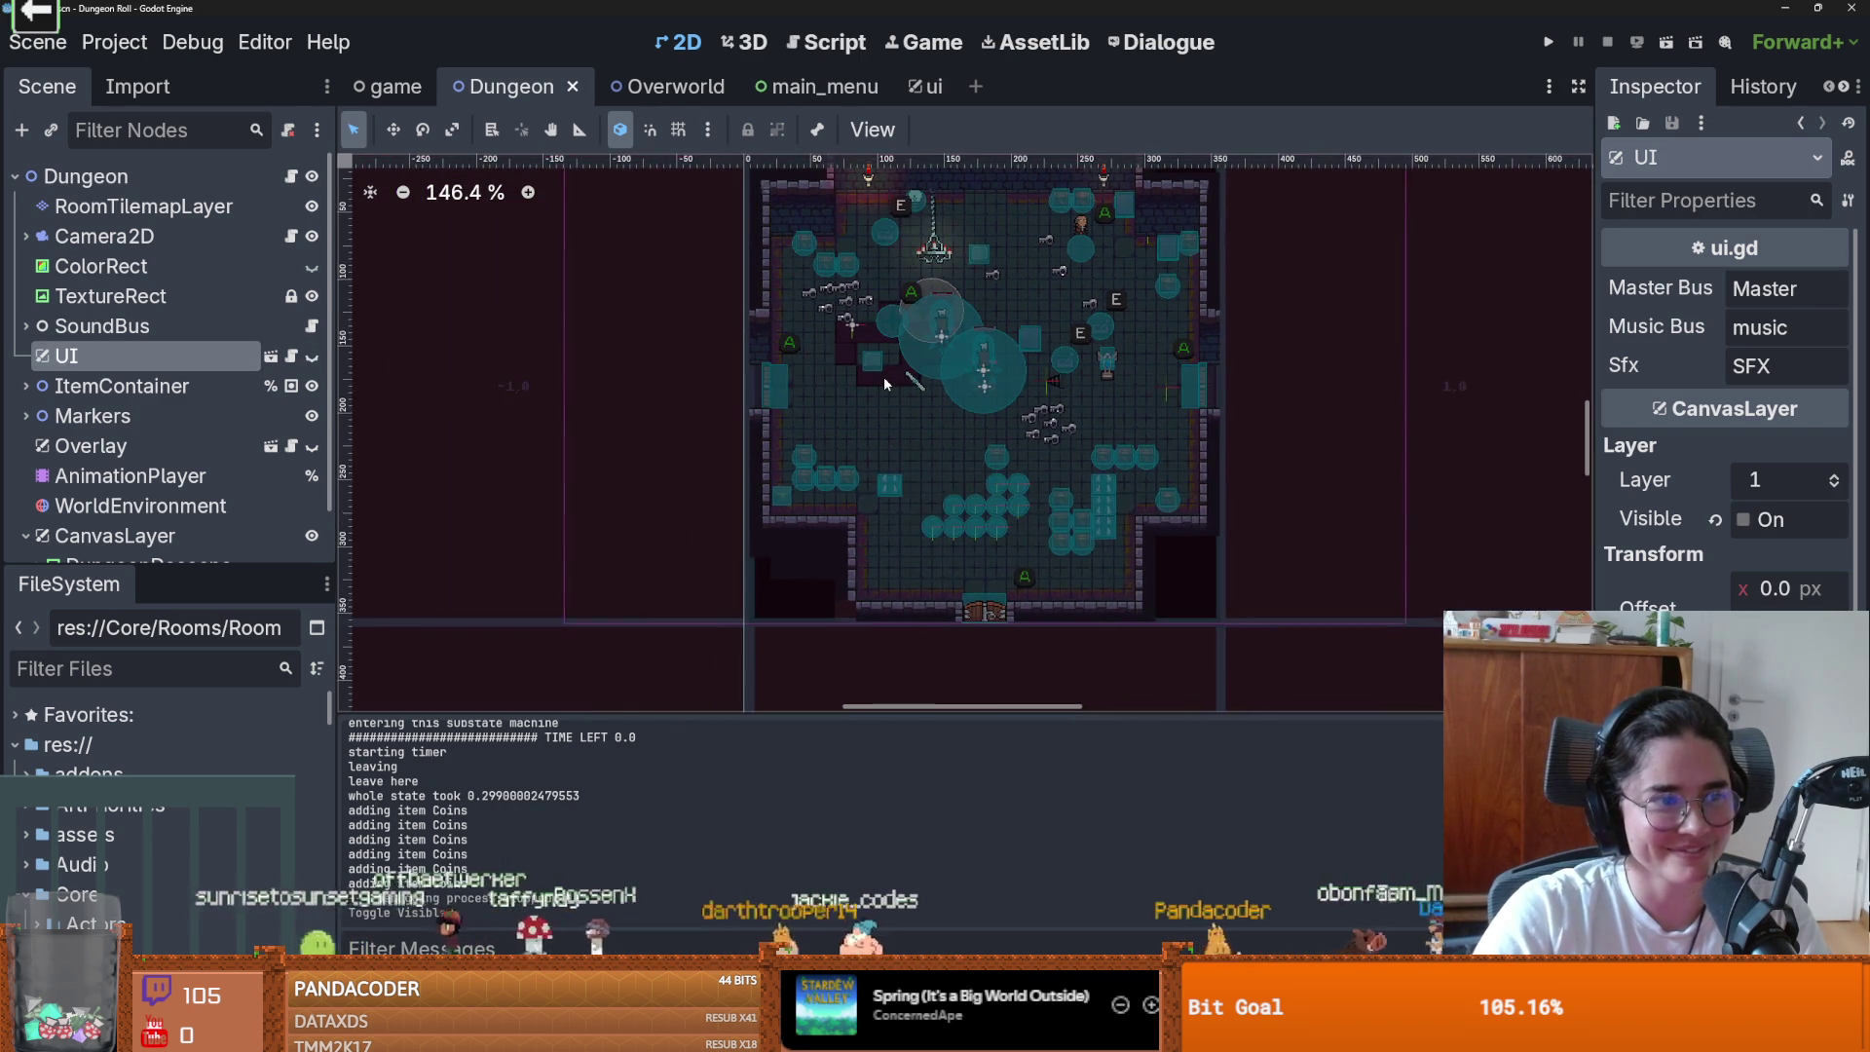
{"action": "scroll", "coordinate": [807, 402], "scroll_direction": "right", "scroll_amount": 2}
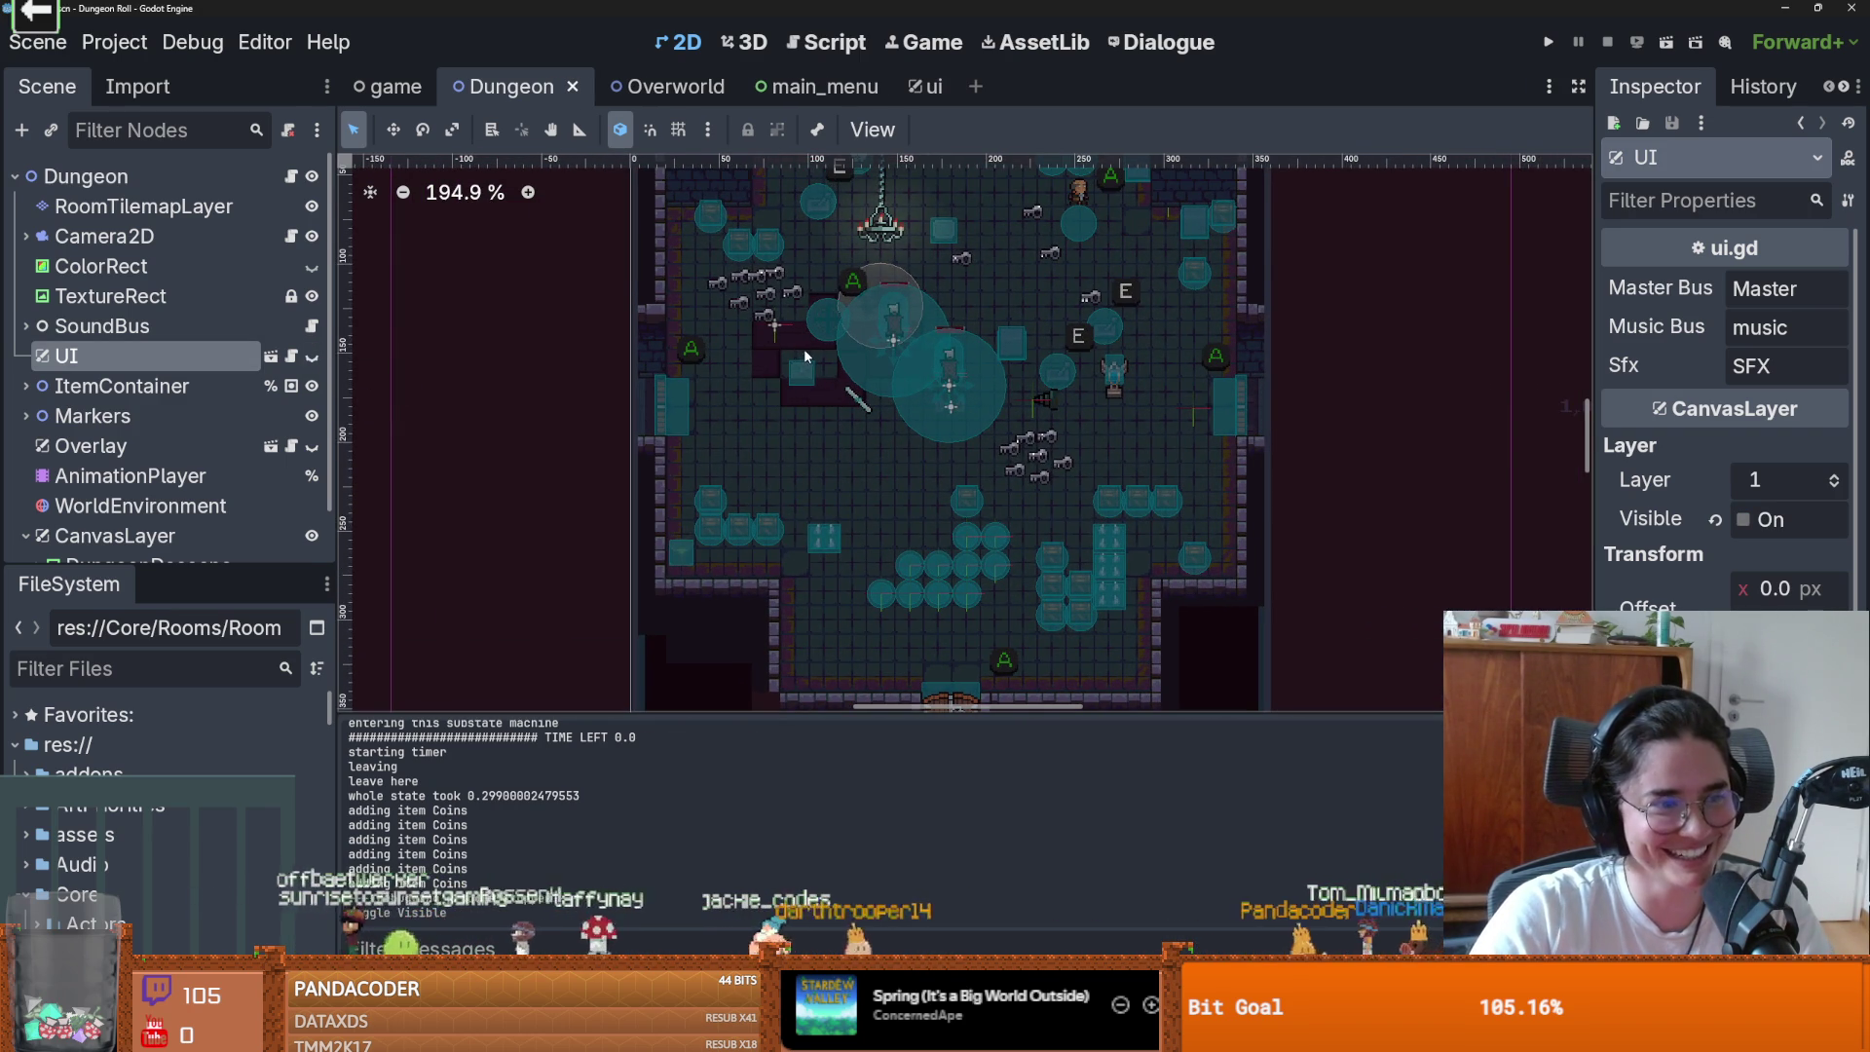
{"action": "scroll", "coordinate": [1005, 400], "scroll_direction": "up", "scroll_amount": 6}
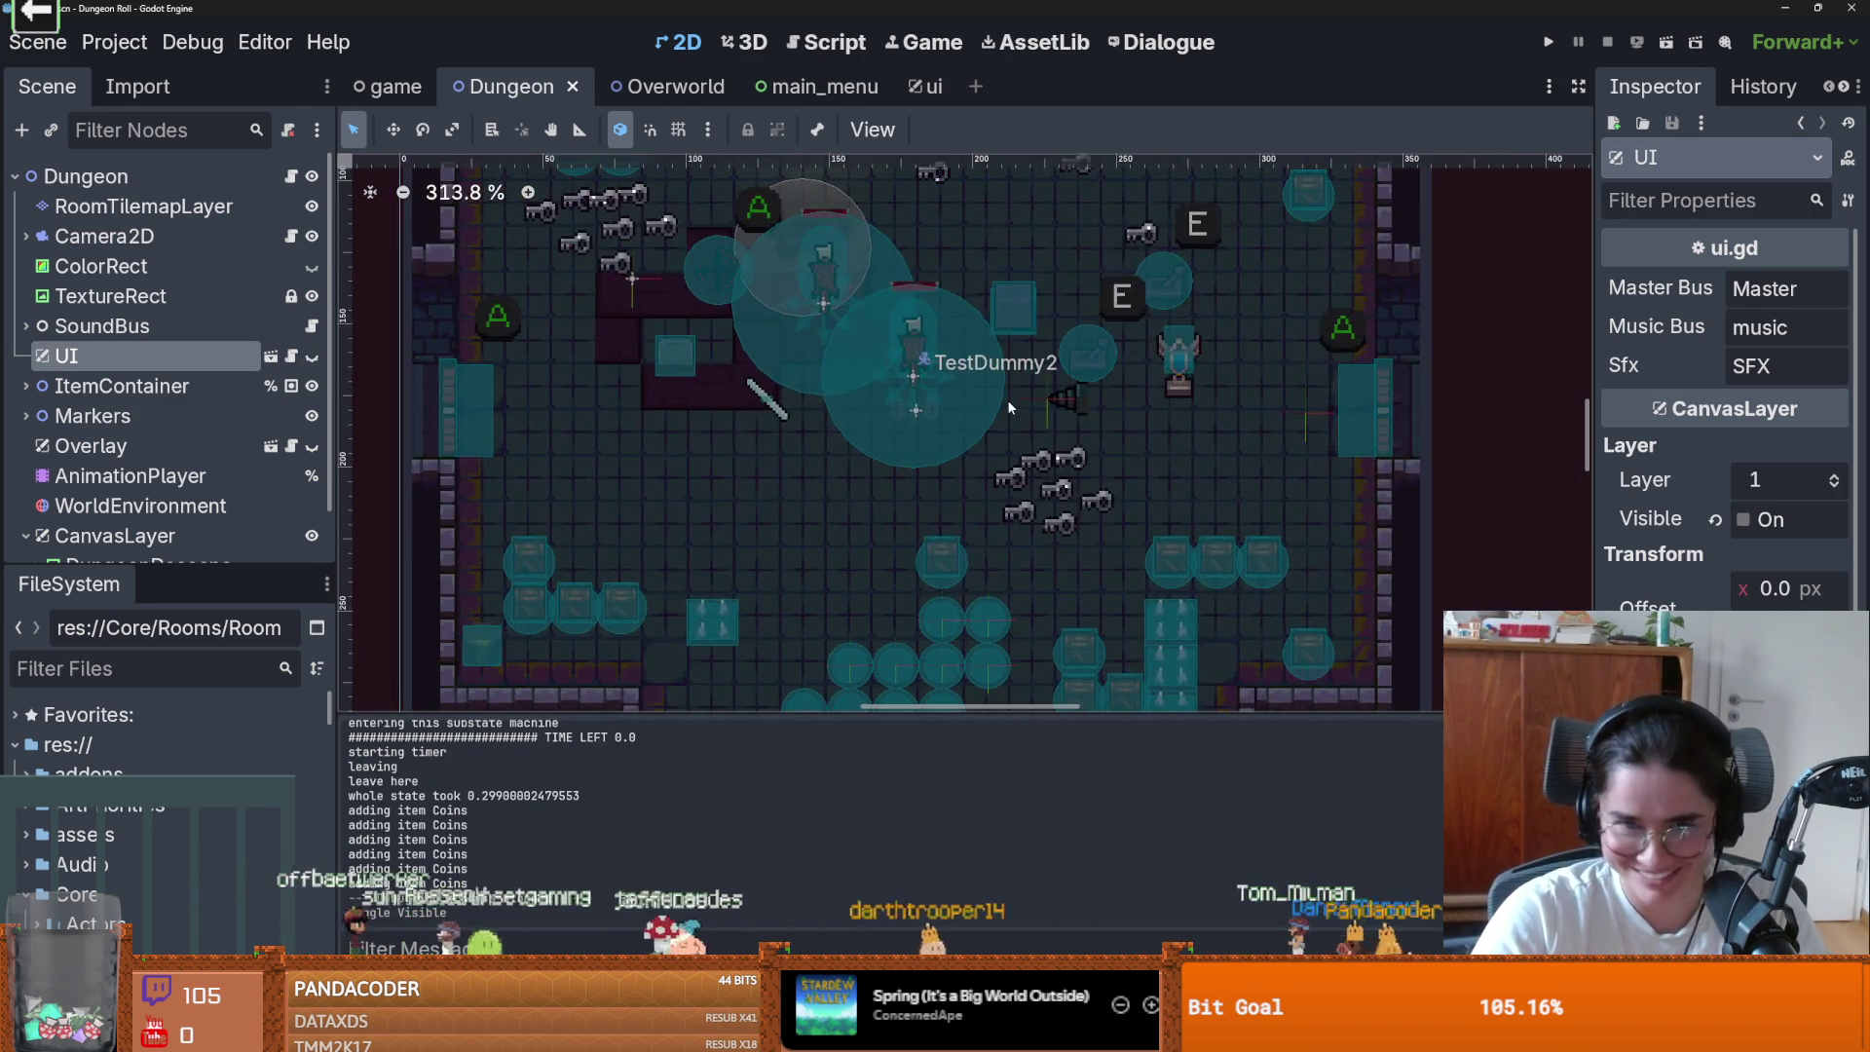
{"action": "scroll", "coordinate": [1007, 401], "scroll_direction": "down", "scroll_amount": 7}
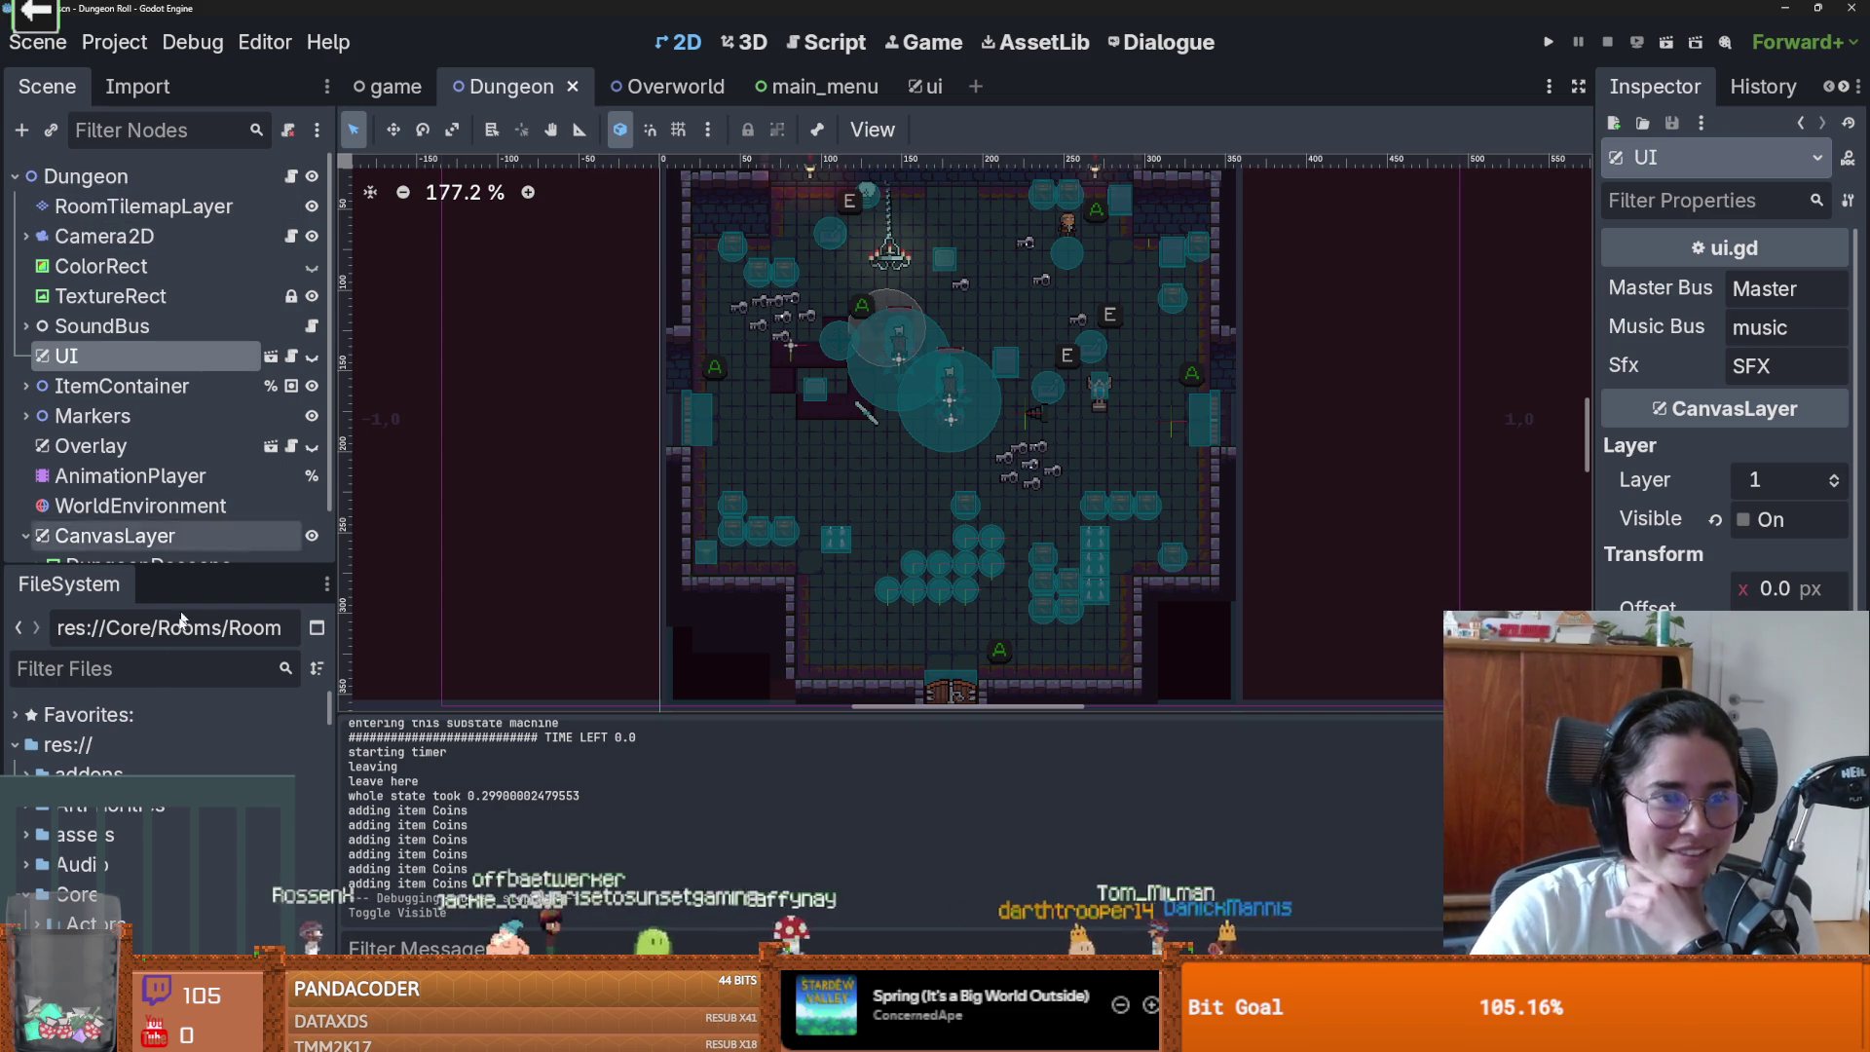
Filter project files for 'game', clear the filter, and drag the splitter to enlarge the scene tree
{"action": "left_click", "coordinate": [142, 677]}
{"action": "type", "text": "game"}
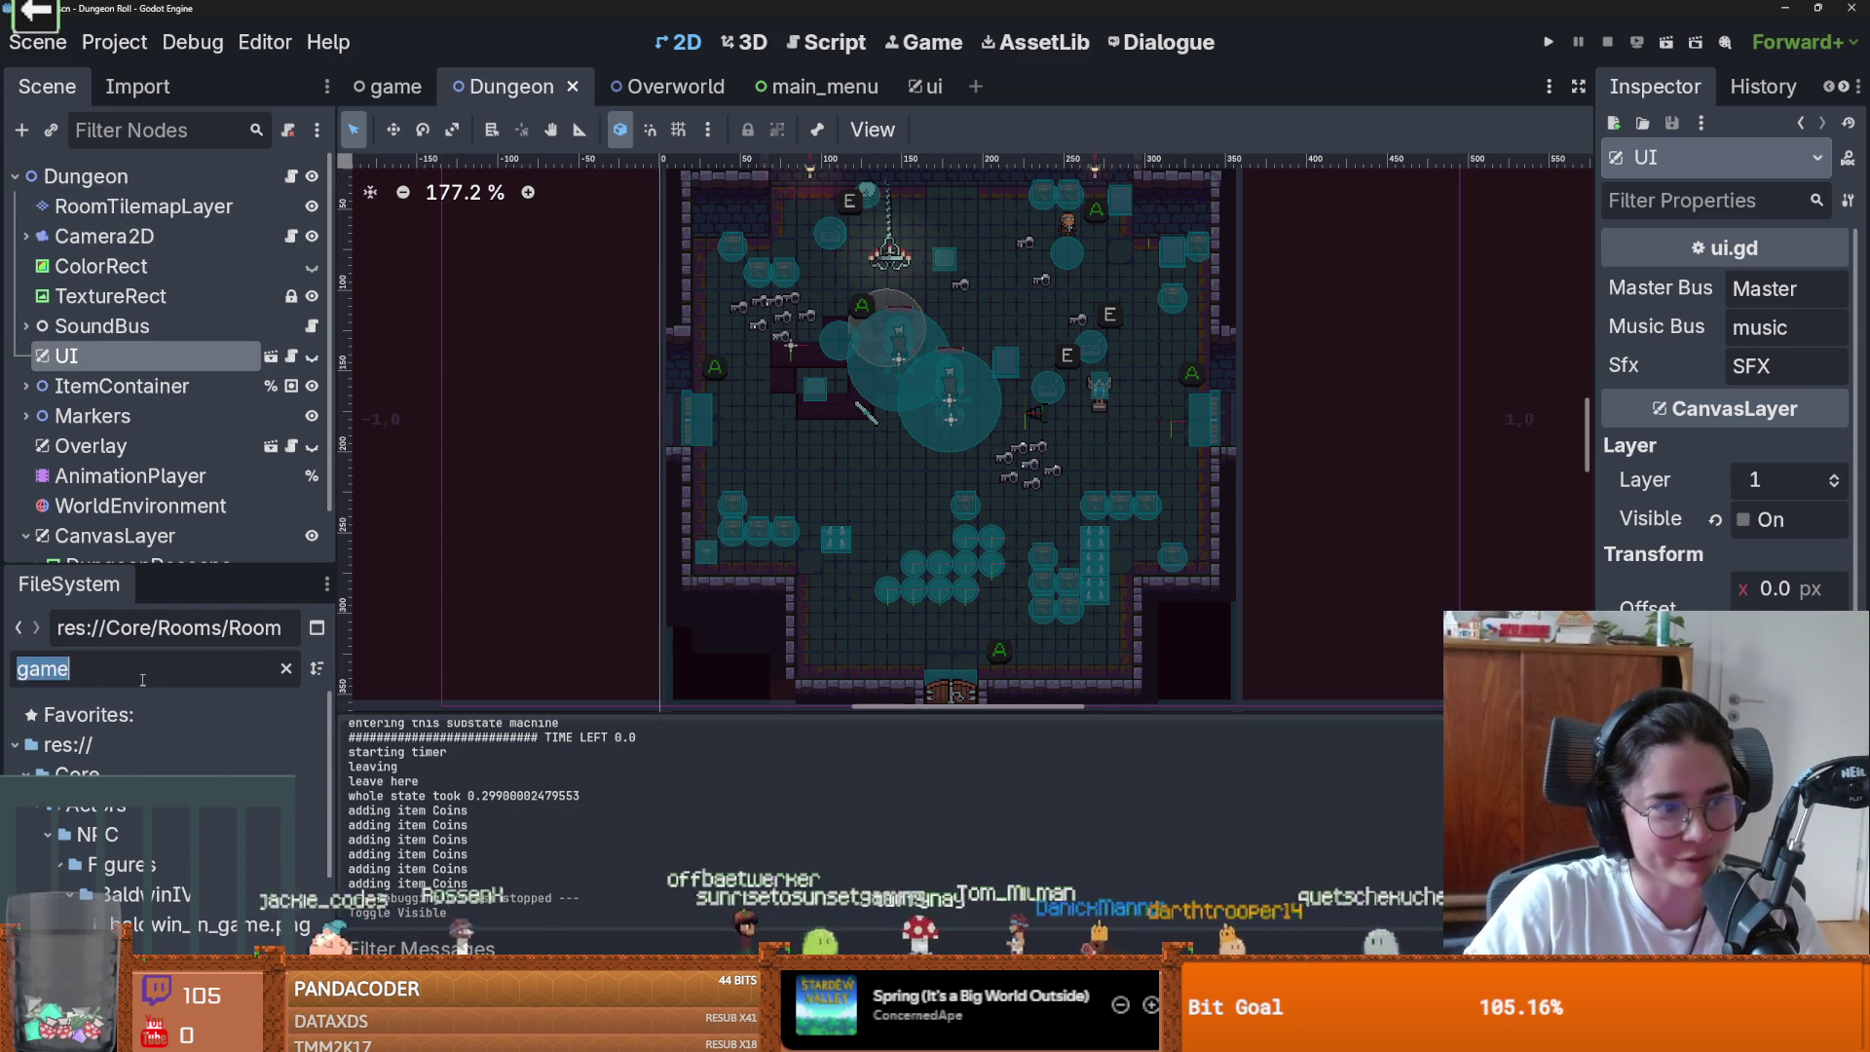
{"action": "key", "text": "BackSpace"}
{"action": "key", "text": "BackSpace"}
{"action": "key", "text": "BackSpace"}
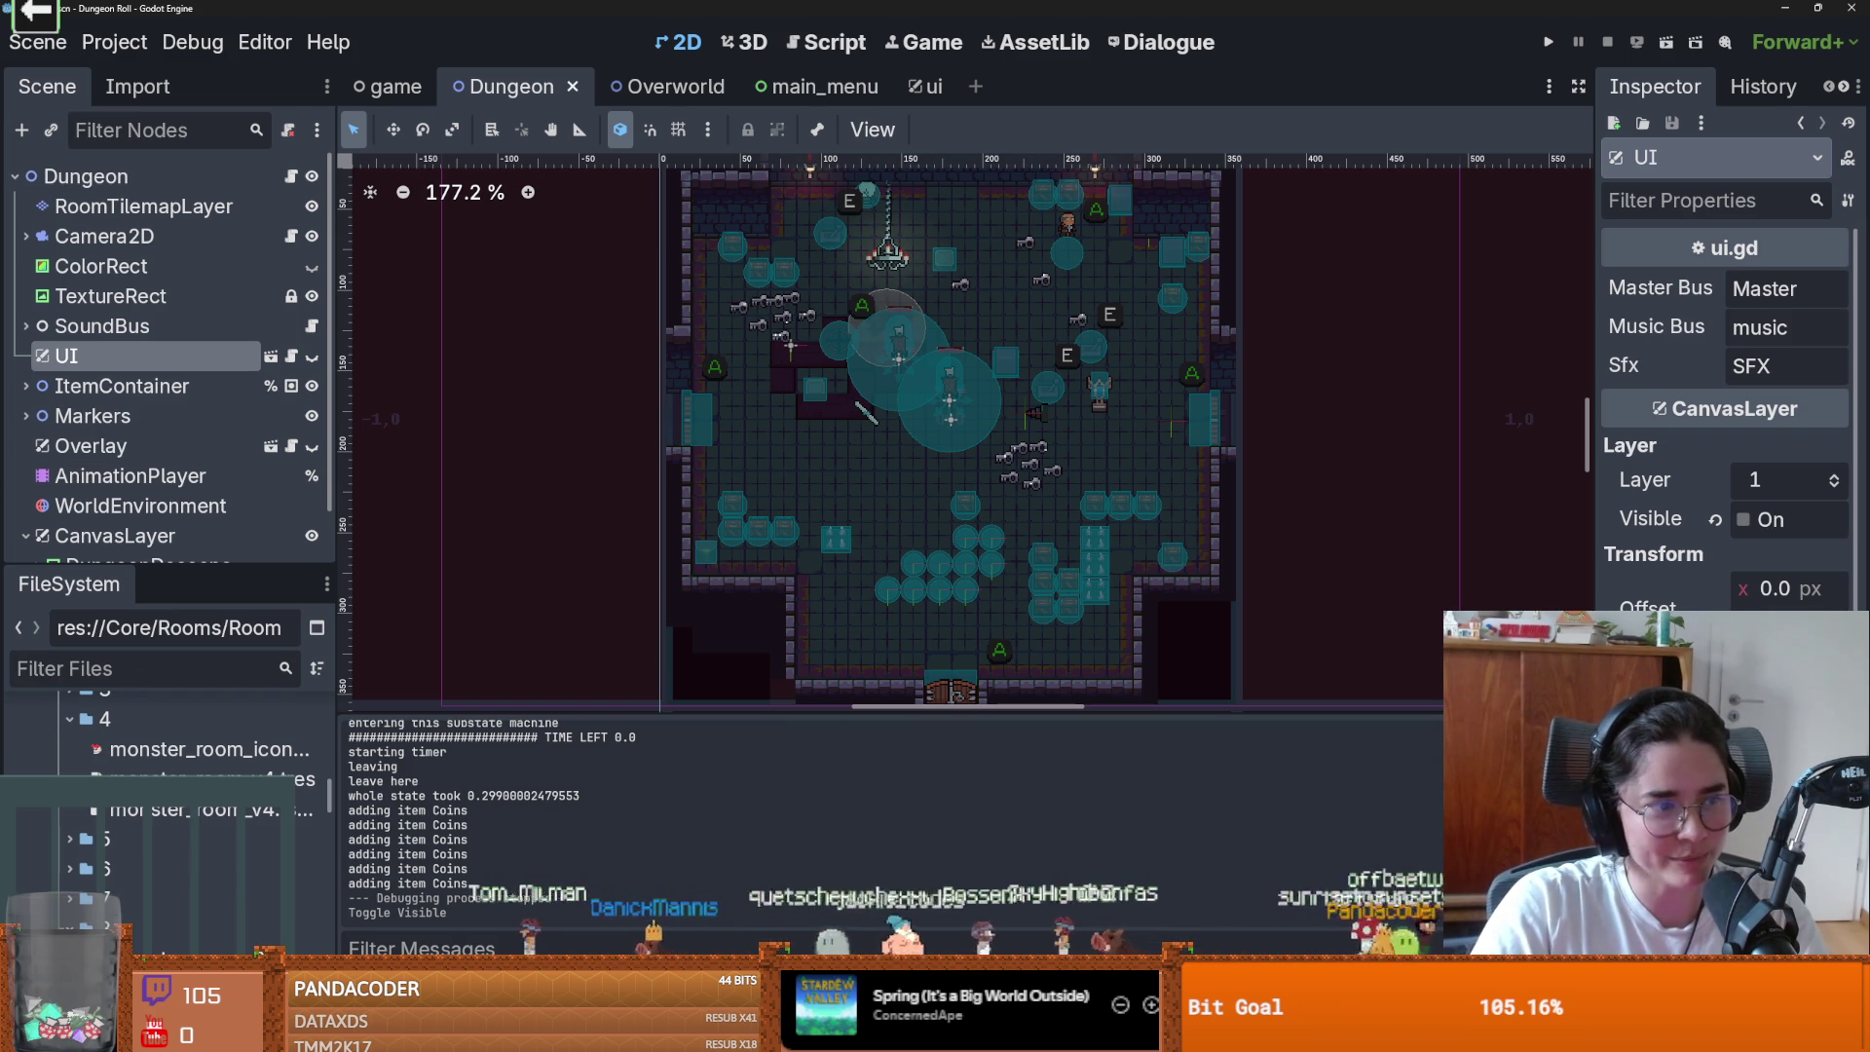
{"action": "scroll", "coordinate": [428, 527], "scroll_direction": "down", "scroll_amount": 1}
{"action": "scroll", "coordinate": [175, 438], "scroll_direction": "down", "scroll_amount": 1}
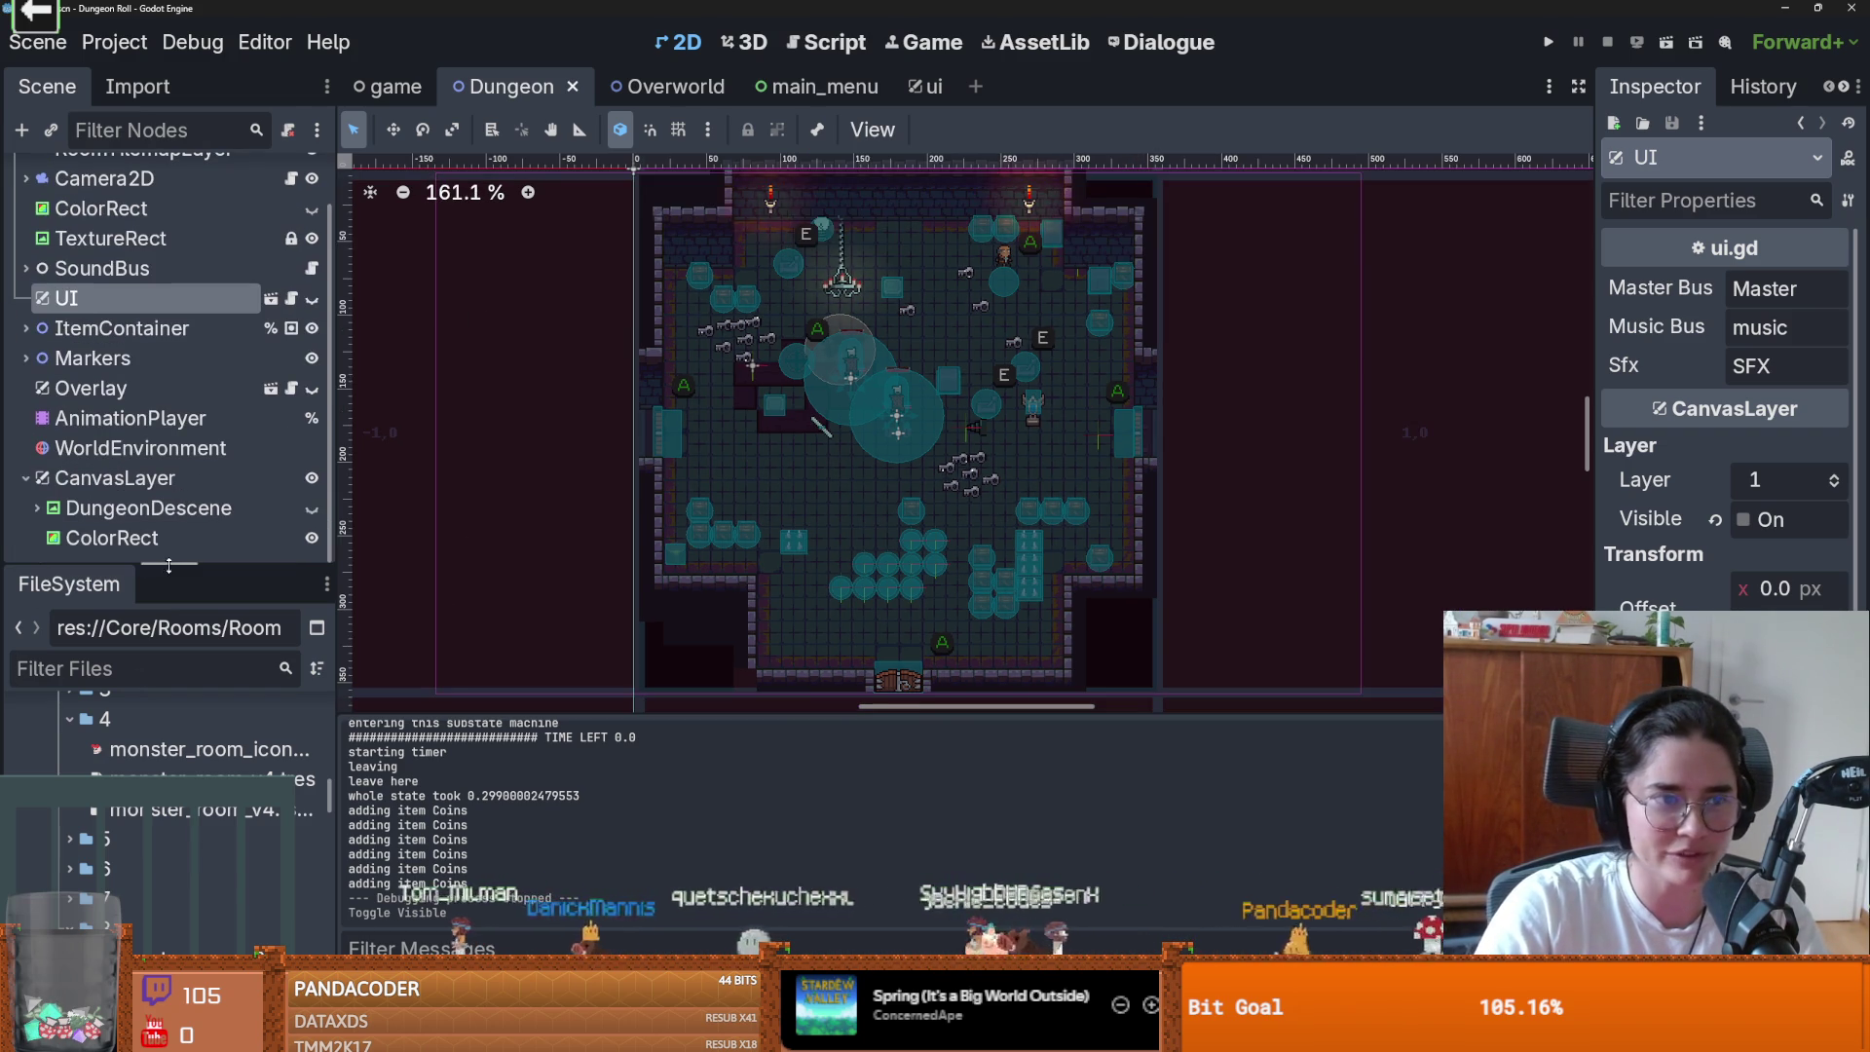
{"action": "mouse_move", "coordinate": [185, 583]}
{"action": "left_mouse_down"}
{"action": "mouse_move", "coordinate": [204, 721]}
{"action": "mouse_move", "coordinate": [234, 586]}
{"action": "left_mouse_up"}
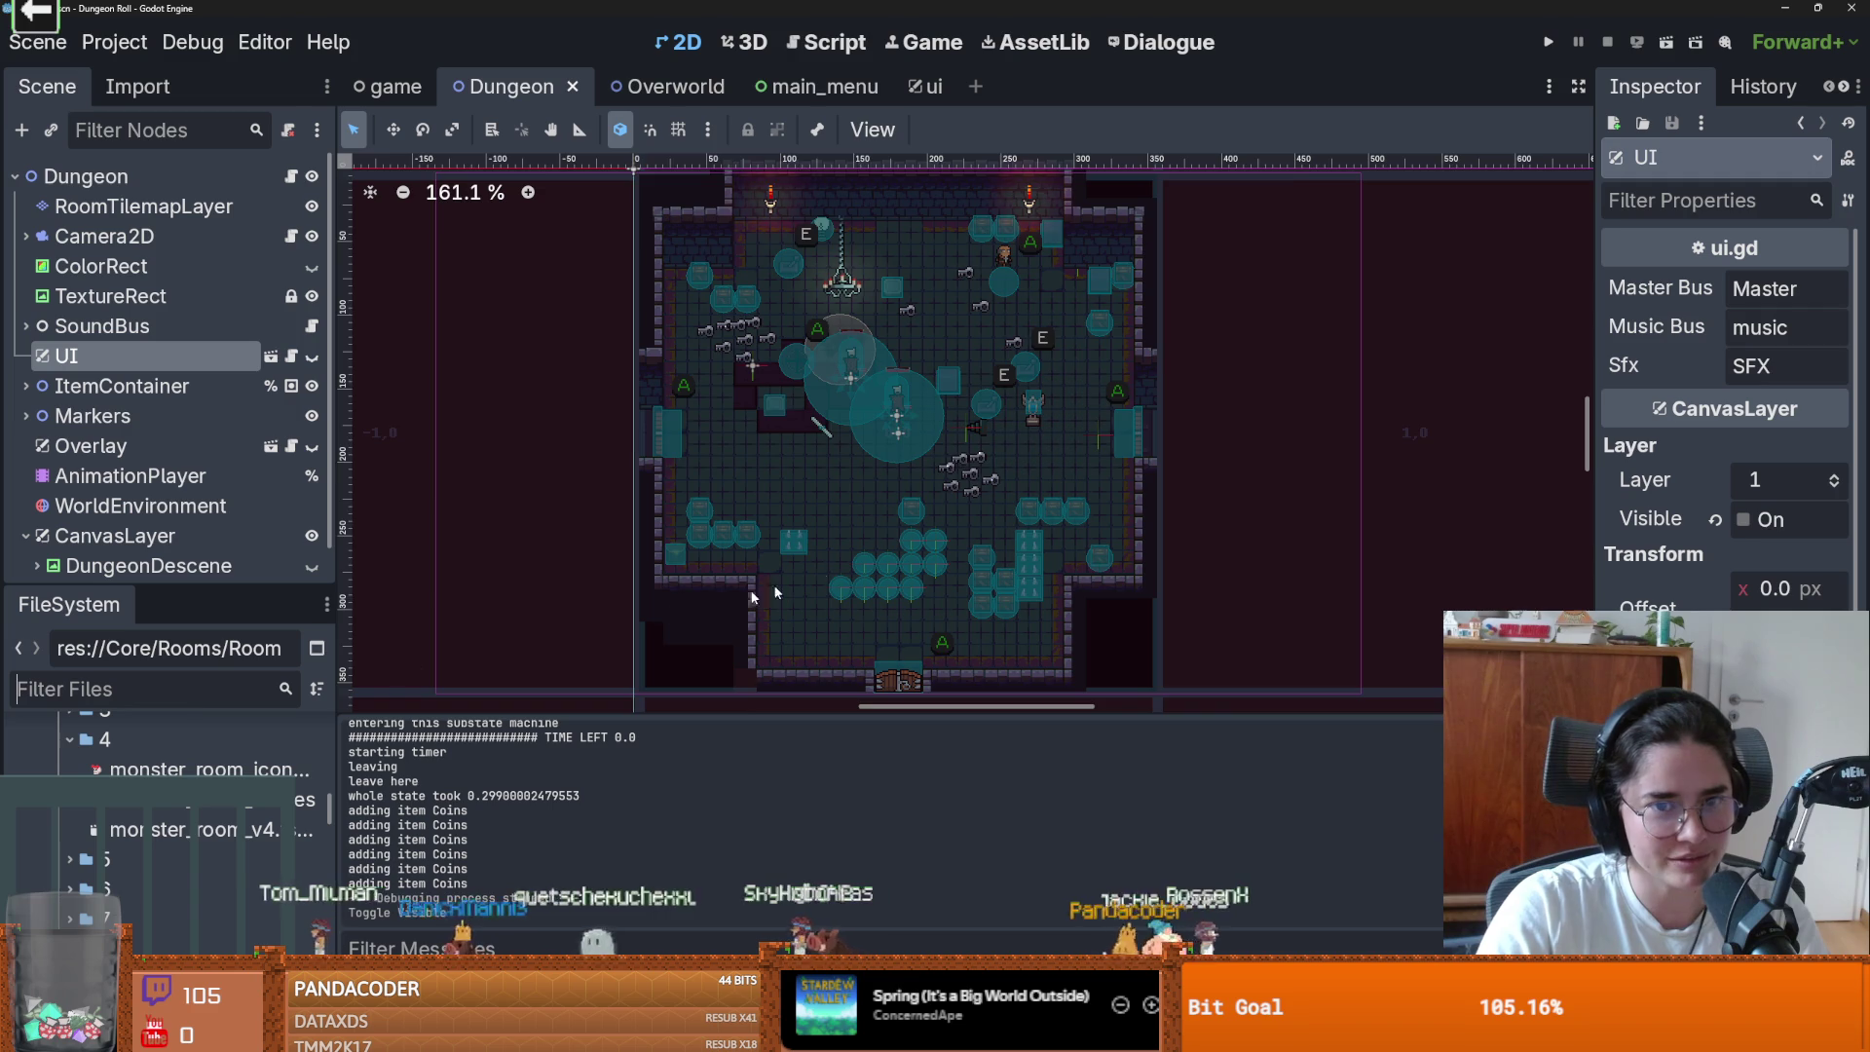
{"action": "scroll", "coordinate": [838, 446], "scroll_direction": "up", "scroll_amount": 3}
{"action": "scroll", "coordinate": [763, 481], "scroll_direction": "down", "scroll_amount": 4}
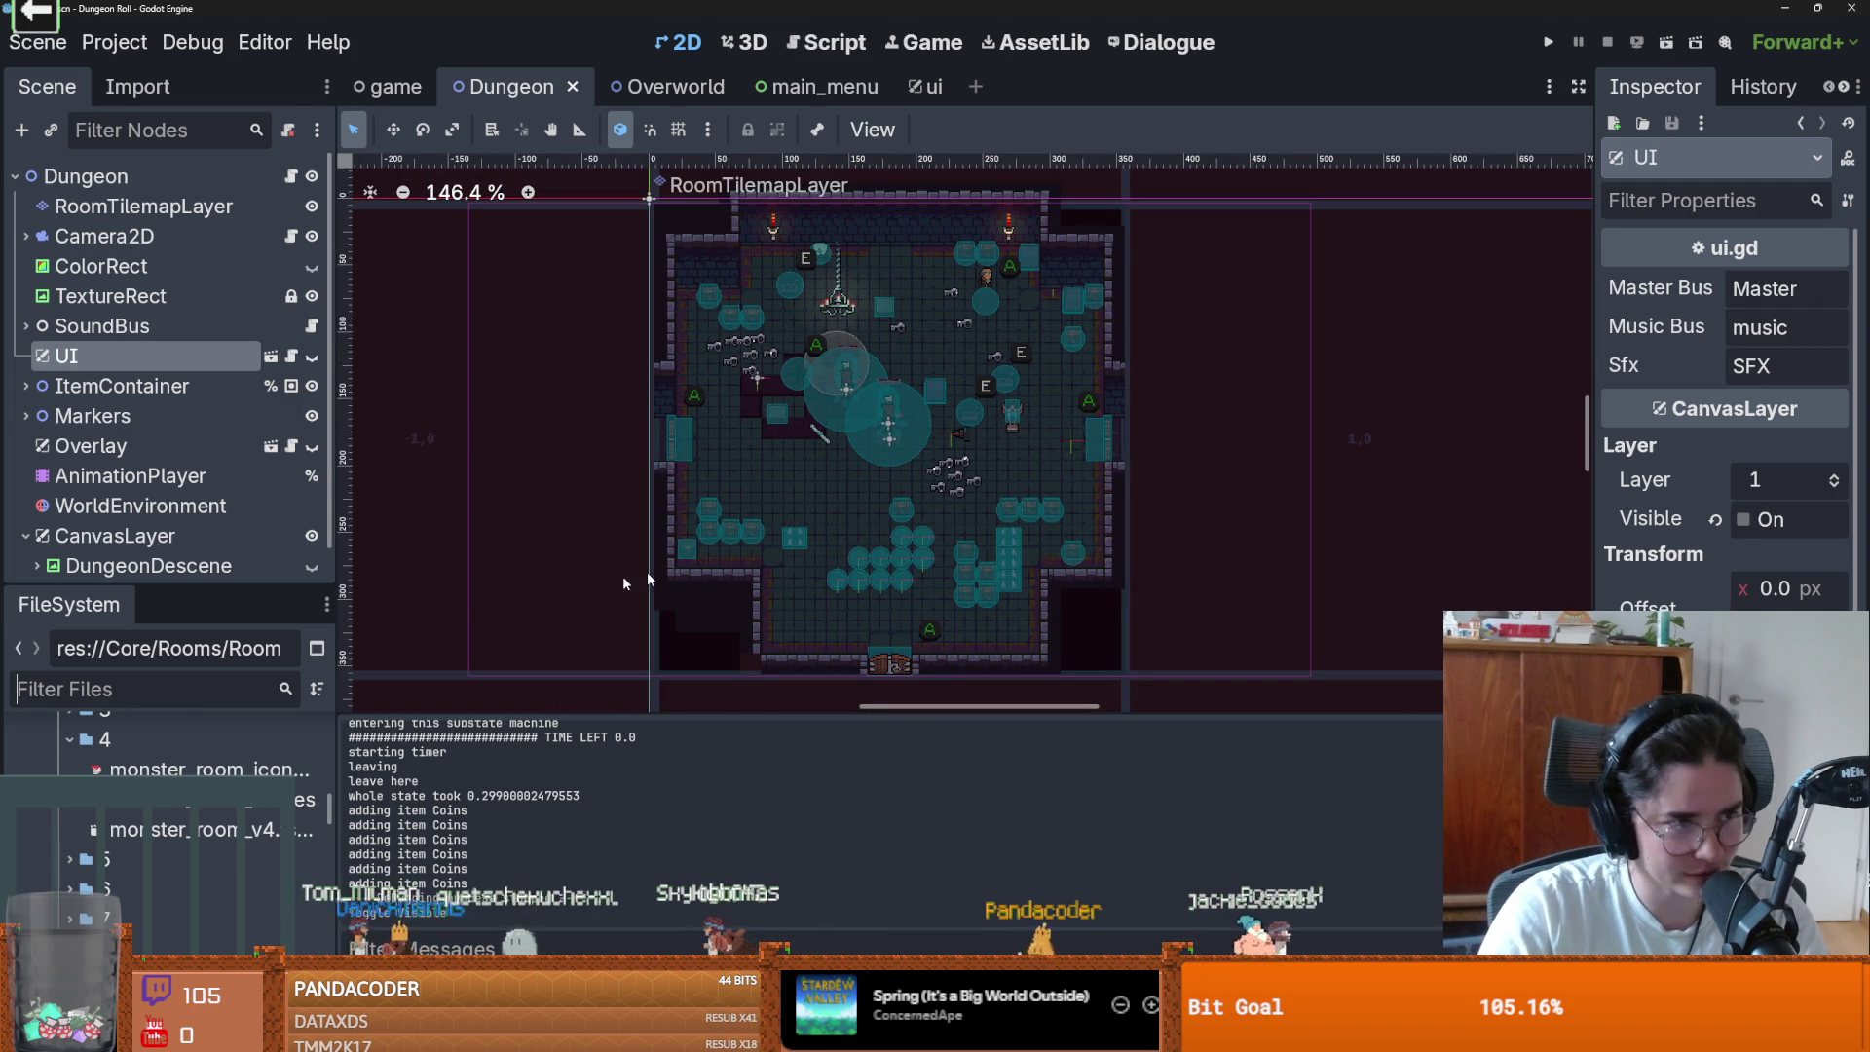
Collapse room folder 4, peek inside room folder 8, and select the descent overlay under CanvasLayer
{"action": "left_click", "coordinate": [174, 693]}
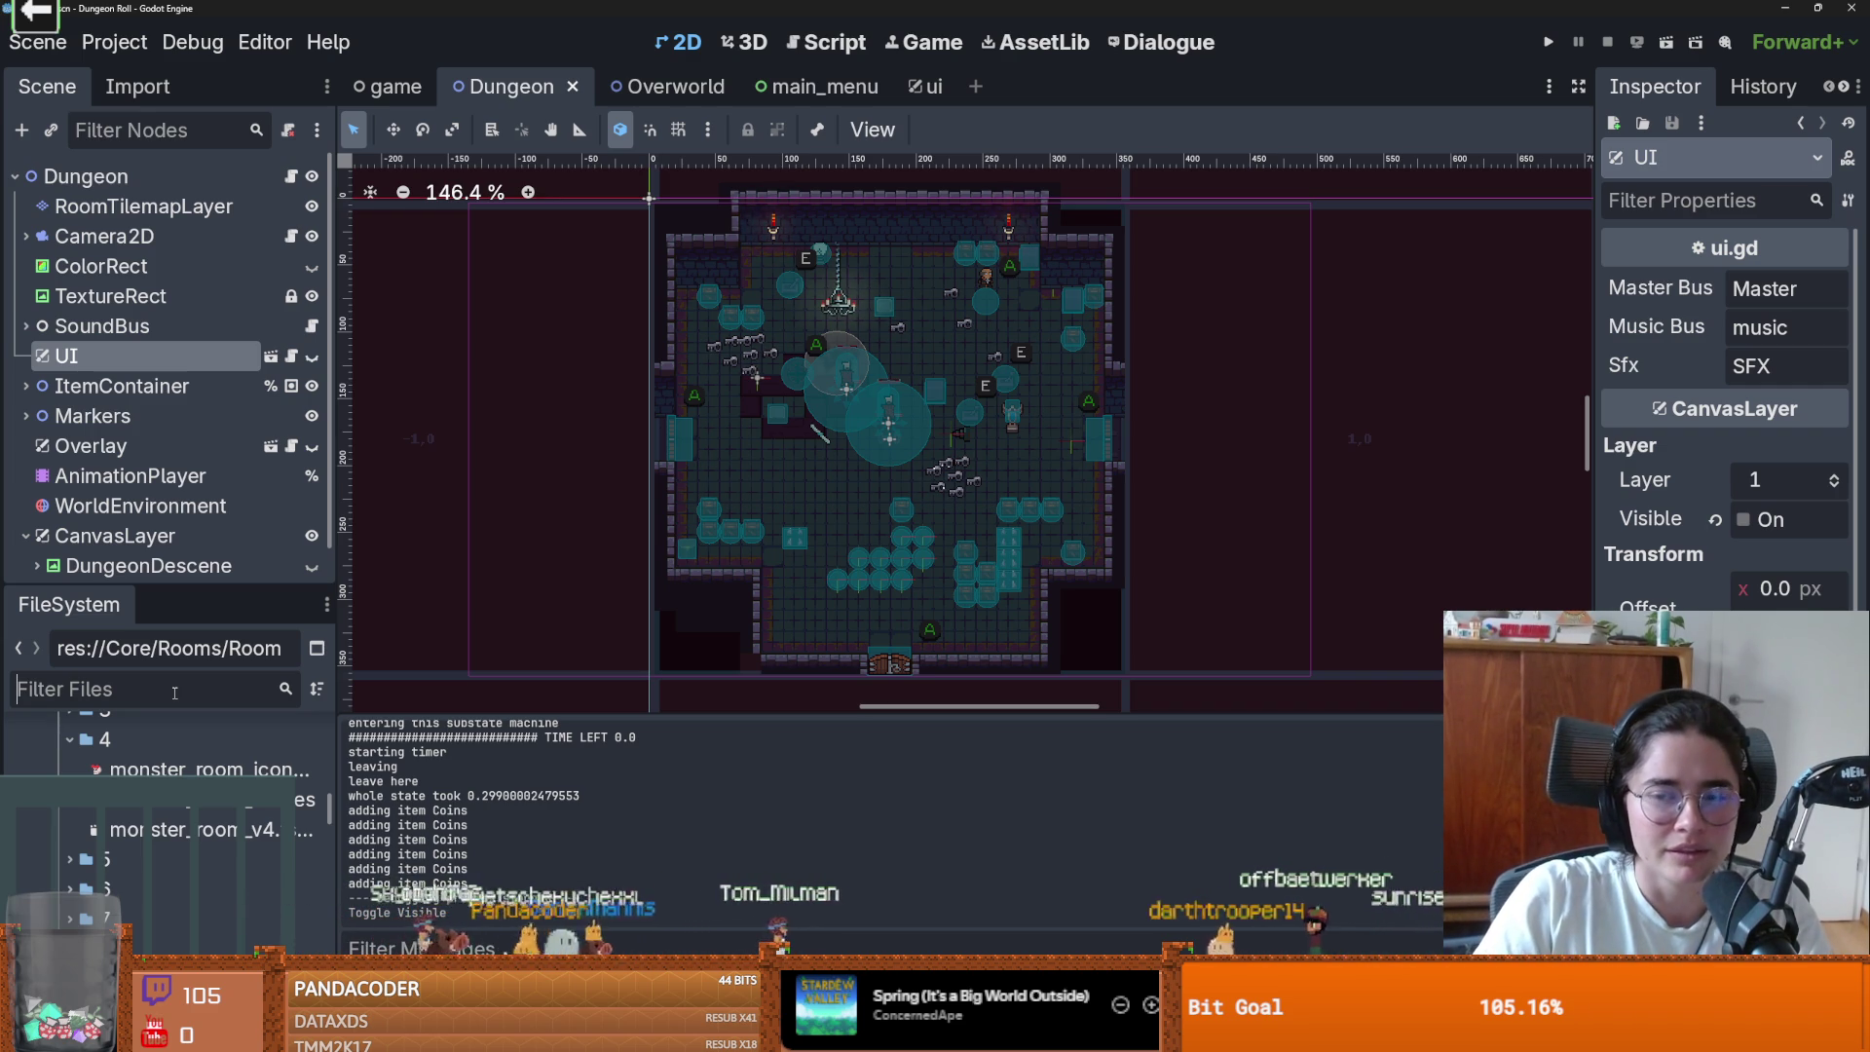
{"action": "left_click", "coordinate": [69, 739]}
{"action": "left_click", "coordinate": [65, 859]}
{"action": "left_click", "coordinate": [64, 859]}
{"action": "scroll", "coordinate": [60, 862], "scroll_direction": "up", "scroll_amount": 5}
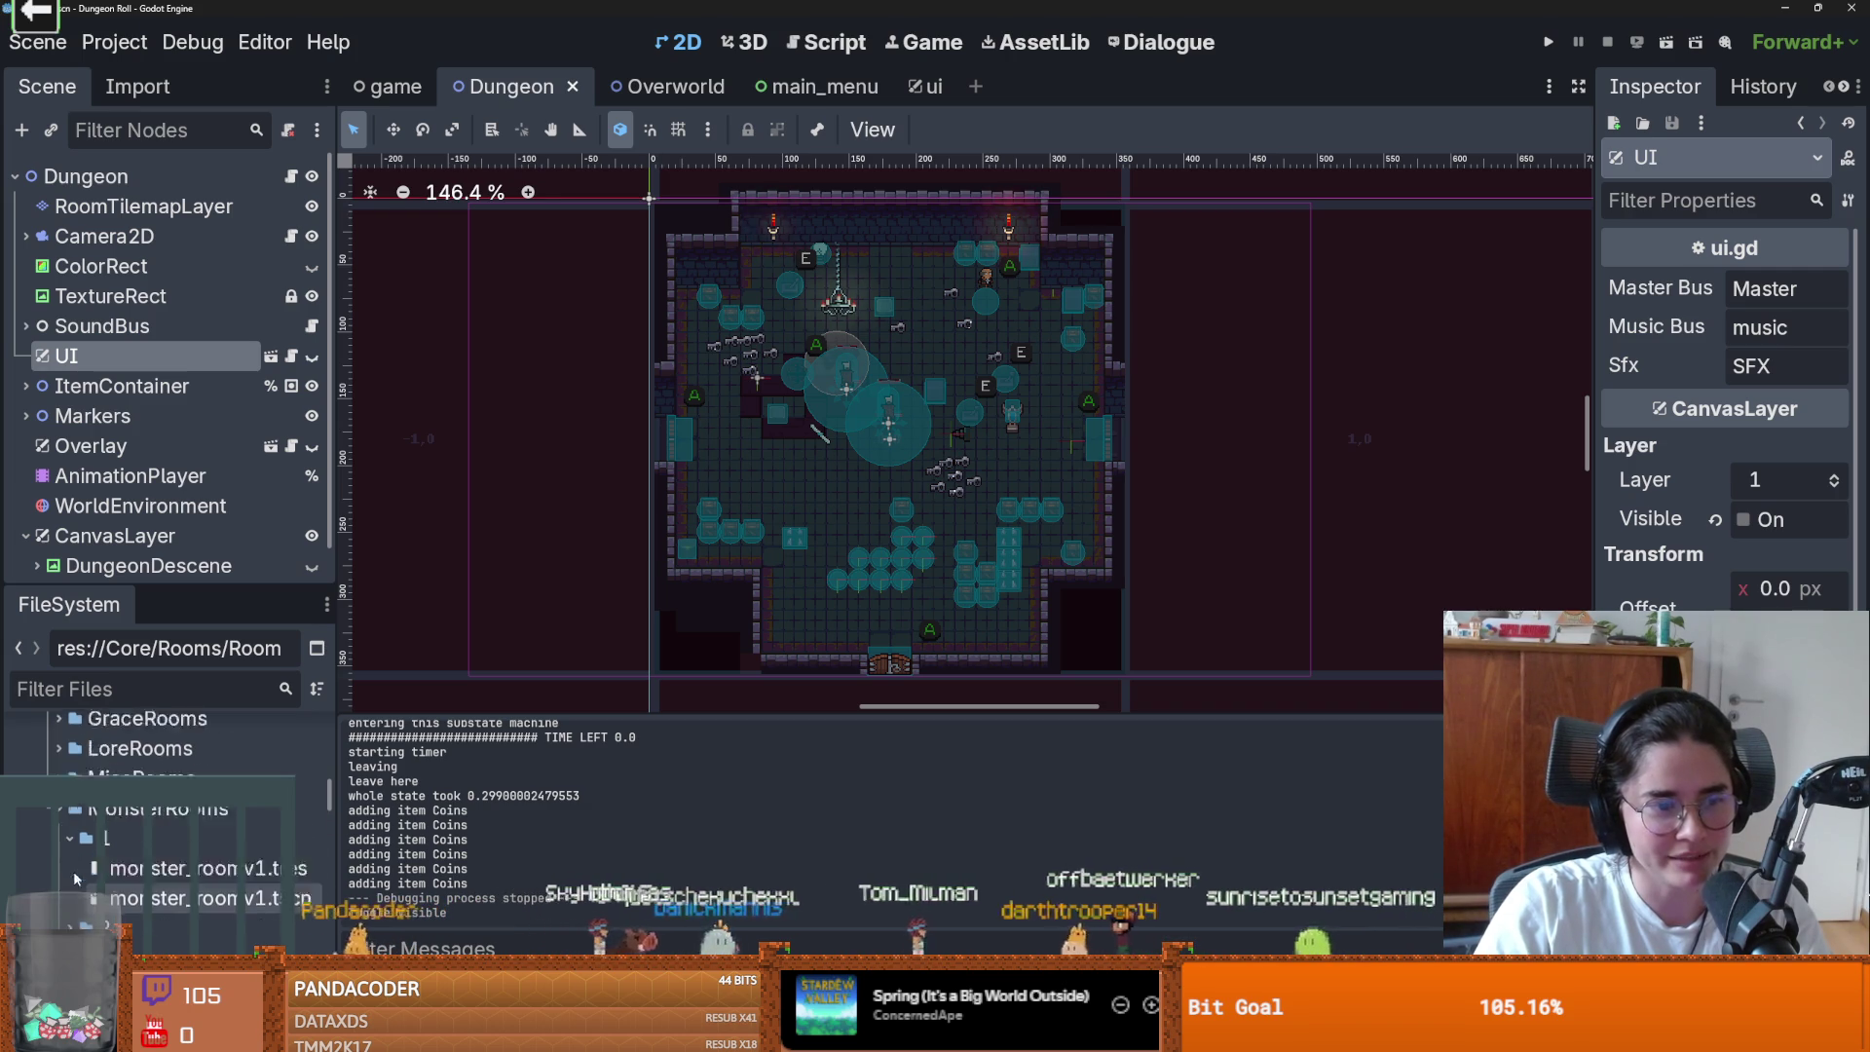
{"action": "scroll", "coordinate": [65, 867], "scroll_direction": "up", "scroll_amount": 5}
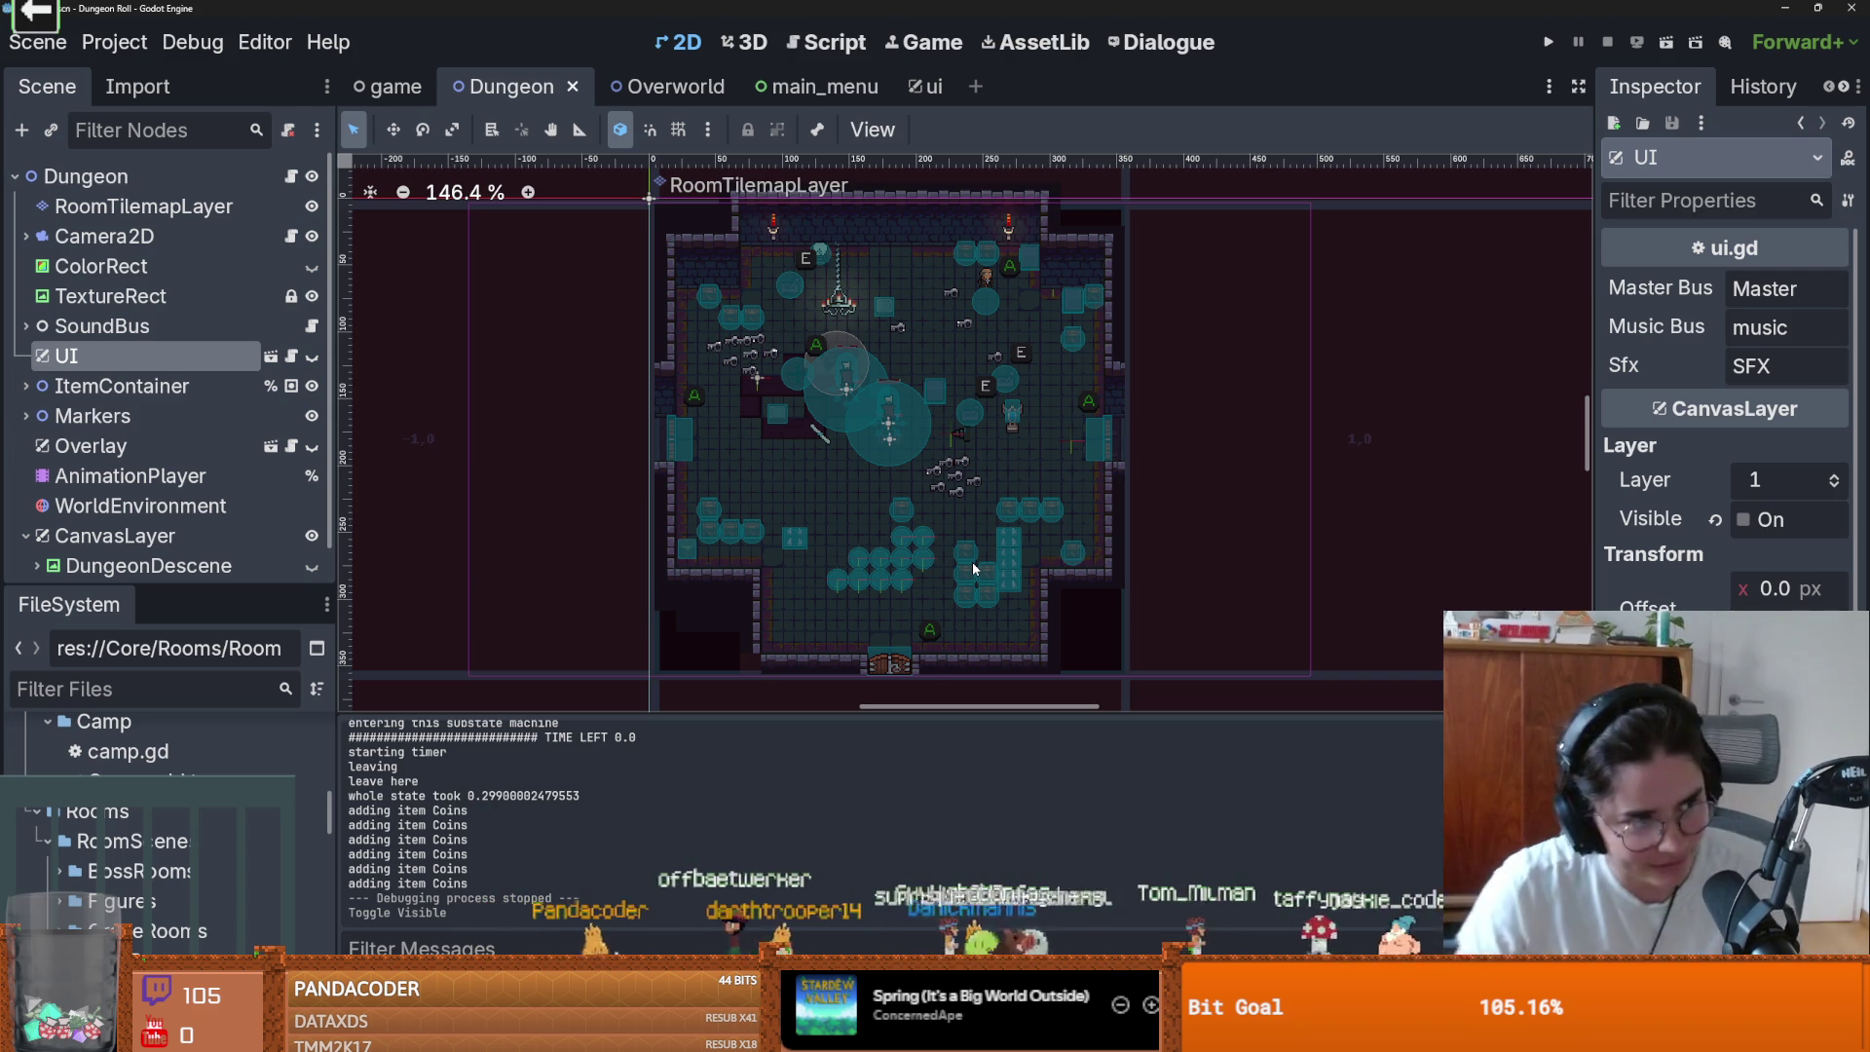
{"action": "left_click", "coordinate": [188, 568]}
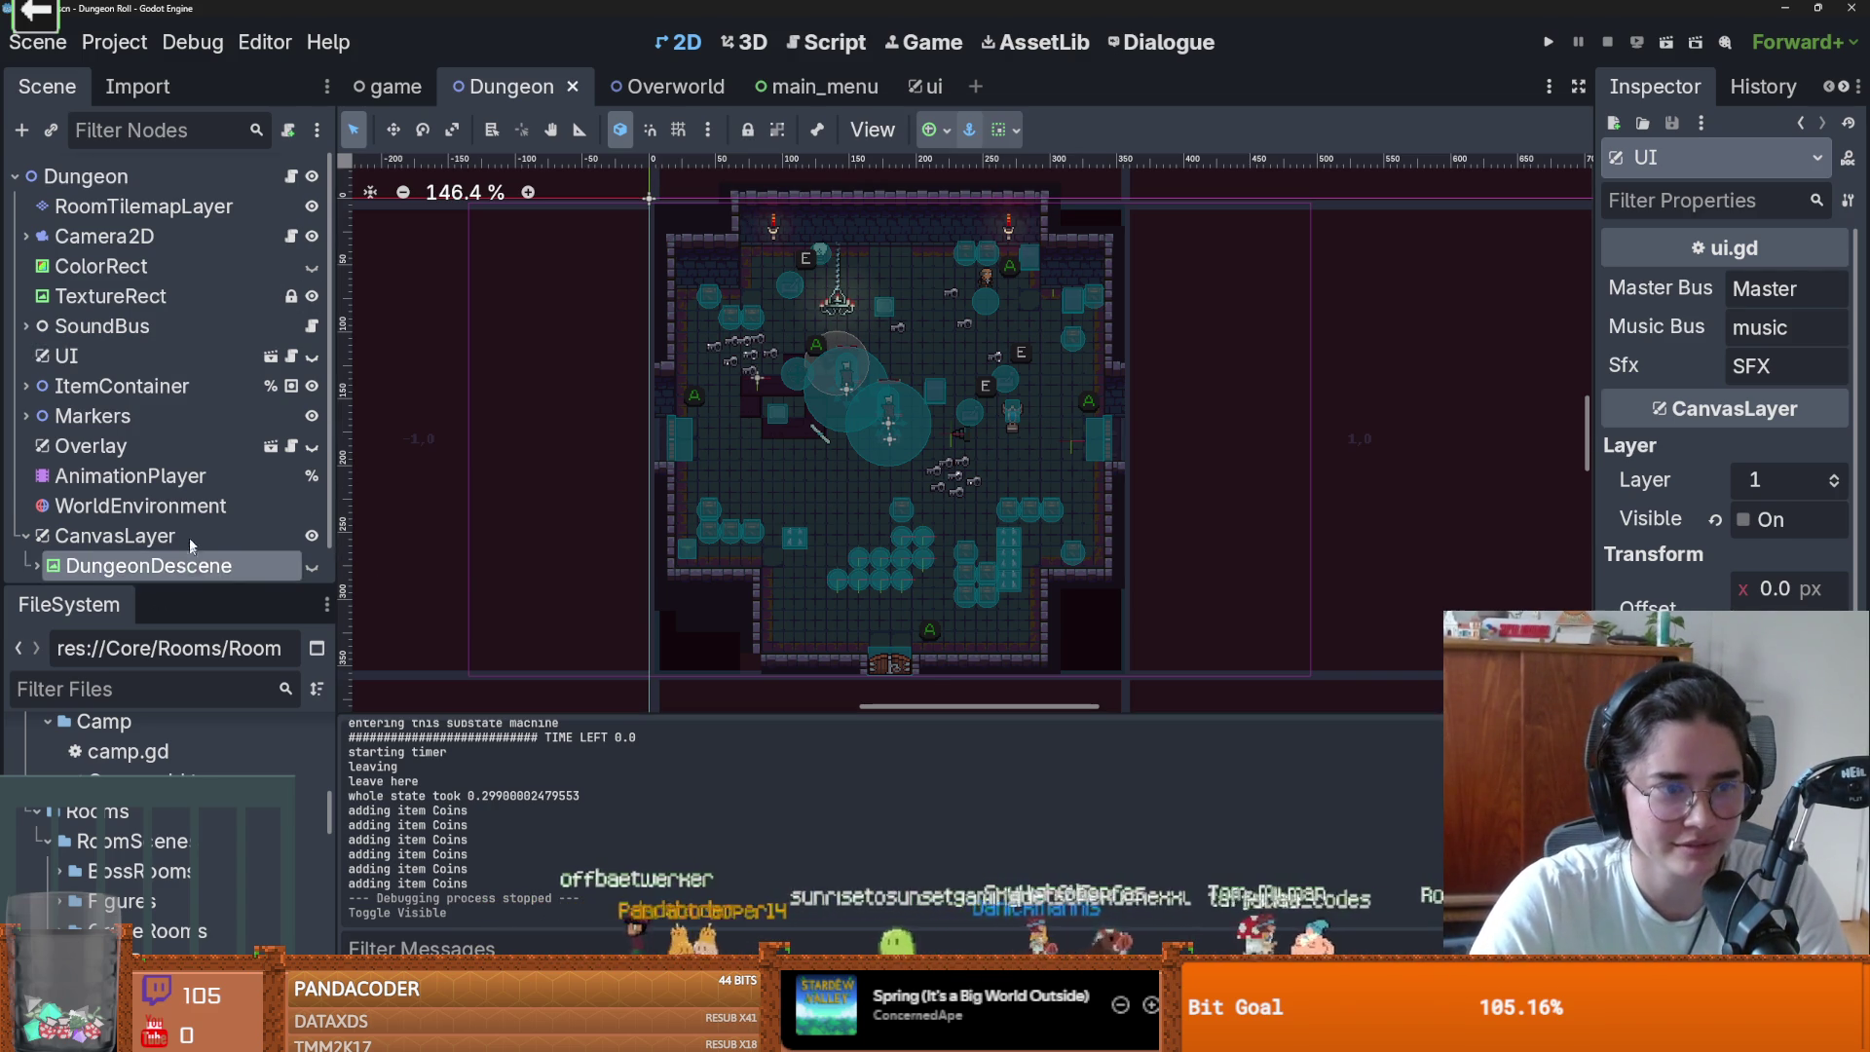
{"action": "left_click_drag", "start_coordinate": [188, 568], "coordinate": [317, 531]}
{"action": "key", "text": "ctrl+z"}
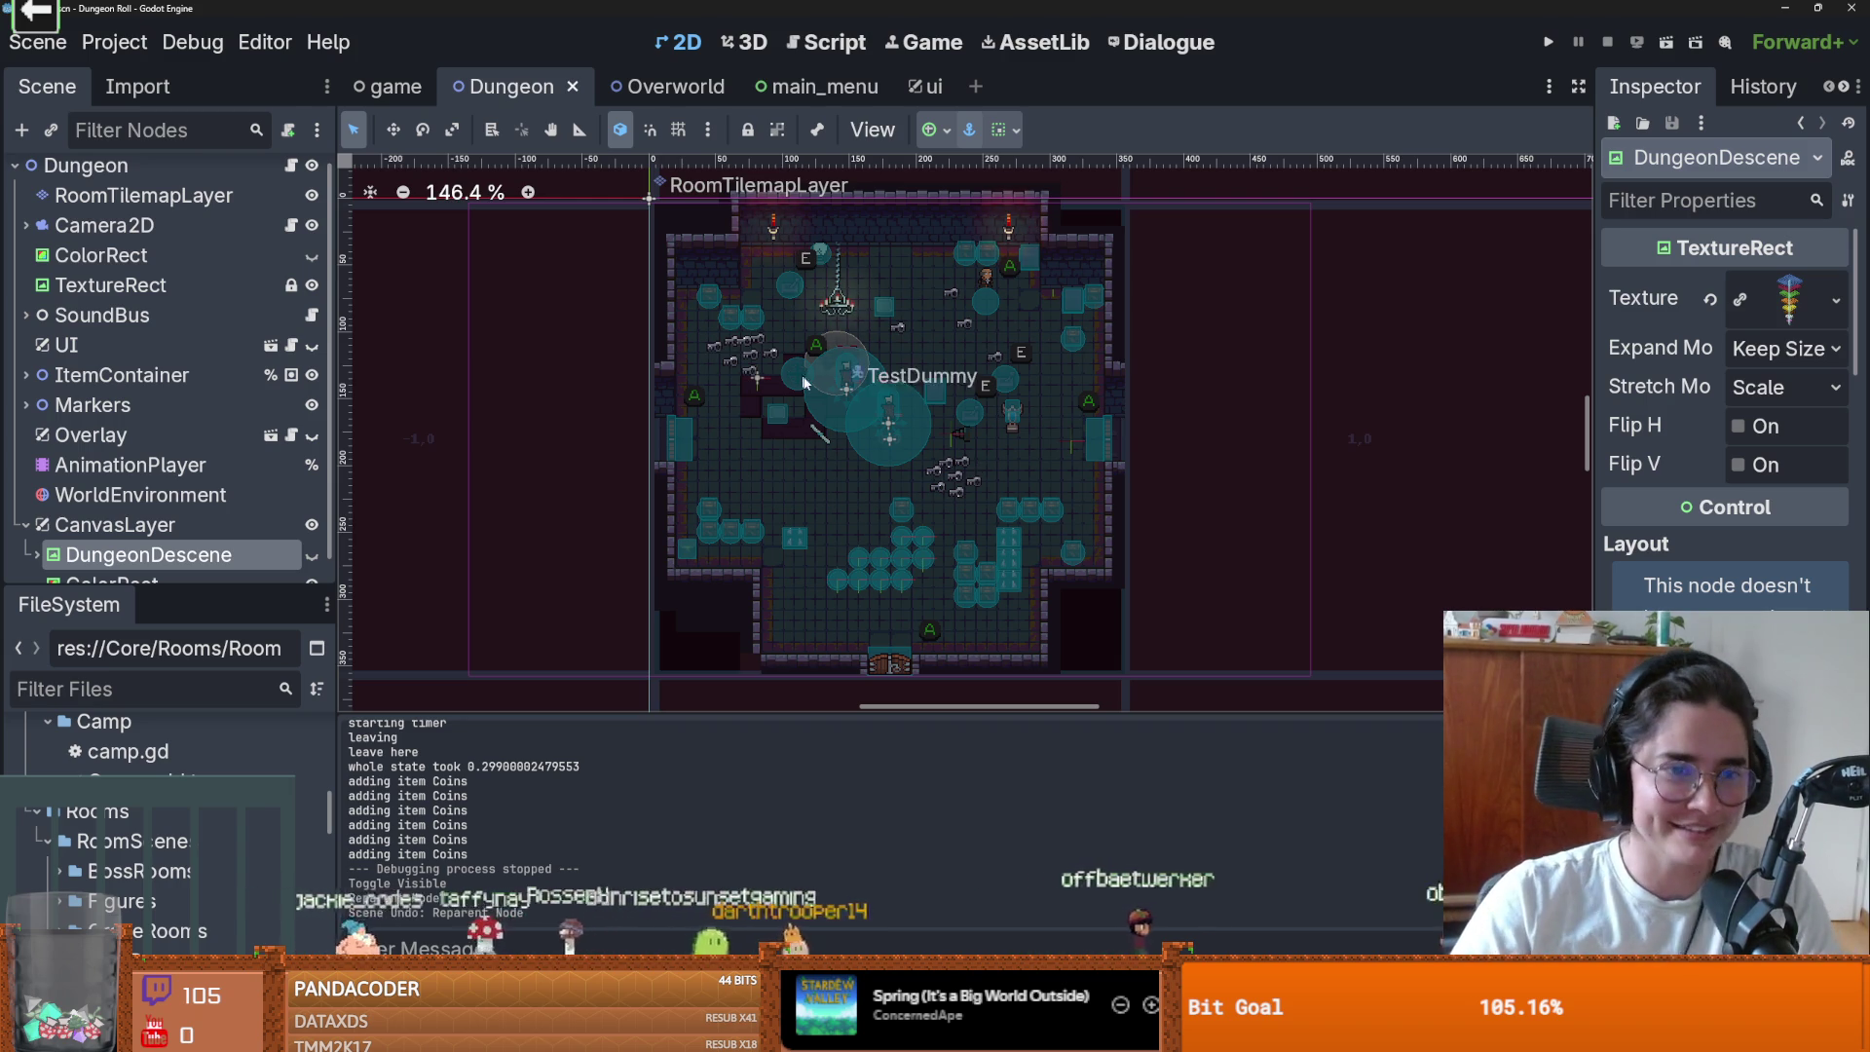
{"action": "scroll", "coordinate": [766, 448], "scroll_direction": "up", "scroll_amount": 3}
{"action": "key", "text": "ctrl+s"}
{"action": "scroll", "coordinate": [774, 443], "scroll_direction": "down", "scroll_amount": 4}
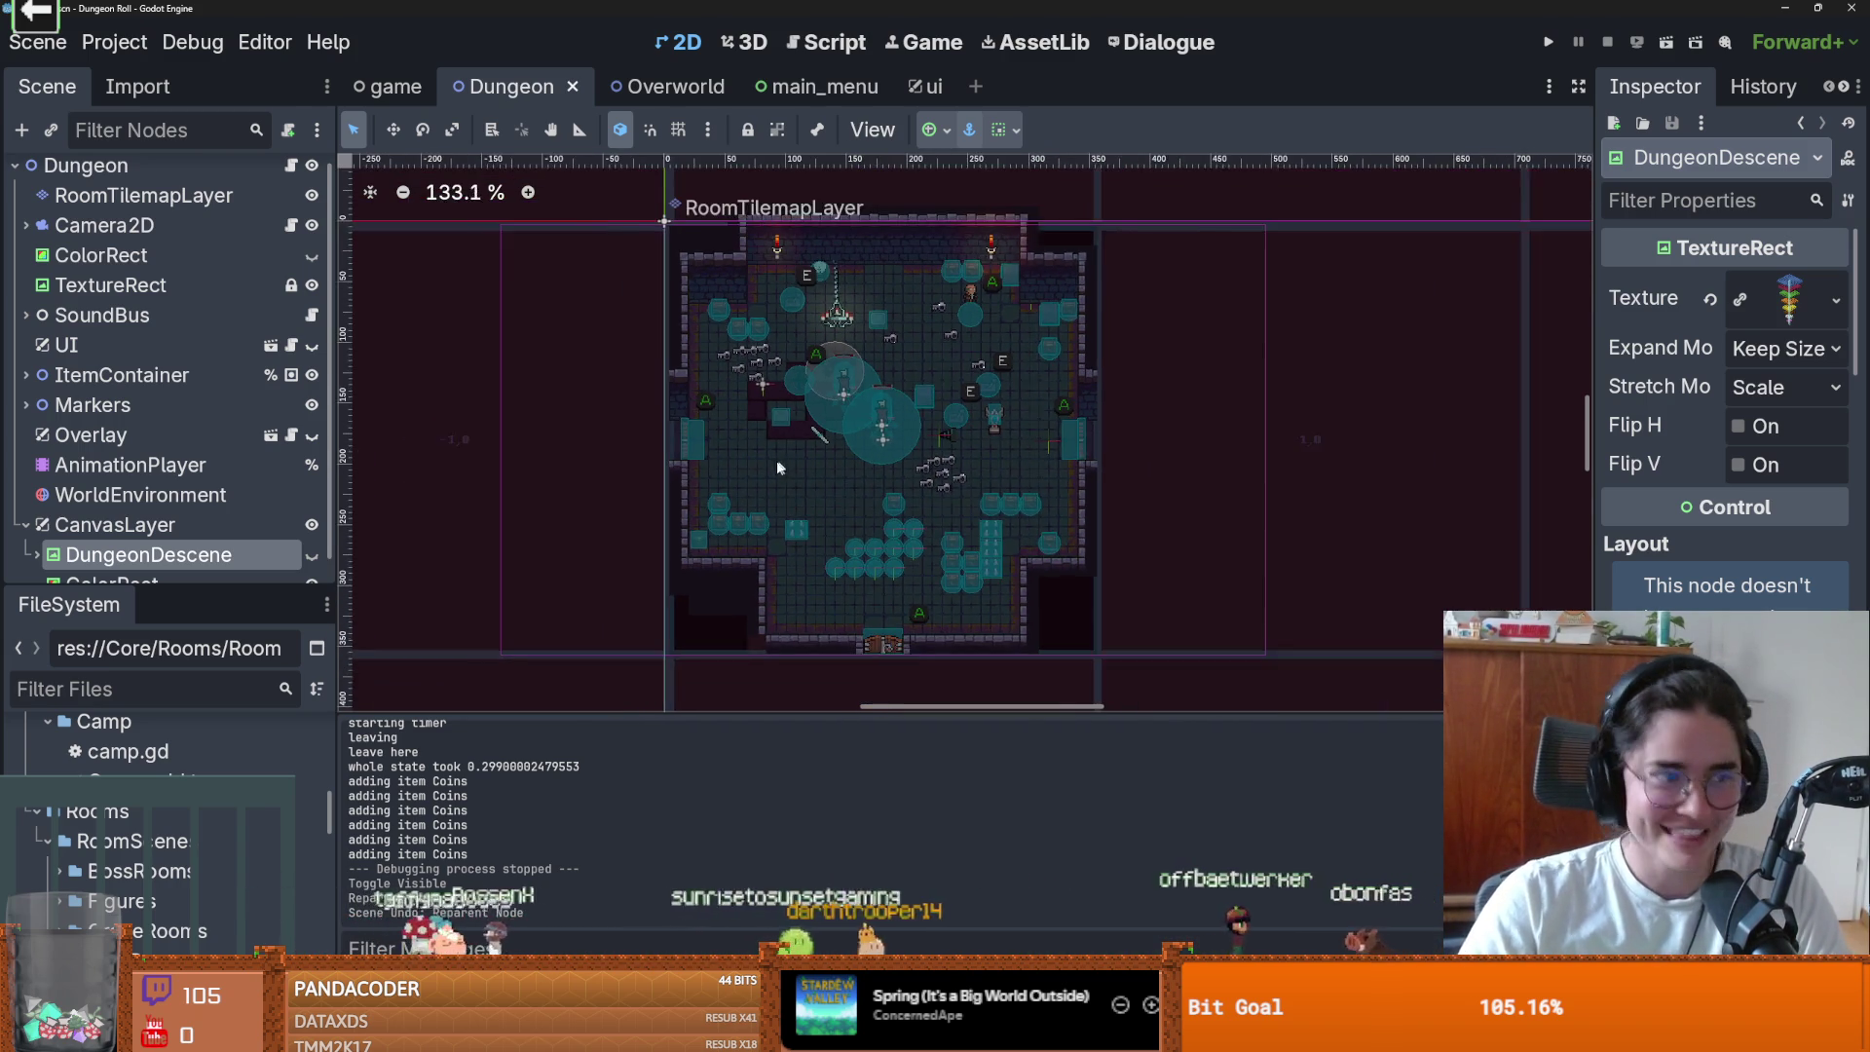
{"action": "scroll", "coordinate": [780, 458], "scroll_direction": "up", "scroll_amount": 1}
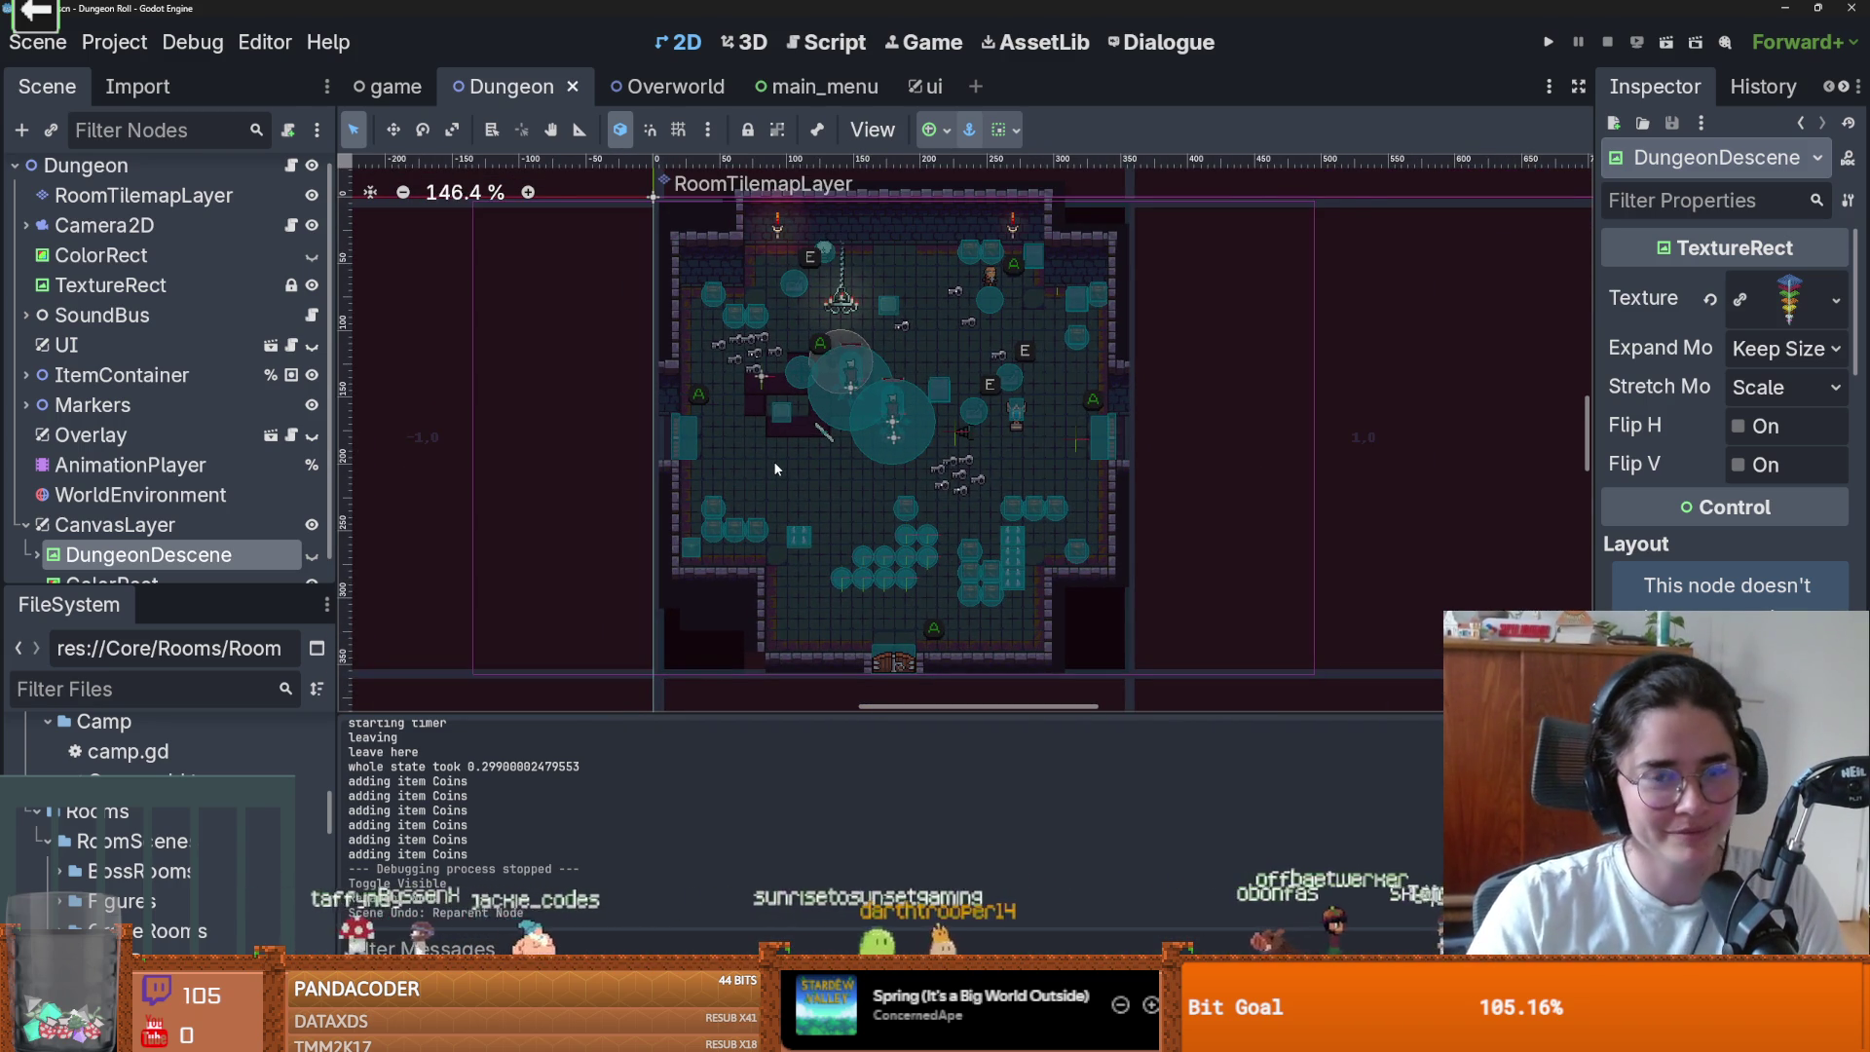
{"action": "left_click_drag", "start_coordinate": [273, 589], "coordinate": [273, 862]}
{"action": "scroll", "coordinate": [1003, 507], "scroll_direction": "up", "scroll_amount": 3}
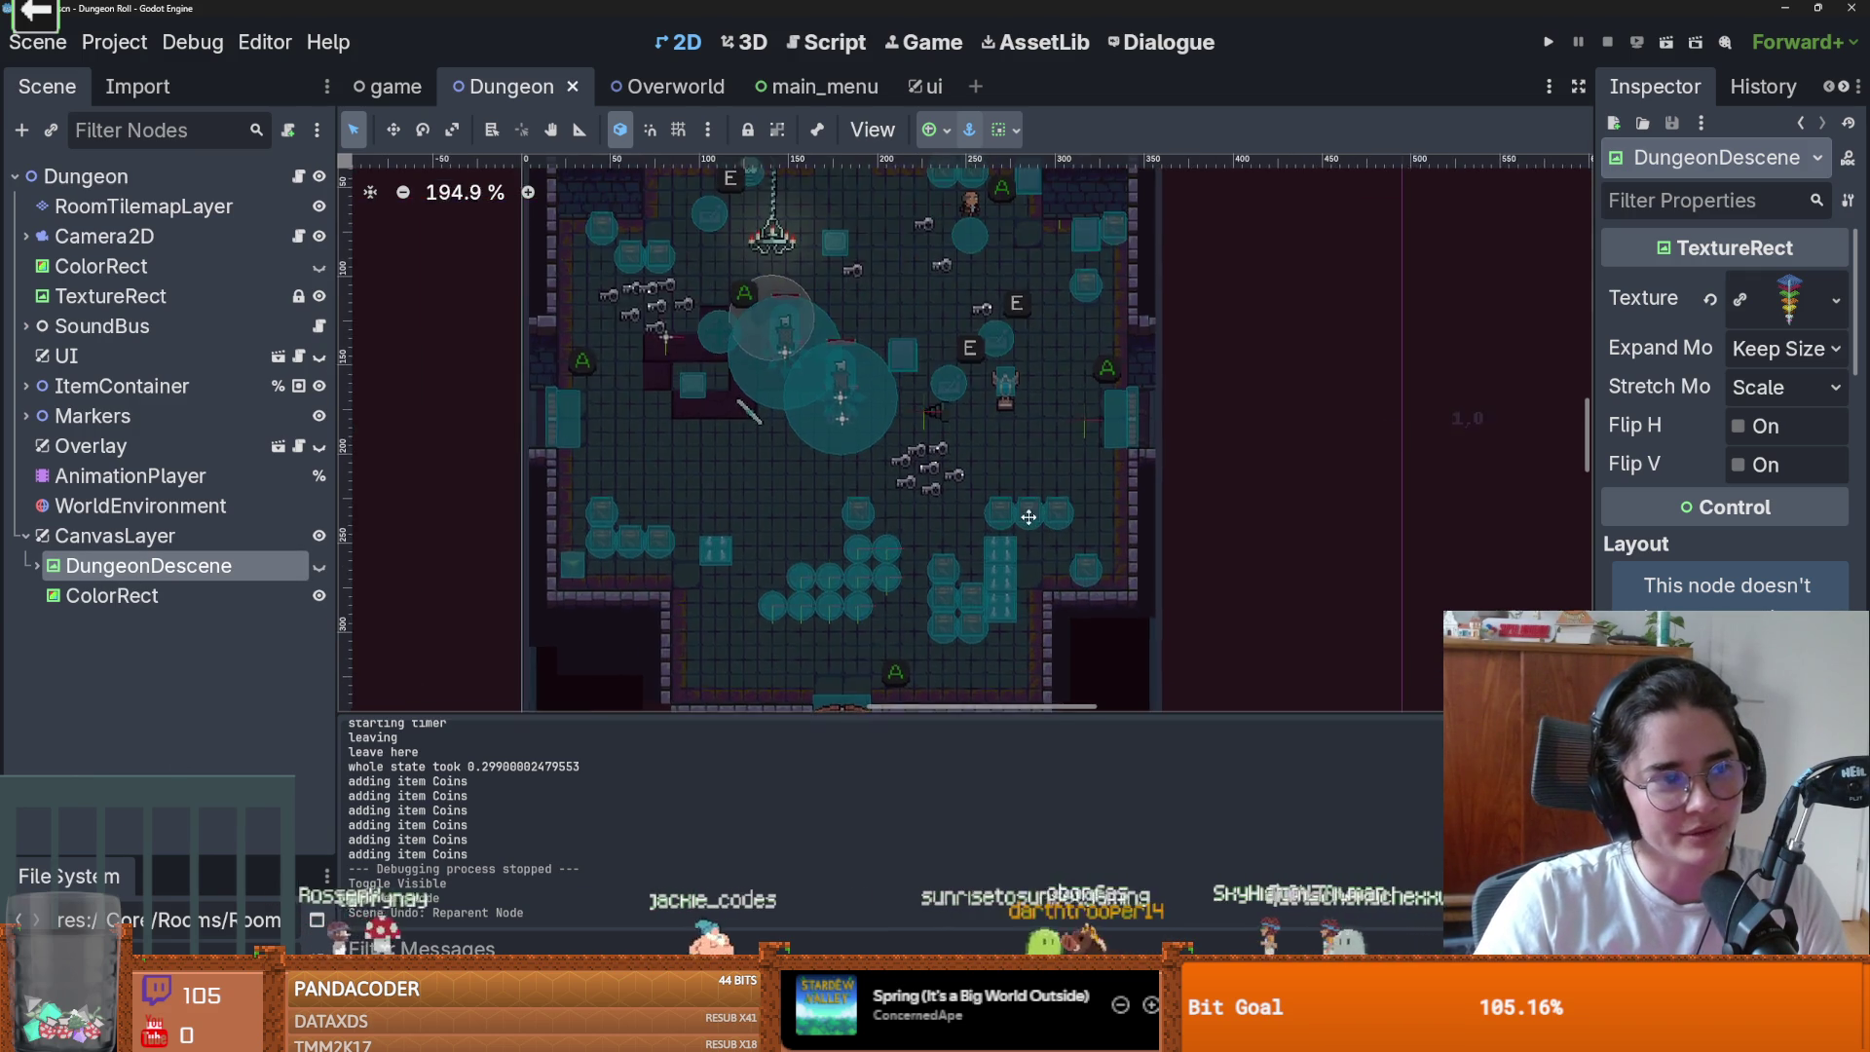
{"action": "scroll", "coordinate": [1023, 521], "scroll_direction": "down", "scroll_amount": 3}
{"action": "left_click_drag", "start_coordinate": [1009, 530], "coordinate": [1003, 559]}
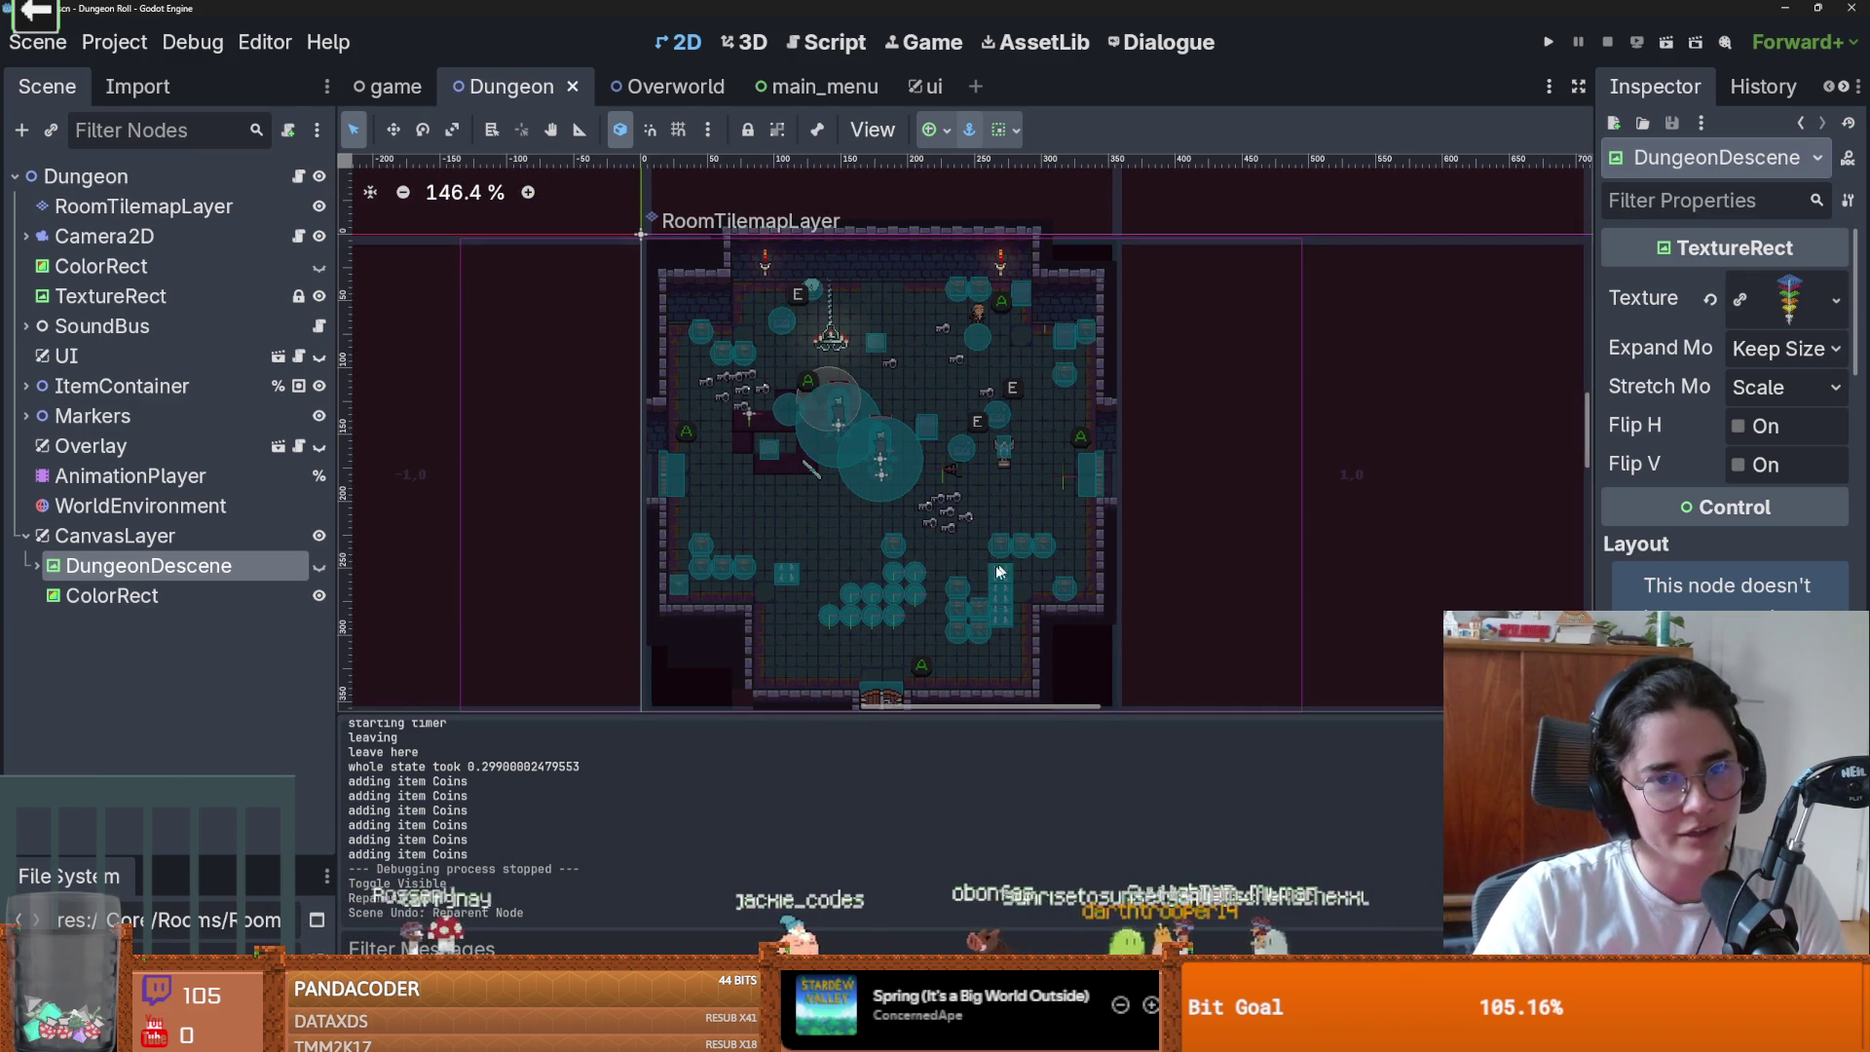
{"action": "scroll", "coordinate": [947, 584], "scroll_direction": "up", "scroll_amount": 2}
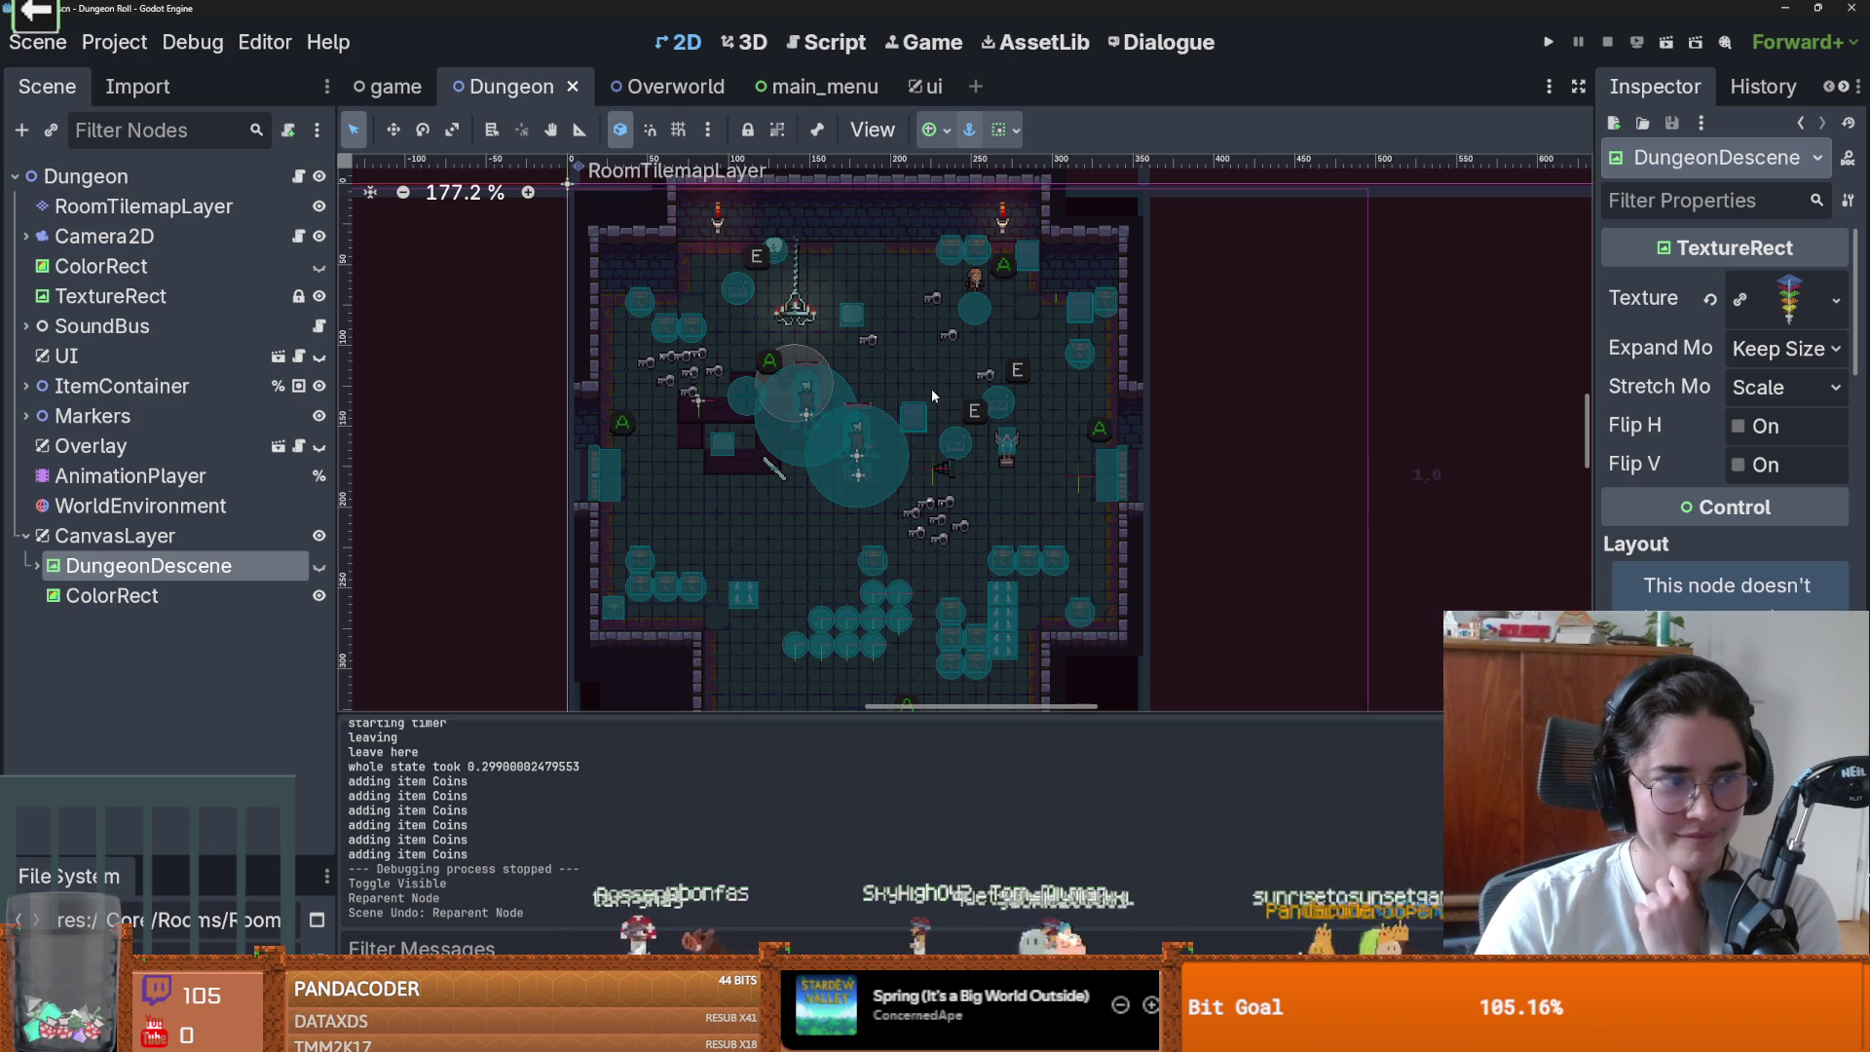
{"action": "scroll", "coordinate": [867, 395], "scroll_direction": "down", "scroll_amount": 2}
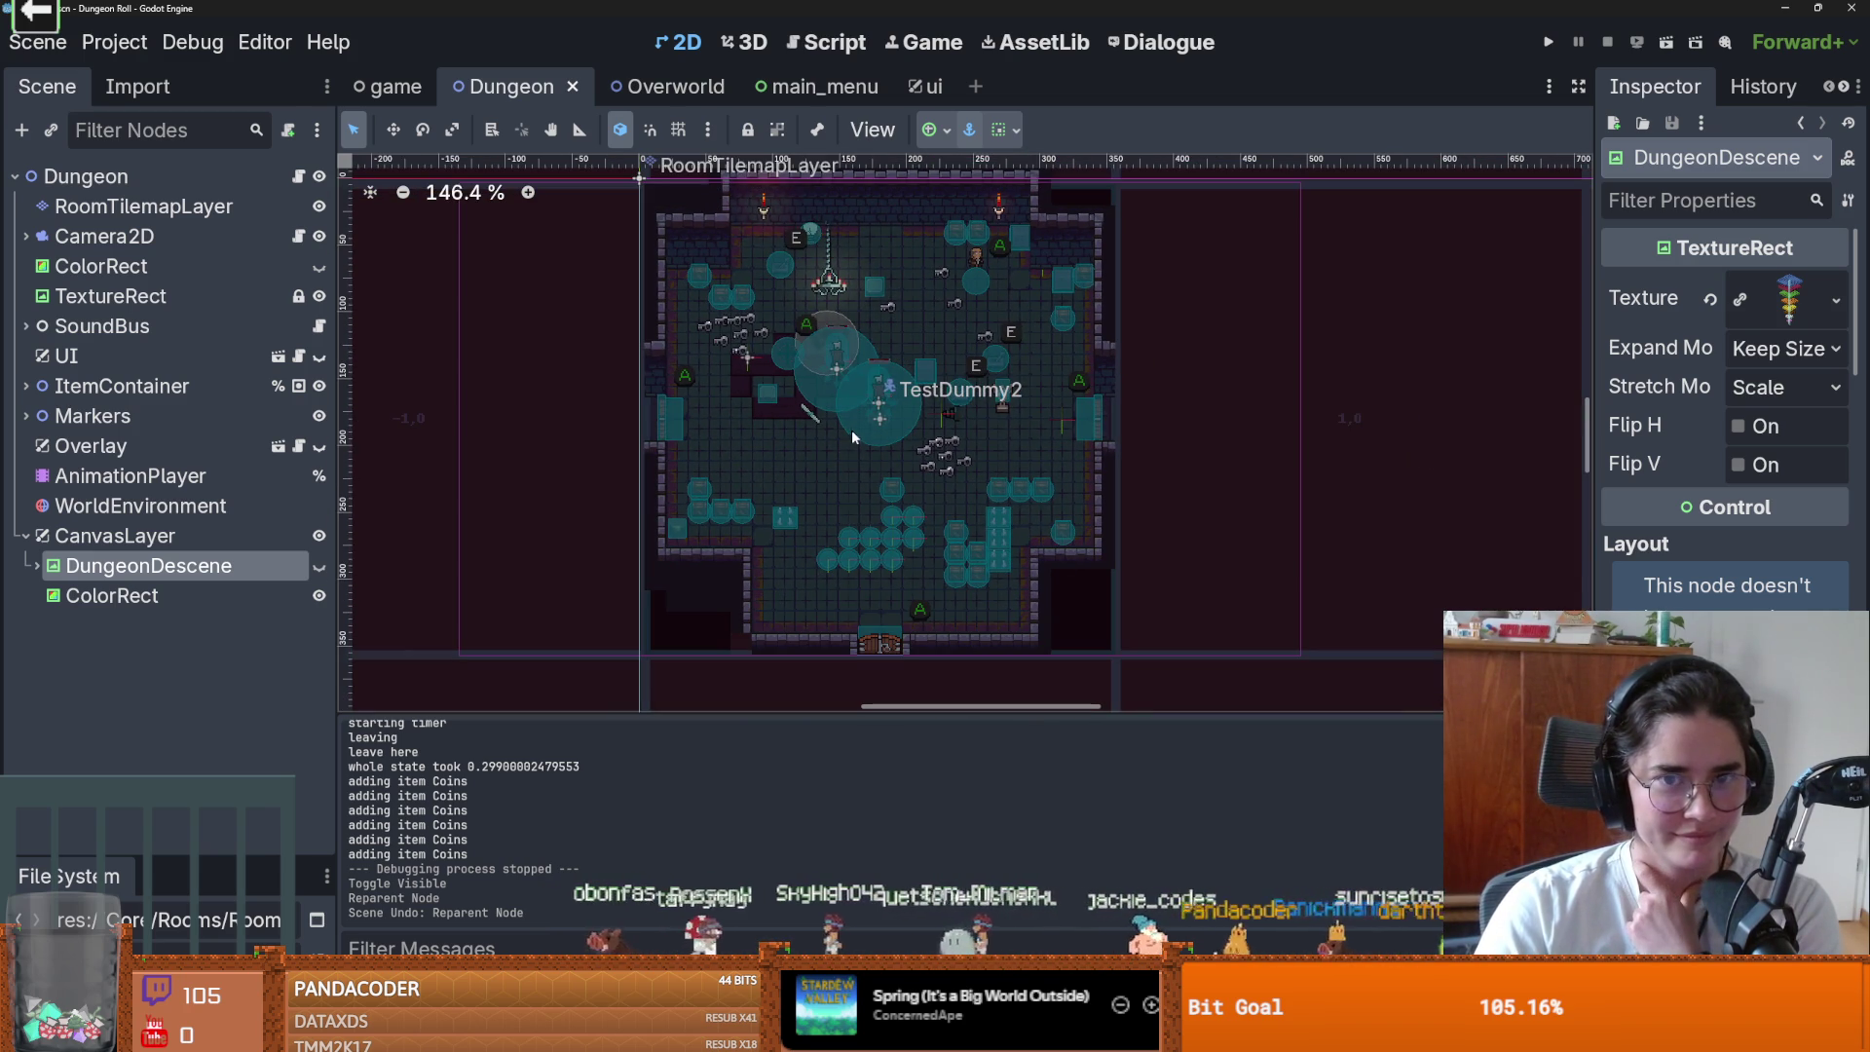
{"action": "right_click", "coordinate": [855, 427]}
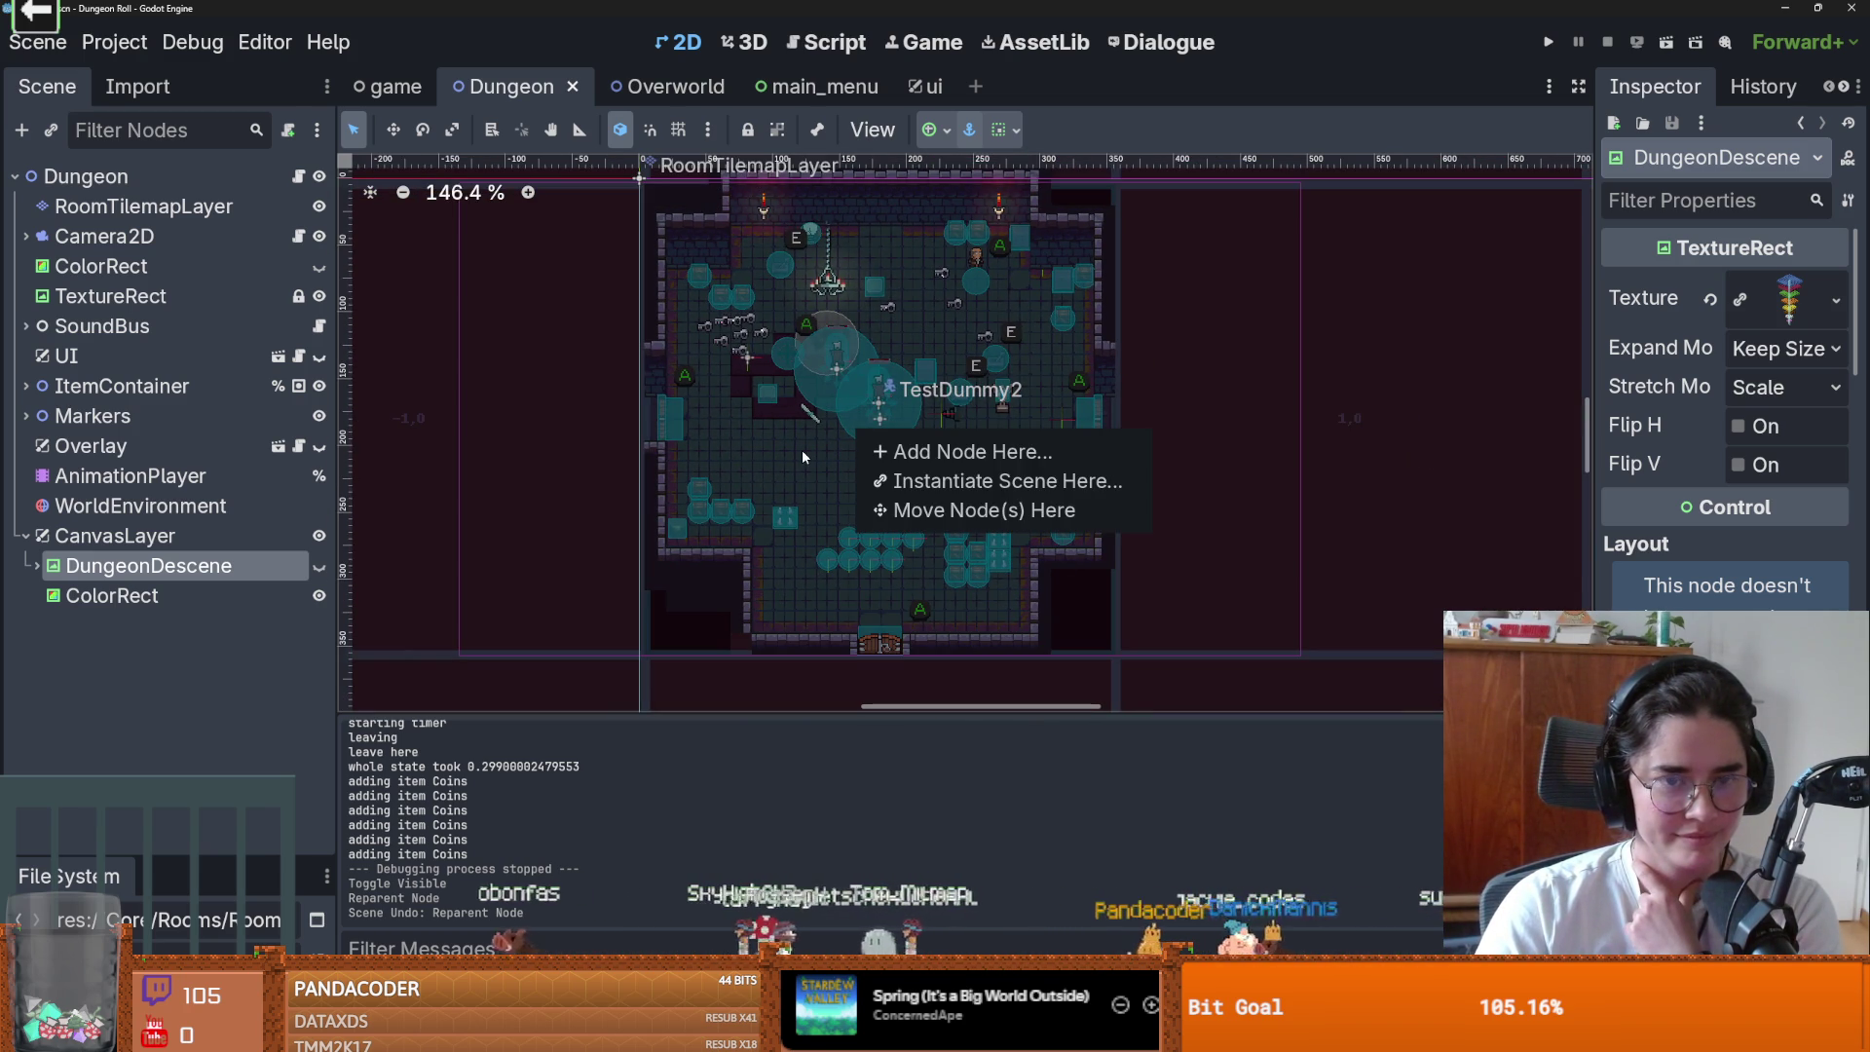
{"action": "left_click", "coordinate": [802, 448]}
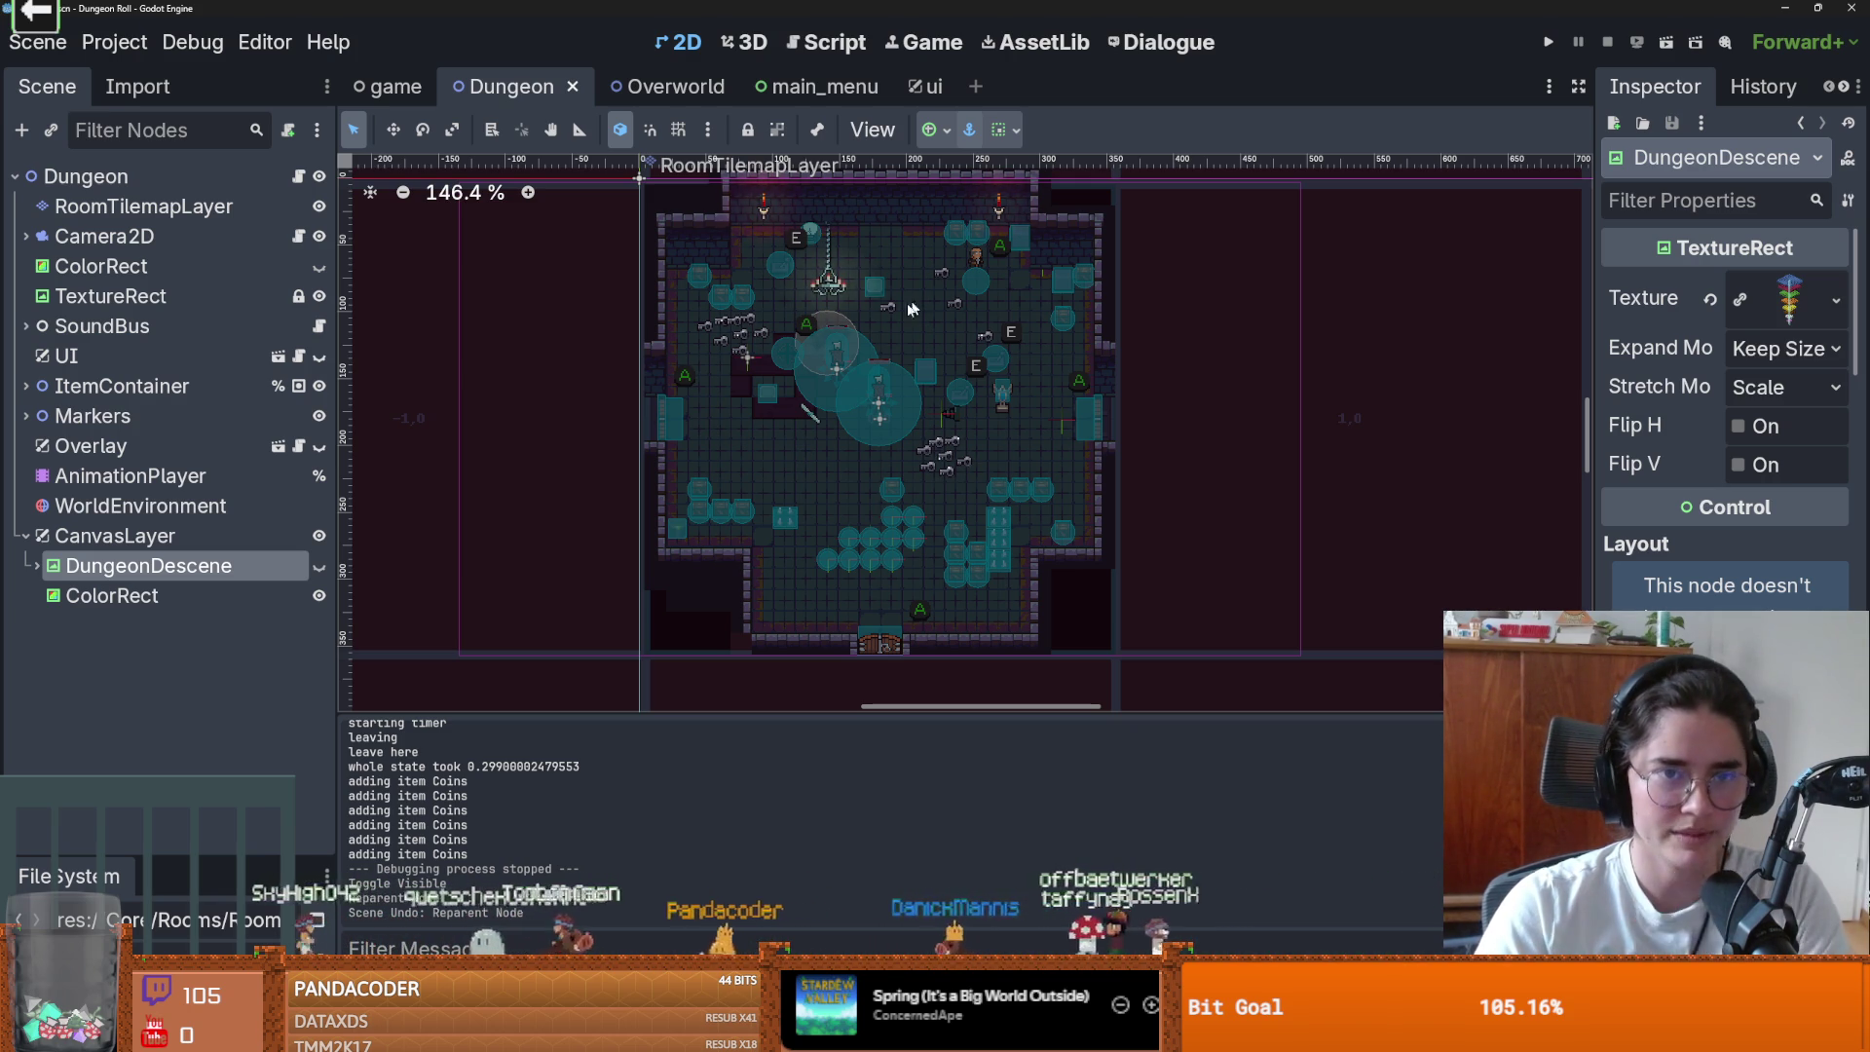
{"action": "left_click", "coordinate": [644, 88]}
Bring the castle's red T carpet into view, save, and collapse the player and EnterDungeon nodes
{"action": "scroll", "coordinate": [743, 186], "scroll_direction": "down", "scroll_amount": 3}
{"action": "left_click_drag", "start_coordinate": [743, 186], "coordinate": [740, 439]}
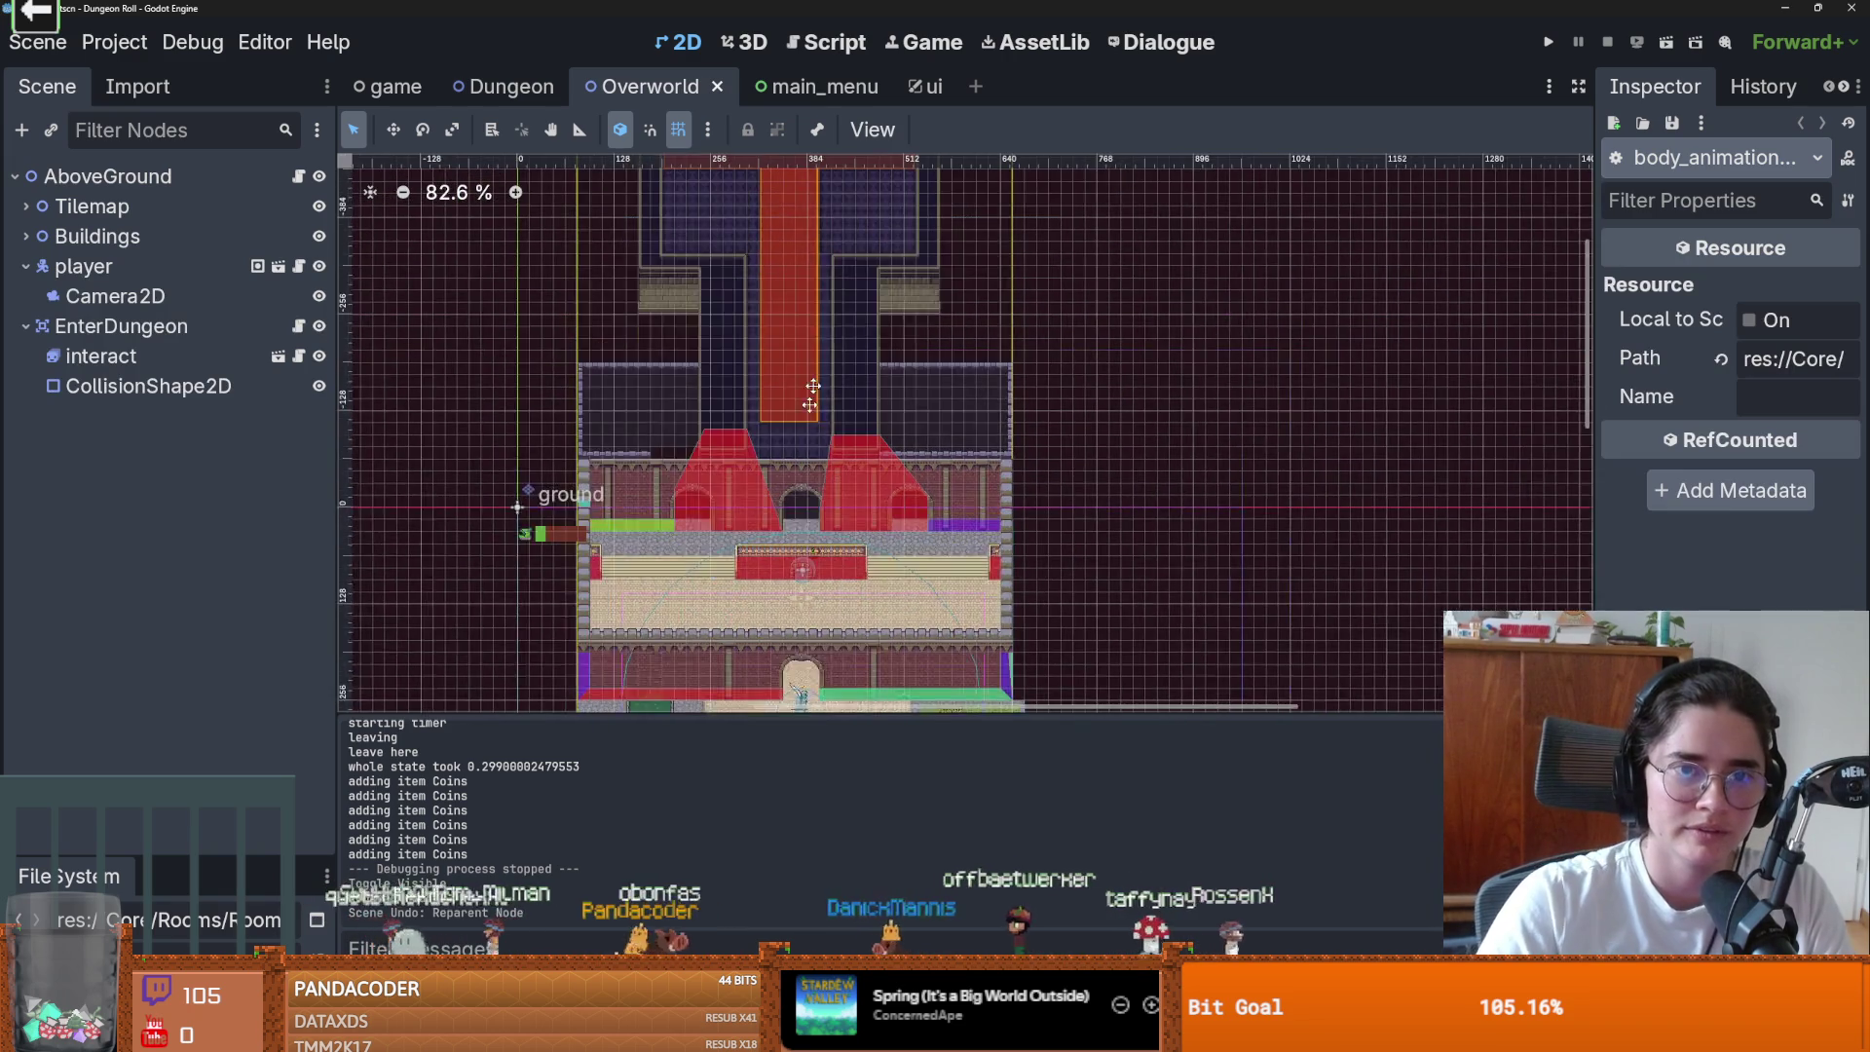
{"action": "scroll", "coordinate": [733, 324], "scroll_direction": "up", "scroll_amount": 3}
{"action": "scroll", "coordinate": [754, 336], "scroll_direction": "up", "scroll_amount": 4}
{"action": "left_click_drag", "start_coordinate": [754, 336], "coordinate": [757, 357]}
{"action": "key", "text": "ctrl+s"}
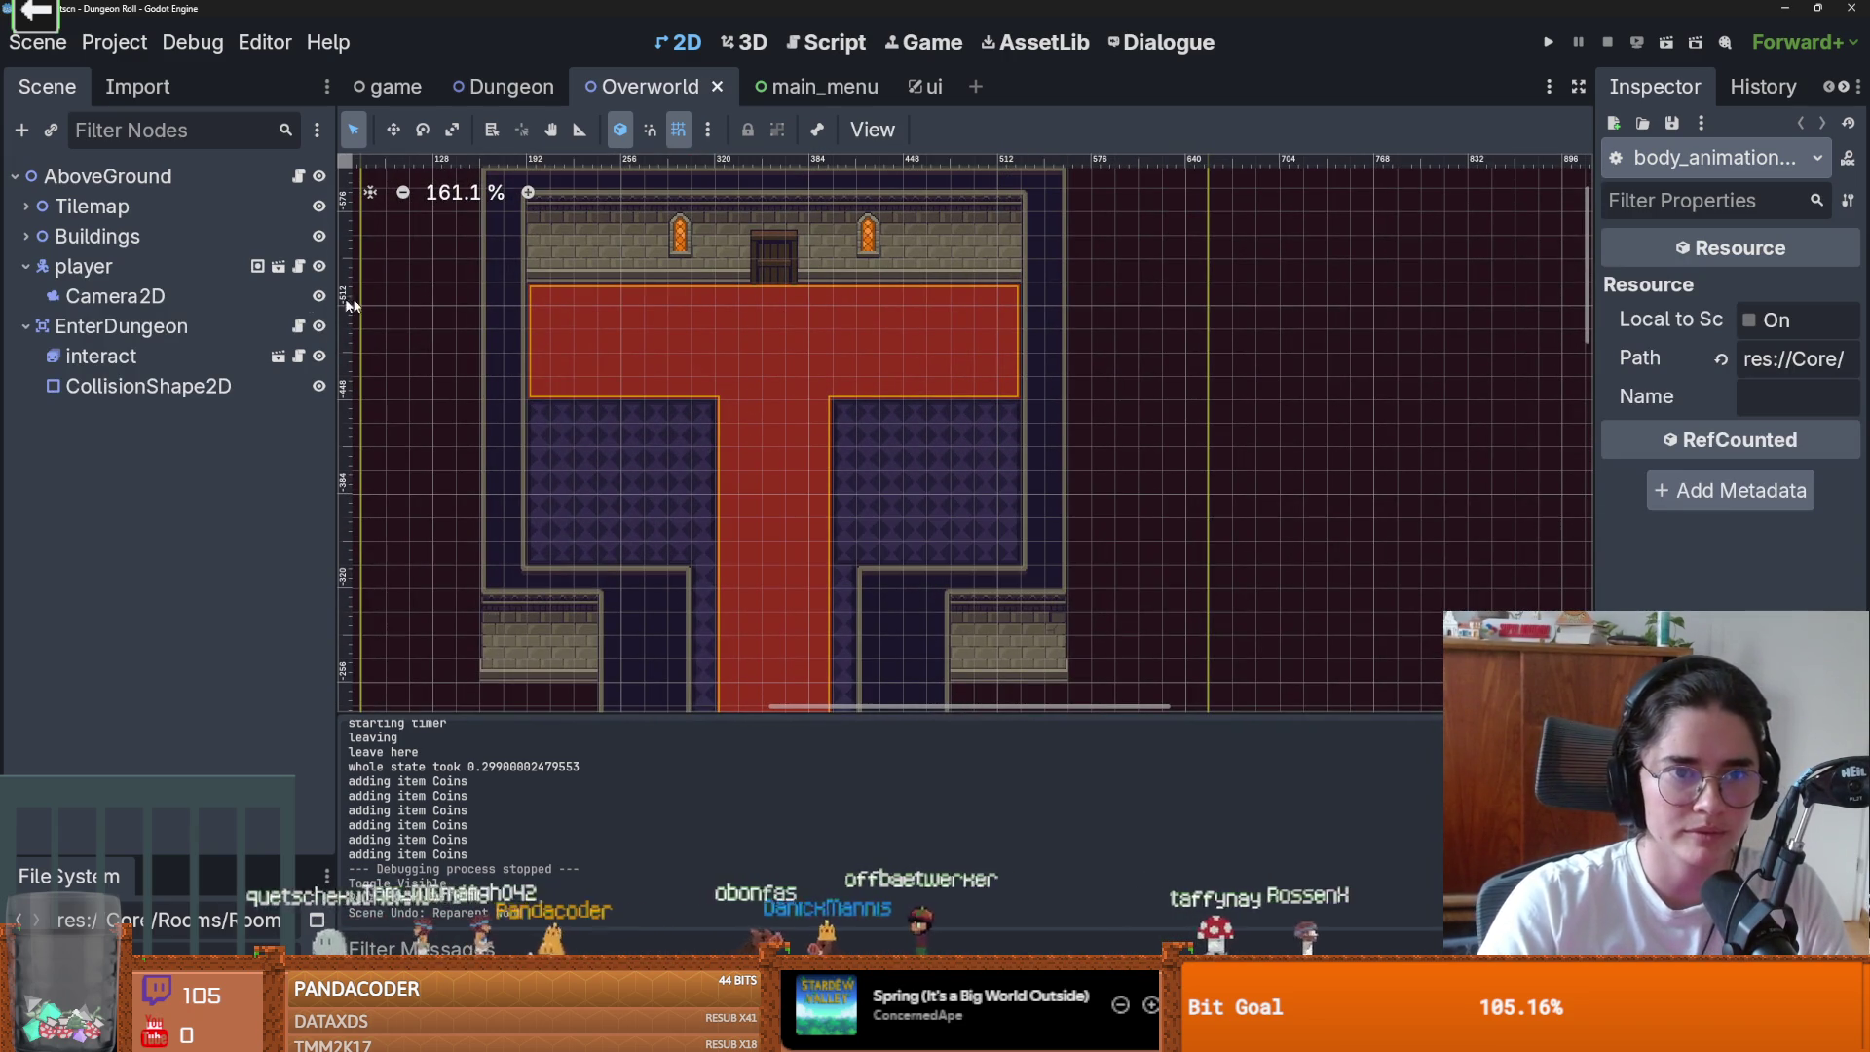
{"action": "left_click", "coordinate": [26, 267]}
{"action": "left_click", "coordinate": [25, 296]}
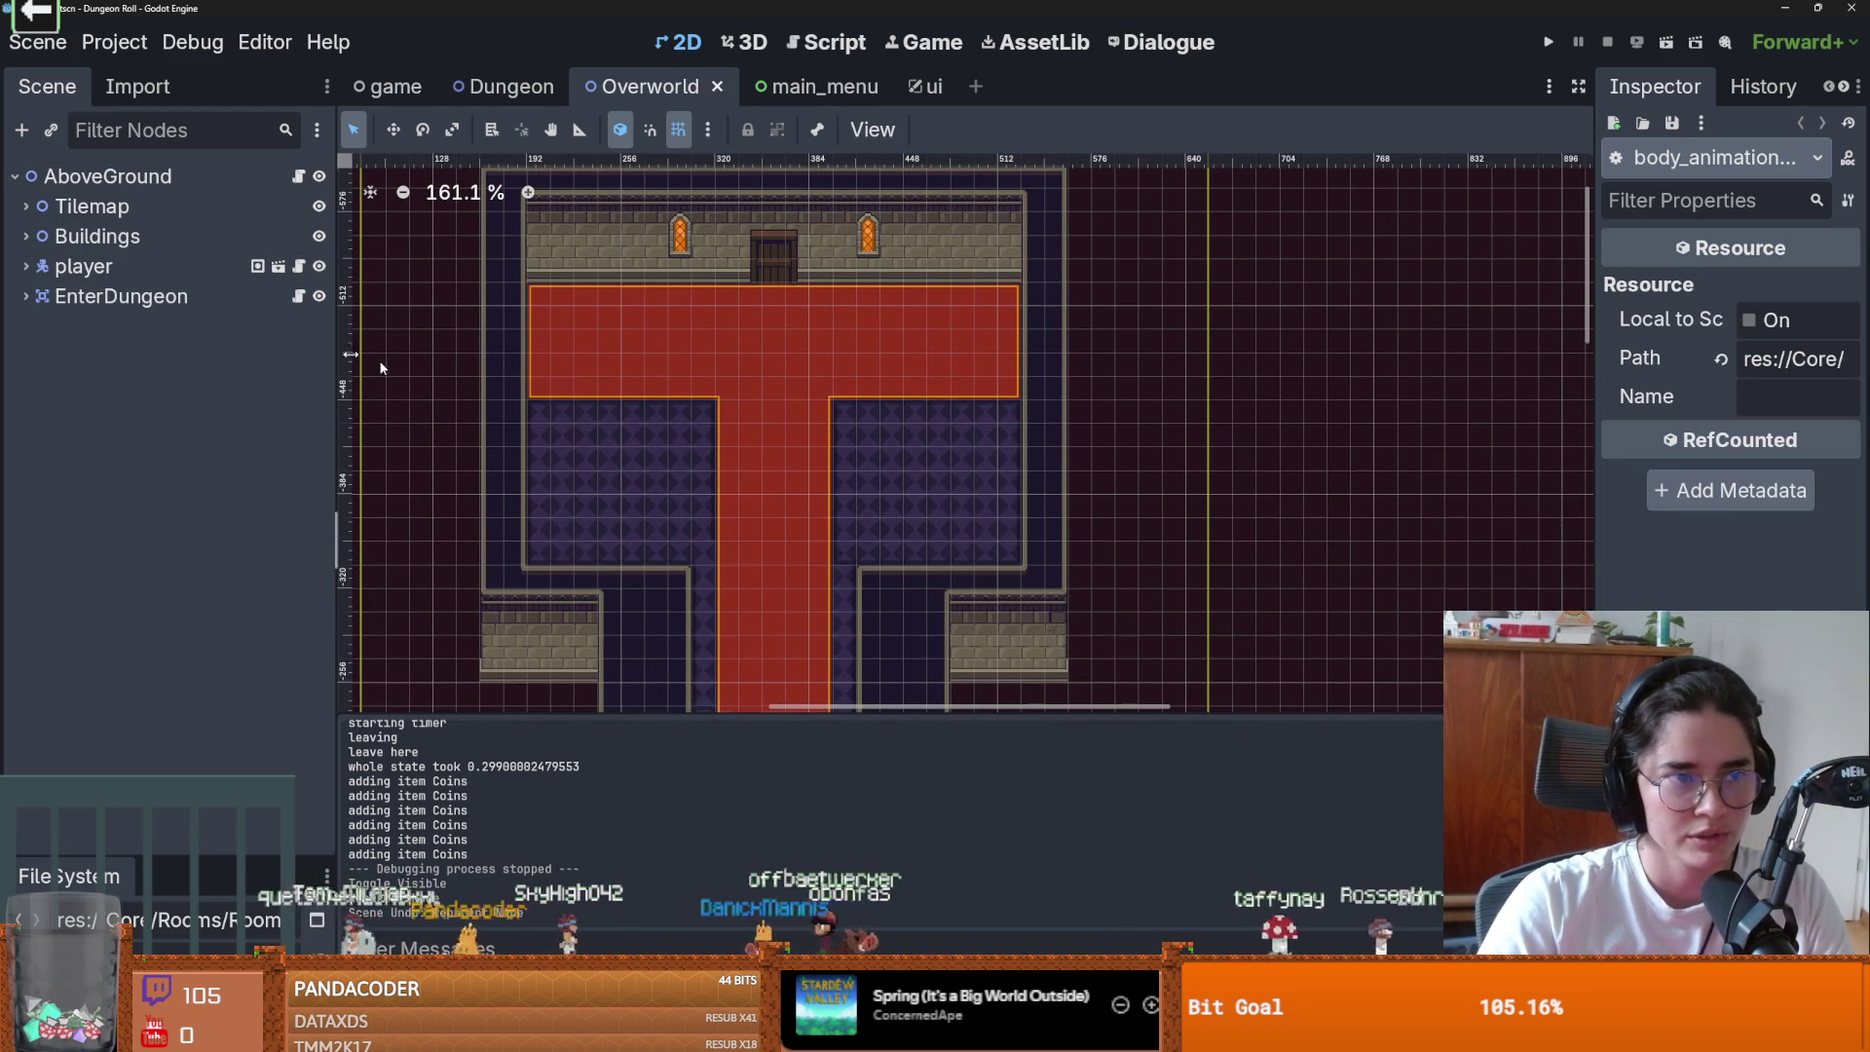
Drag EnterDungeon's collision shape onto the carpet's top bar at (352, -512) and save
{"action": "scroll", "coordinate": [843, 526], "scroll_direction": "down", "scroll_amount": 4}
{"action": "scroll", "coordinate": [821, 468], "scroll_direction": "down", "scroll_amount": 3}
{"action": "scroll", "coordinate": [821, 468], "scroll_direction": "down", "scroll_amount": 2}
{"action": "left_click_drag", "start_coordinate": [779, 508], "coordinate": [752, 209]}
{"action": "scroll", "coordinate": [752, 292], "scroll_direction": "up", "scroll_amount": 3}
{"action": "scroll", "coordinate": [752, 399], "scroll_direction": "up", "scroll_amount": 3}
{"action": "left_click_drag", "start_coordinate": [748, 404], "coordinate": [766, 281]}
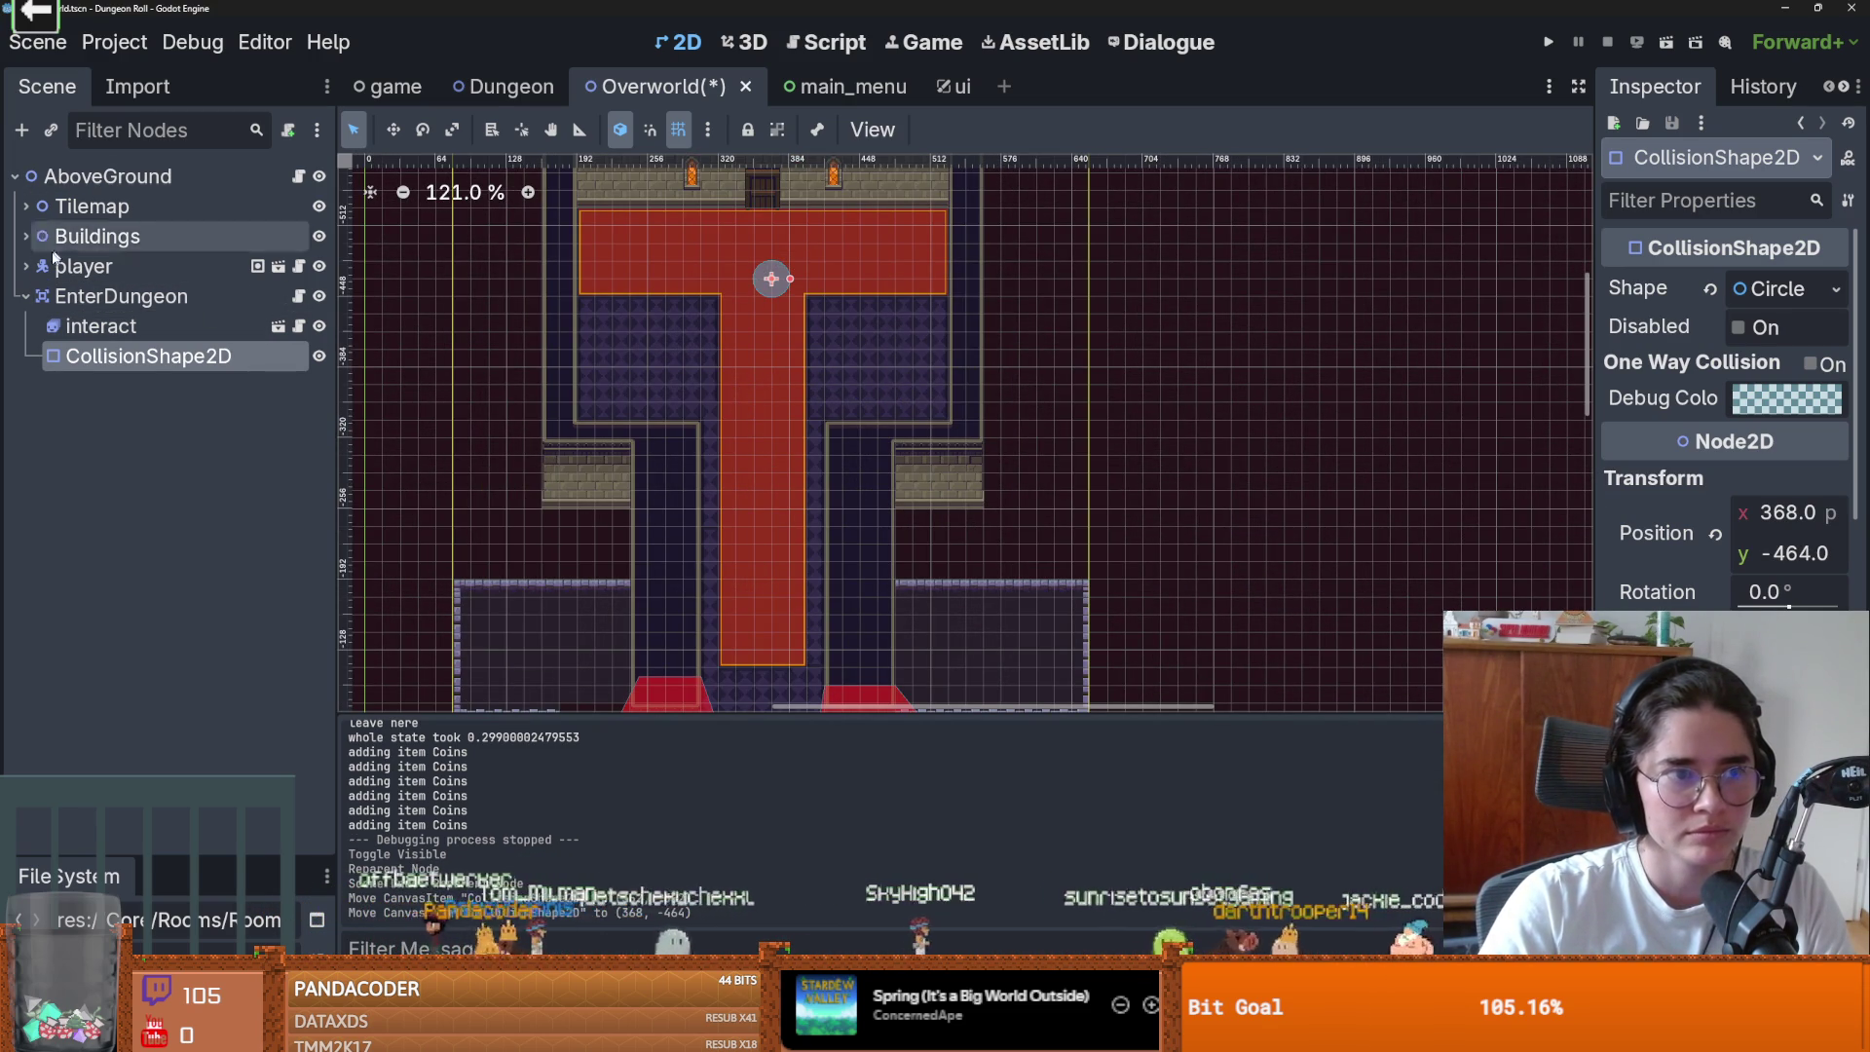
{"action": "left_click_drag", "start_coordinate": [772, 280], "coordinate": [755, 226]}
{"action": "key", "text": "ctrl+s"}
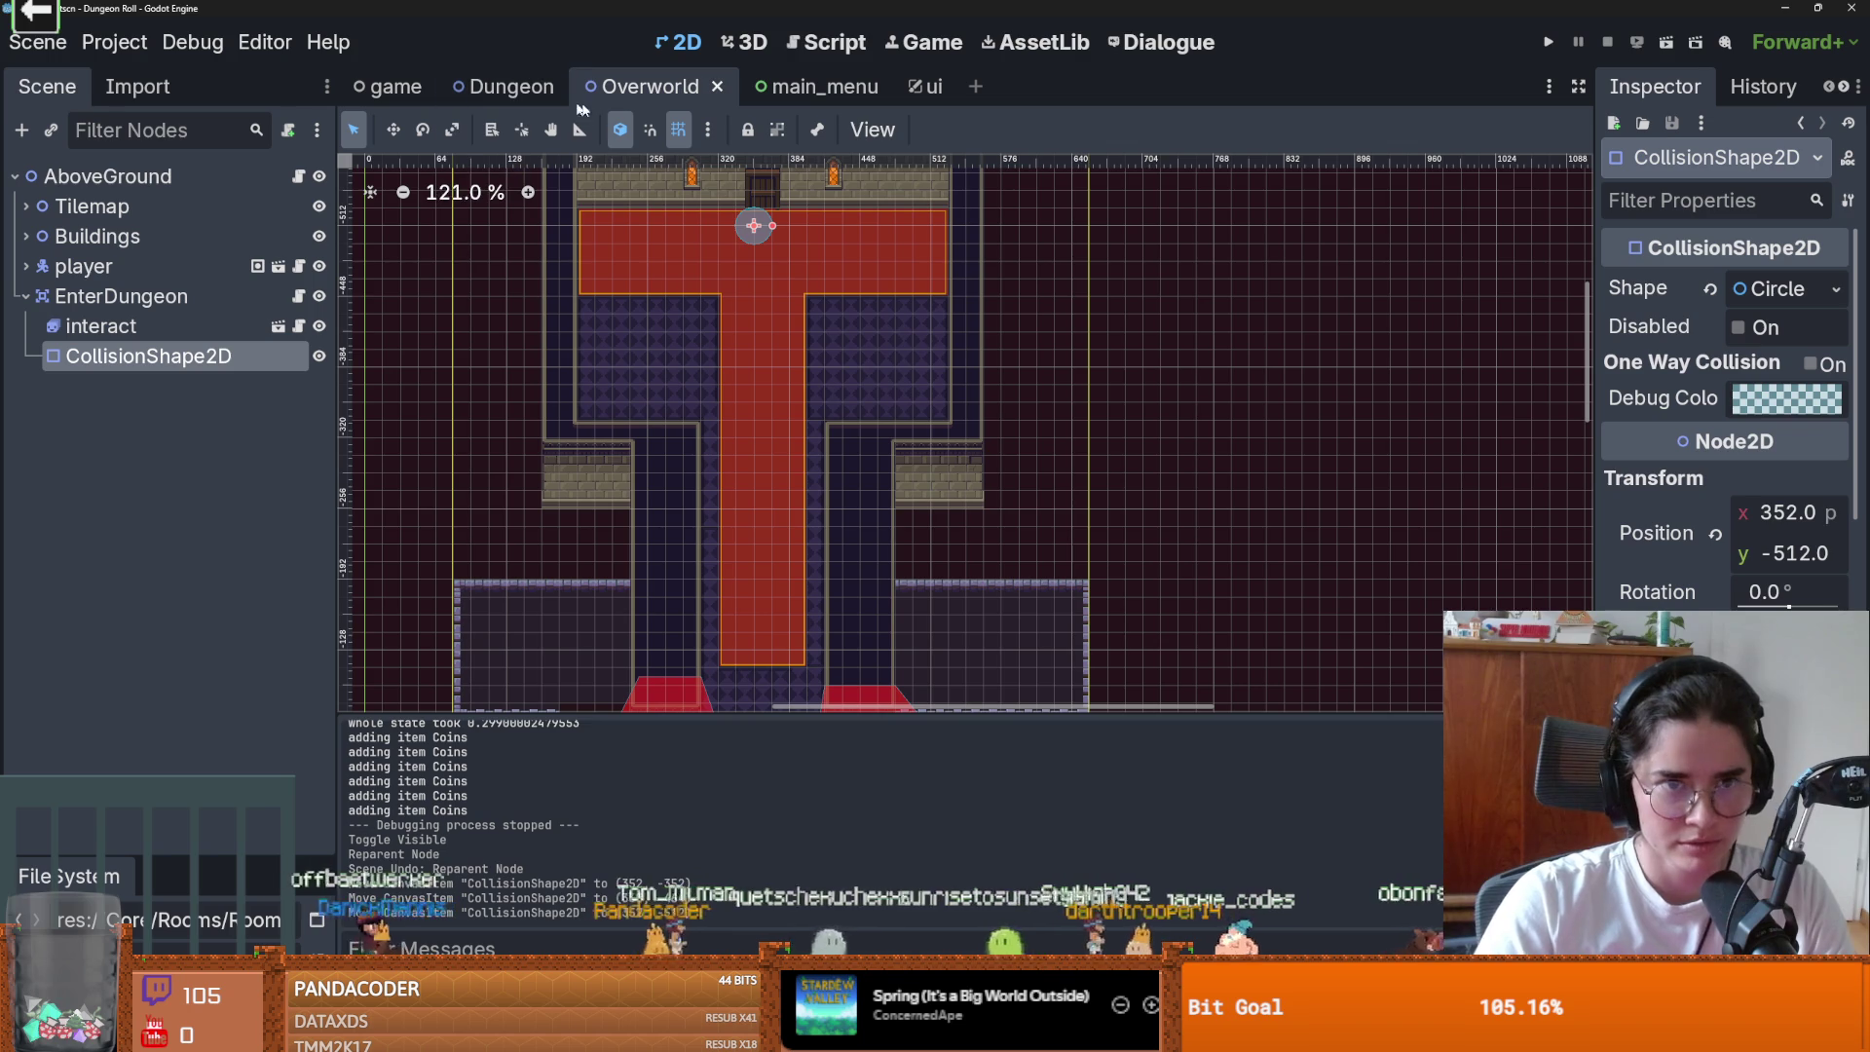
Open the EnterDungeon node's InteractableTile.gd script and clear the flip_switch selection
{"action": "left_click", "coordinate": [299, 297]}
{"action": "scroll", "coordinate": [853, 526], "scroll_direction": "down", "scroll_amount": 2}
{"action": "left_click", "coordinate": [814, 442]}
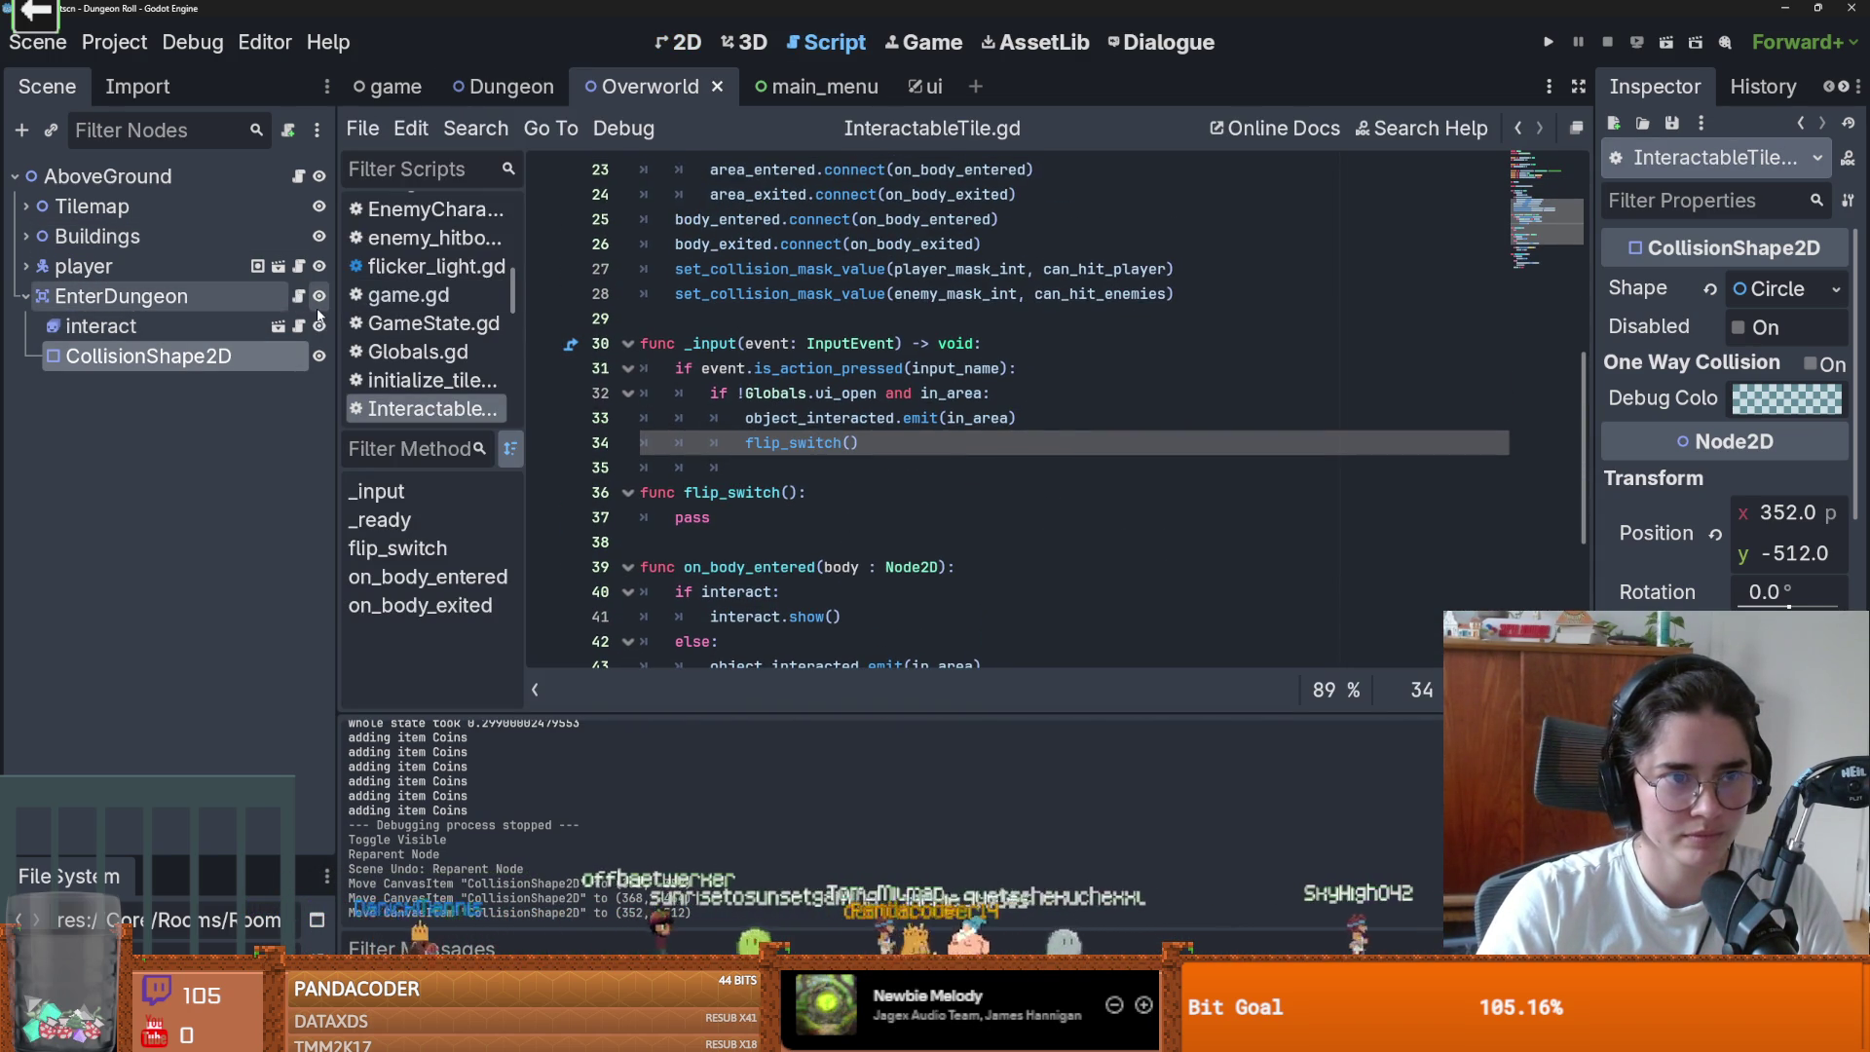
Inspect the interact code around lines 41-43 of InteractableTile.gd
{"action": "scroll", "coordinate": [850, 456], "scroll_direction": "down", "scroll_amount": 4}
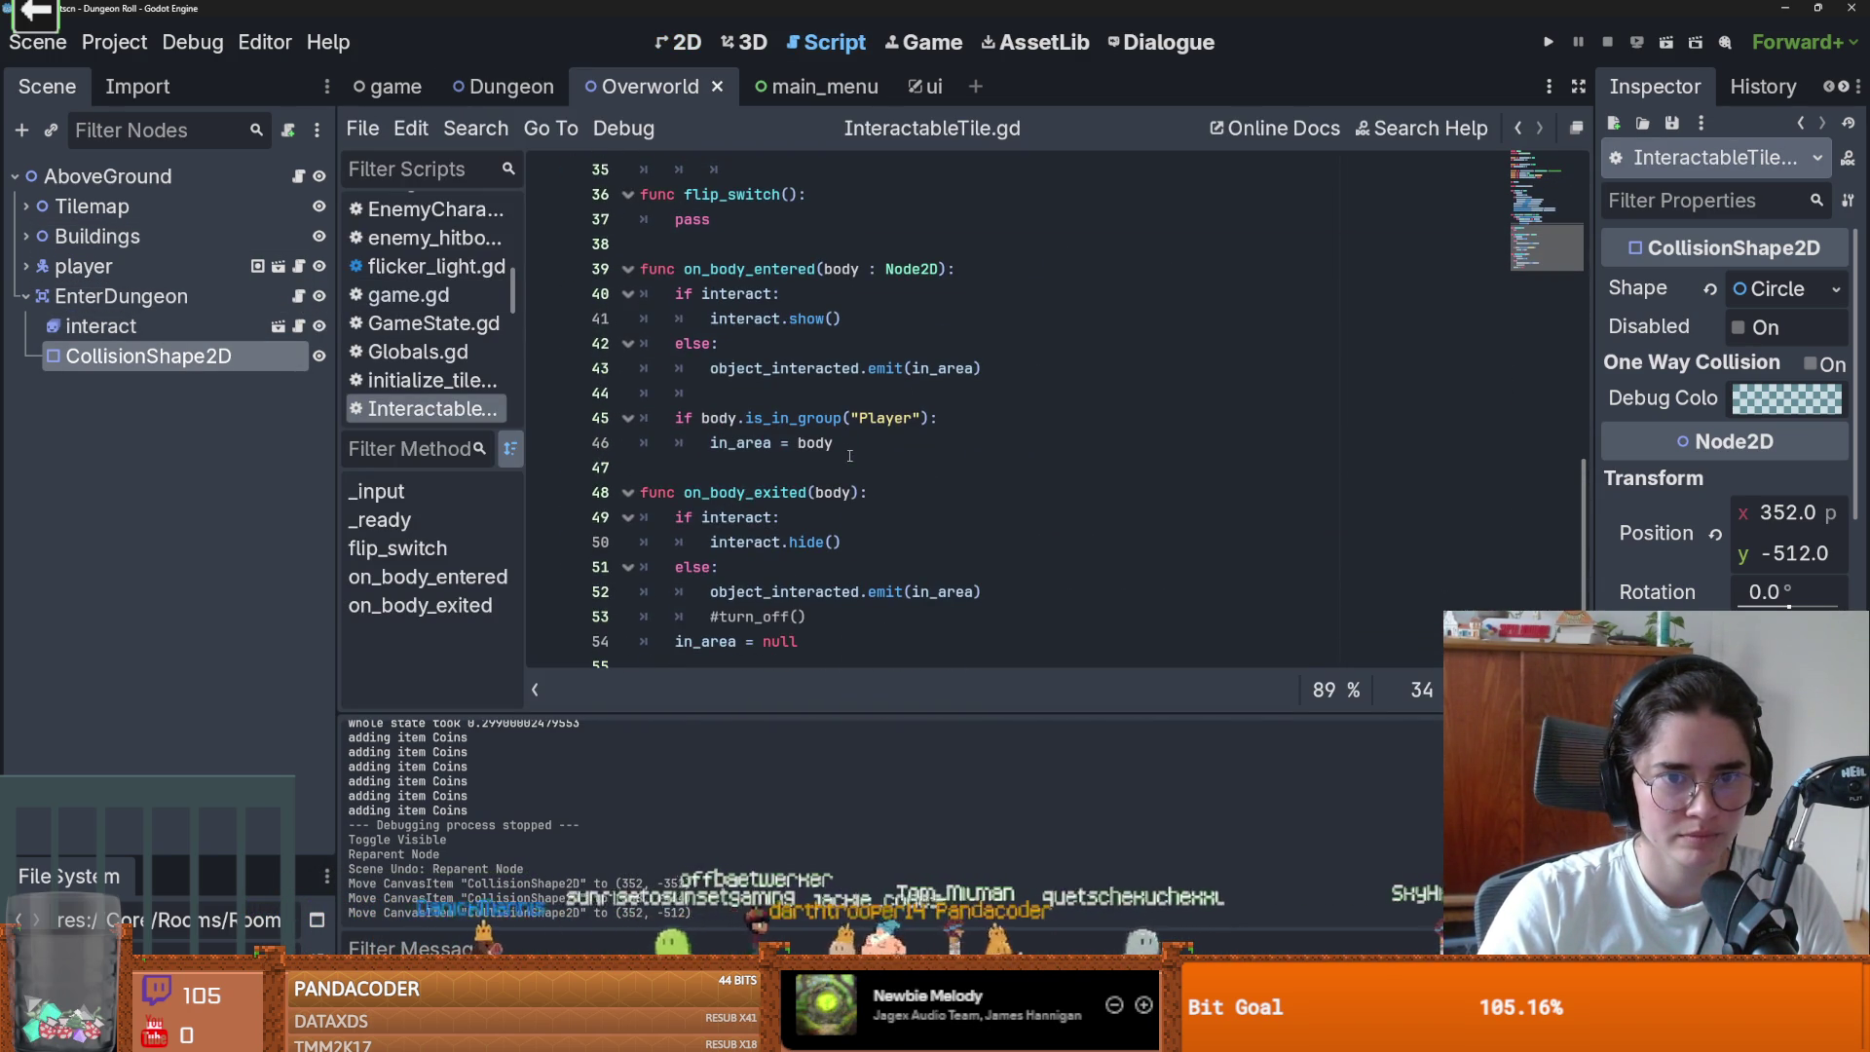
{"action": "left_click", "coordinate": [772, 368]}
{"action": "double_click", "coordinate": [747, 319]}
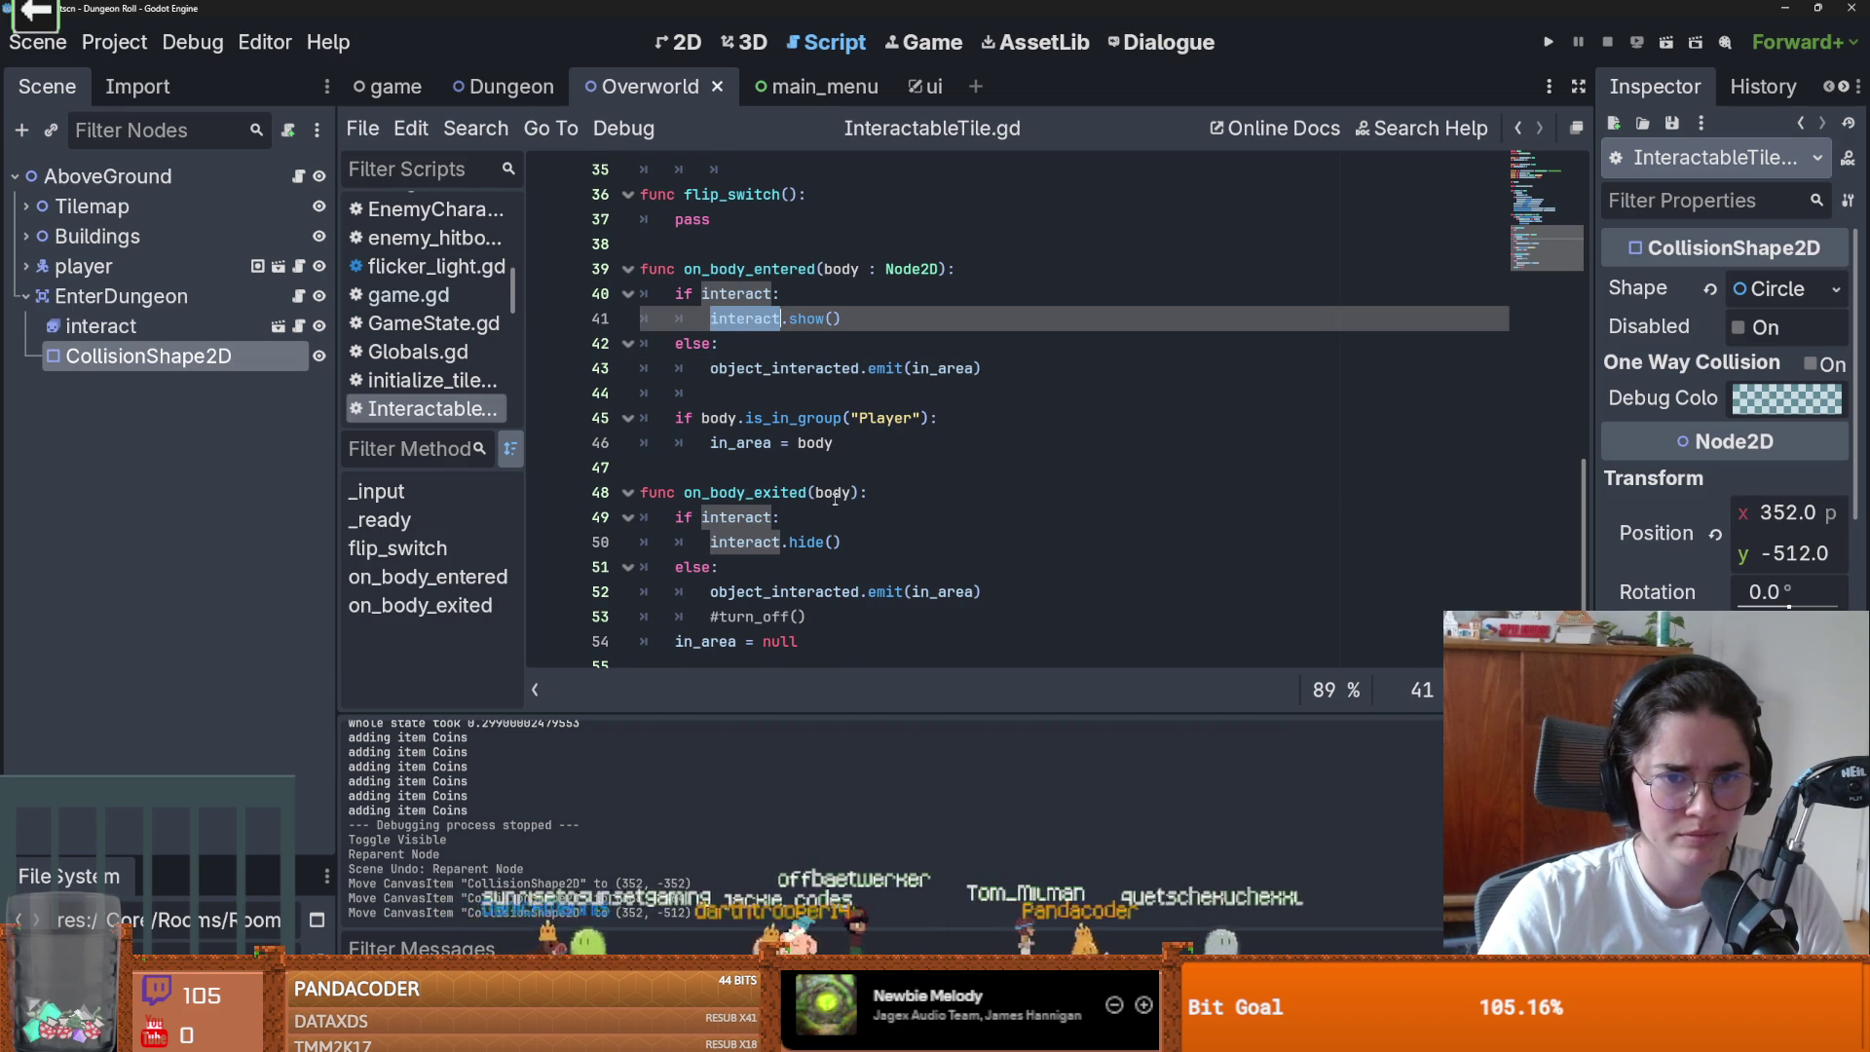
{"action": "scroll", "coordinate": [614, 460], "scroll_direction": "up", "scroll_amount": 4}
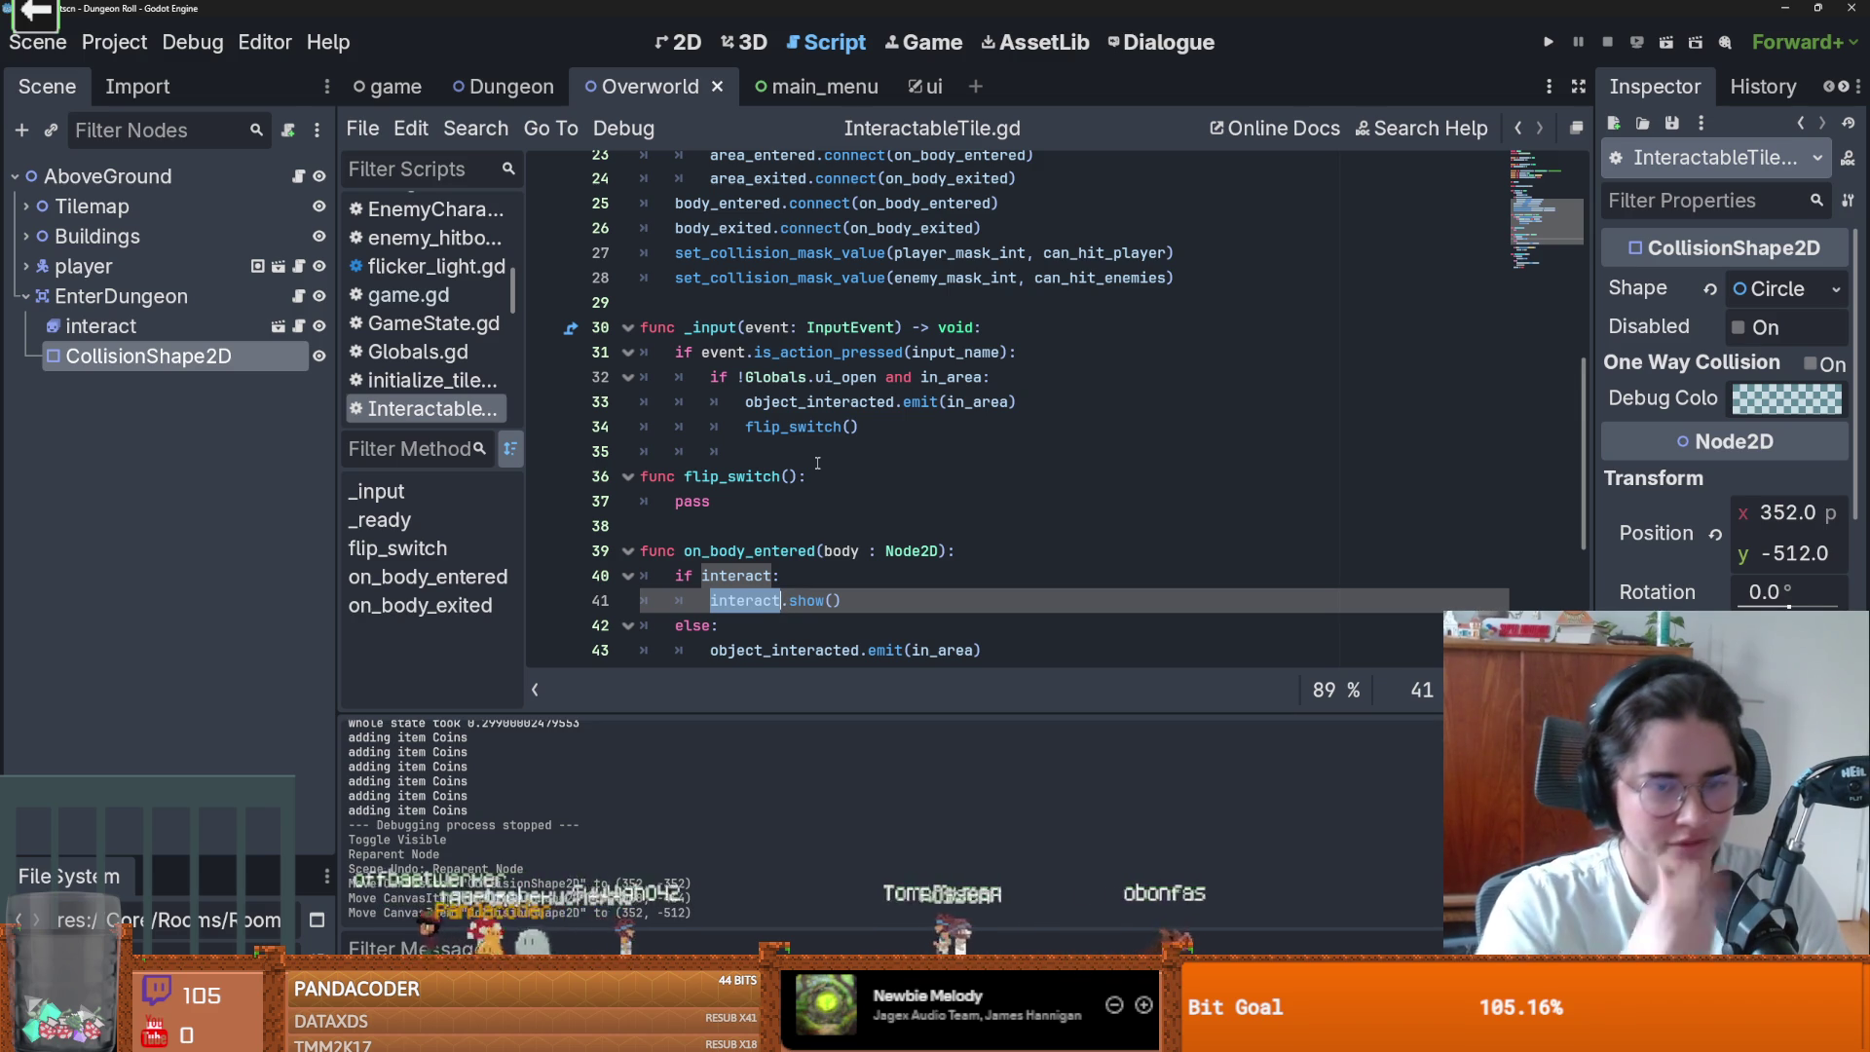
Save the script, then open AboveGround's camp.gd and select line 9's scene-change call
{"action": "left_click", "coordinate": [797, 524]}
{"action": "key", "text": "ctrl+s"}
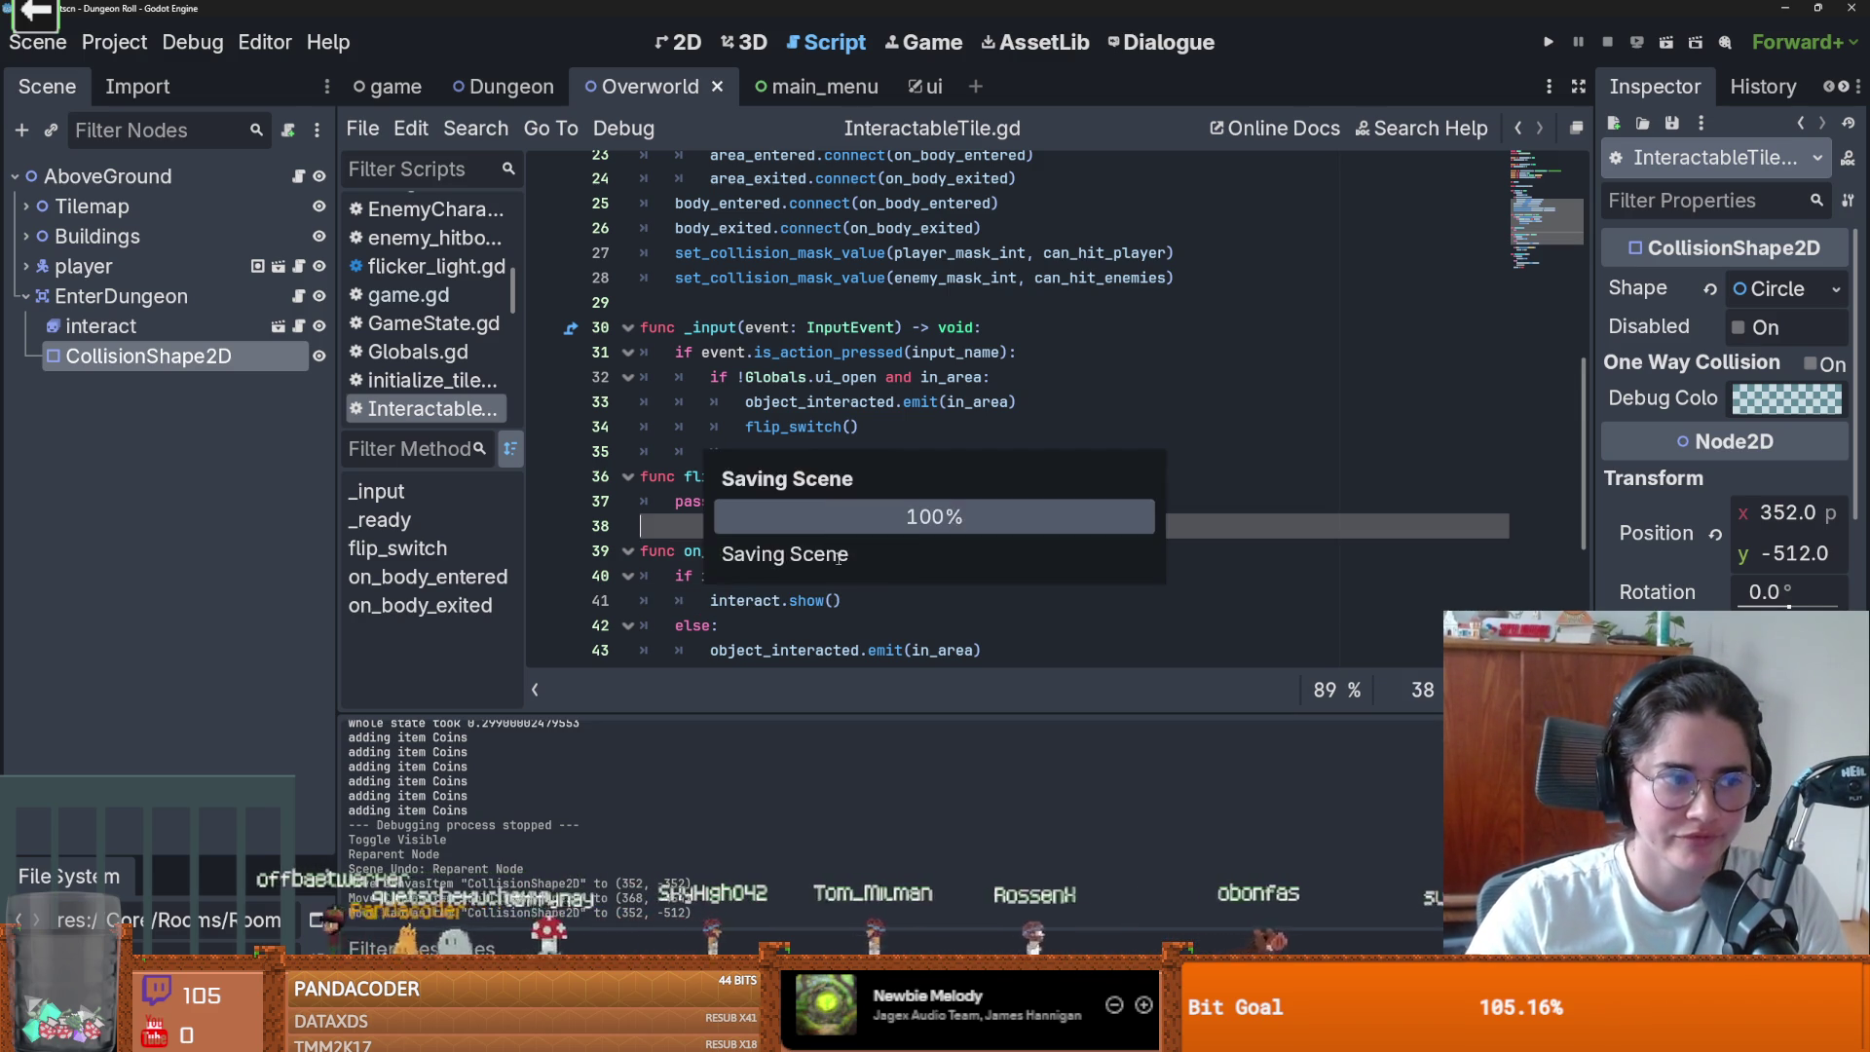
{"action": "scroll", "coordinate": [837, 556], "scroll_direction": "up", "scroll_amount": 3}
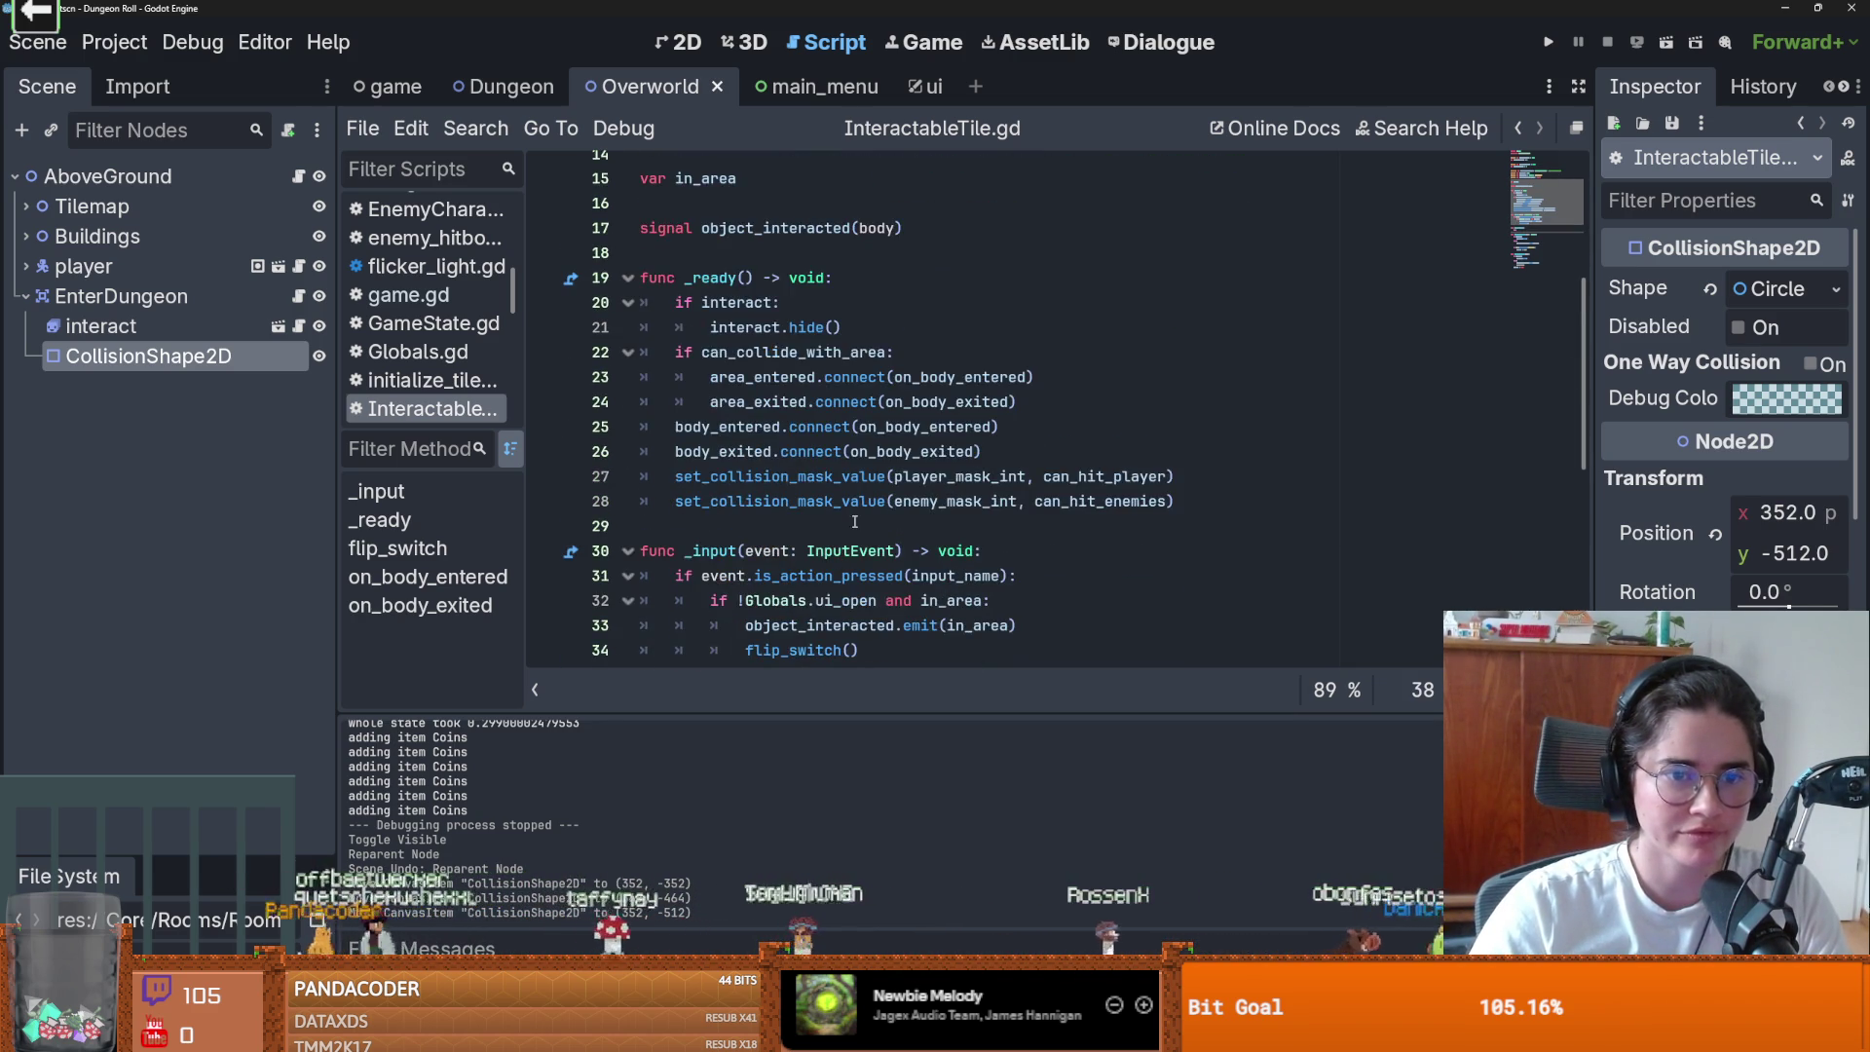
{"action": "scroll", "coordinate": [849, 520], "scroll_direction": "down", "scroll_amount": 2}
{"action": "scroll", "coordinate": [899, 518], "scroll_direction": "down", "scroll_amount": 1}
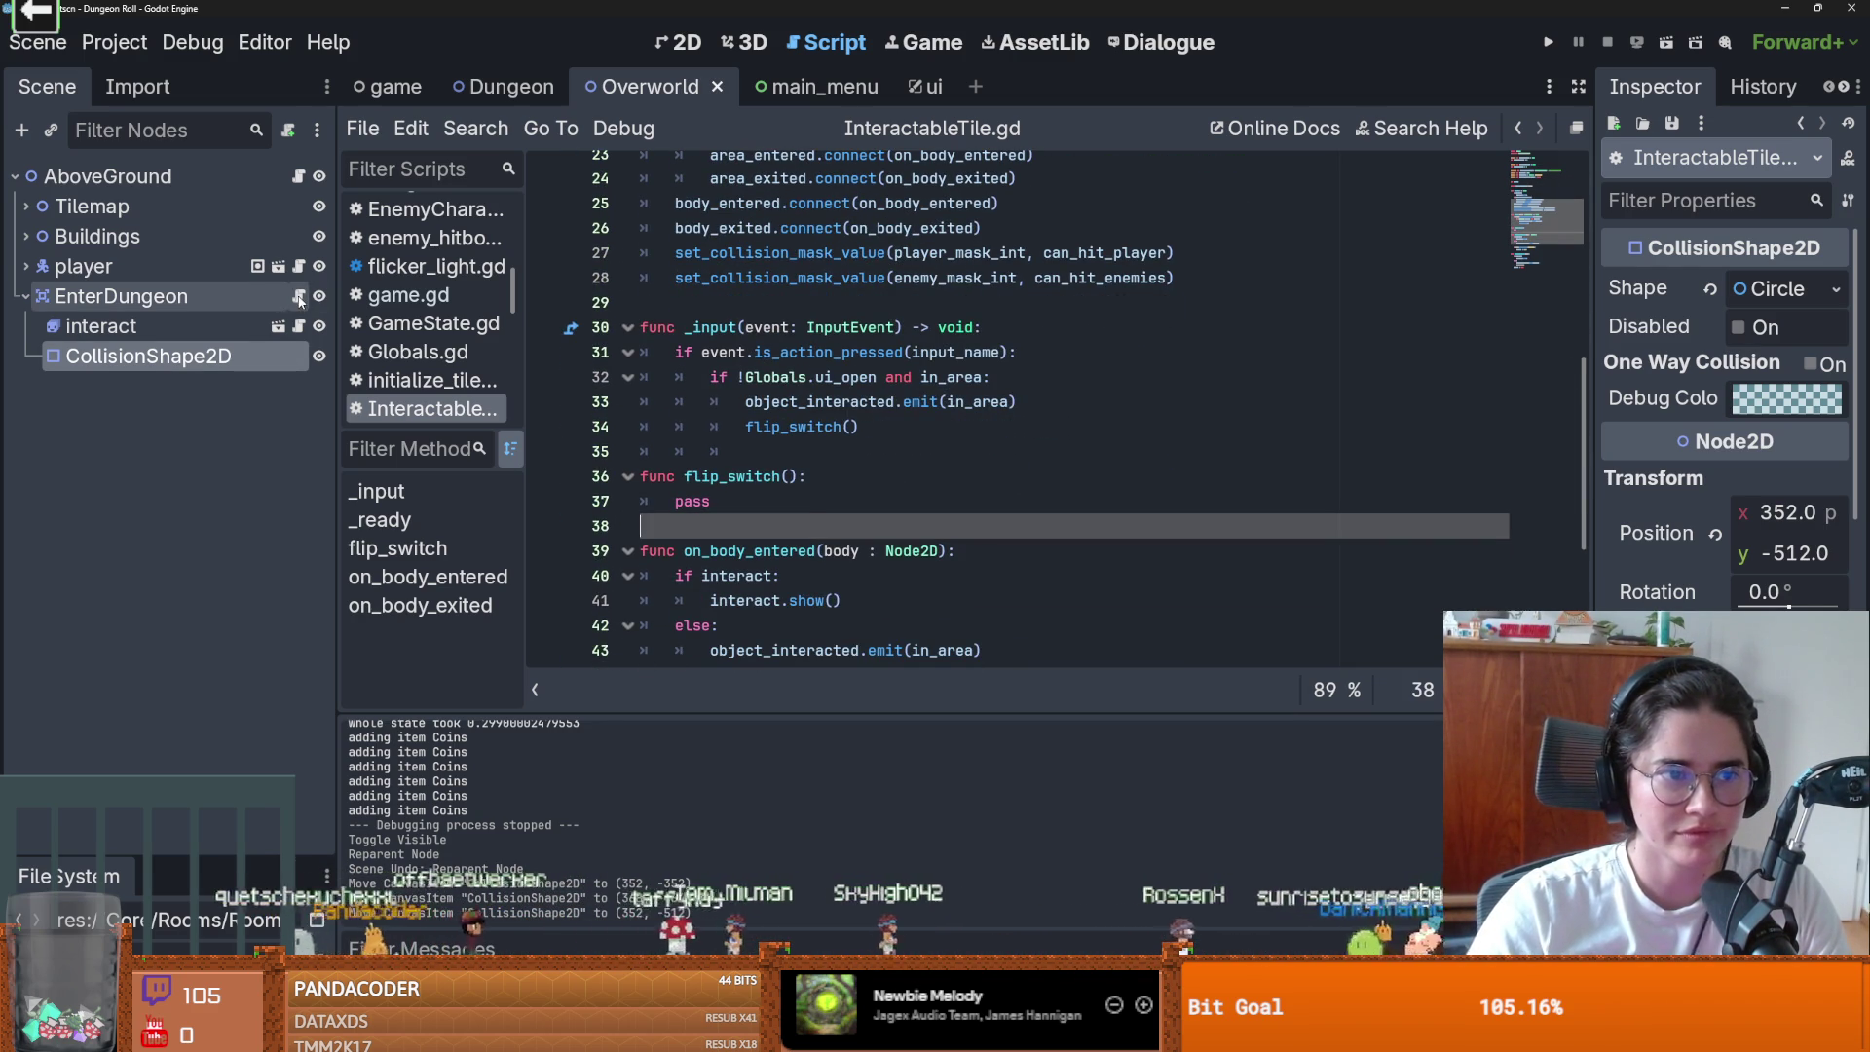
{"action": "key", "text": "ctrl+s"}
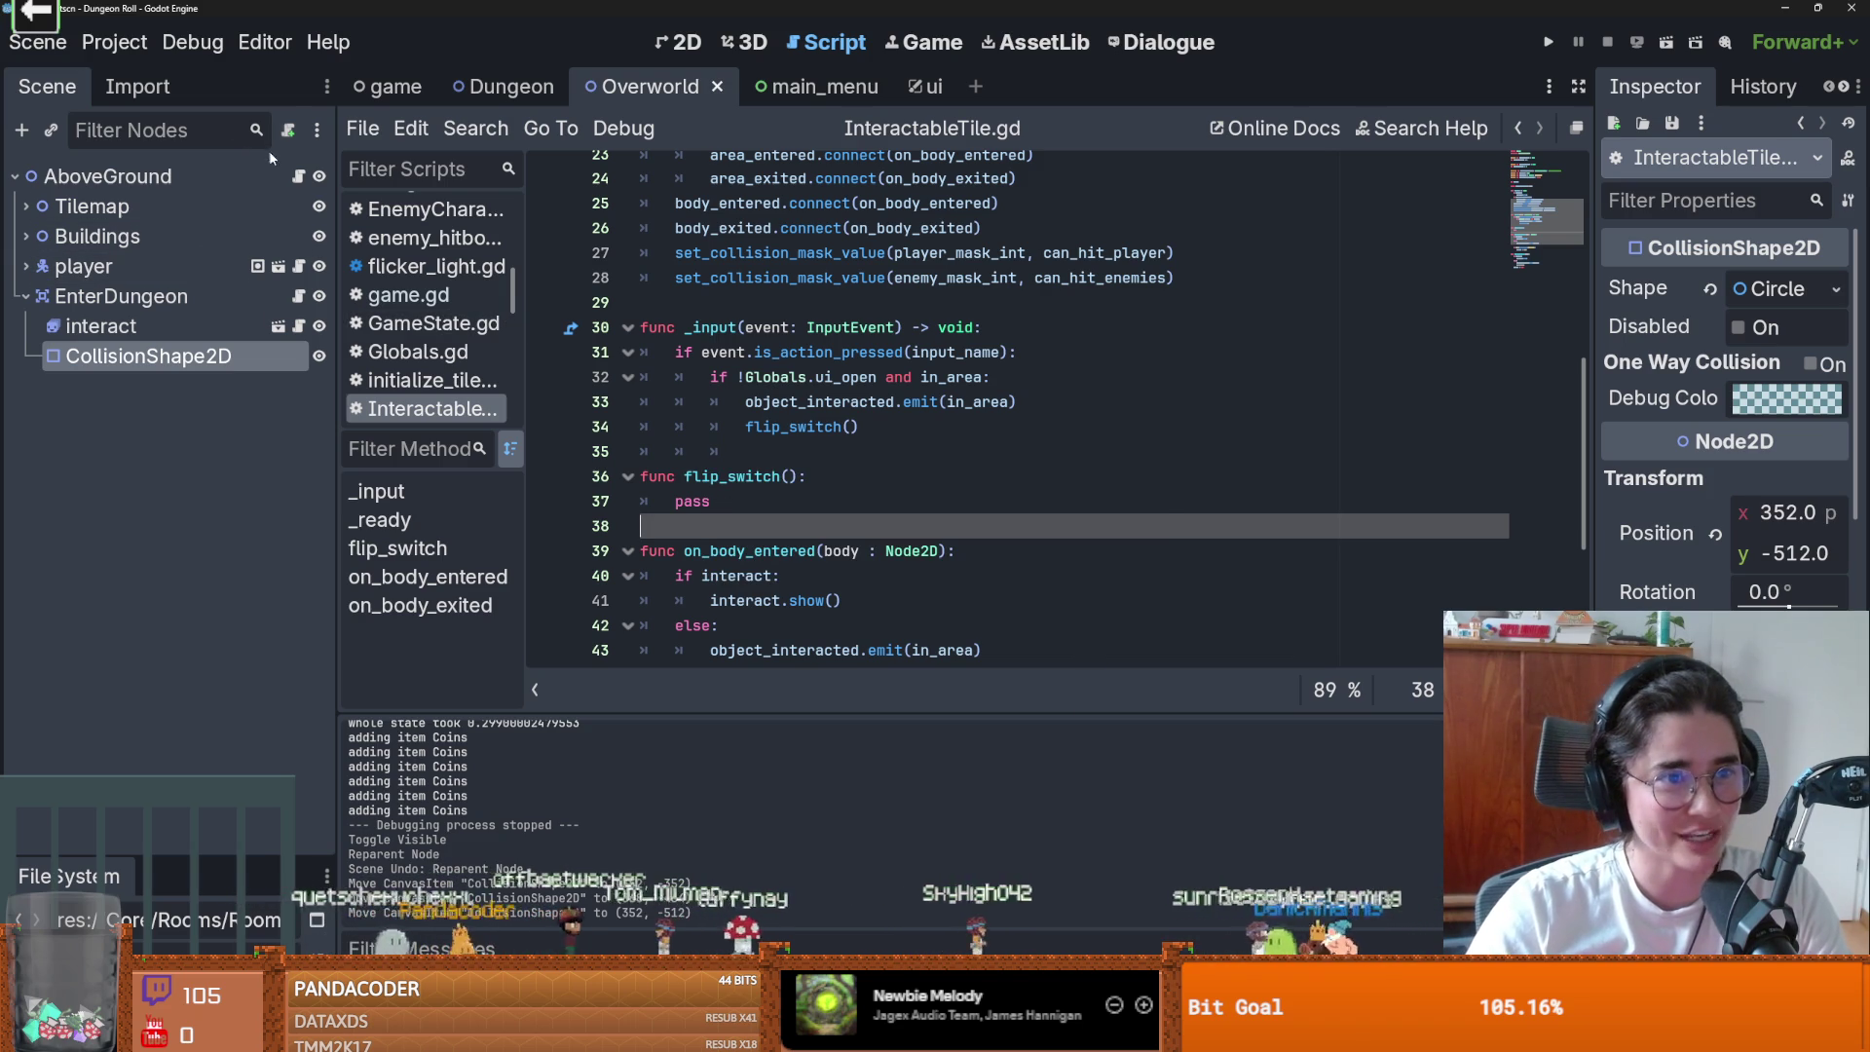
{"action": "left_click", "coordinate": [299, 179]}
{"action": "left_click_drag", "start_coordinate": [1183, 368], "coordinate": [661, 364]}
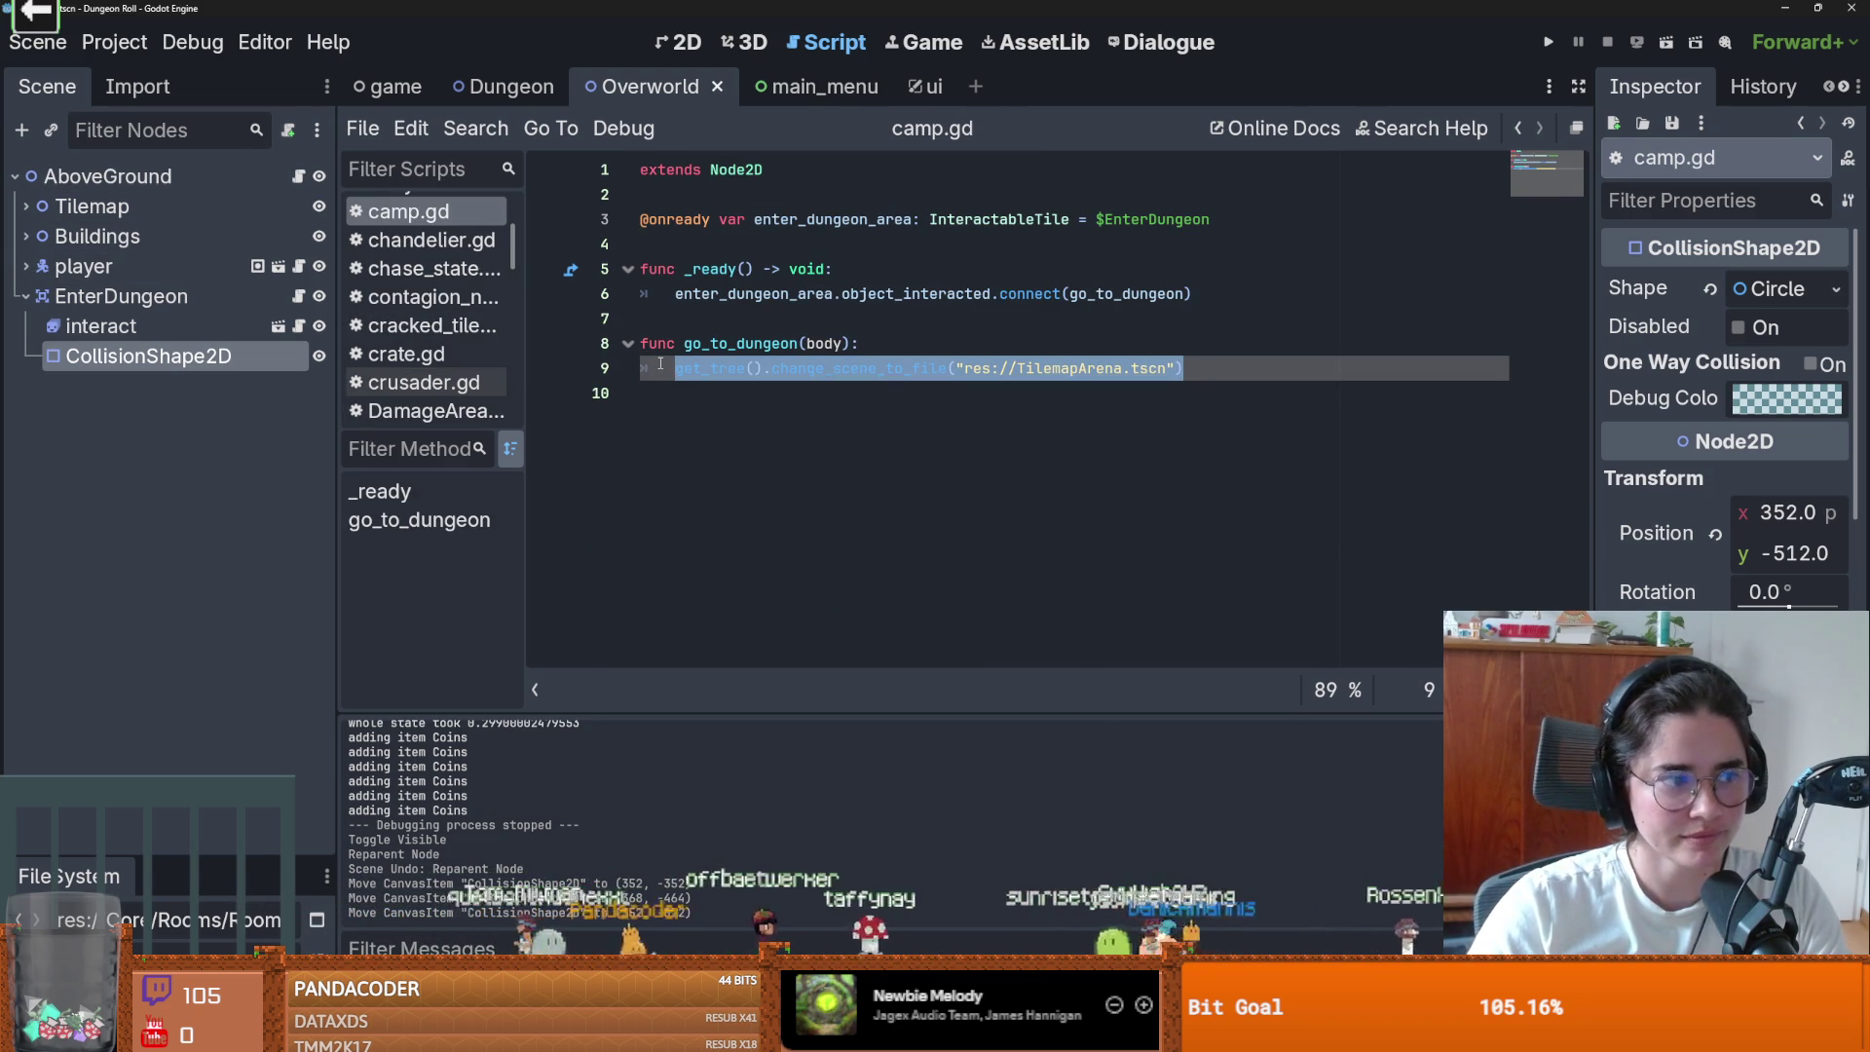
Replace line 9's scene change with pass and save camp.gd
{"action": "type", "text": "pass"}
{"action": "key", "text": "ctrl+s"}
{"action": "left_click", "coordinate": [888, 346]}
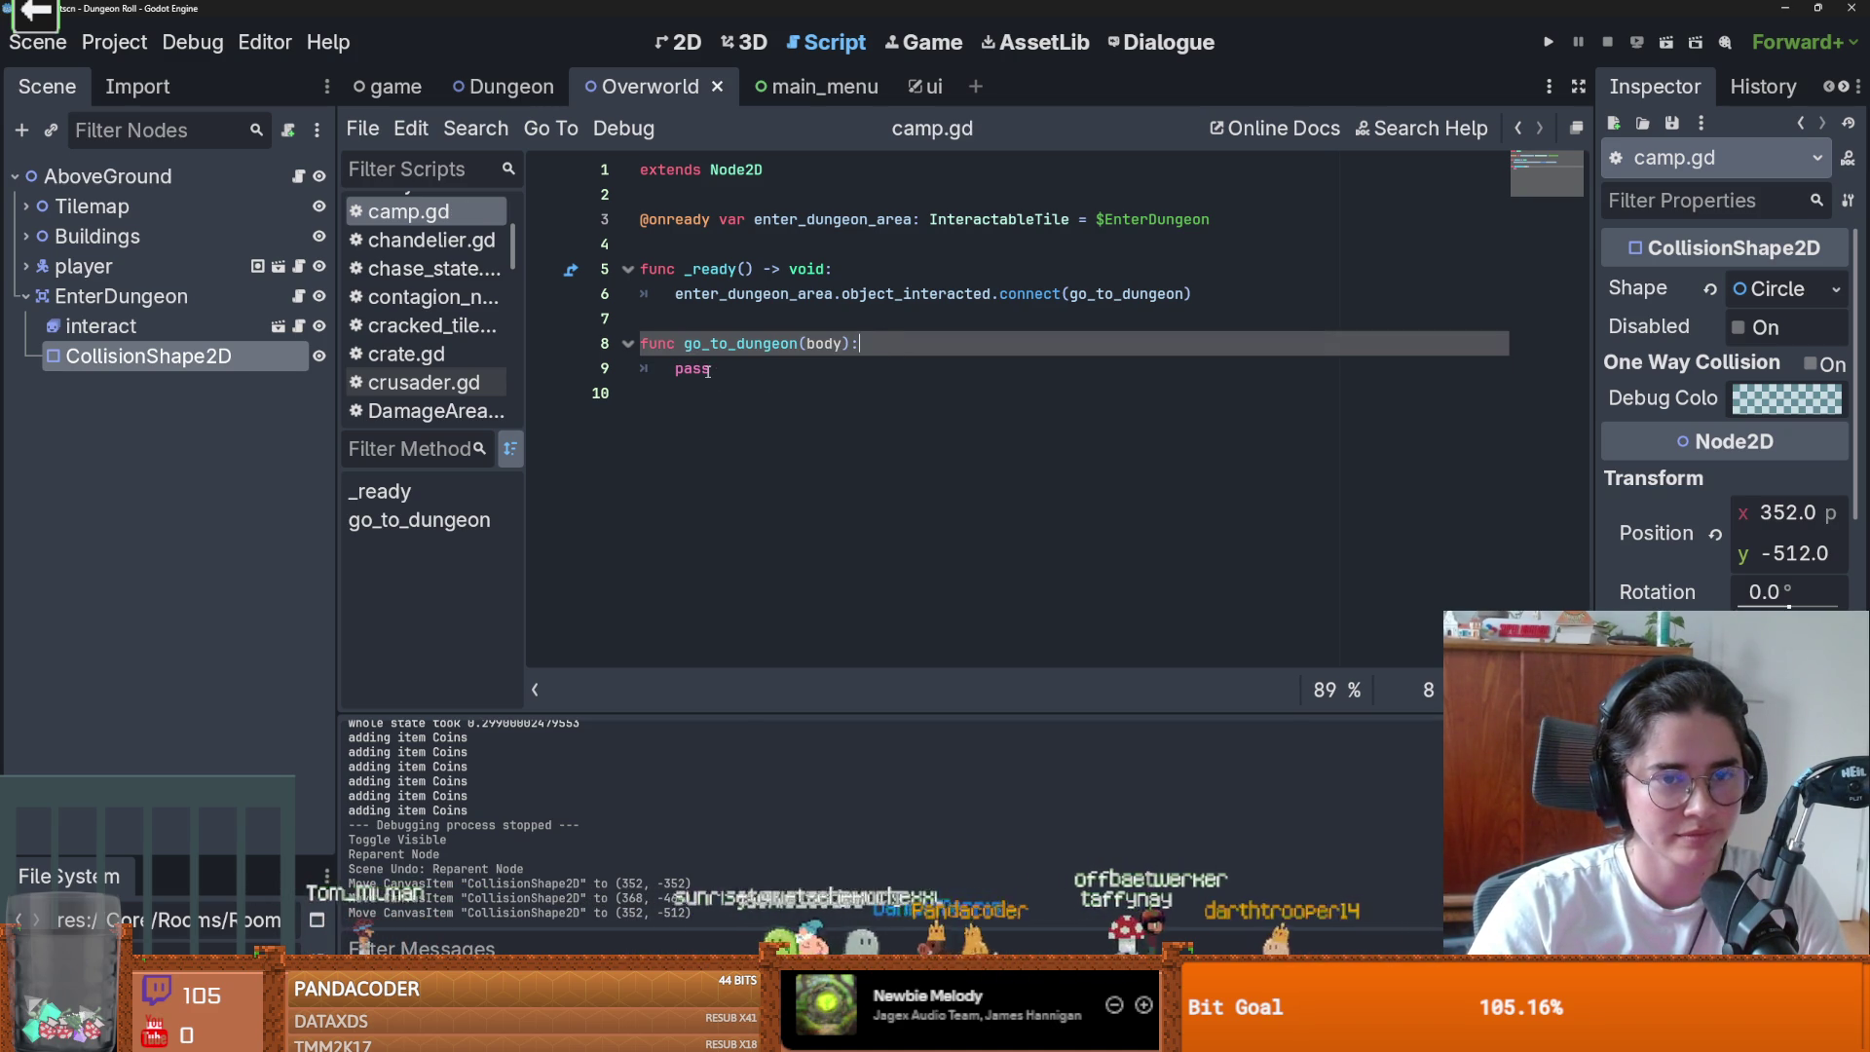
Replace pass with GameState.change_state(GameState.GameStates.DungeonUnder, ...) using autocompletion
{"action": "double_click", "coordinate": [695, 368]}
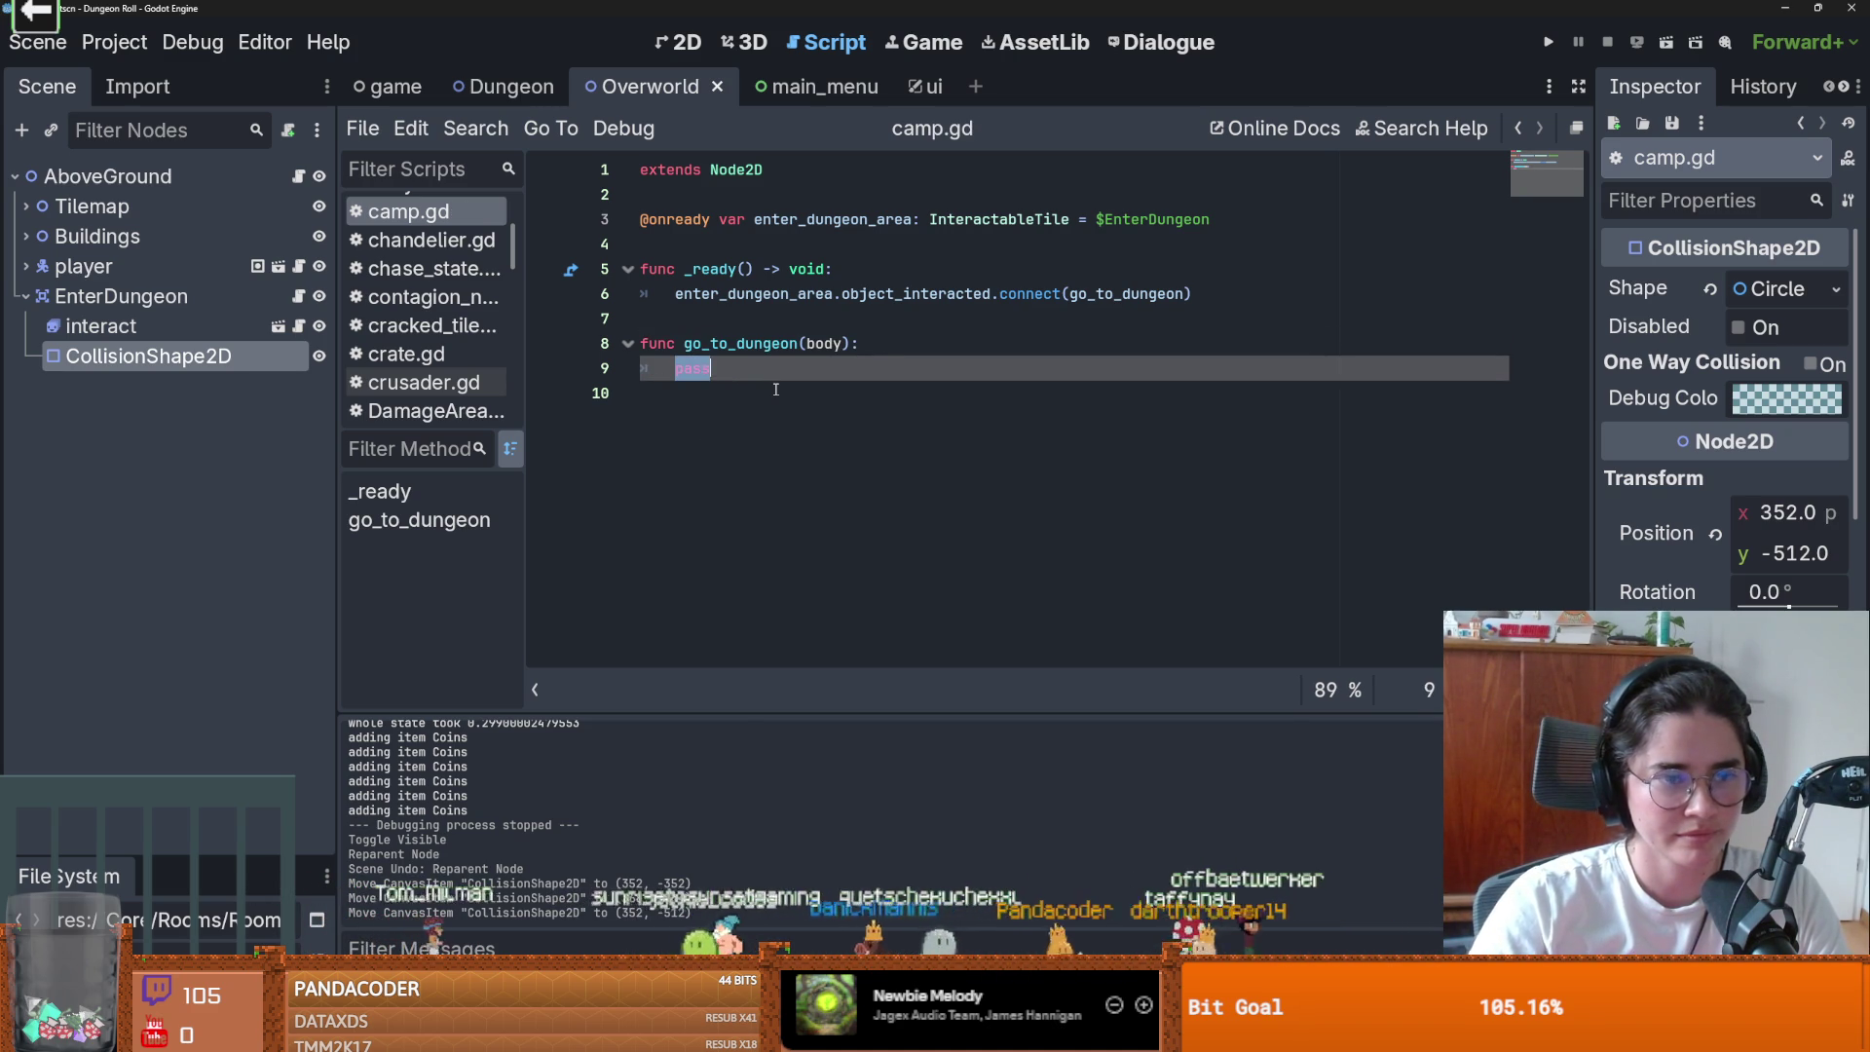
{"action": "type", "text": "Game"}
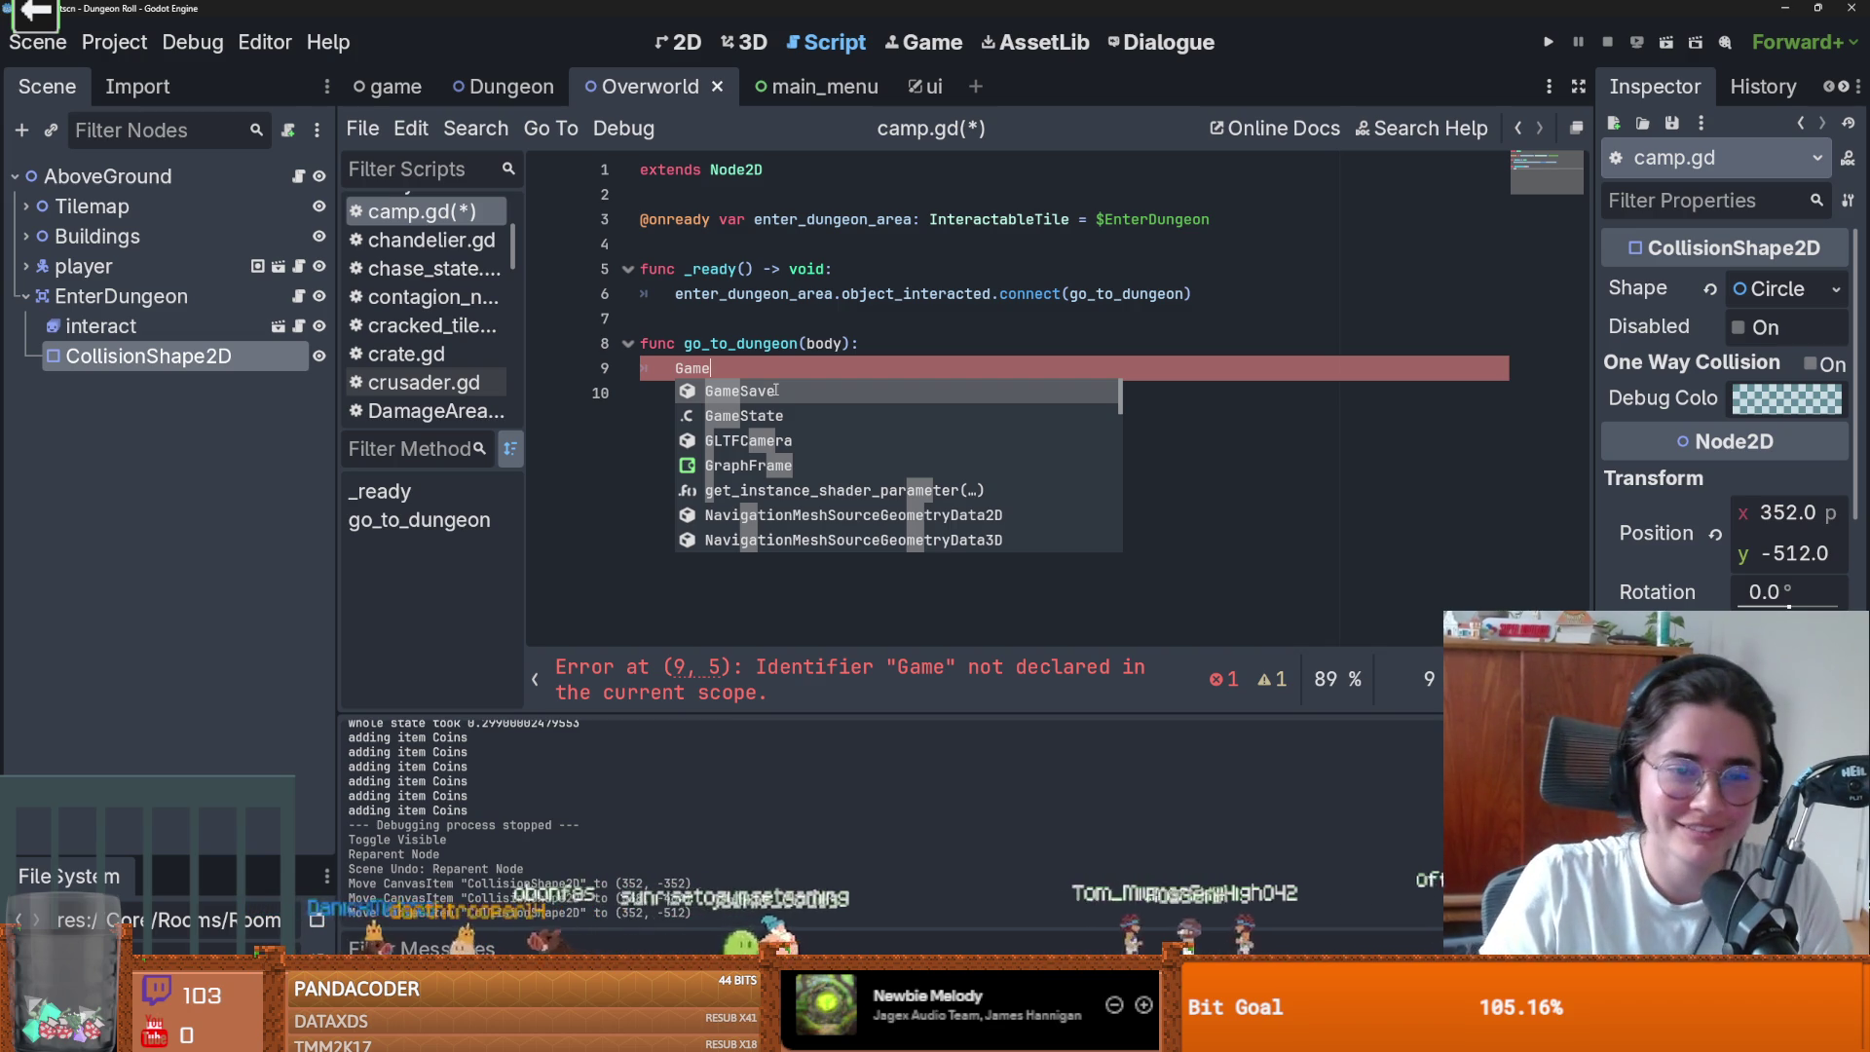
{"action": "key", "text": "Down"}
{"action": "key", "text": "Return"}
{"action": "type", "text": "."}
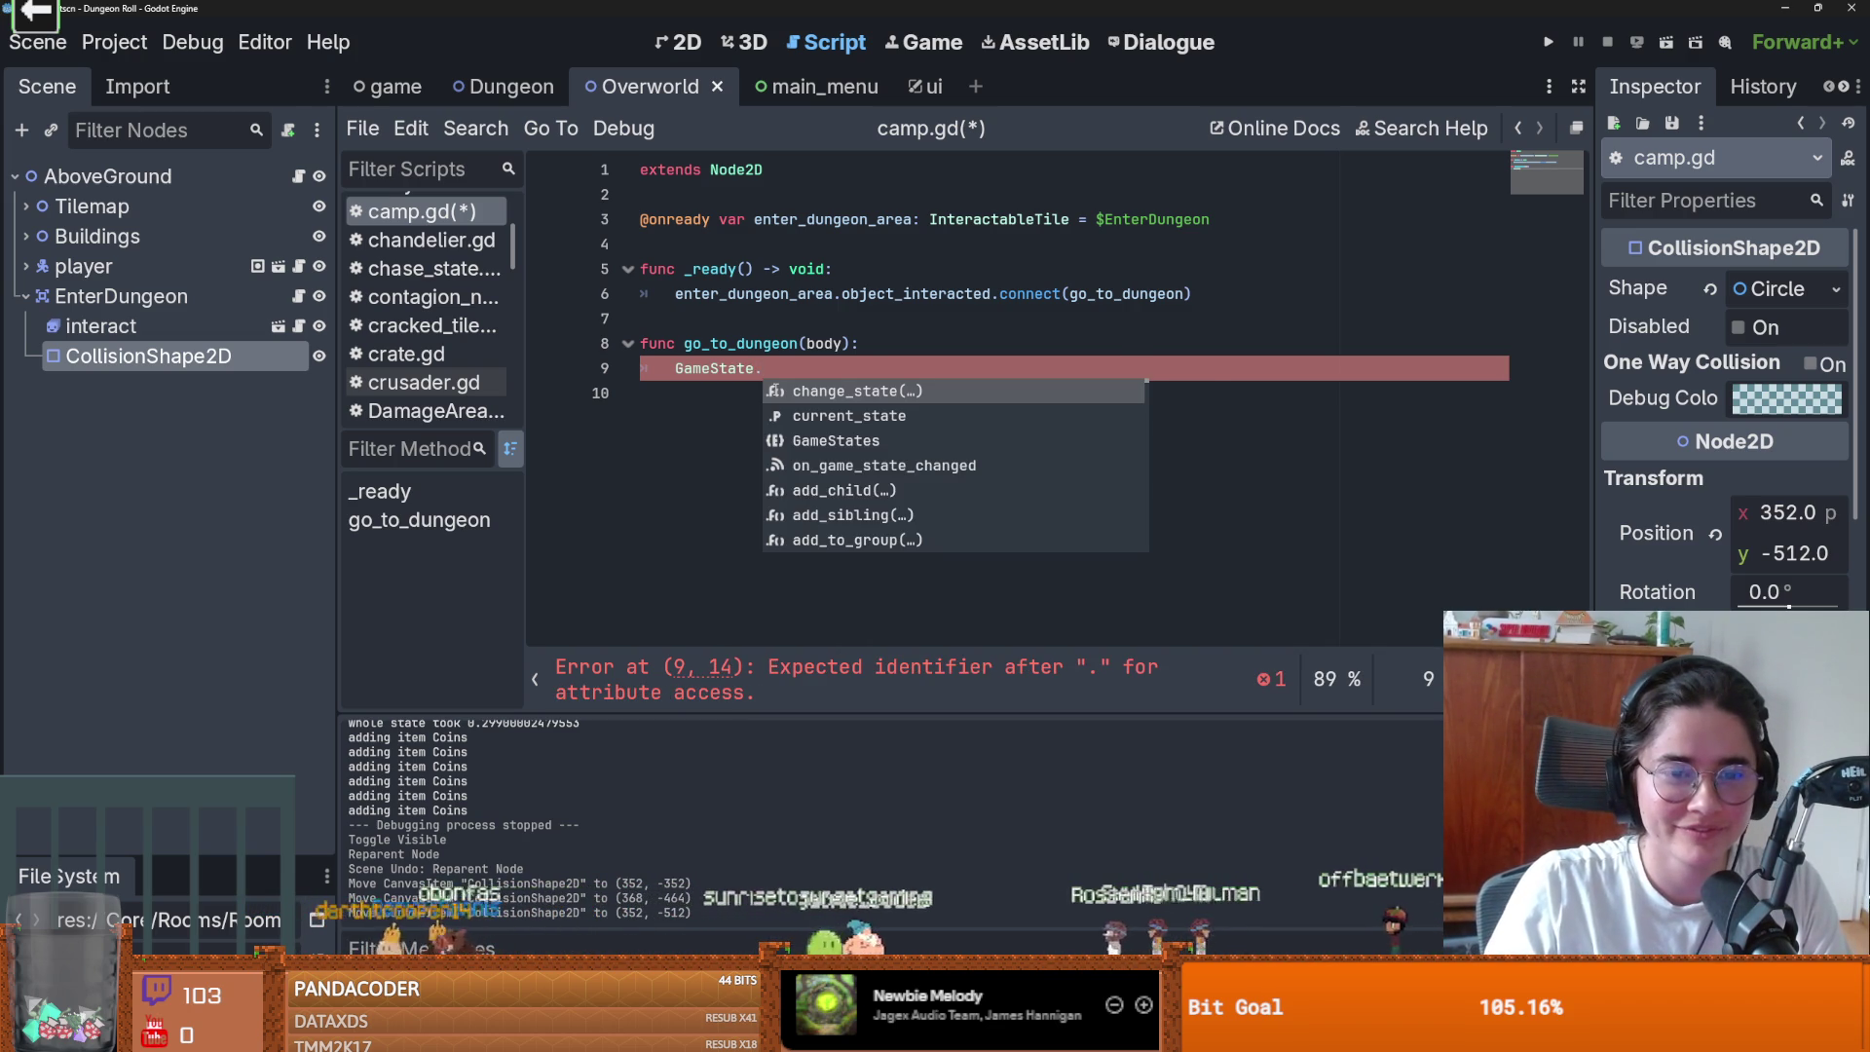
{"action": "key", "text": "Return"}
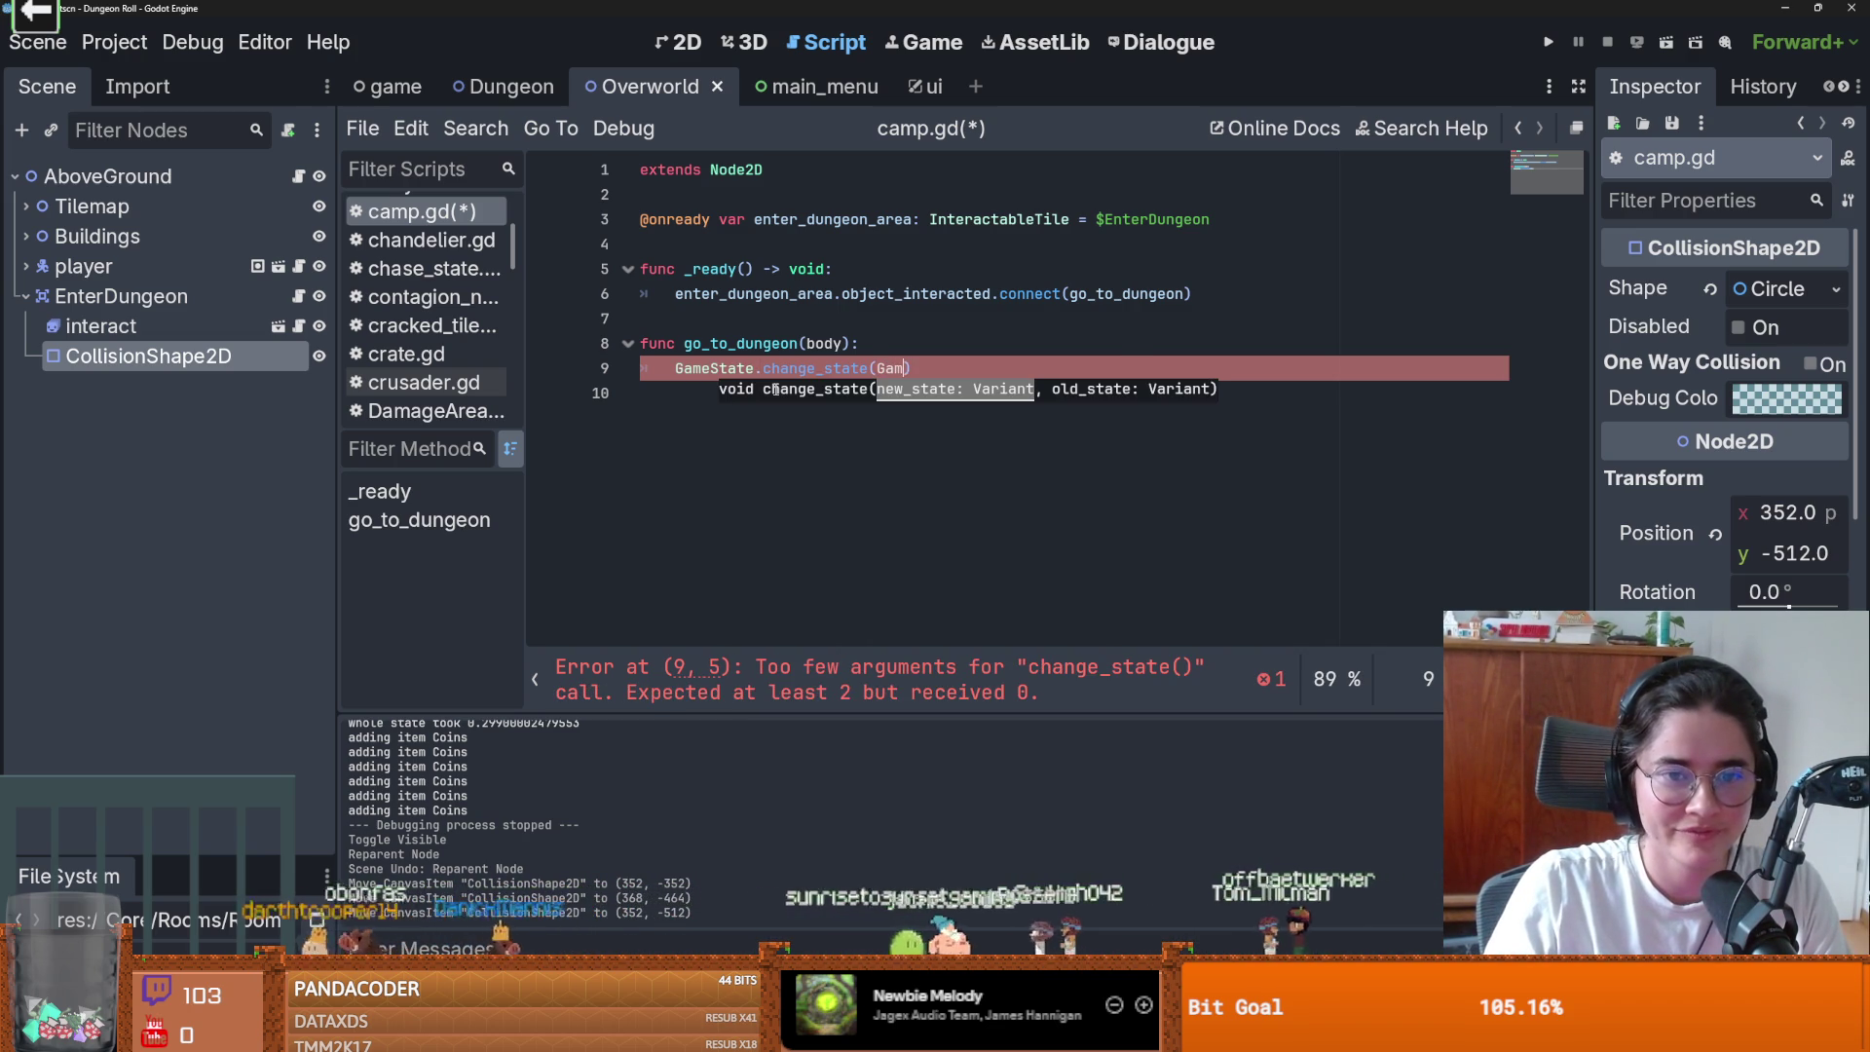
{"action": "type", "text": "e"}
{"action": "key", "text": "Return"}
{"action": "type", "text": "."}
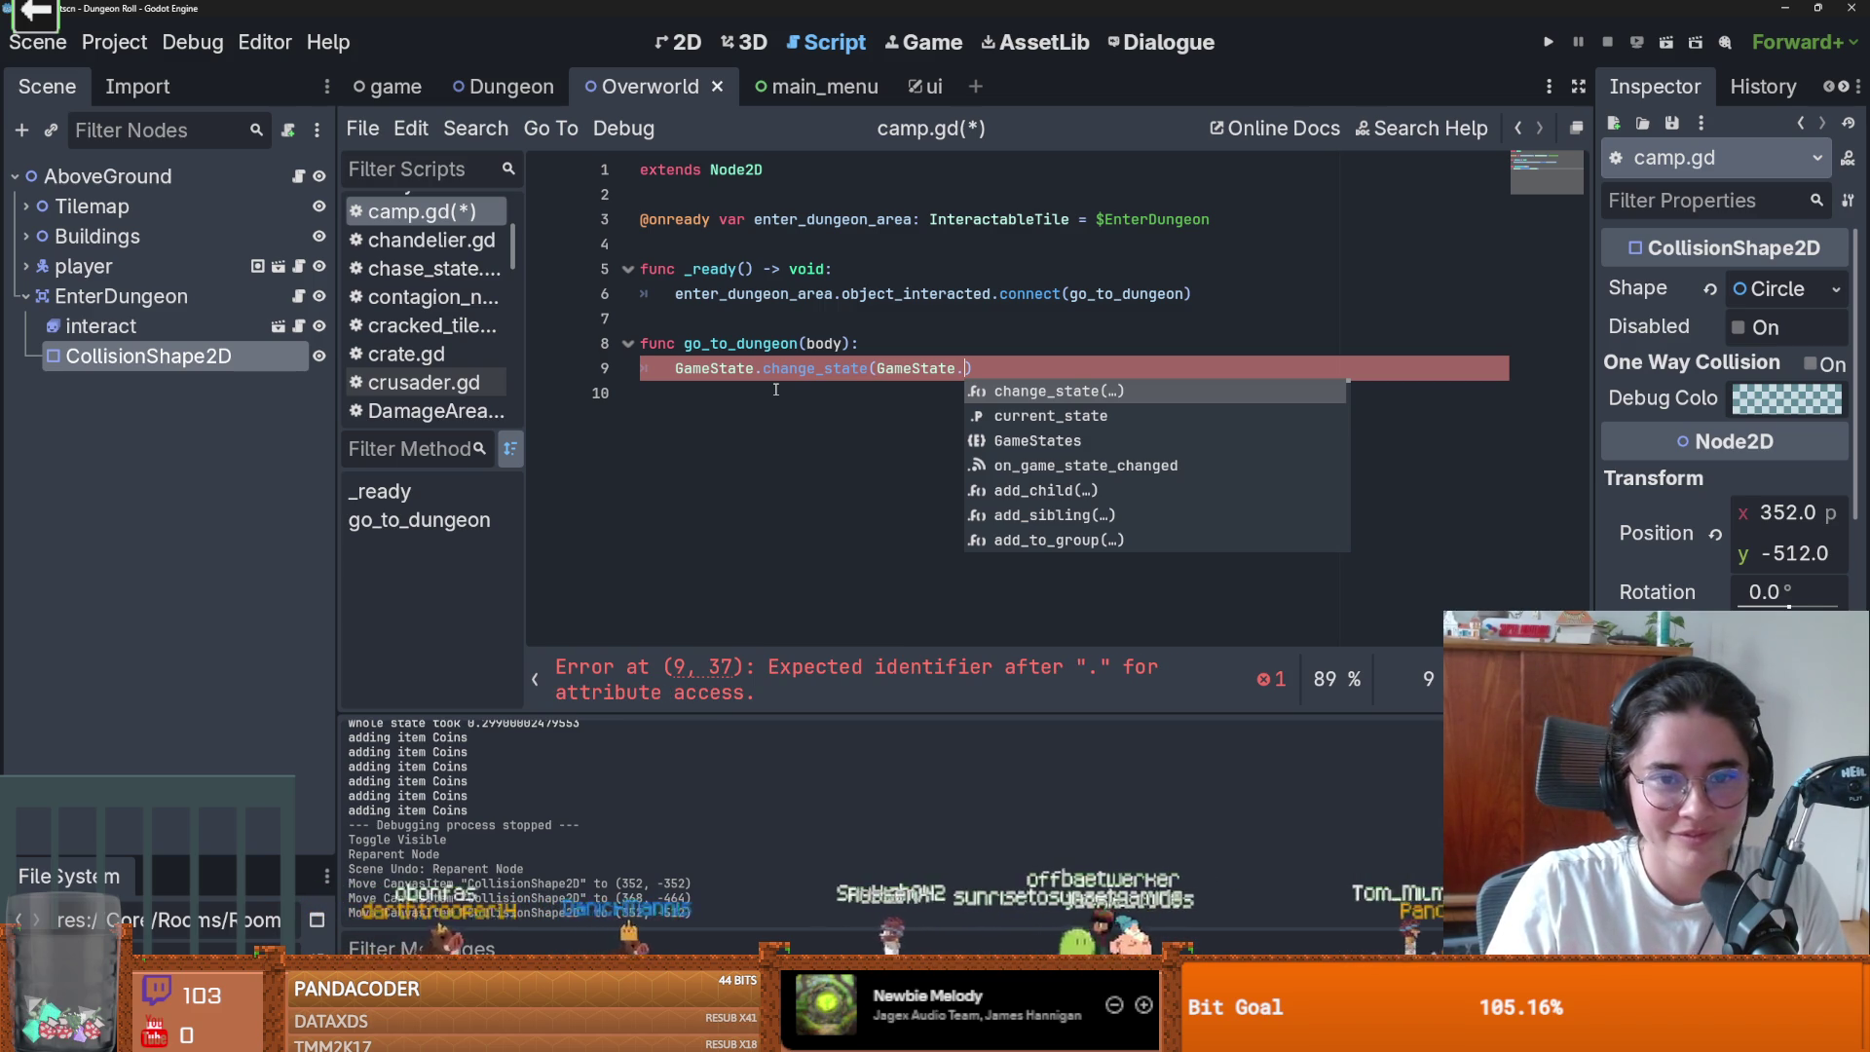
{"action": "key", "text": "Down"}
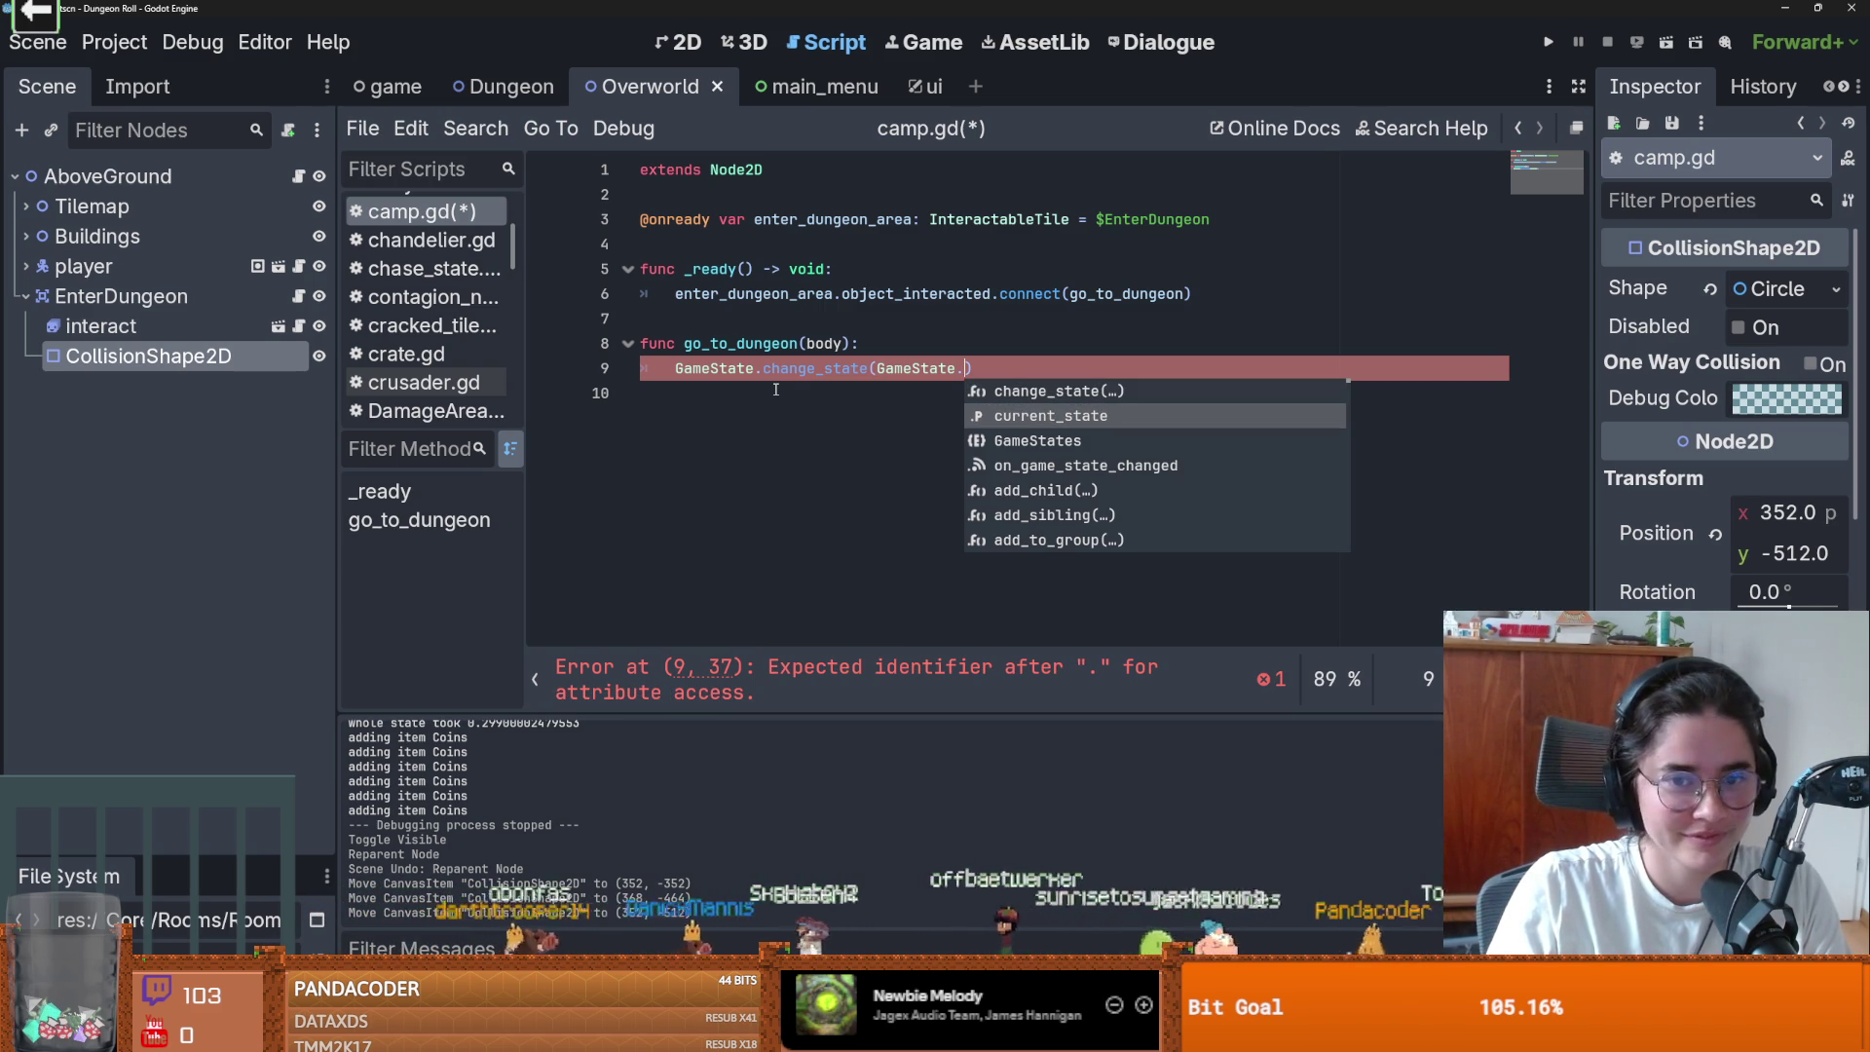
{"action": "key", "text": "Down"}
{"action": "key", "text": "Return"}
{"action": "type", "text": "."}
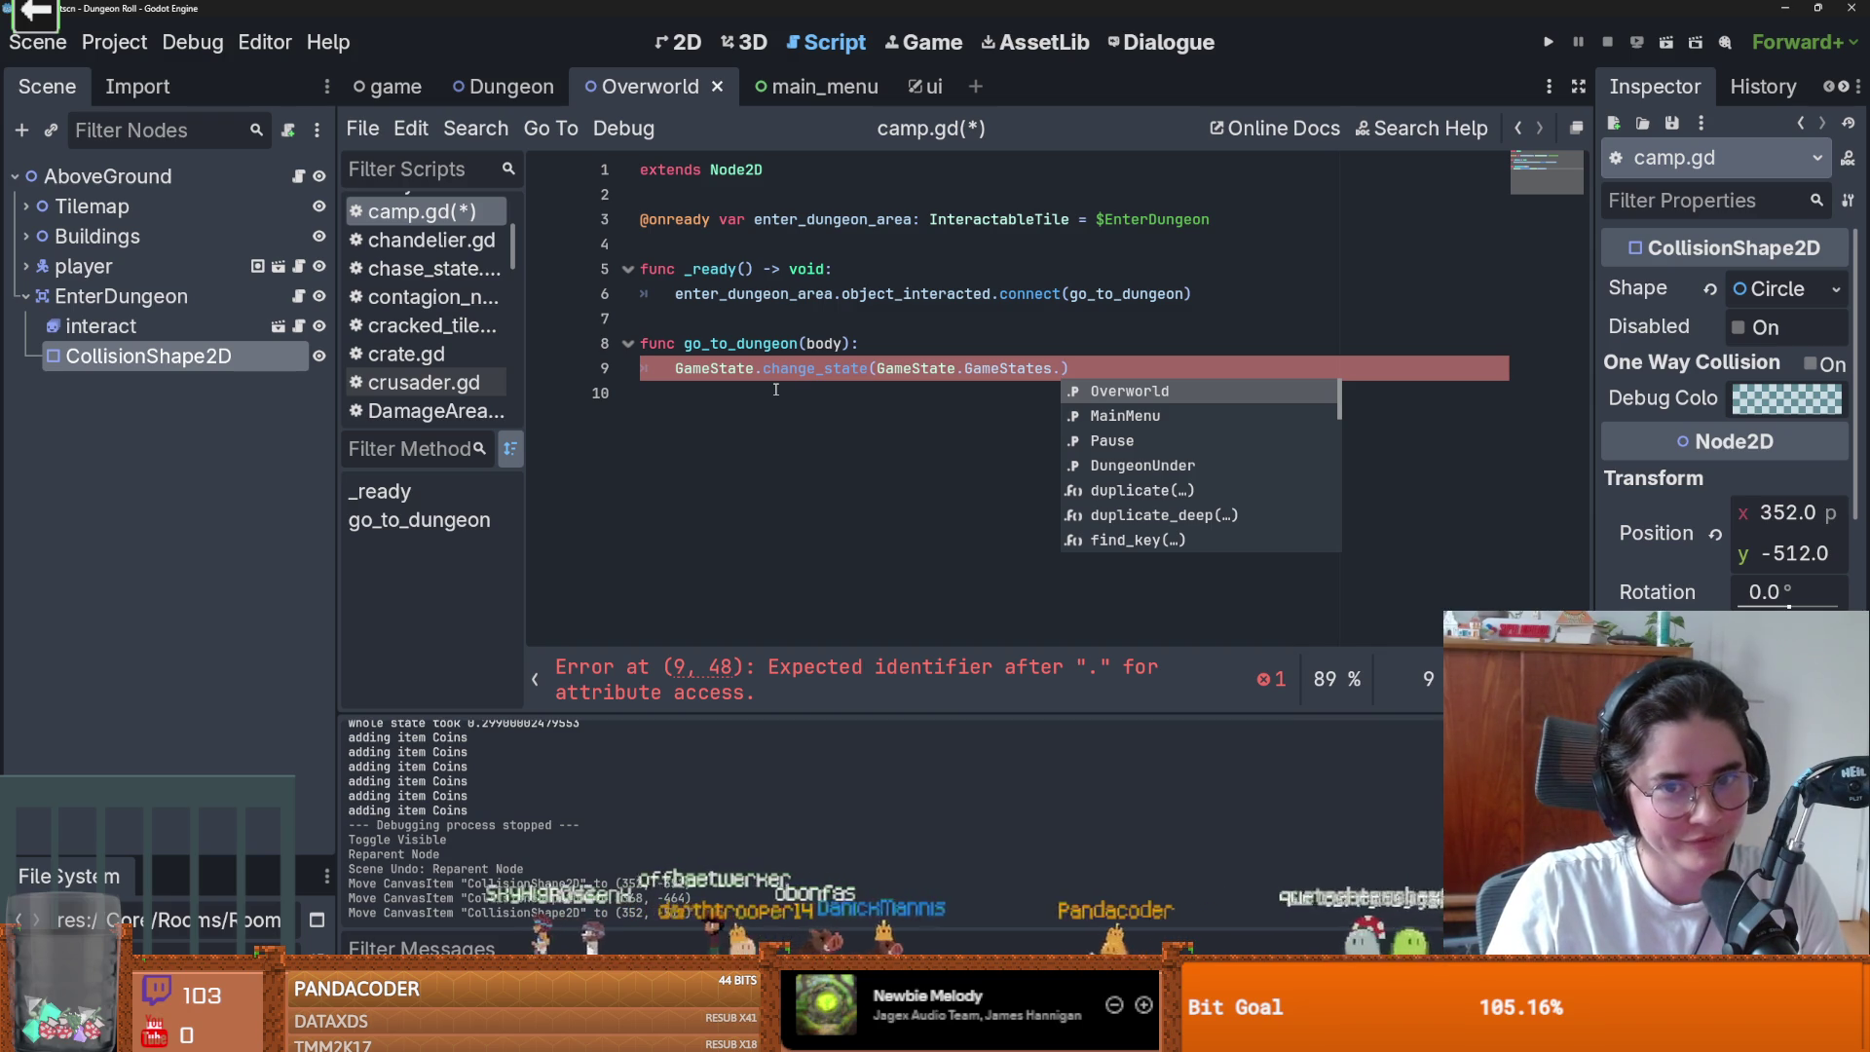
{"action": "key", "text": "Down"}
{"action": "key", "text": "Down"}
{"action": "key", "text": "Up"}
{"action": "key", "text": "Up"}
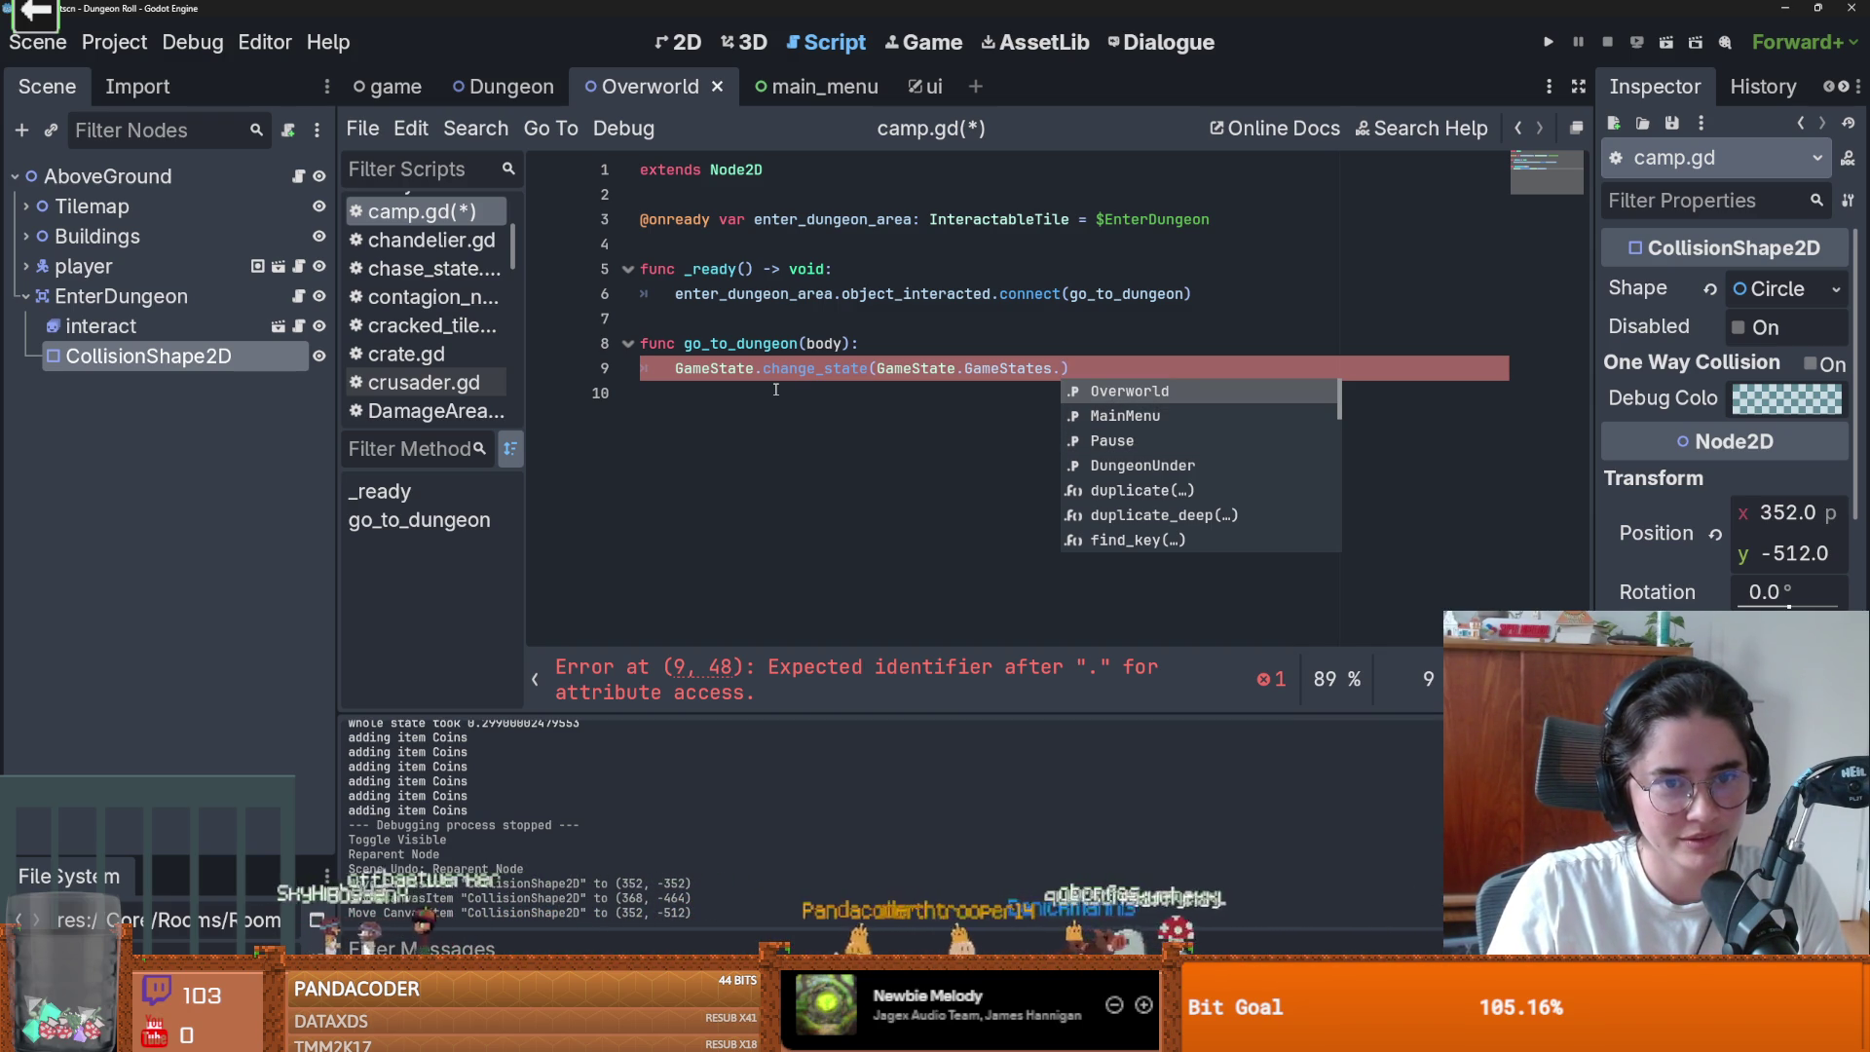
{"action": "key", "text": "Return"}
{"action": "key", "text": "ctrl+BackSpace"}
{"action": "type", "text": "D"}
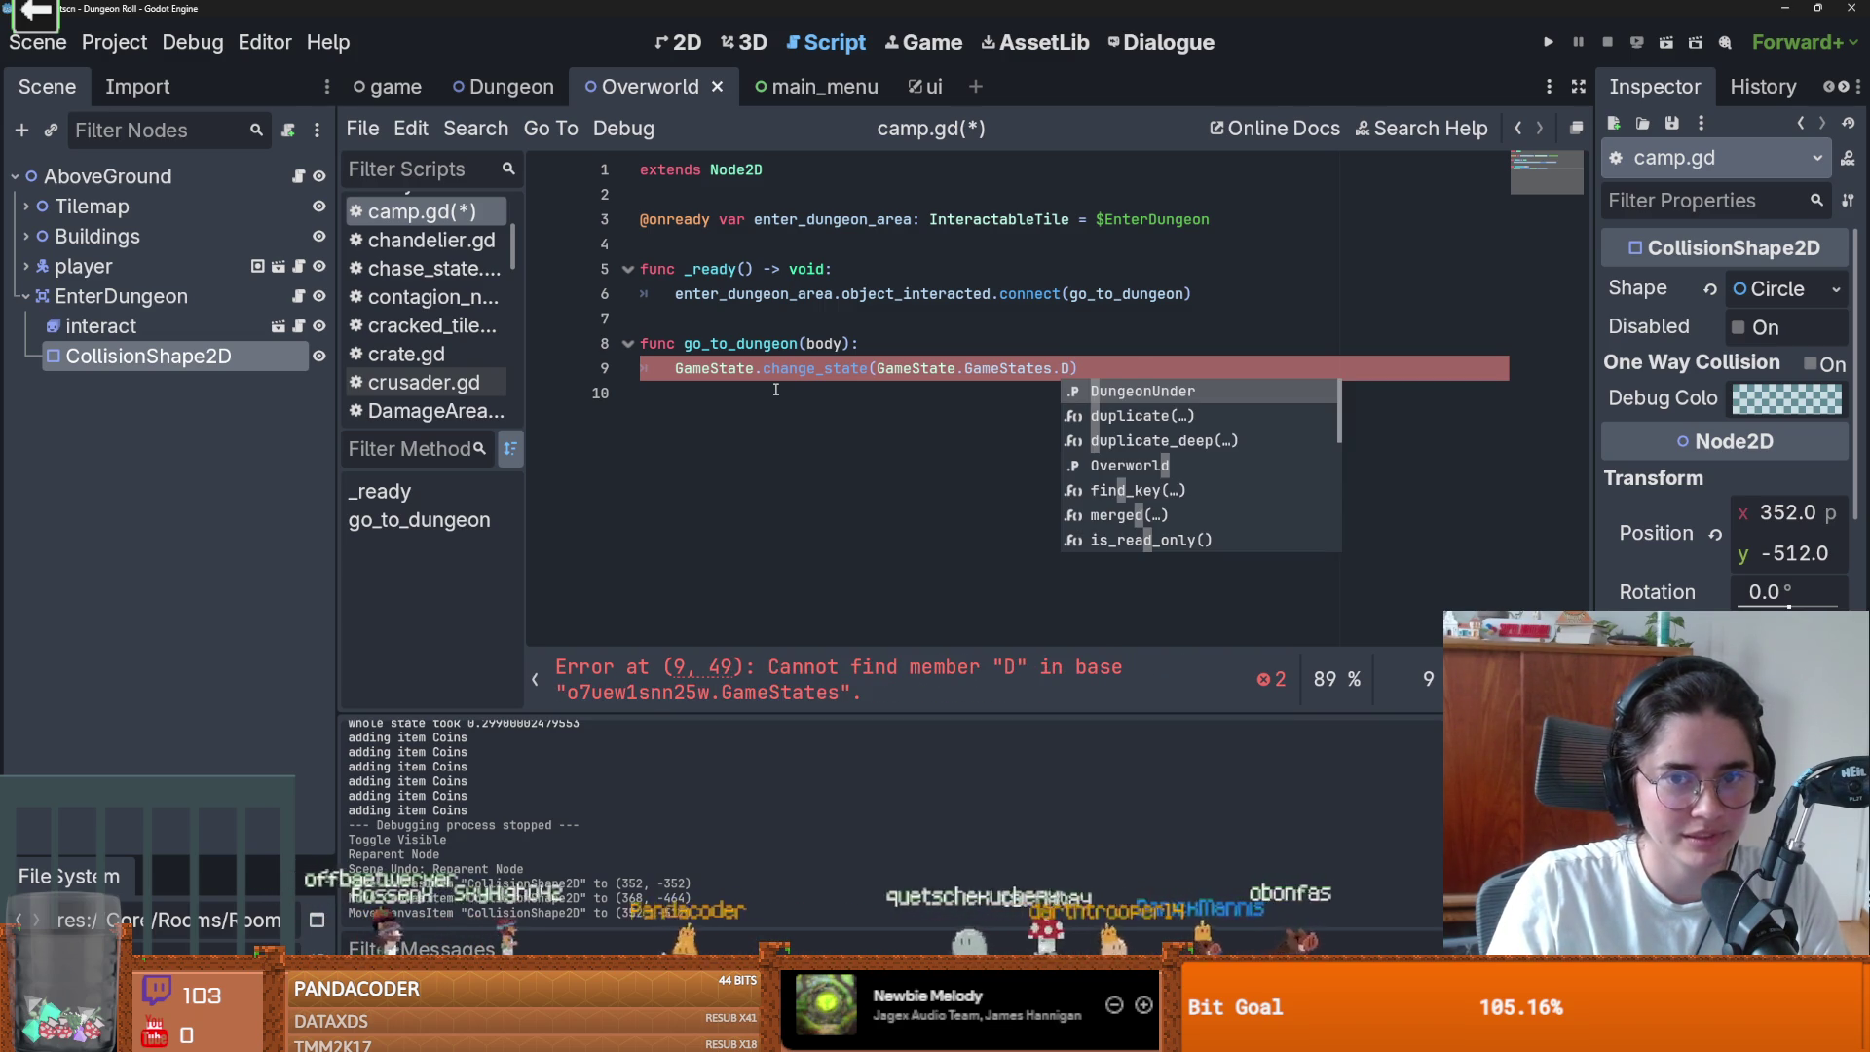
{"action": "key", "text": "Return"}
{"action": "type", "text": ","}
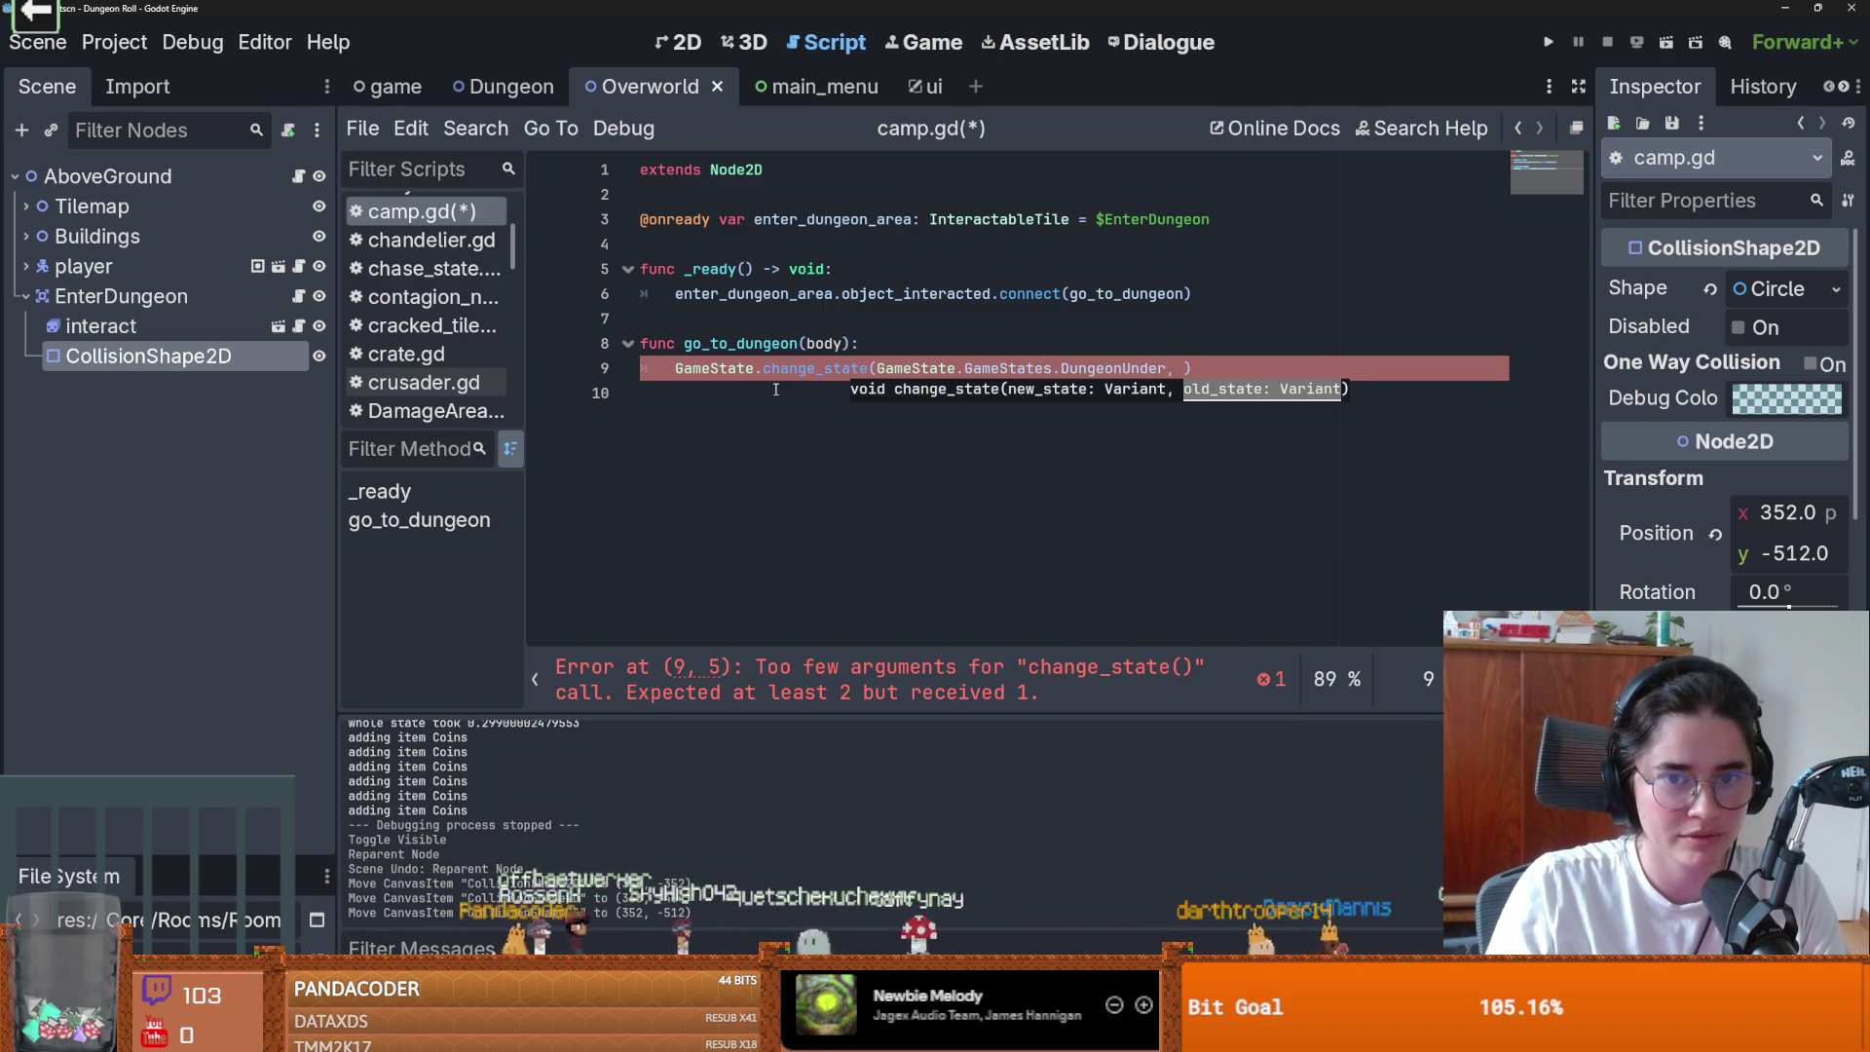
Make GameState.GameStates.Overworld the second change_state argument, then return to game.gd
{"action": "left_click_drag", "start_coordinate": [1167, 369], "coordinate": [876, 369]}
{"action": "key", "text": "ctrl+c"}
{"action": "left_click", "coordinate": [1187, 371]}
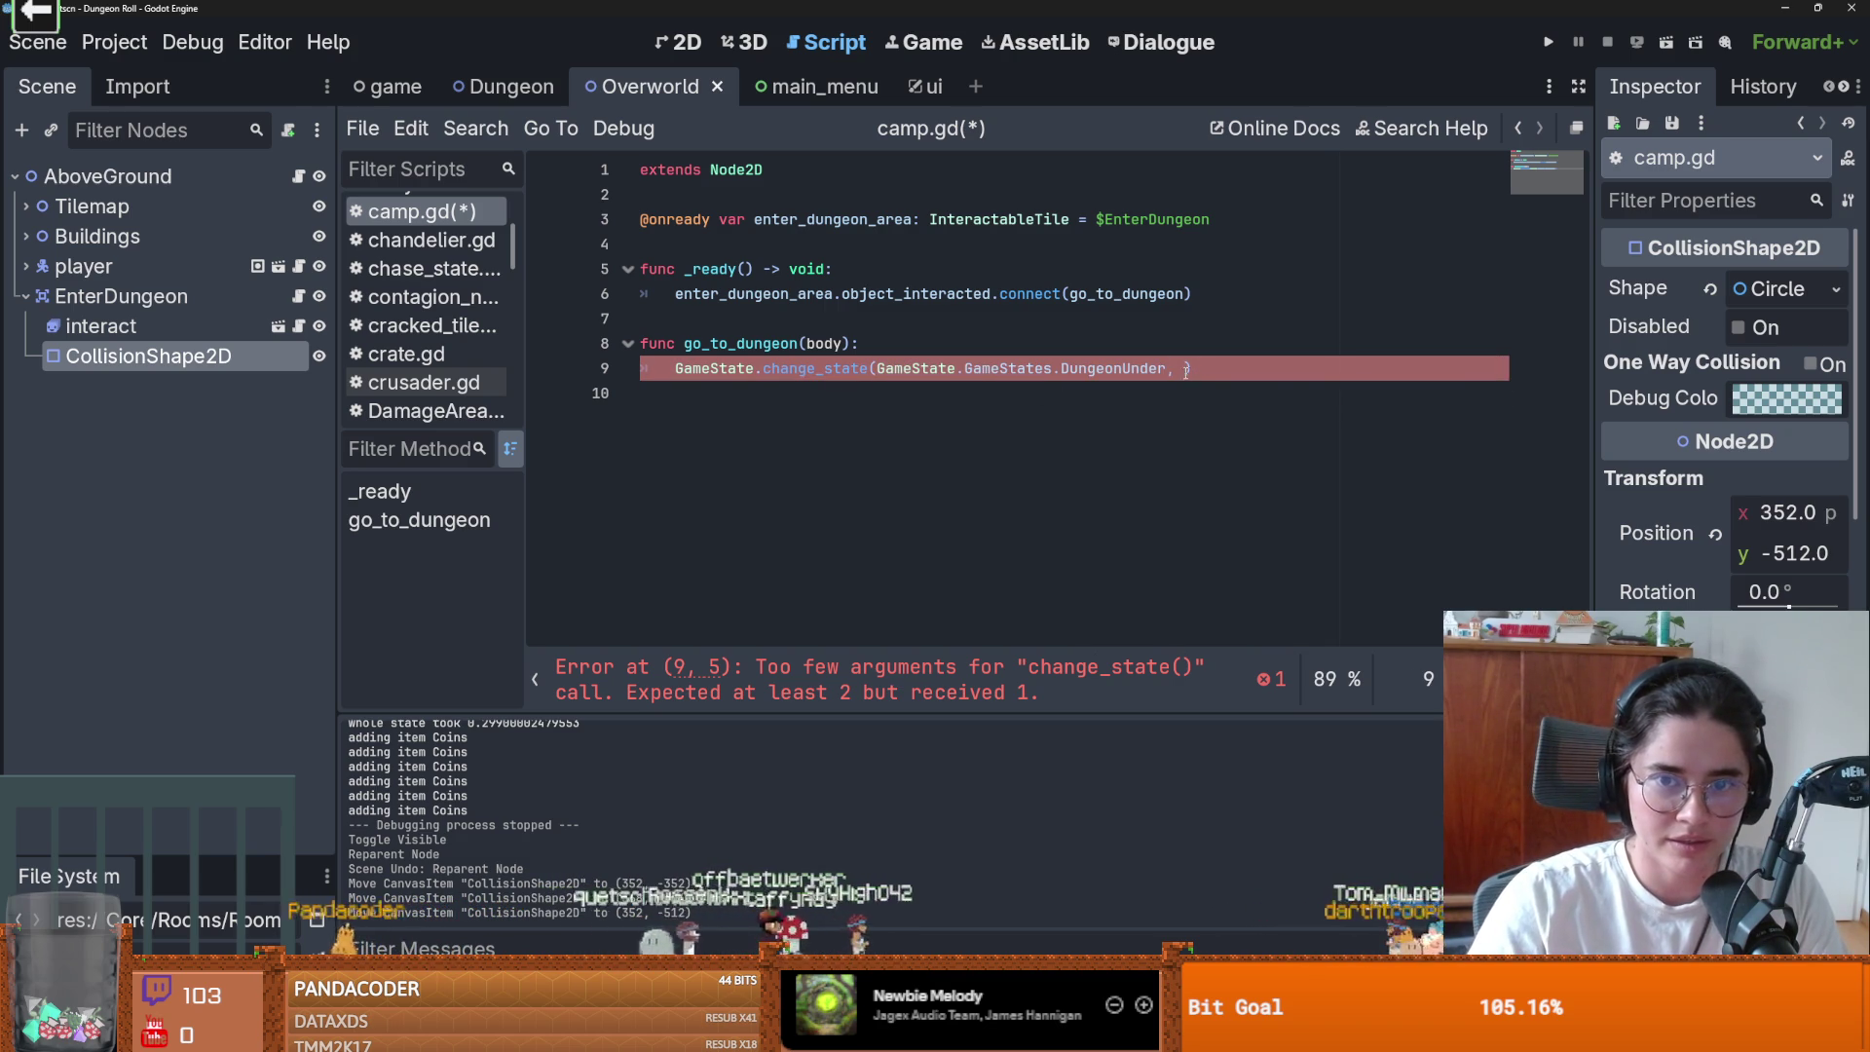
{"action": "key", "text": "ctrl+v"}
{"action": "double_click", "coordinate": [1432, 369]}
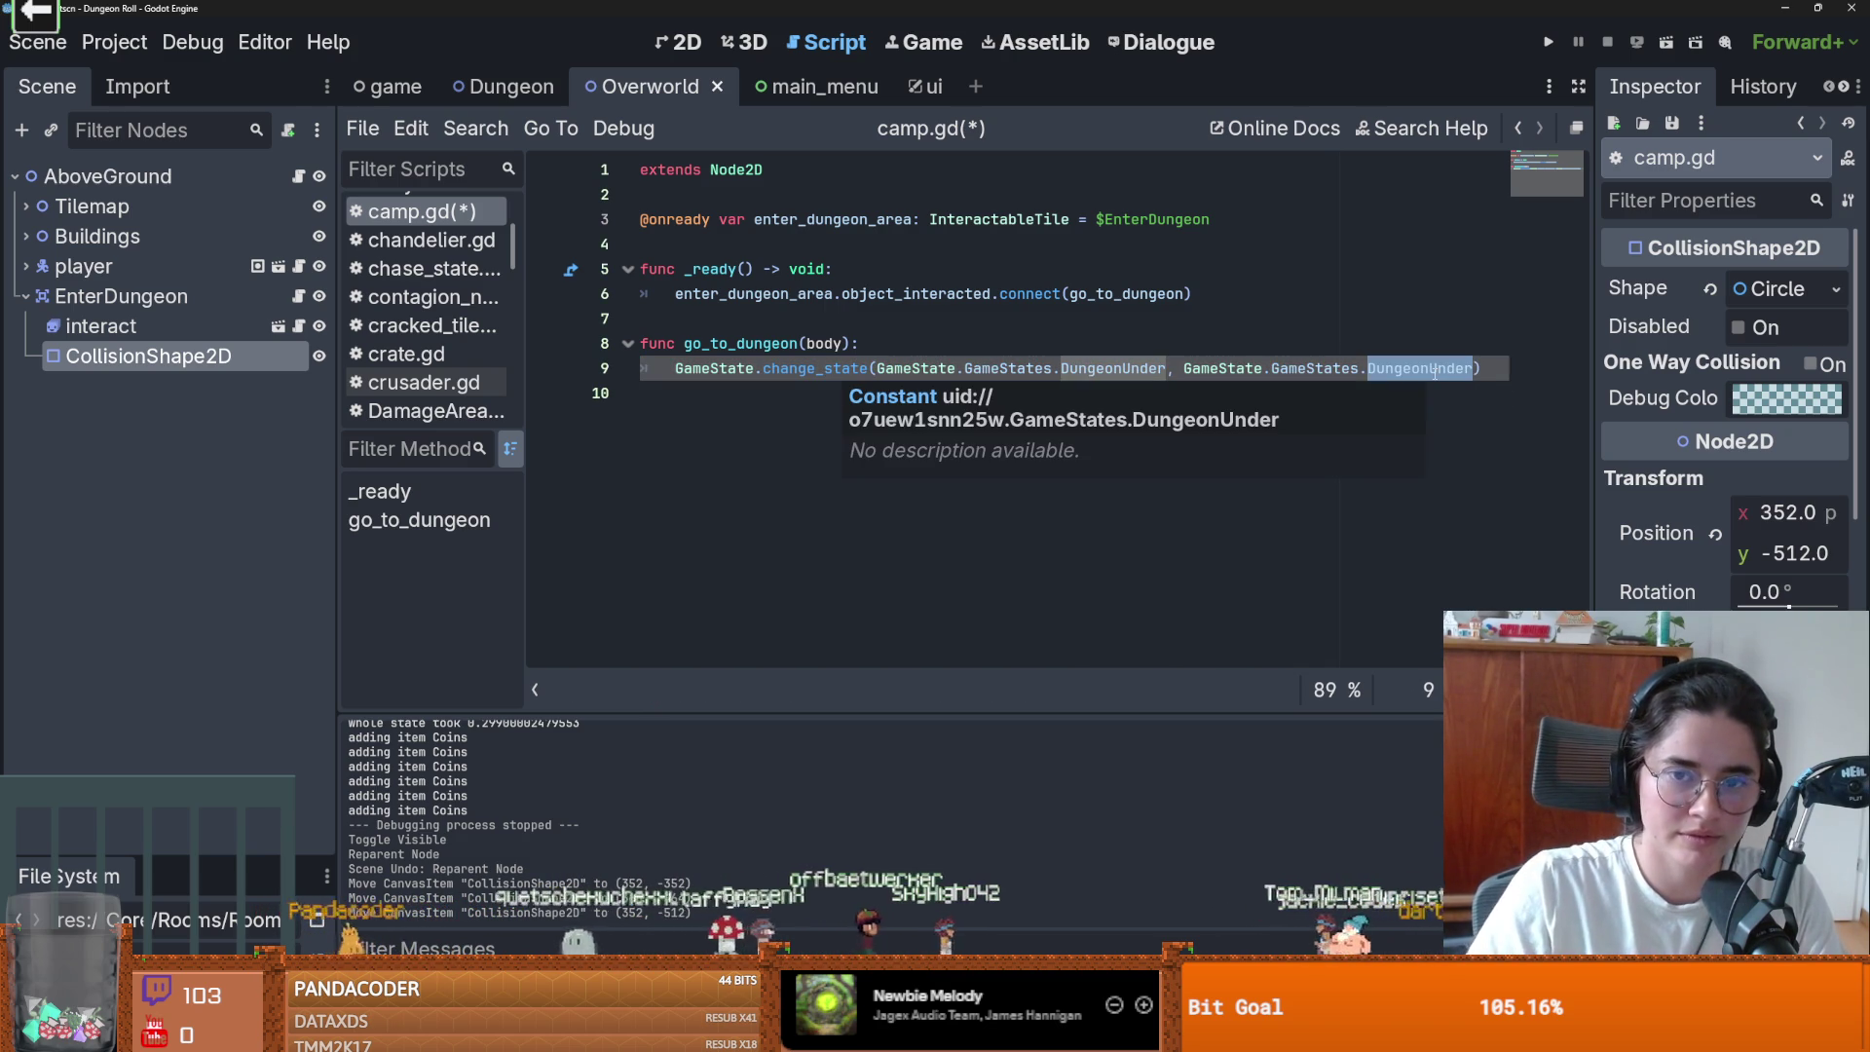
{"action": "key", "text": "BackSpace"}
{"action": "type", "text": "O"}
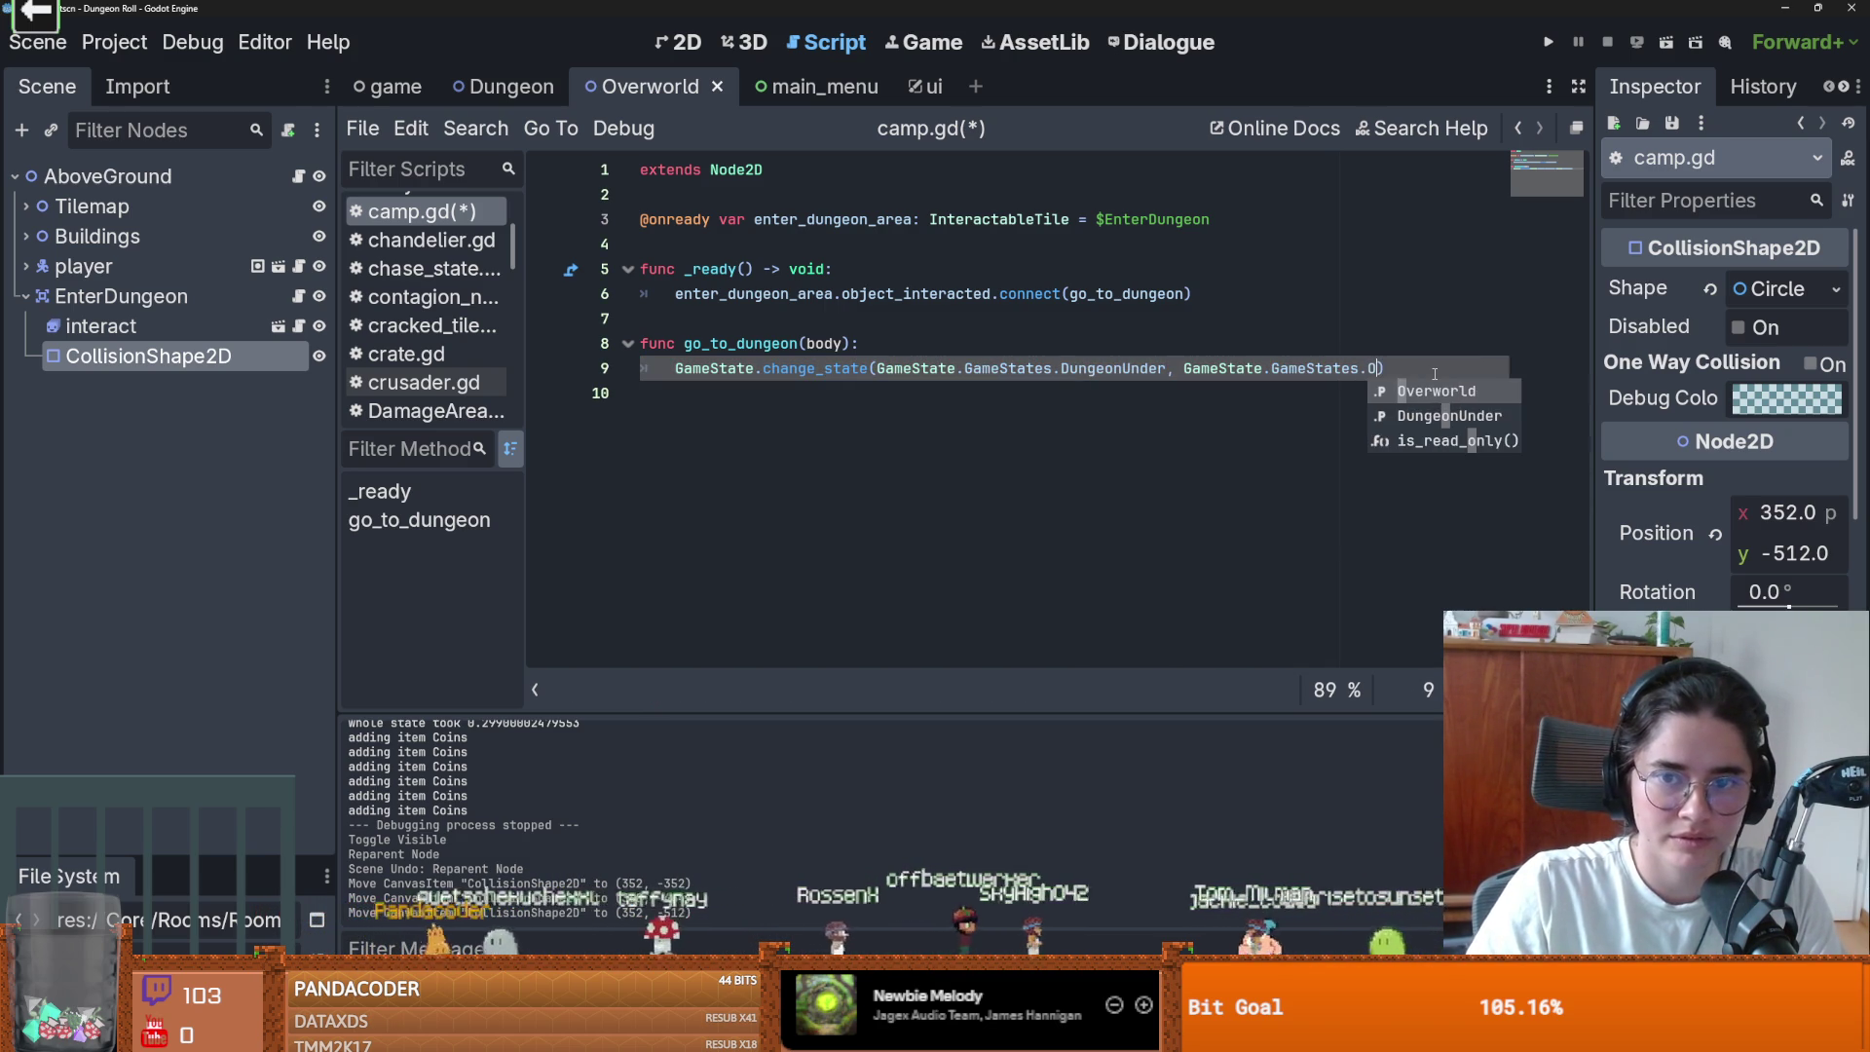
{"action": "key", "text": "Return"}
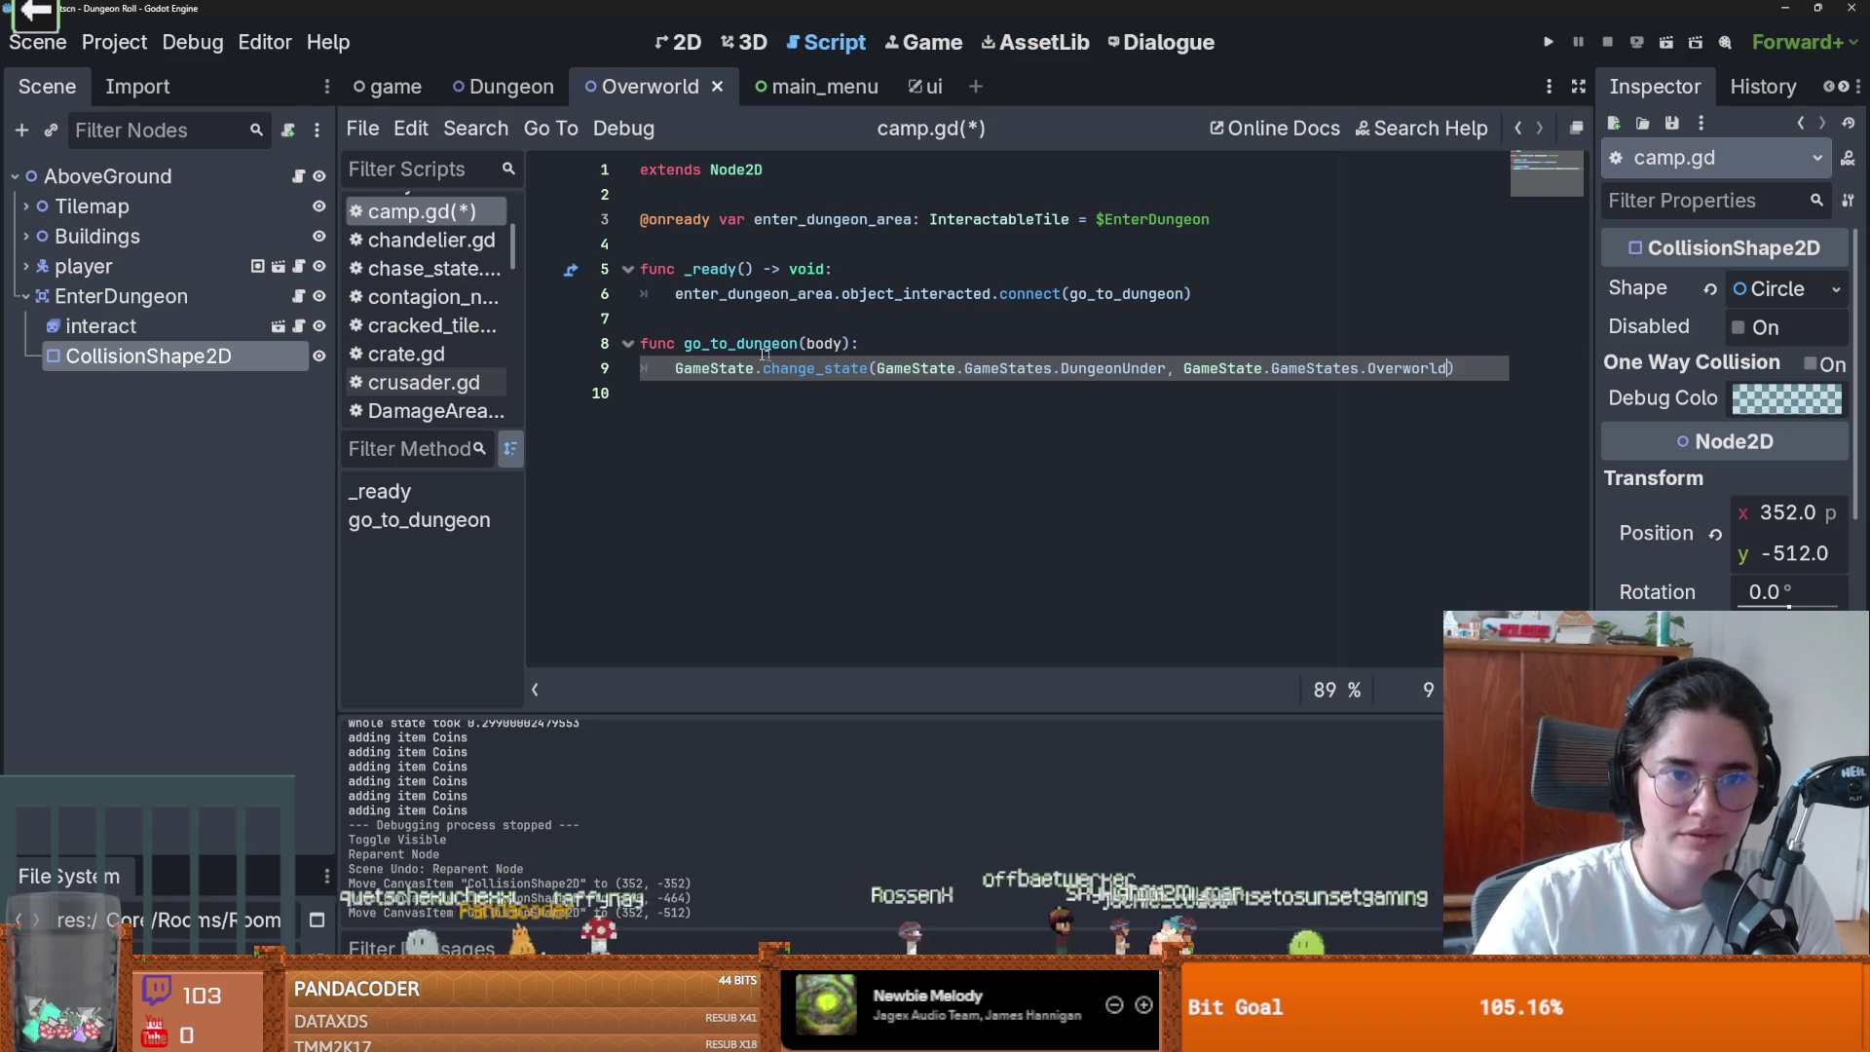
{"action": "key", "text": "F5"}
{"action": "scroll", "coordinate": [772, 443], "scroll_direction": "down", "scroll_amount": 2}
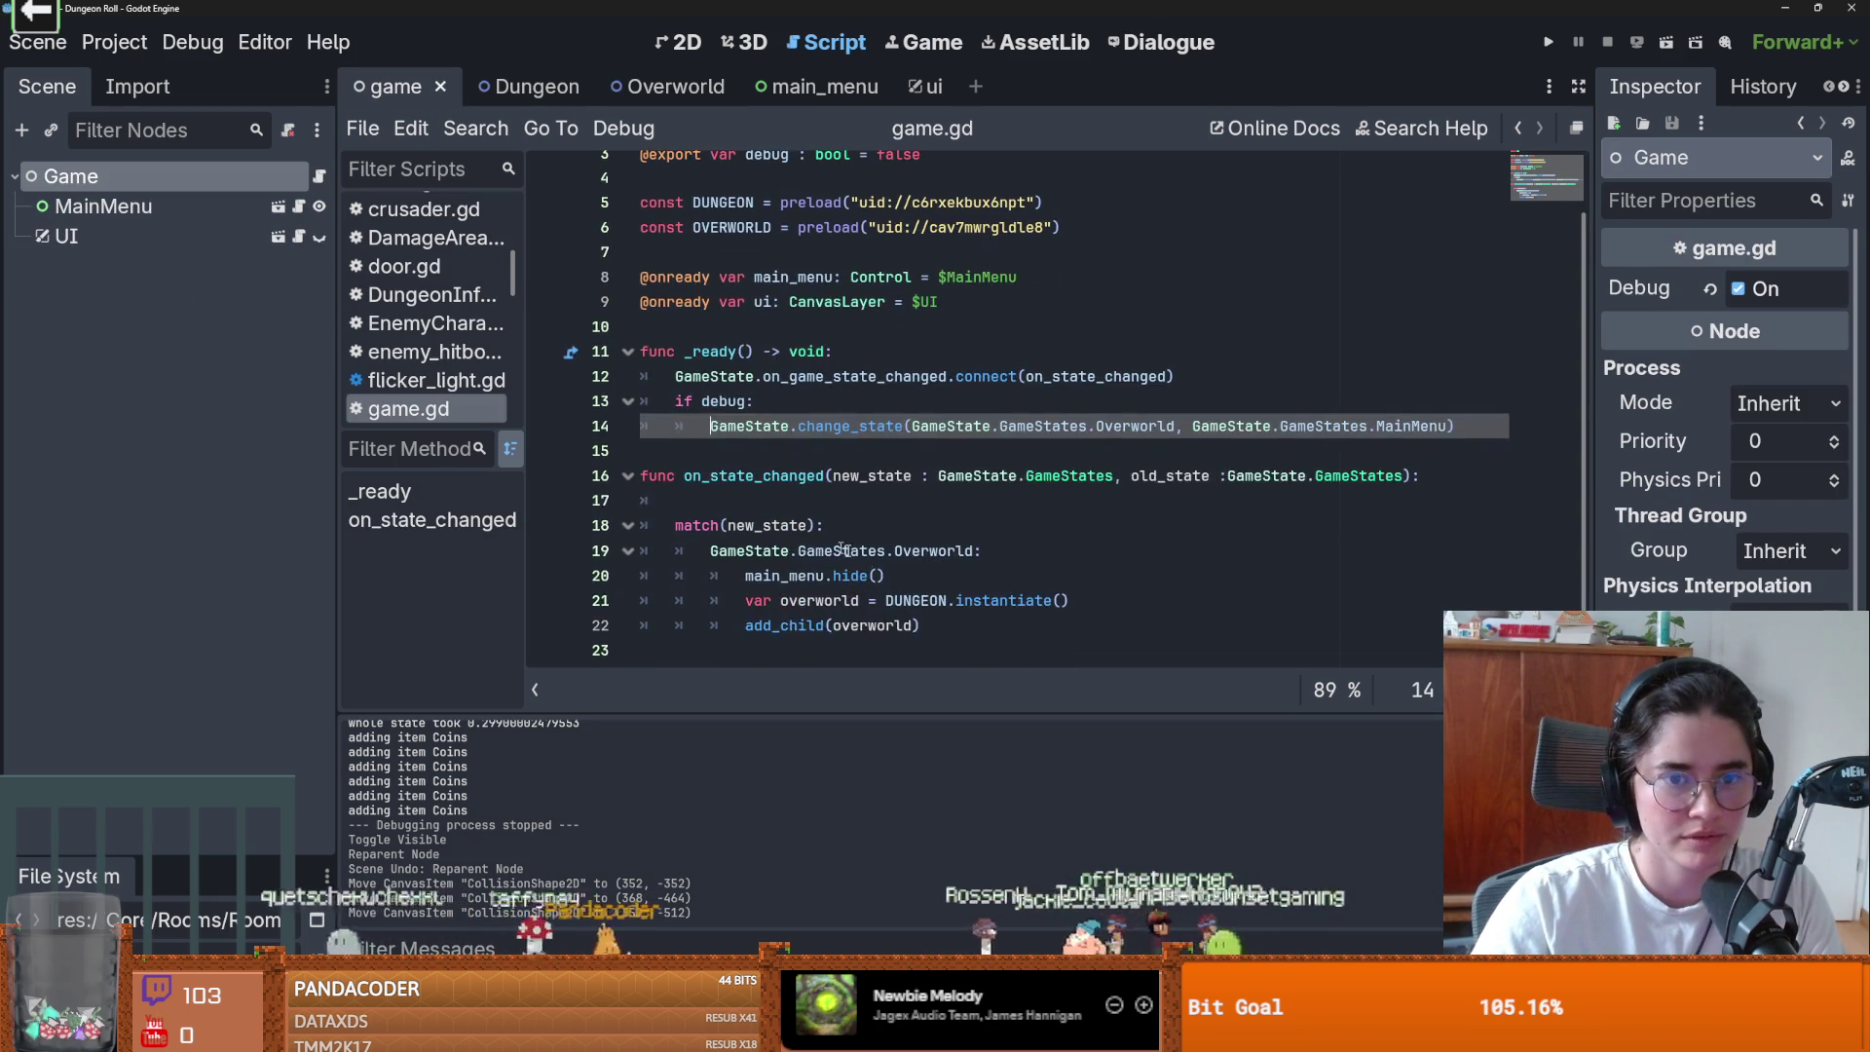
Start a new GameState match line and change line 21's DUNGEON to OVERWORLD
{"action": "left_click", "coordinate": [970, 648]}
{"action": "key", "text": "Tab"}
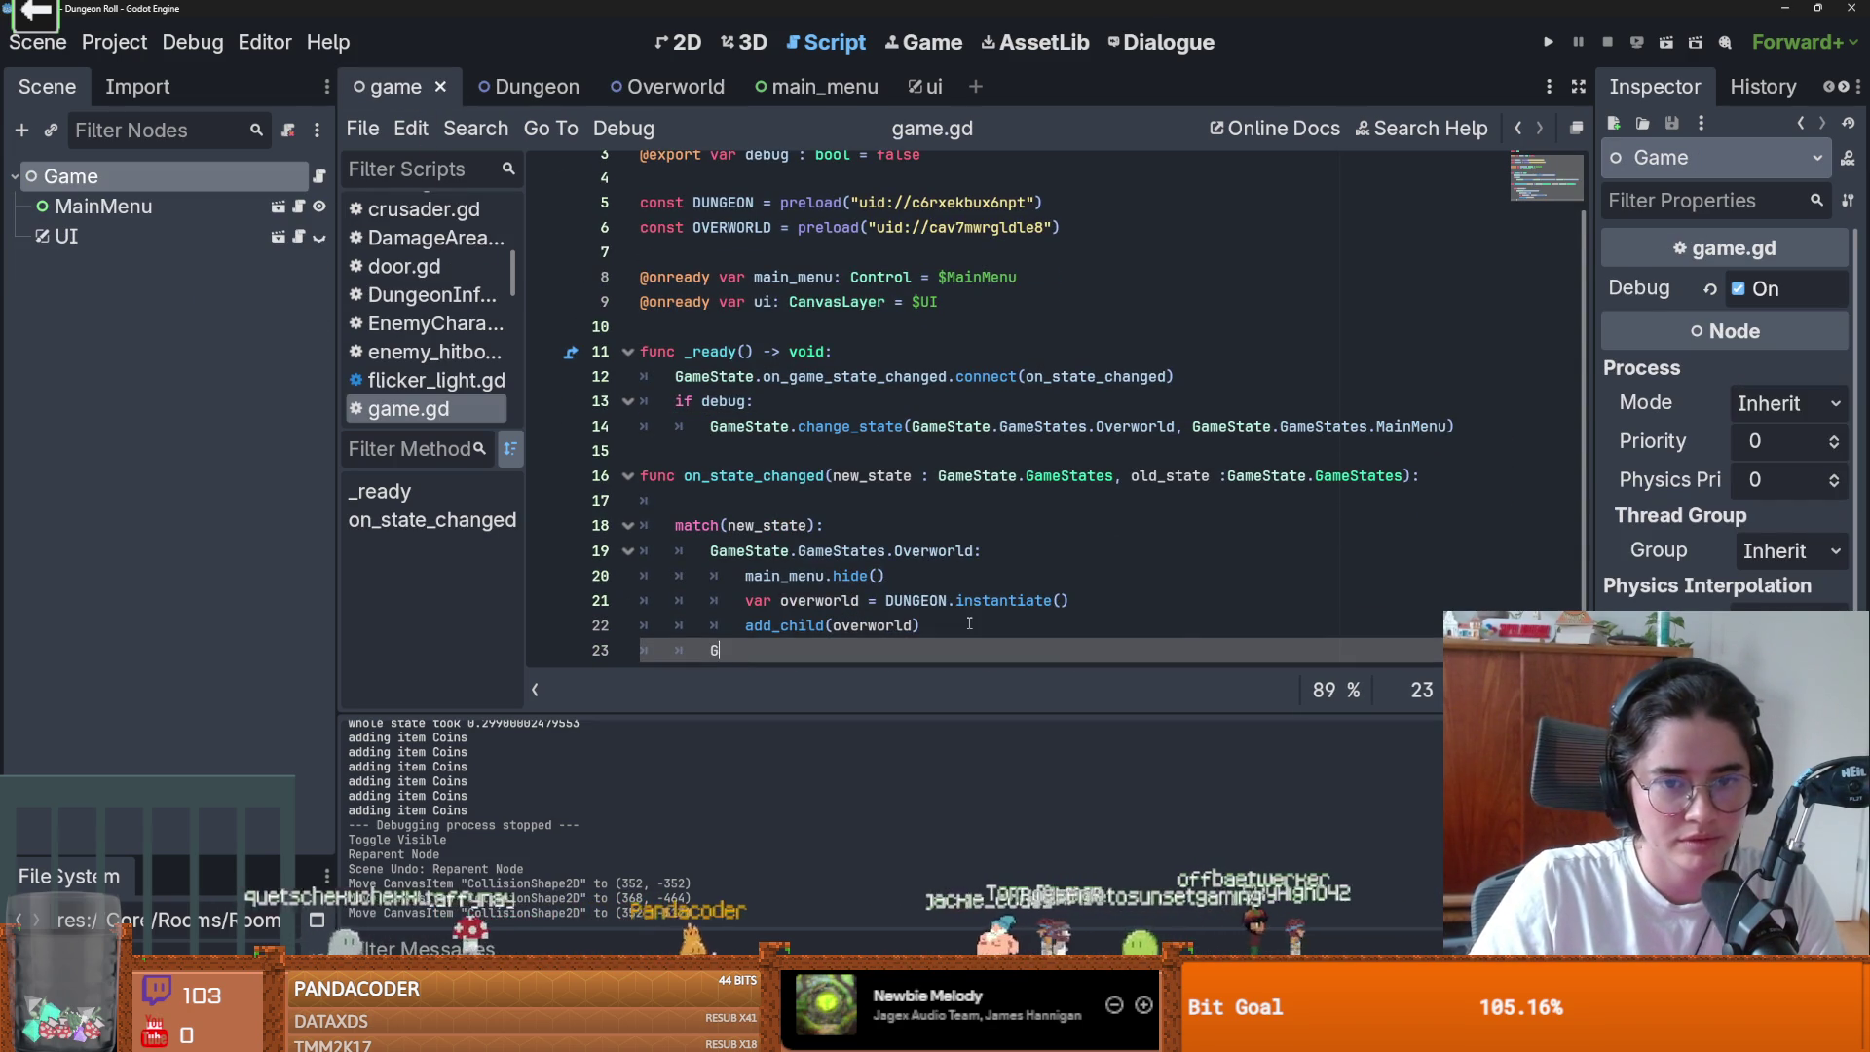
{"action": "type", "text": "GameS"}
{"action": "key", "text": "Return"}
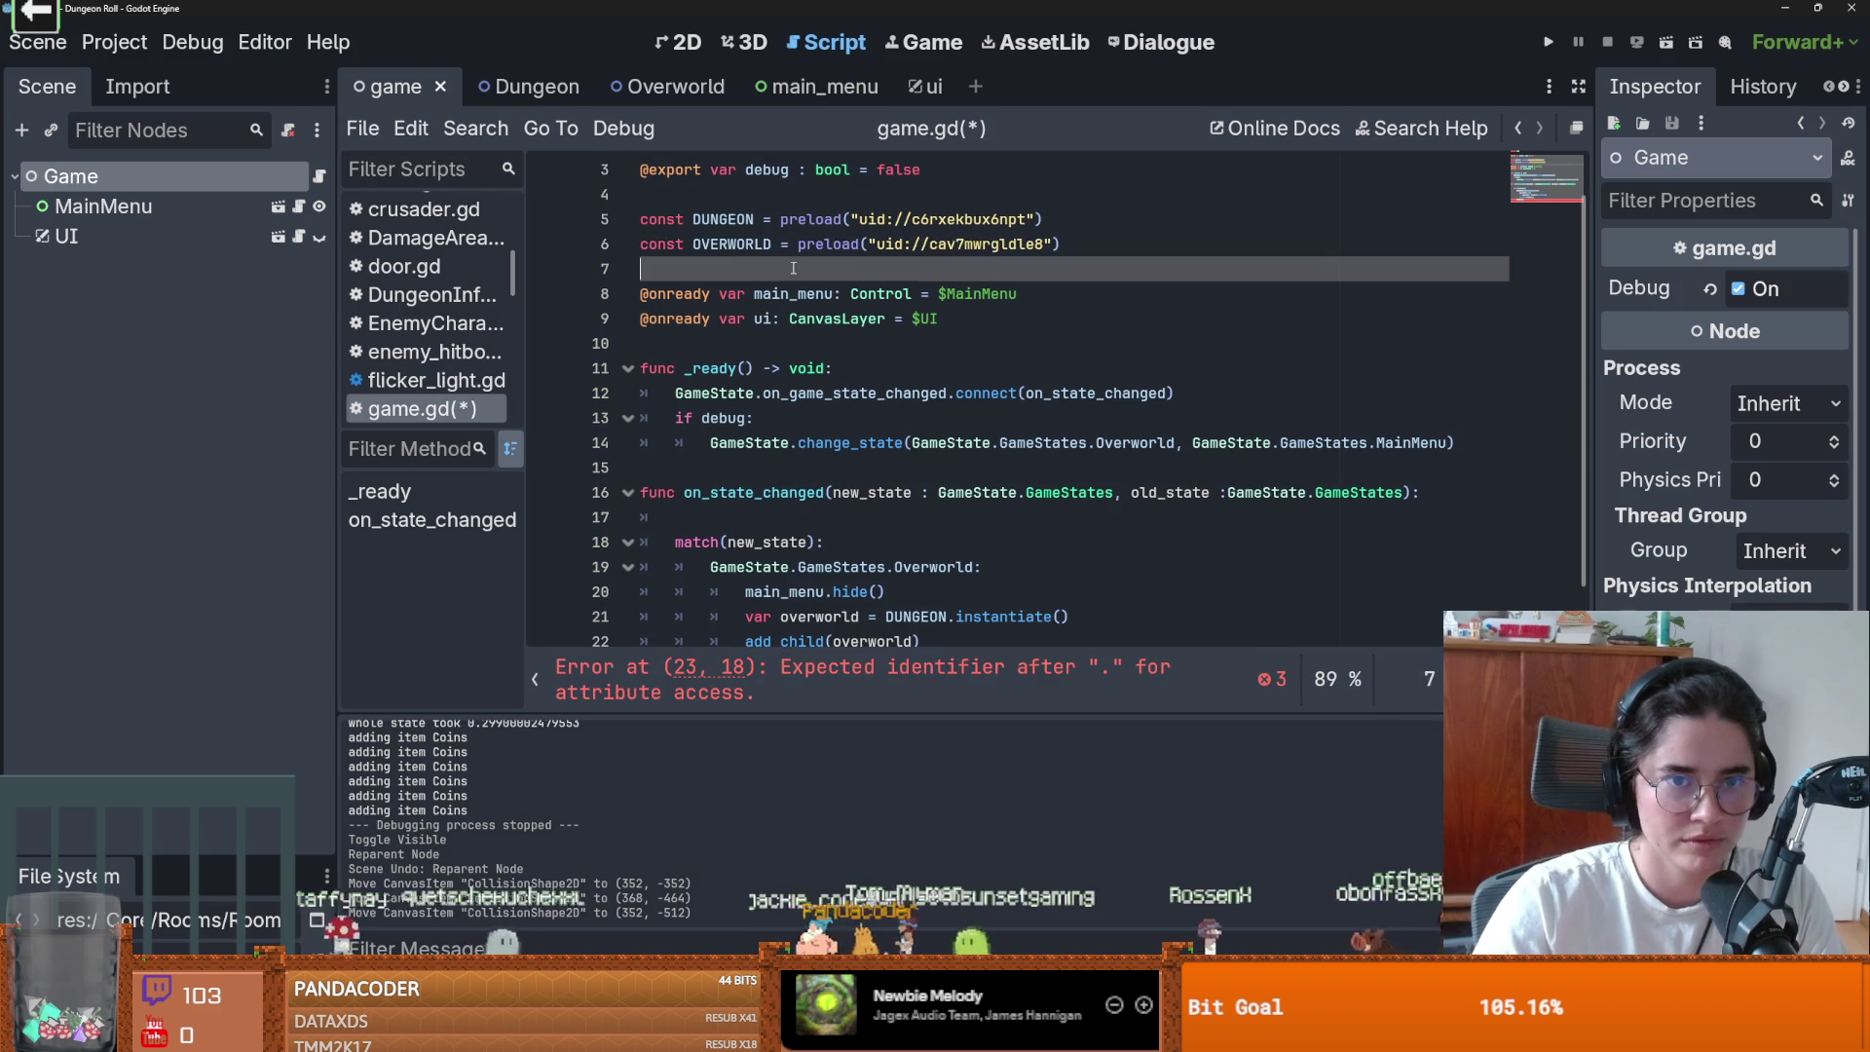
{"action": "key", "text": "Escape"}
{"action": "double_click", "coordinate": [916, 617]}
{"action": "type", "text": "OVERWORLD"}
{"action": "scroll", "coordinate": [910, 589], "scroll_direction": "down", "scroll_amount": 1}
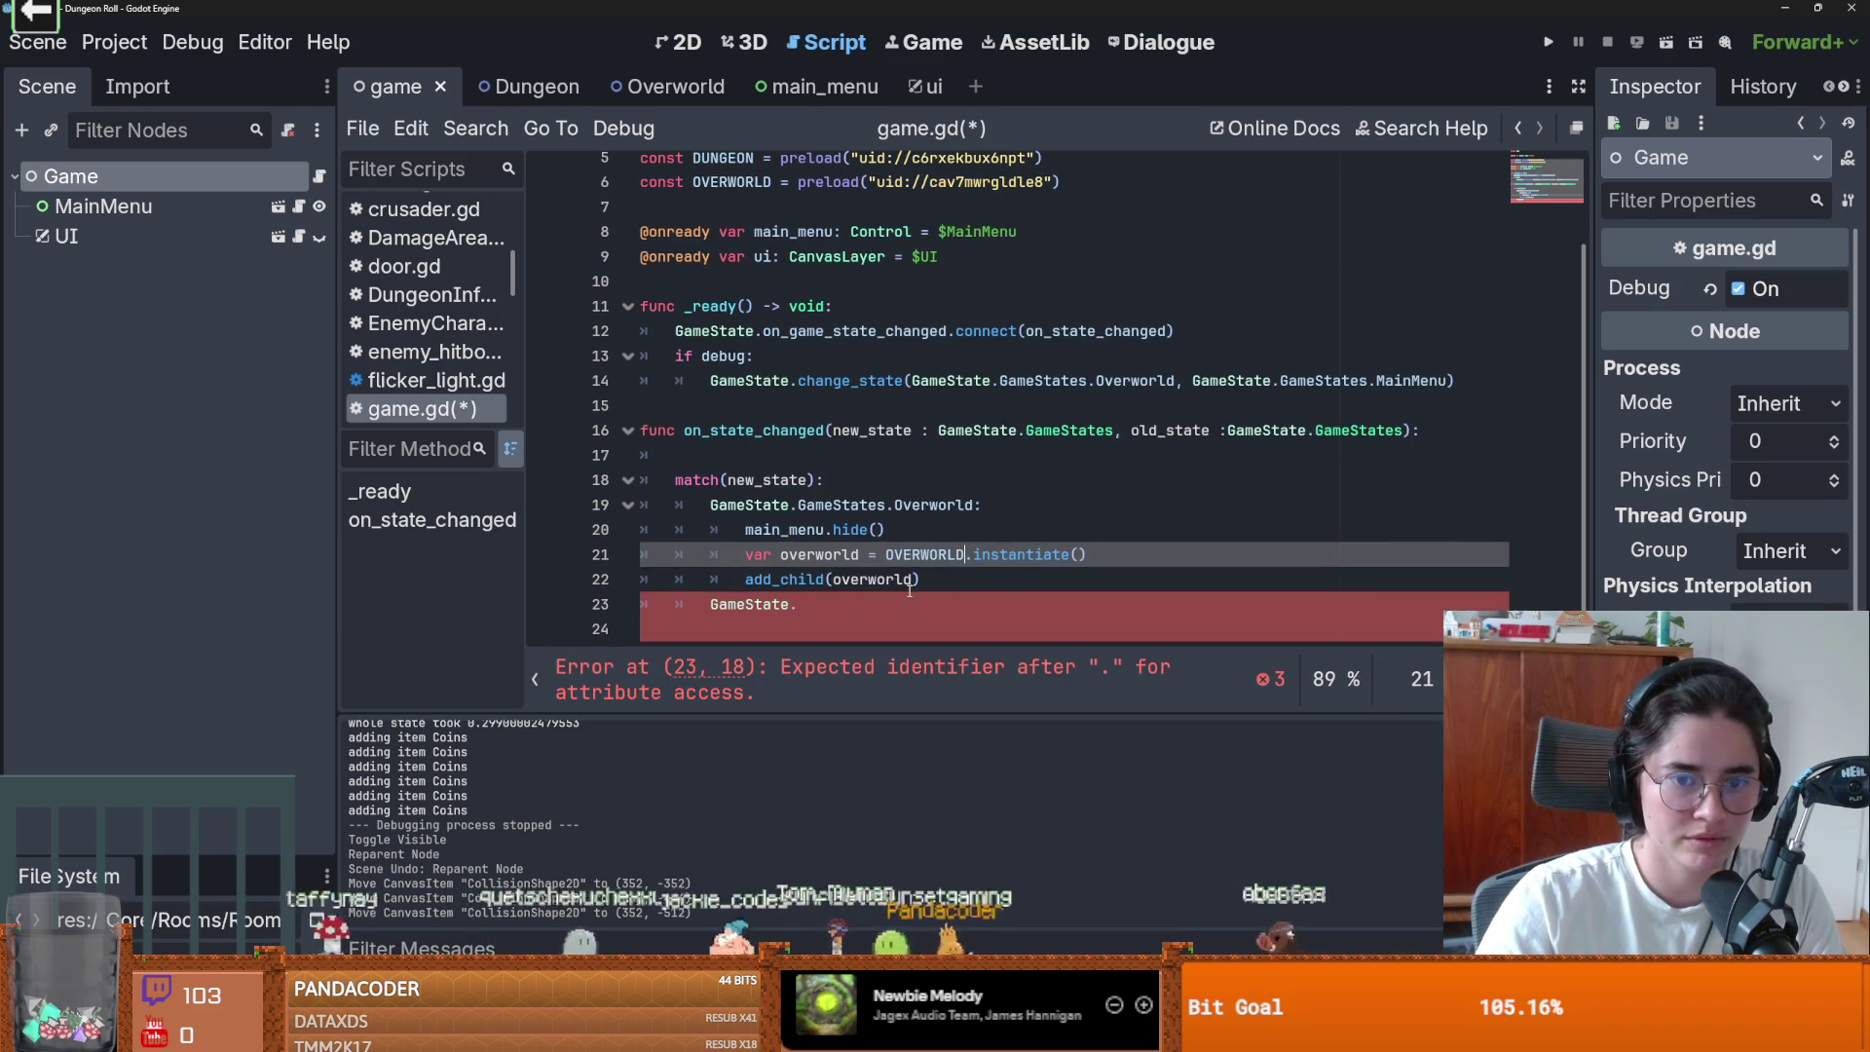
Finish the GameState.GameStates.DungeonUnder: case with an indented pass and save game.gd
{"action": "left_click", "coordinate": [829, 602]}
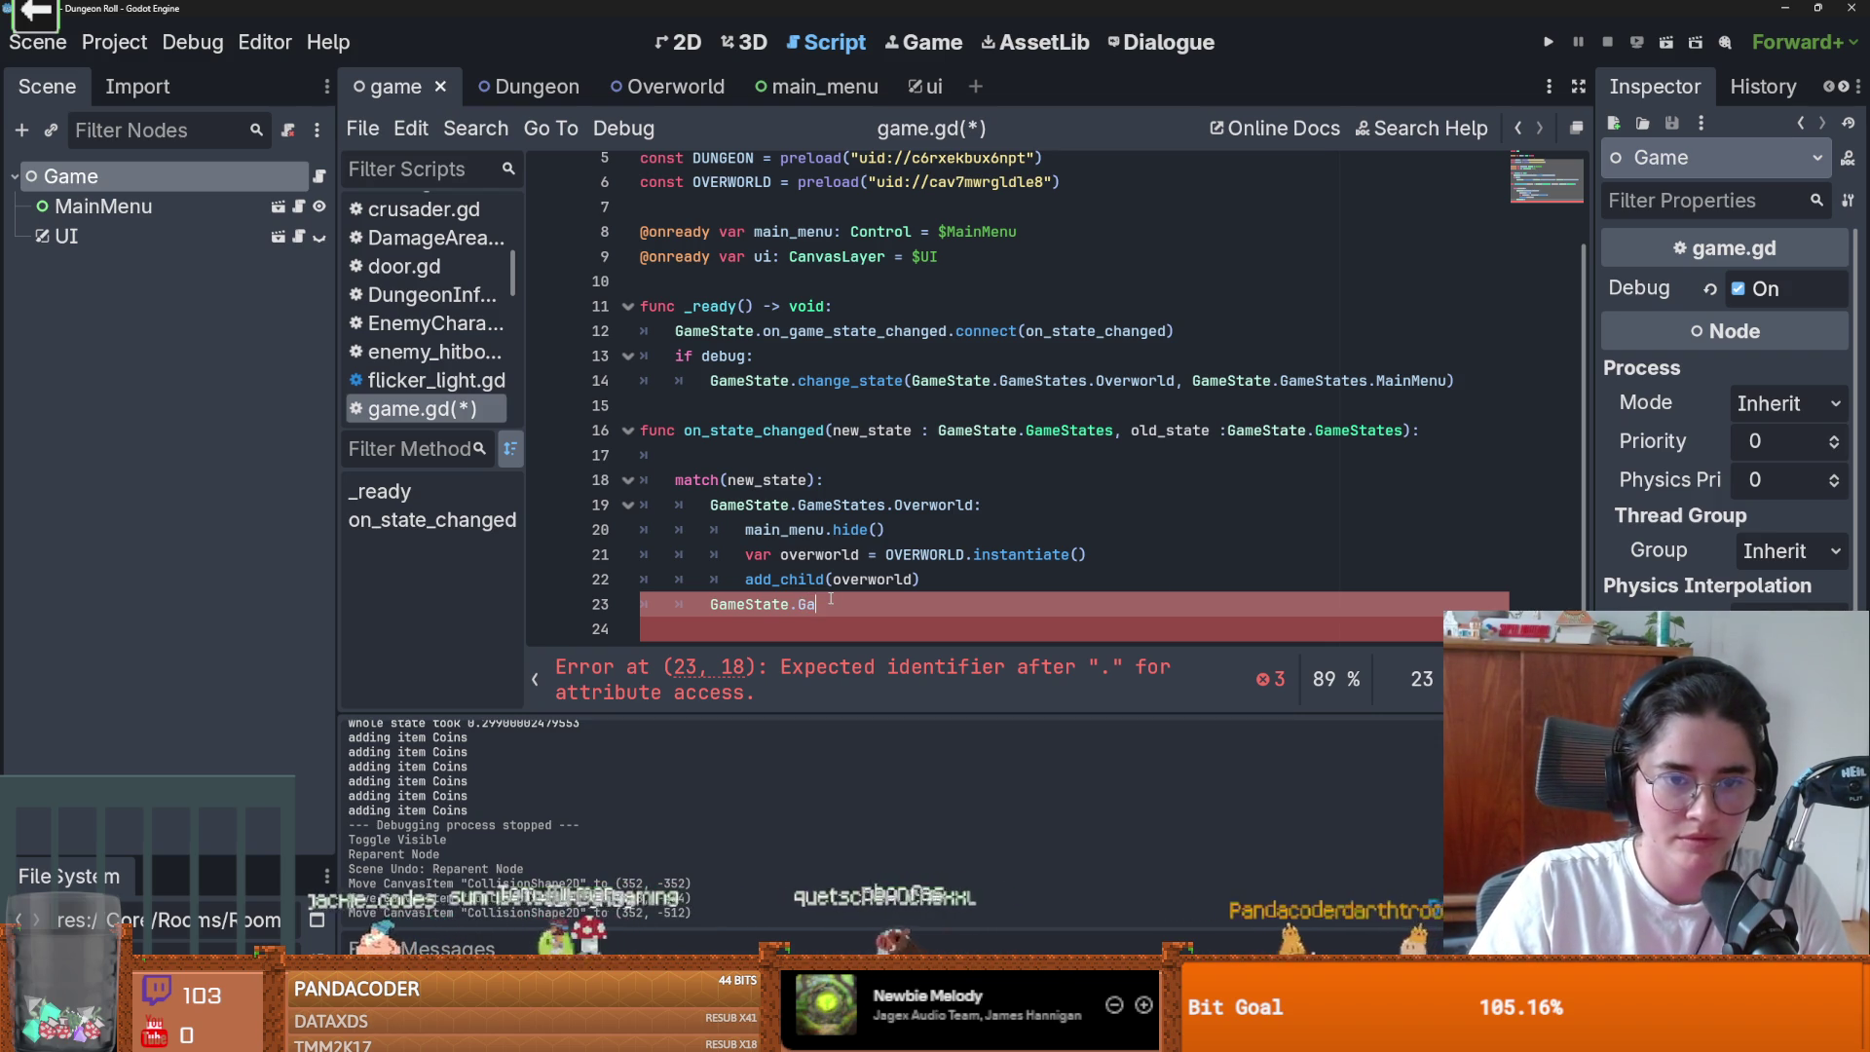
{"action": "key", "text": "Return"}
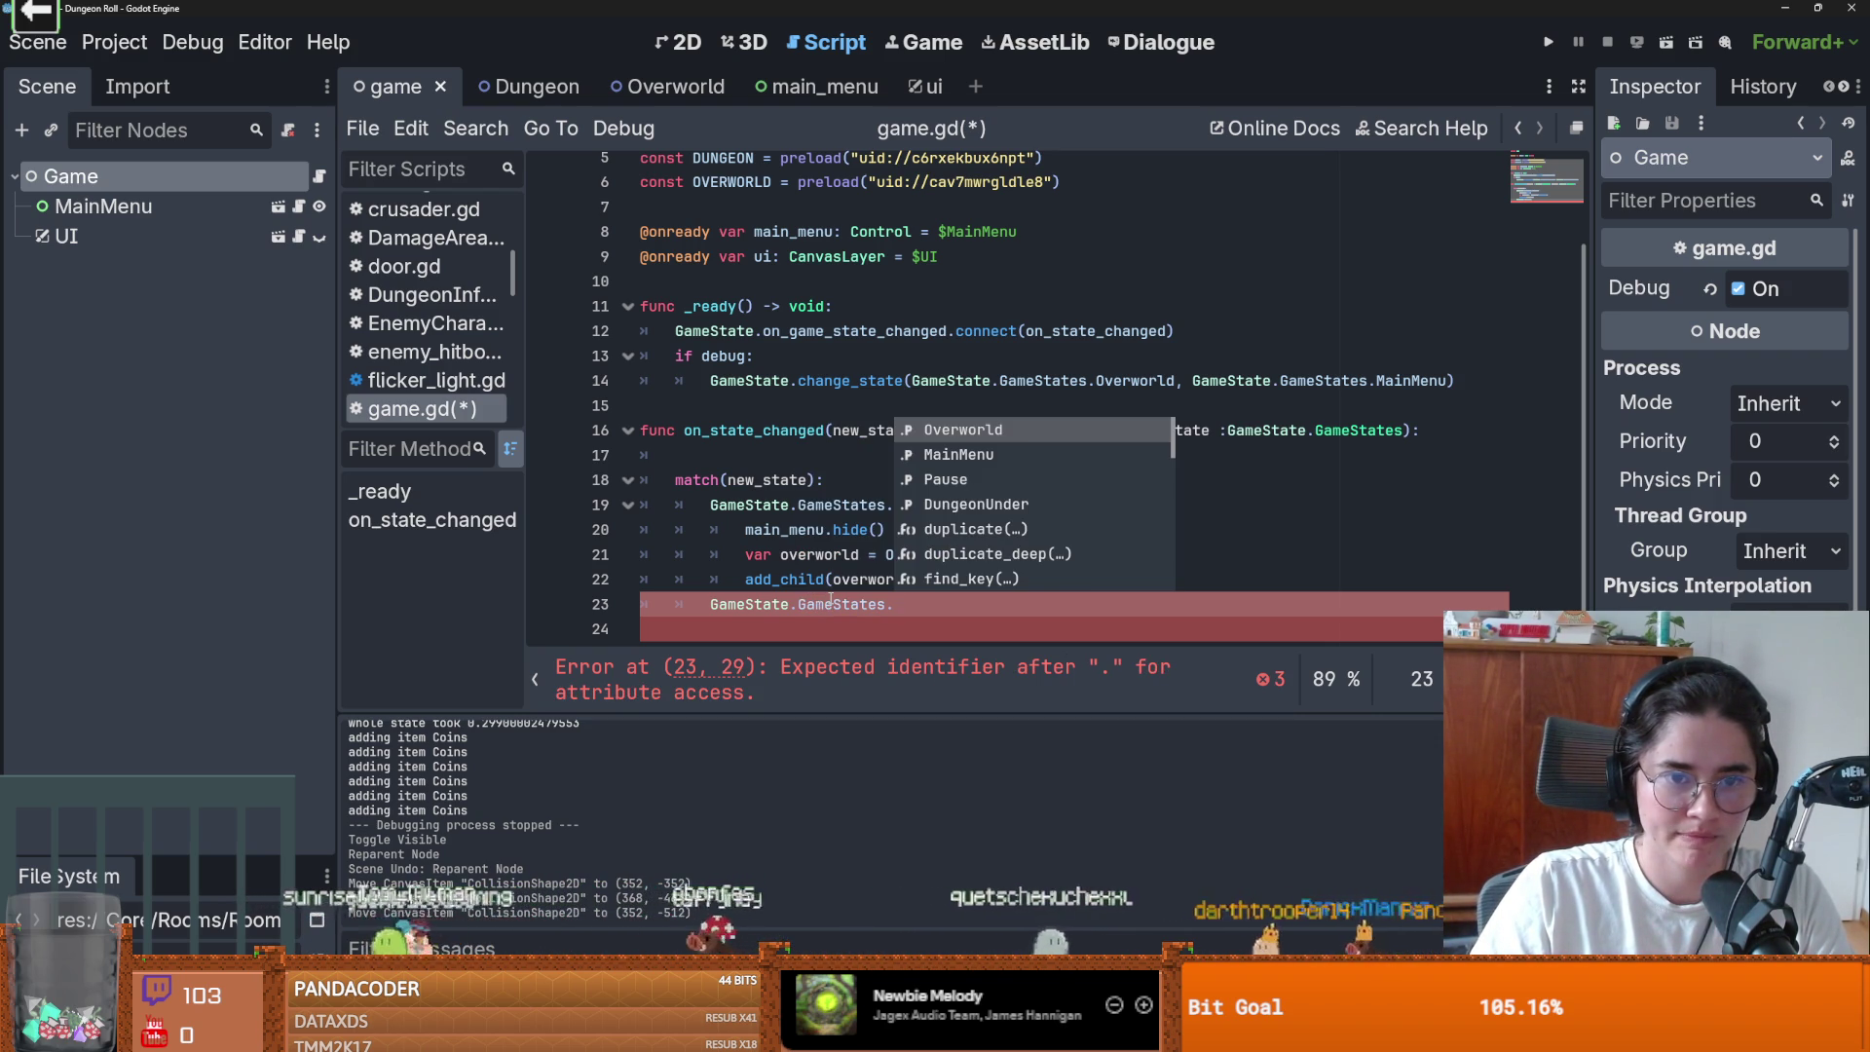
{"action": "key", "text": "Down"}
{"action": "key", "text": "Down"}
{"action": "key", "text": "Down"}
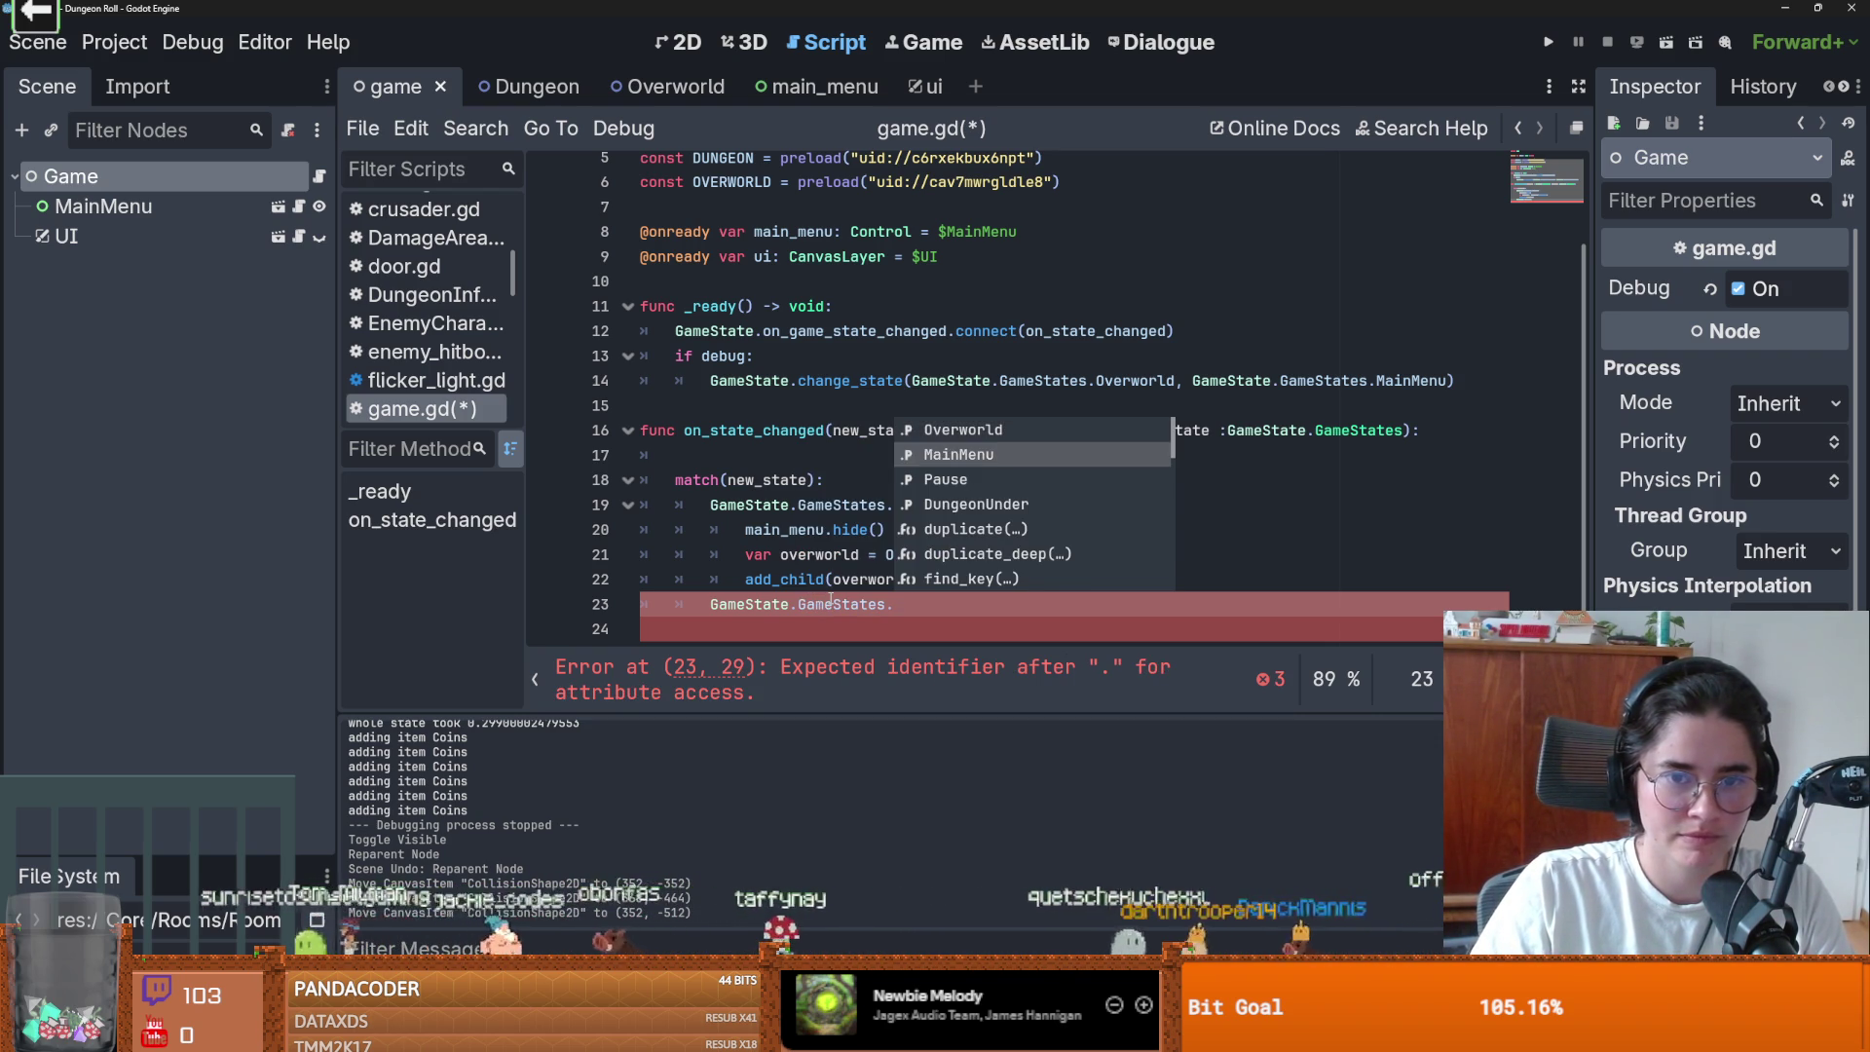
{"action": "key", "text": "Return"}
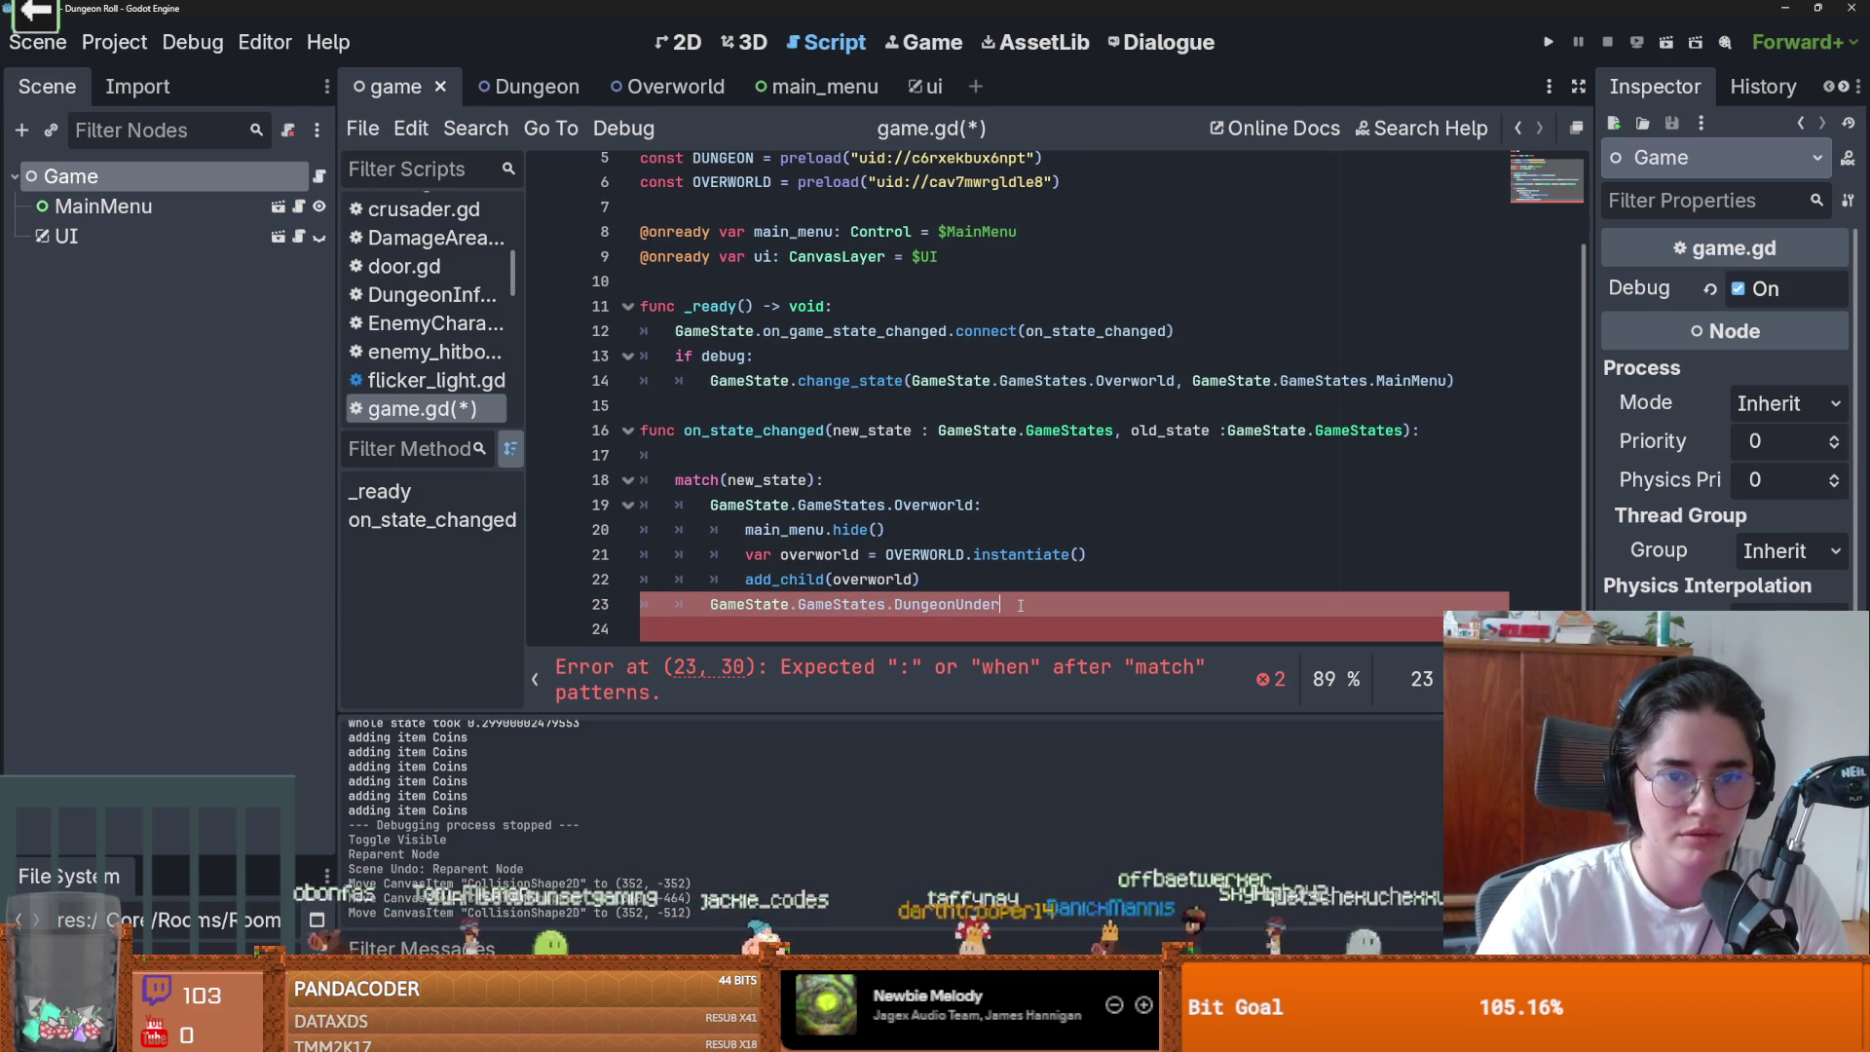
{"action": "type", "text": ":"}
{"action": "key", "text": "Return"}
{"action": "type", "text": "pass"}
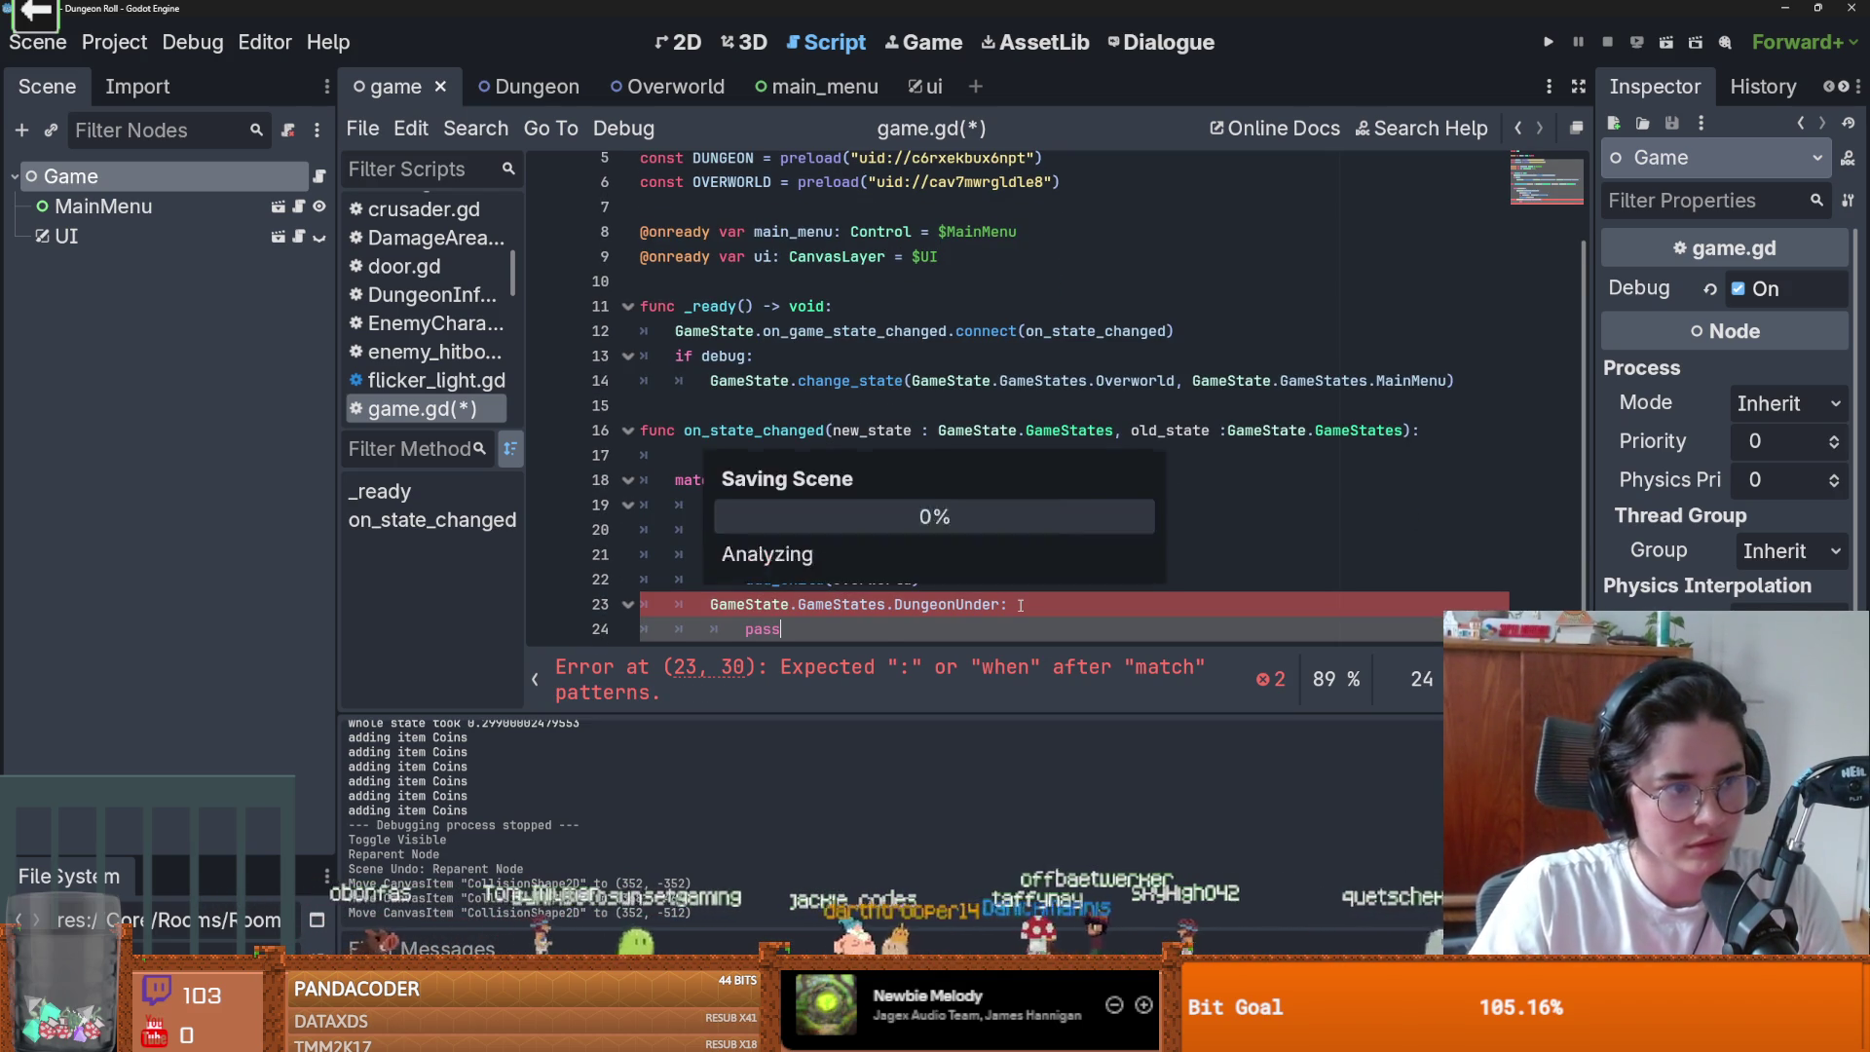
{"action": "key", "text": "ctrl+s"}
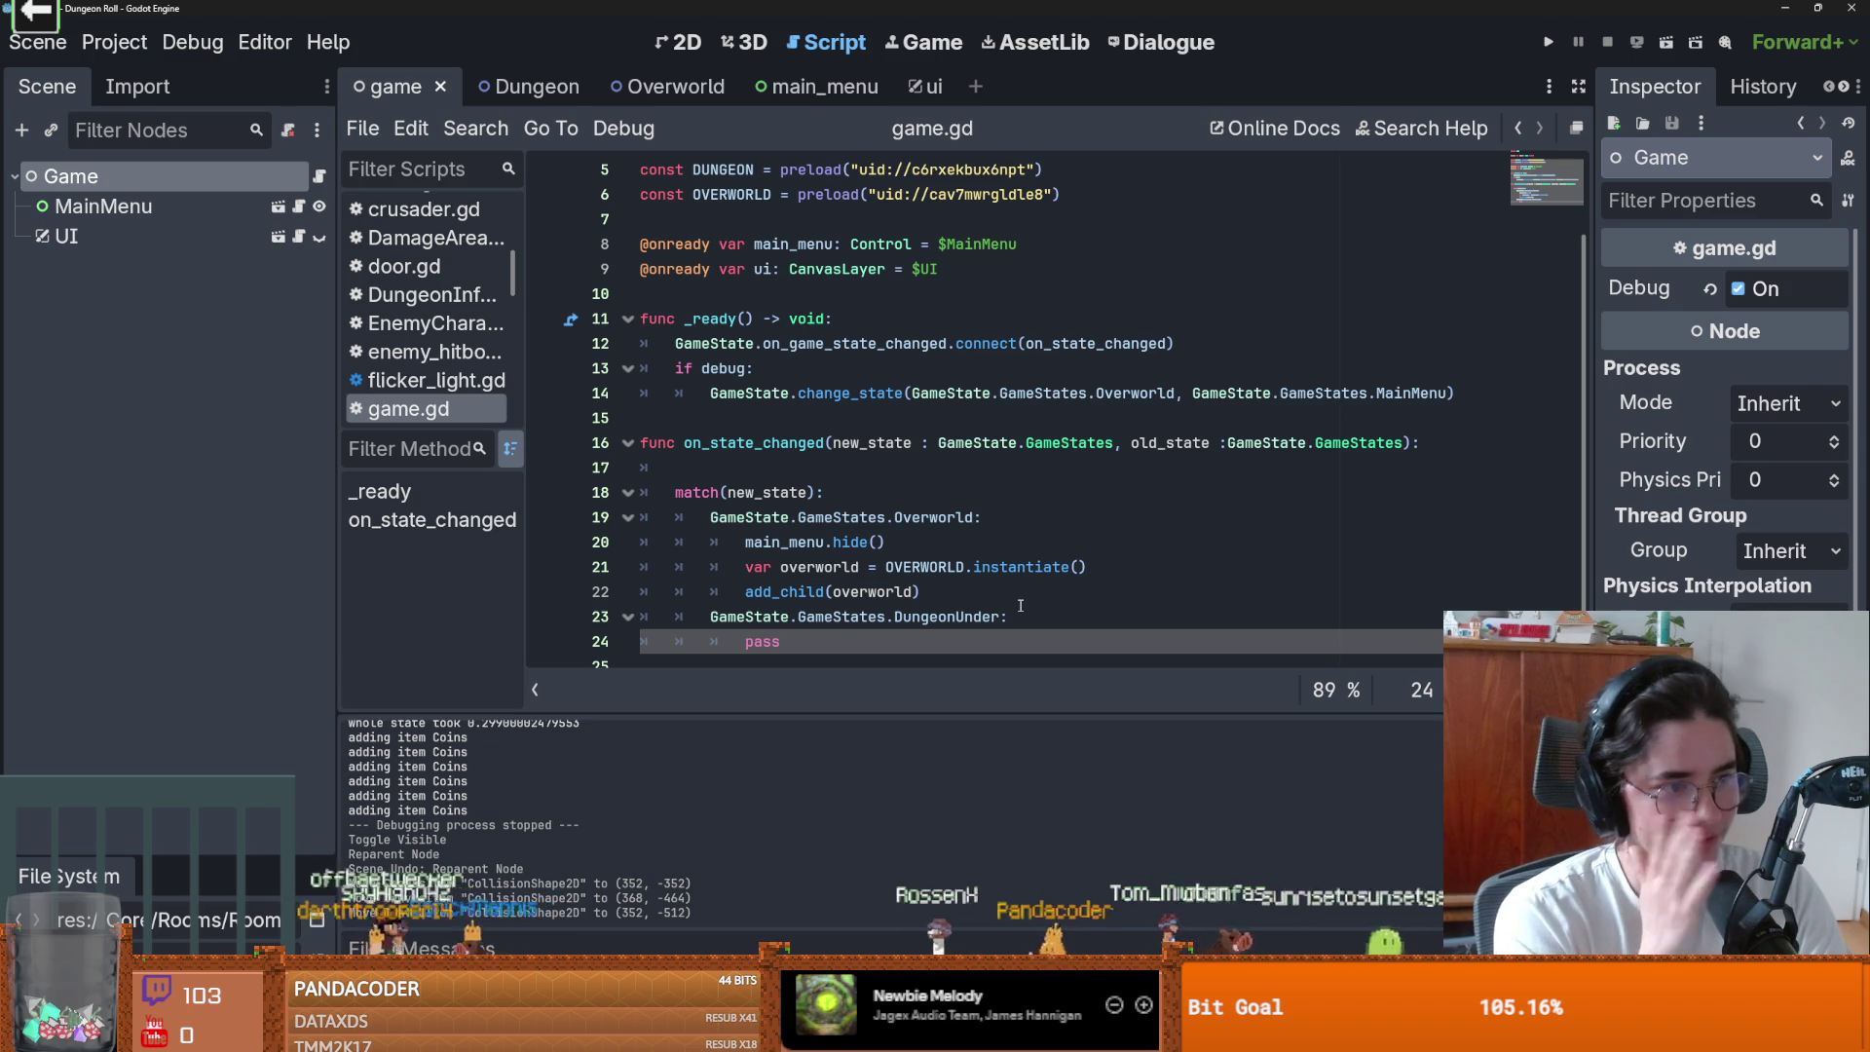
{"action": "scroll", "coordinate": [1021, 606], "scroll_direction": "down", "scroll_amount": 1}
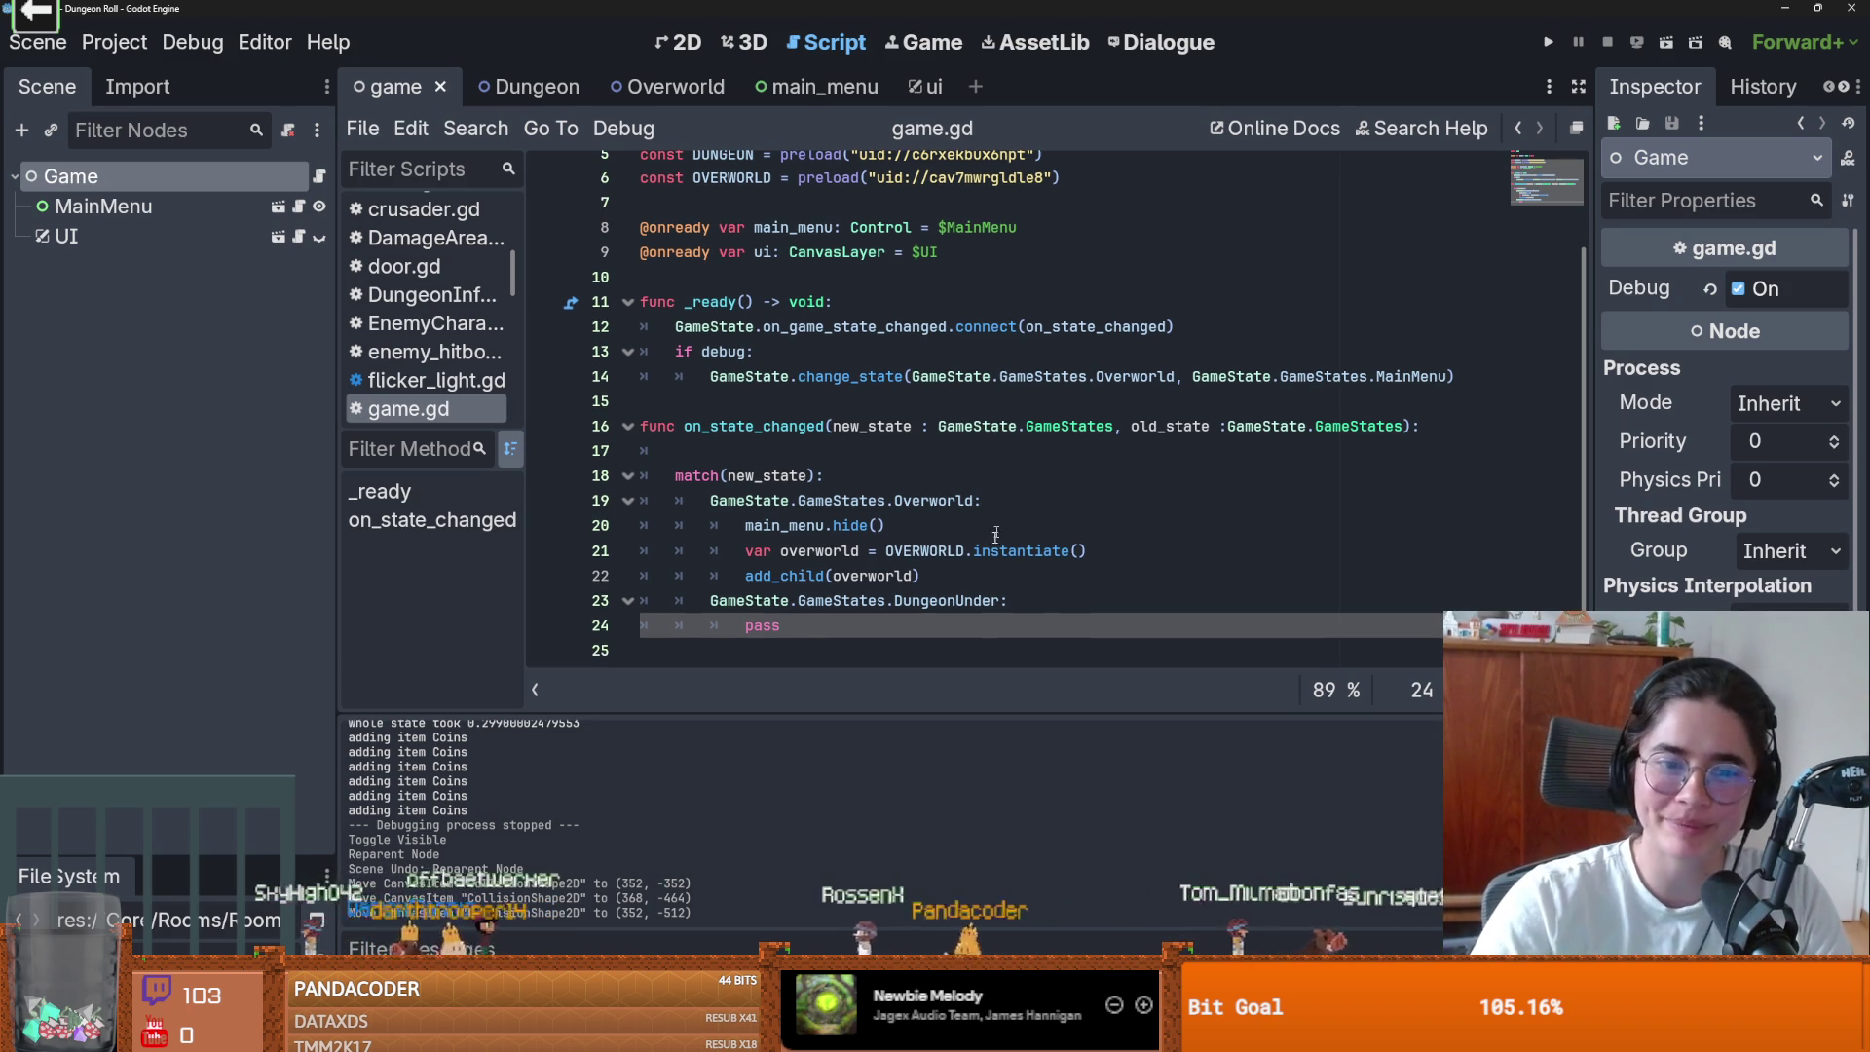
{"action": "key", "text": "ctrl+s"}
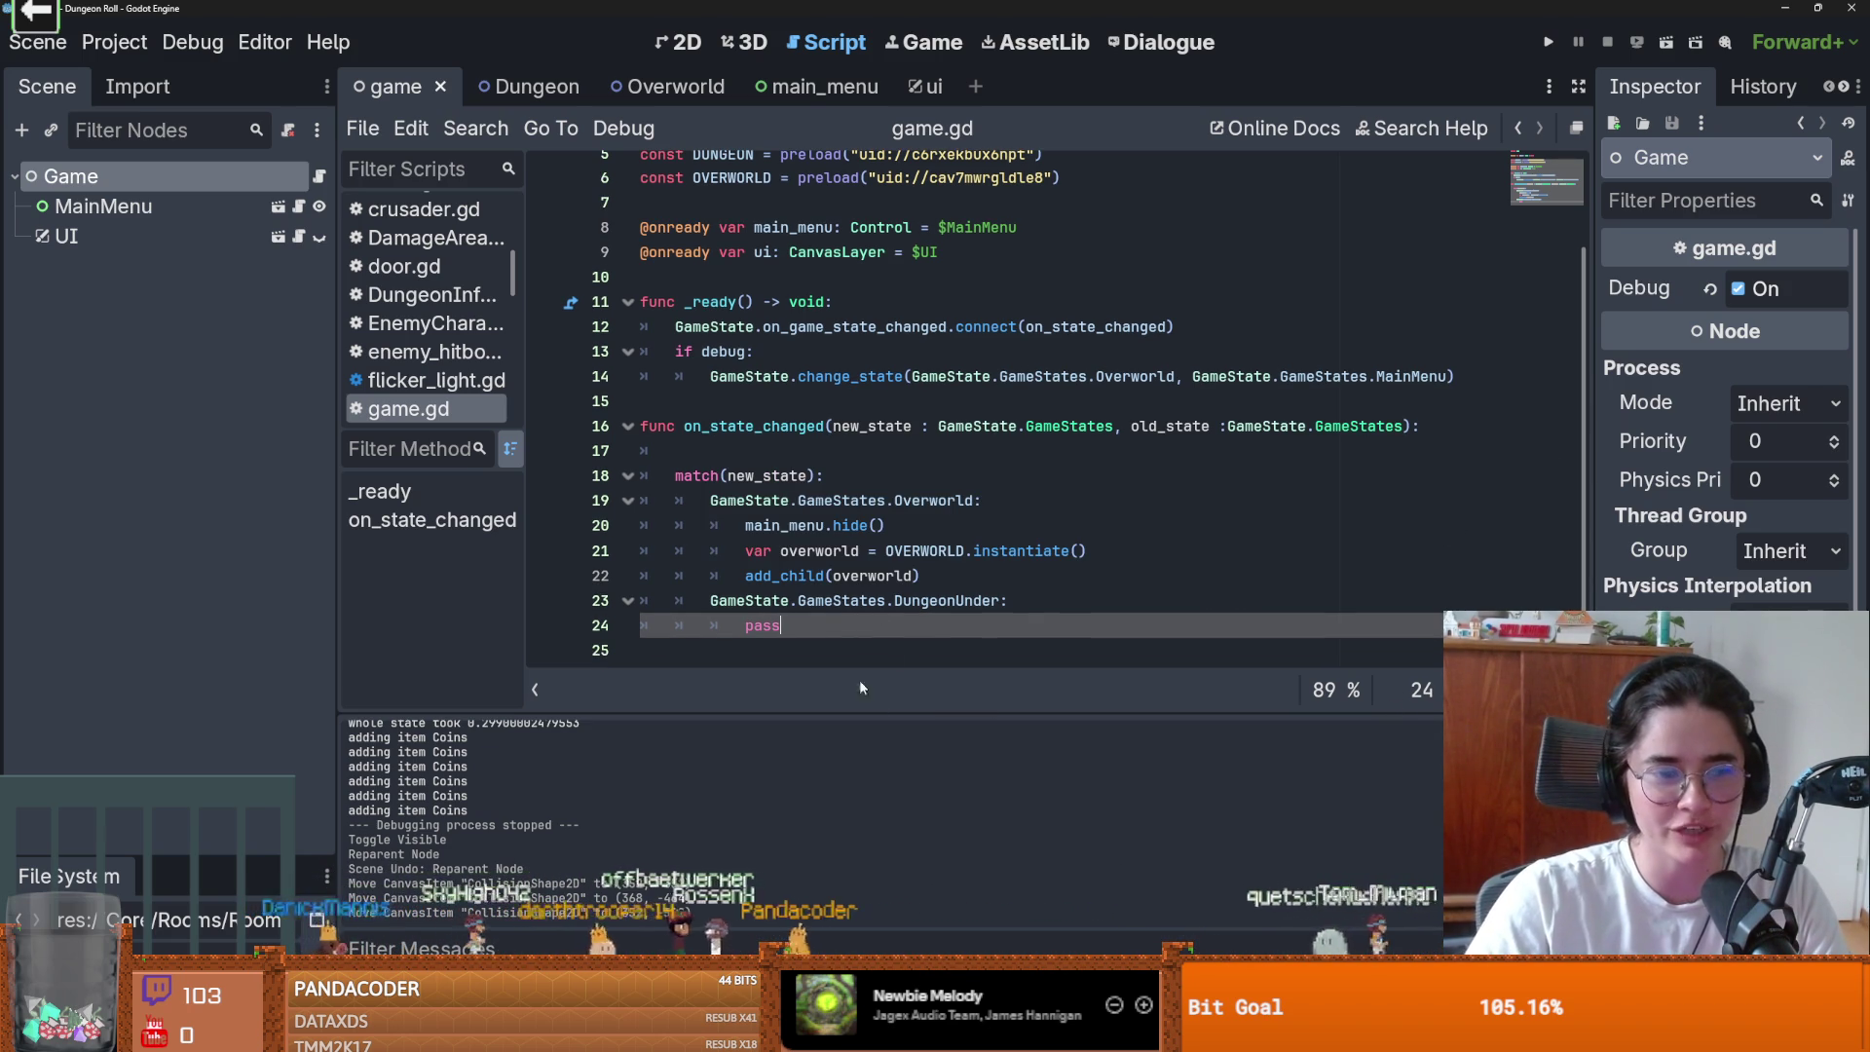
{"action": "mouse_move", "coordinate": [1000, 557]}
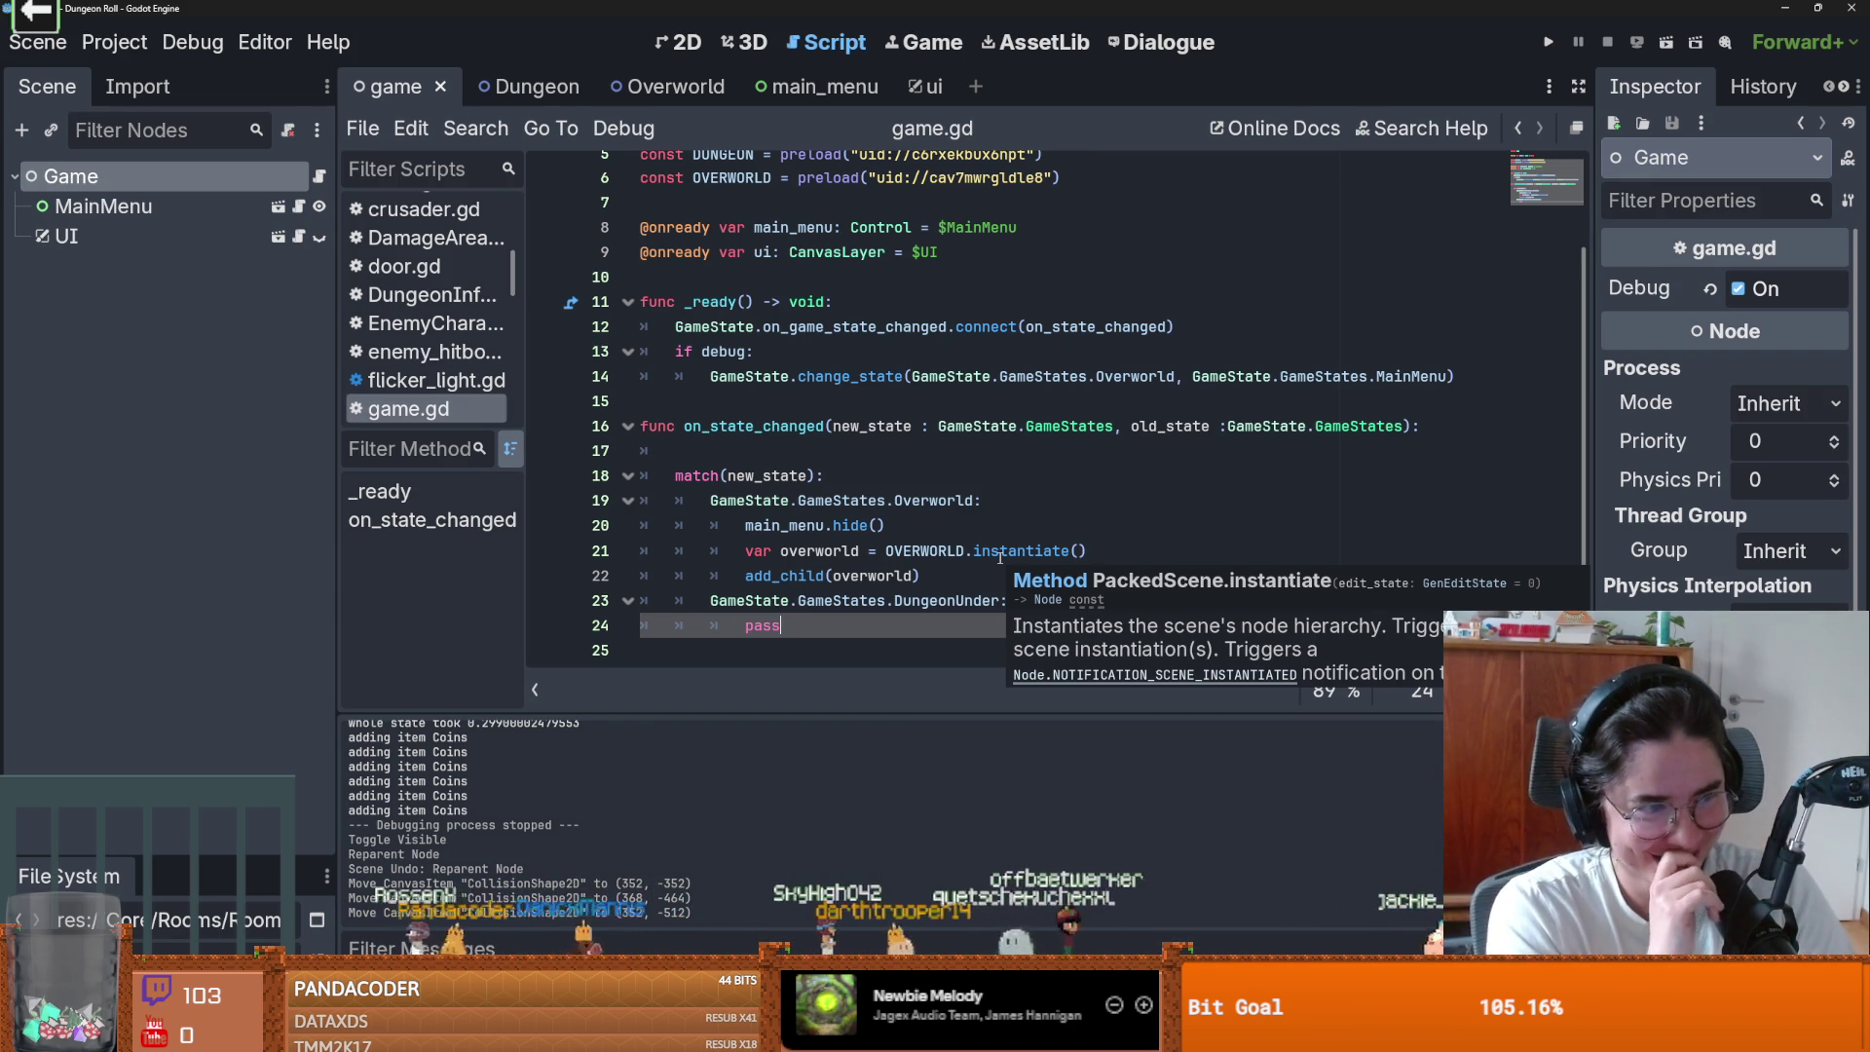
{"action": "left_click", "coordinate": [999, 557]}
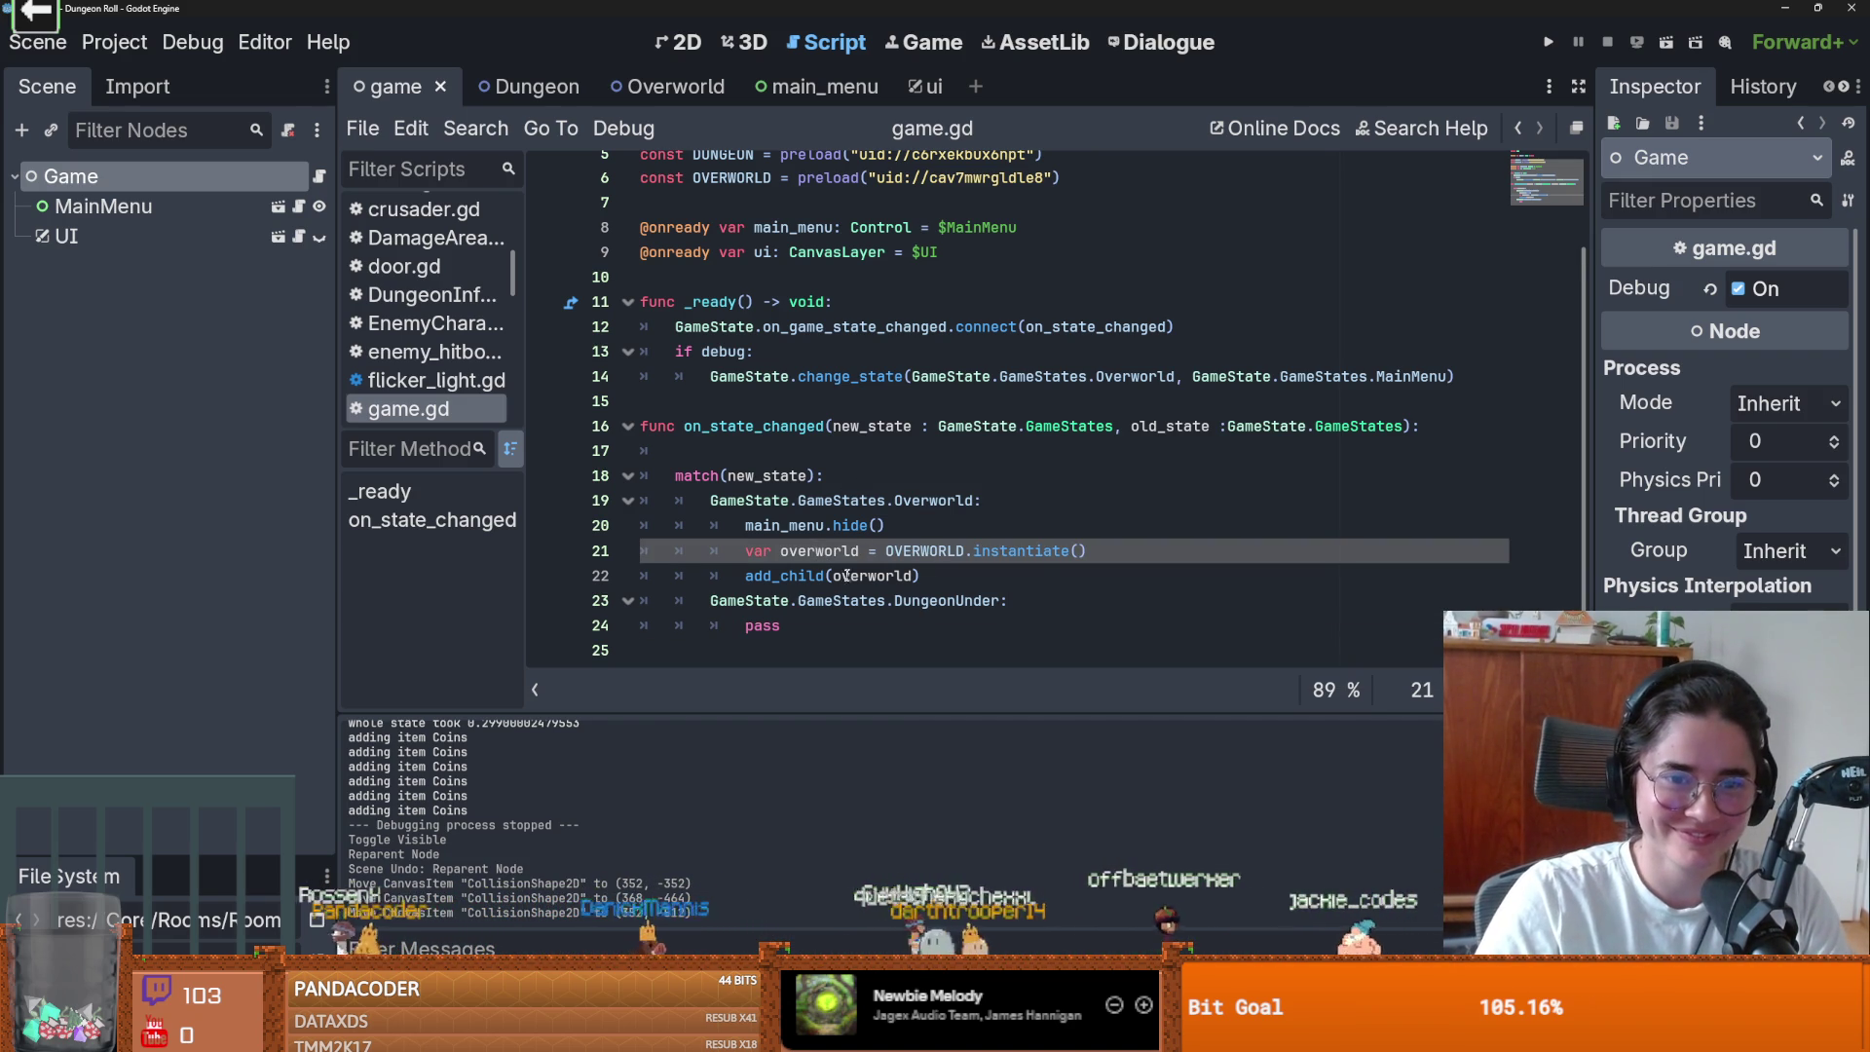
{"action": "double_click", "coordinate": [920, 619]}
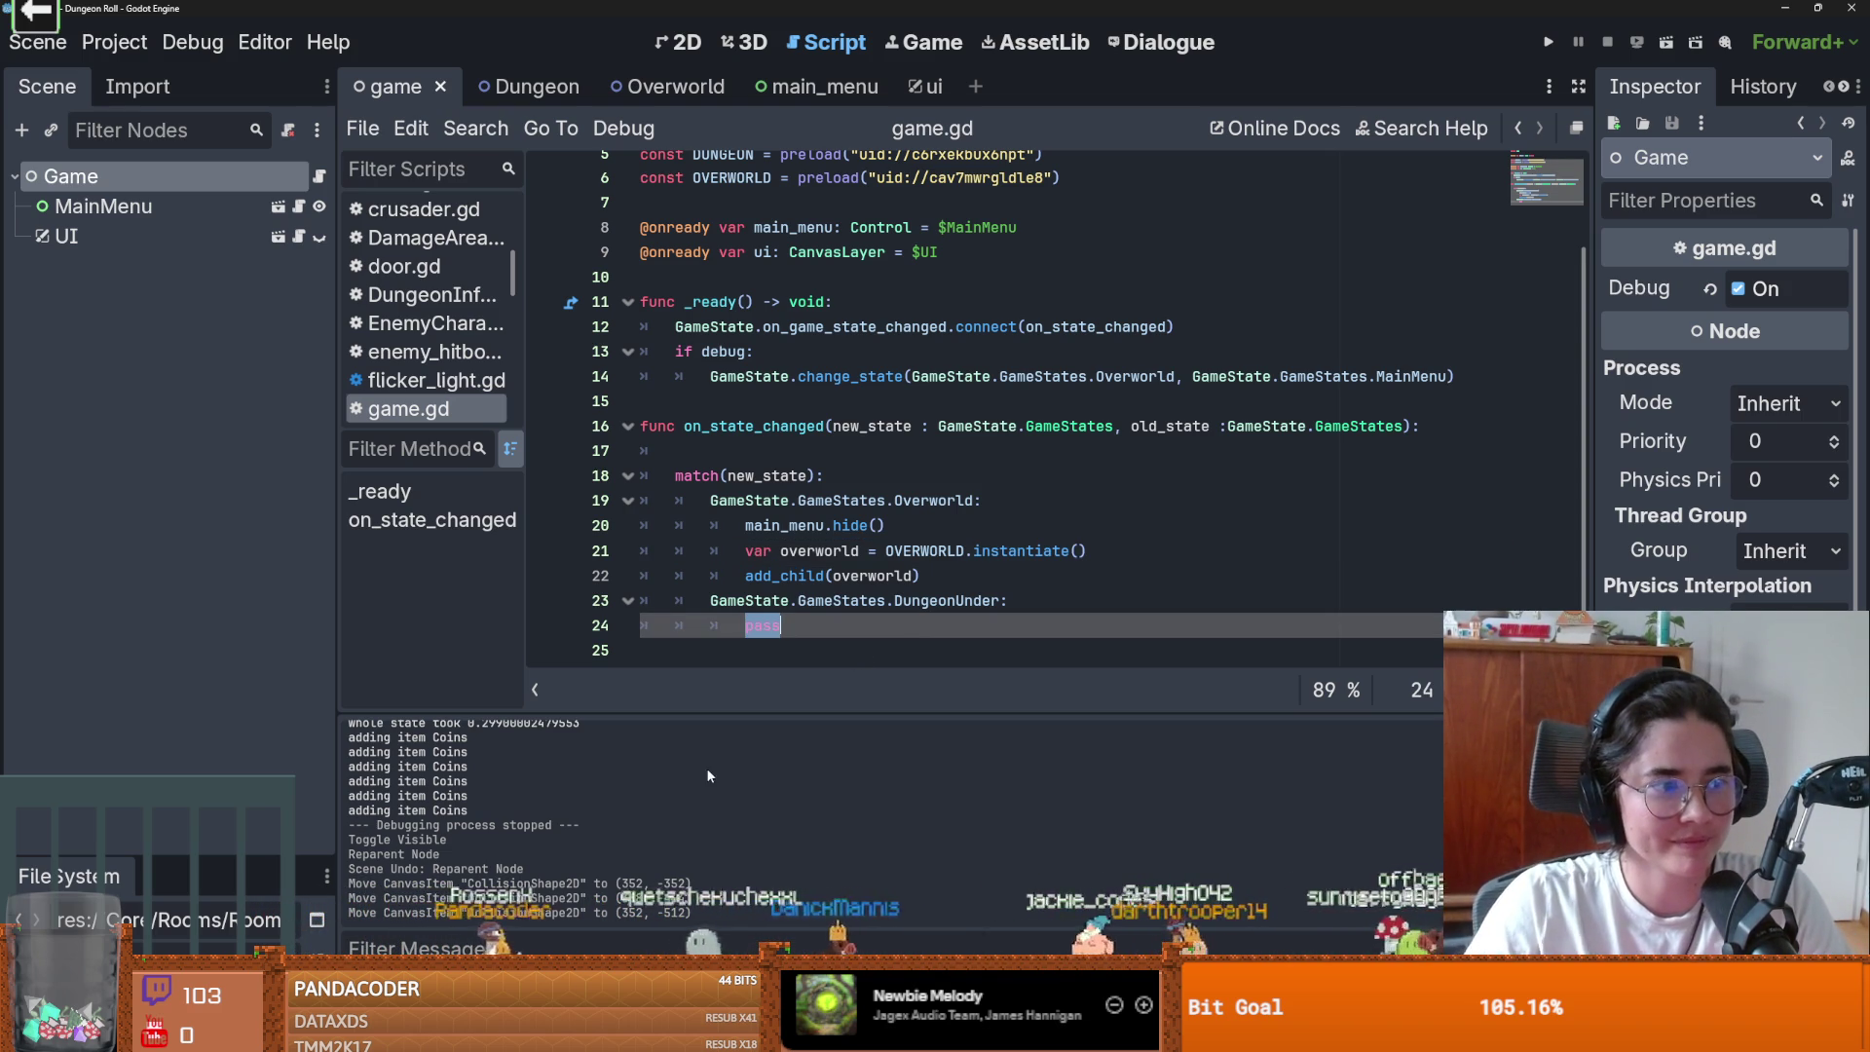
{"action": "triple_click", "coordinate": [779, 629]}
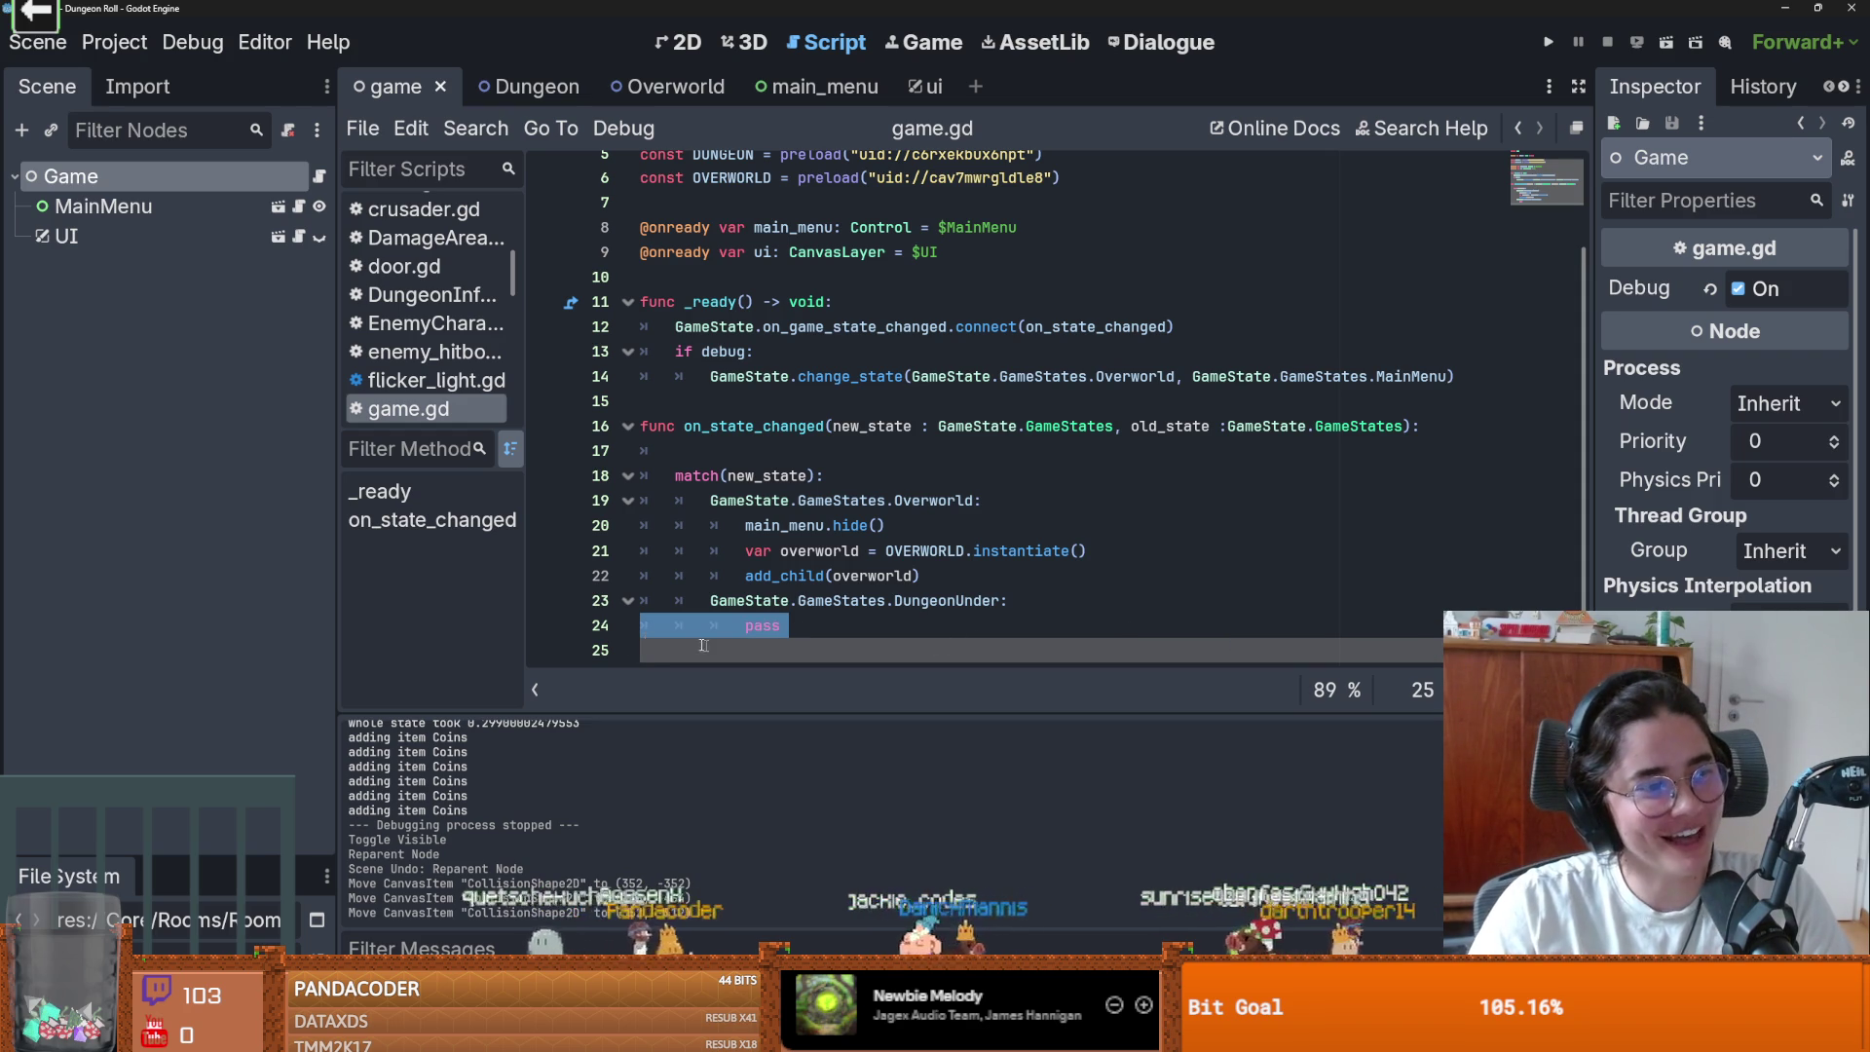
Replace pass on line 24 with var dungeon = DUNGEON.instantiate() in the DungeonUnder case
{"action": "left_click", "coordinate": [1040, 618]}
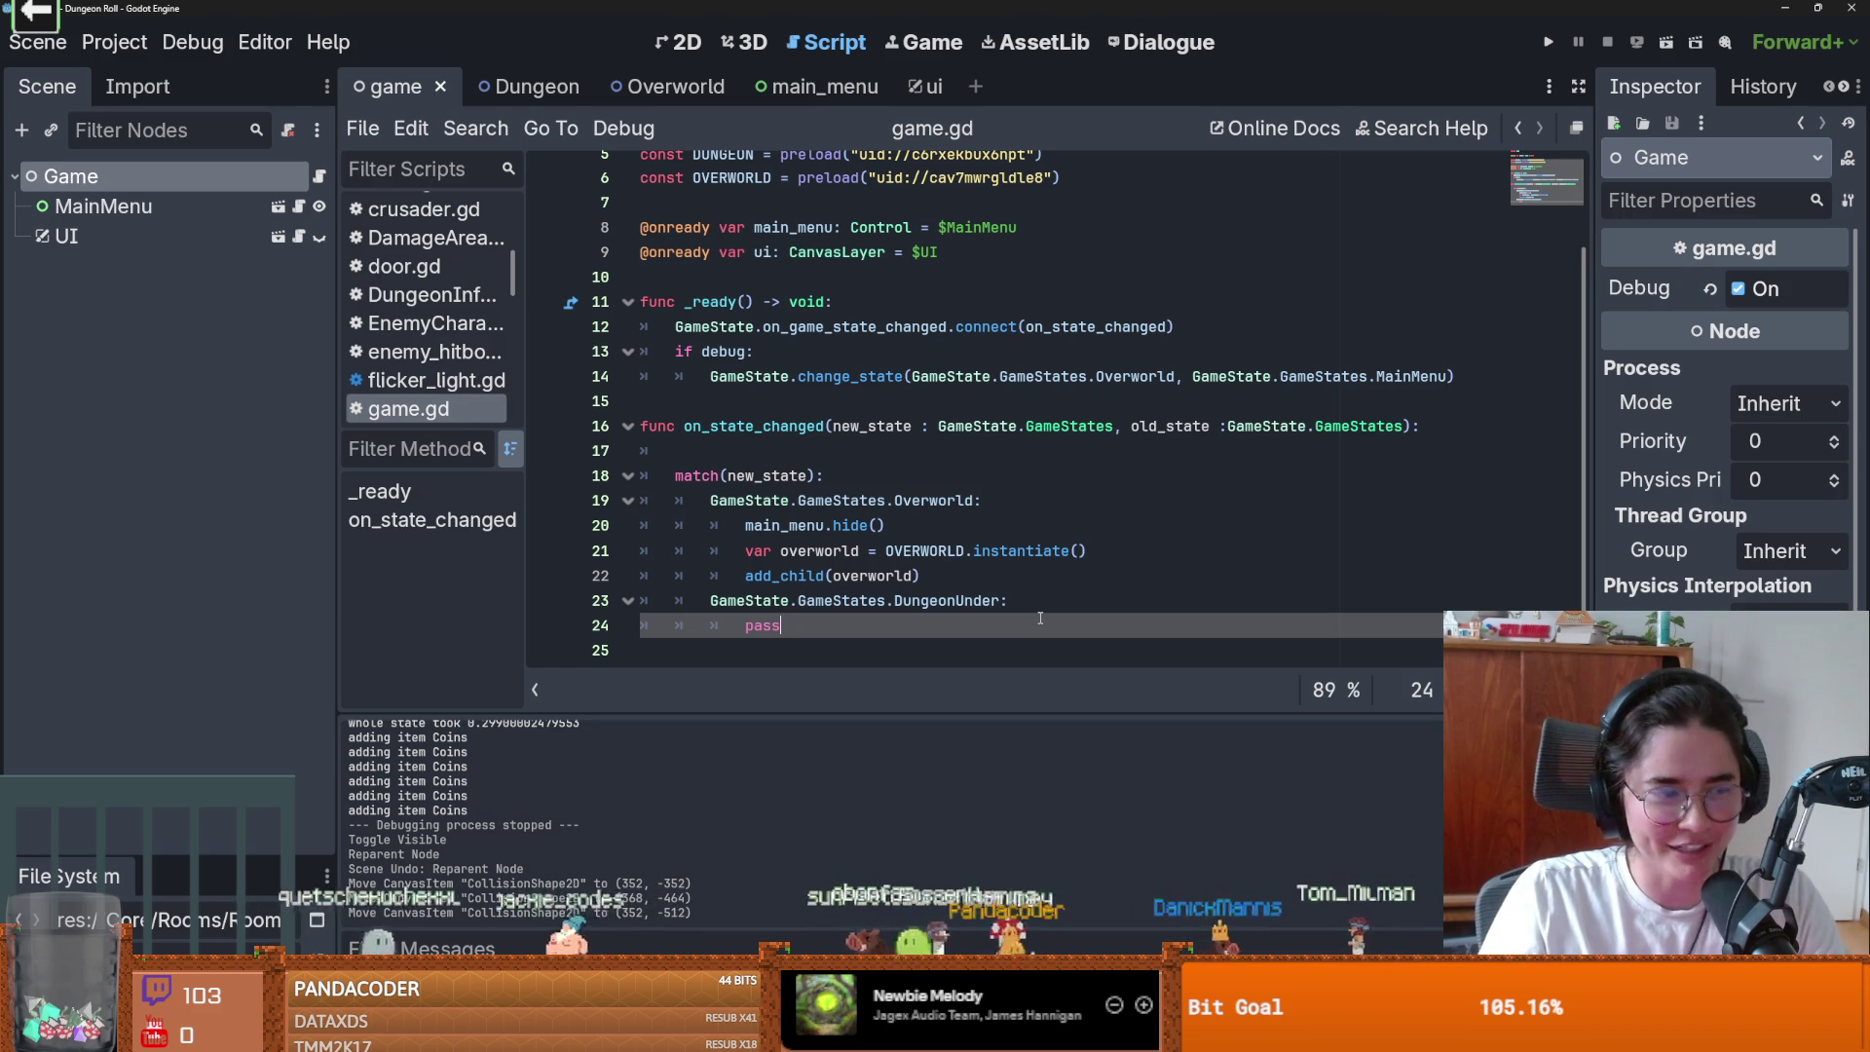
{"action": "key", "text": "BackSpace"}
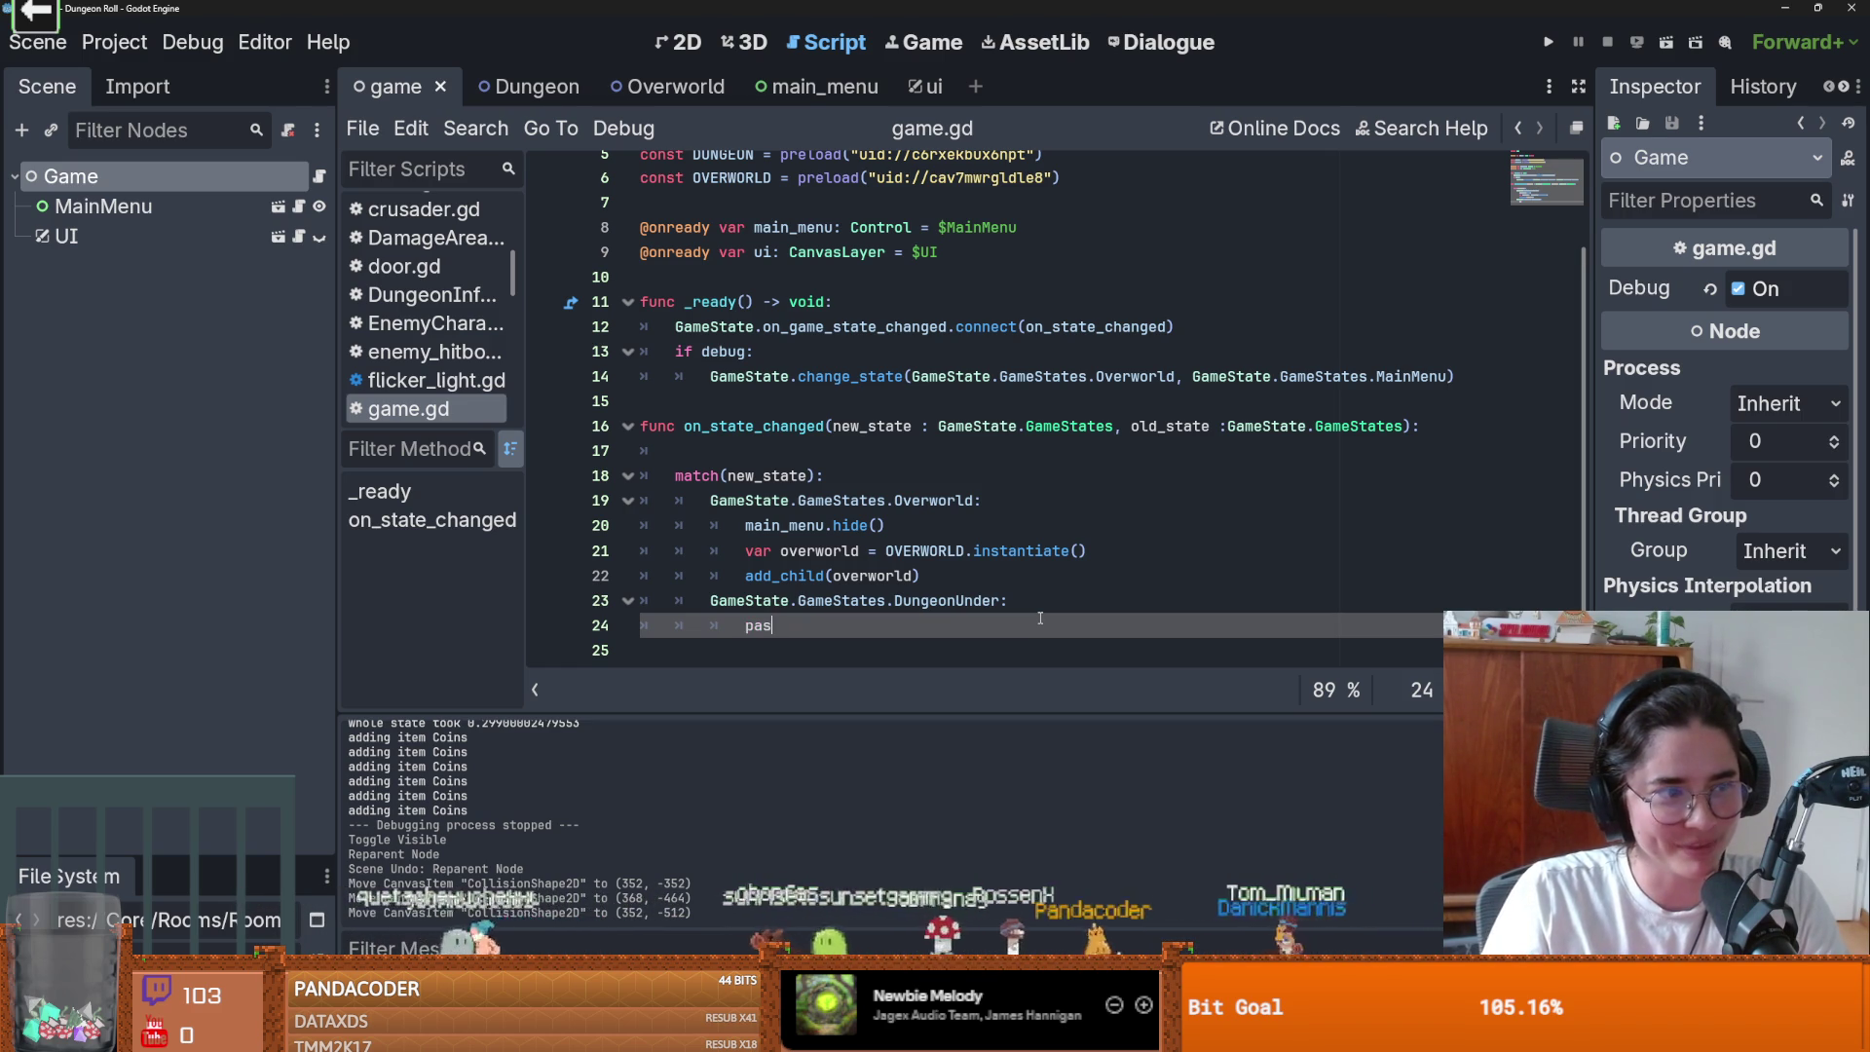
{"action": "key", "text": "BackSpace"}
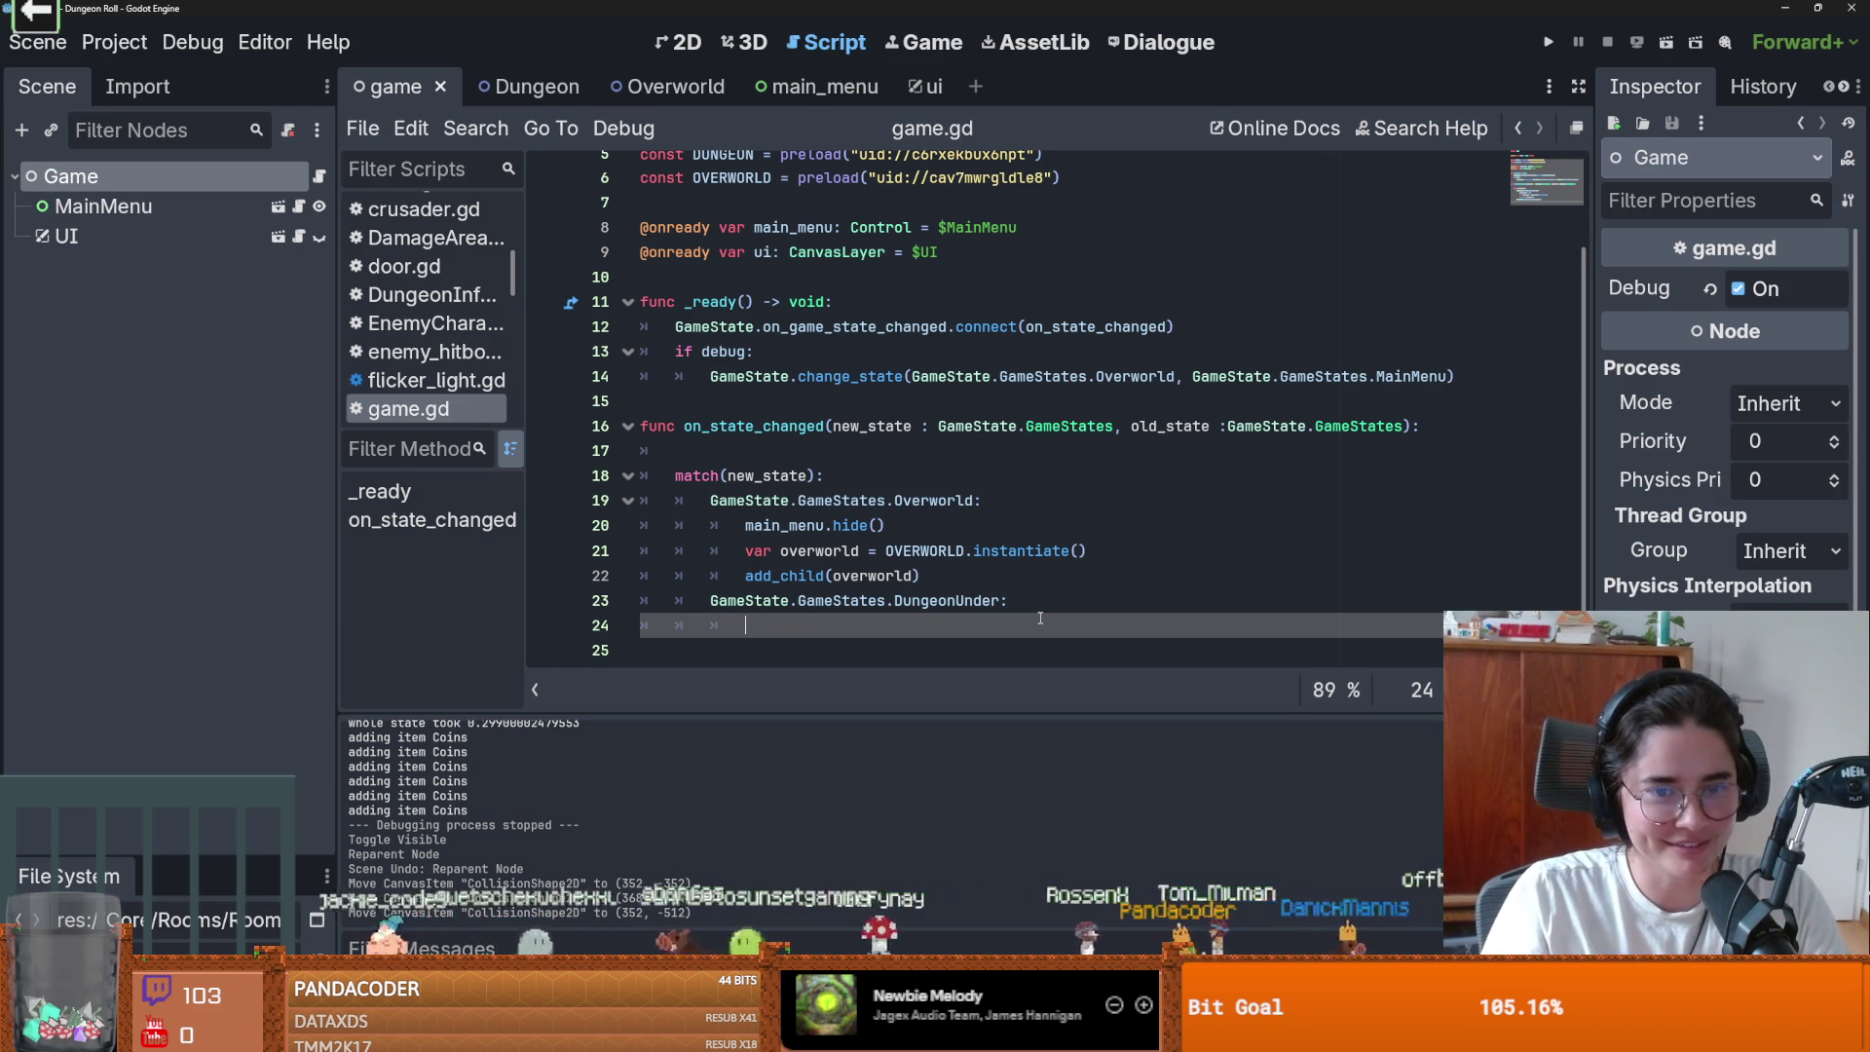
{"action": "type", "text": "var dun"}
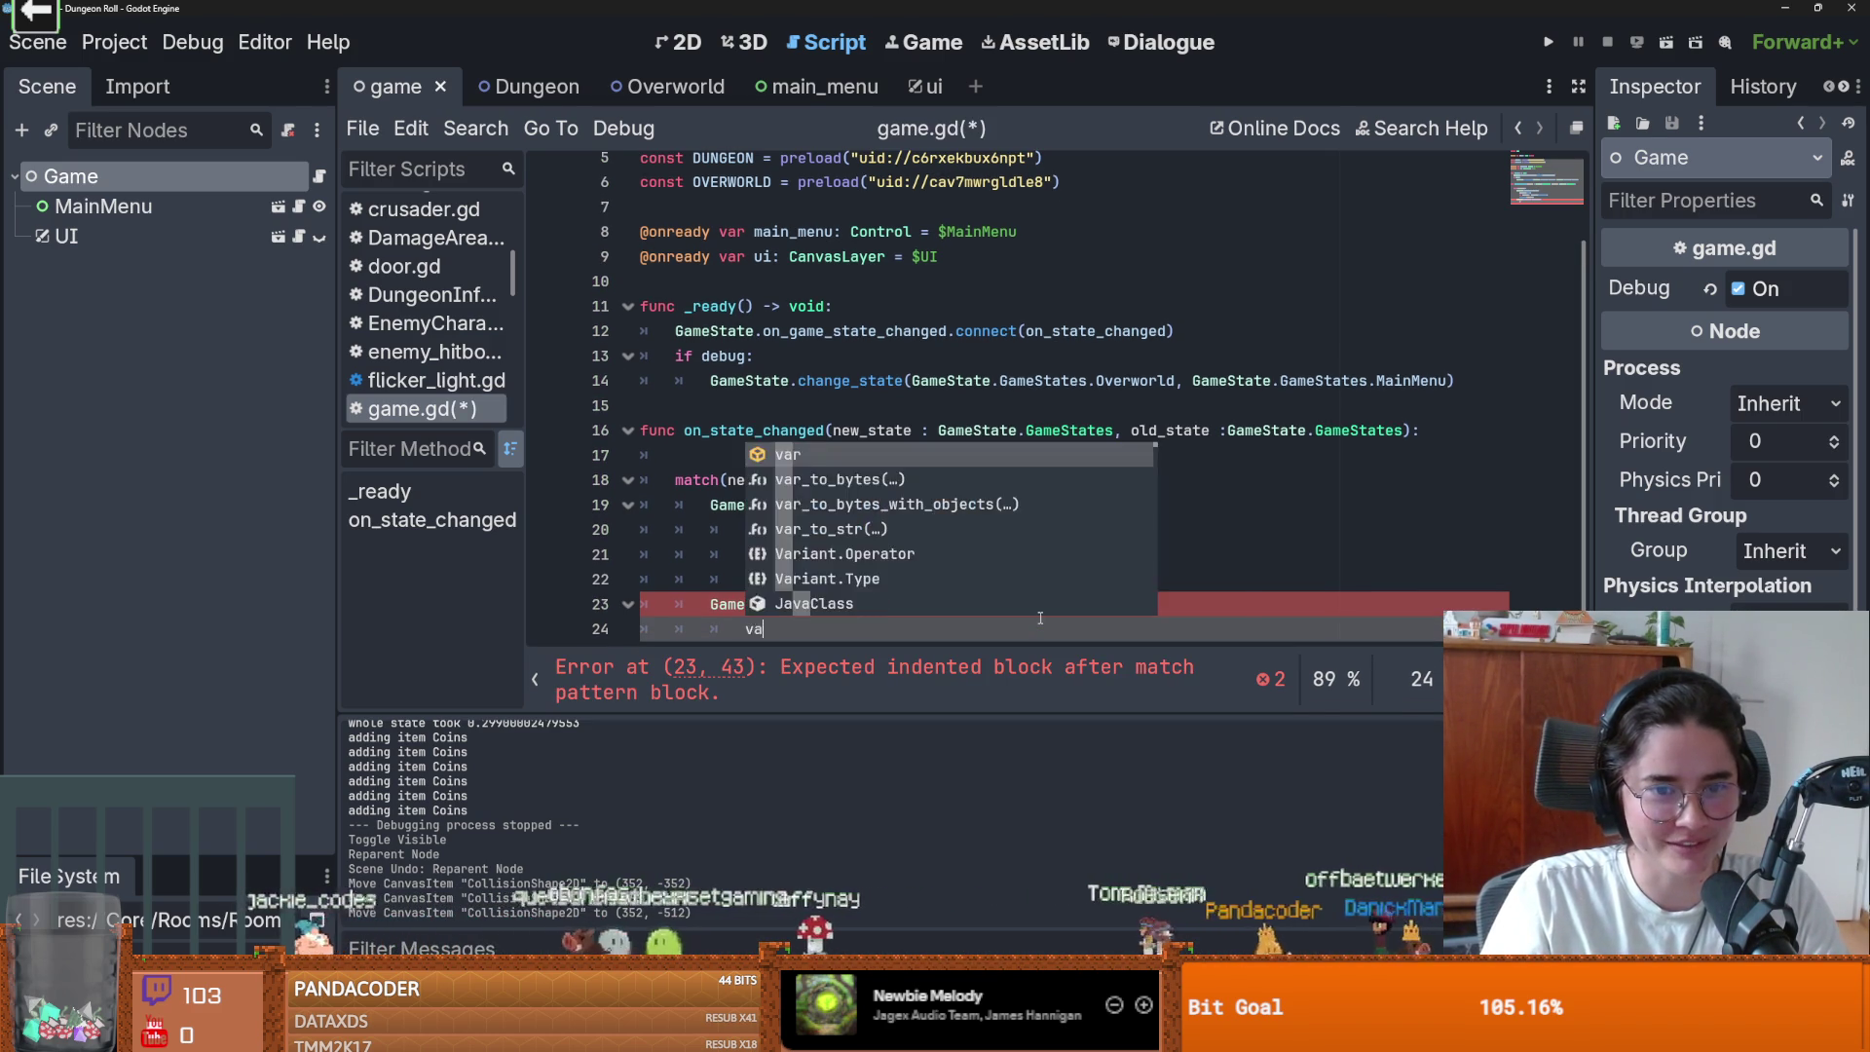
{"action": "type", "text": "goen"}
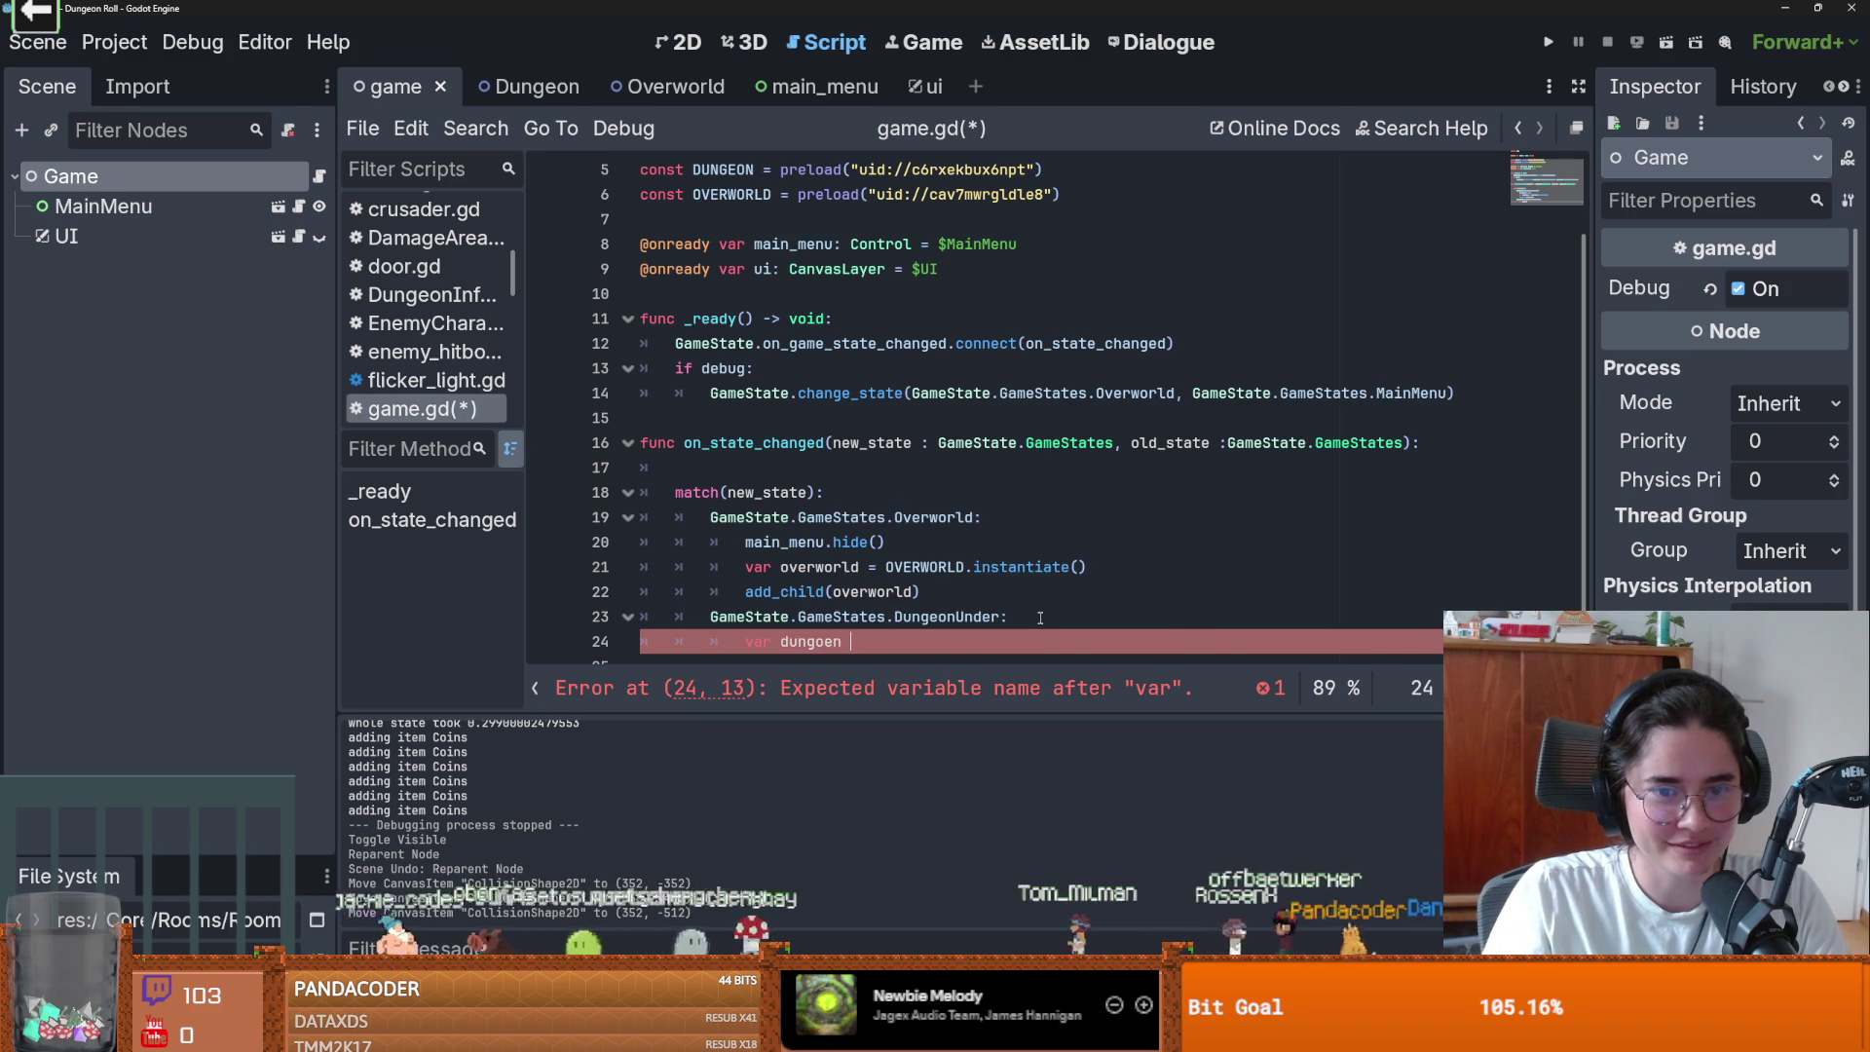
{"action": "type", "text": "ngeon."}
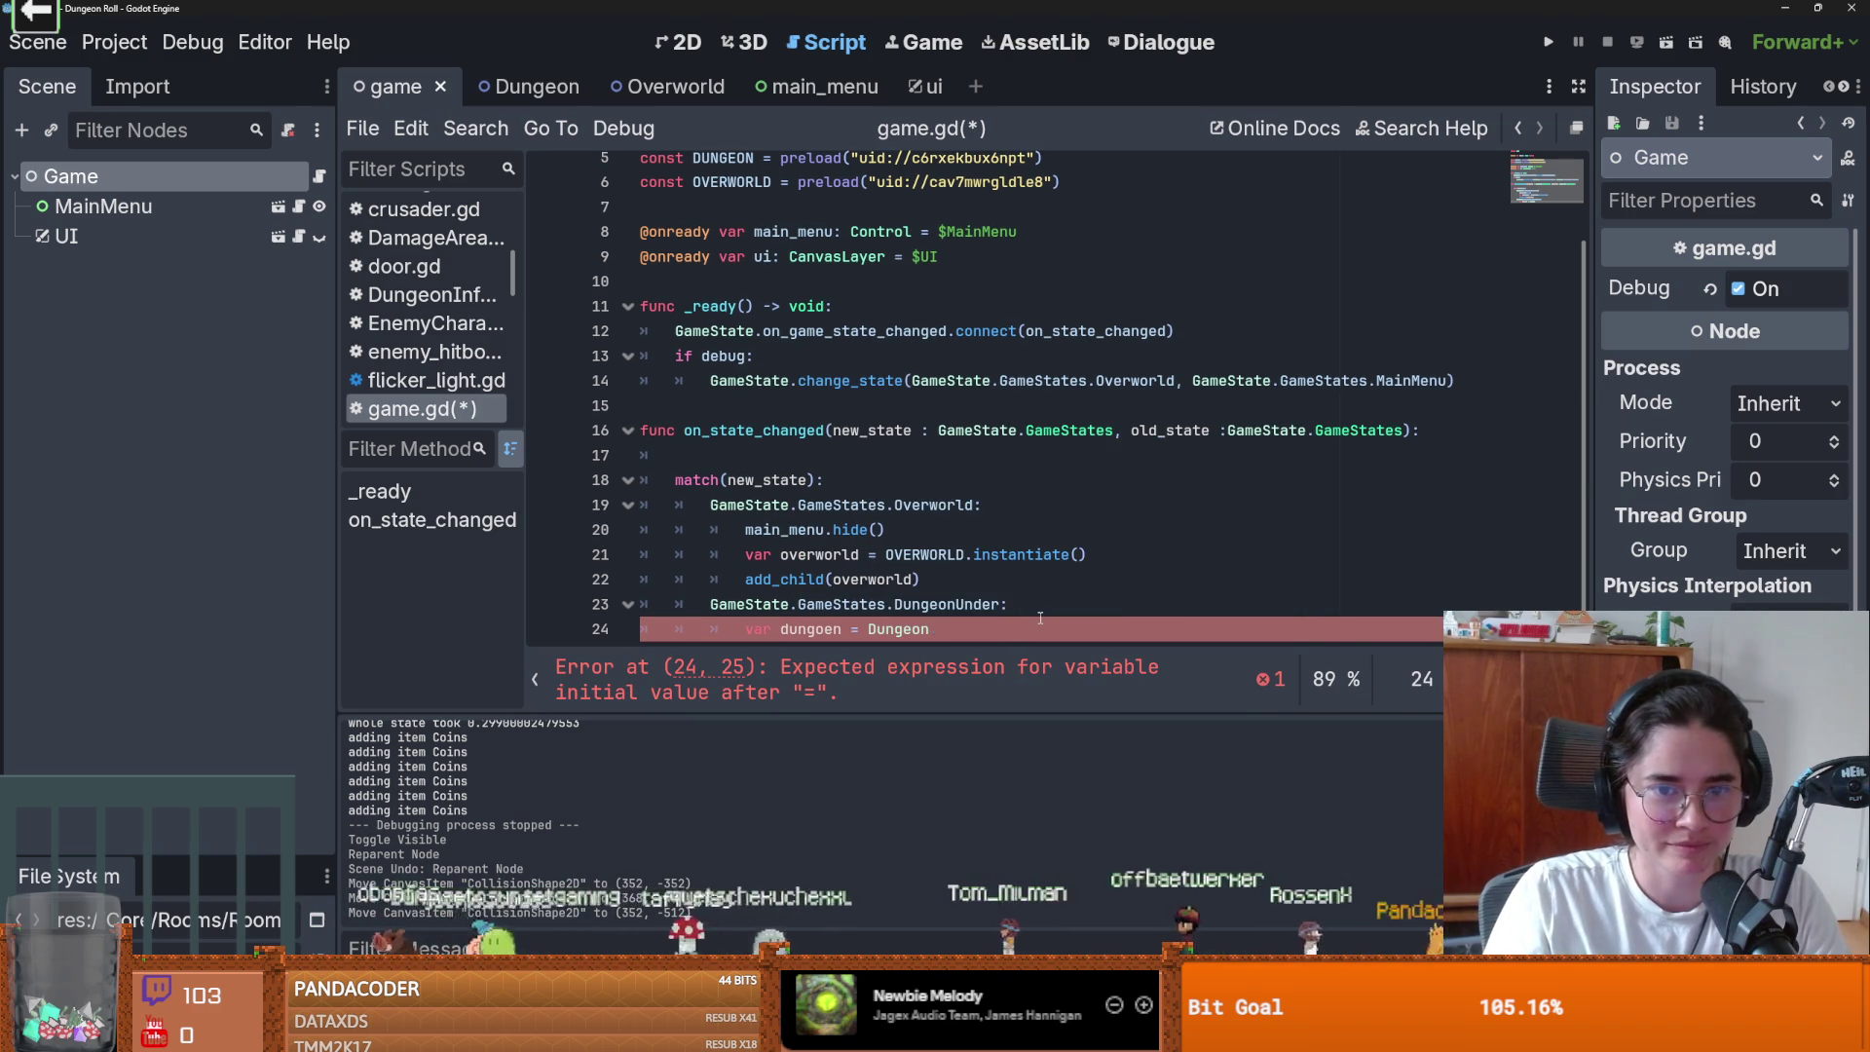
{"action": "key", "text": "BackSpace"}
{"action": "key", "text": "BackSpace"}
{"action": "key", "text": "BackSpace"}
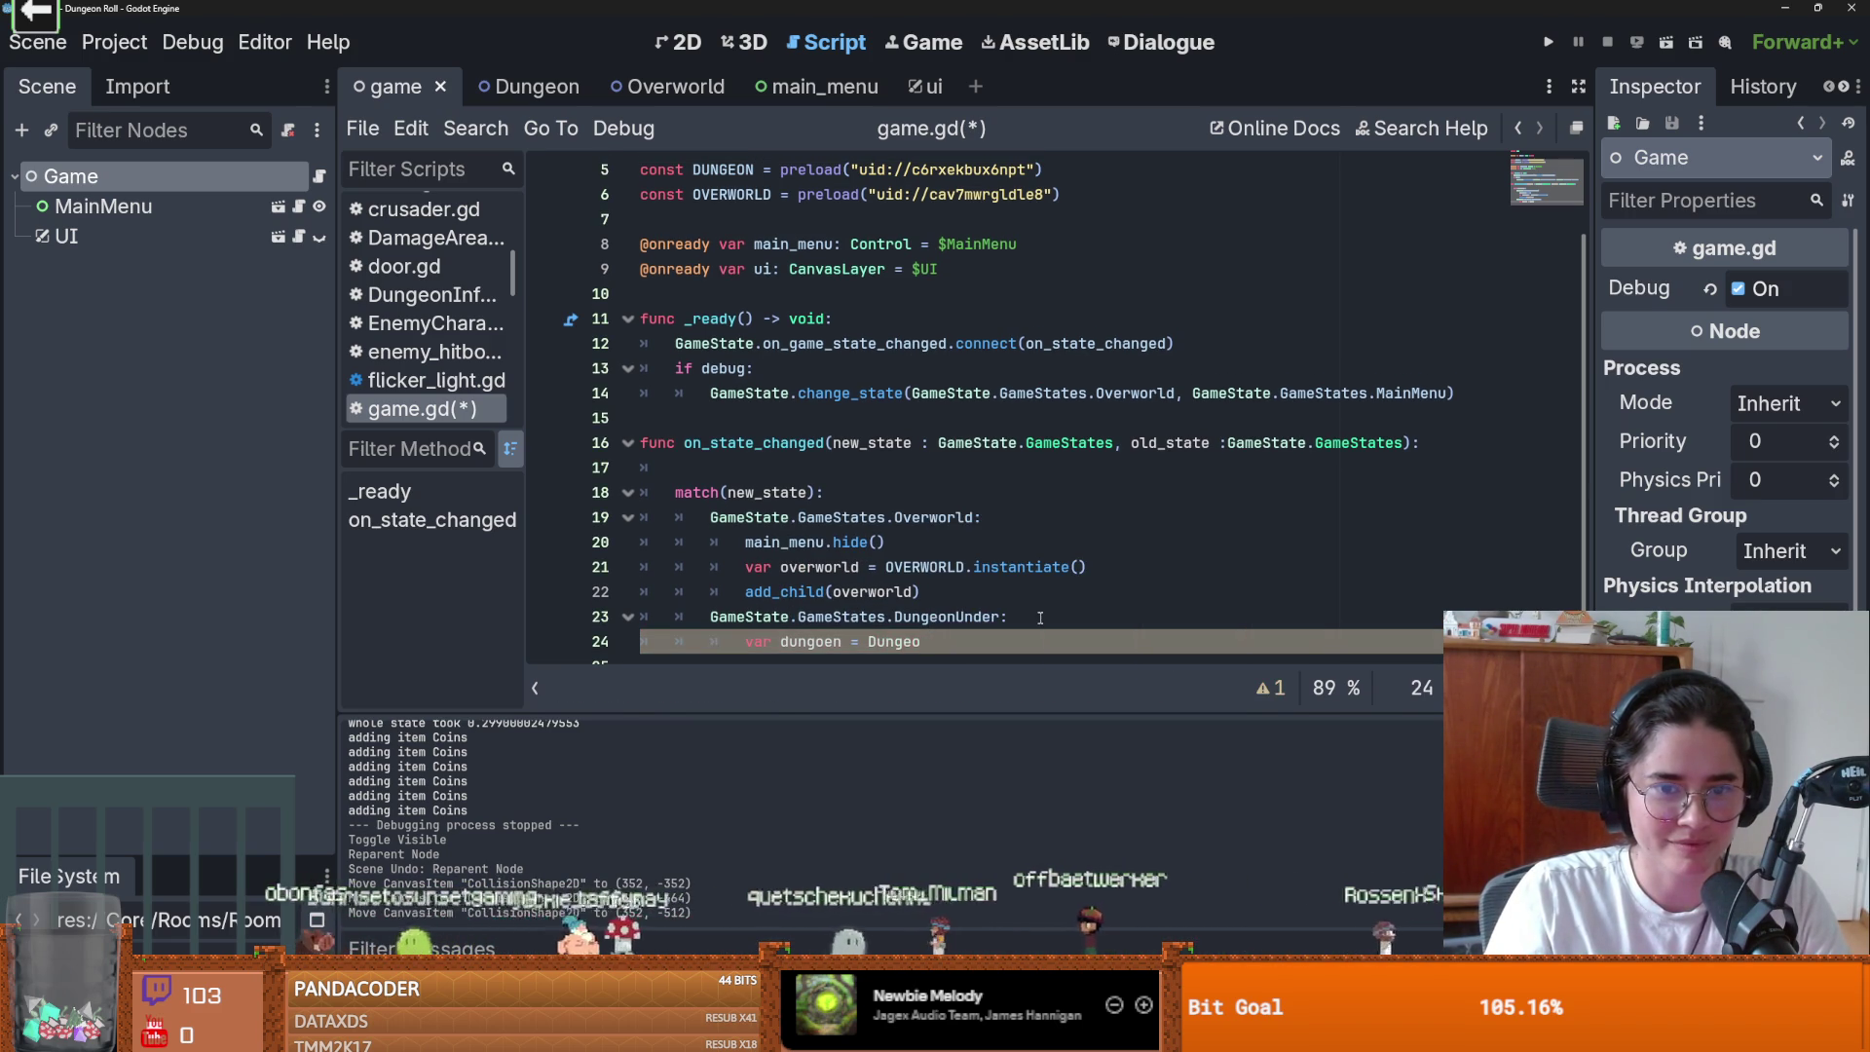
{"action": "type", "text": "U"}
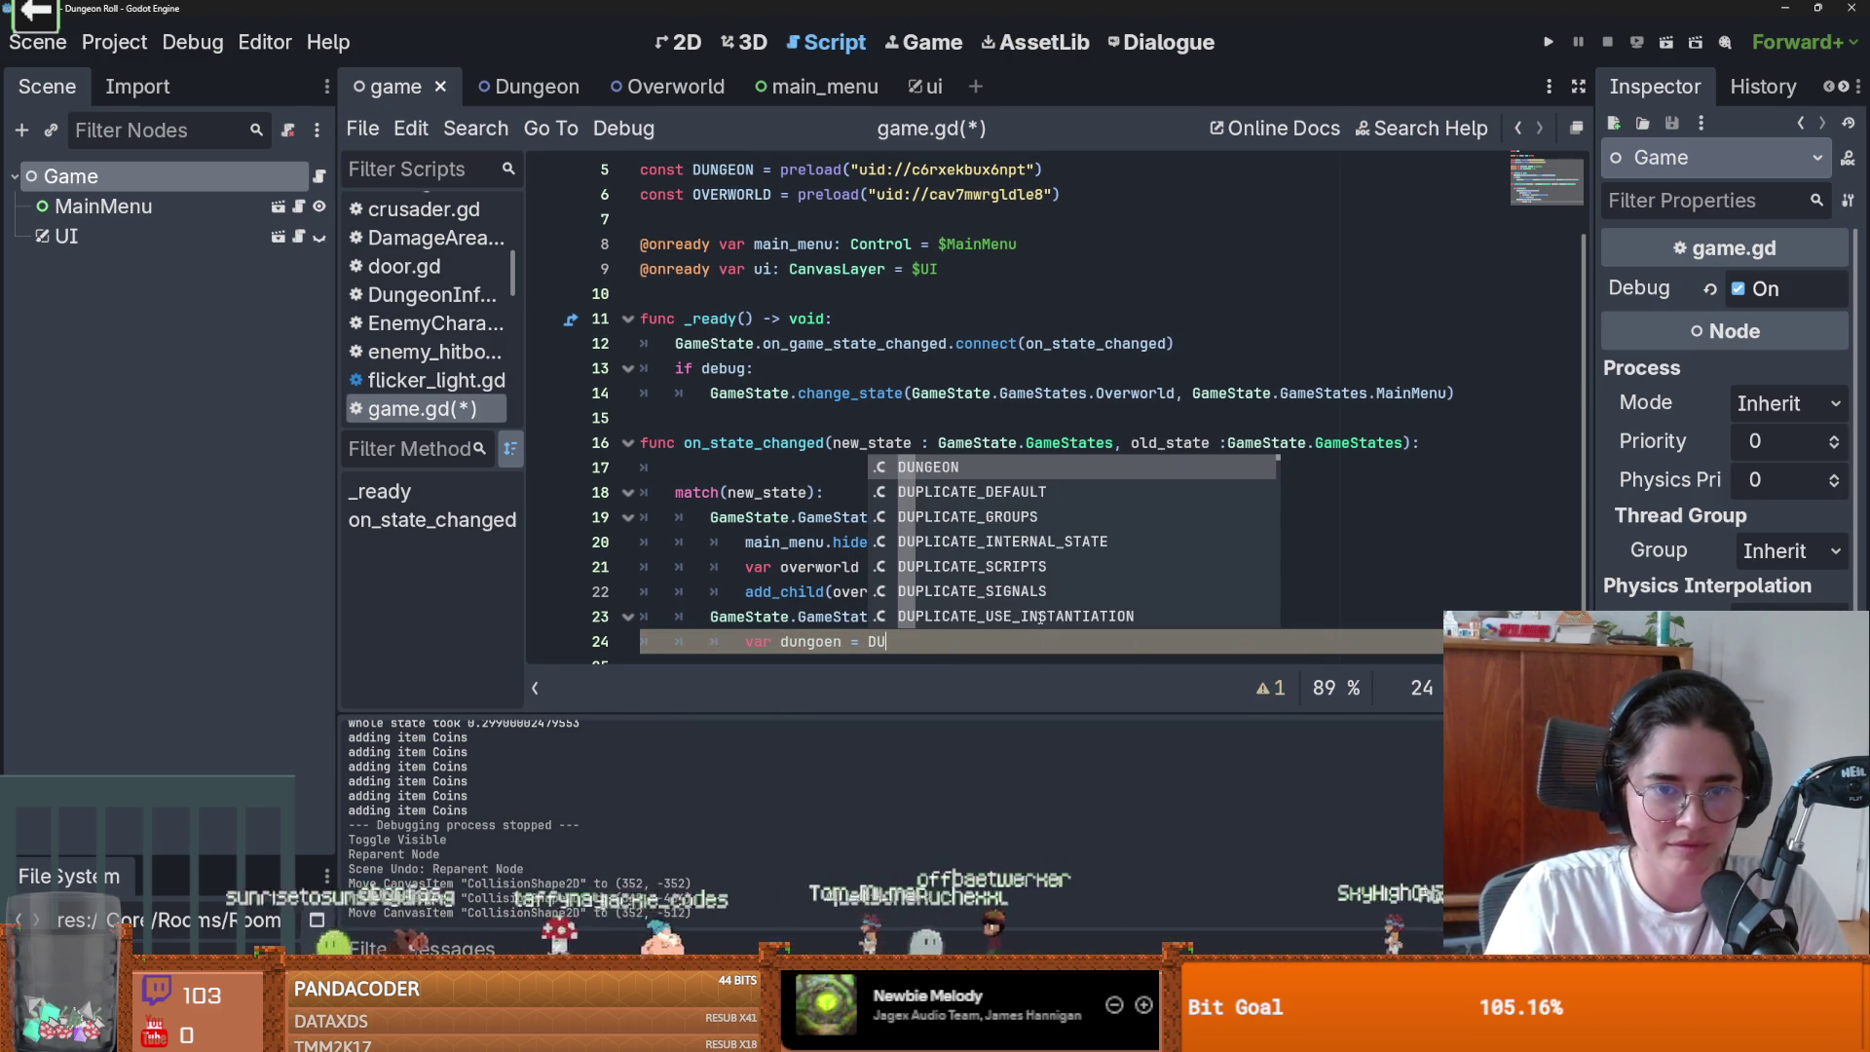
{"action": "key", "text": "Return"}
{"action": "type", "text": ".in"}
{"action": "key", "text": "Return"}
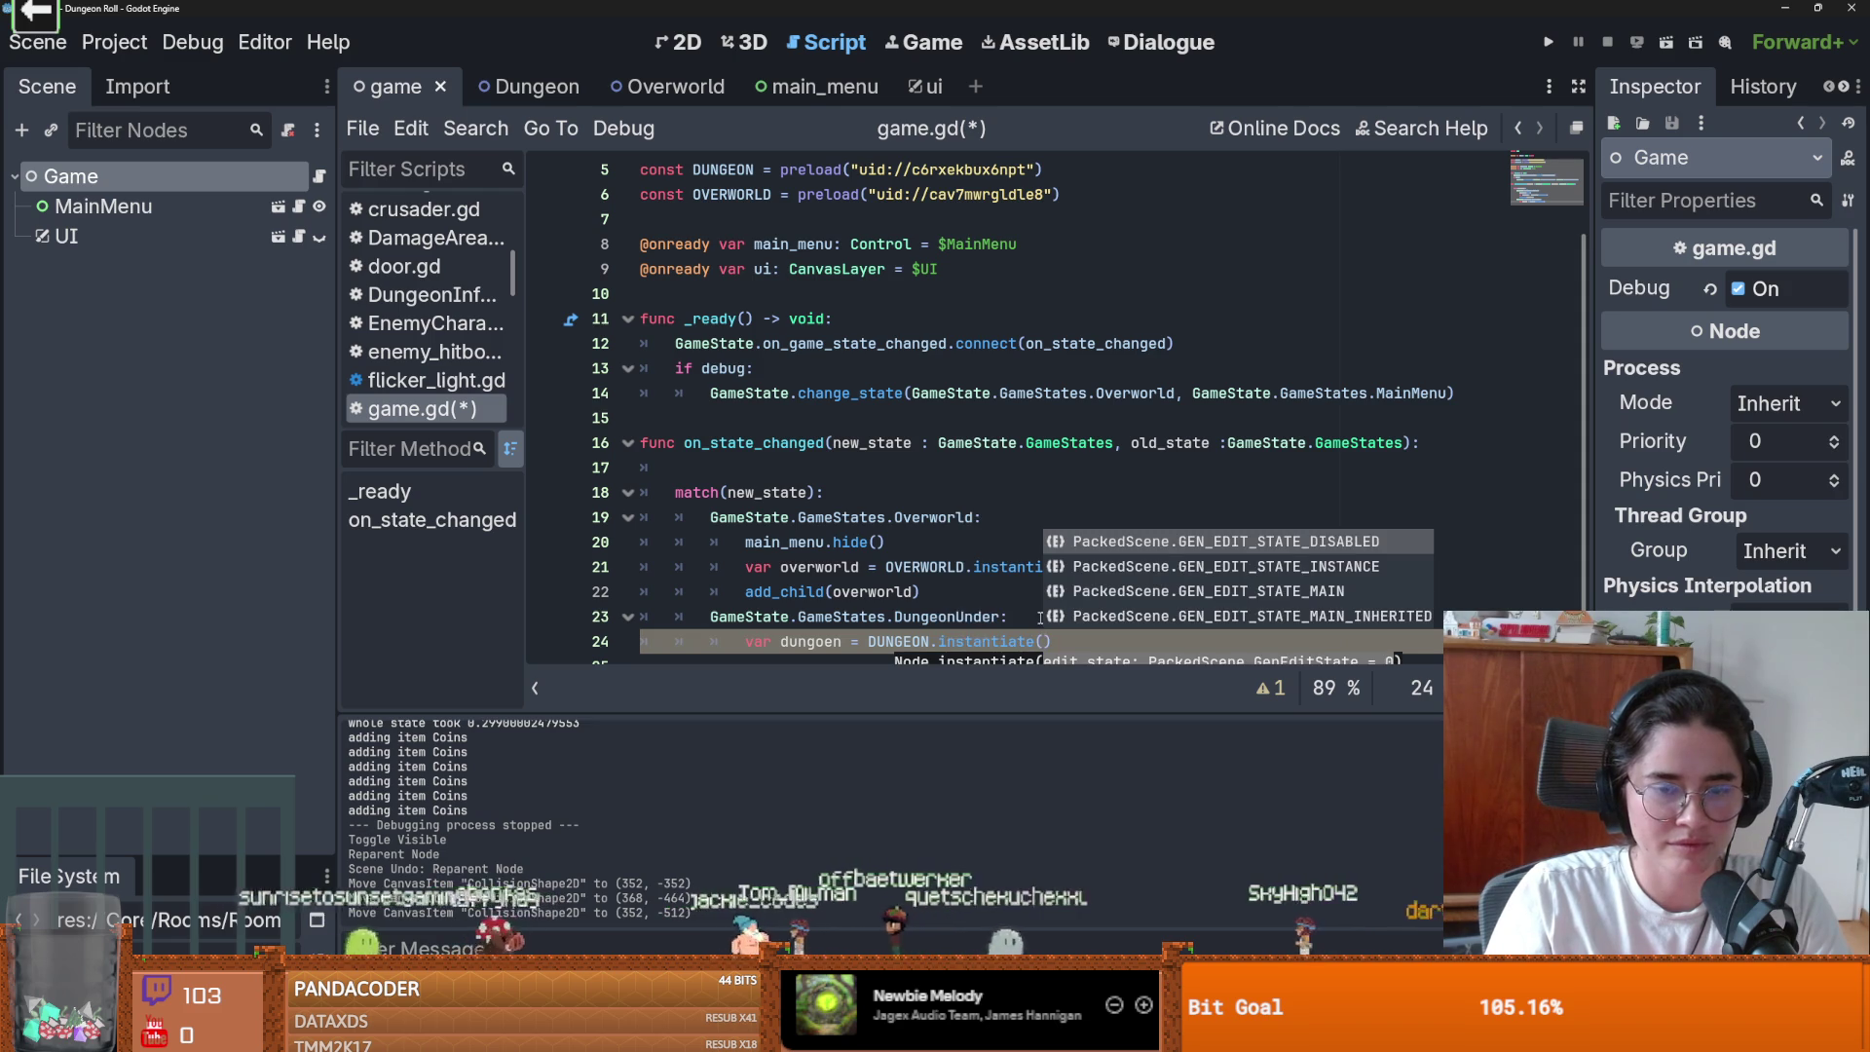
{"action": "left_click", "coordinate": [930, 567]}
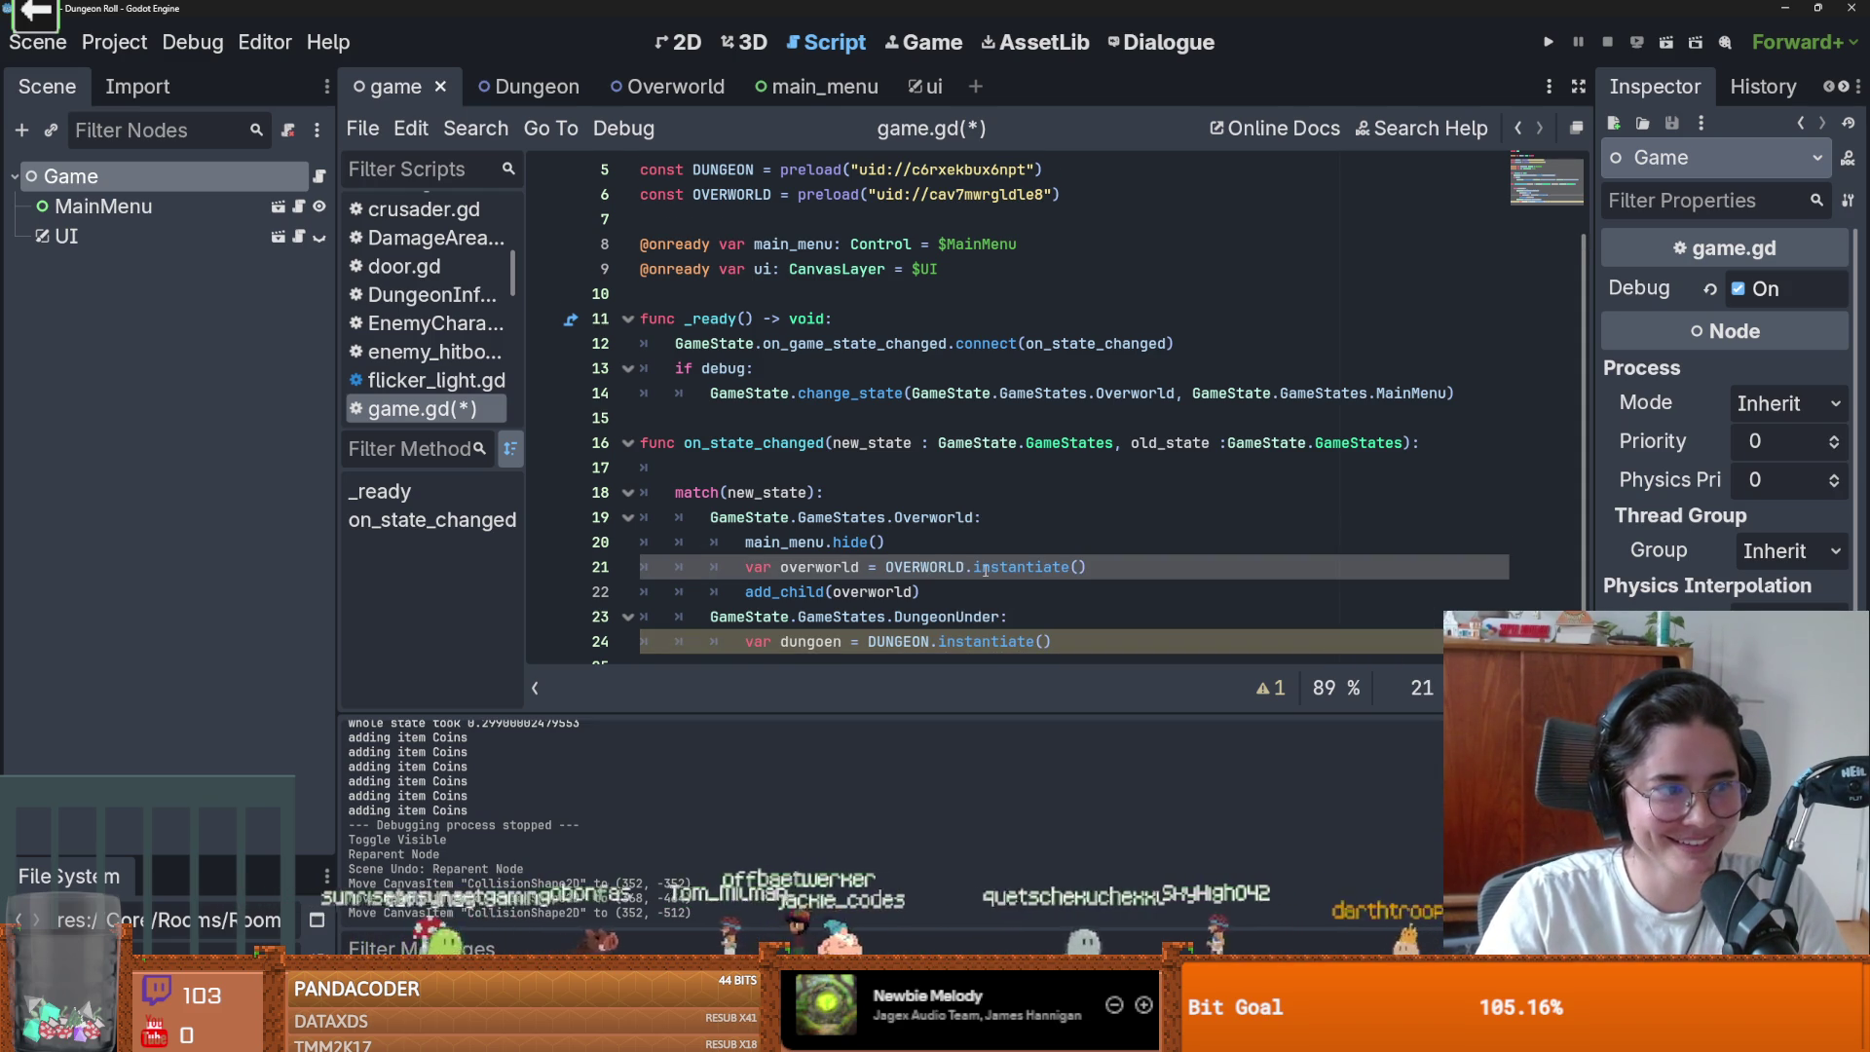
{"action": "left_click", "coordinate": [1062, 604]}
{"action": "left_click", "coordinate": [1062, 622]}
Add add_child(dungeon) on new line 25, copied from add_child(overworld), and save game.gd
{"action": "key", "text": "Return"}
{"action": "left_click_drag", "start_coordinate": [921, 571], "coordinate": [745, 571]}
{"action": "key", "text": "ctrl+c"}
{"action": "left_click", "coordinate": [818, 646]}
{"action": "key", "text": "ctrl+v"}
{"action": "scroll", "coordinate": [818, 646], "scroll_direction": "down", "scroll_amount": 1}
{"action": "scroll", "coordinate": [806, 584], "scroll_direction": "up", "scroll_amount": 1}
{"action": "scroll", "coordinate": [818, 587], "scroll_direction": "down", "scroll_amount": 1}
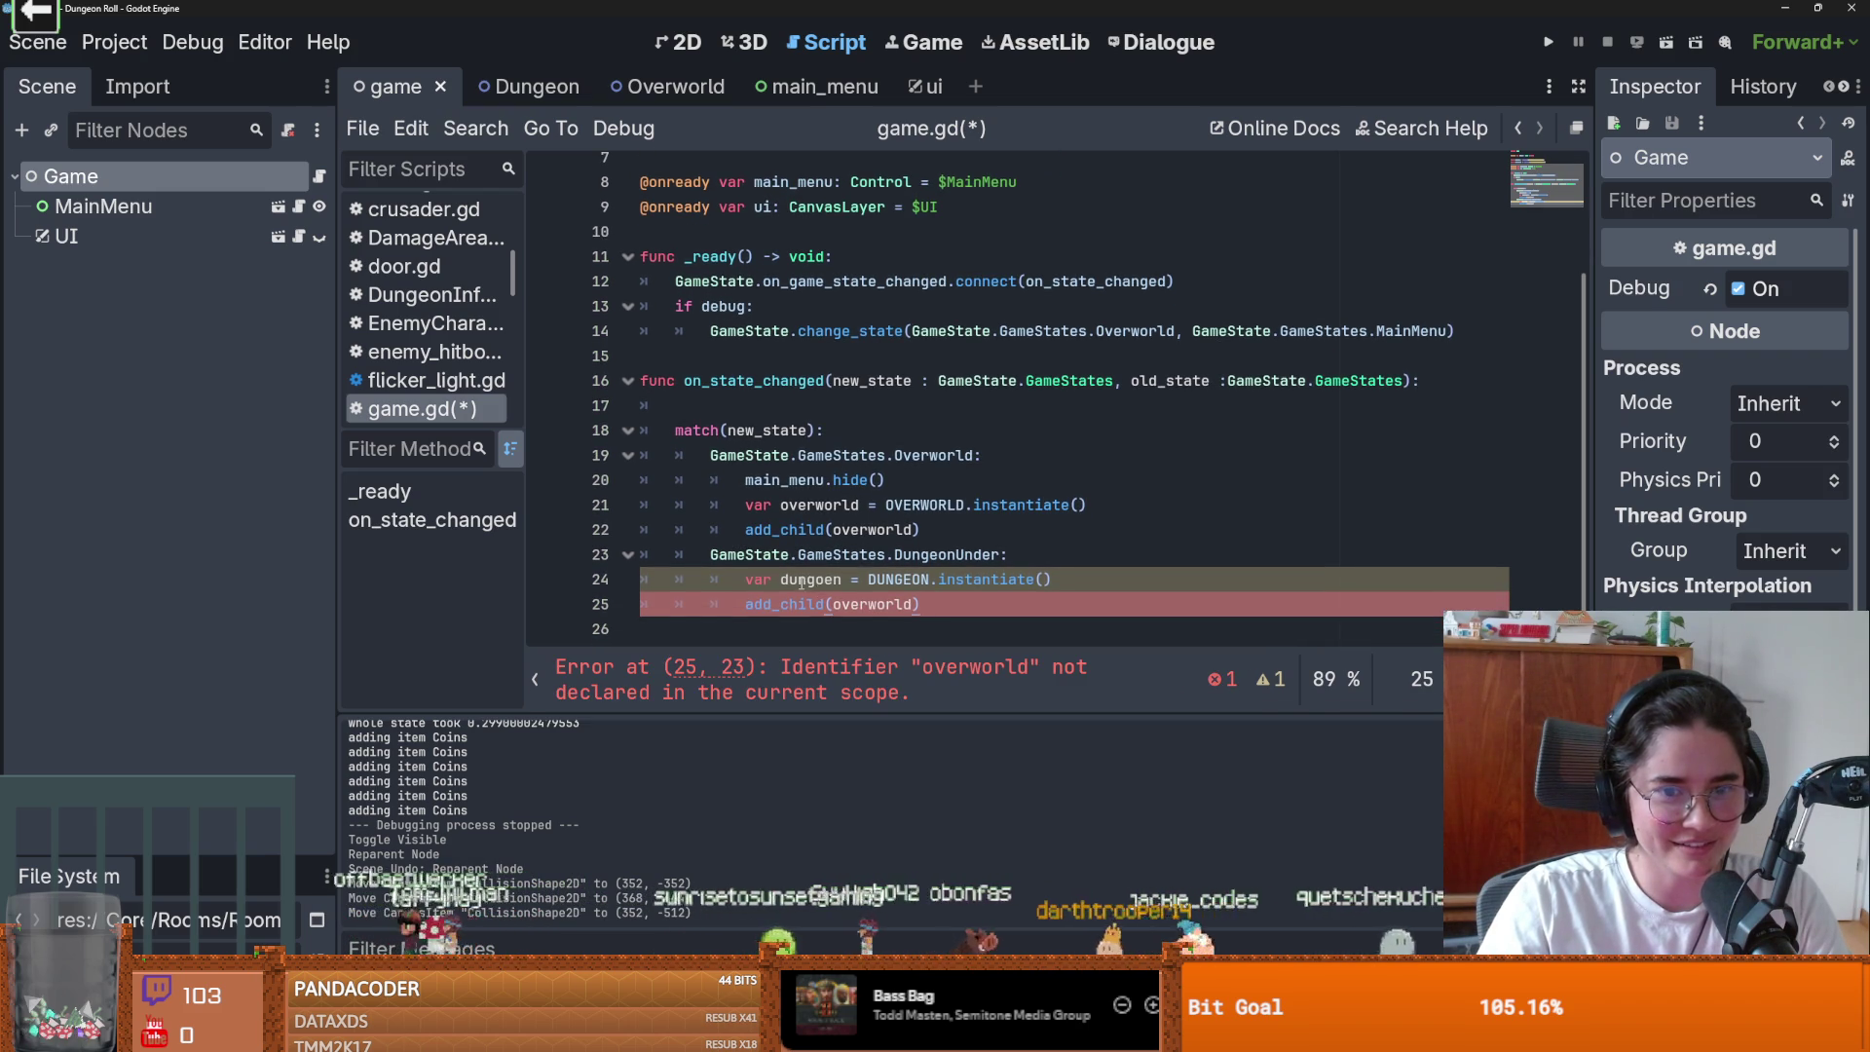
{"action": "double_click", "coordinate": [857, 604]}
{"action": "type", "text": "dungoen"}
{"action": "left_click", "coordinate": [959, 598]}
{"action": "key", "text": "ctrl+s"}
{"action": "left_click", "coordinate": [938, 625]}
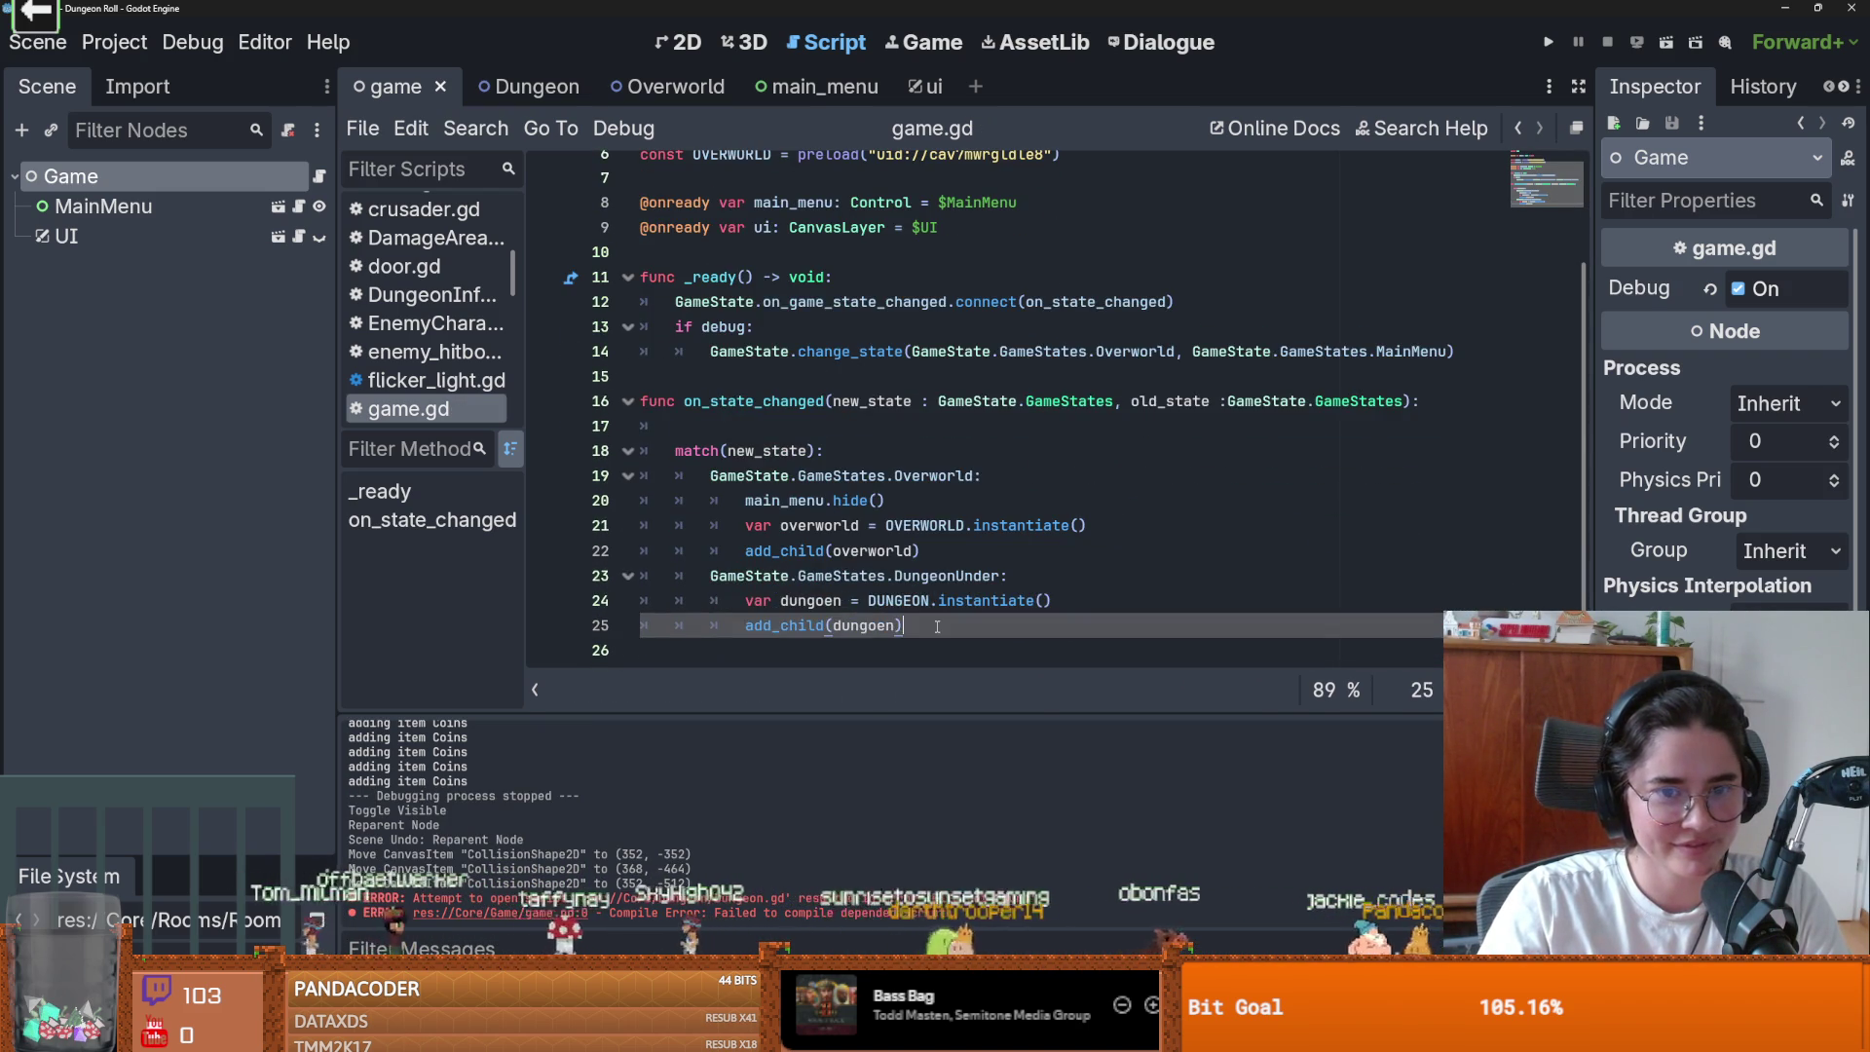
{"action": "scroll", "coordinate": [938, 625], "scroll_direction": "up", "scroll_amount": 2}
{"action": "left_click", "coordinate": [787, 563]}
{"action": "scroll", "coordinate": [787, 563], "scroll_direction": "down", "scroll_amount": 2}
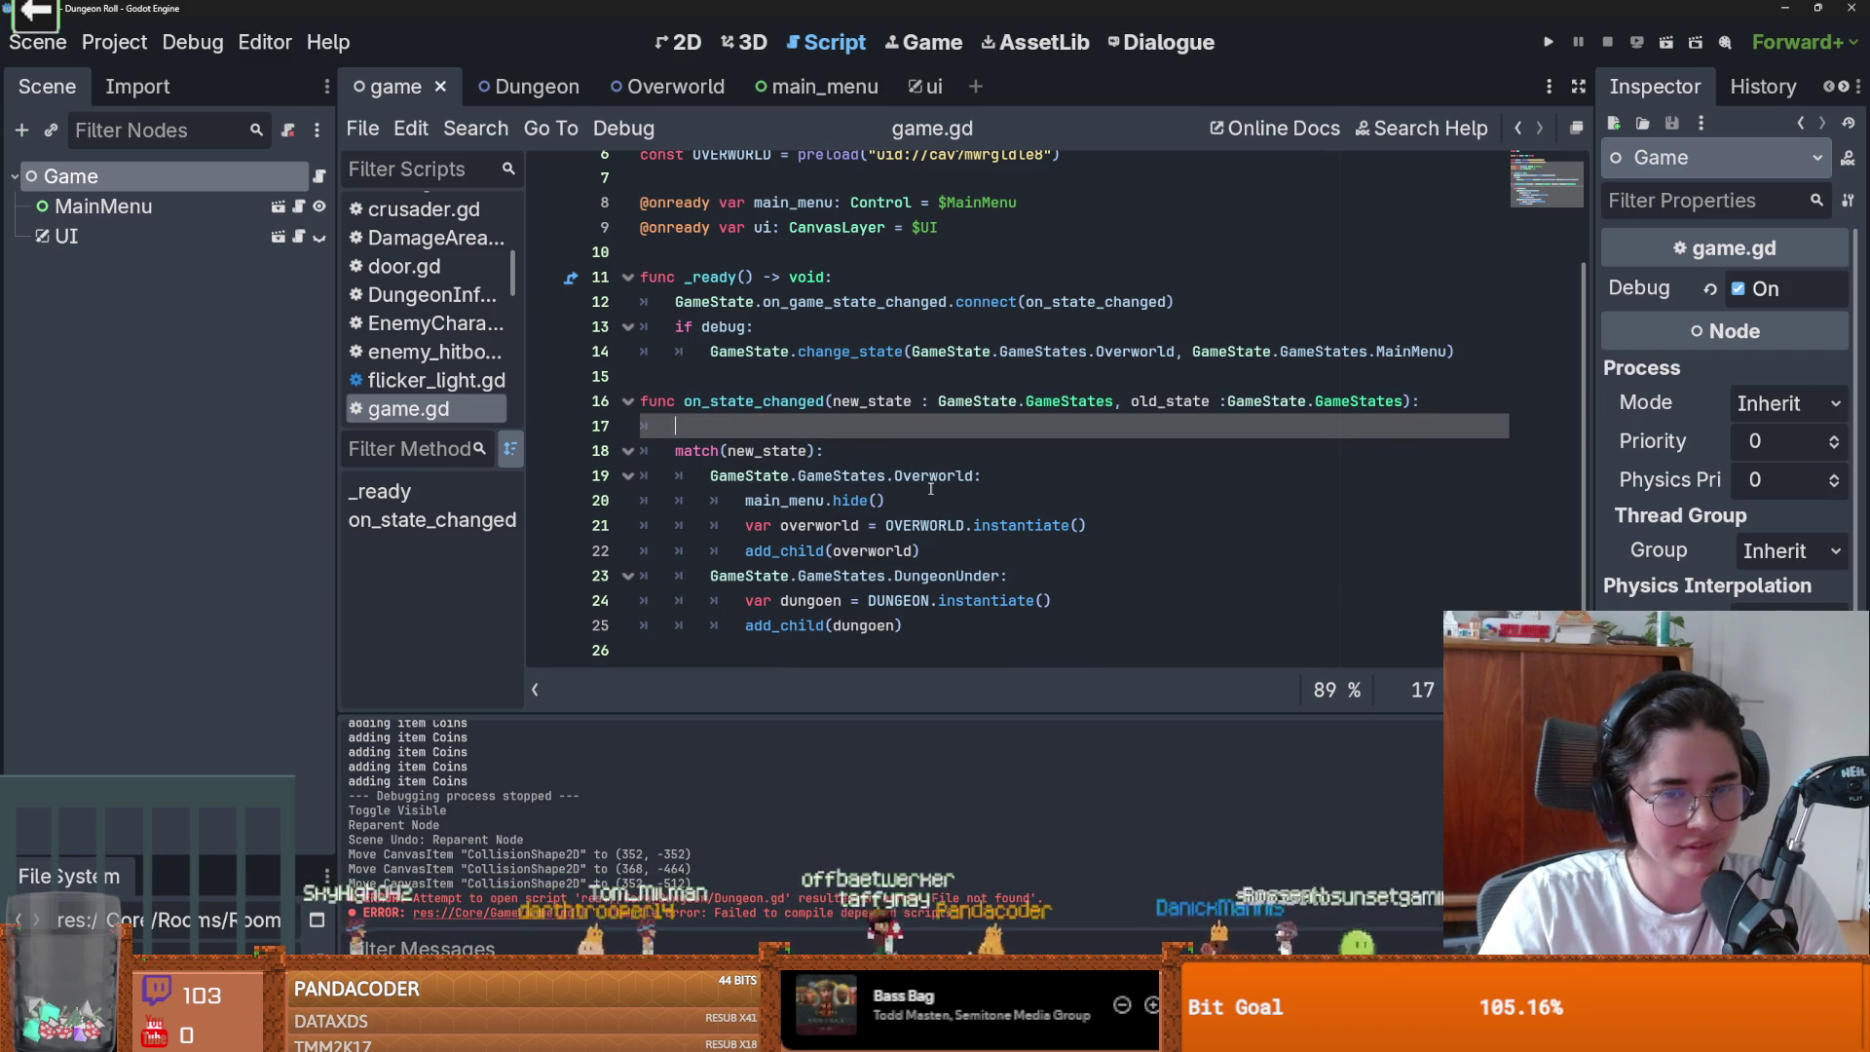
Save and review the OVERWORLD and DUNGEON cases in game.gd
{"action": "key", "text": "ctrl+s"}
{"action": "left_click", "coordinate": [921, 601]}
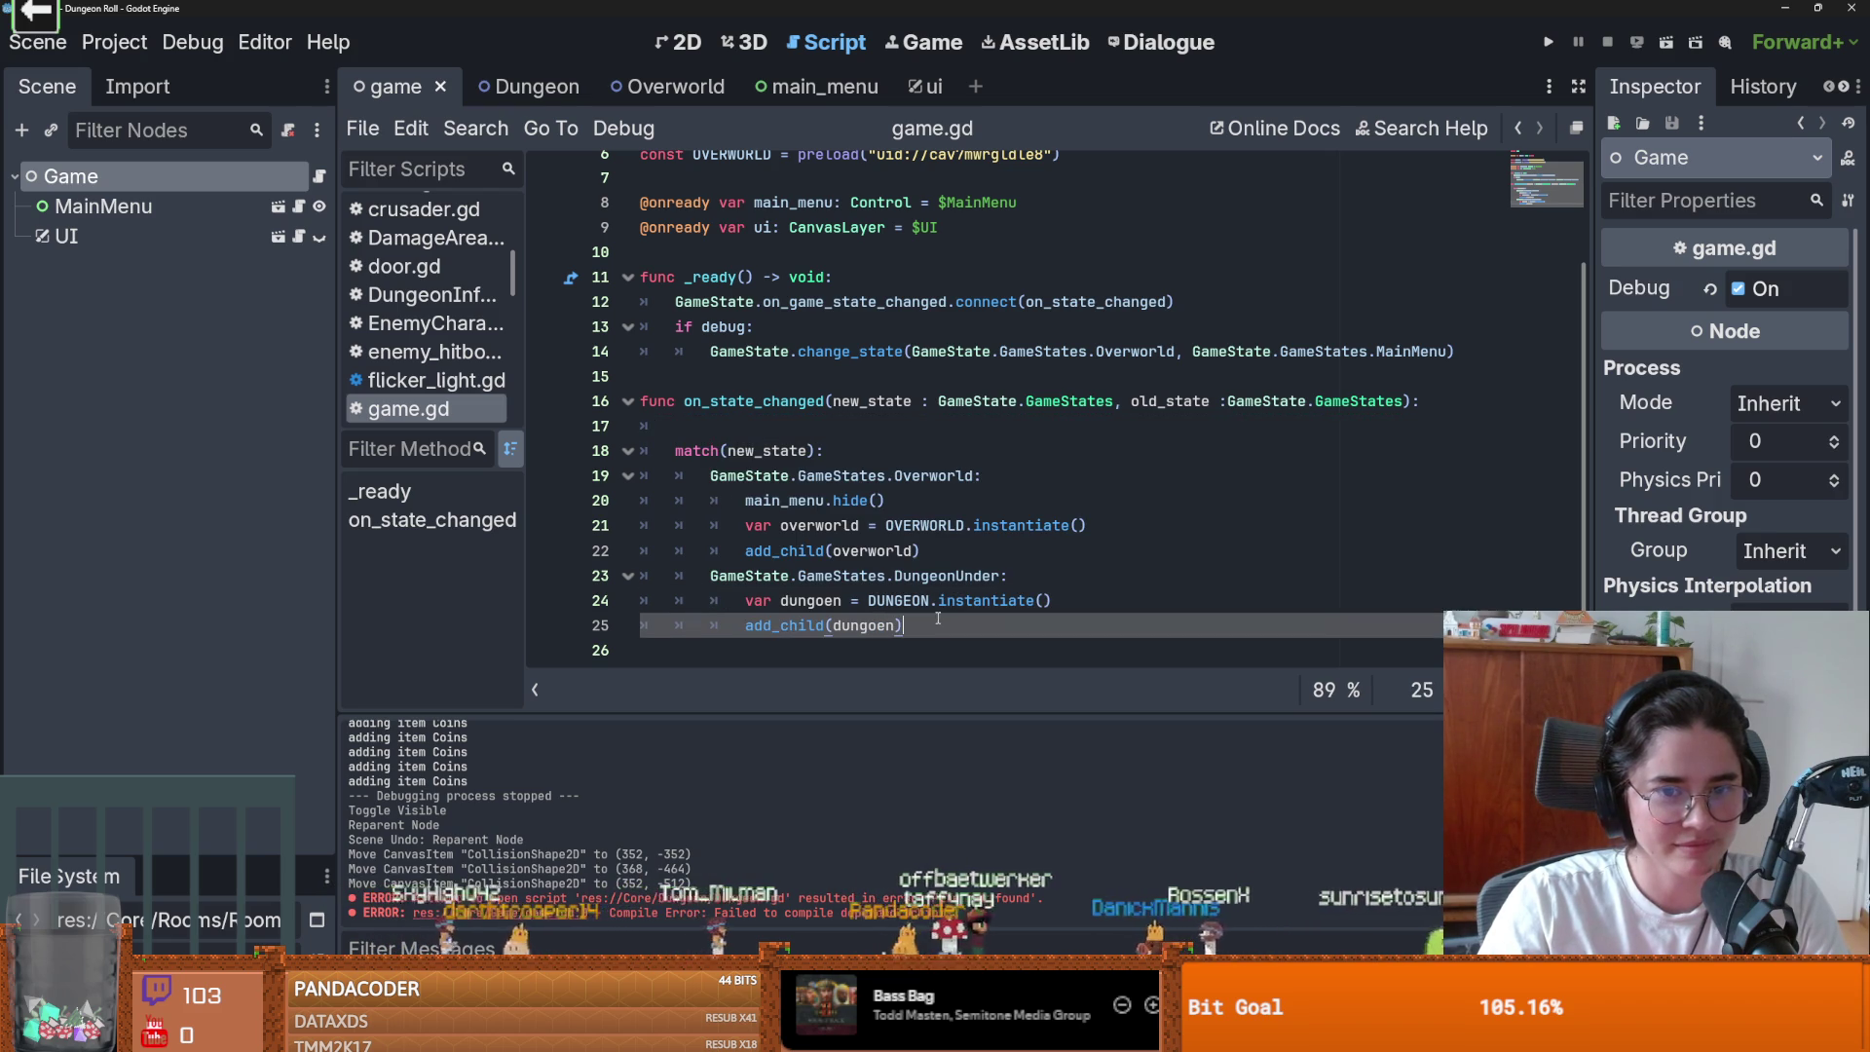
{"action": "left_click", "coordinate": [1081, 576]}
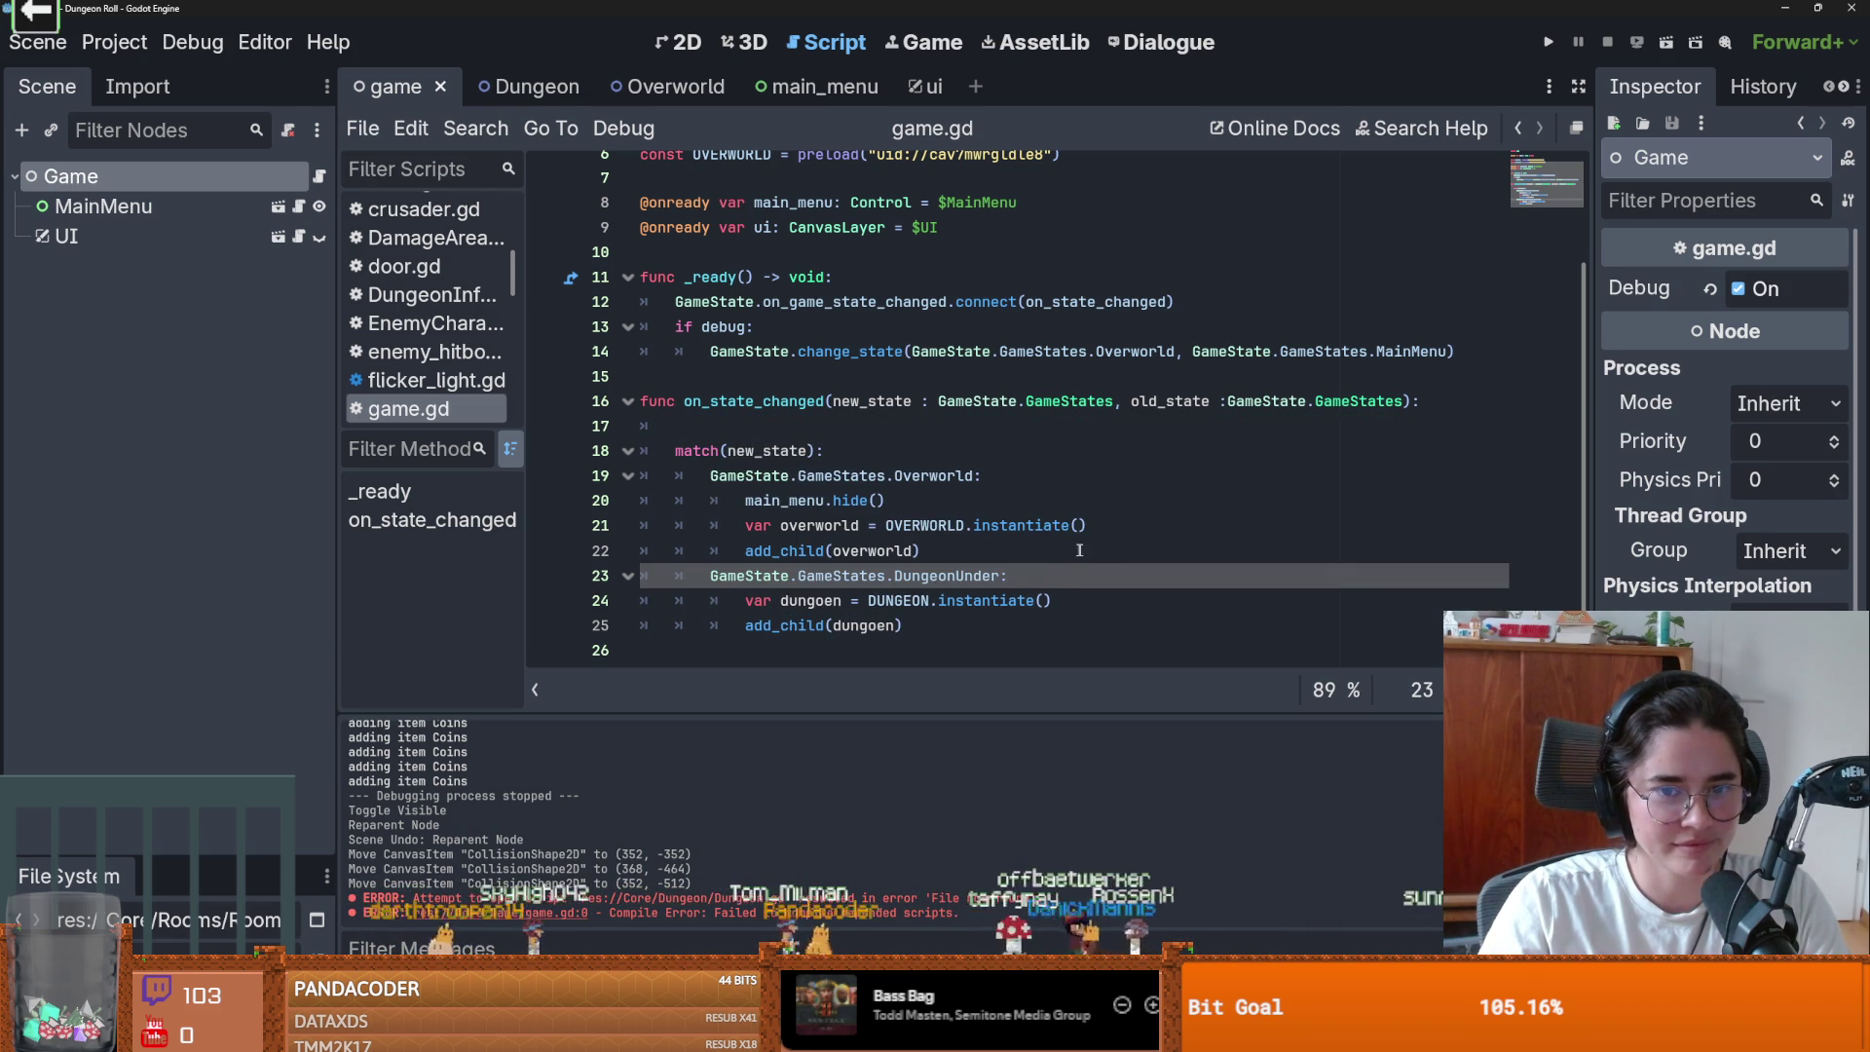
{"action": "key", "text": "Up"}
{"action": "key", "text": "Up"}
{"action": "key", "text": "Up"}
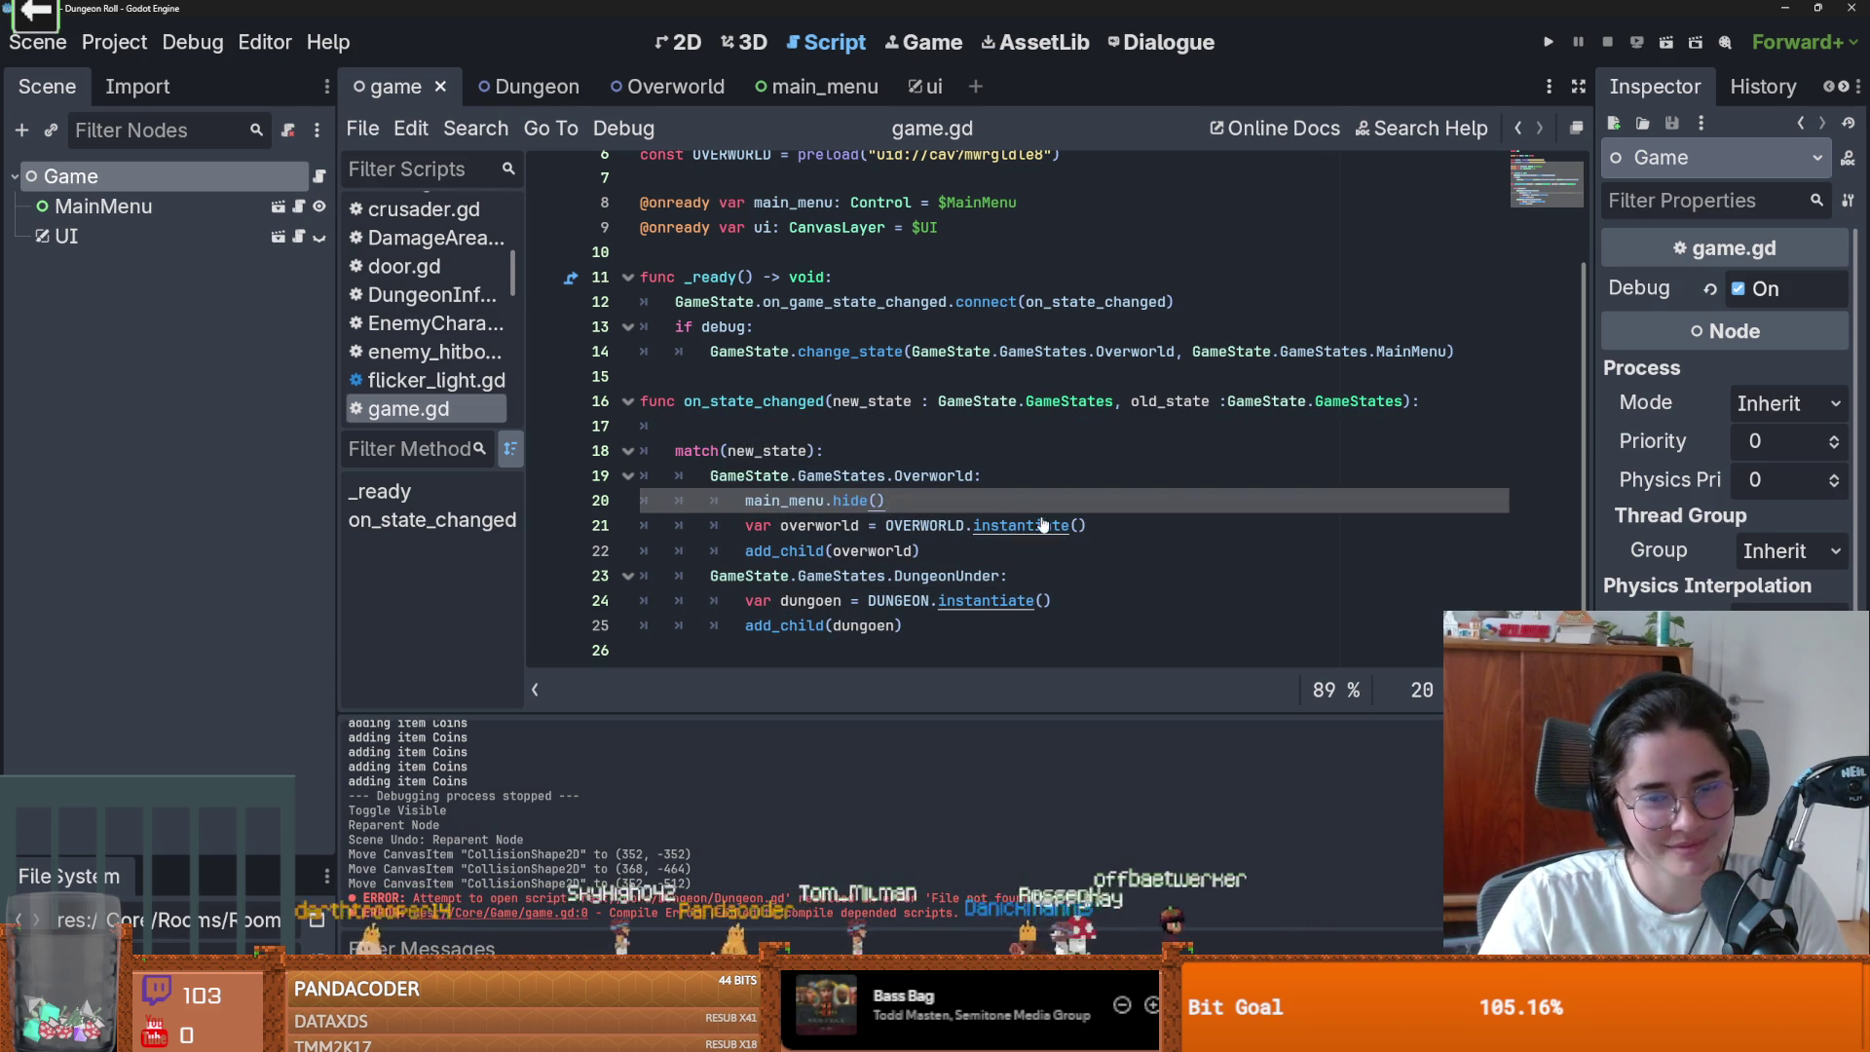
{"action": "left_click", "coordinate": [965, 525]}
{"action": "scroll", "coordinate": [993, 526], "scroll_direction": "up", "scroll_amount": 1}
{"action": "scroll", "coordinate": [993, 526], "scroll_direction": "down", "scroll_amount": 1}
{"action": "left_click", "coordinate": [932, 600]}
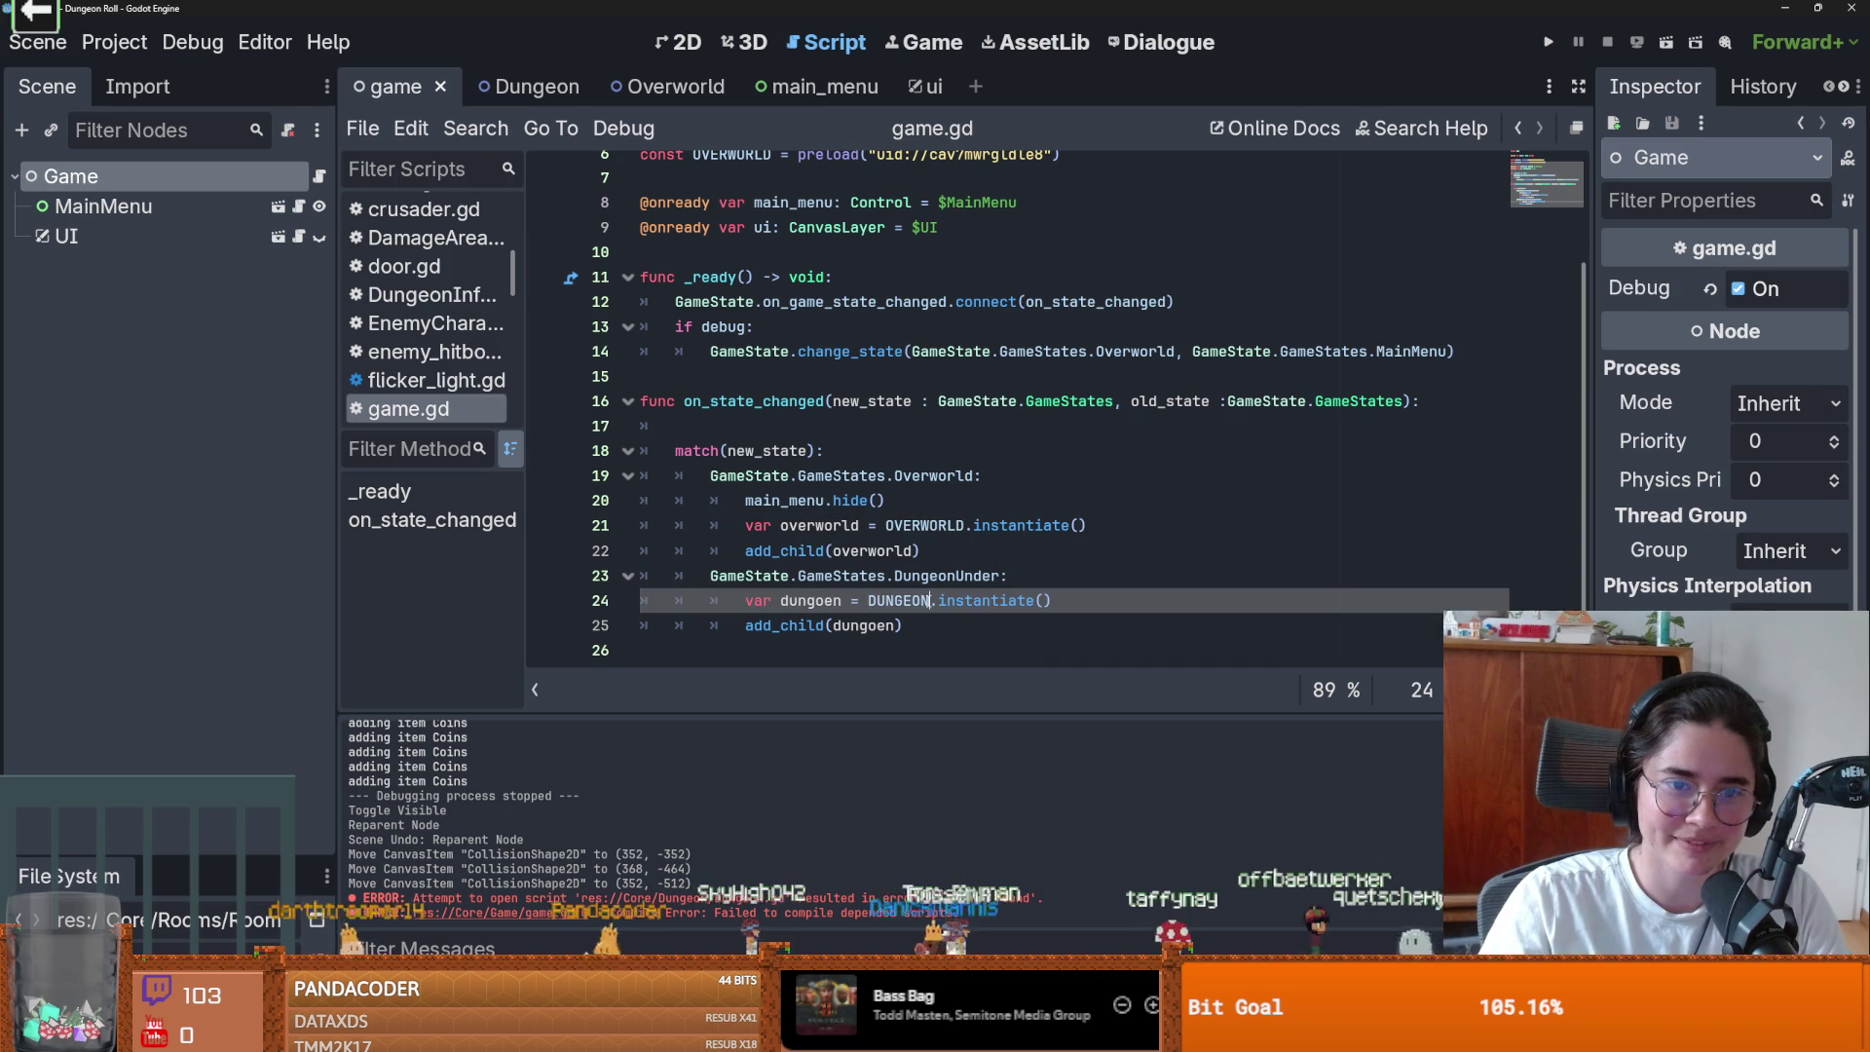
{"action": "double_click", "coordinate": [912, 525]}
{"action": "key", "text": "ctrl+s"}
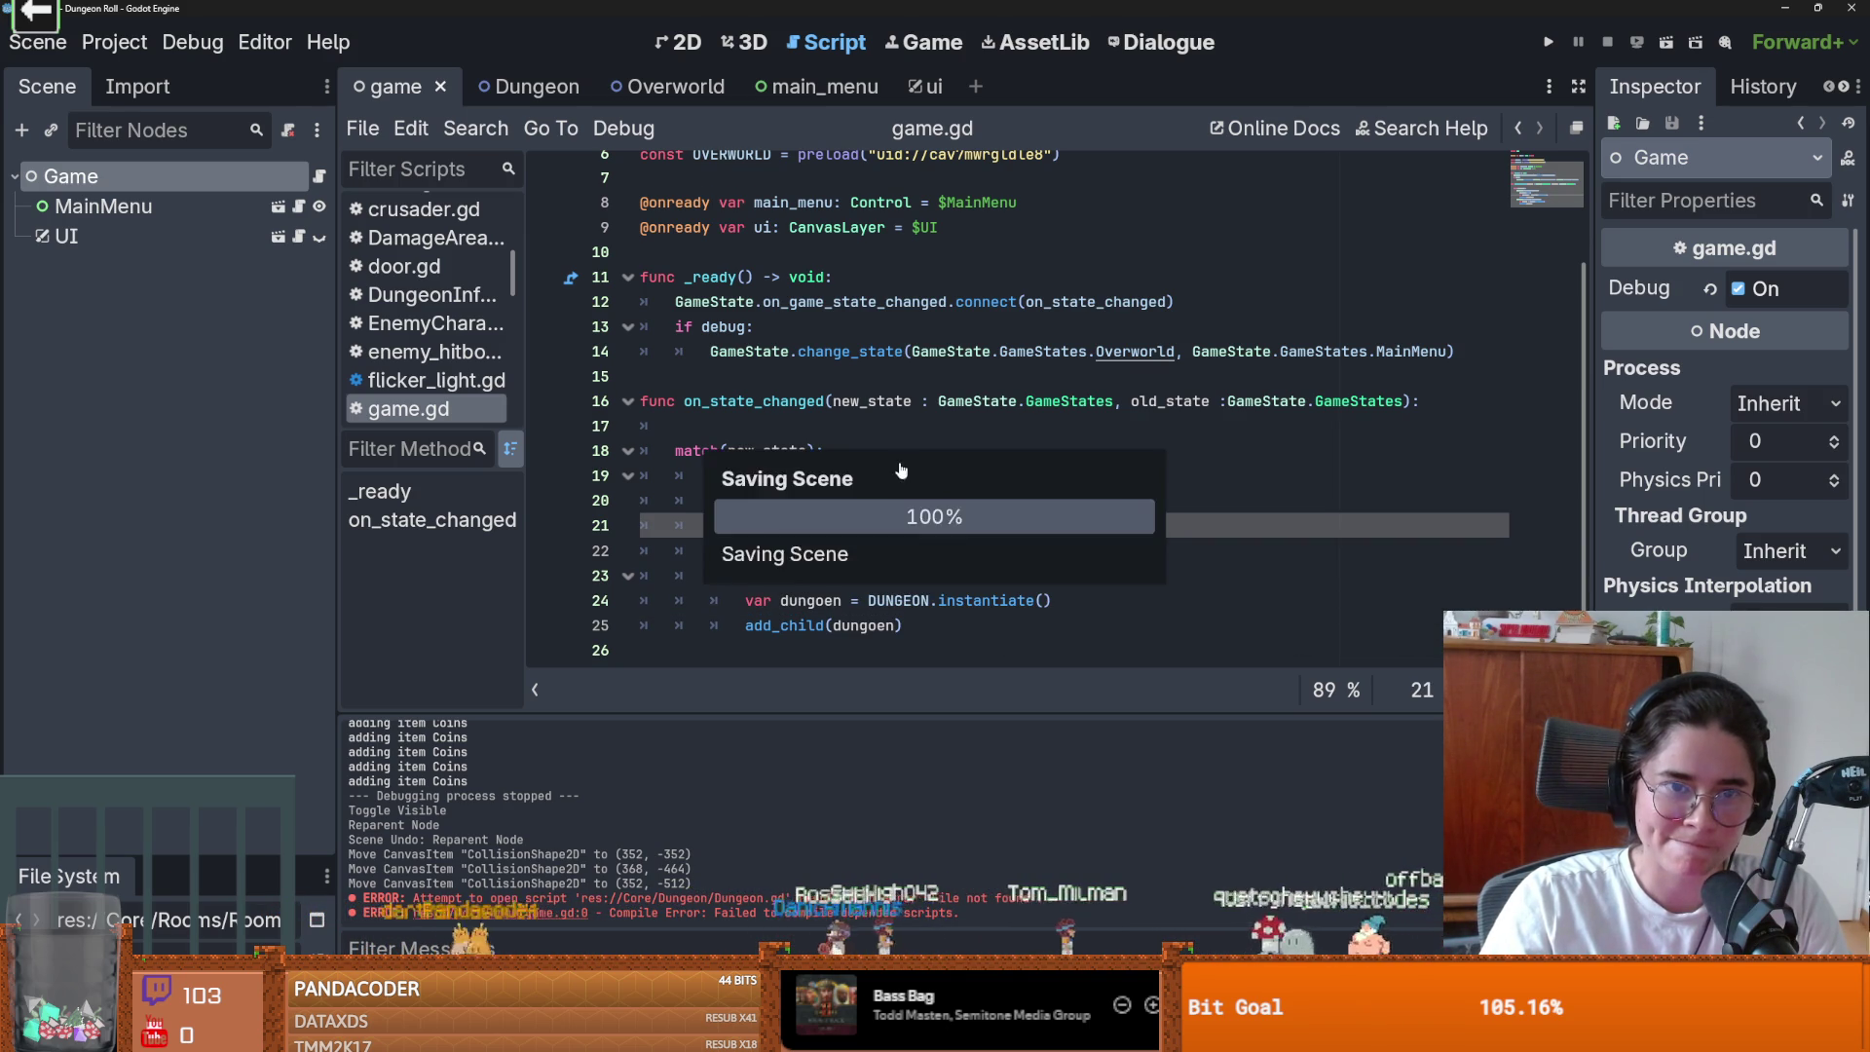
{"action": "scroll", "coordinate": [906, 468], "scroll_direction": "up", "scroll_amount": 2}
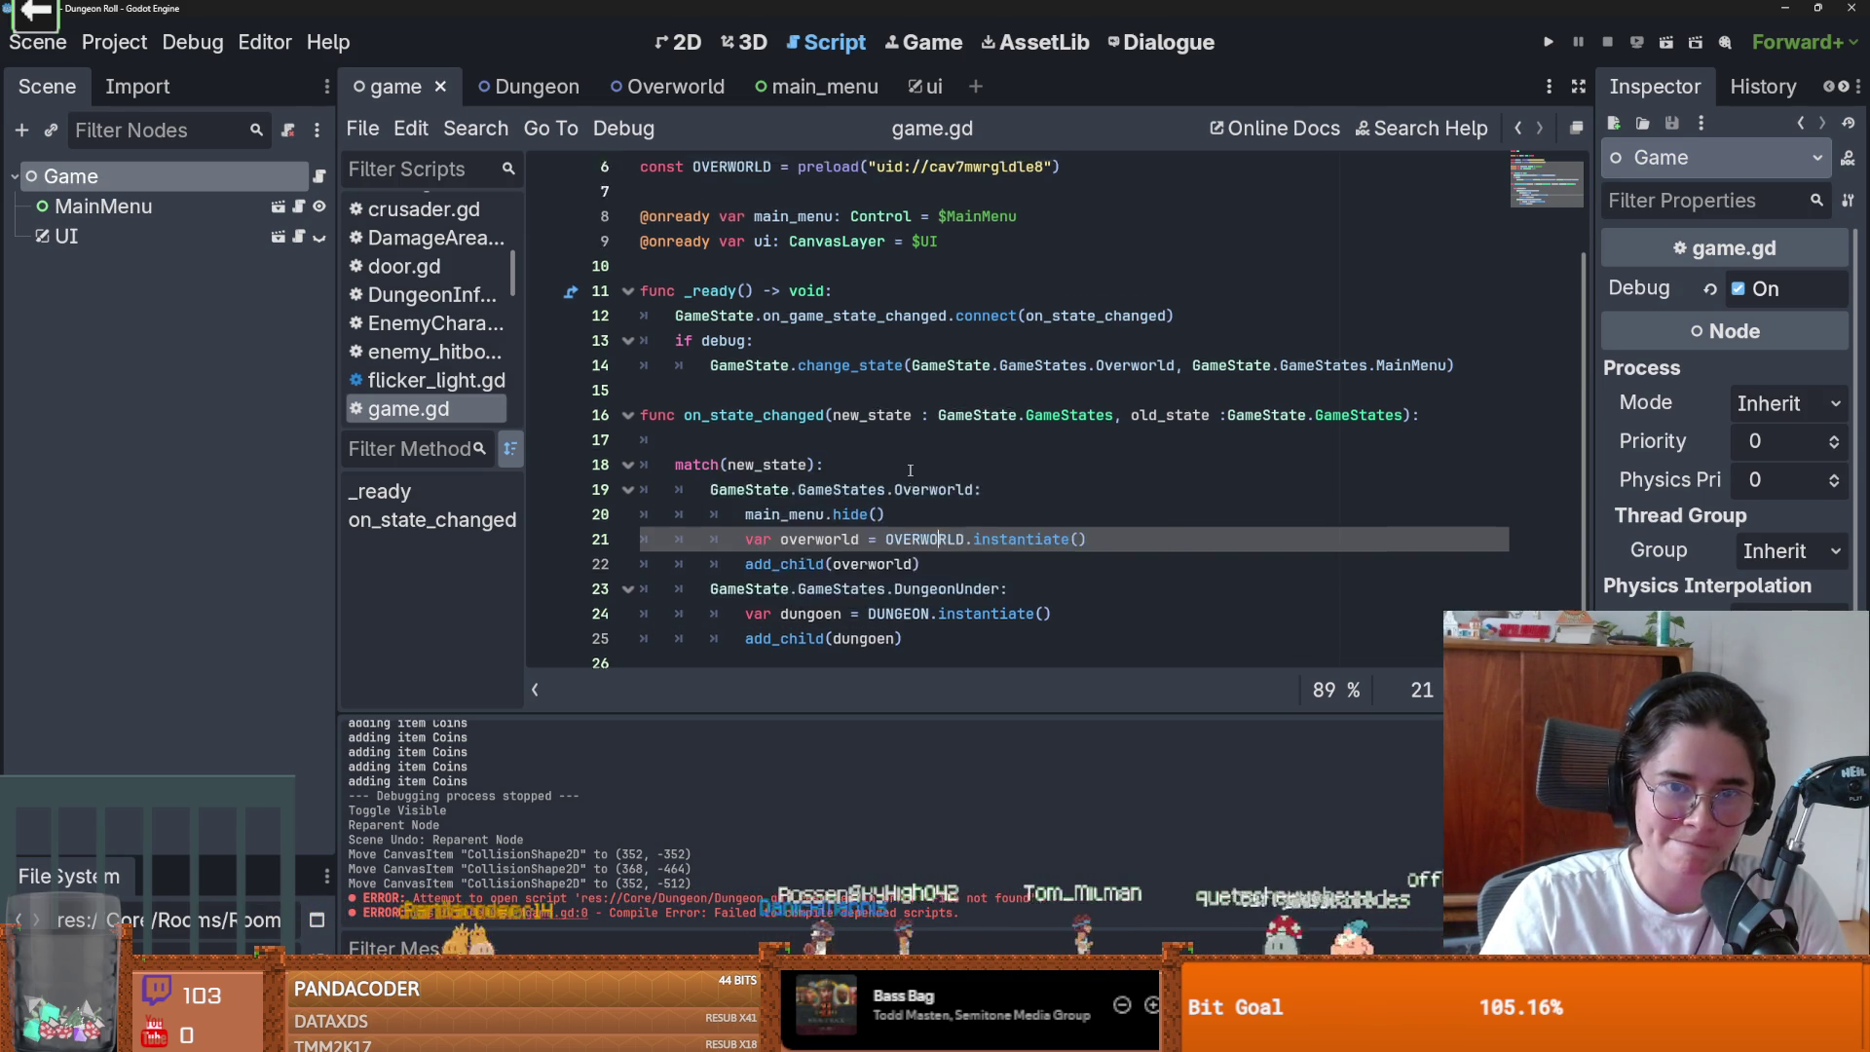
Reset the Game node's Debug option to off and save the scene
{"action": "left_click", "coordinate": [1712, 290]}
{"action": "key", "text": "ctrl+s"}
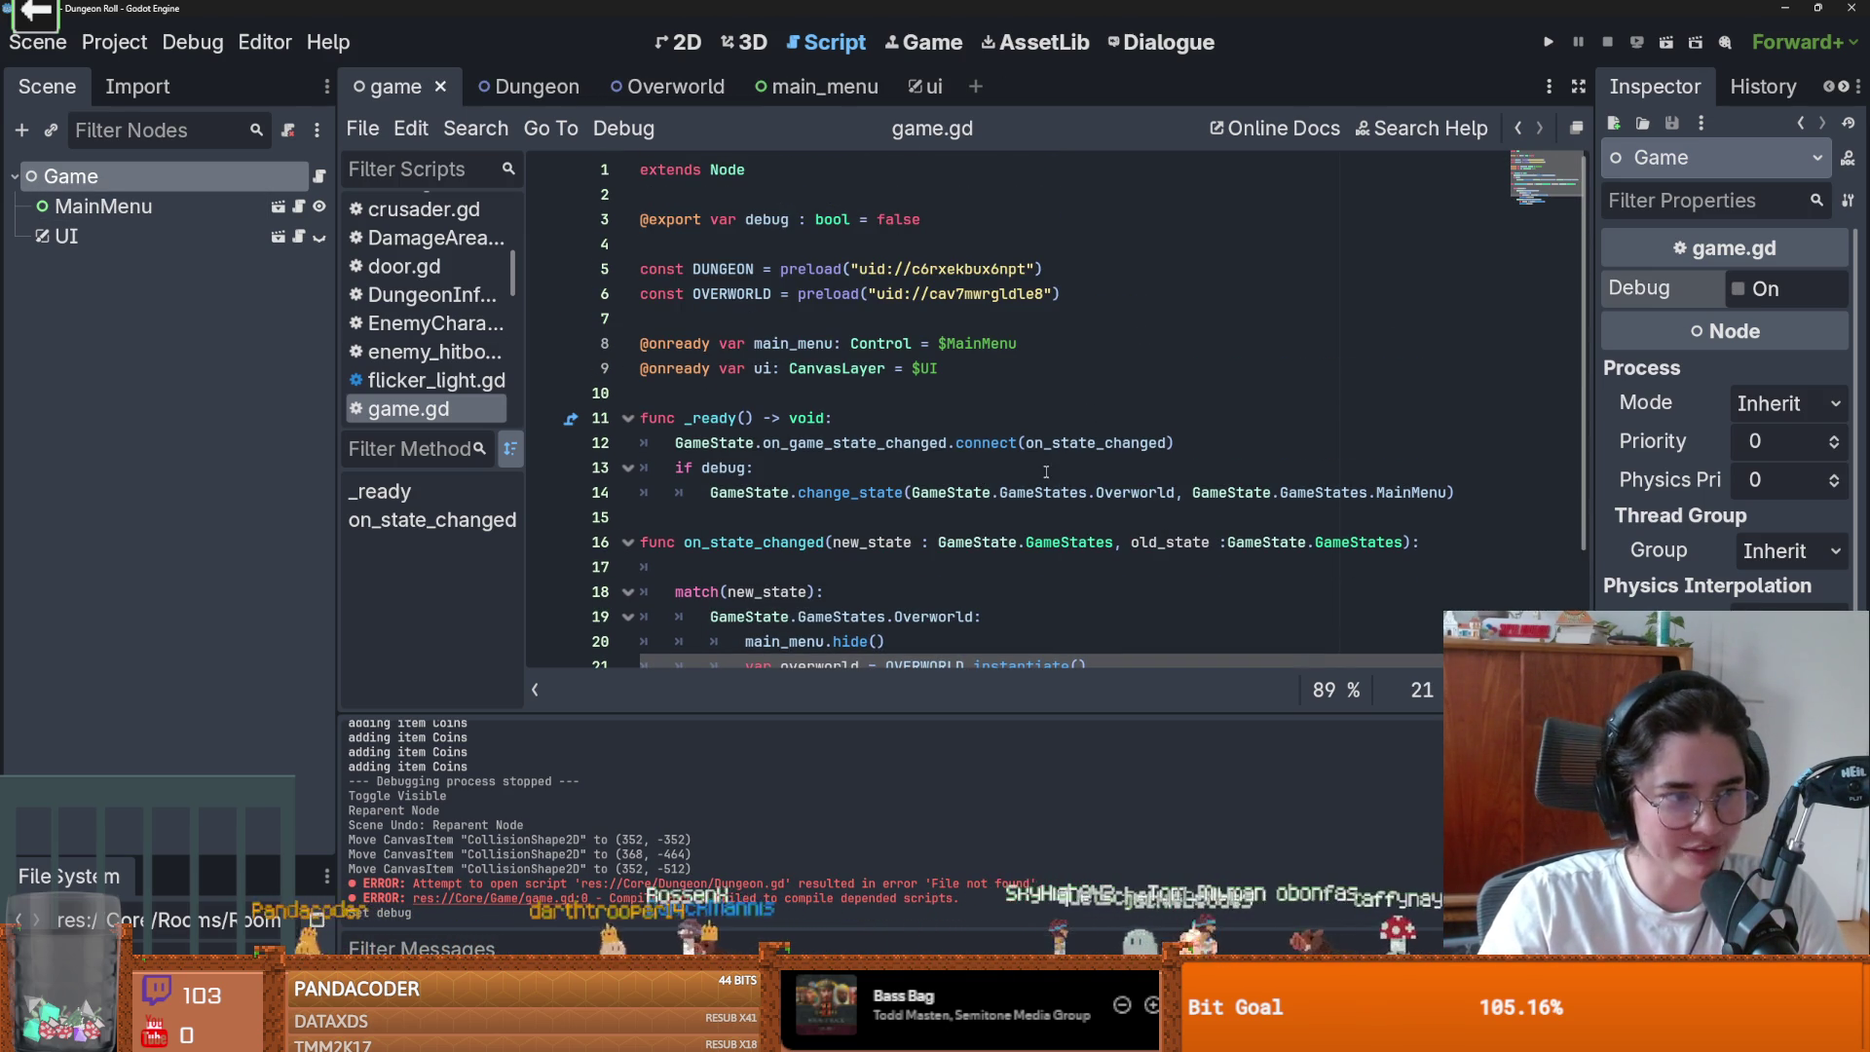
{"action": "scroll", "coordinate": [1031, 474], "scroll_direction": "down", "scroll_amount": 2}
{"action": "key", "text": "Up"}
{"action": "key", "text": "ctrl+s"}
Review the GameStates.DungeonUnder and Overworld cases in the script
{"action": "key", "text": "Up"}
{"action": "key", "text": "Up"}
{"action": "key", "text": "Up"}
{"action": "key", "text": "Up"}
{"action": "key", "text": "Down"}
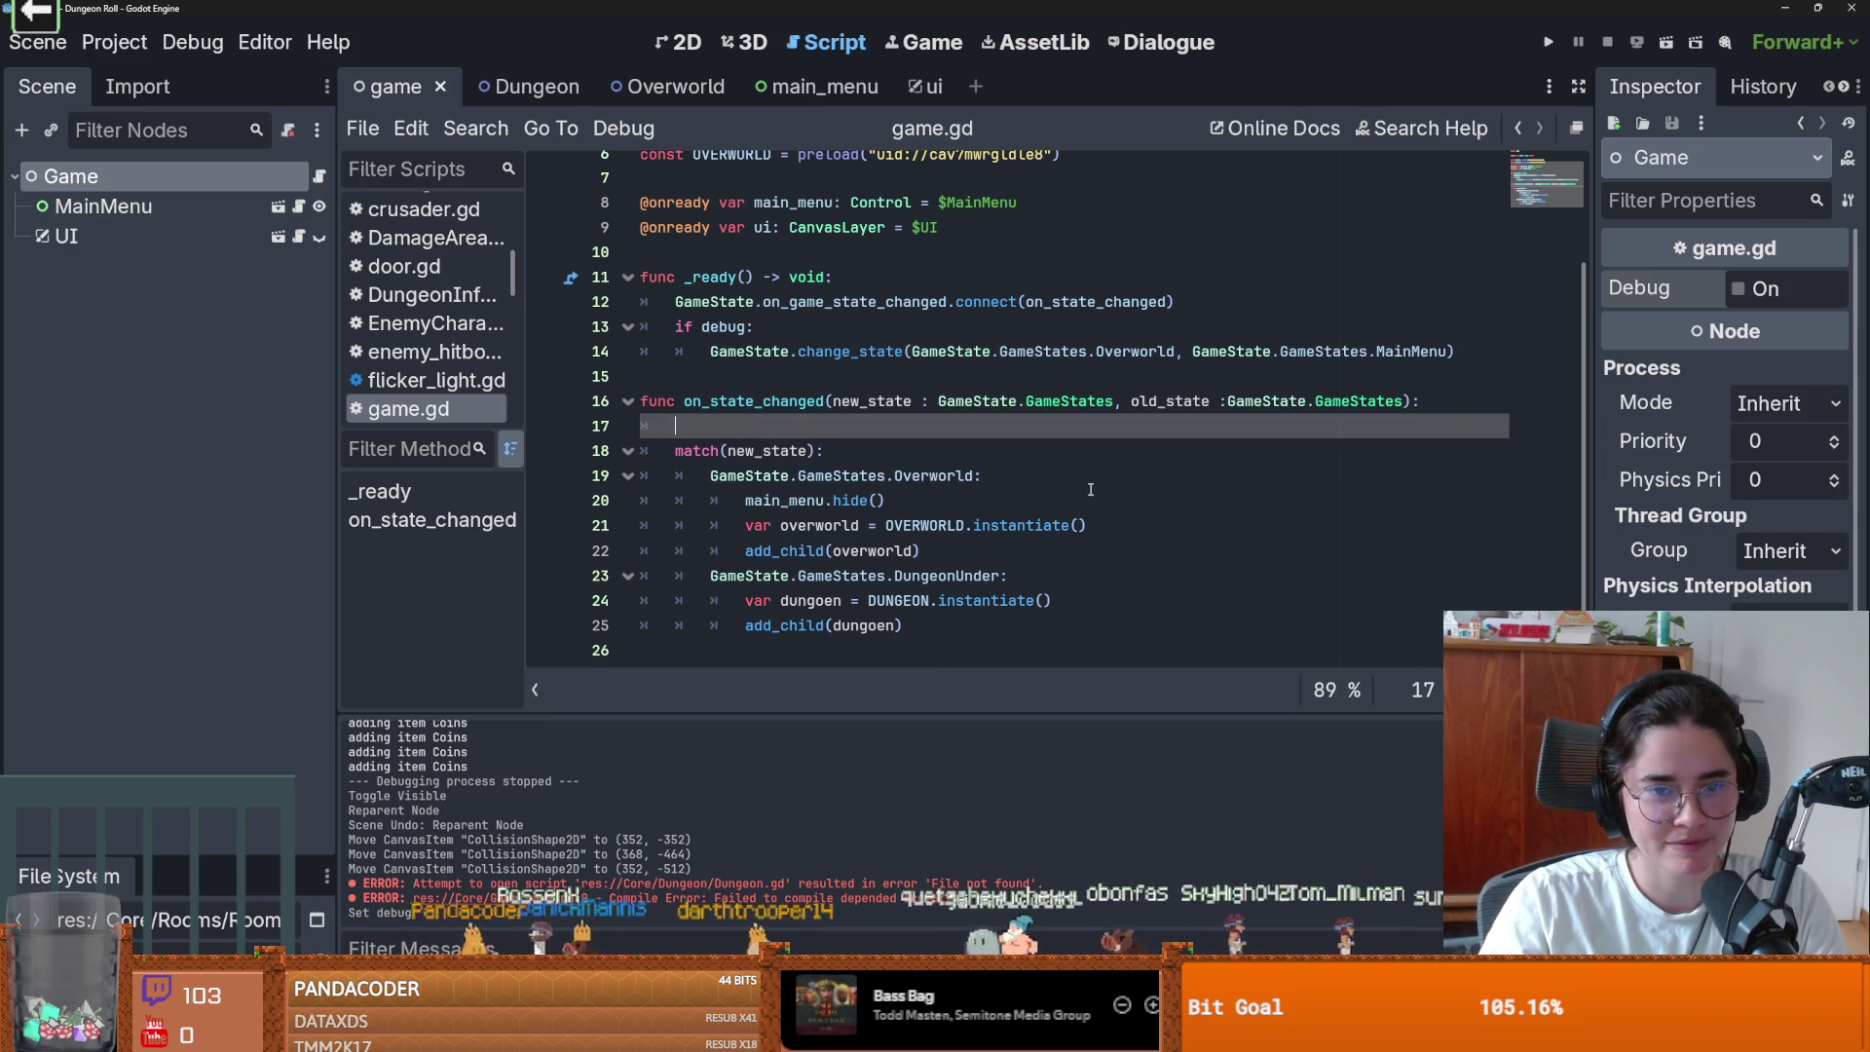
{"action": "left_click", "coordinate": [957, 588]}
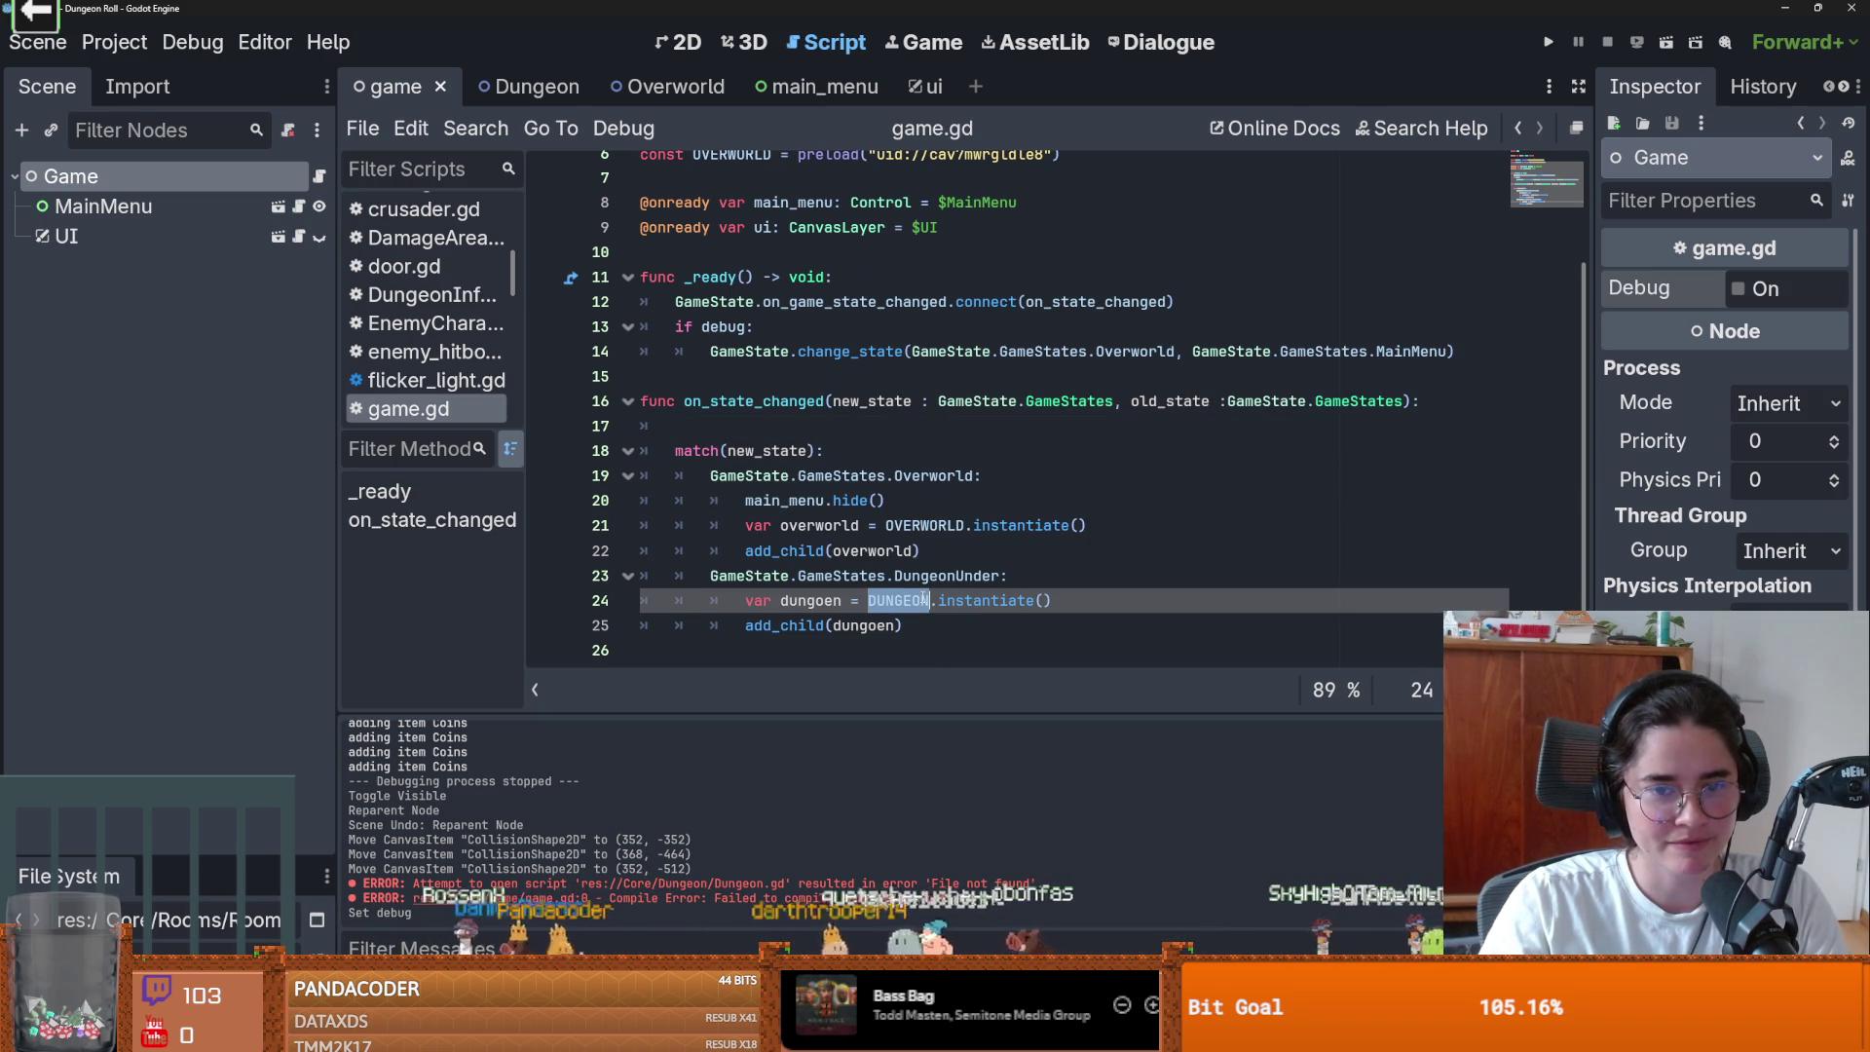
{"action": "double_click", "coordinate": [842, 576]}
{"action": "double_click", "coordinate": [923, 576]}
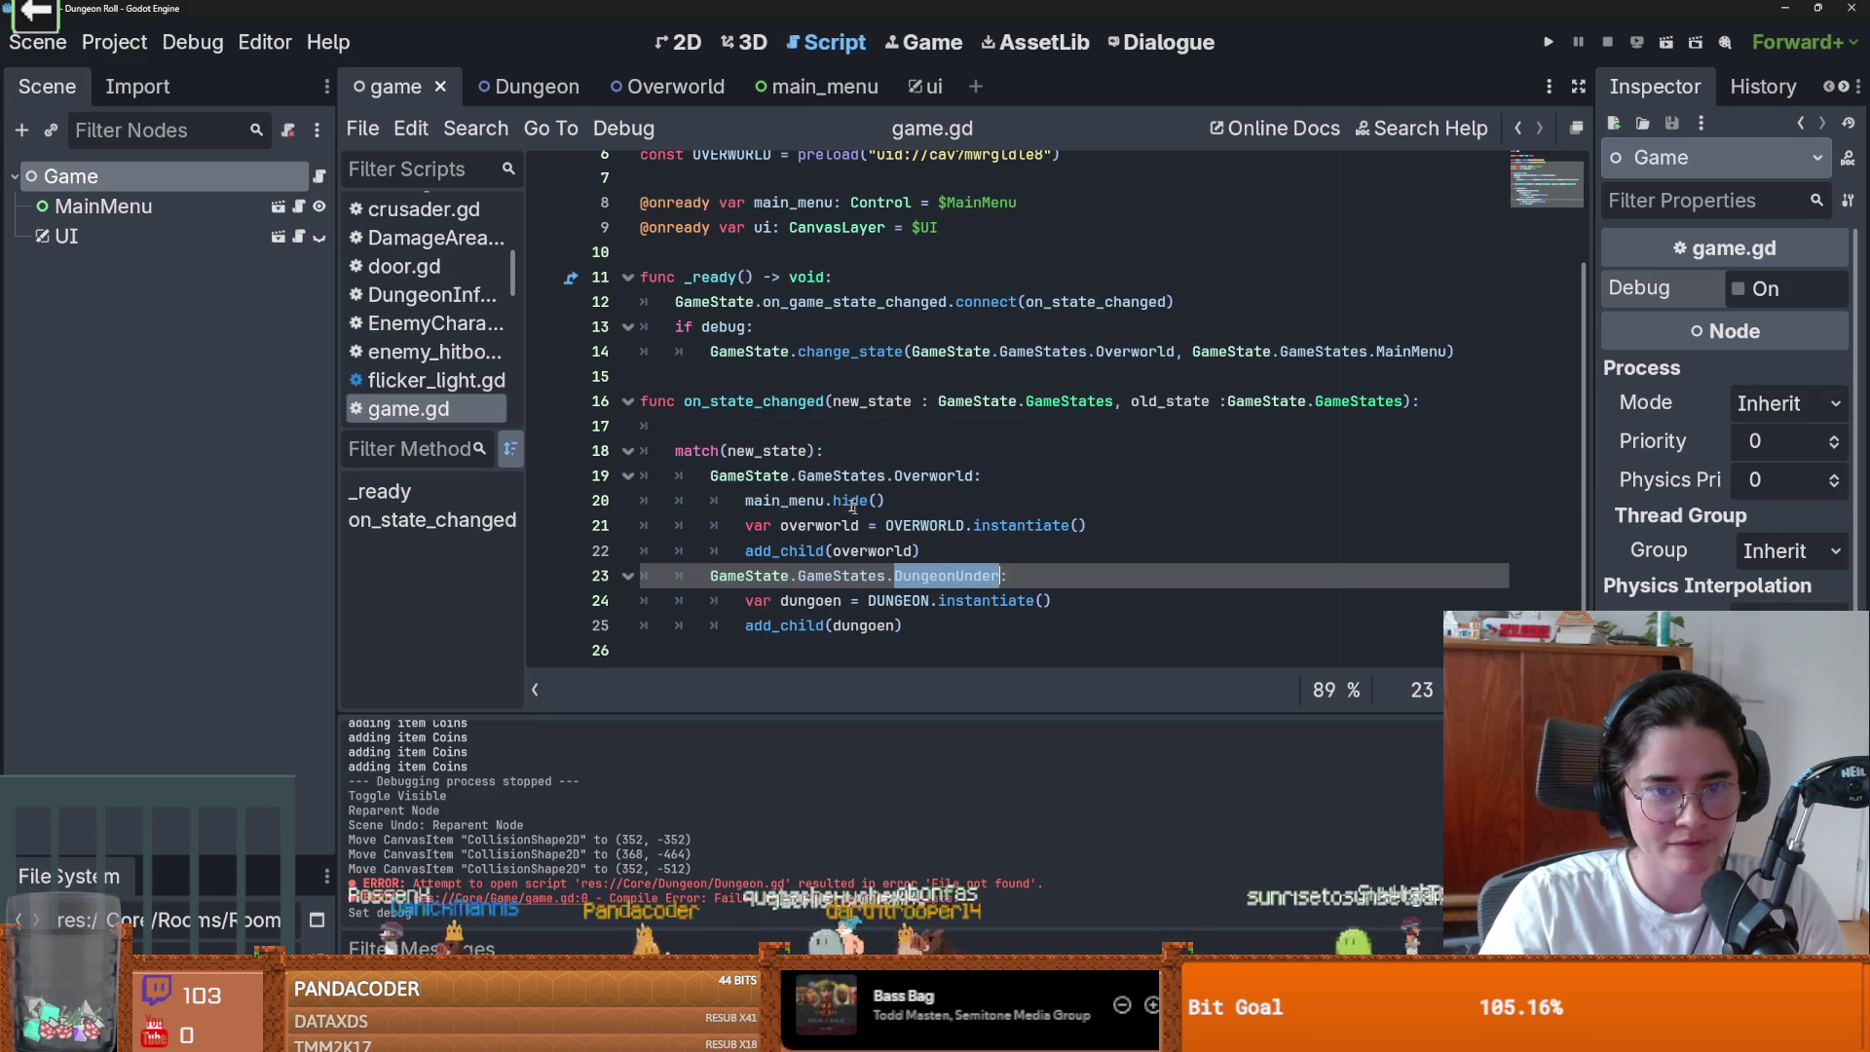
{"action": "double_click", "coordinate": [933, 475]}
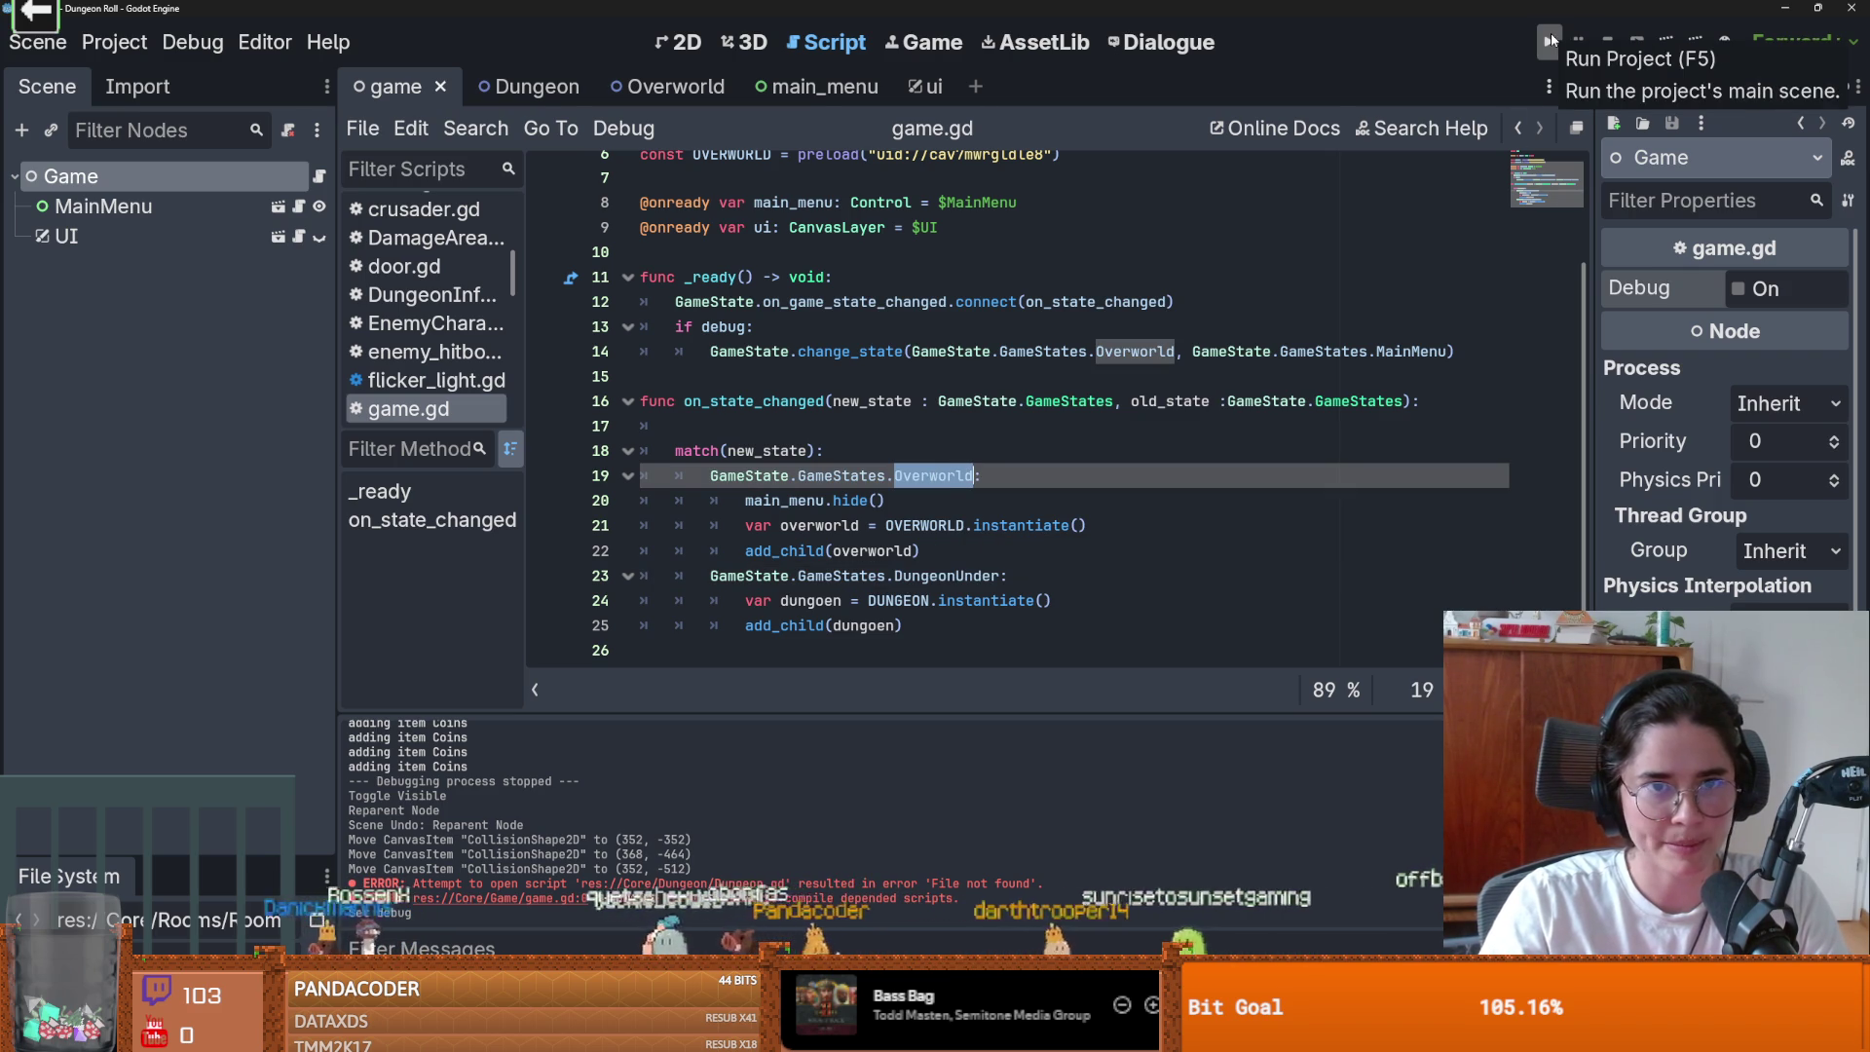
Run the project from the Overworld scene, start a new game and pick a character
{"action": "left_click", "coordinate": [638, 90]}
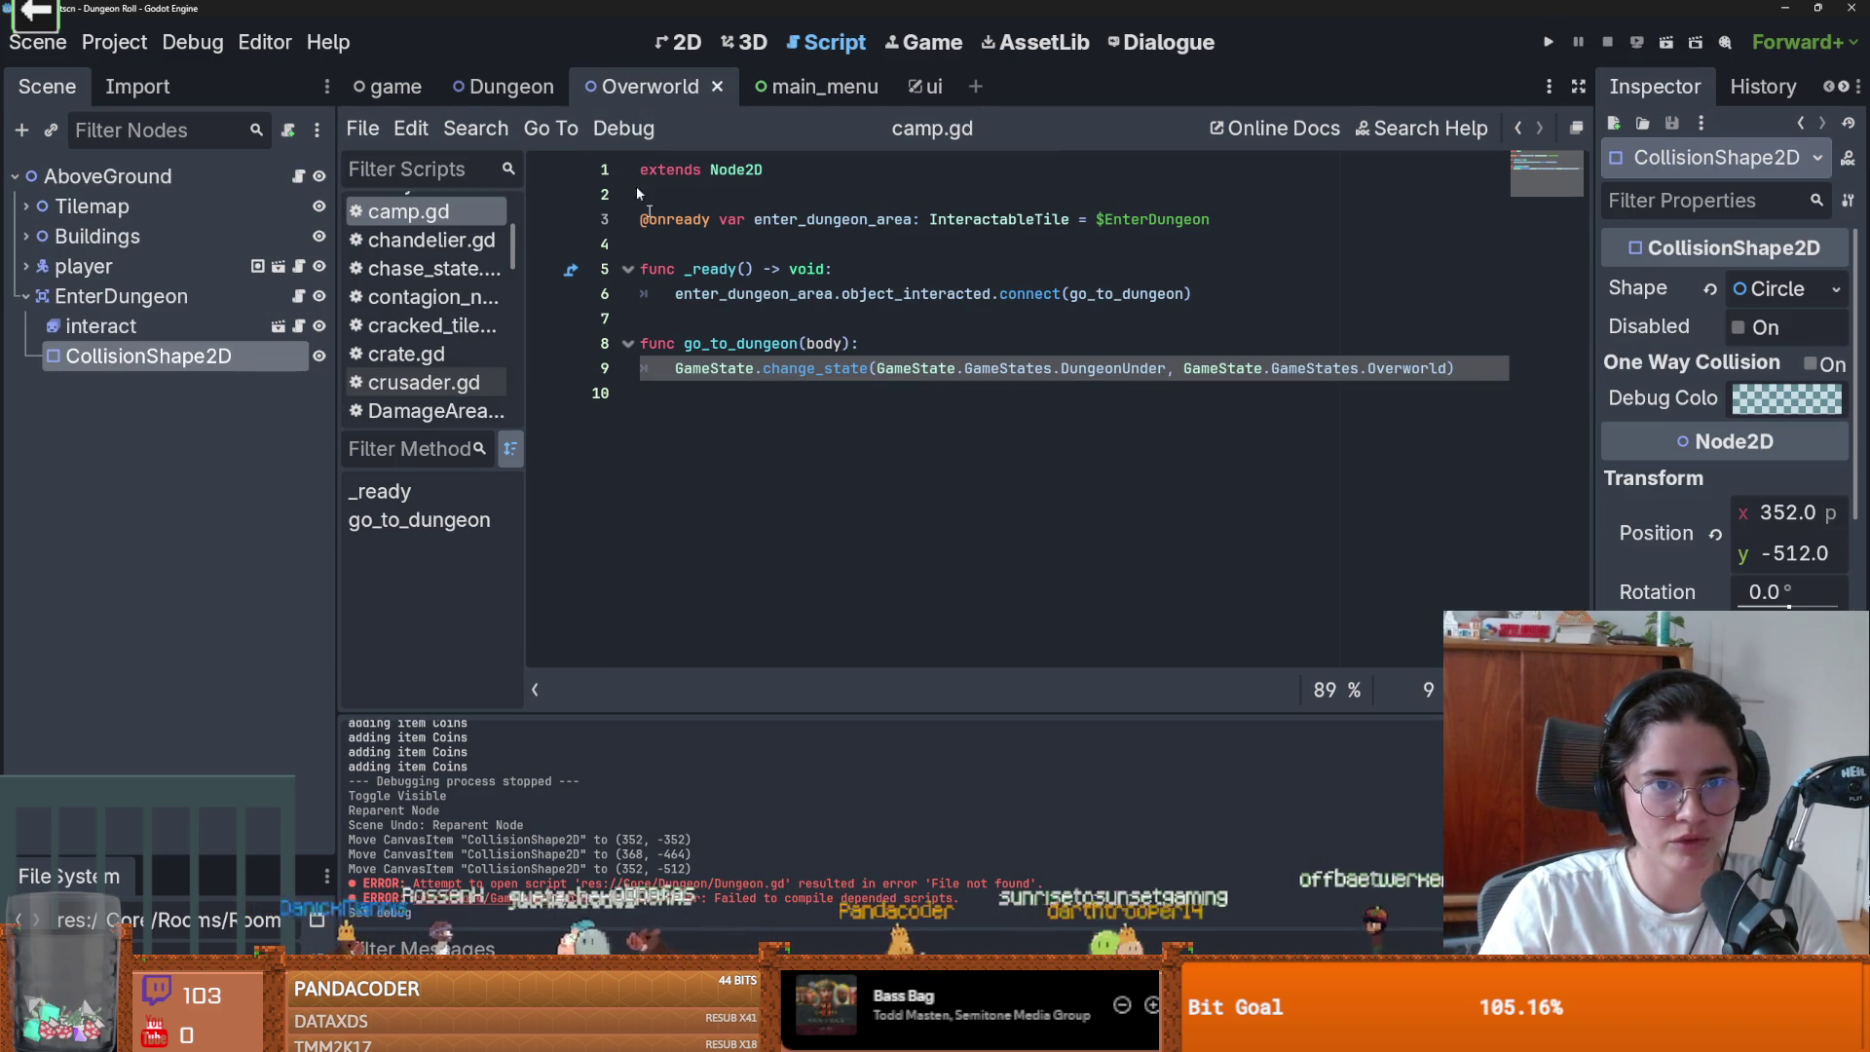
{"action": "left_click", "coordinate": [1682, 47]}
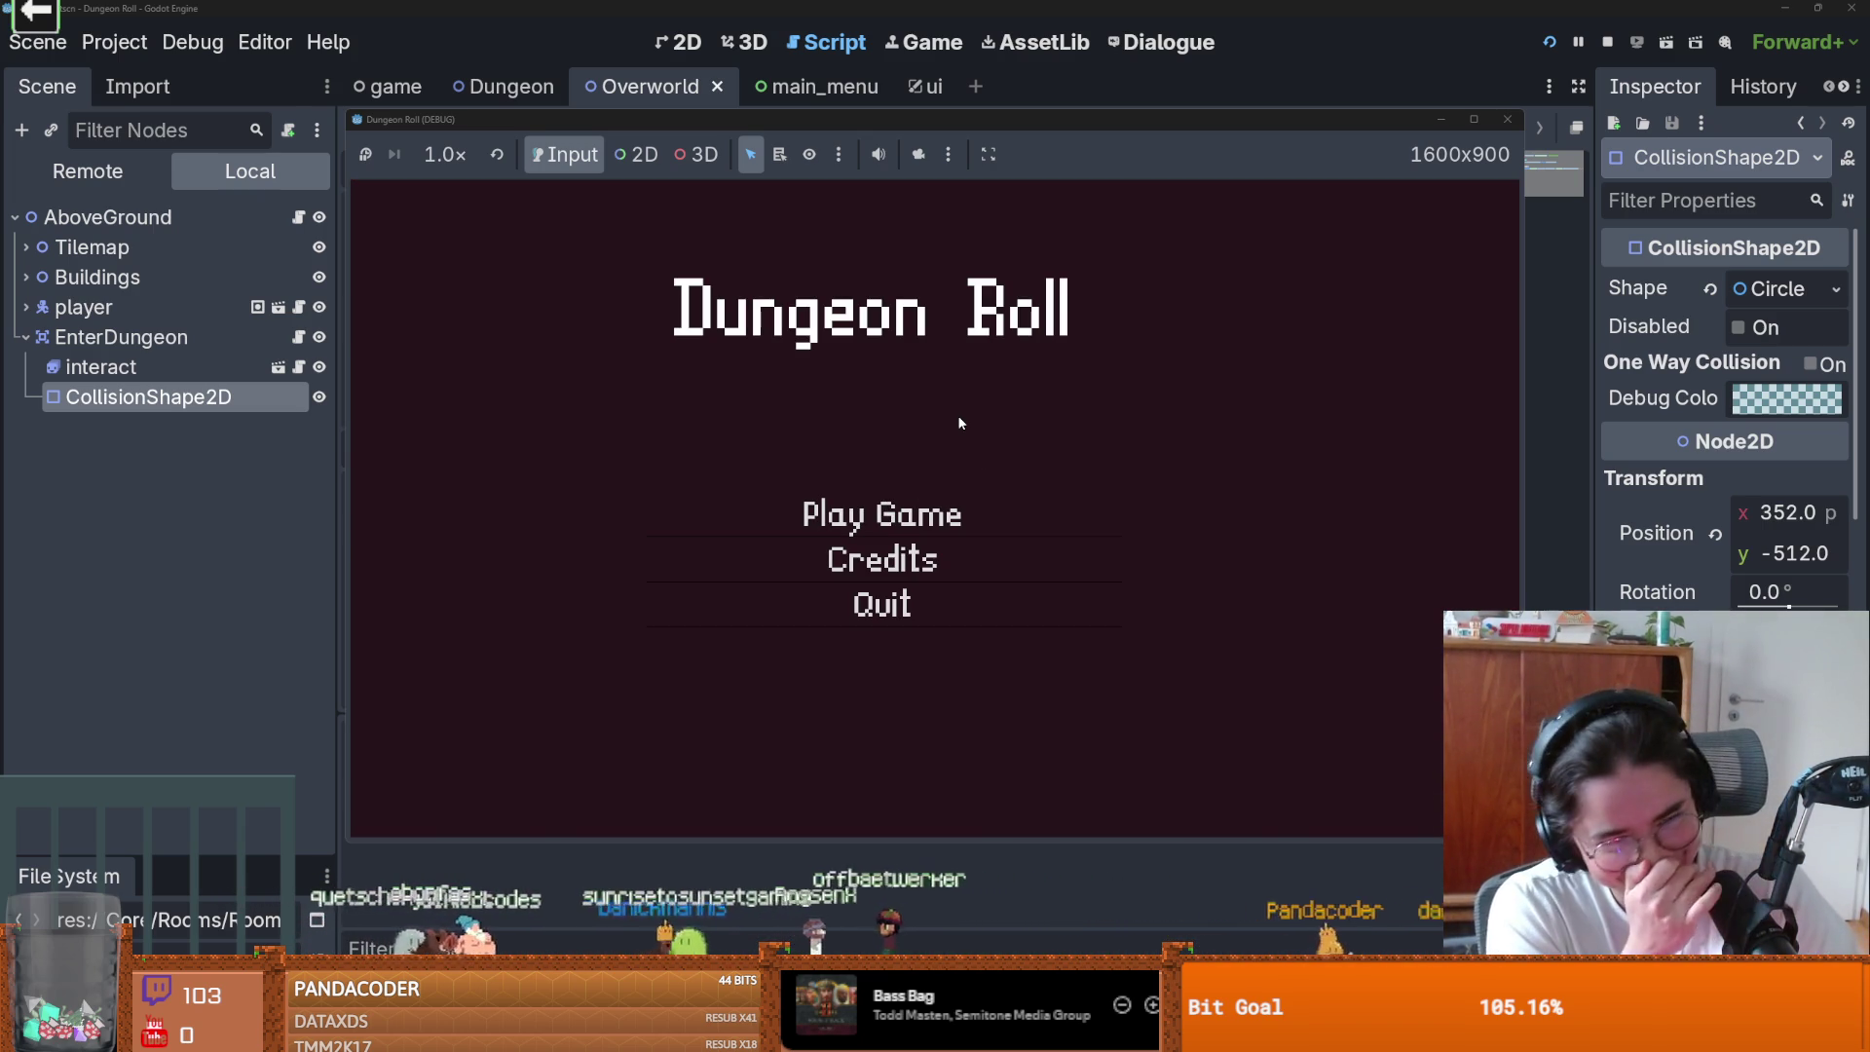
{"action": "left_click", "coordinate": [876, 515]}
{"action": "left_click", "coordinate": [477, 302]}
Walk the knight north through the gate and up the red carpet, then close the game
{"action": "key", "text": "w"}
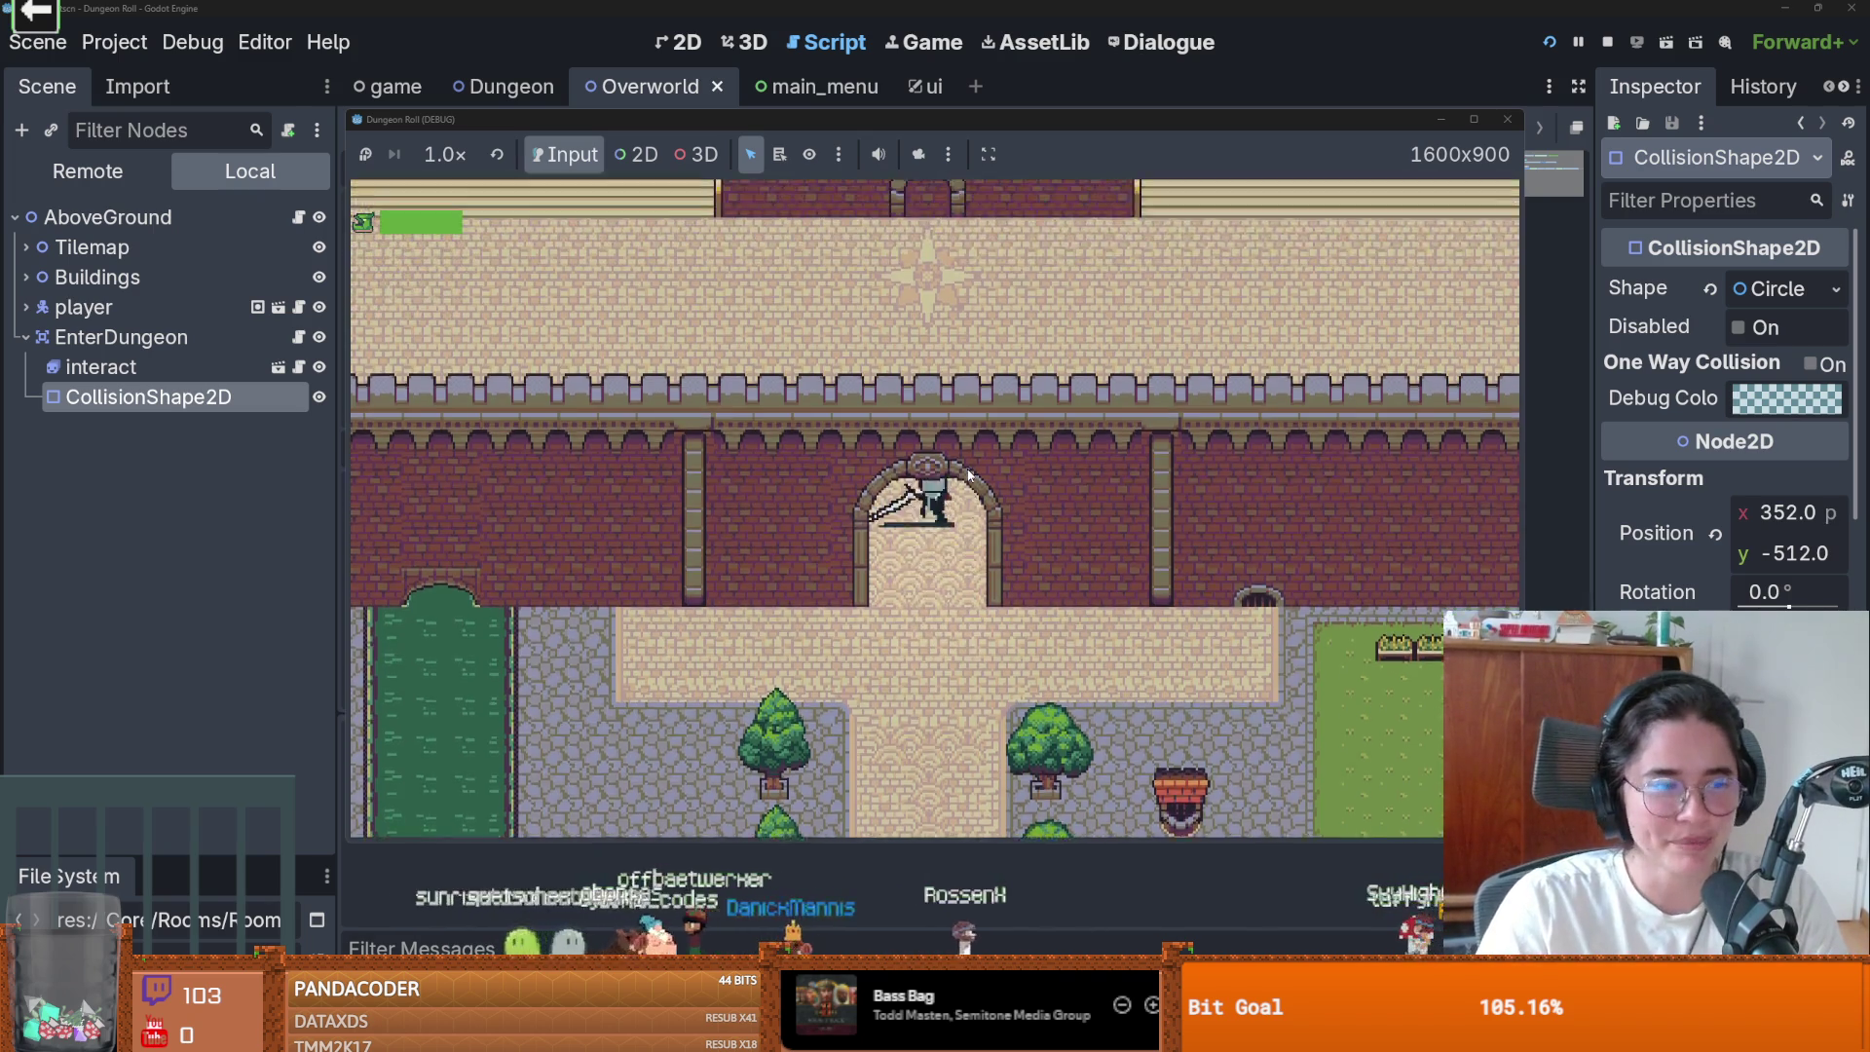
{"action": "key", "text": "w"}
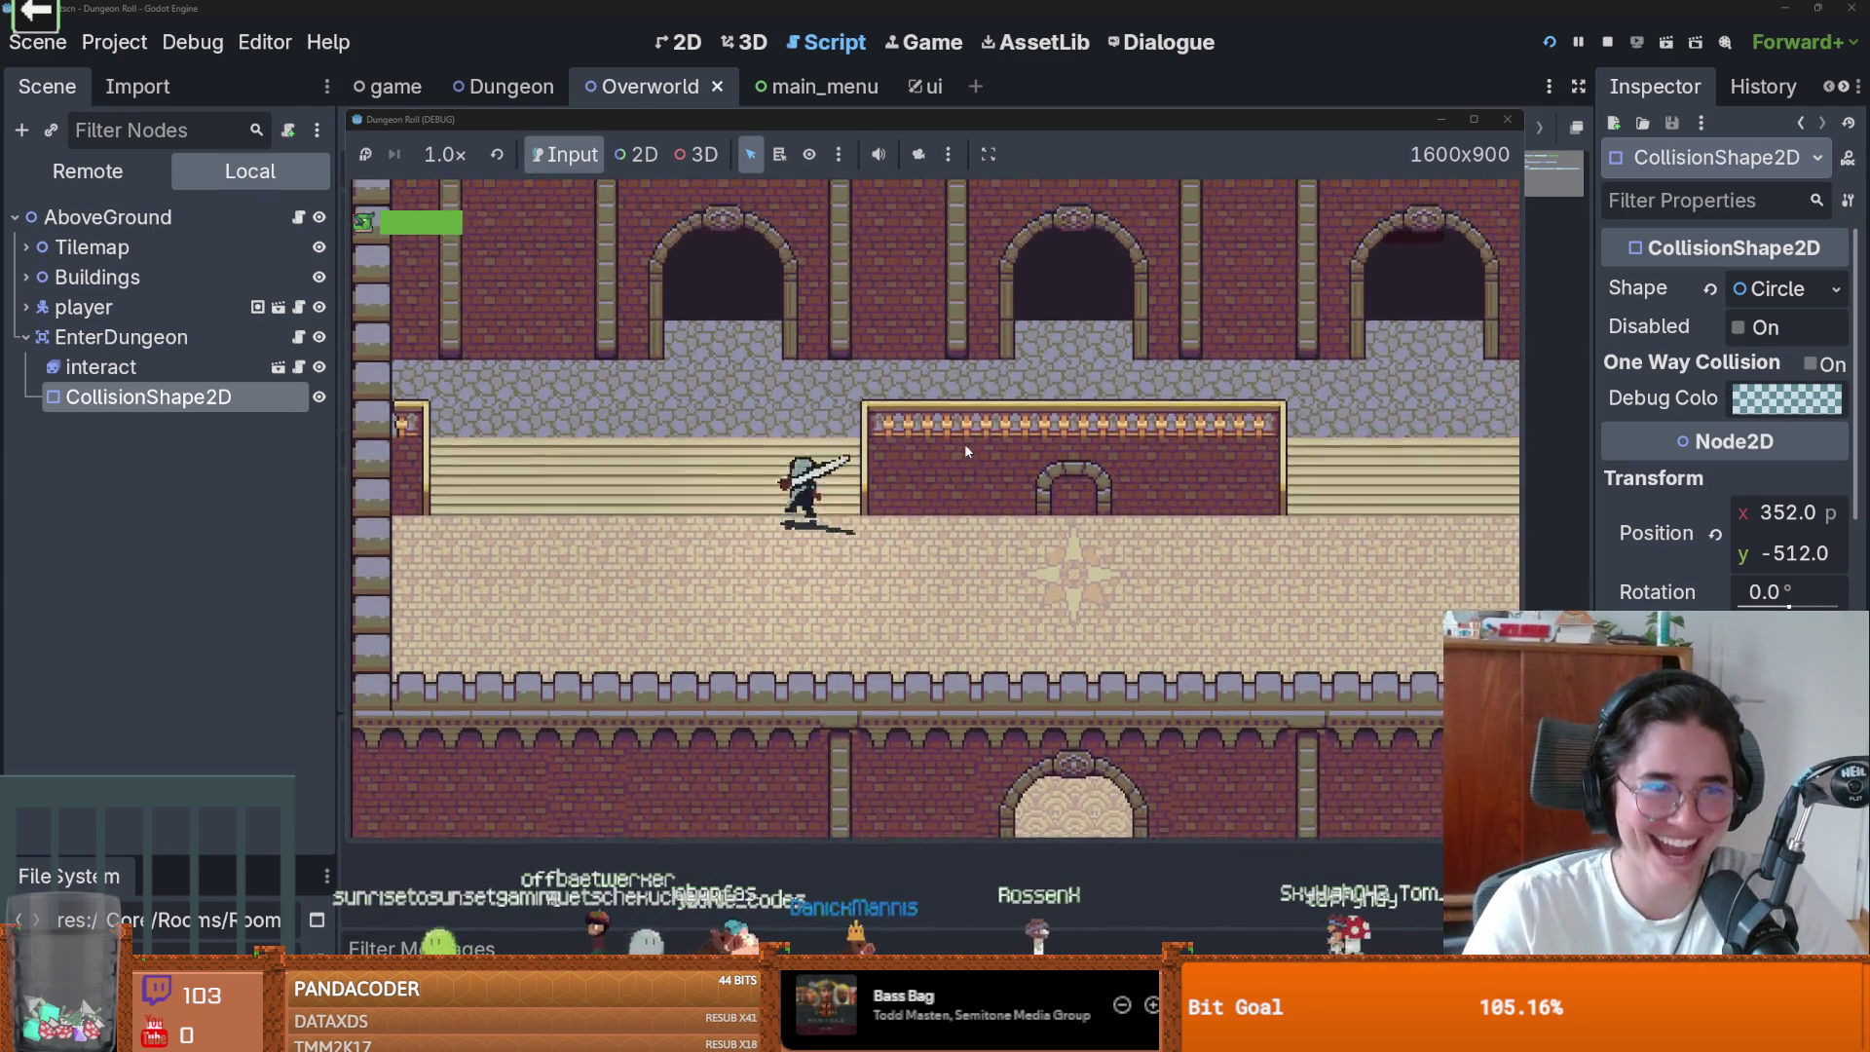
{"action": "key", "text": "w"}
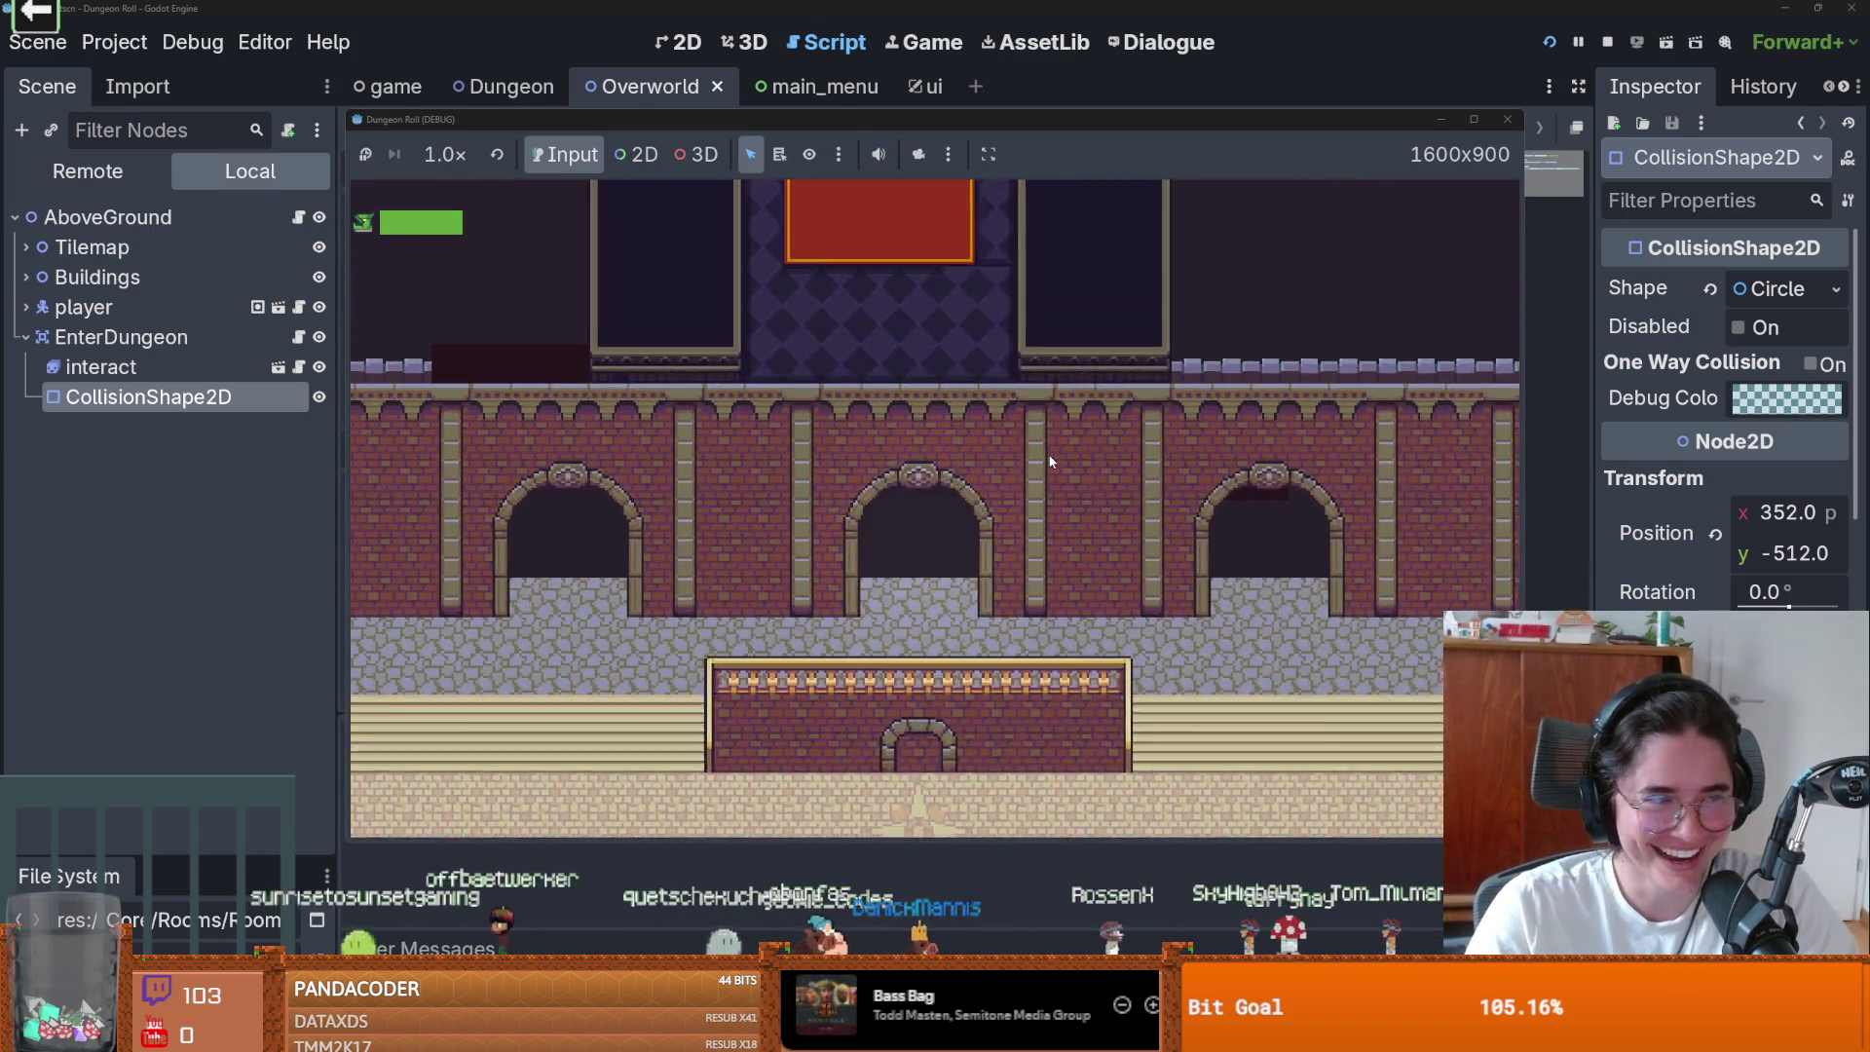
{"action": "key", "text": "w"}
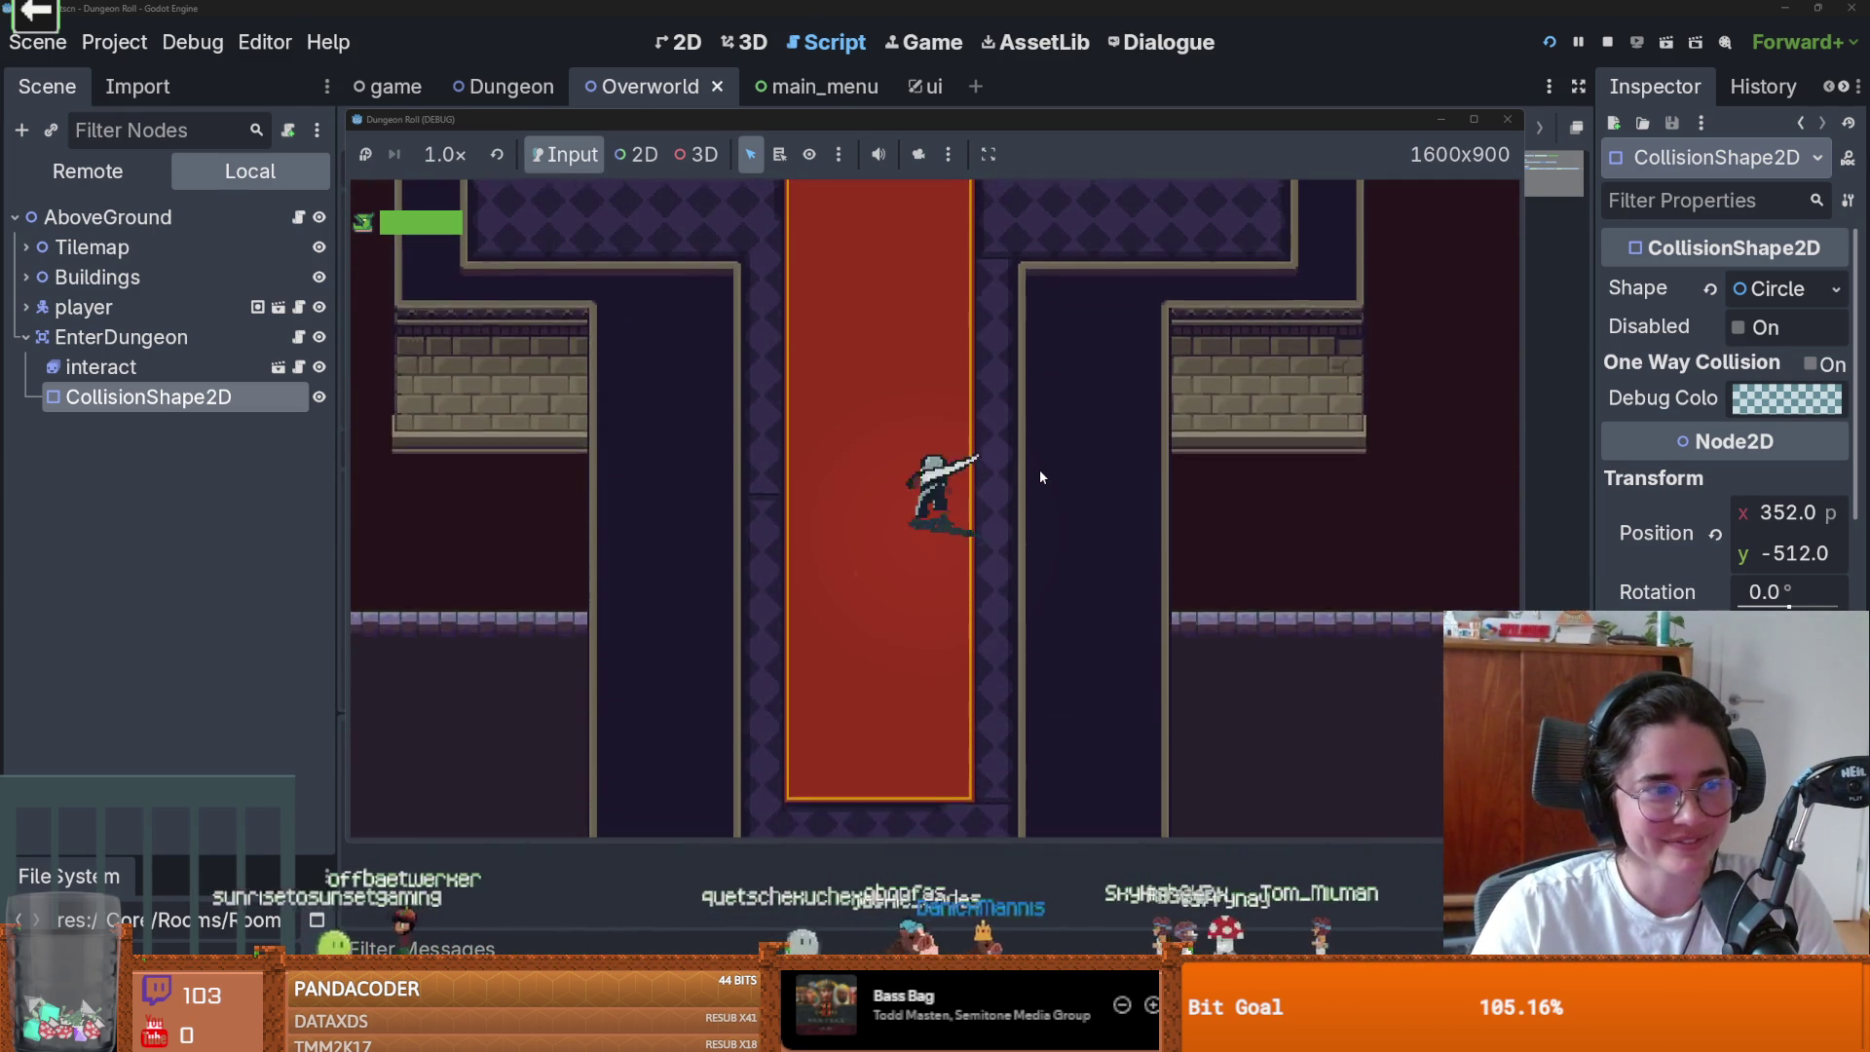
{"action": "key", "text": "w"}
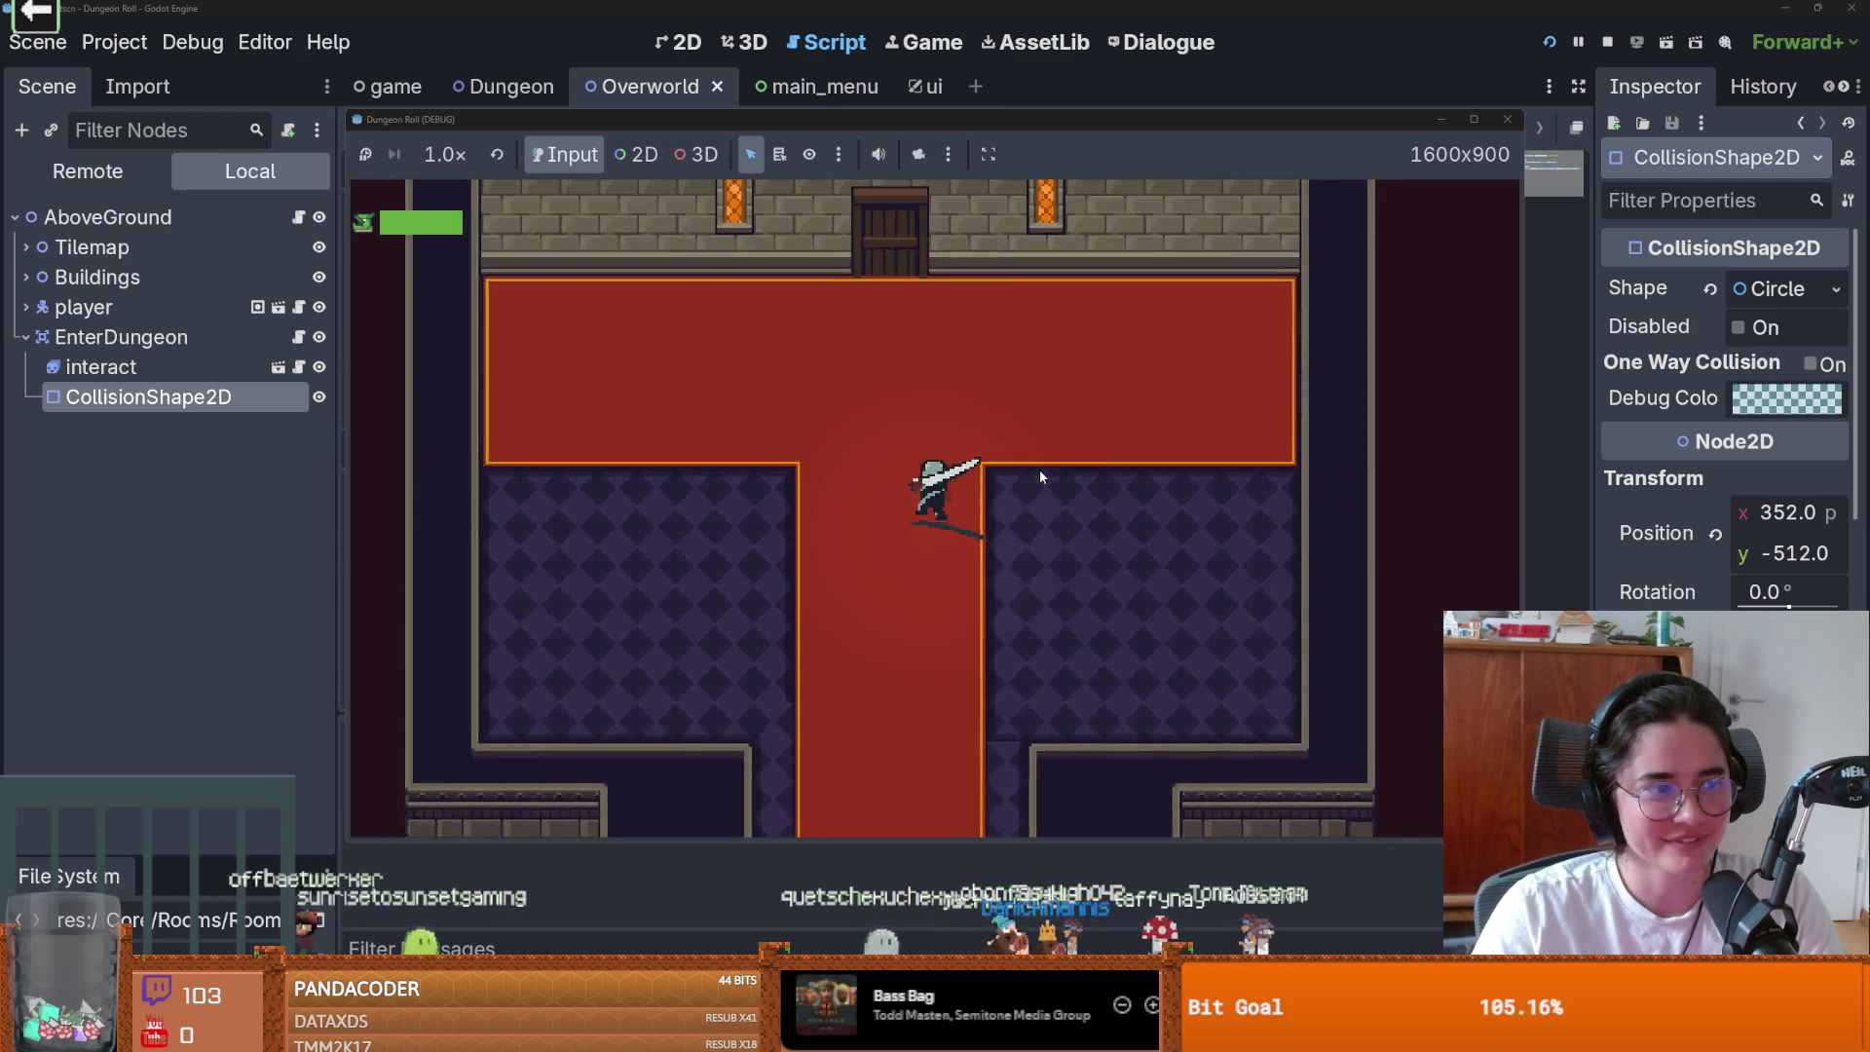
{"action": "key", "text": "w"}
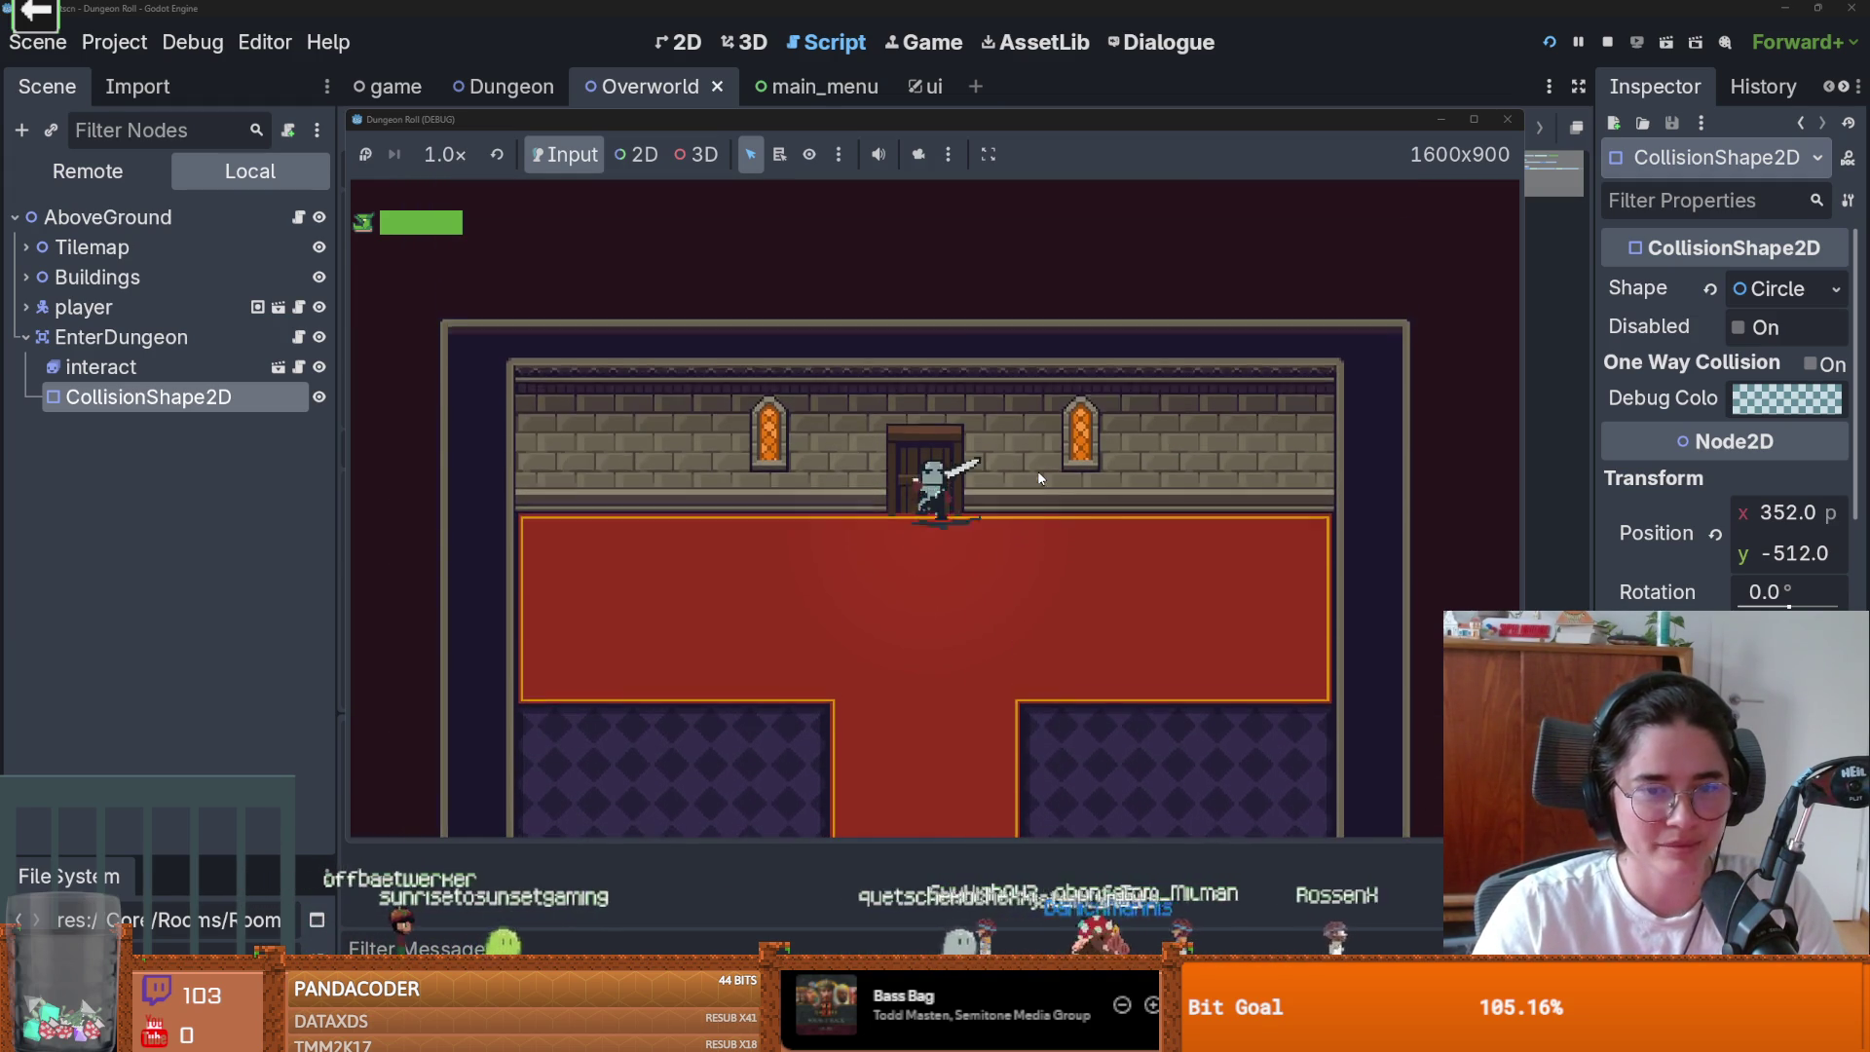
{"action": "key", "text": "s"}
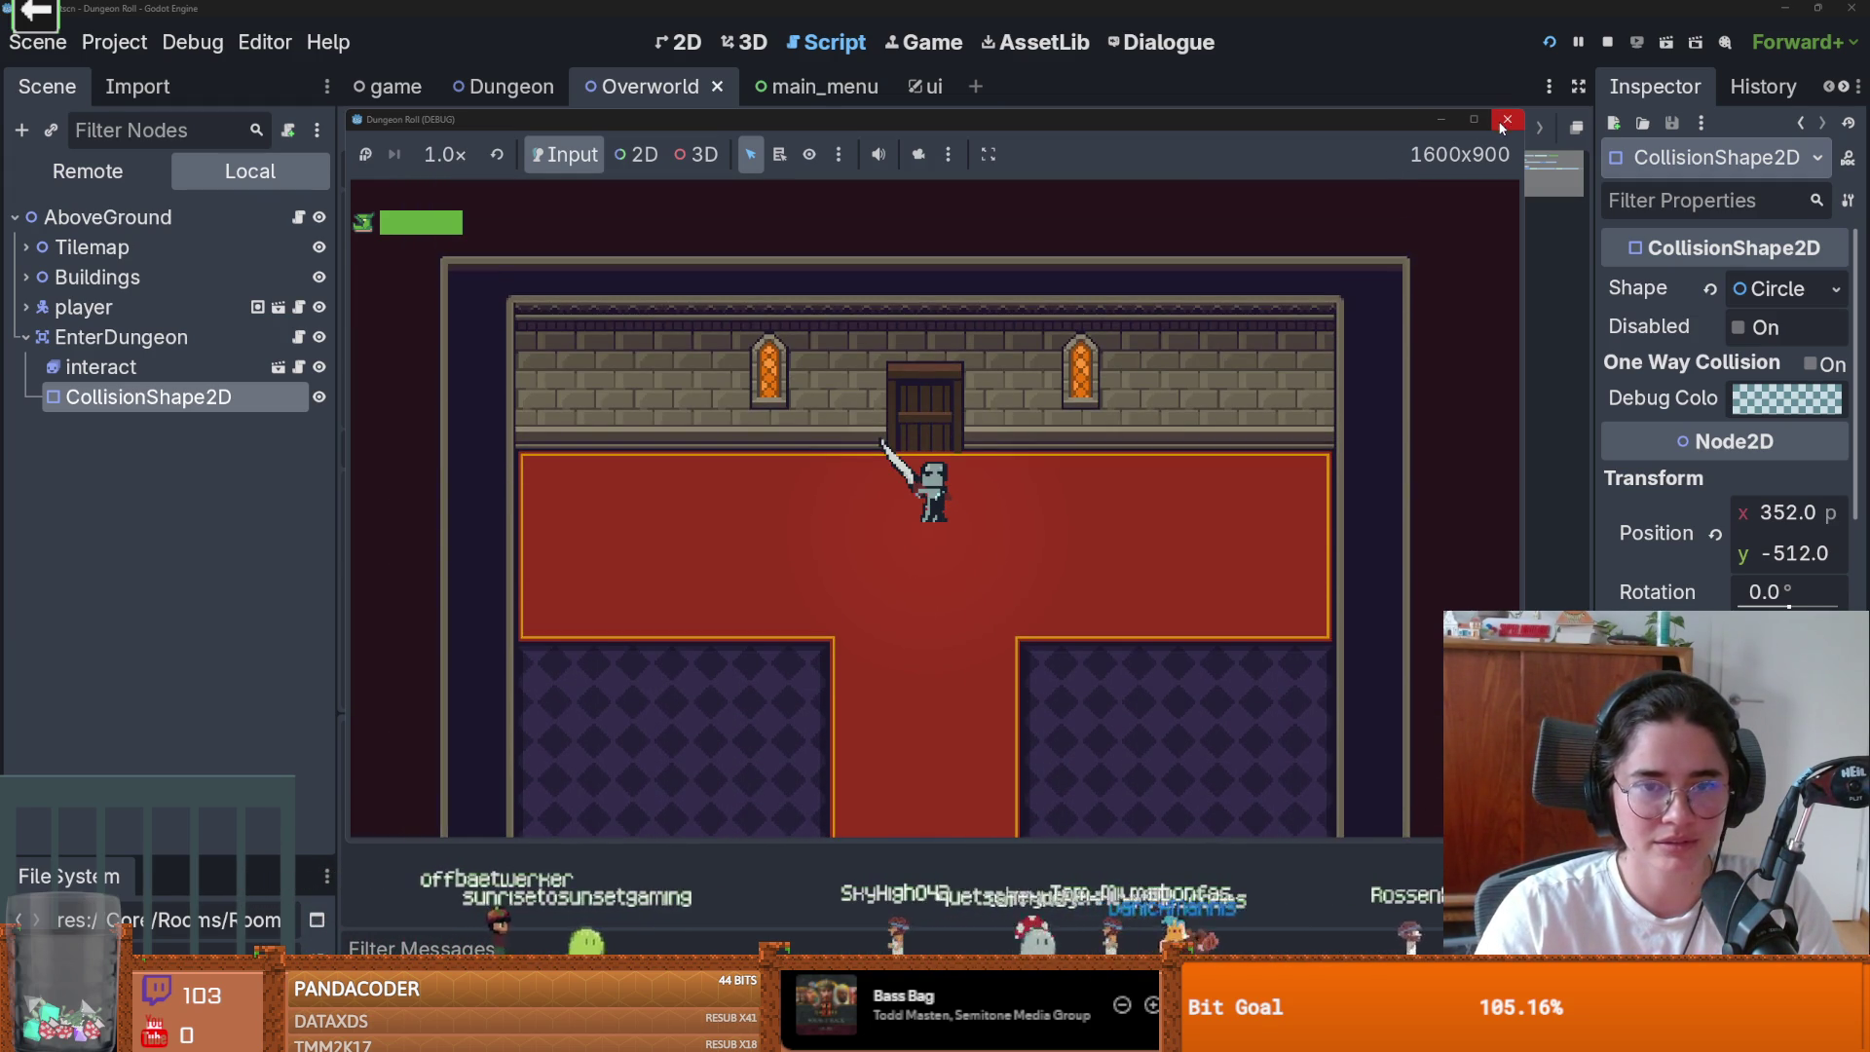
{"action": "left_click", "coordinate": [1505, 121]}
{"action": "left_click", "coordinate": [686, 43]}
Drag the dungeon-entrance collision shape right to x 368
{"action": "scroll", "coordinate": [760, 234], "scroll_direction": "down", "scroll_amount": 1}
{"action": "scroll", "coordinate": [769, 219], "scroll_direction": "up", "scroll_amount": 3}
{"action": "left_click_drag", "start_coordinate": [744, 217], "coordinate": [766, 217]}
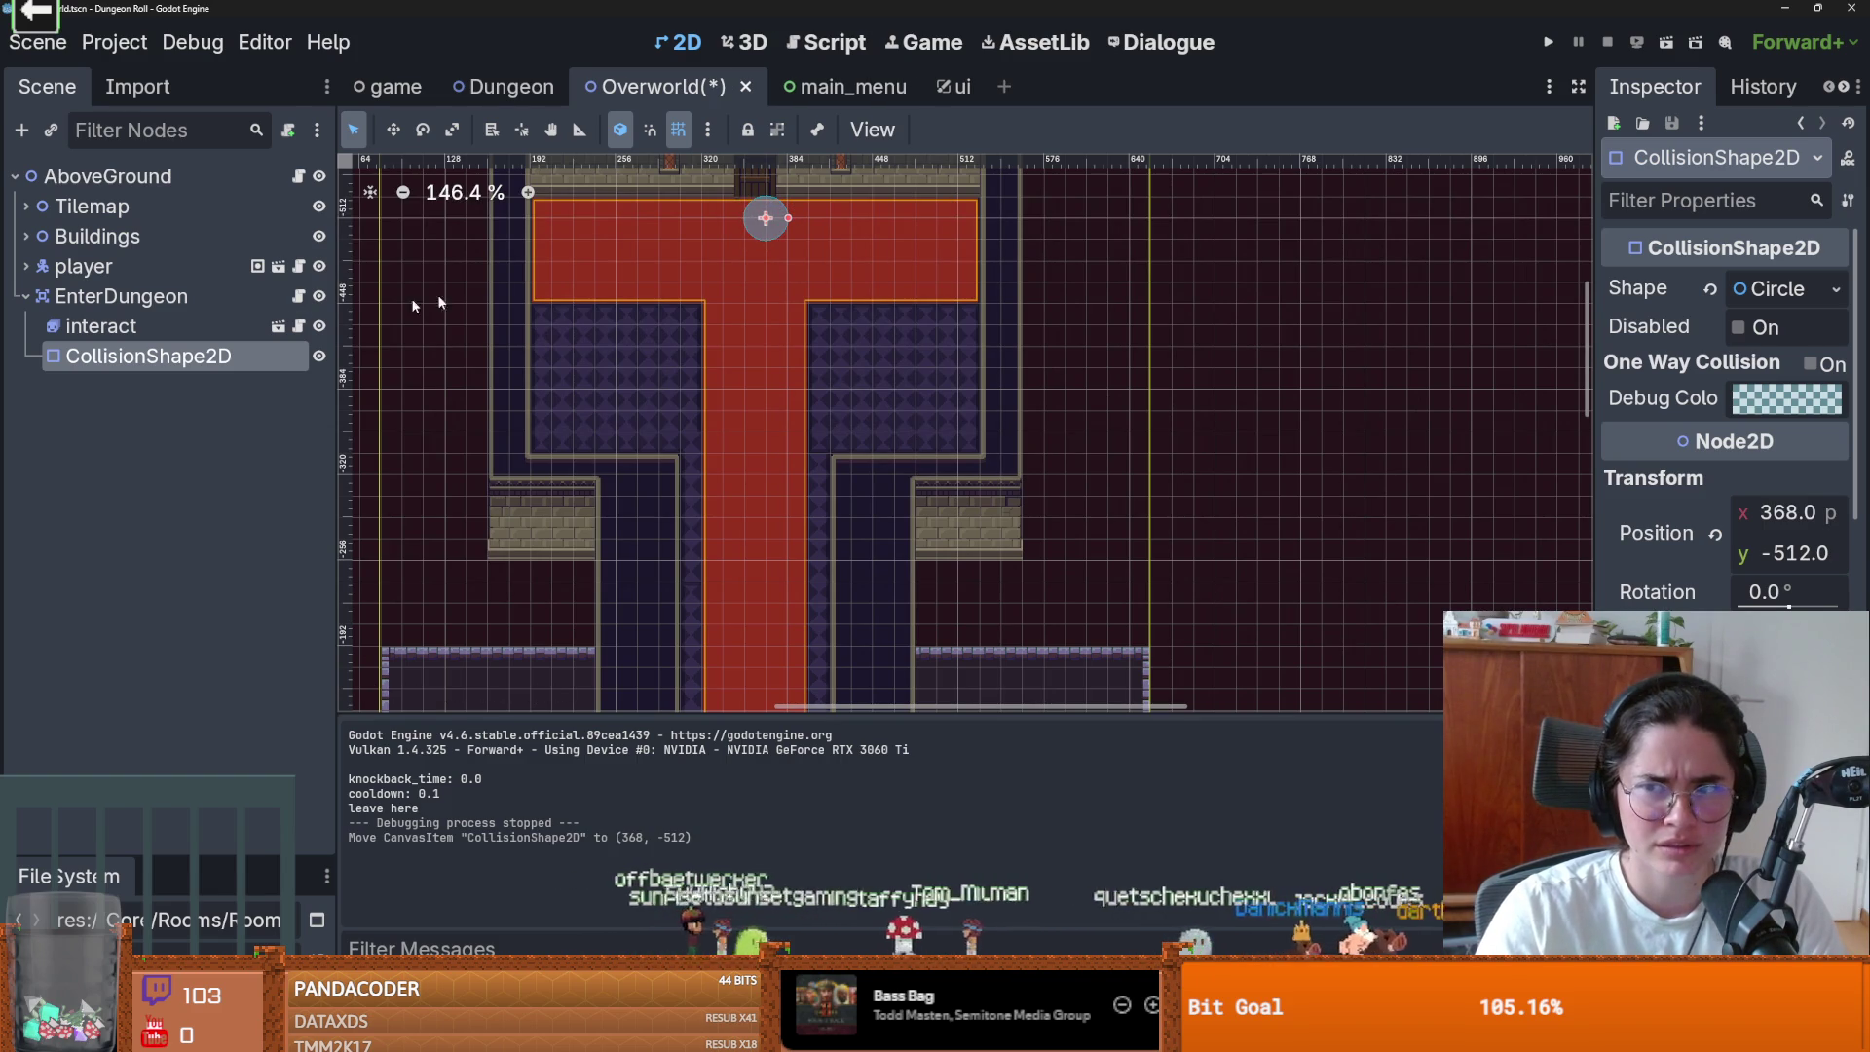
Inspect EnterDungeon's properties in a widened Inspector, then launch the Cannon chat game
{"action": "left_click", "coordinate": [109, 296]}
{"action": "left_click", "coordinate": [101, 326]}
{"action": "left_click", "coordinate": [220, 298]}
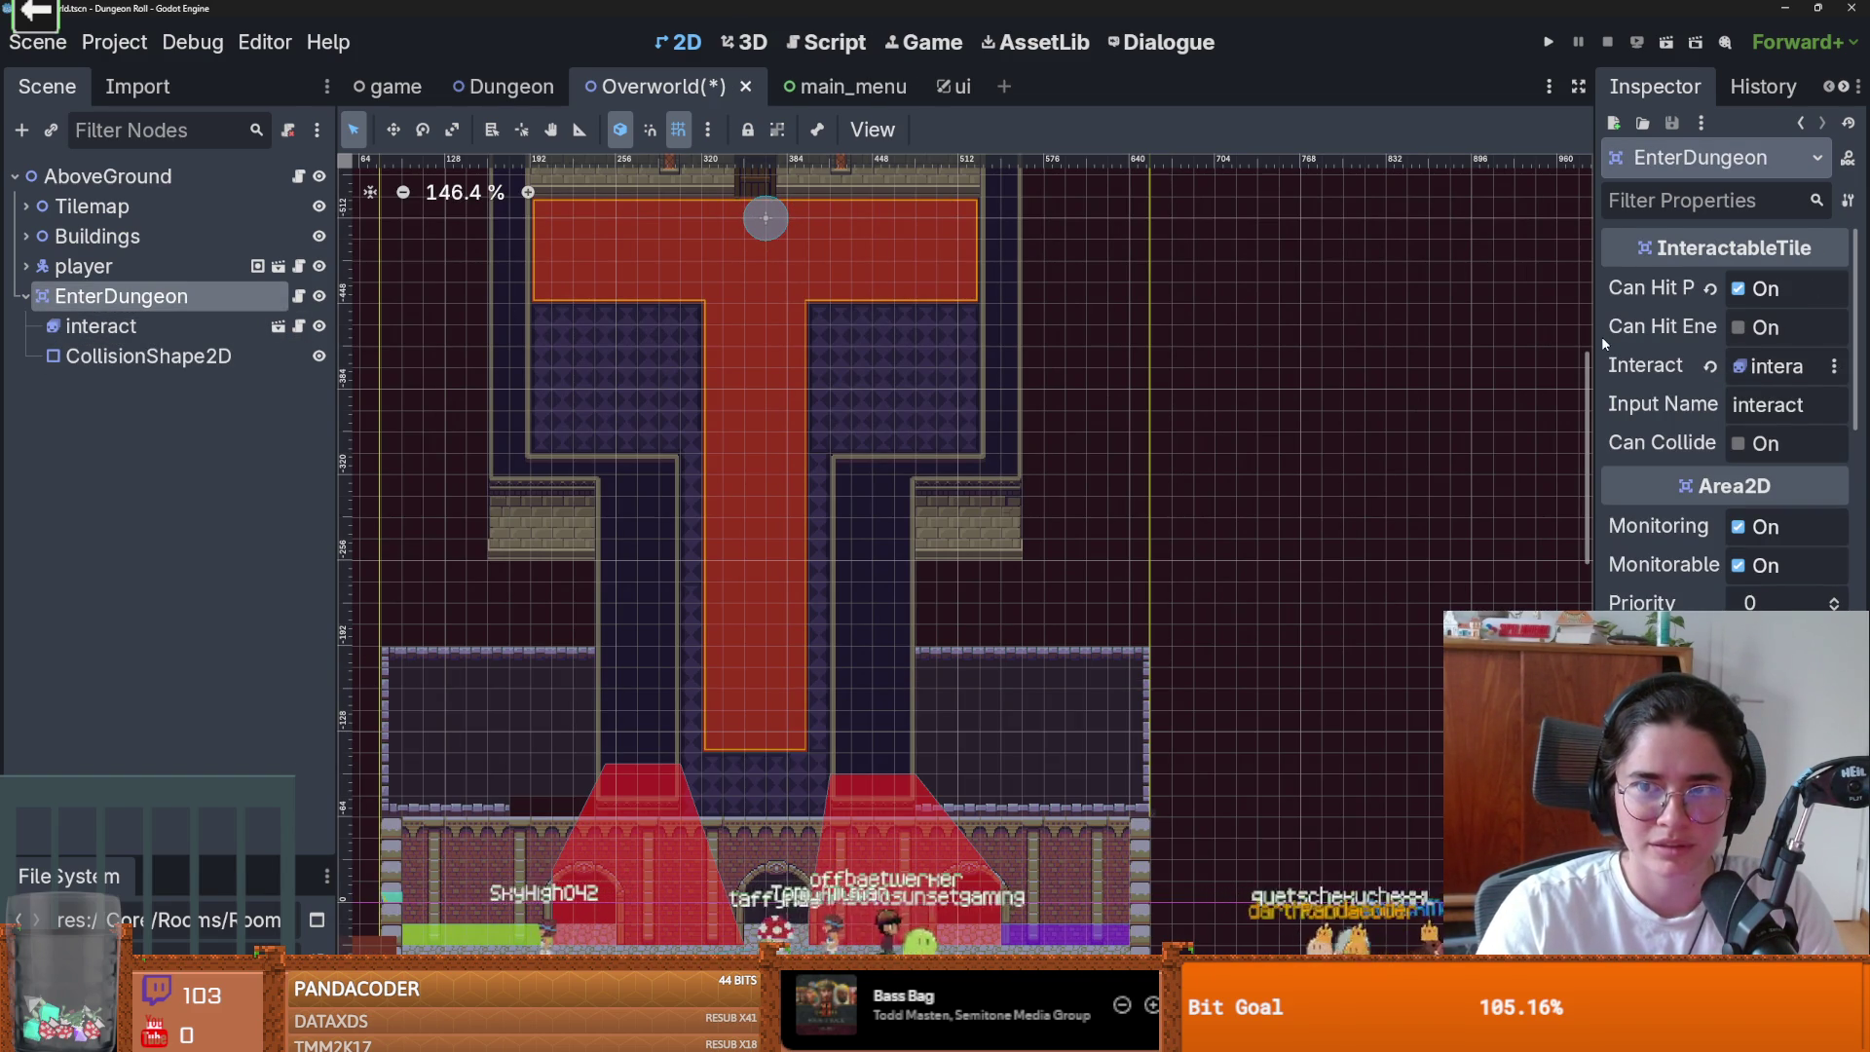
{"action": "left_click_drag", "start_coordinate": [1598, 343], "coordinate": [1406, 343]}
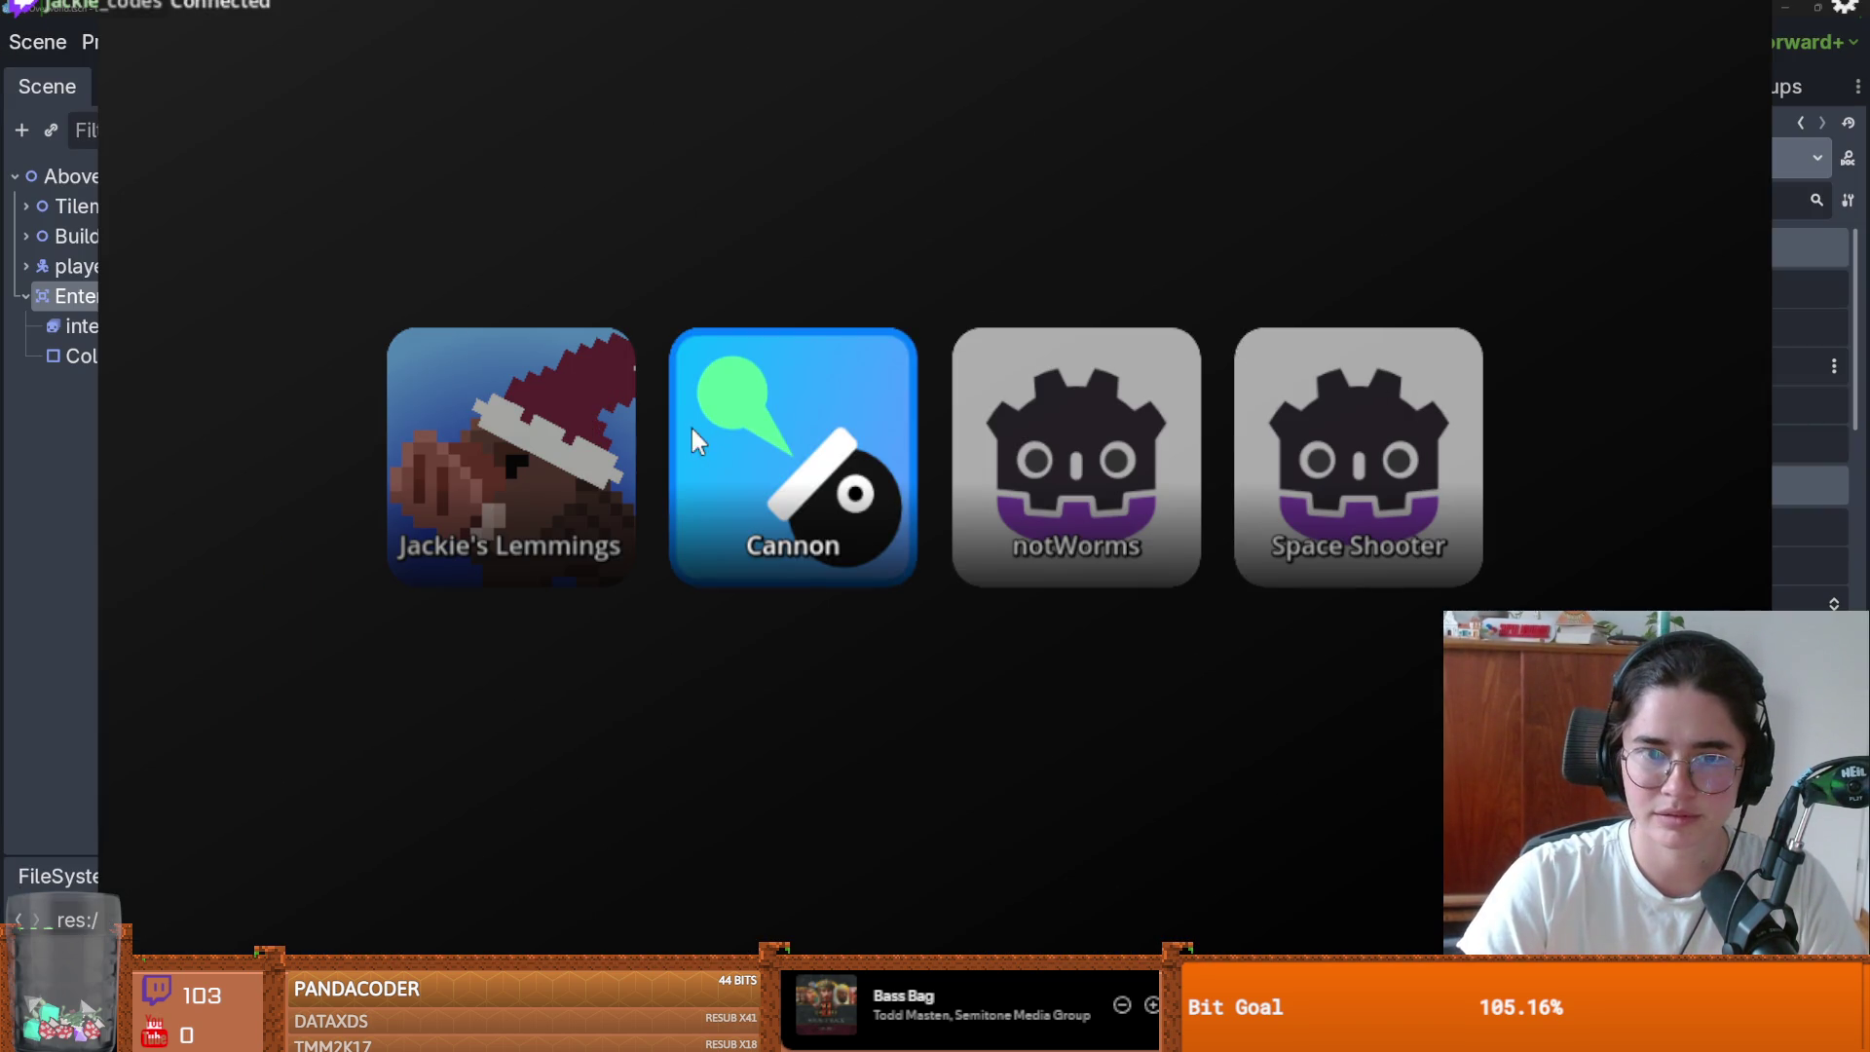
{"action": "left_click", "coordinate": [694, 430]}
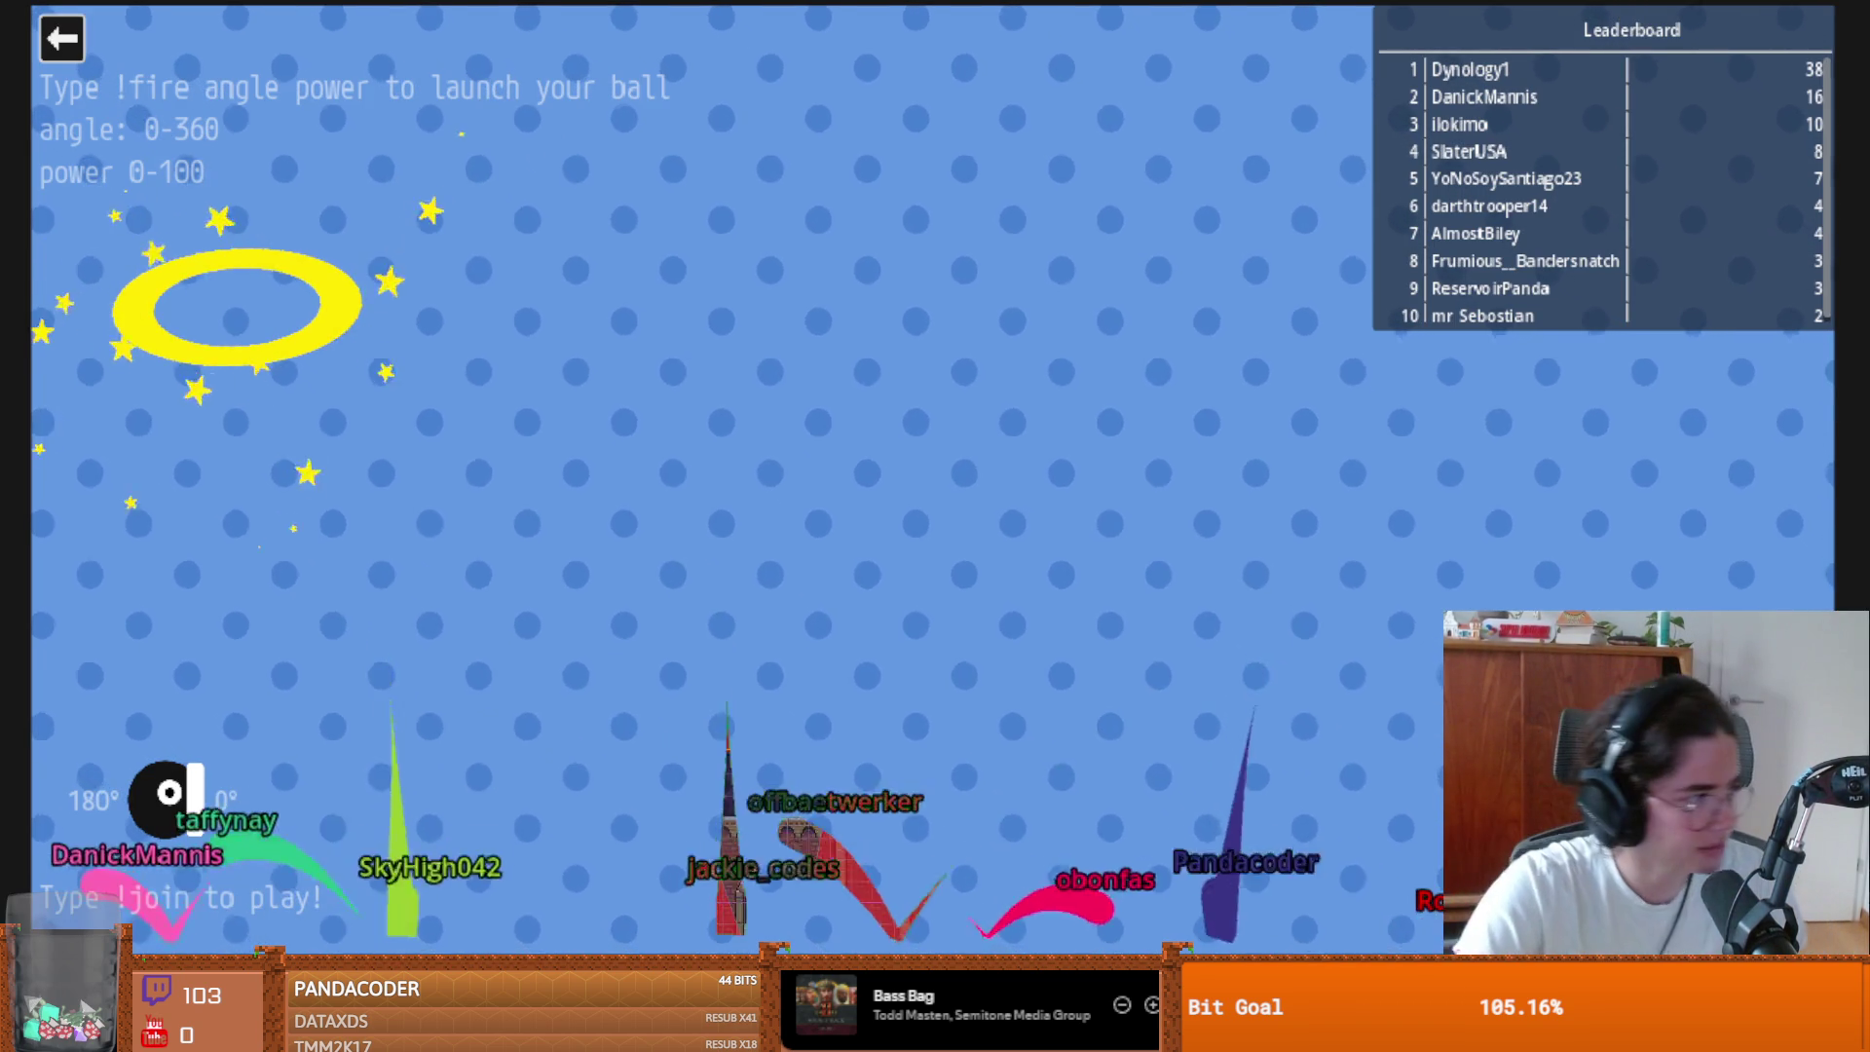
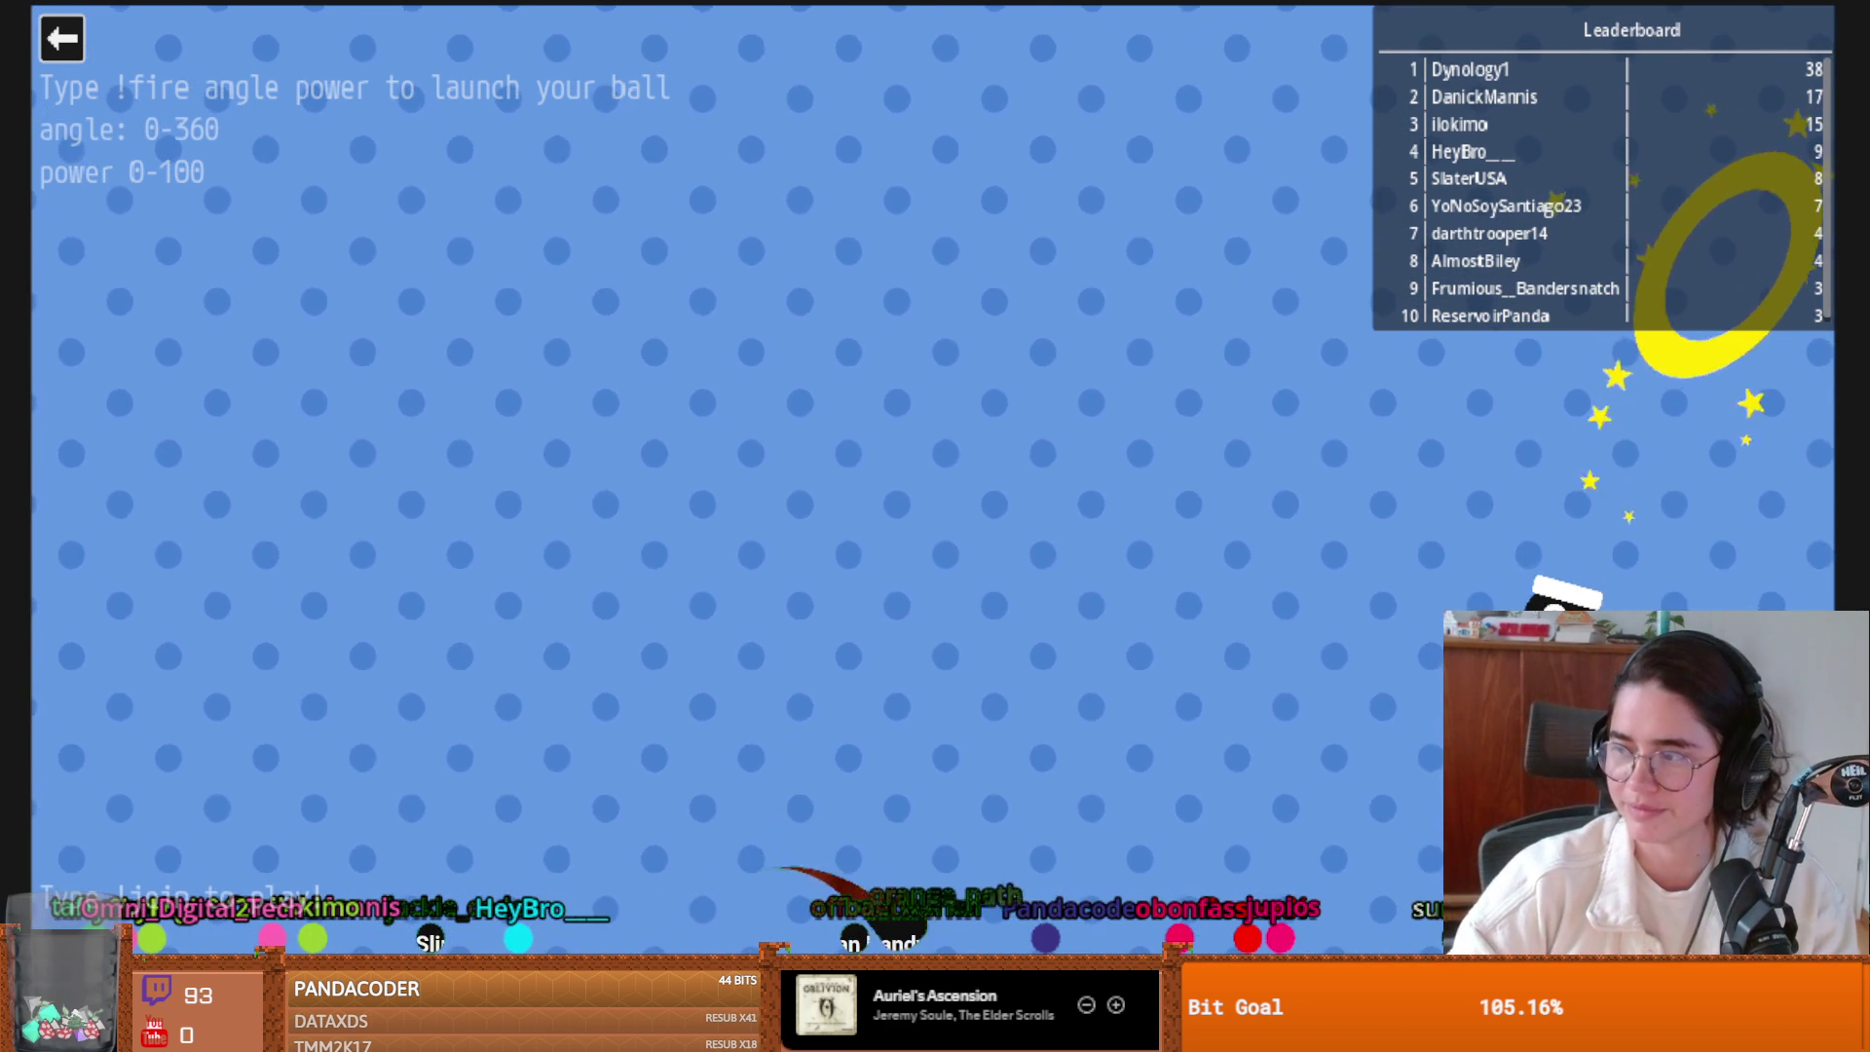
Exit the Cannon game to the game menu and bring up the 1996 Slim Jim light bulb commercial
{"action": "left_click", "coordinate": [61, 38]}
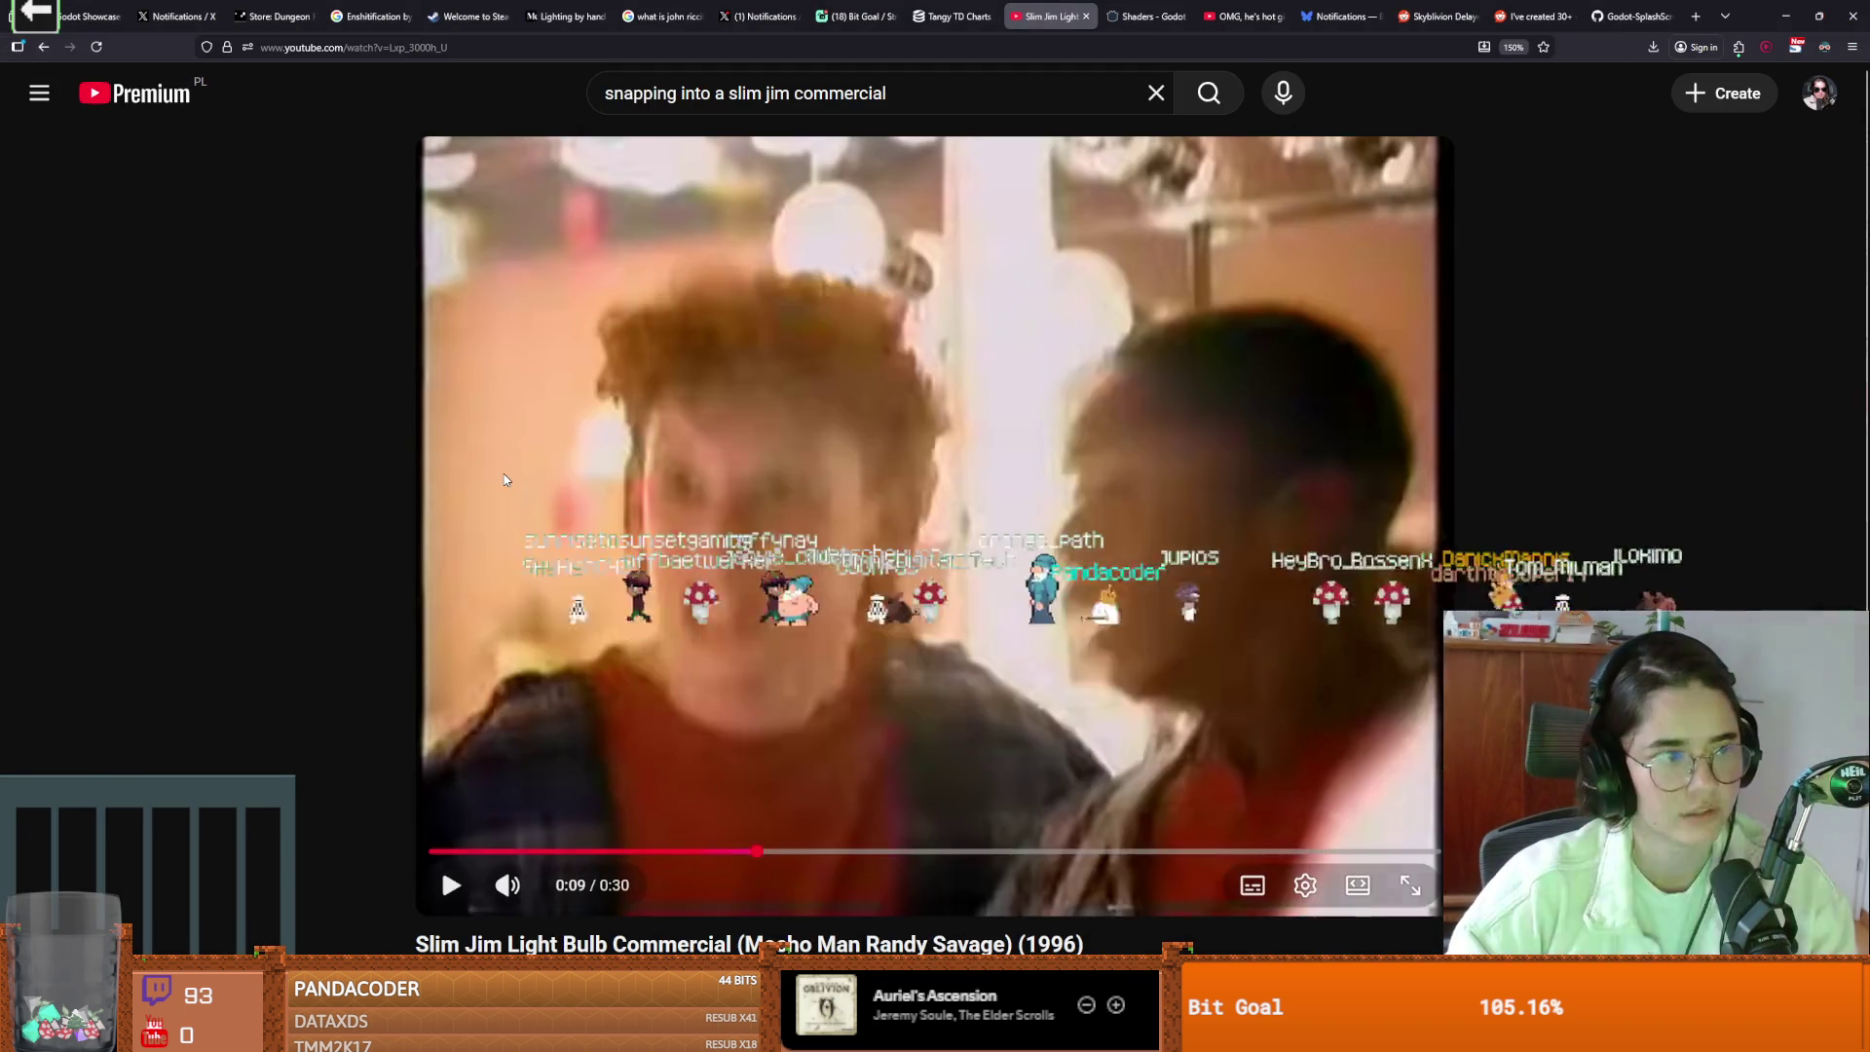
{"action": "left_click", "coordinate": [491, 490]}
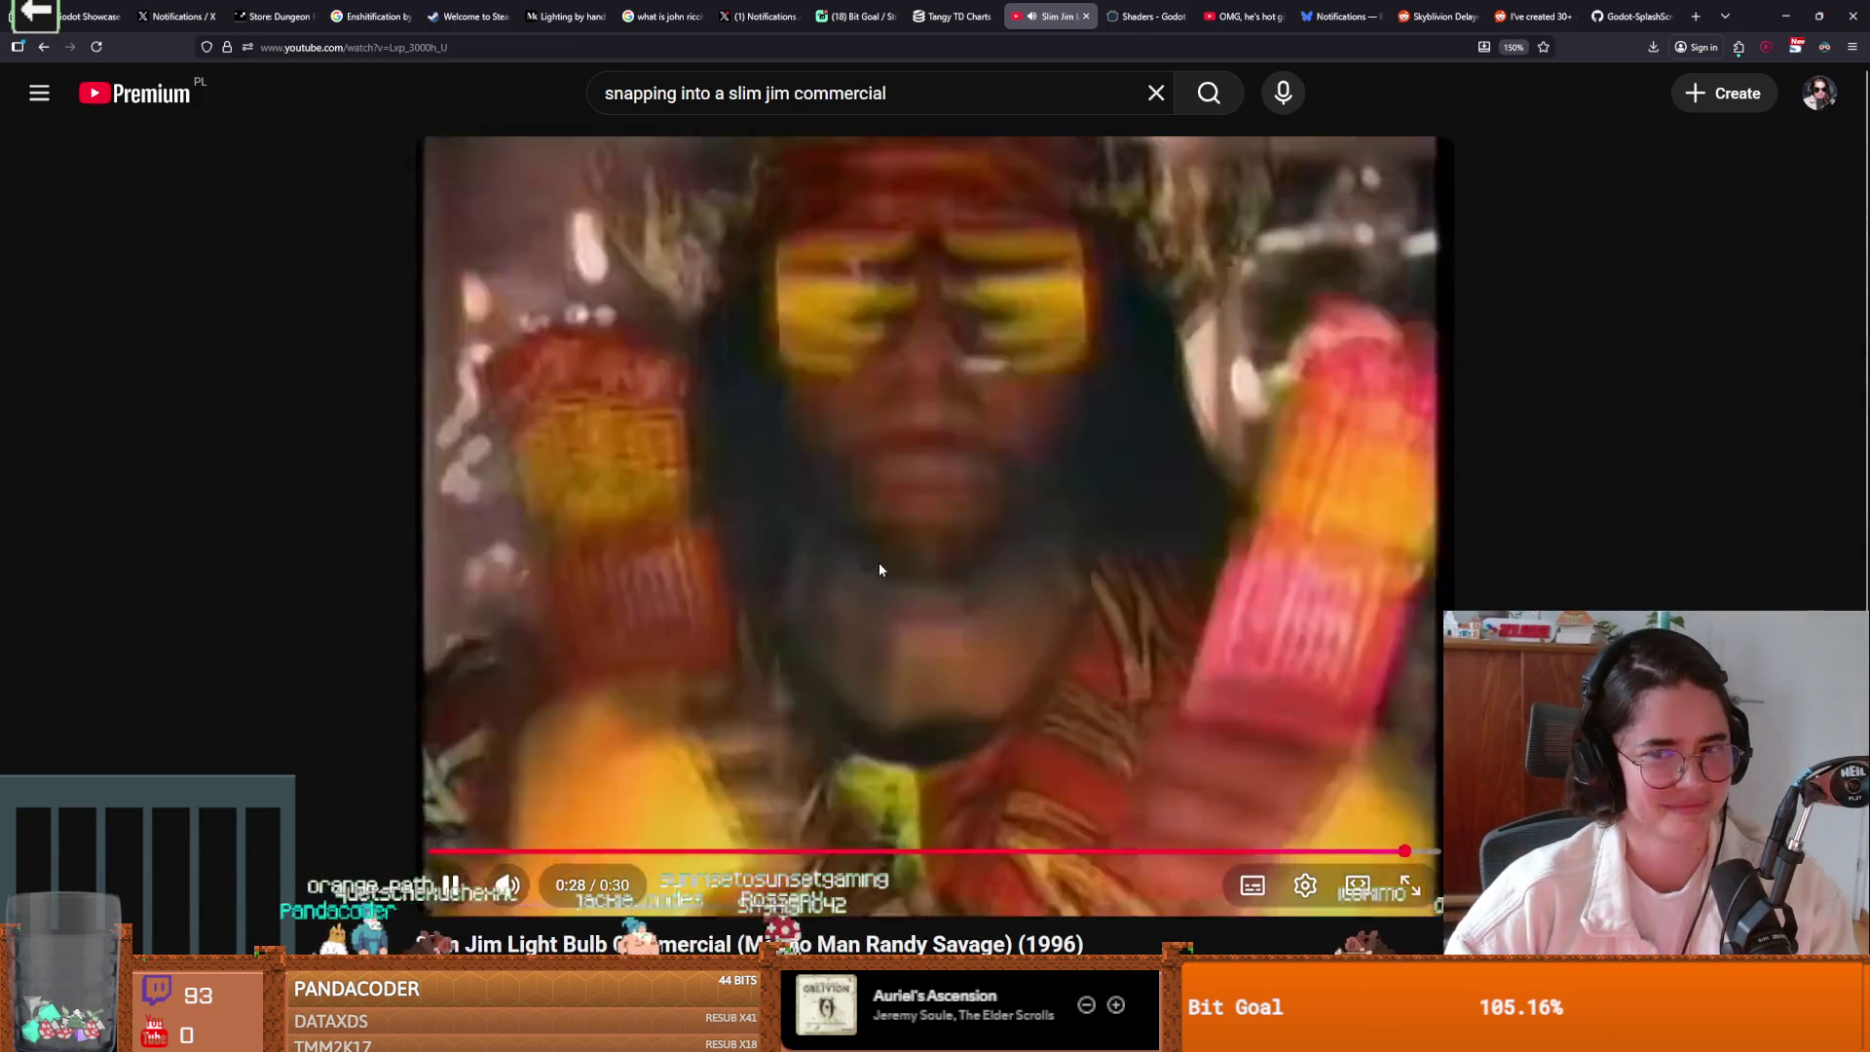
Pause the Slim Jim light bulb commercial at its 0:30 end and glance at its title and comments
{"action": "left_click", "coordinate": [879, 563]}
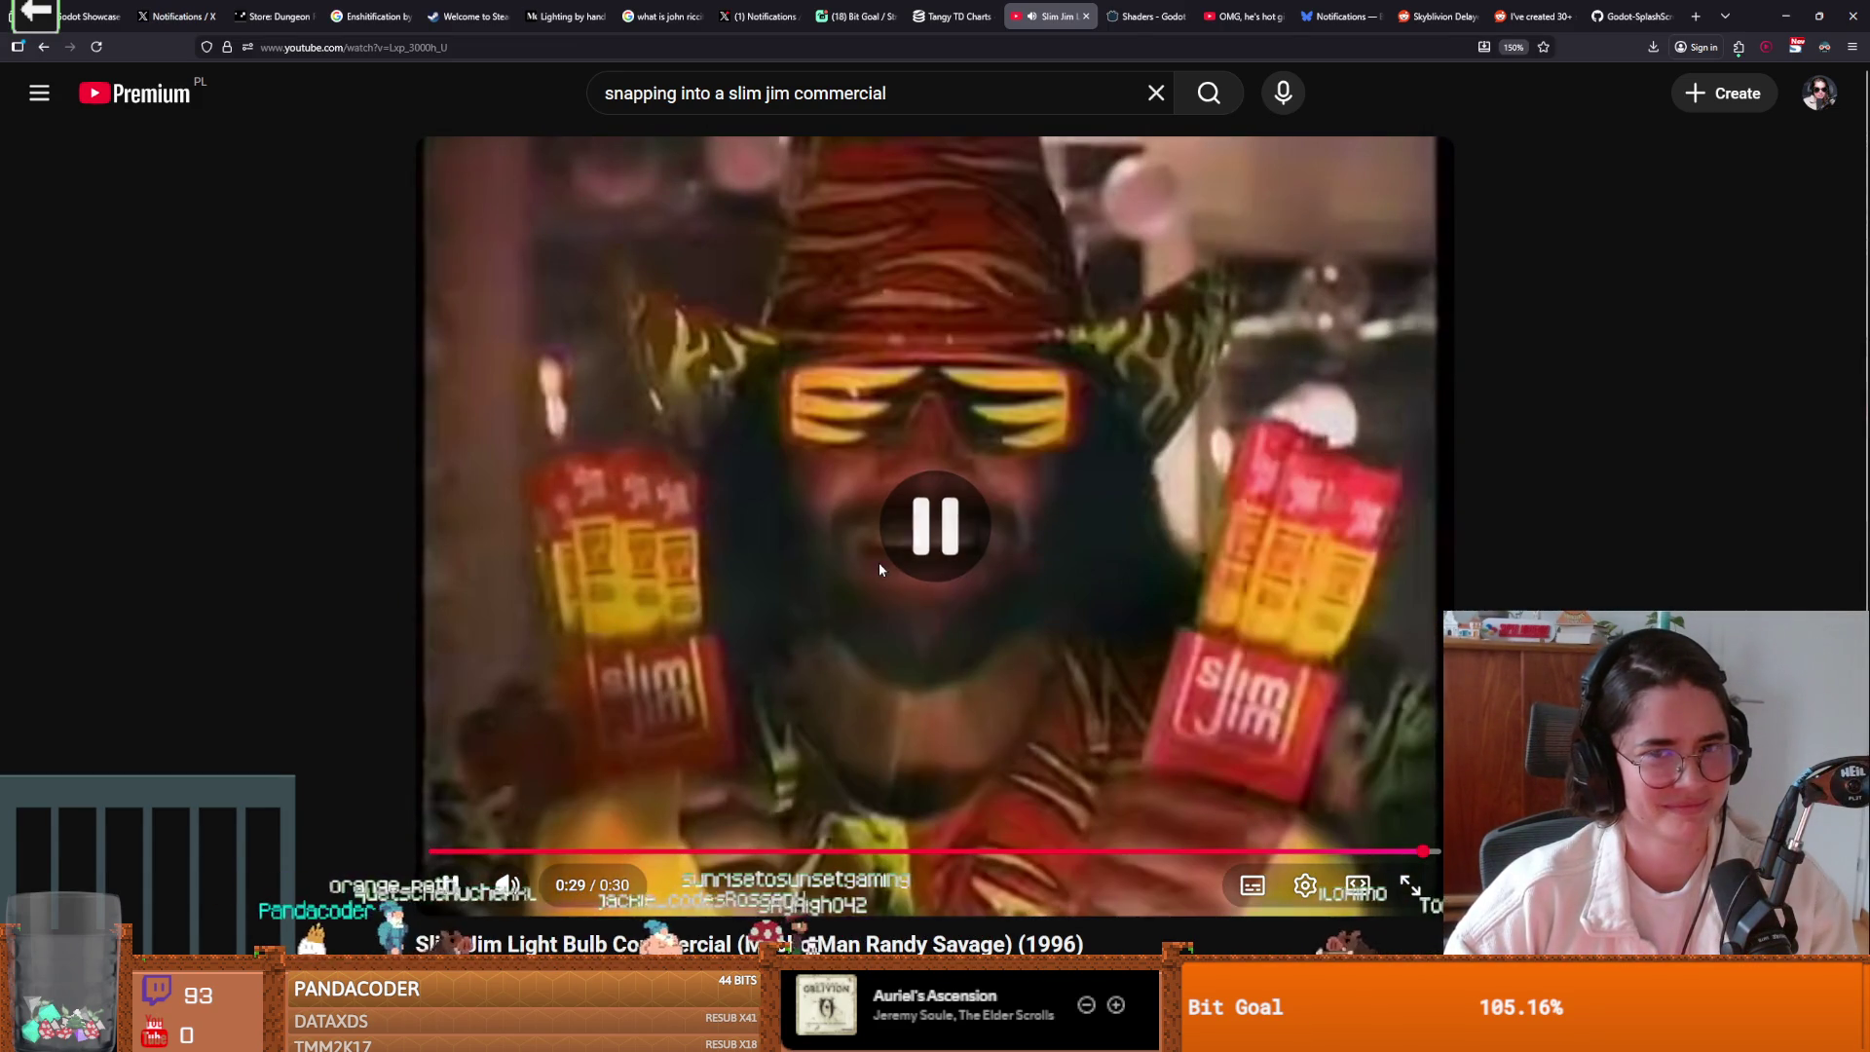
{"action": "scroll", "coordinate": [312, 507], "scroll_direction": "down", "scroll_amount": 3}
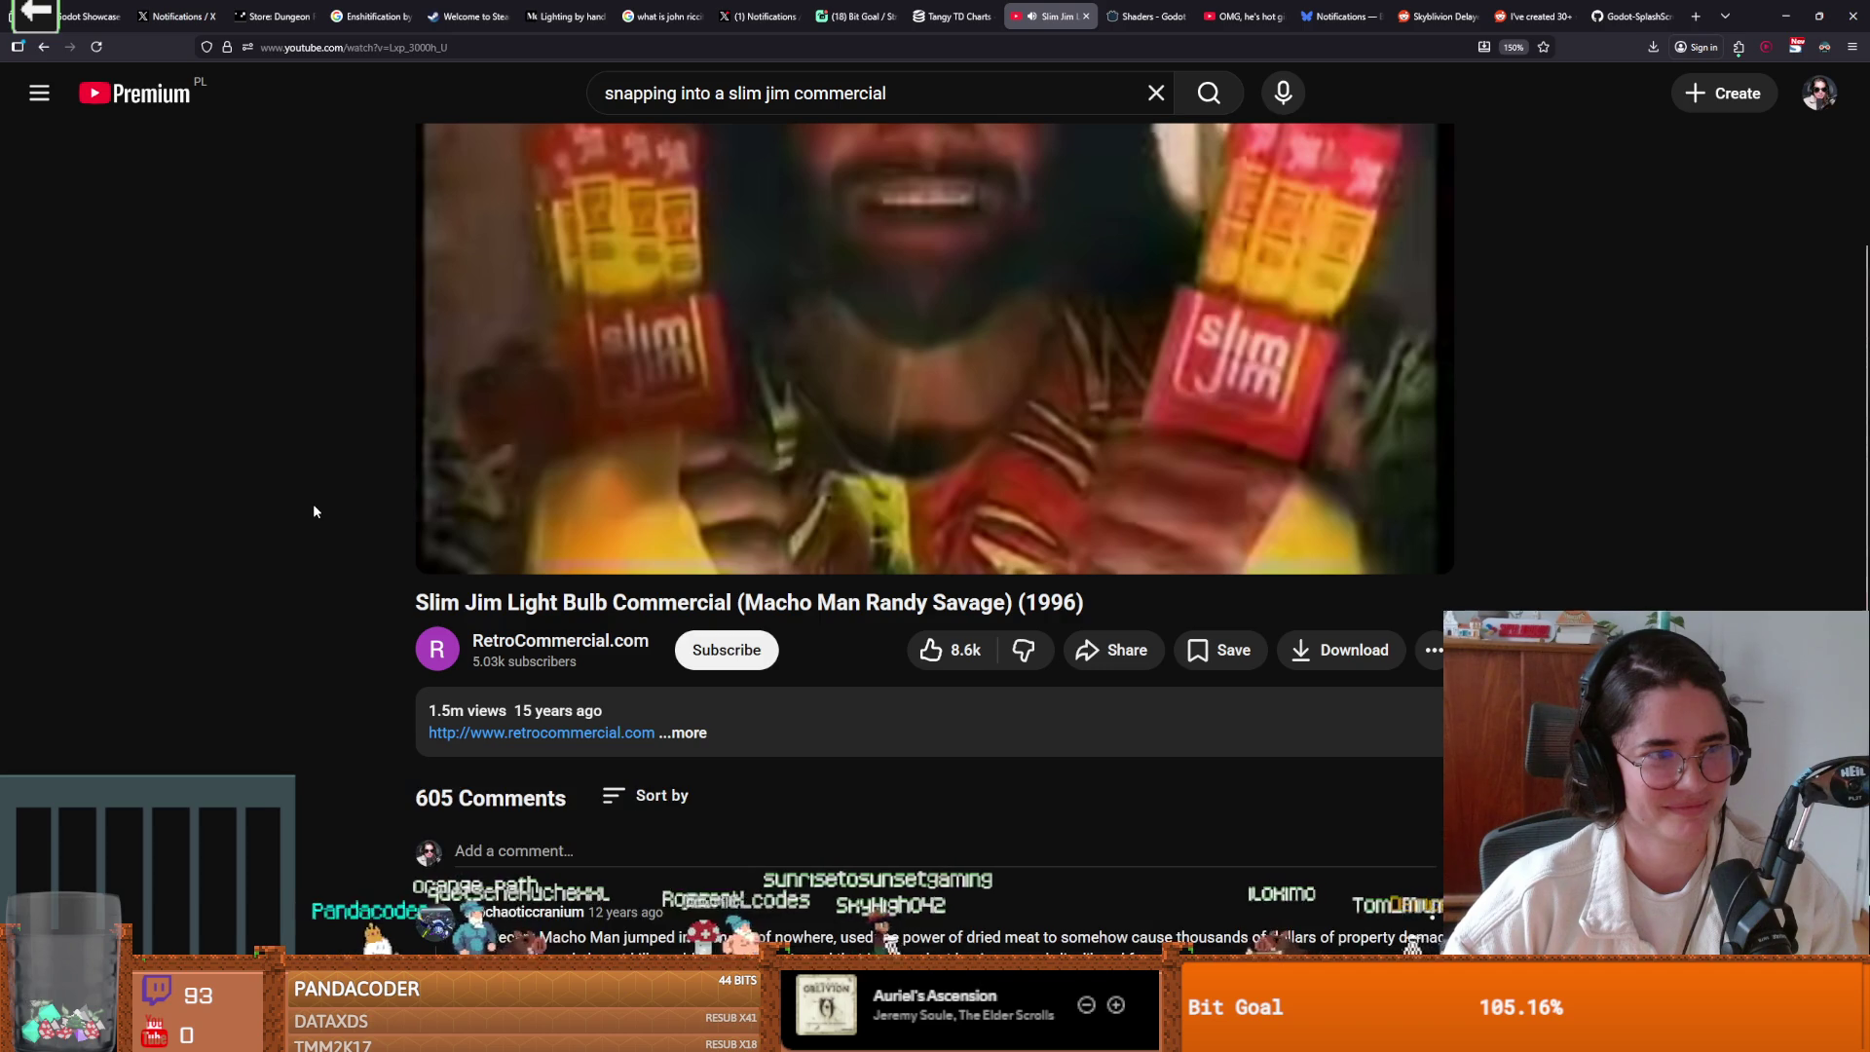
{"action": "scroll", "coordinate": [313, 506], "scroll_direction": "up", "scroll_amount": 2}
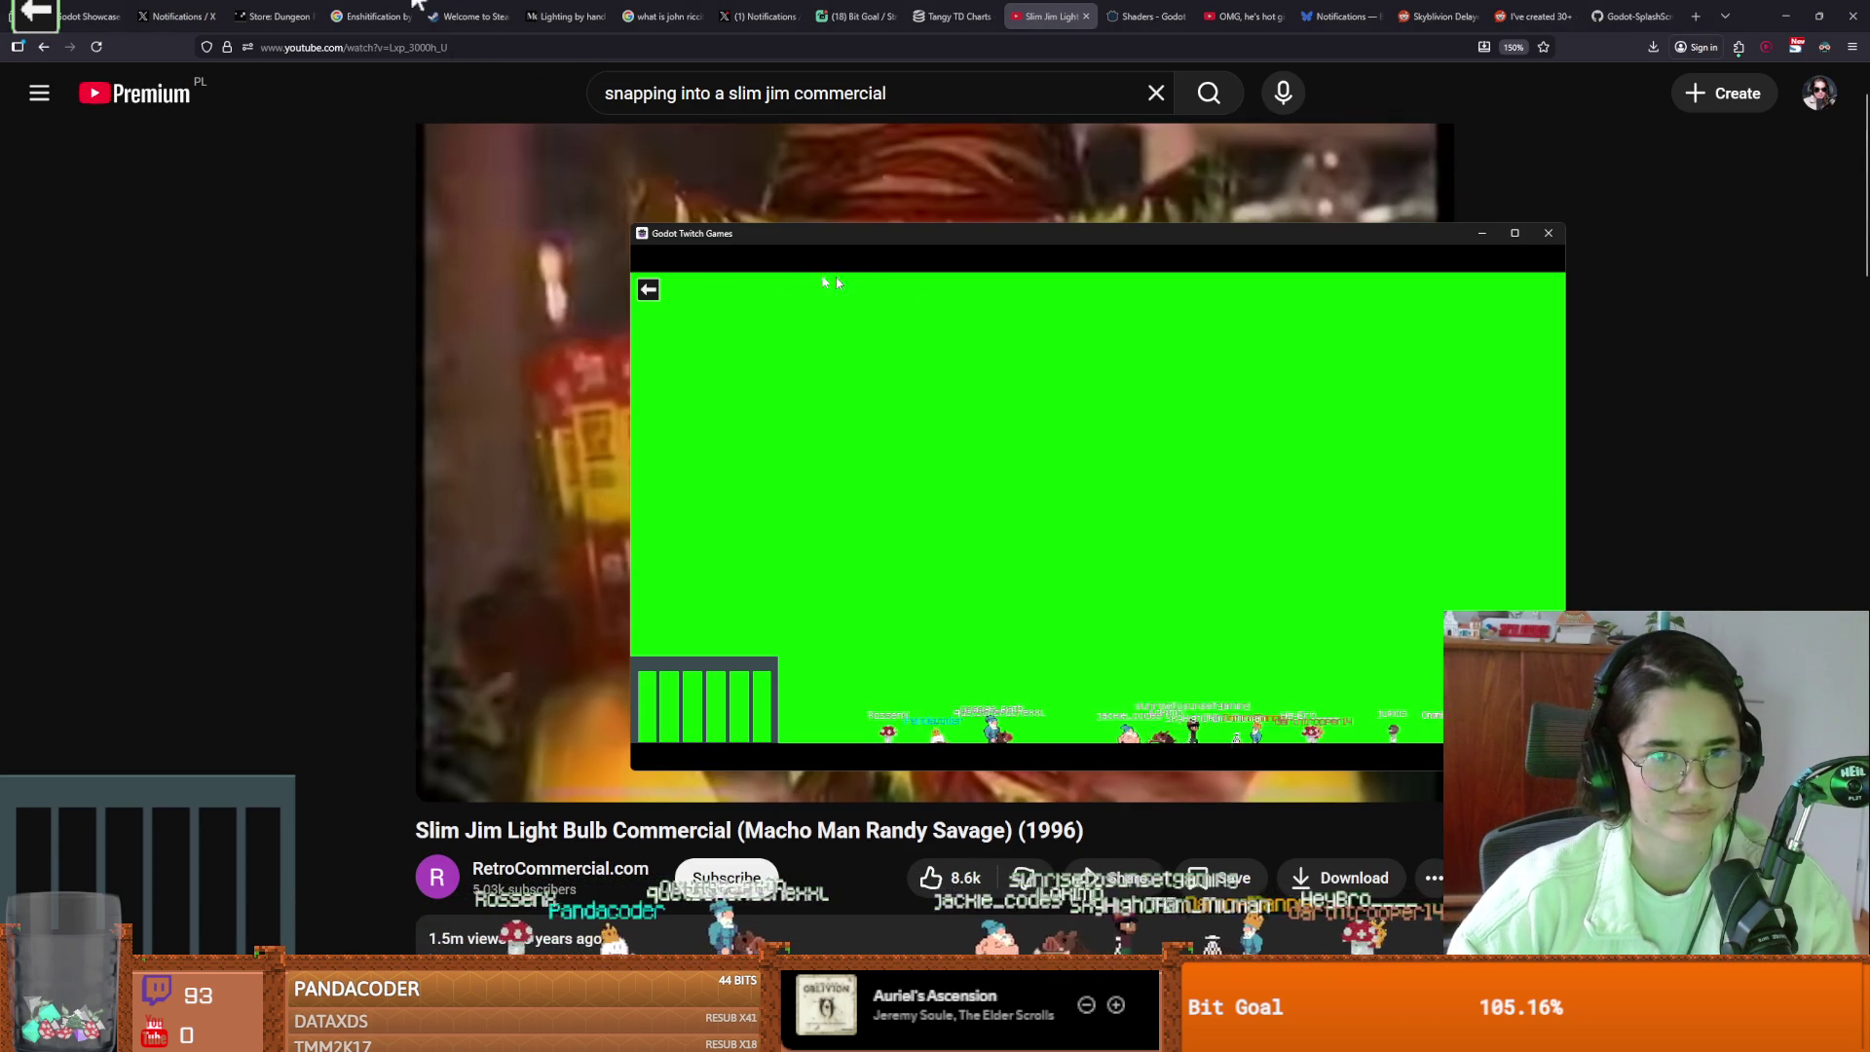
Leave the current game for the Godot Twitch Games menu and launch the Cannon tile
{"action": "left_click", "coordinate": [648, 292]}
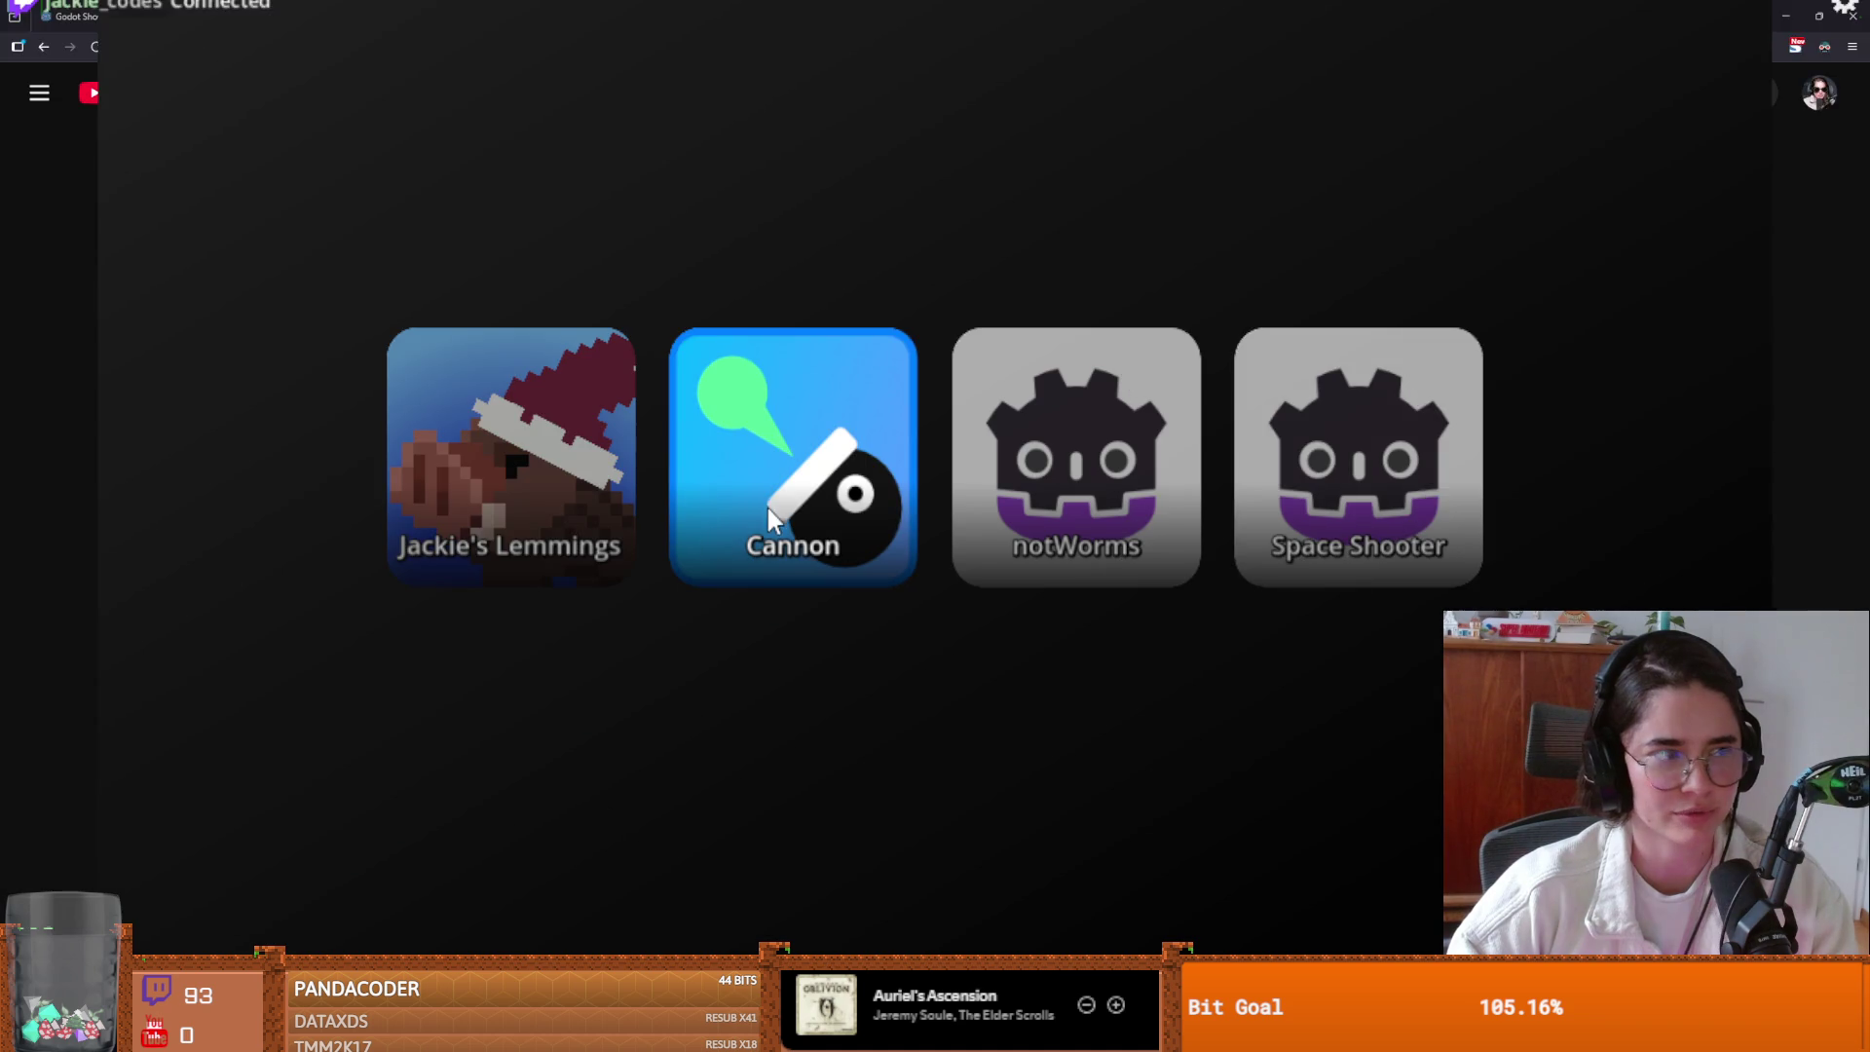
{"action": "left_click", "coordinate": [768, 508]}
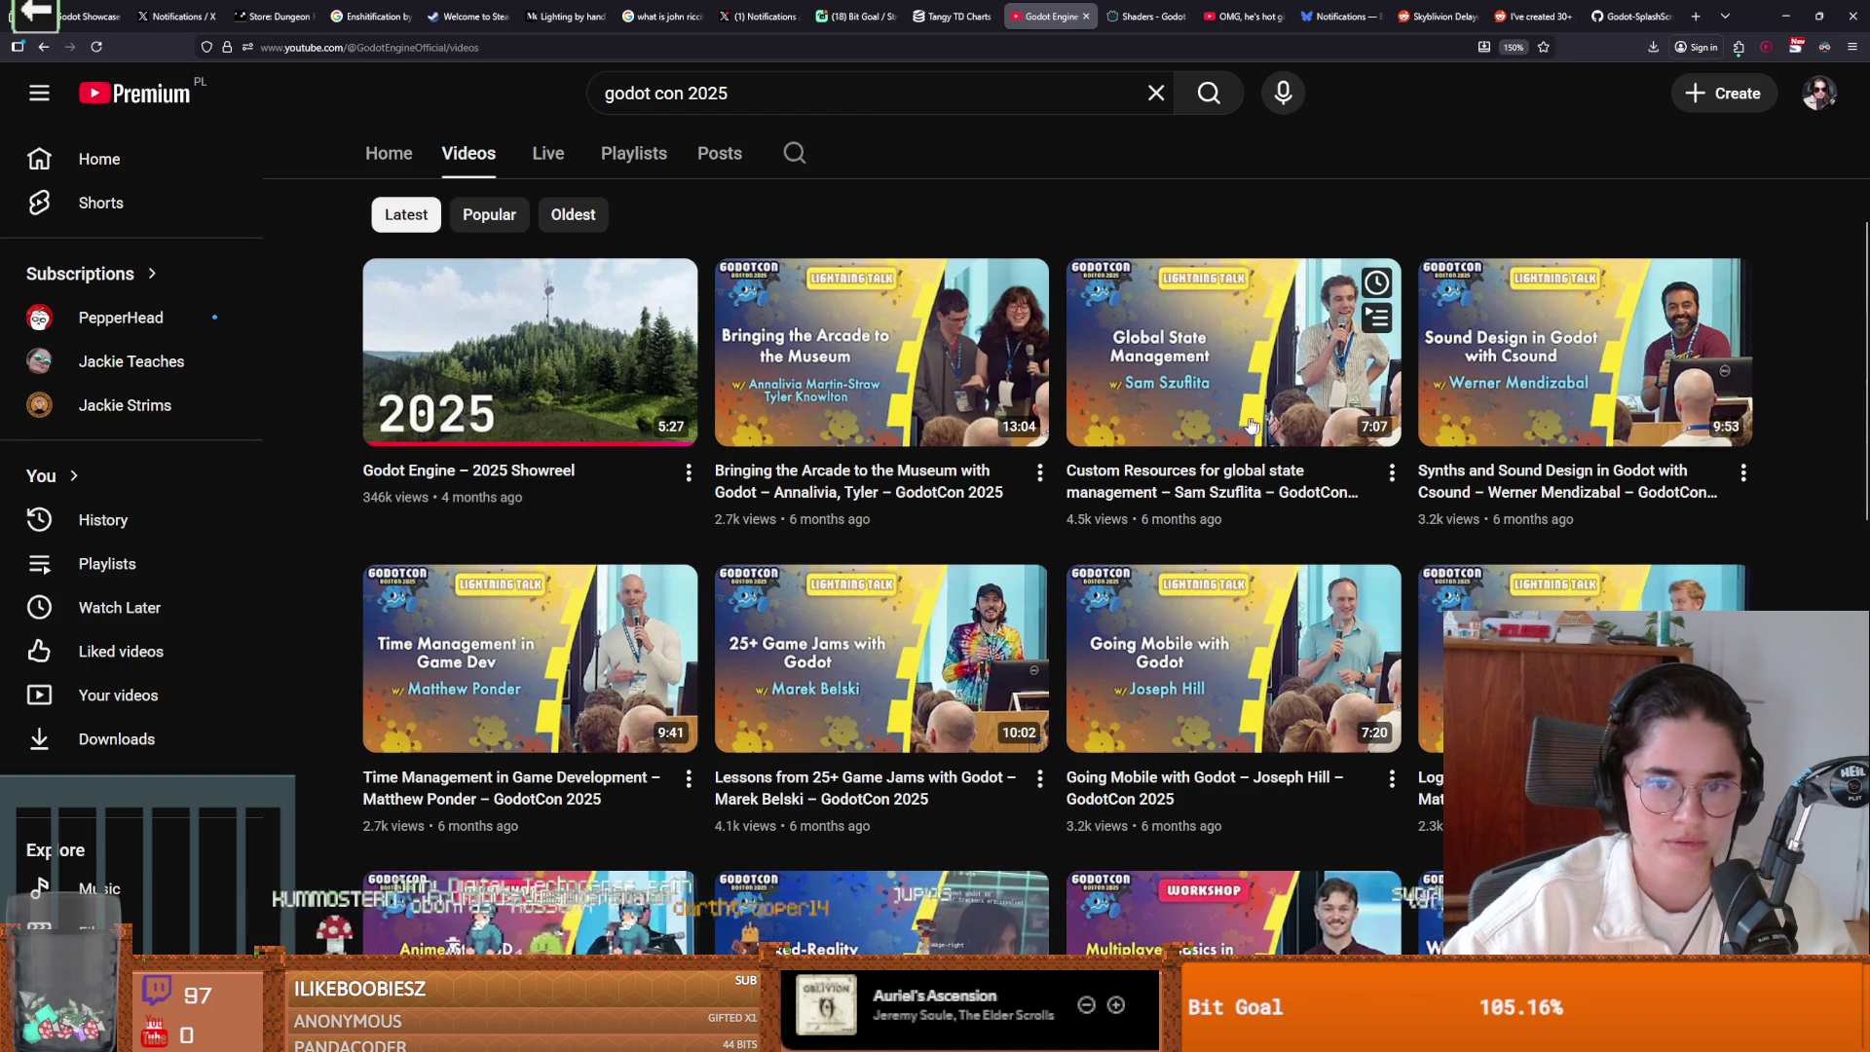
Scroll the Godot Engine Videos grid and play 'Improving Your UI in Godot – Rawb Herb'
{"action": "scroll", "coordinate": [1257, 570], "scroll_direction": "down", "scroll_amount": 5}
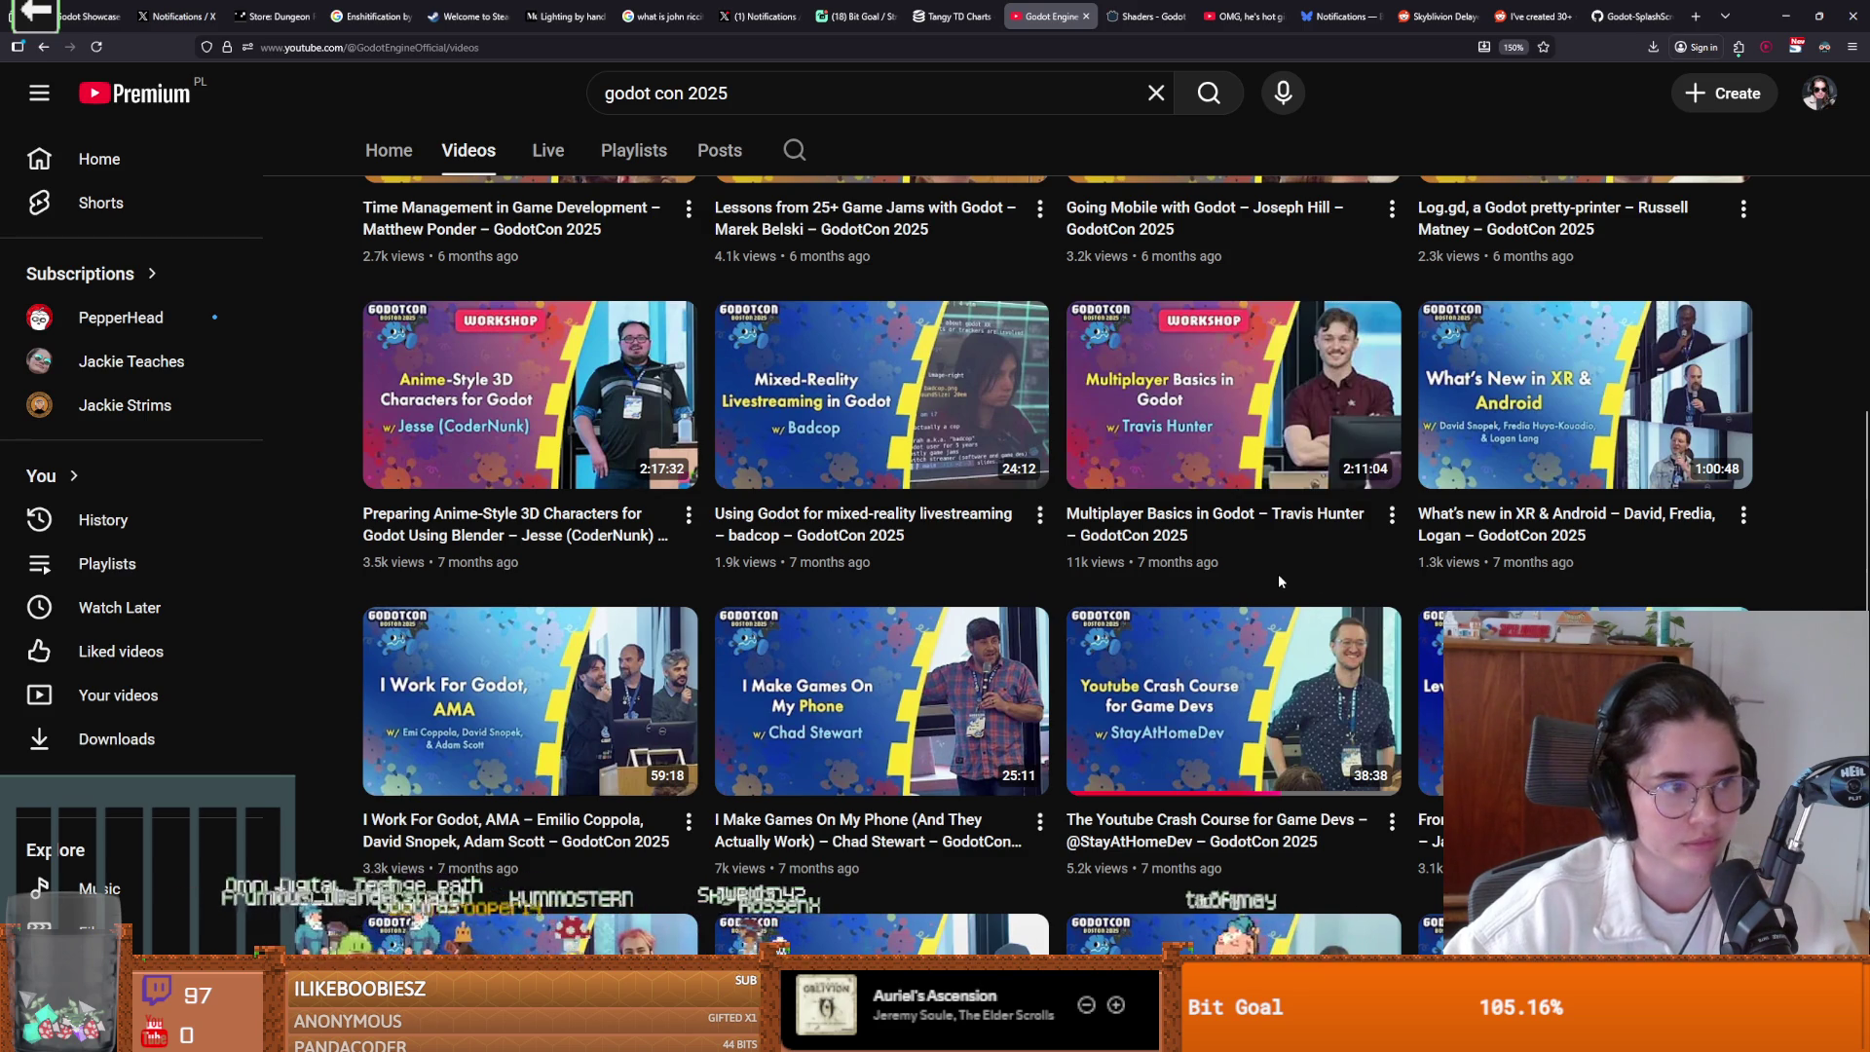
{"action": "mouse_move", "coordinate": [1279, 581]}
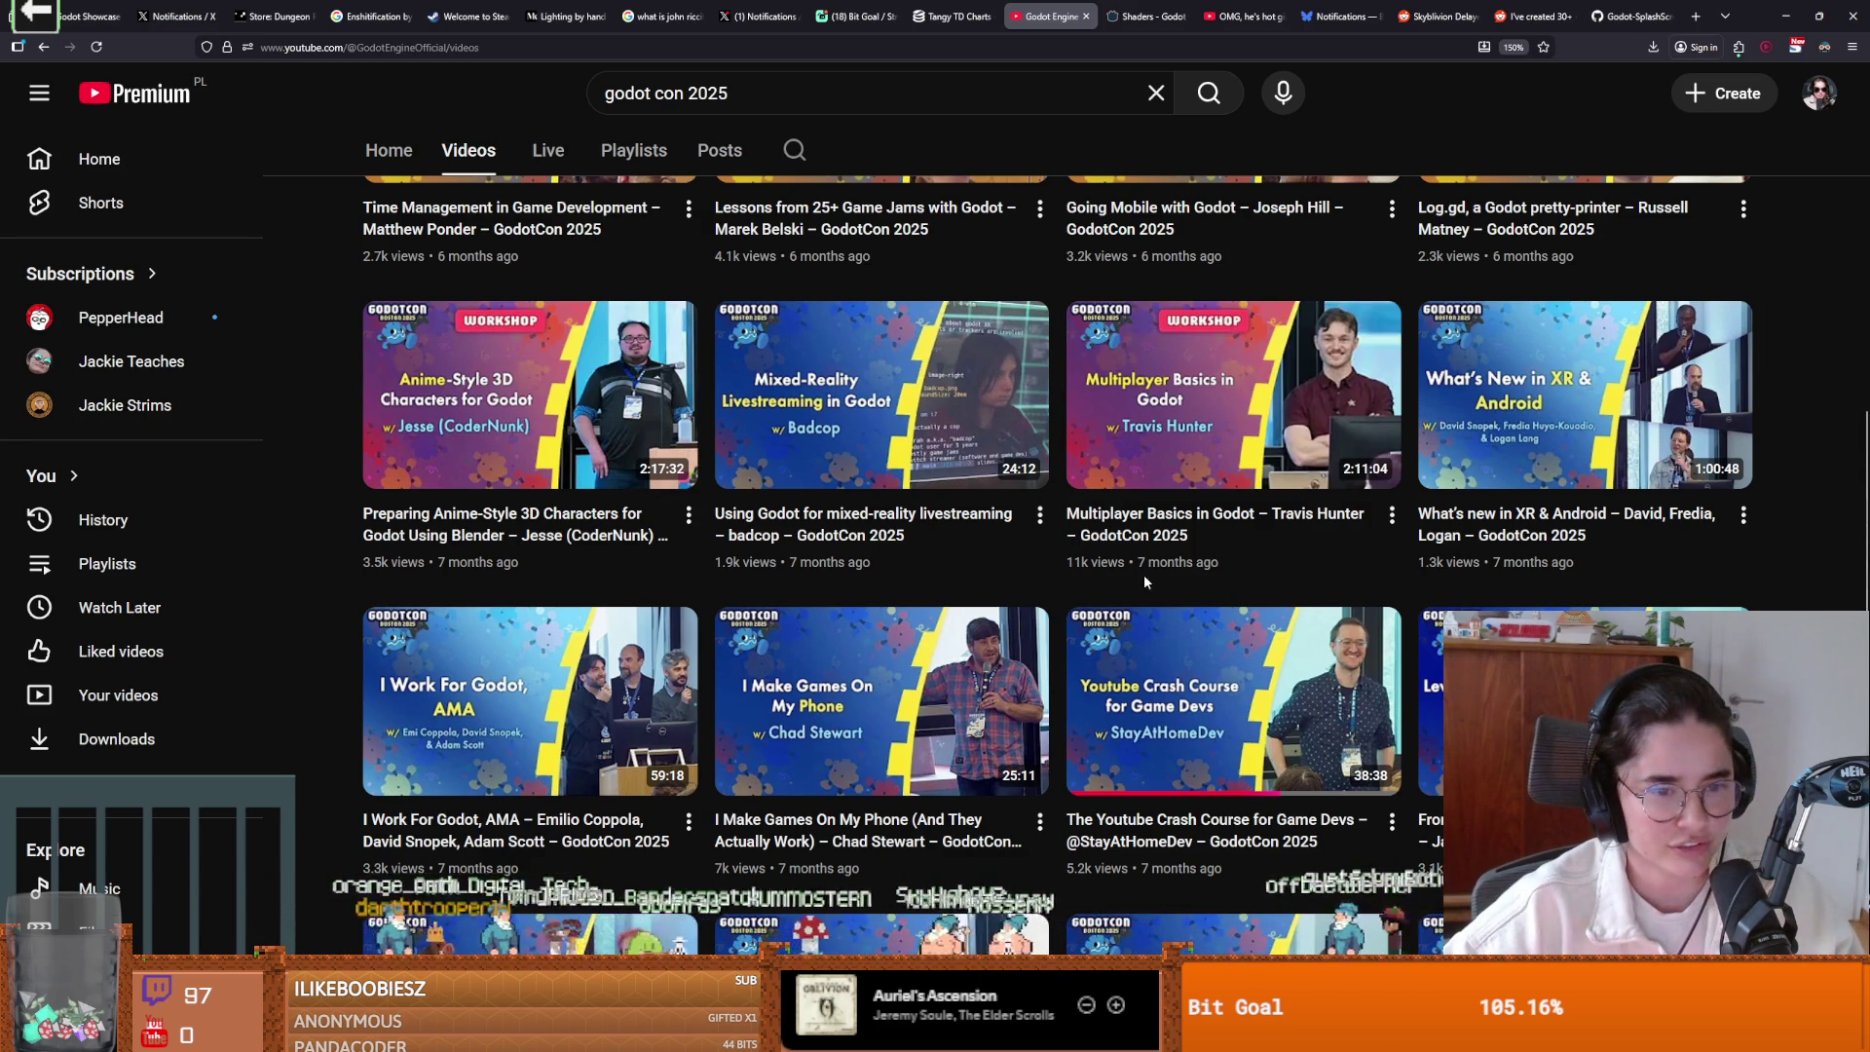
{"action": "scroll", "coordinate": [1143, 575], "scroll_direction": "down", "scroll_amount": 1}
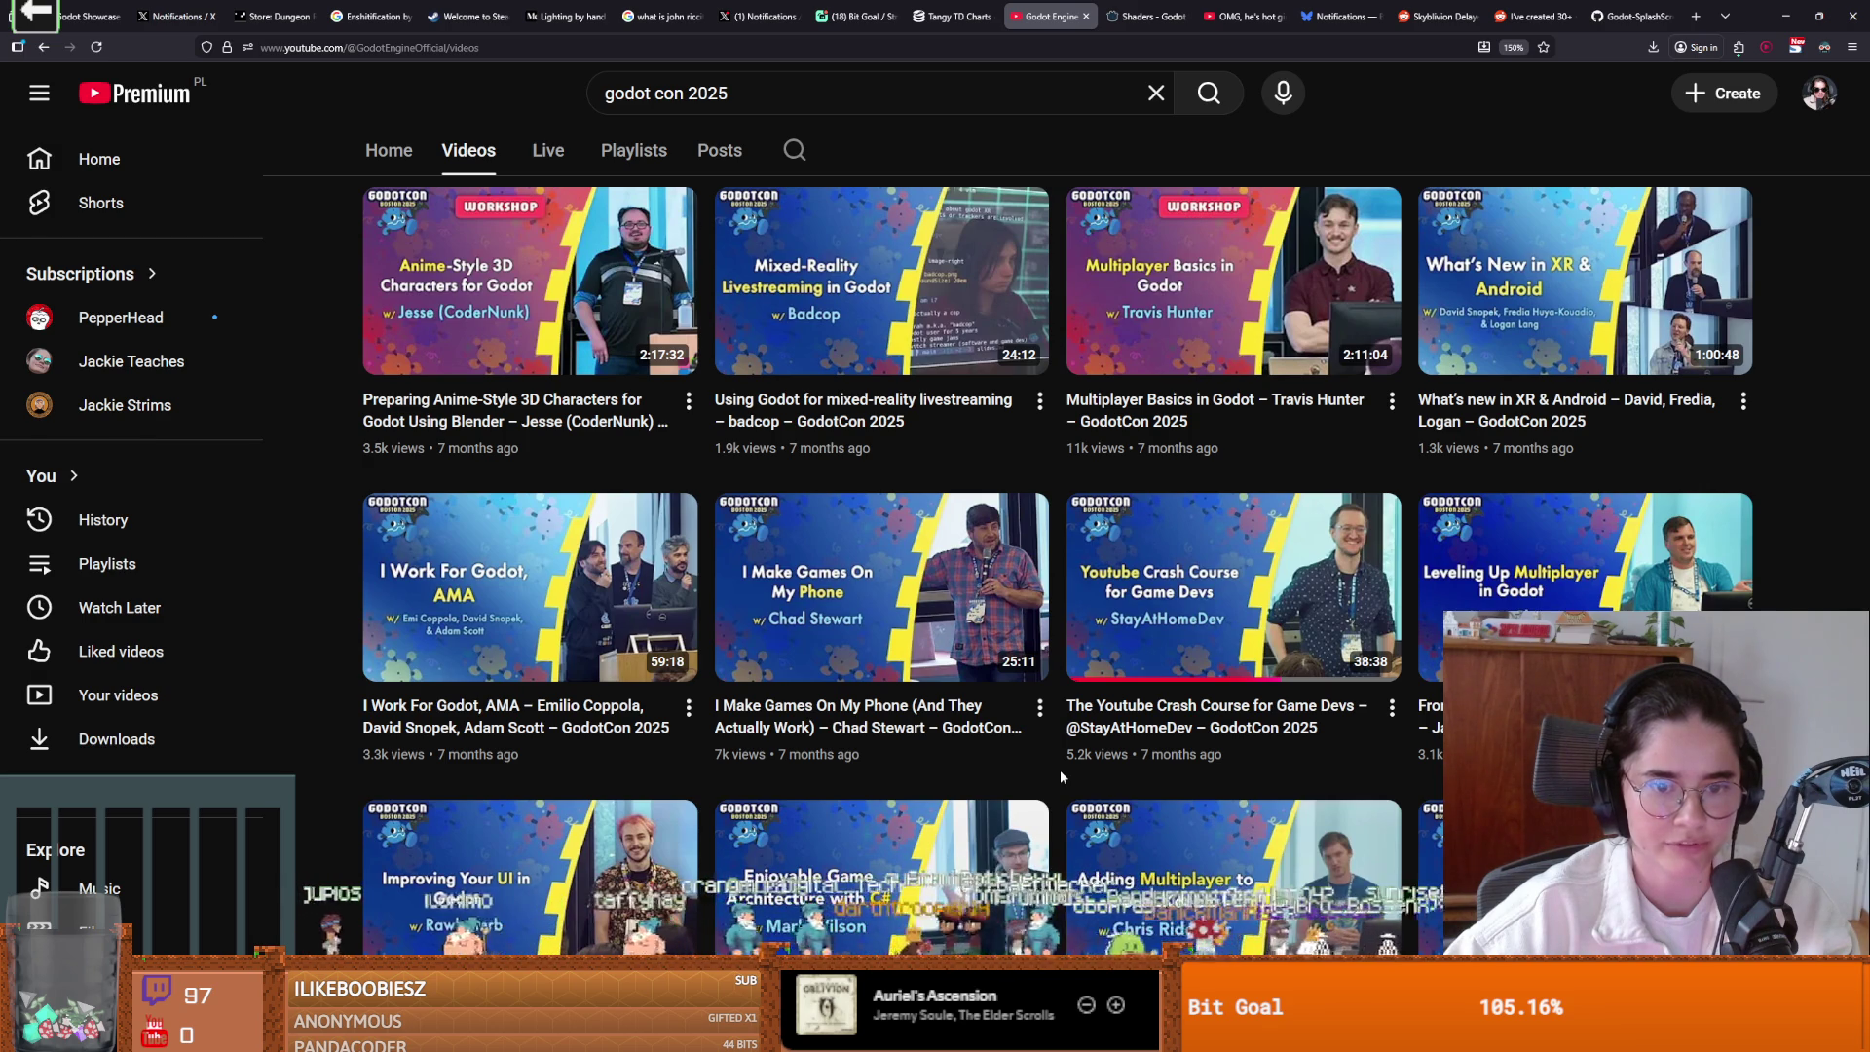
{"action": "scroll", "coordinate": [1060, 770], "scroll_direction": "down", "scroll_amount": 5}
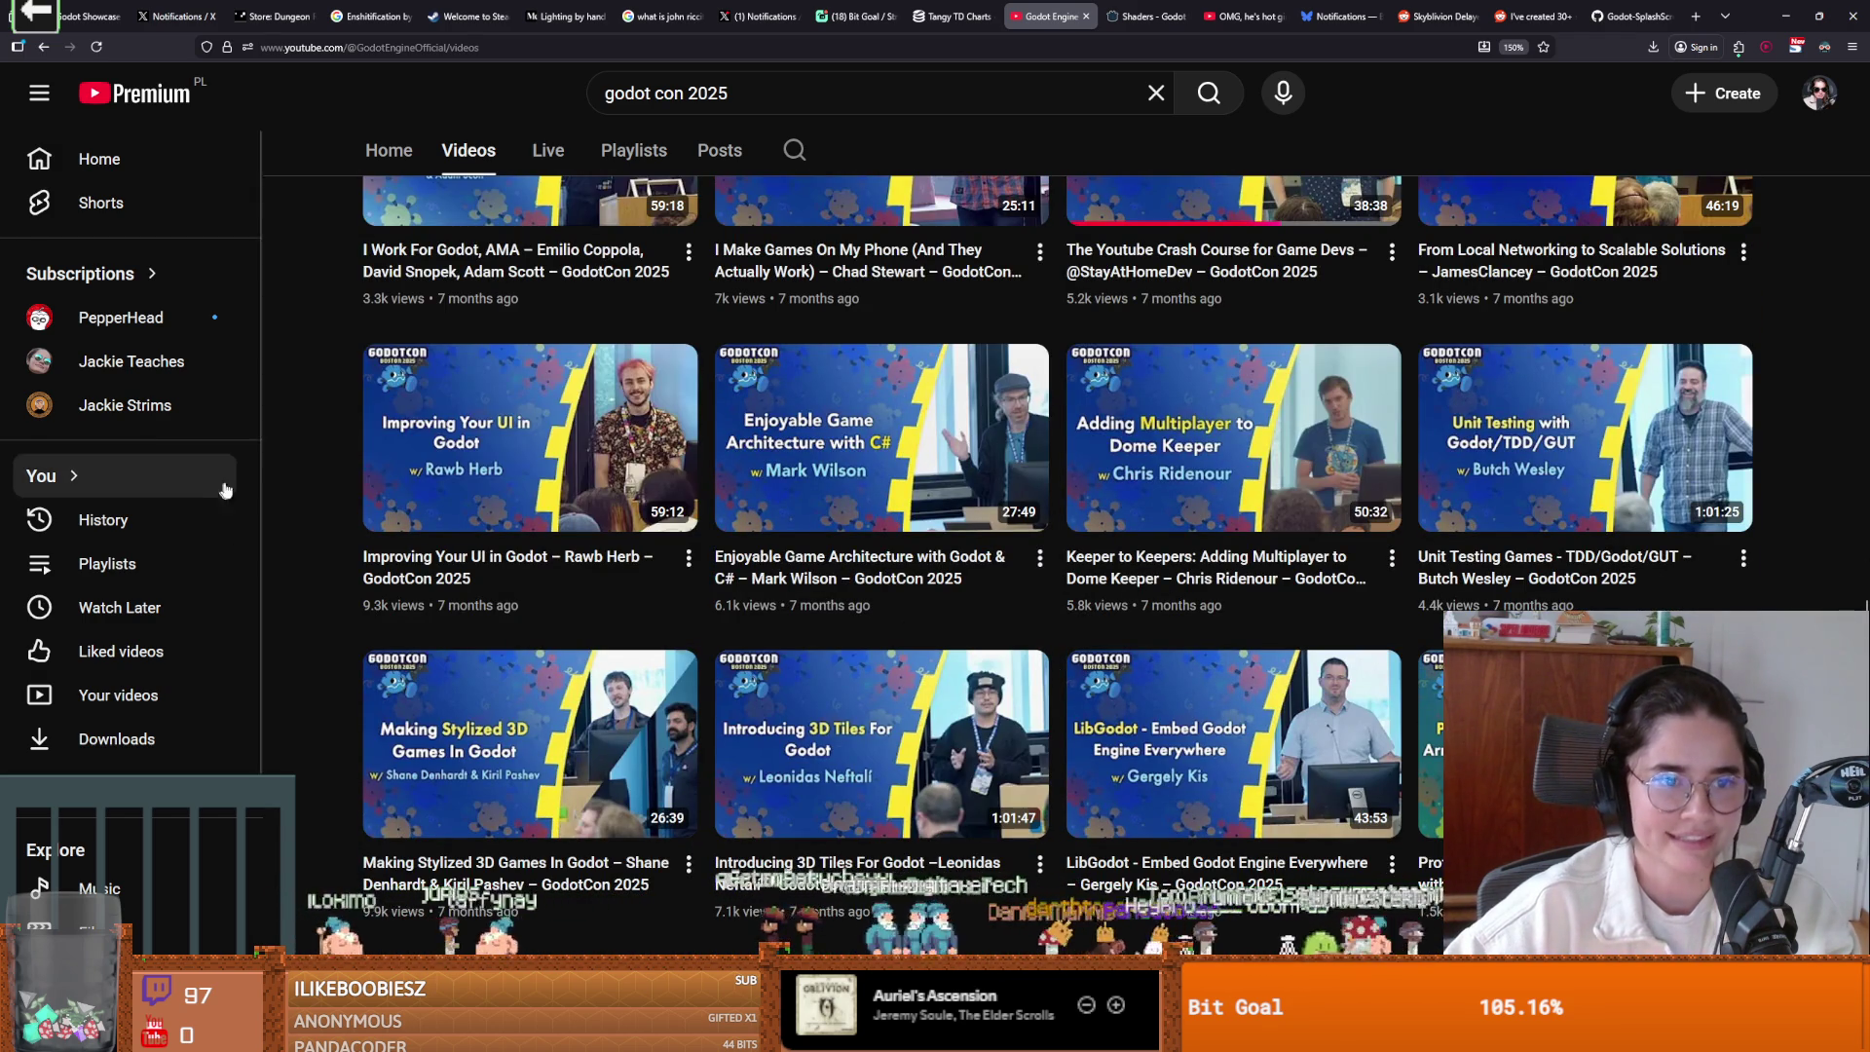
{"action": "left_click", "coordinate": [531, 438]}
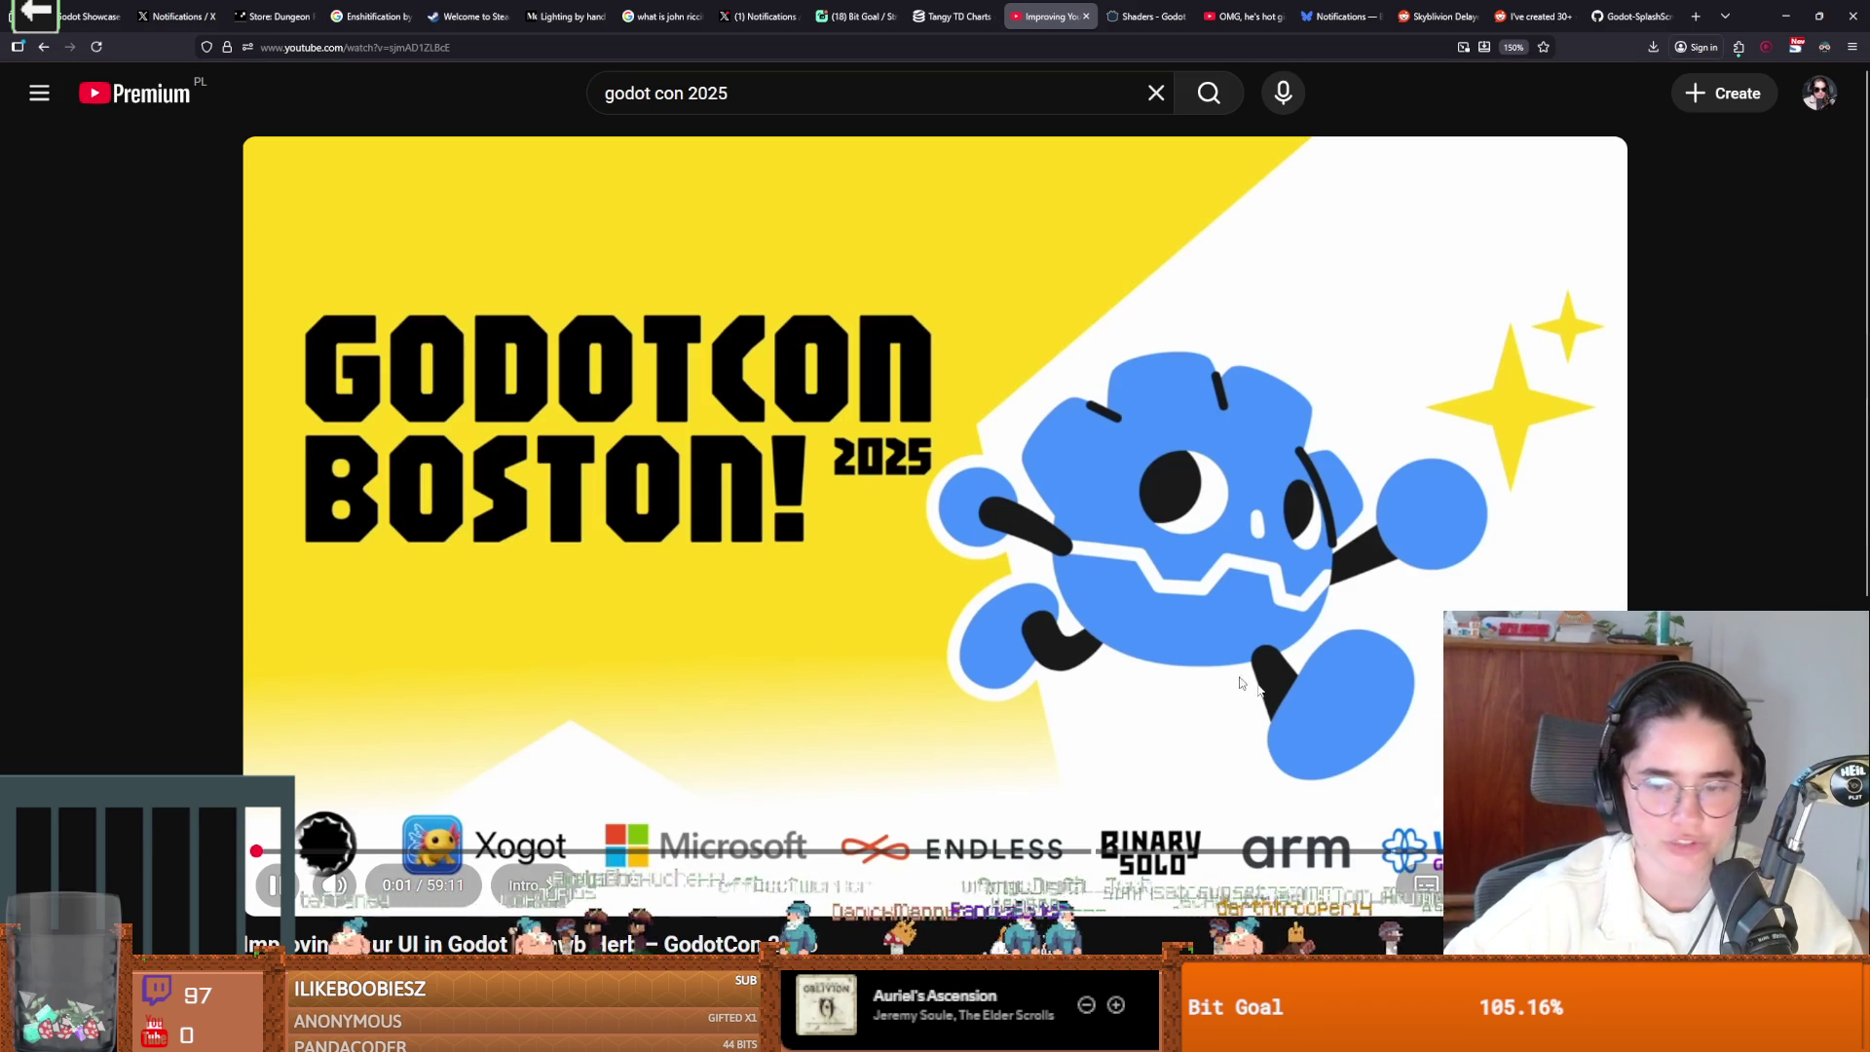
Make the GodotCon UI talk fill the screen and pause and resume it on the title slide
{"action": "double_click", "coordinate": [1197, 669]}
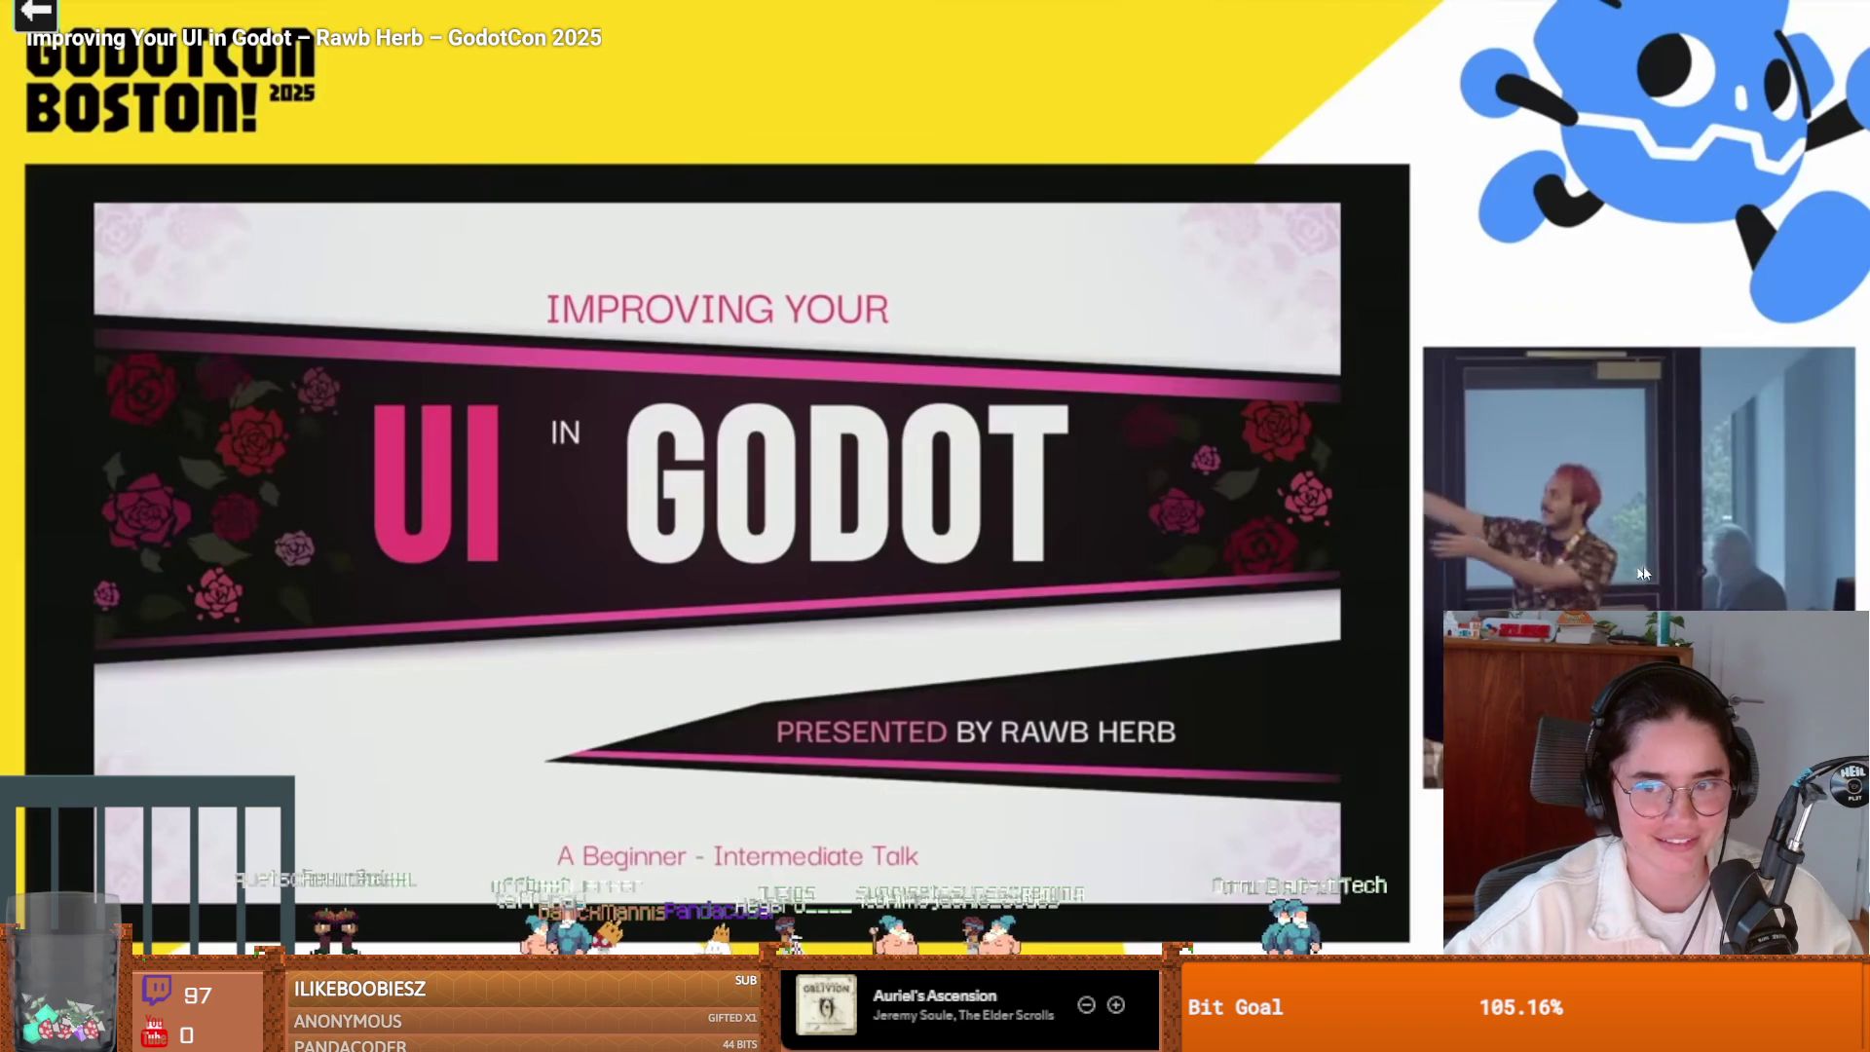
{"action": "left_click", "coordinate": [1603, 553]}
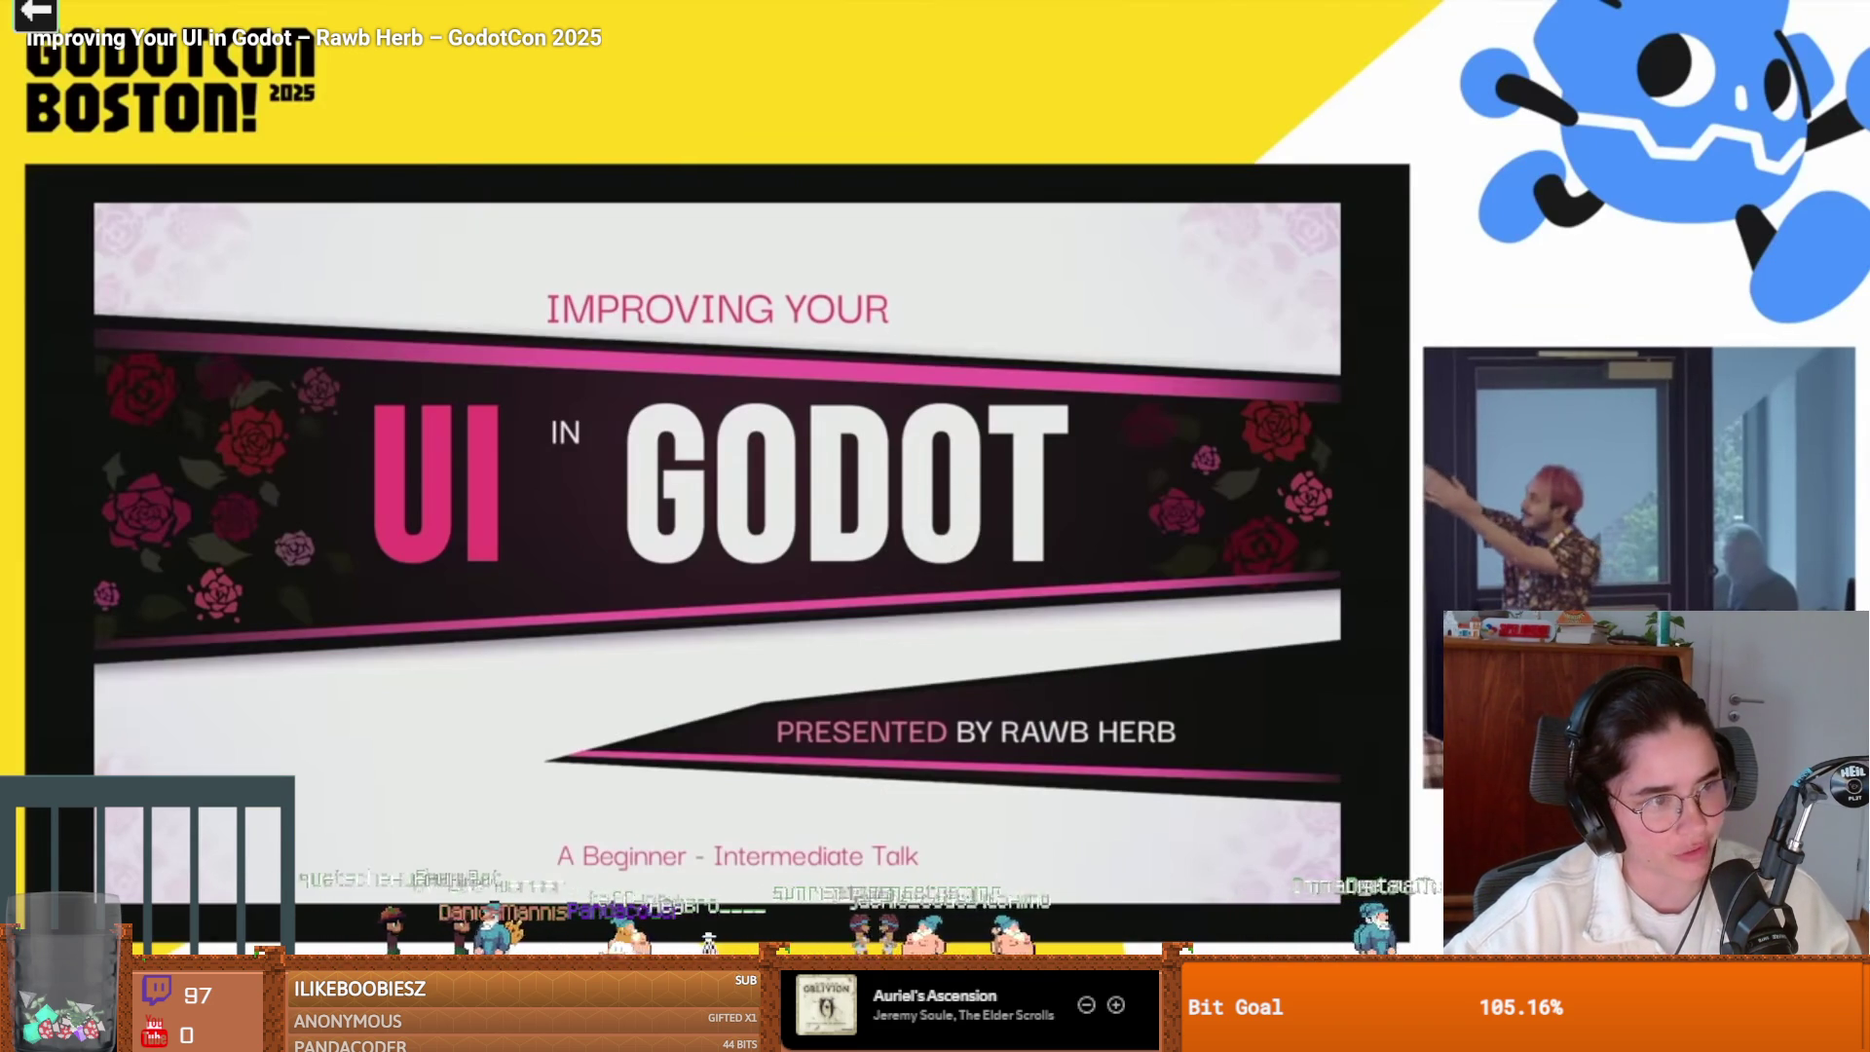
{"action": "left_click", "coordinate": [843, 534]}
{"action": "left_click", "coordinate": [844, 535]}
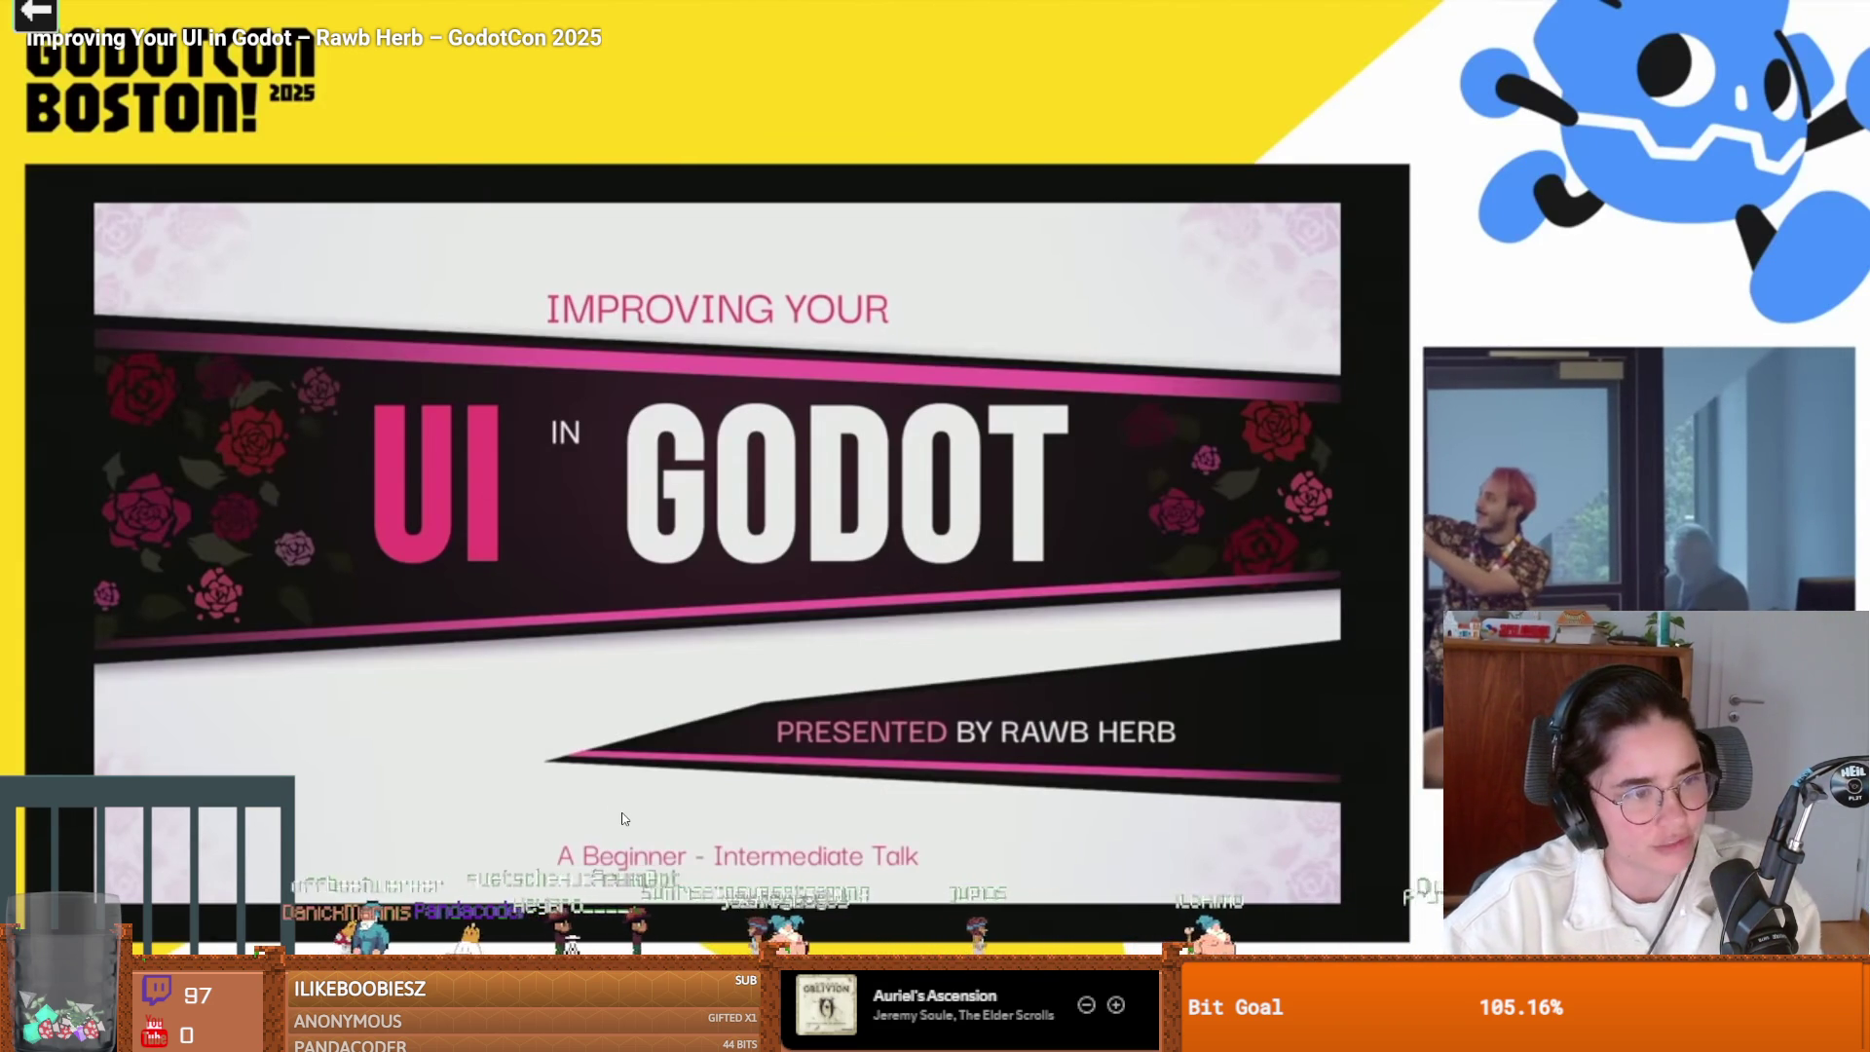
{"action": "left_click", "coordinate": [995, 670]}
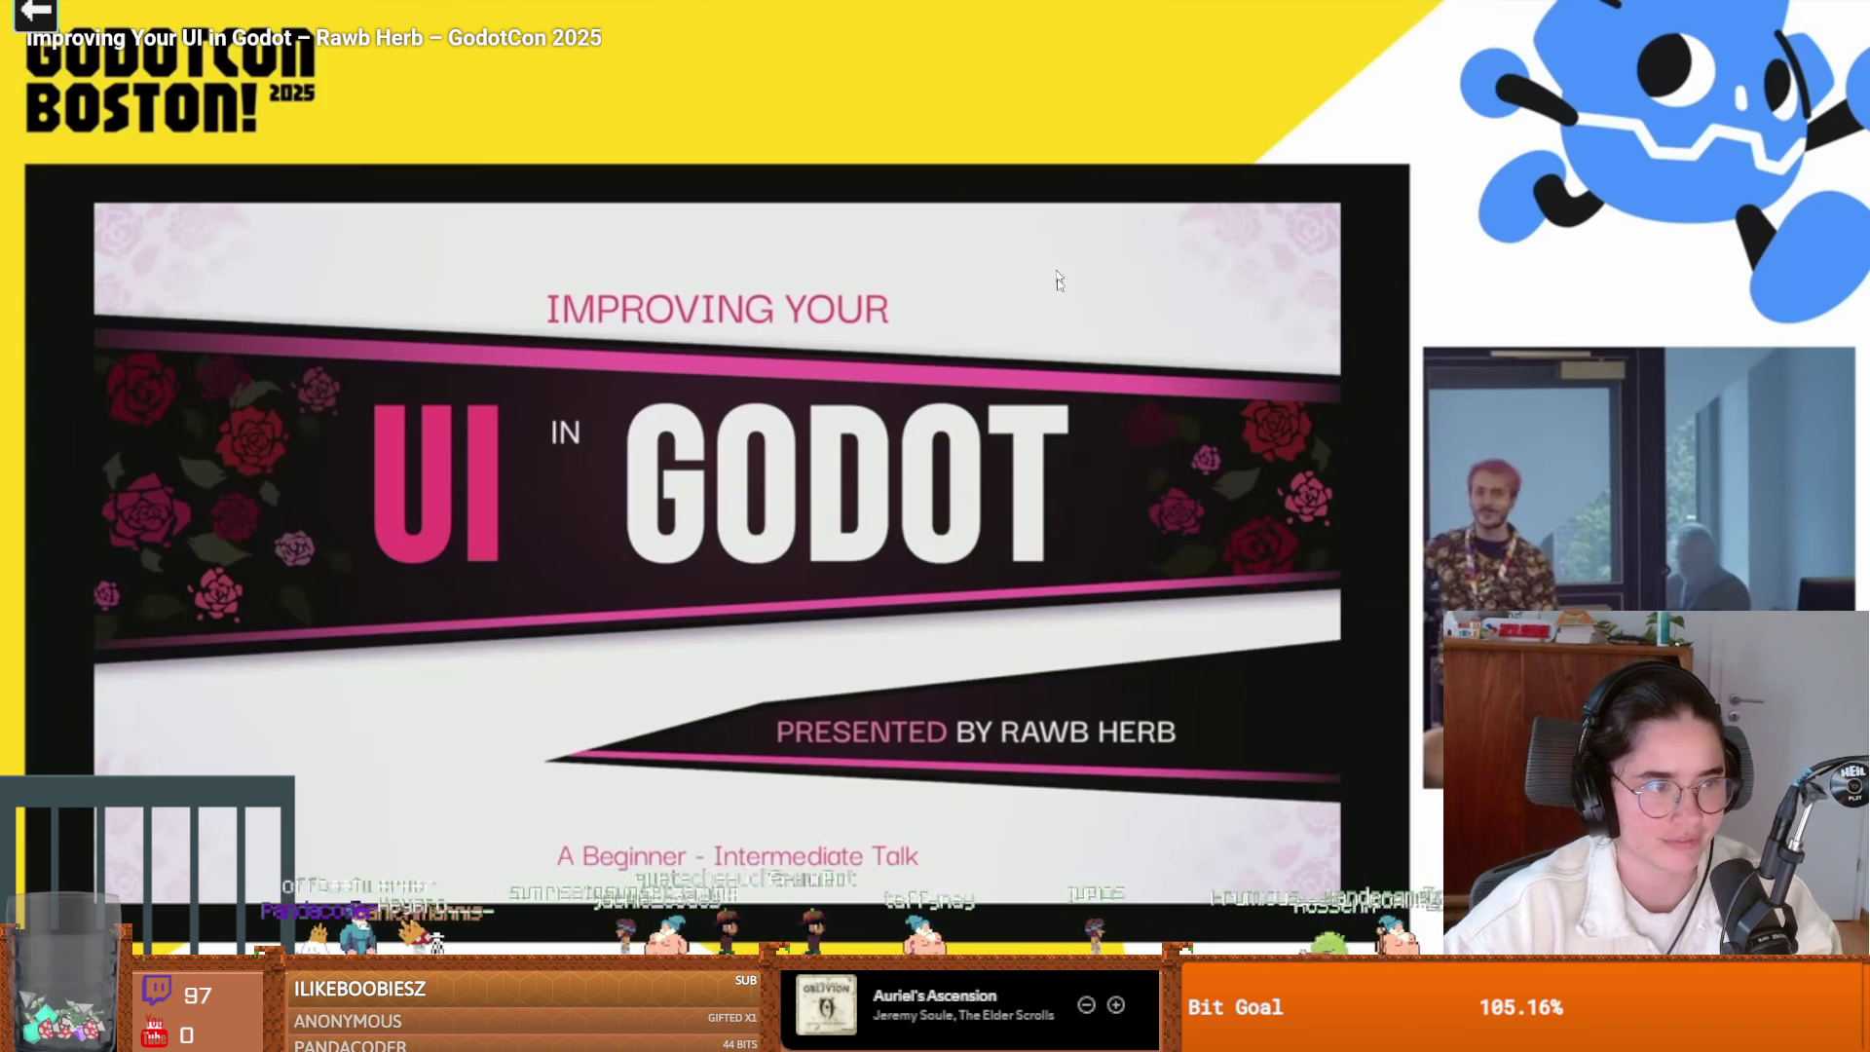
{"action": "left_click", "coordinate": [1048, 547]}
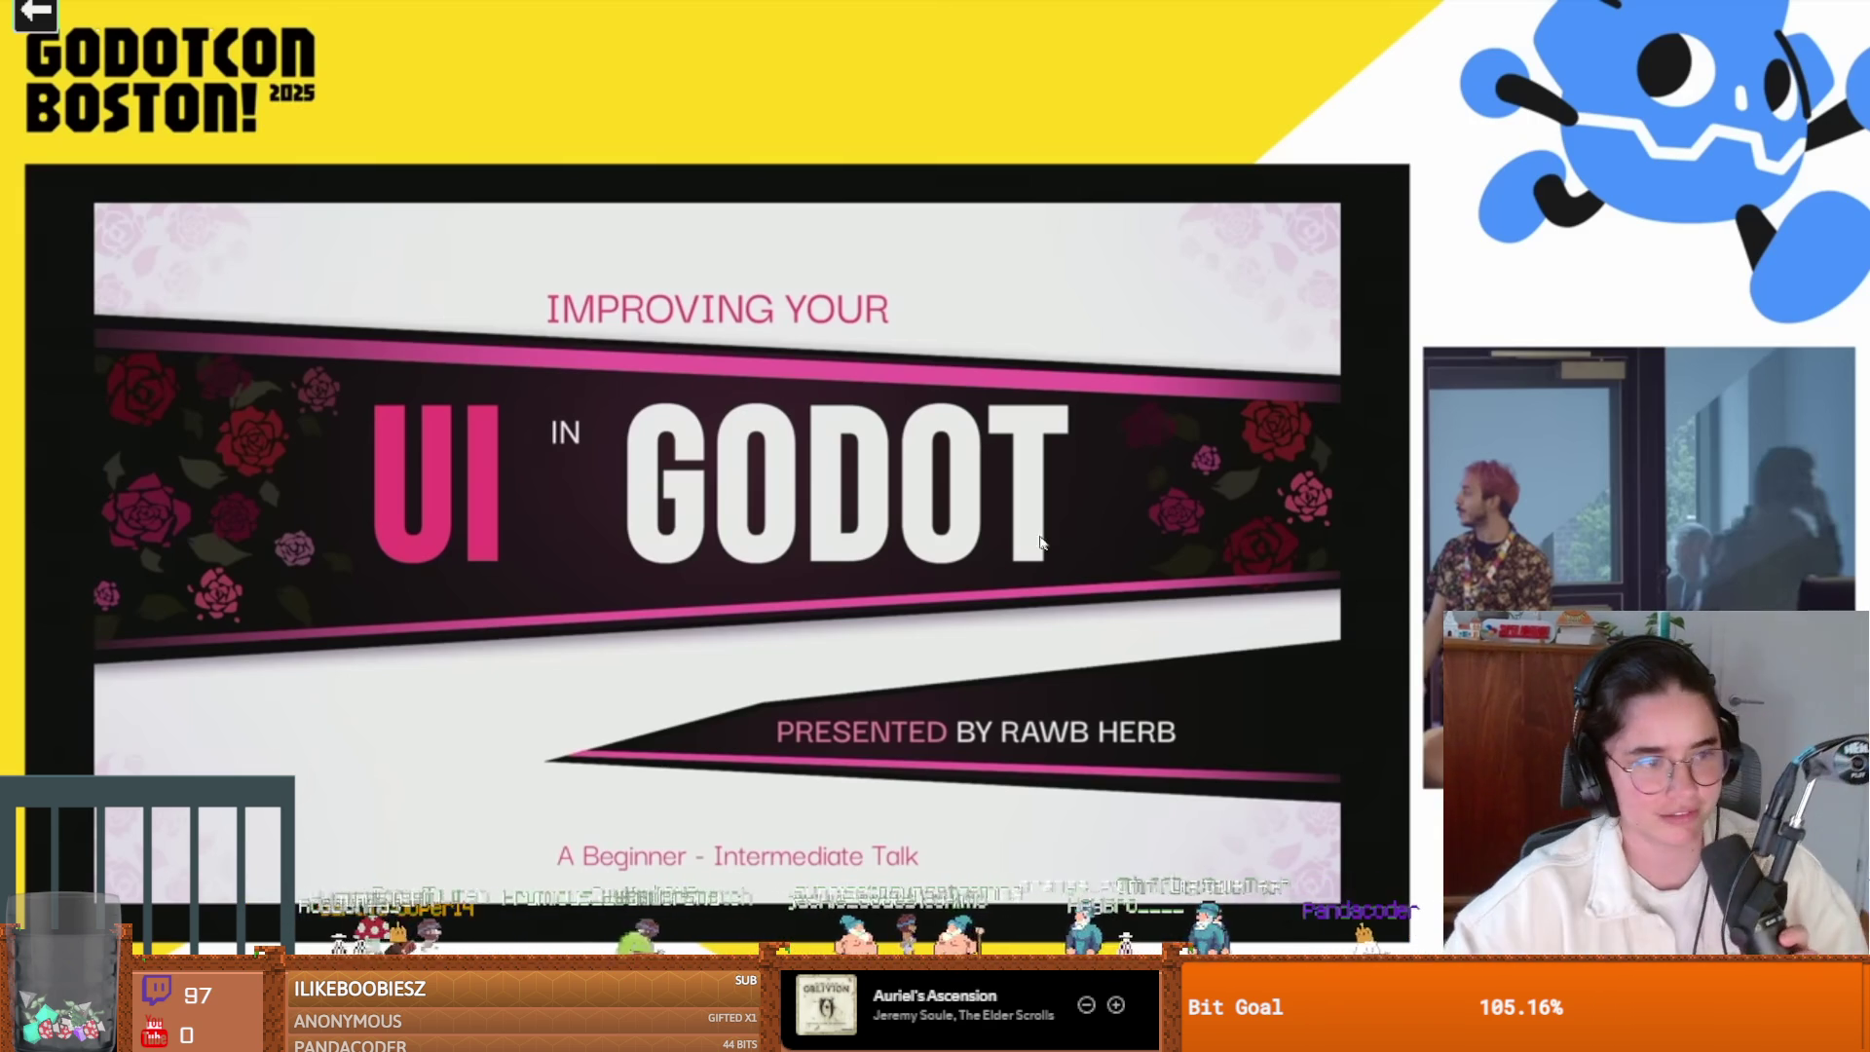
Keep the talk playing with brief pauses until the 'WHO IS THIS???' speaker introduction slide
{"action": "left_click", "coordinate": [845, 529]}
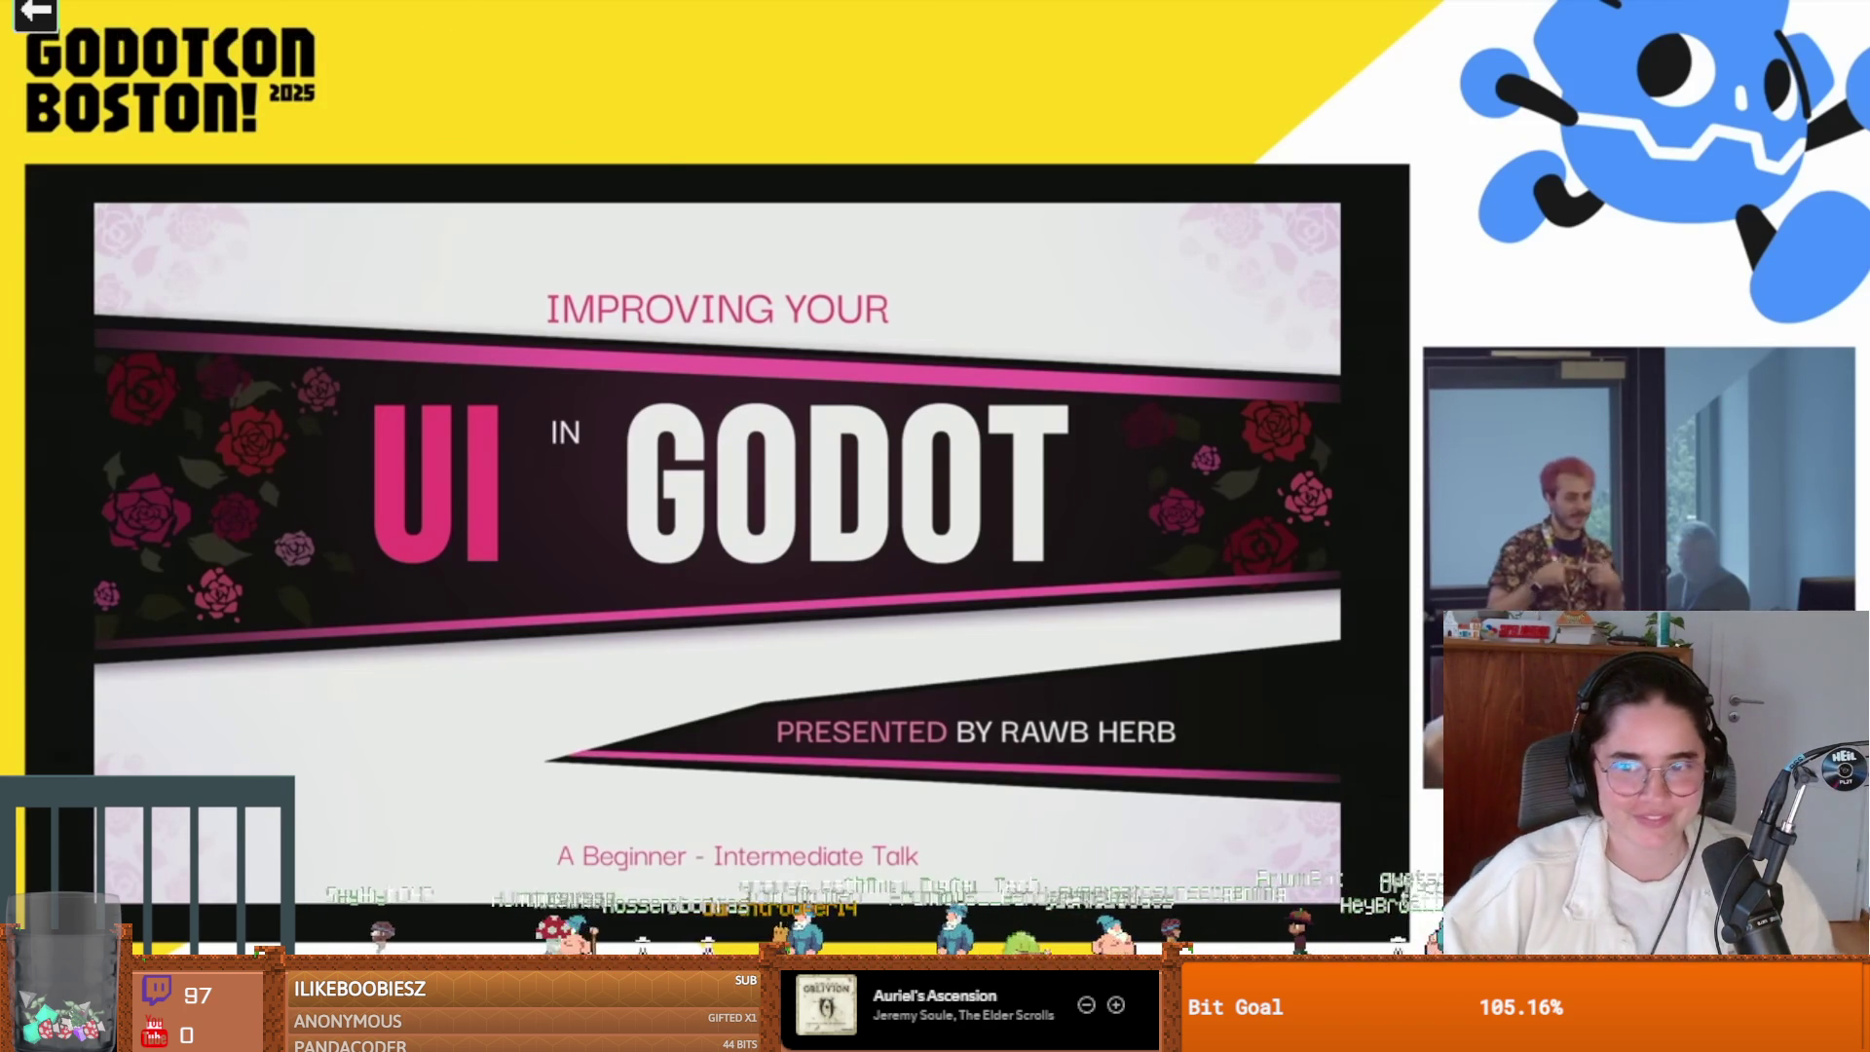
{"action": "left_click", "coordinate": [688, 559]}
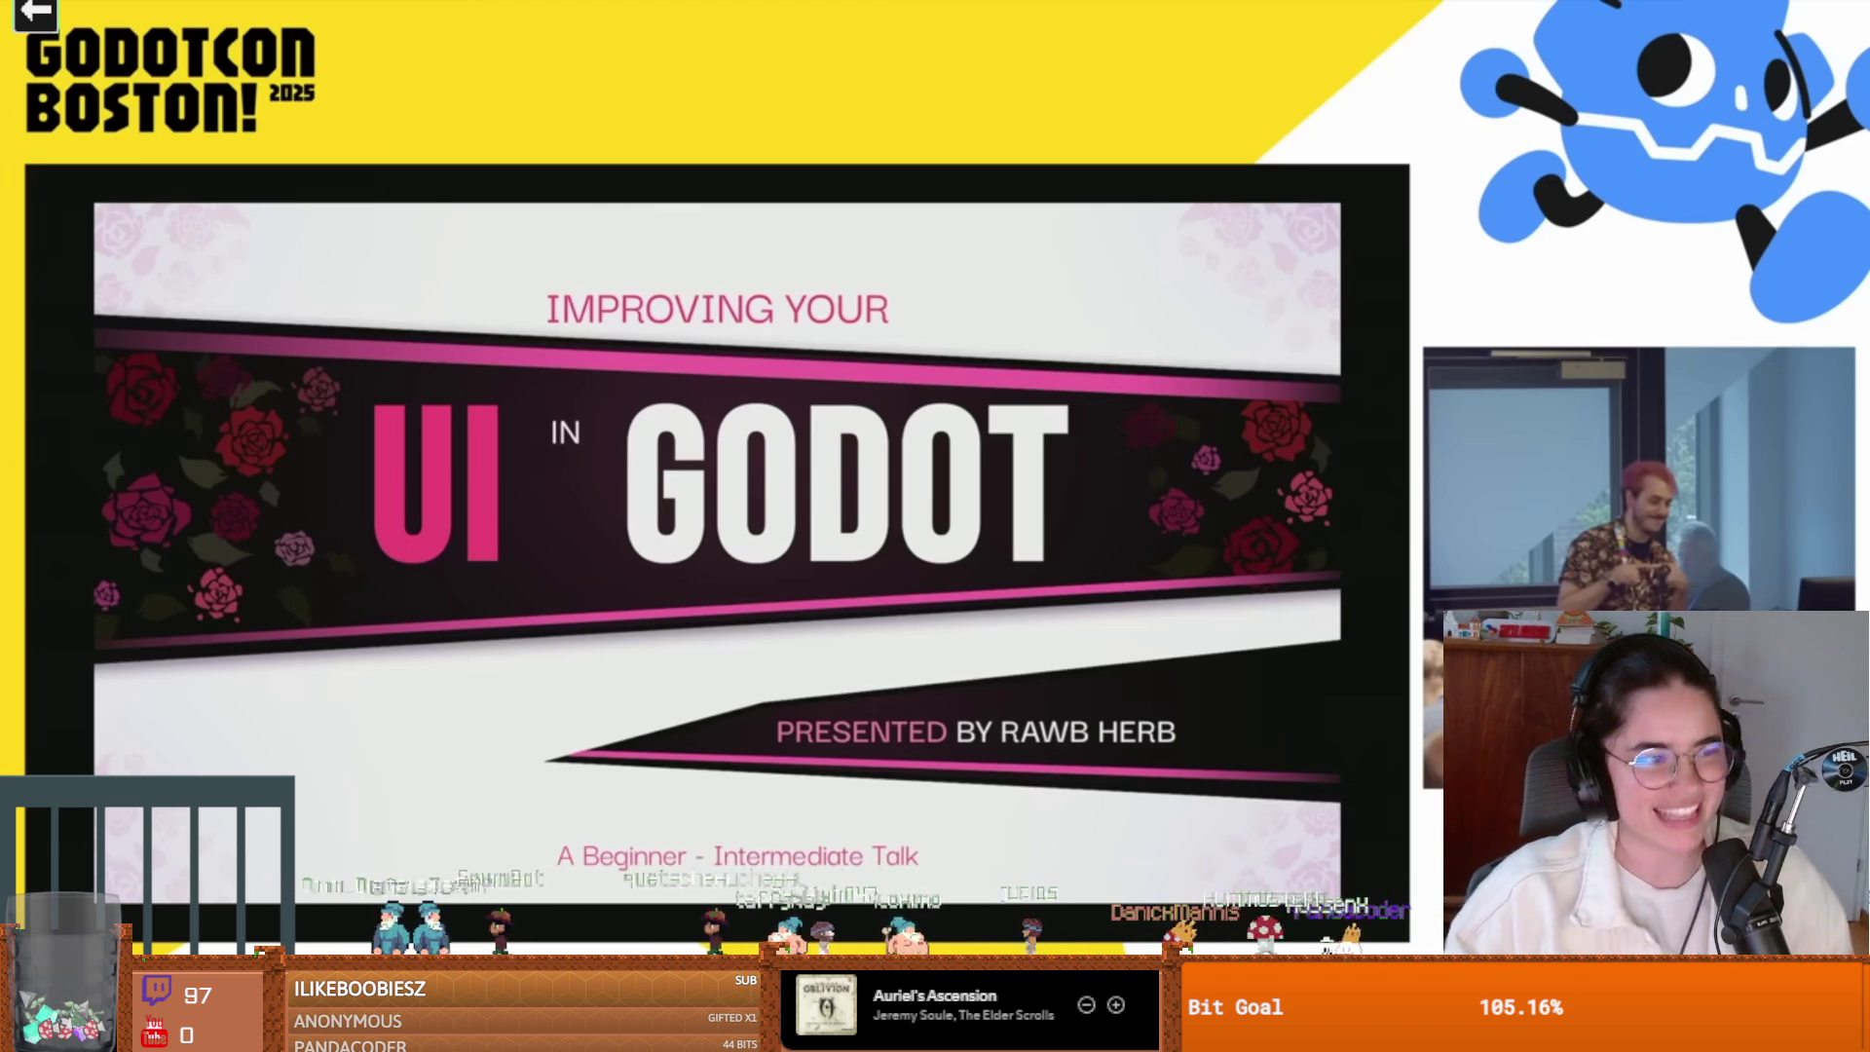
{"action": "left_click", "coordinate": [732, 620]}
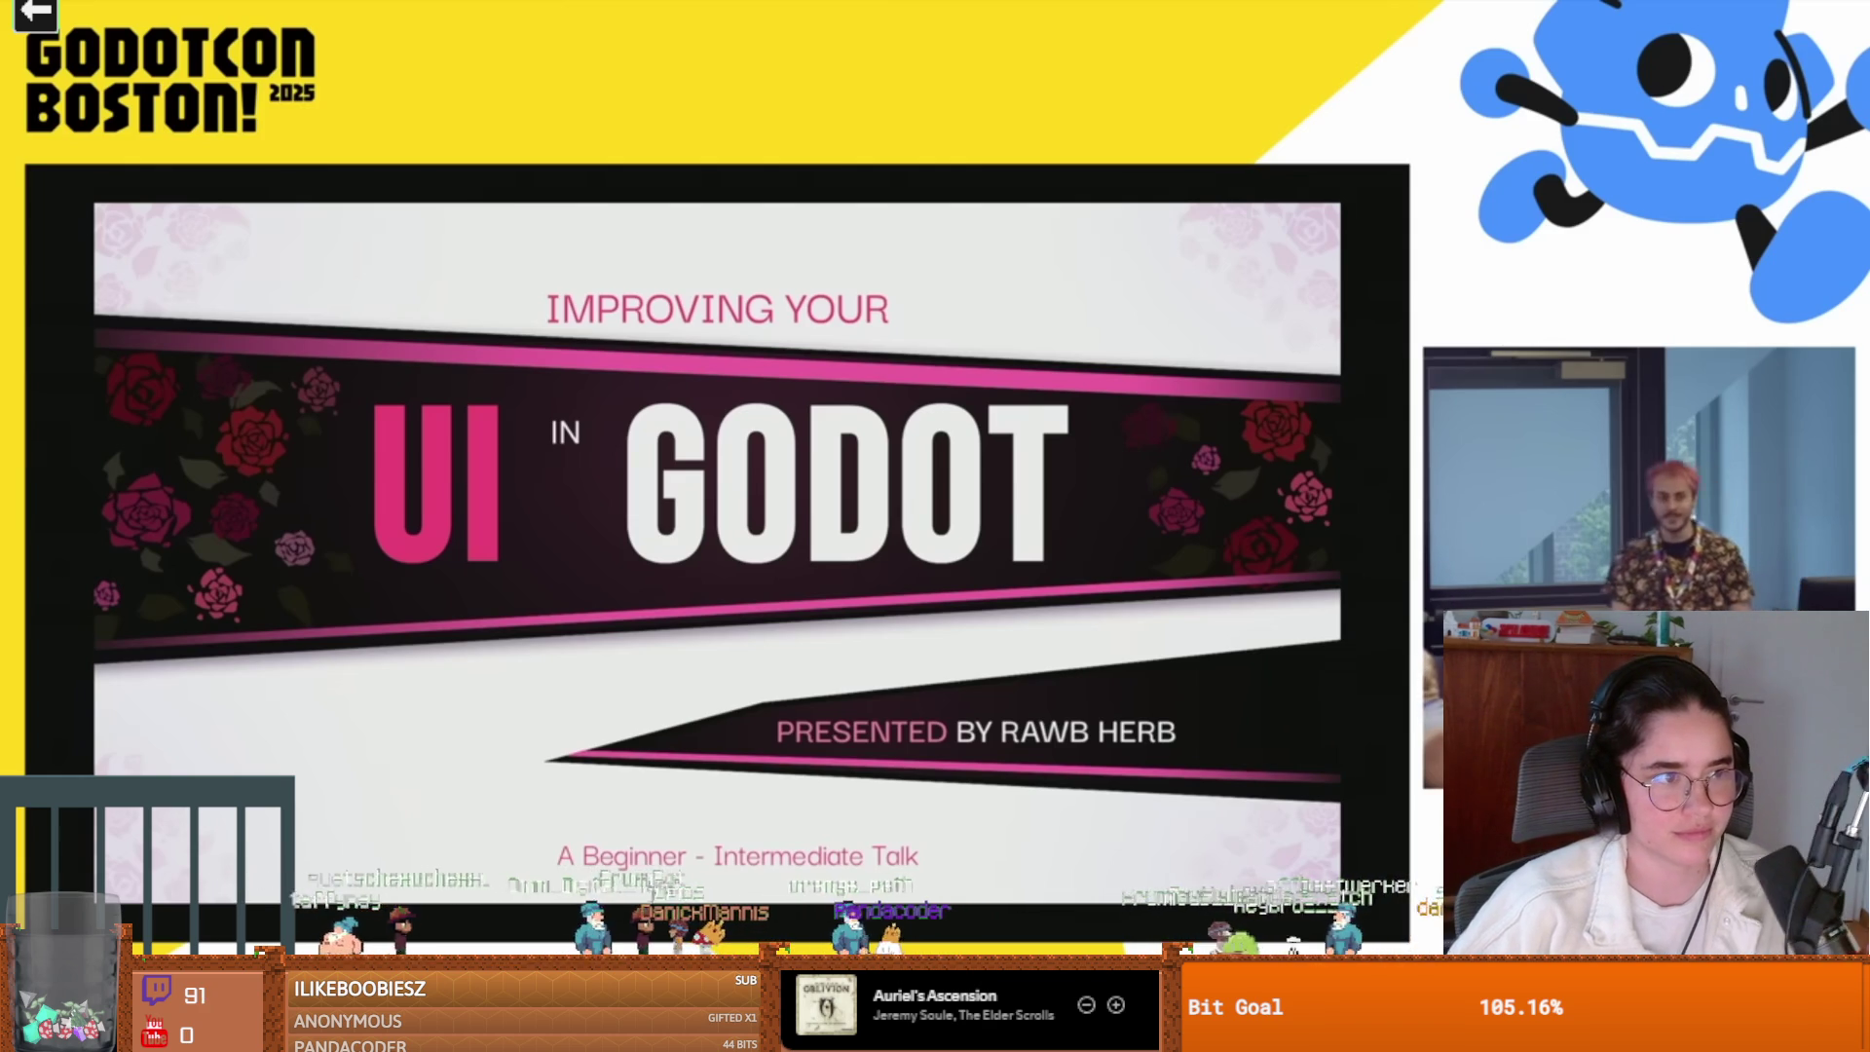
{"action": "left_click", "coordinate": [730, 617]}
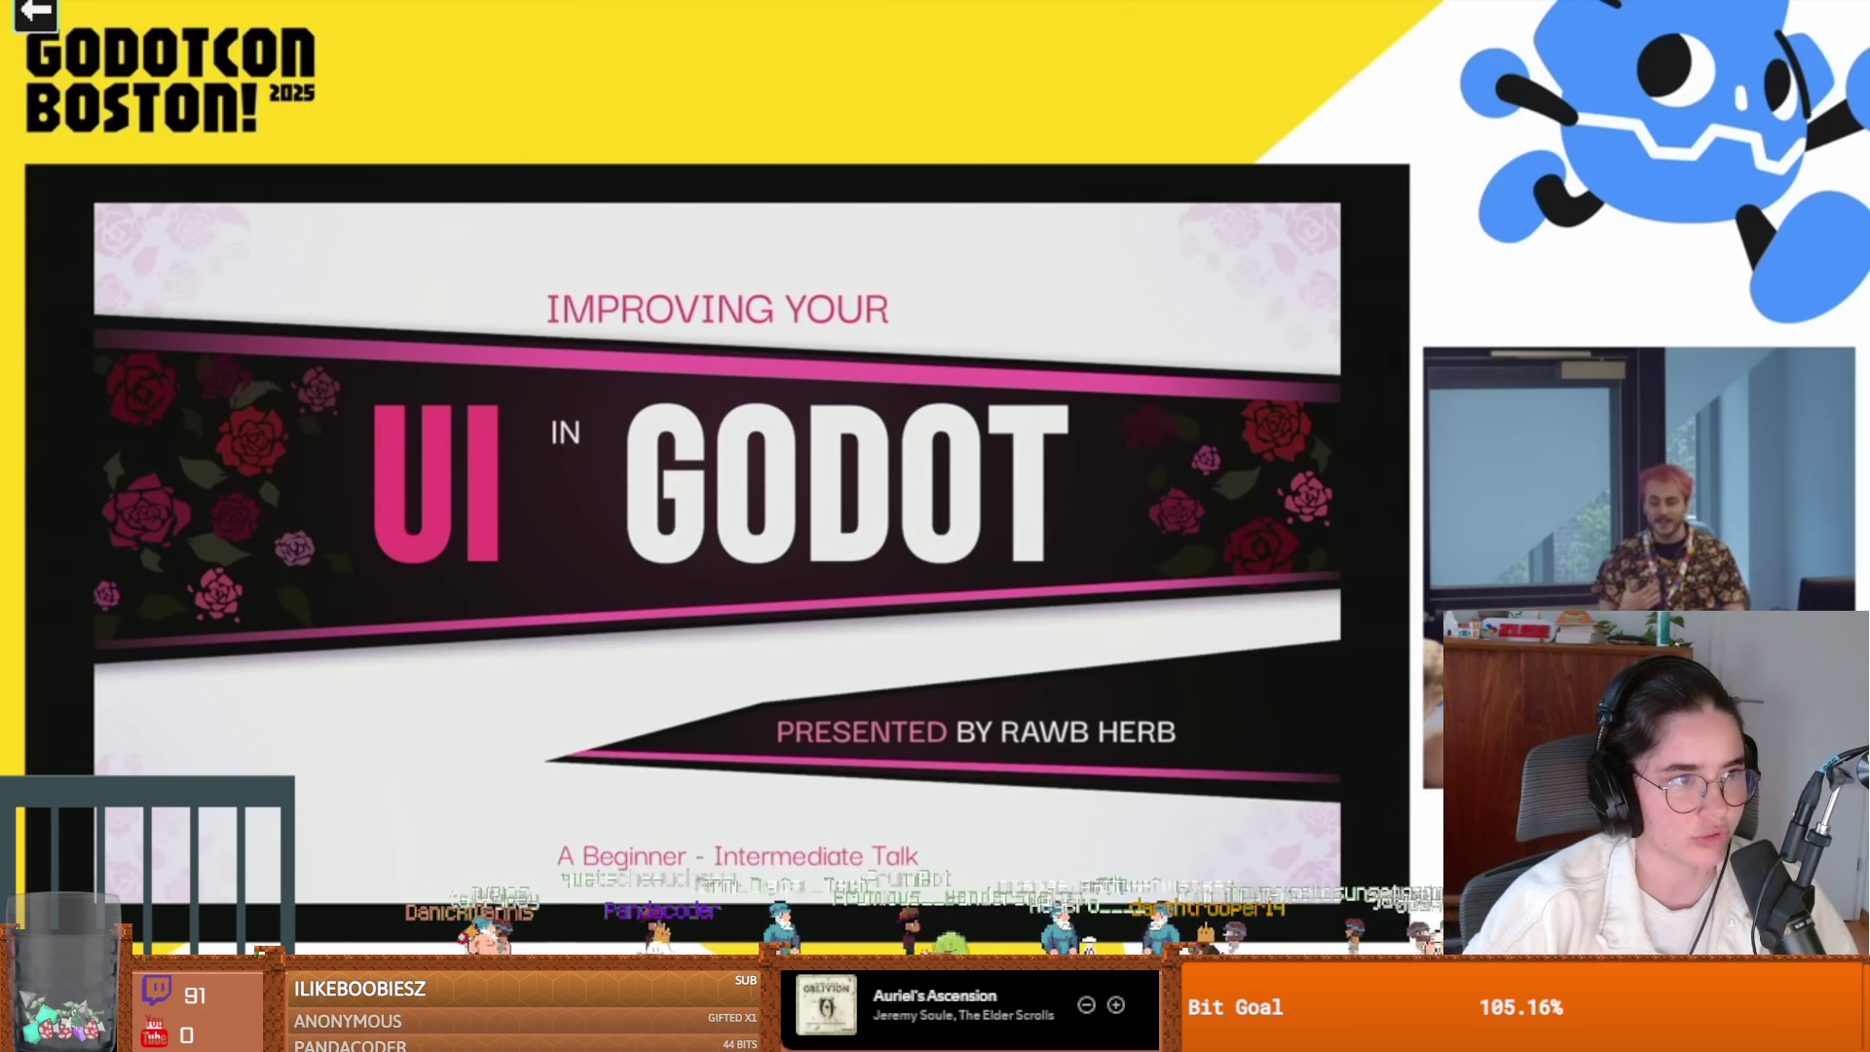
{"action": "left_click", "coordinate": [730, 618]}
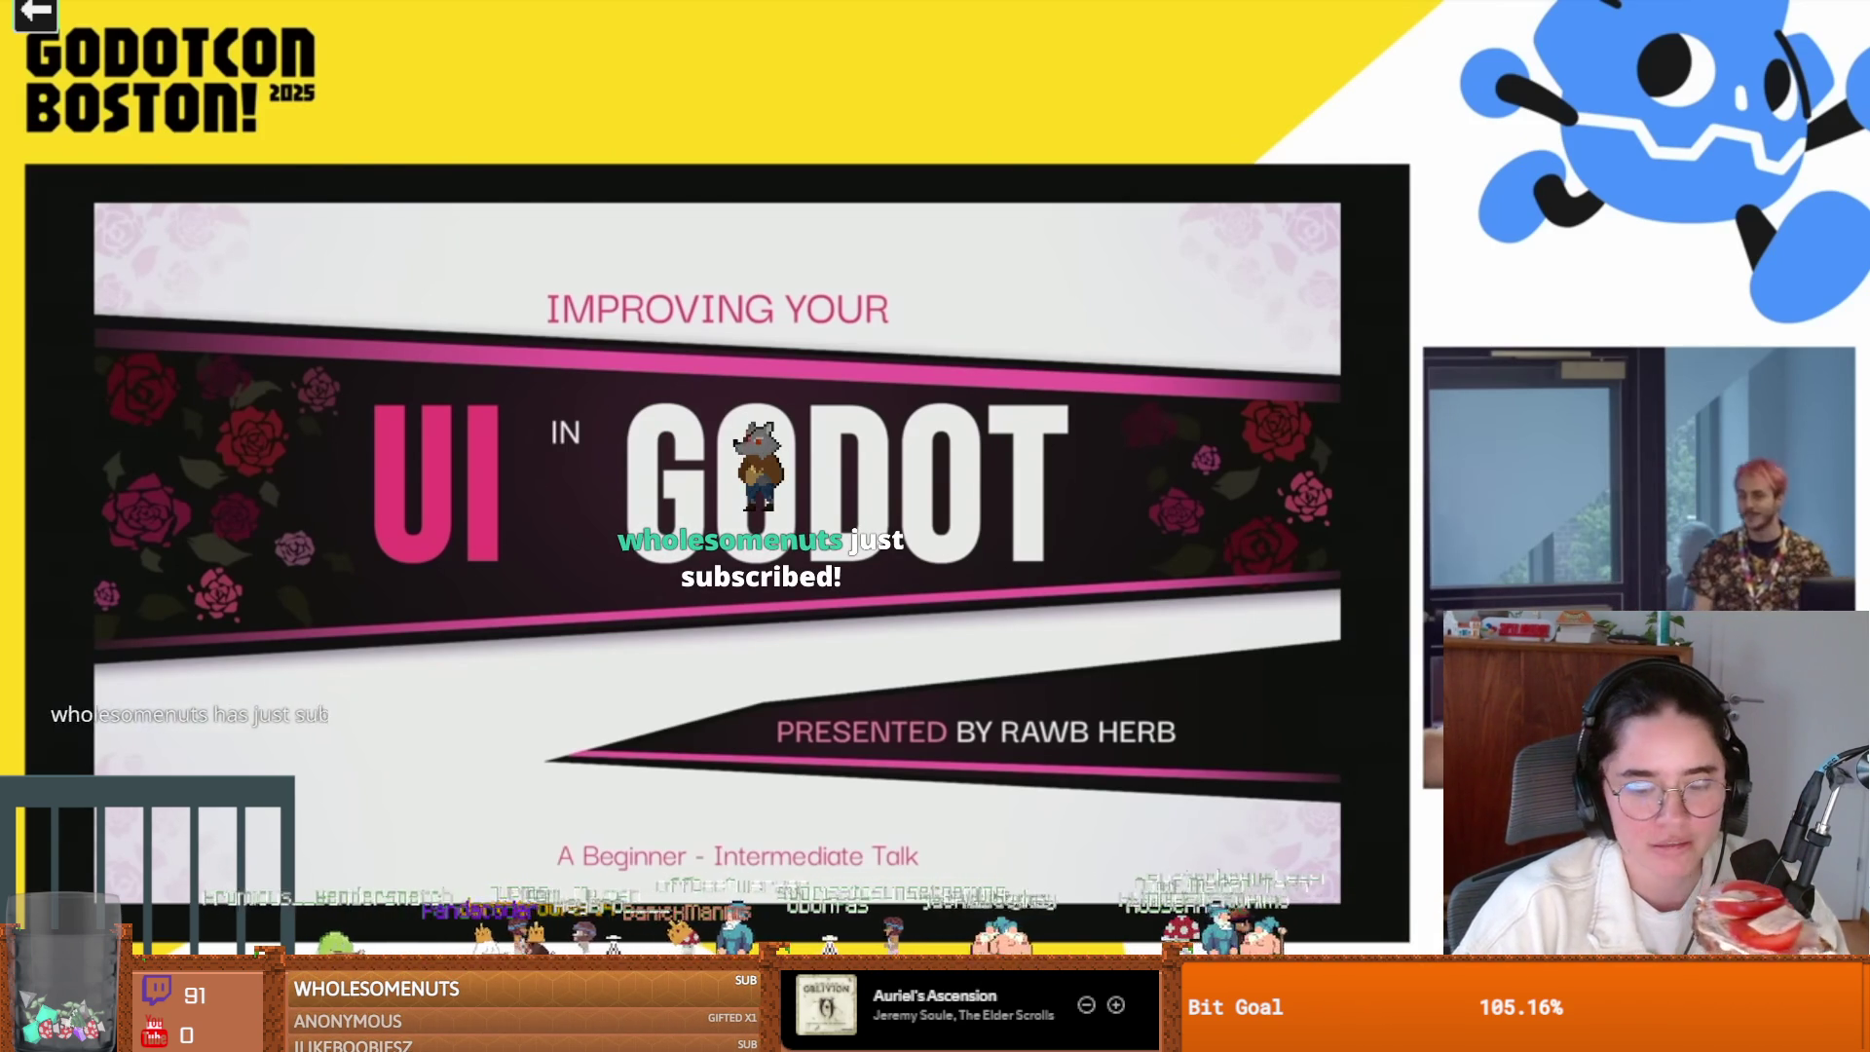
{"action": "mouse_move", "coordinate": [733, 618]}
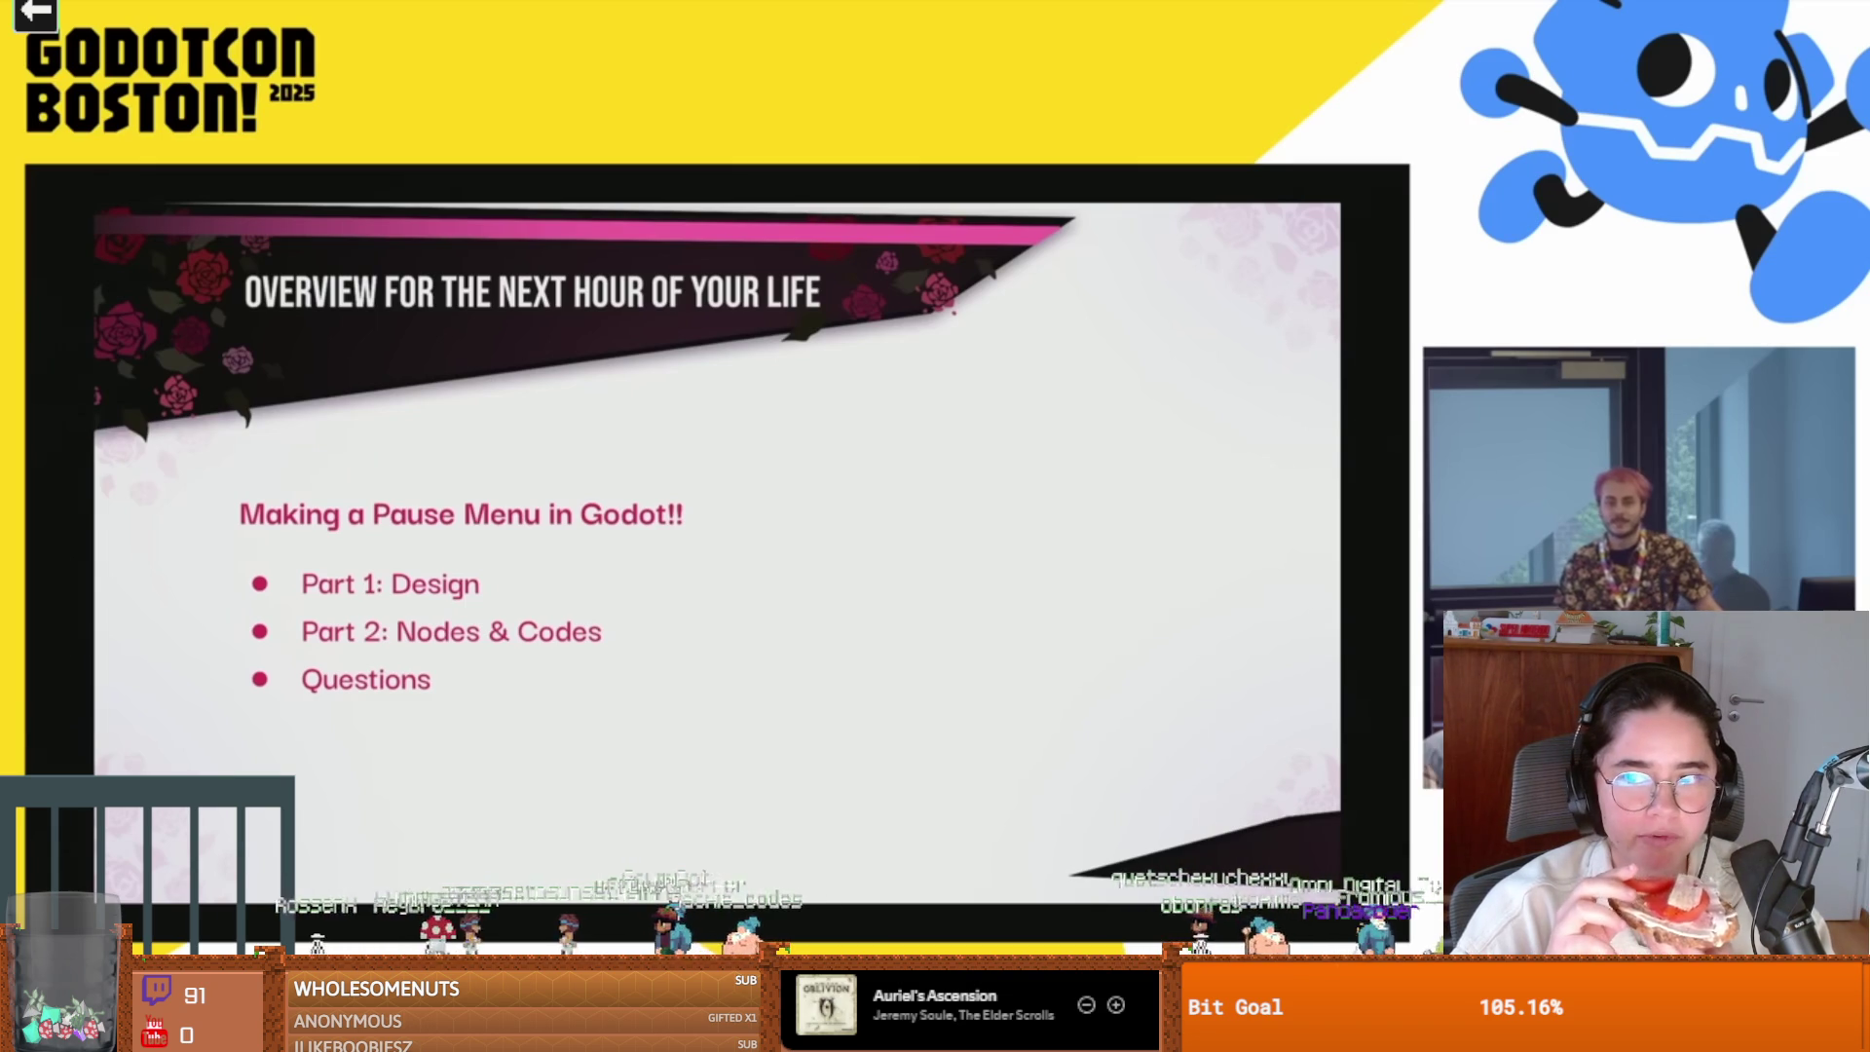
{"action": "left_click", "coordinate": [733, 617]}
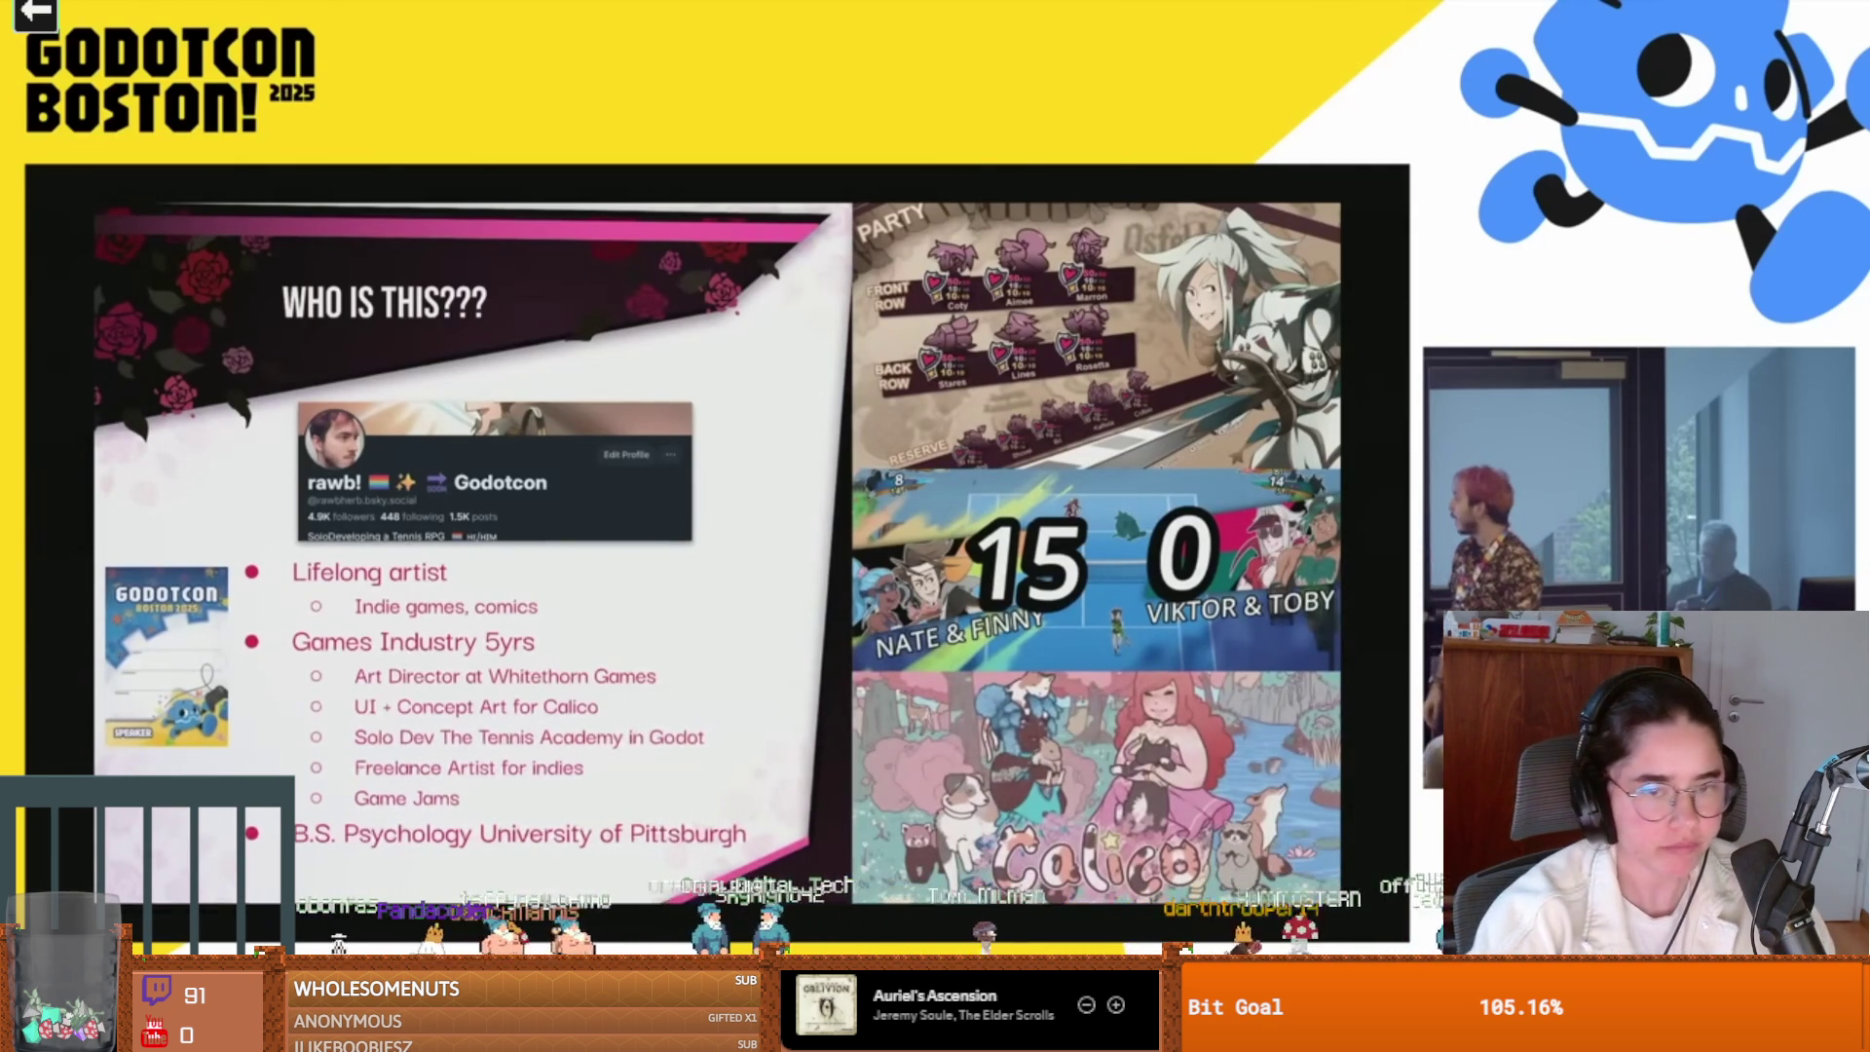
Play the talk past the 'Part 1: Design' divider to the 'WHAT IS UI? Why is it important?' slide
{"action": "left_click", "coordinate": [730, 611]}
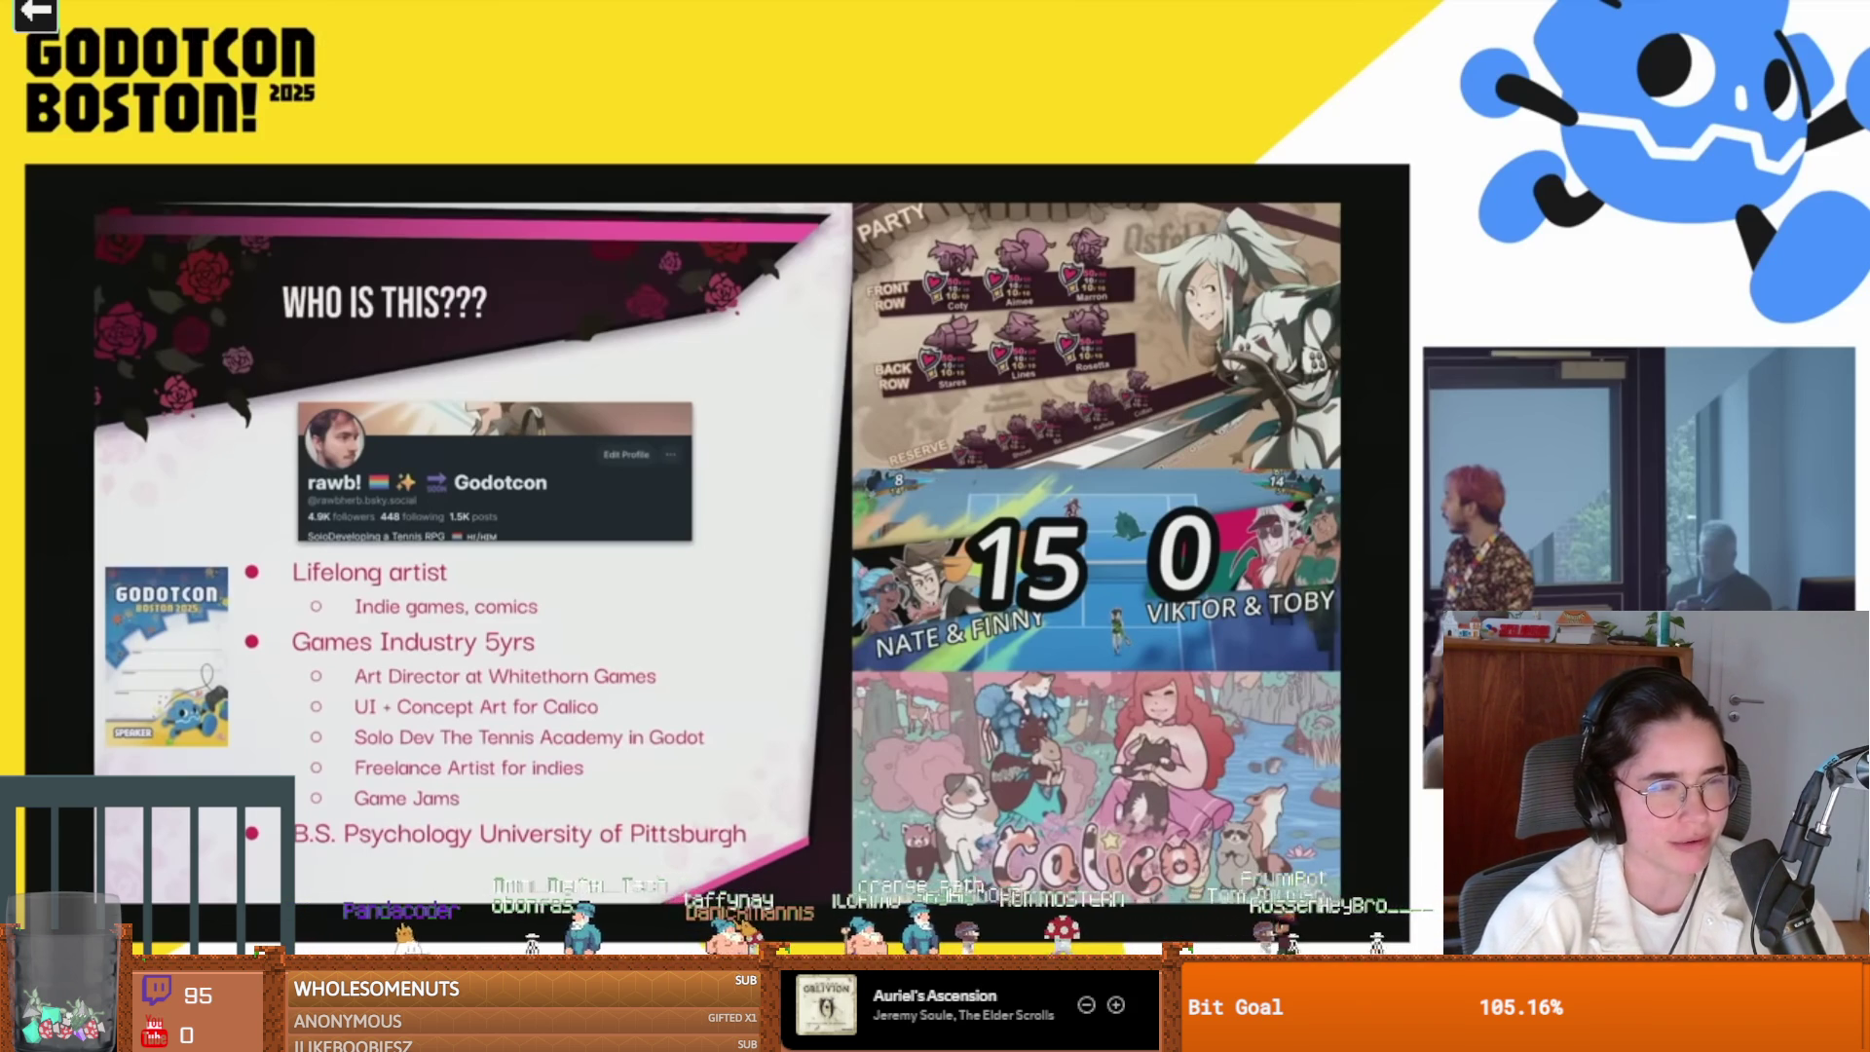
{"action": "left_click", "coordinate": [732, 617]}
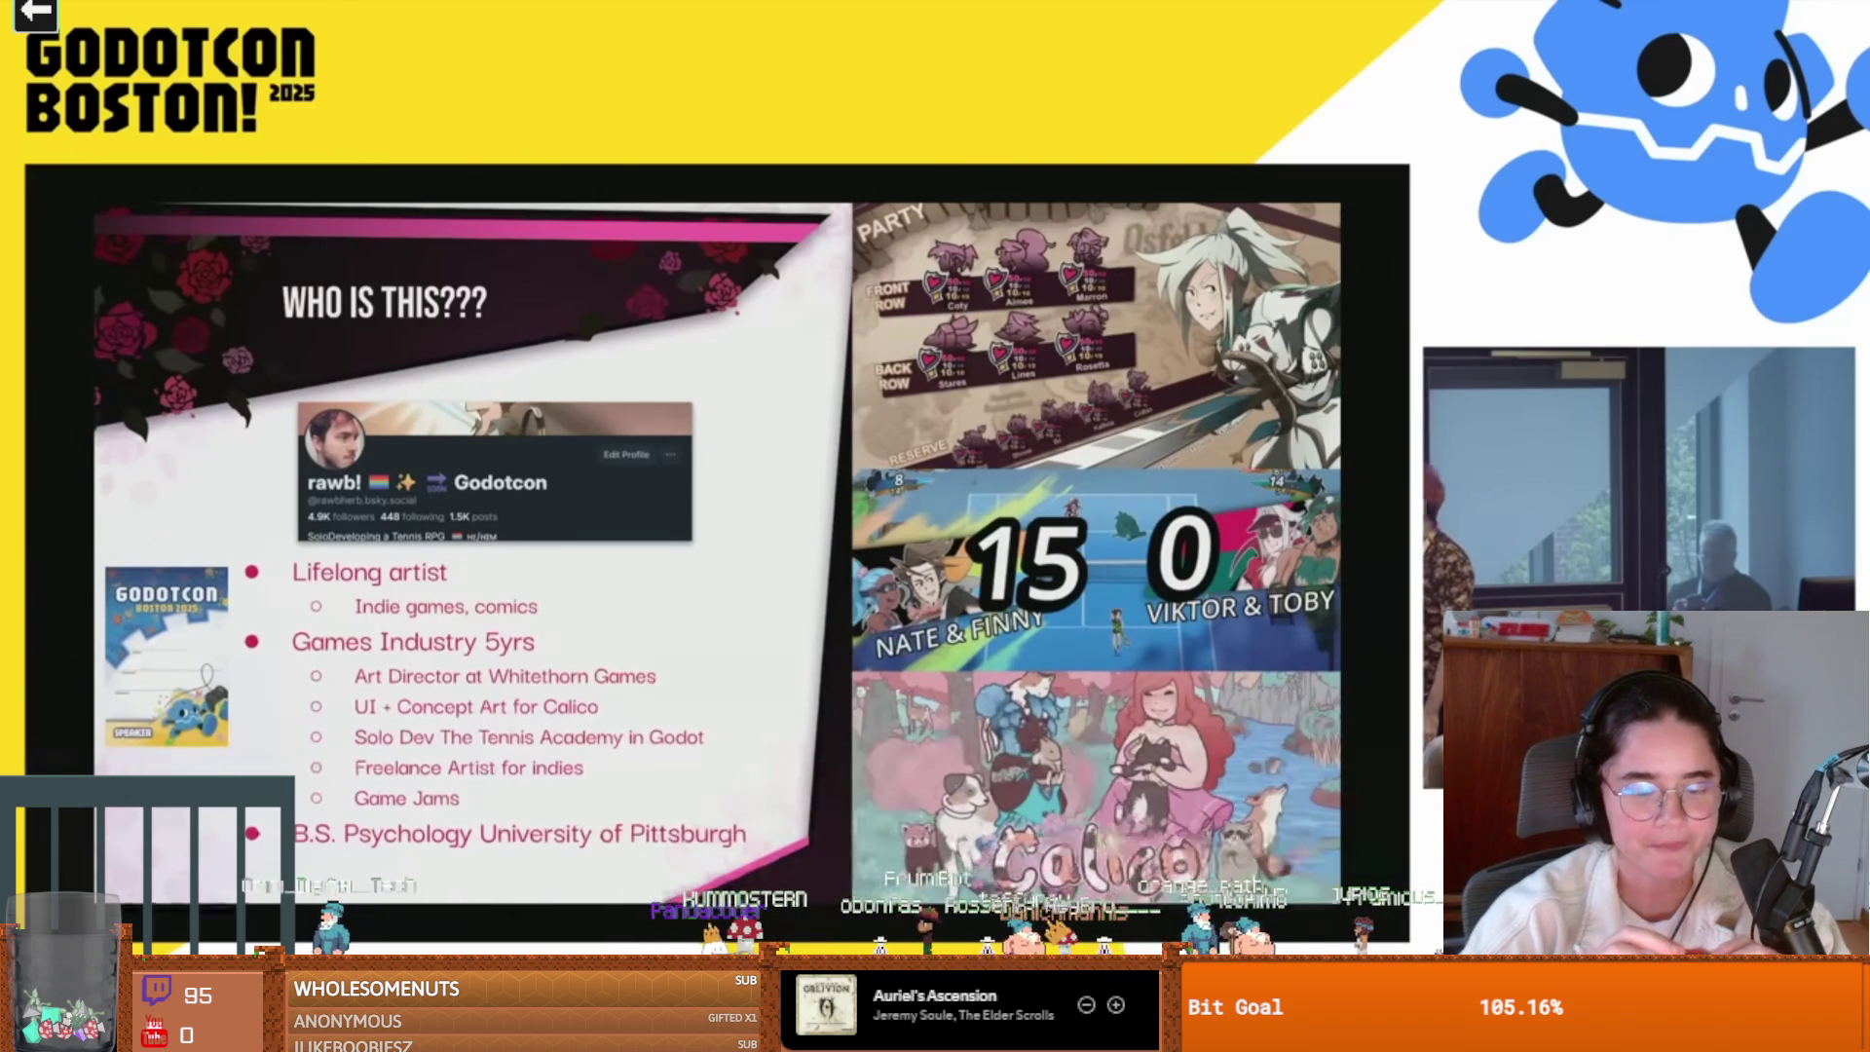
{"action": "mouse_move", "coordinate": [733, 618]}
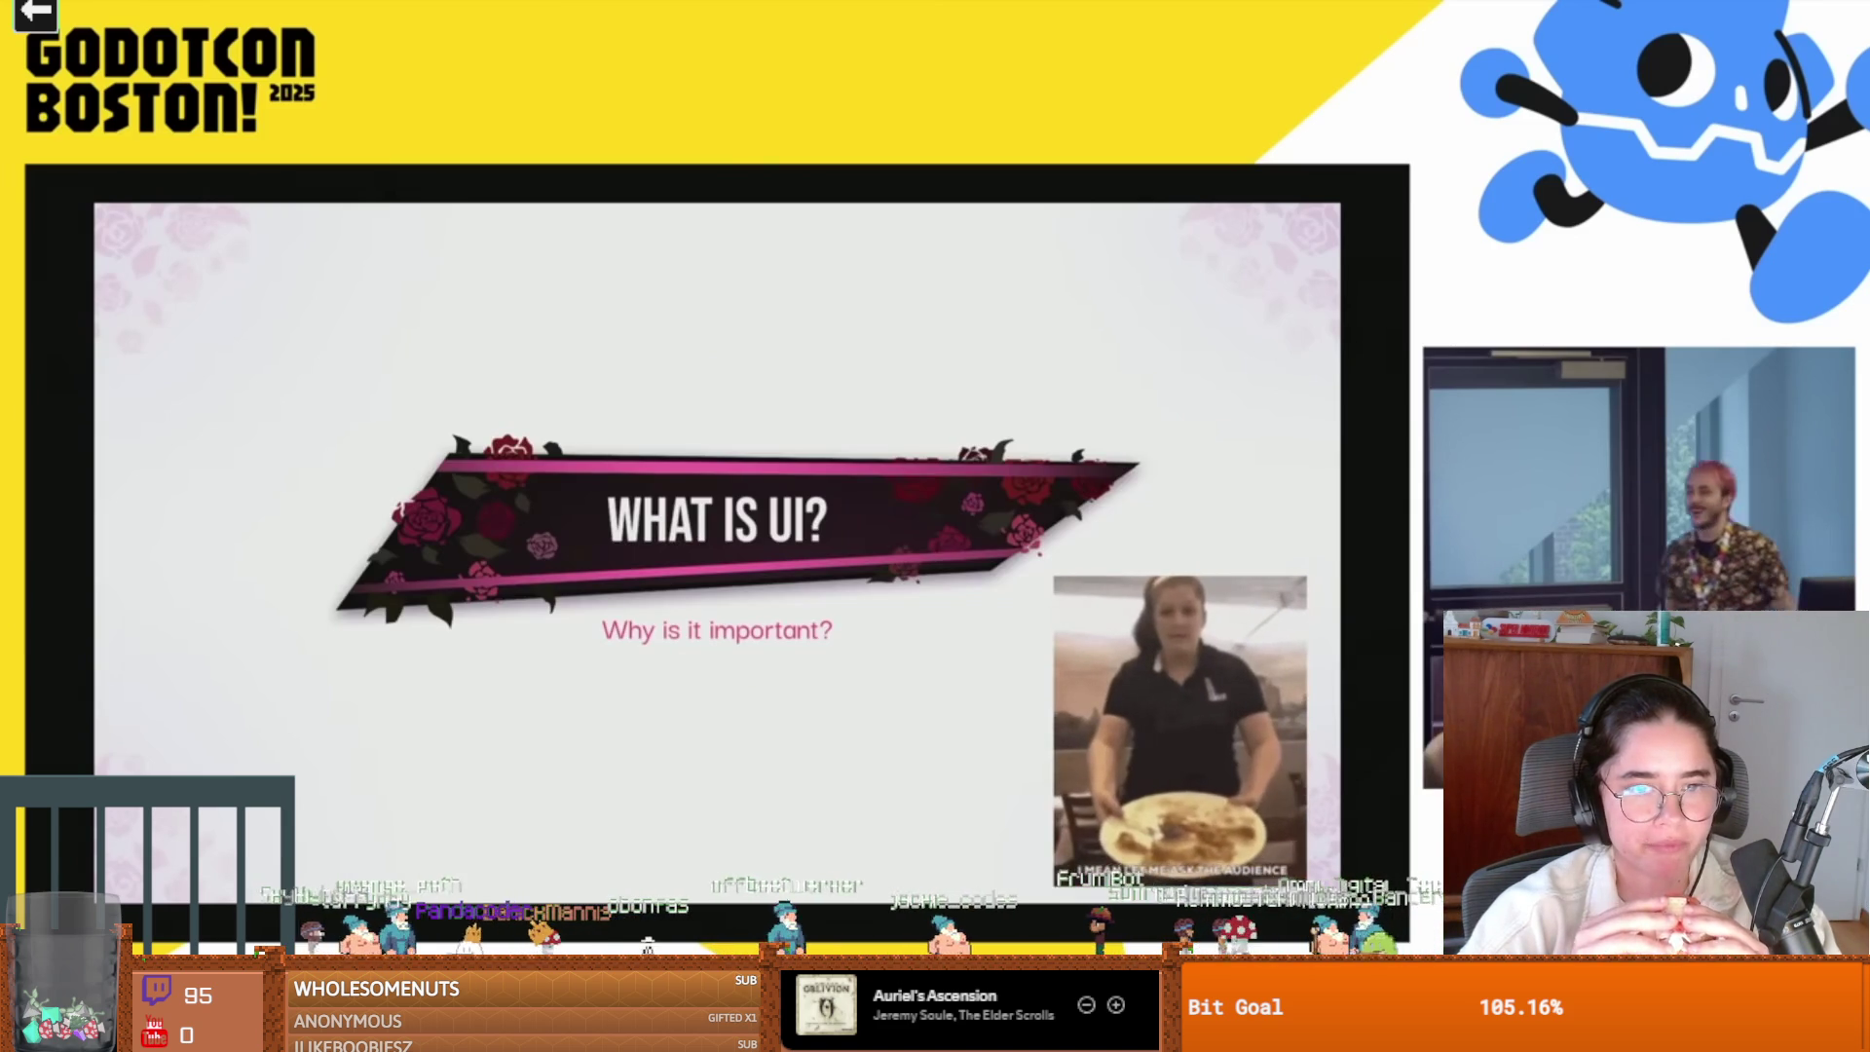
Pause and resume the talk through the 'WHAT IS UI?' slide and its audience clip
{"action": "left_click", "coordinate": [731, 612]}
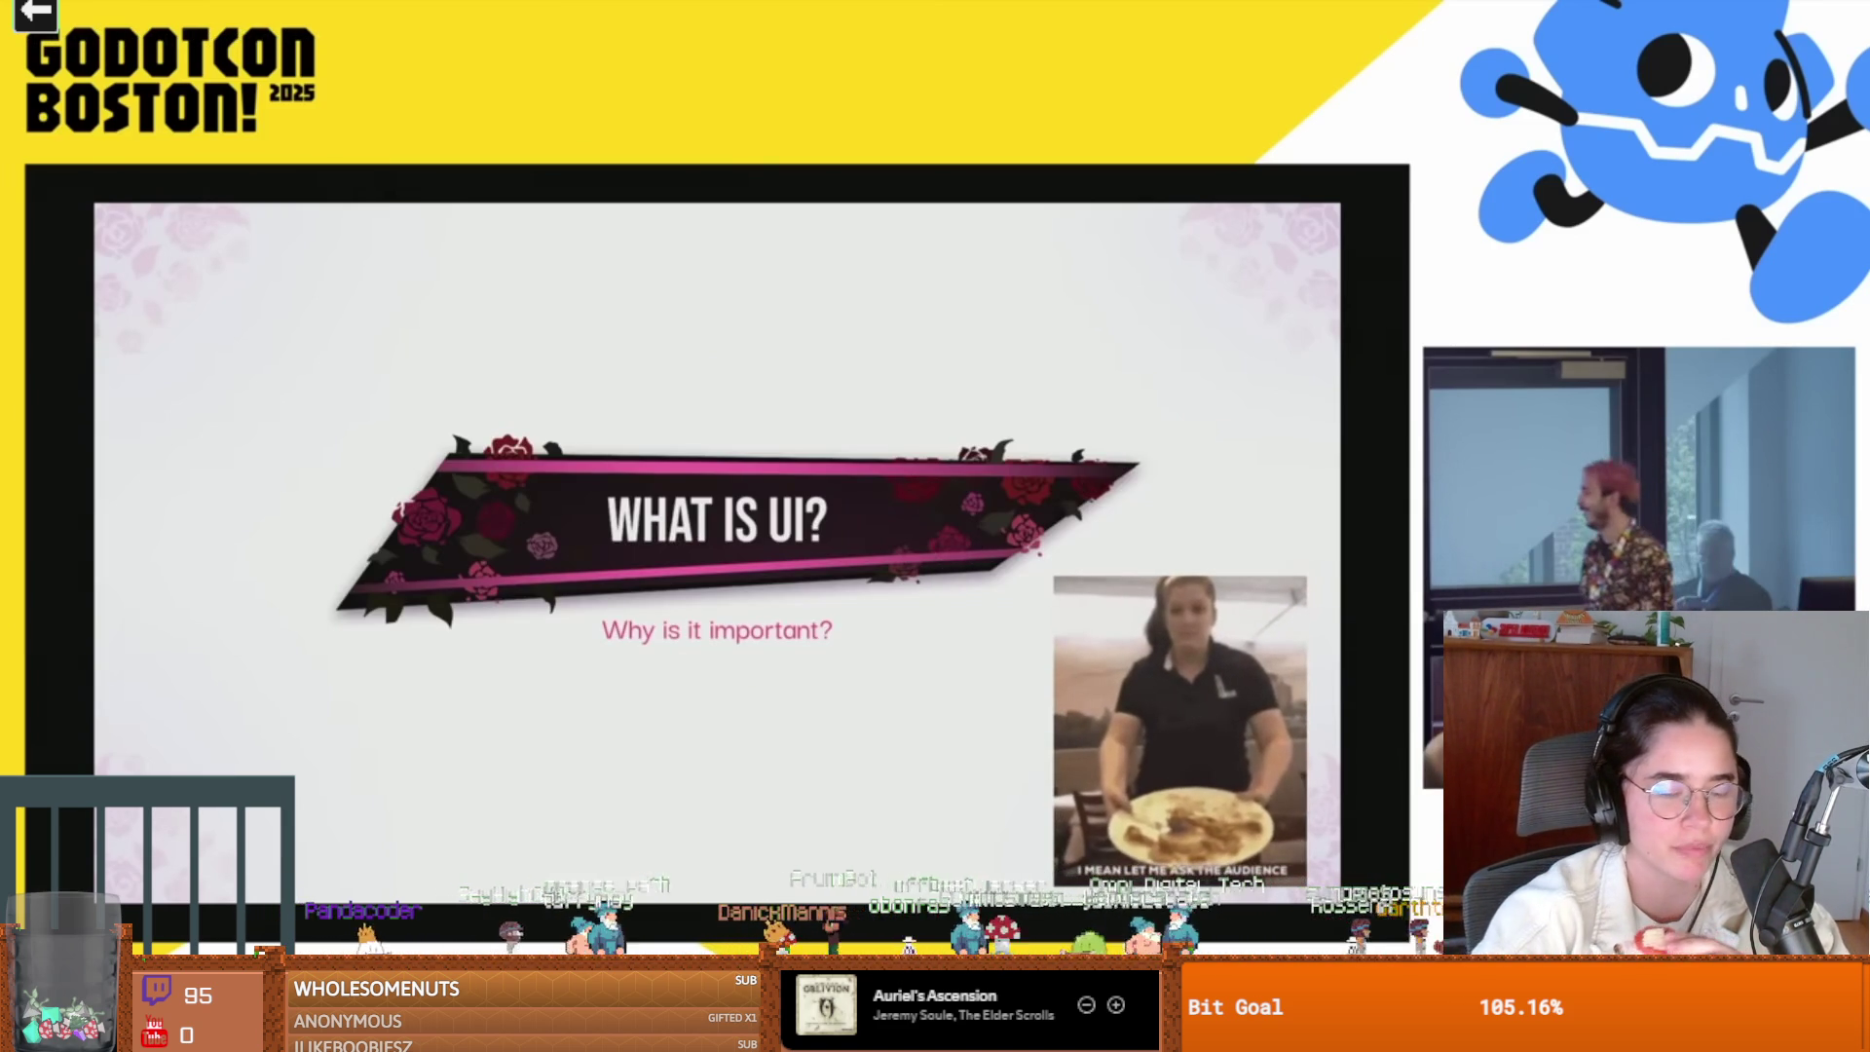
{"action": "left_click", "coordinate": [731, 612]}
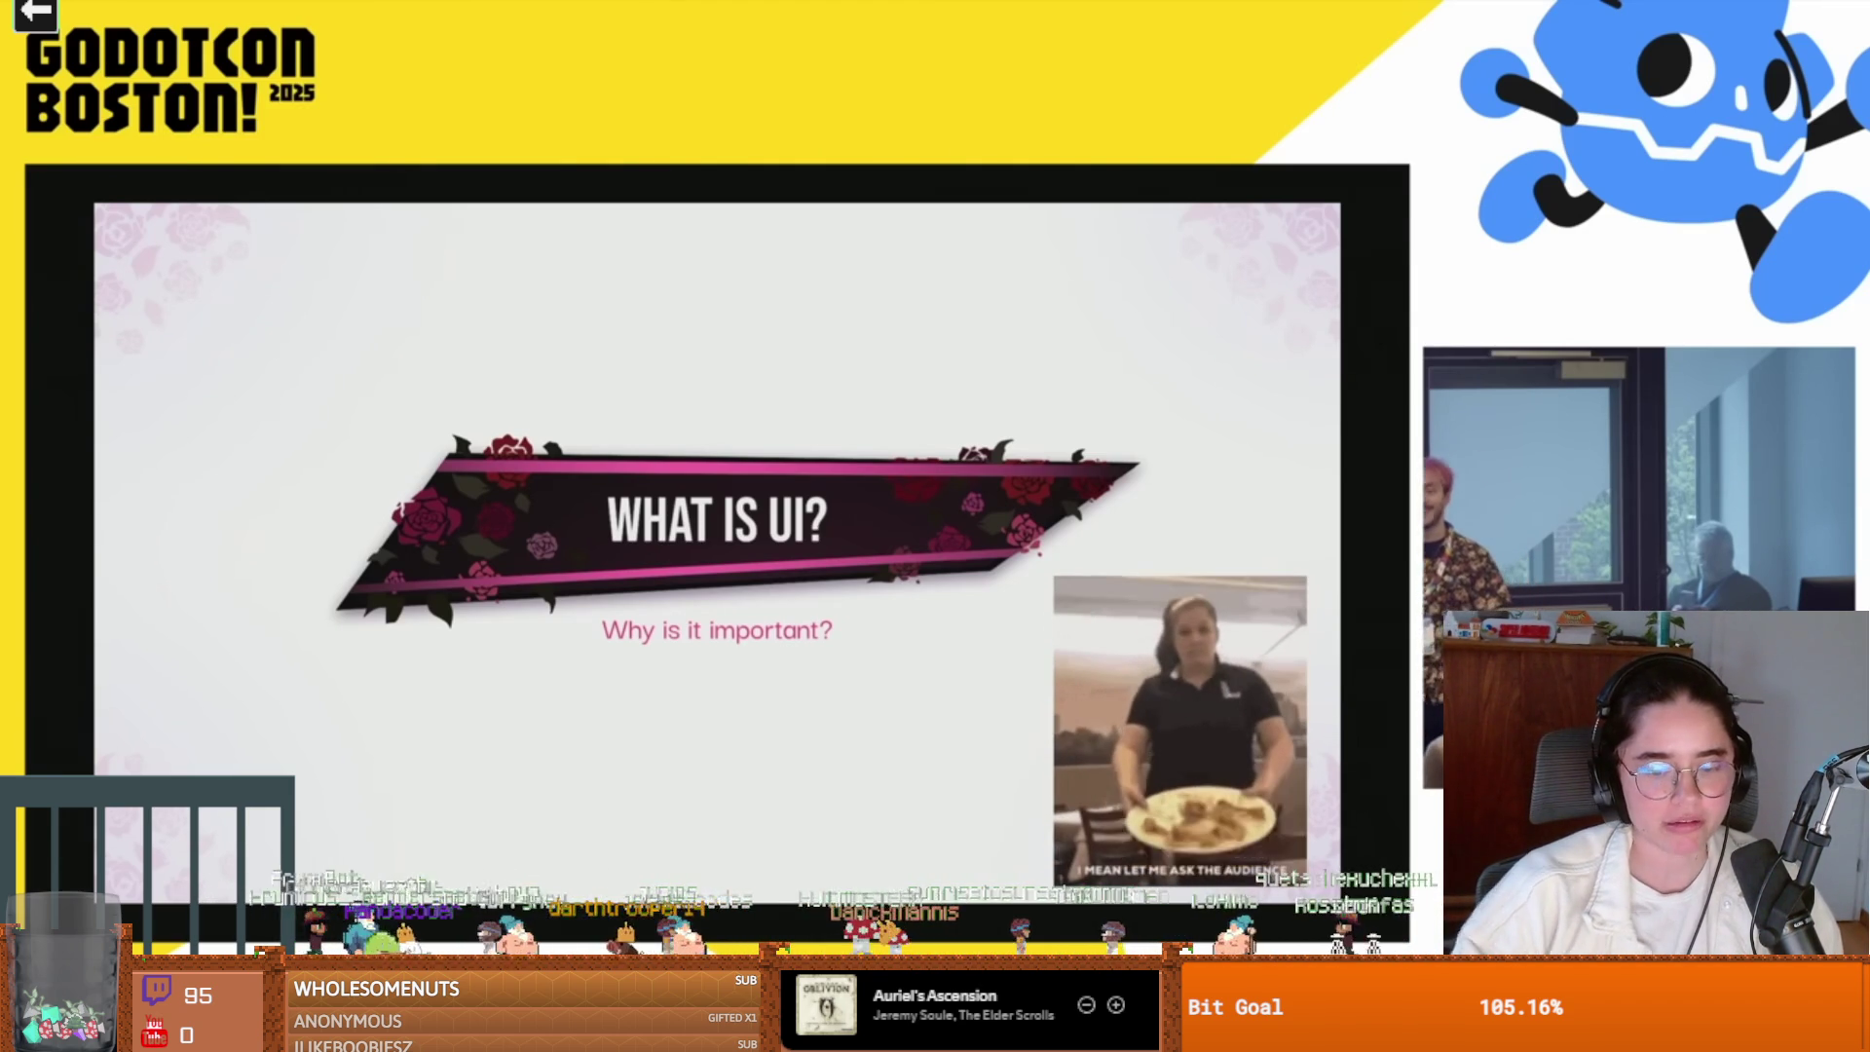
{"action": "left_click", "coordinate": [731, 612]}
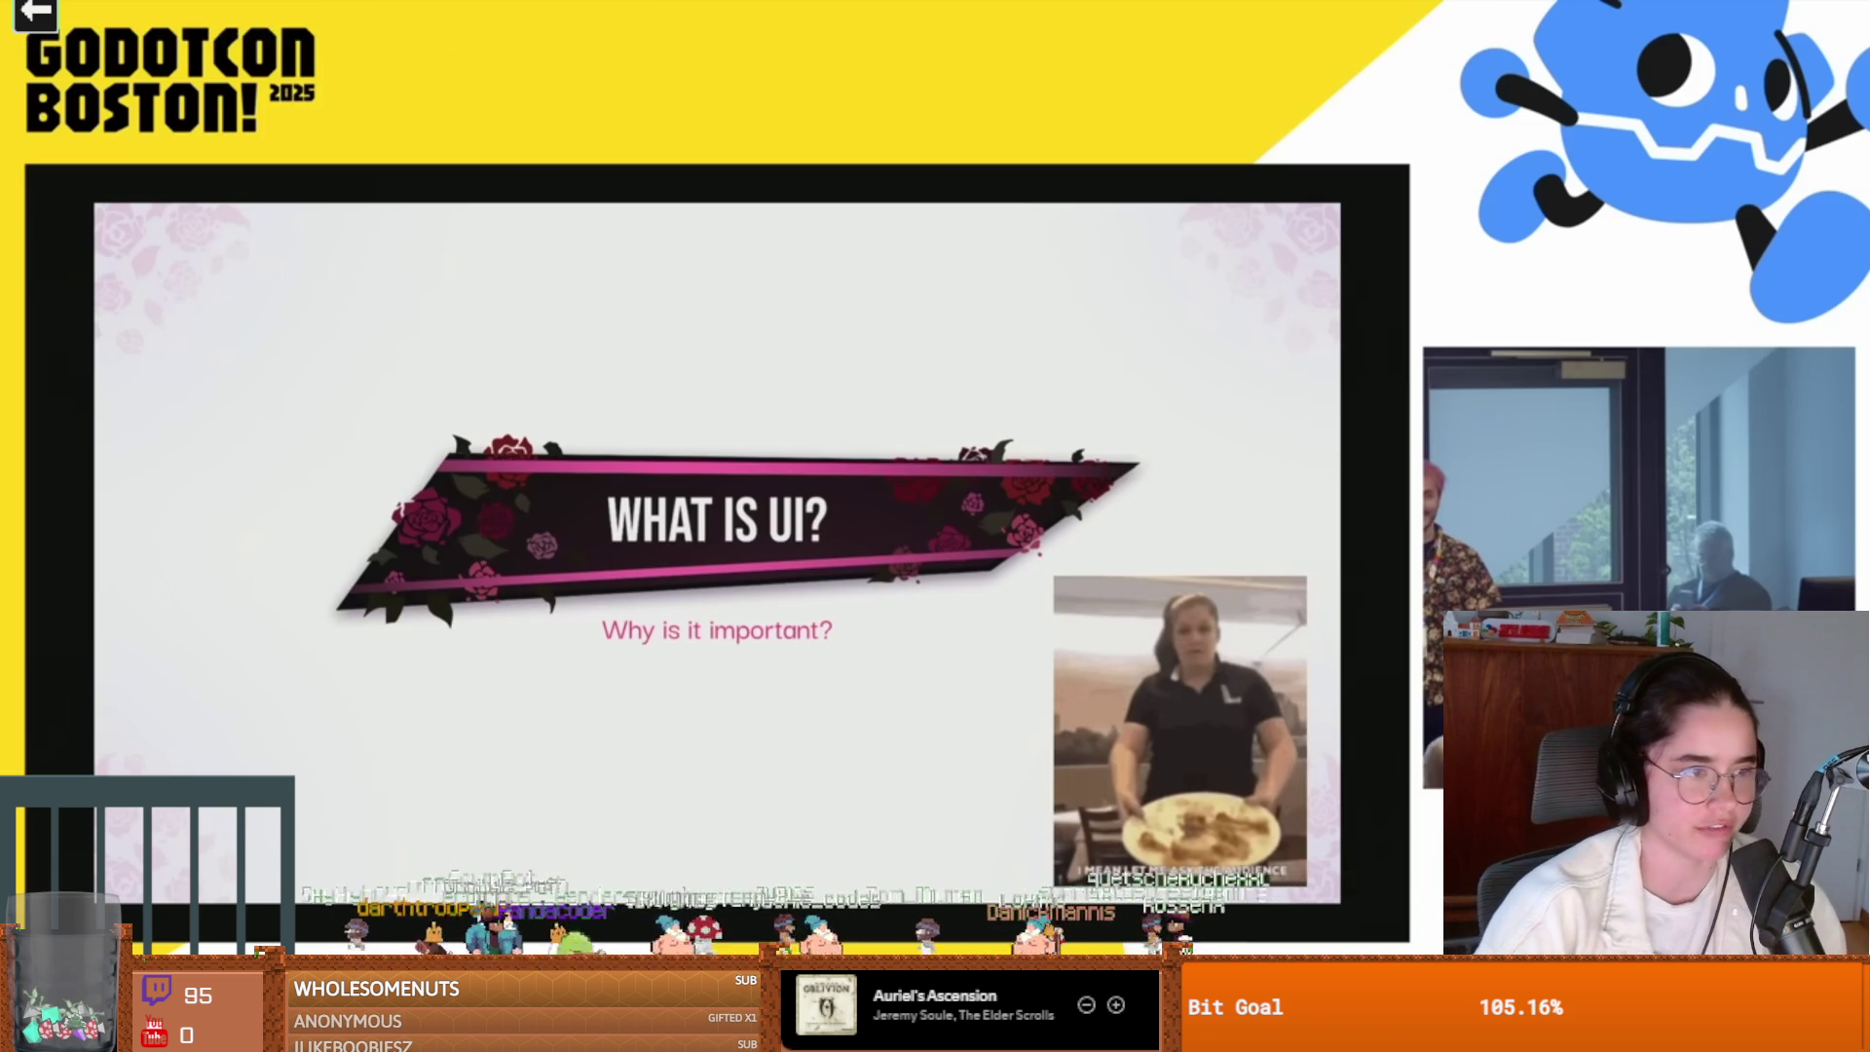
{"action": "left_click", "coordinate": [731, 612]}
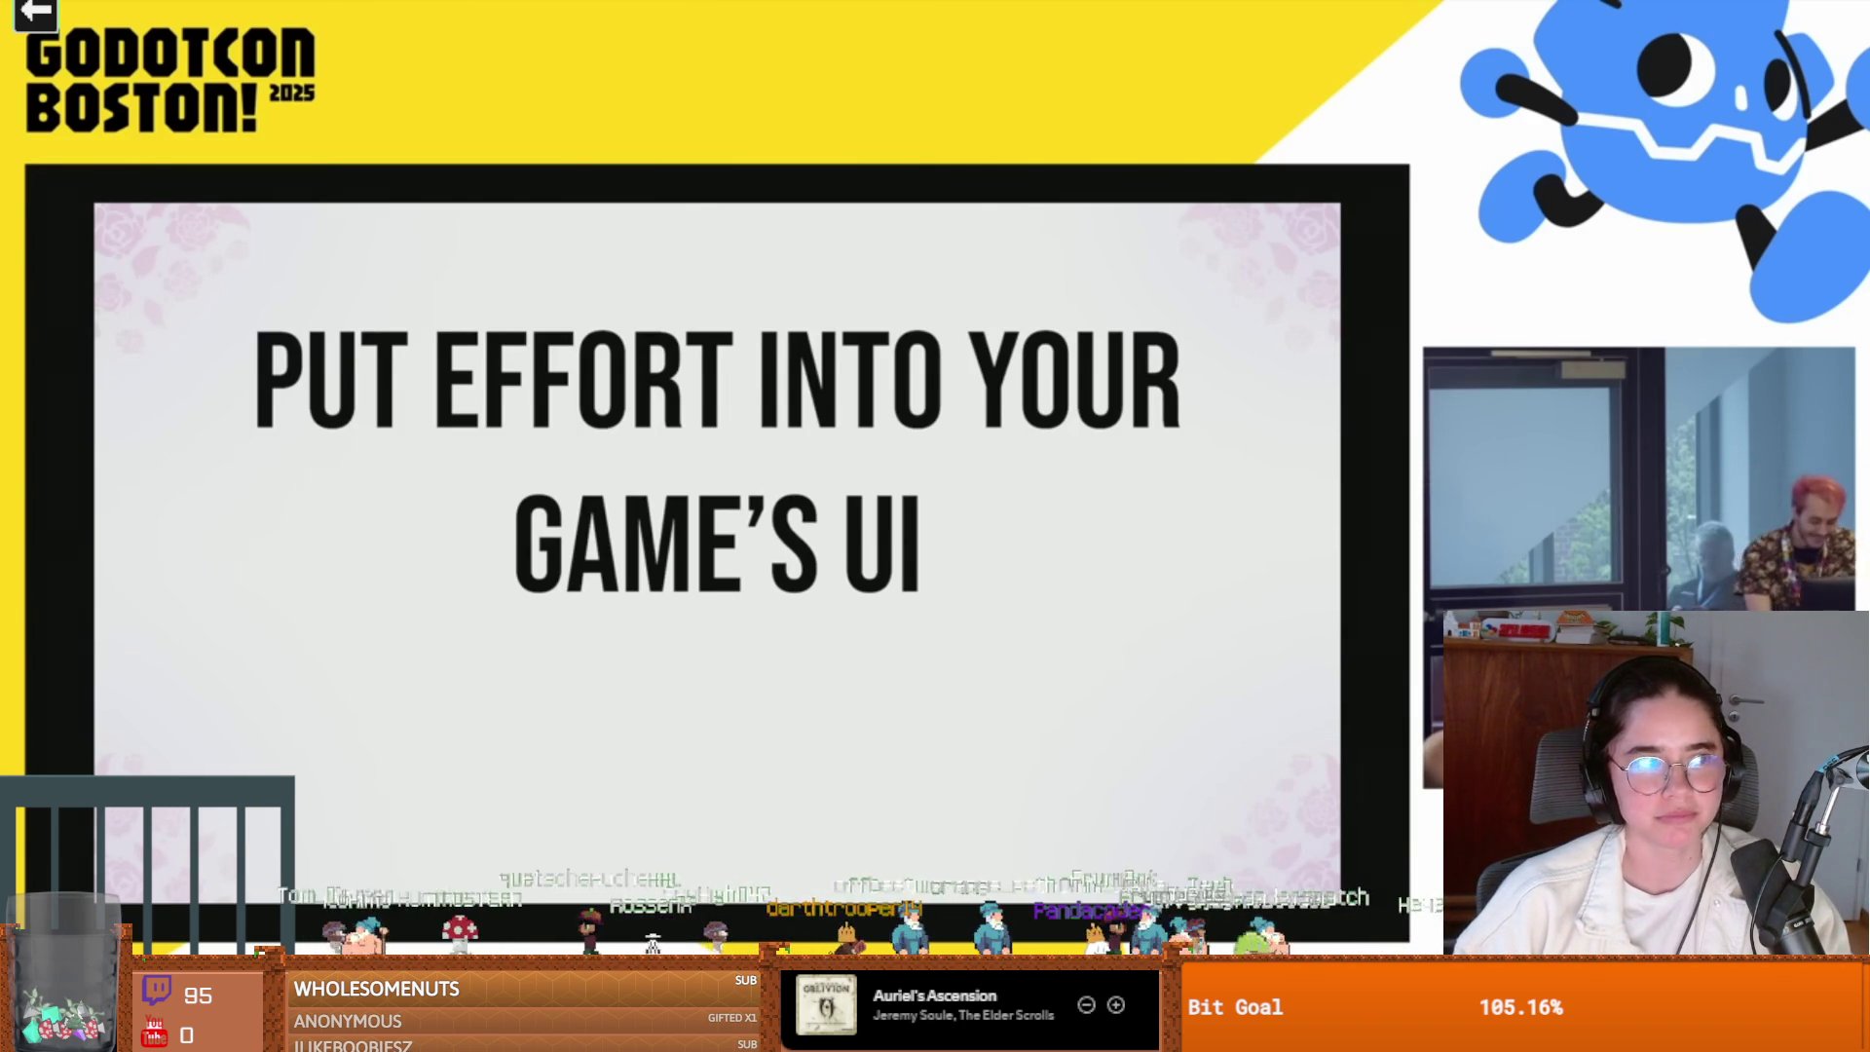
{"action": "left_click", "coordinate": [731, 612]}
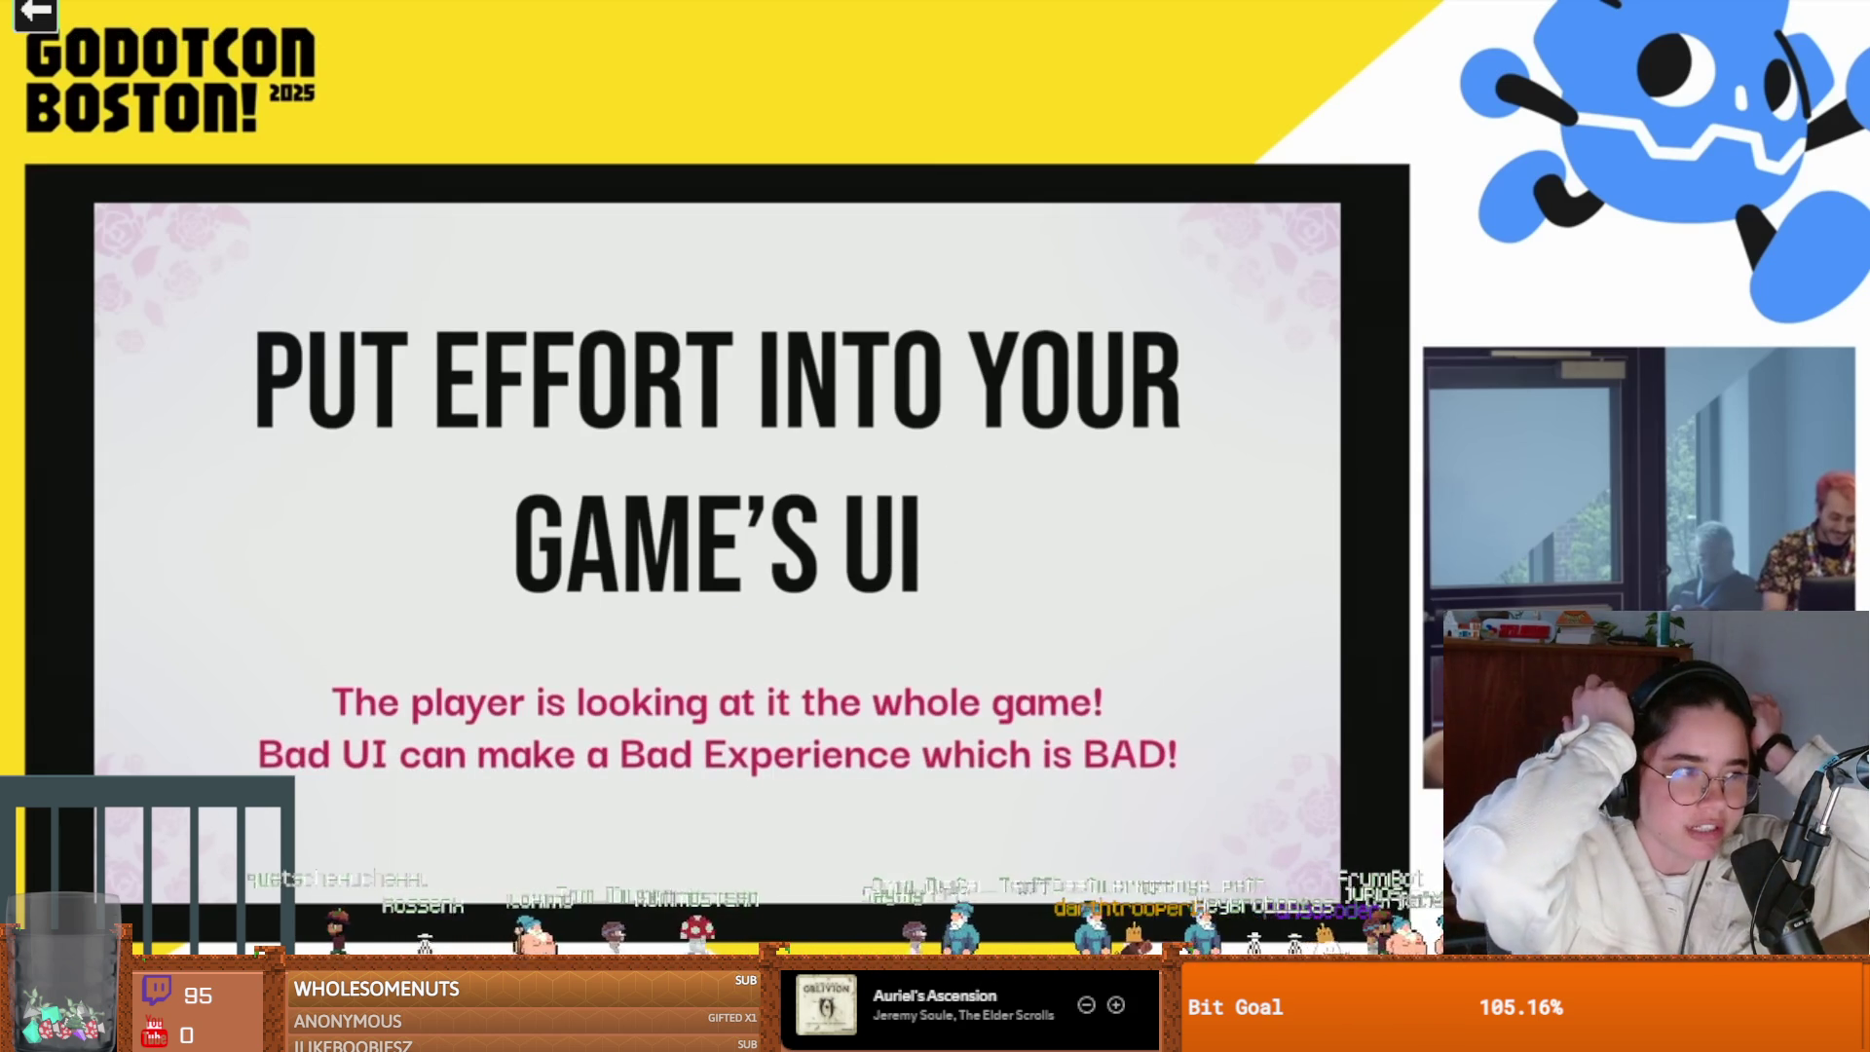
{"action": "left_click", "coordinate": [731, 611]}
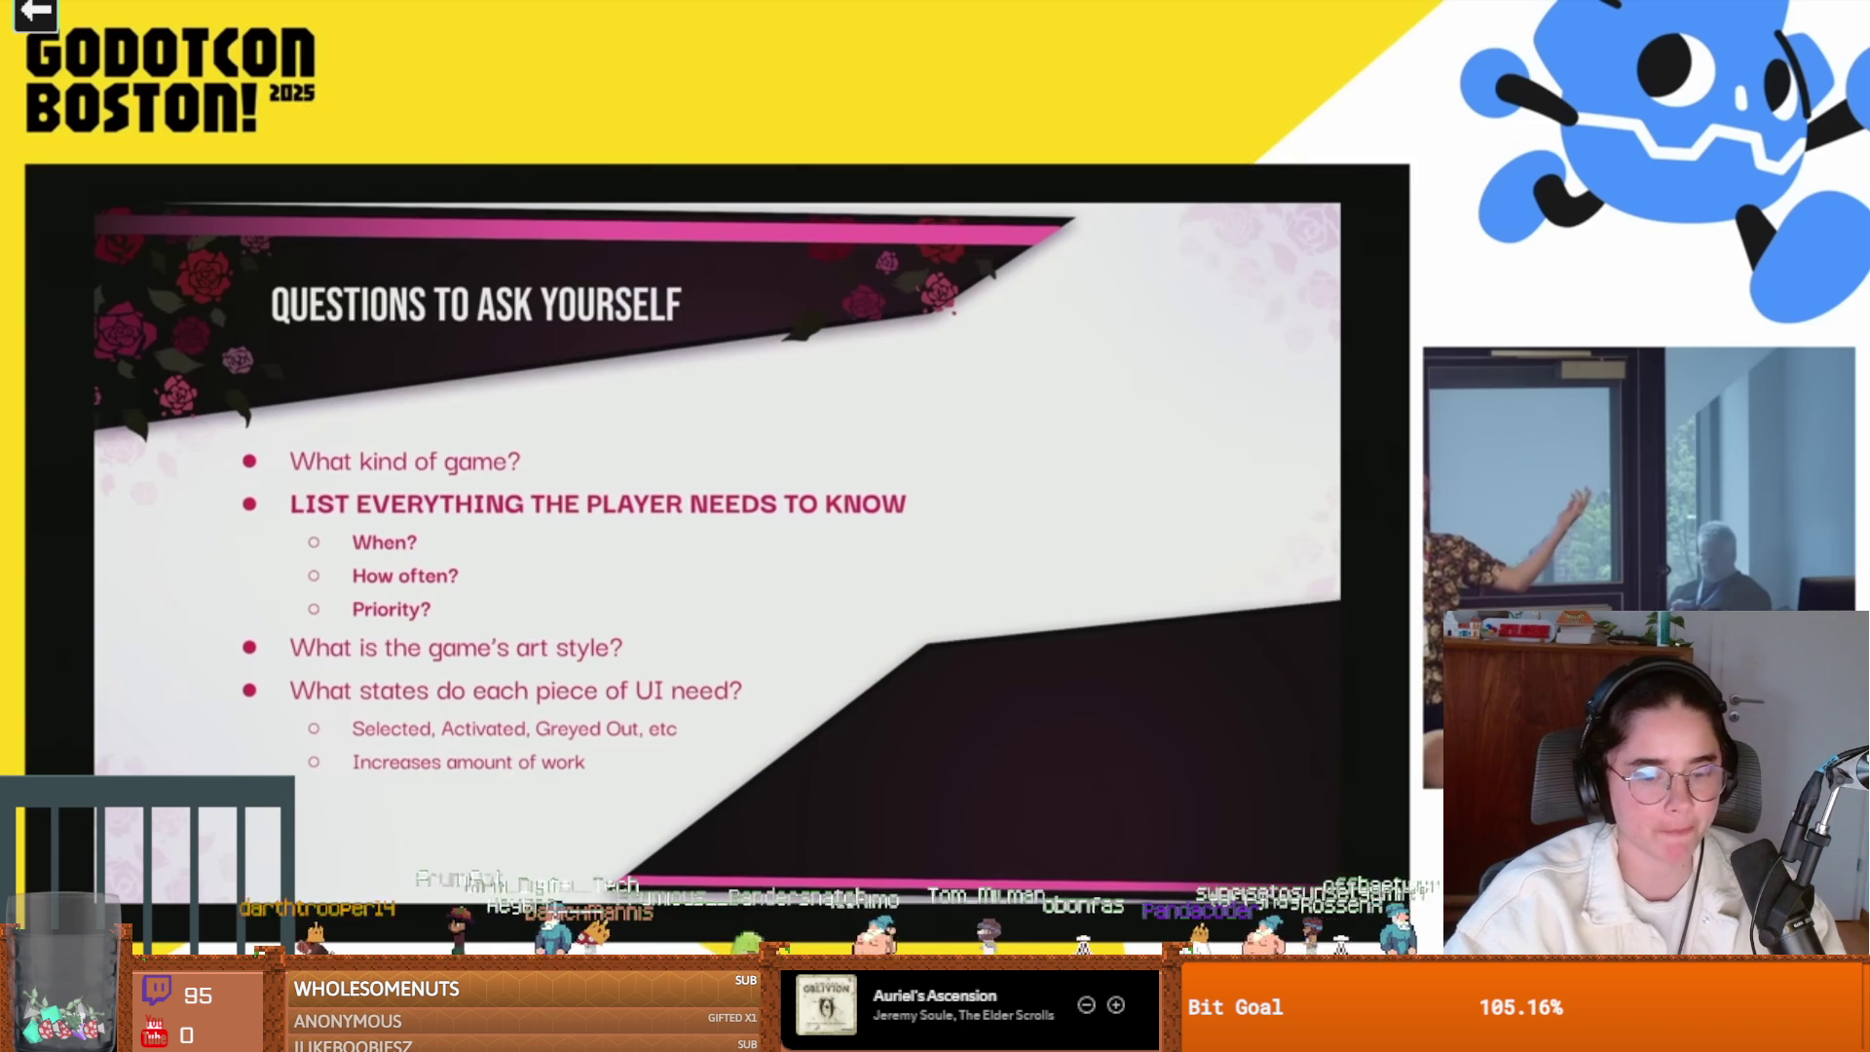
Toggle playback a few times, ending paused on the 'QUESTIONS TO ASK YOURSELF' slide
{"action": "left_click", "coordinate": [732, 613]}
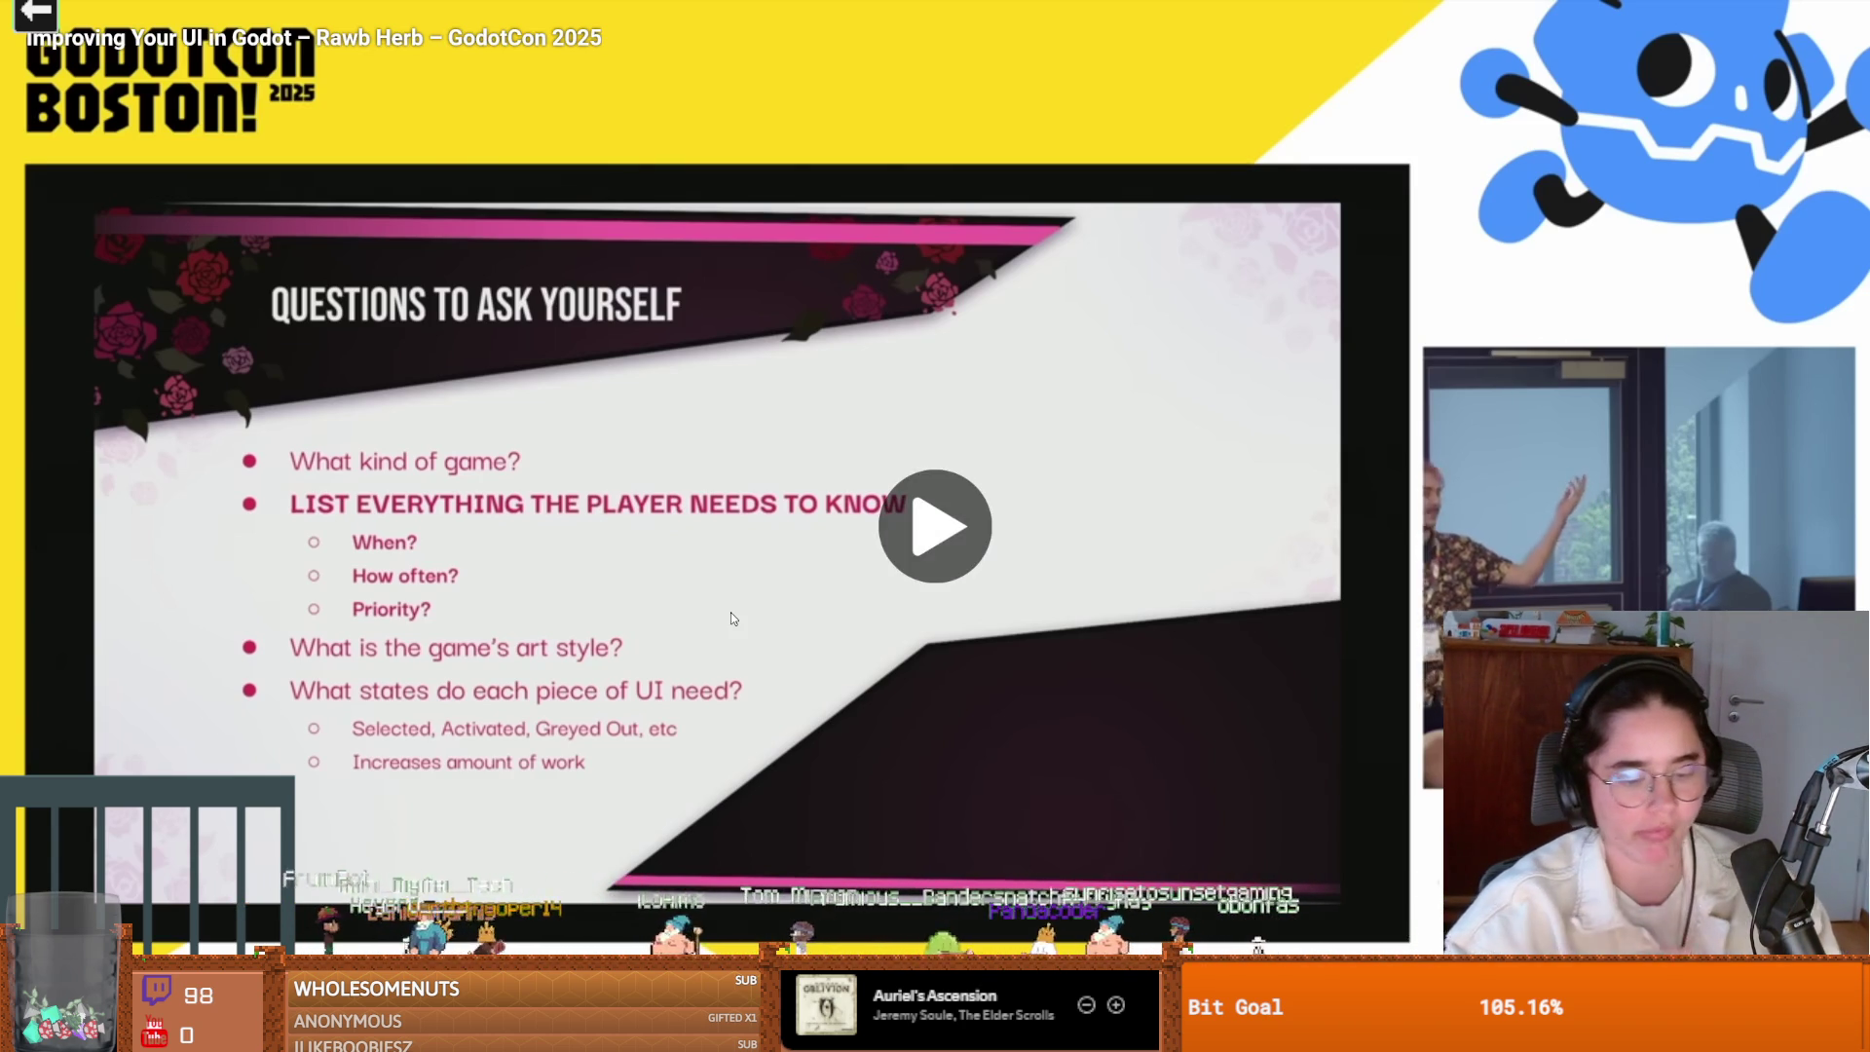
{"action": "left_click", "coordinate": [731, 614]}
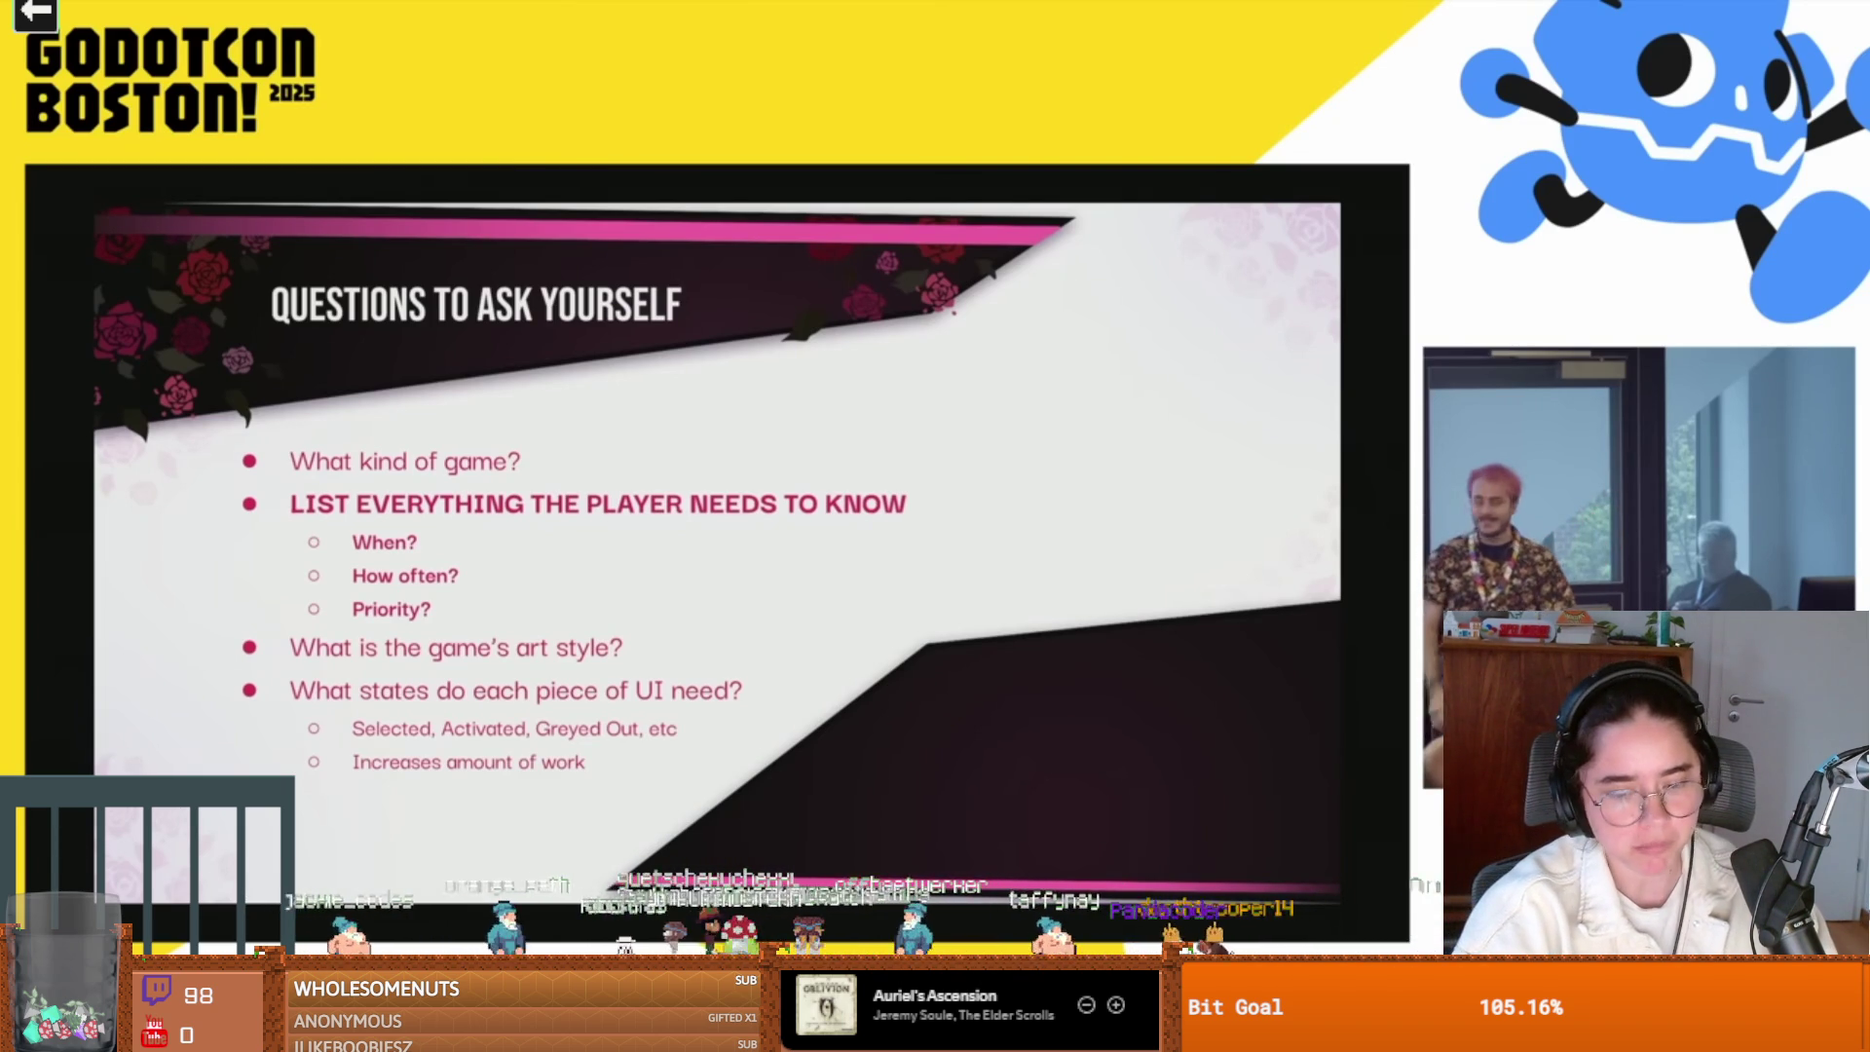
{"action": "left_click", "coordinate": [732, 615]}
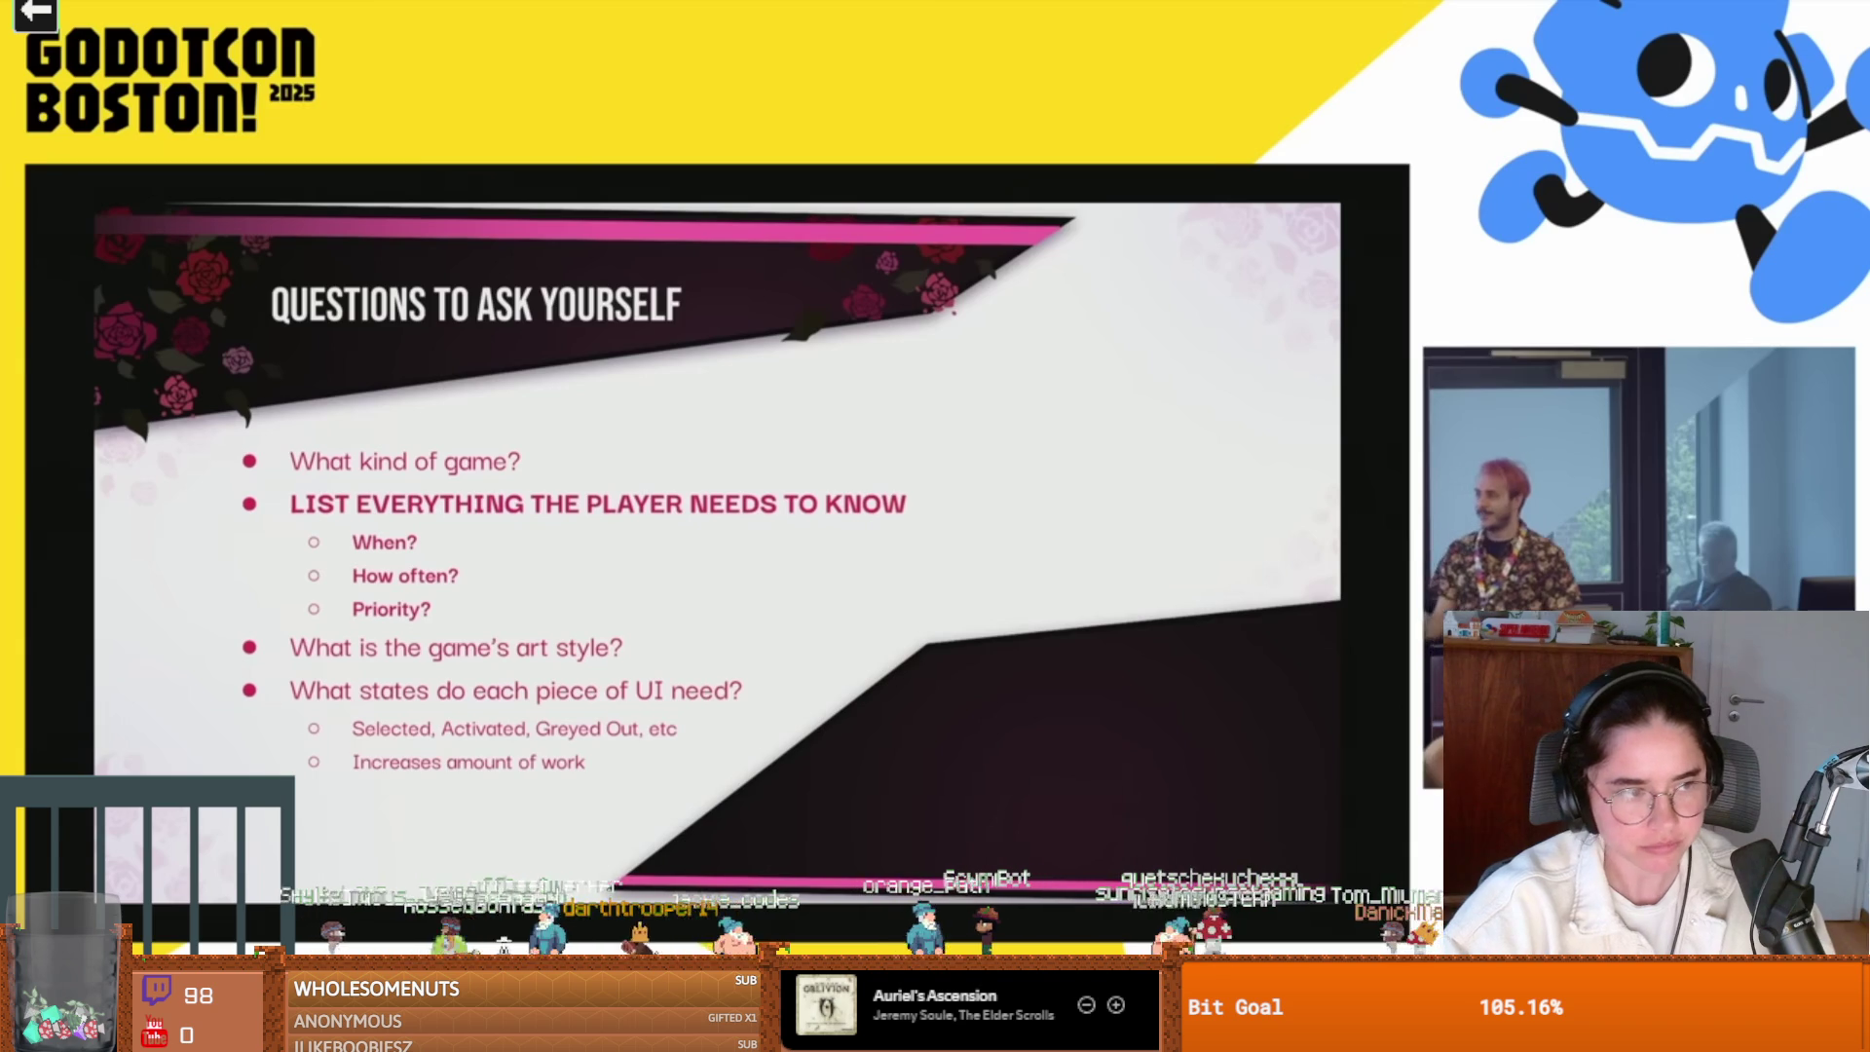
{"action": "left_click", "coordinate": [731, 611]}
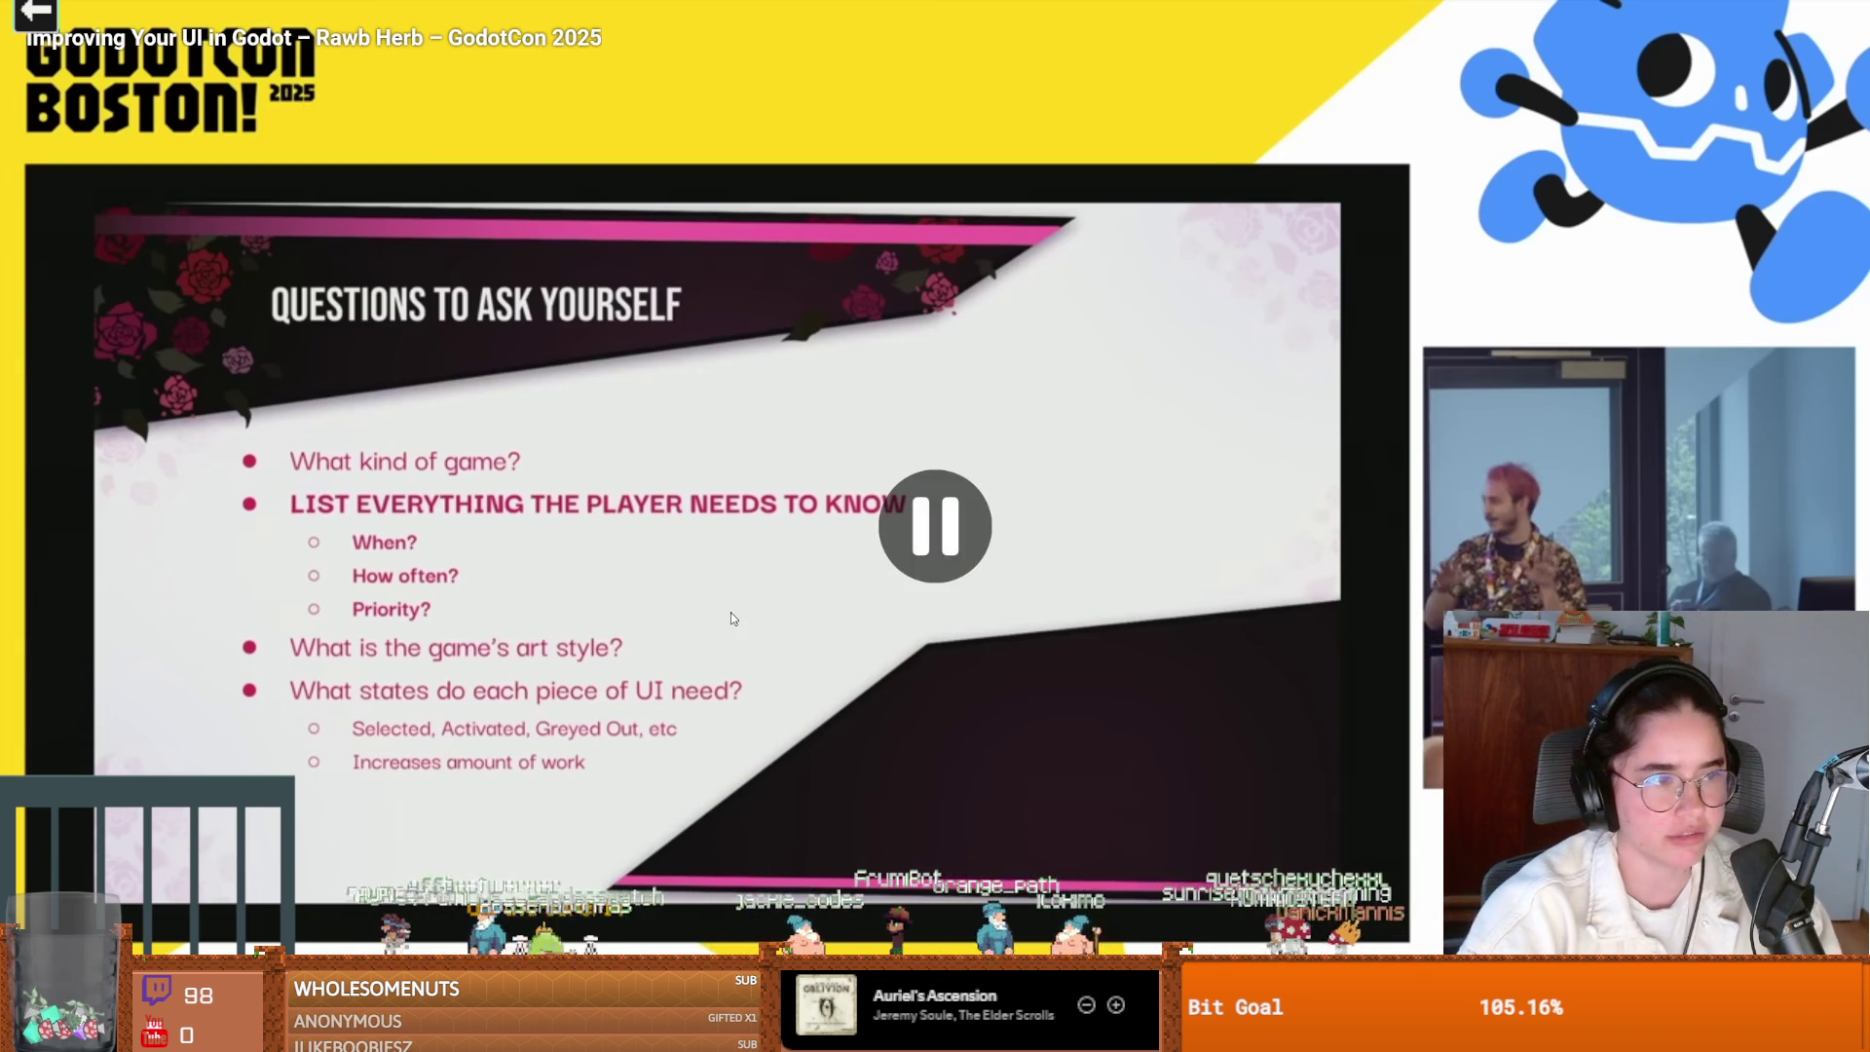
{"action": "left_click", "coordinate": [730, 612]}
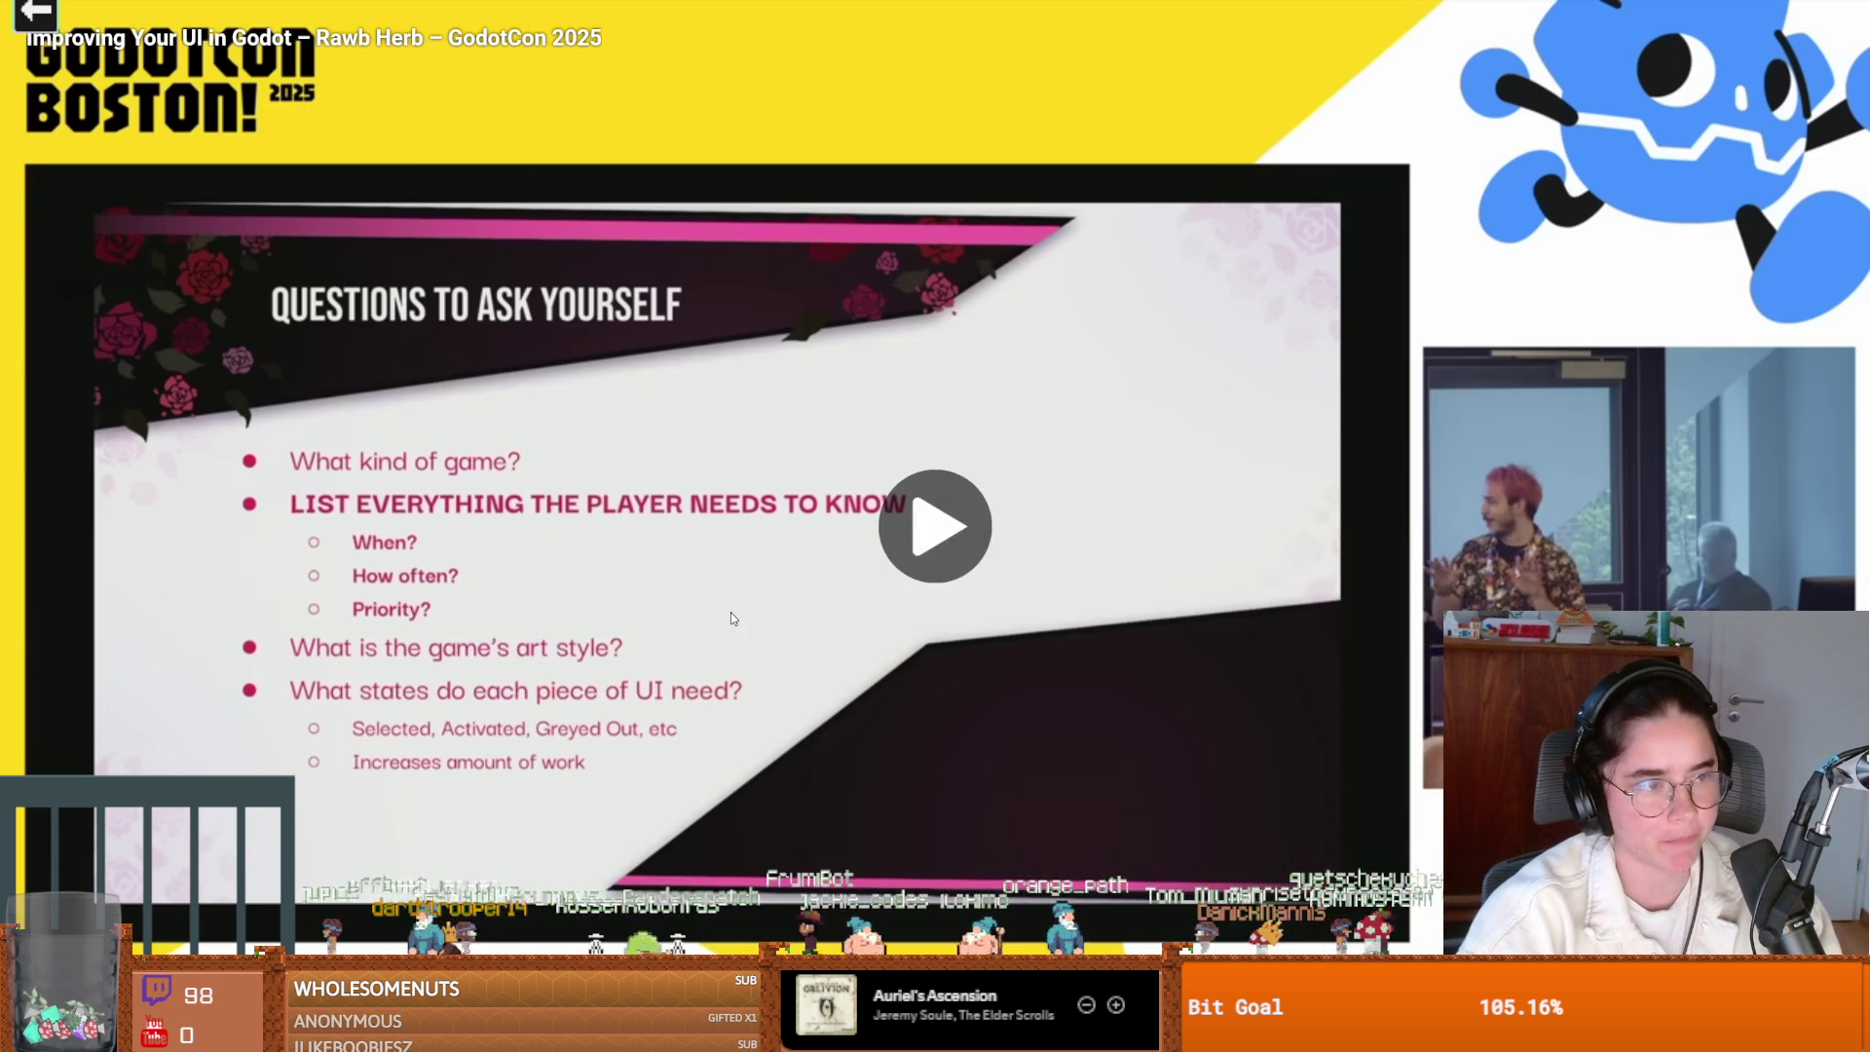
{"action": "left_click", "coordinate": [730, 613]}
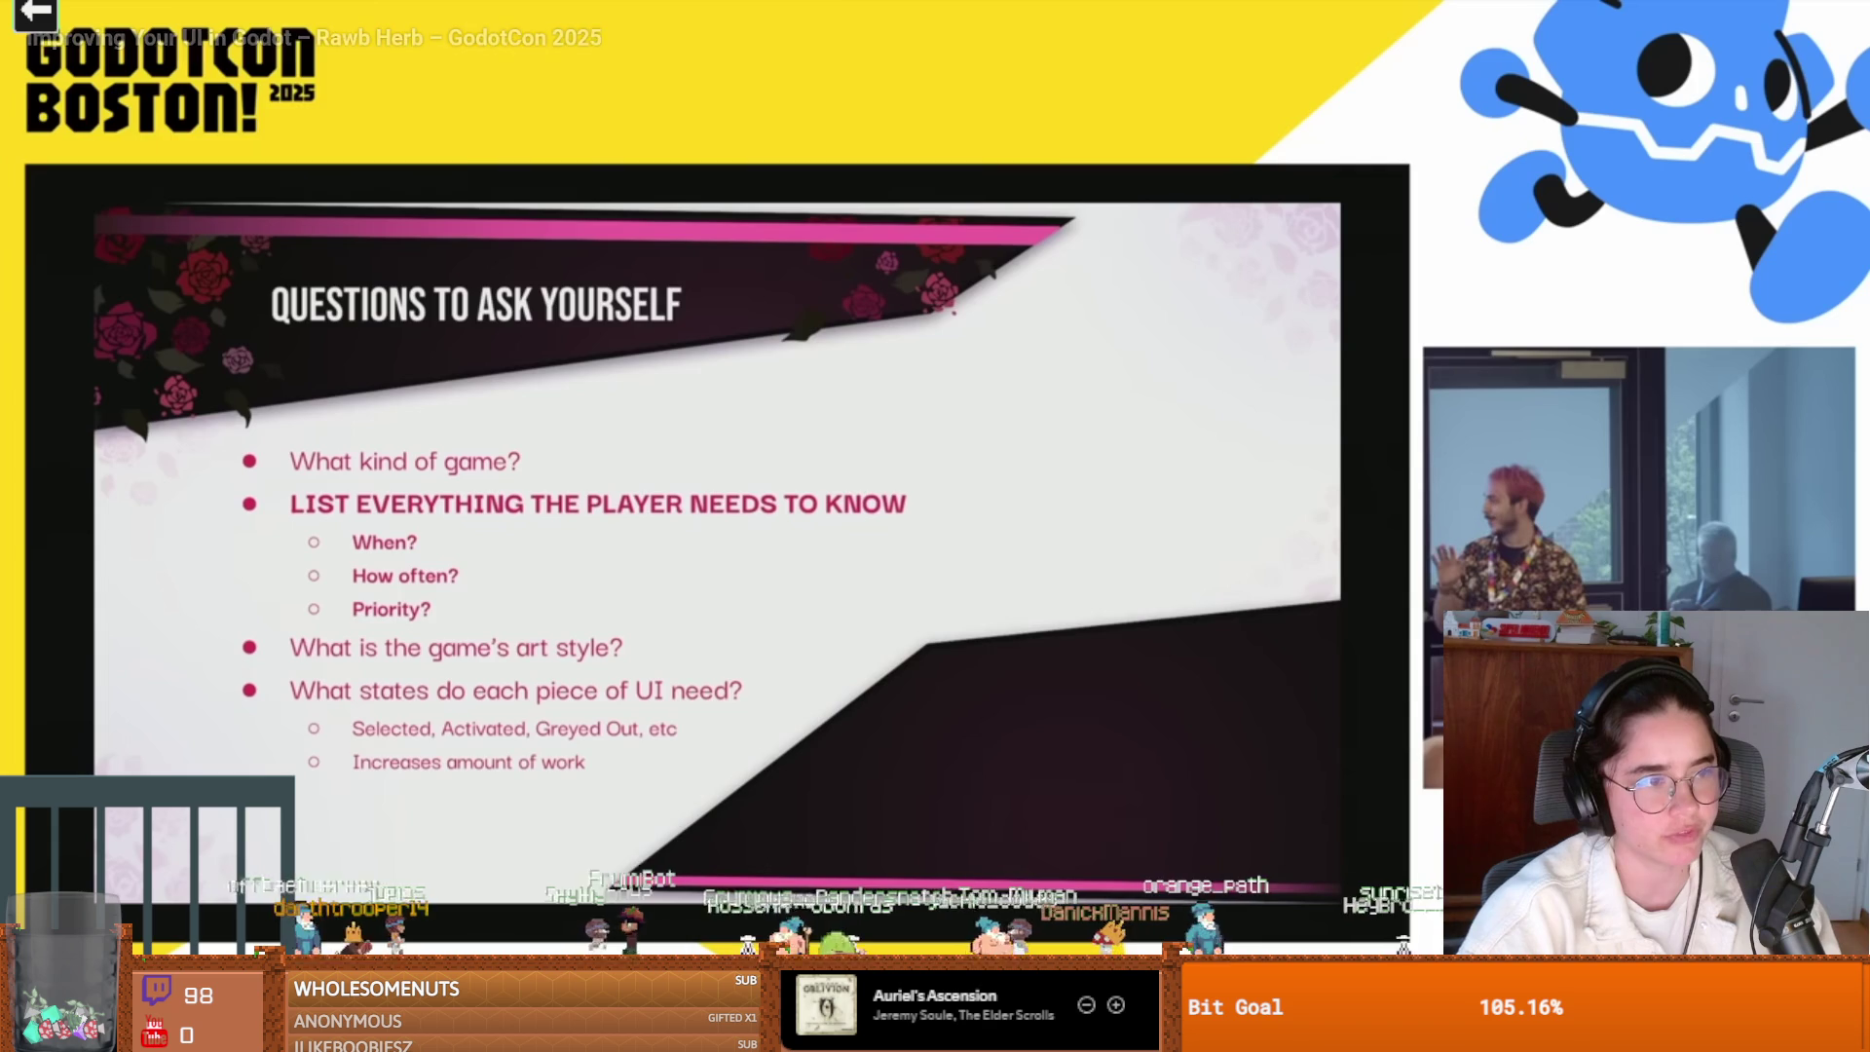
{"action": "left_click", "coordinate": [730, 612]}
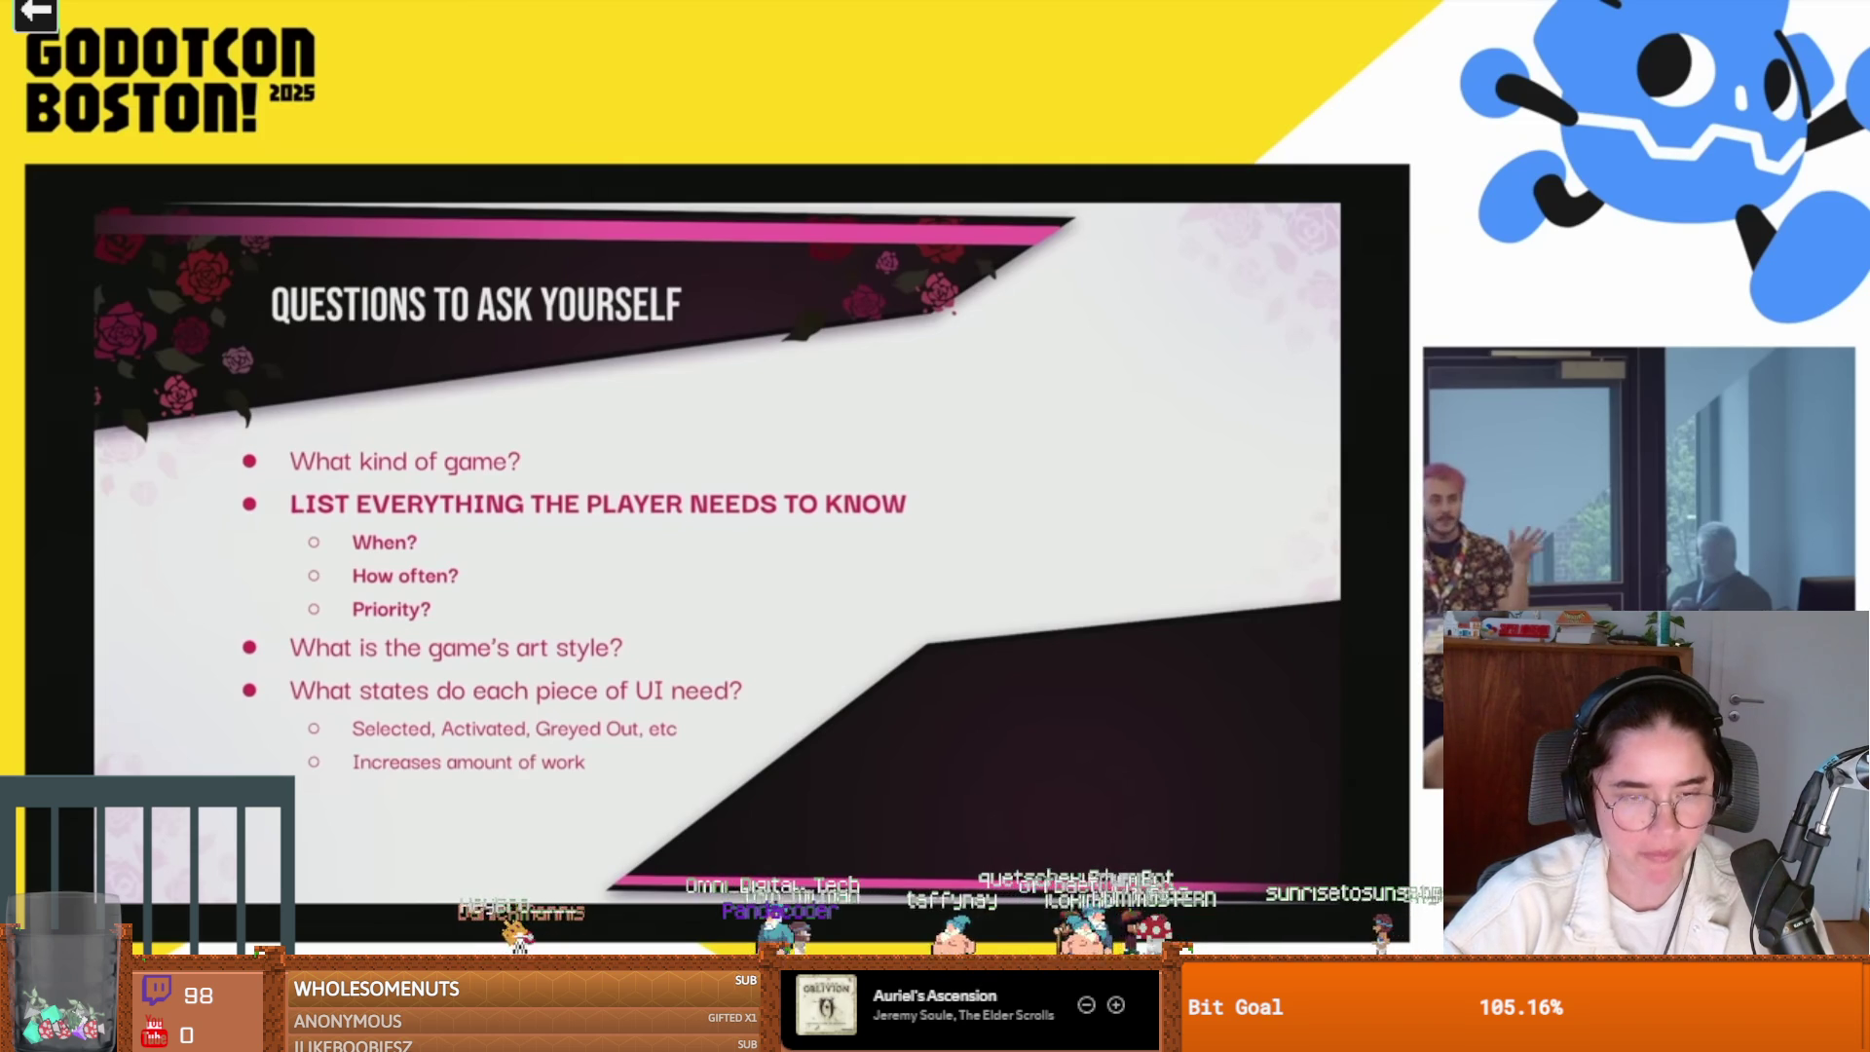
{"action": "left_click", "coordinate": [731, 615]}
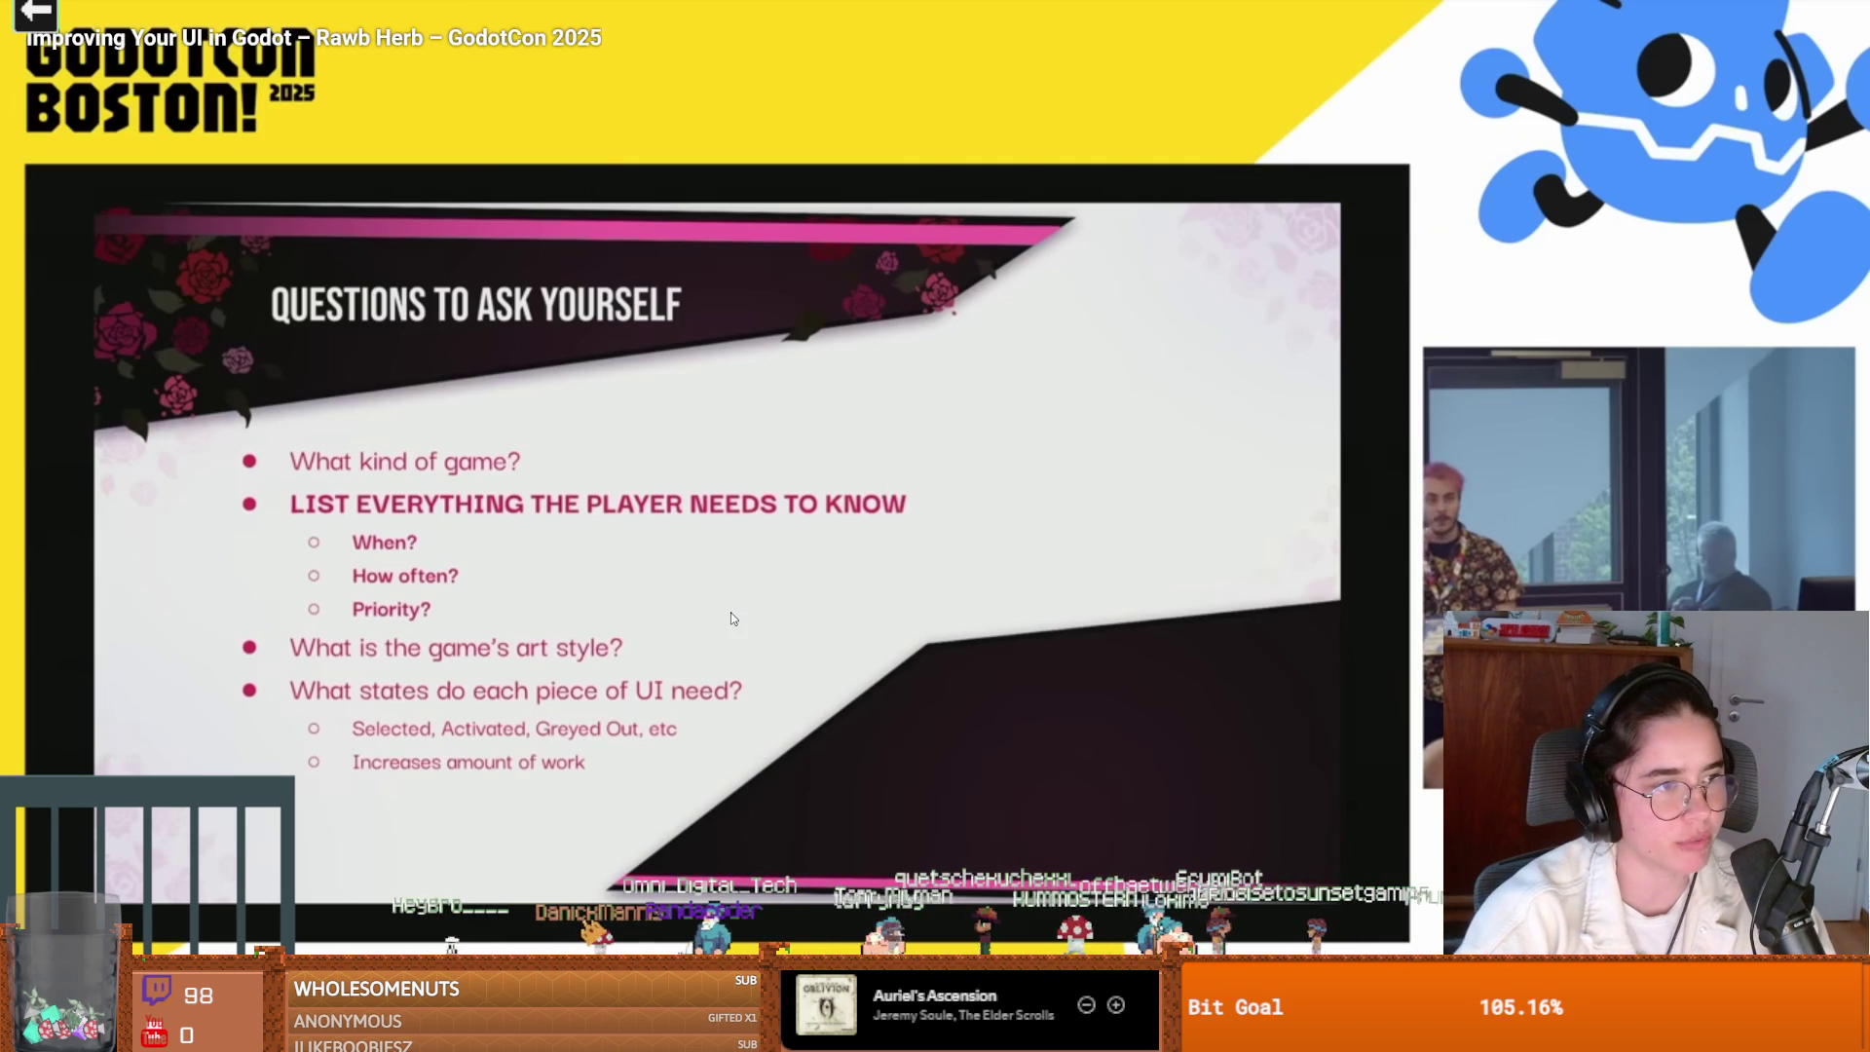
{"action": "left_click", "coordinate": [732, 614]}
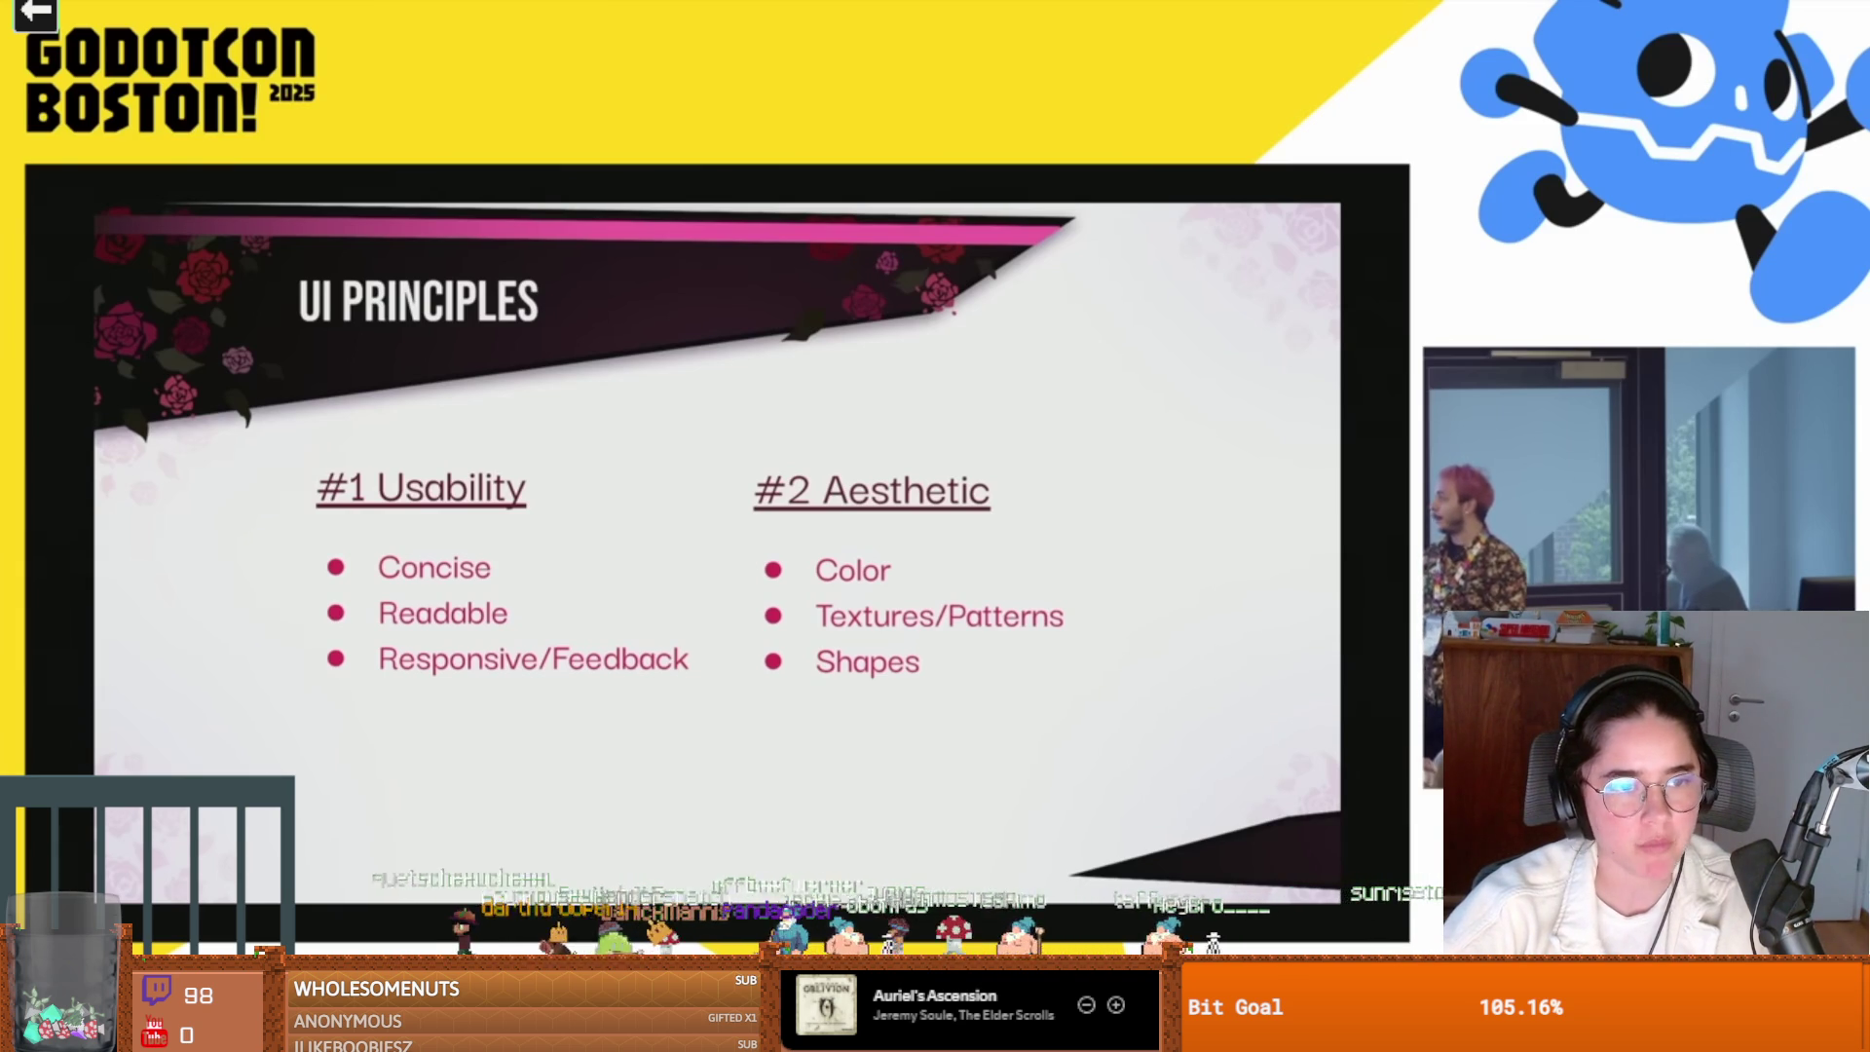
{"action": "left_click", "coordinate": [730, 612]}
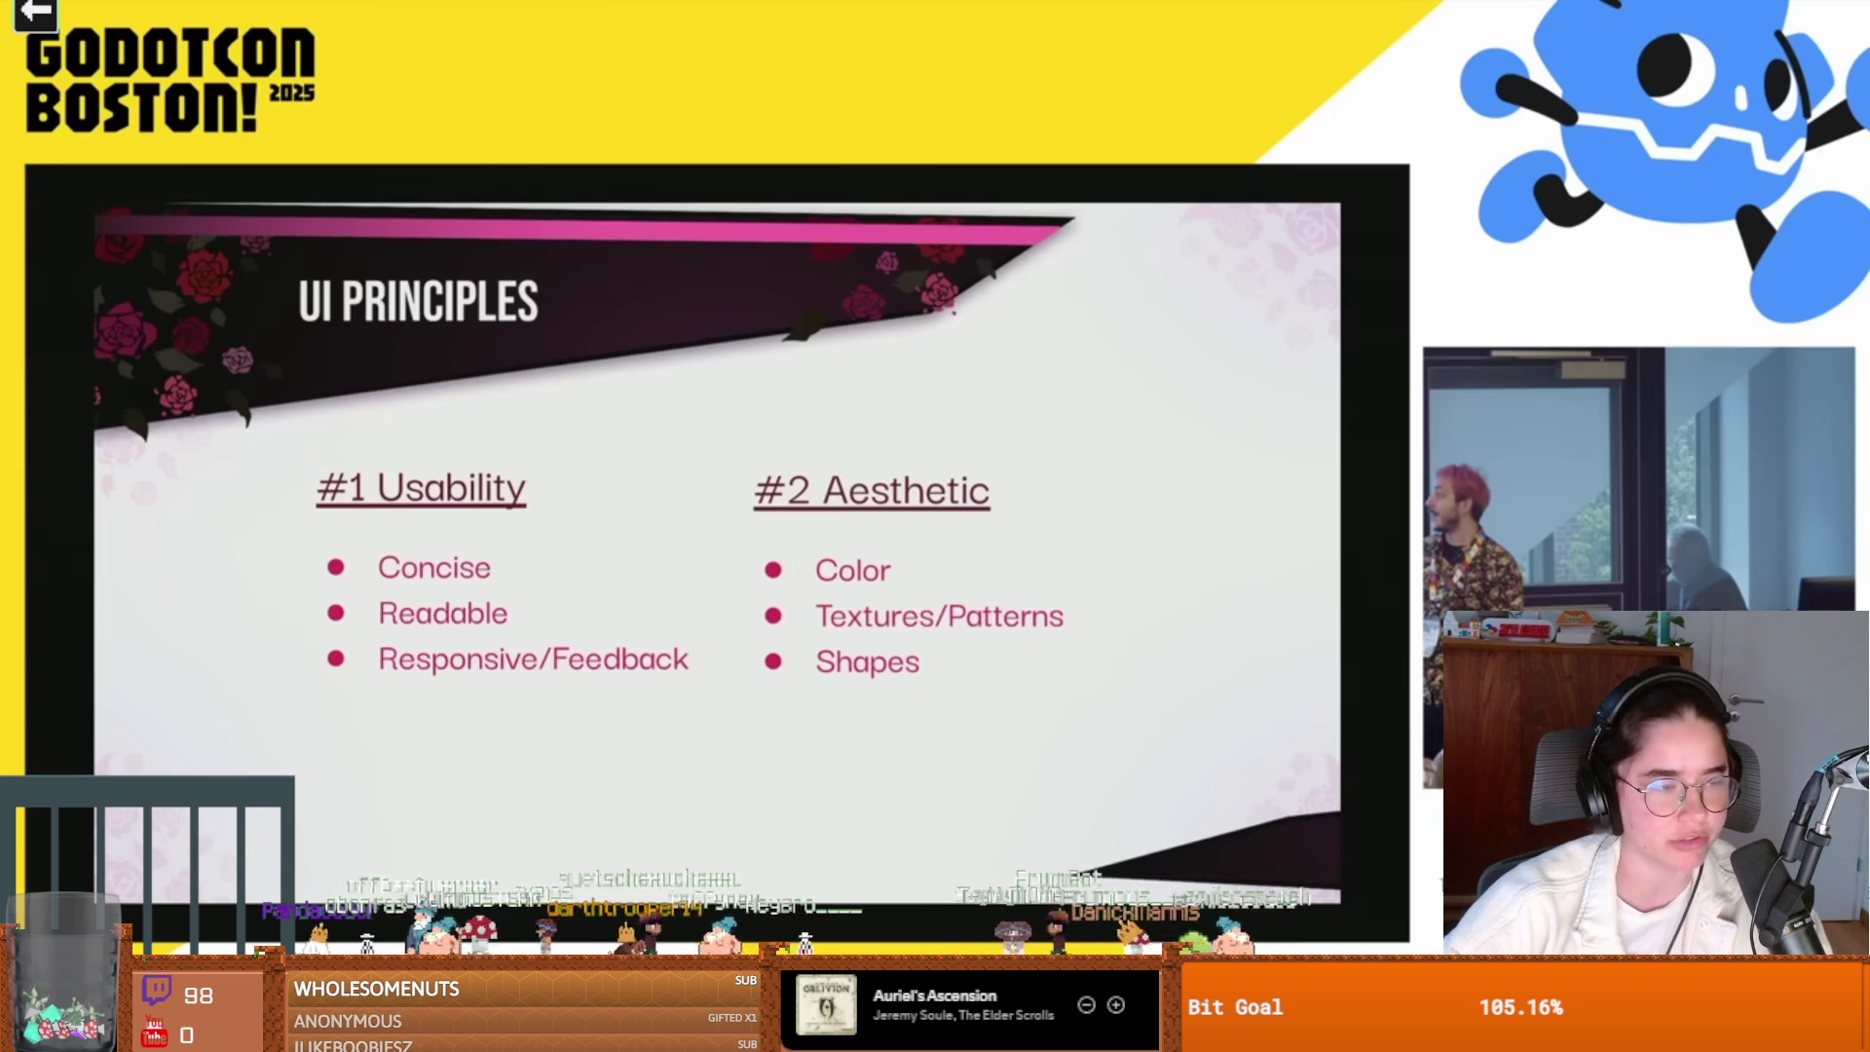
{"action": "left_click", "coordinate": [730, 612]}
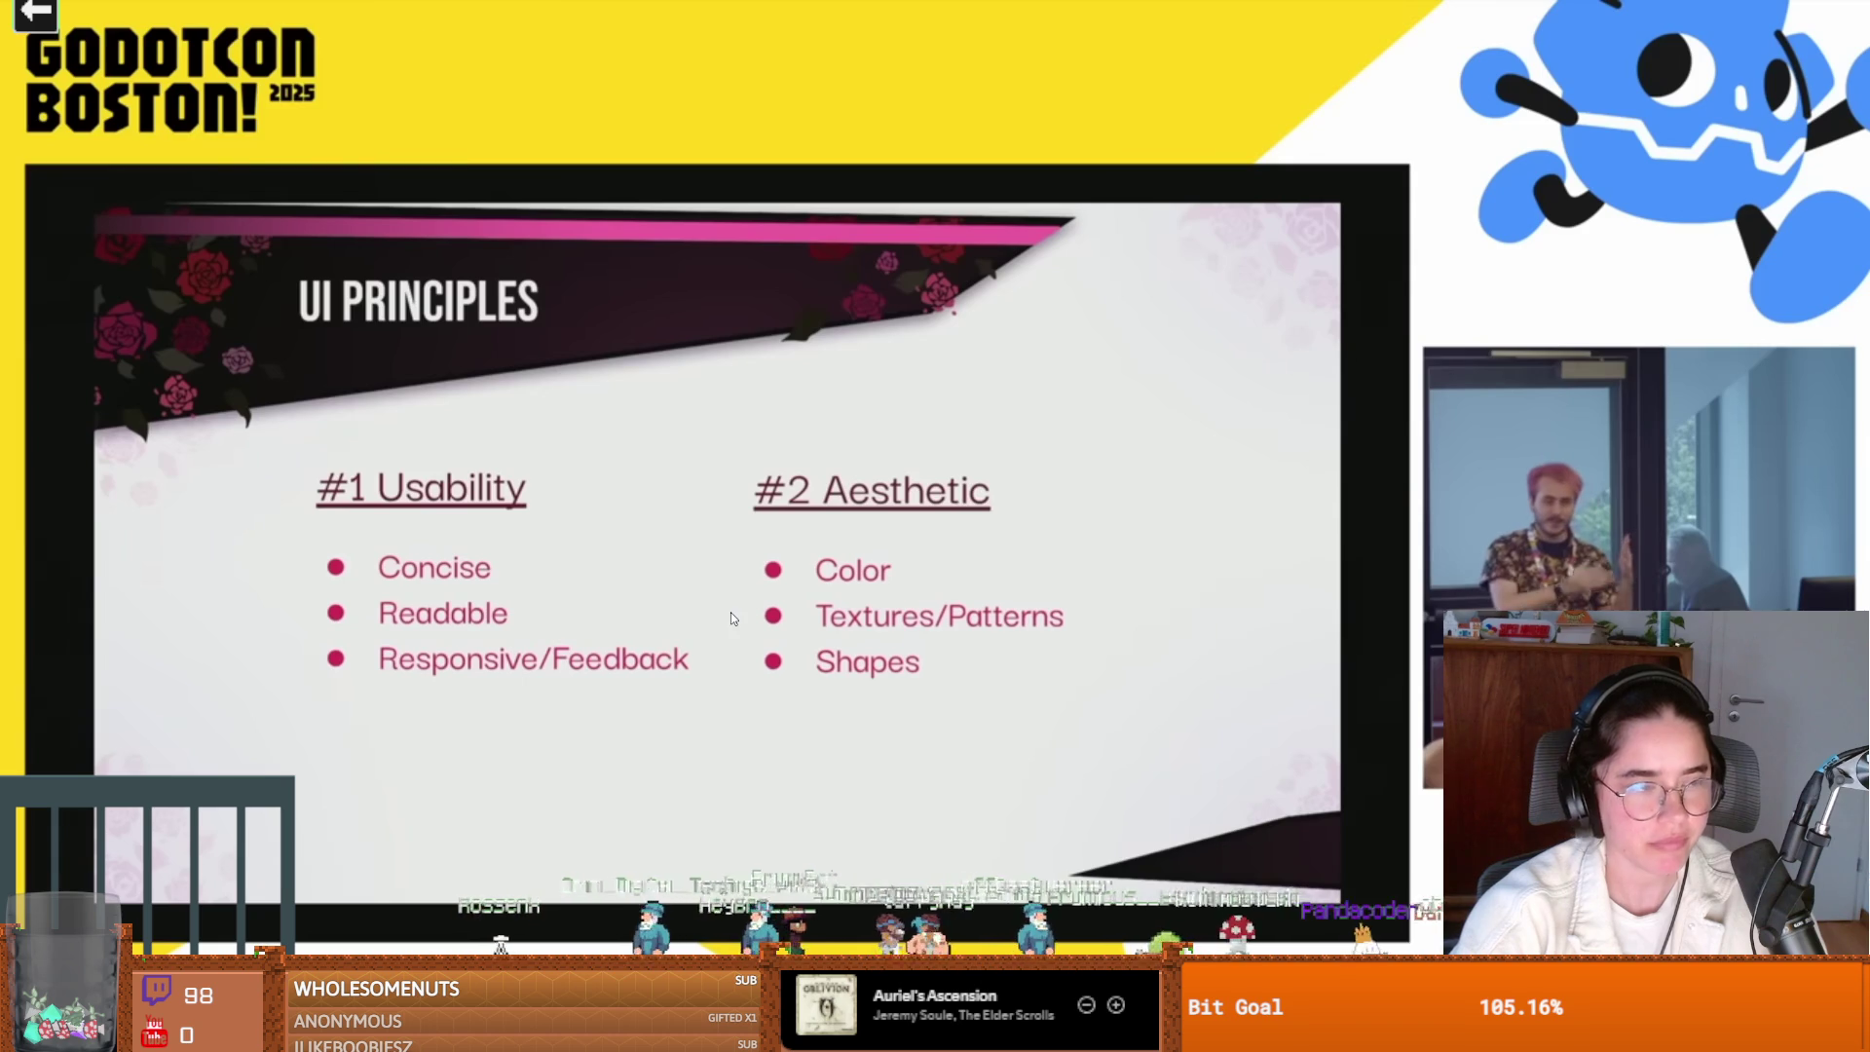
{"action": "left_click", "coordinate": [733, 618]}
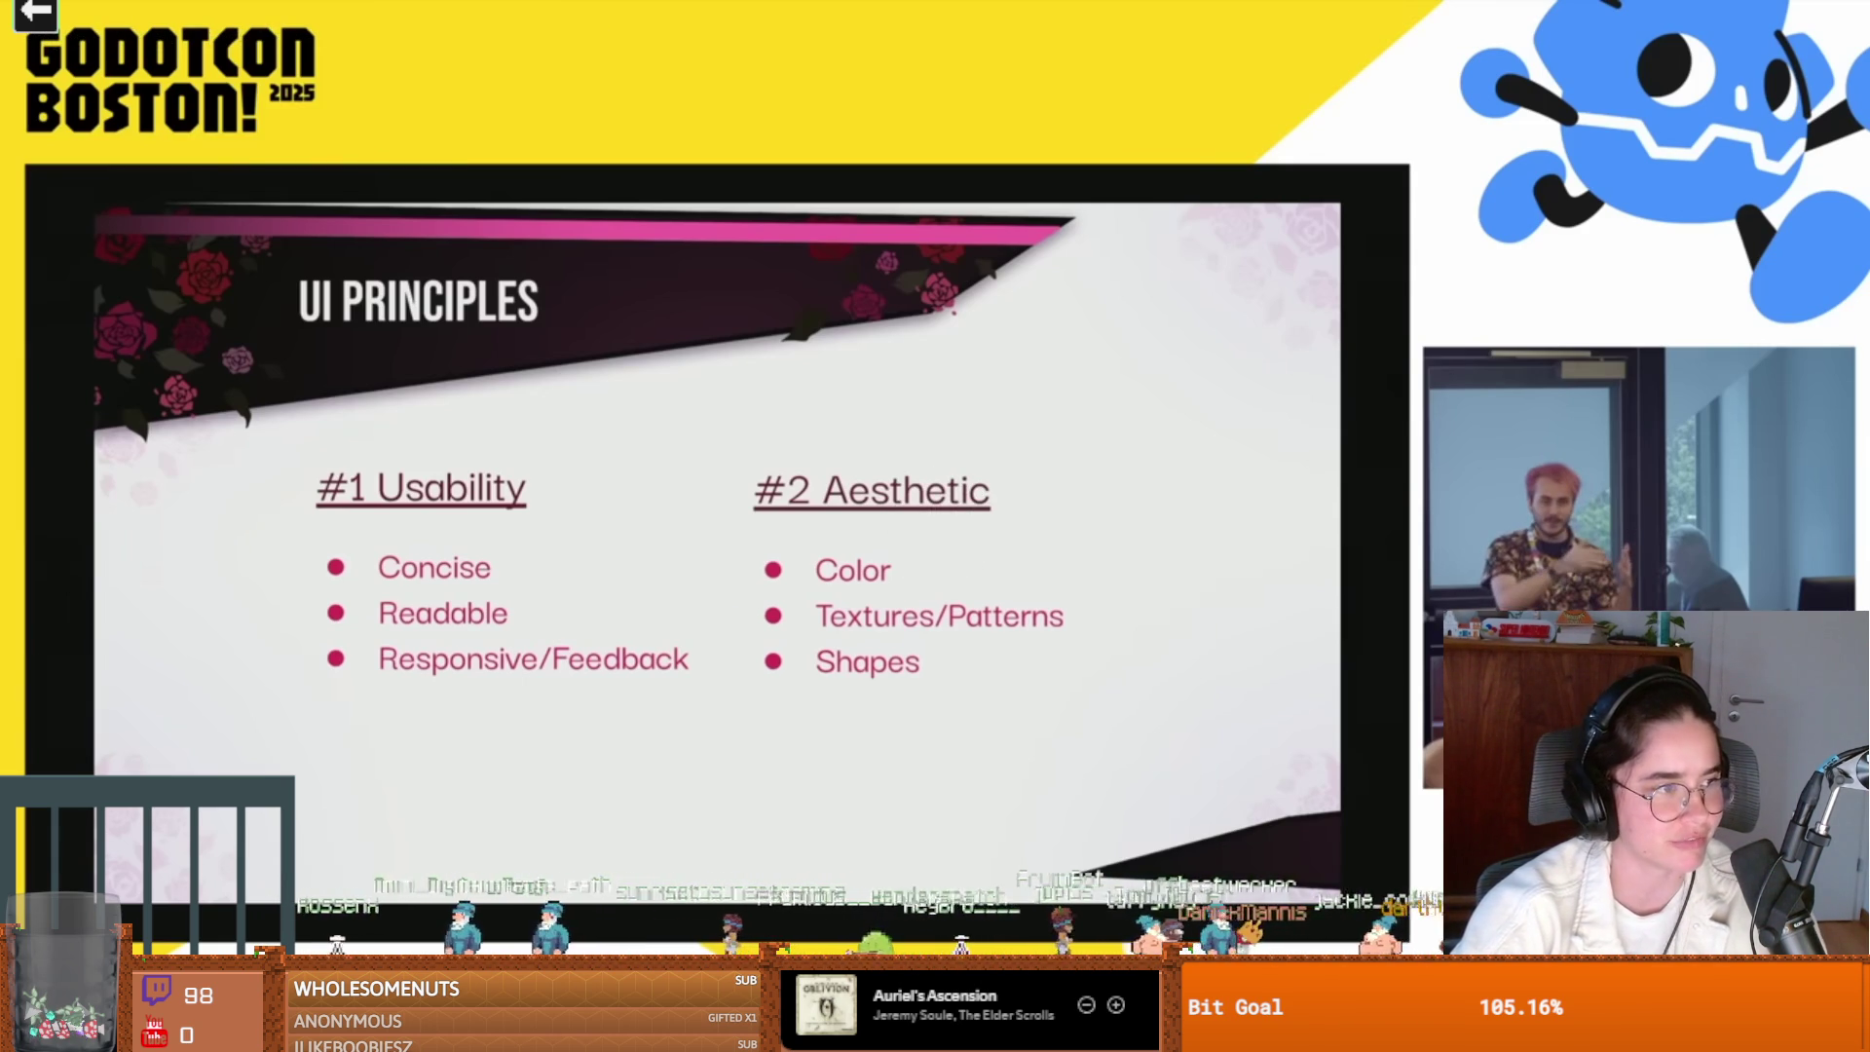
{"action": "left_click", "coordinate": [730, 612]}
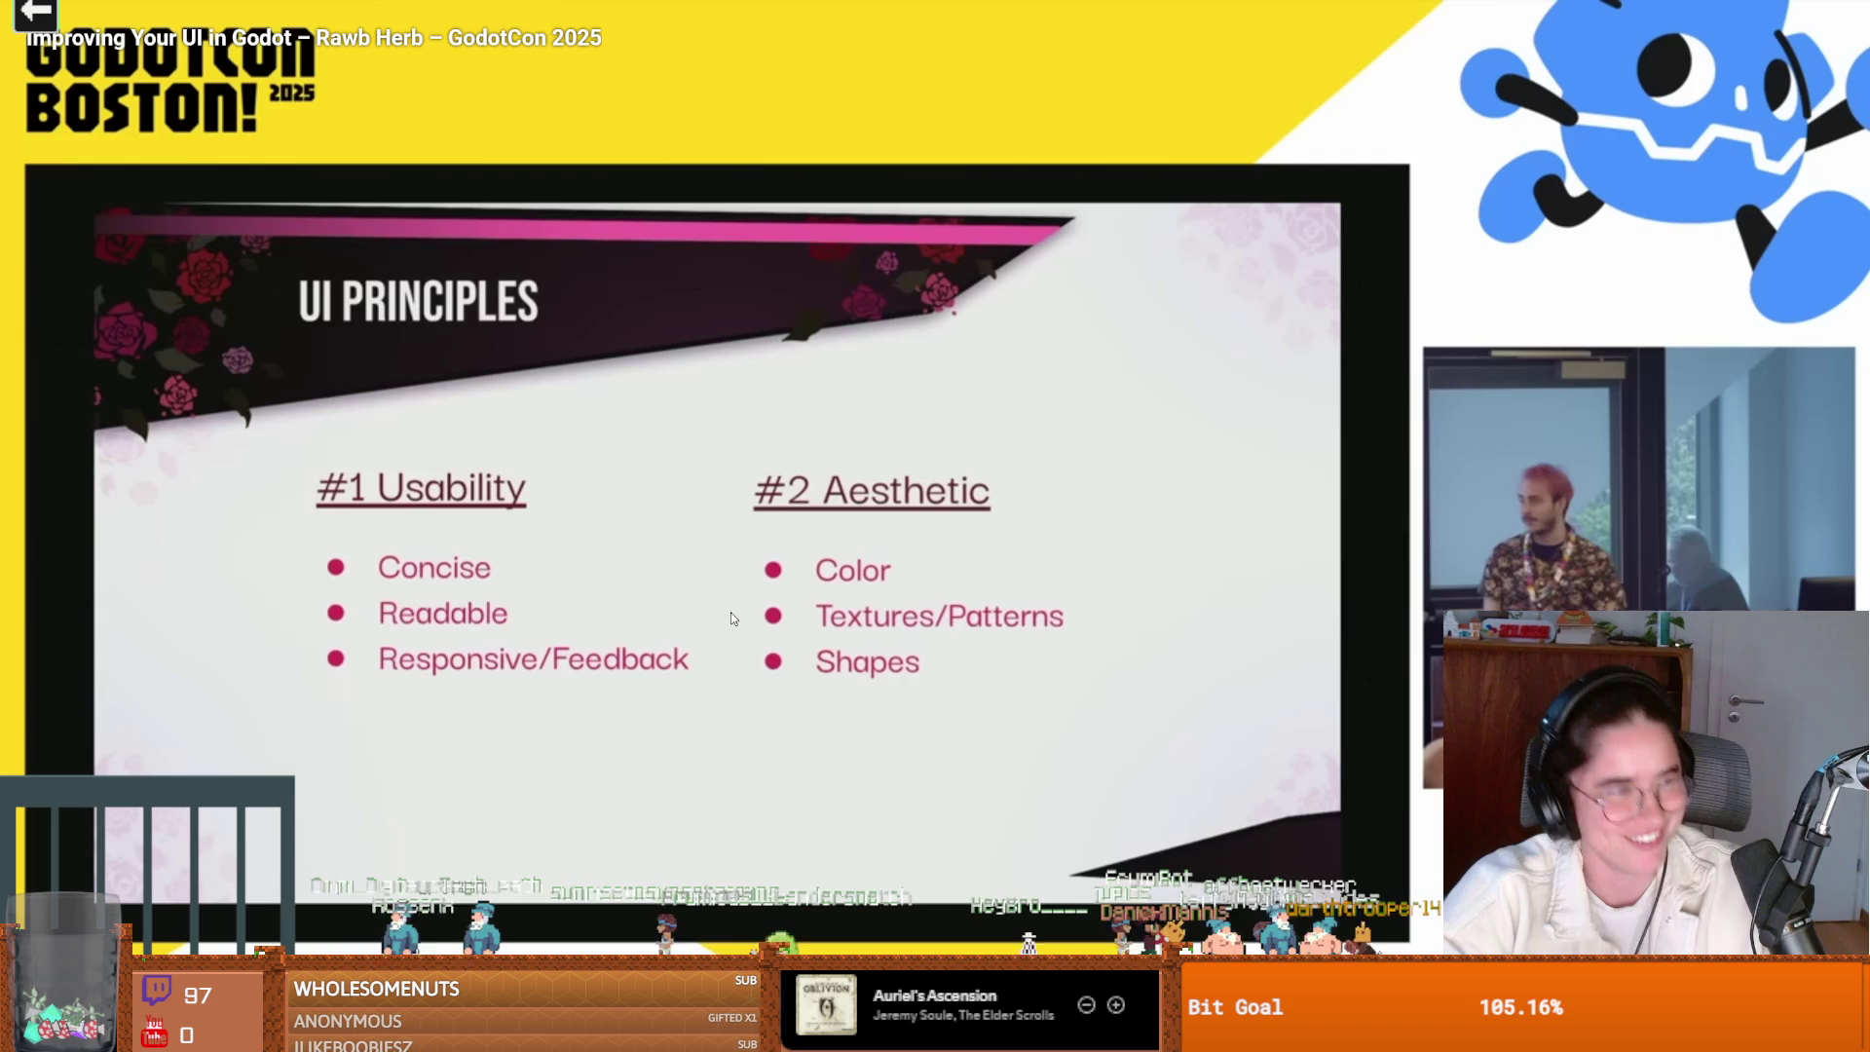
{"action": "left_click", "coordinate": [730, 612]}
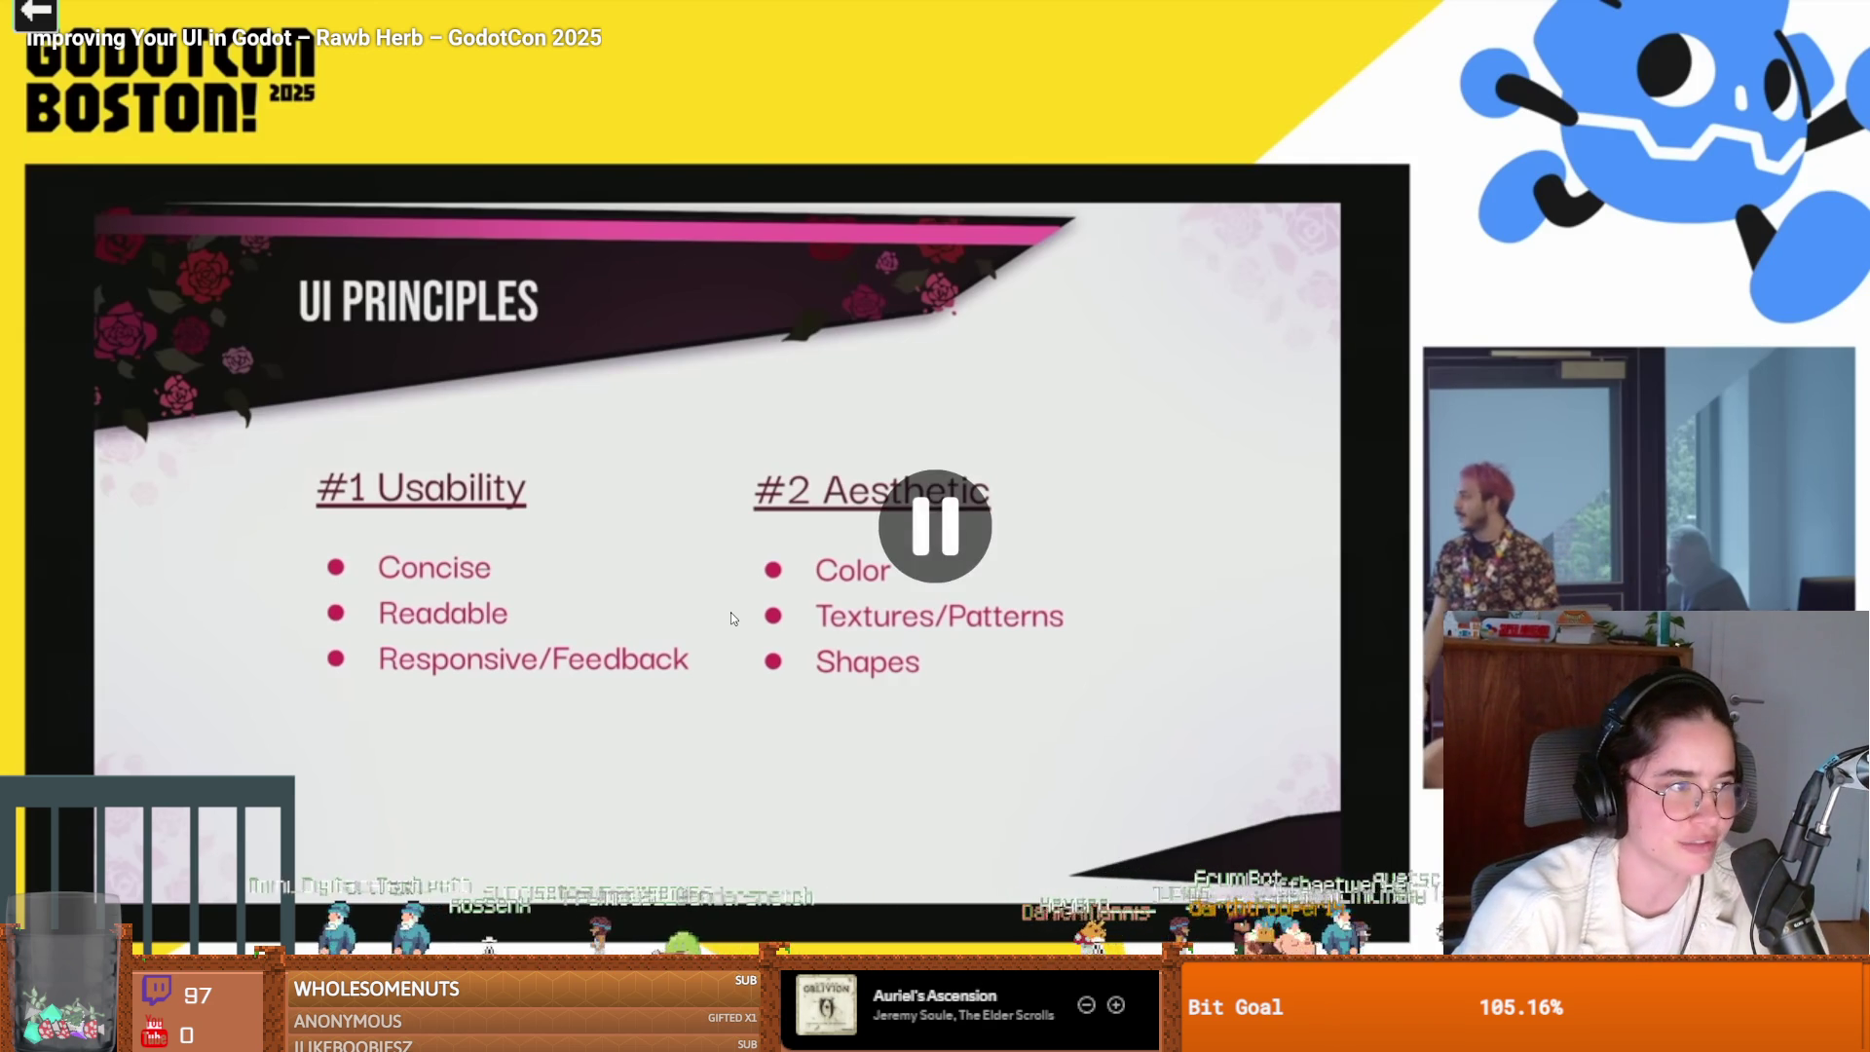
{"action": "left_click", "coordinate": [730, 611]}
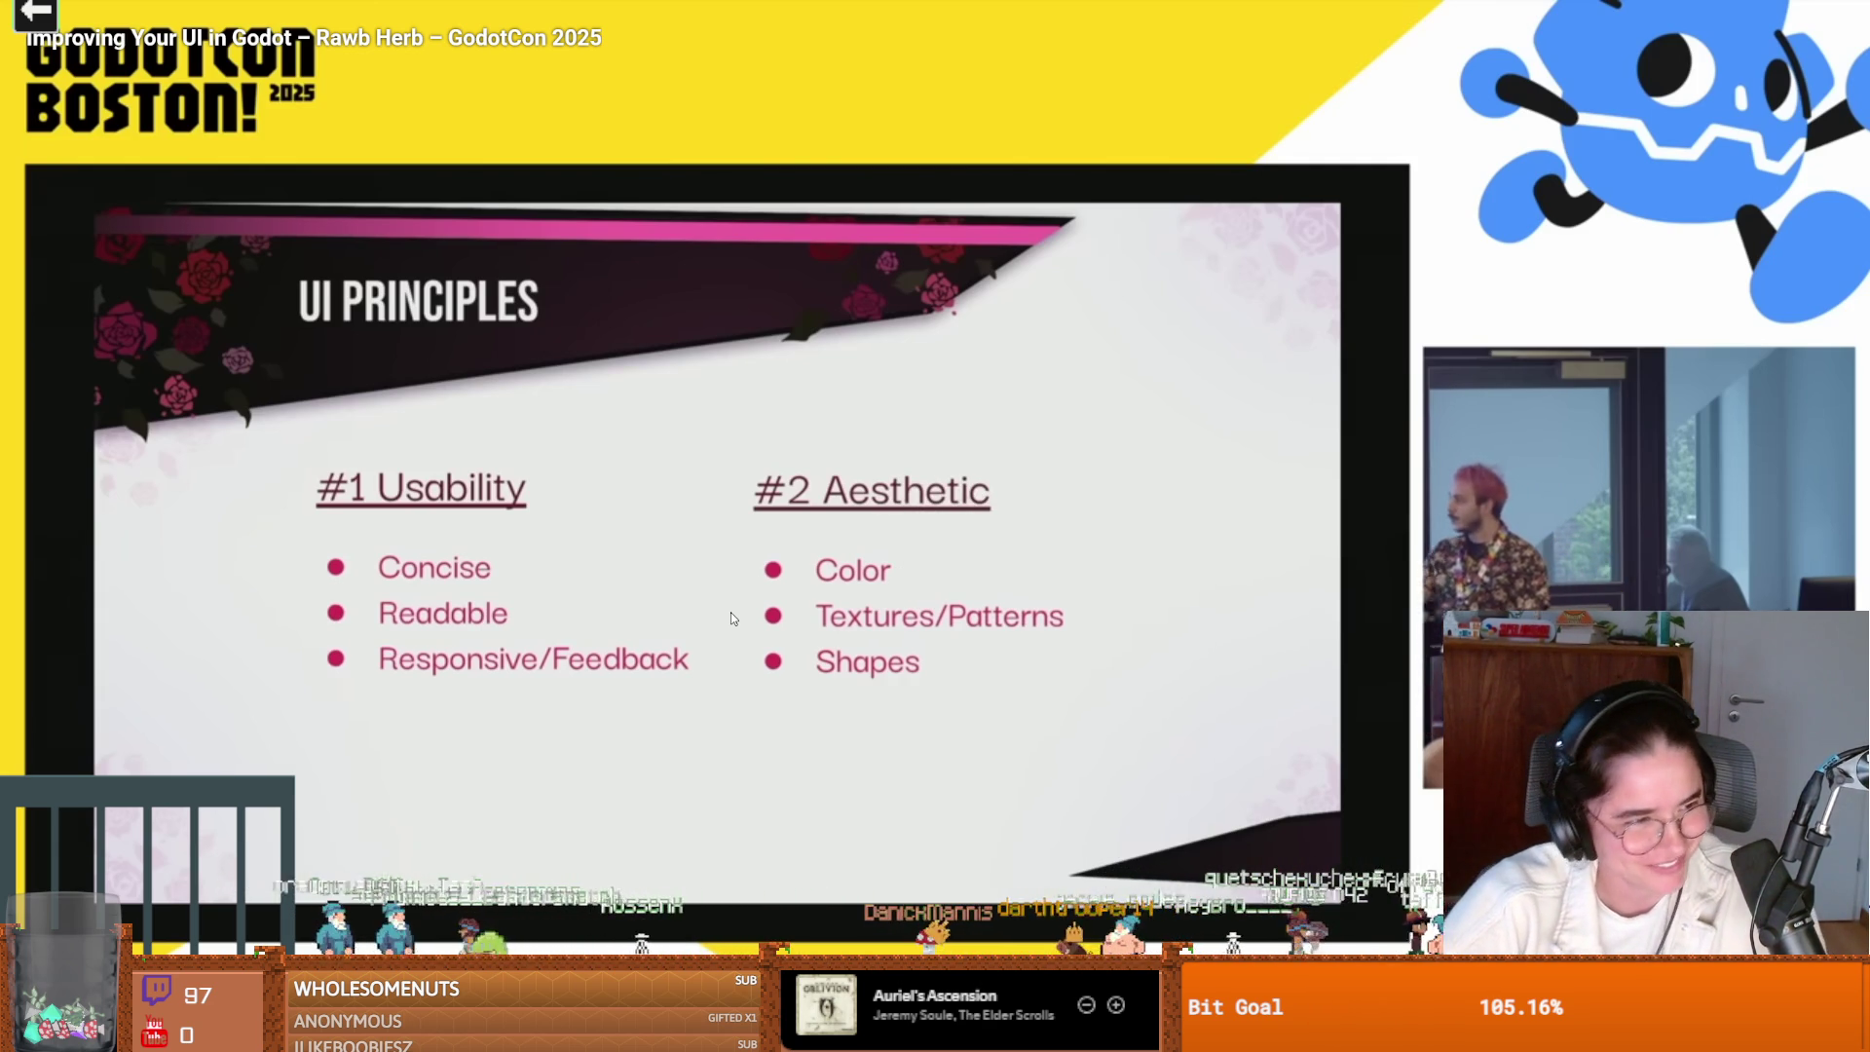
{"action": "left_click", "coordinate": [731, 611]}
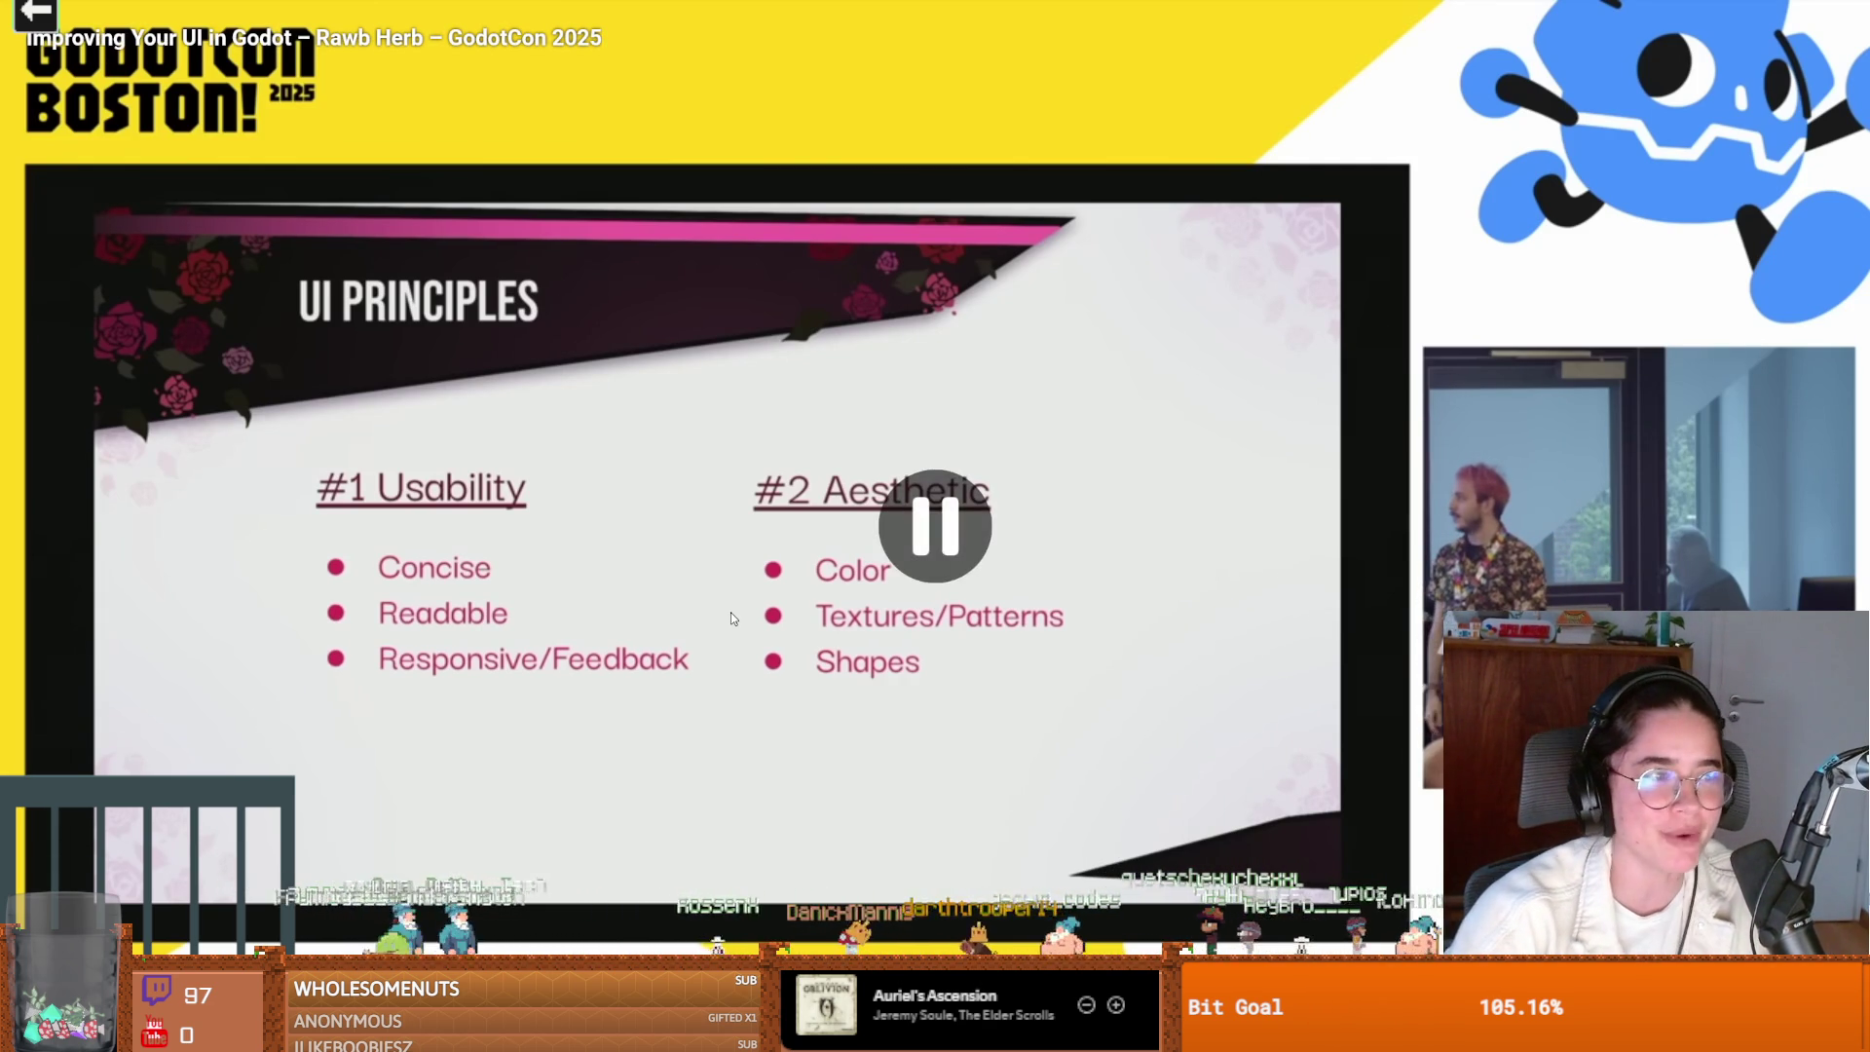
{"action": "left_click", "coordinate": [730, 611]}
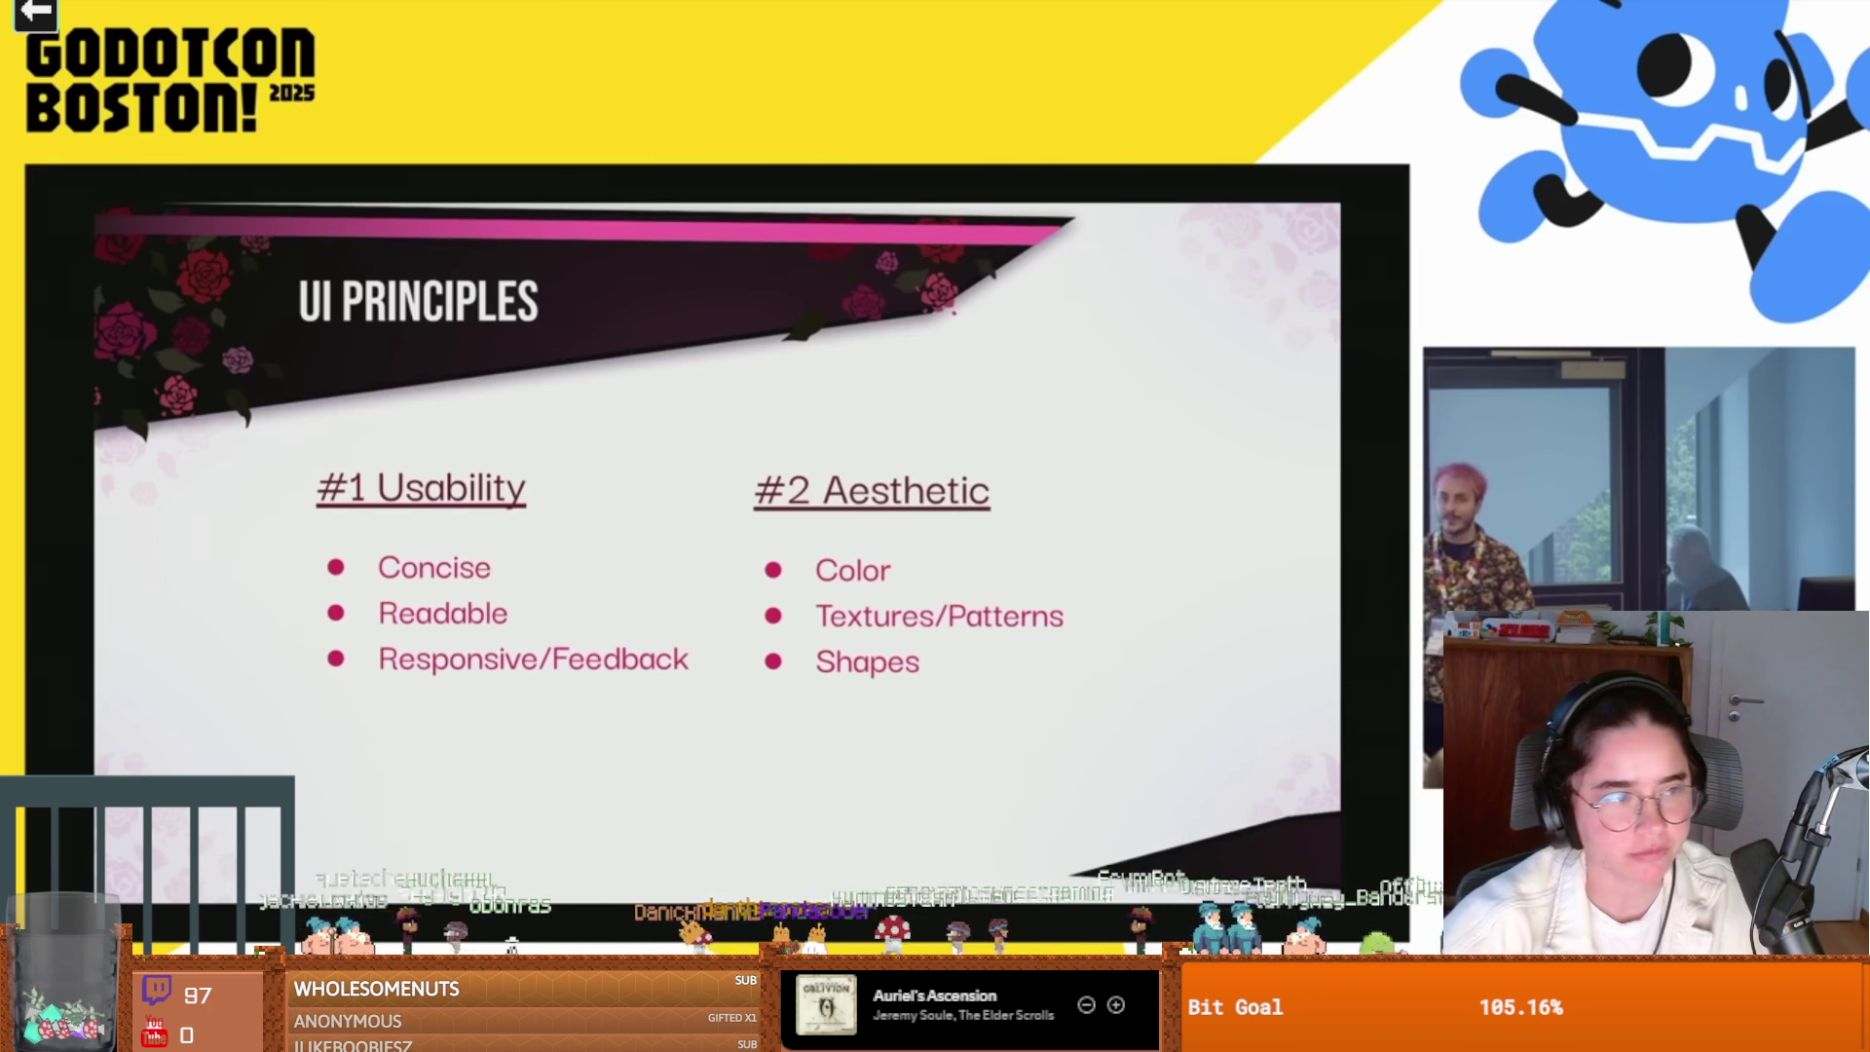
Alternate play and pause until the 'UI PRINCIPLES' slide on usability and aesthetics, then pause
{"action": "left_click", "coordinate": [732, 617]}
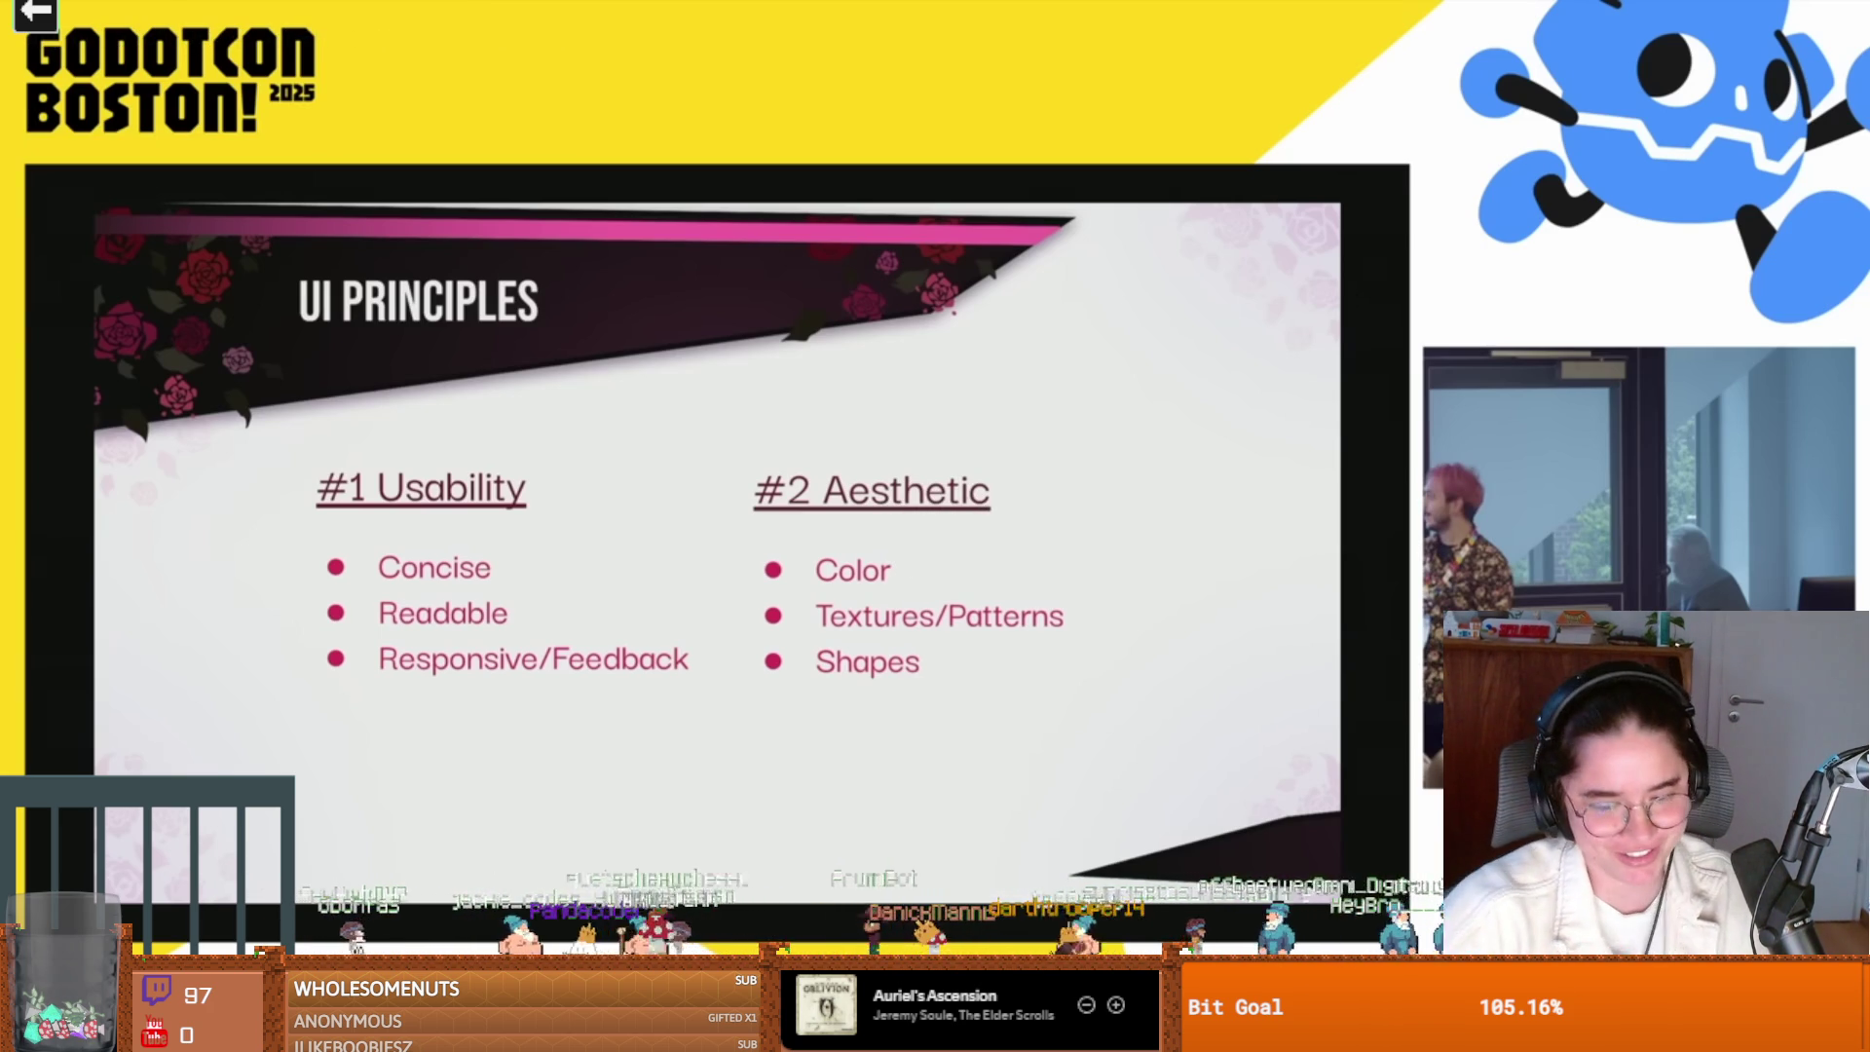
{"action": "left_click", "coordinate": [730, 612]}
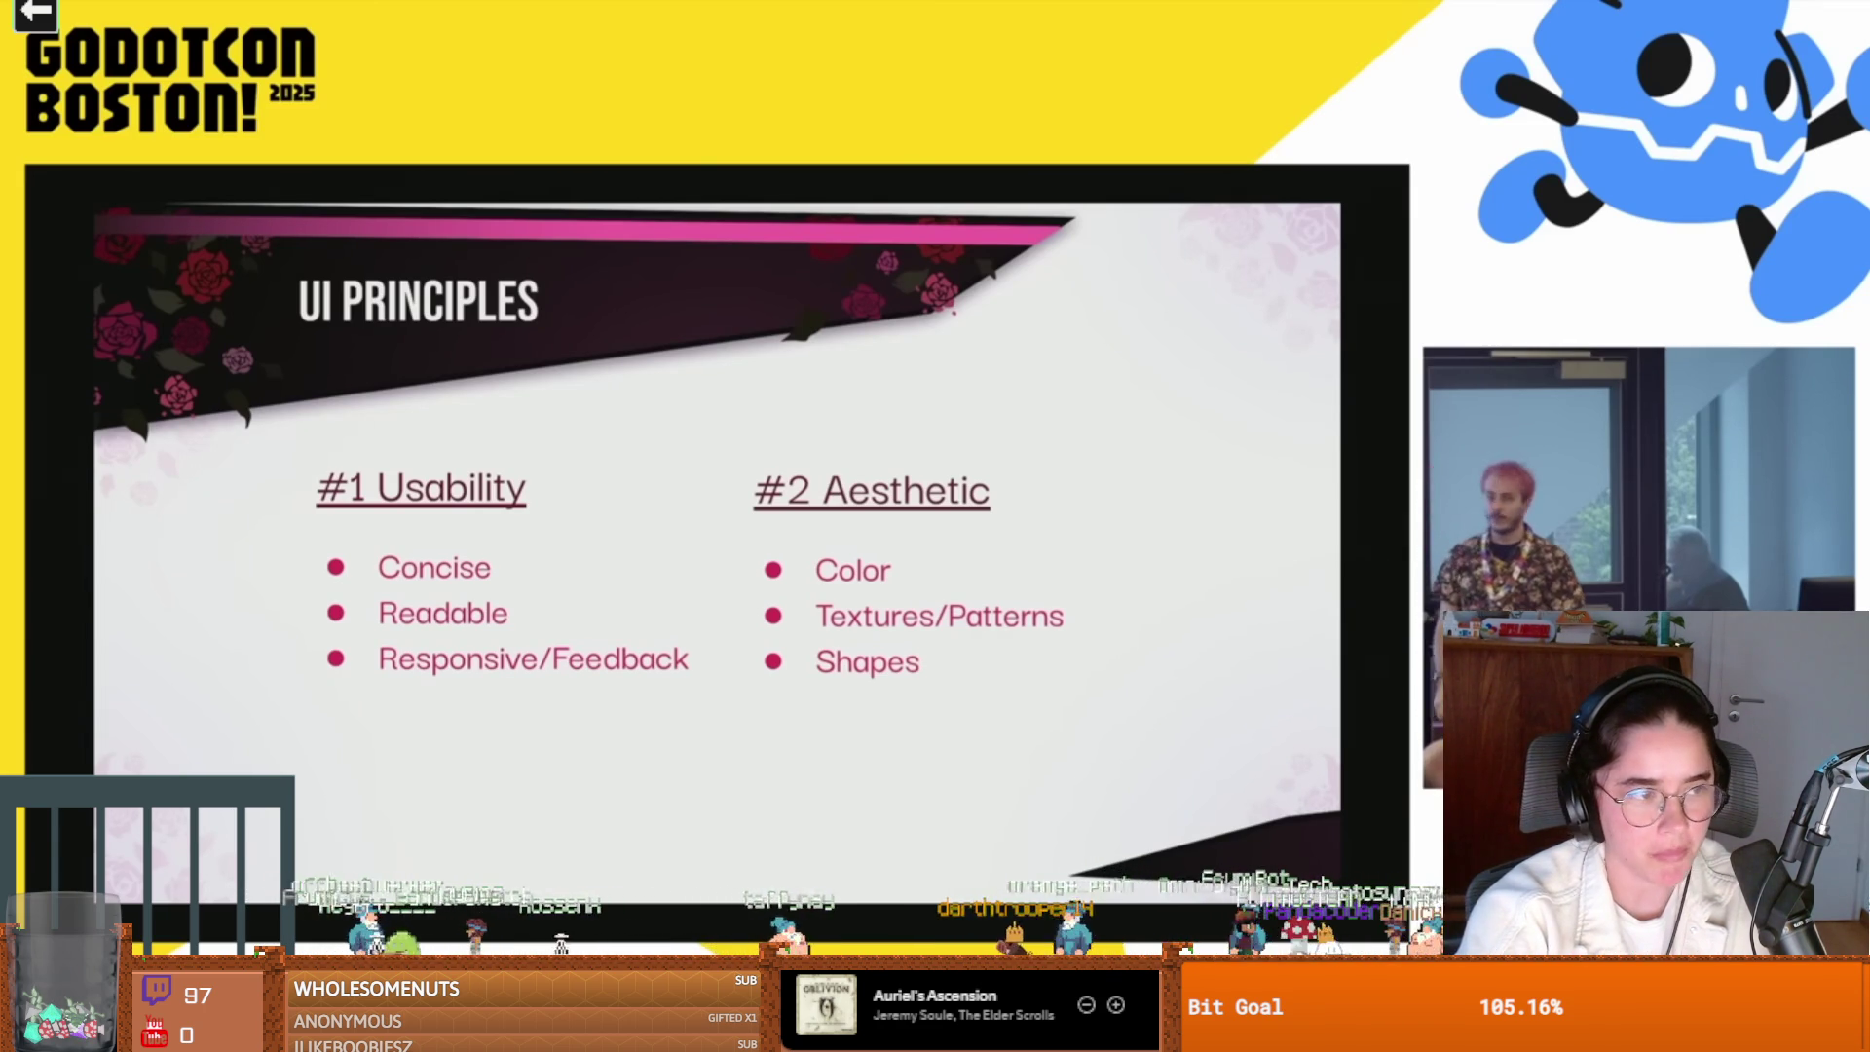
{"action": "left_click", "coordinate": [731, 612]}
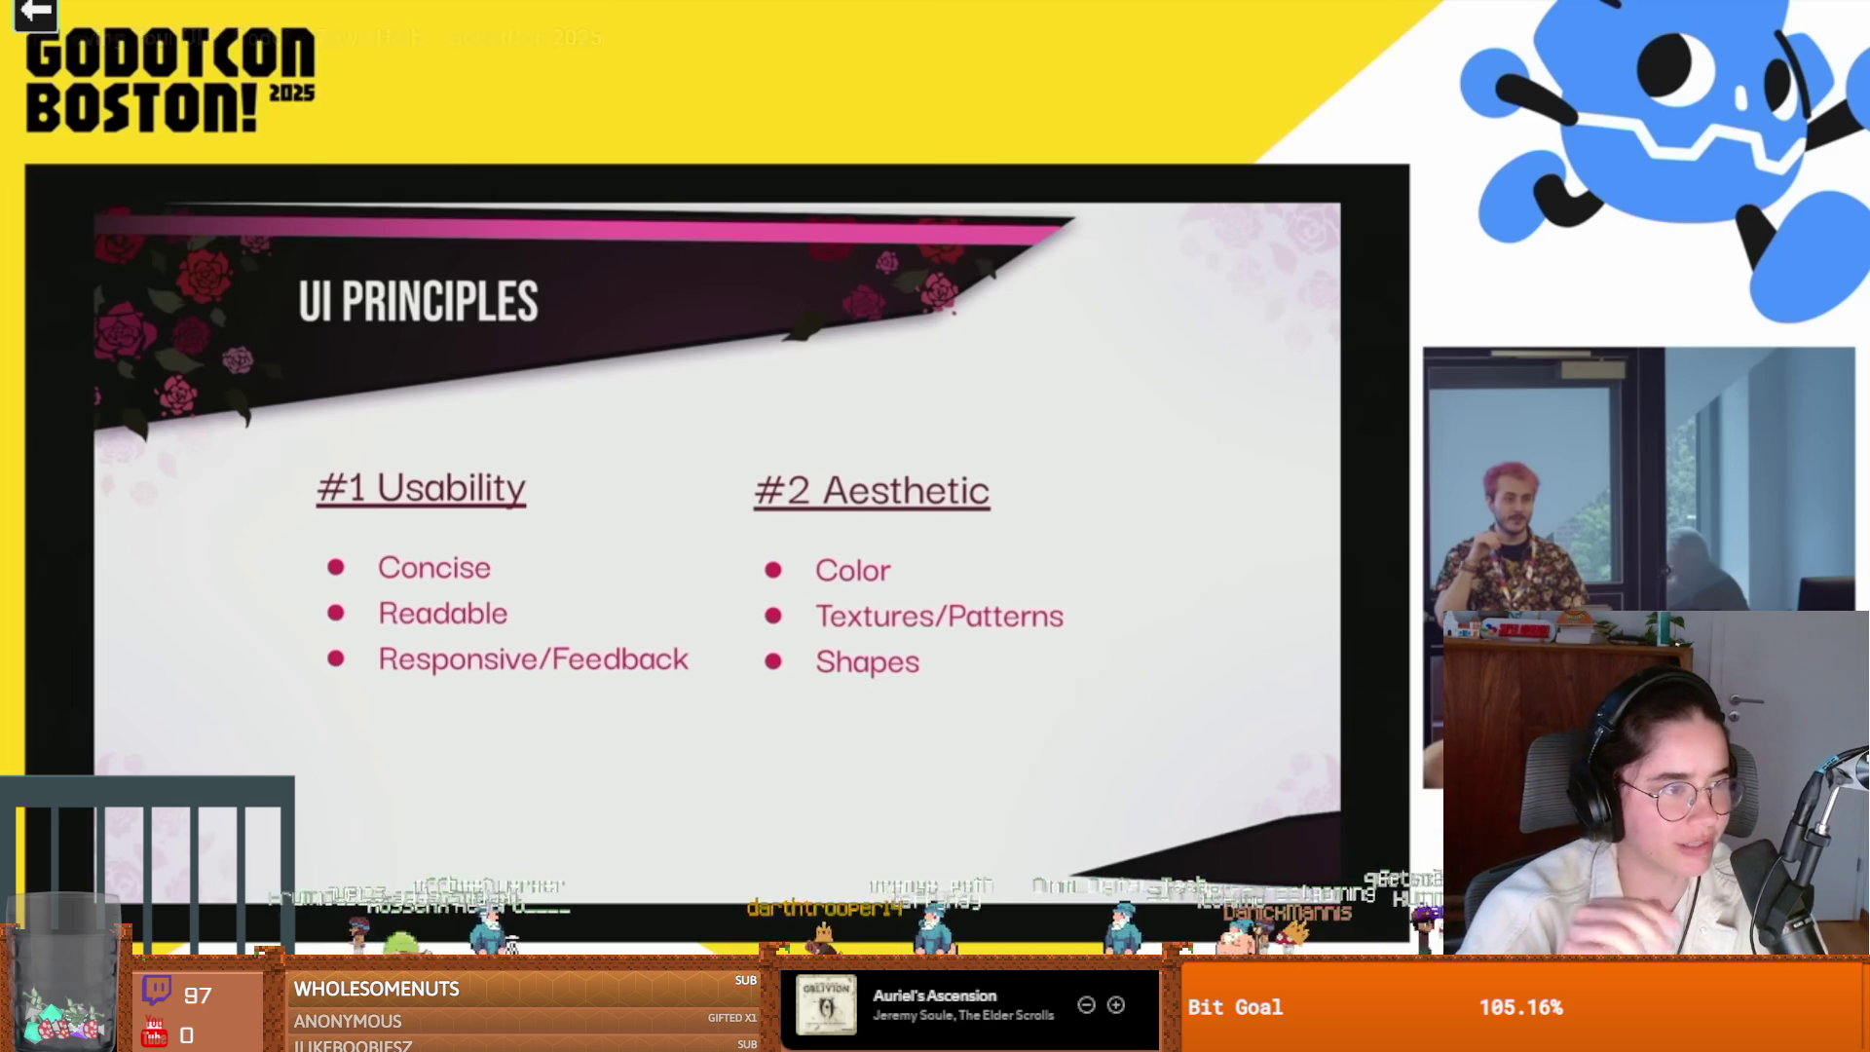
{"action": "left_click", "coordinate": [730, 612]}
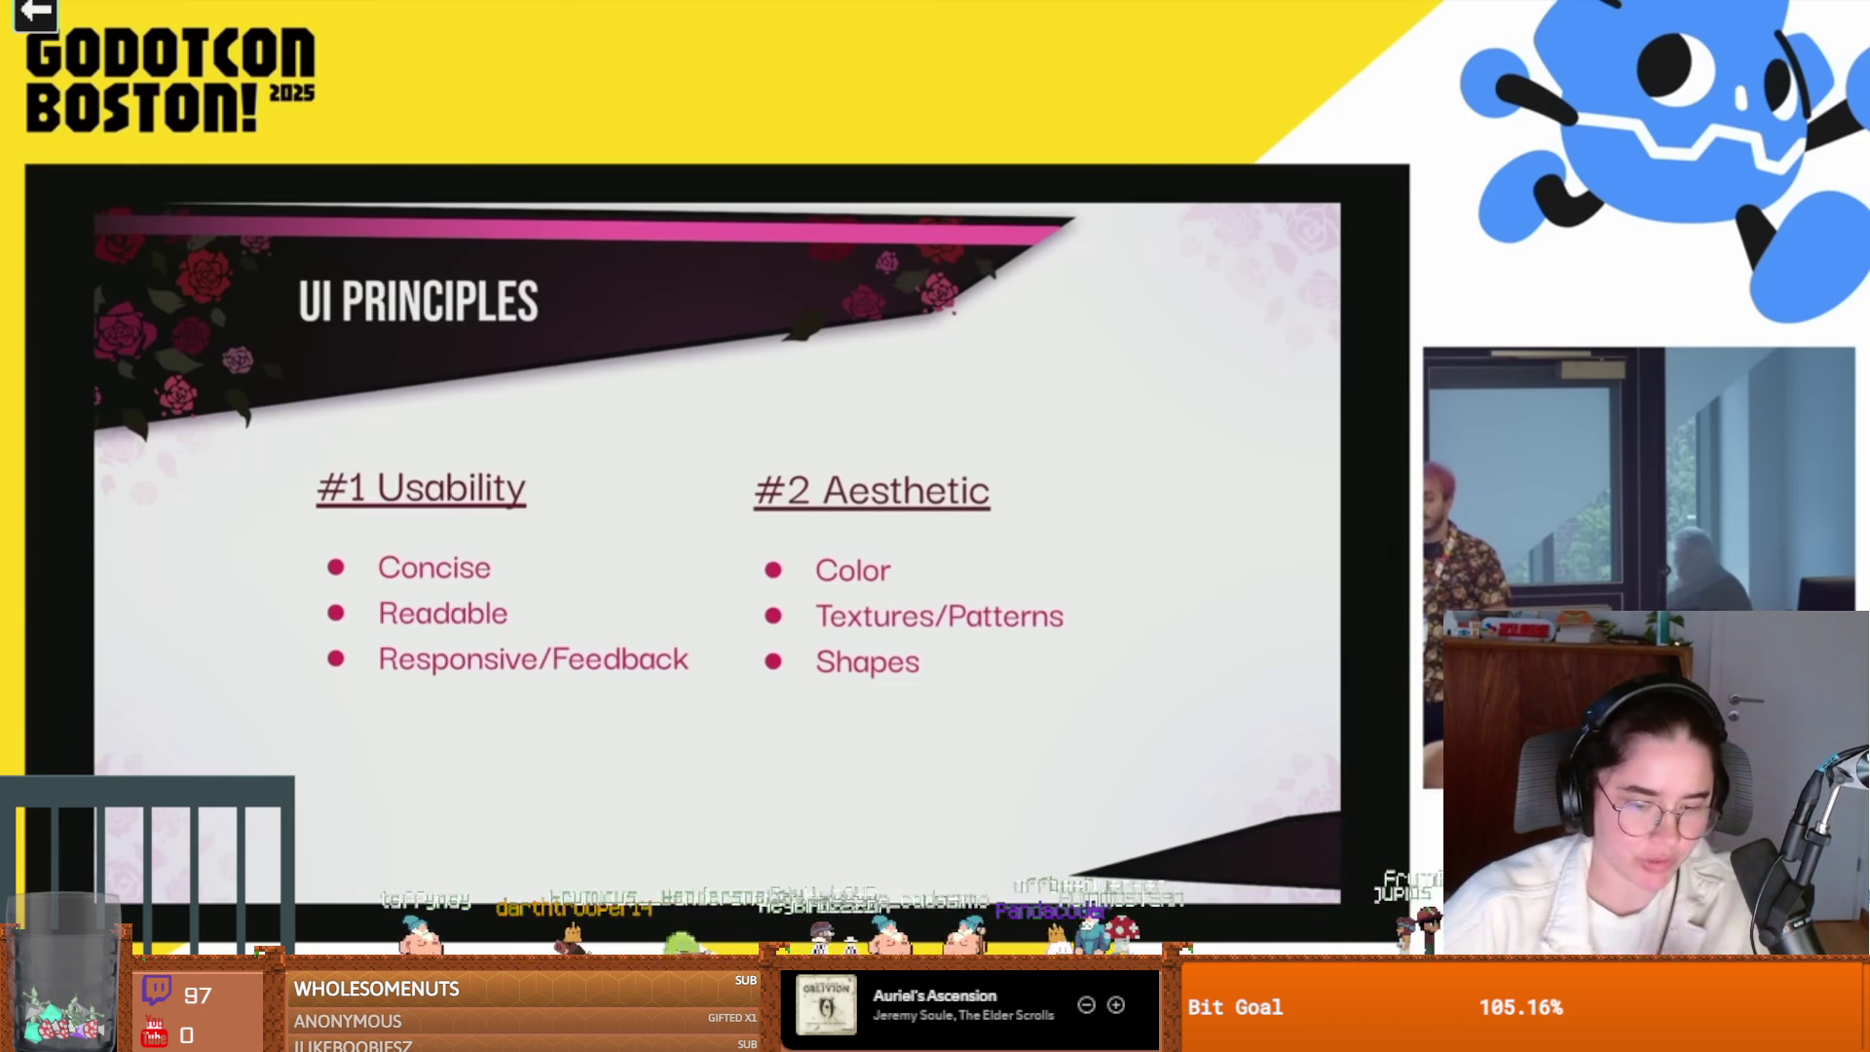
{"action": "left_click", "coordinate": [732, 614]}
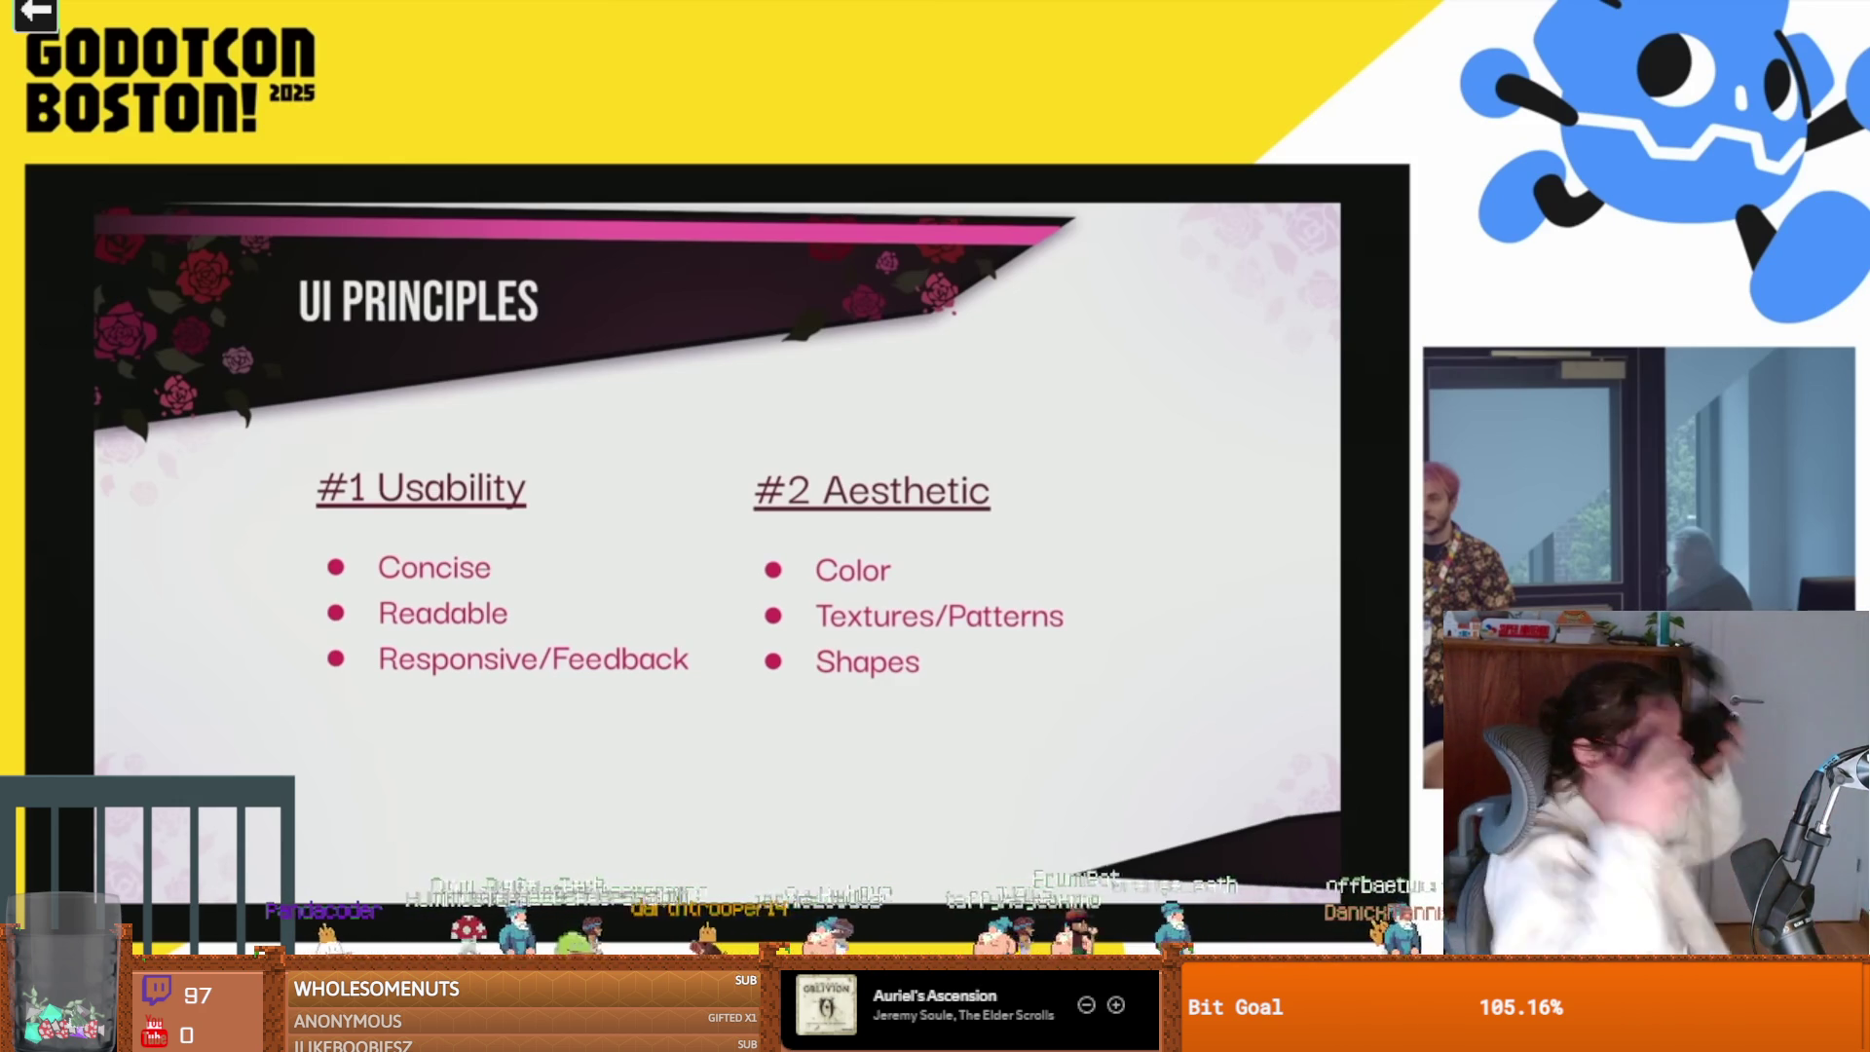
Resume the talk, pause briefly, then play on through the Usability points on 'UI PRINCIPLES'
{"action": "left_click", "coordinate": [789, 576]}
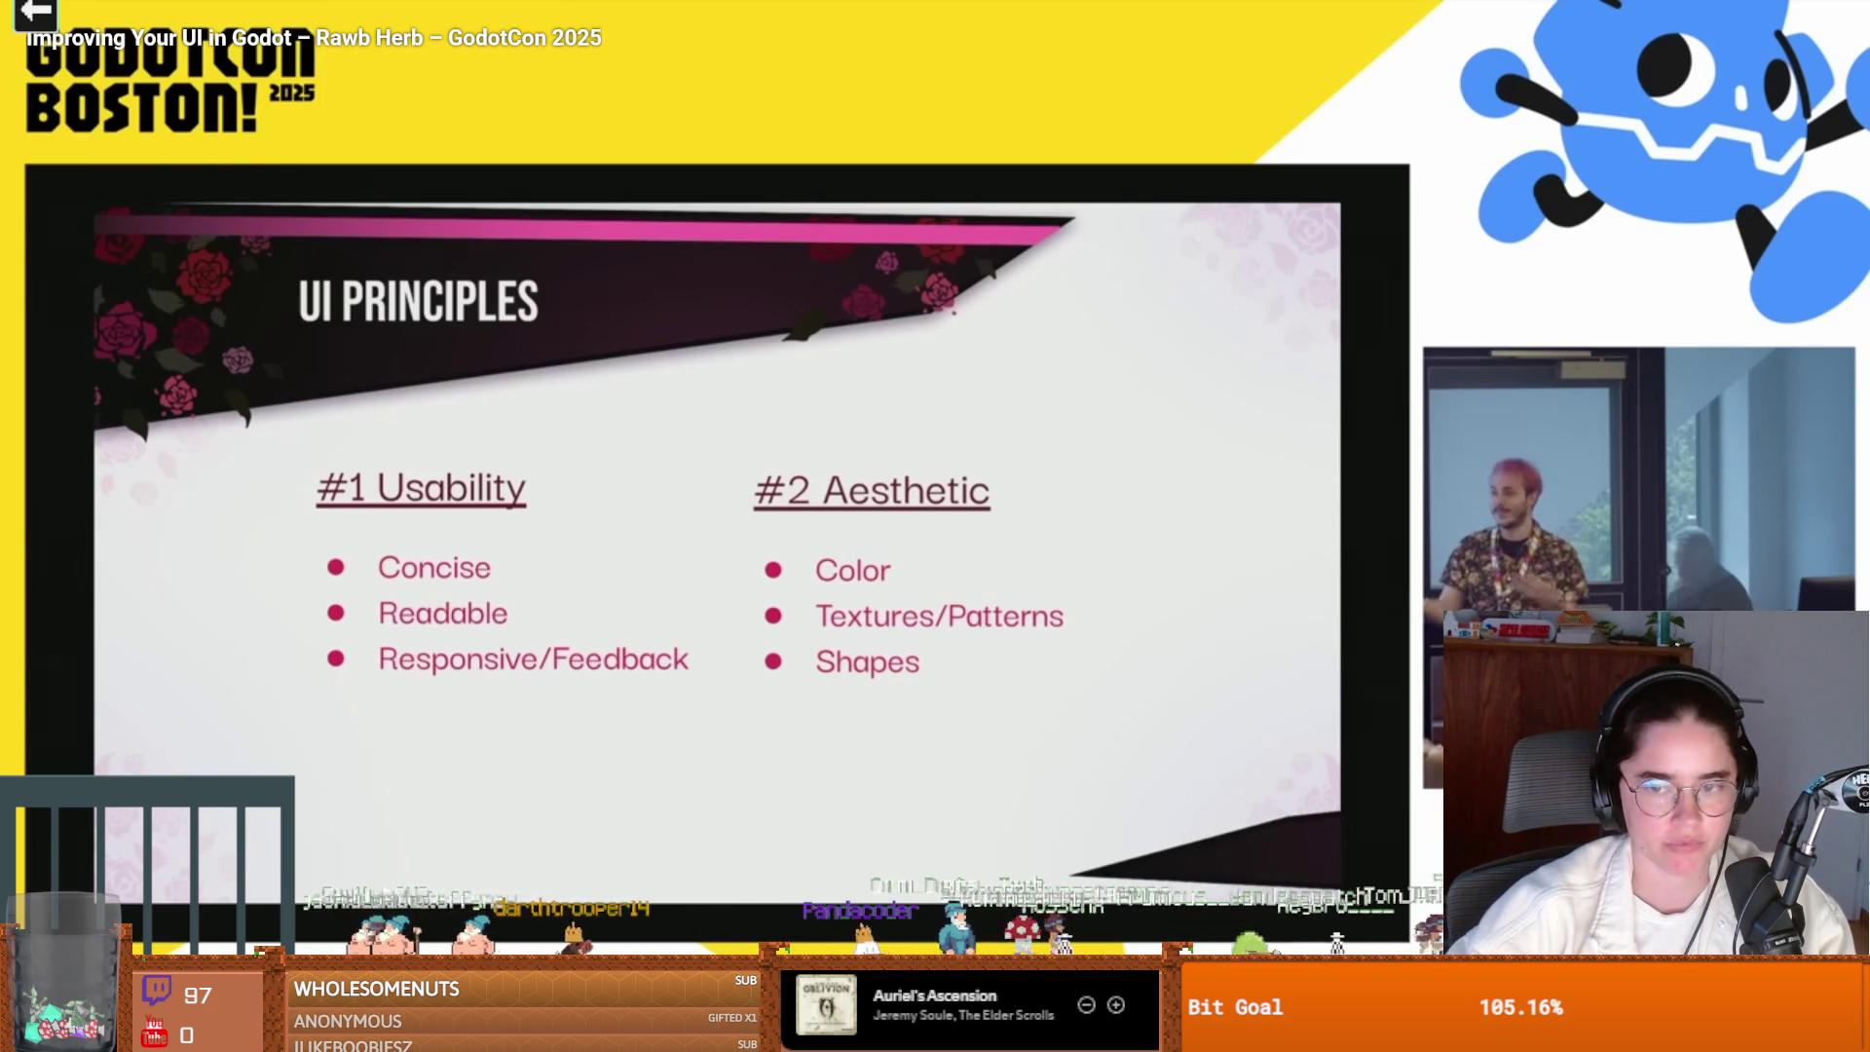
{"action": "left_click", "coordinate": [1137, 546]}
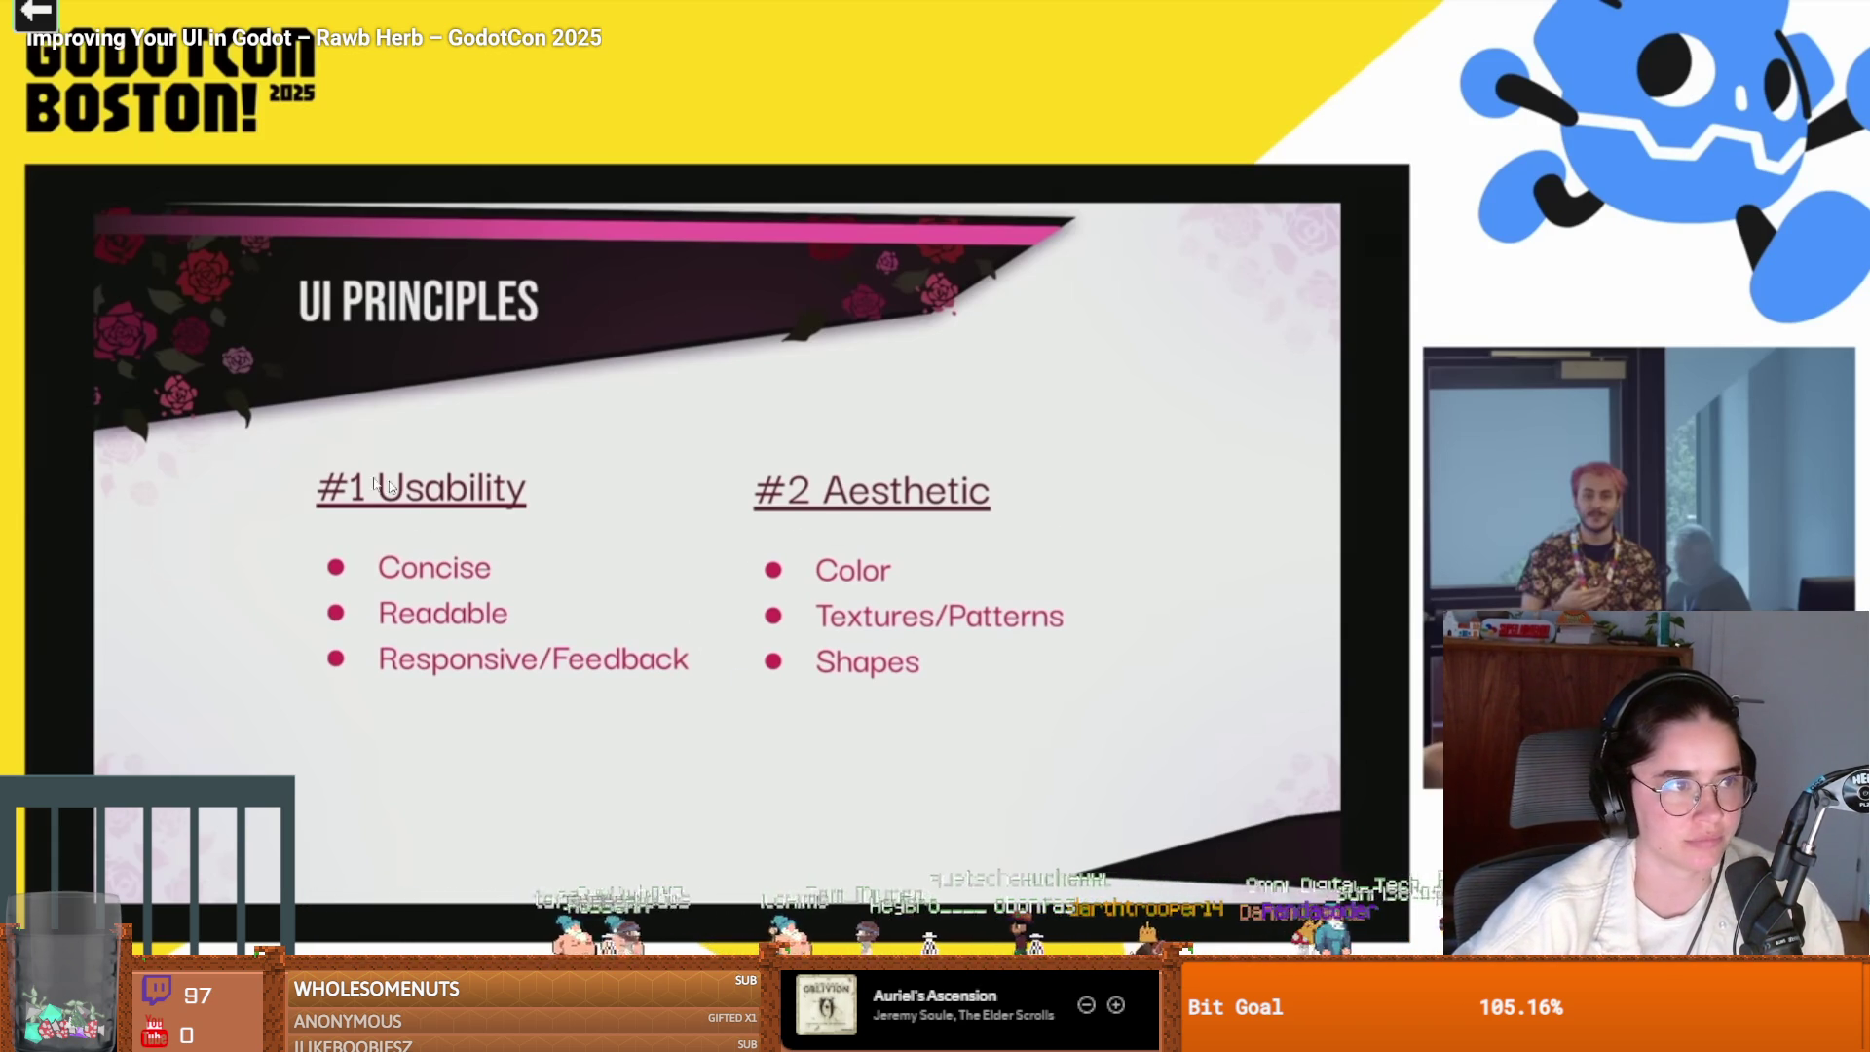
{"action": "left_click", "coordinate": [765, 572]}
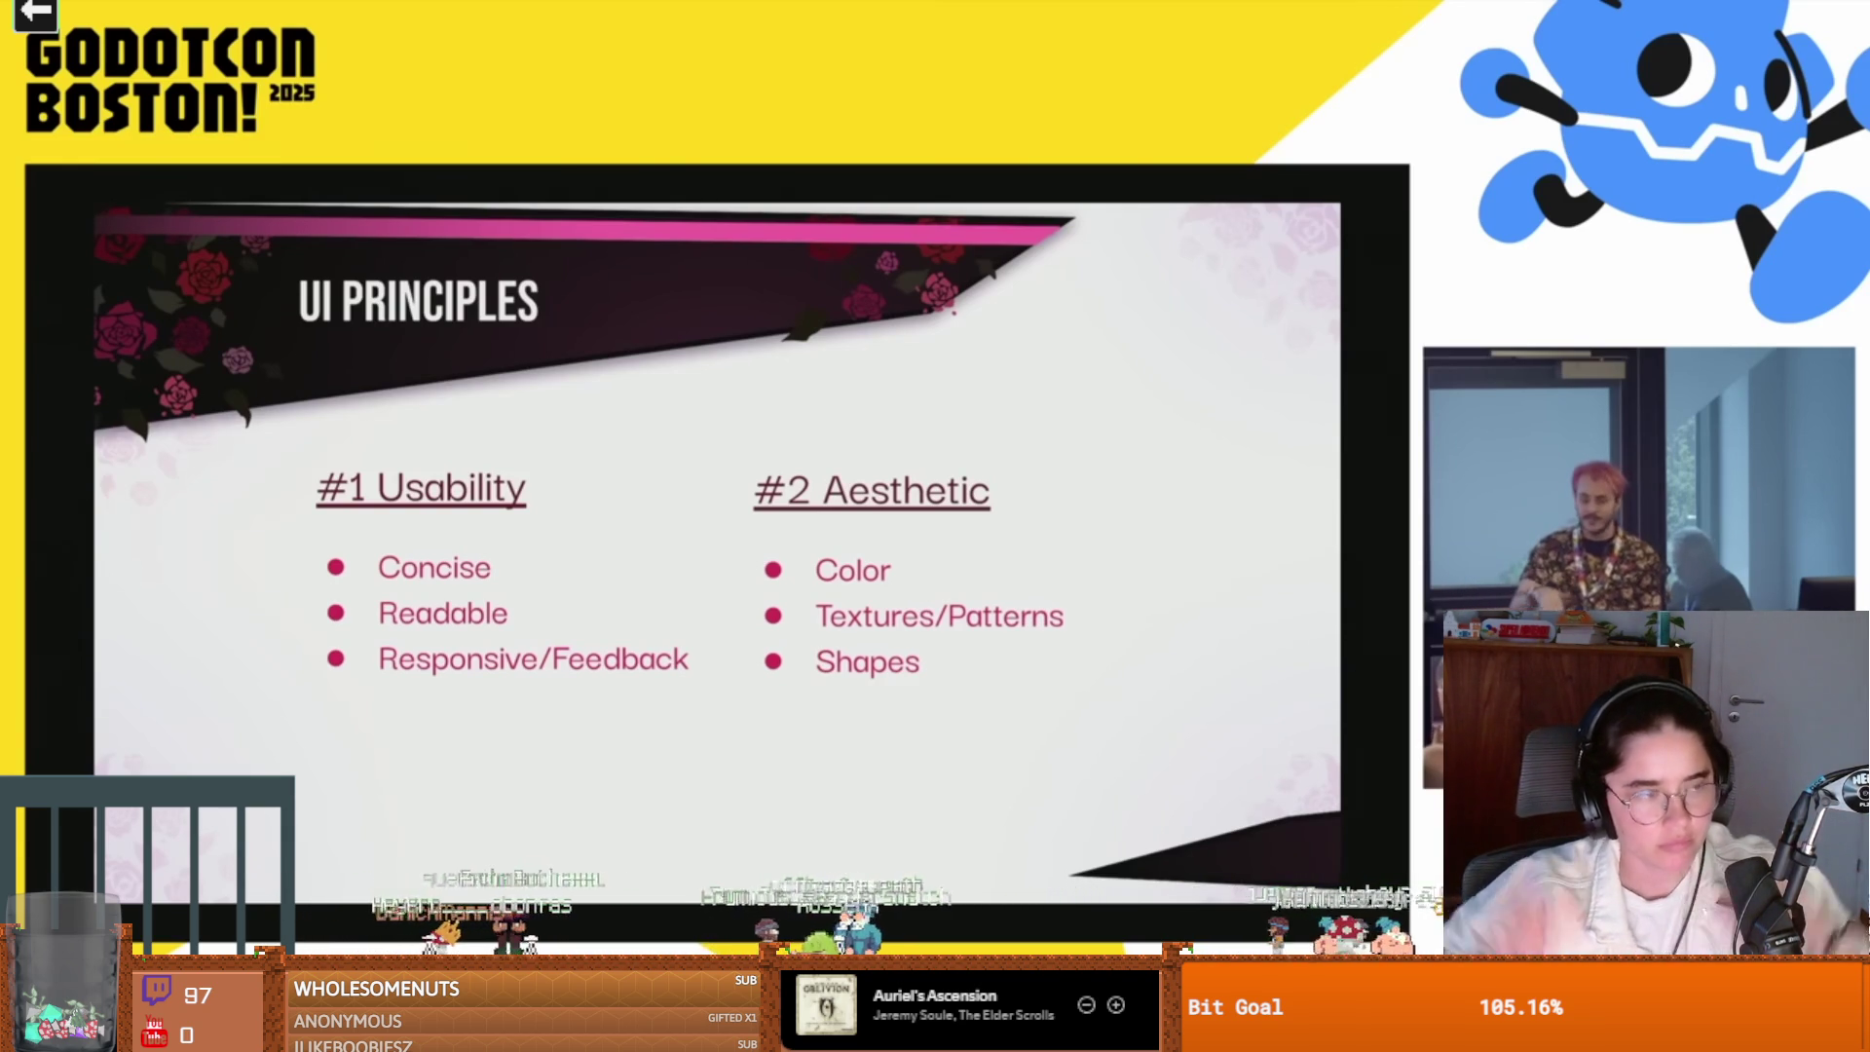
{"action": "mouse_move", "coordinate": [1026, 668]}
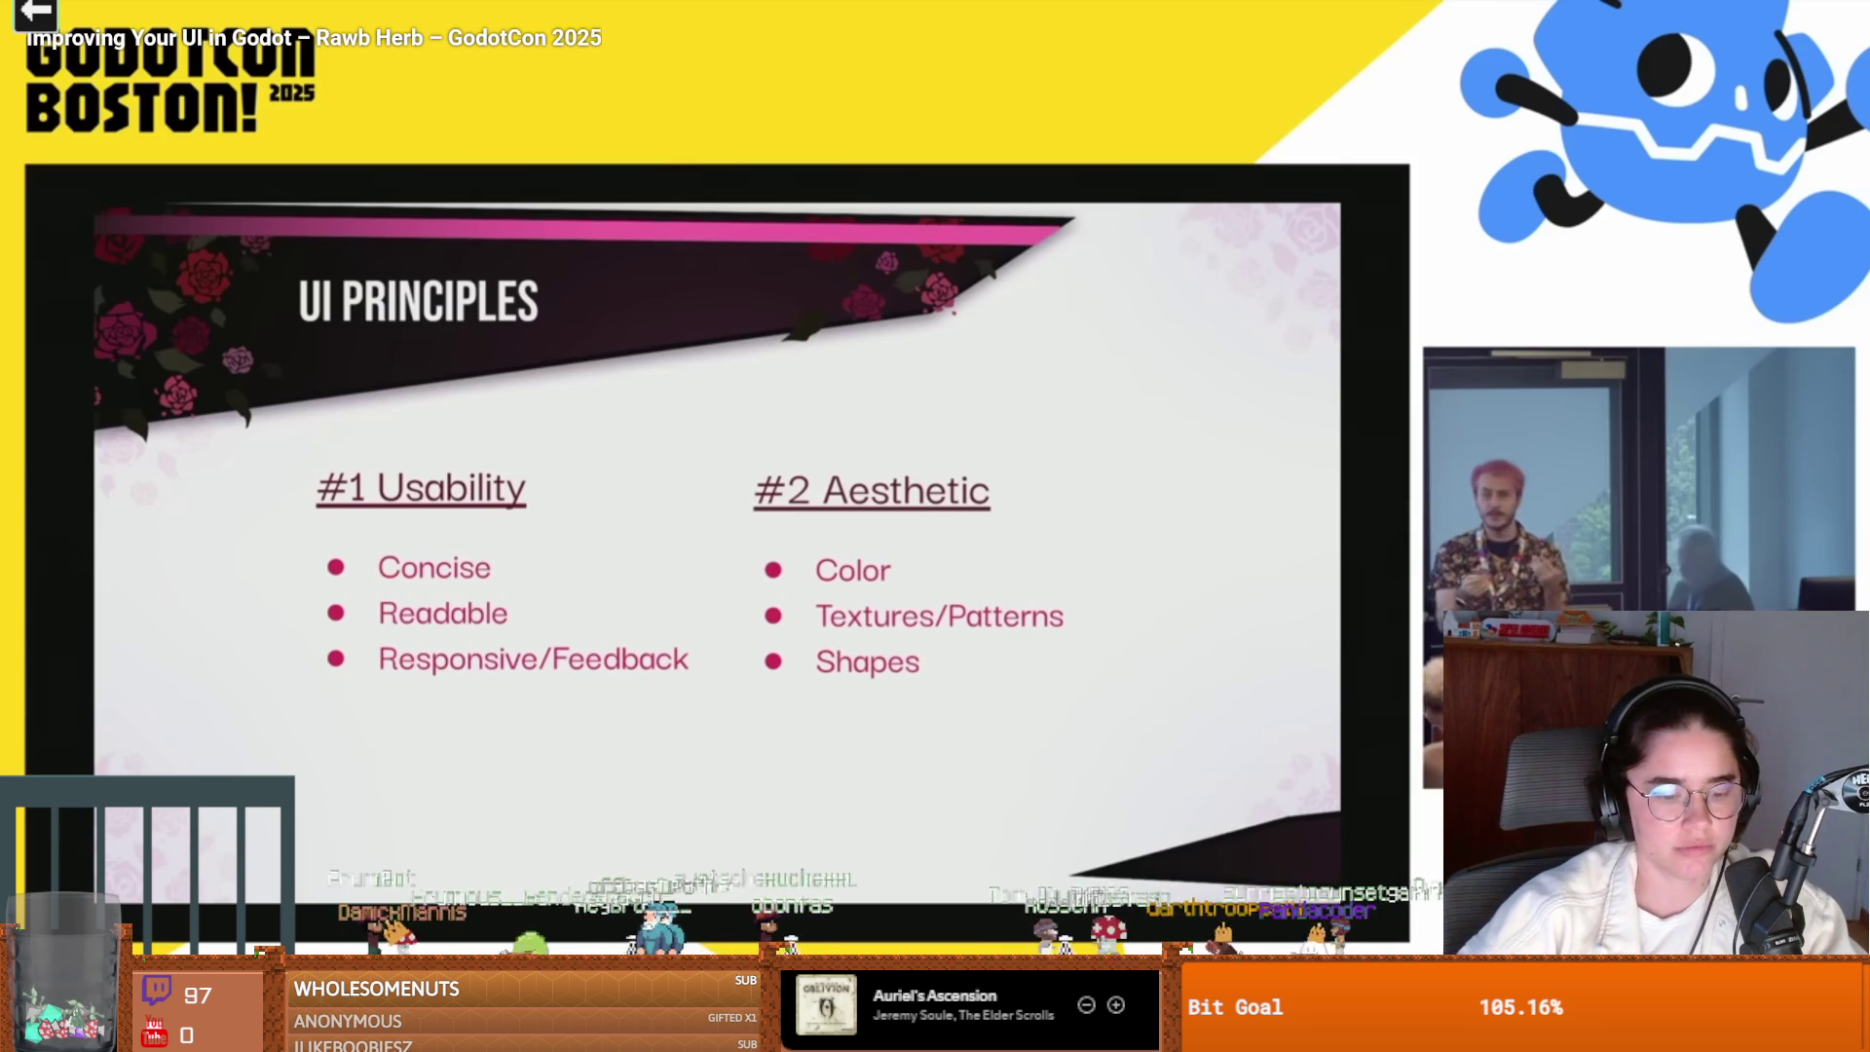
Skip the talk forward several seconds with repeated right-arrow presses
{"action": "key", "text": "Right"}
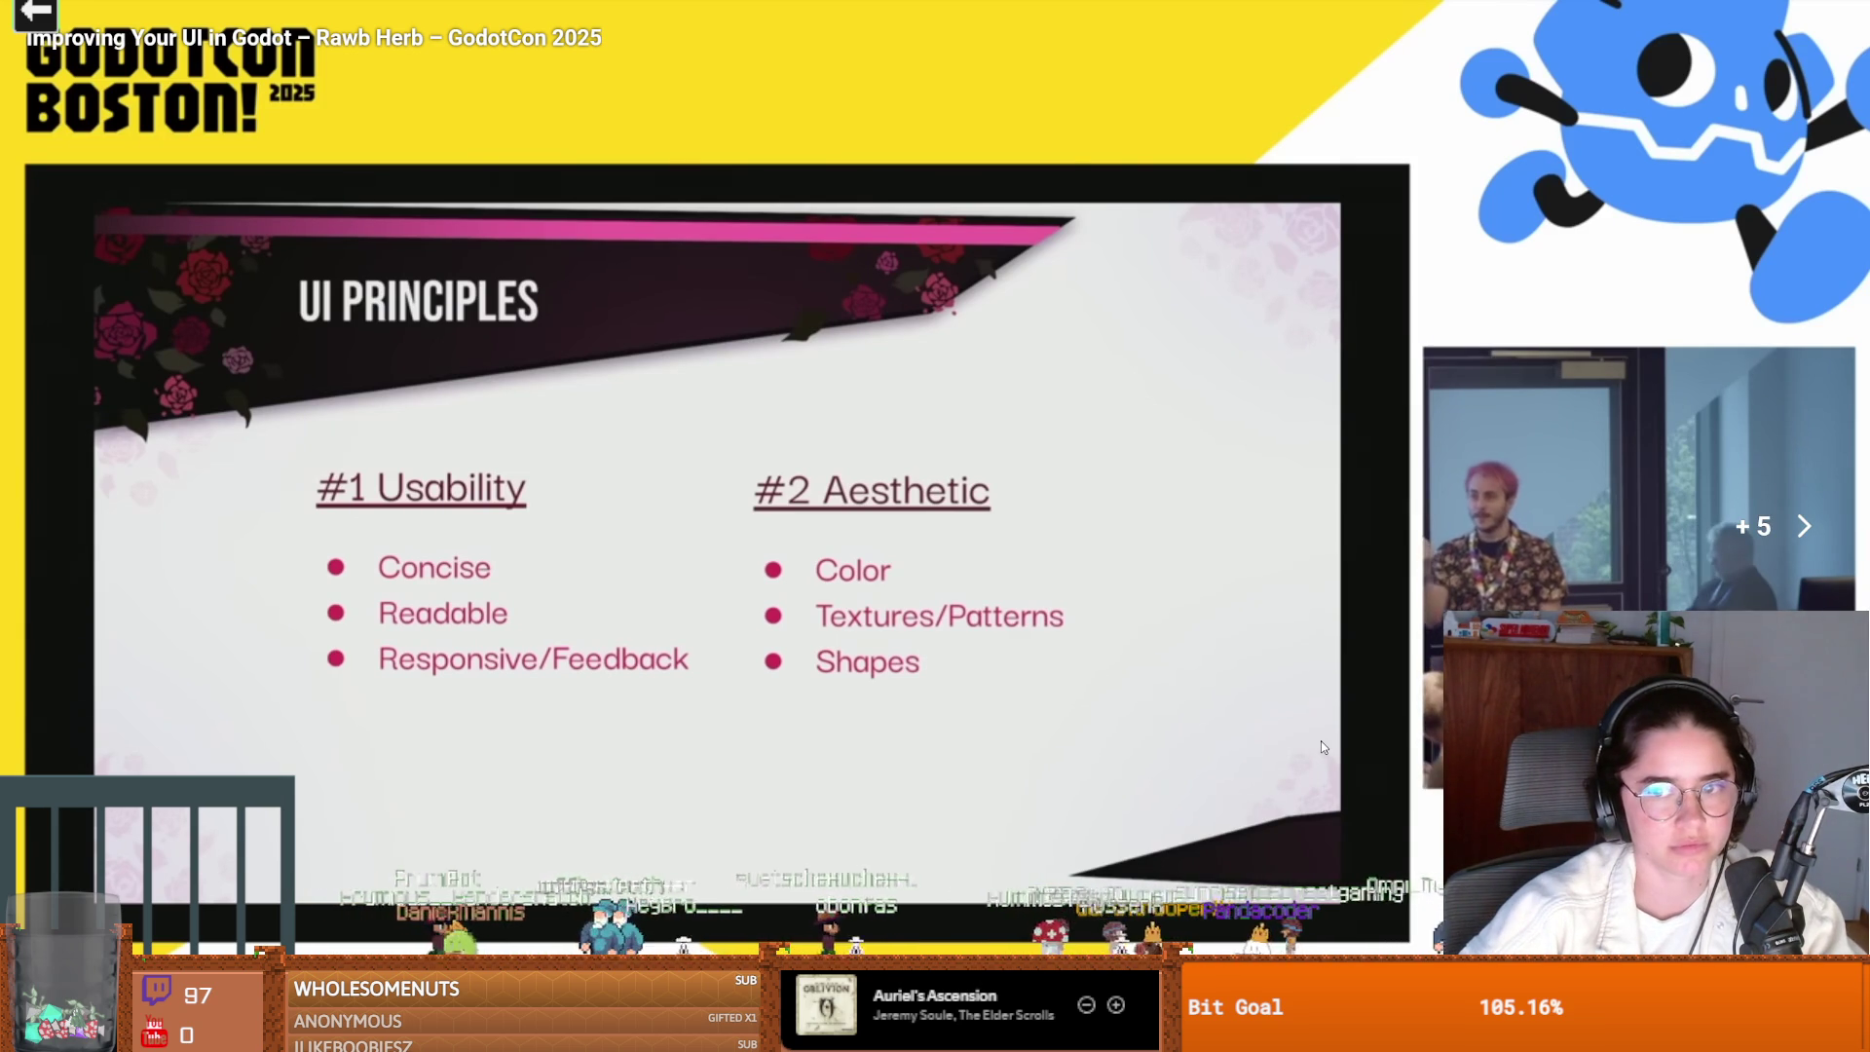
{"action": "key", "text": "Right"}
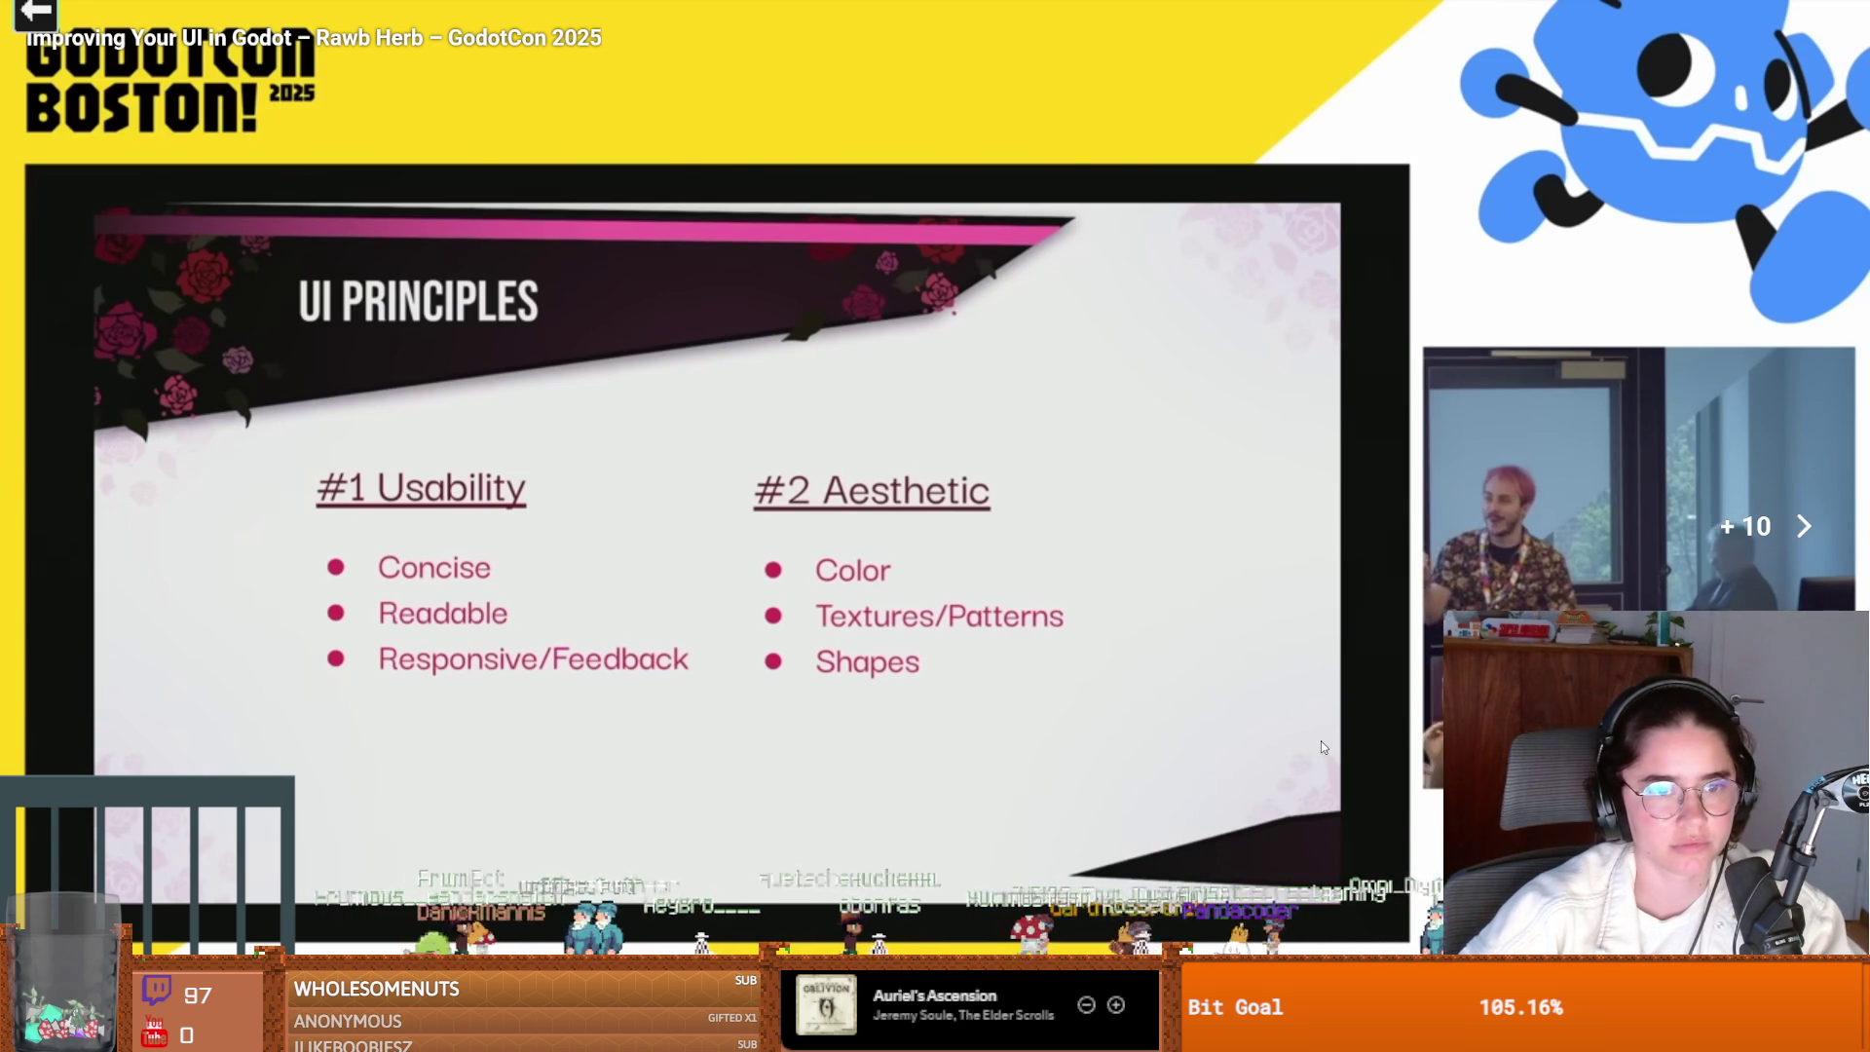
{"action": "key", "text": "Right"}
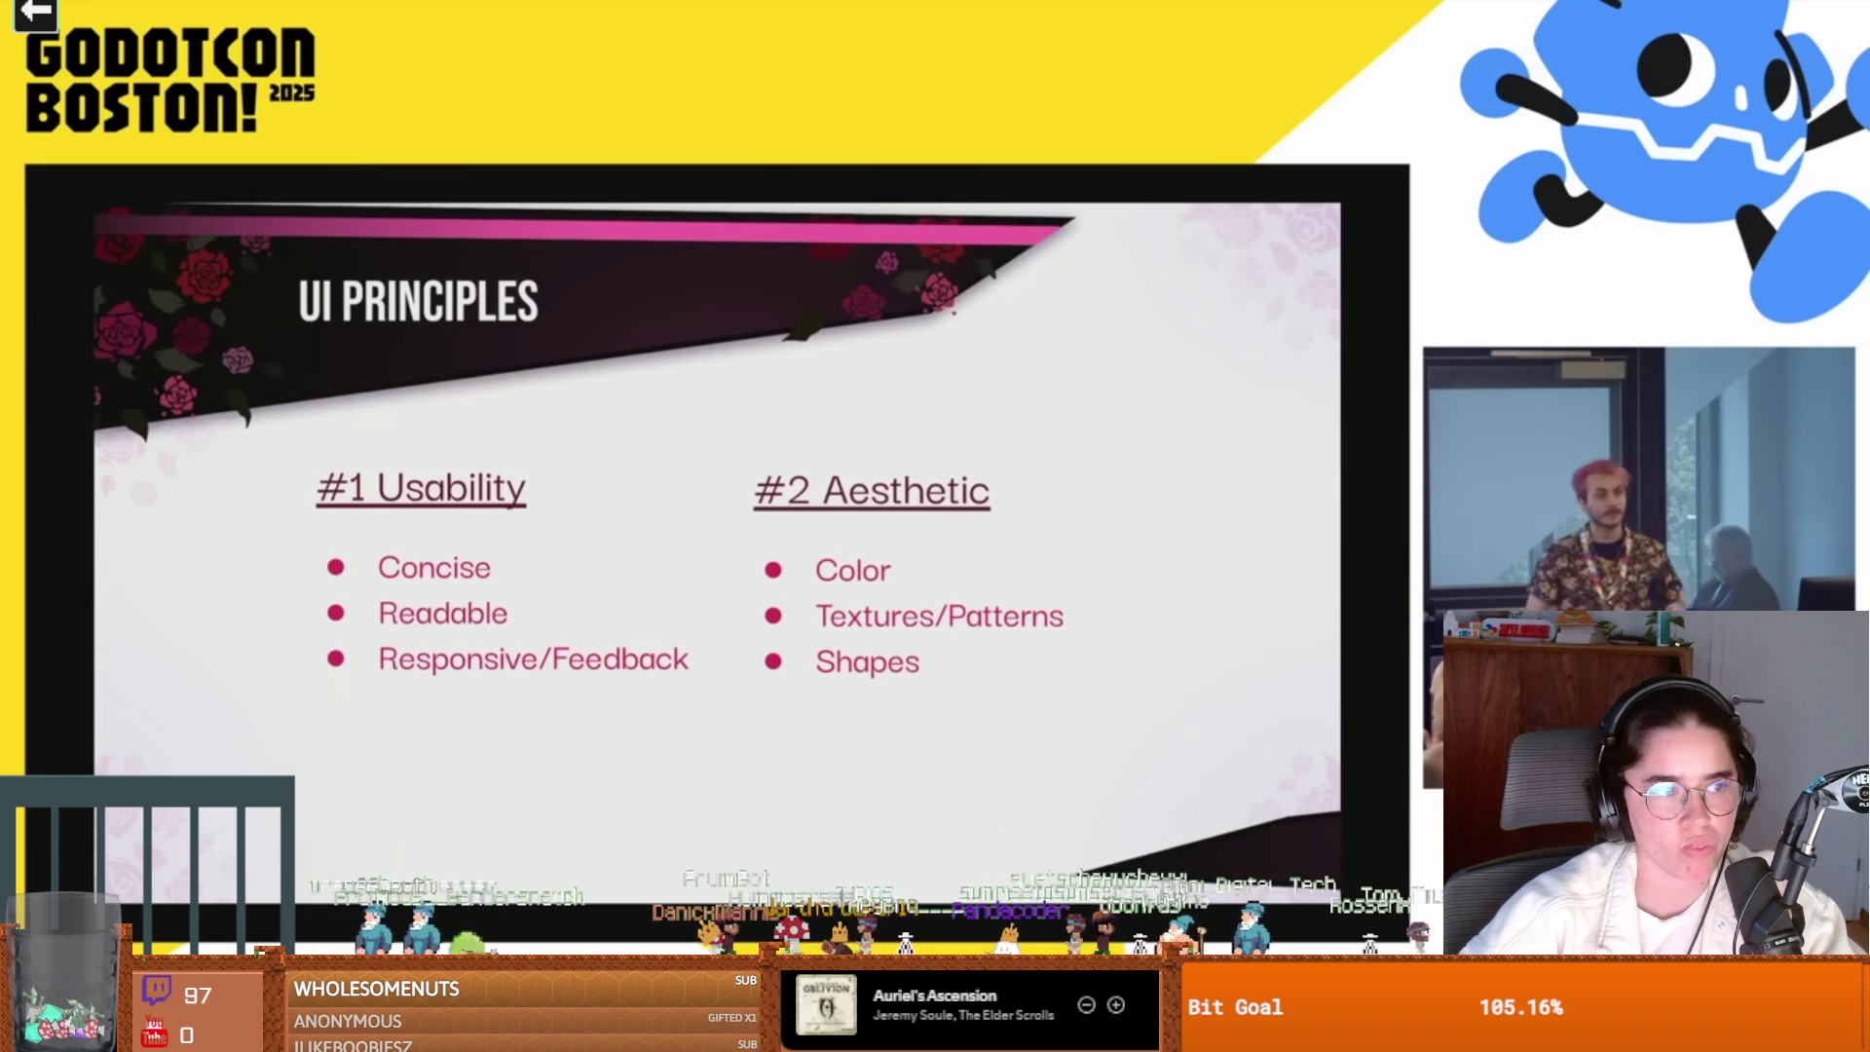
{"action": "mouse_move", "coordinate": [1316, 750]}
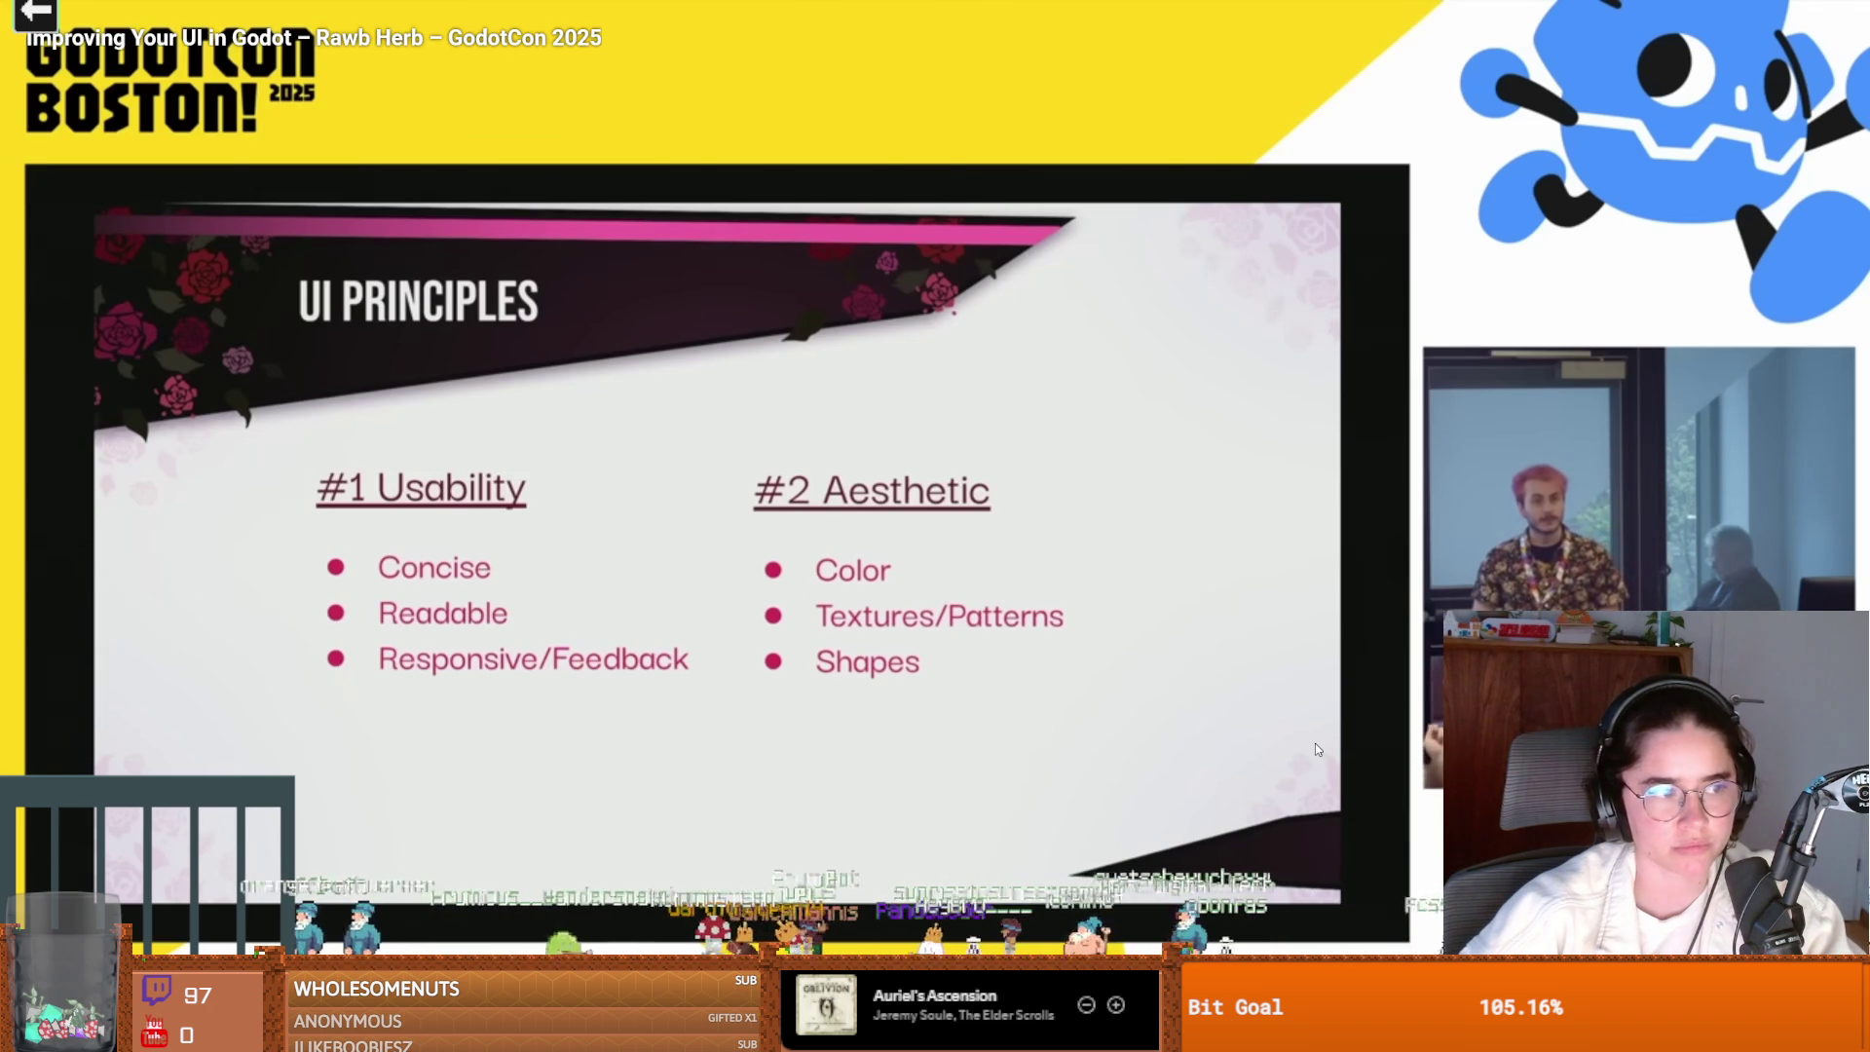
{"action": "key", "text": "Right"}
{"action": "key", "text": "Right"}
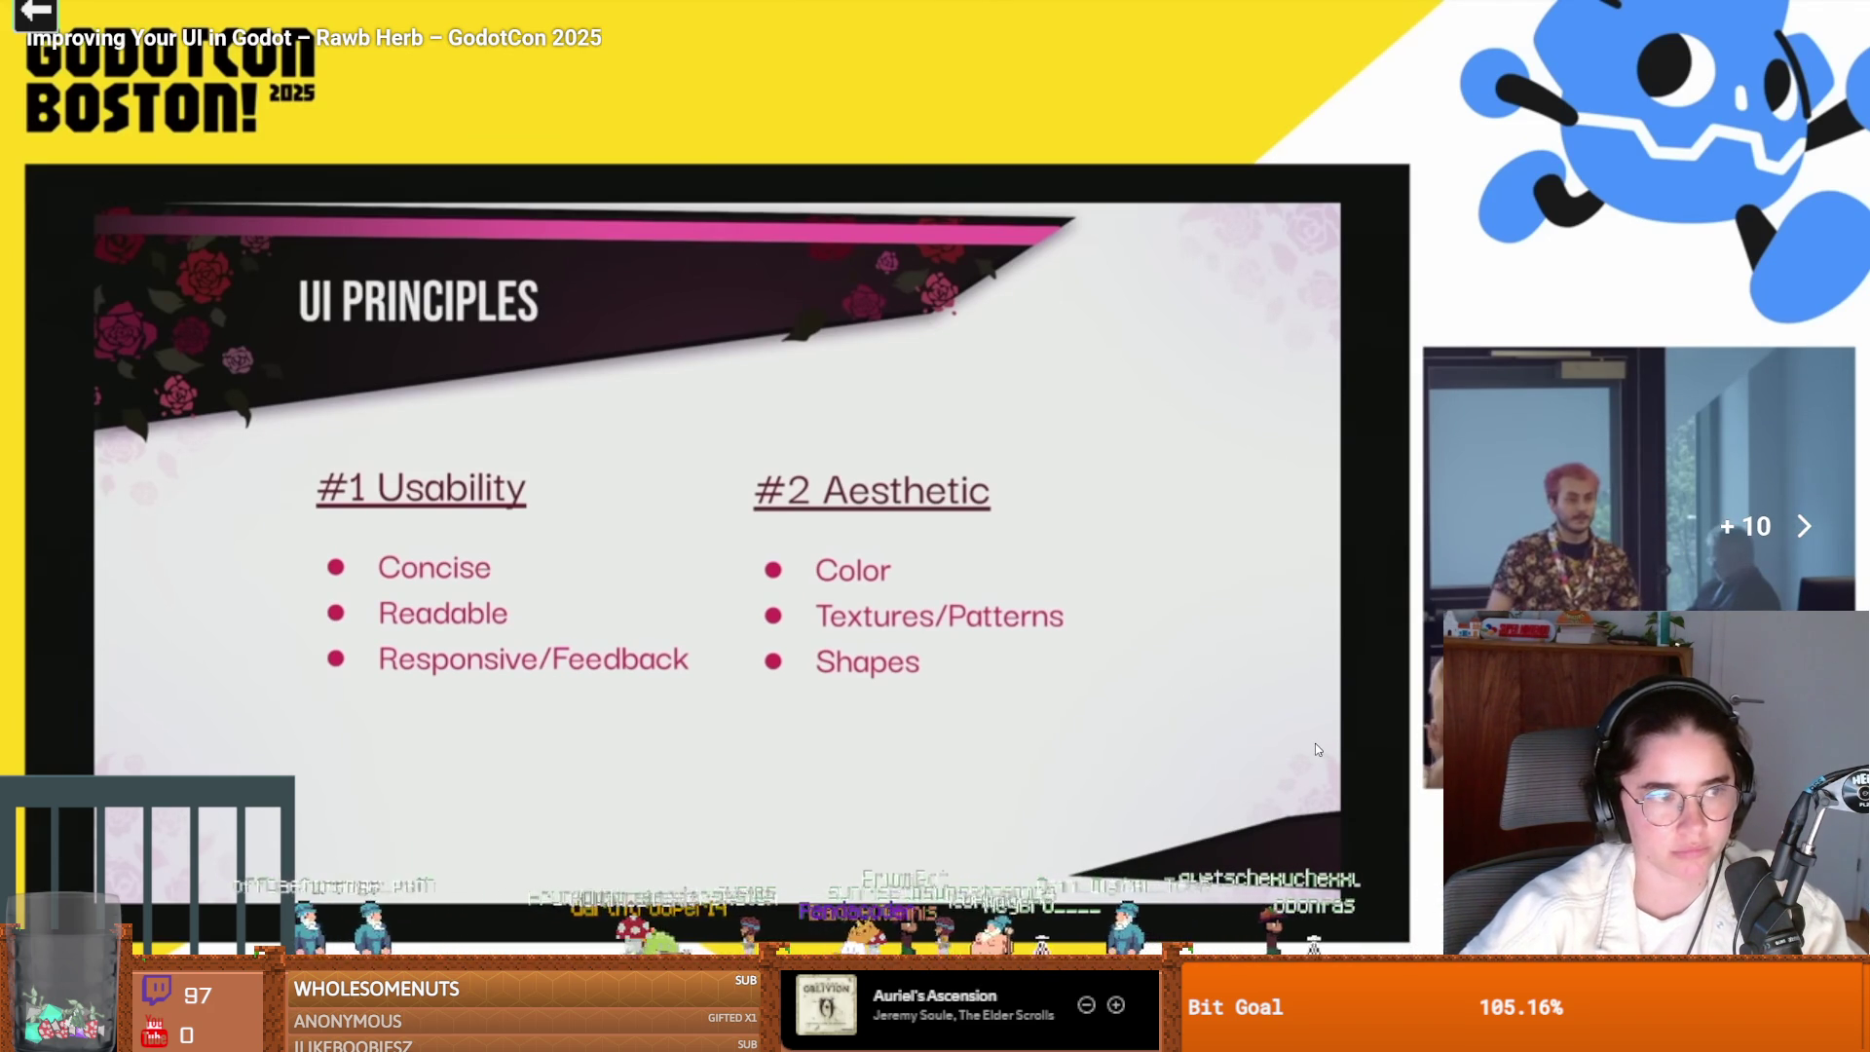
{"action": "key", "text": "Right"}
{"action": "key", "text": "Right"}
{"action": "key", "text": "Right"}
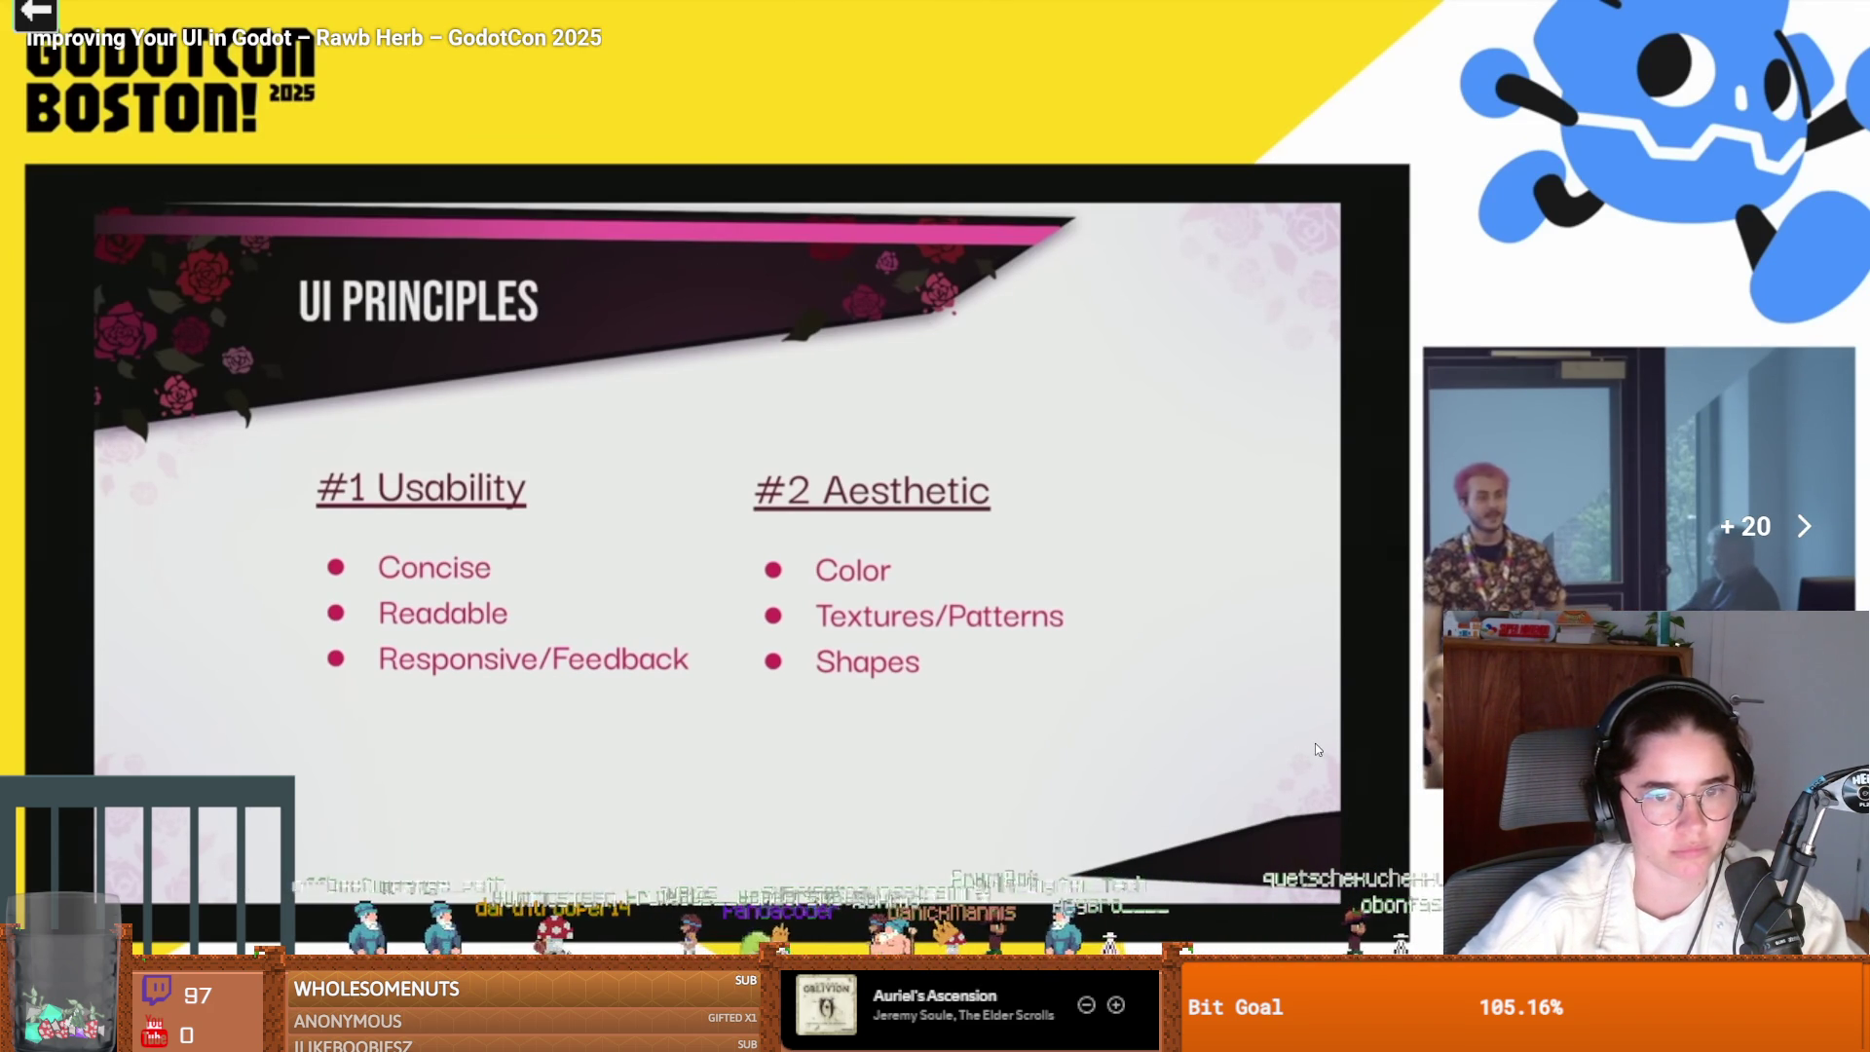
Pause the talk, leave fullscreen and scroll to the description and 35 comments
{"action": "key", "text": "space"}
{"action": "key", "text": "Escape"}
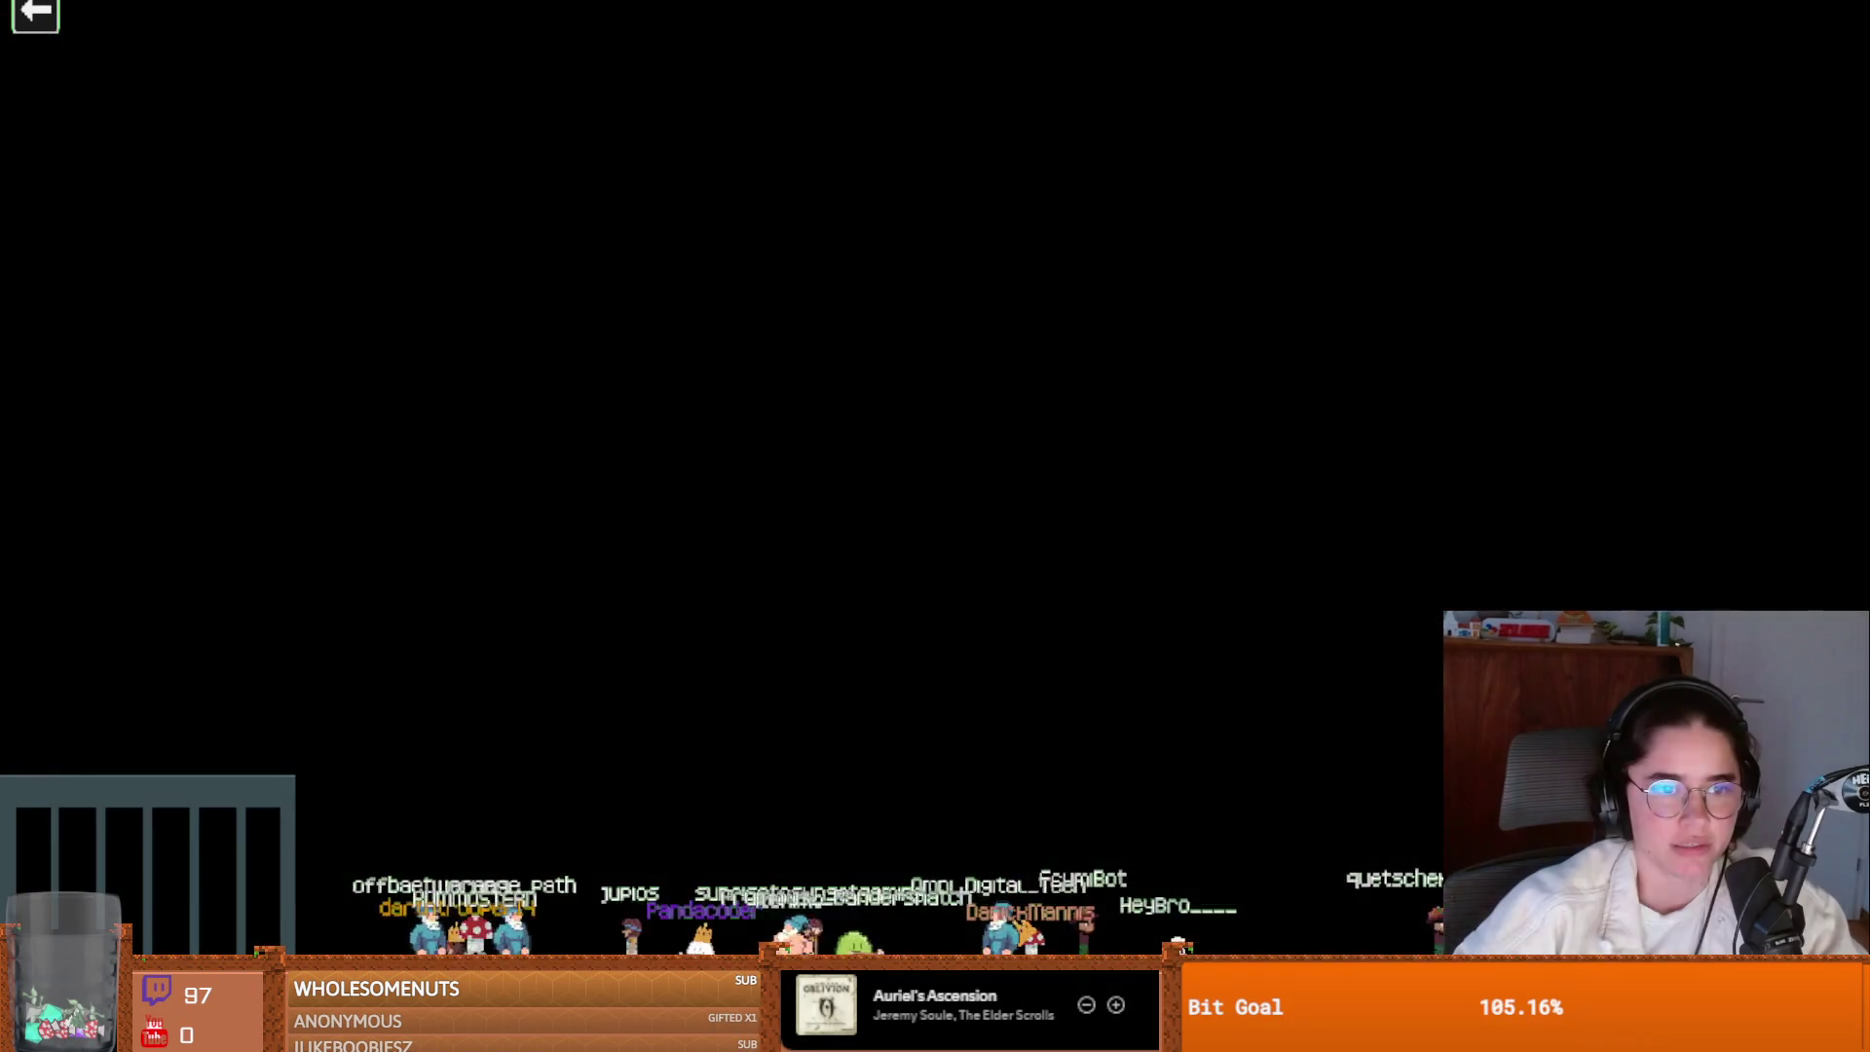
{"action": "scroll", "coordinate": [117, 542], "scroll_direction": "down", "scroll_amount": 5}
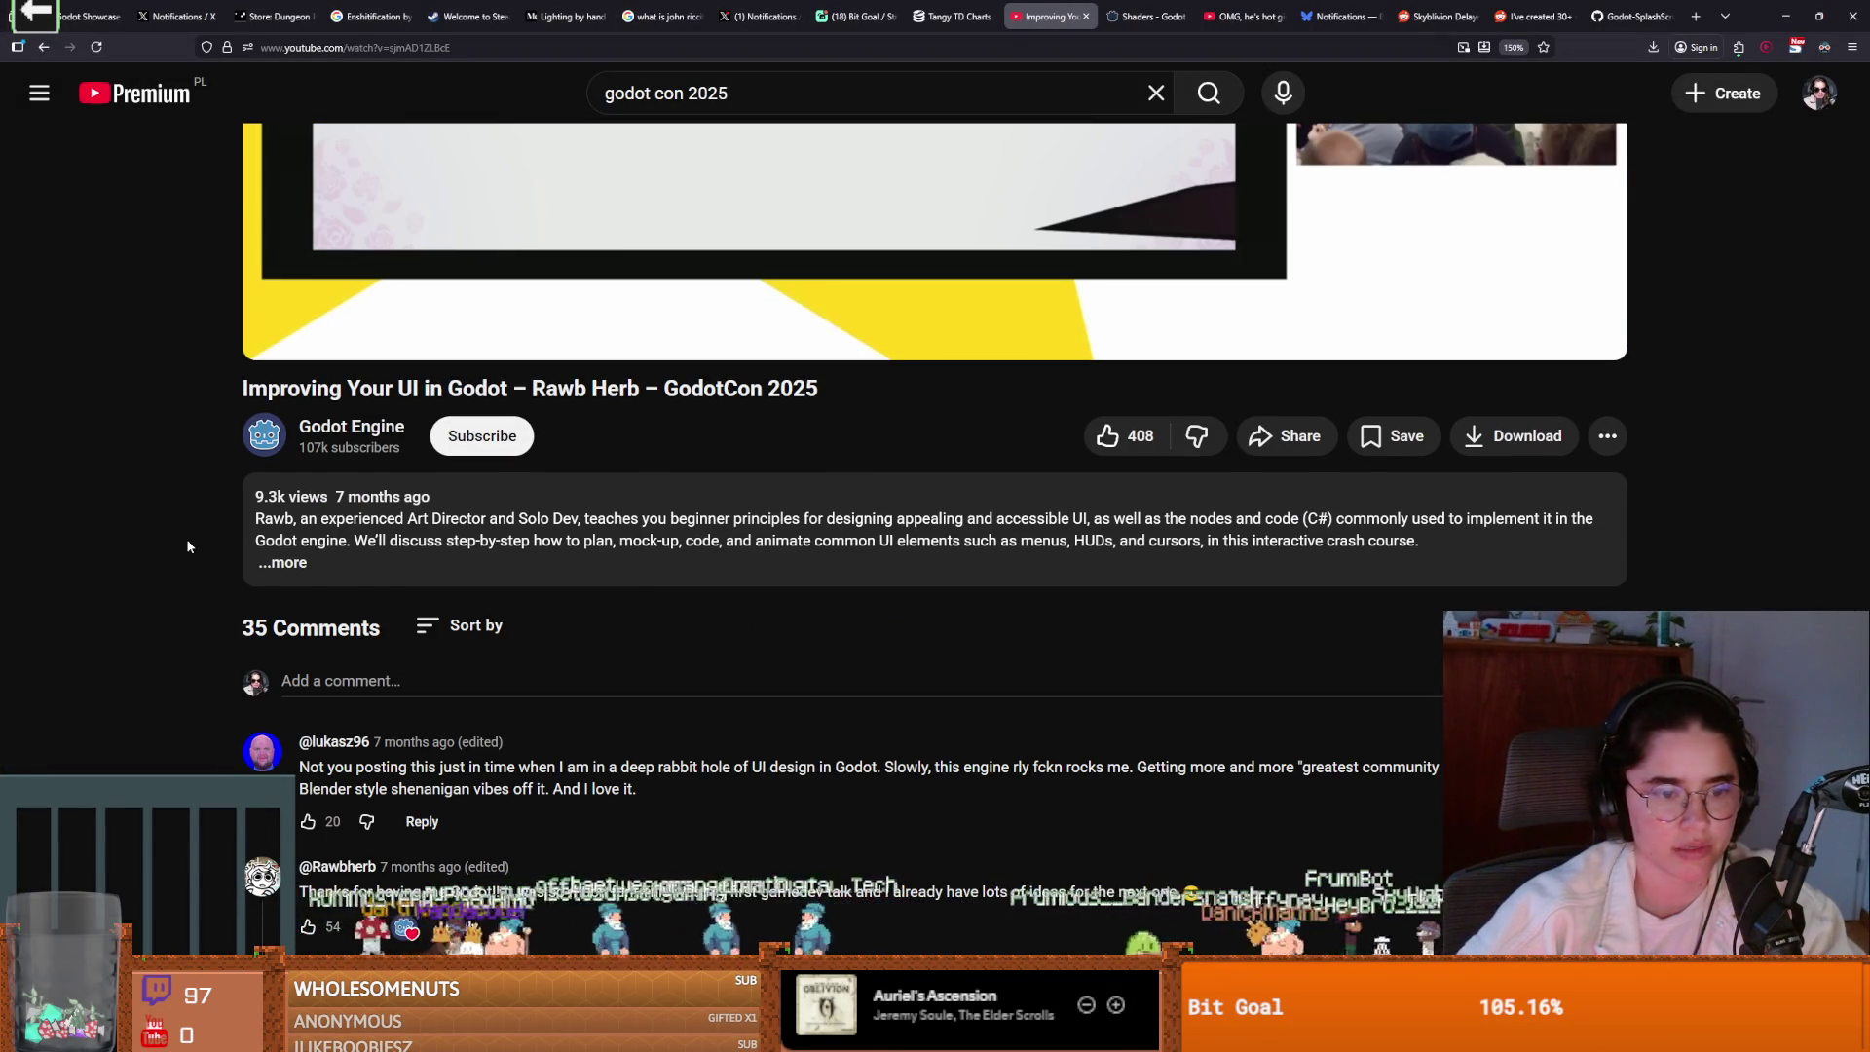
Resume the talk, rewind ten seconds and pause it, glancing briefly at the Godot editor
{"action": "scroll", "coordinate": [302, 572], "scroll_direction": "up", "scroll_amount": 5}
{"action": "left_click", "coordinate": [663, 489]}
{"action": "key", "text": "j"}
{"action": "left_click", "coordinate": [750, 526]}
{"action": "key", "text": "Print"}
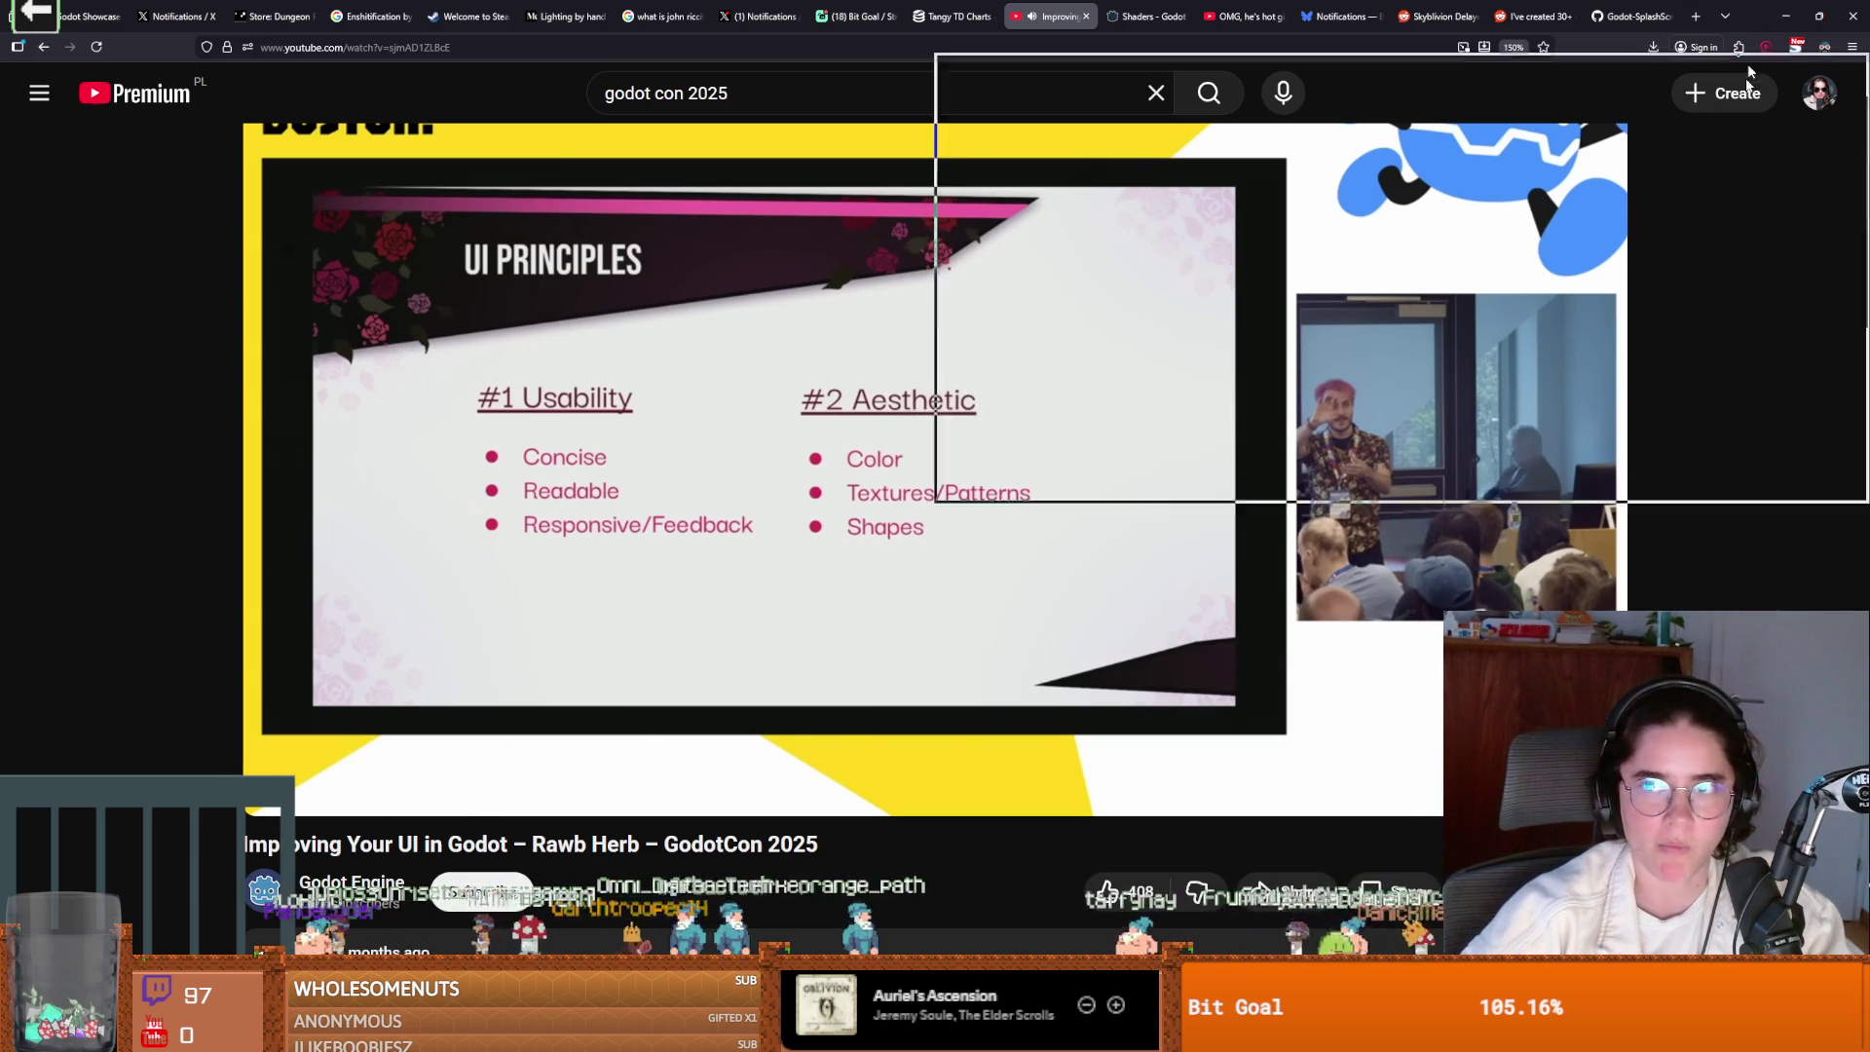
{"action": "left_click", "coordinate": [1609, 455]}
{"action": "key", "text": "alt+Tab"}
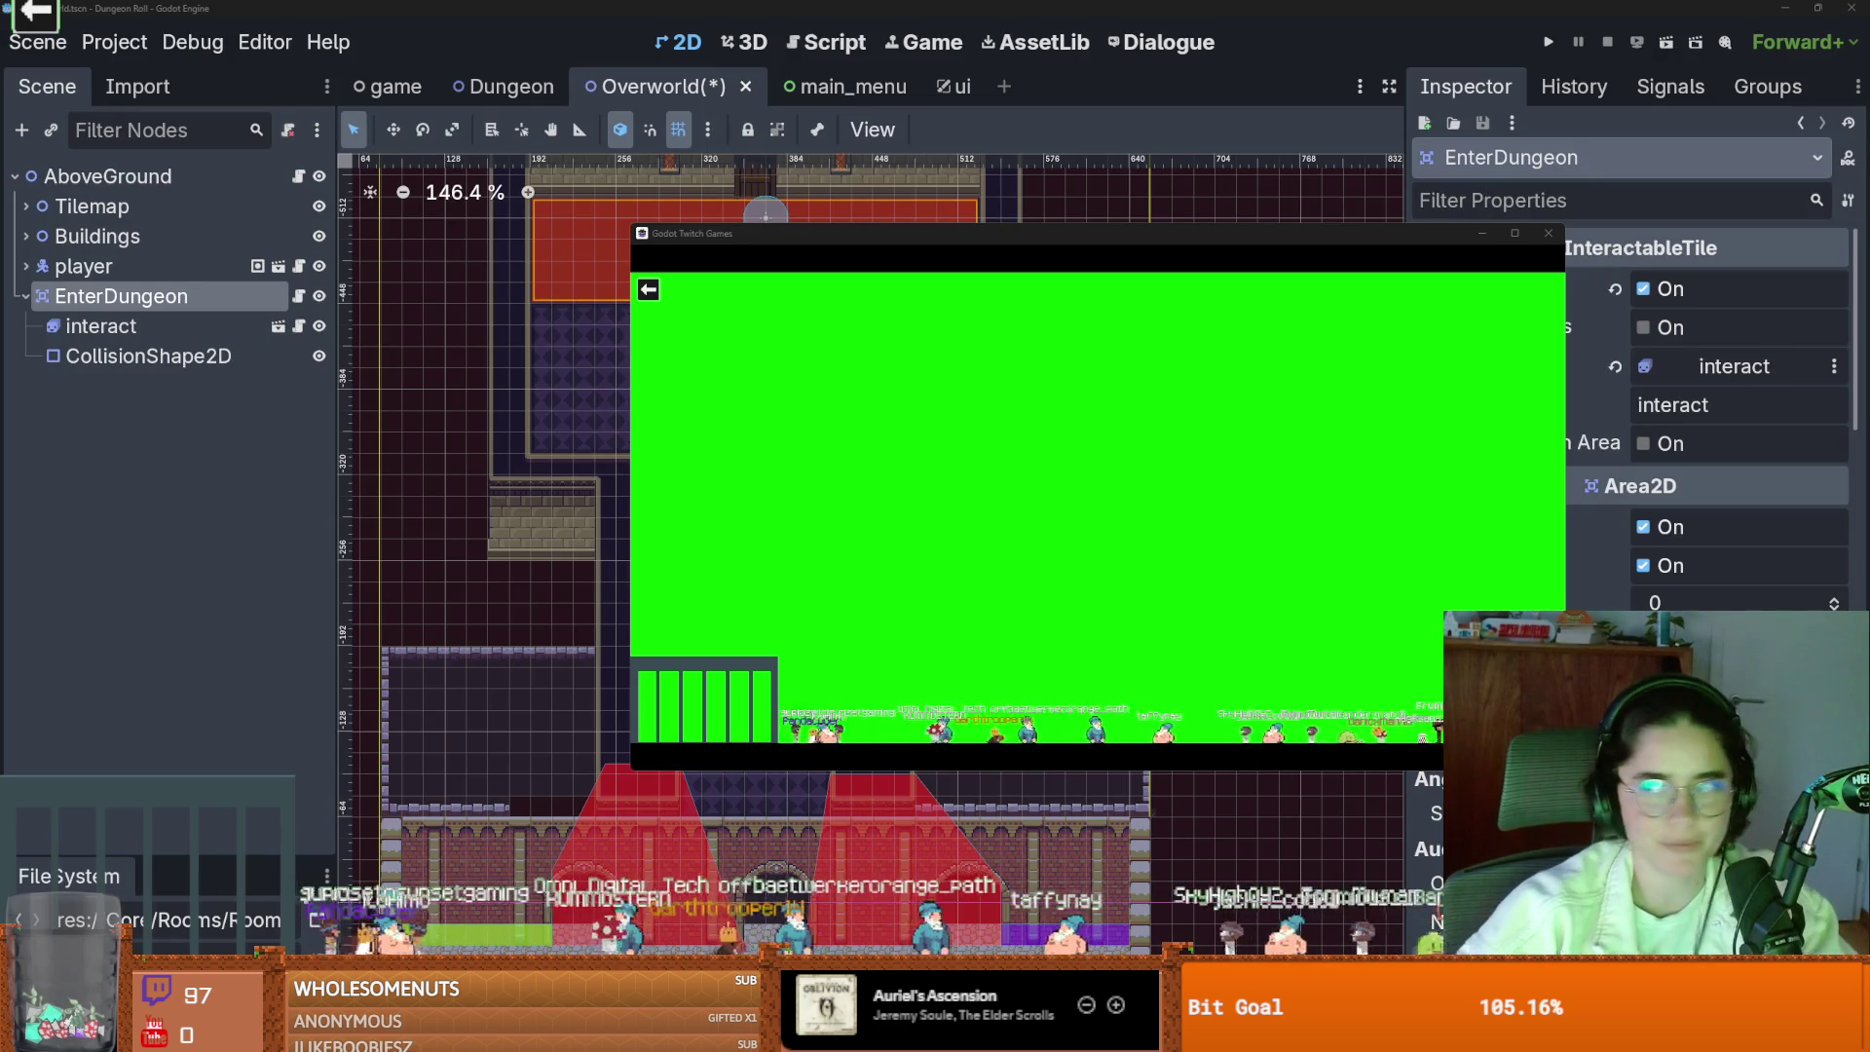
{"action": "key", "text": "alt+Tab"}
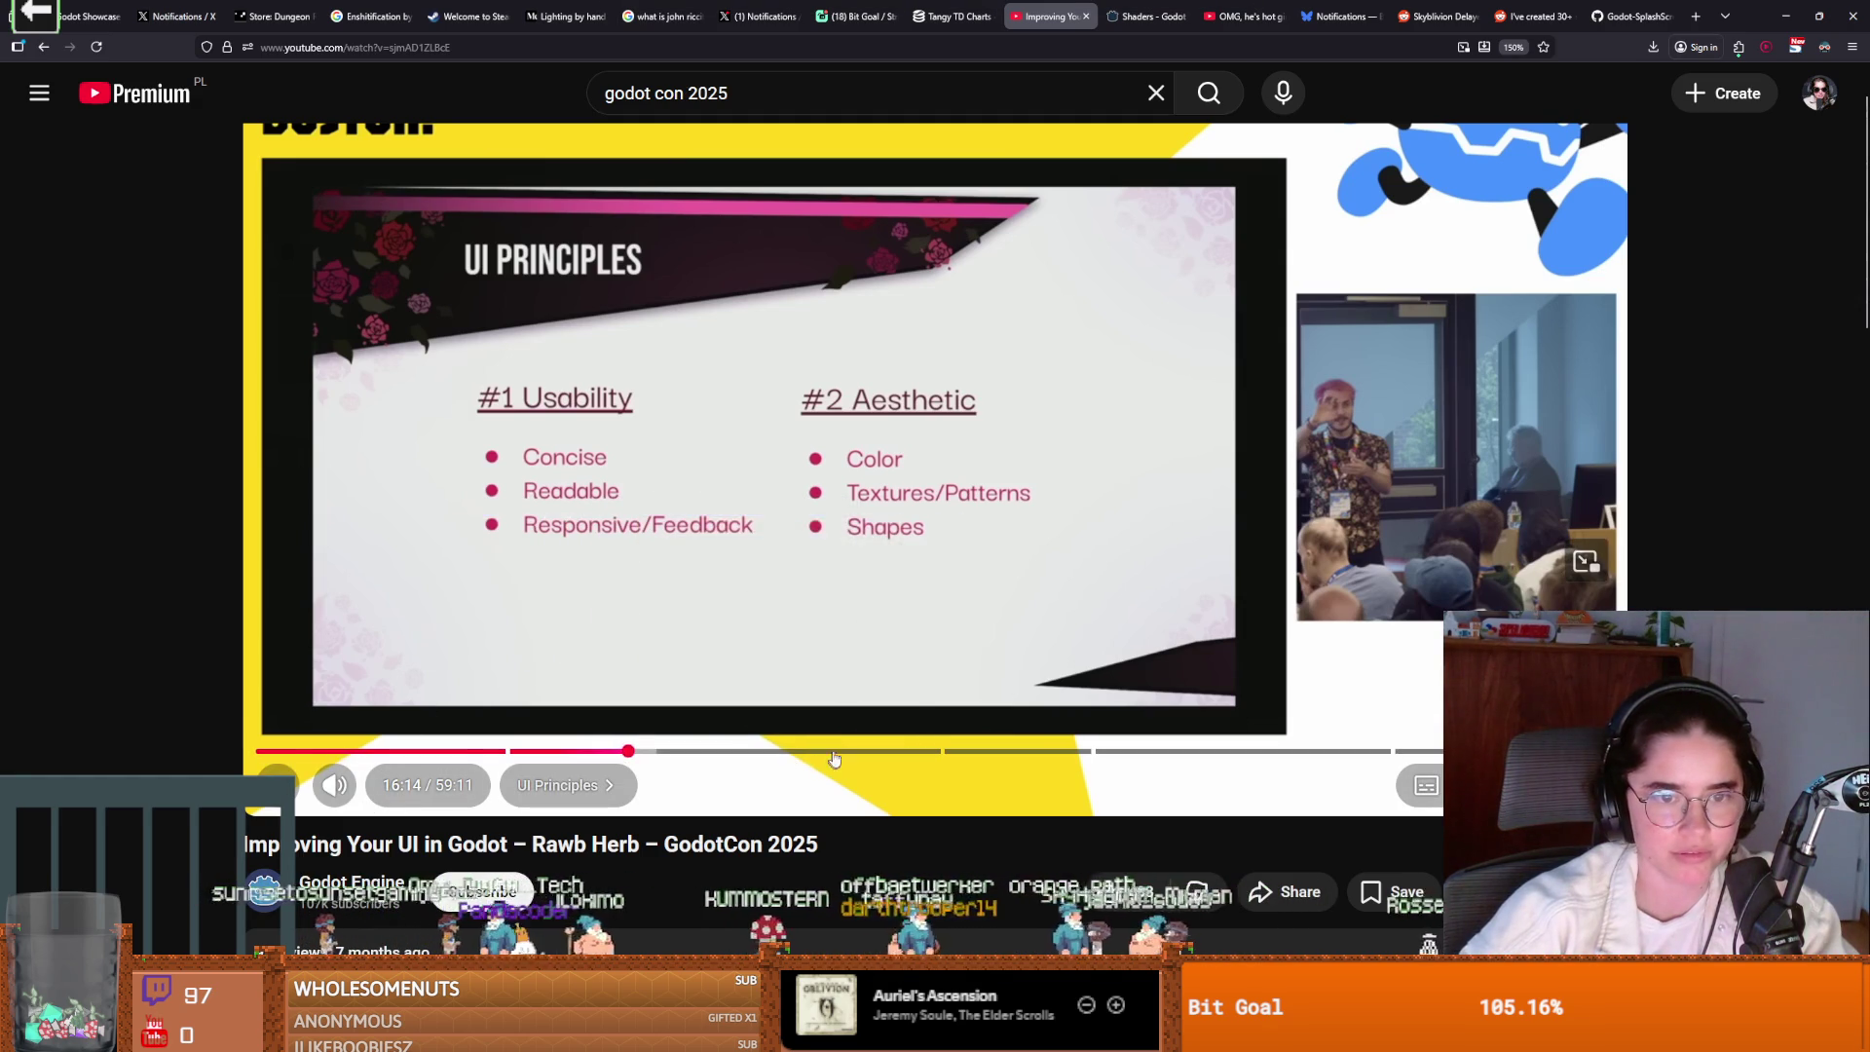
Jump to the Wireframes pause-menu slide, then back to UI Principles at 16:14
{"action": "left_click", "coordinate": [1077, 752]}
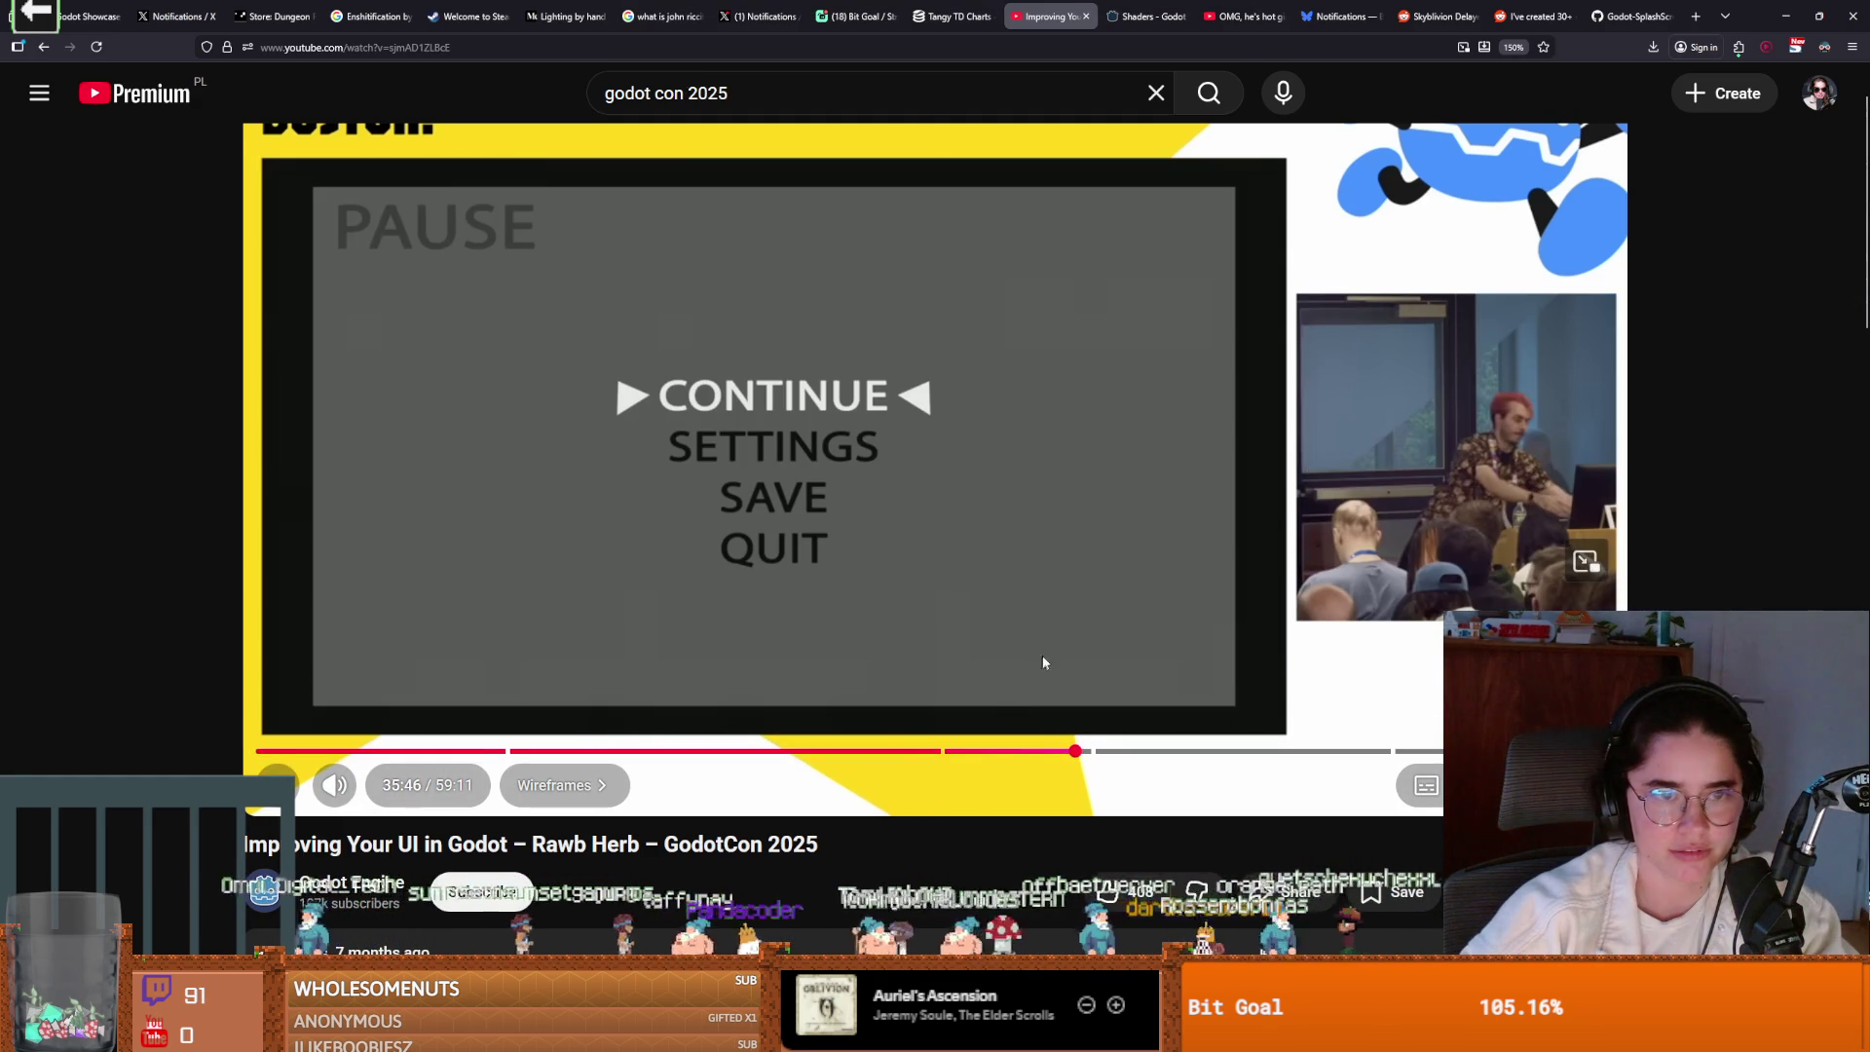
{"action": "left_click", "coordinate": [1050, 651]}
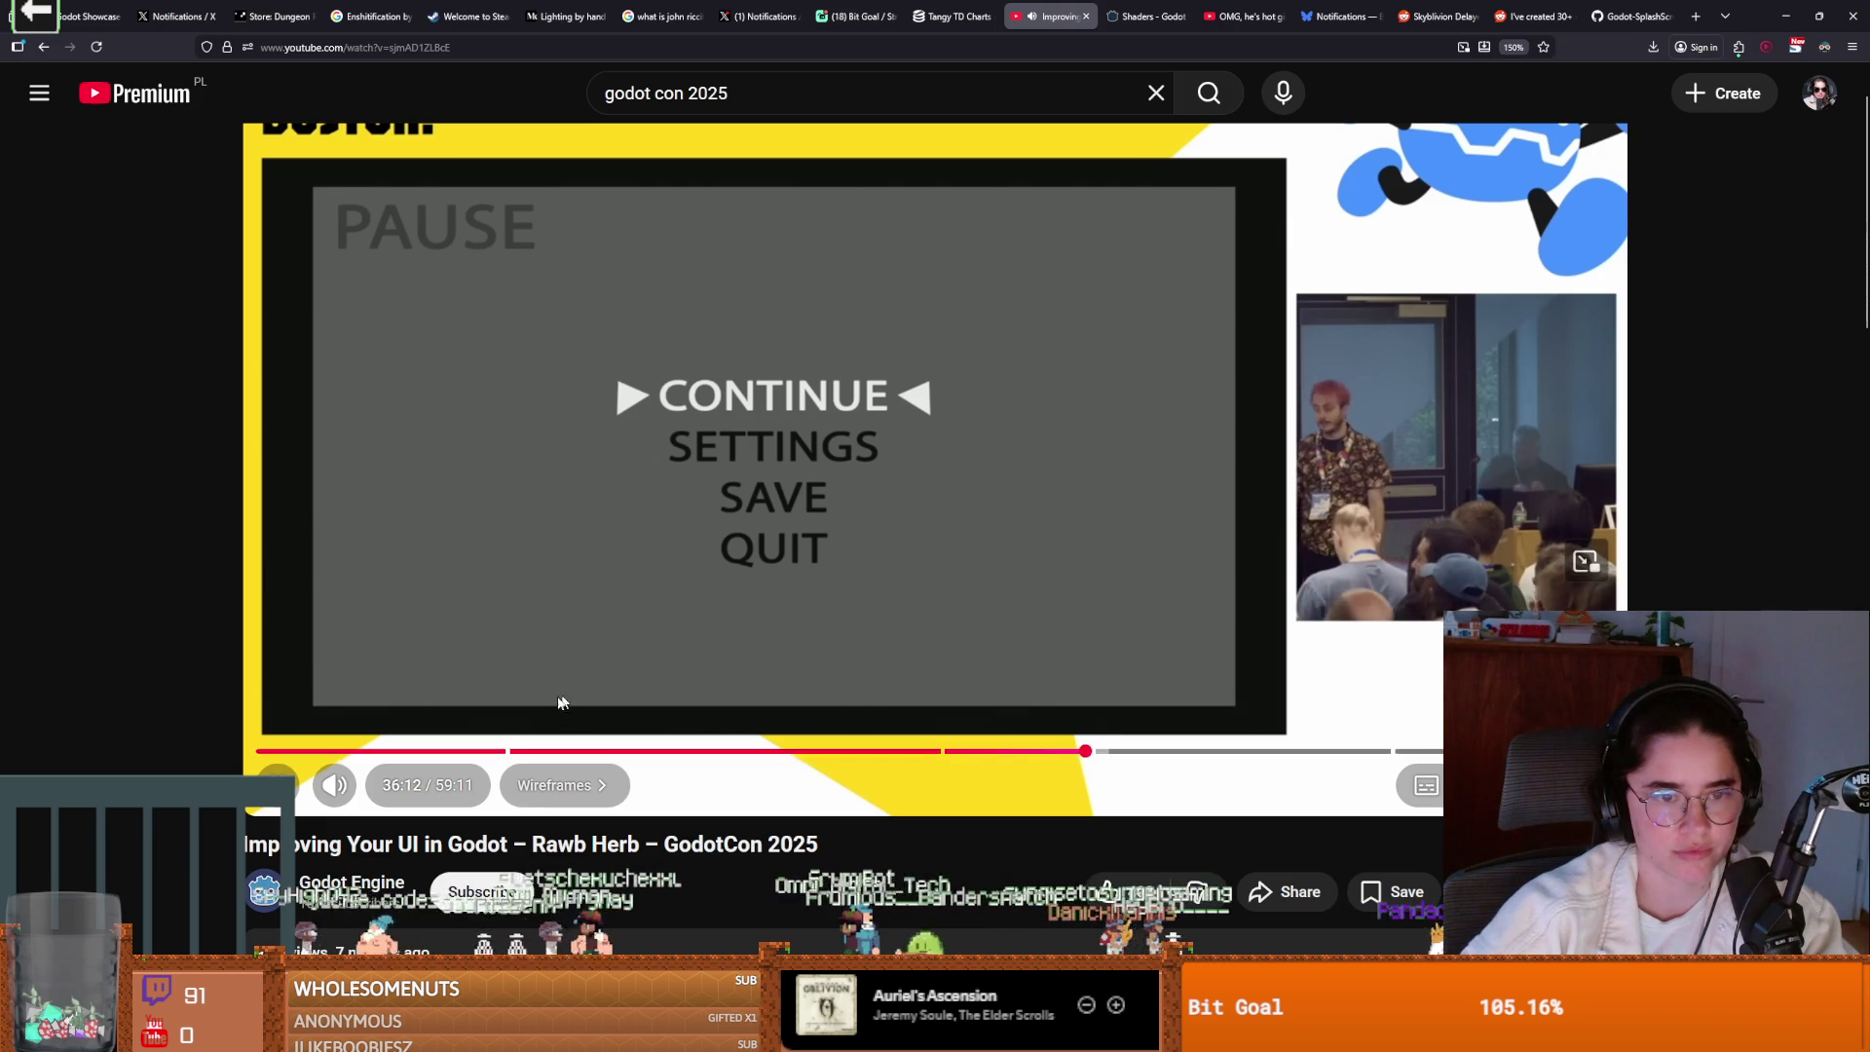
{"action": "left_click", "coordinate": [626, 751]}
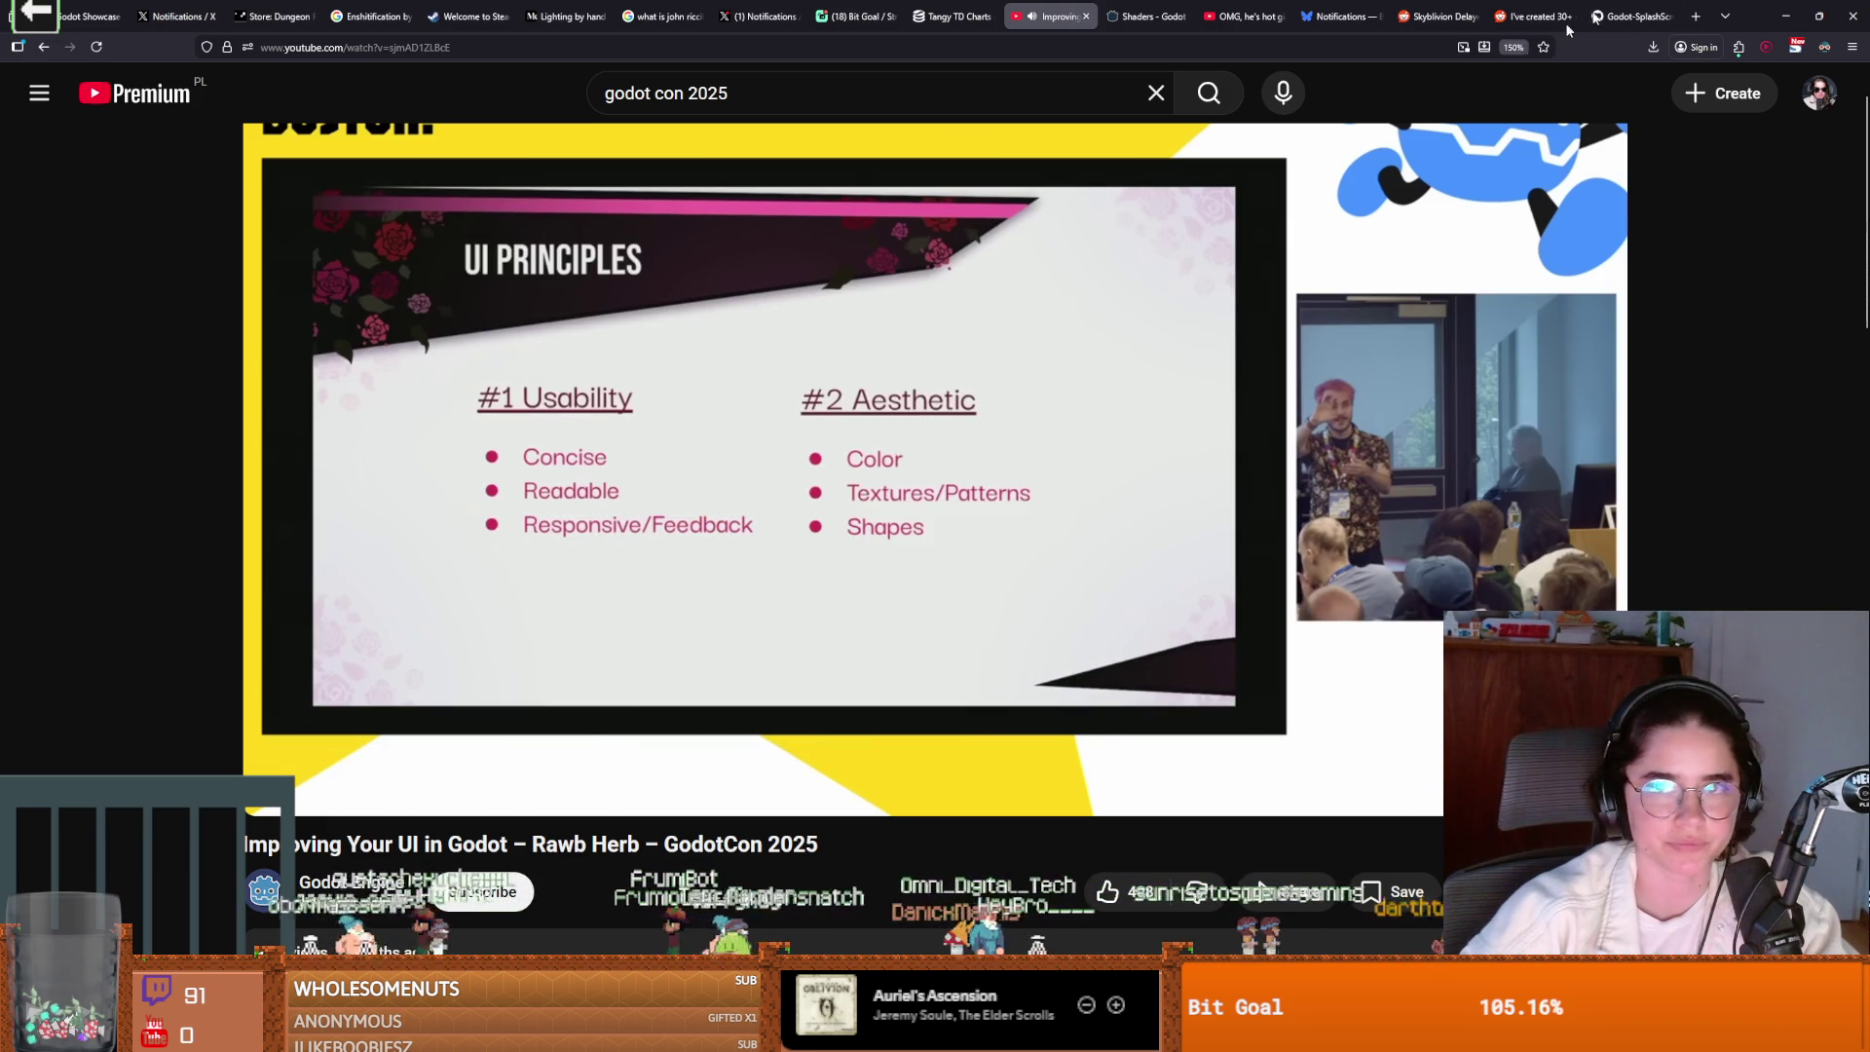
Back in Godot, search Windows for 'elgato', dismiss the search, and stop the running game
{"action": "key", "text": "alt+Tab"}
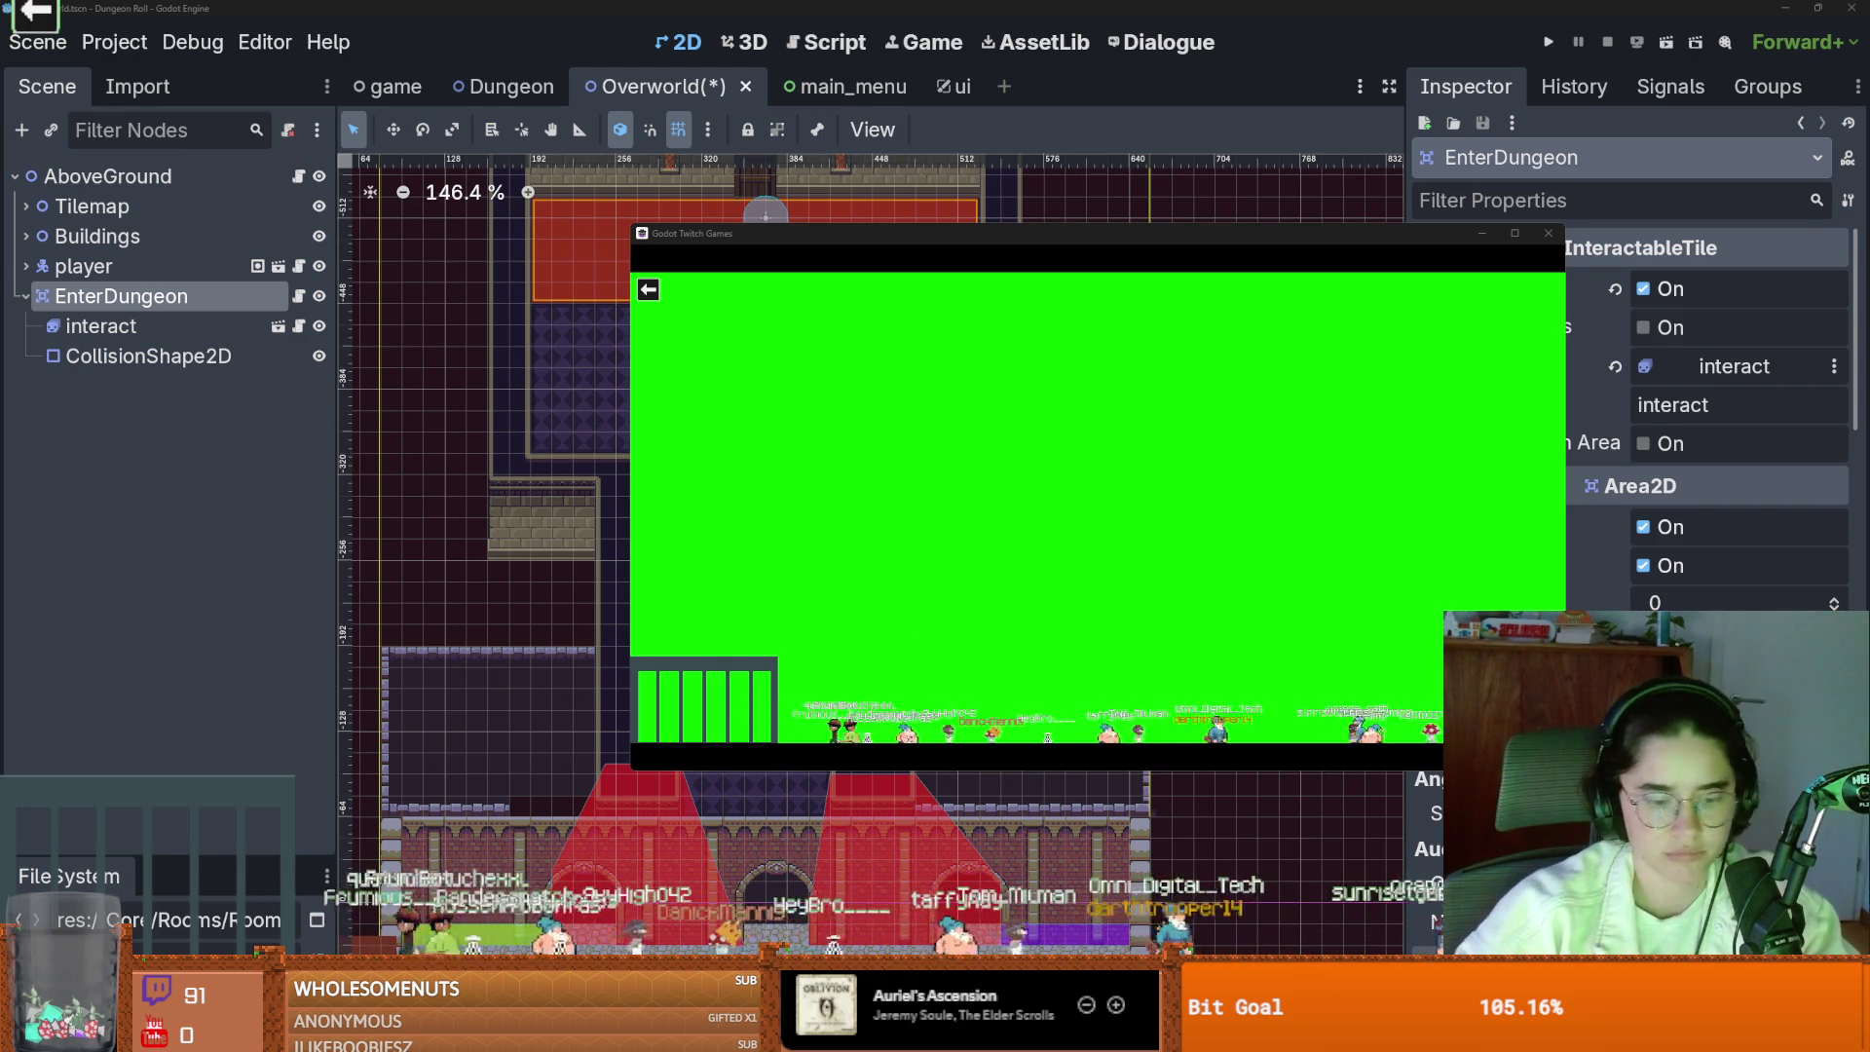
{"action": "key", "text": "super"}
{"action": "type", "text": "elgato"}
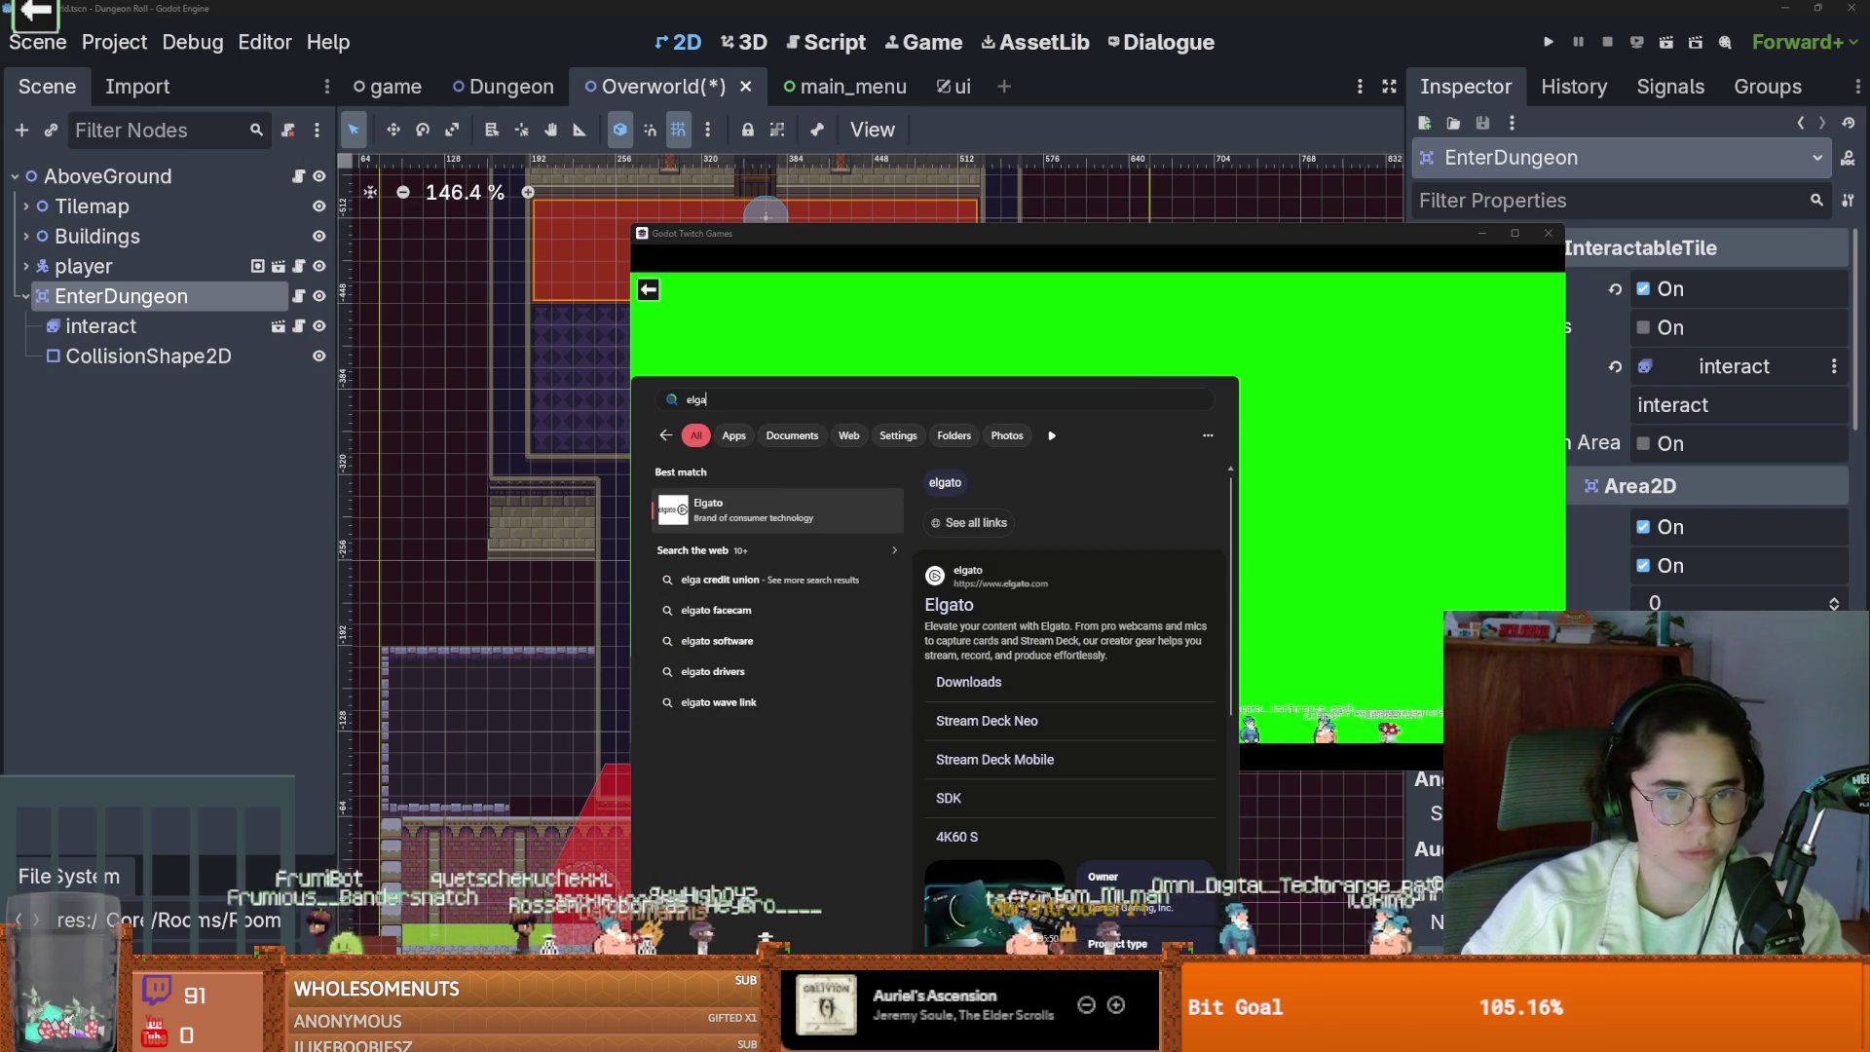
{"action": "key", "text": "BackSpace"}
{"action": "key", "text": "BackSpace"}
{"action": "key", "text": "BackSpace"}
{"action": "type", "text": "e taxi"}
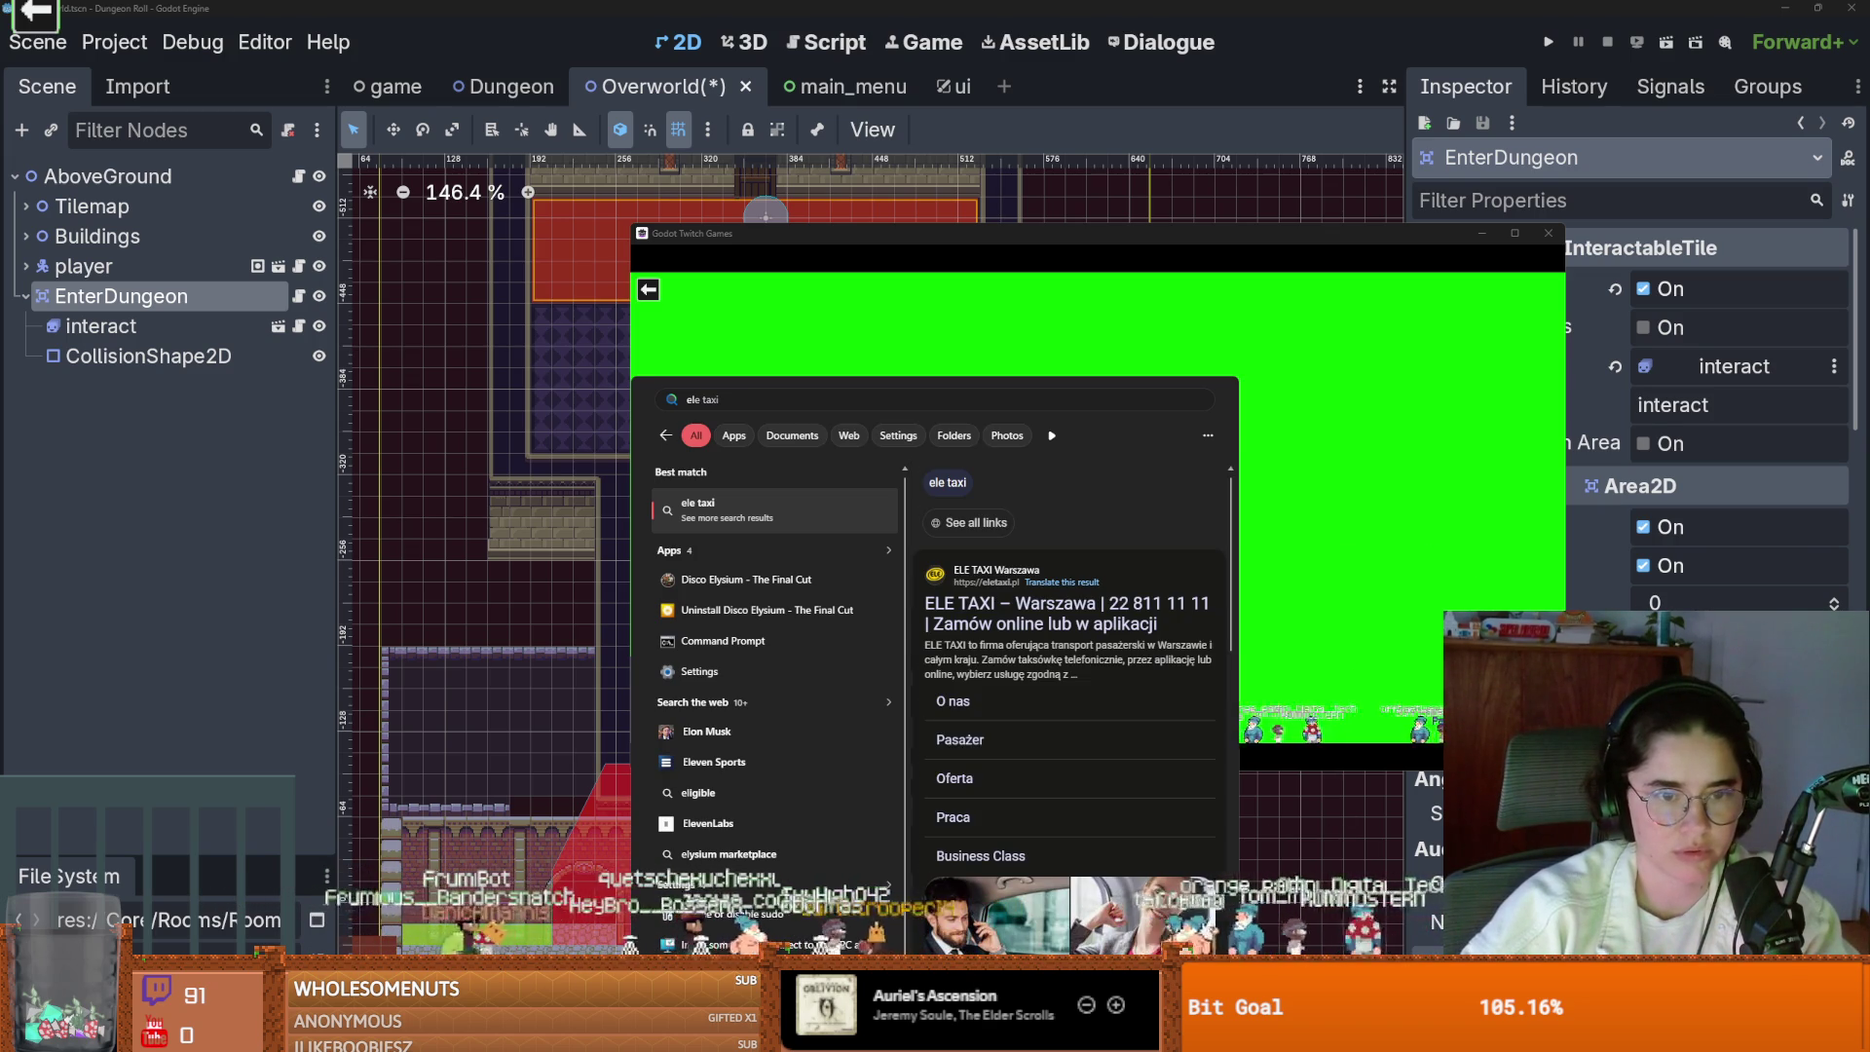
{"action": "left_click", "coordinate": [1271, 585]}
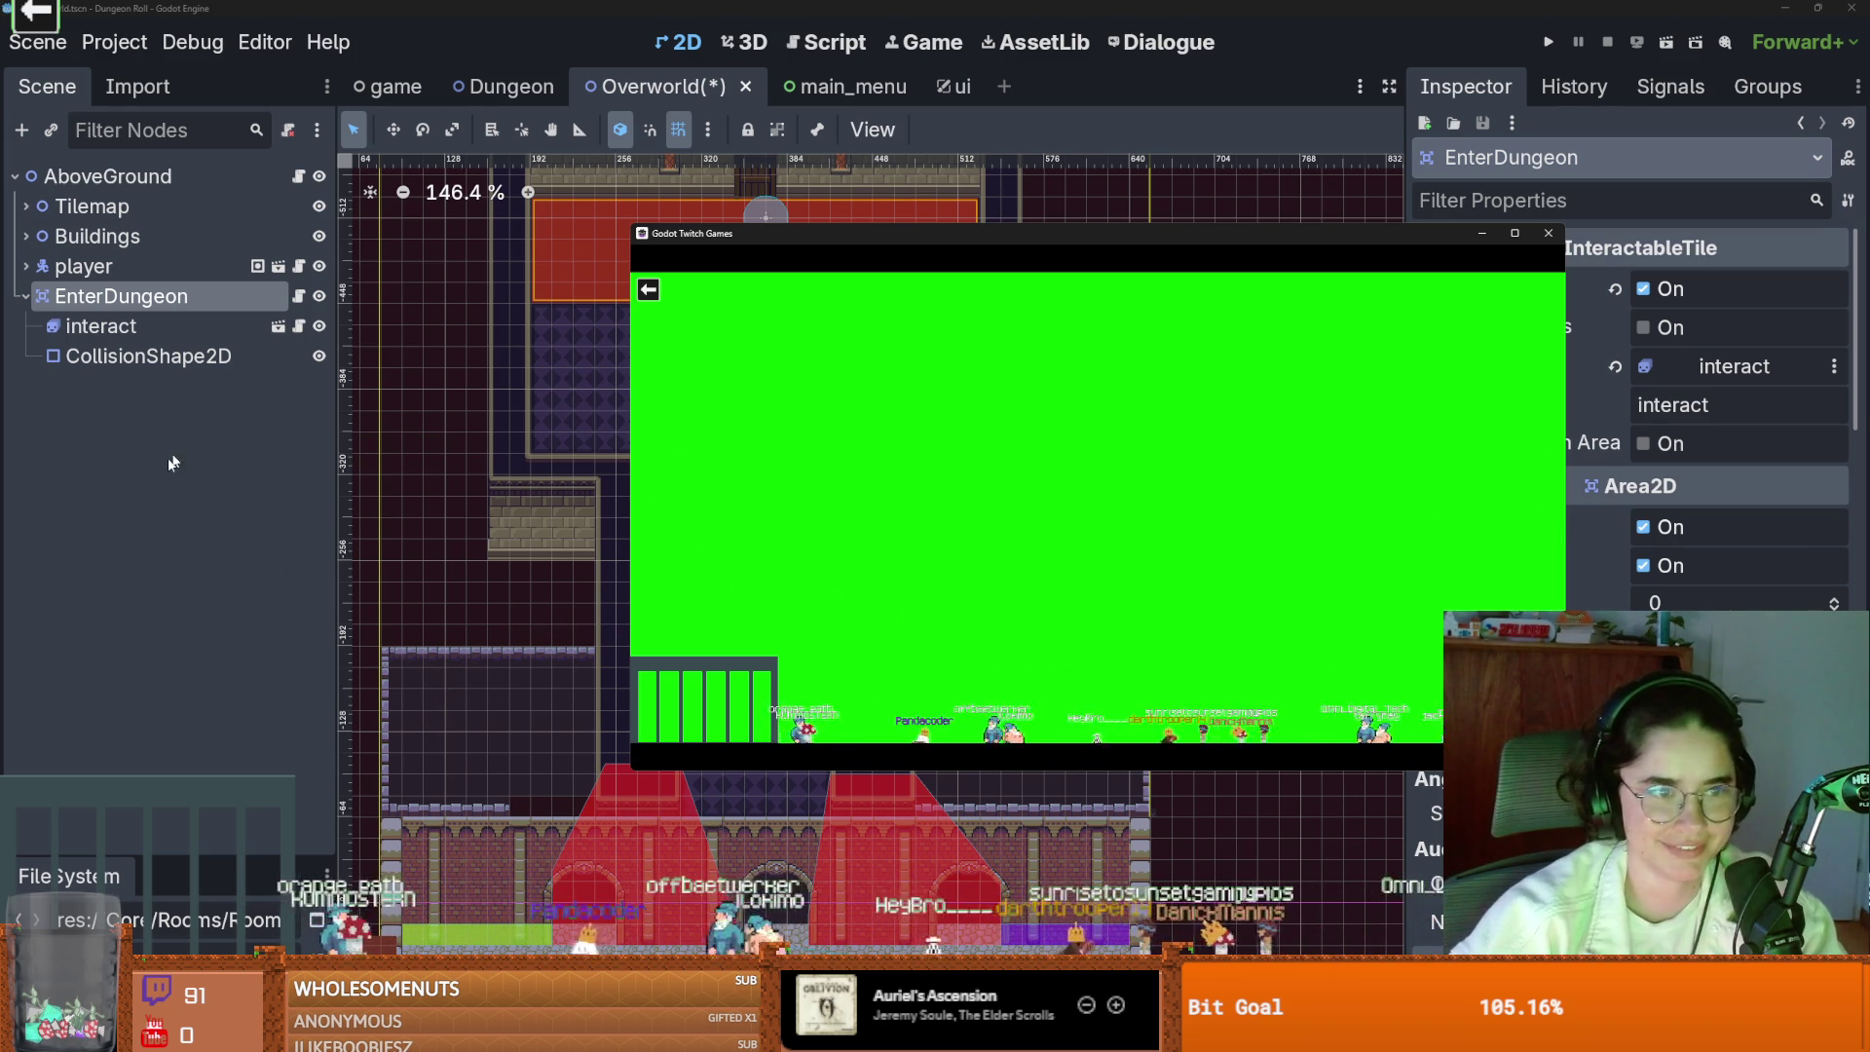
{"action": "key", "text": "F8"}
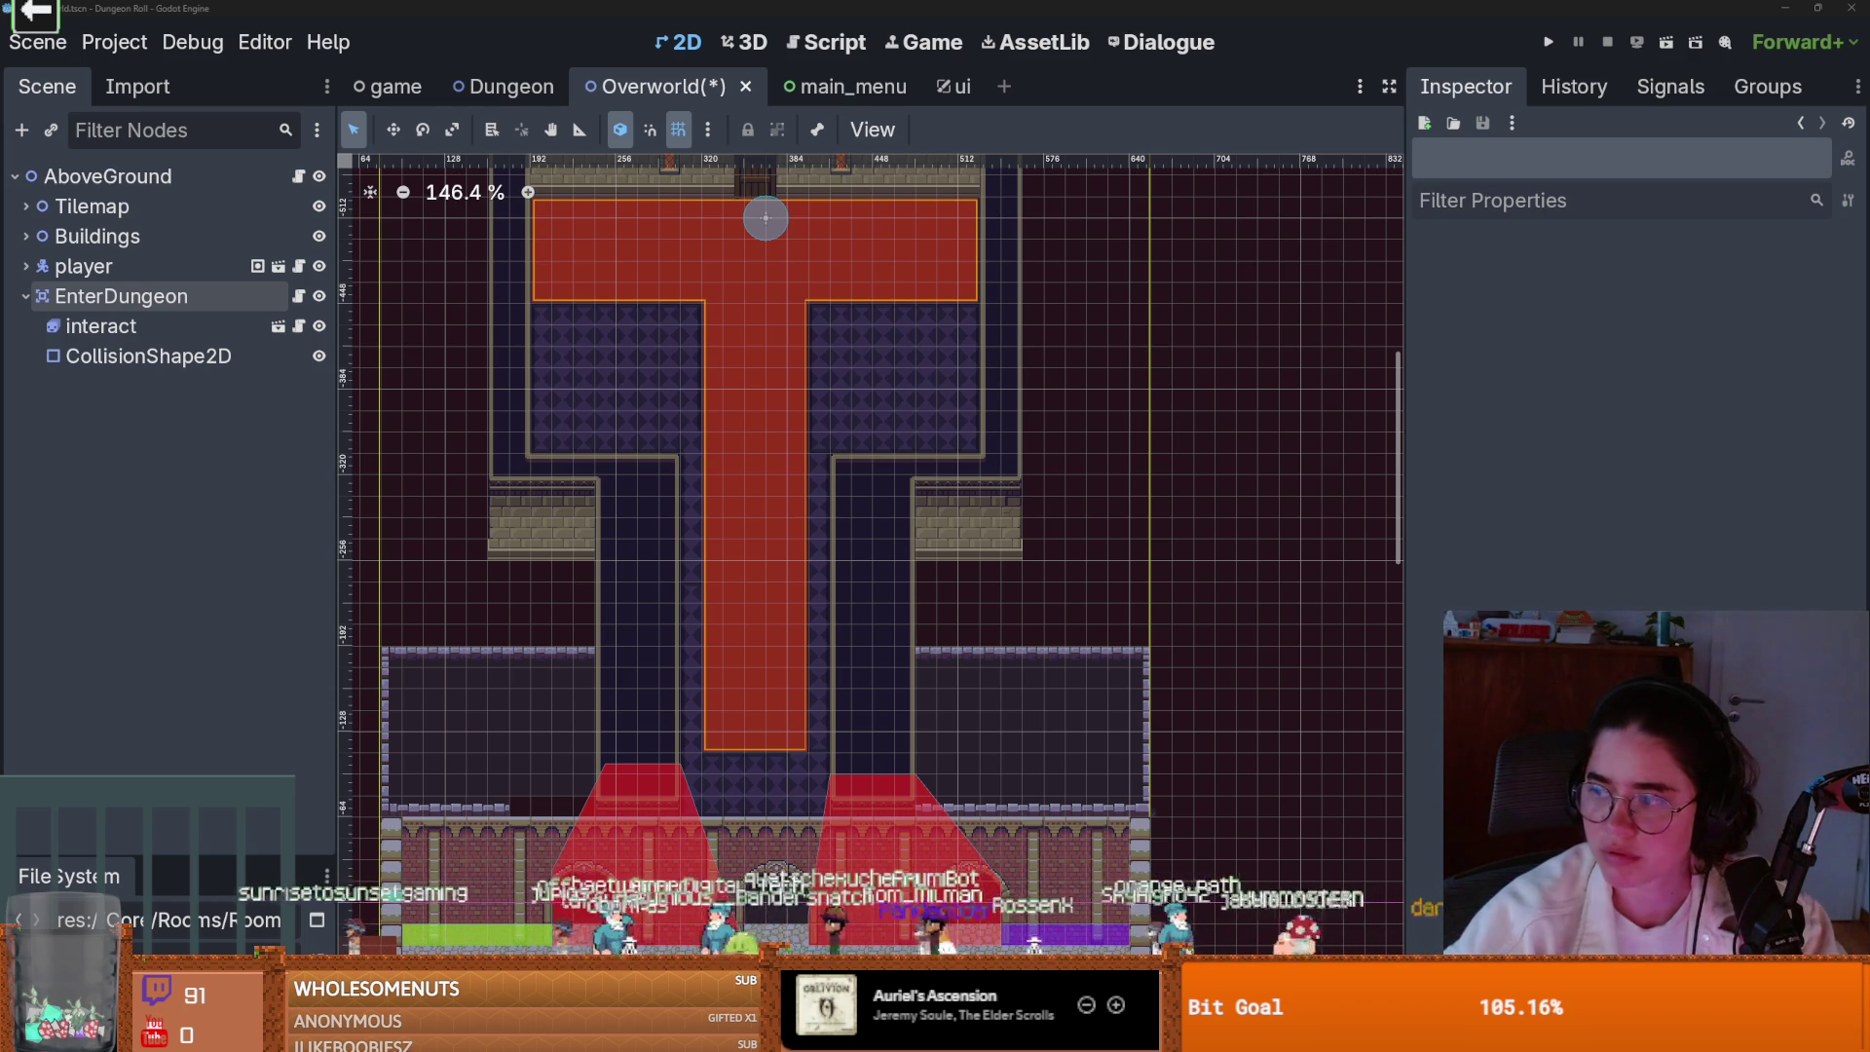
Search the system for 'conrol panel', dismiss it, and save the Overworld scene
{"action": "key", "text": "super"}
{"action": "type", "text": "con"}
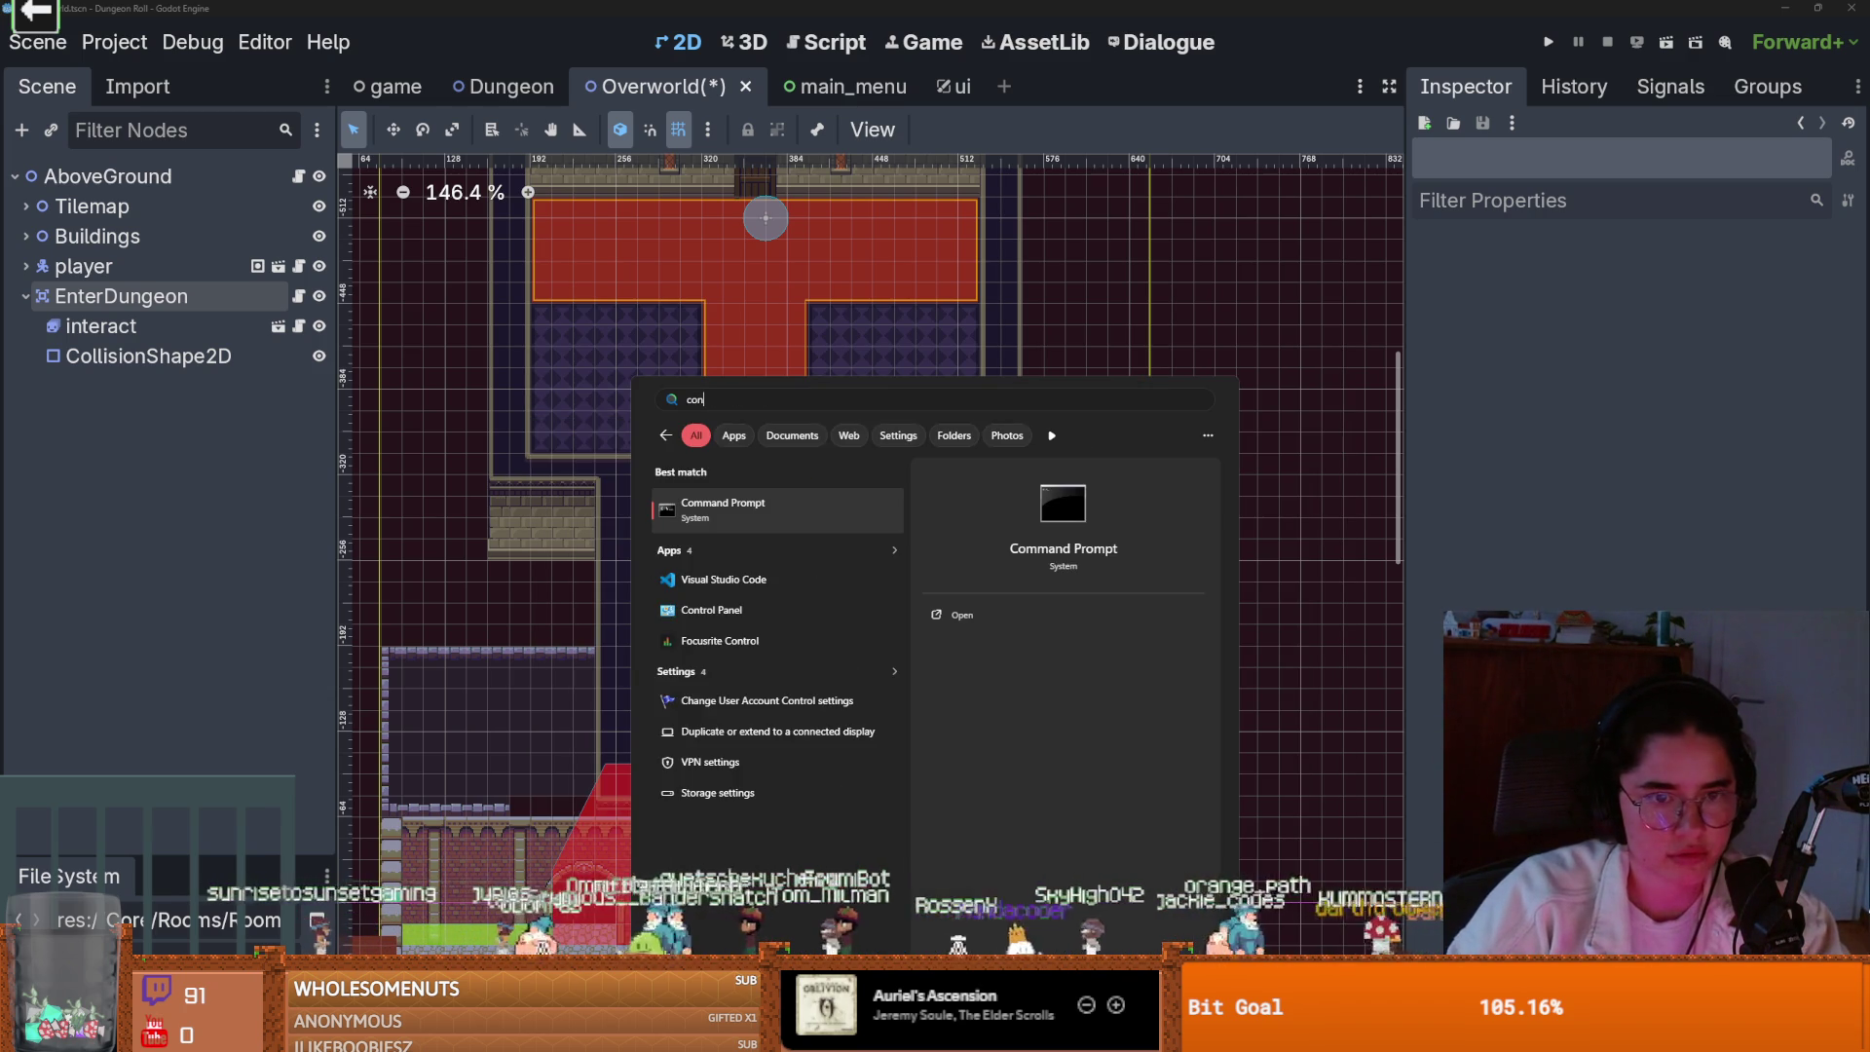
{"action": "type", "text": "rol panel"}
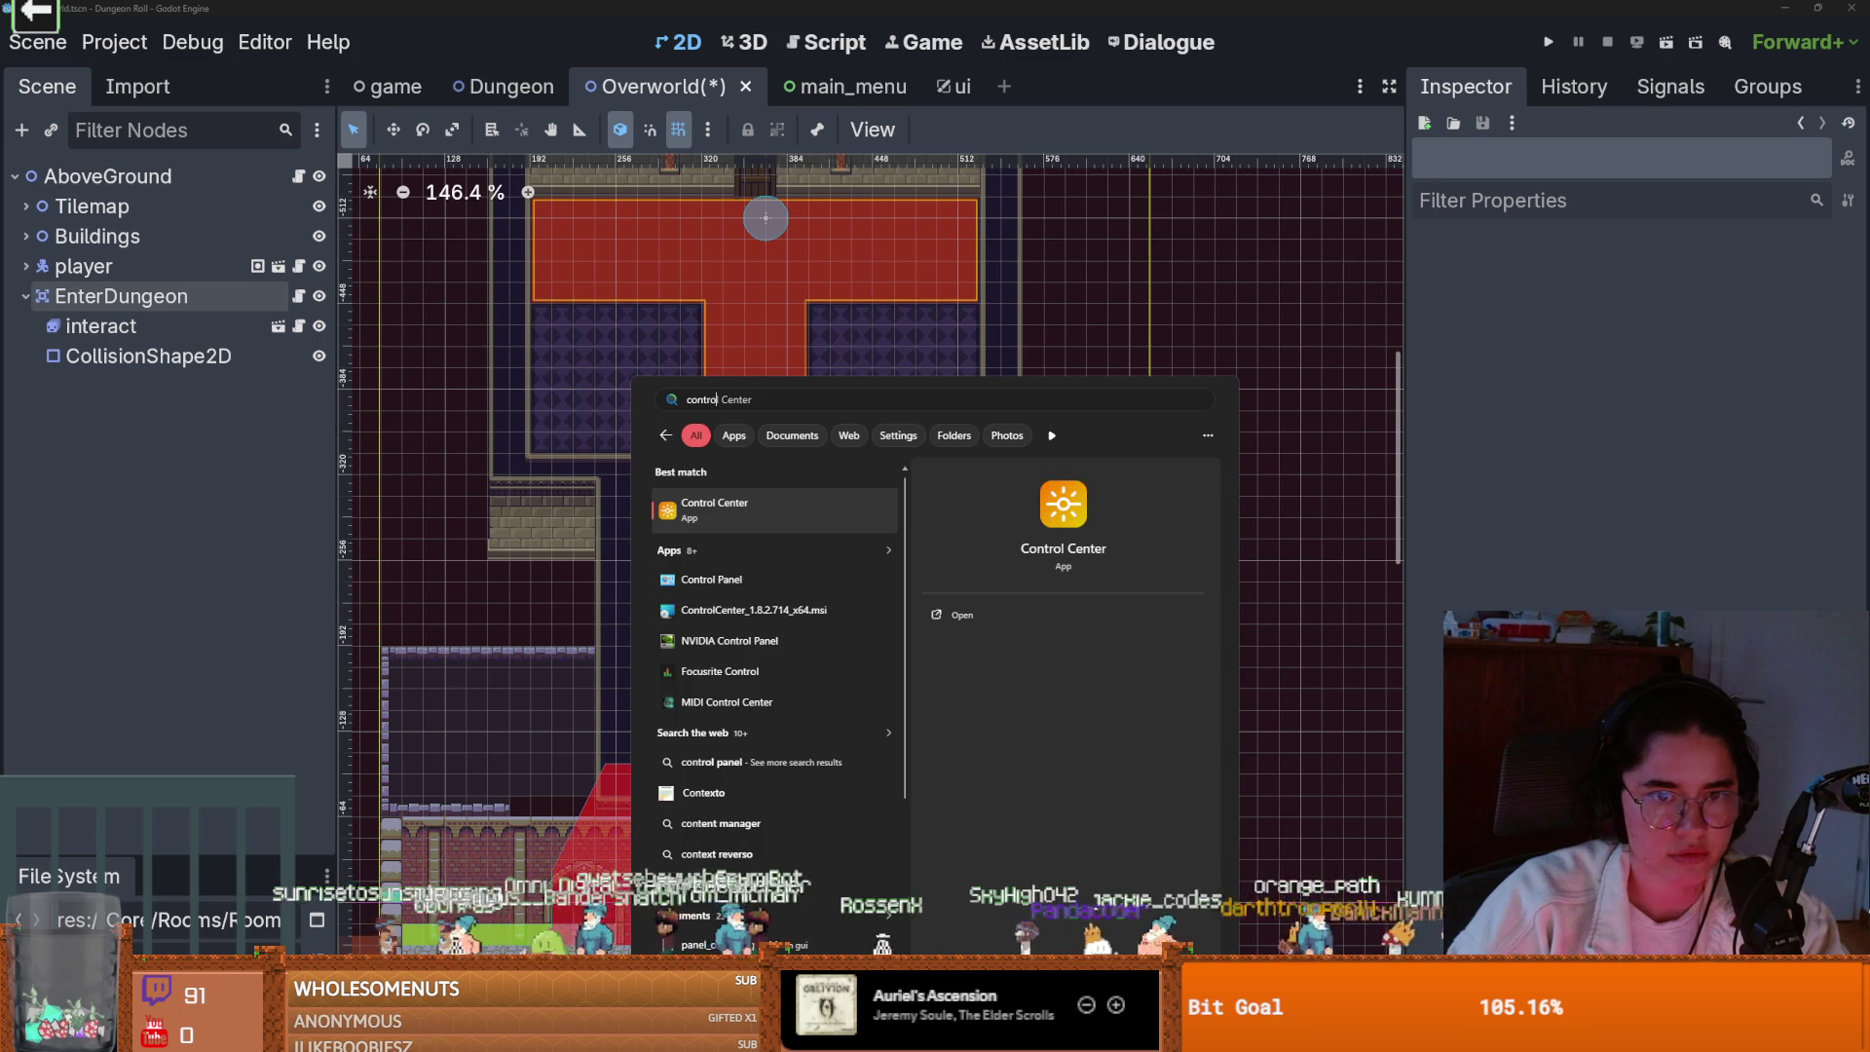
{"action": "key", "text": "Return"}
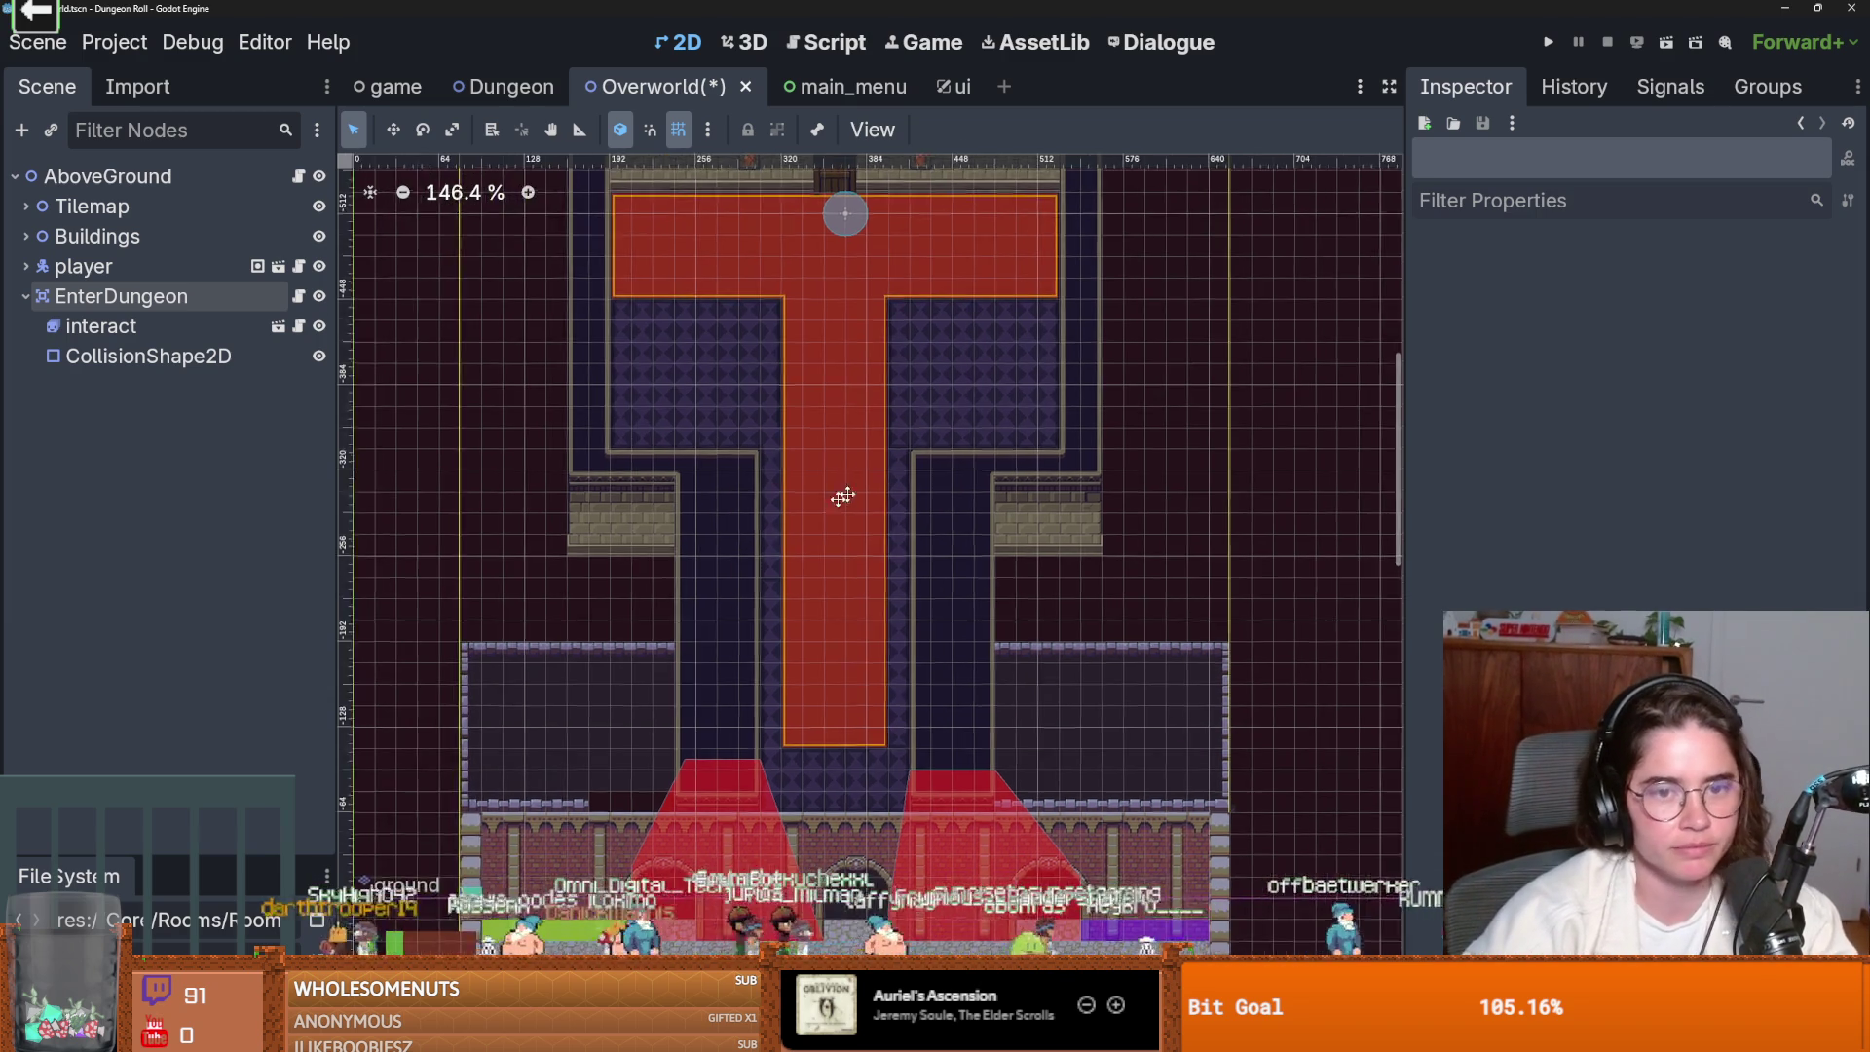
{"action": "key", "text": "ctrl+s"}
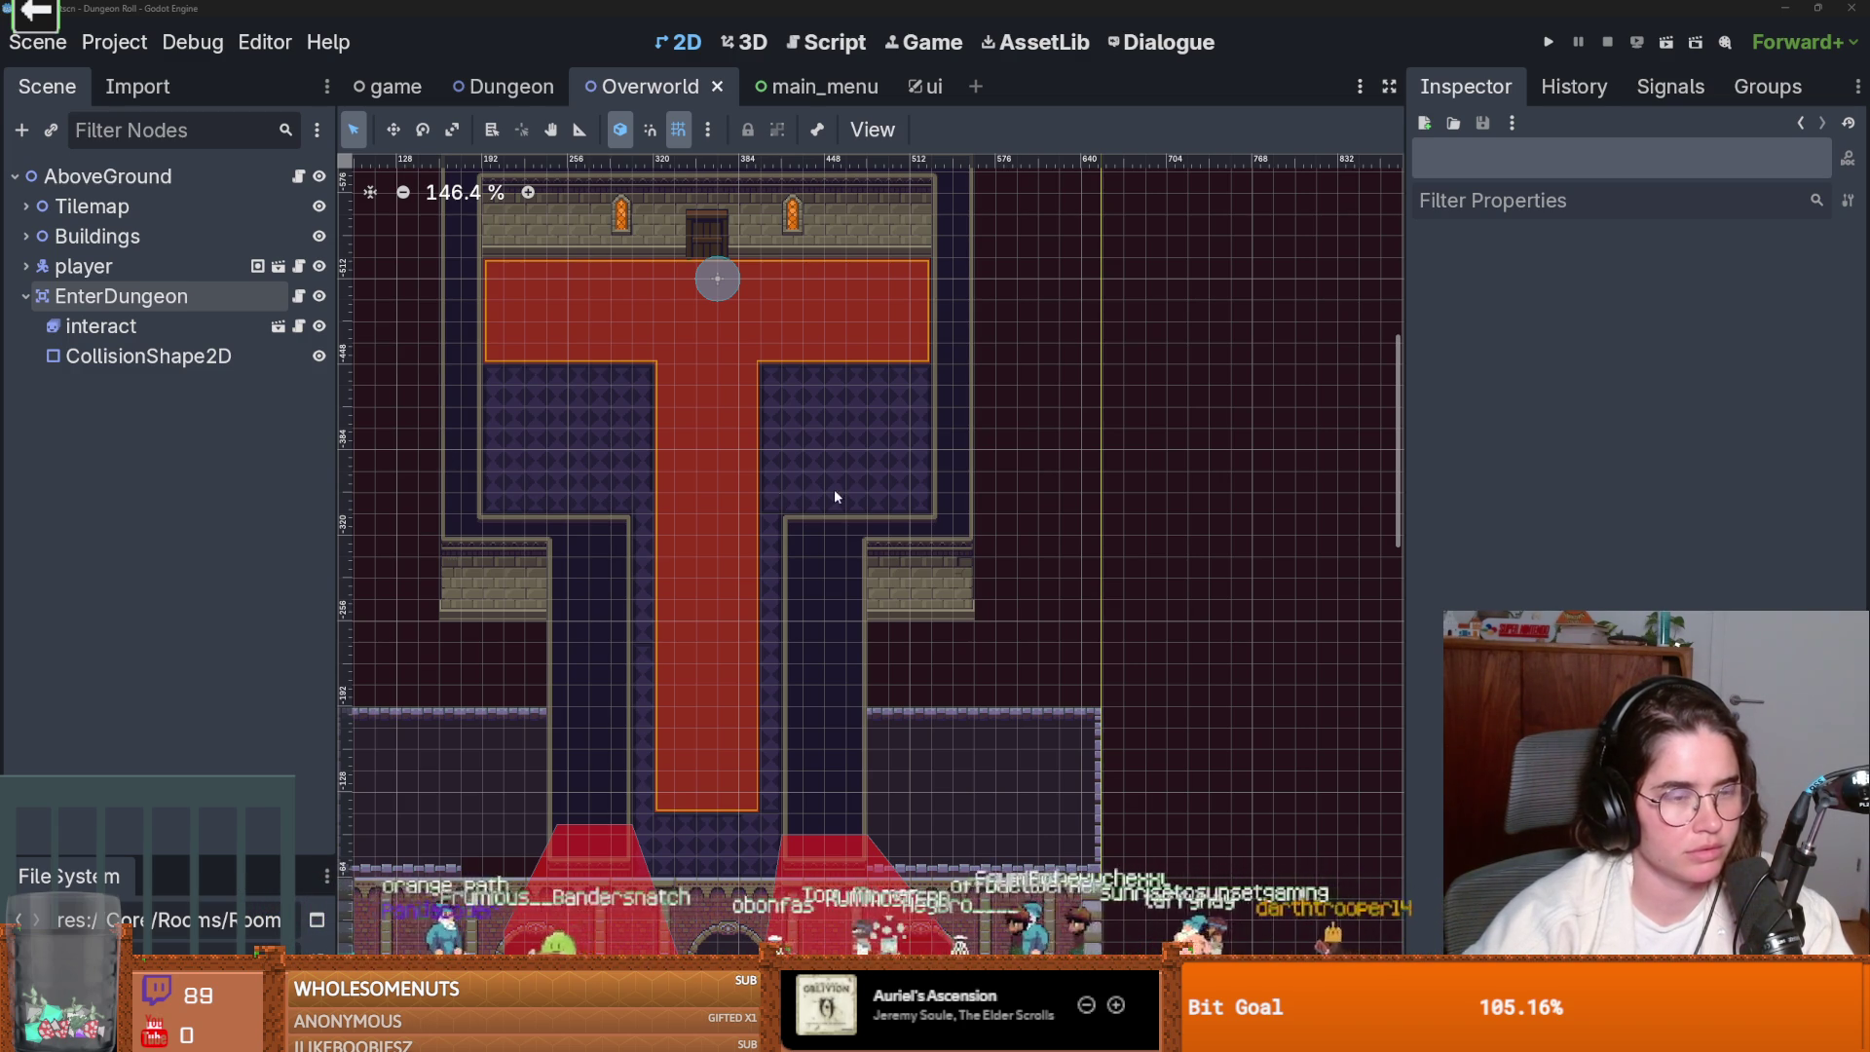
{"action": "scroll", "coordinate": [793, 517], "scroll_direction": "up", "scroll_amount": 1}
Save Overworld again and open game.gd at the on_state_changed match statement
{"action": "key", "text": "ctrl+s"}
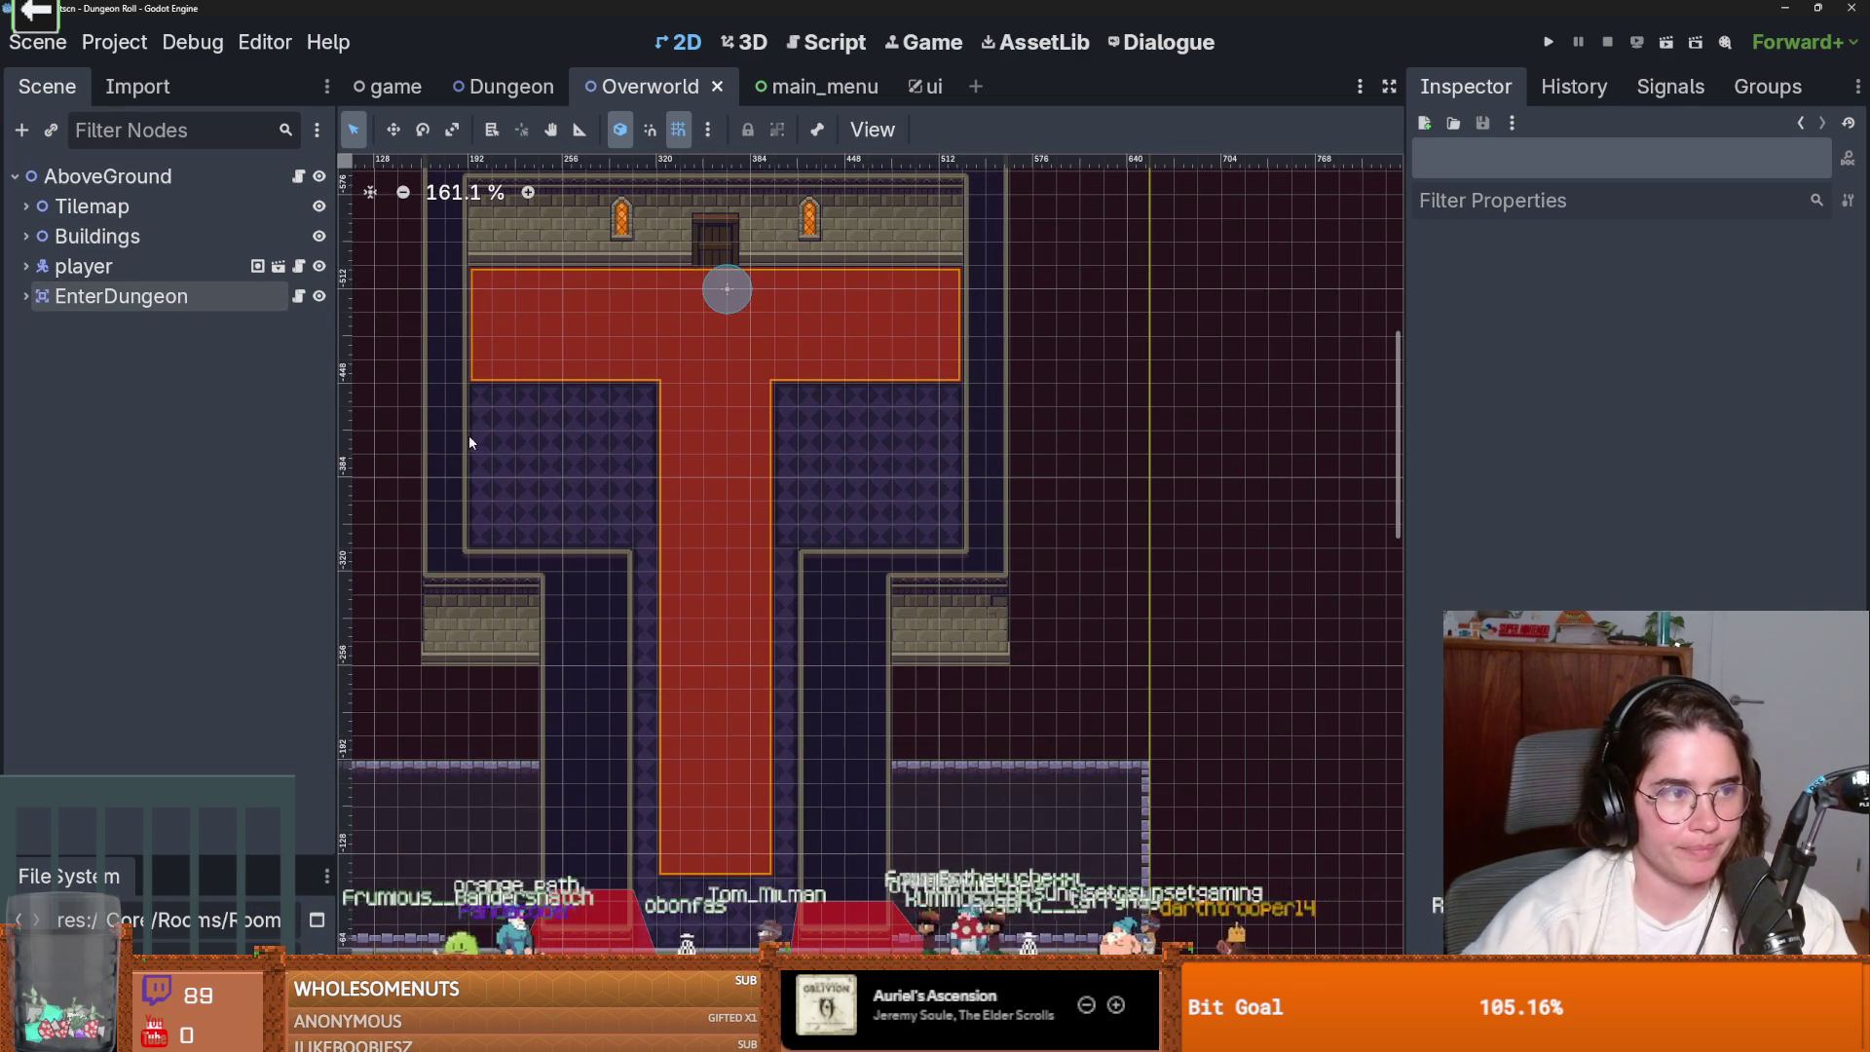
{"action": "left_click", "coordinate": [389, 86]}
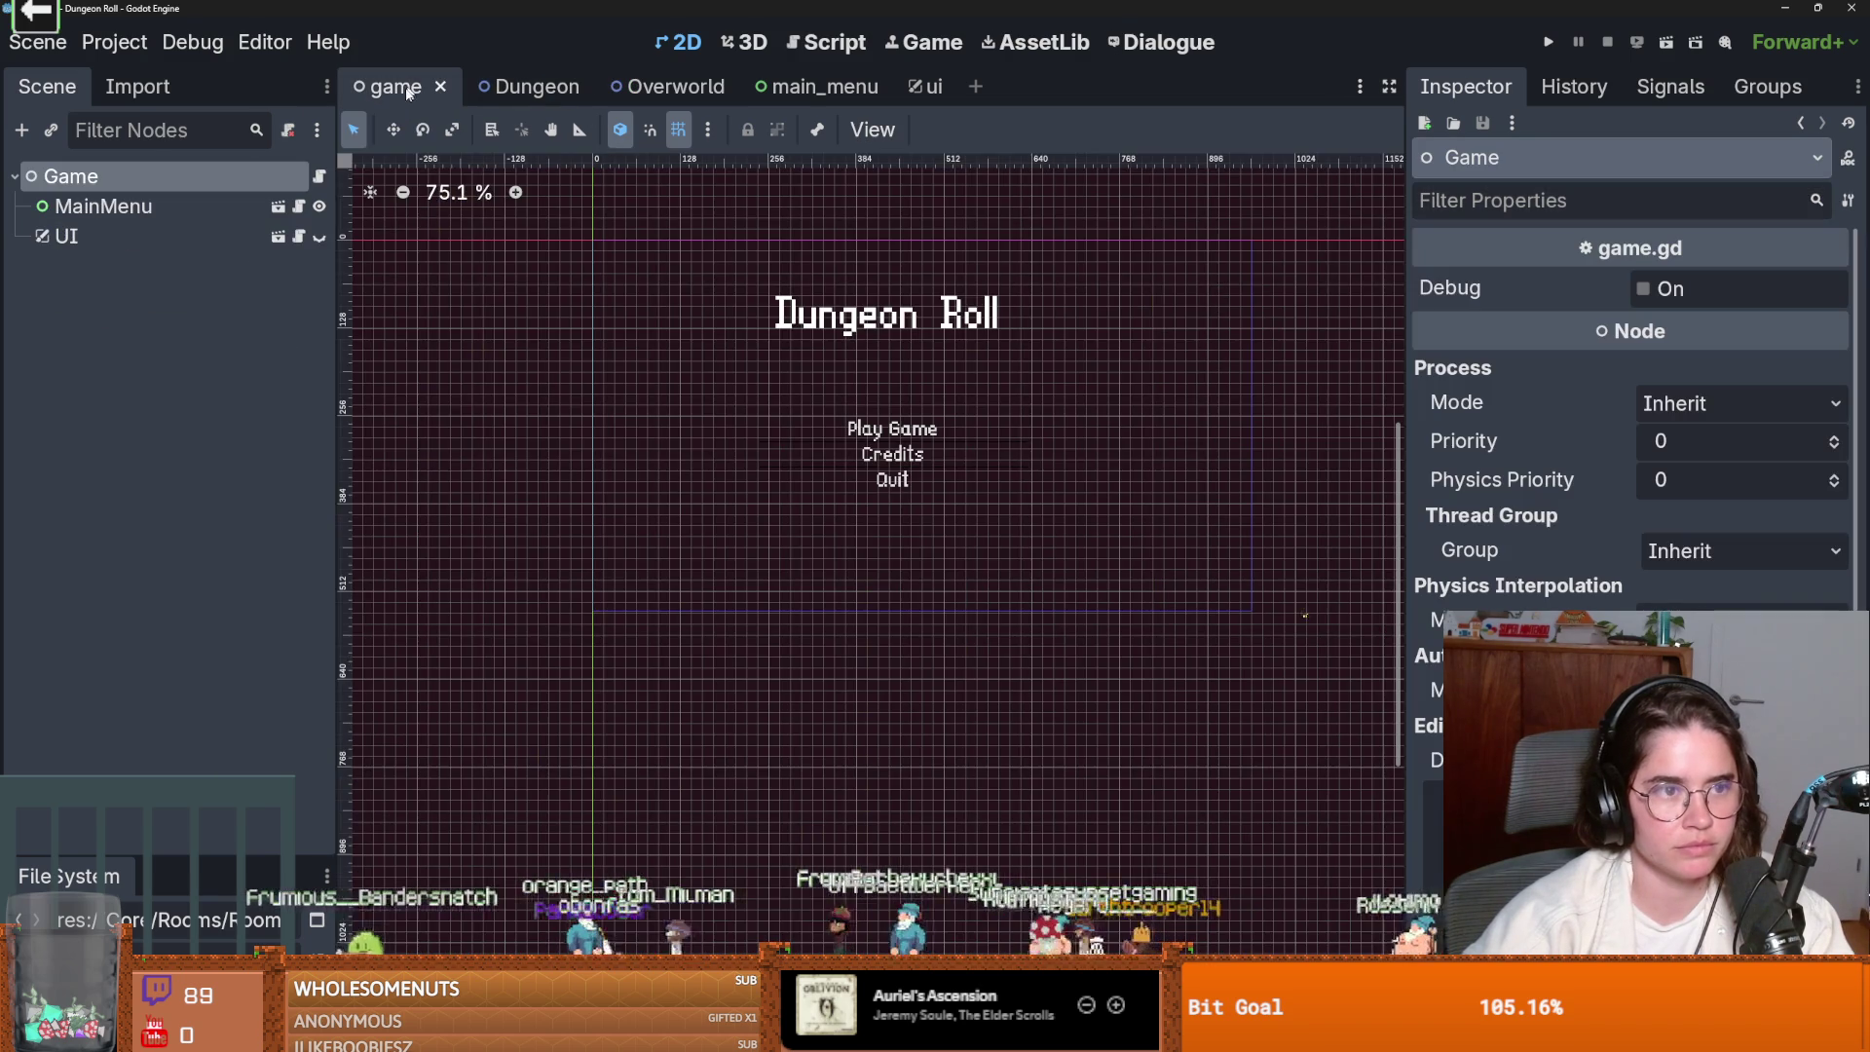
{"action": "left_click", "coordinate": [321, 176]}
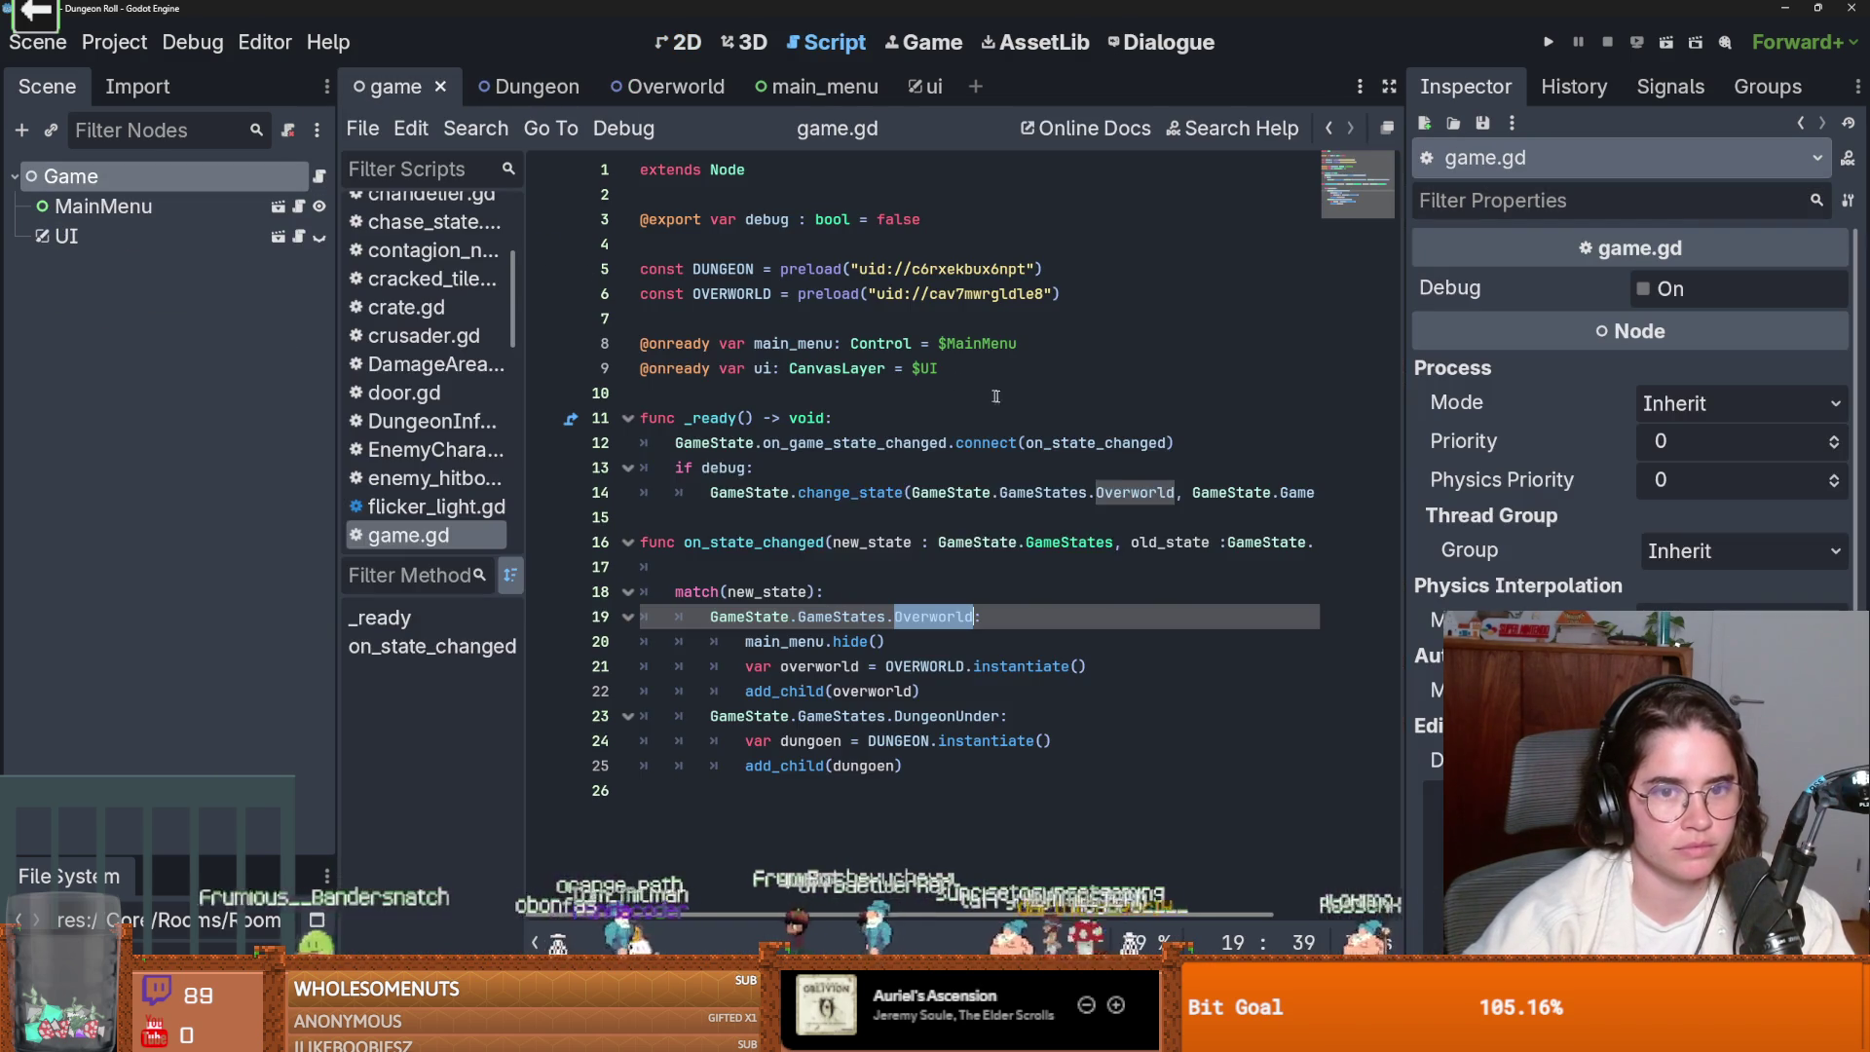
{"action": "left_click", "coordinate": [897, 586]}
{"action": "left_click", "coordinate": [840, 562]}
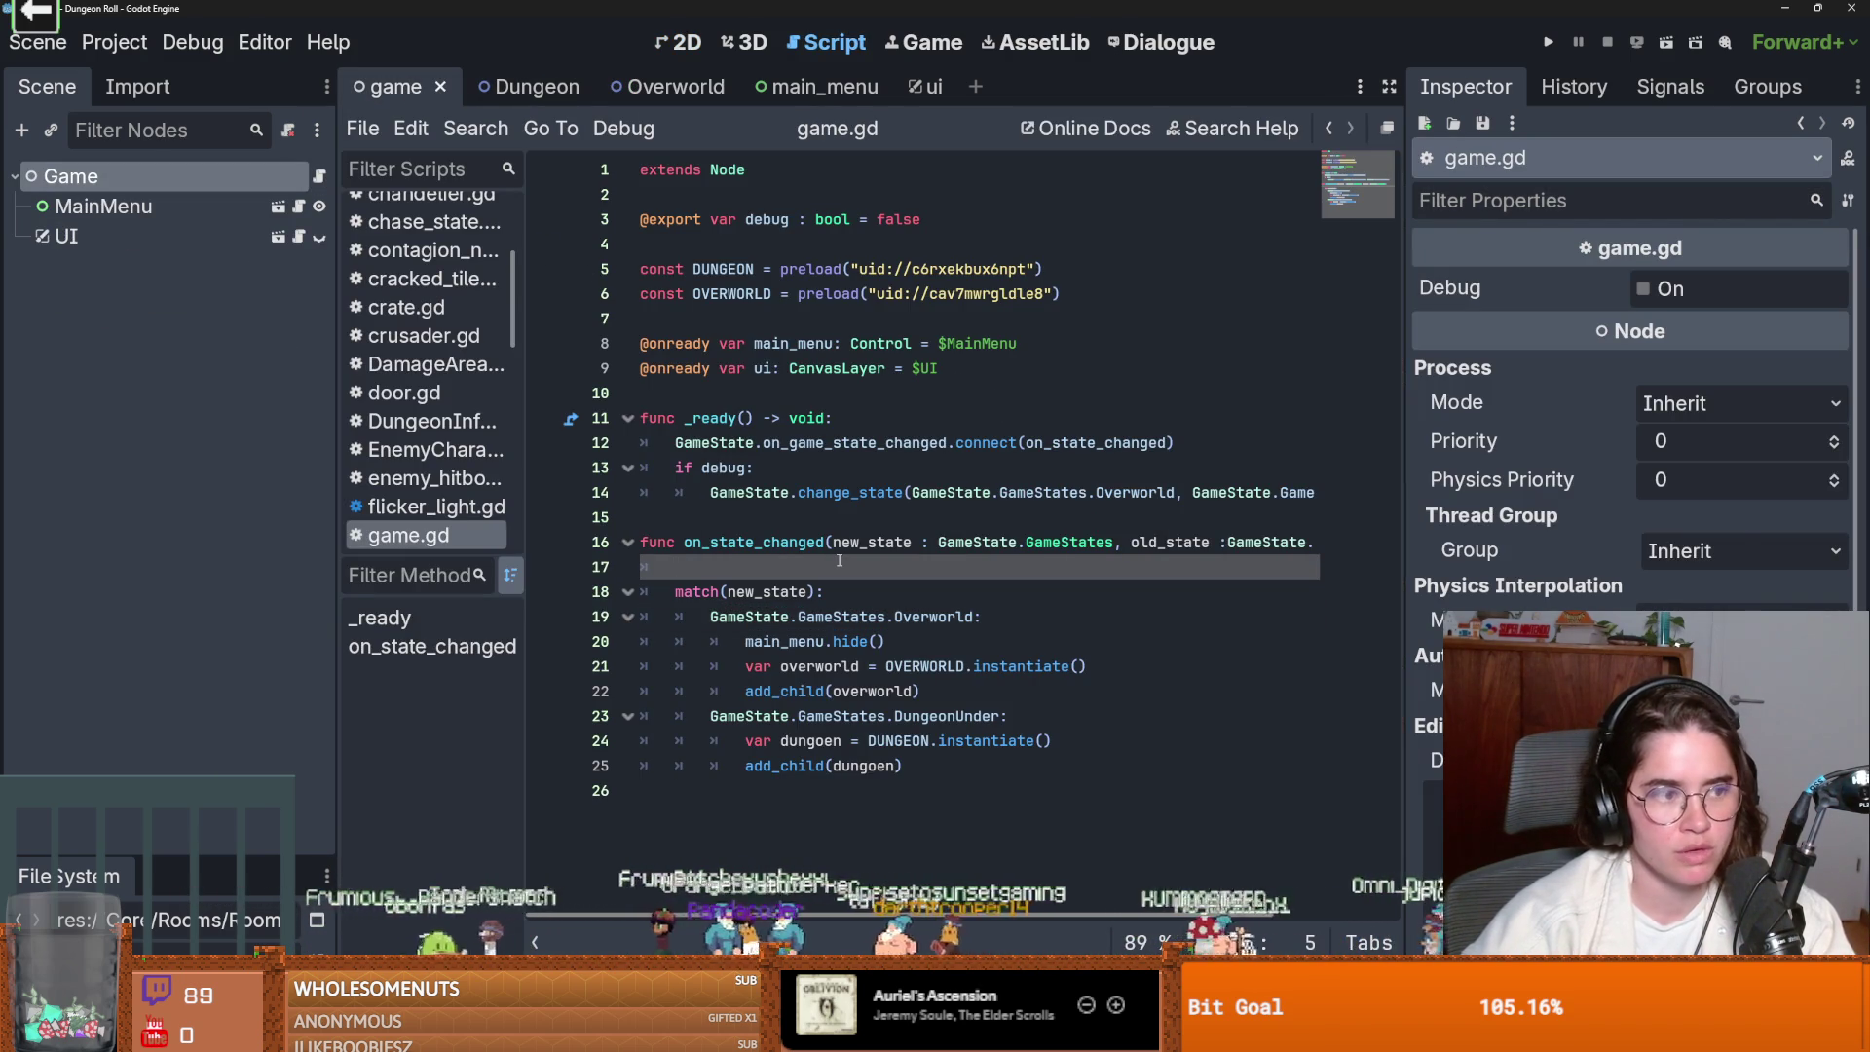
Playtest as the Crusader, walking up through the castle into the red-carpeted T-shaped hall
{"action": "left_click", "coordinate": [1549, 42]}
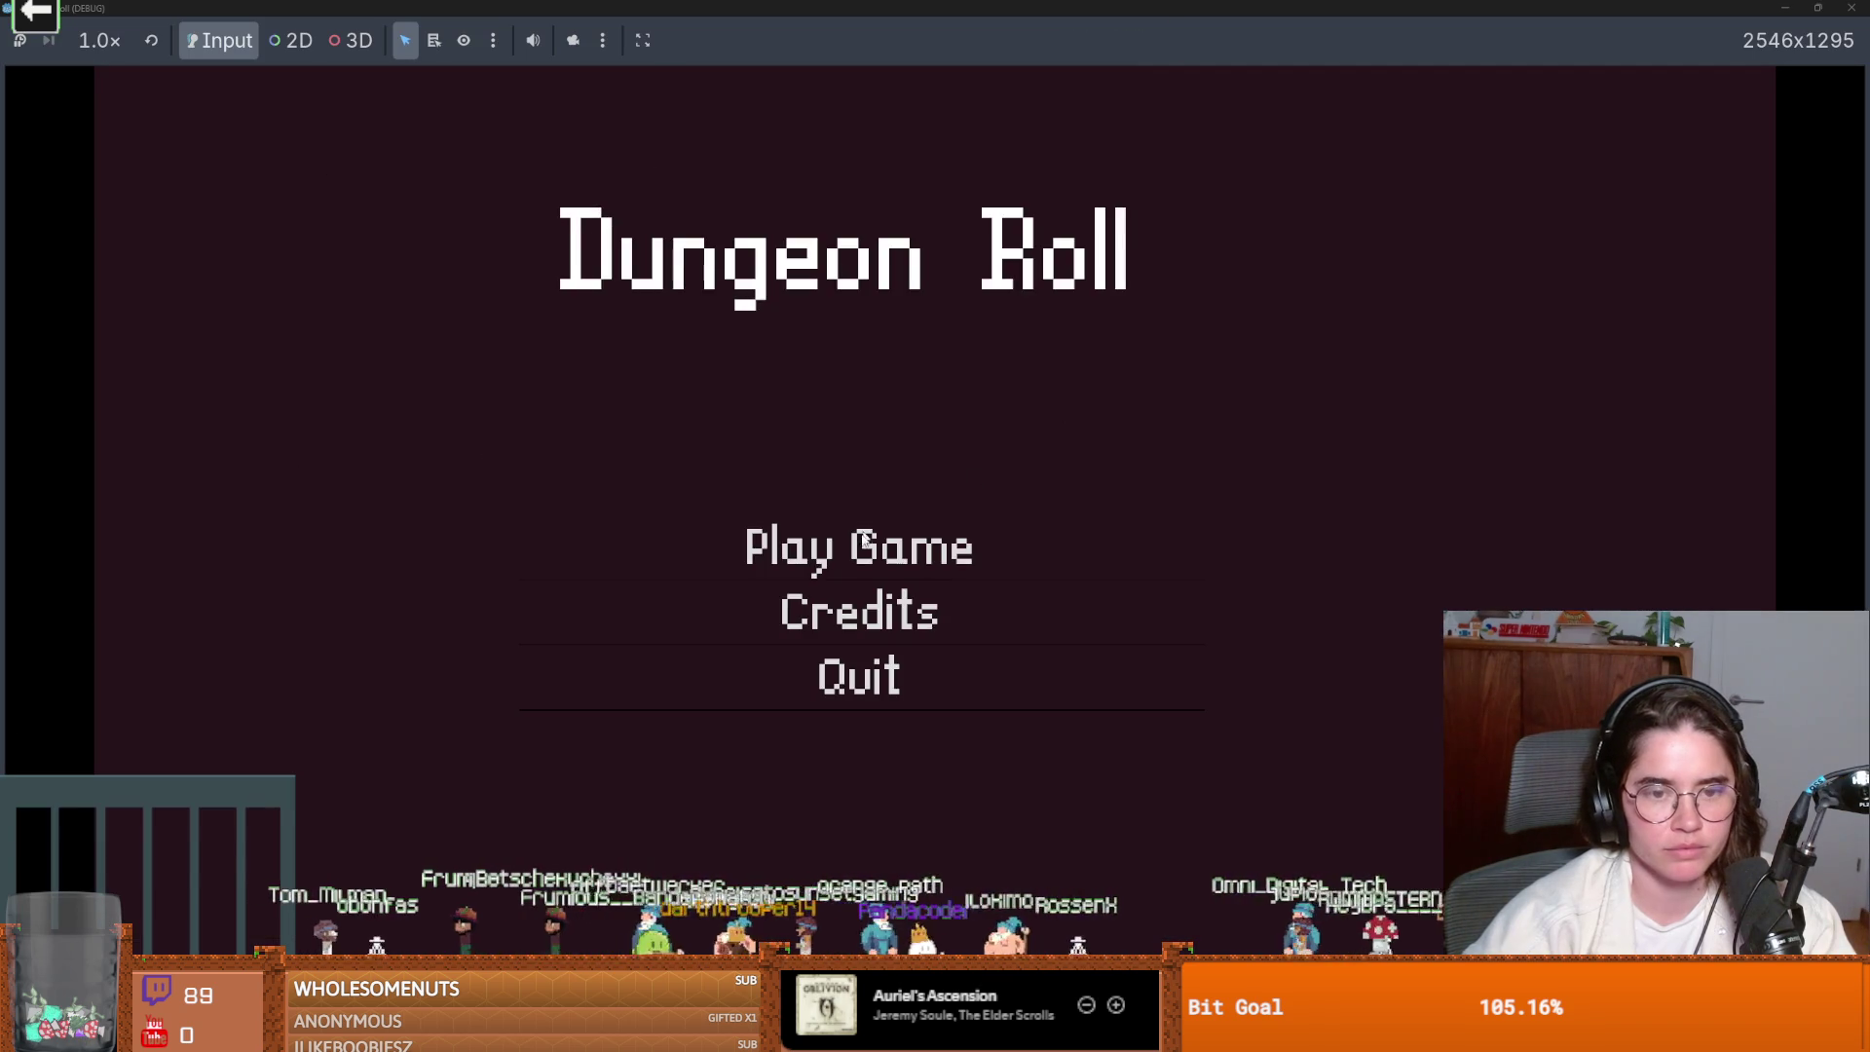
{"action": "left_click", "coordinate": [856, 542]}
{"action": "left_click", "coordinate": [275, 231]}
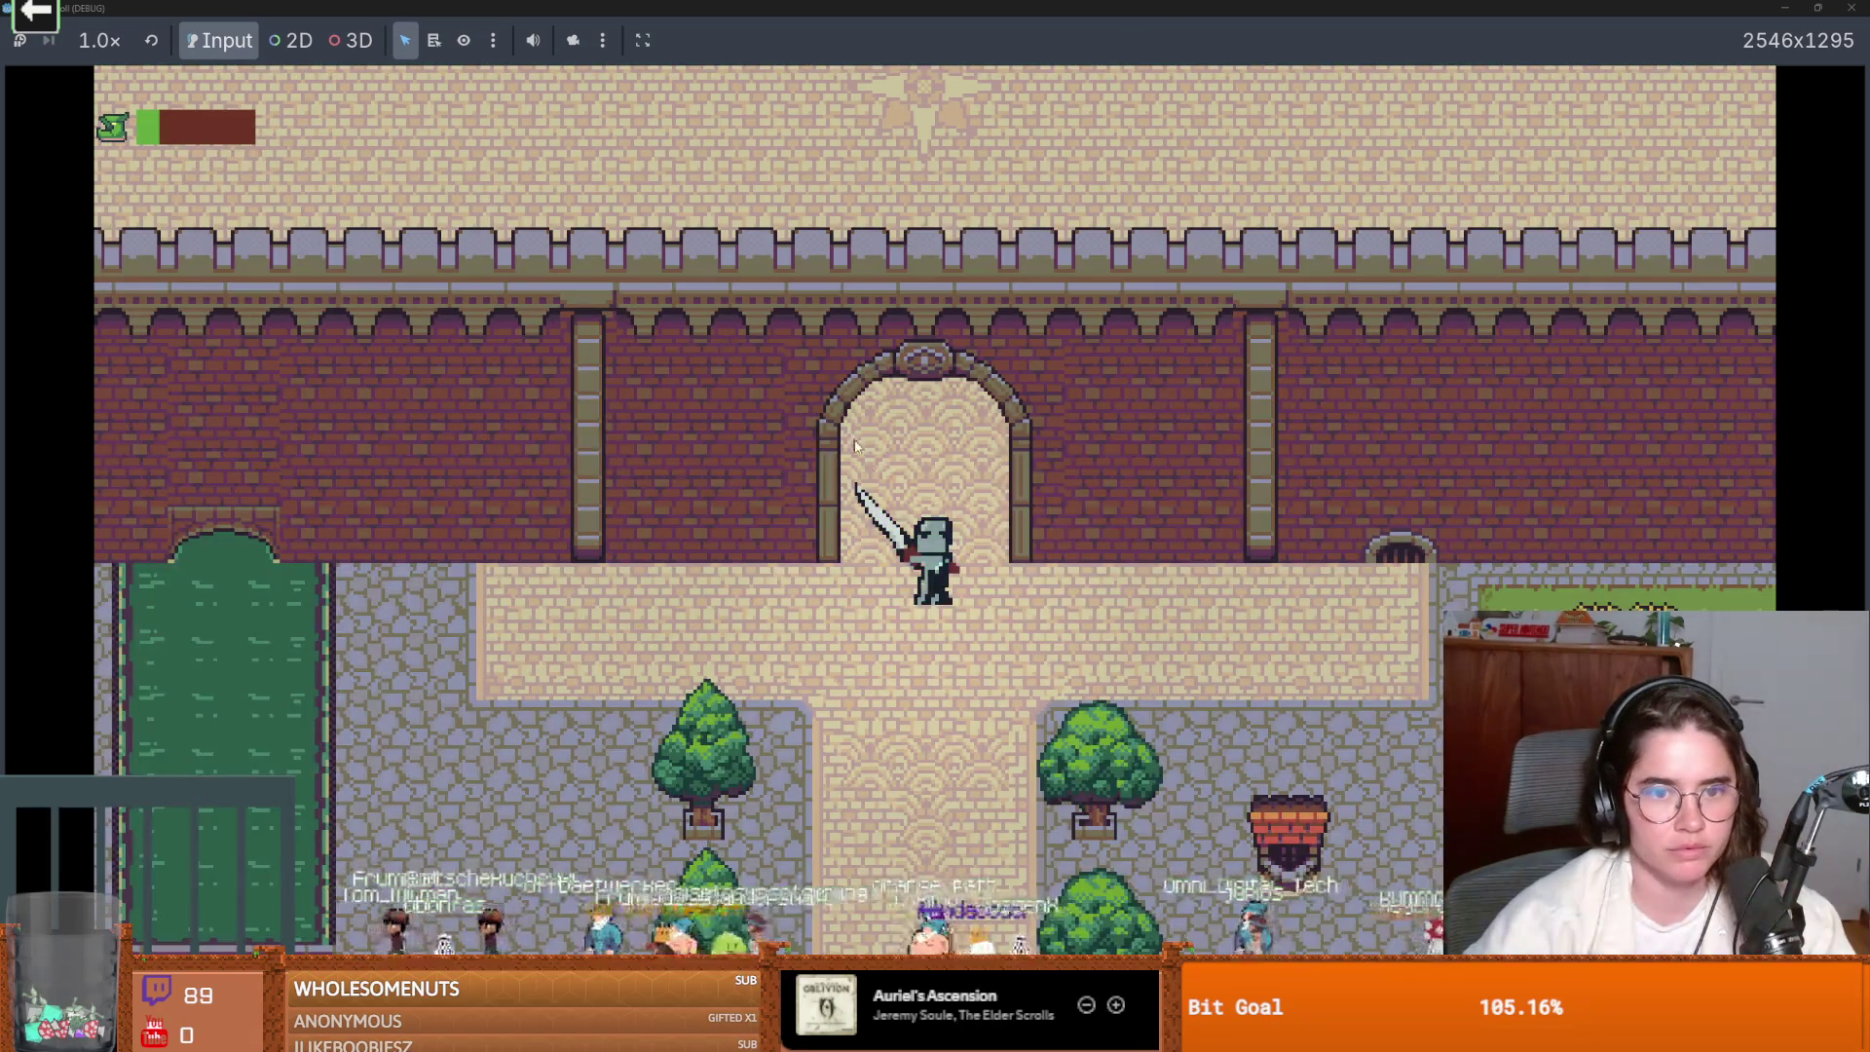
{"action": "key", "text": "w"}
{"action": "key", "text": "w"}
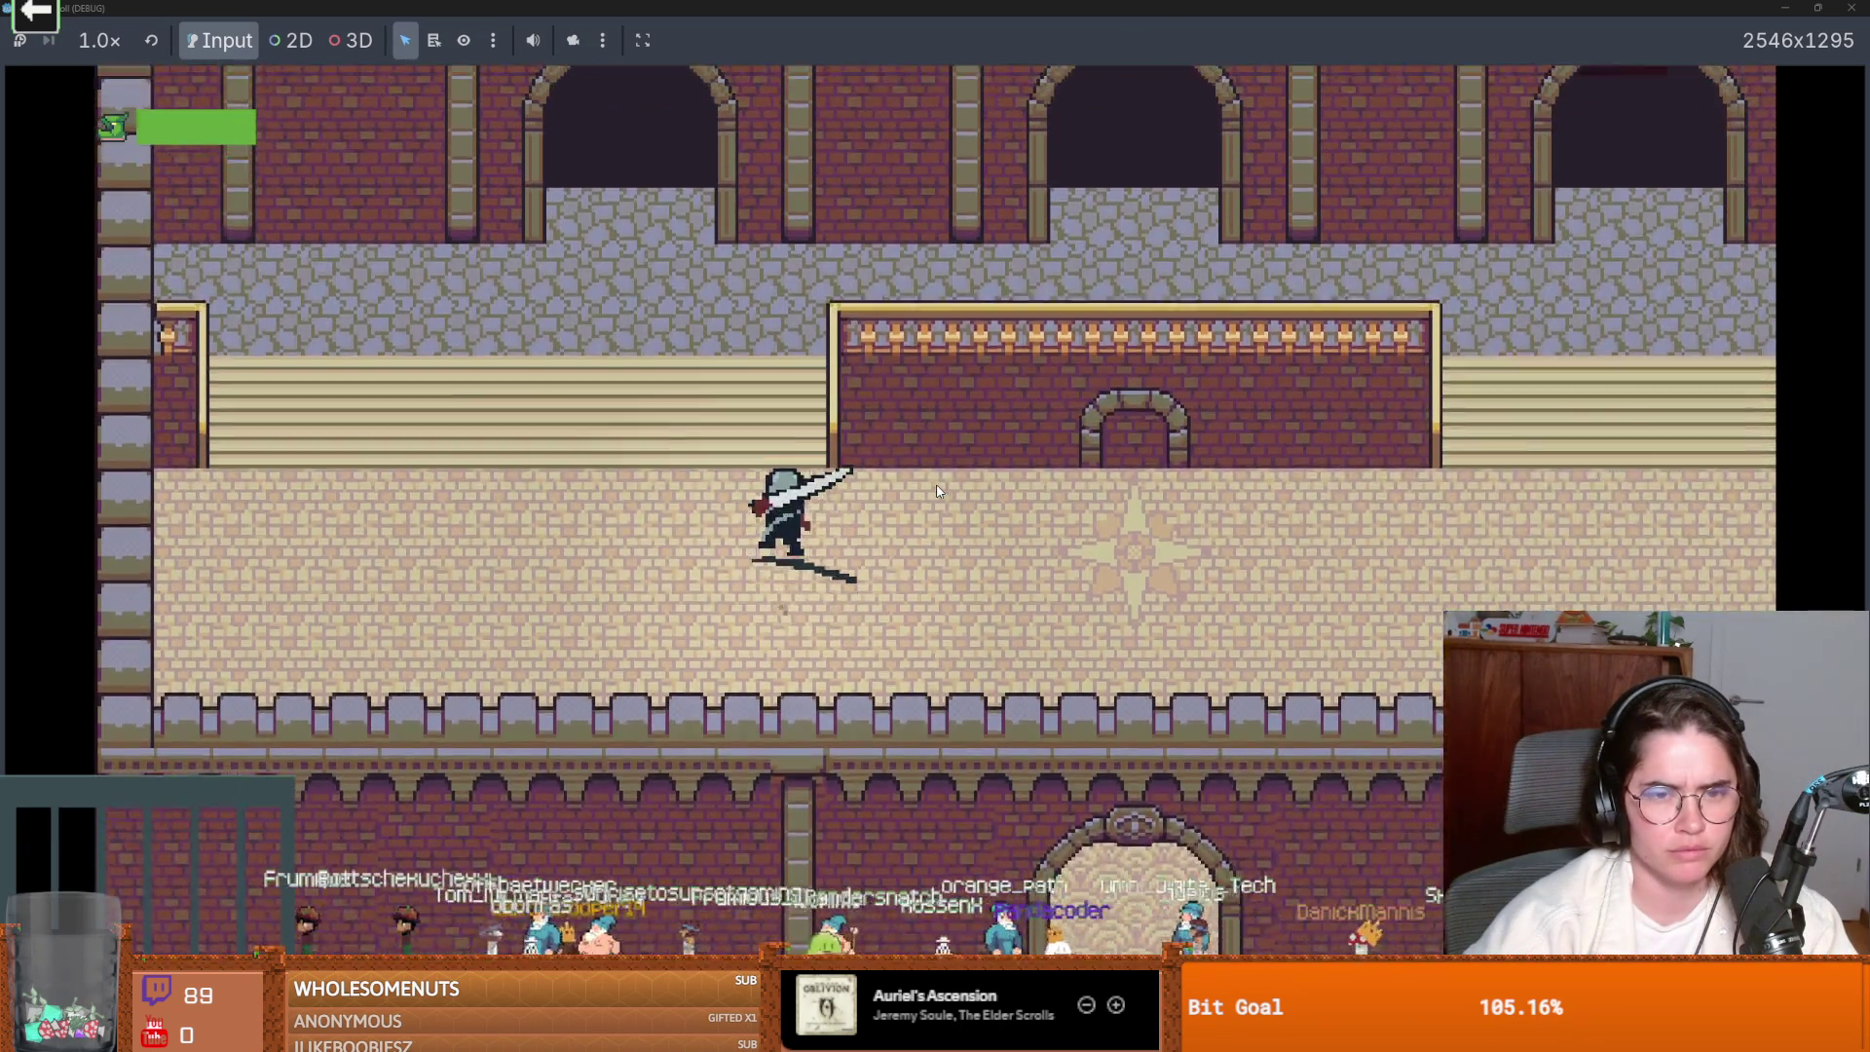
{"action": "key", "text": "w"}
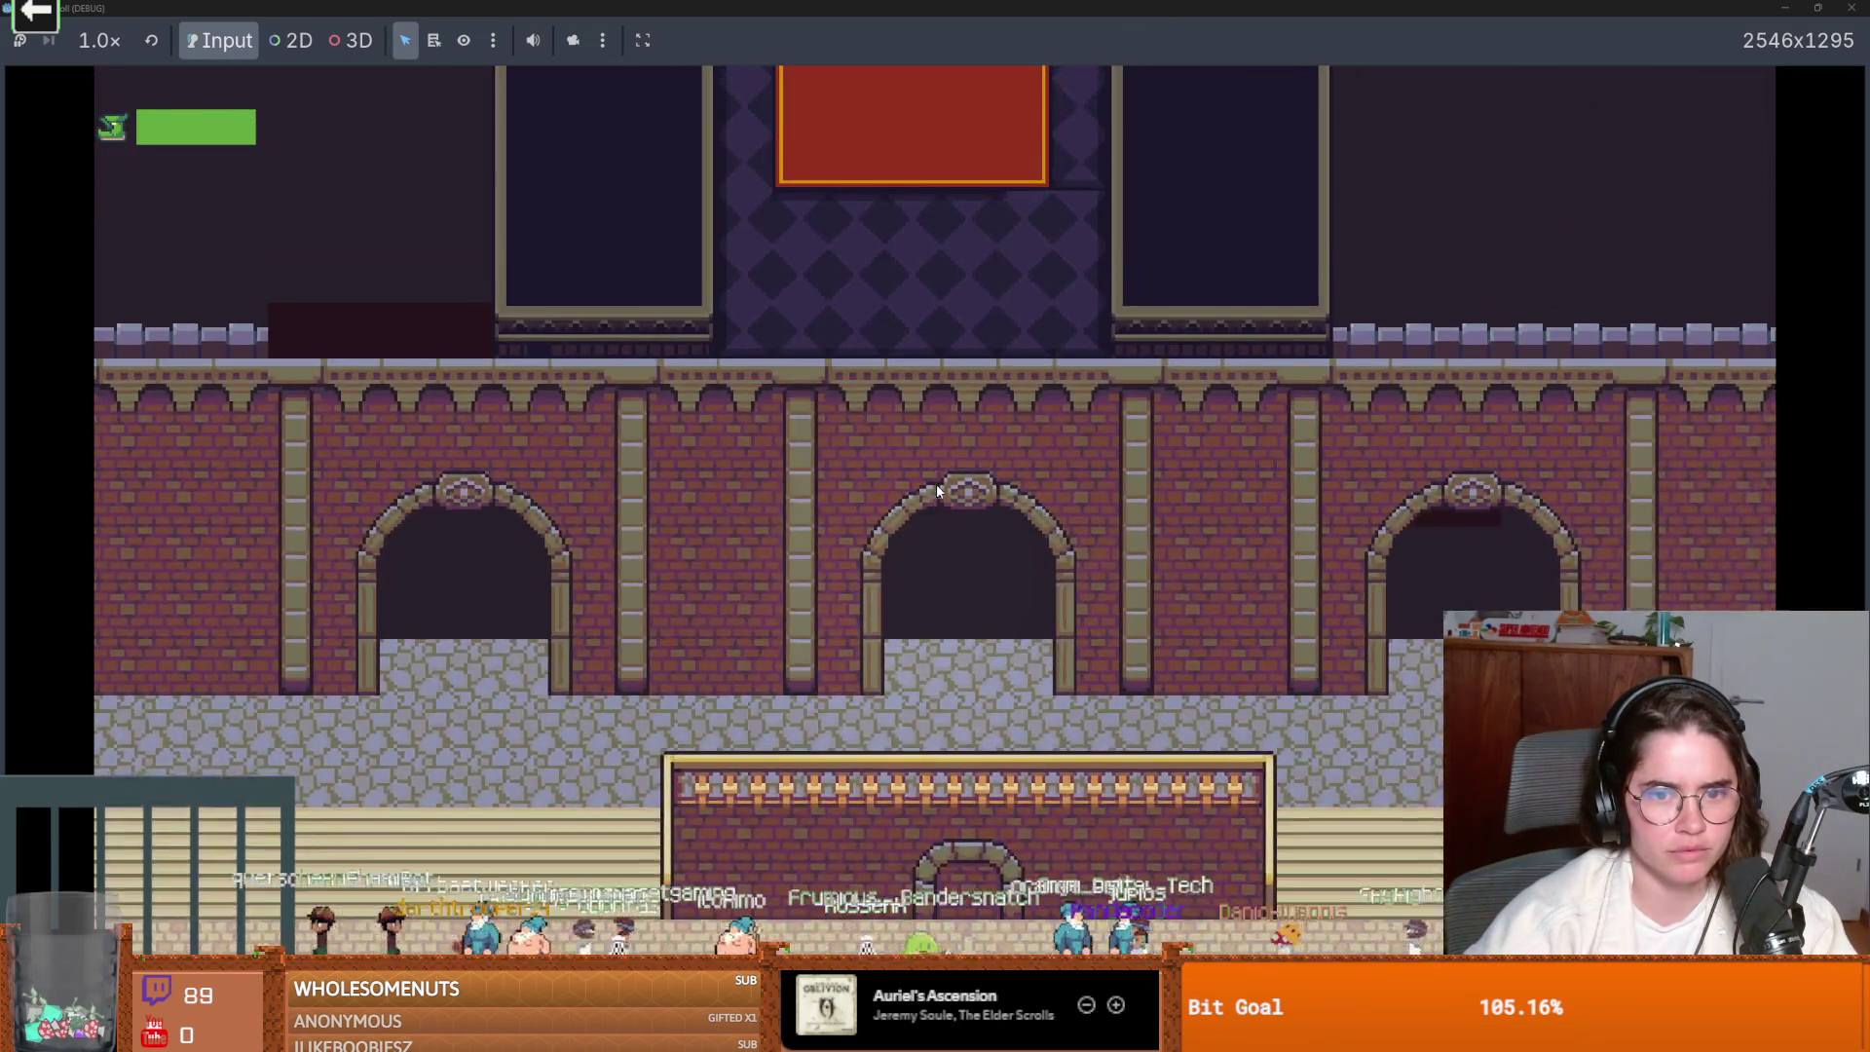
{"action": "key", "text": "w"}
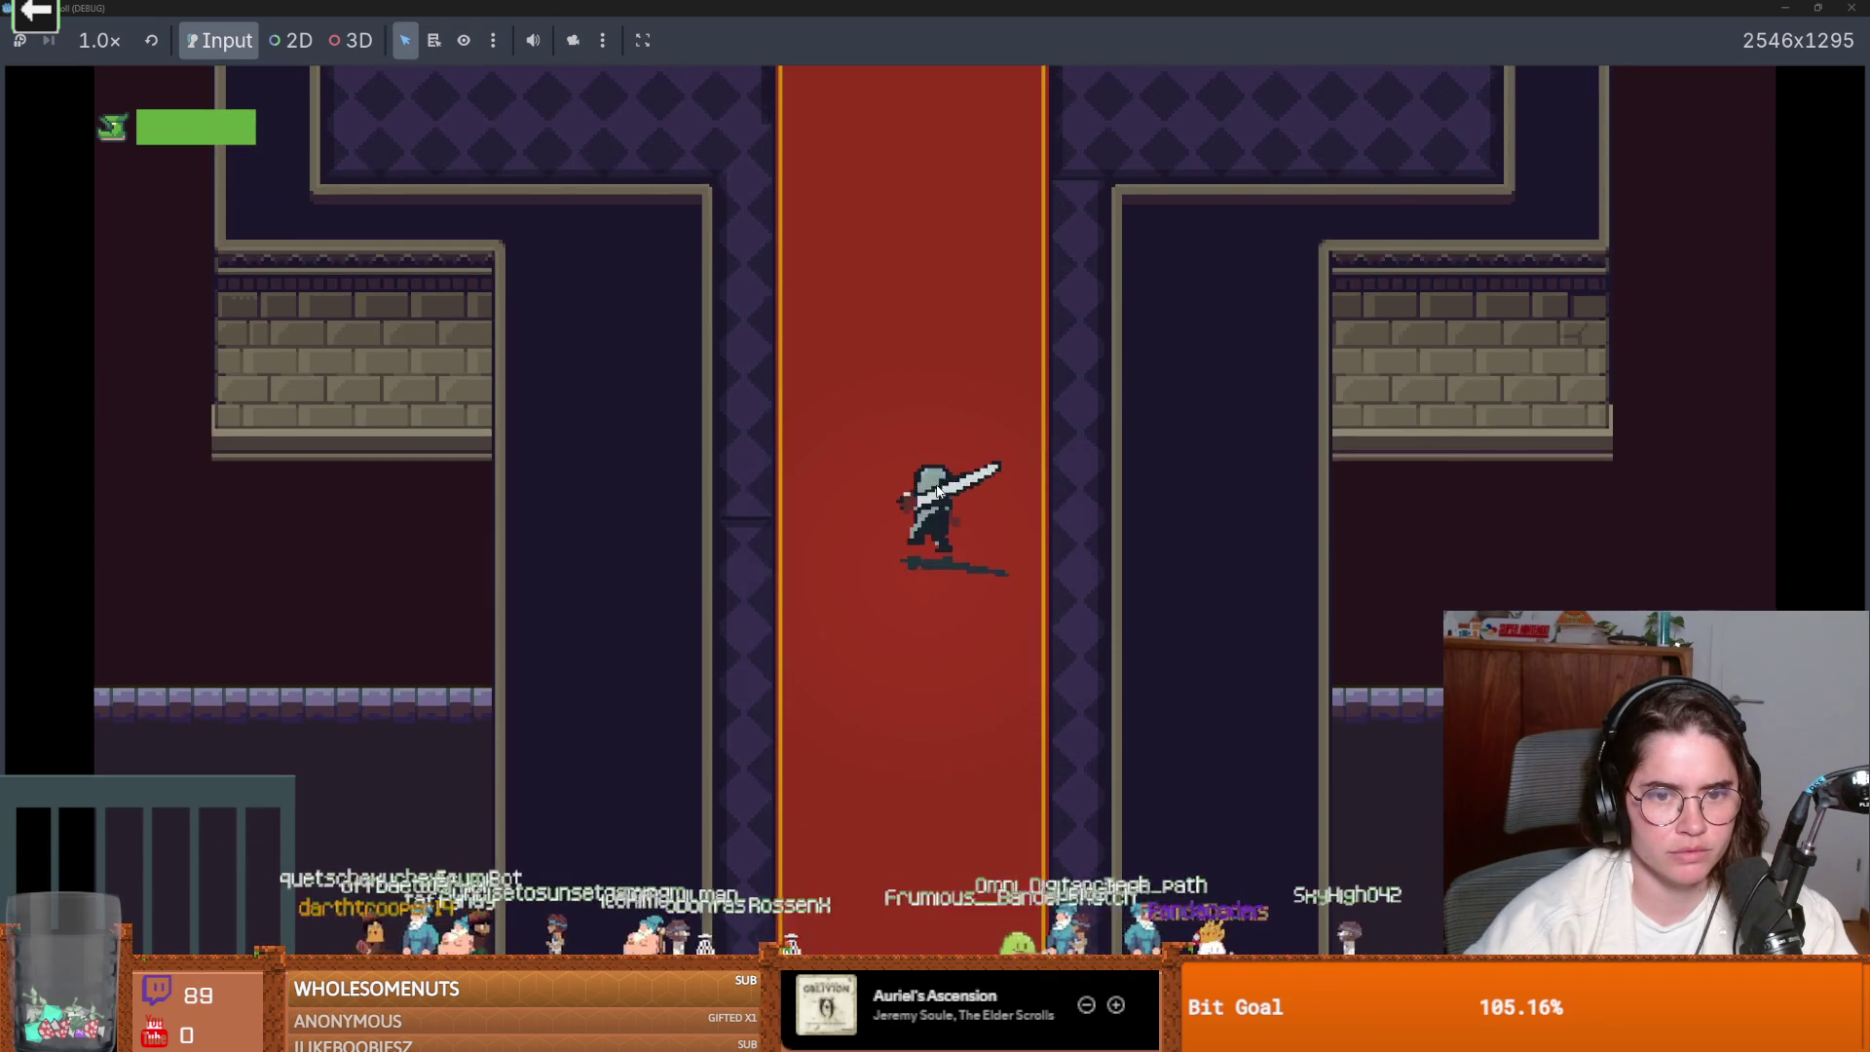
{"action": "key", "text": "w"}
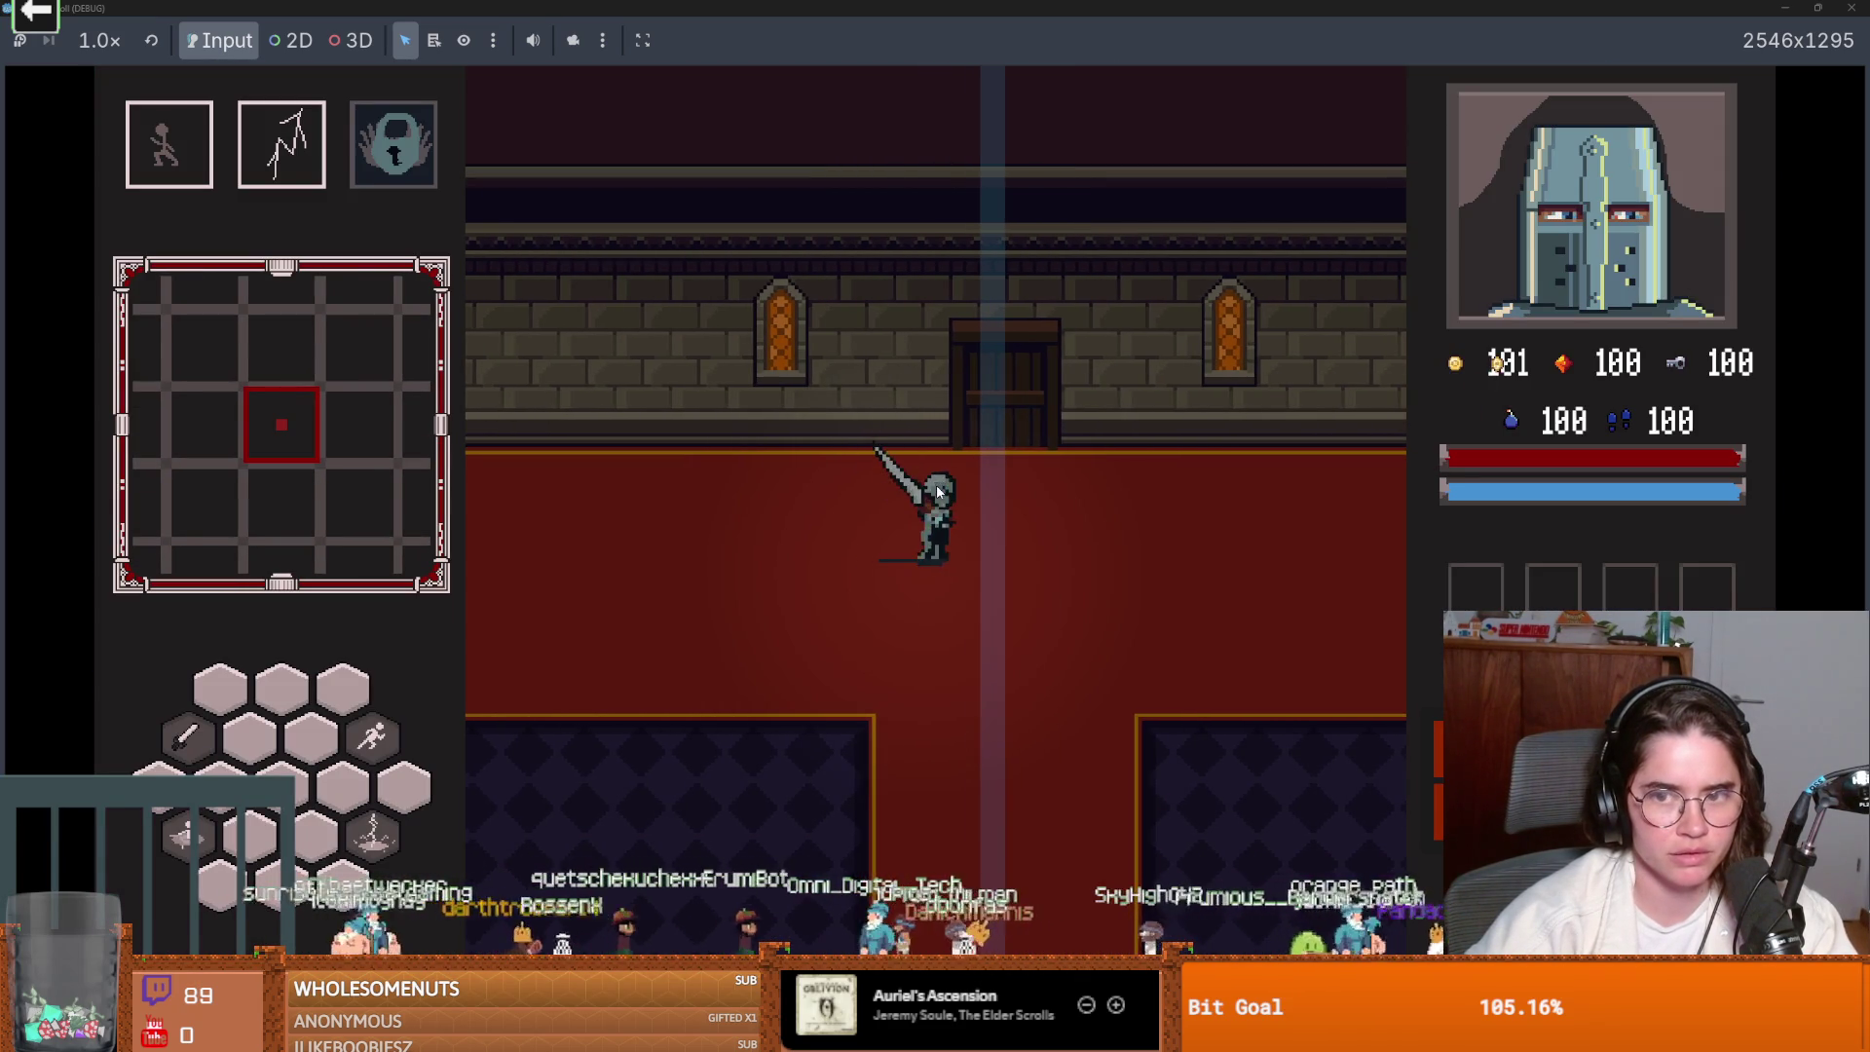
{"action": "key", "text": "d"}
{"action": "key", "text": "s"}
{"action": "key", "text": "a"}
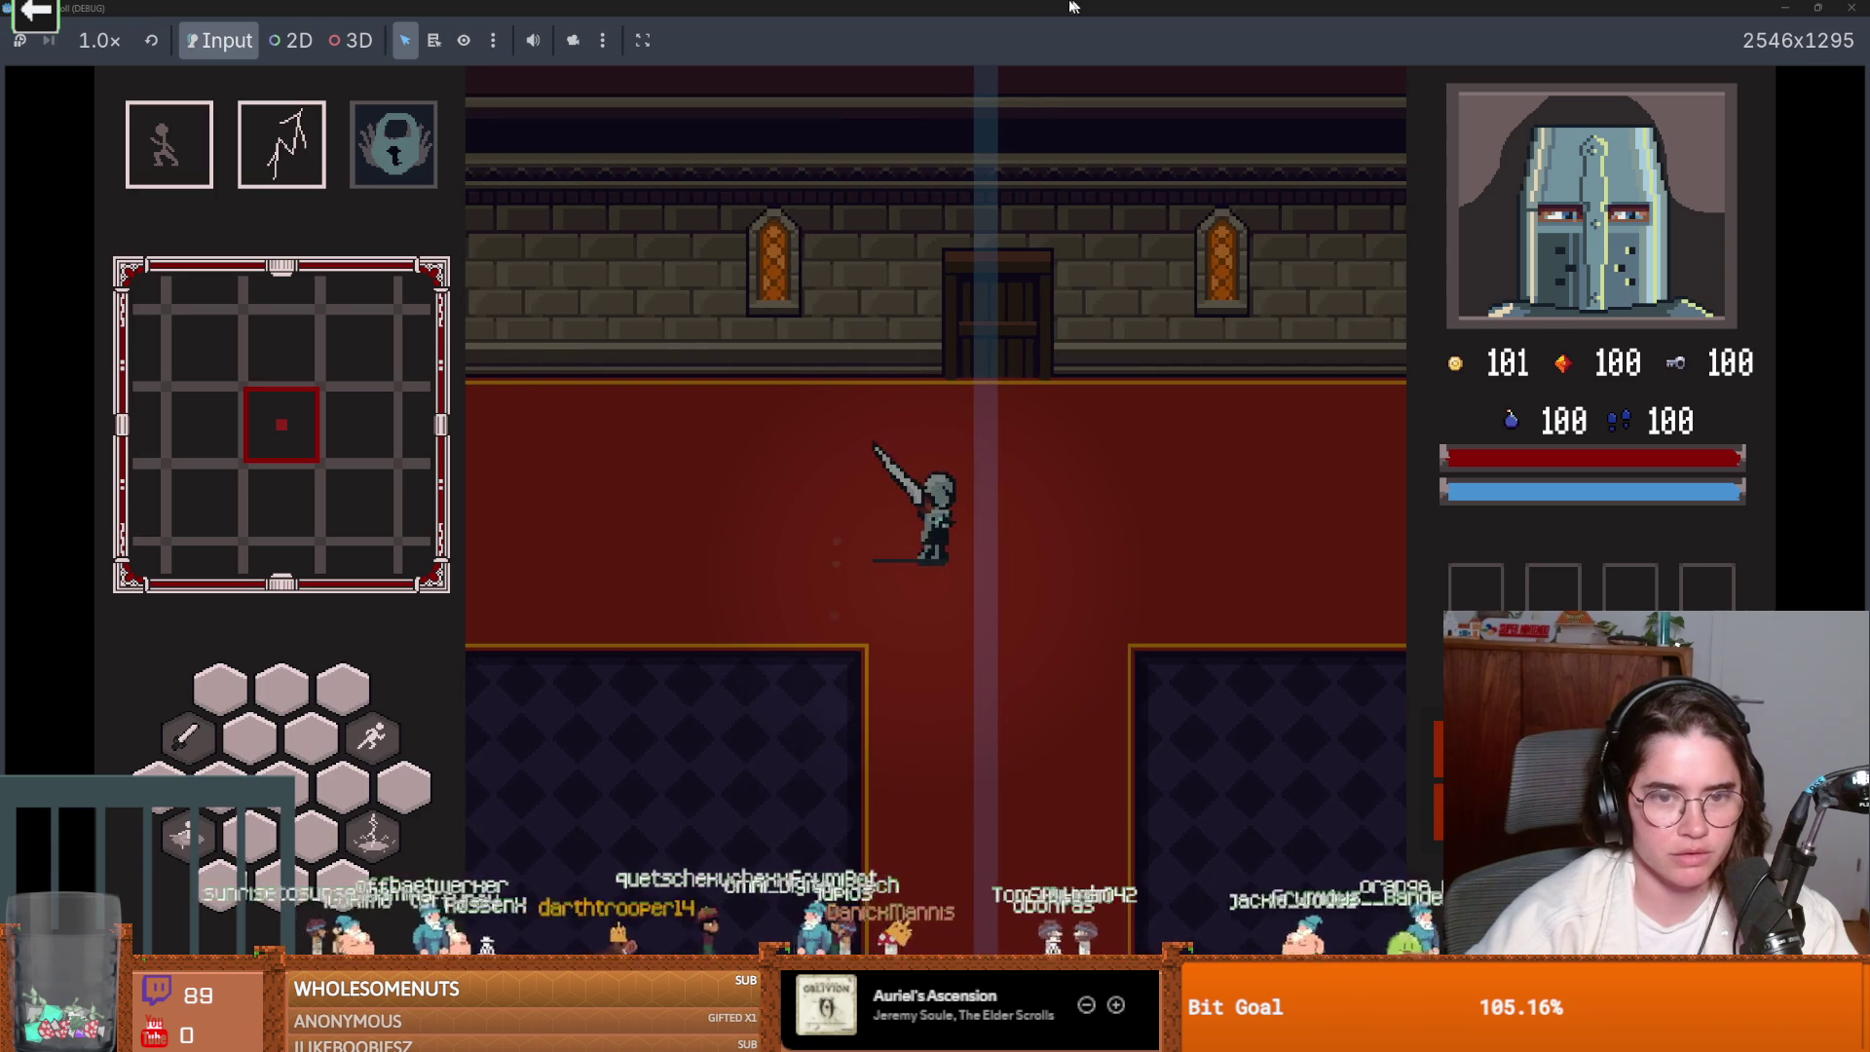
{"action": "double_click", "coordinate": [1076, 7]}
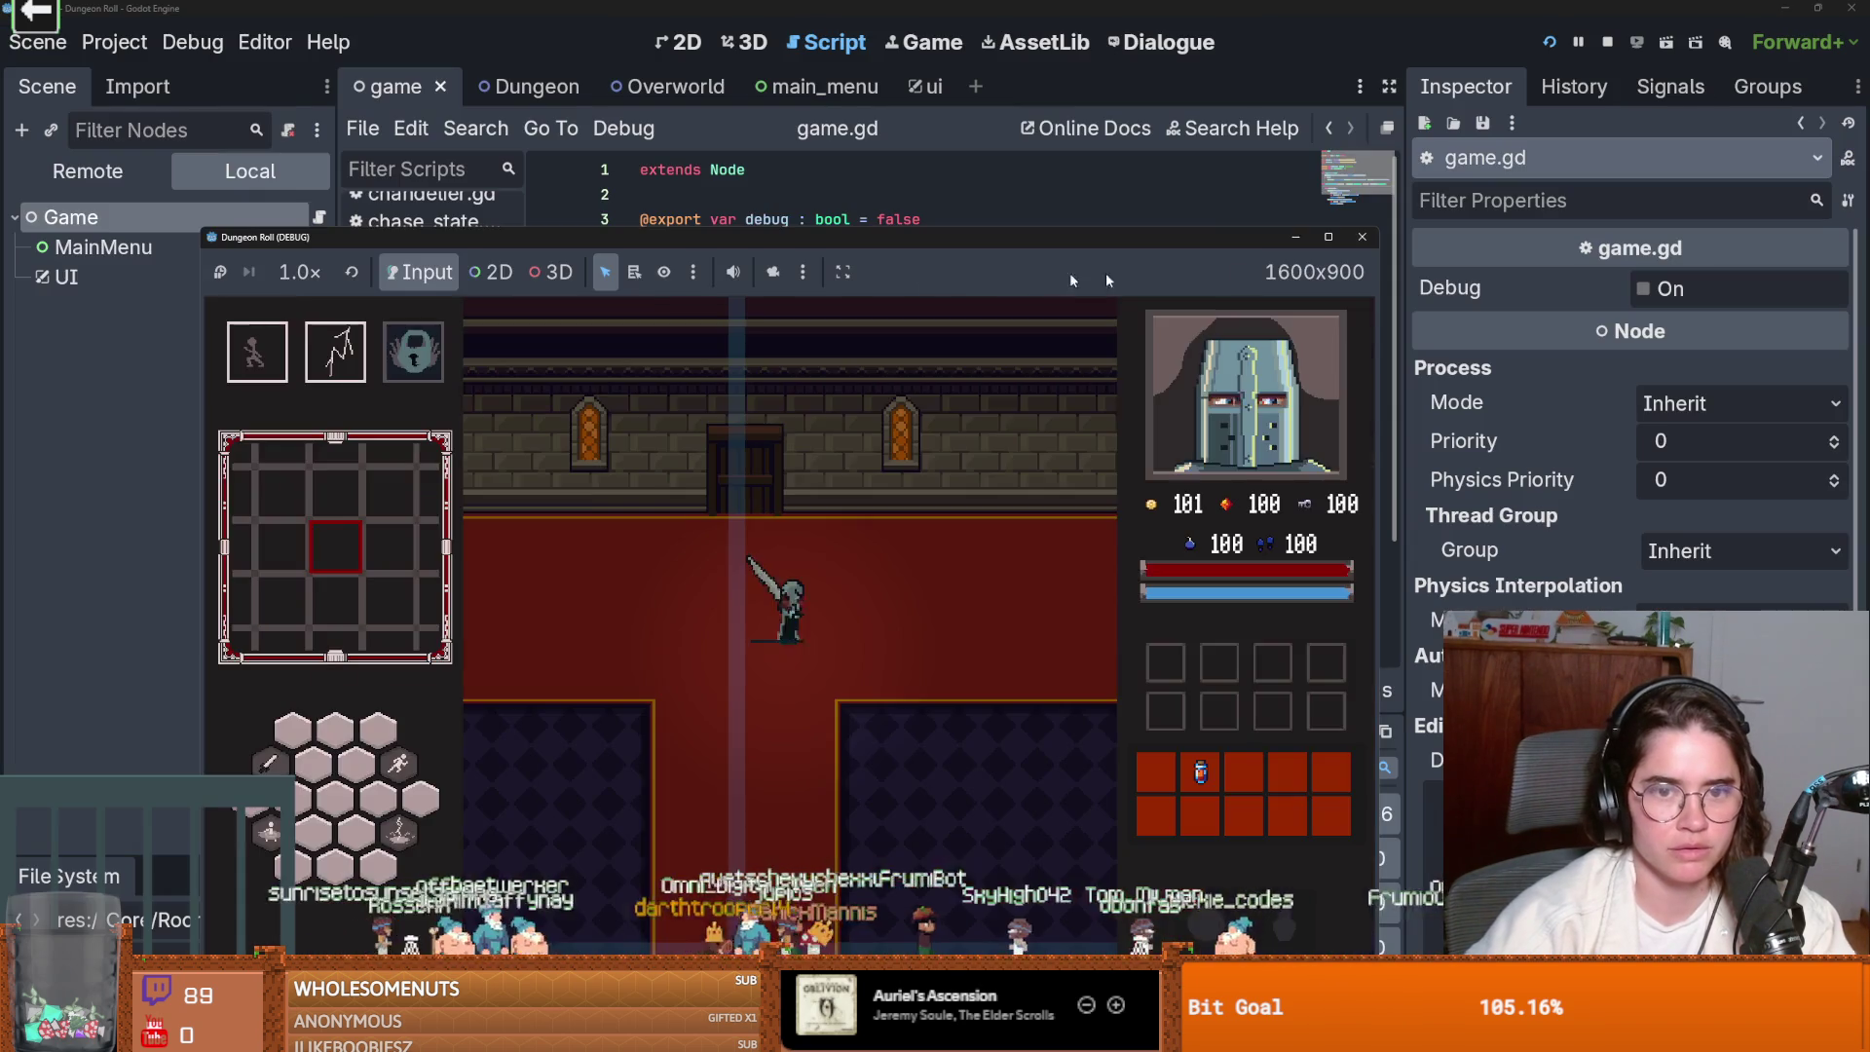
Stop the game and shift the EnterDungeon collision circle in the Overworld 2D view
{"action": "key", "text": "F8"}
{"action": "left_click", "coordinate": [670, 86]}
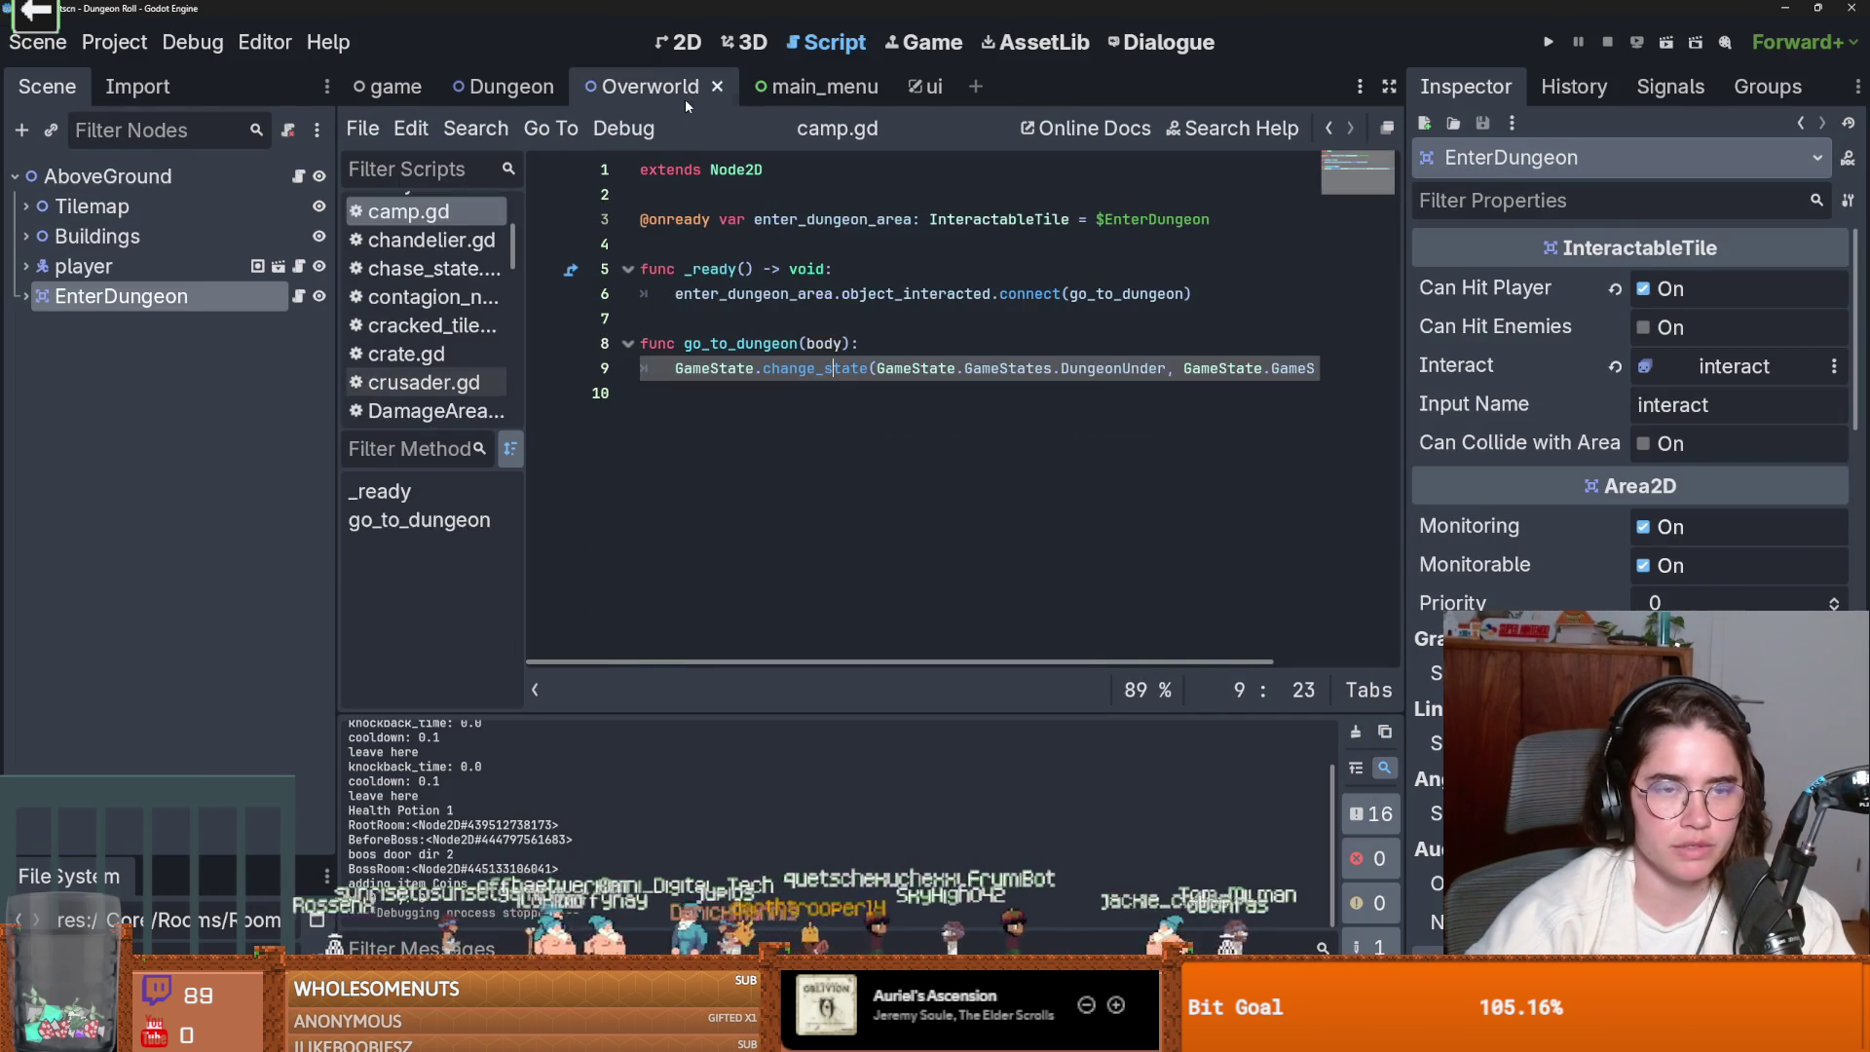
{"action": "left_click", "coordinate": [686, 42]}
{"action": "scroll", "coordinate": [791, 374], "scroll_direction": "up", "scroll_amount": 5}
{"action": "left_click", "coordinate": [788, 353]}
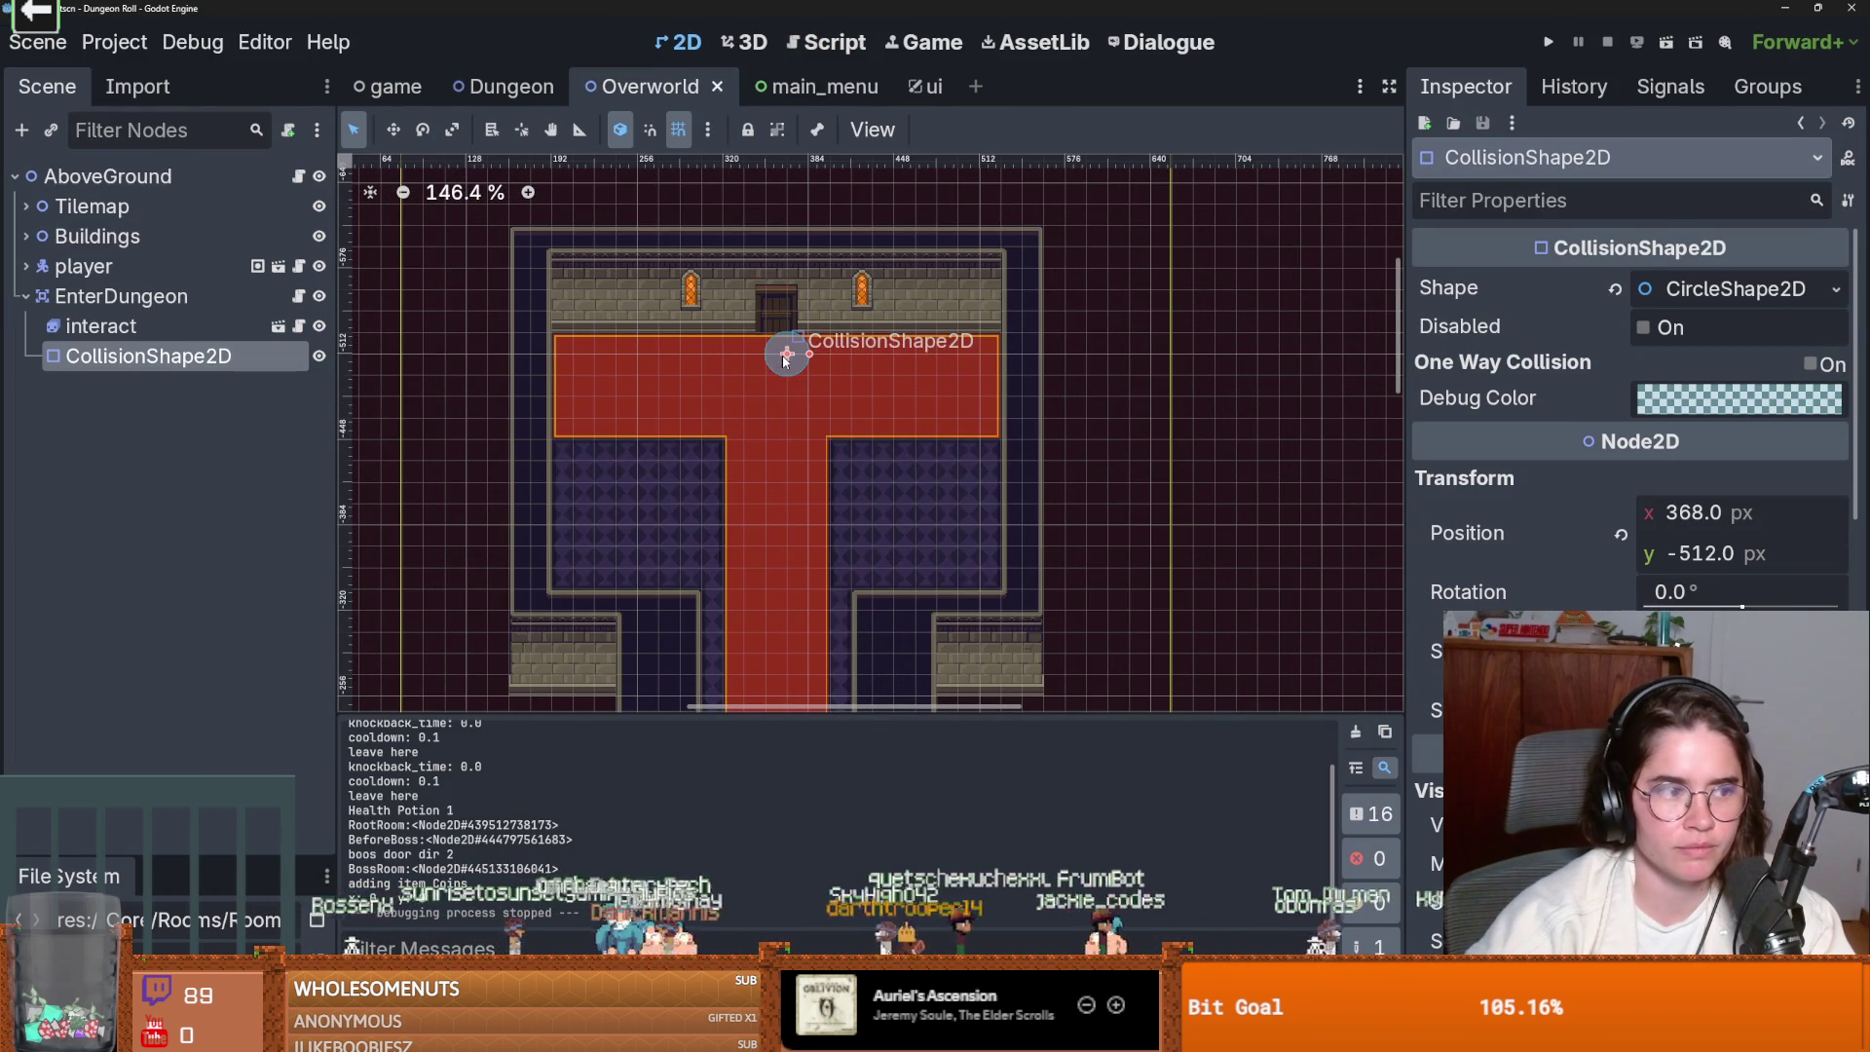
{"action": "left_click_drag", "start_coordinate": [788, 354], "coordinate": [765, 353]}
{"action": "scroll", "coordinate": [851, 393], "scroll_direction": "up", "scroll_amount": 2}
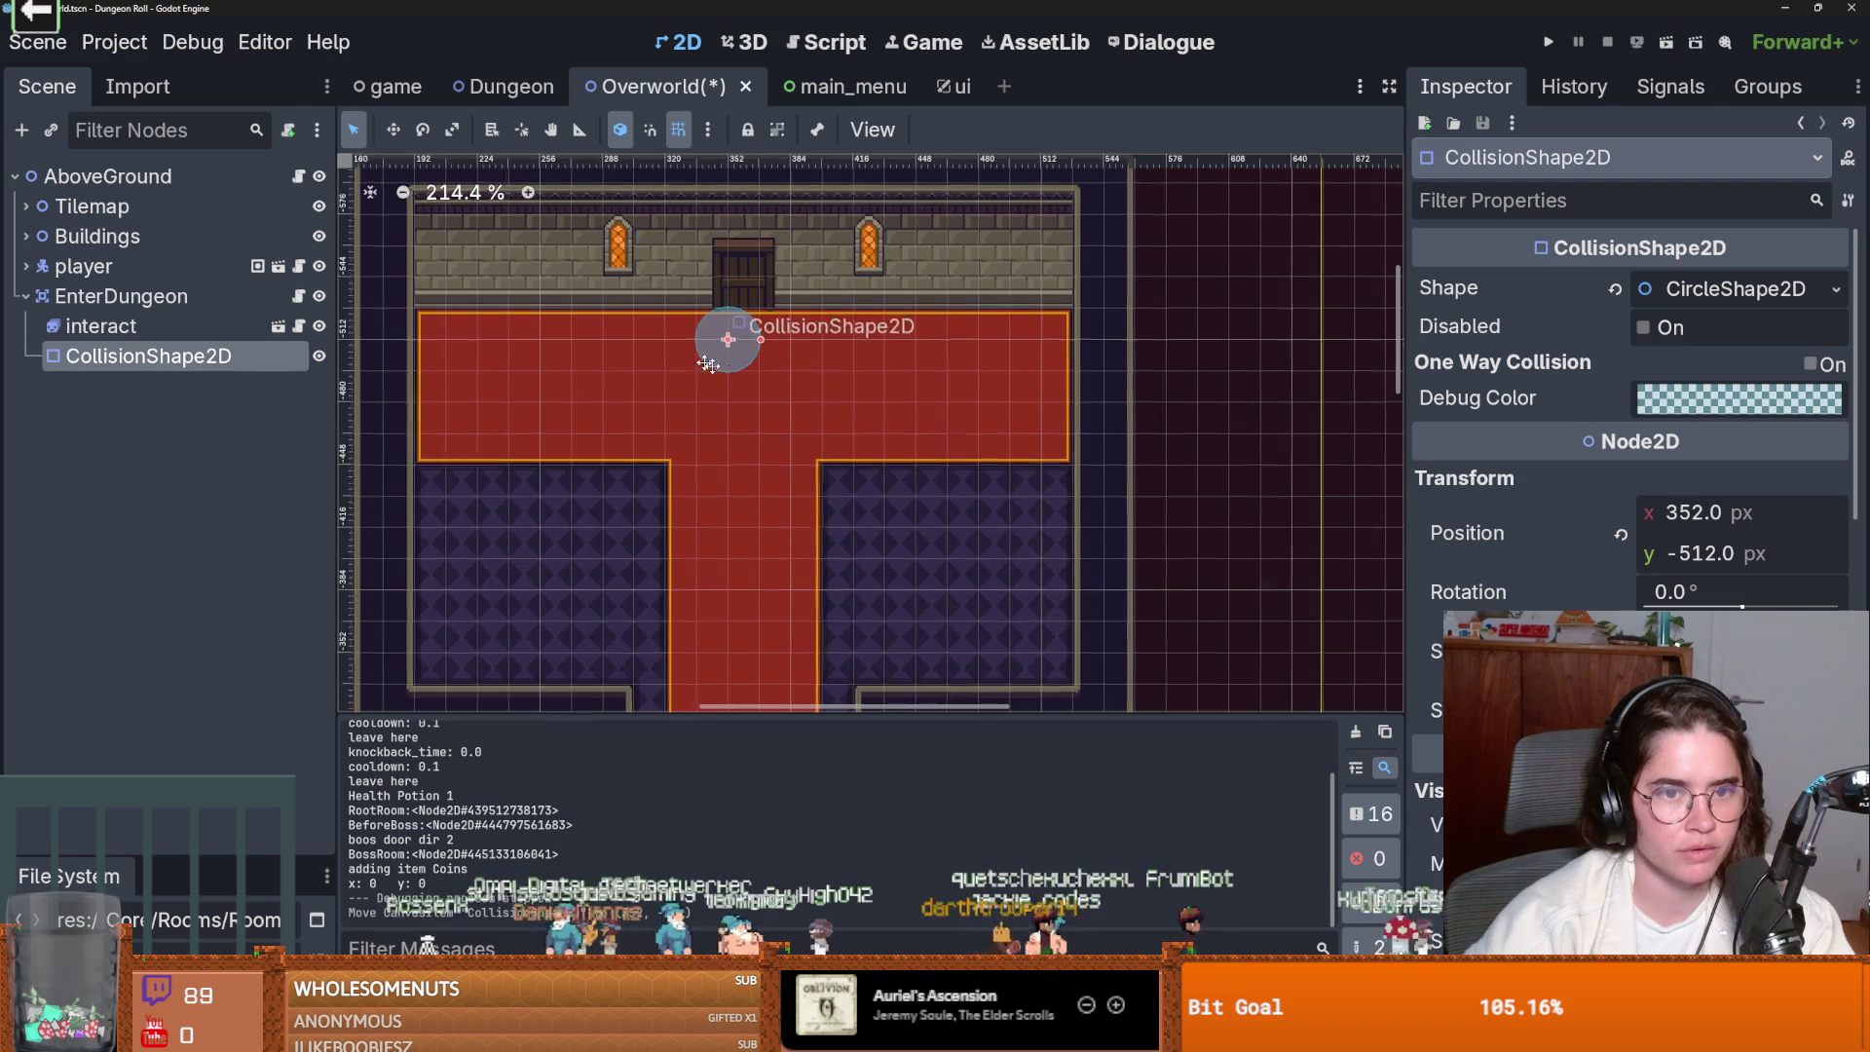
{"action": "left_click_drag", "start_coordinate": [864, 390], "coordinate": [896, 390]}
Move the interact sprite right beside the dungeon door and save the Overworld scene
{"action": "left_click", "coordinate": [226, 336]}
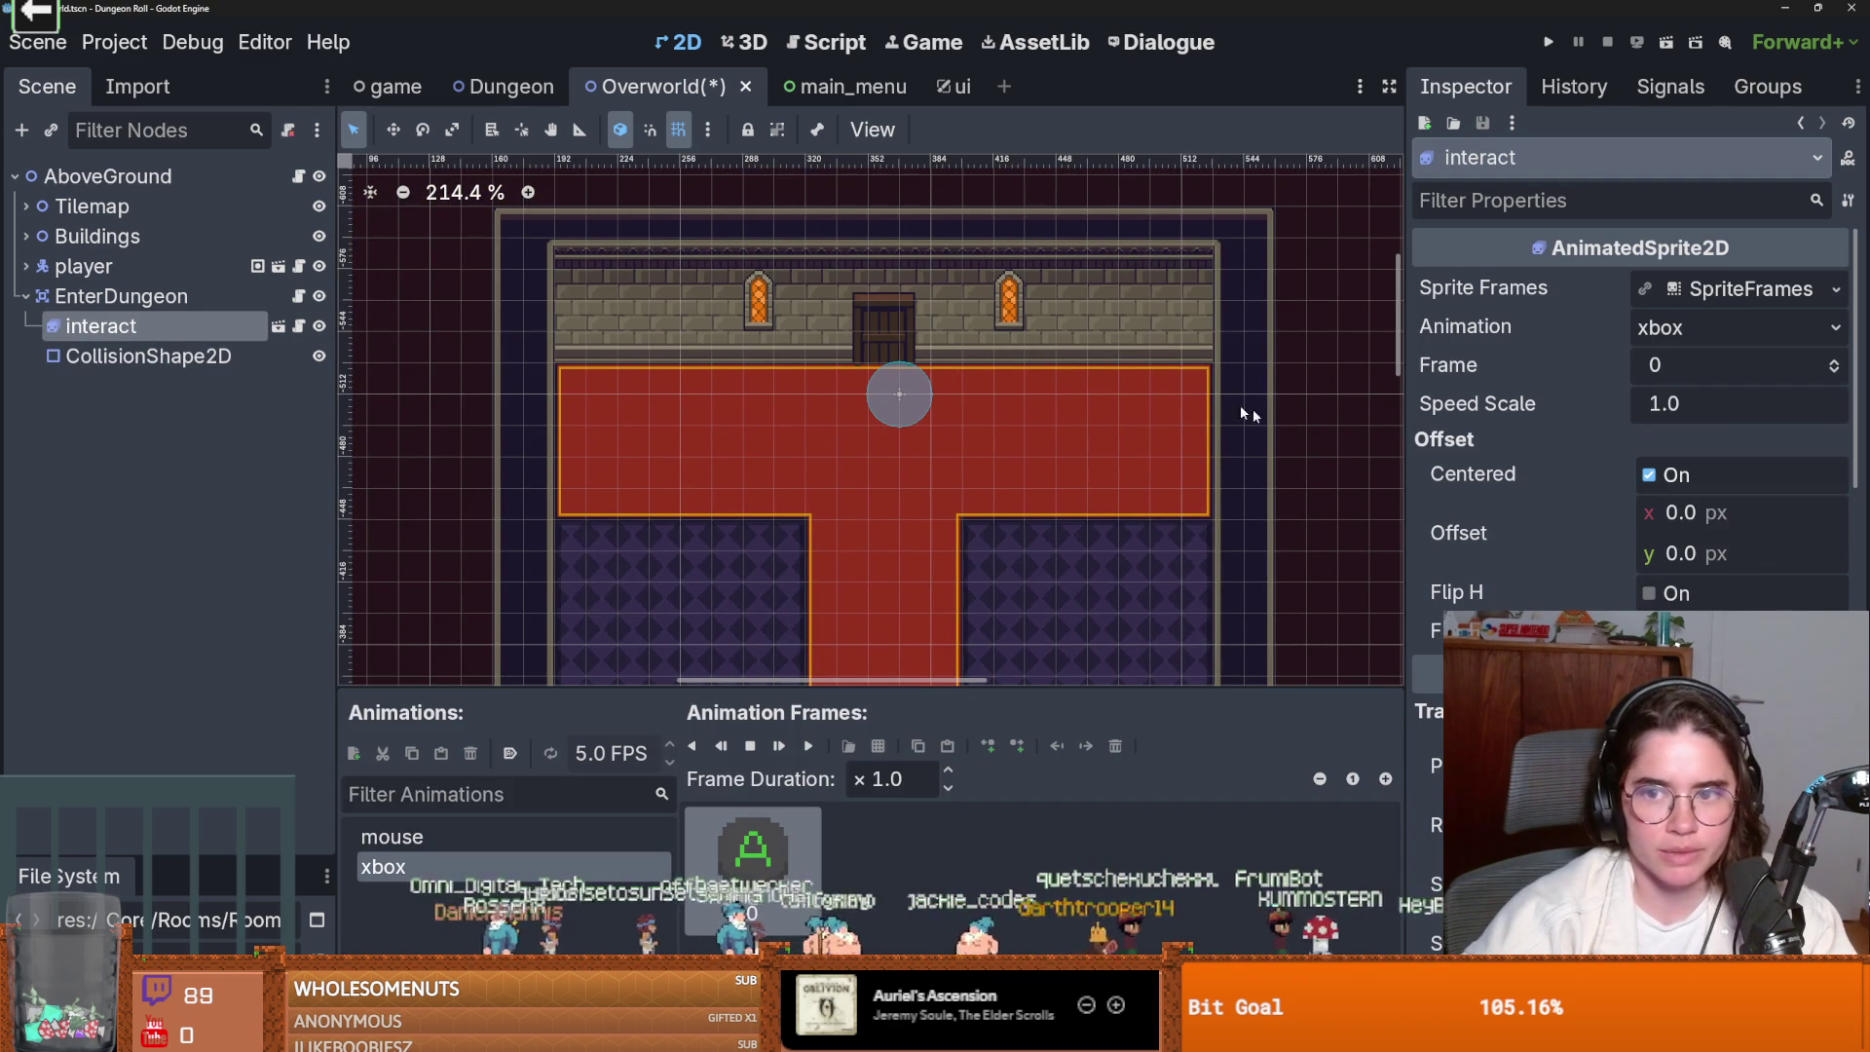
{"action": "scroll", "coordinate": [873, 521], "scroll_direction": "down", "scroll_amount": 2}
{"action": "right_click", "coordinate": [891, 399]}
{"action": "left_click", "coordinate": [977, 476]}
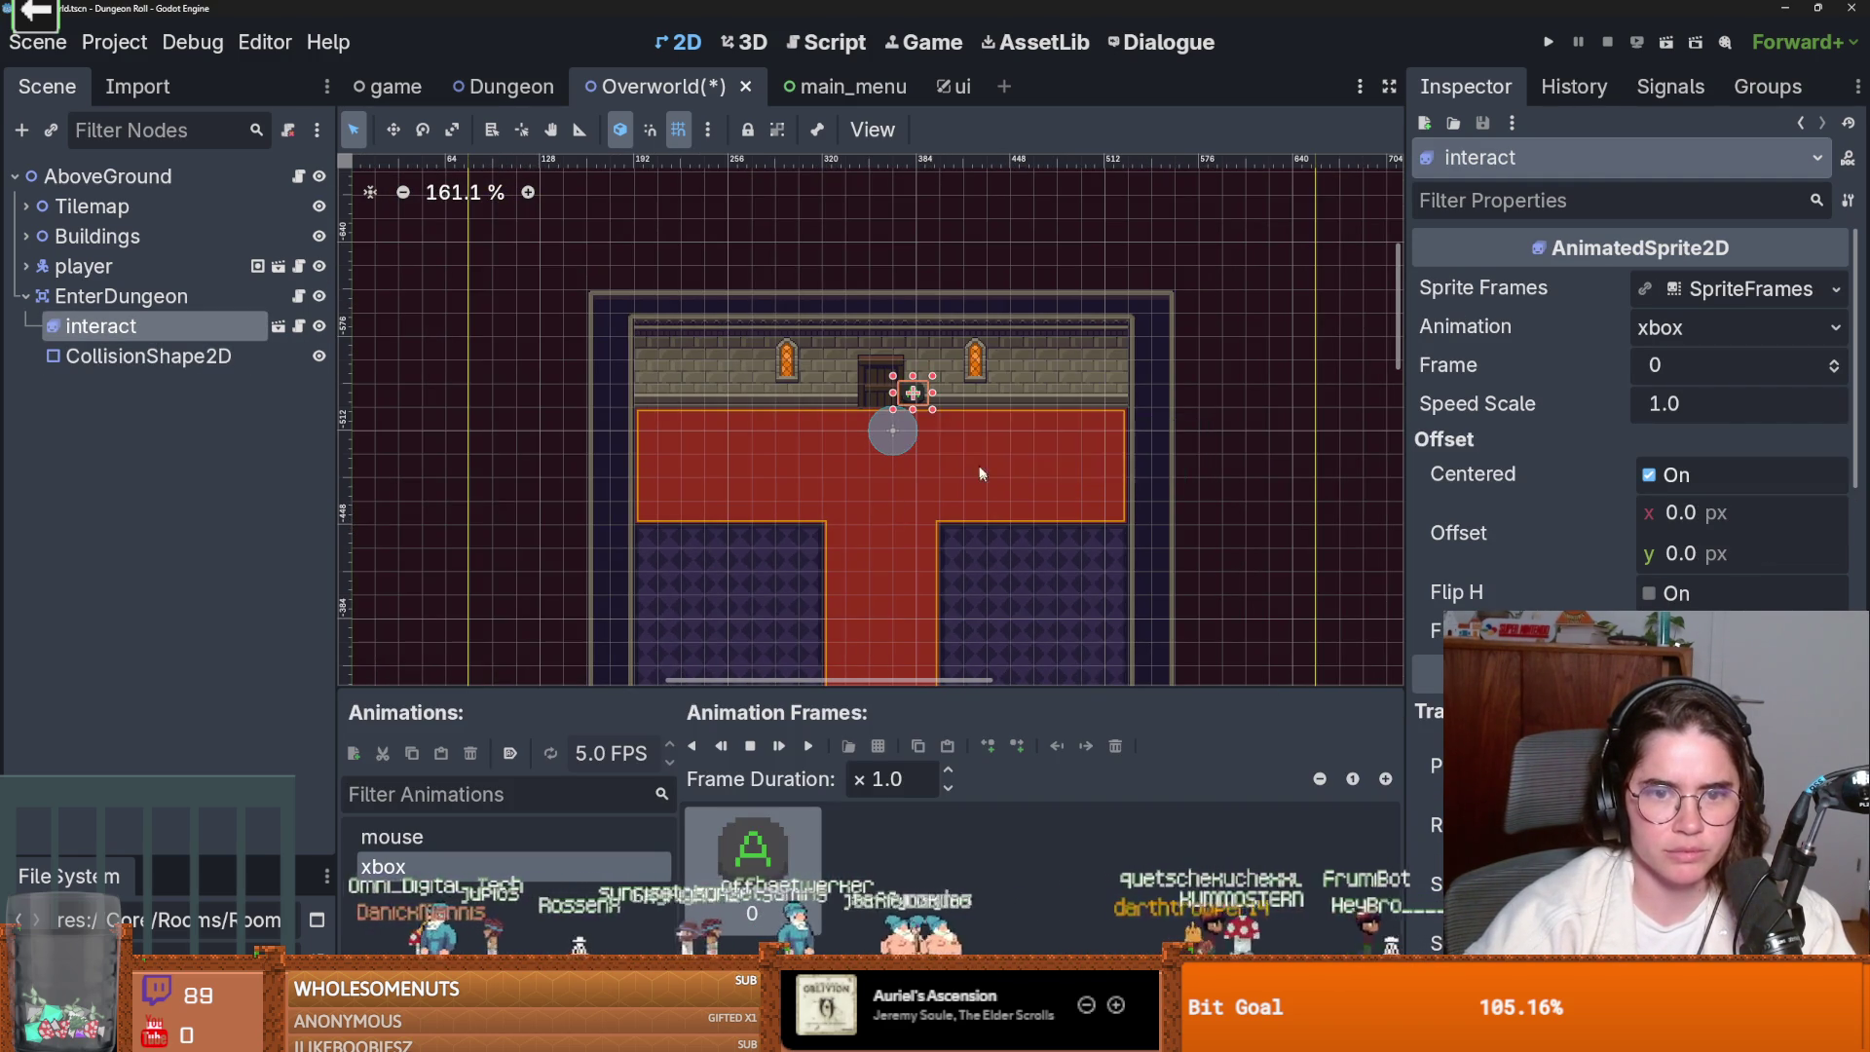
{"action": "scroll", "coordinate": [930, 419], "scroll_direction": "up", "scroll_amount": 2}
{"action": "left_click_drag", "start_coordinate": [908, 393], "coordinate": [913, 381]}
{"action": "key", "text": "ctrl+s"}
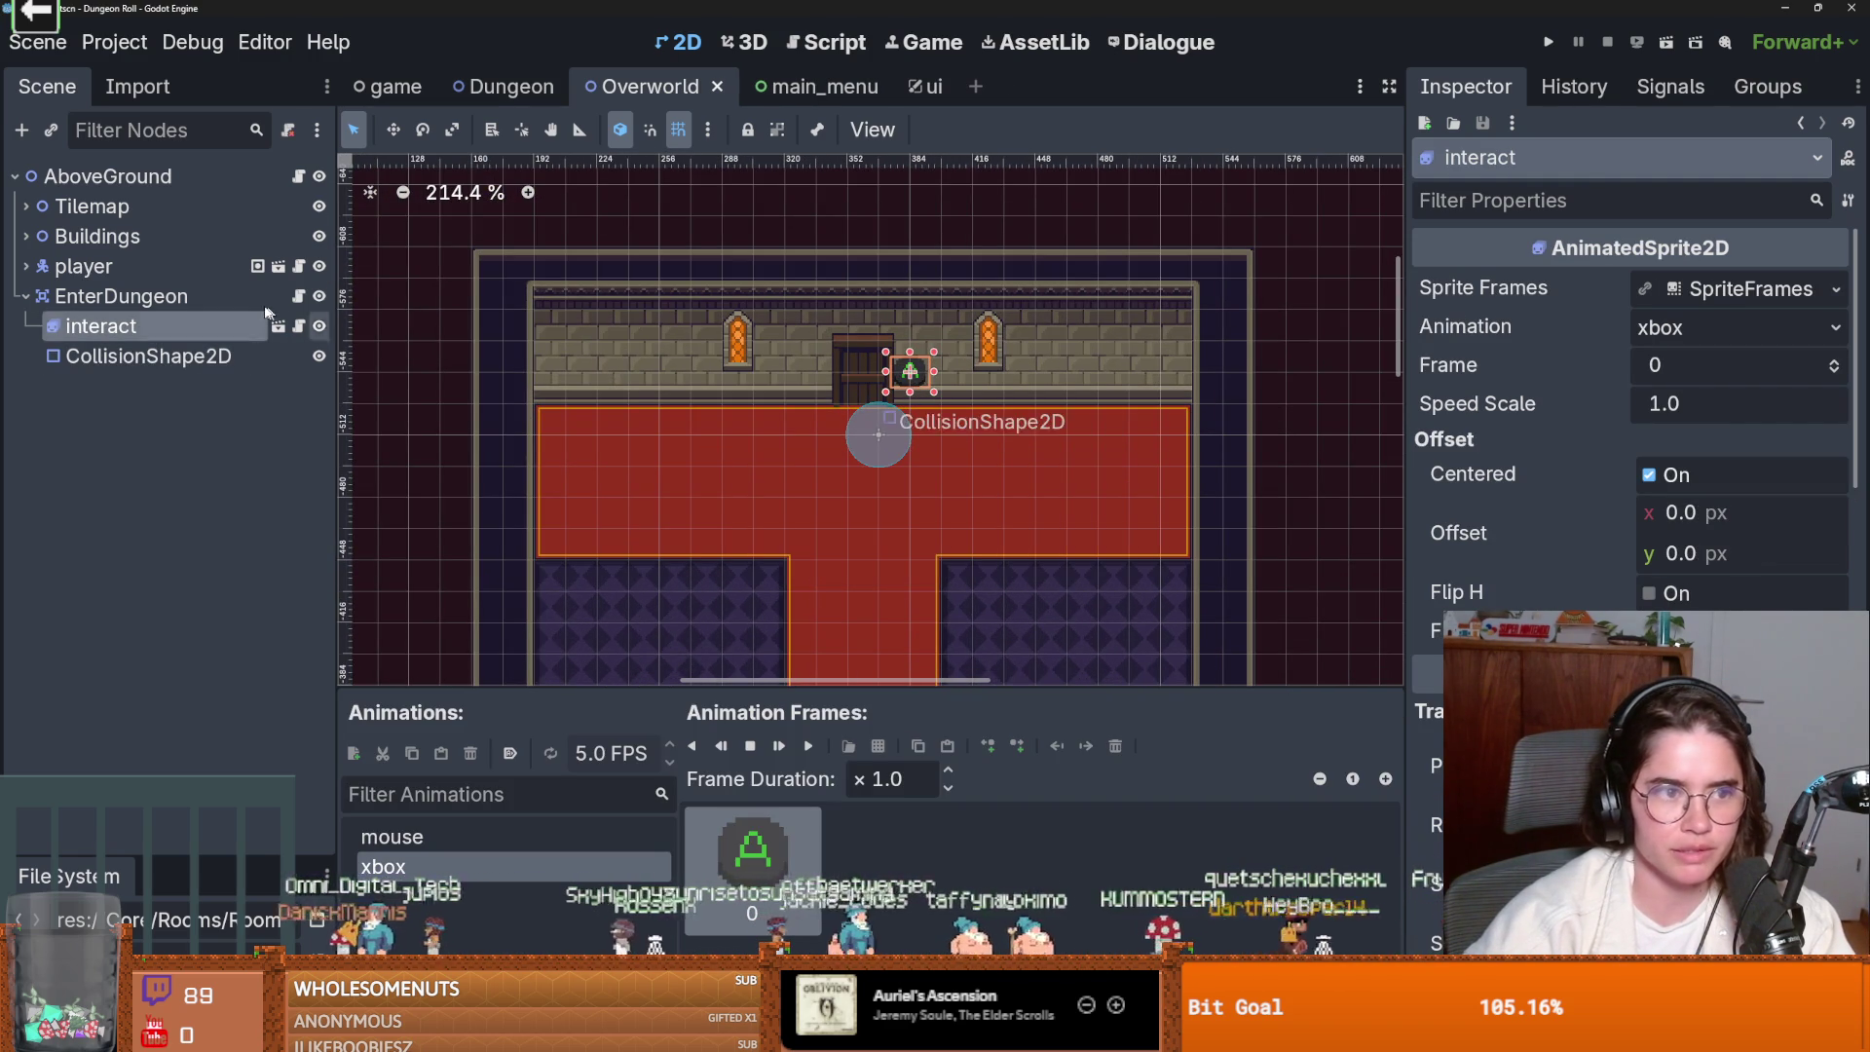
{"action": "left_click", "coordinate": [390, 86]}
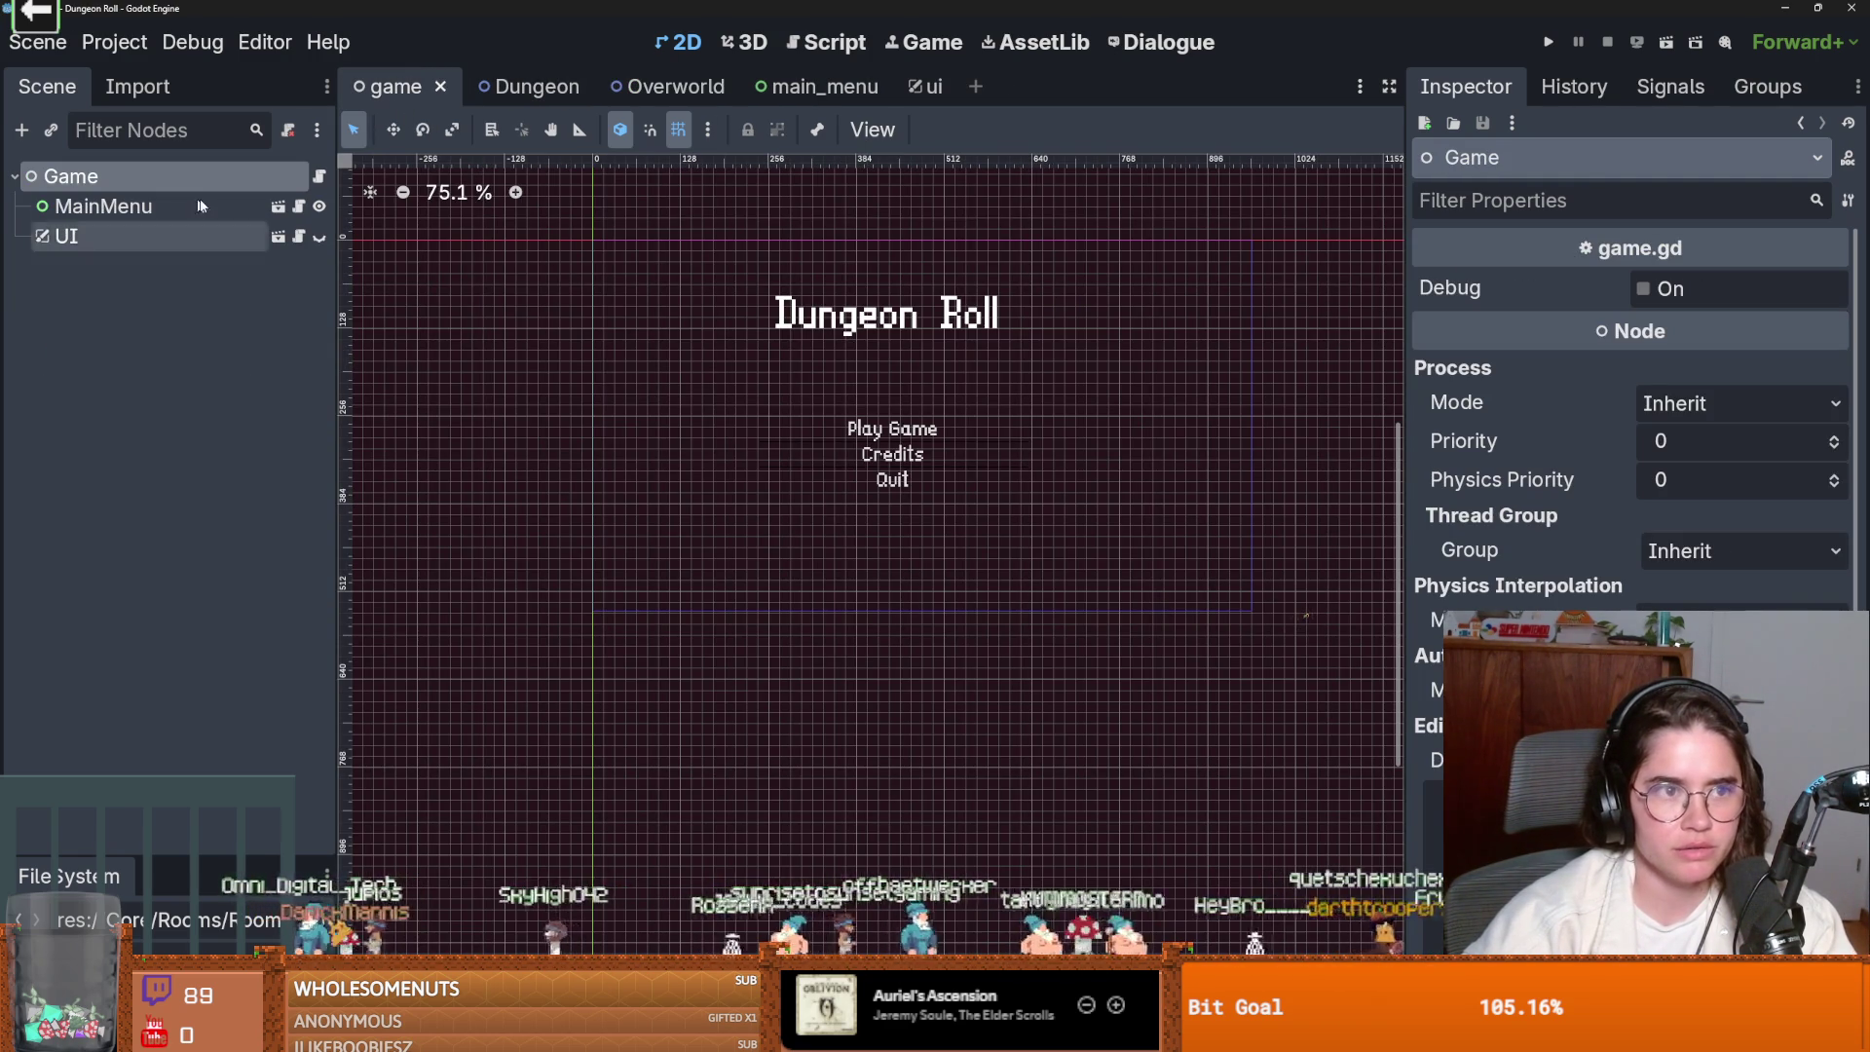
Open game.gd, add an indented blank line under the DungeonUnder case, and save
{"action": "left_click", "coordinate": [320, 176]}
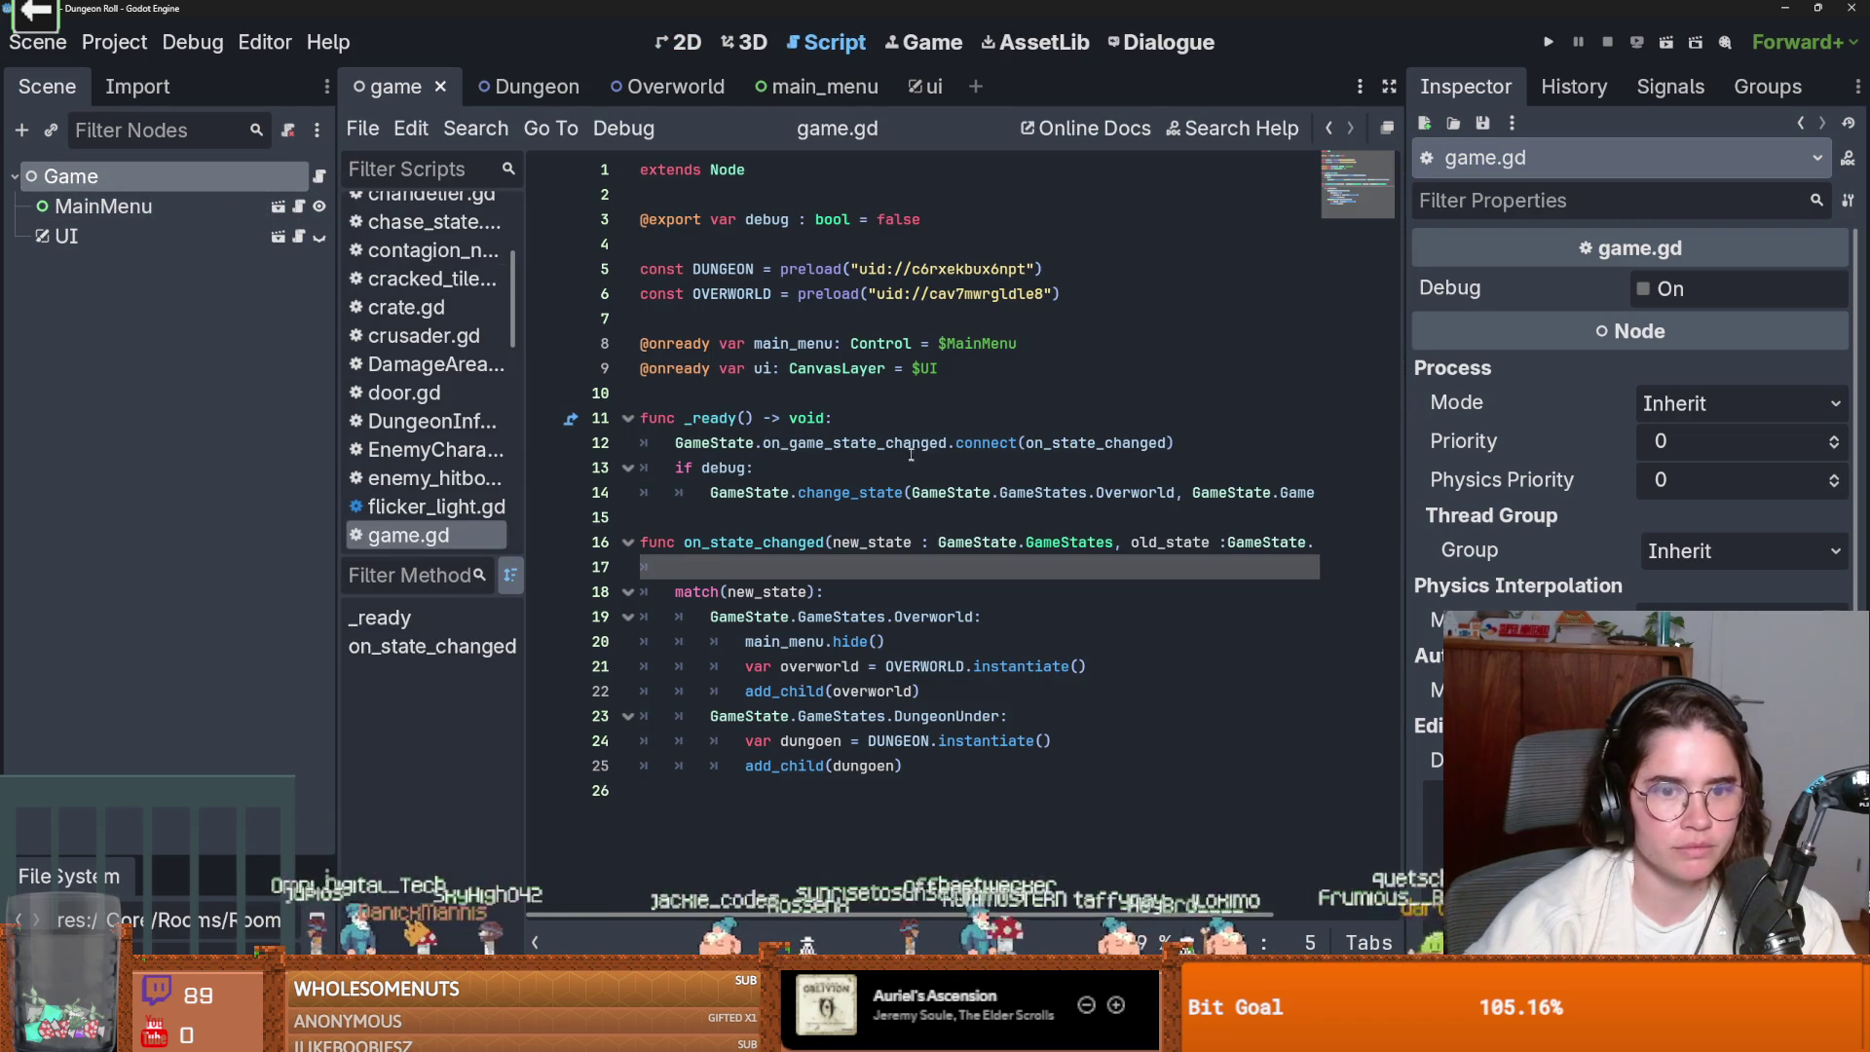
{"action": "left_click", "coordinate": [903, 716]}
{"action": "left_click", "coordinate": [1033, 716]}
{"action": "key", "text": "Return"}
{"action": "key", "text": "ctrl+s"}
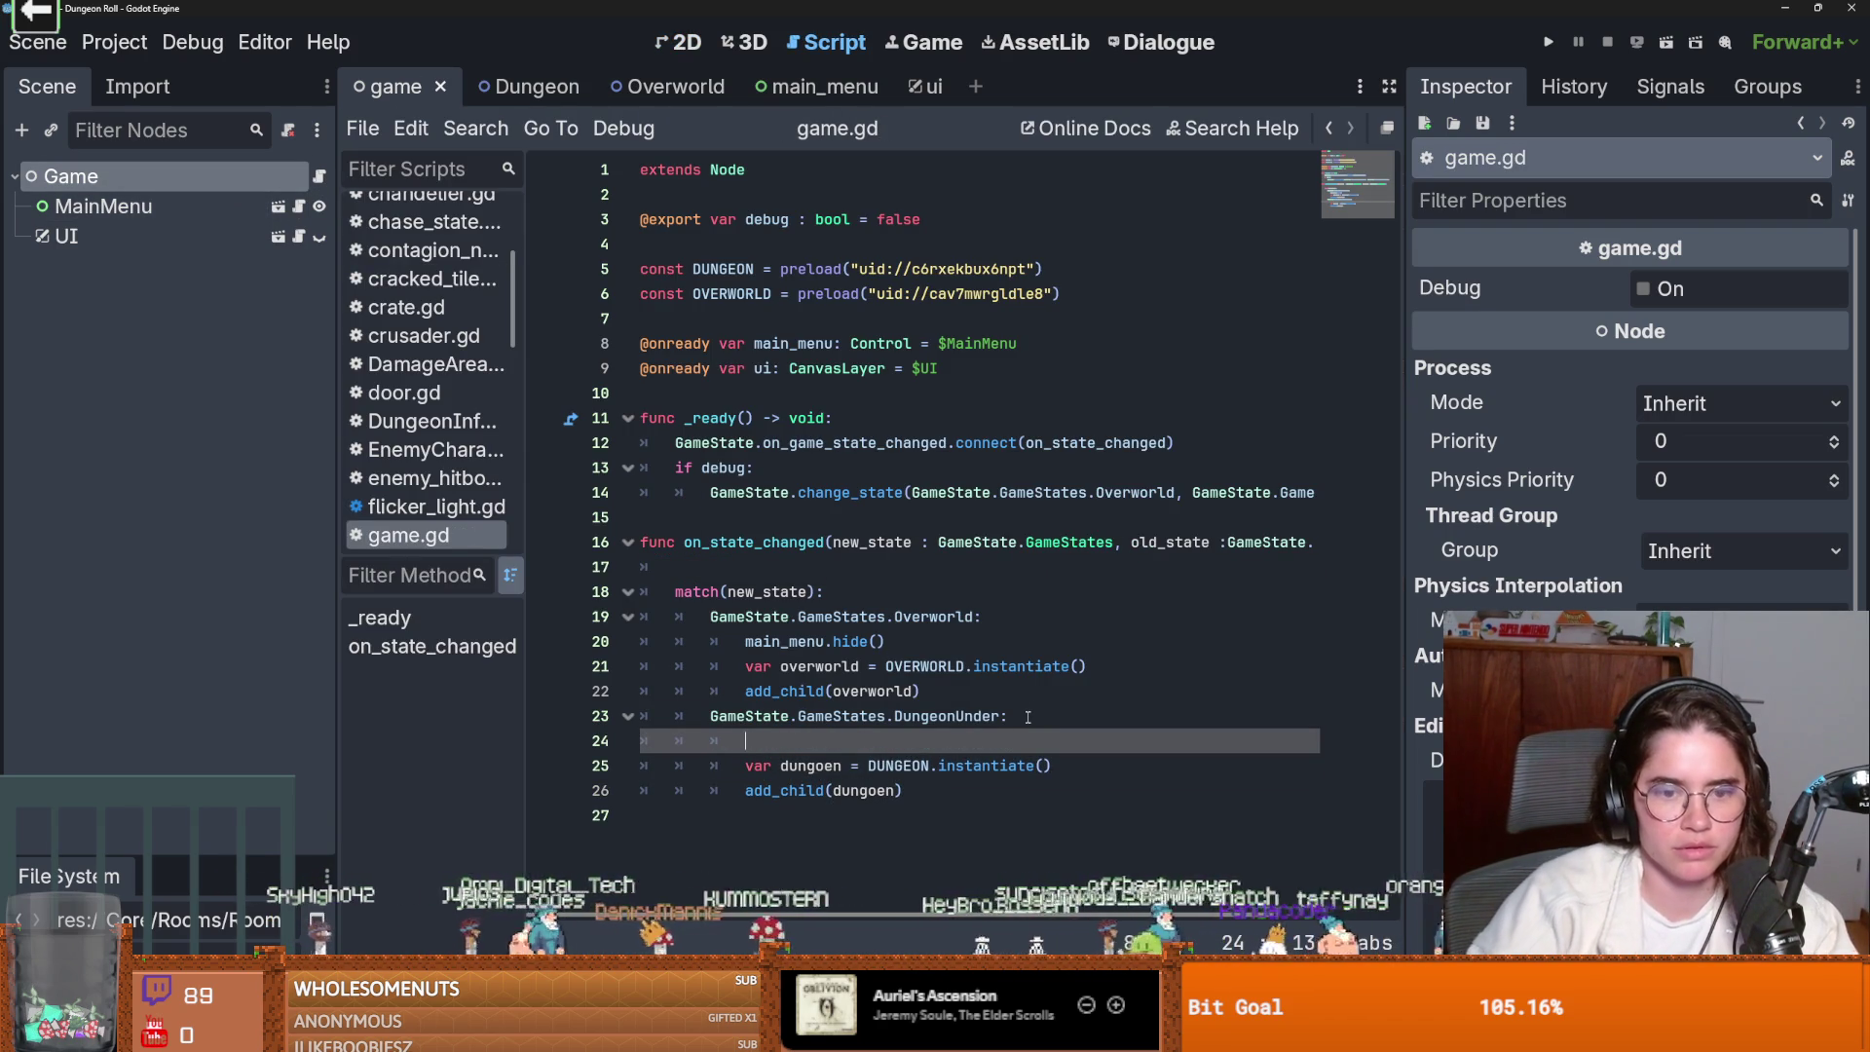
Start an 'if old_state ==' check after add_child(dungeon), then remove the unfinished condition
{"action": "left_click", "coordinate": [981, 791]}
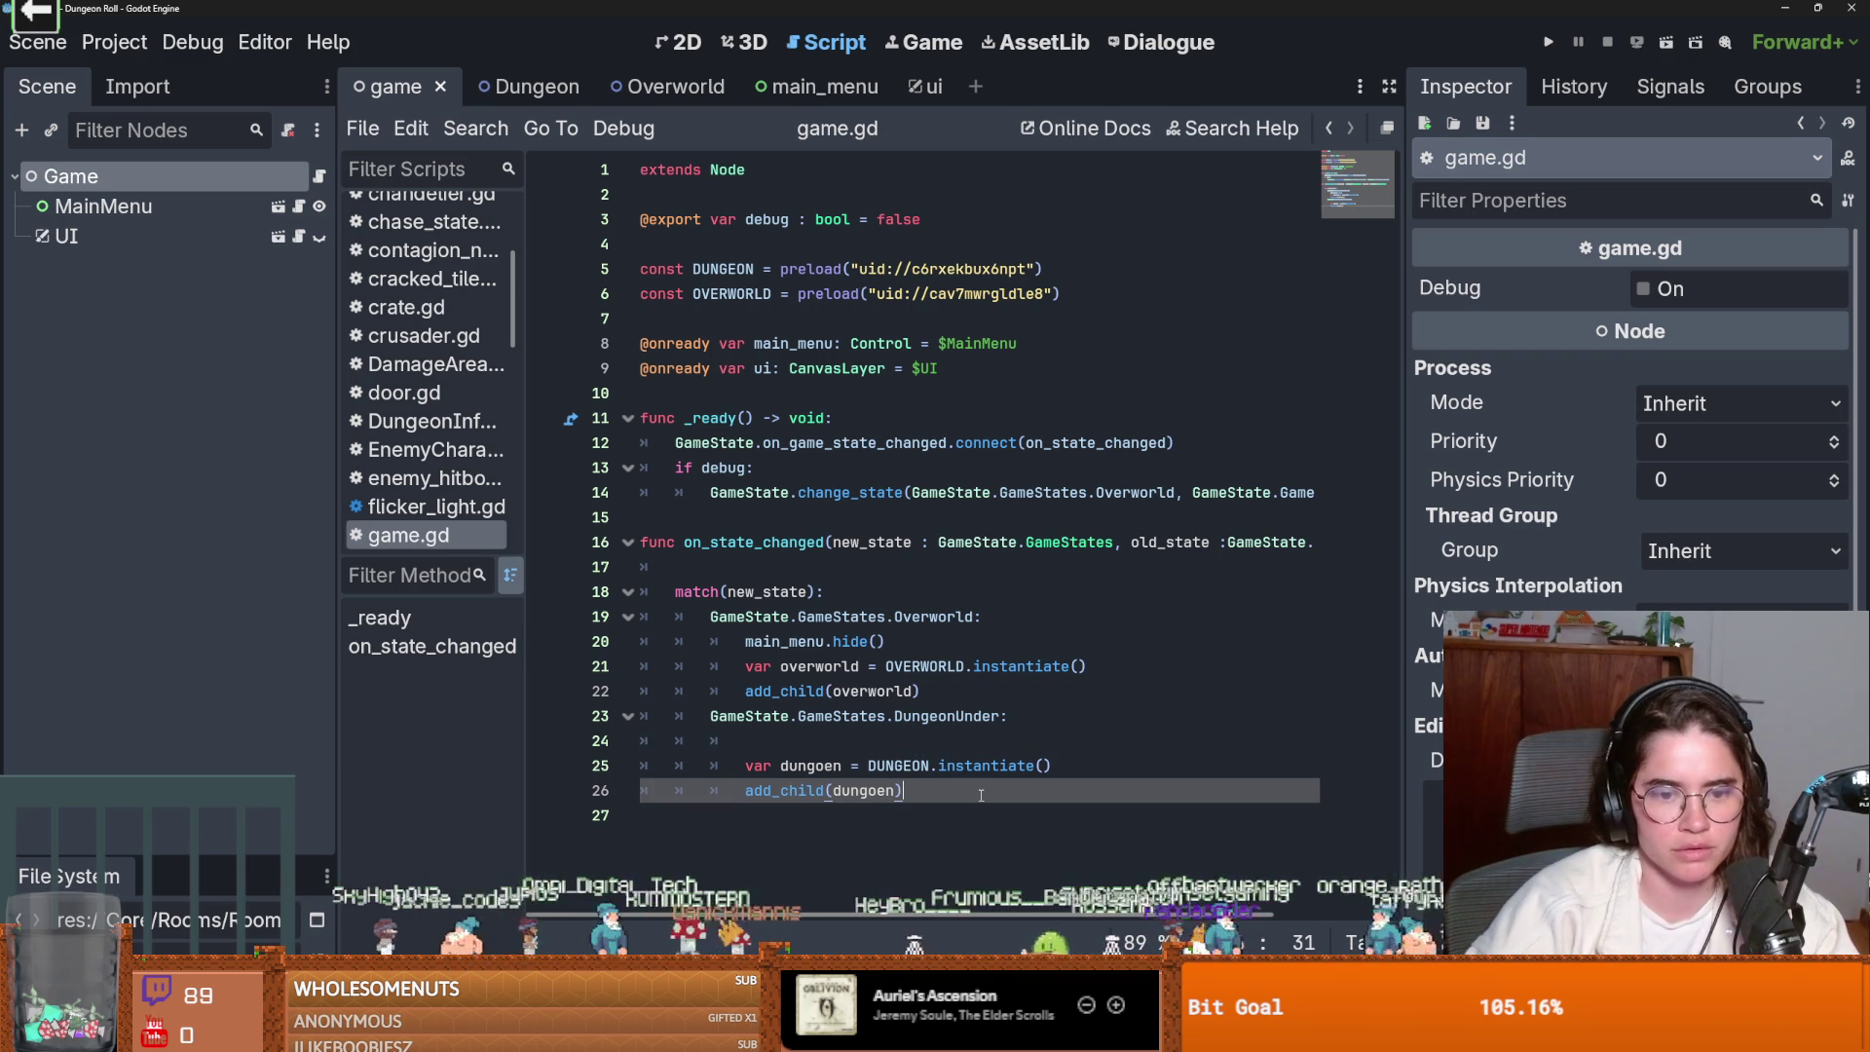
{"action": "key", "text": "Return"}
{"action": "type", "text": "if old"}
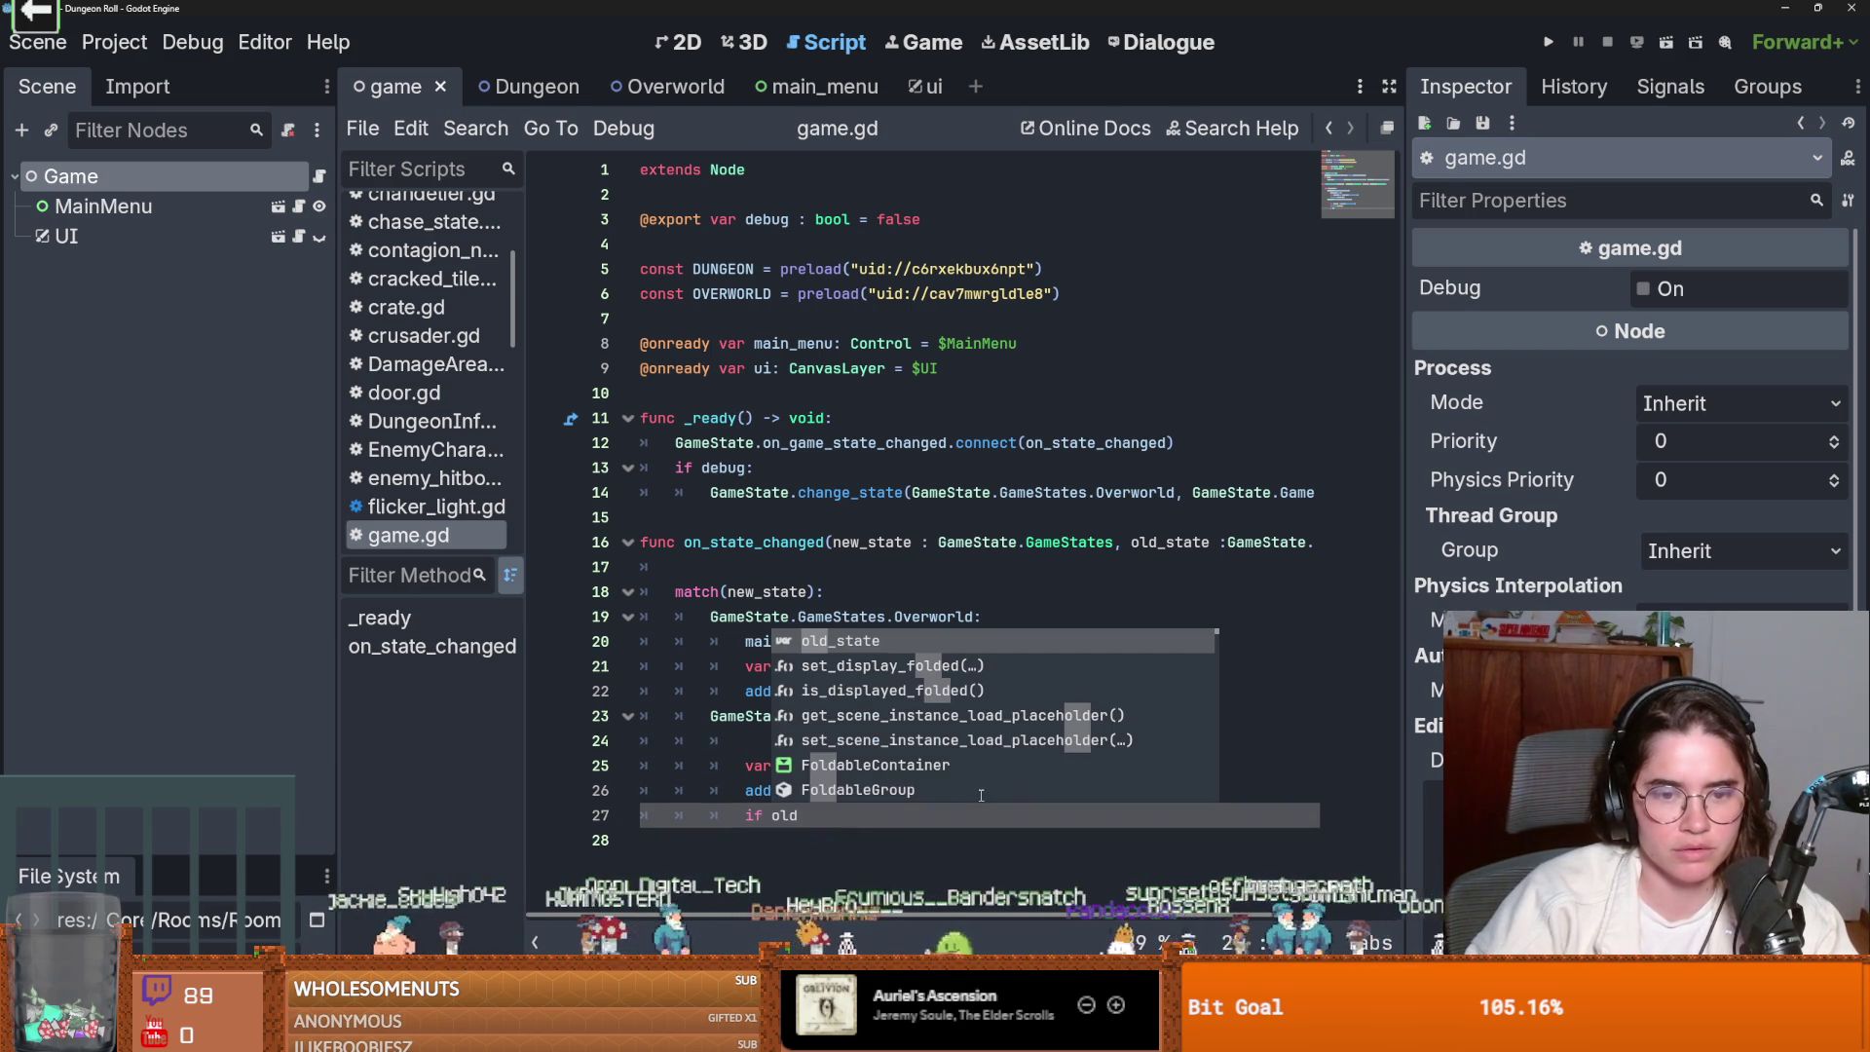
{"action": "key", "text": "Return"}
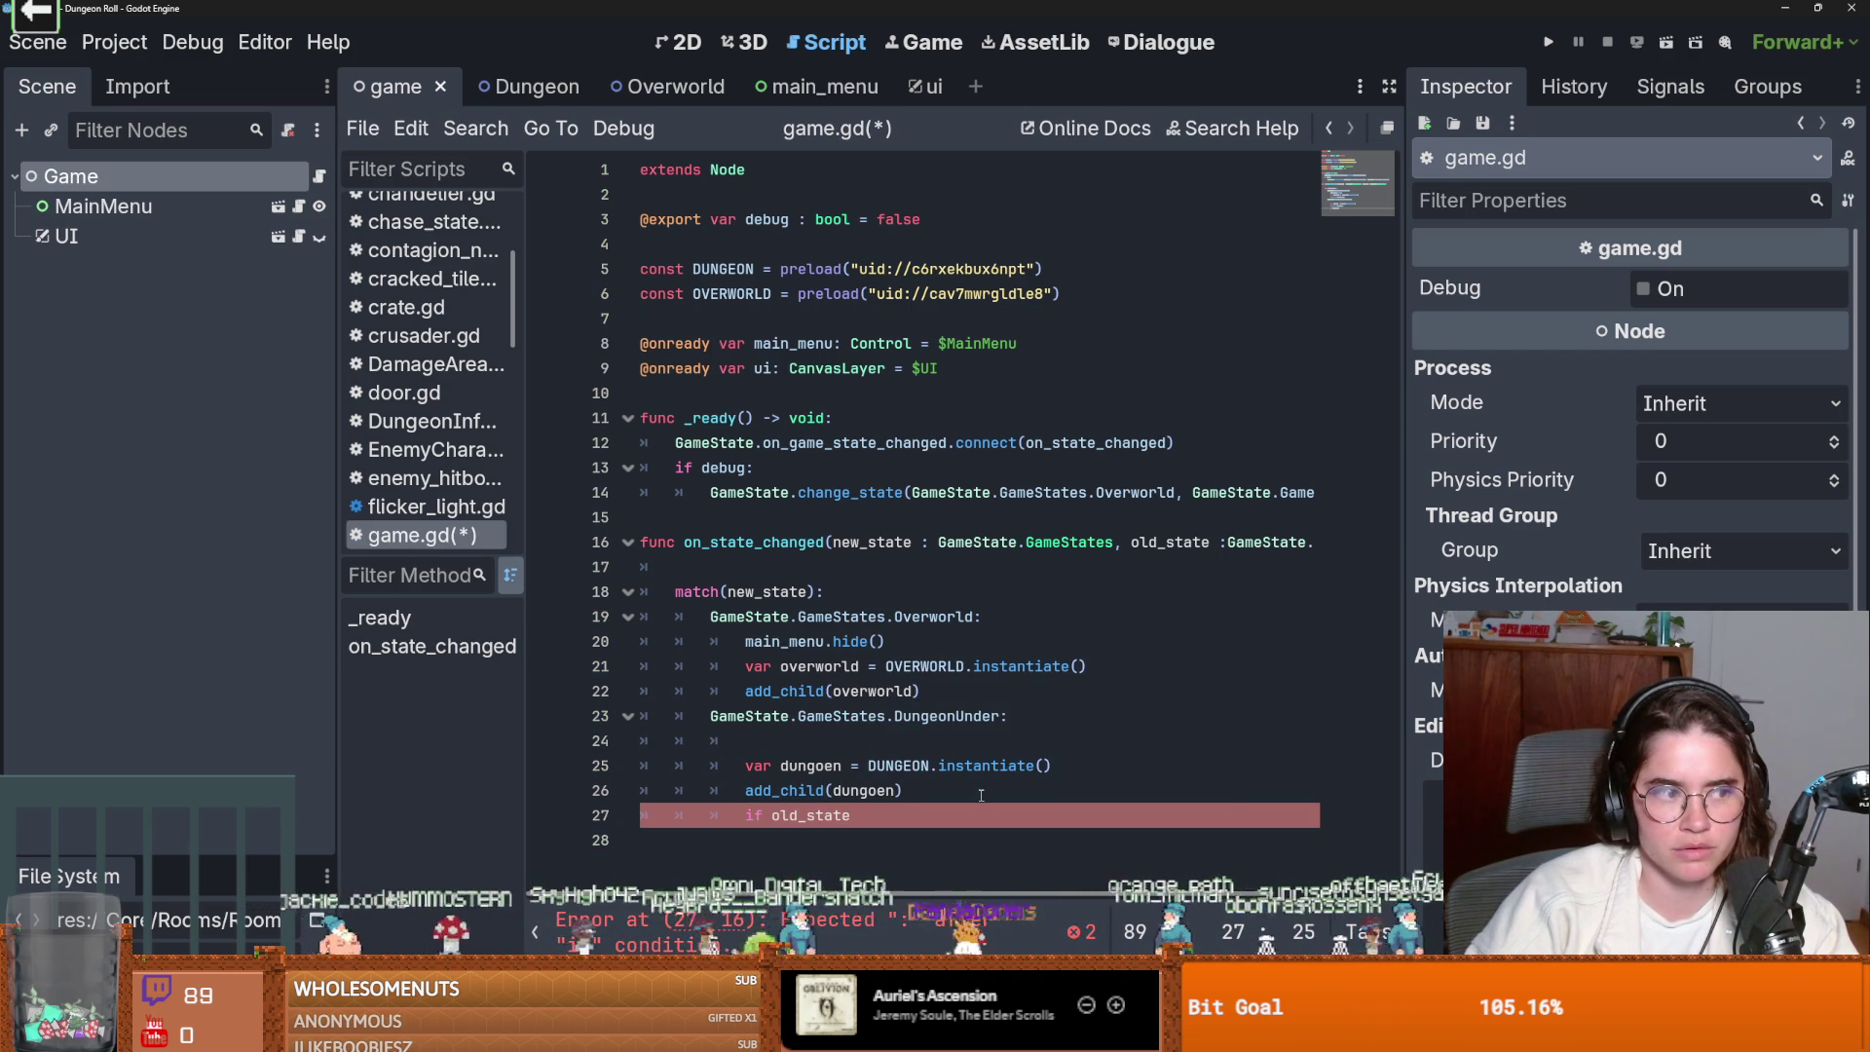
{"action": "type", "text": "=="}
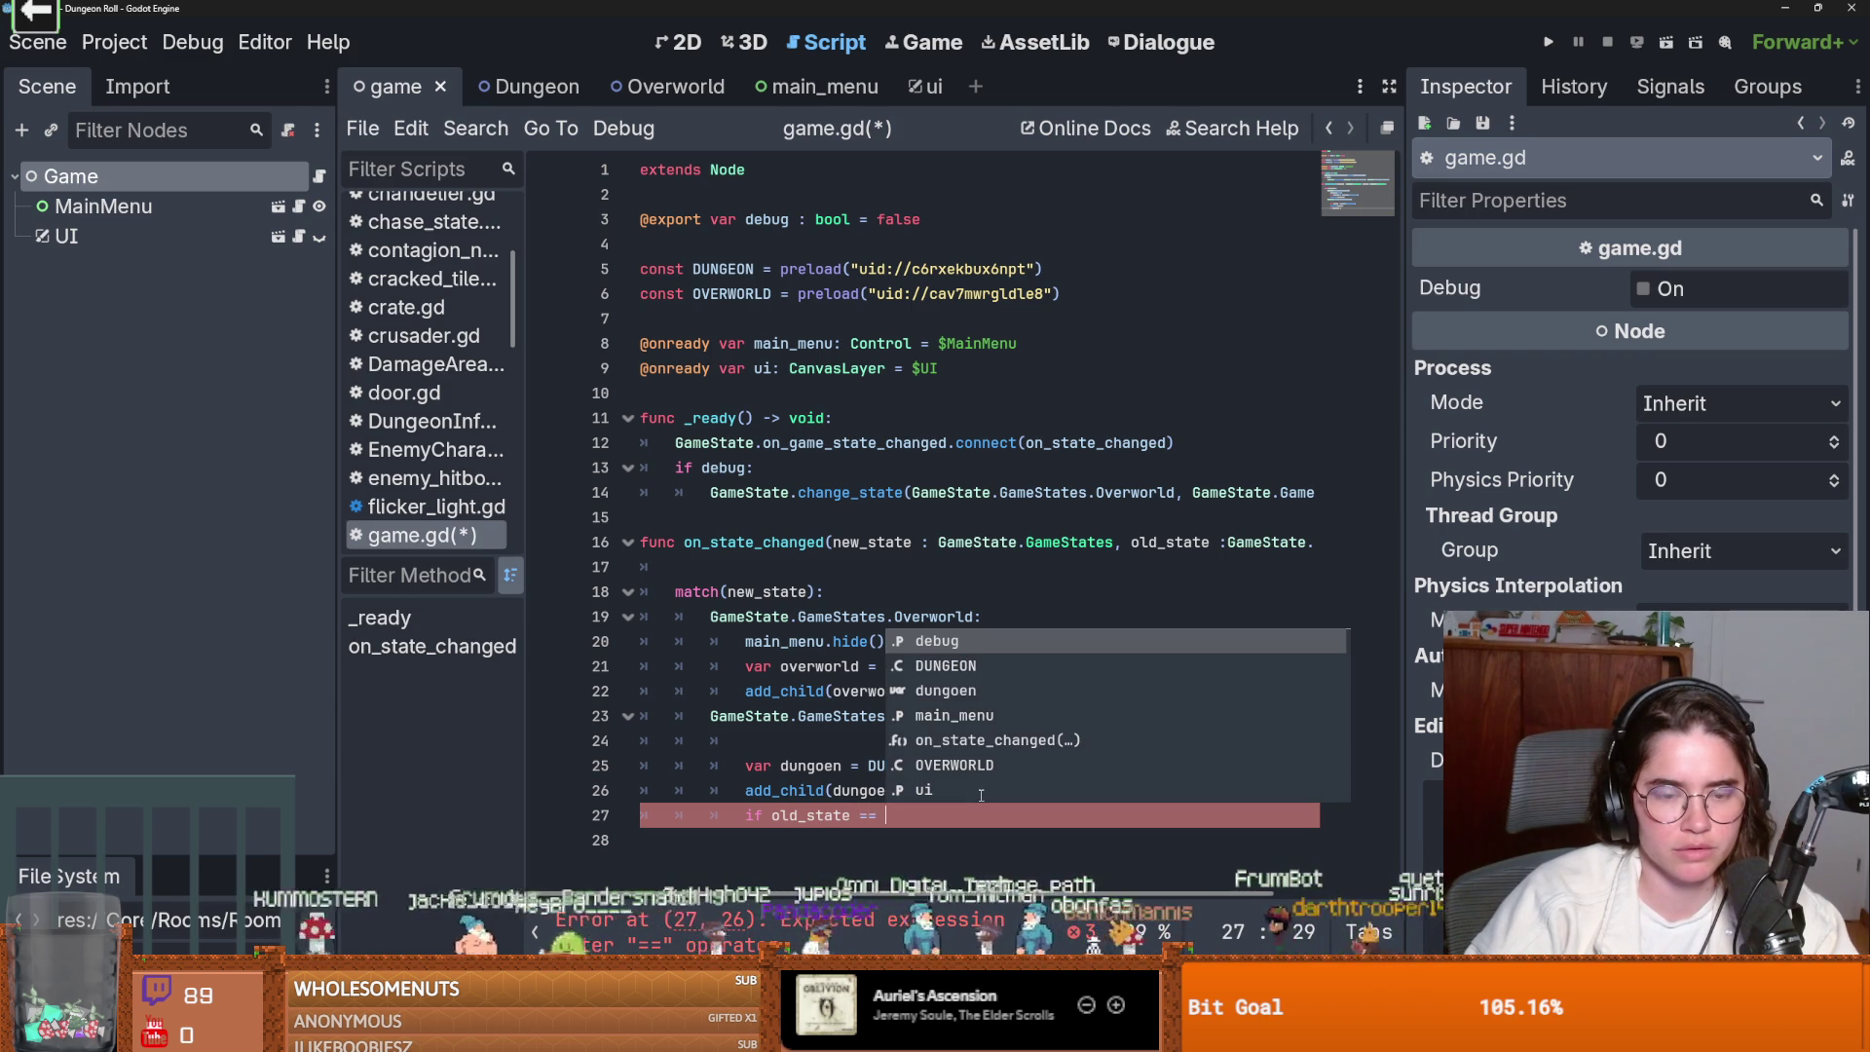
{"action": "key", "text": "BackSpace"}
{"action": "key", "text": "BackSpace"}
{"action": "key", "text": "BackSpace"}
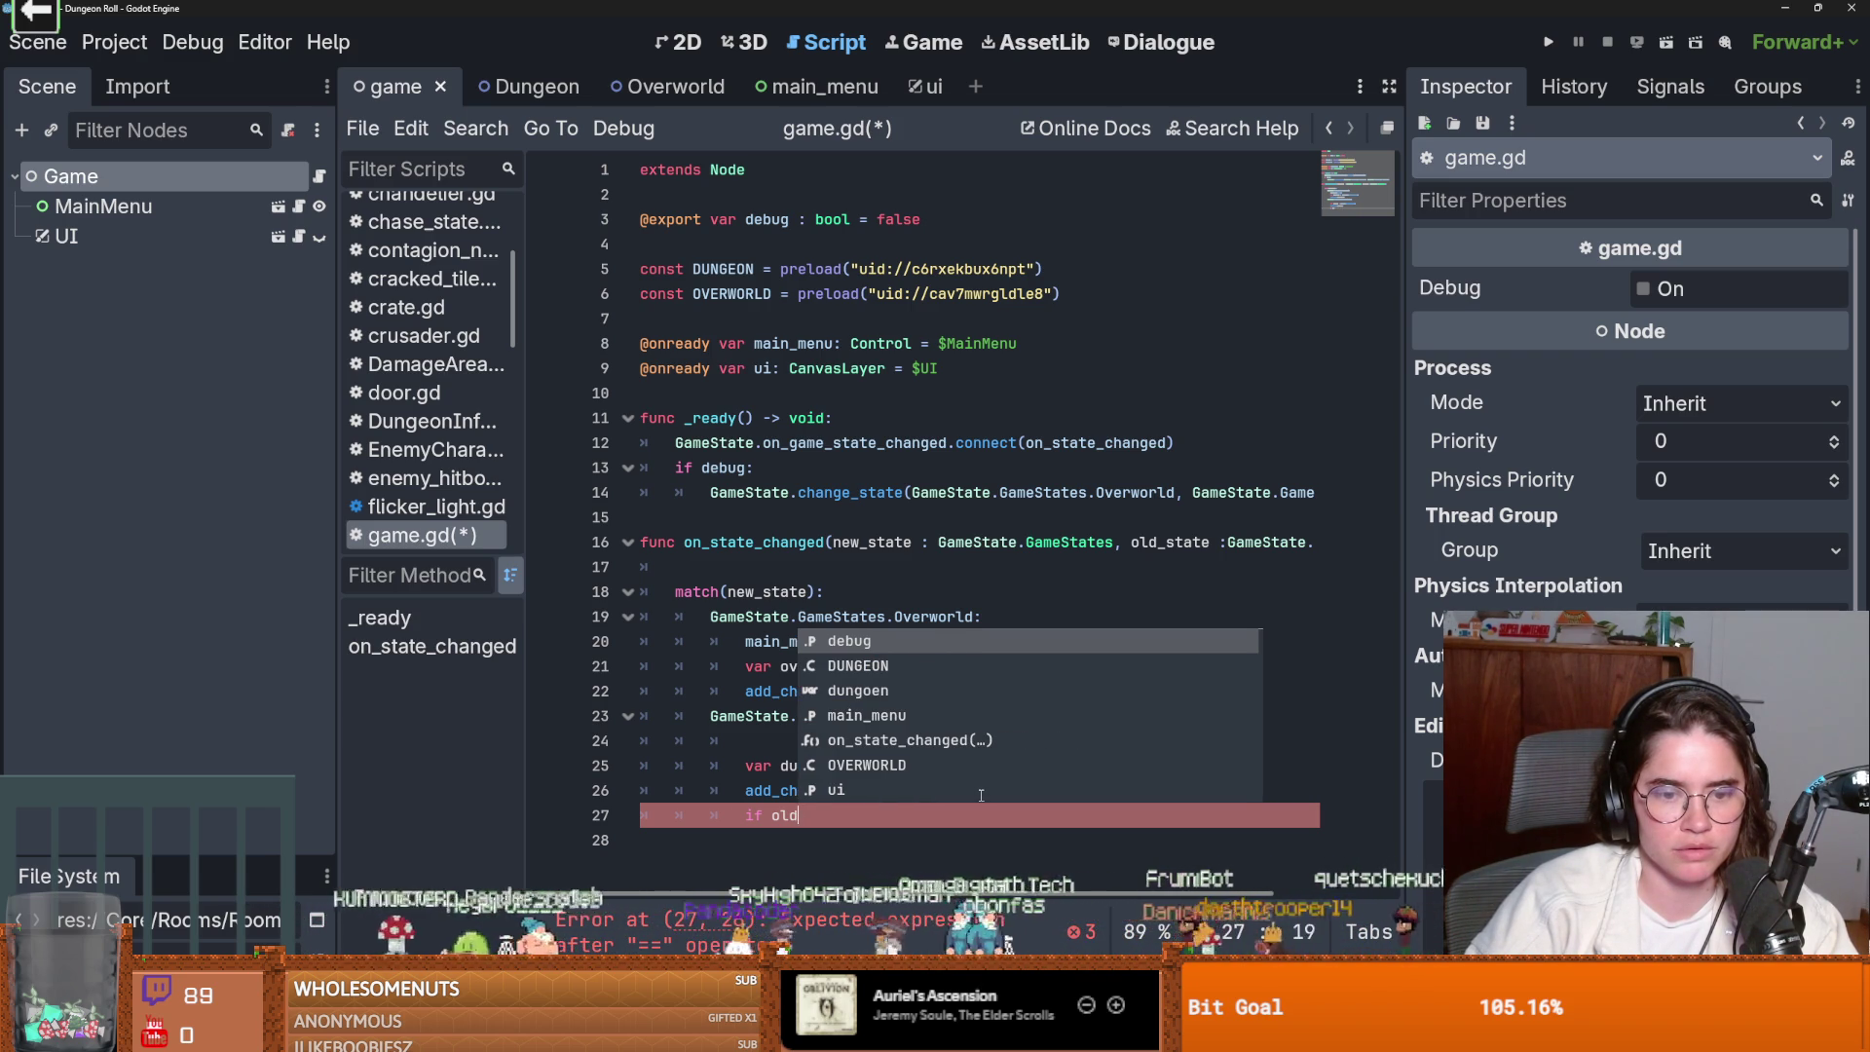
{"action": "left_click", "coordinate": [807, 567]}
{"action": "left_click", "coordinate": [707, 395]}
{"action": "key", "text": "Return"}
{"action": "key", "text": "Return"}
{"action": "key", "text": "Up"}
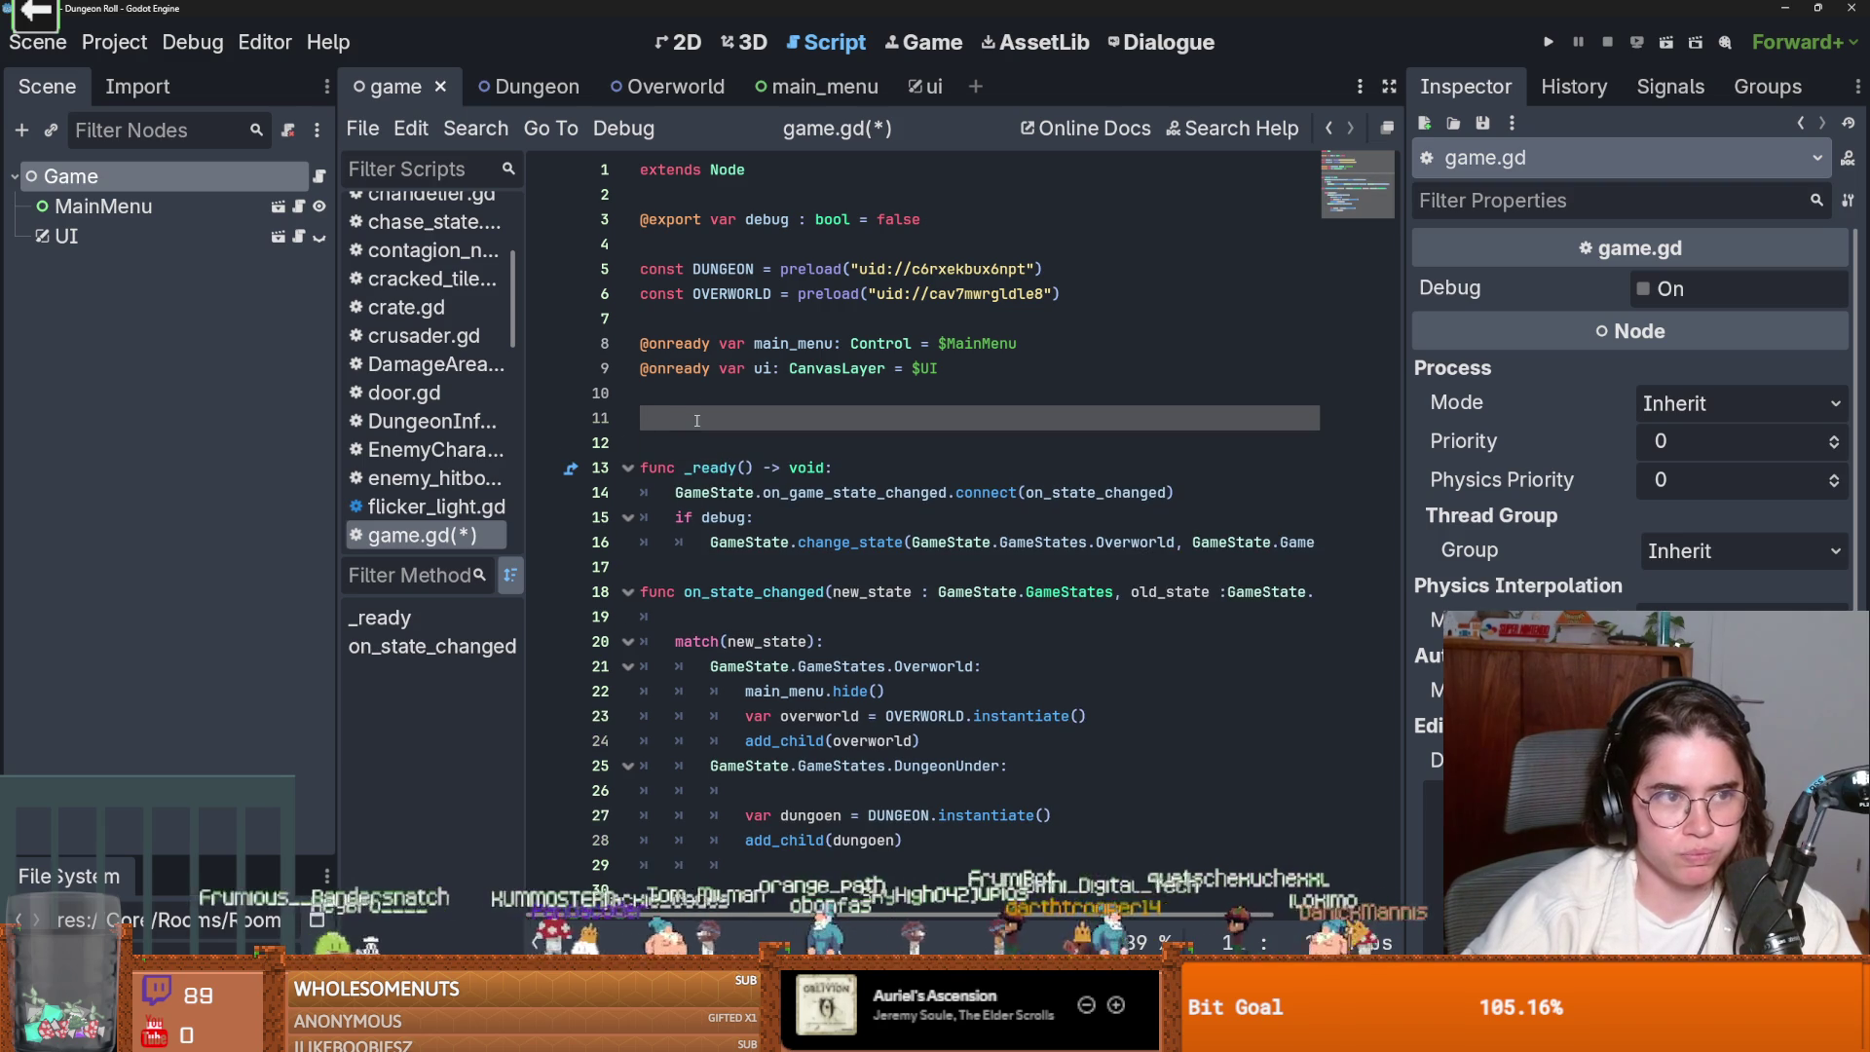
{"action": "type", "text": "v"}
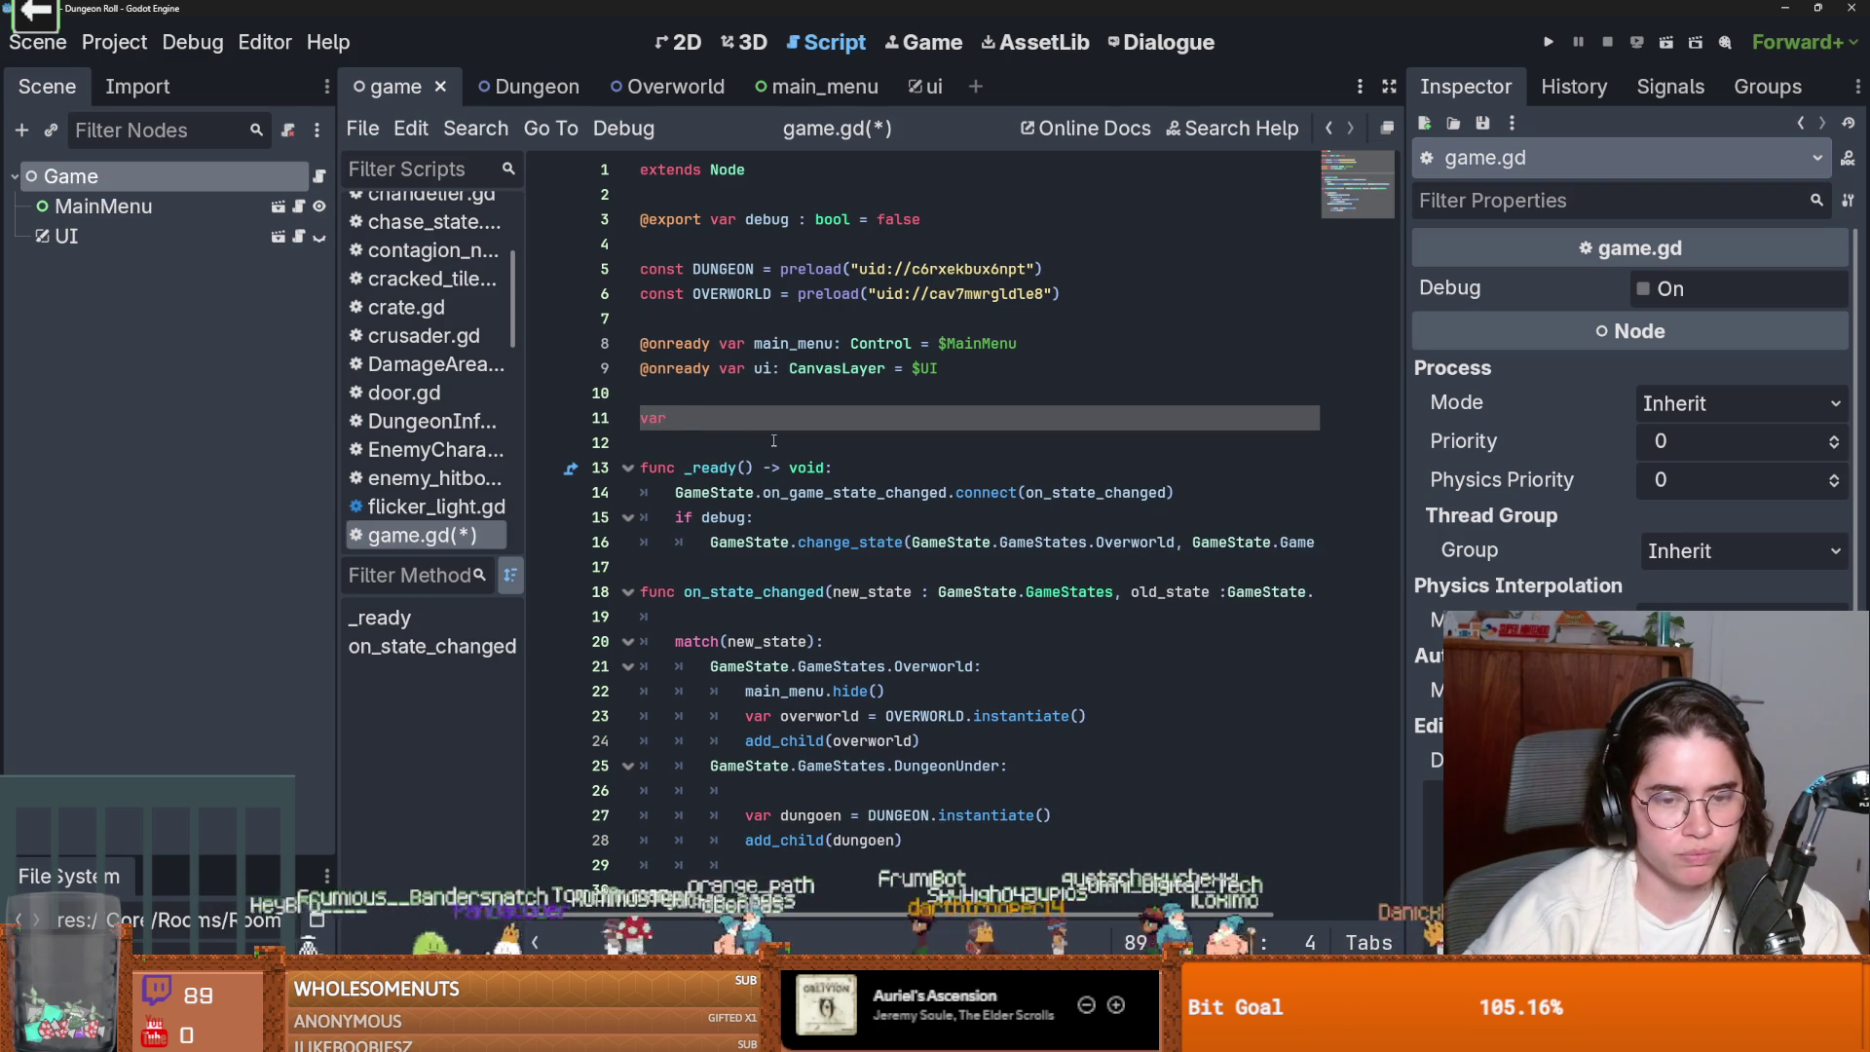
{"action": "key", "text": "BackSpace"}
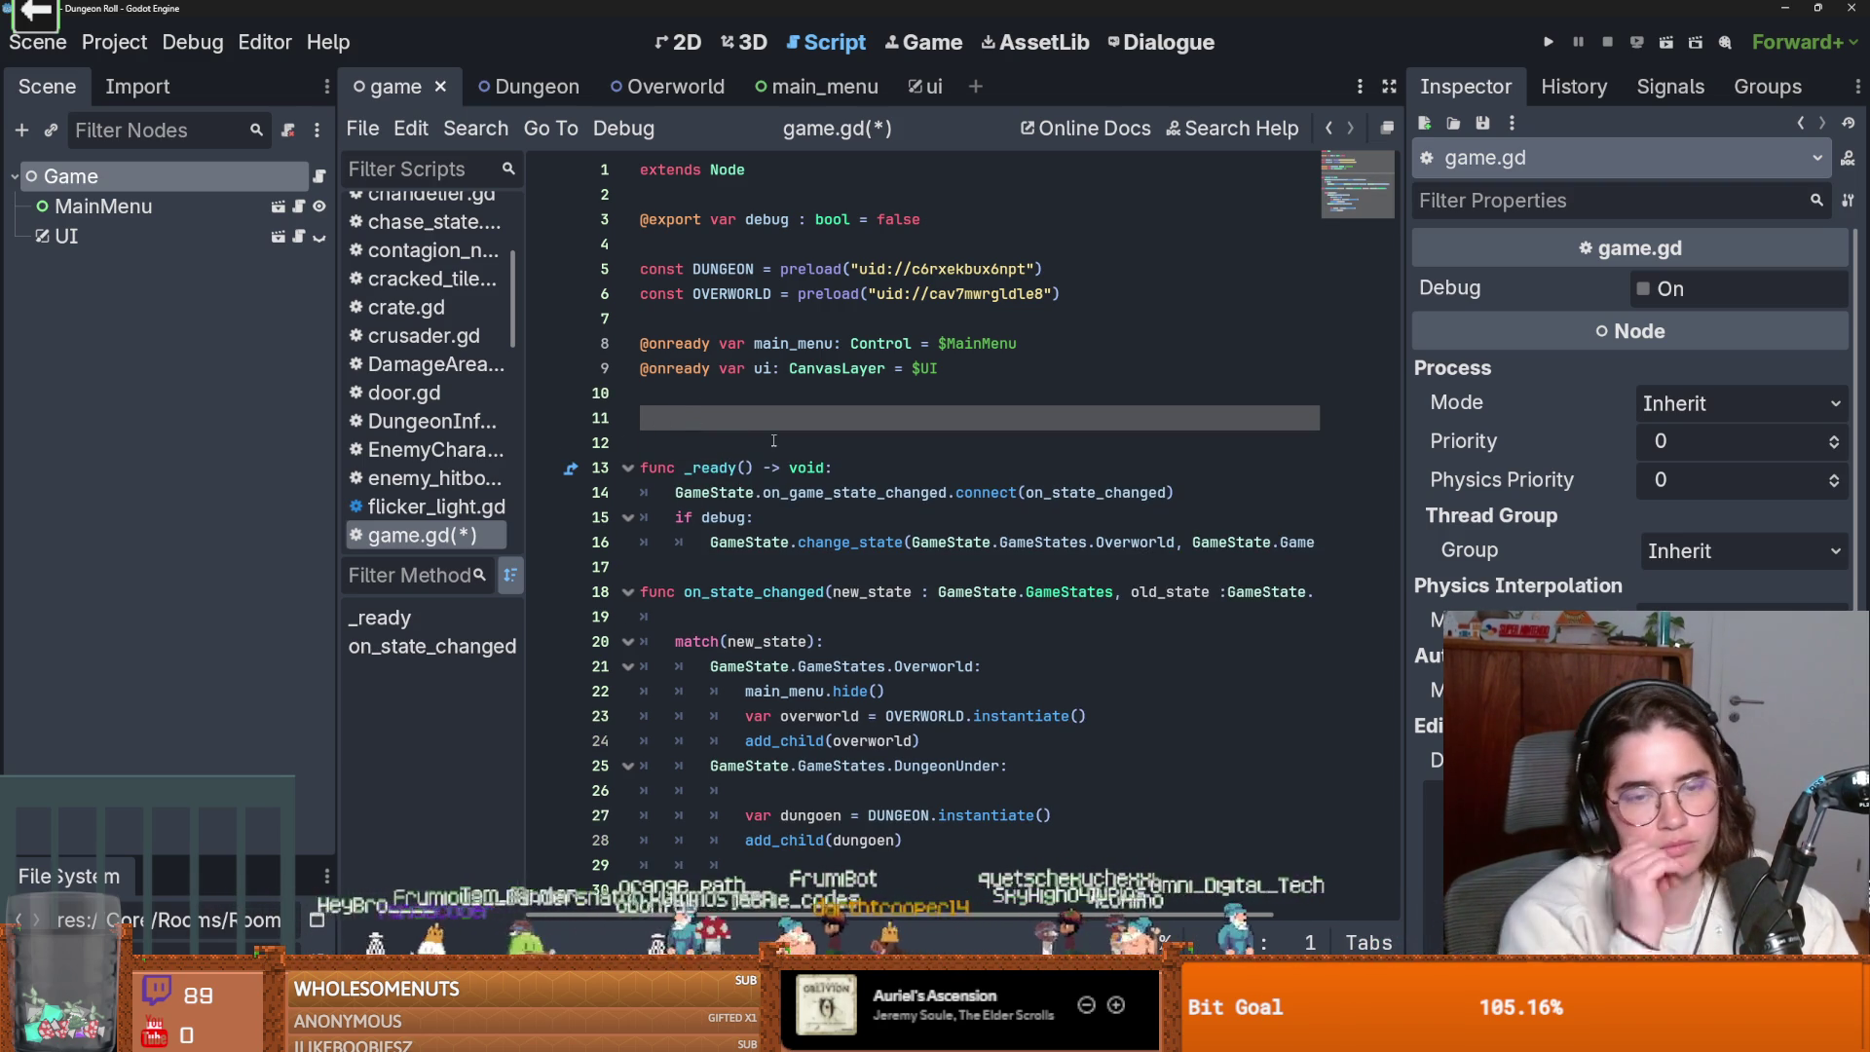
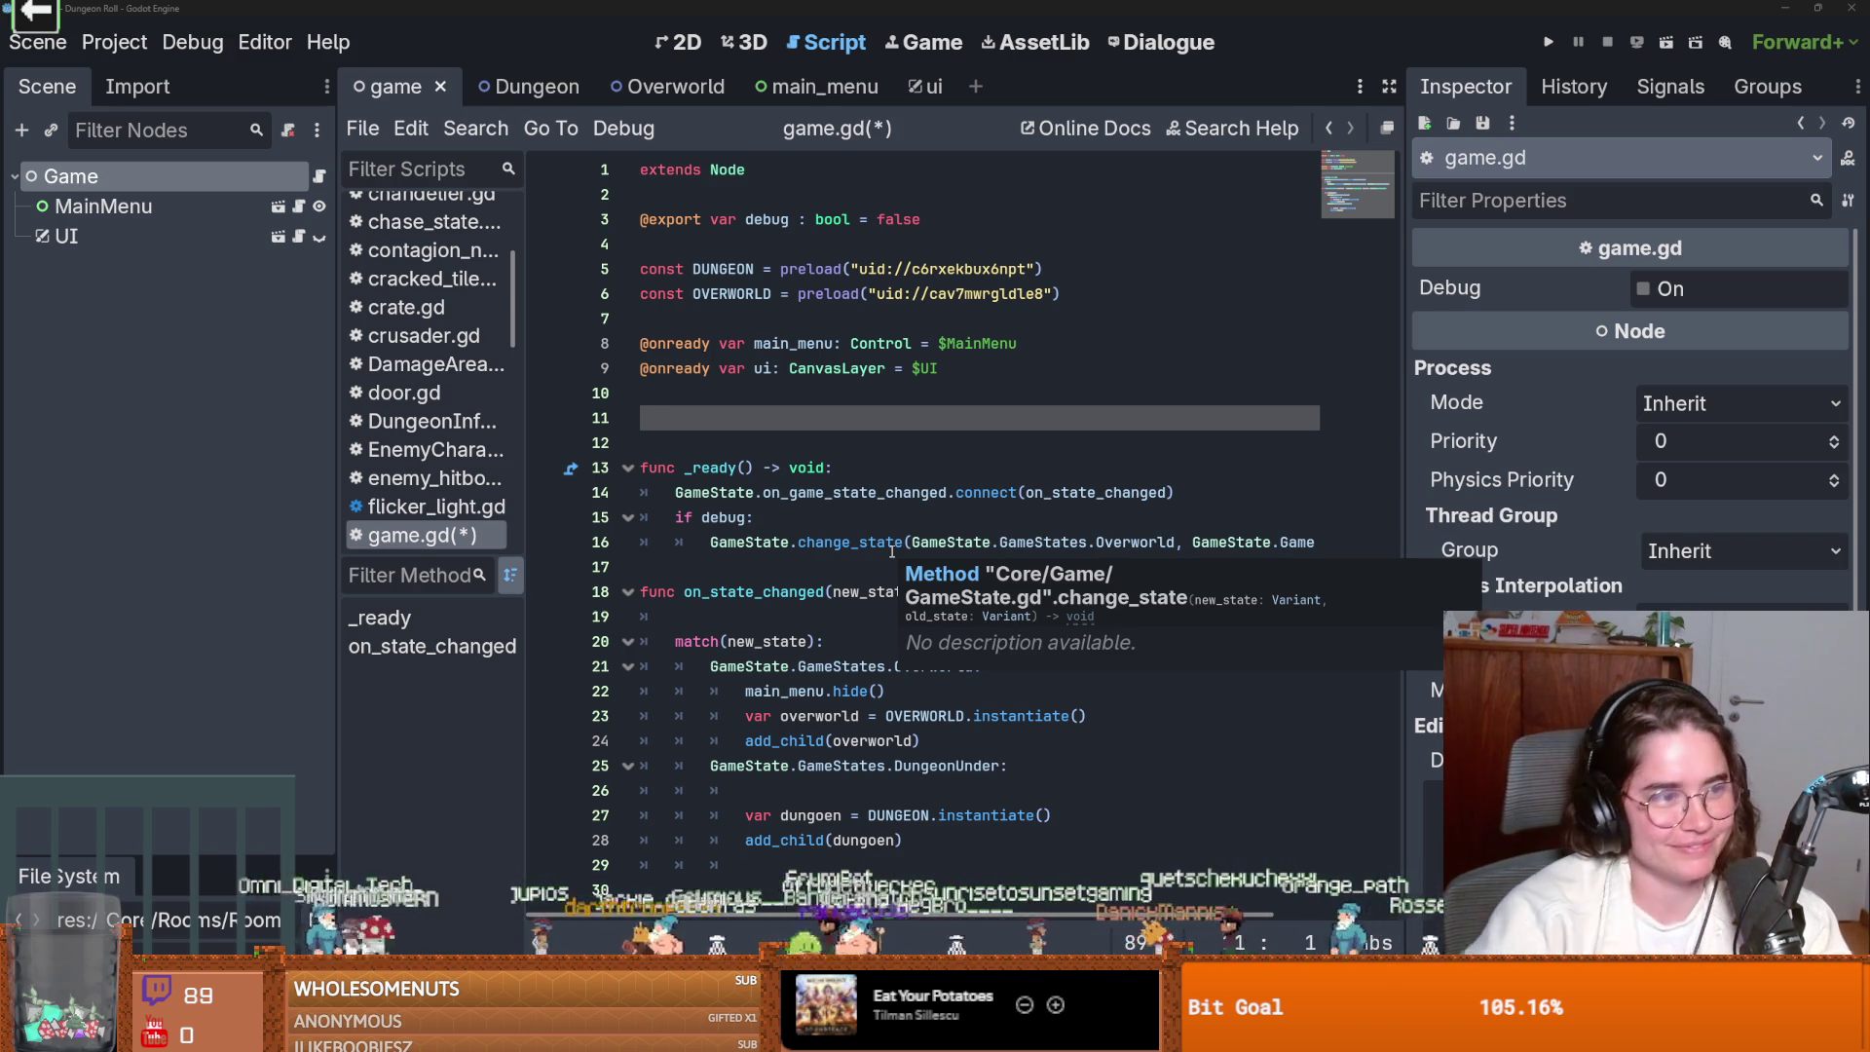
Save game.gd after checking the add_child(overworld) and main_menu.hide() lines
{"action": "left_click", "coordinate": [915, 749]}
{"action": "key", "text": "ctrl+s"}
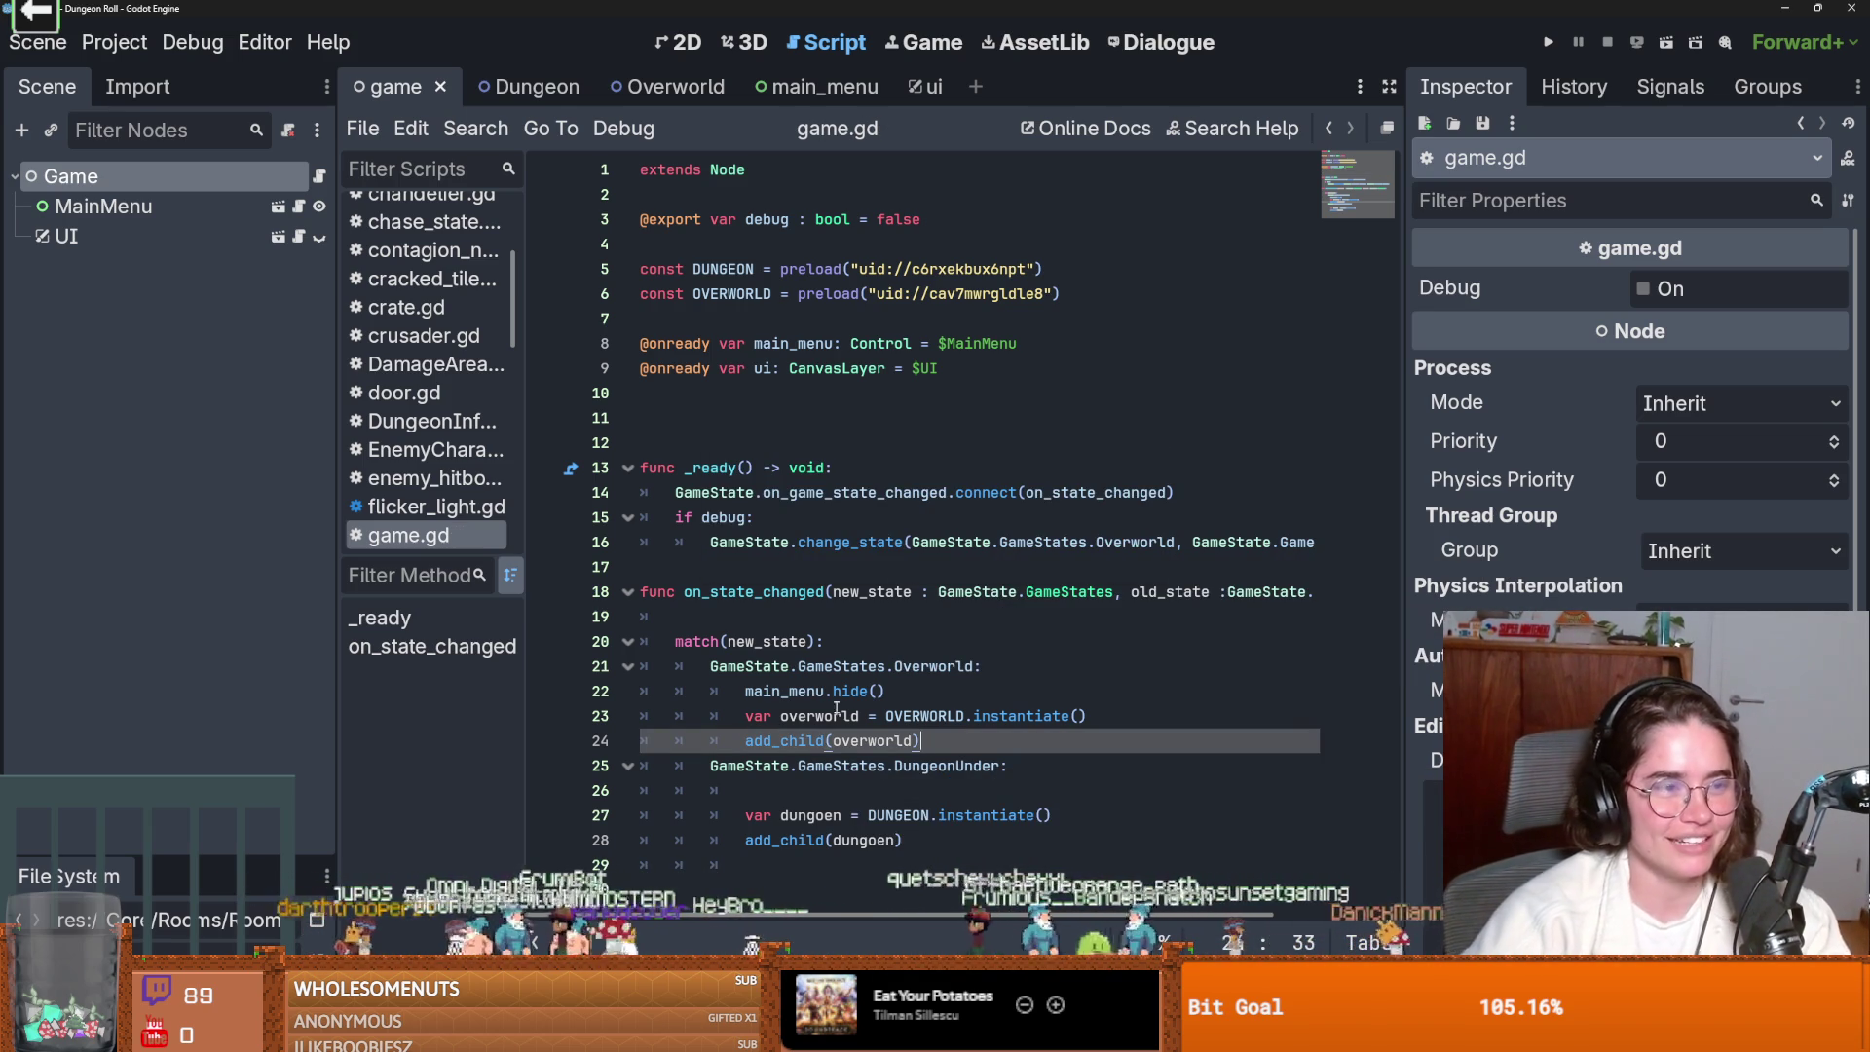
{"action": "left_click", "coordinate": [807, 691]}
{"action": "key", "text": "ctrl+s"}
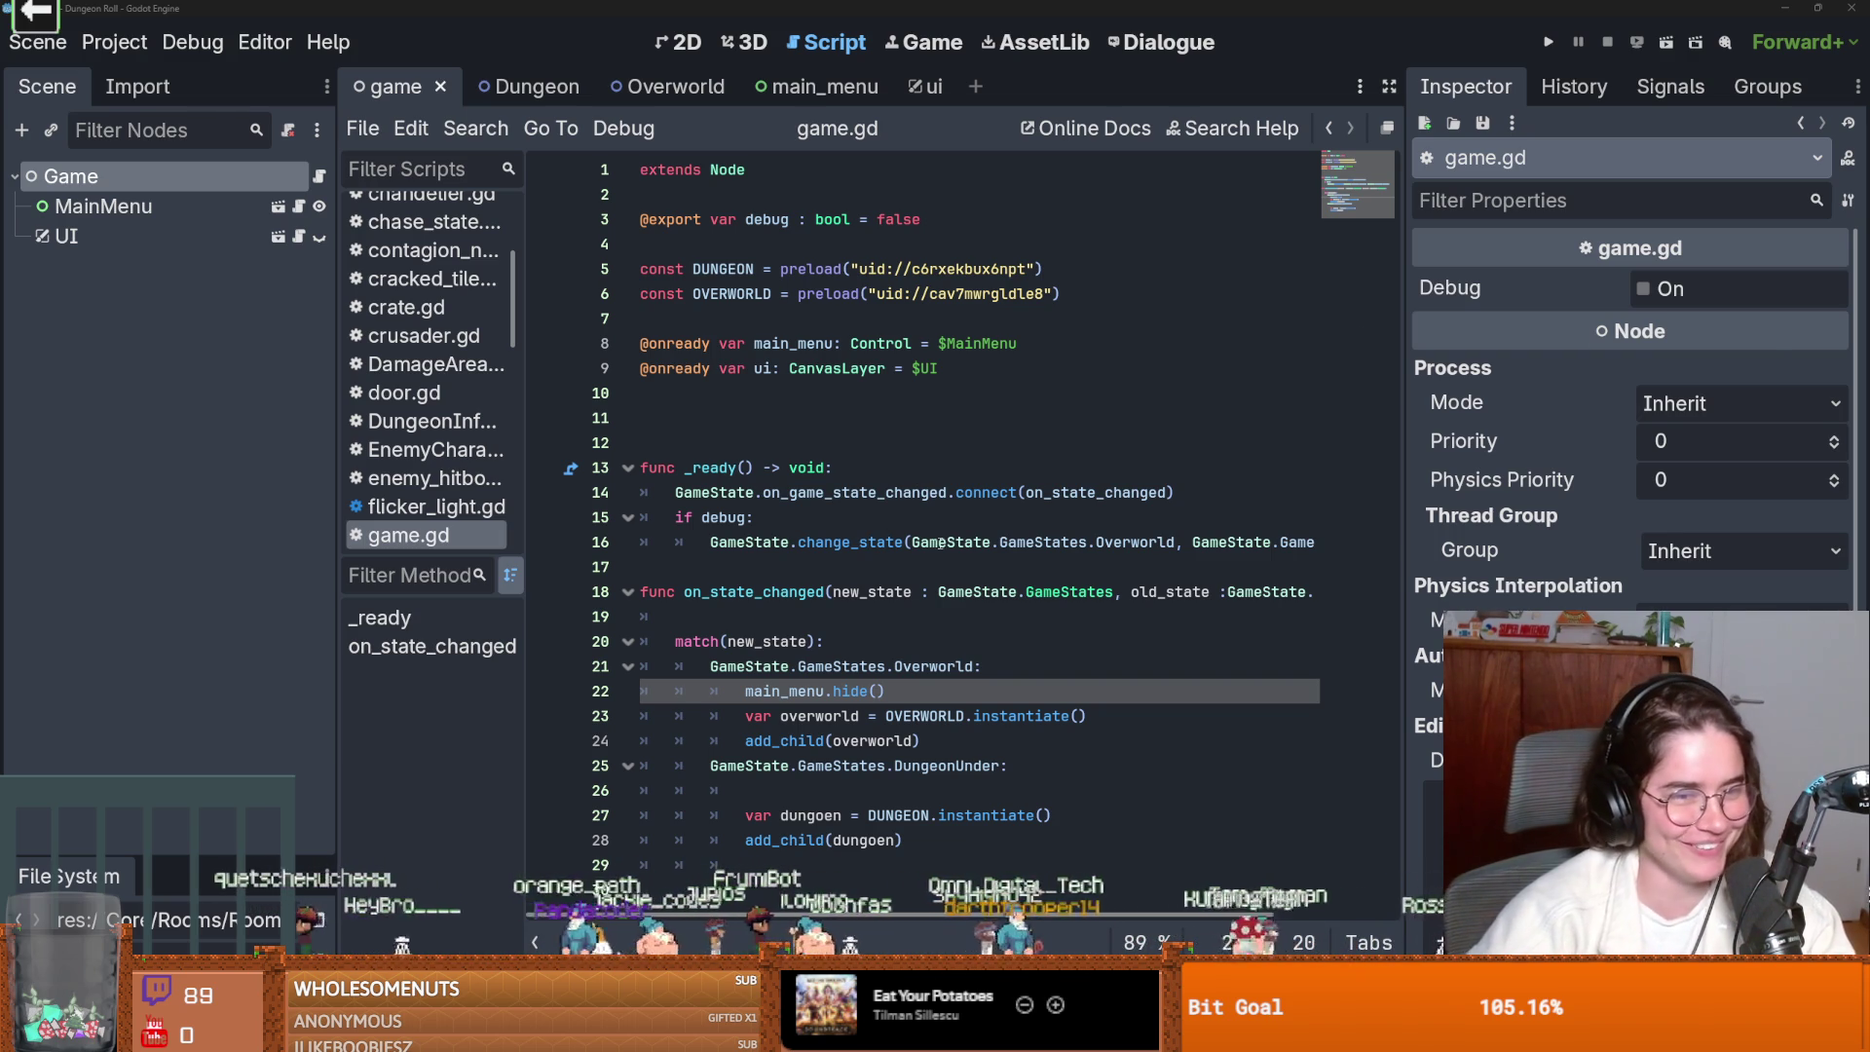
{"action": "key", "text": "ctrl+s"}
Remove the blank lines above func _ready and under GameStates.DungeonUnder
{"action": "left_click", "coordinate": [797, 408]}
{"action": "key", "text": "BackSpace"}
{"action": "key", "text": "BackSpace"}
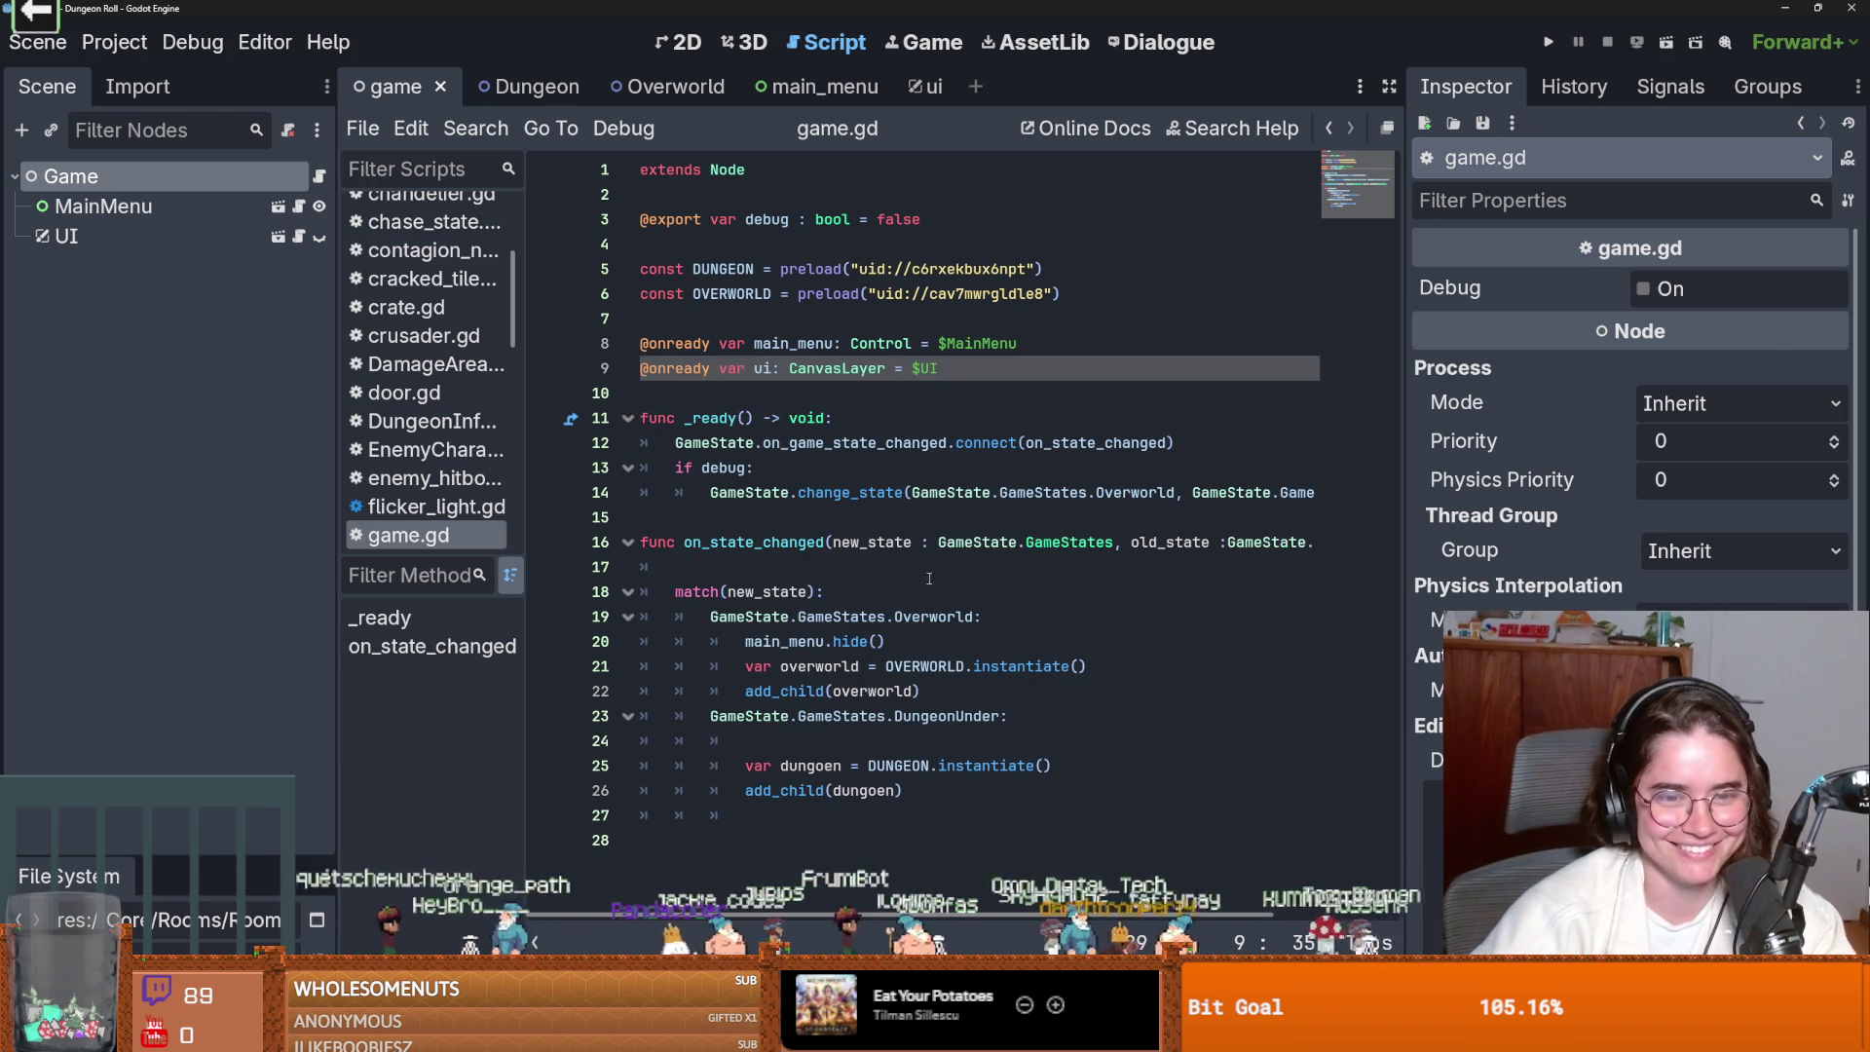
{"action": "left_click", "coordinate": [906, 747]}
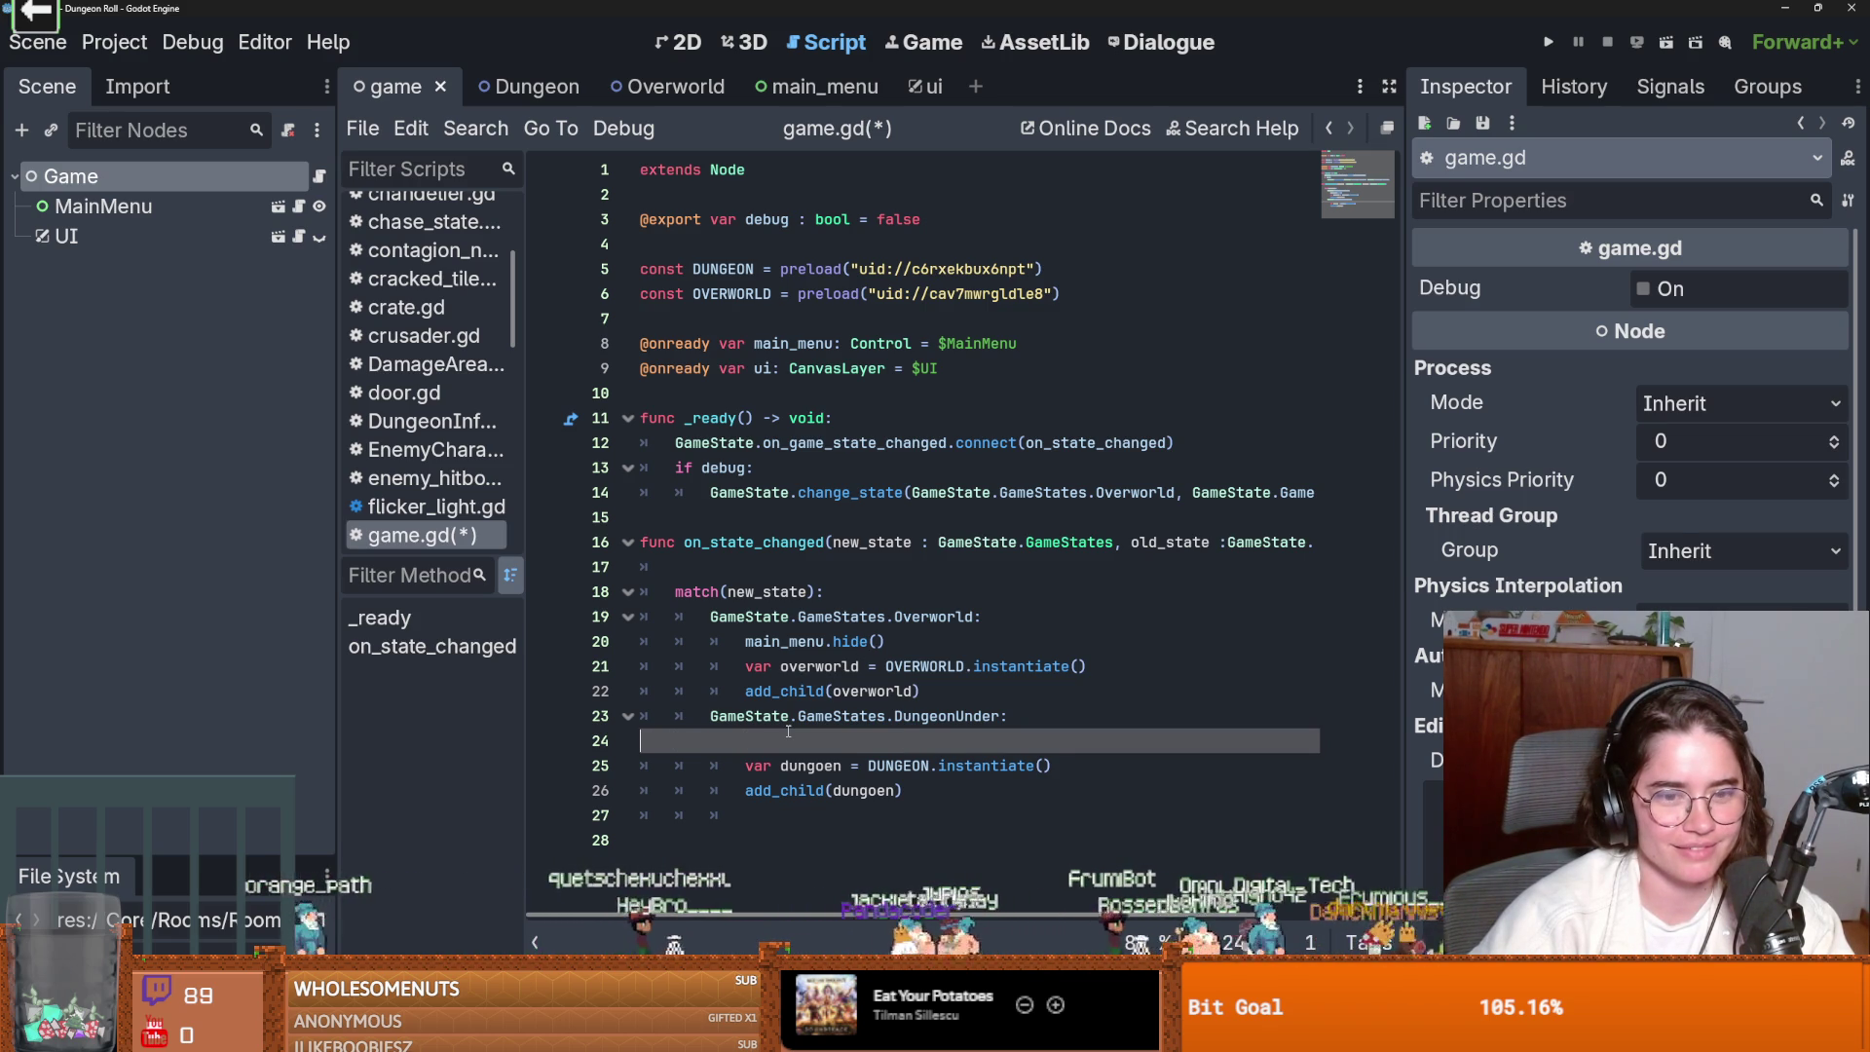
{"action": "key", "text": "BackSpace"}
{"action": "left_click", "coordinate": [951, 694]}
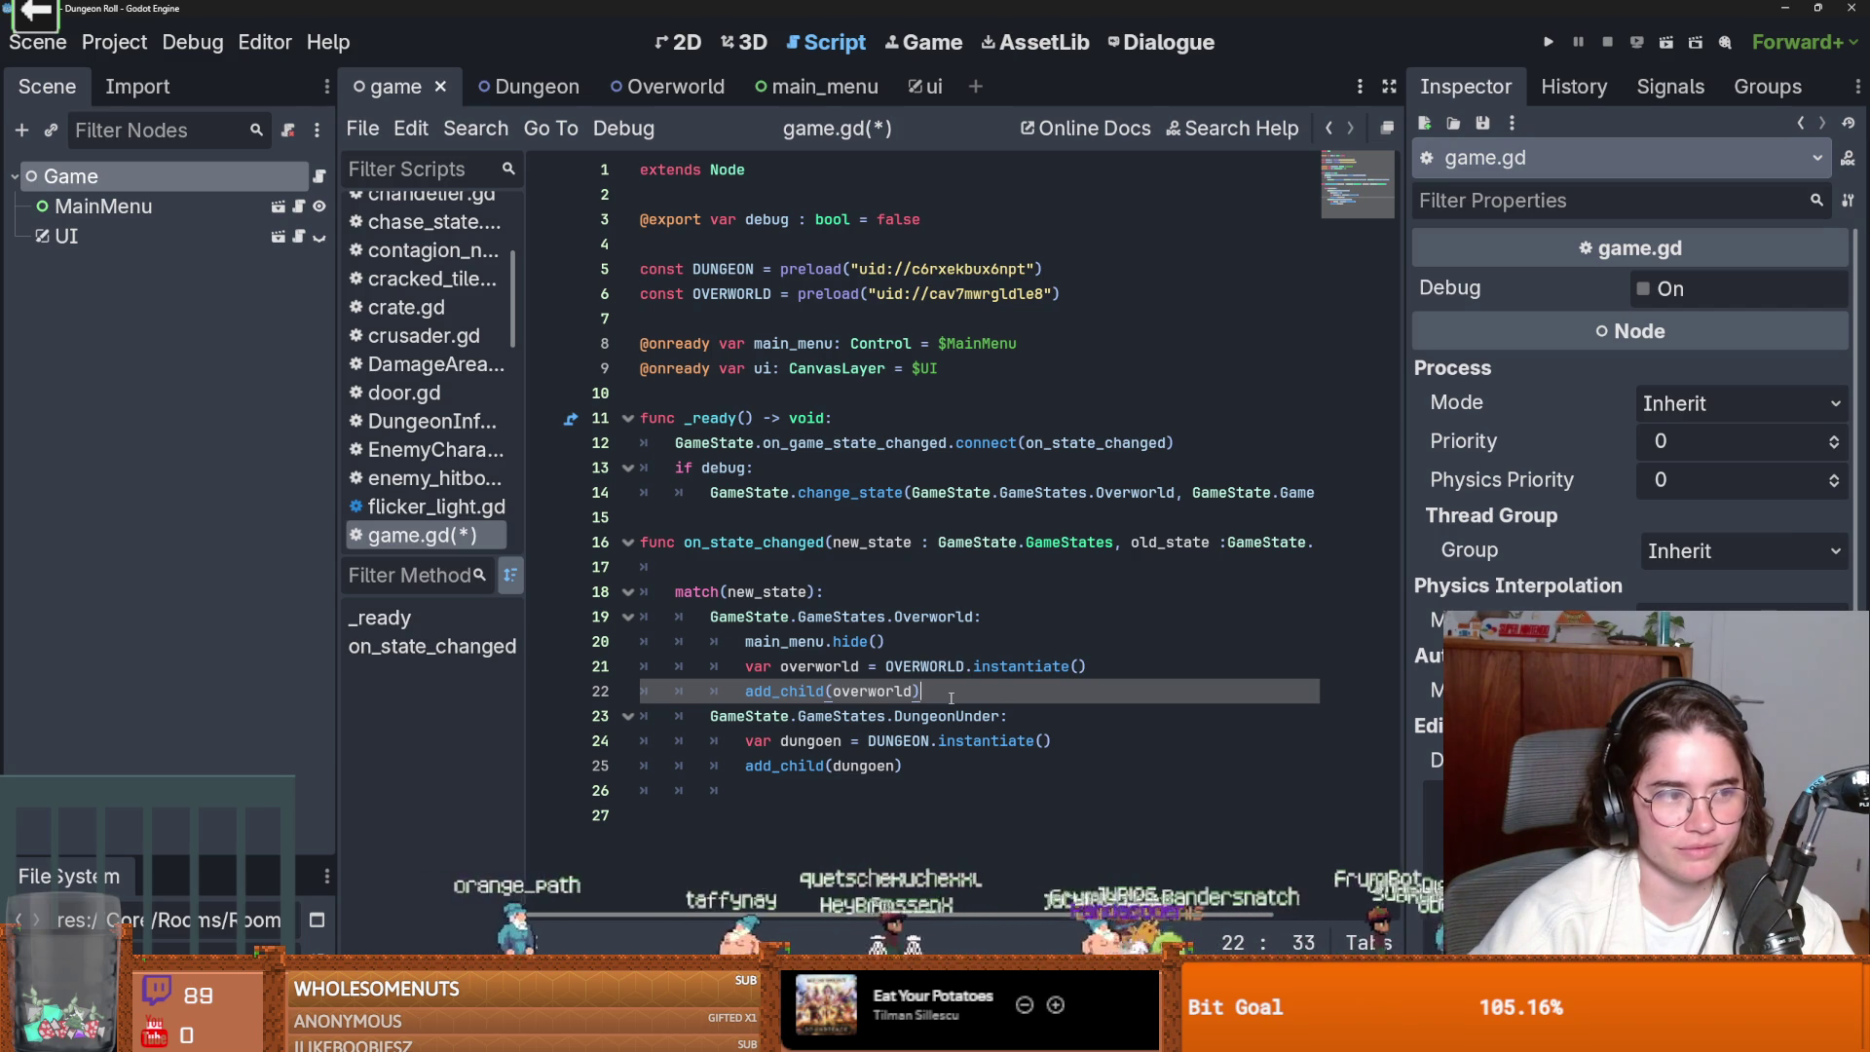
{"action": "left_click", "coordinate": [990, 760]}
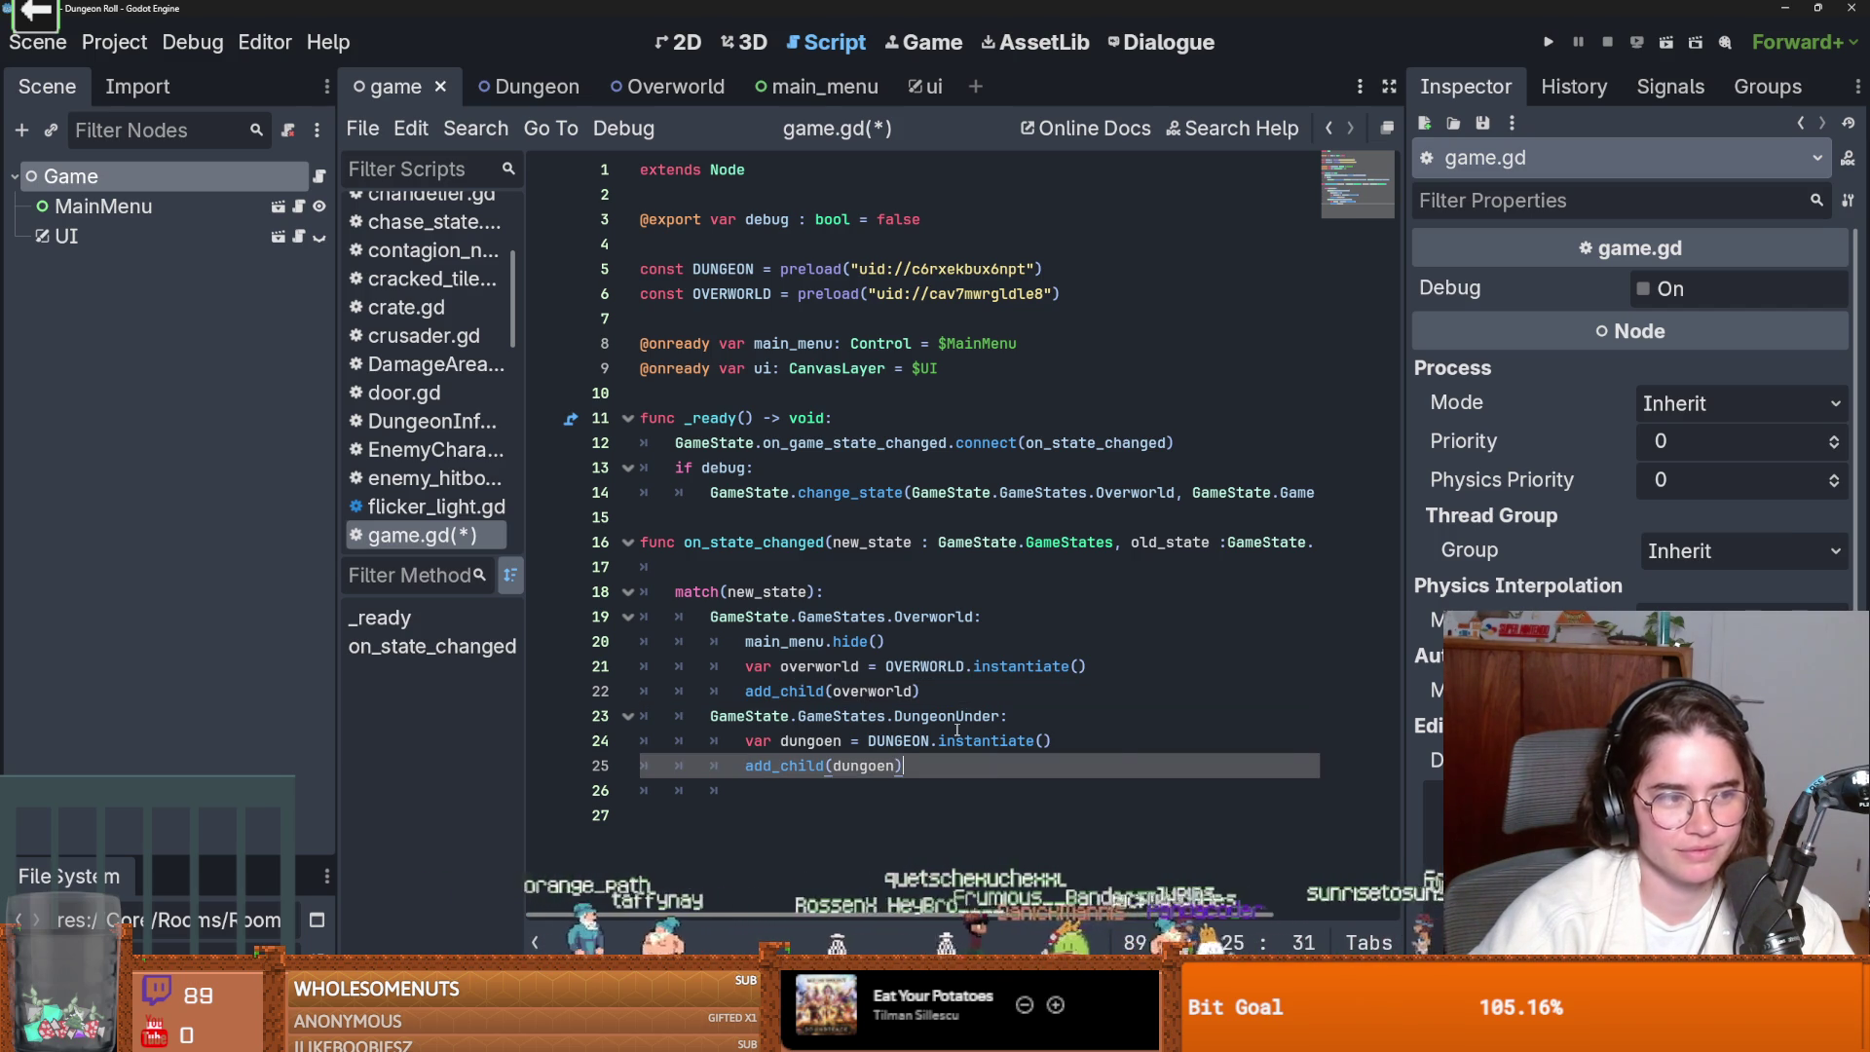
{"action": "mouse_move", "coordinate": [956, 731]}
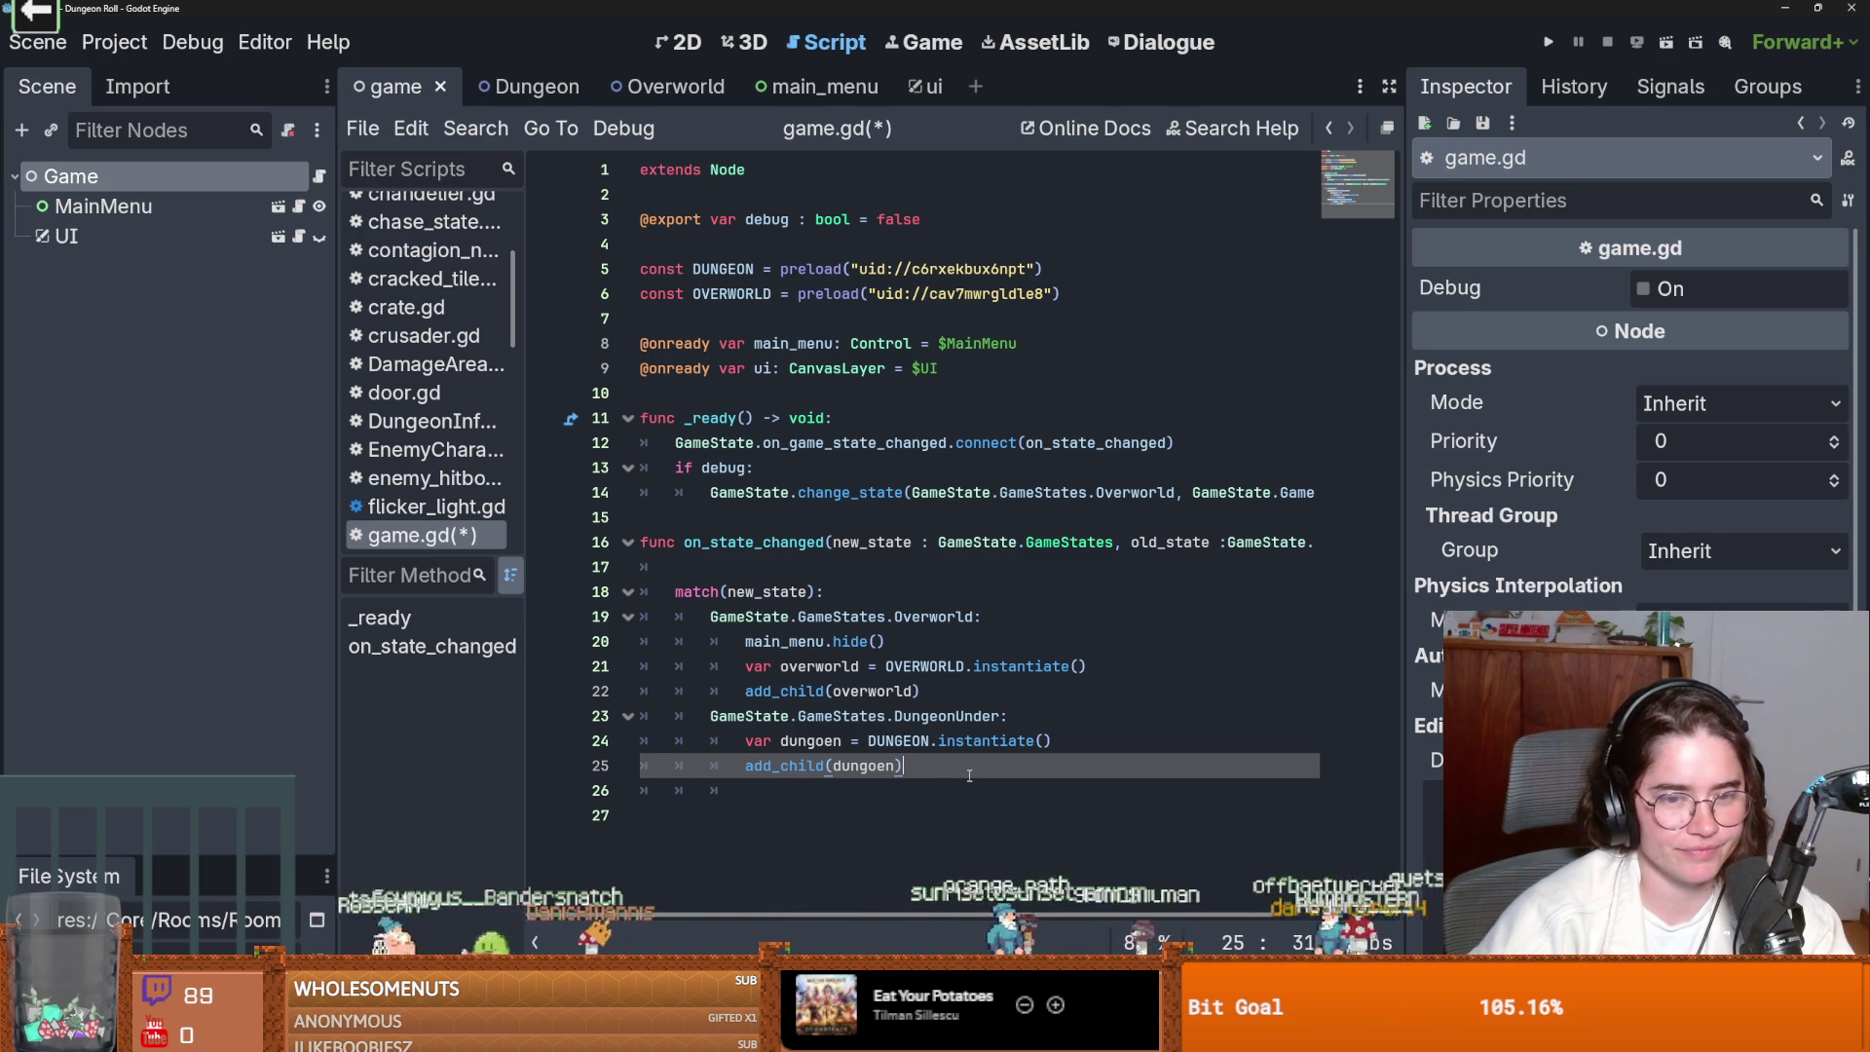
Add a new line after add_child(dungoen) and draft a delete_other(GameState.) call
{"action": "triple_click", "coordinate": [969, 775]}
{"action": "left_click", "coordinate": [967, 769]}
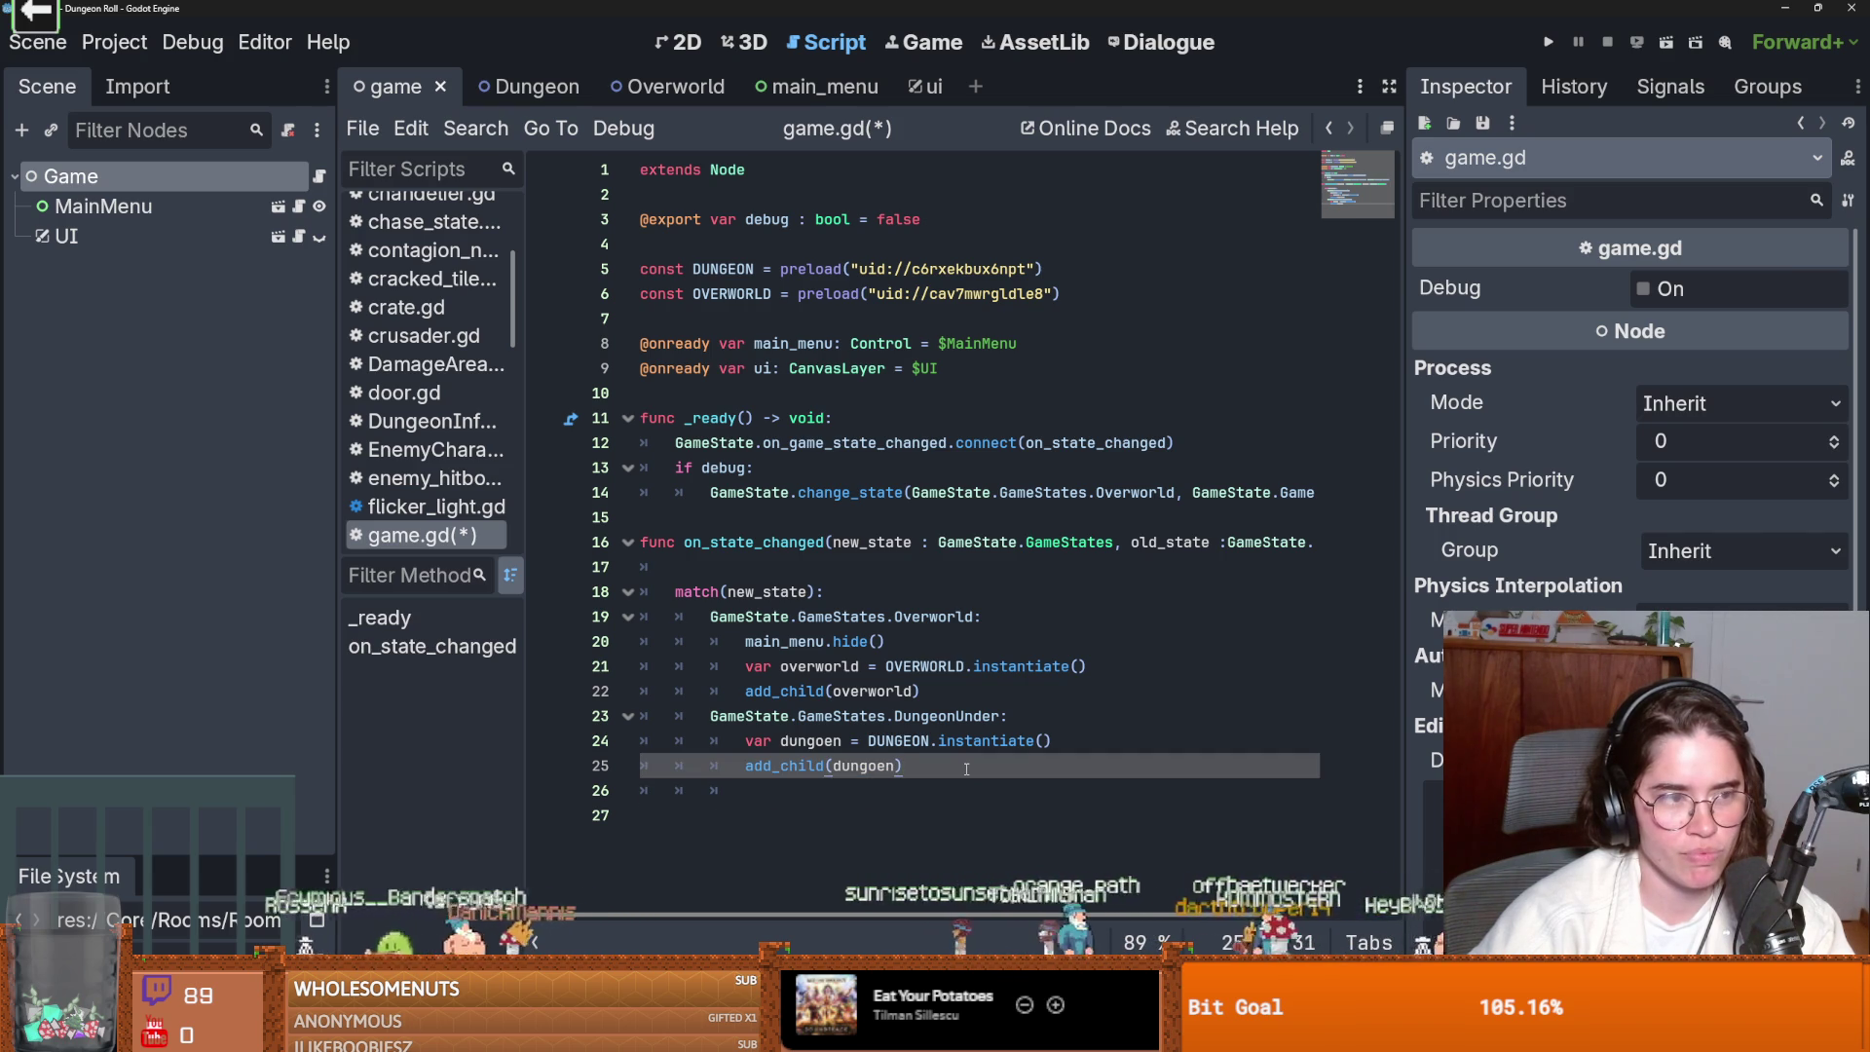
{"action": "key", "text": "Return"}
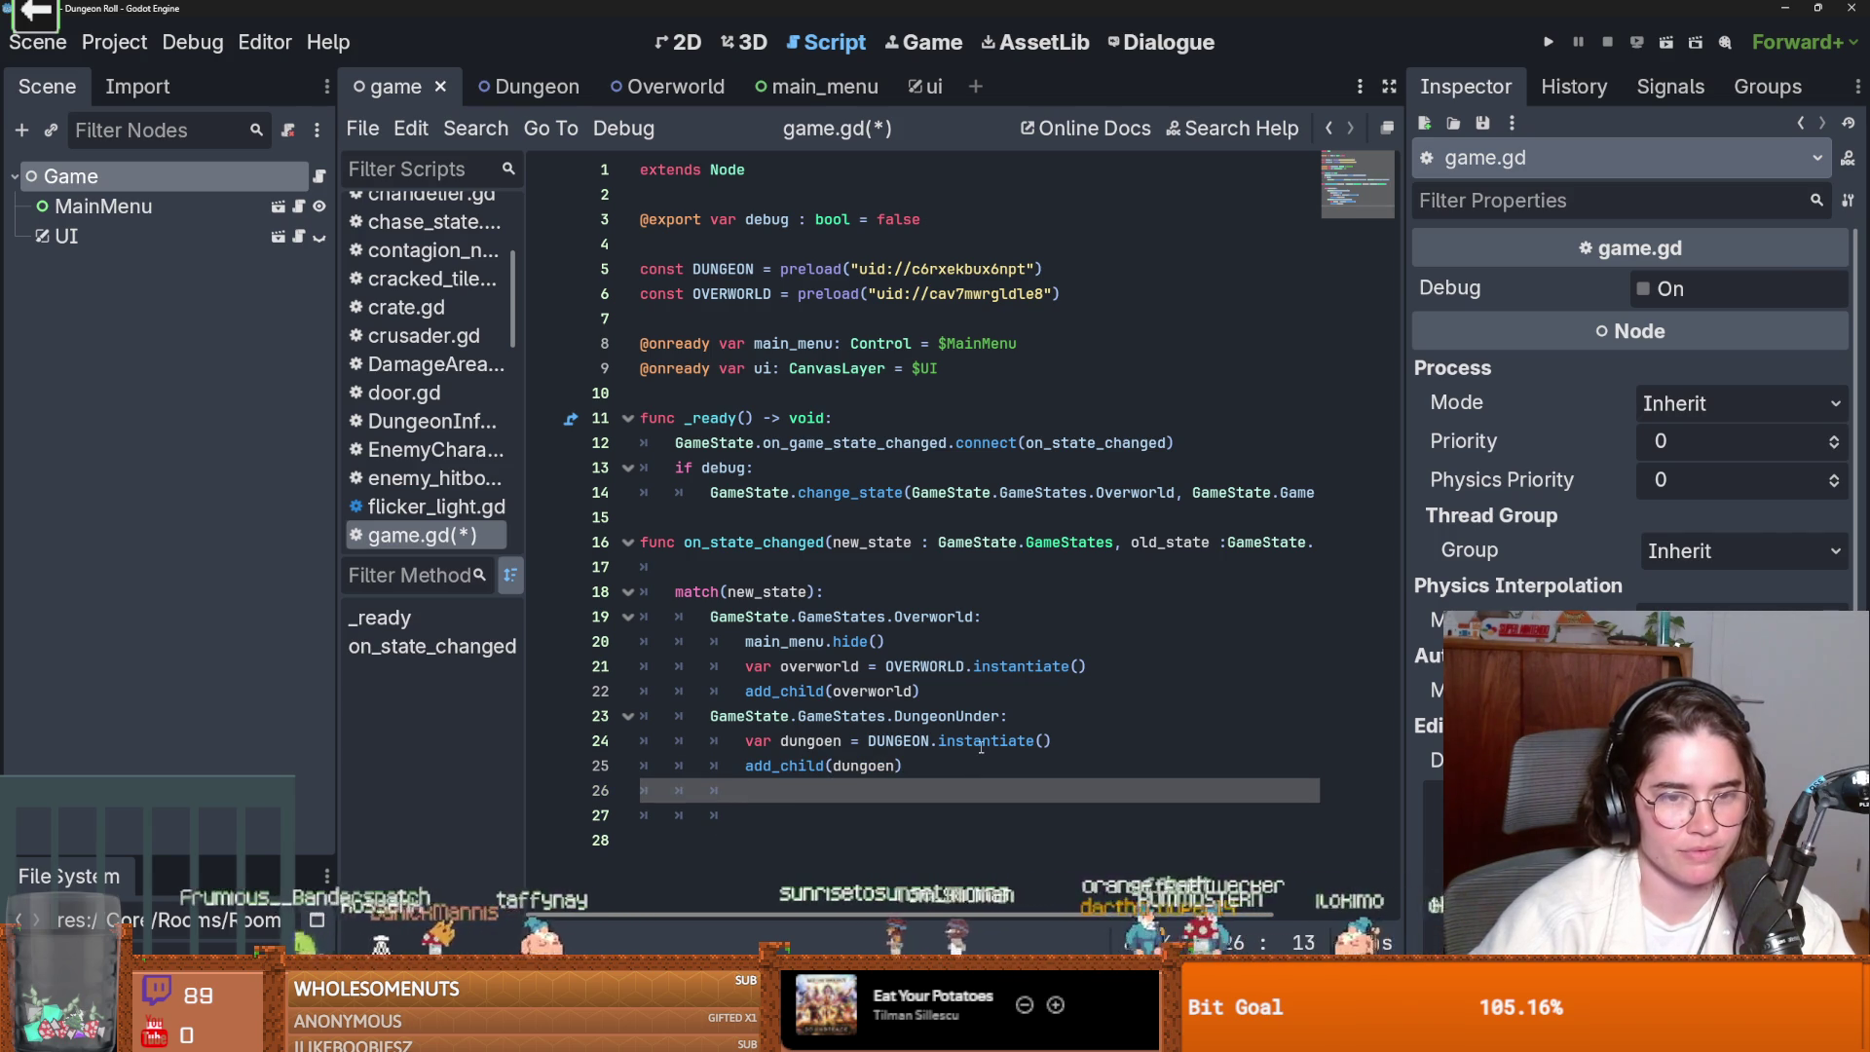
{"action": "type", "text": "delete_"}
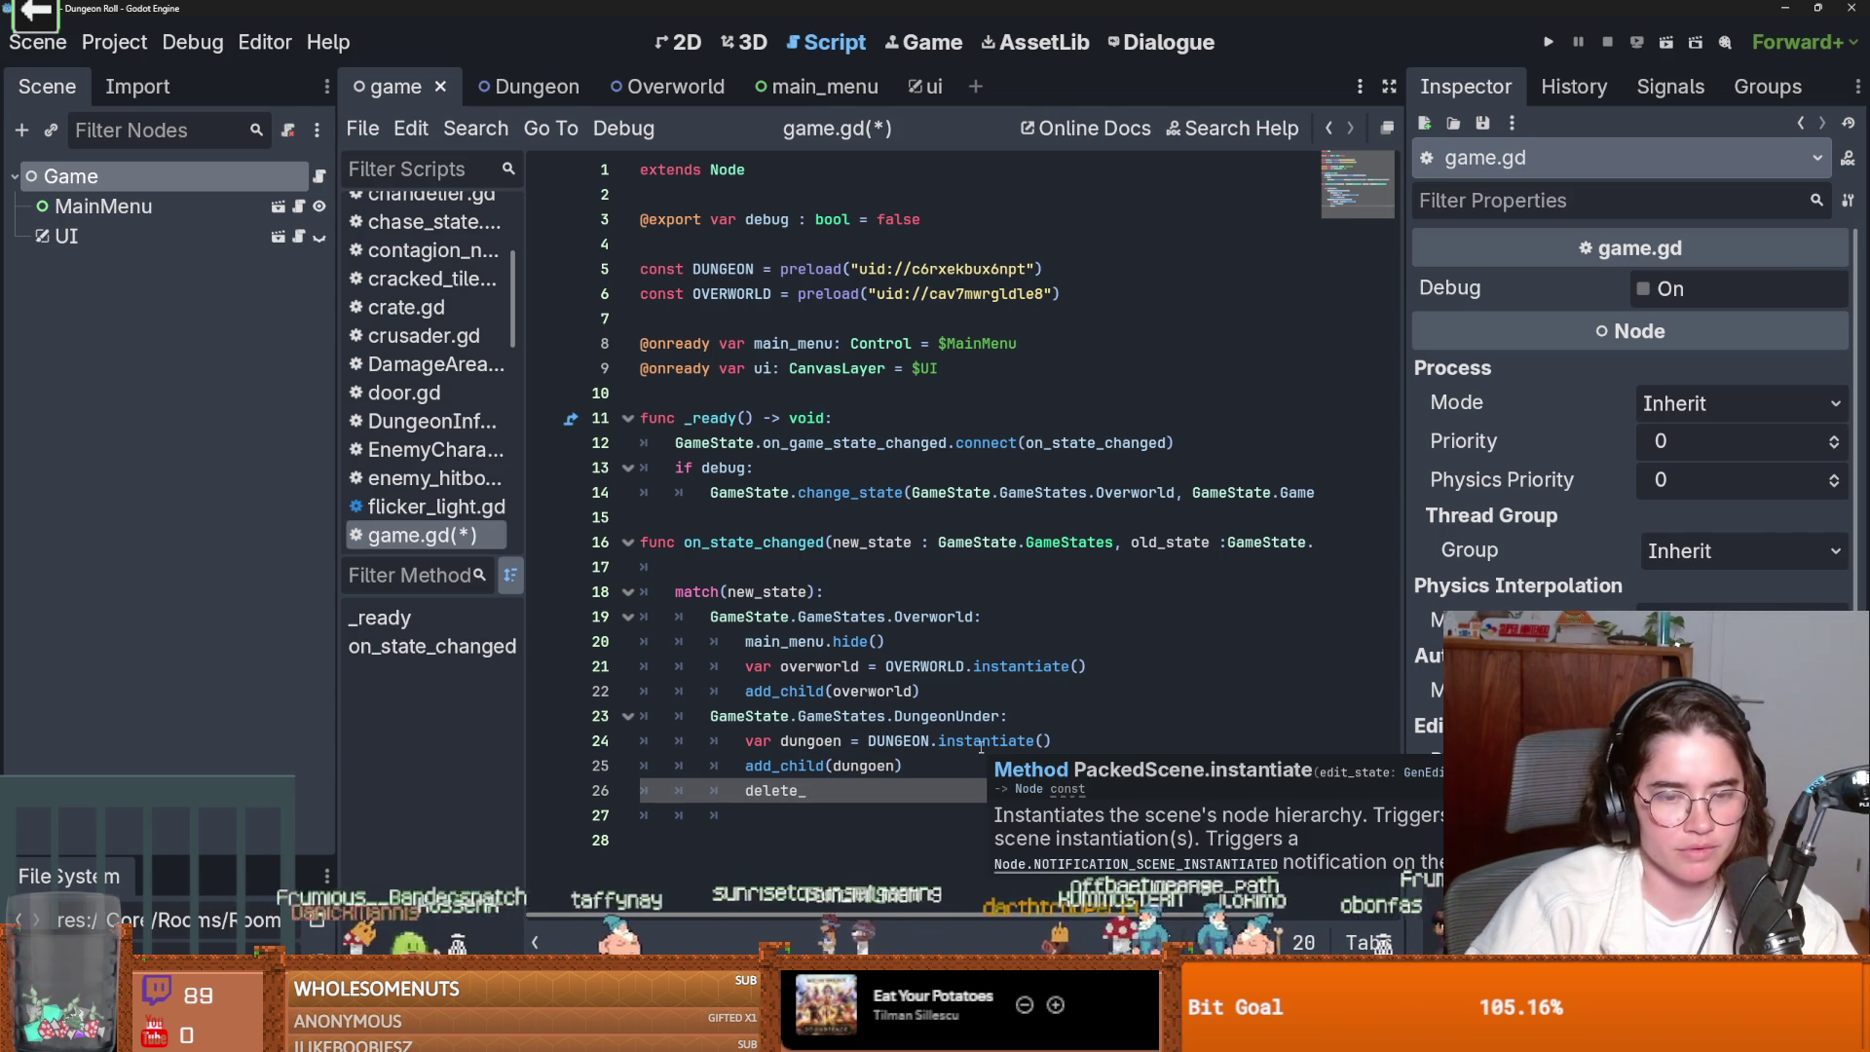
{"action": "key", "text": "BackSpace"}
{"action": "key", "text": "BackSpace"}
{"action": "key", "text": "BackSpace"}
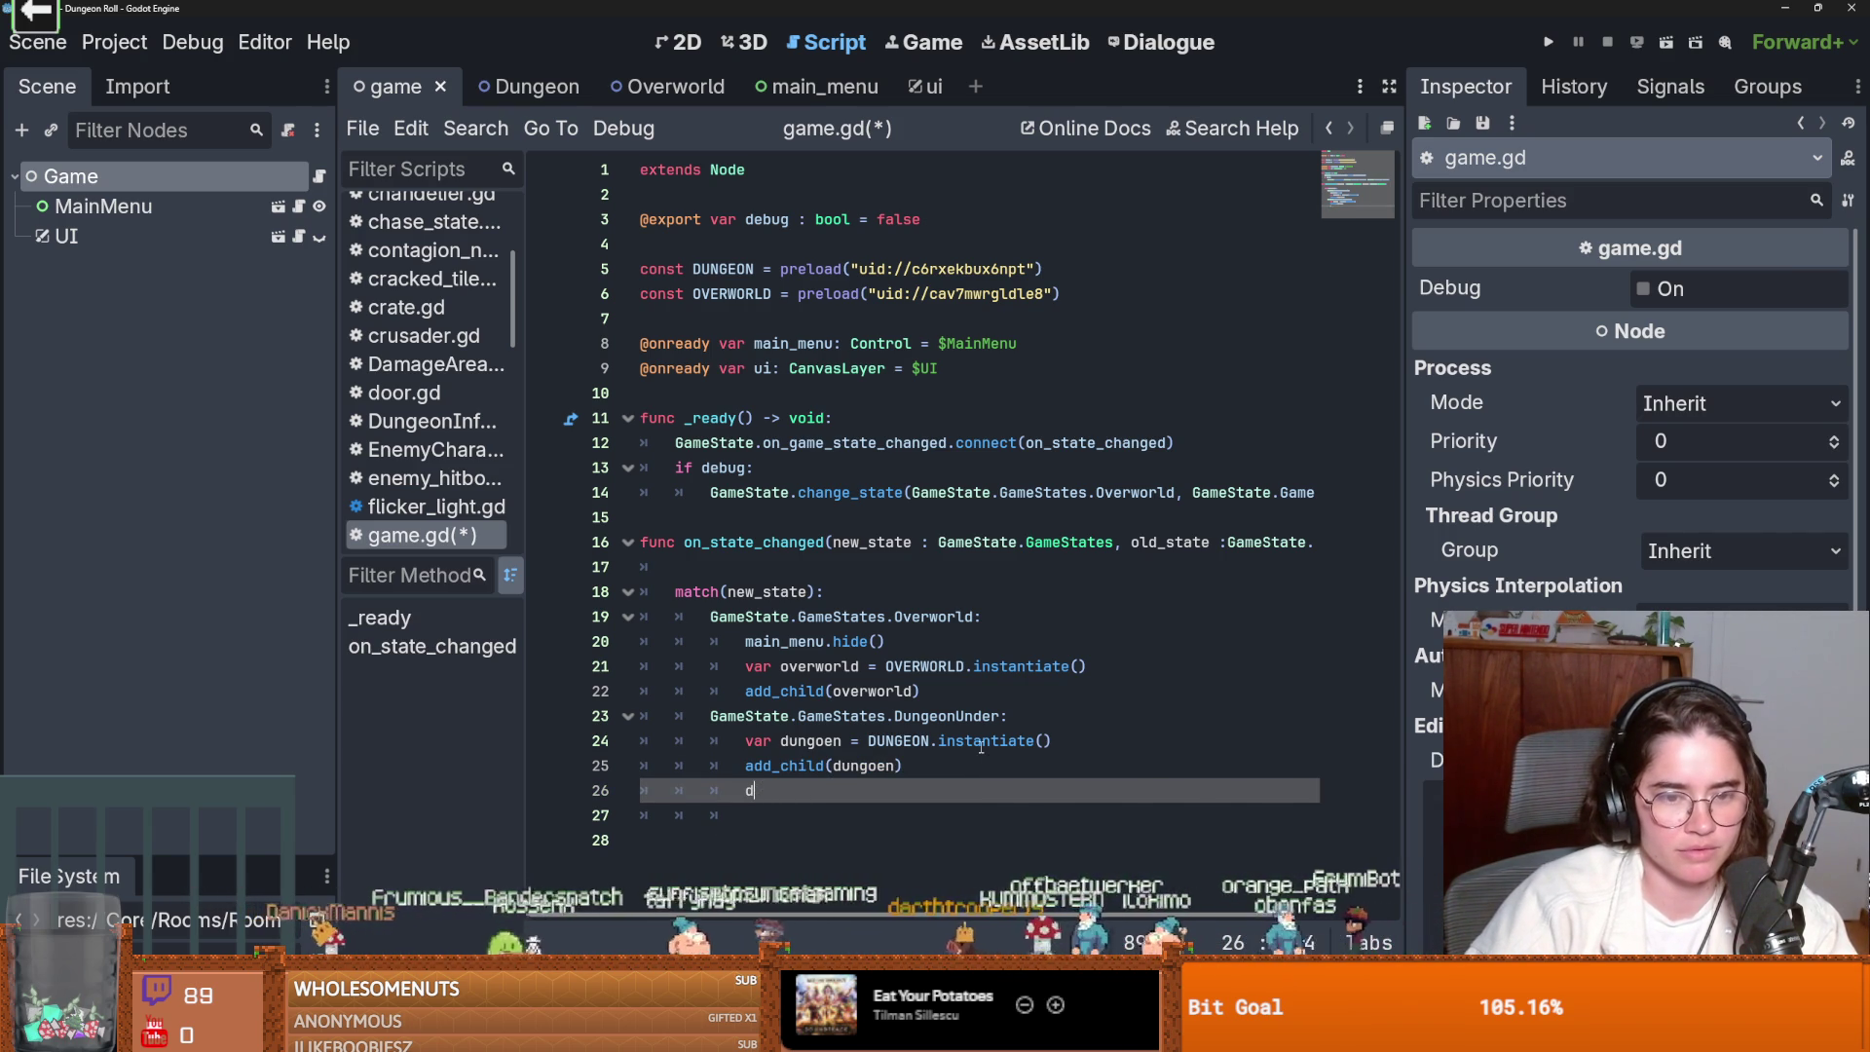
{"action": "type", "text": "delete_othe"}
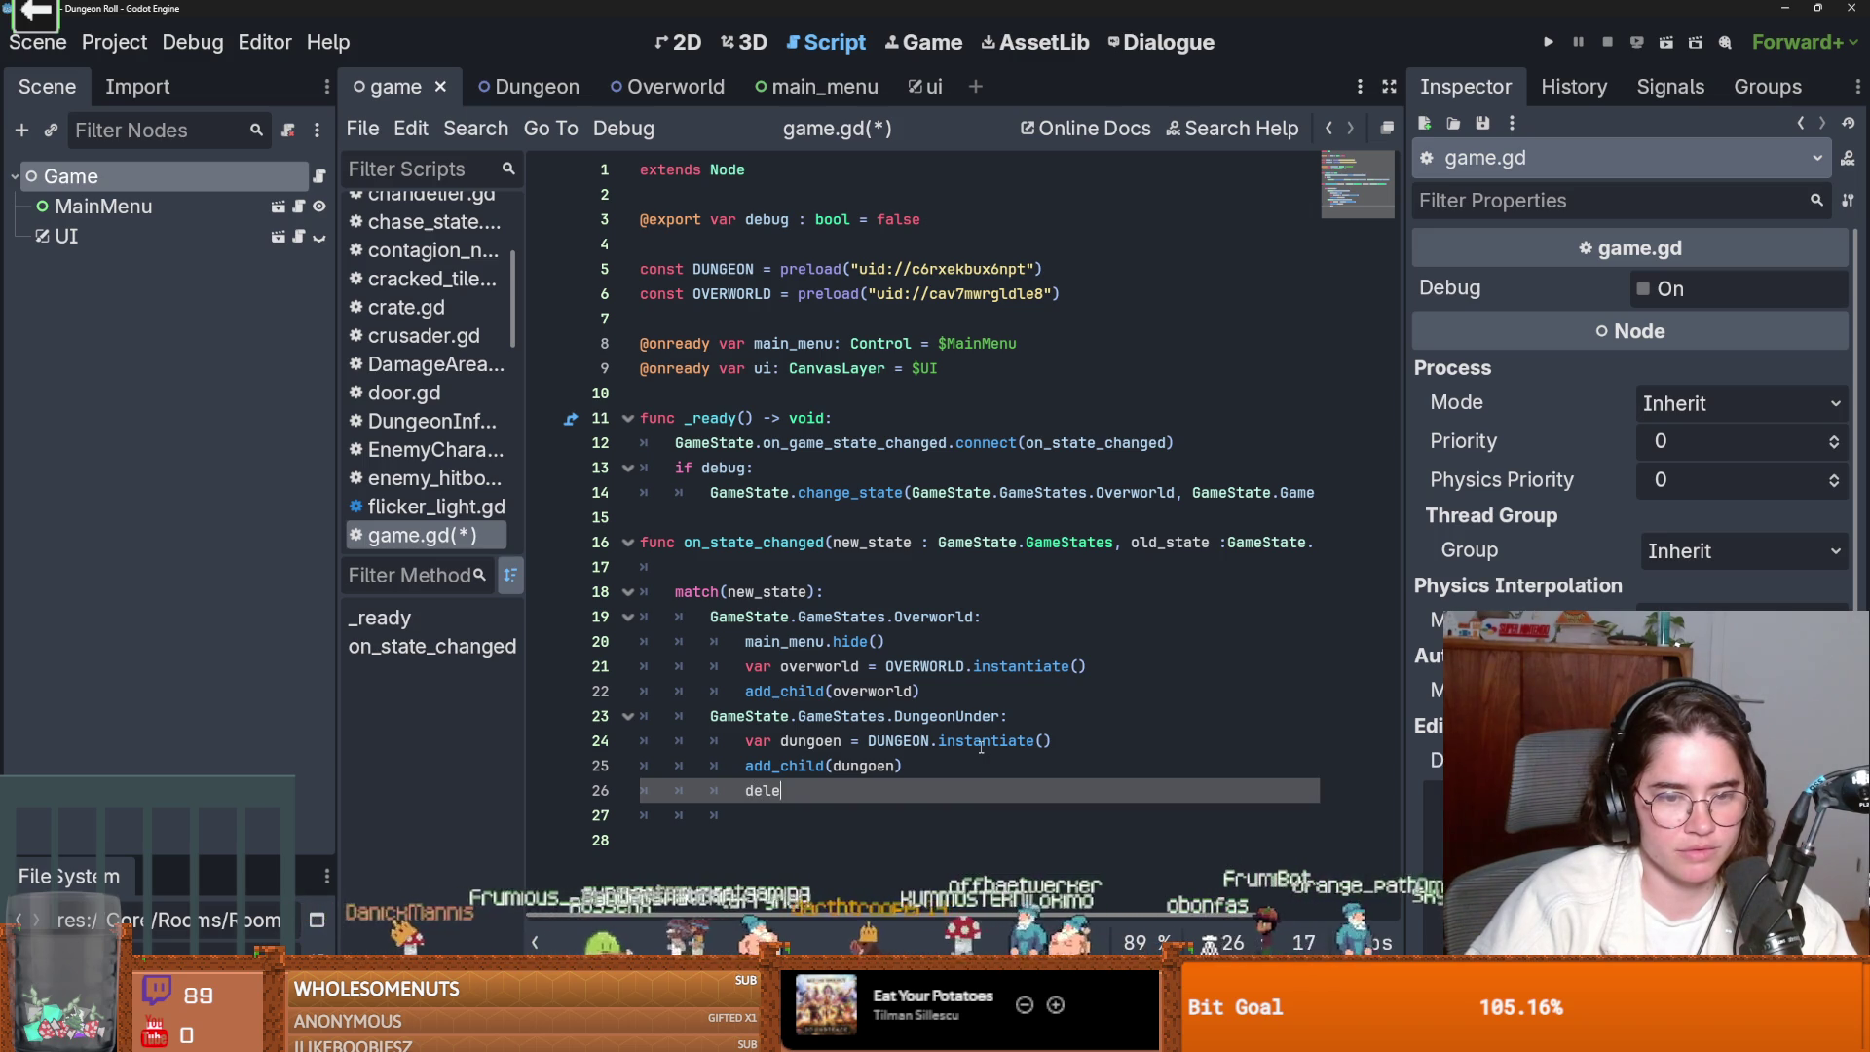
{"action": "type", "text": "r(G"}
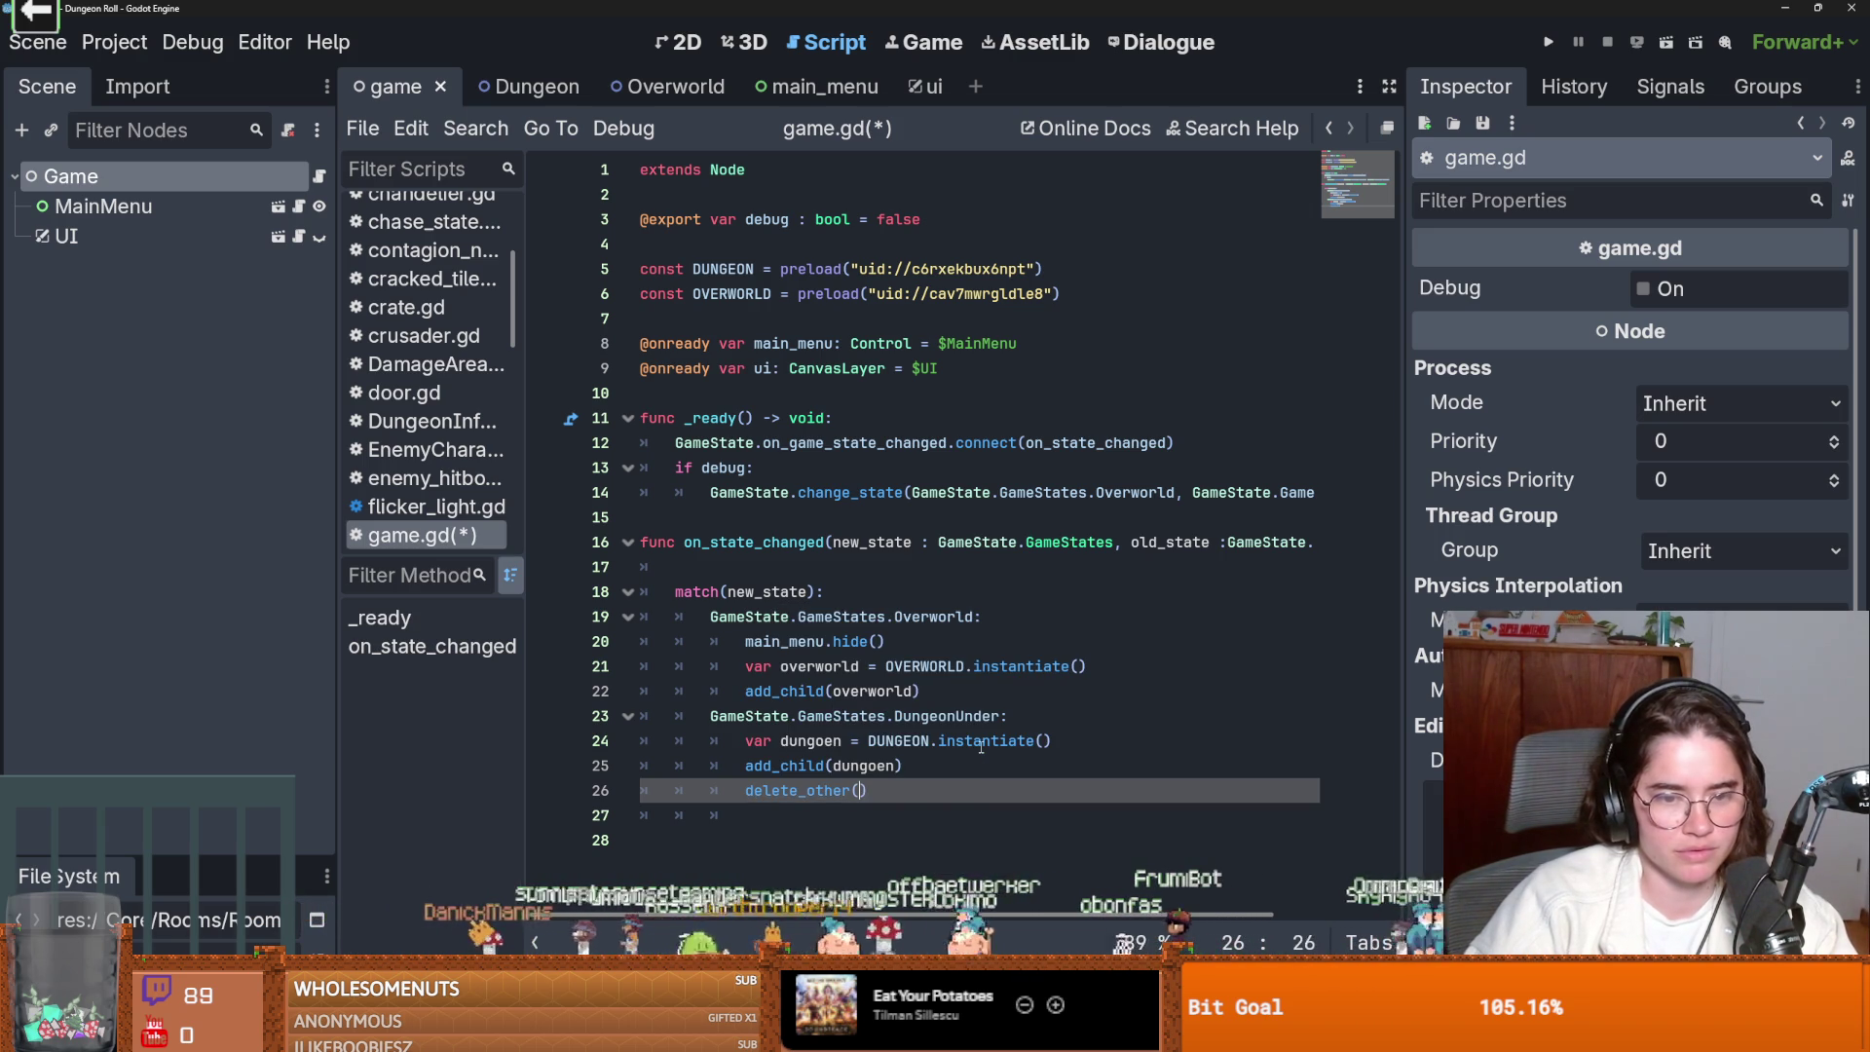
{"action": "type", "text": "ameState."}
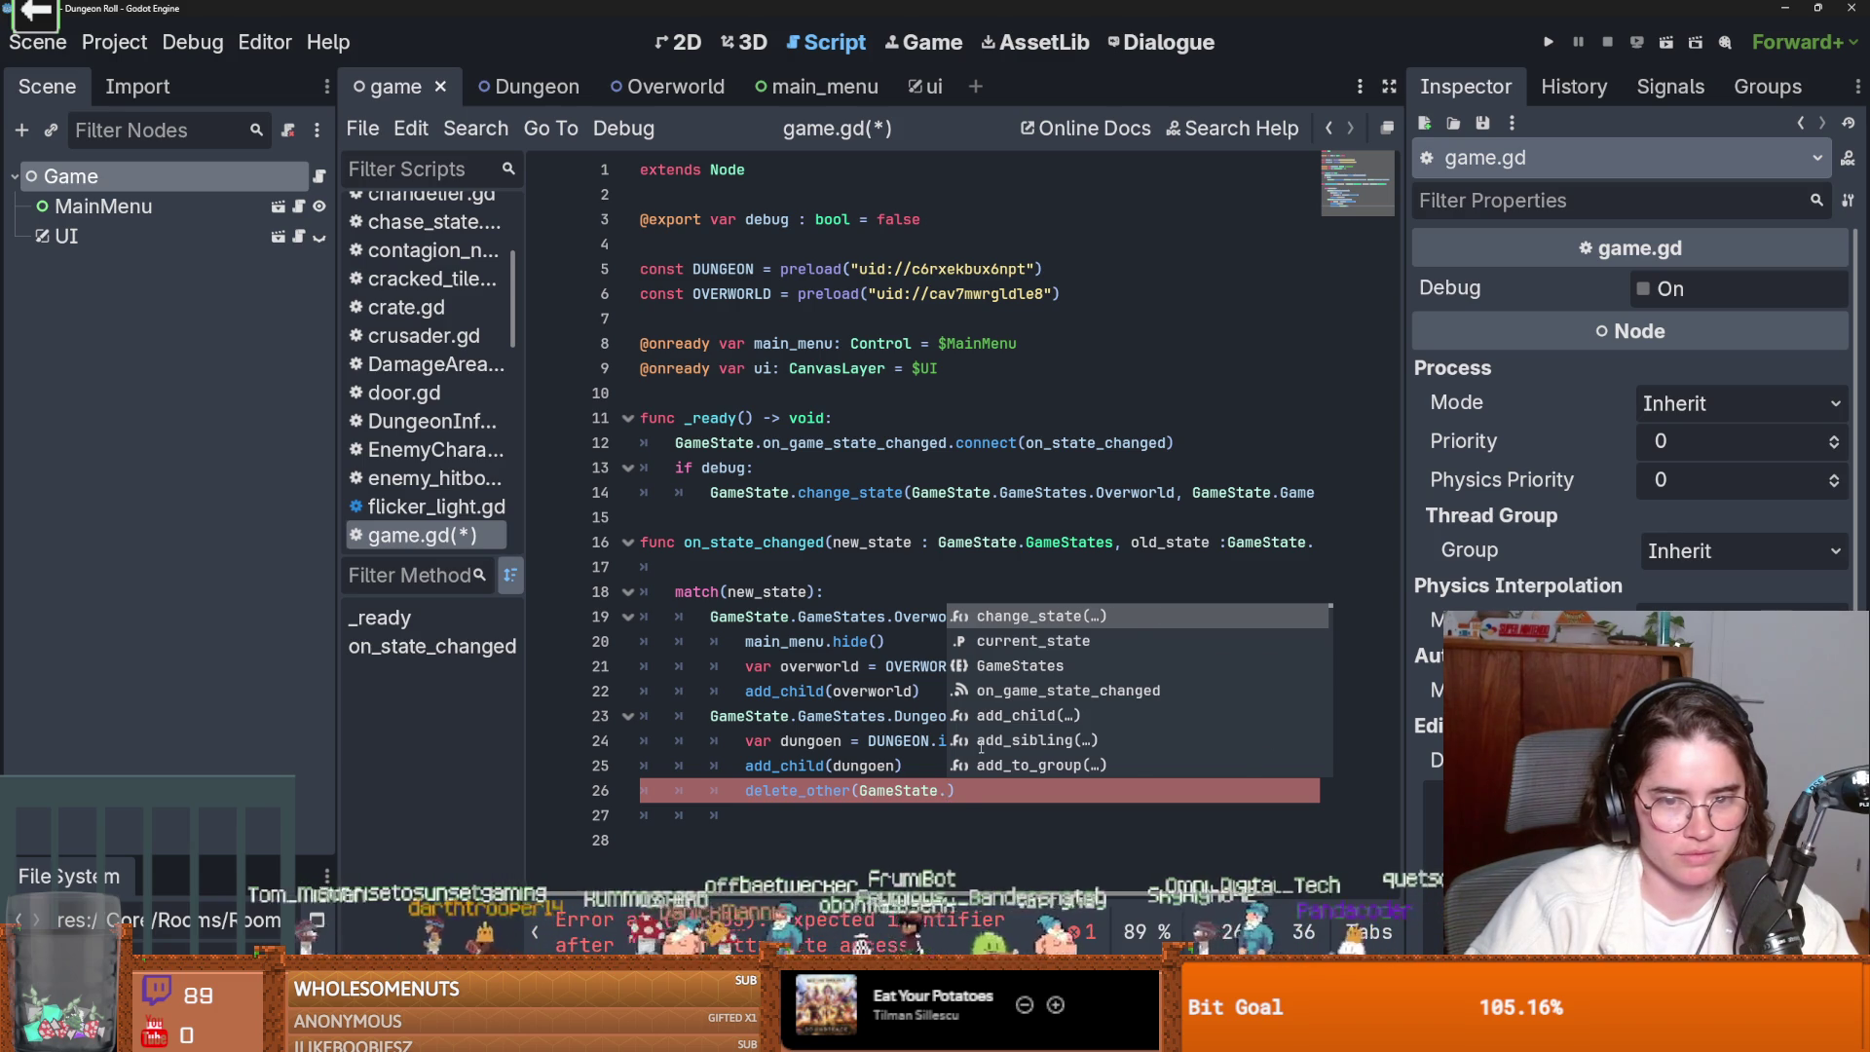
{"action": "type", "text": "Ga"}
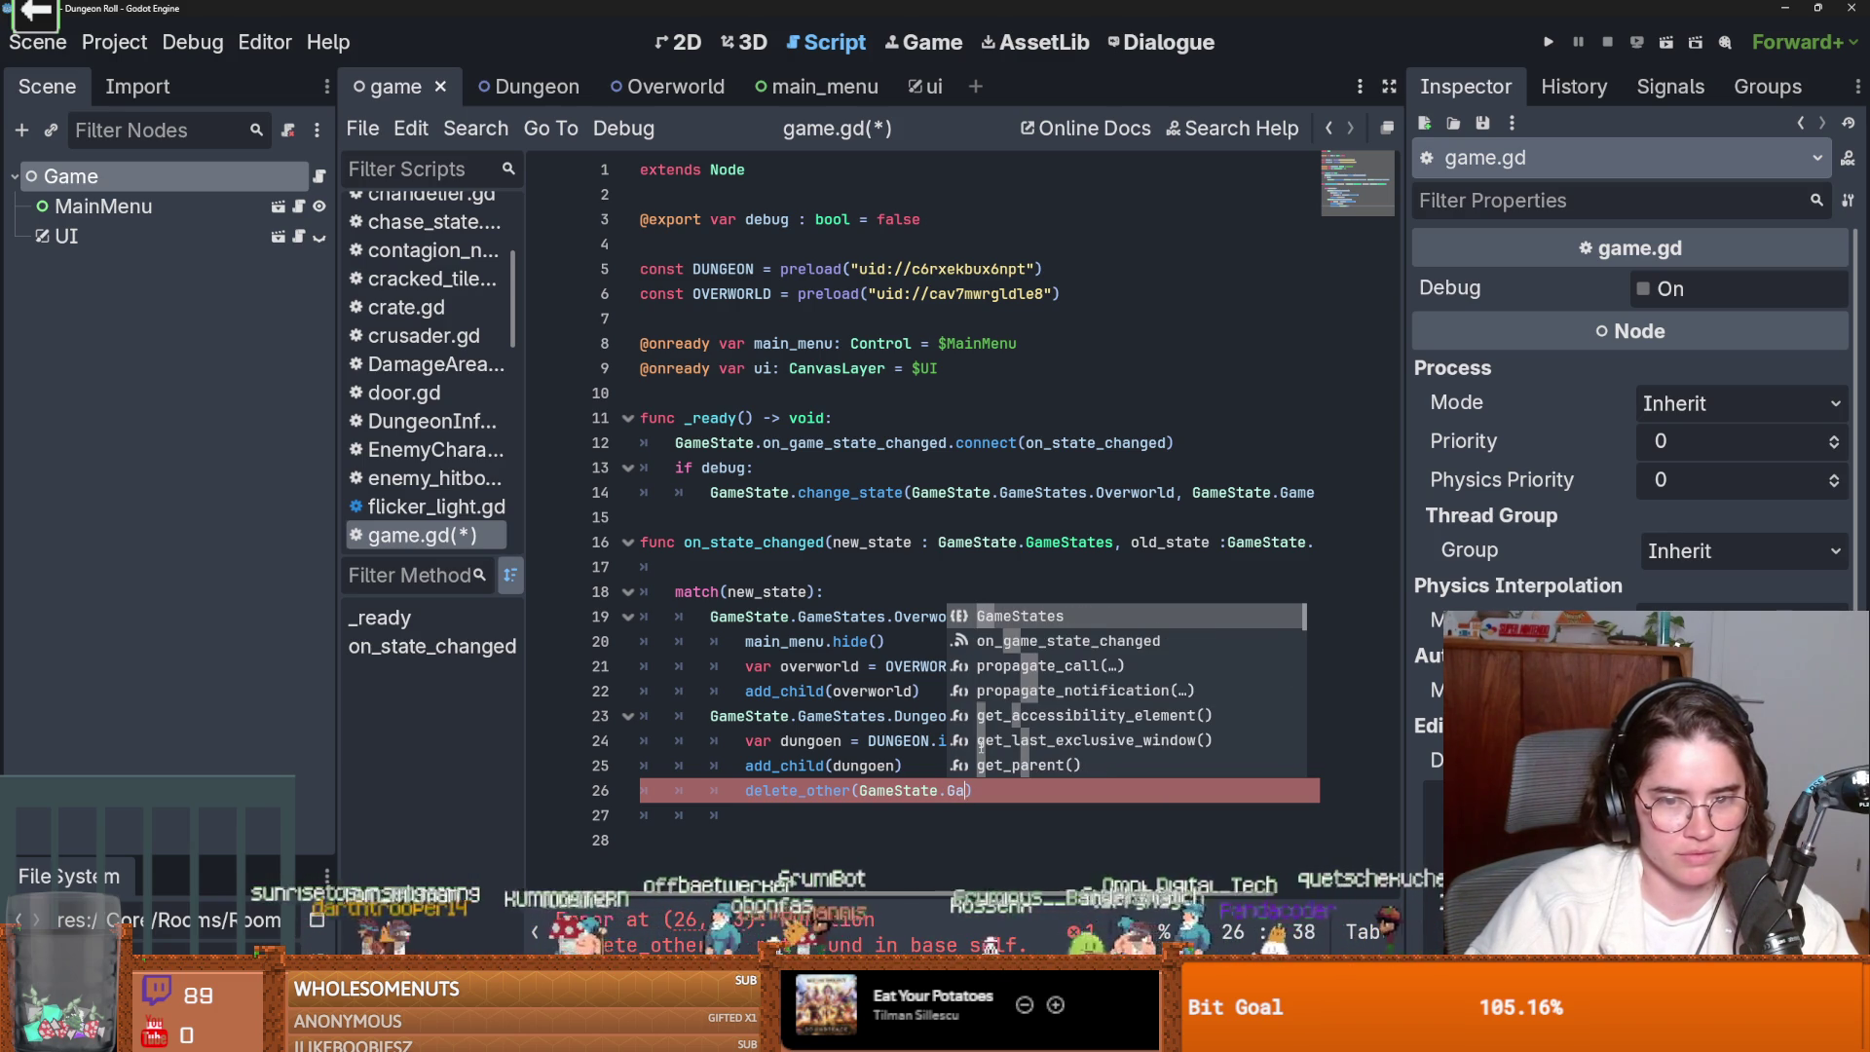
{"action": "key", "text": "BackSpace"}
{"action": "key", "text": "BackSpace"}
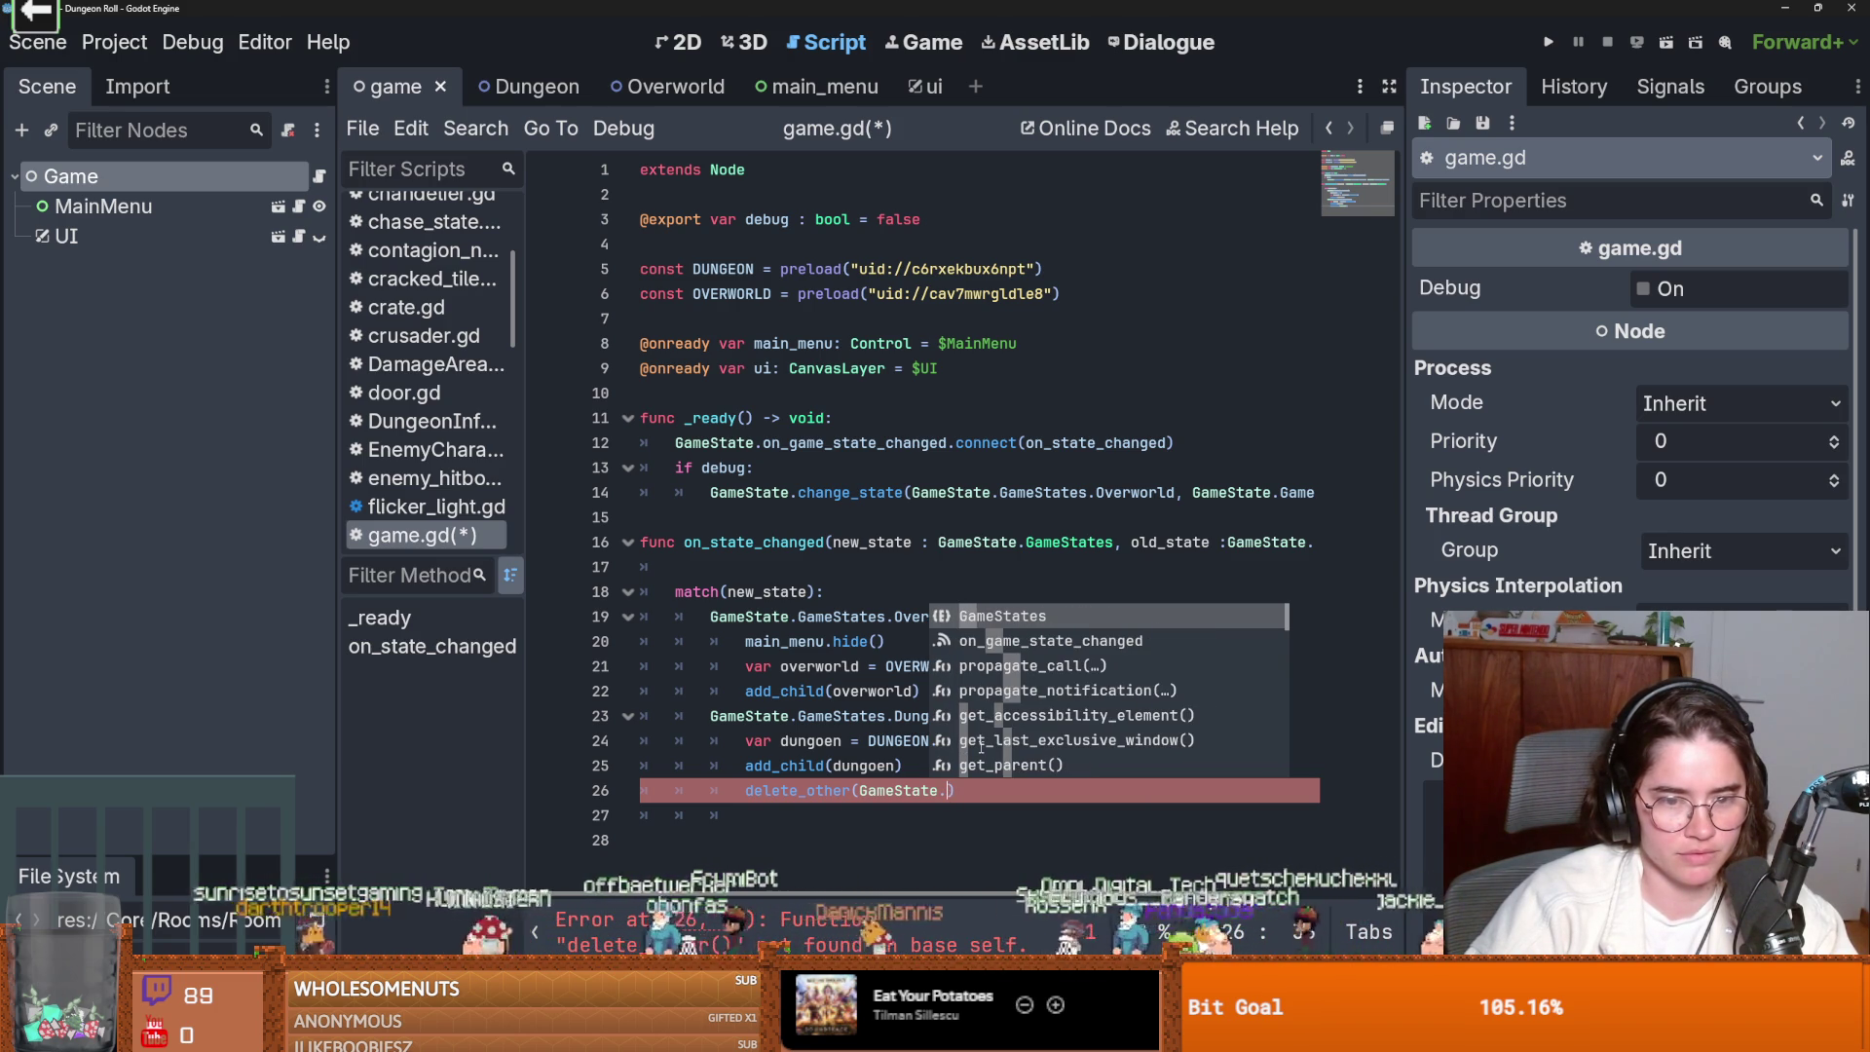
{"action": "key", "text": "shift+Home"}
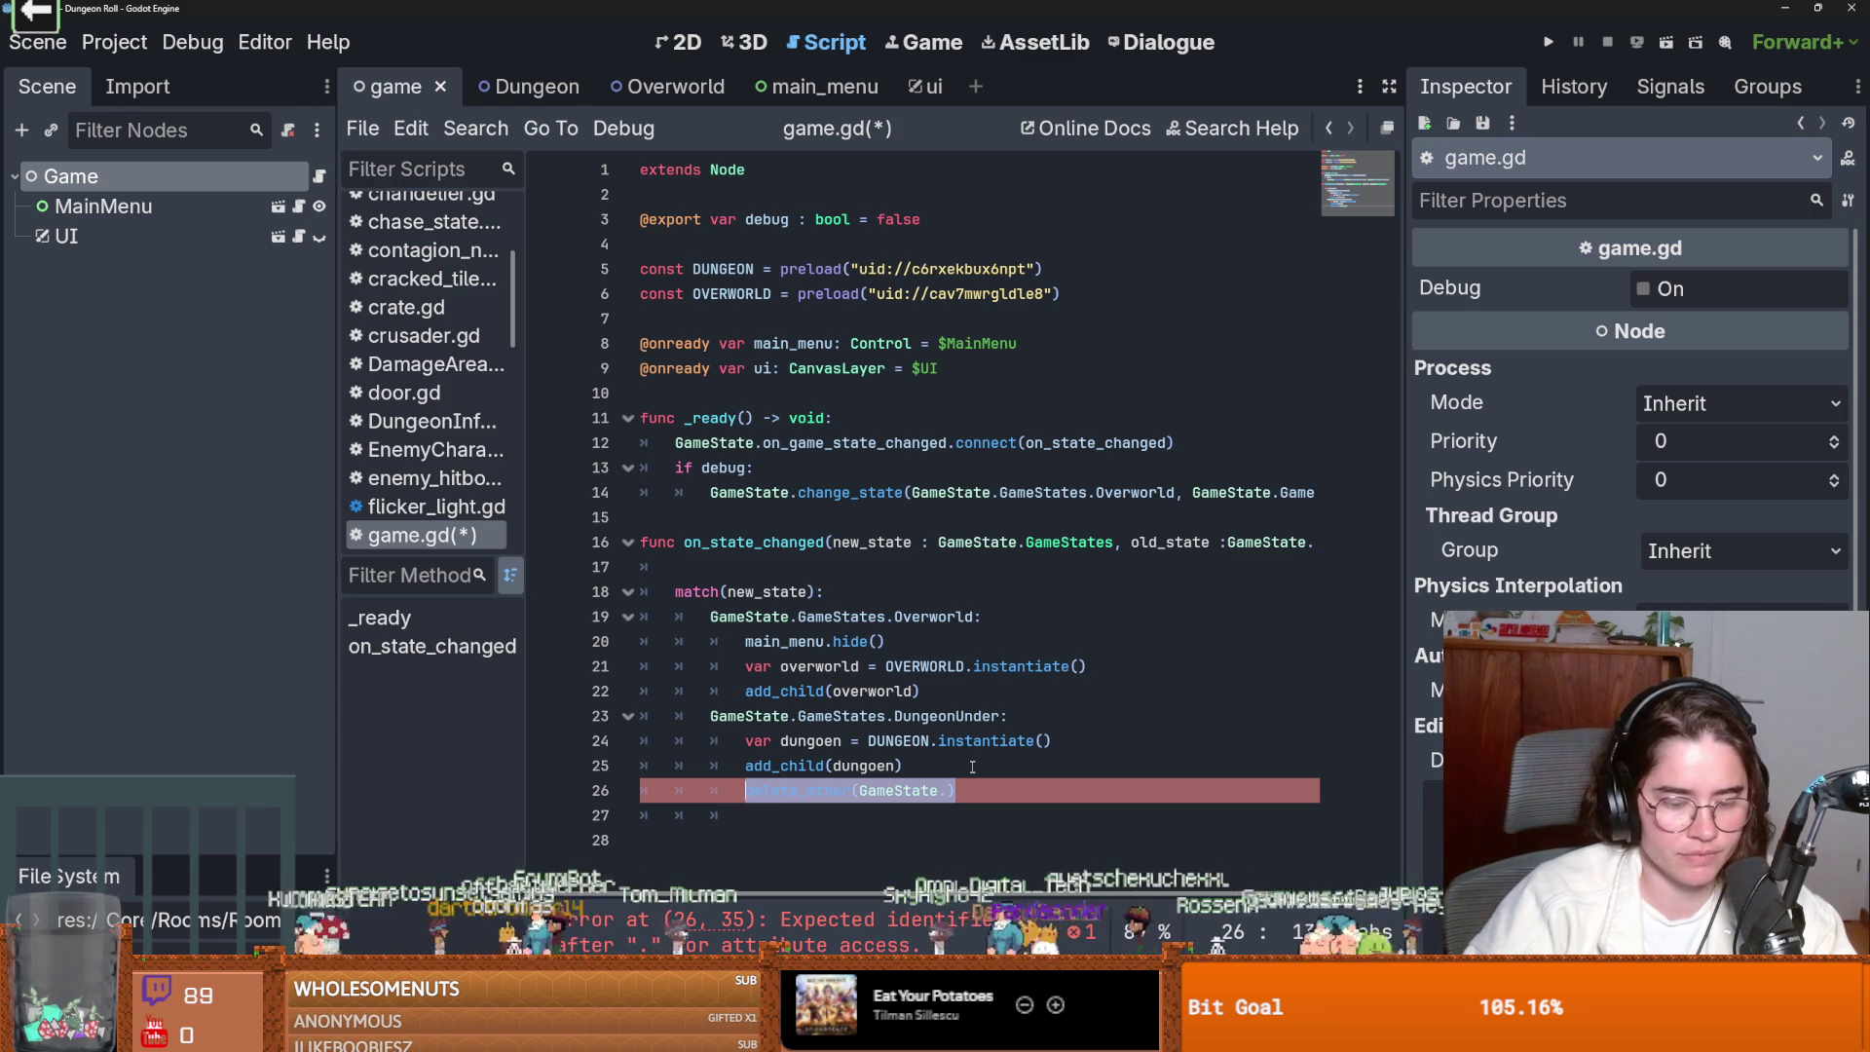
Replace that draft with 'for child in get_tree().' using autocomplete
{"action": "type", "text": "for child in get_"}
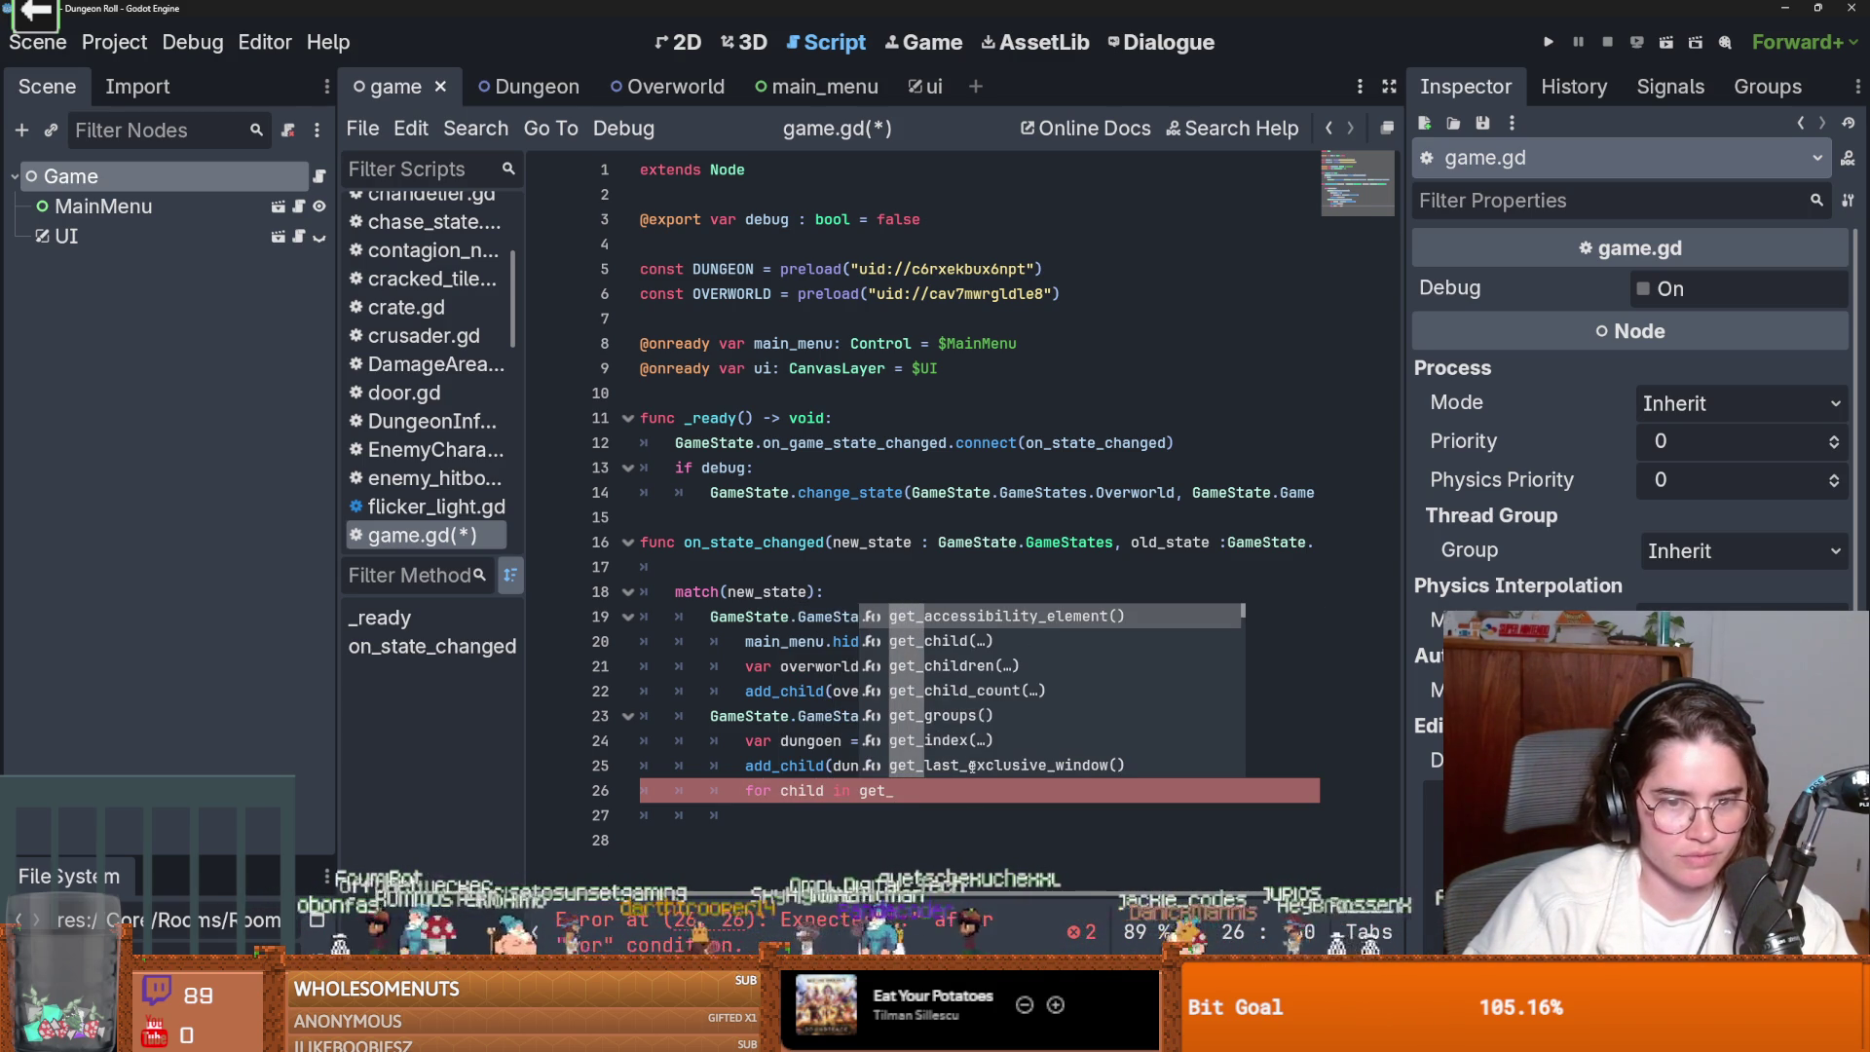
{"action": "type", "text": "tre"}
{"action": "key", "text": "Return"}
{"action": "type", "text": ".get"}
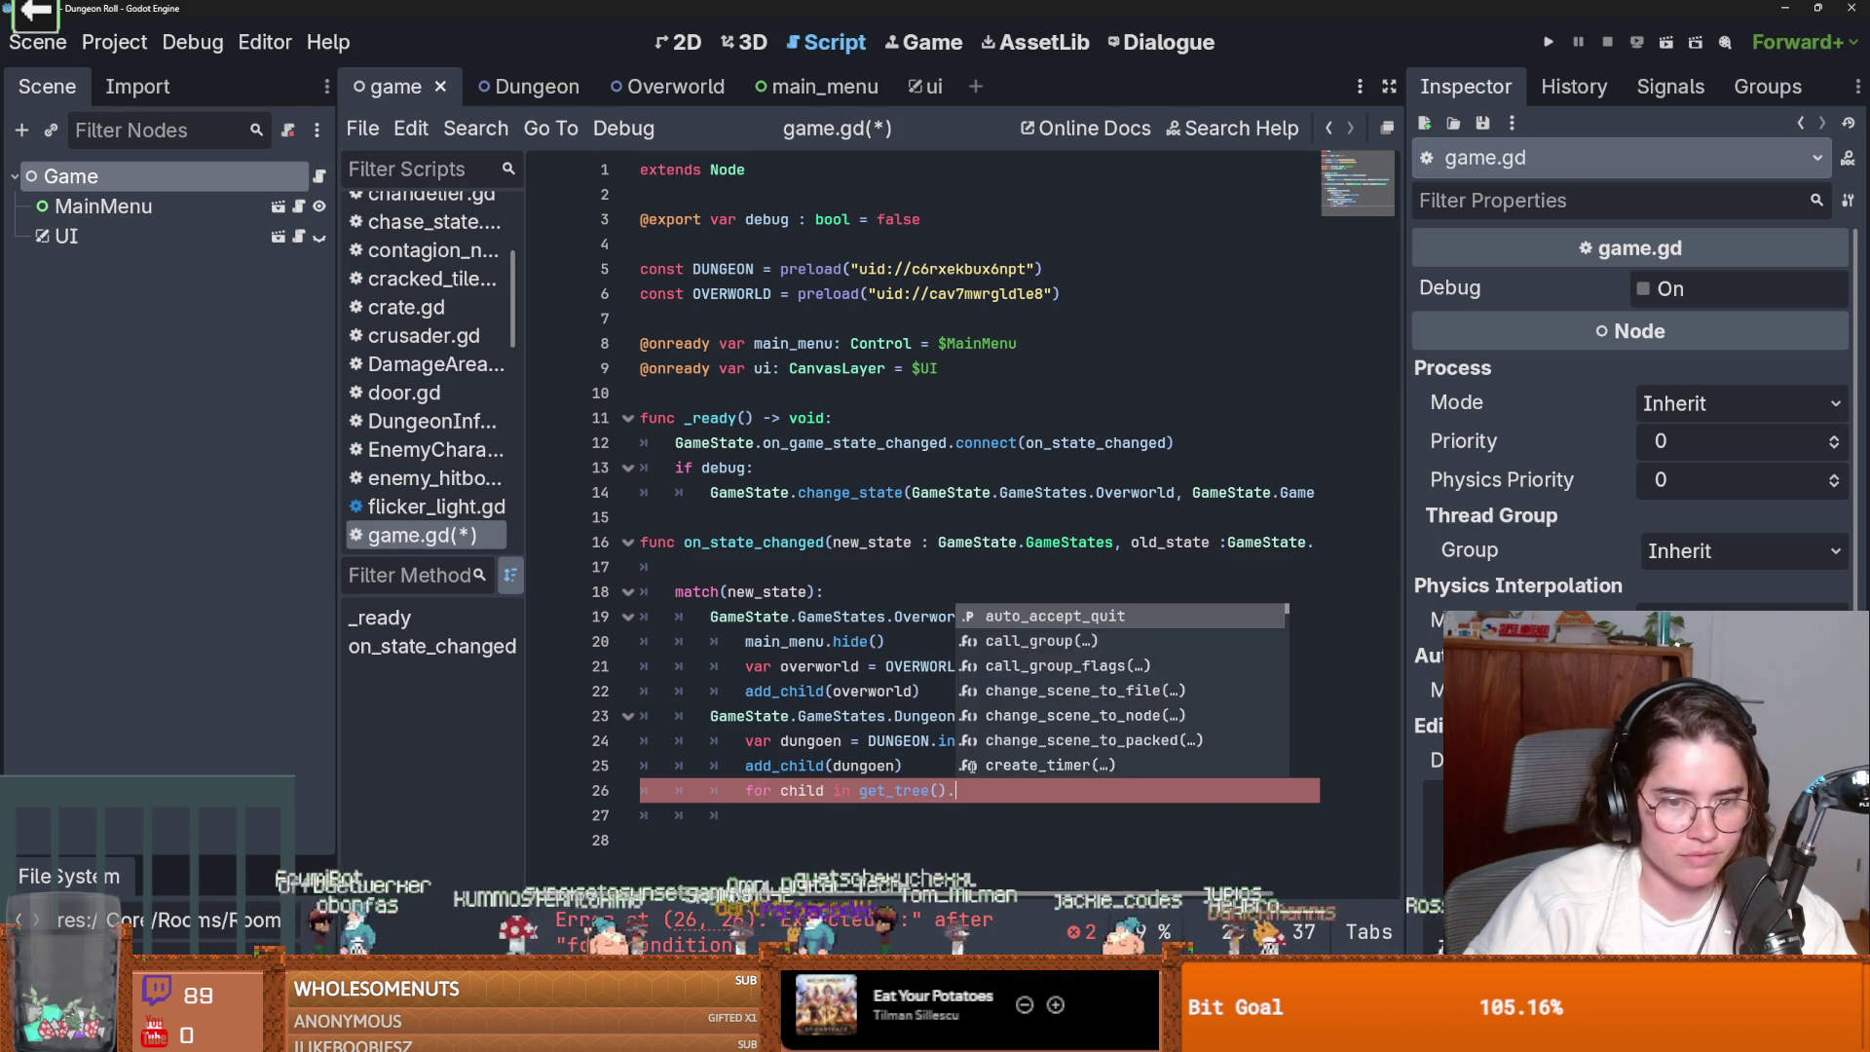
{"action": "type", "text": "_ch"}
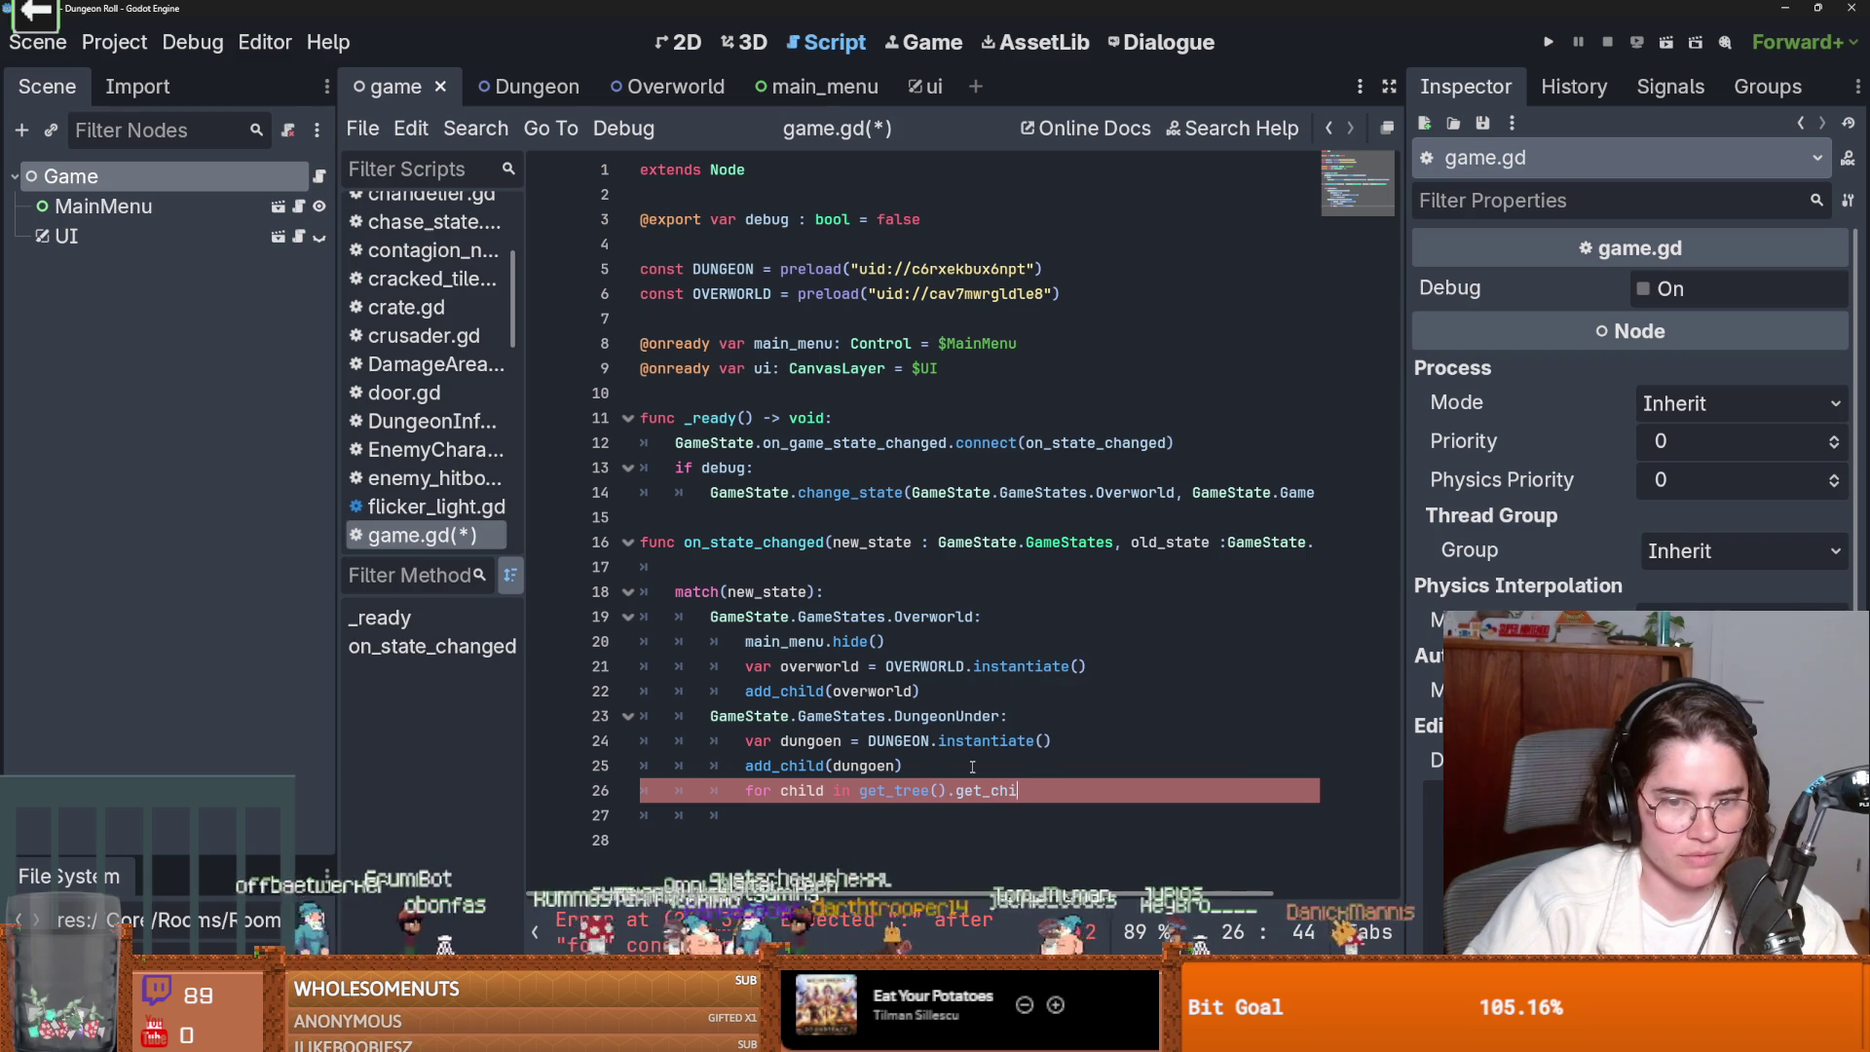
{"action": "key", "text": "BackSpace"}
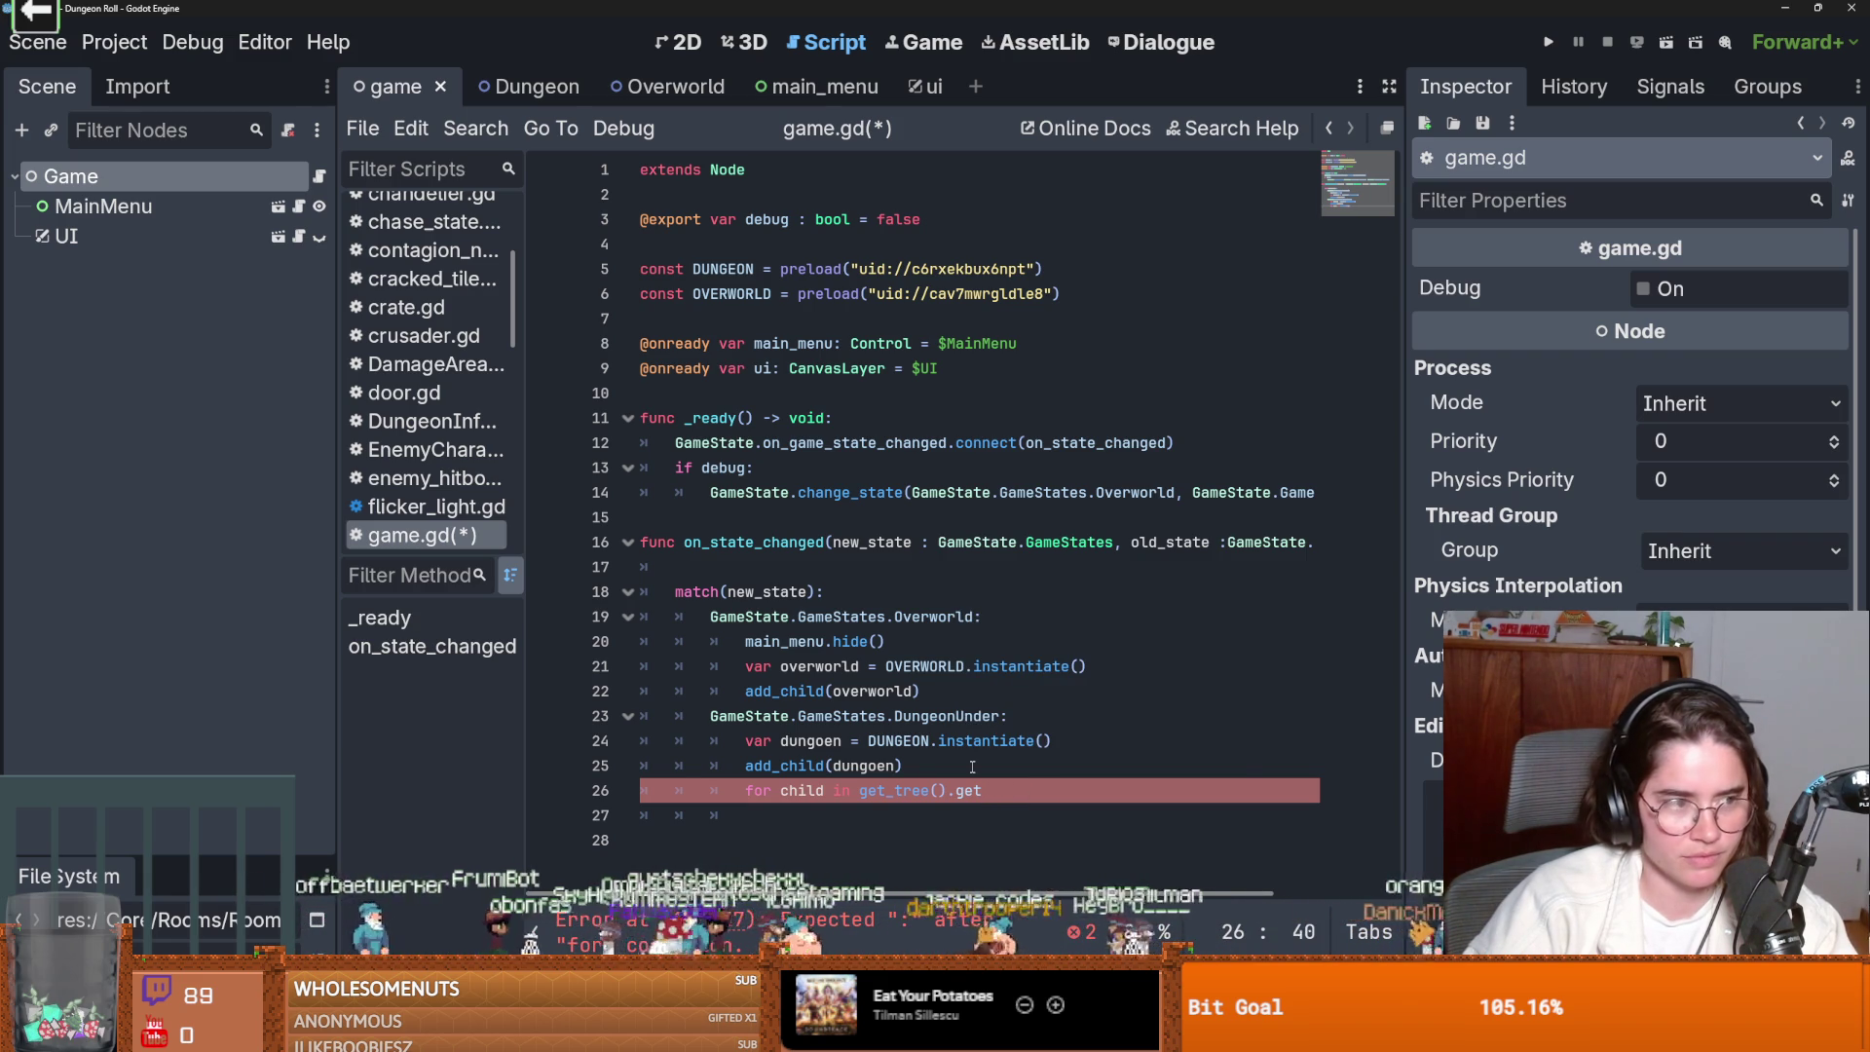
{"action": "key", "text": "ctrl+BackSpace"}
{"action": "type", "text": "c"}
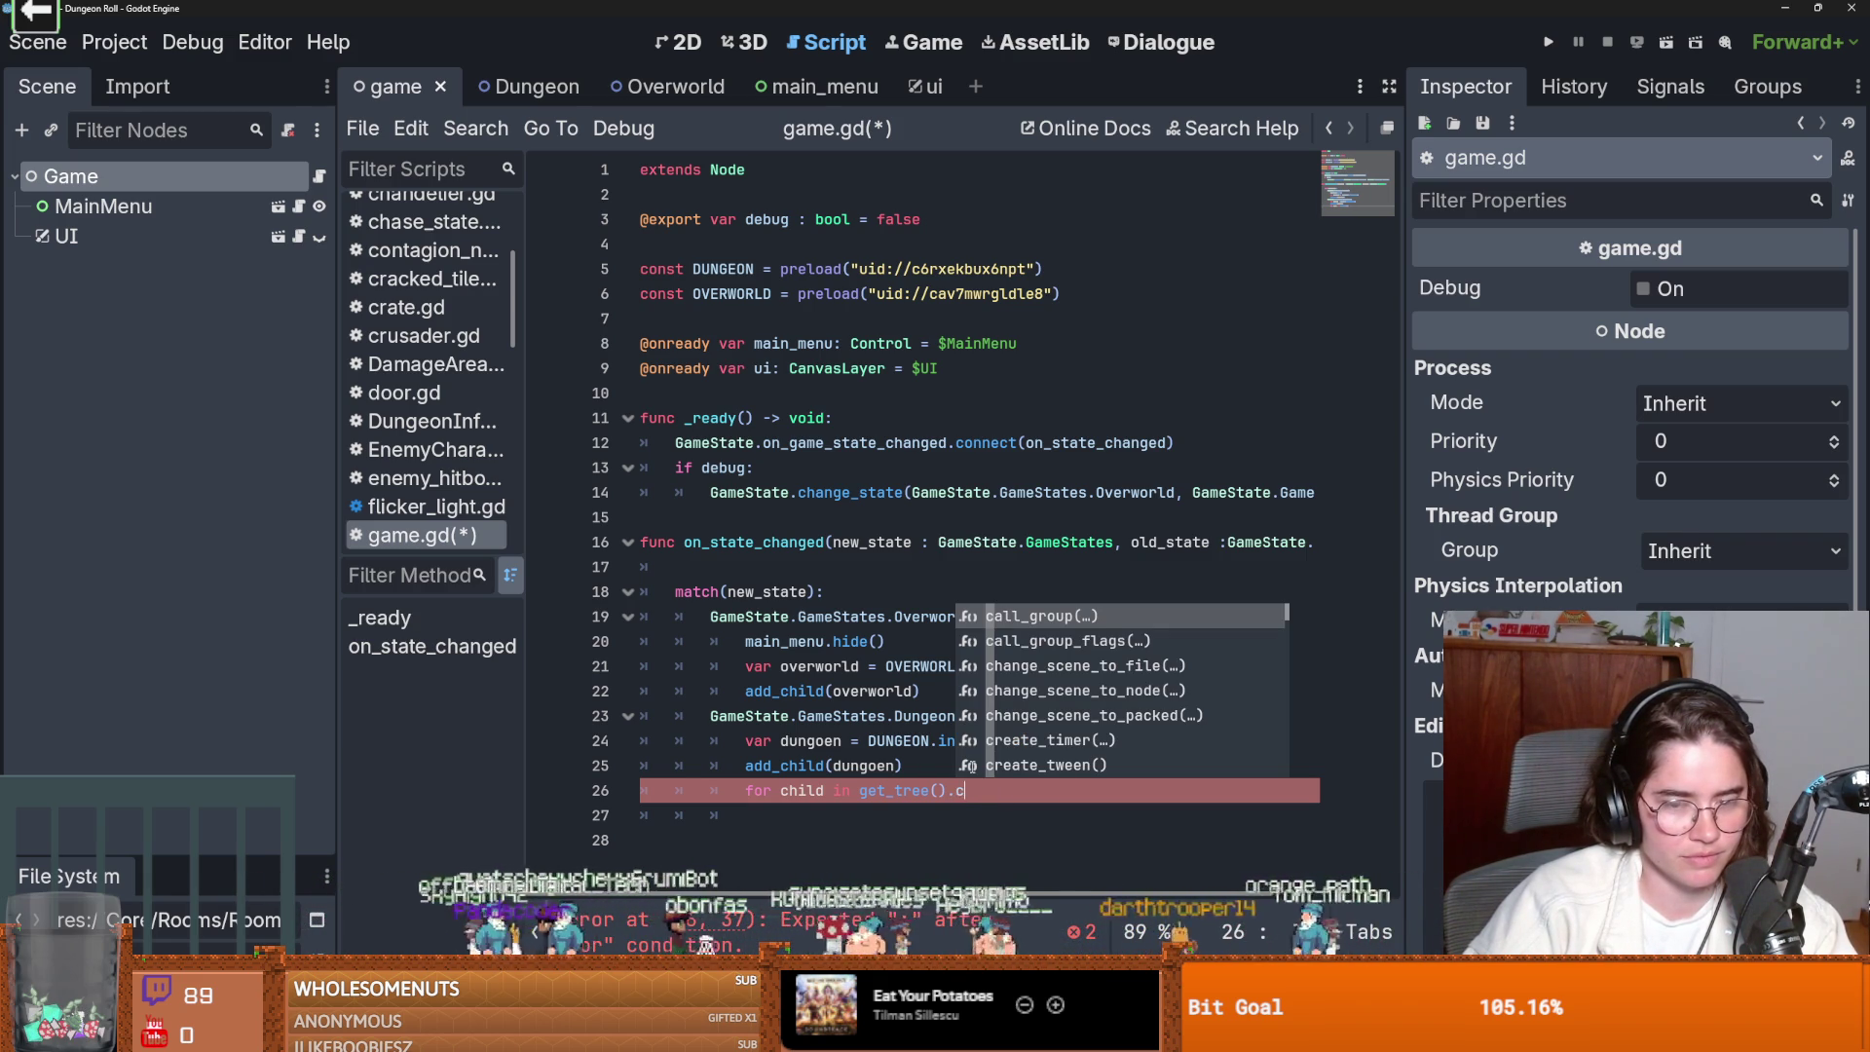
{"action": "key", "text": "BackSpace"}
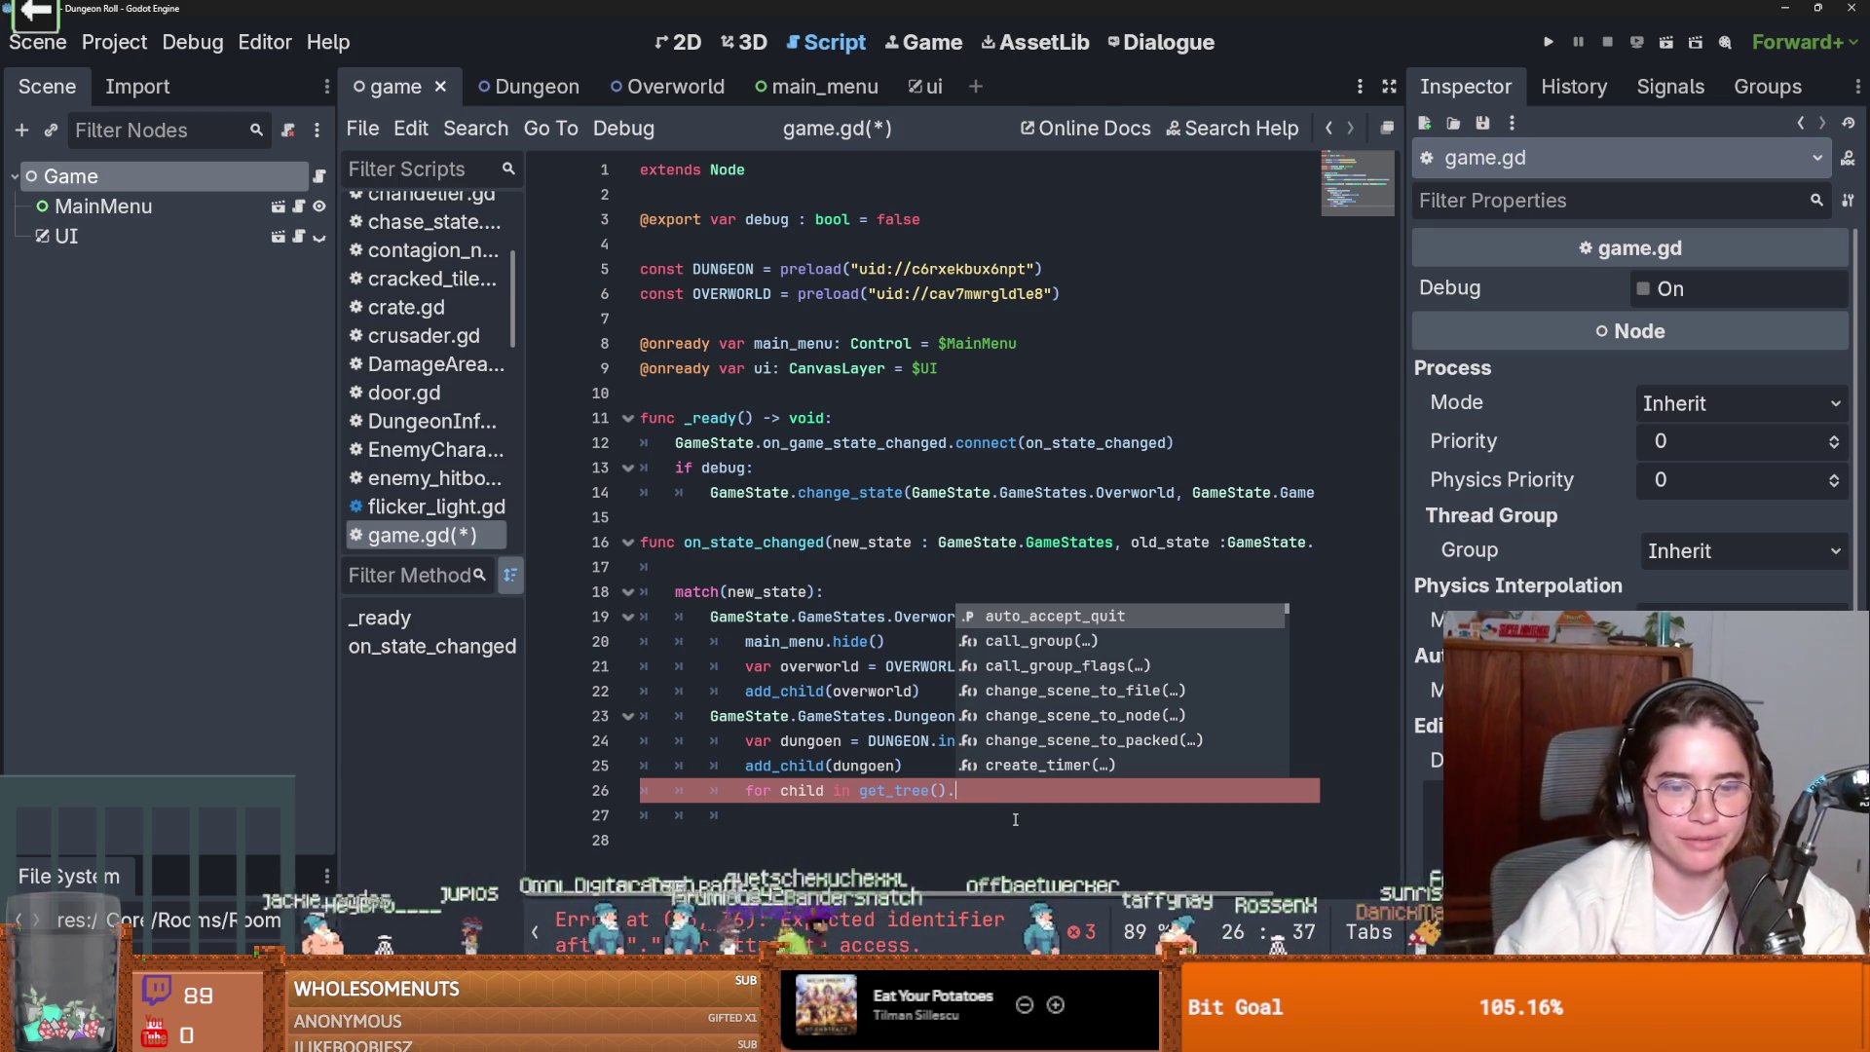
Complete the loop as 'for child in get_children():' with a pass body, and save
{"action": "key", "text": "BackSpace"}
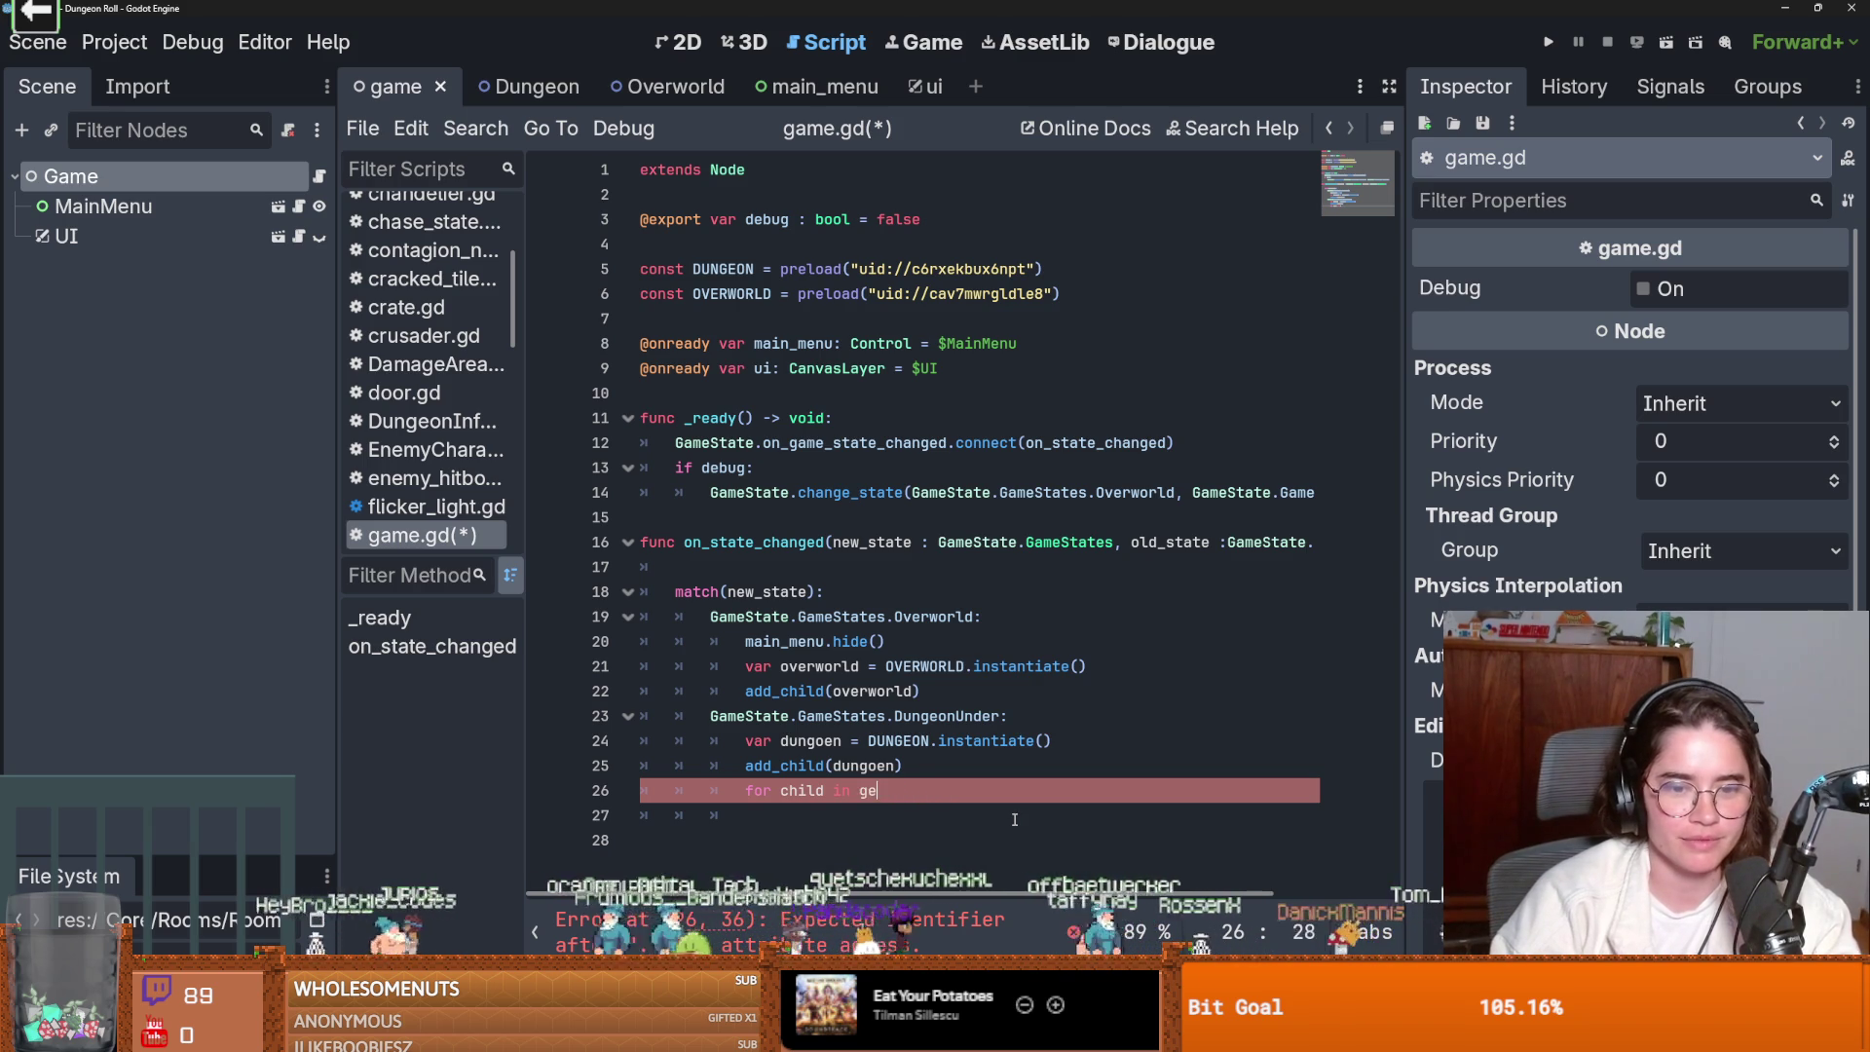
{"action": "type", "text": "t_c"}
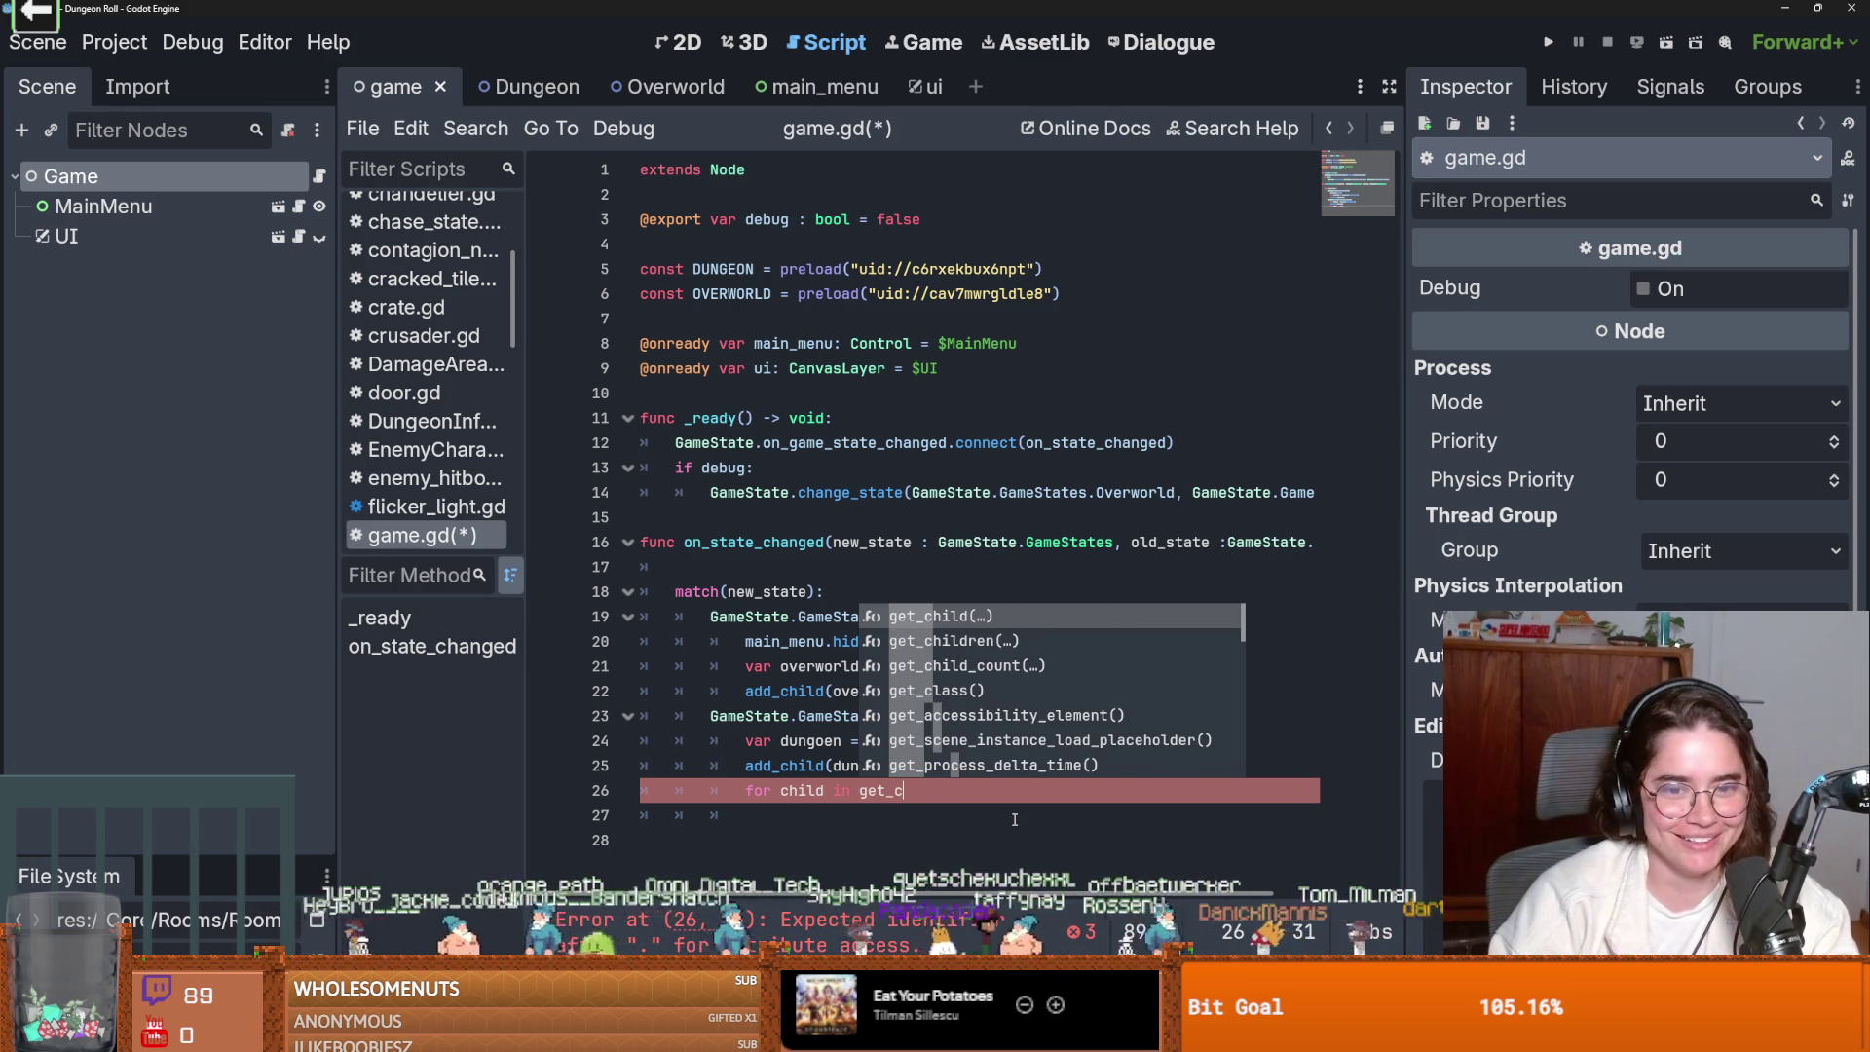
{"action": "key", "text": "Down"}
{"action": "key", "text": "Return"}
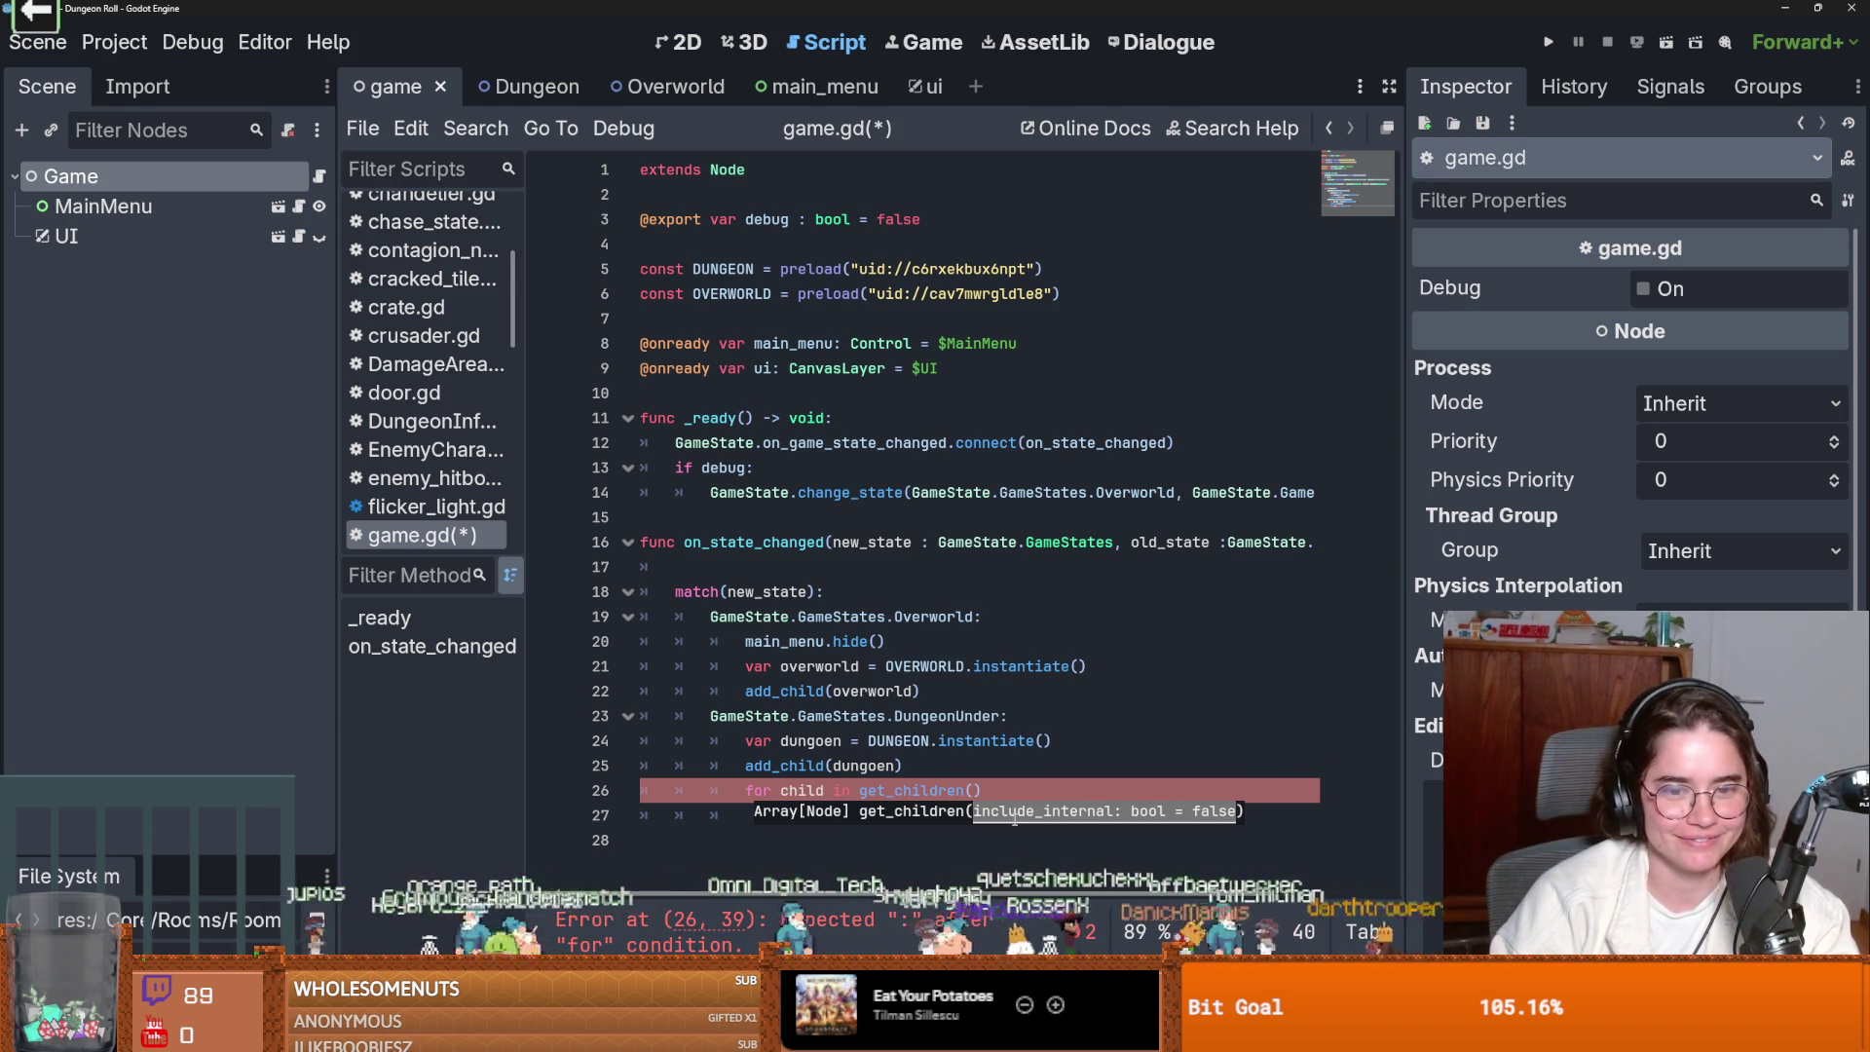
{"action": "key", "text": "Return"}
{"action": "type", "text": "pass"}
{"action": "key", "text": "ctrl+s"}
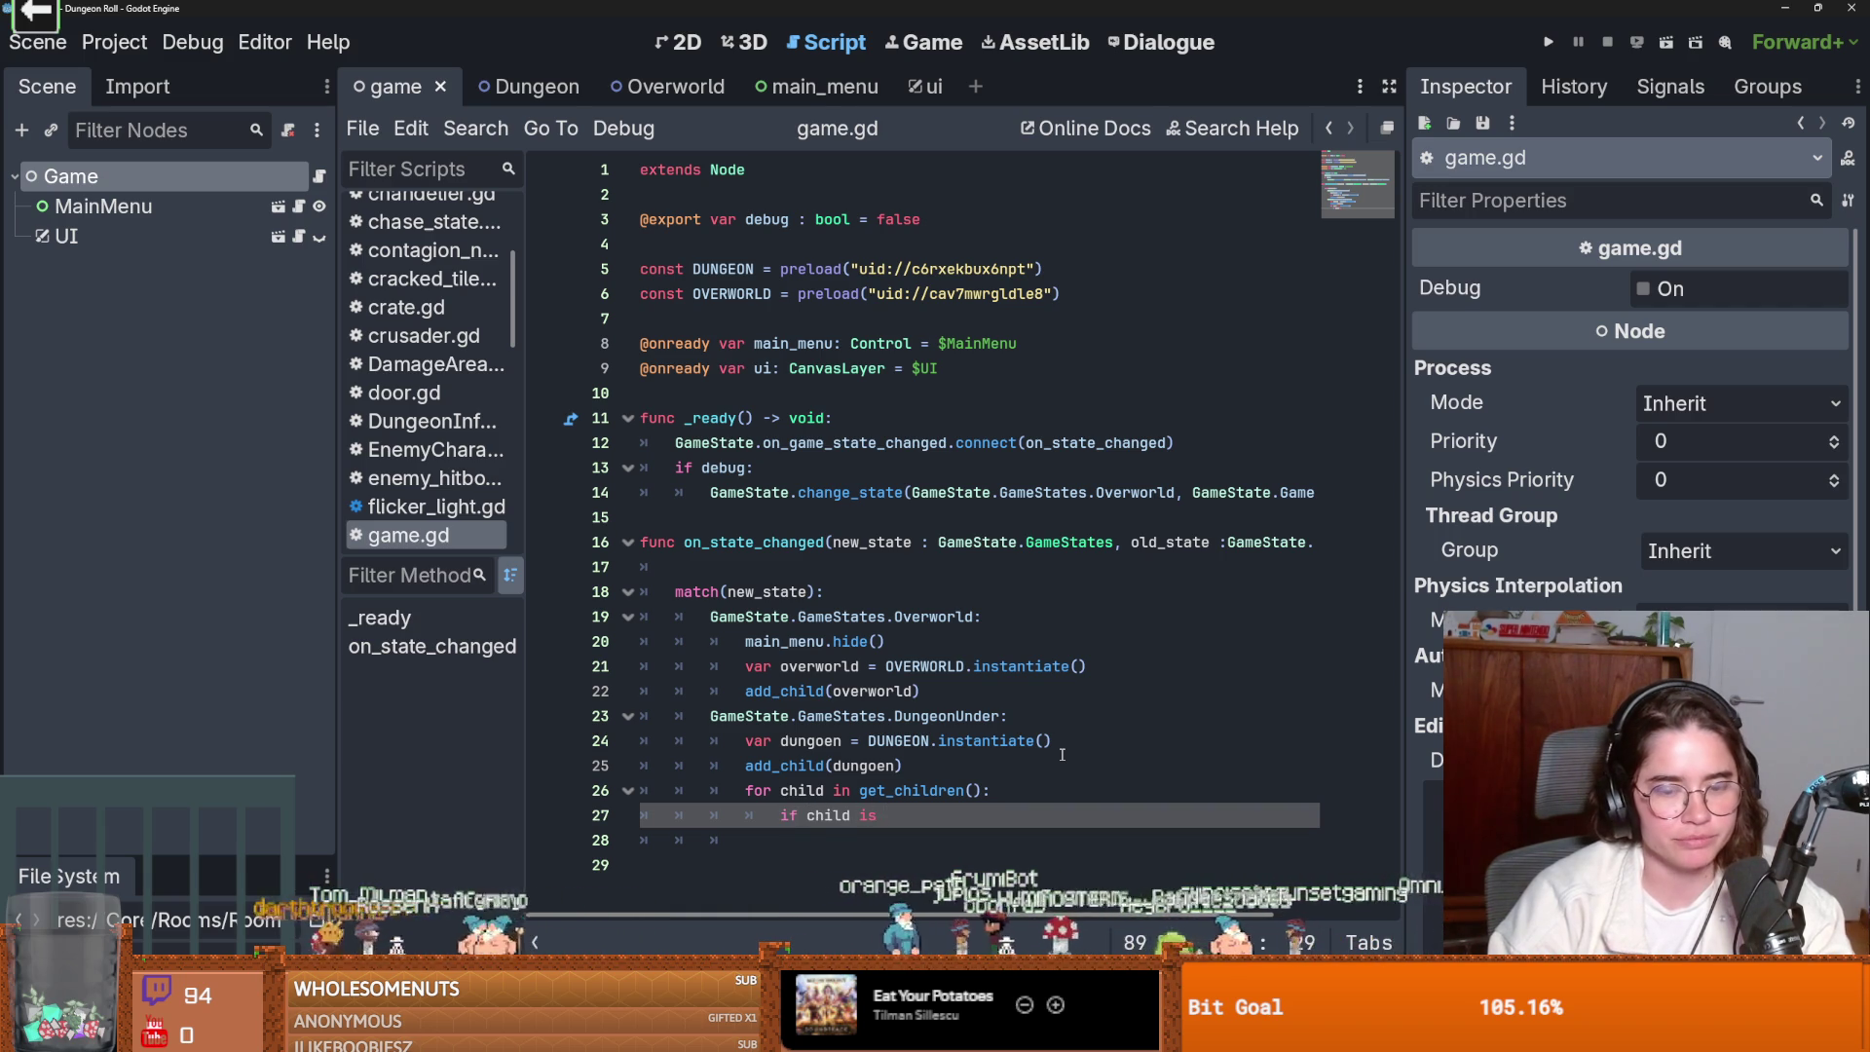
Make the Overworld check inside the loop call child.queue_free()
{"action": "type", "text": "Overworld:"}
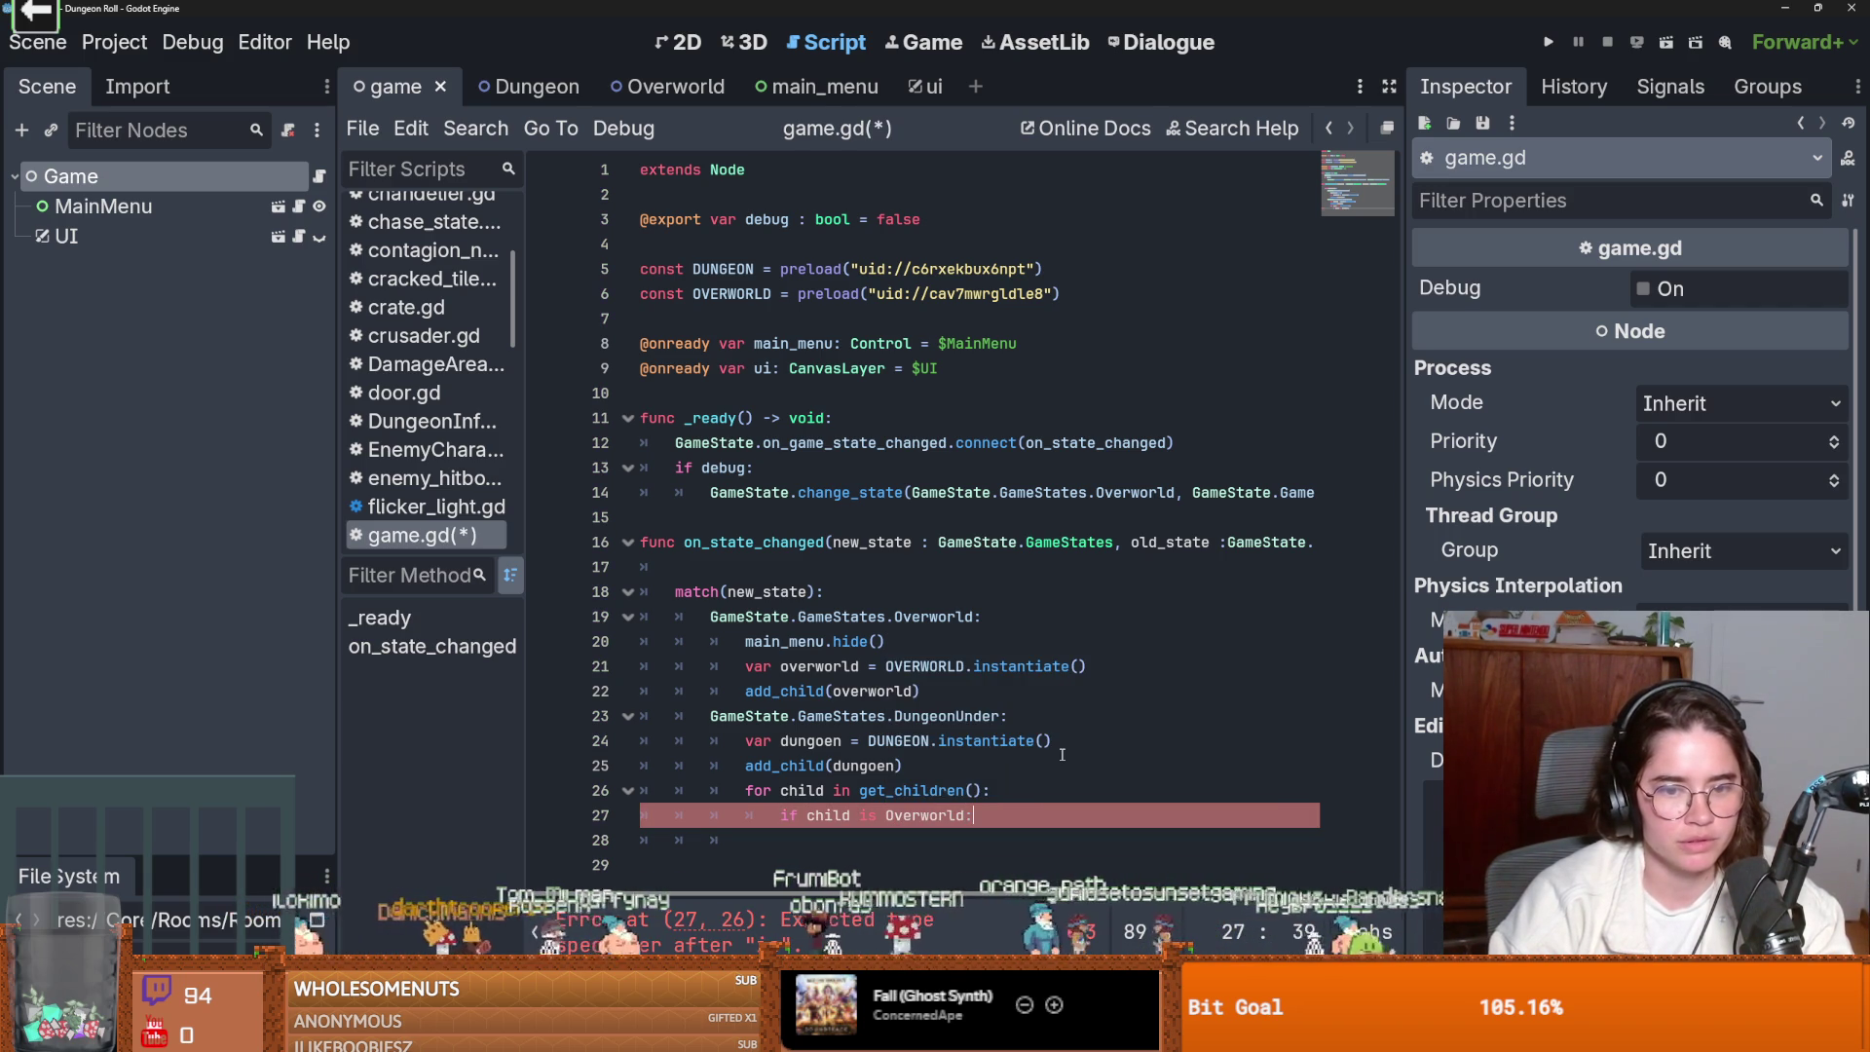
{"action": "key", "text": "Return"}
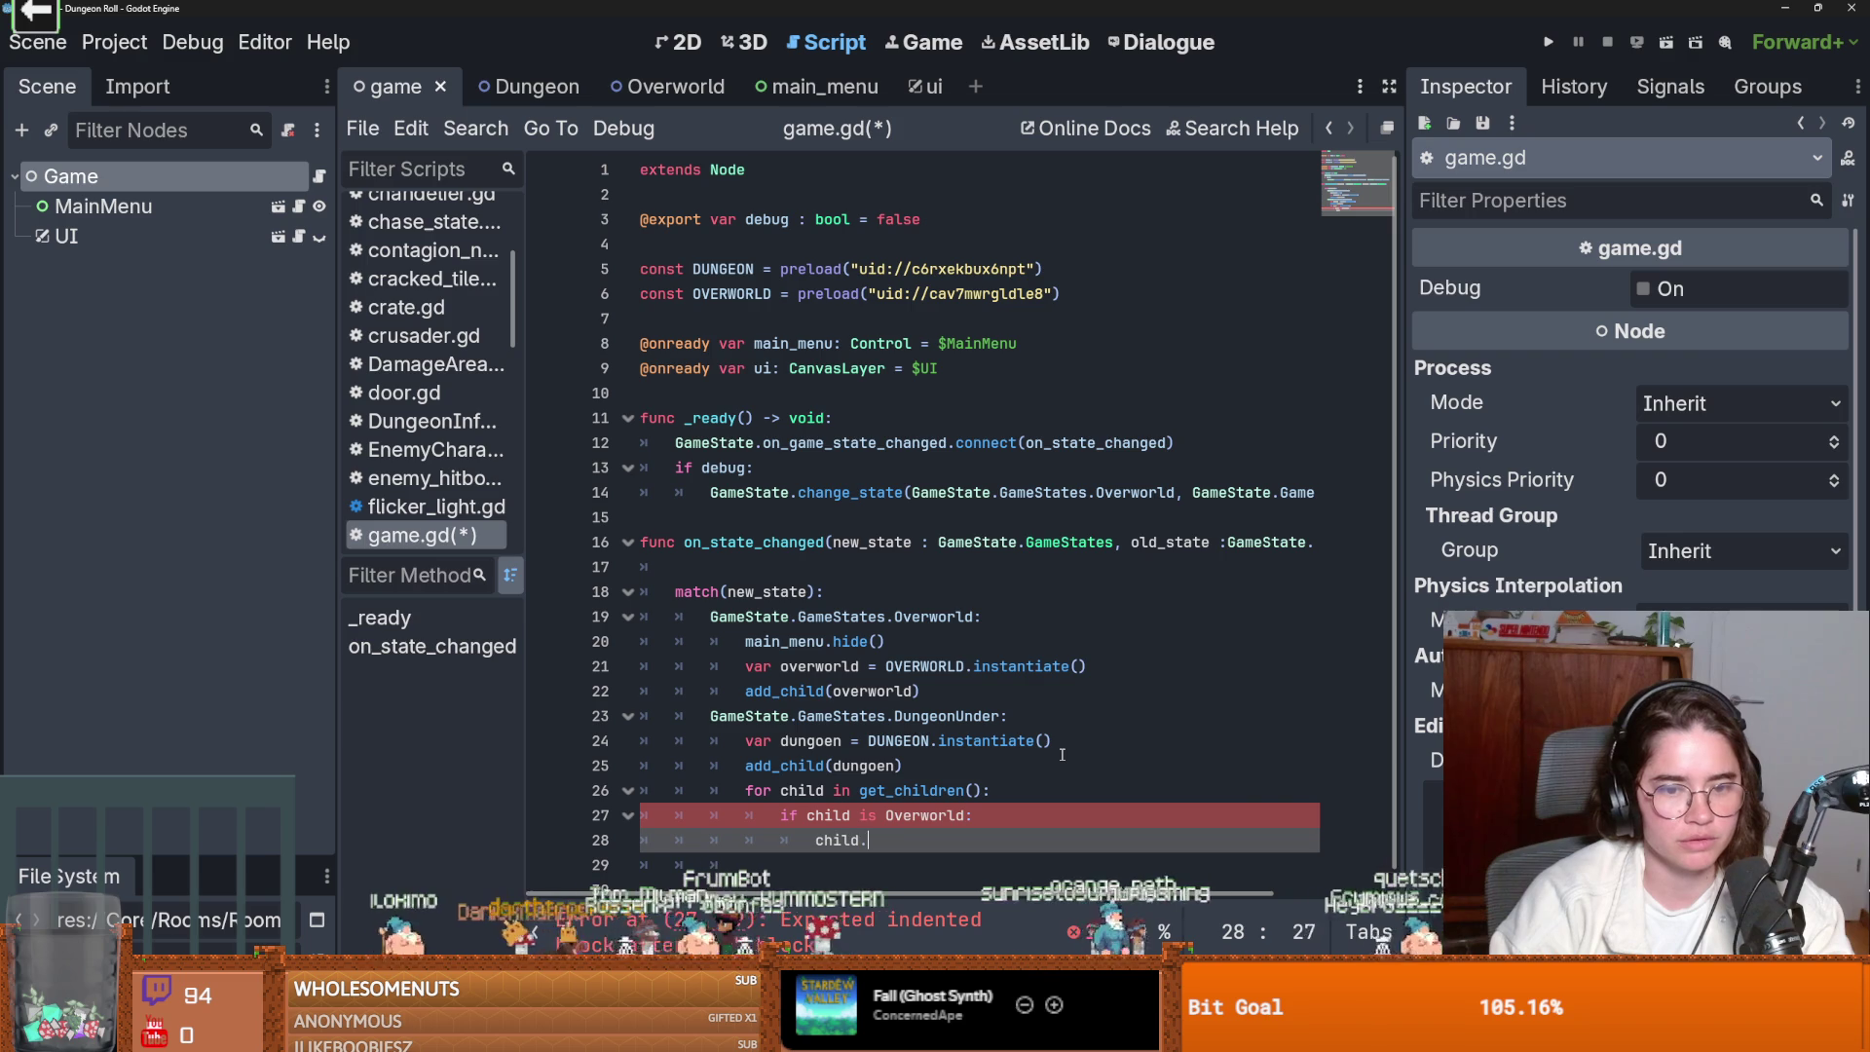
{"action": "type", "text": "ue_free()"}
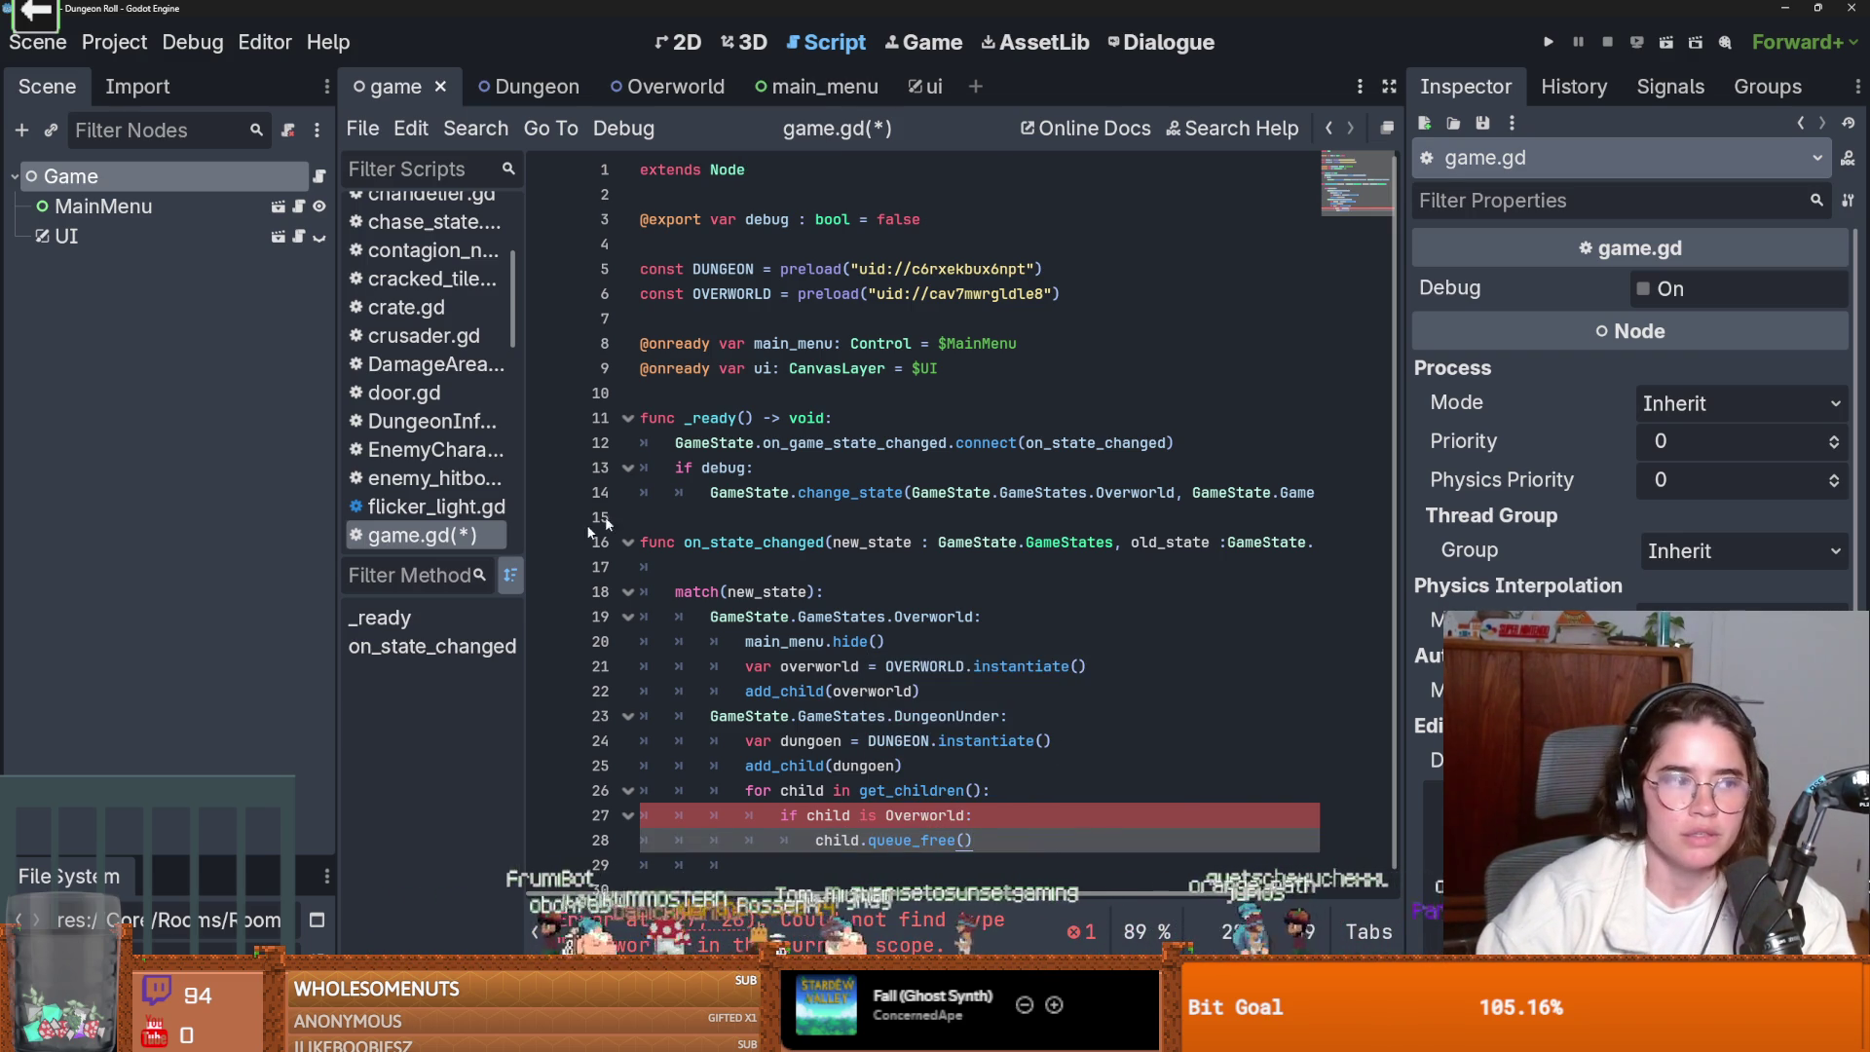
{"action": "left_click", "coordinate": [672, 85]}
Add 'class_name Overworld' below extends Node2D in camp.gd and save it
{"action": "left_click", "coordinate": [812, 188]}
{"action": "key", "text": "Return"}
{"action": "key", "text": "Up"}
{"action": "type", "text": "cla"}
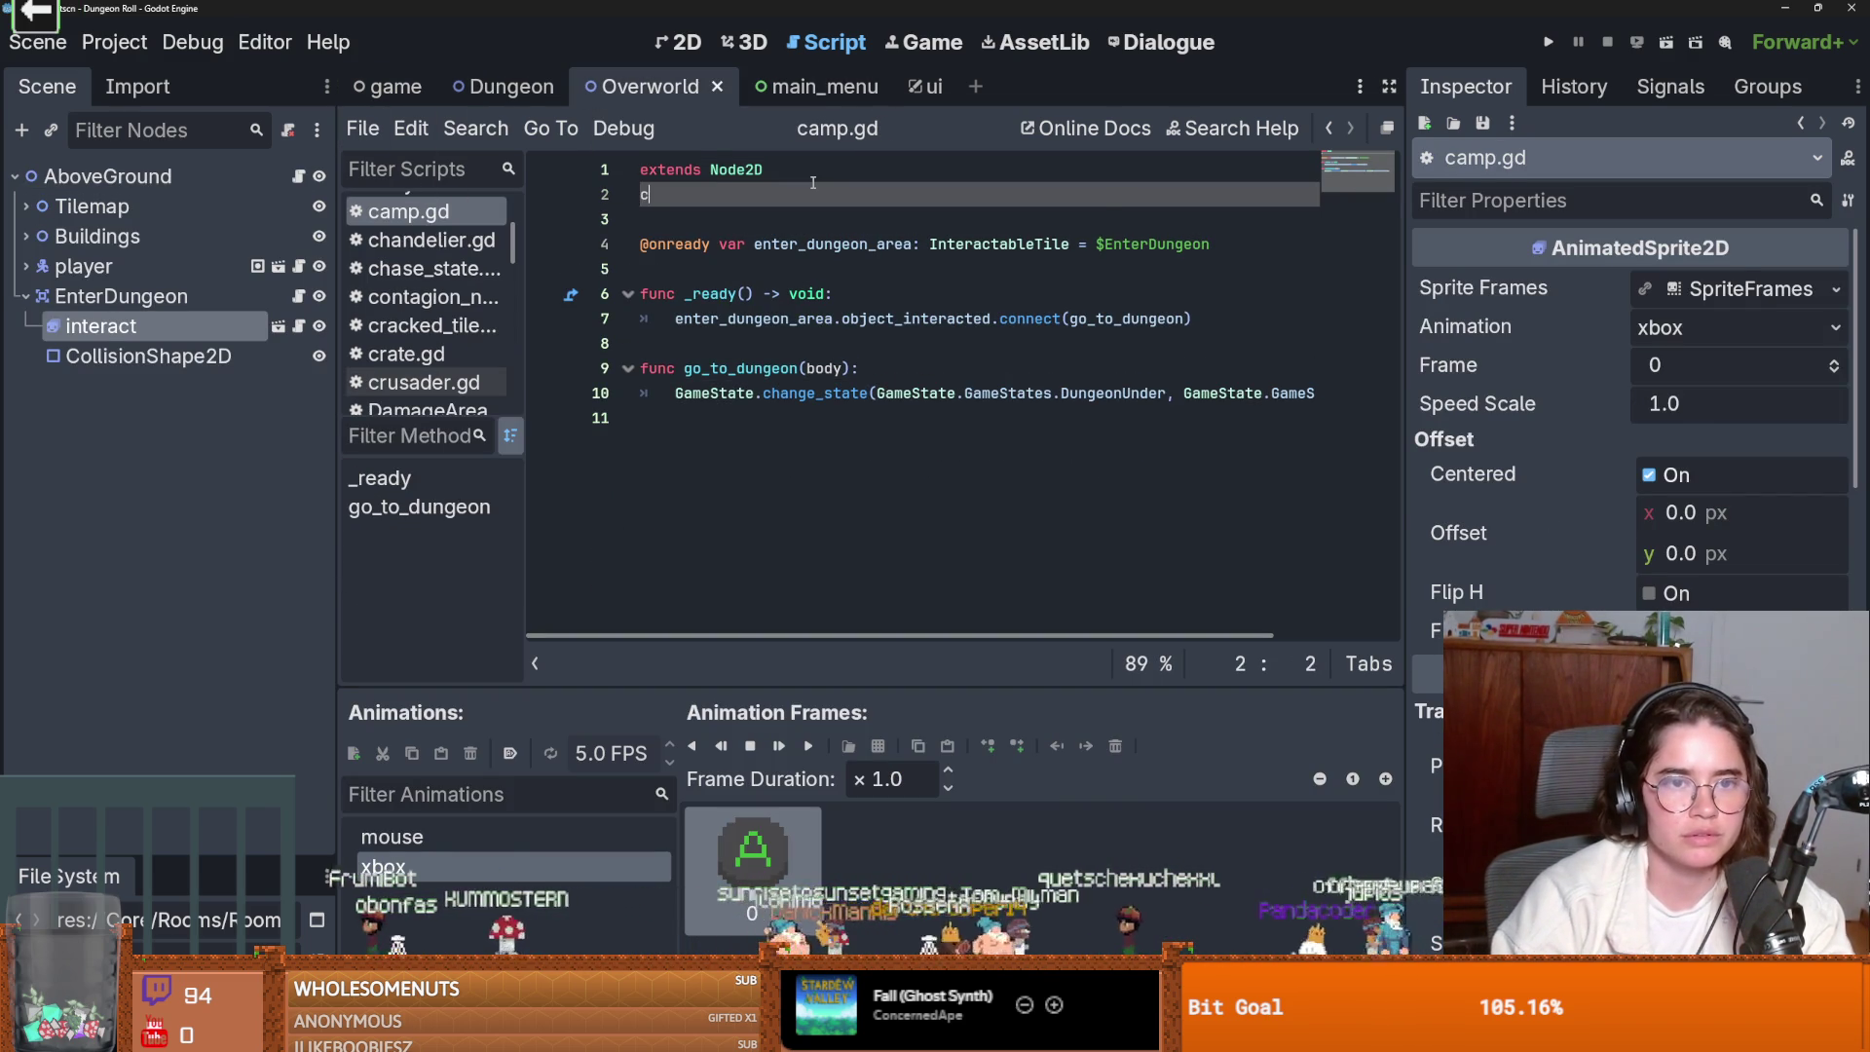
{"action": "type", "text": "ss_name Overw"}
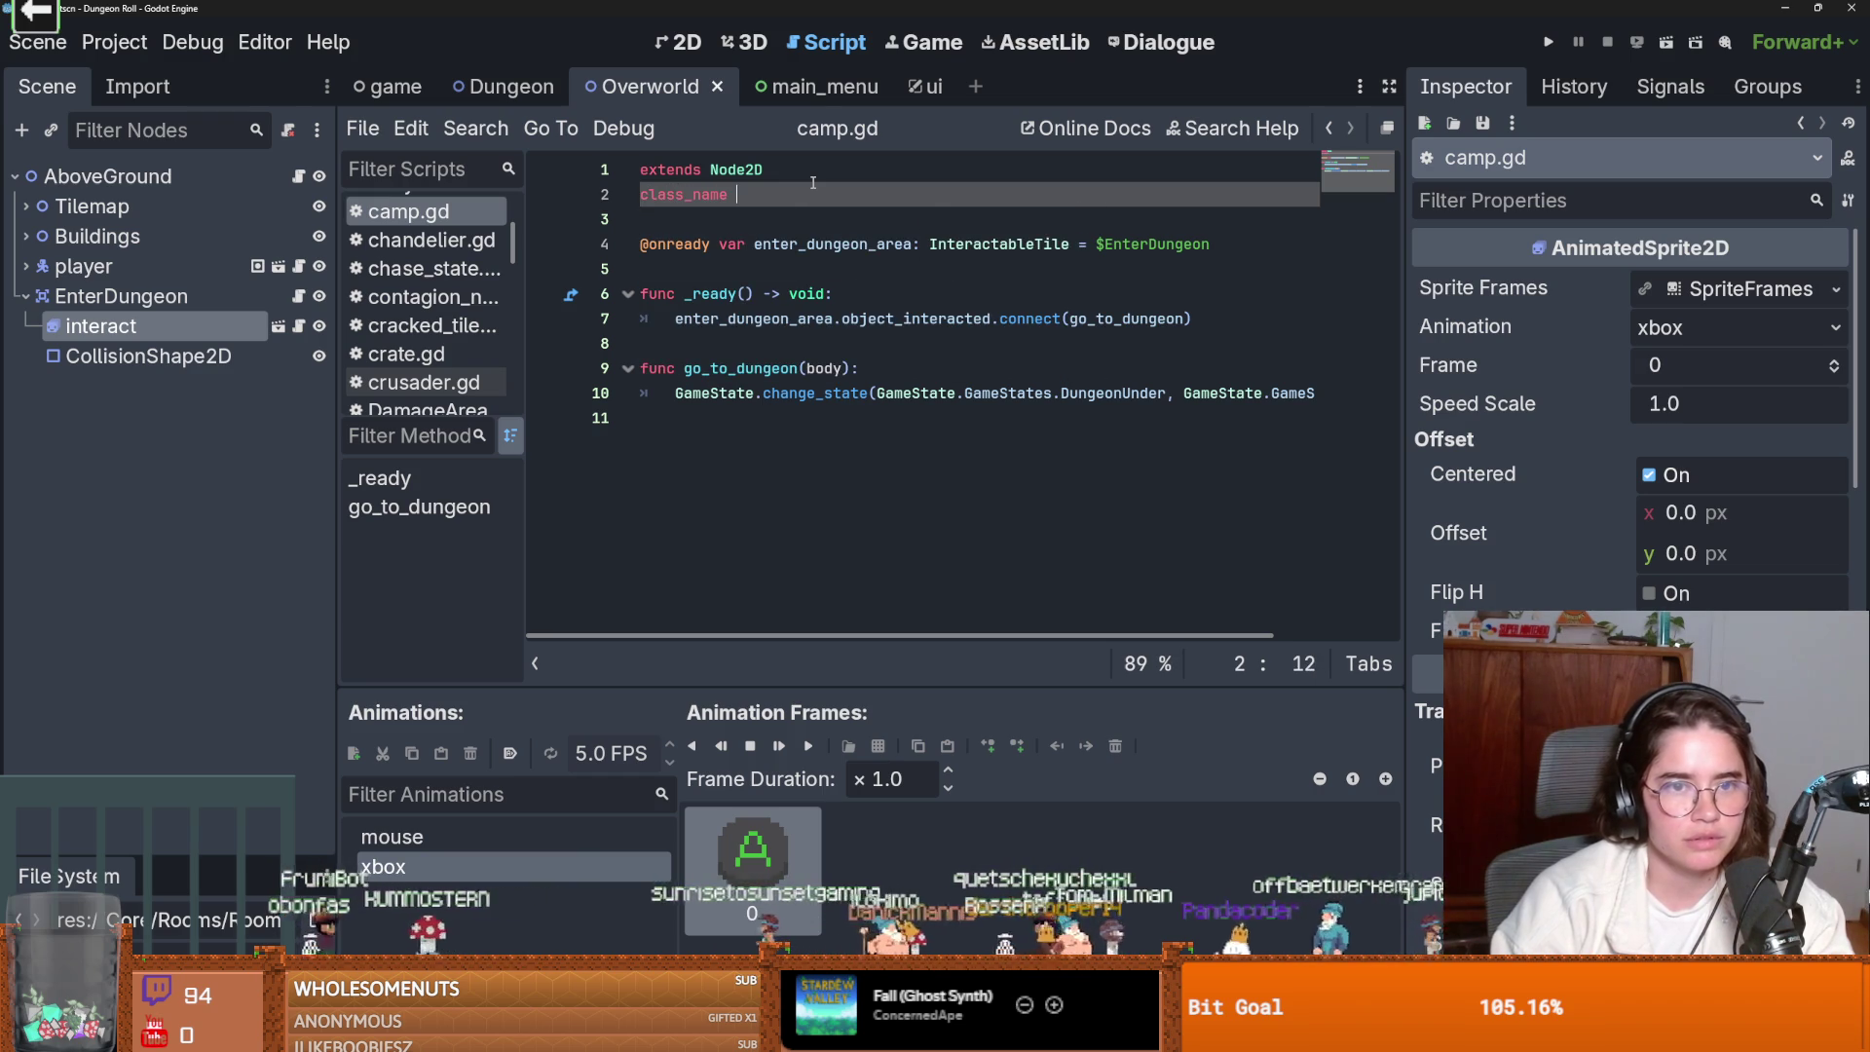
{"action": "type", "text": "orld"}
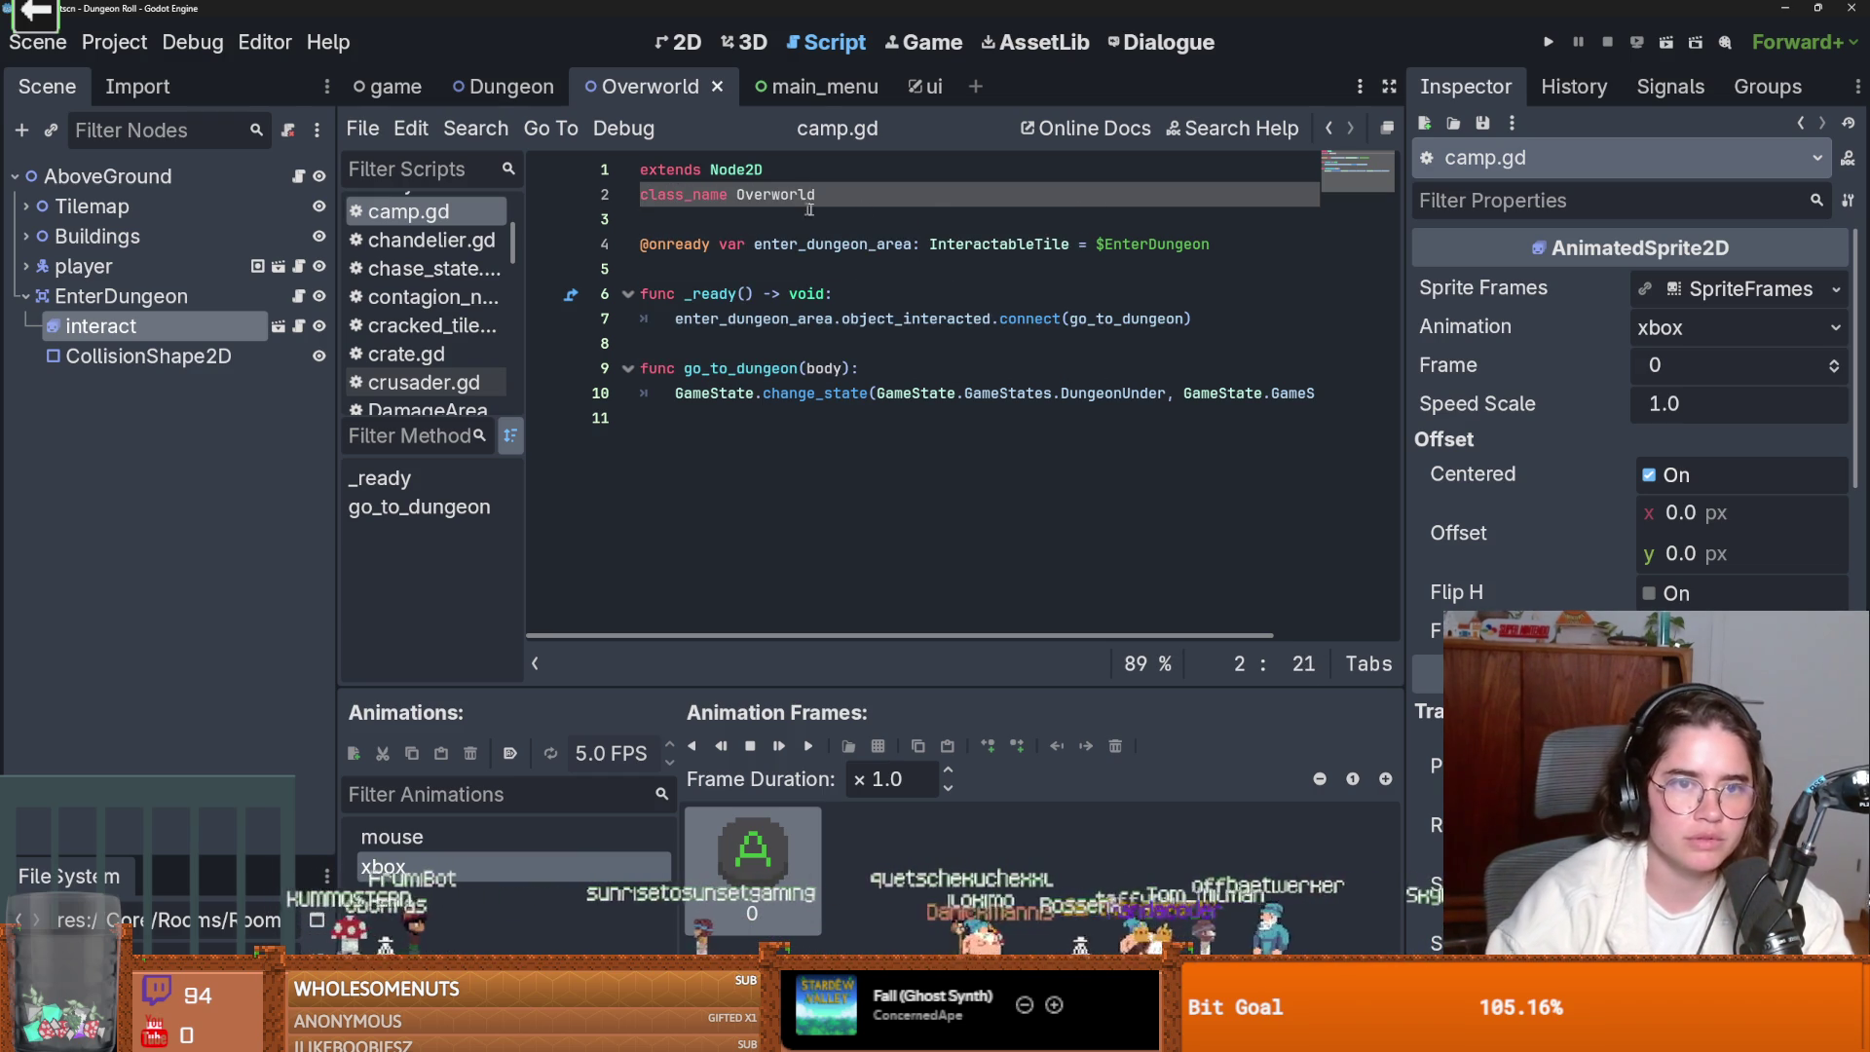
{"action": "key", "text": "ctrl+s"}
Paste the class_name line into arena.gd, rename it DungeonNode, and save
{"action": "left_click", "coordinate": [502, 86]}
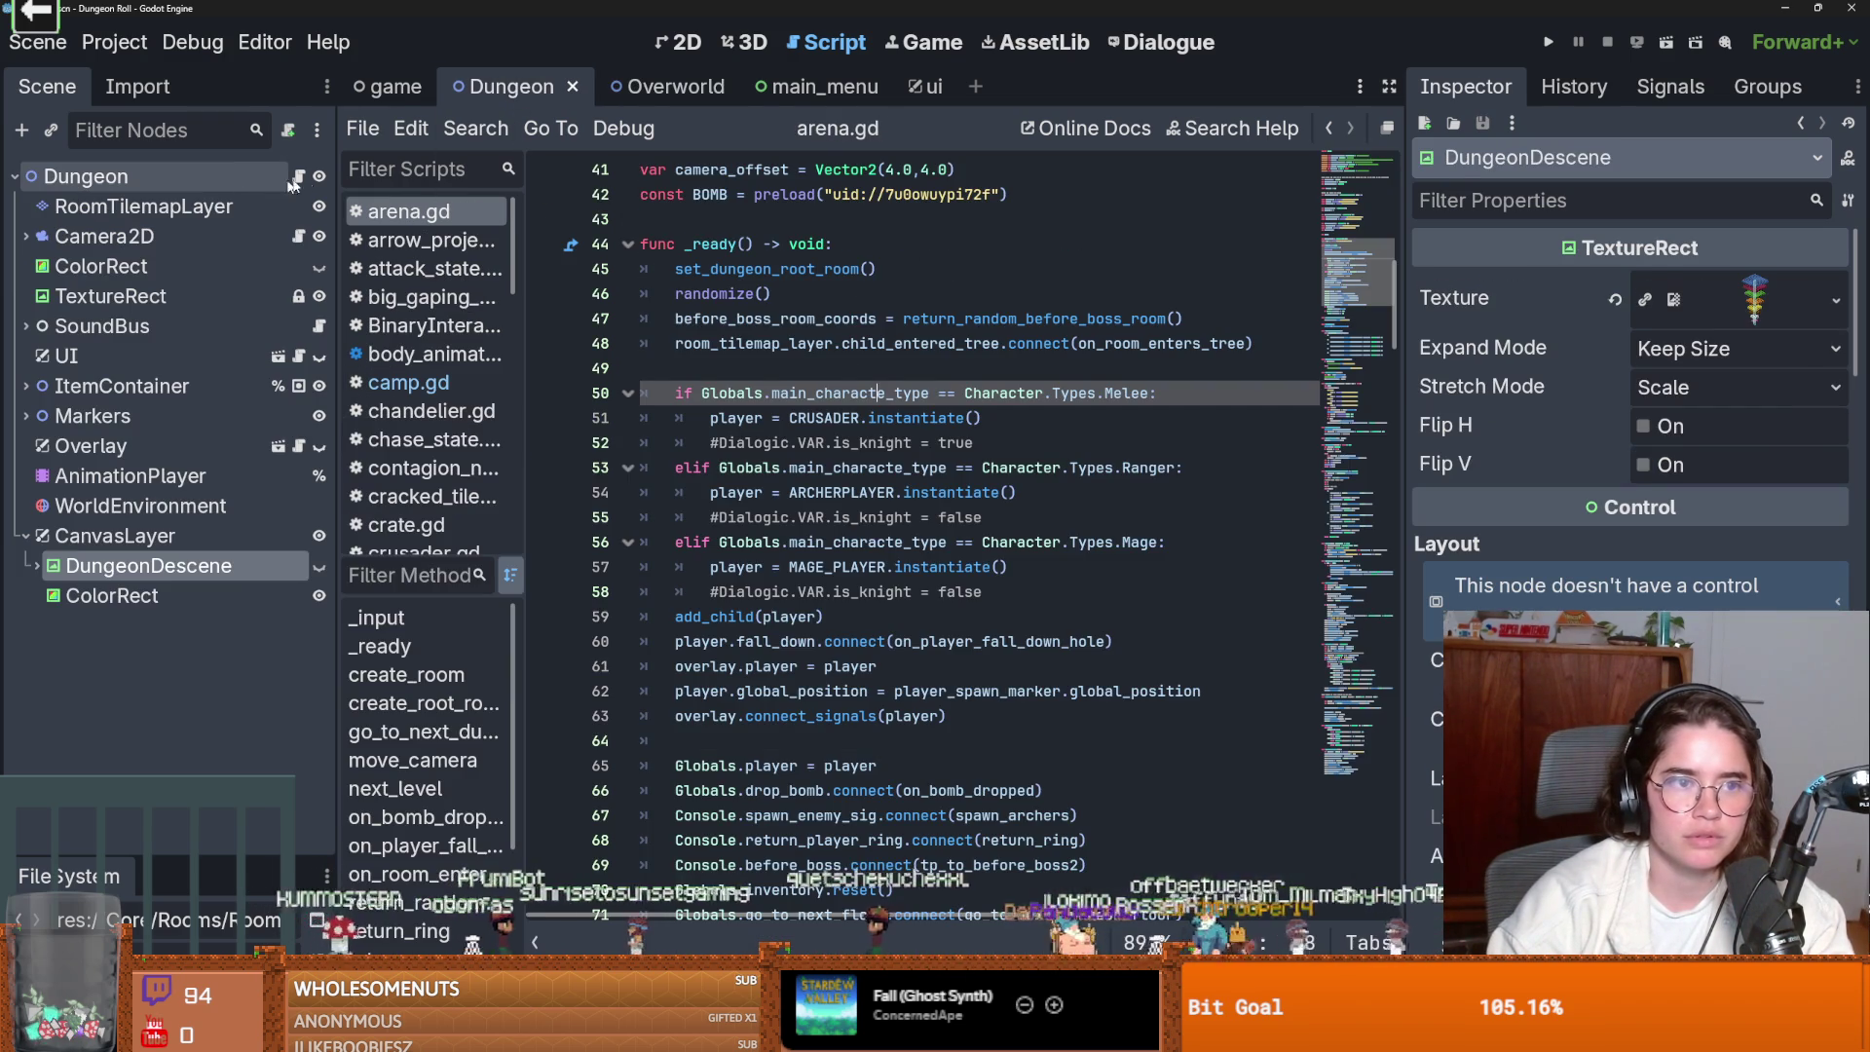
{"action": "scroll", "coordinate": [790, 387], "scroll_direction": "up", "scroll_amount": 13}
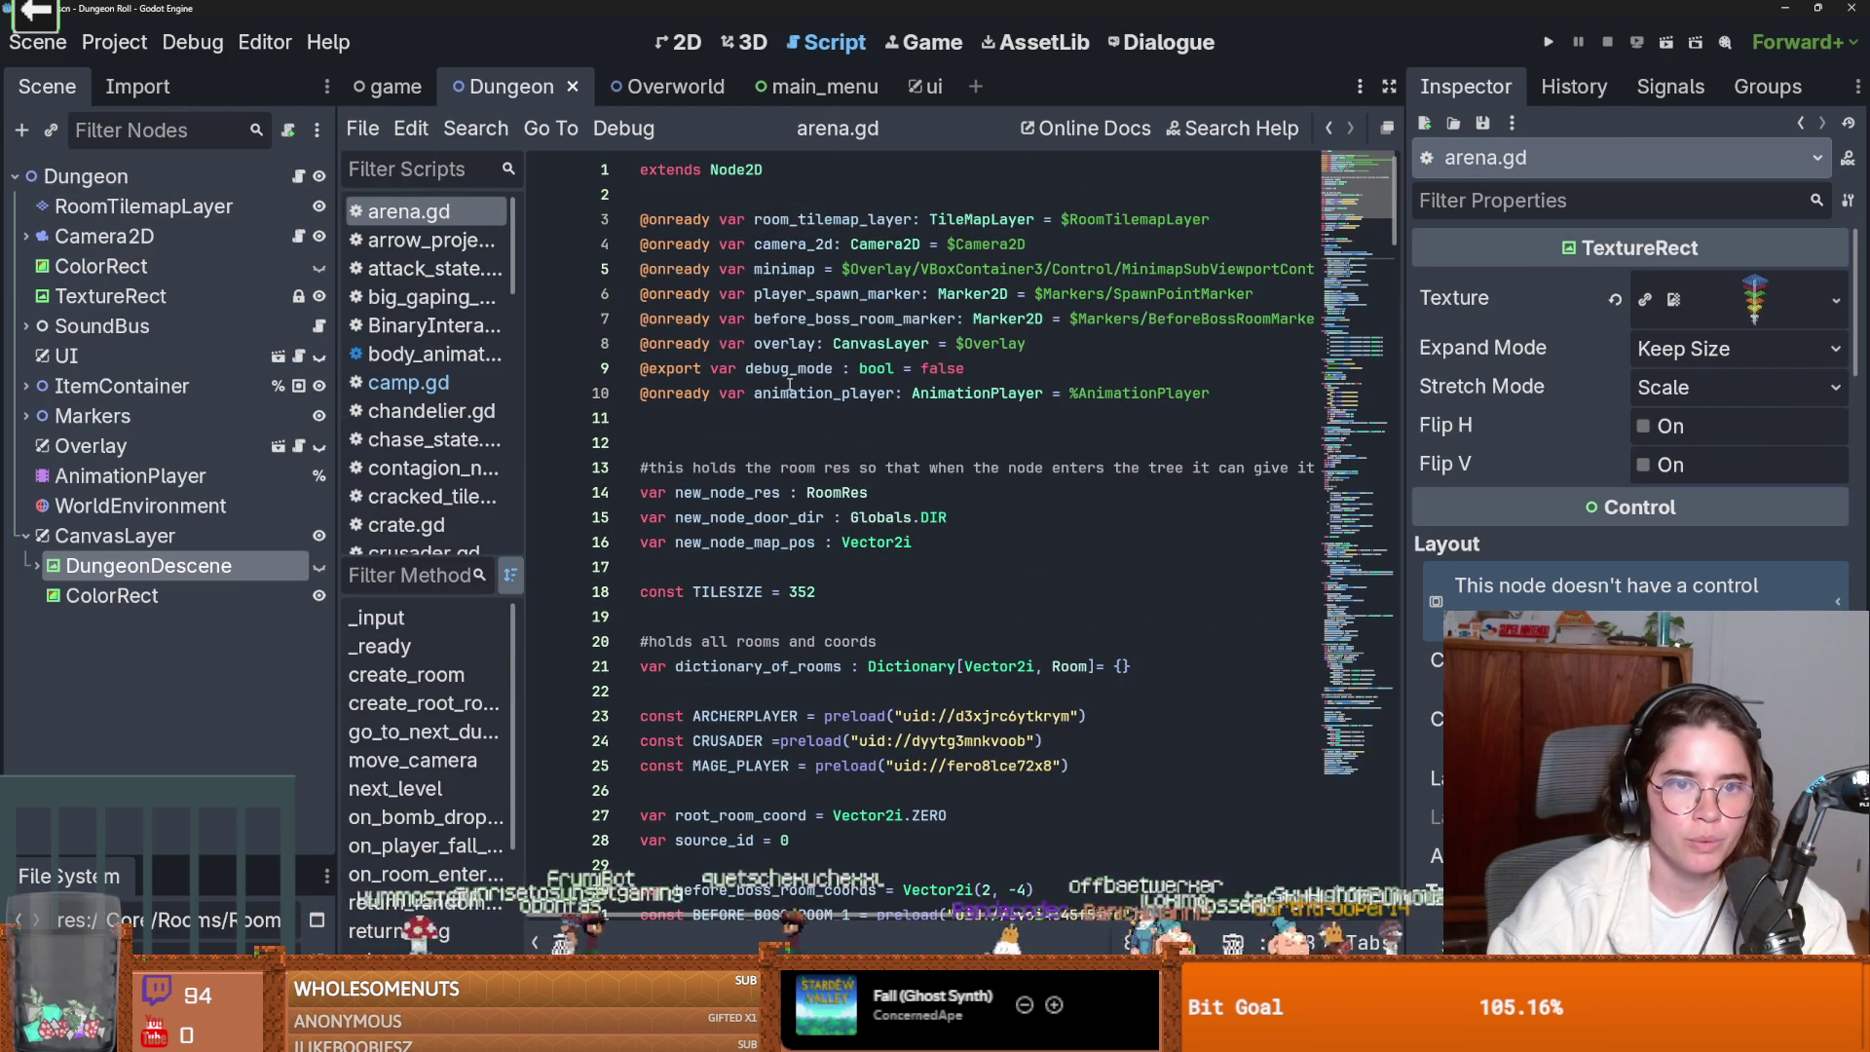
{"action": "left_click", "coordinate": [687, 201]}
{"action": "type", "text": "class_name Overworld"}
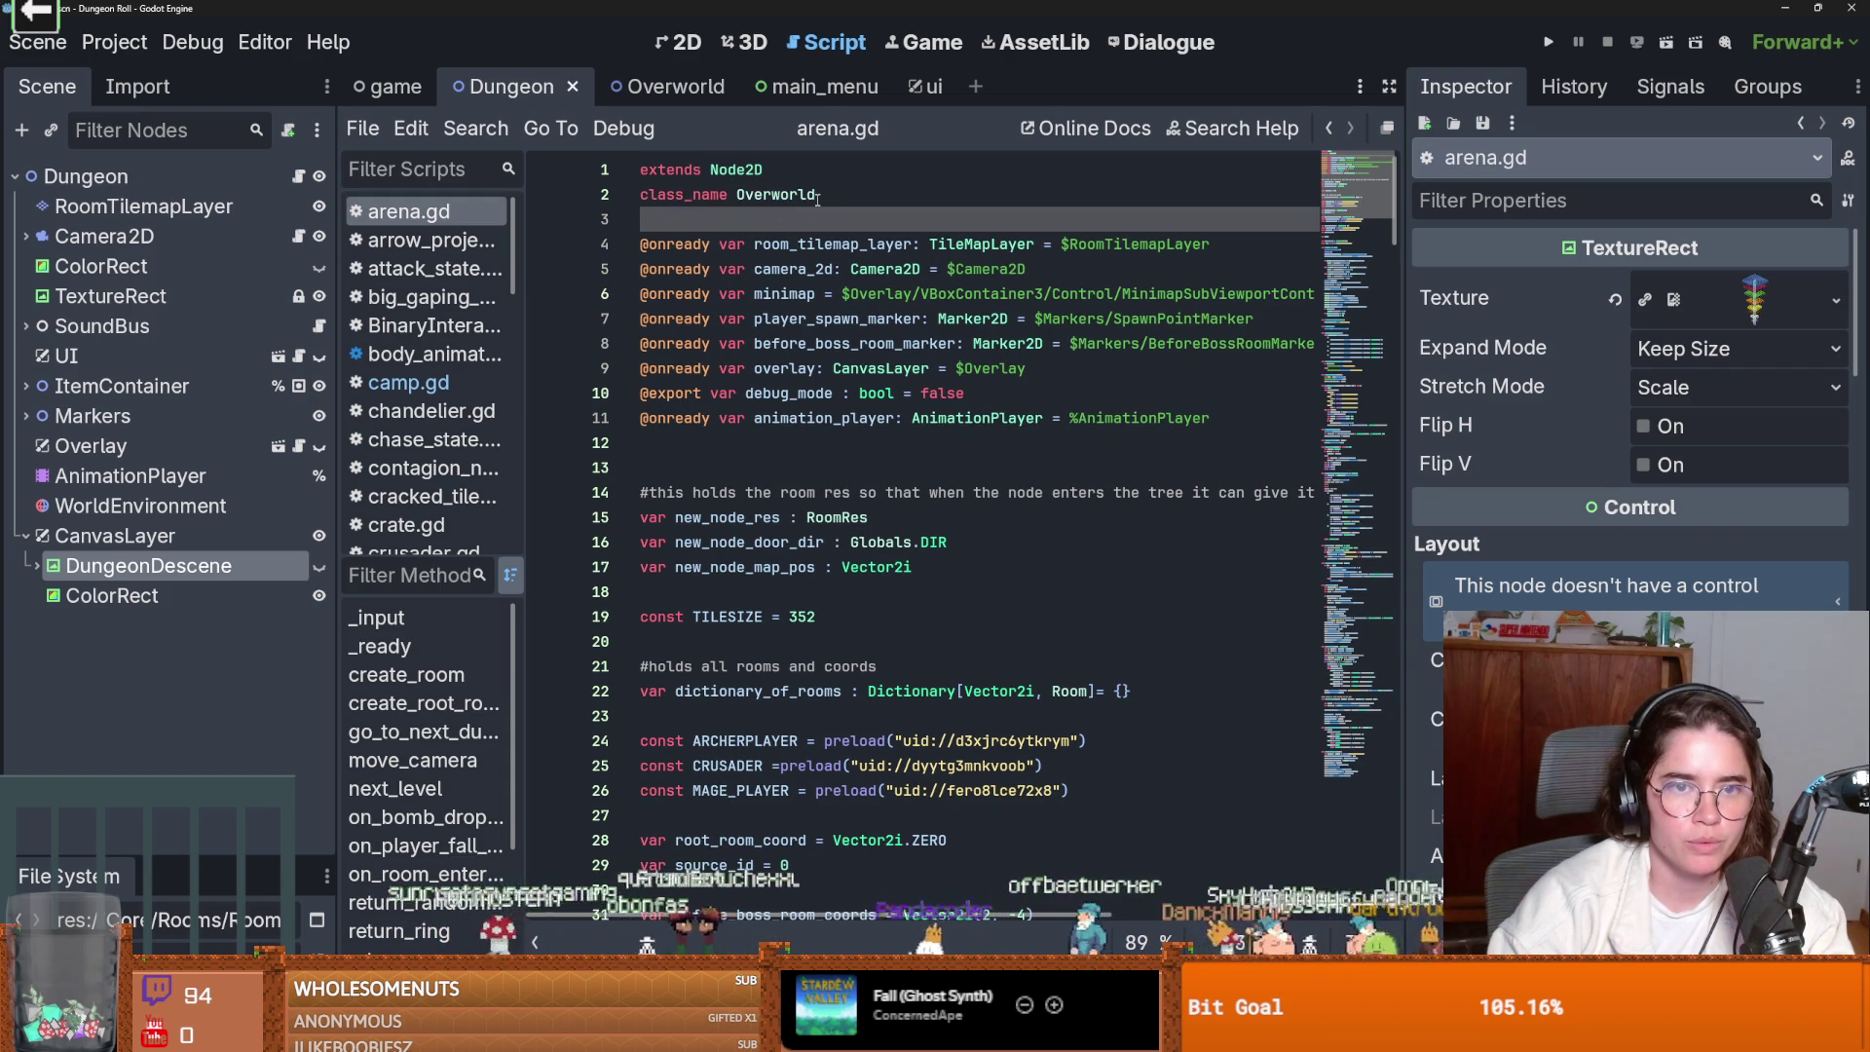
{"action": "double_click", "coordinate": [817, 197]}
{"action": "type", "text": "Dungeon"}
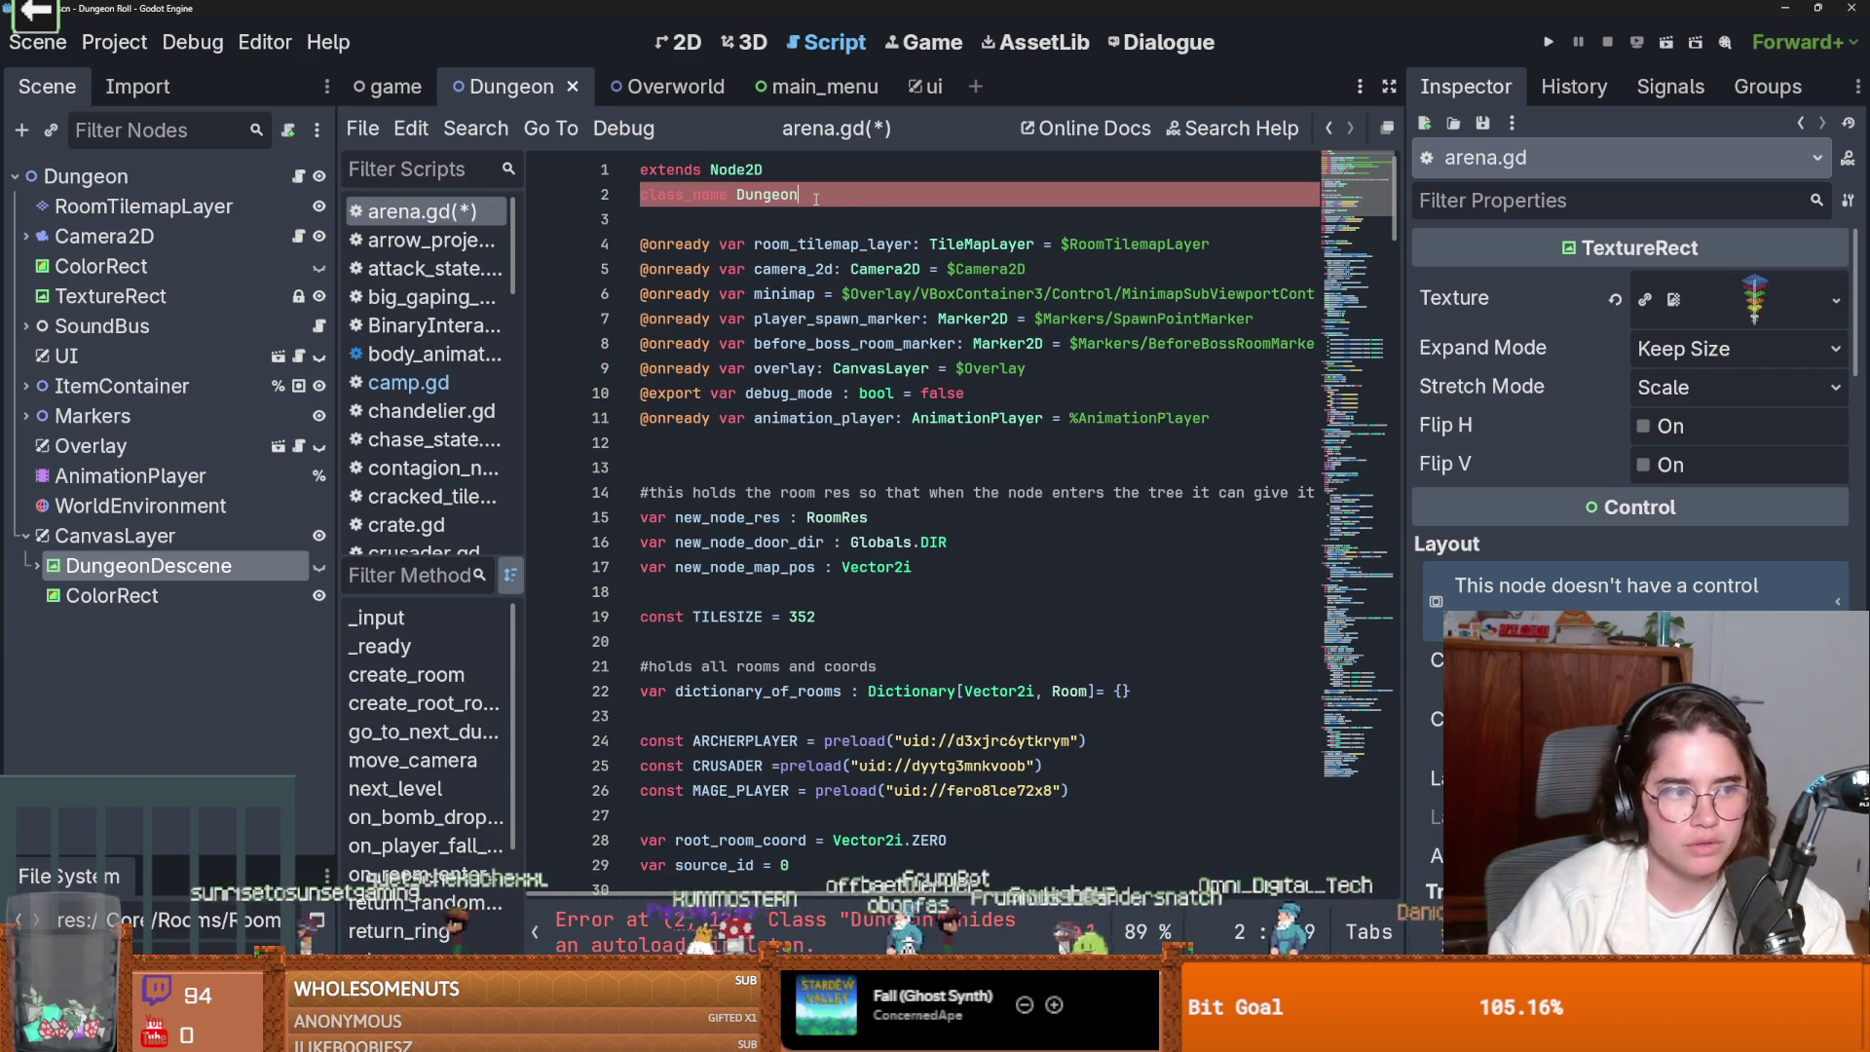
{"action": "type", "text": "e"}
{"action": "key", "text": "ctrl+s"}
Paste the child-freeing loop after add_child(overworld) in game.gd
{"action": "left_click", "coordinate": [387, 88]}
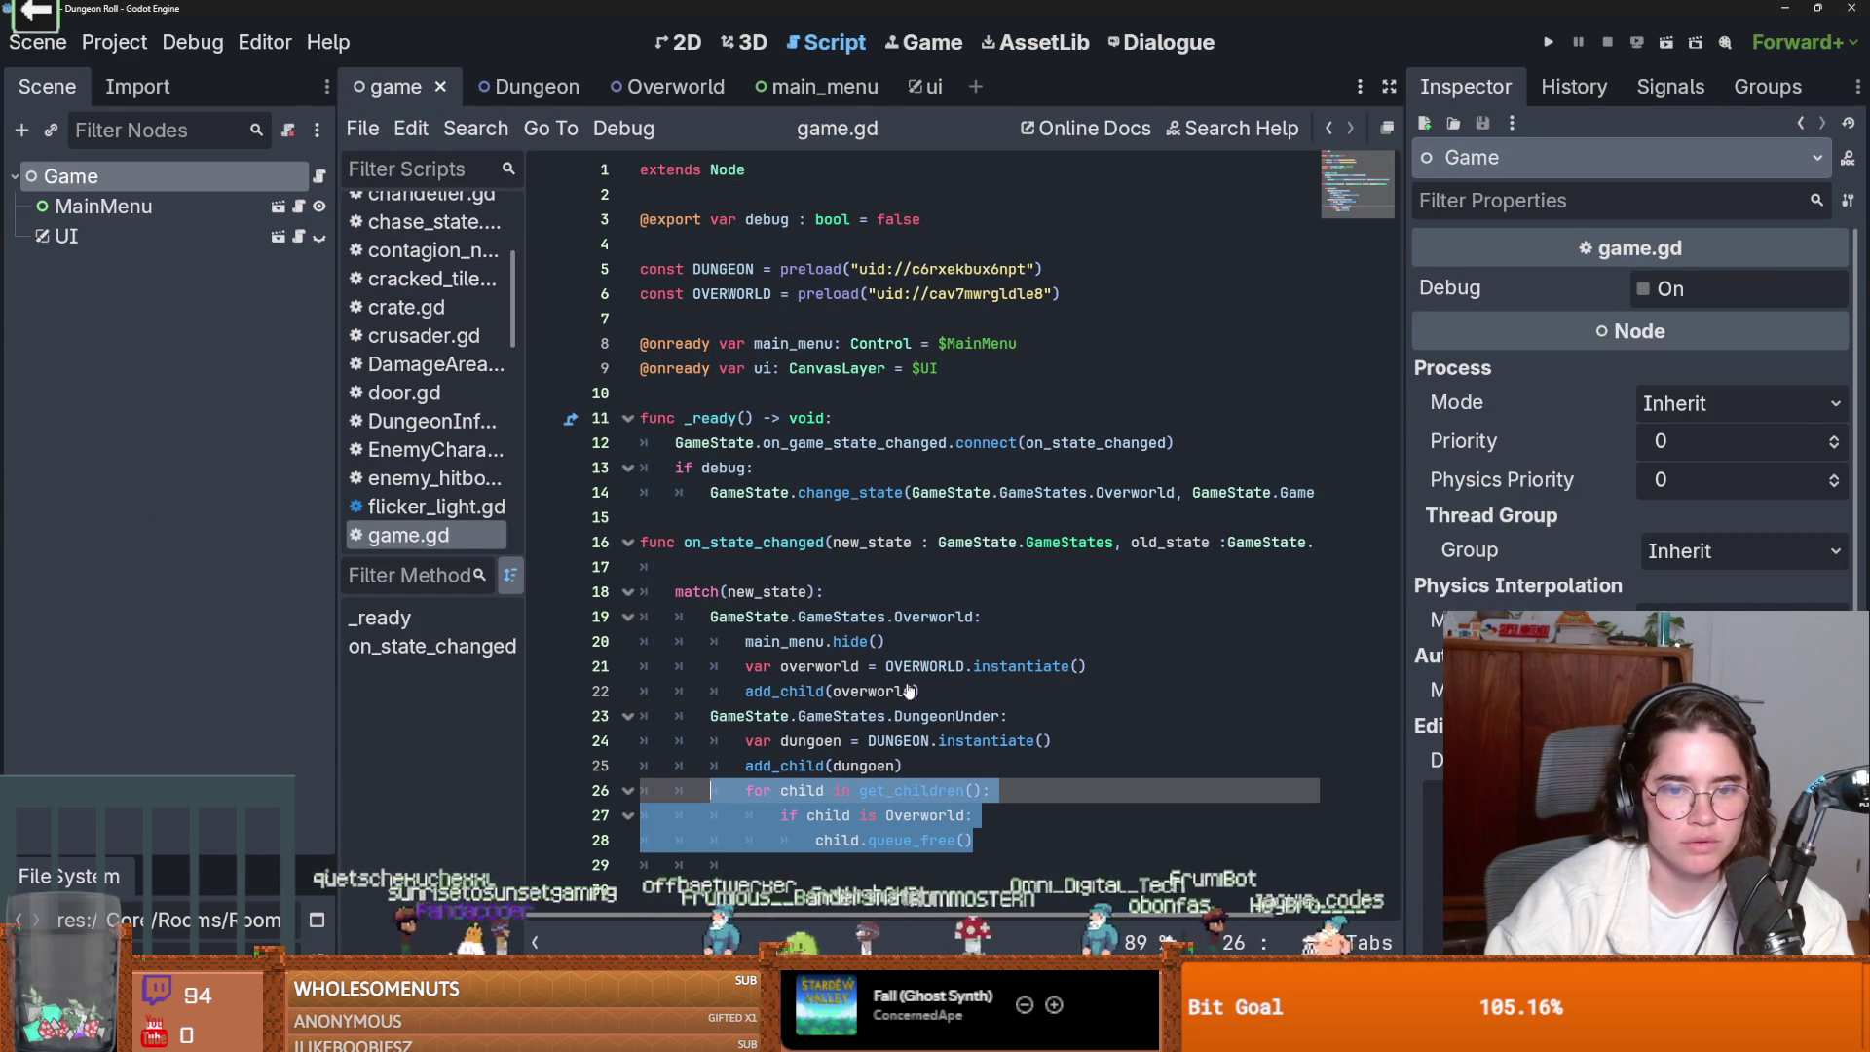
{"action": "left_click", "coordinate": [949, 691]}
{"action": "type", "text": "for child in get_children(): \t\t\t\tif child is Overworld: \t\t\t\t\tchild.queue_free()"}
{"action": "left_click", "coordinate": [782, 719]}
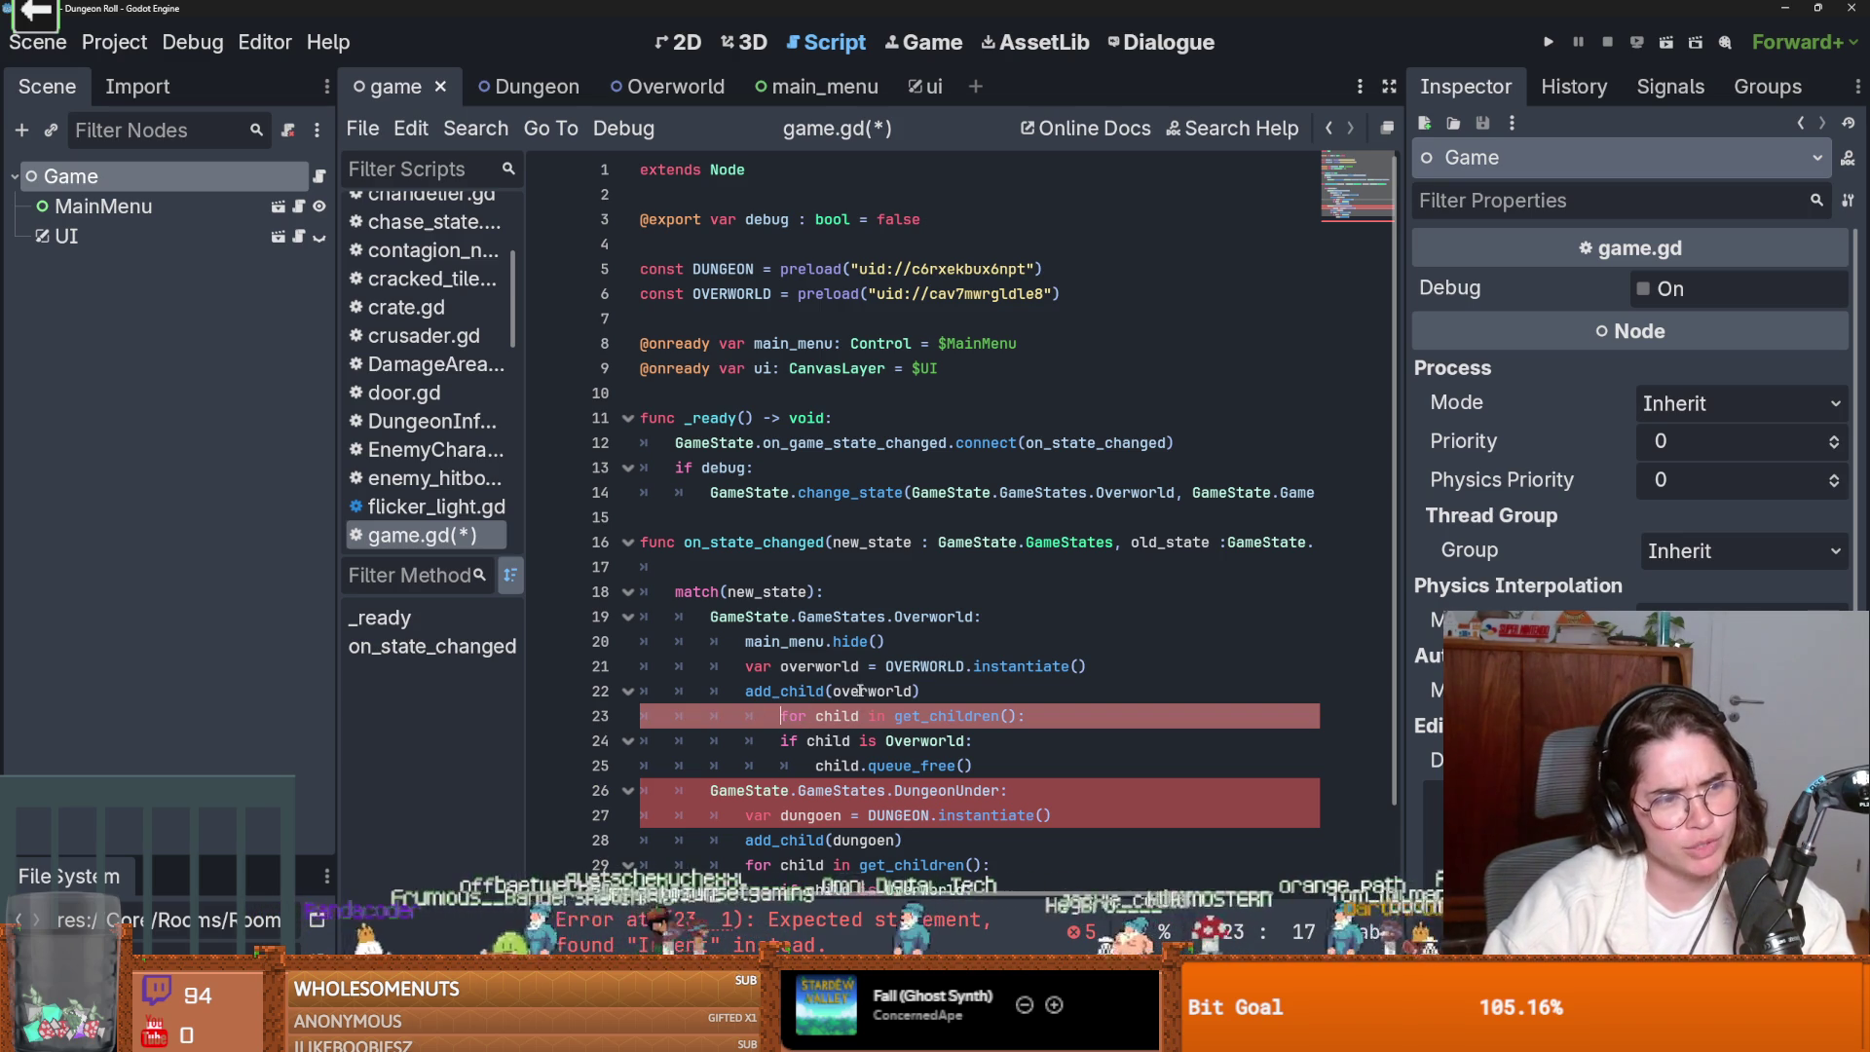
Un-indent the pasted loop and change its Overworld check to DungeonNode
{"action": "key", "text": "BackSpace"}
{"action": "double_click", "coordinate": [931, 743]}
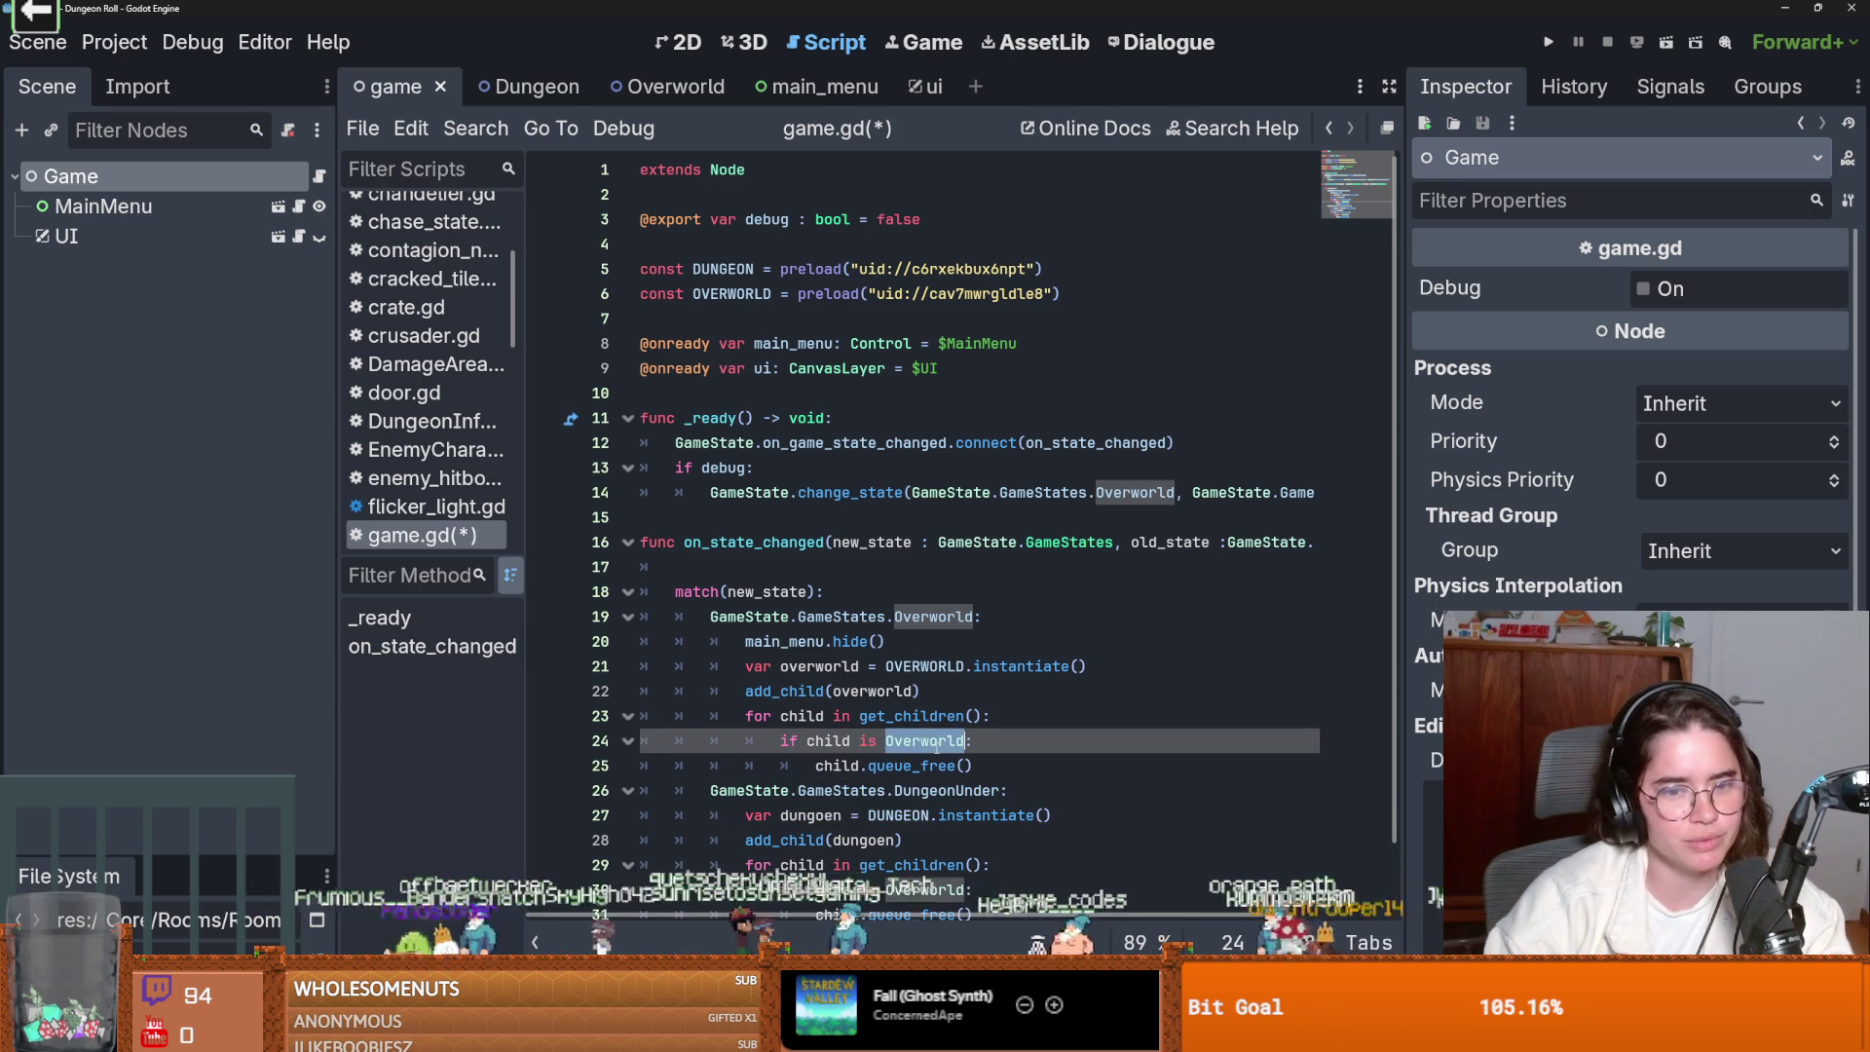
{"action": "type", "text": "Dungeon"}
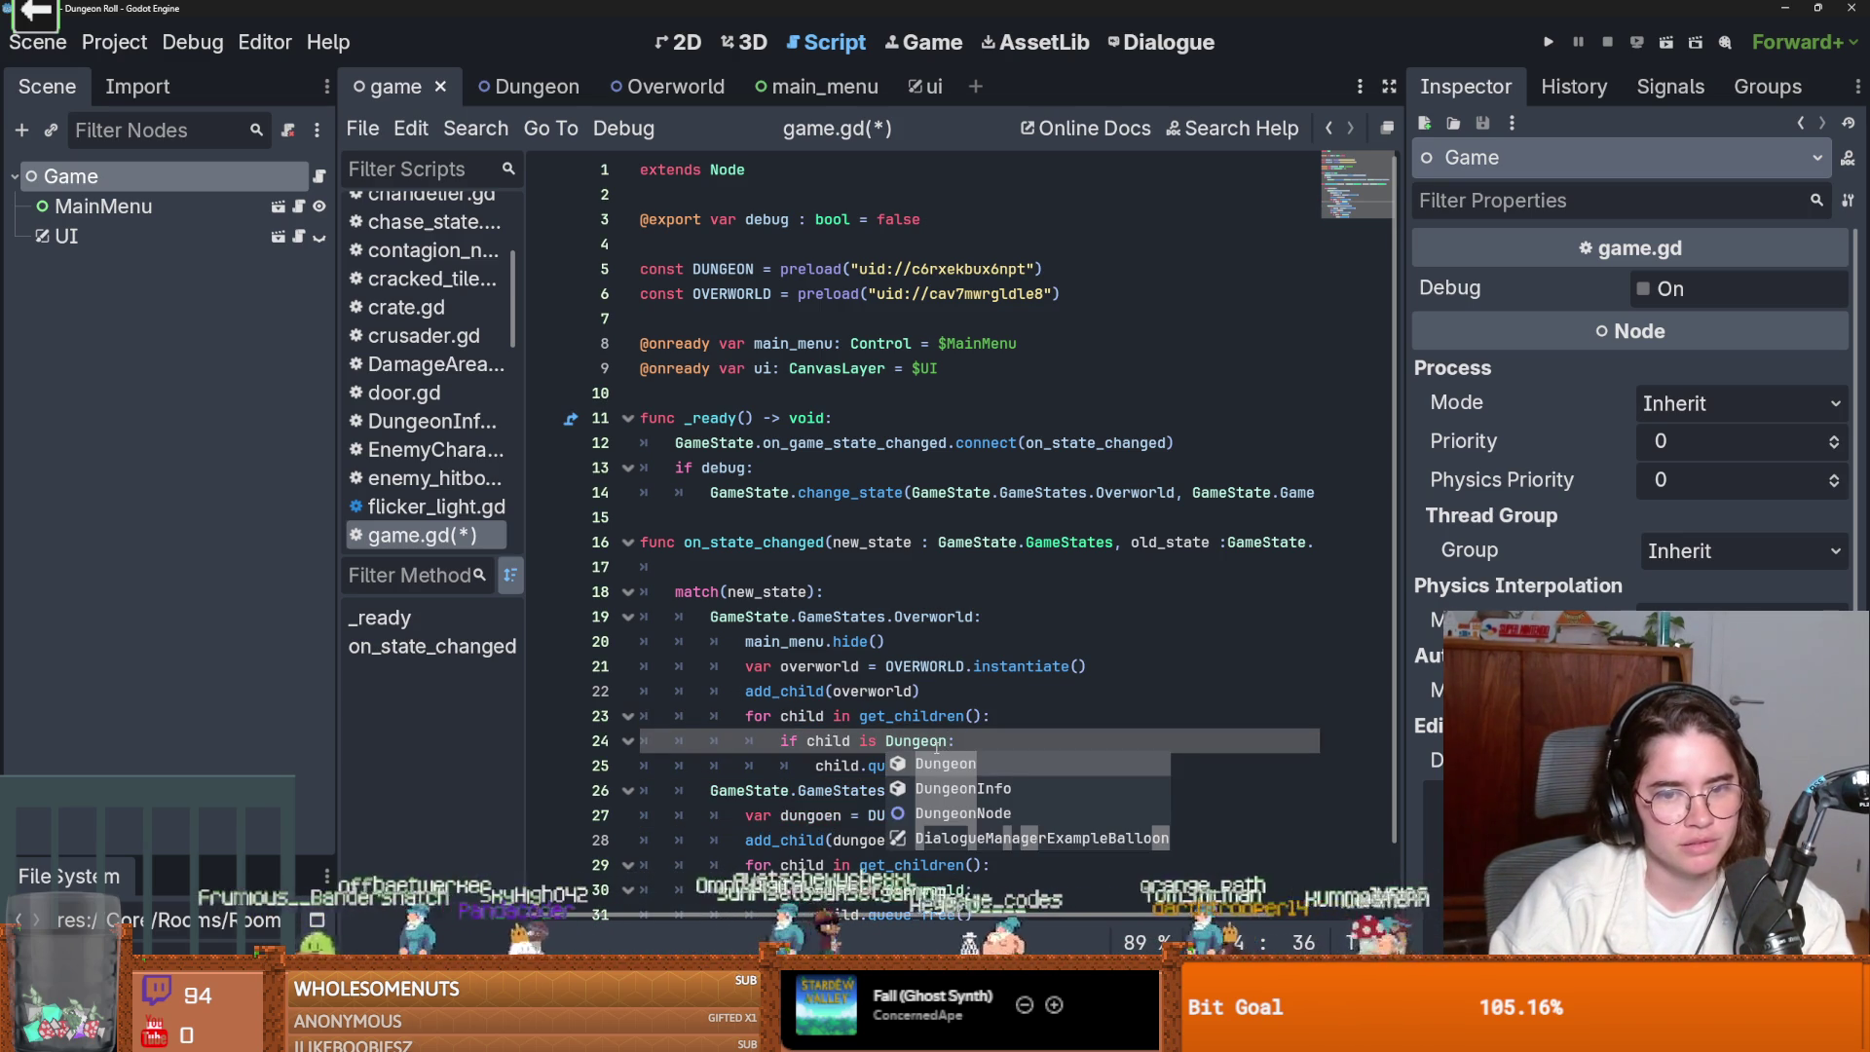
{"action": "key", "text": "Down"}
{"action": "key", "text": "Down"}
{"action": "key", "text": "Return"}
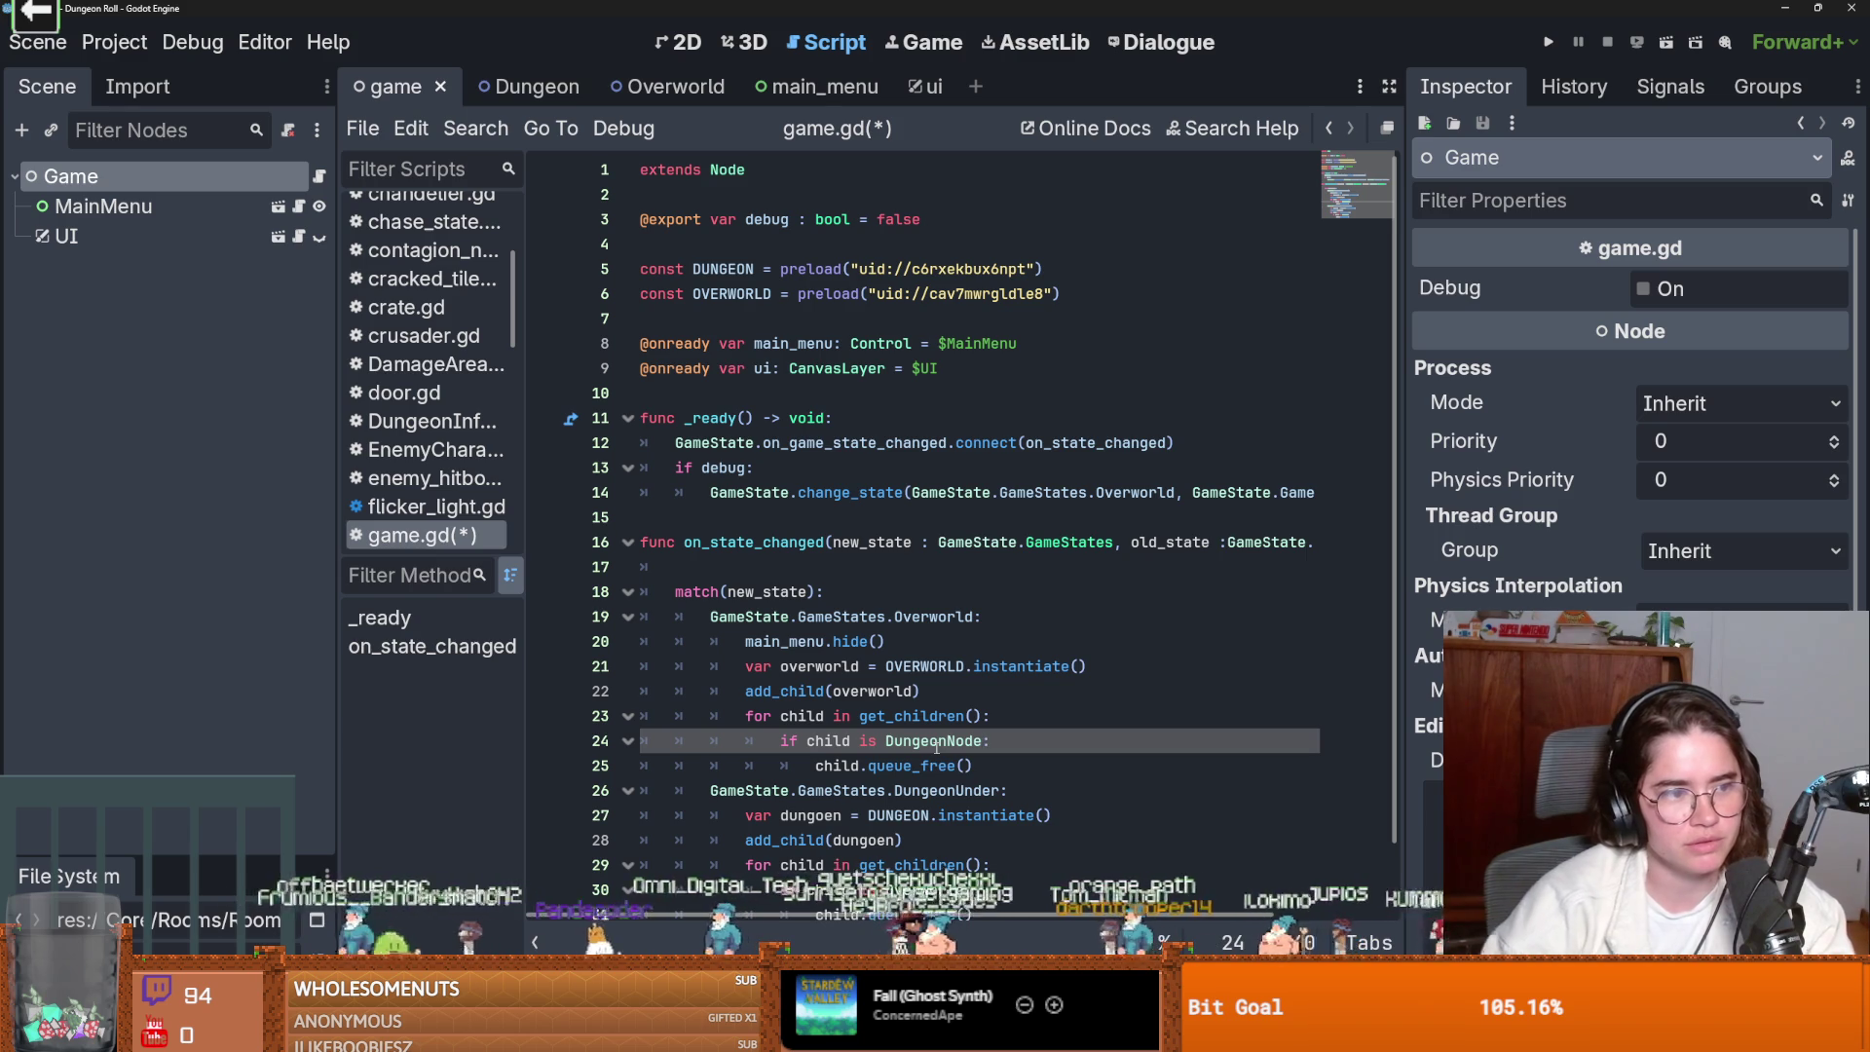
Review the Overworld case and _ready debug check, then run the project
{"action": "left_click", "coordinate": [1016, 623]}
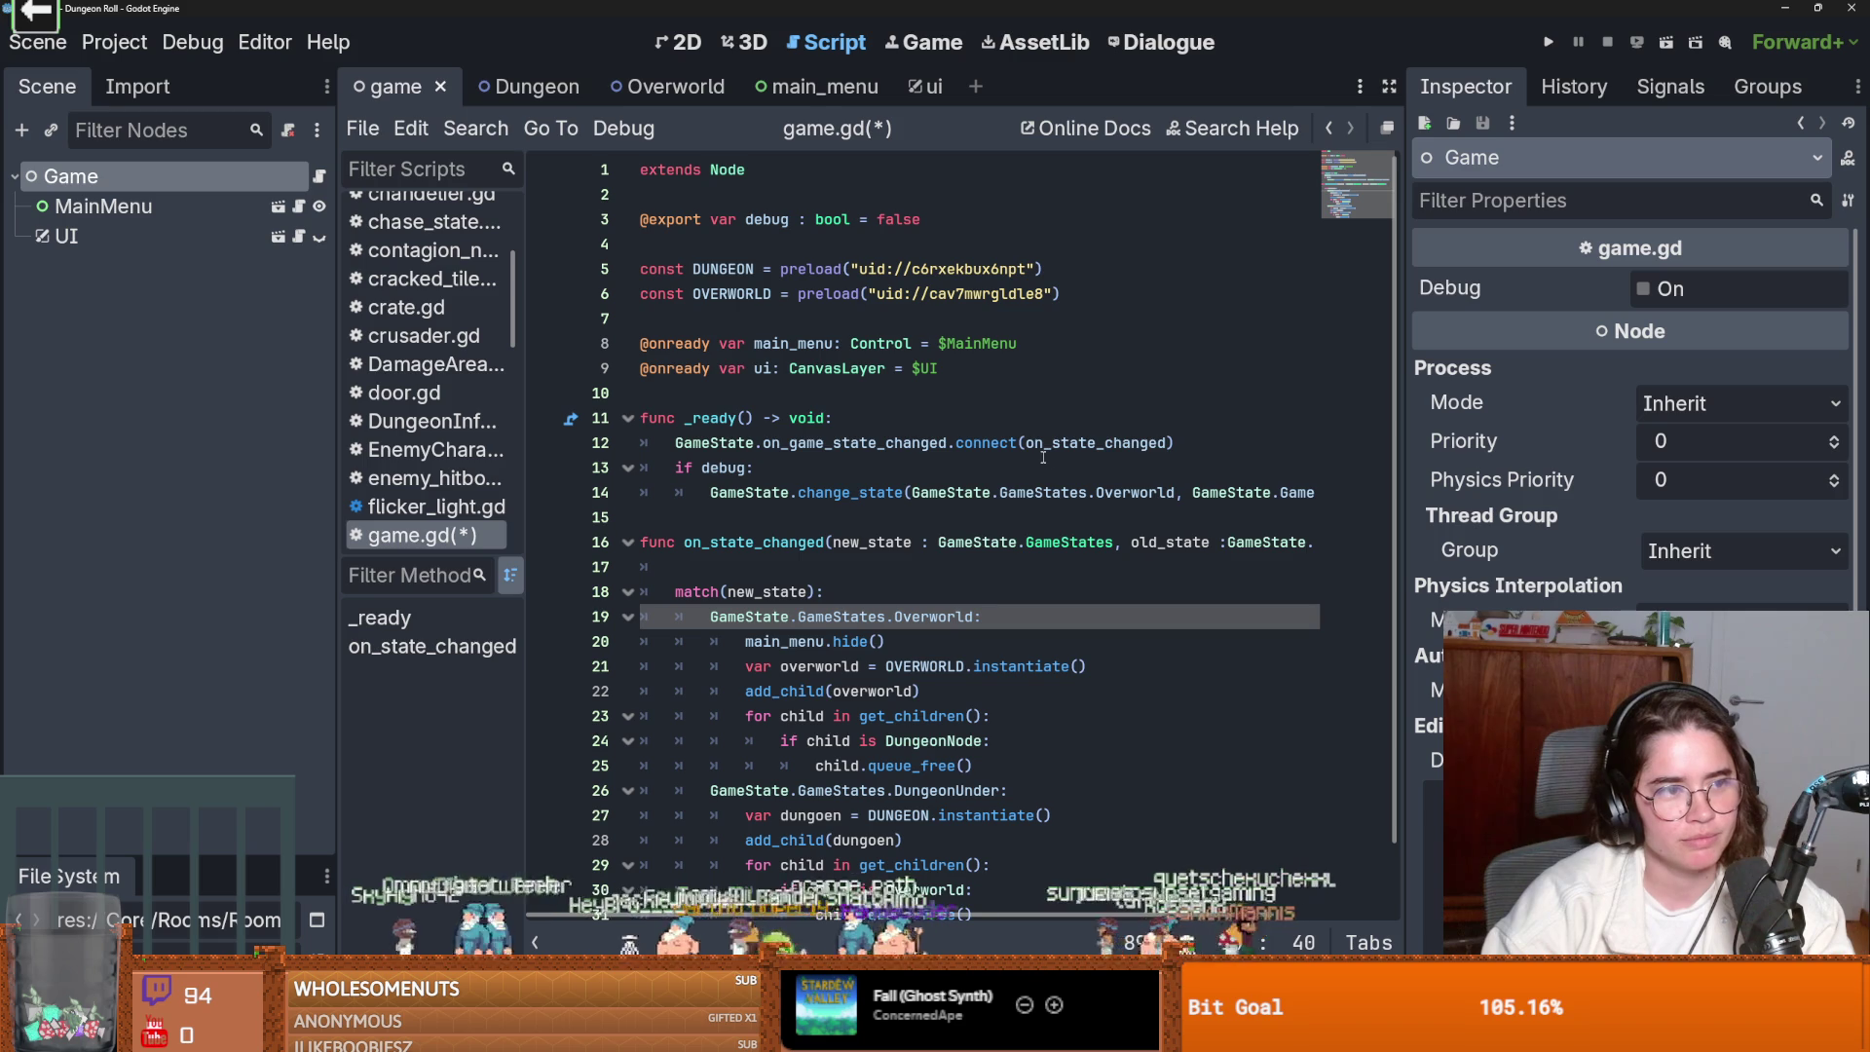
{"action": "left_click", "coordinate": [1016, 474]}
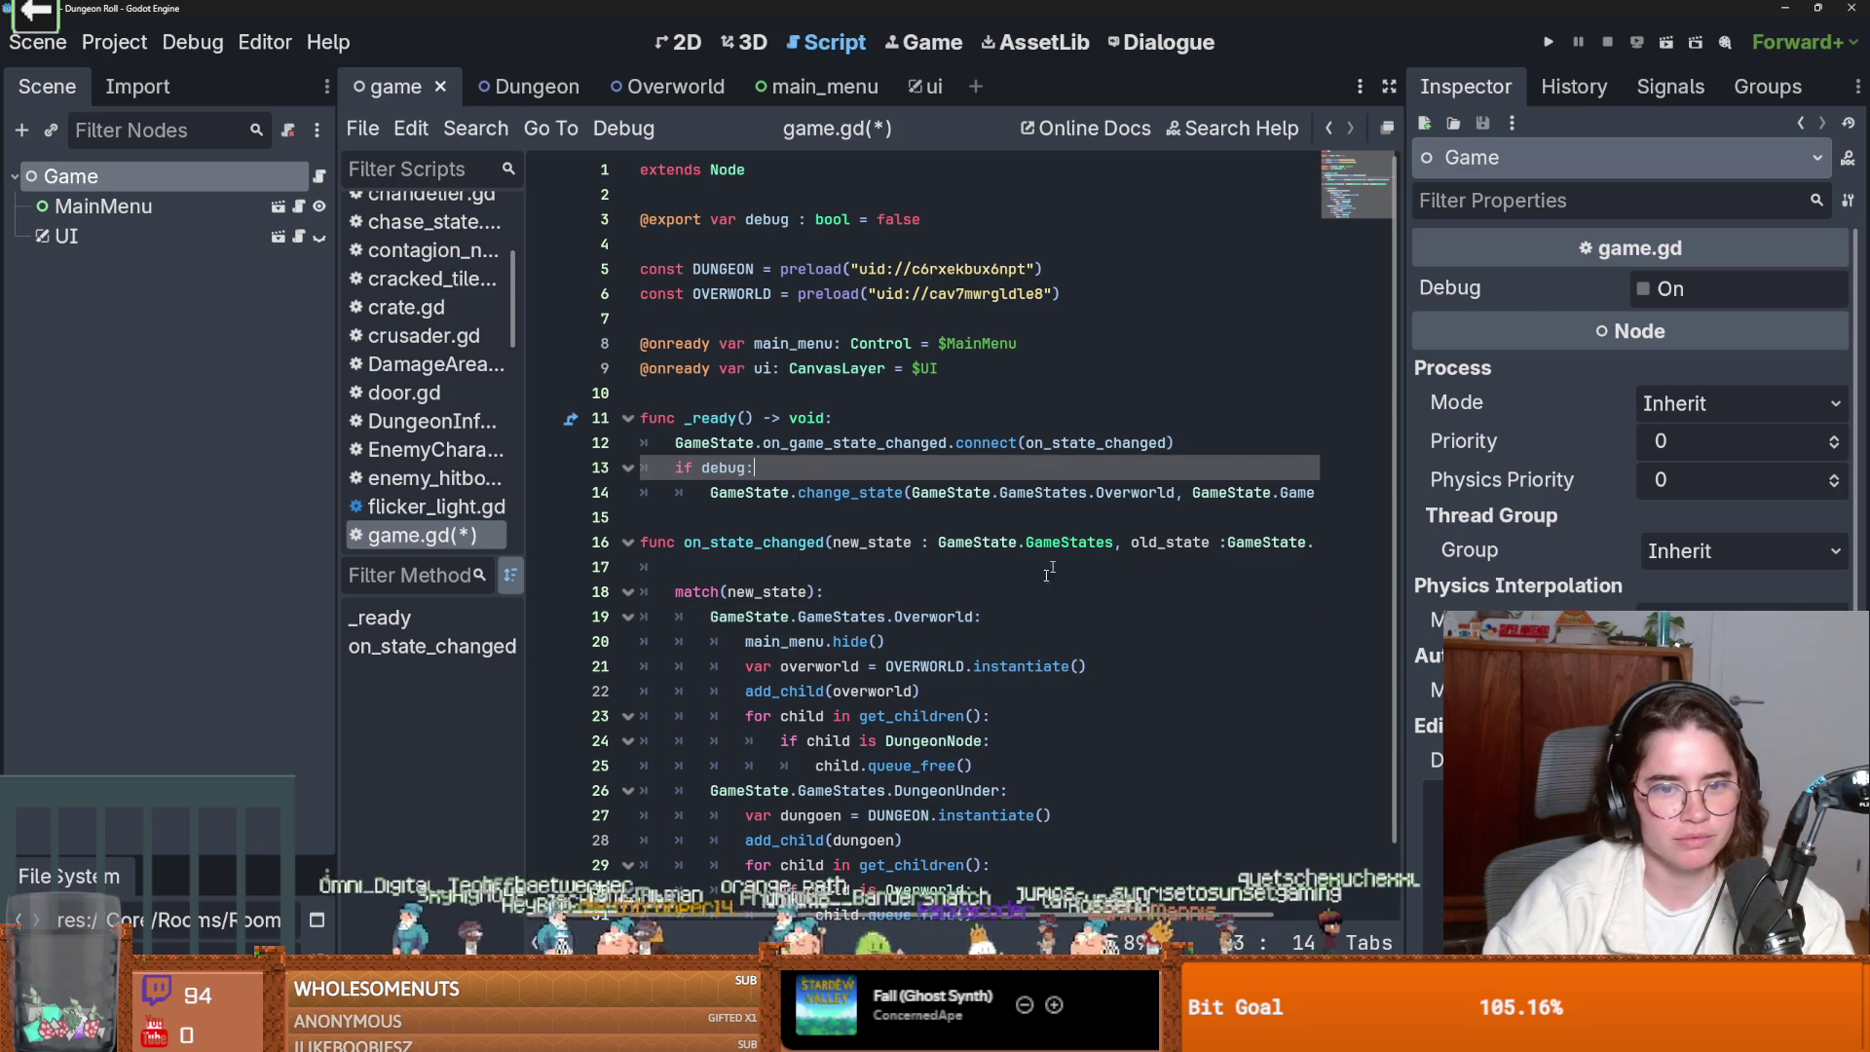
{"action": "scroll", "coordinate": [1105, 500], "scroll_direction": "down", "scroll_amount": 1}
{"action": "left_click", "coordinate": [1547, 42]}
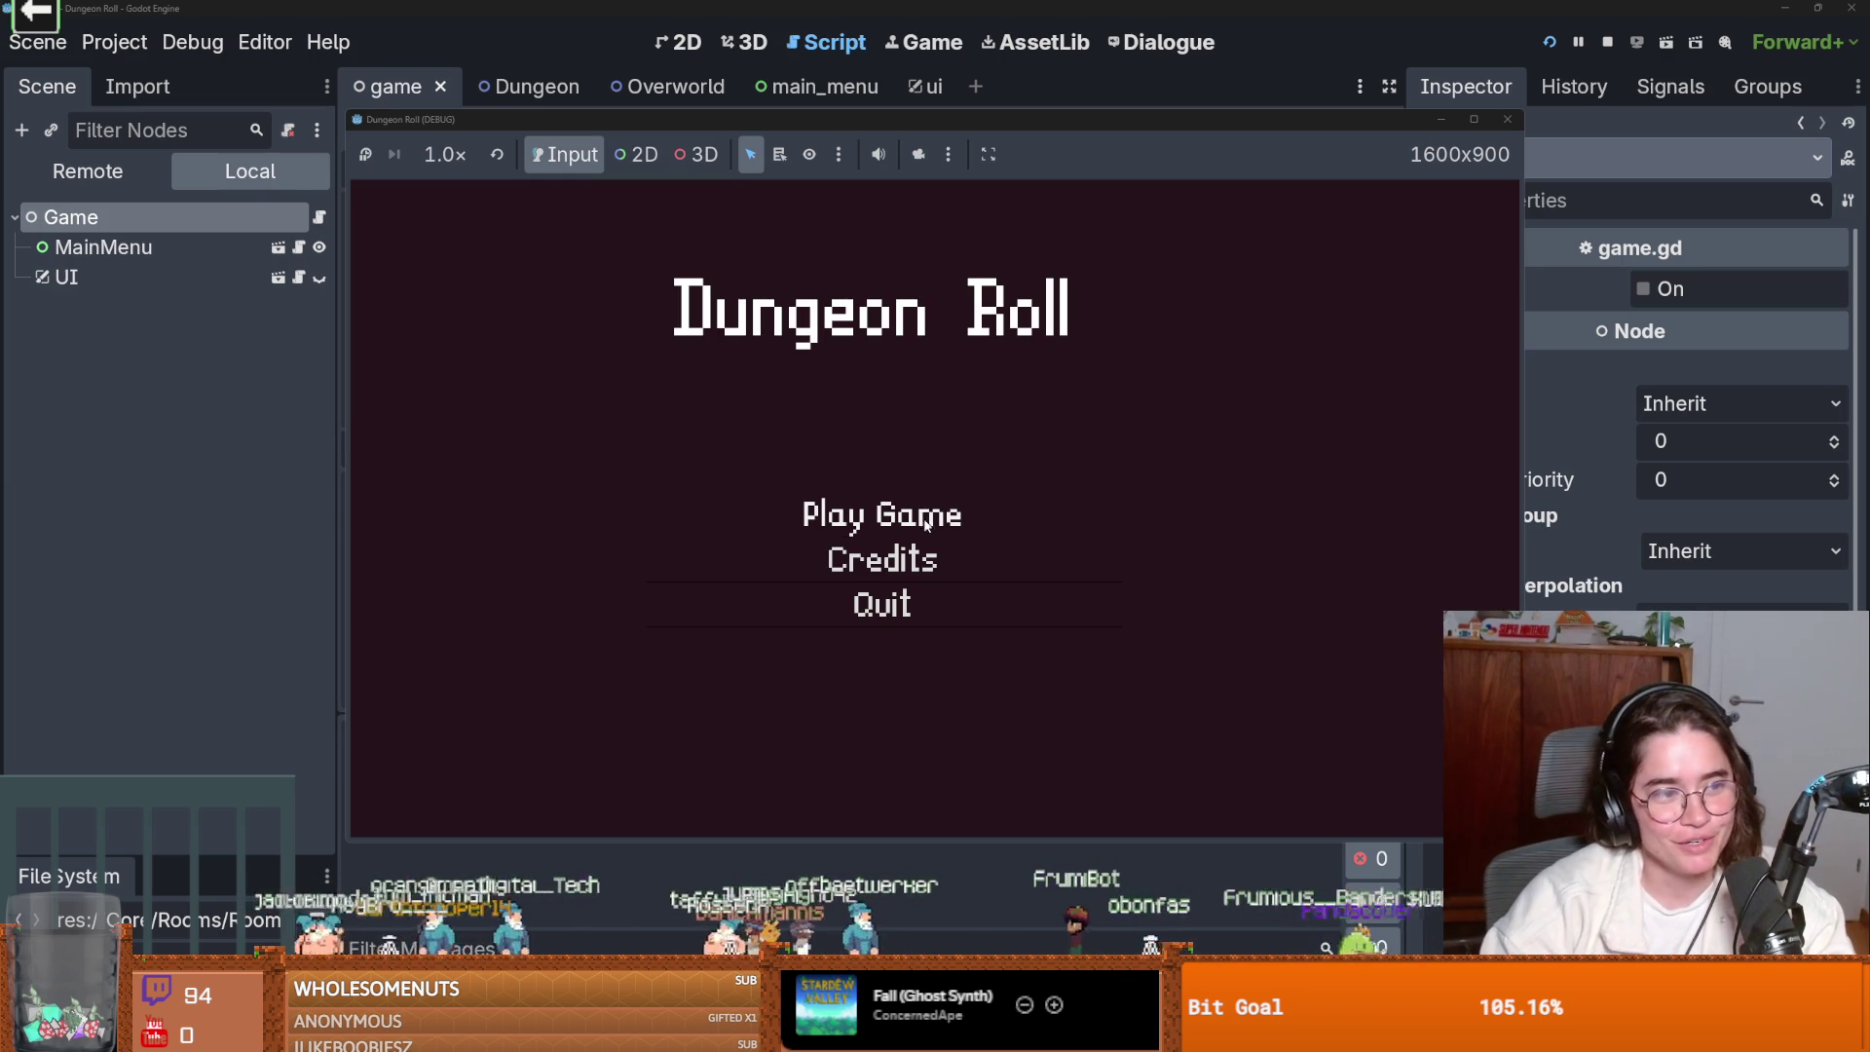
Start Play Game, pick the Crusader, and walk the knight up into the red-carpet corridor
{"action": "left_click", "coordinate": [896, 524]}
{"action": "left_click", "coordinate": [453, 281]}
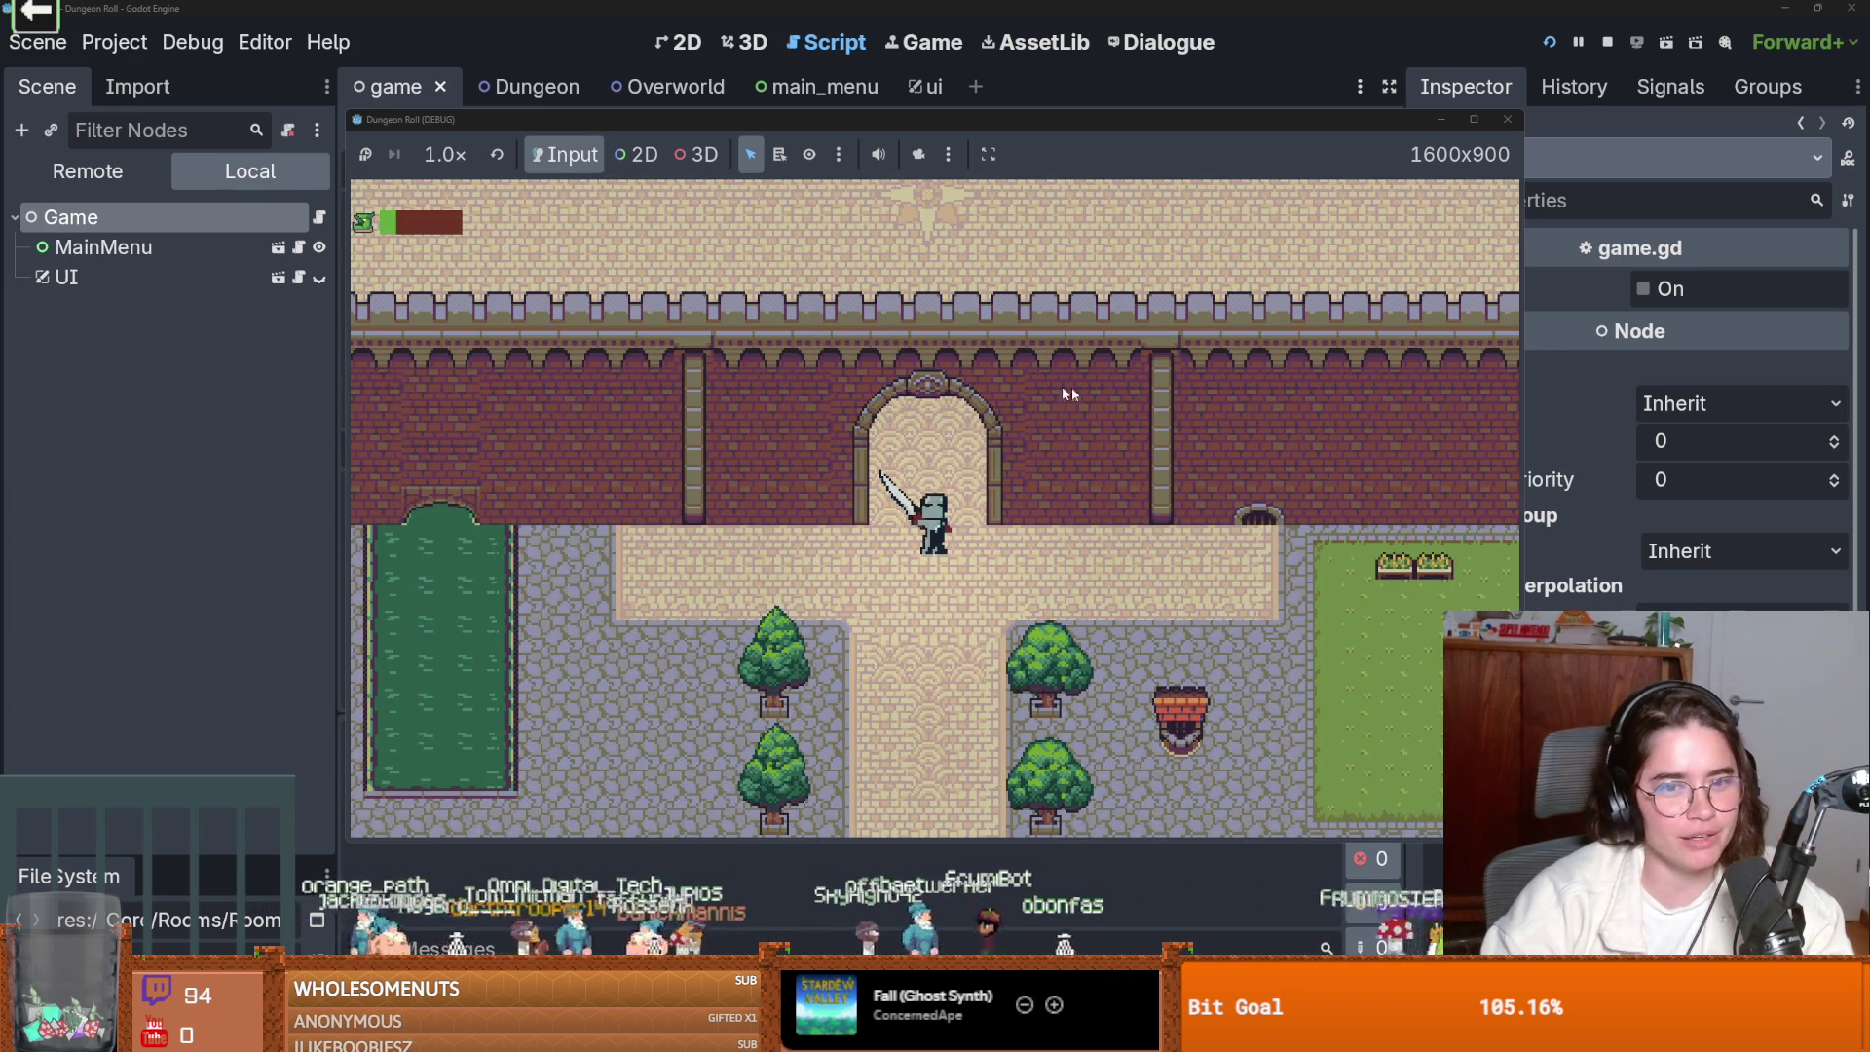
{"action": "key", "text": "w"}
{"action": "key", "text": "w"}
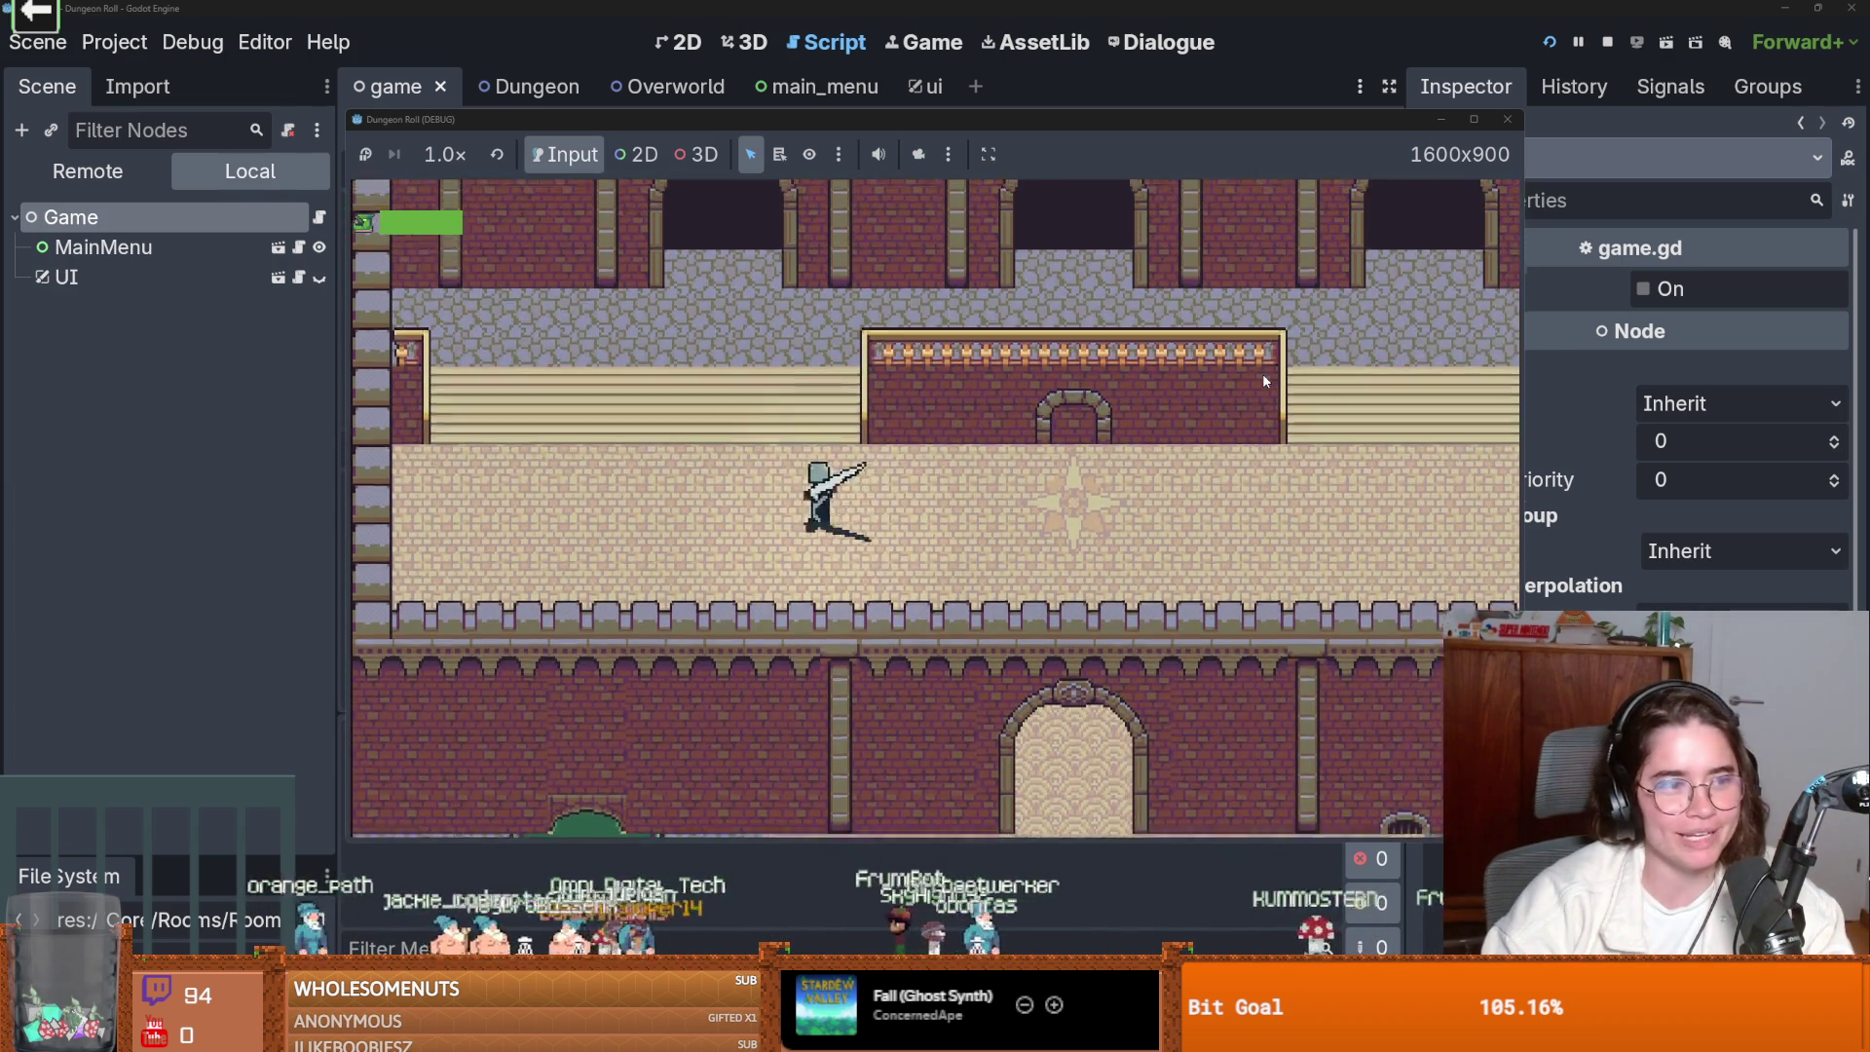
{"action": "key", "text": "w"}
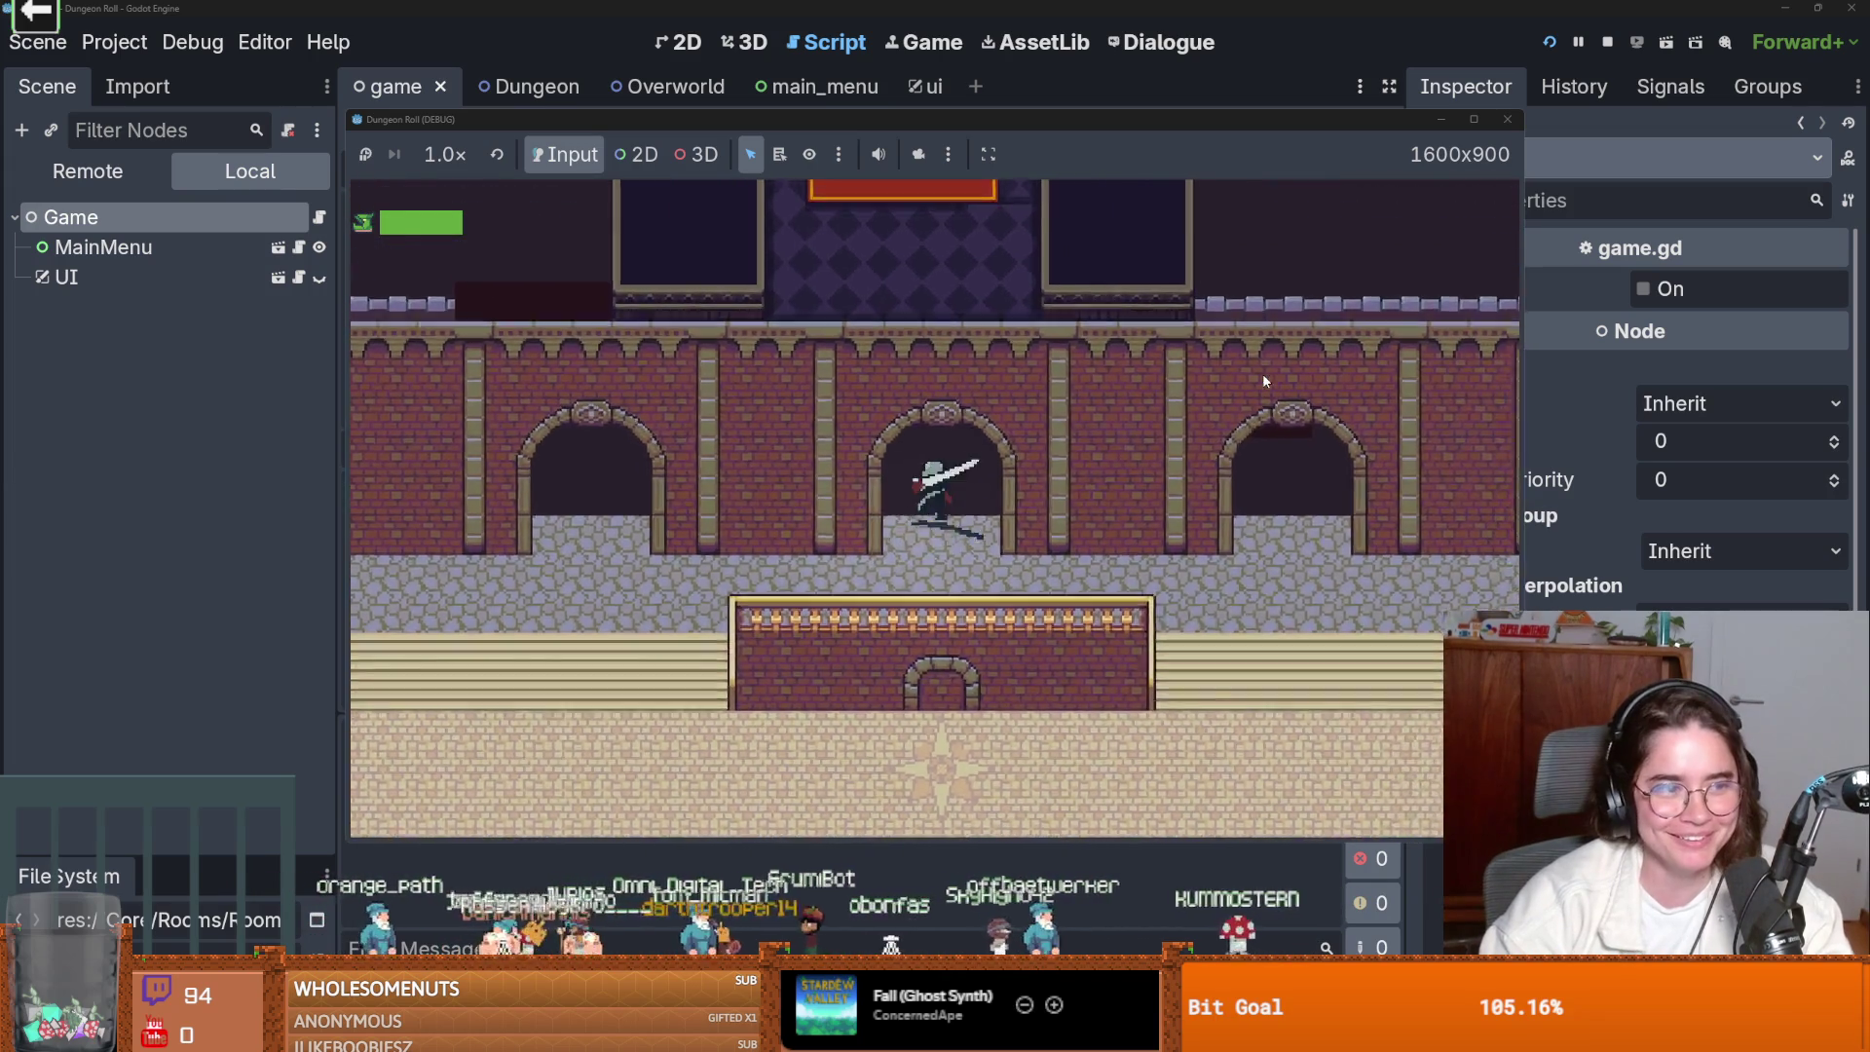
{"action": "key", "text": "w"}
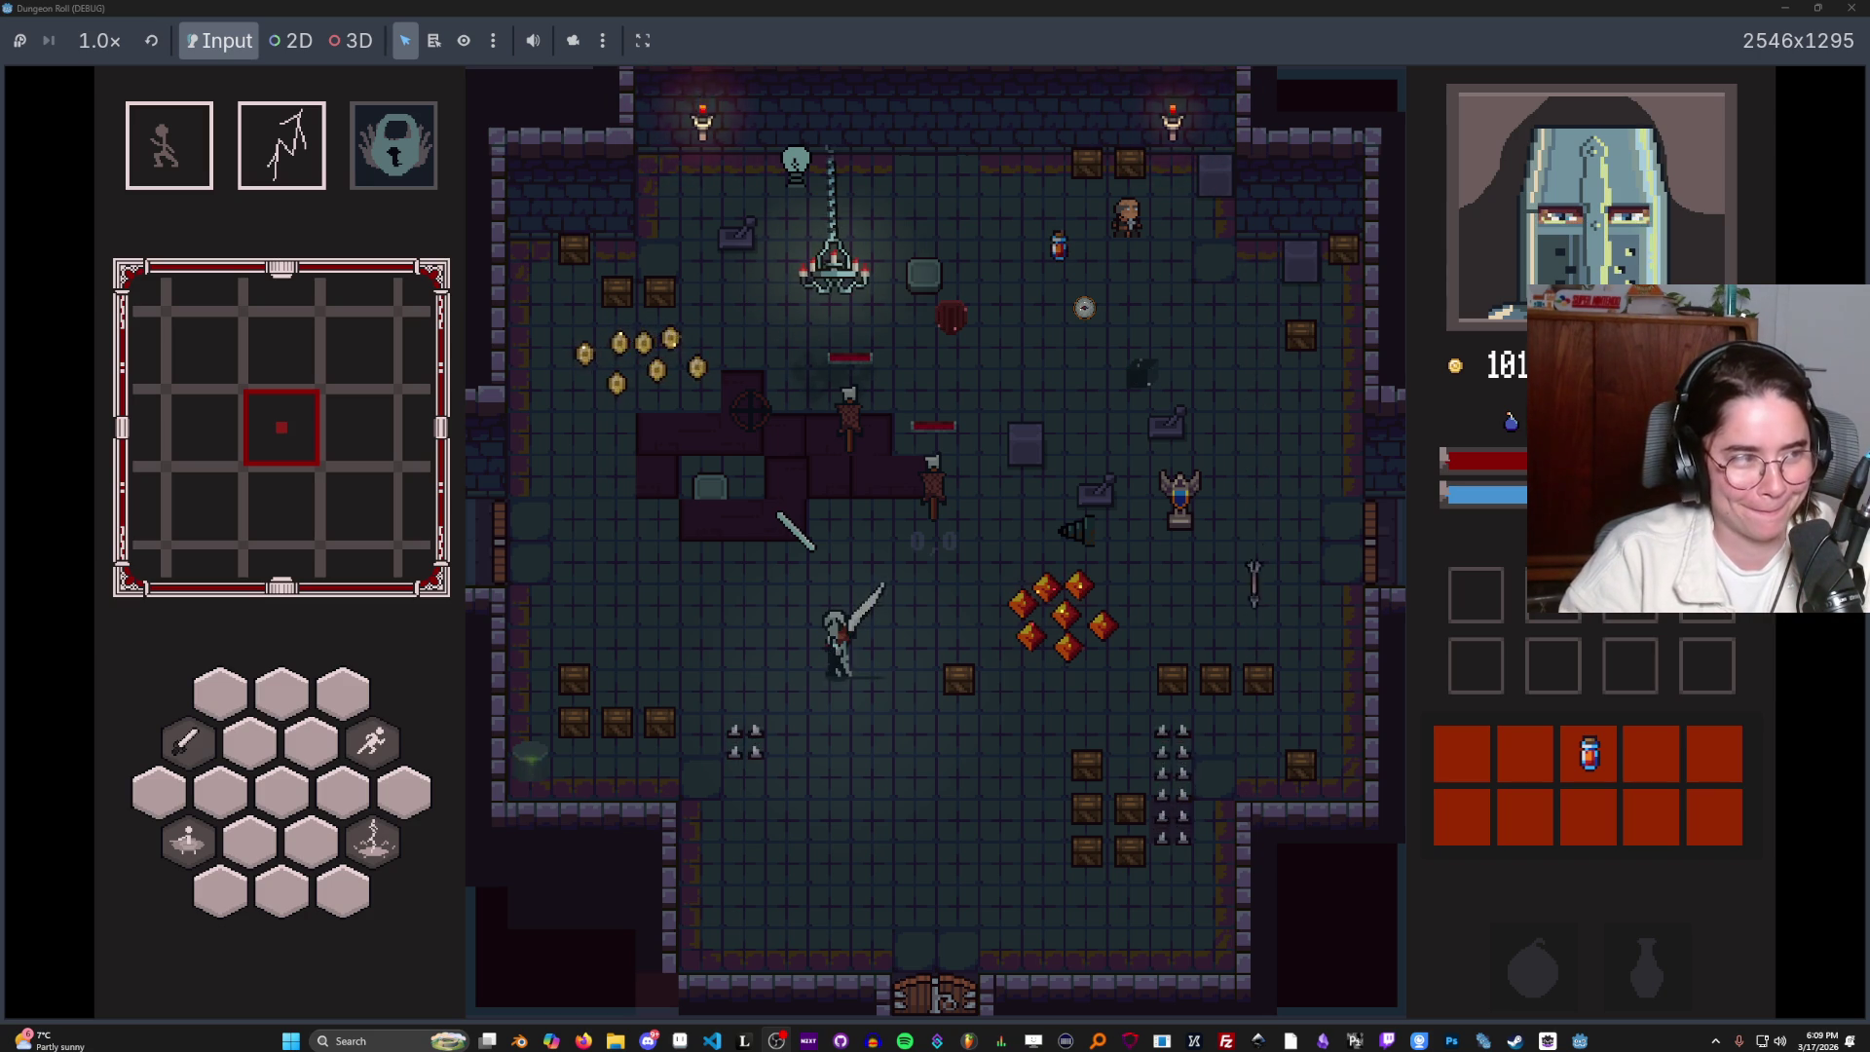
Attack, dash out through the left door, and choose the middle zombie room card
{"action": "left_click", "coordinate": [892, 545]}
{"action": "key", "text": "w"}
{"action": "key", "text": "space"}
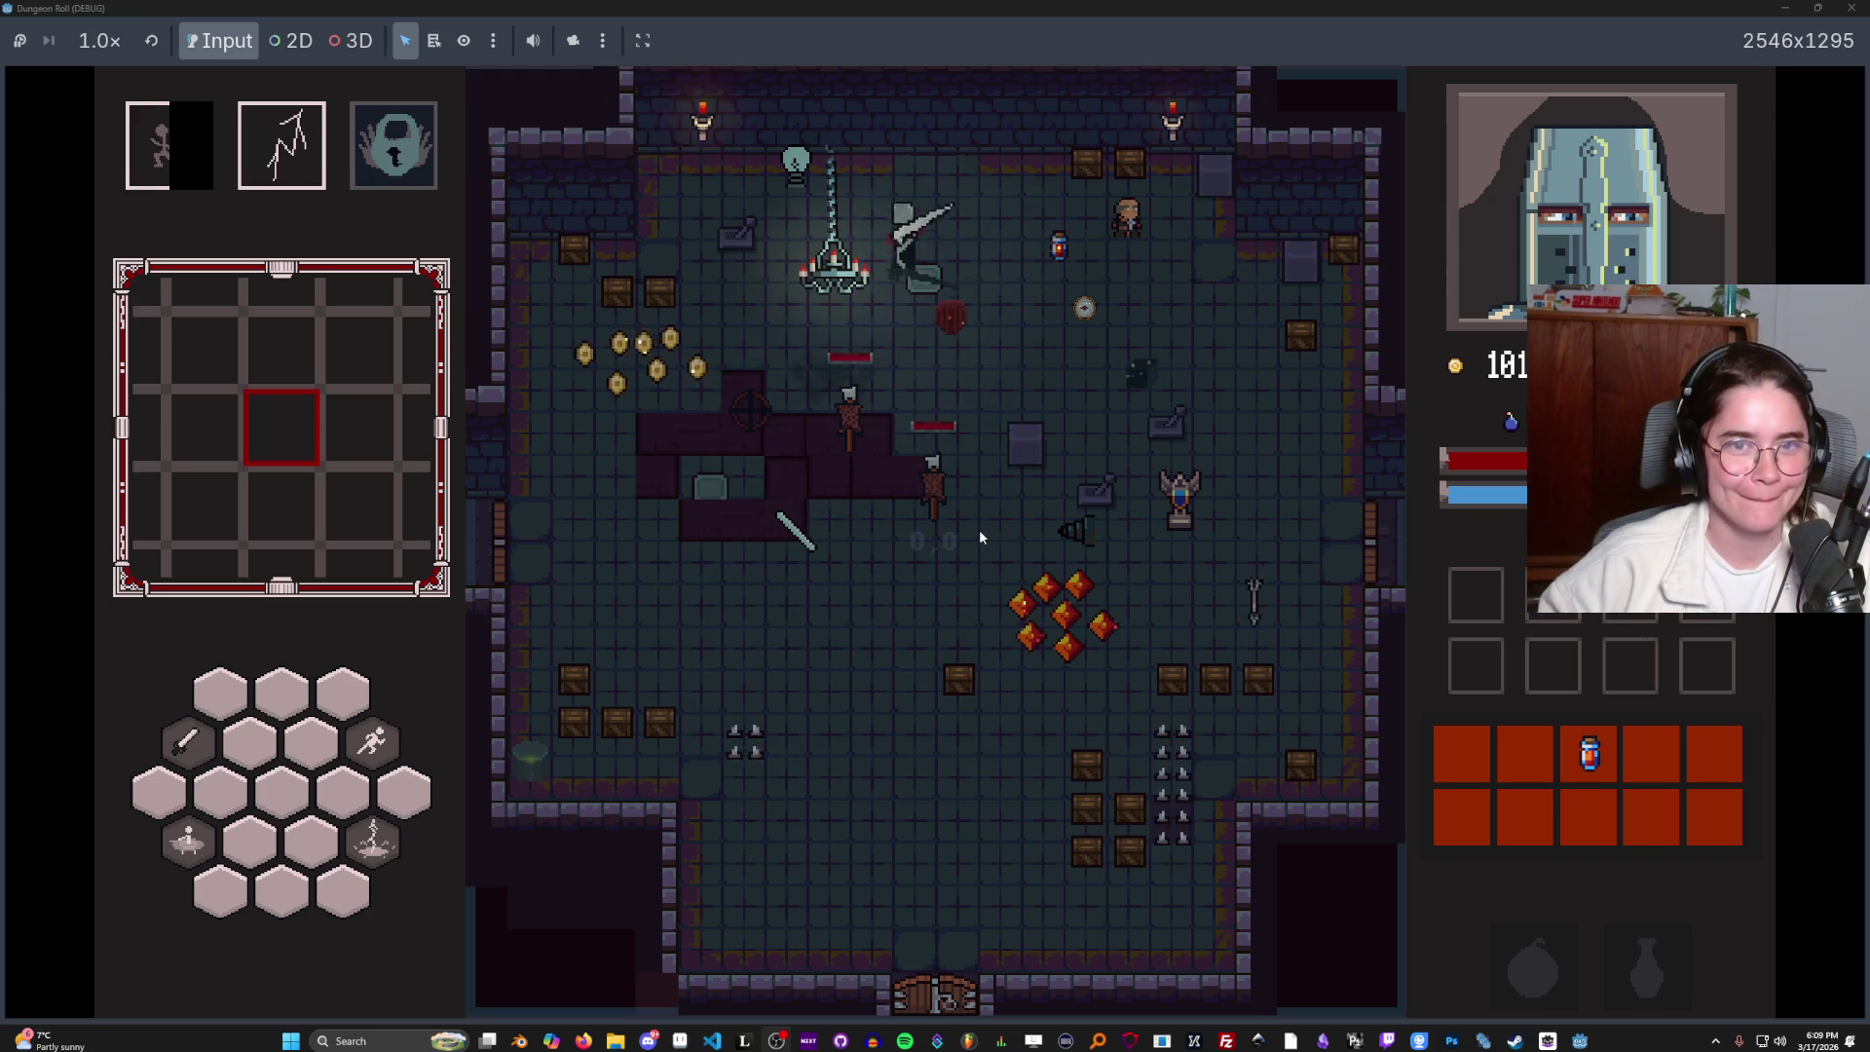
{"action": "key", "text": "s"}
{"action": "key", "text": "a"}
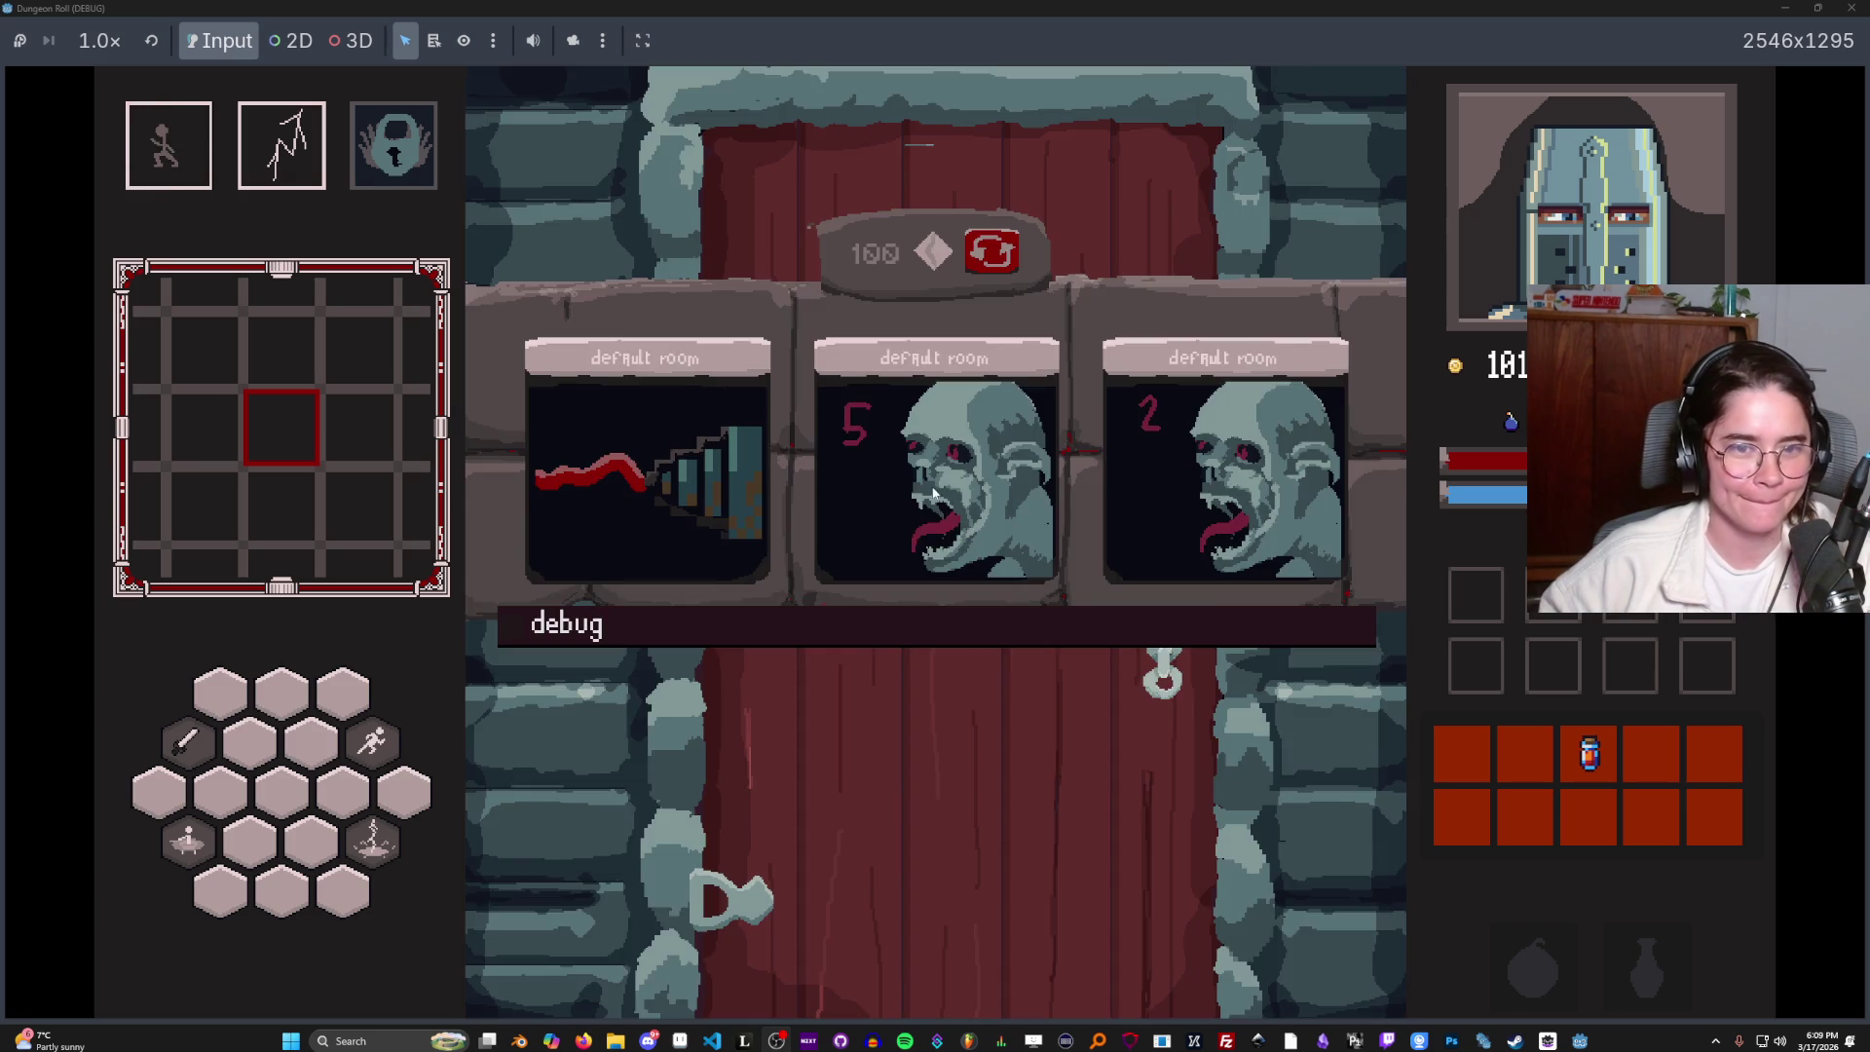
{"action": "left_click", "coordinate": [934, 494]}
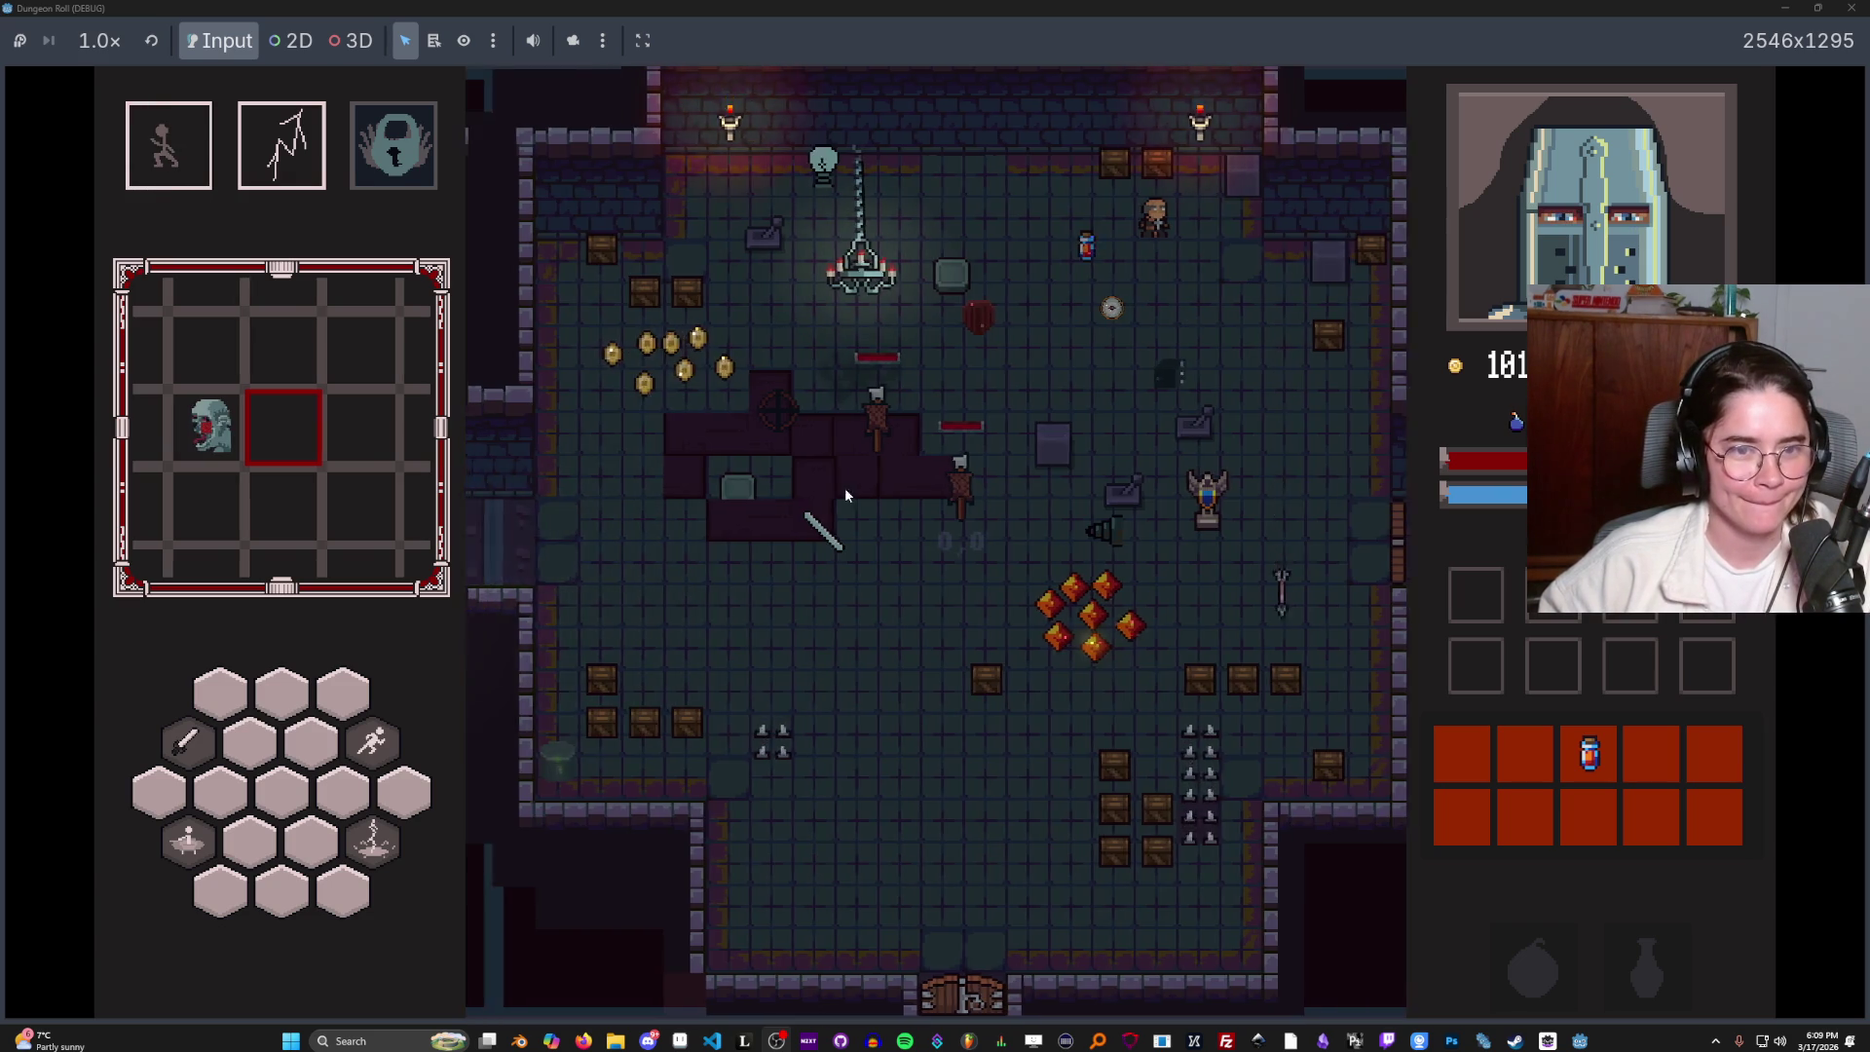
Dash down and hit the skeletons with lightning and sword slashes
{"action": "key", "text": "s"}
{"action": "key", "text": "space"}
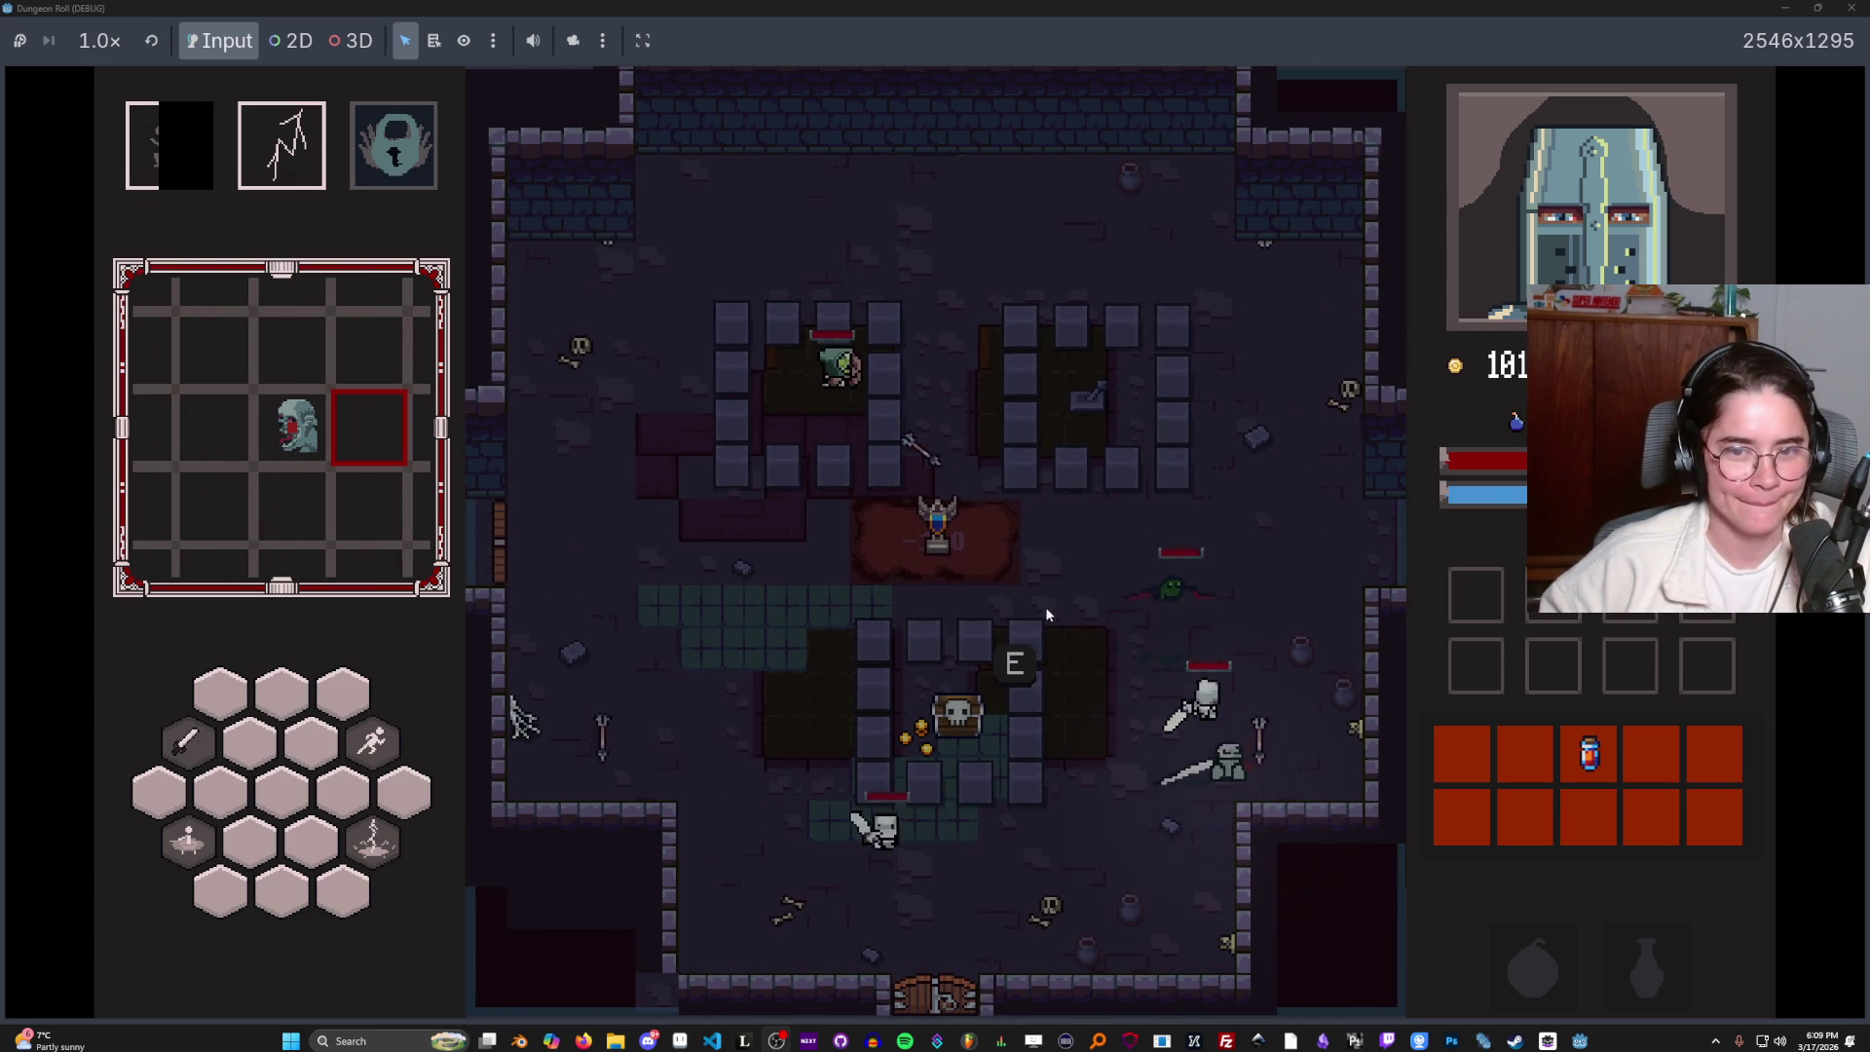
{"action": "right_click", "coordinate": [1144, 625]}
{"action": "key", "text": "s"}
{"action": "key", "text": "space"}
{"action": "key", "text": "a"}
{"action": "left_click", "coordinate": [1112, 911]}
{"action": "key", "text": "a"}
{"action": "key", "text": "space"}
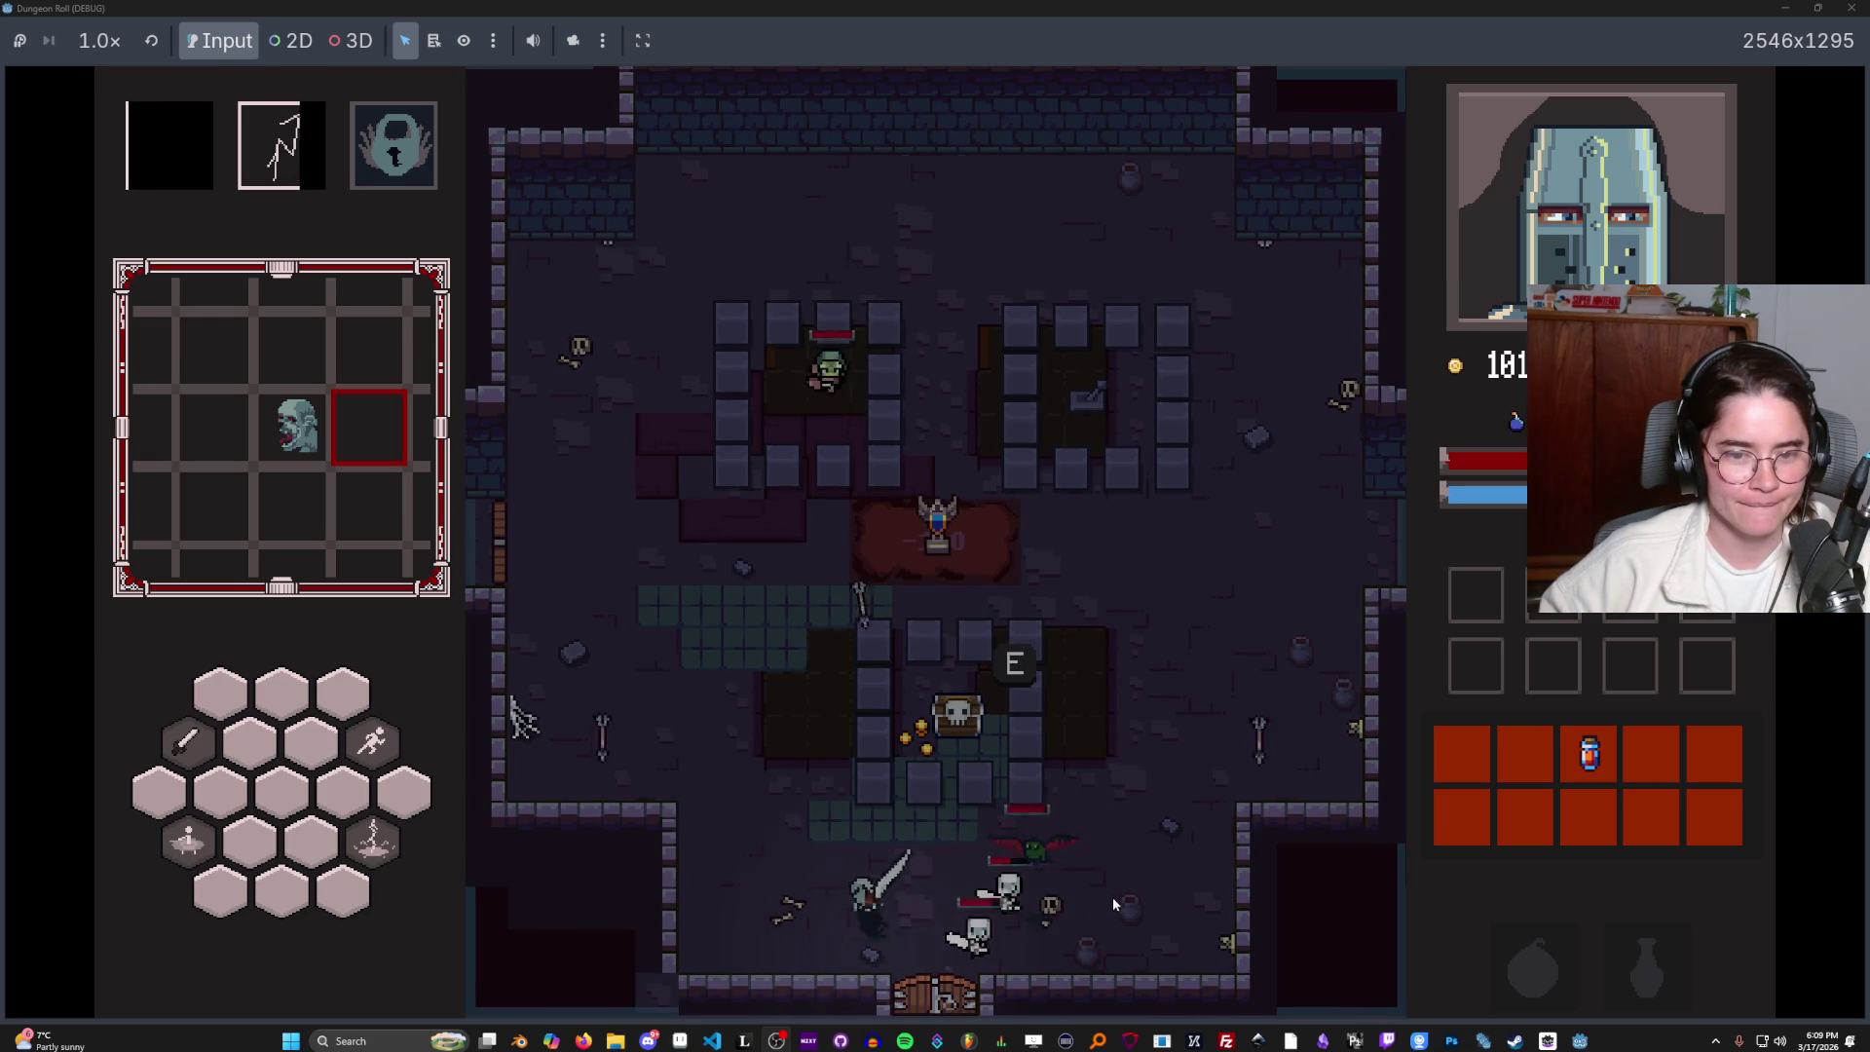
{"action": "left_click", "coordinate": [1049, 904]}
{"action": "left_click", "coordinate": [1050, 907]}
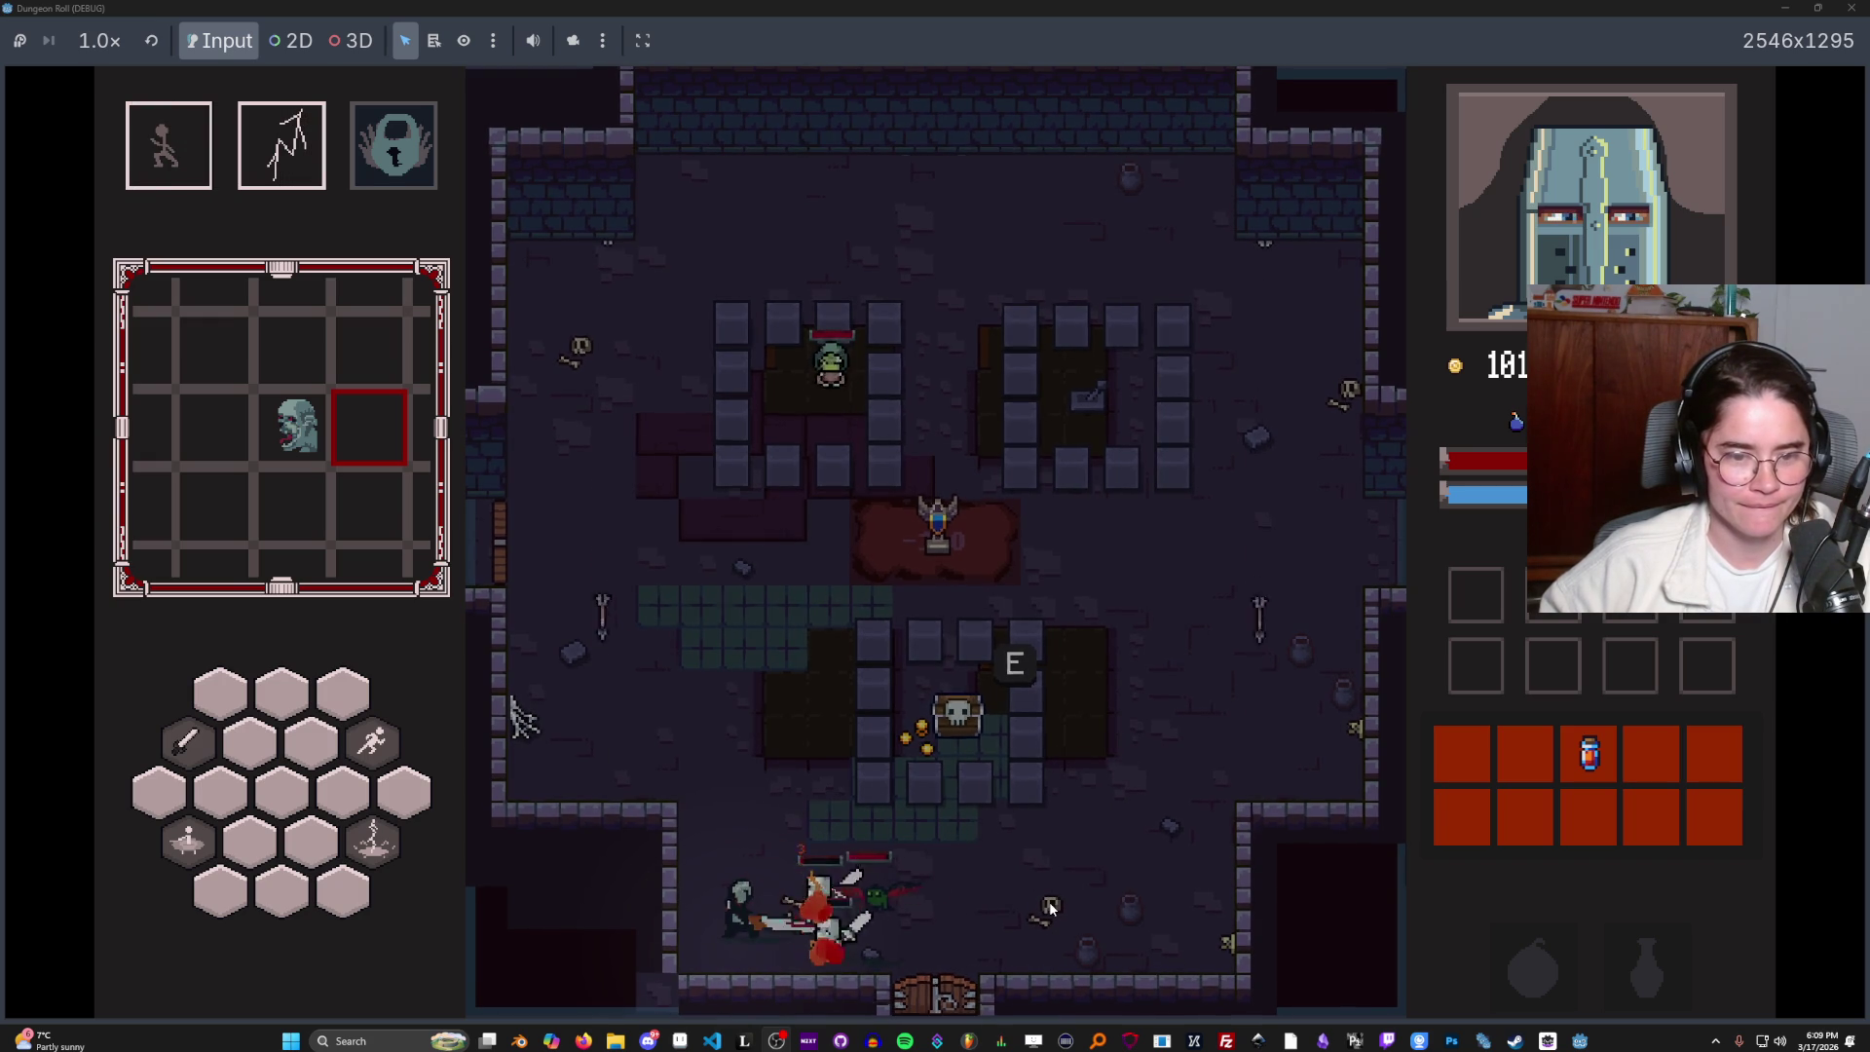
Dodge around the remaining skeleton, slash it, and return to the central carpet
{"action": "key", "text": "space"}
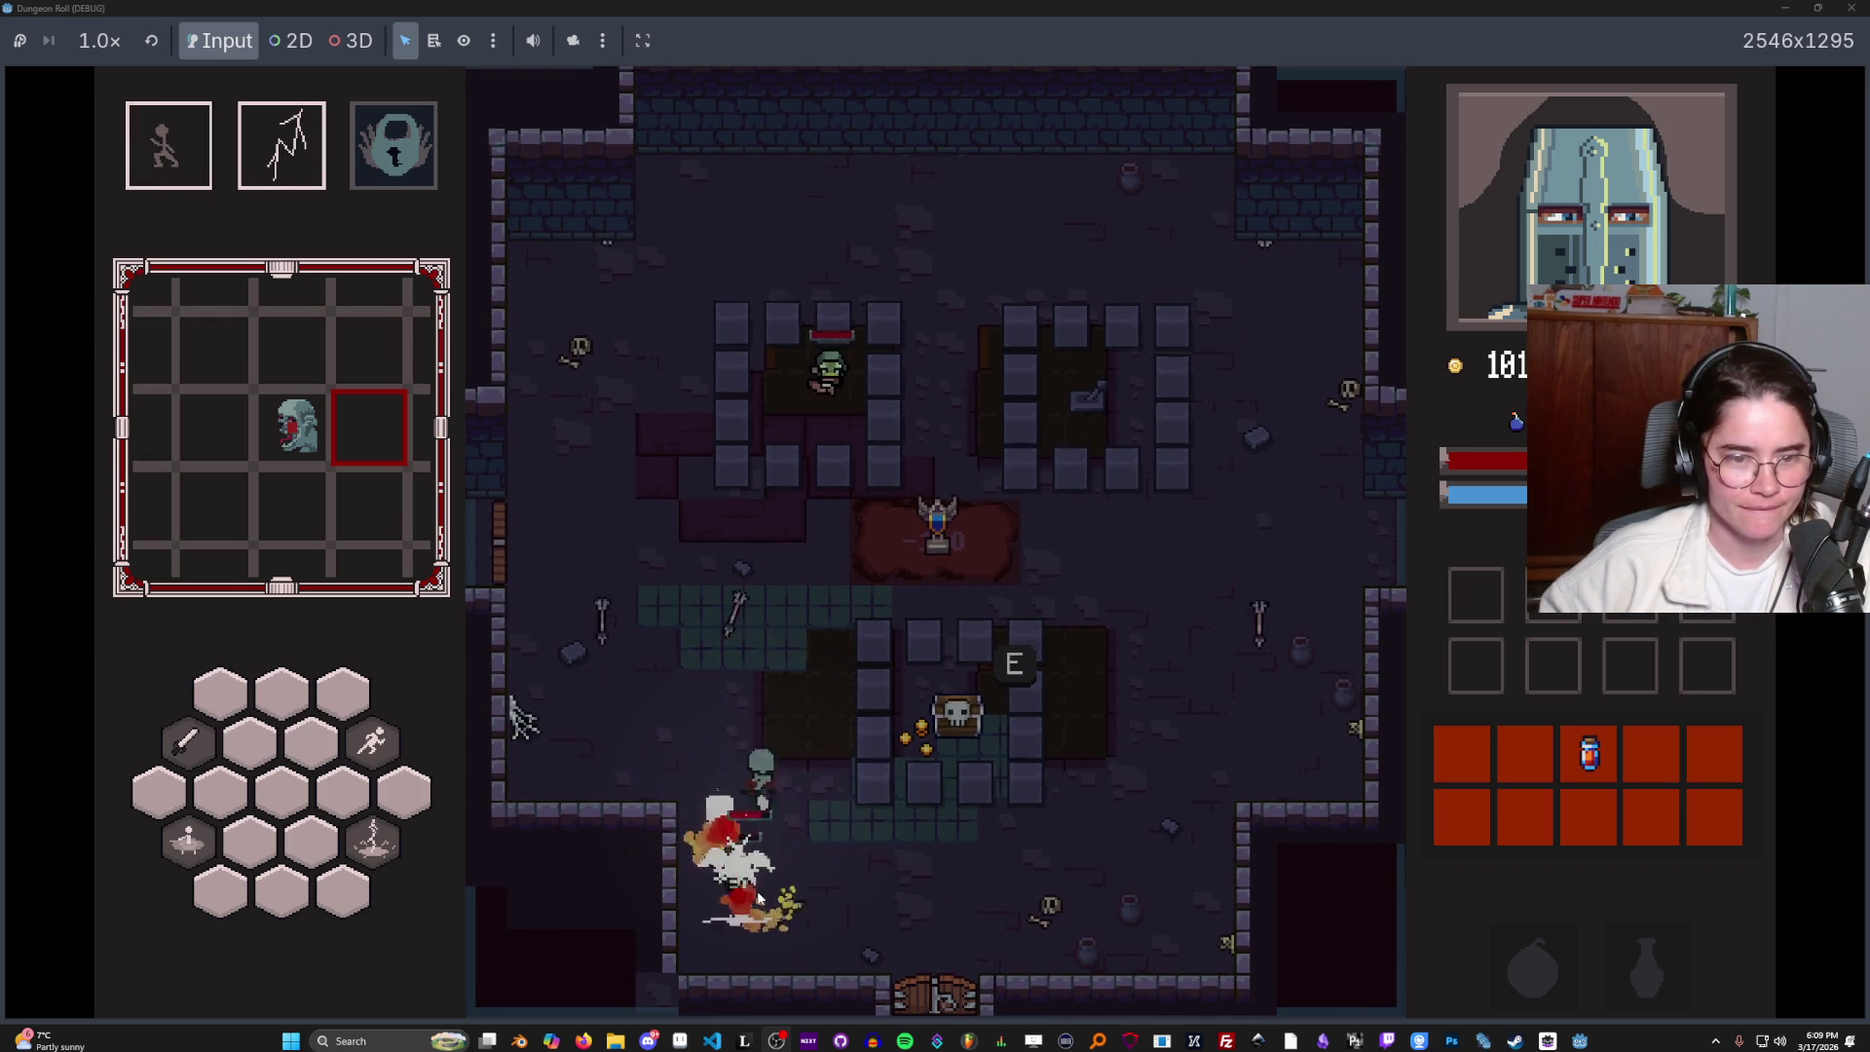
{"action": "key", "text": "d"}
{"action": "left_click", "coordinate": [681, 862]}
{"action": "left_click", "coordinate": [616, 843]}
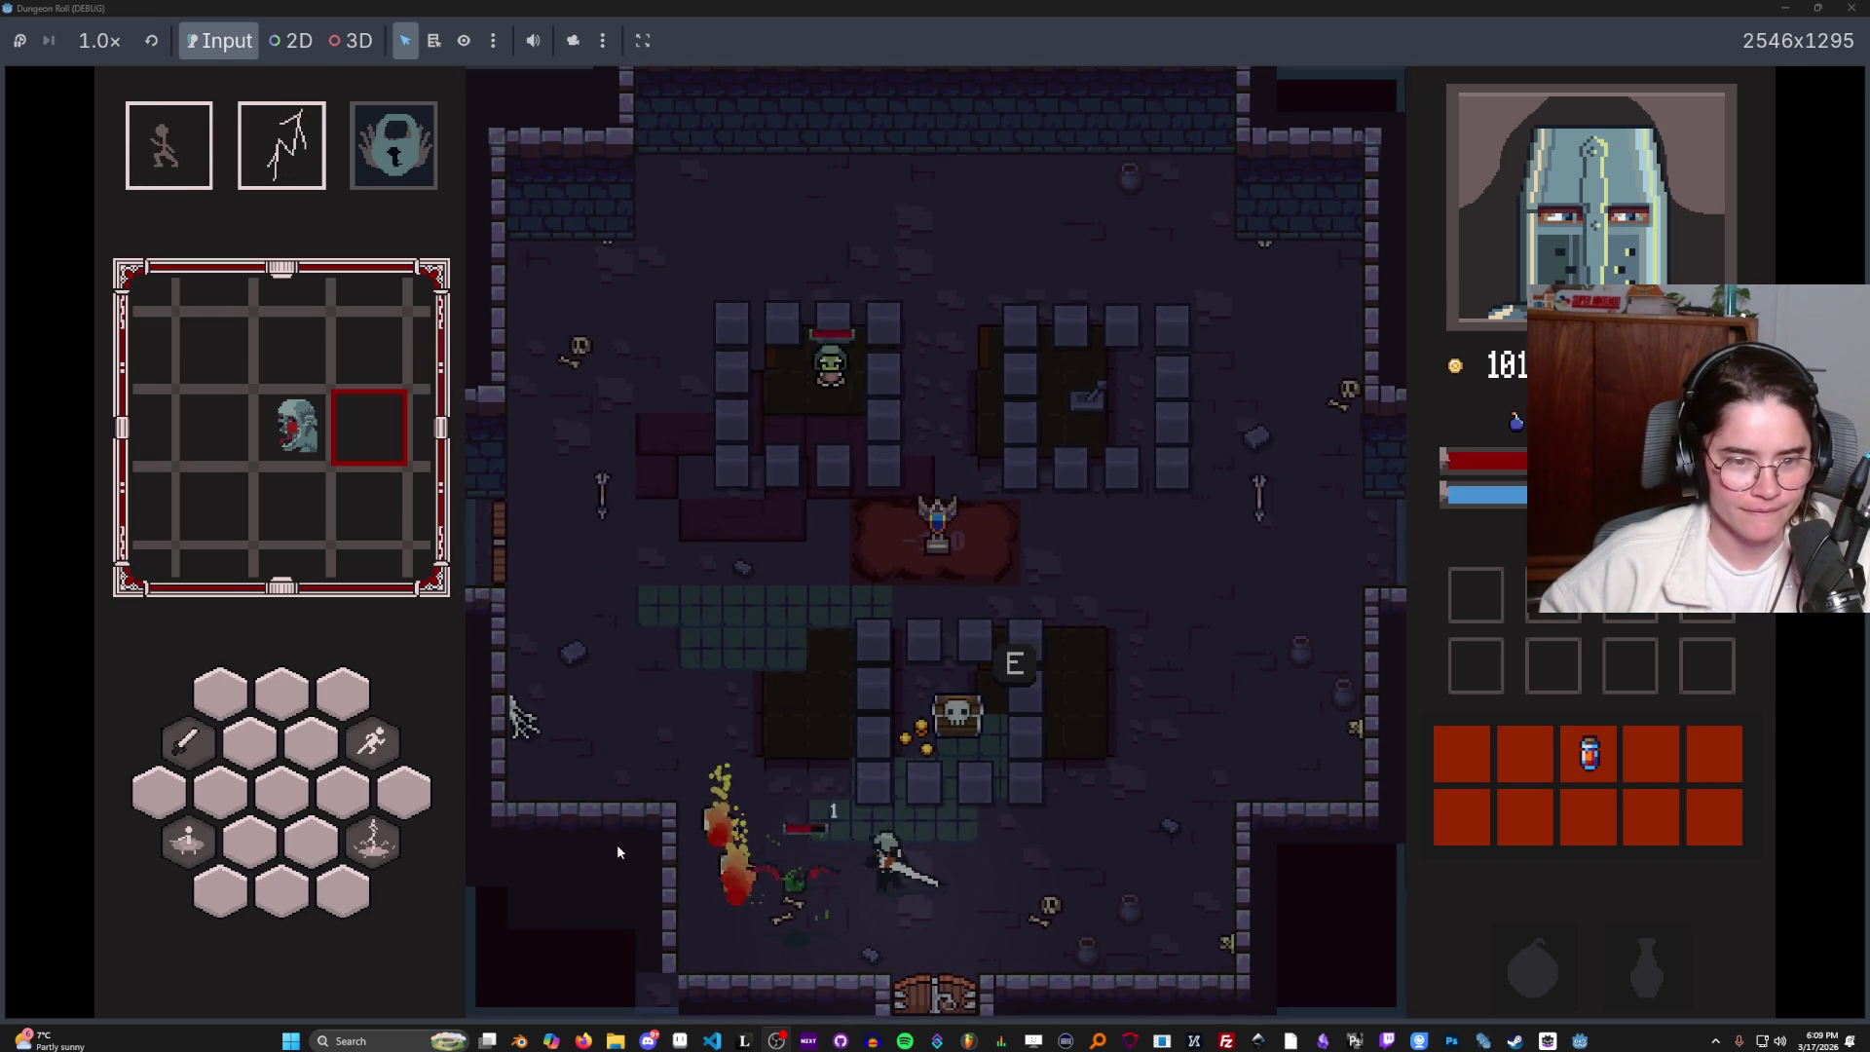
{"action": "key", "text": "space"}
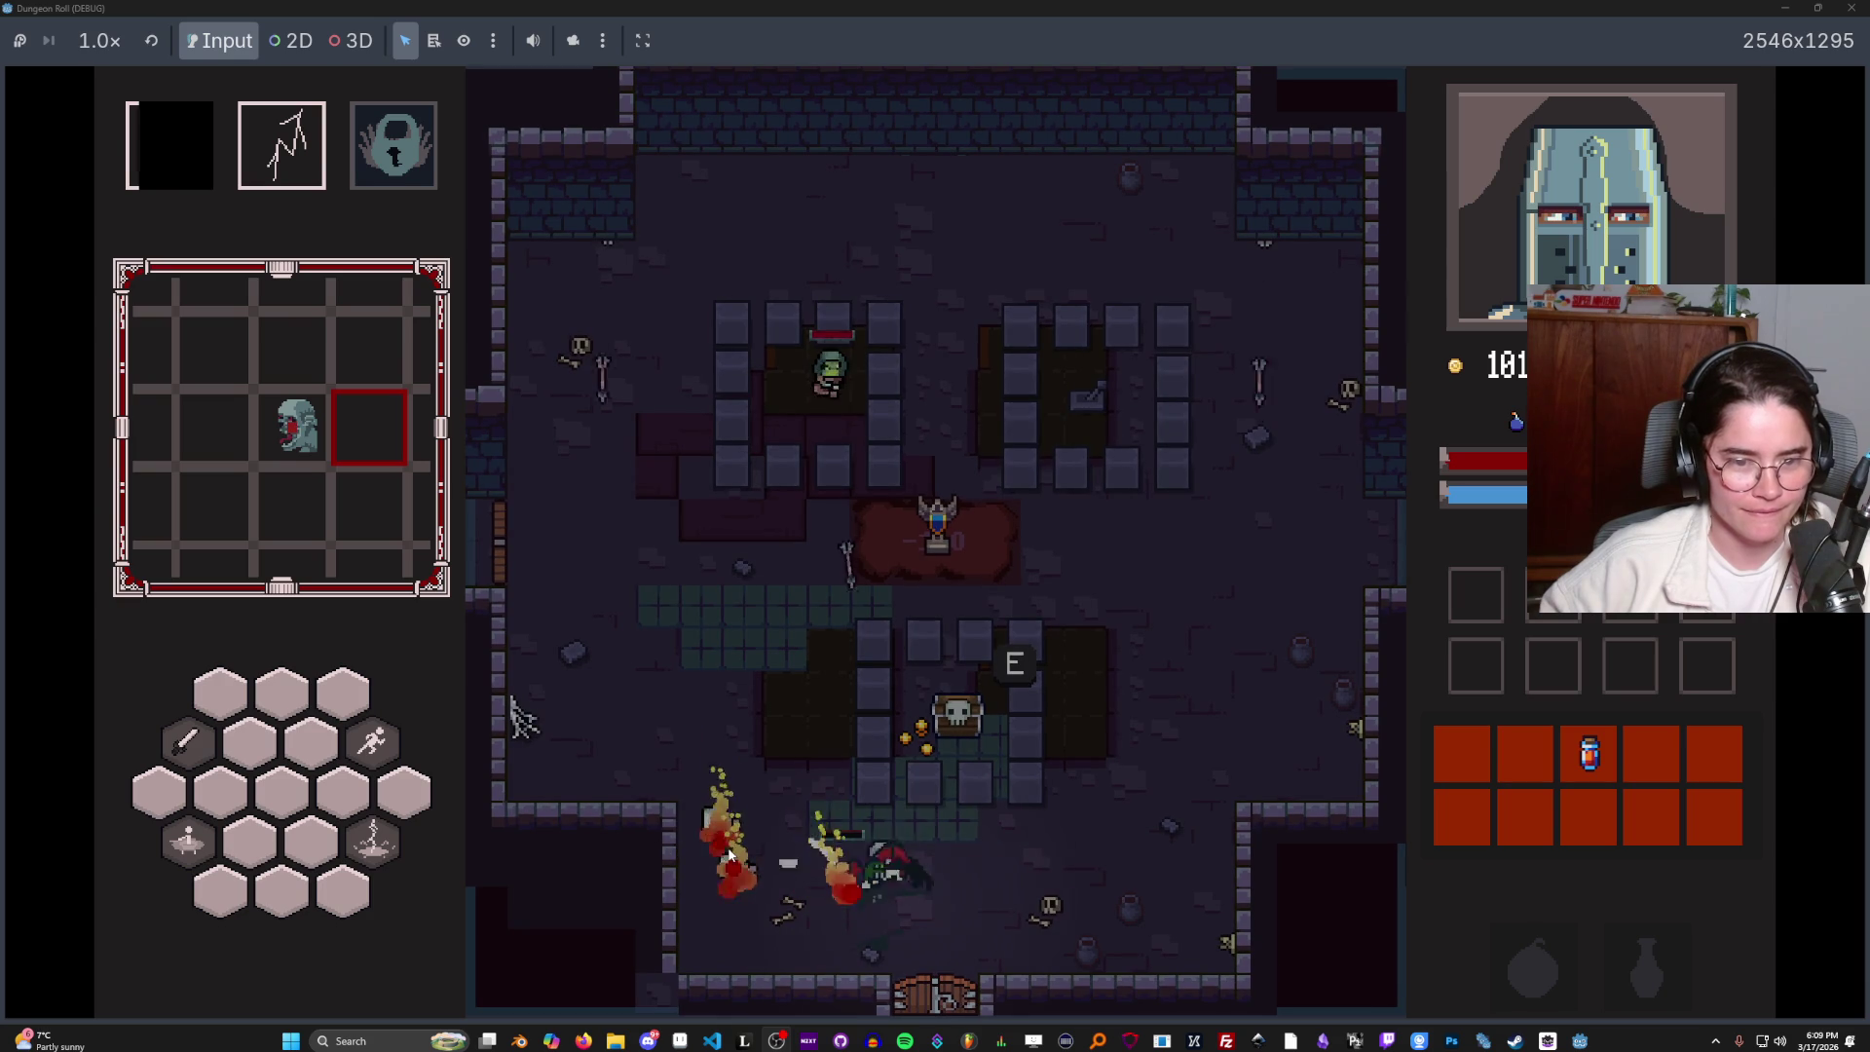
{"action": "key", "text": "w"}
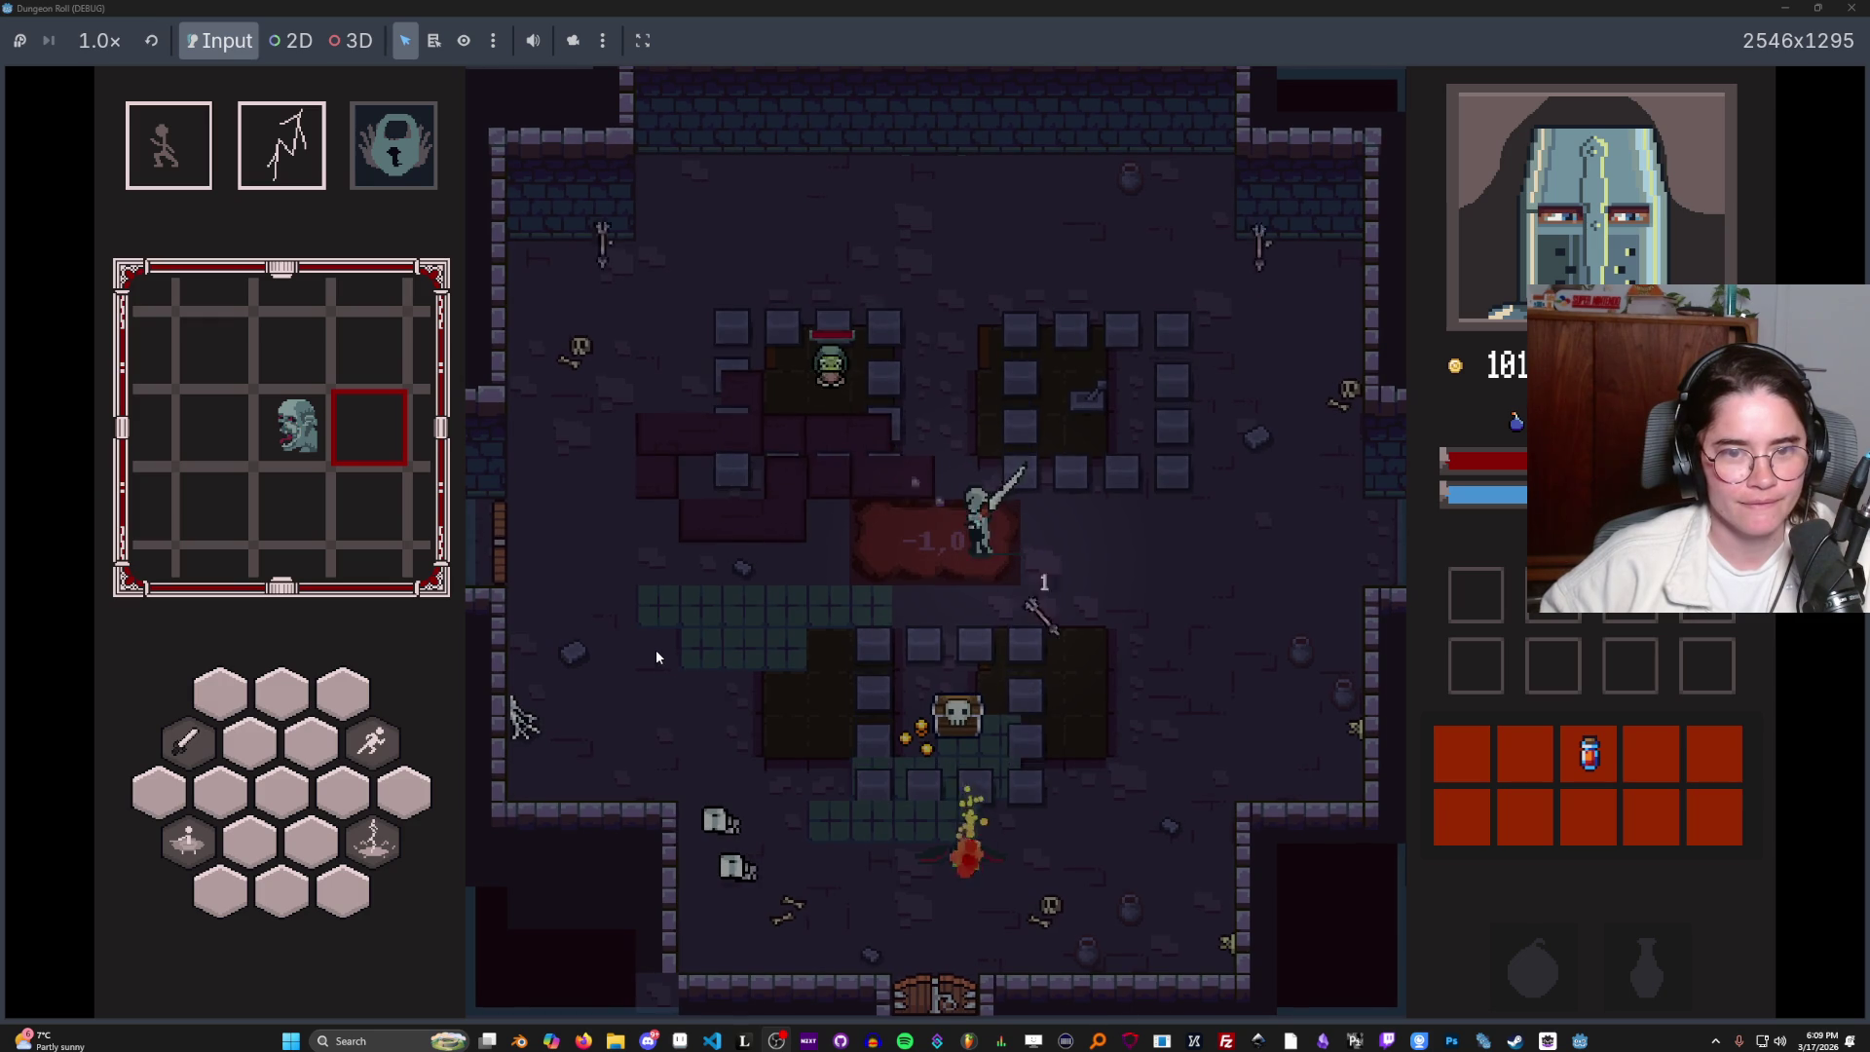
Reposition with dashes, cast the lightning strike, and attack toward the lower room
{"action": "key", "text": "d"}
{"action": "key", "text": "w"}
{"action": "key", "text": "a"}
{"action": "key", "text": "s"}
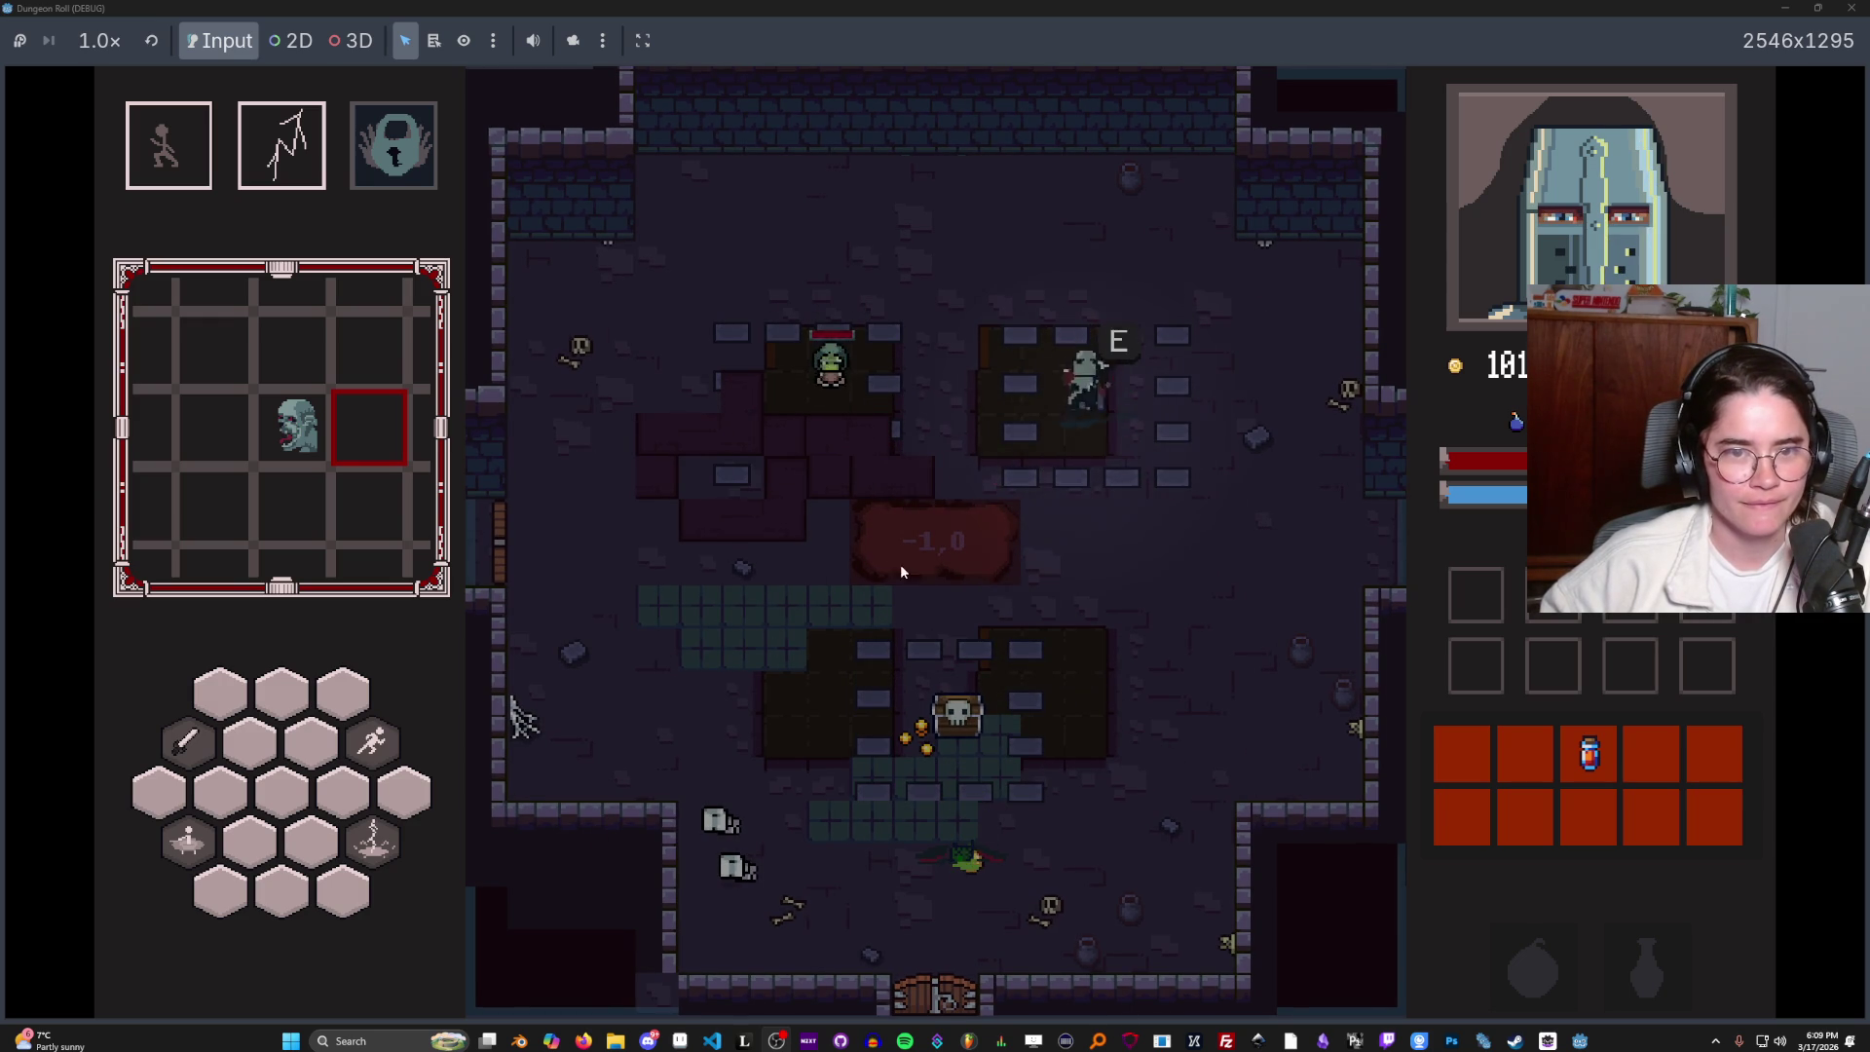
{"action": "key", "text": "space"}
{"action": "key", "text": "w"}
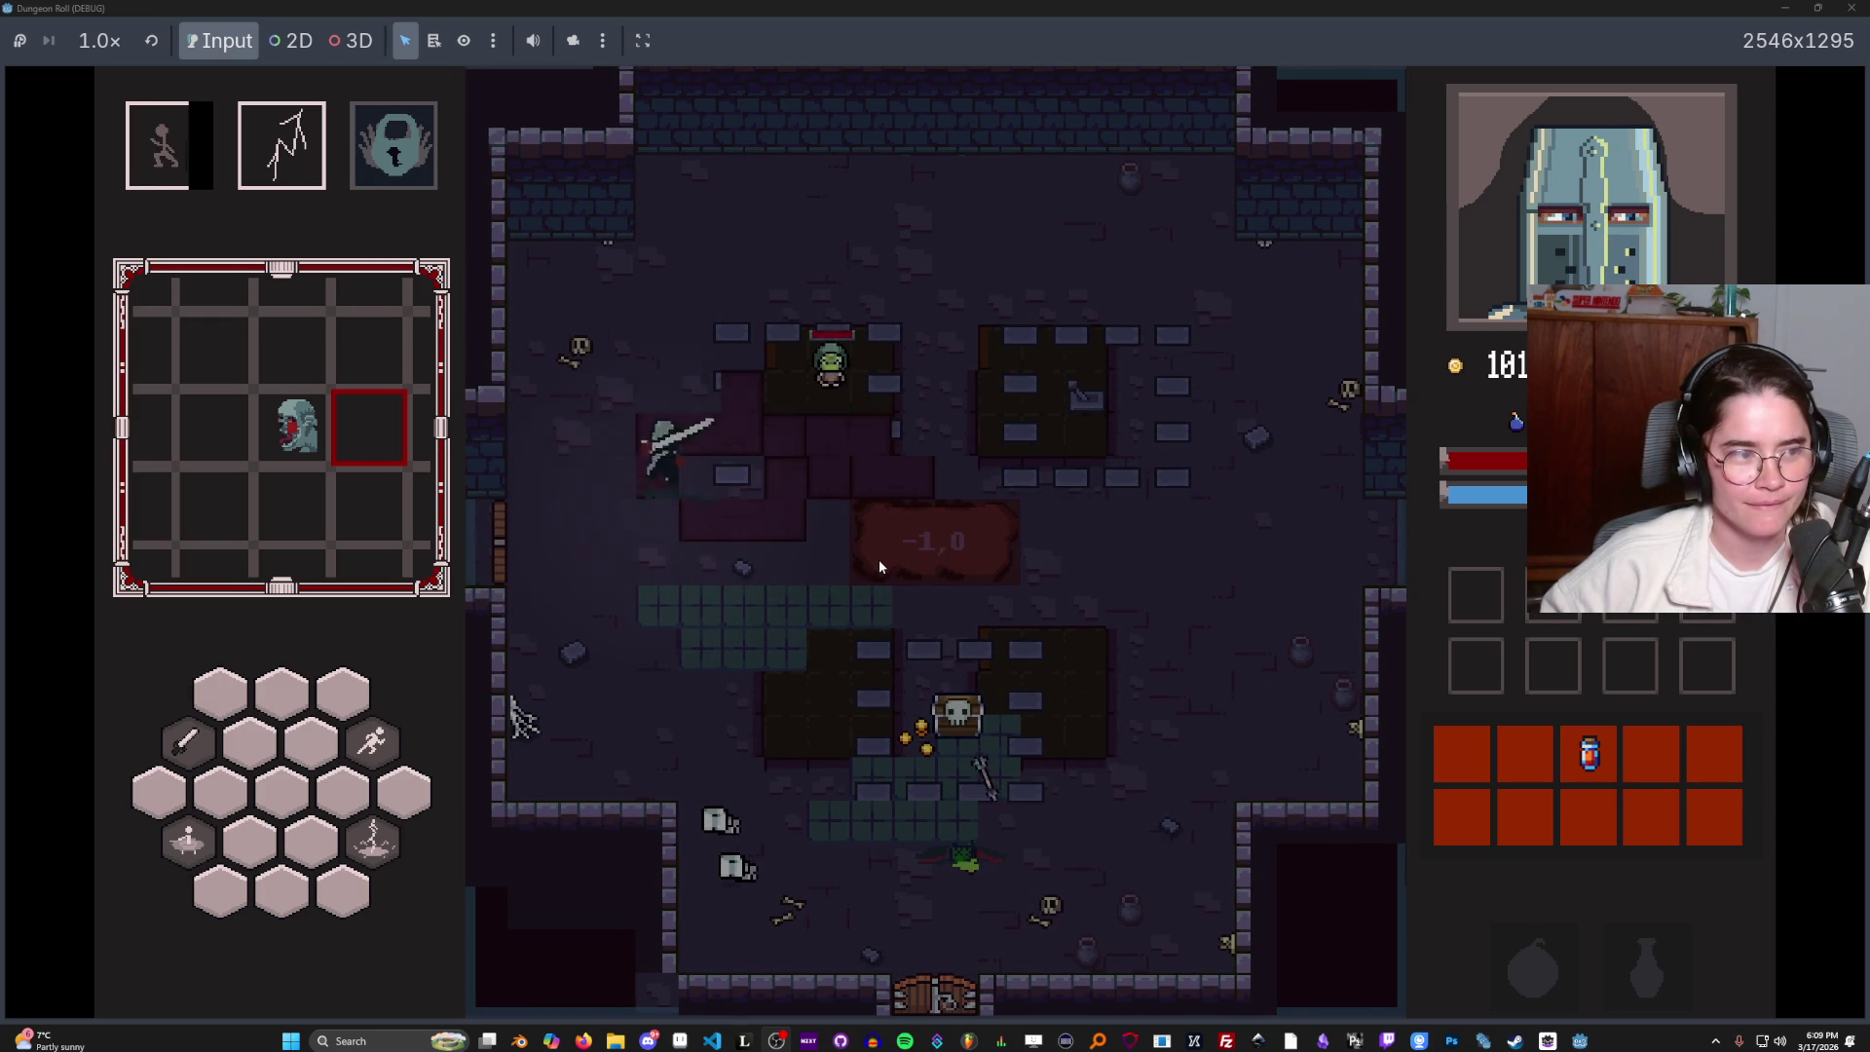
{"action": "key", "text": "e"}
{"action": "key", "text": "d"}
{"action": "key", "text": "d"}
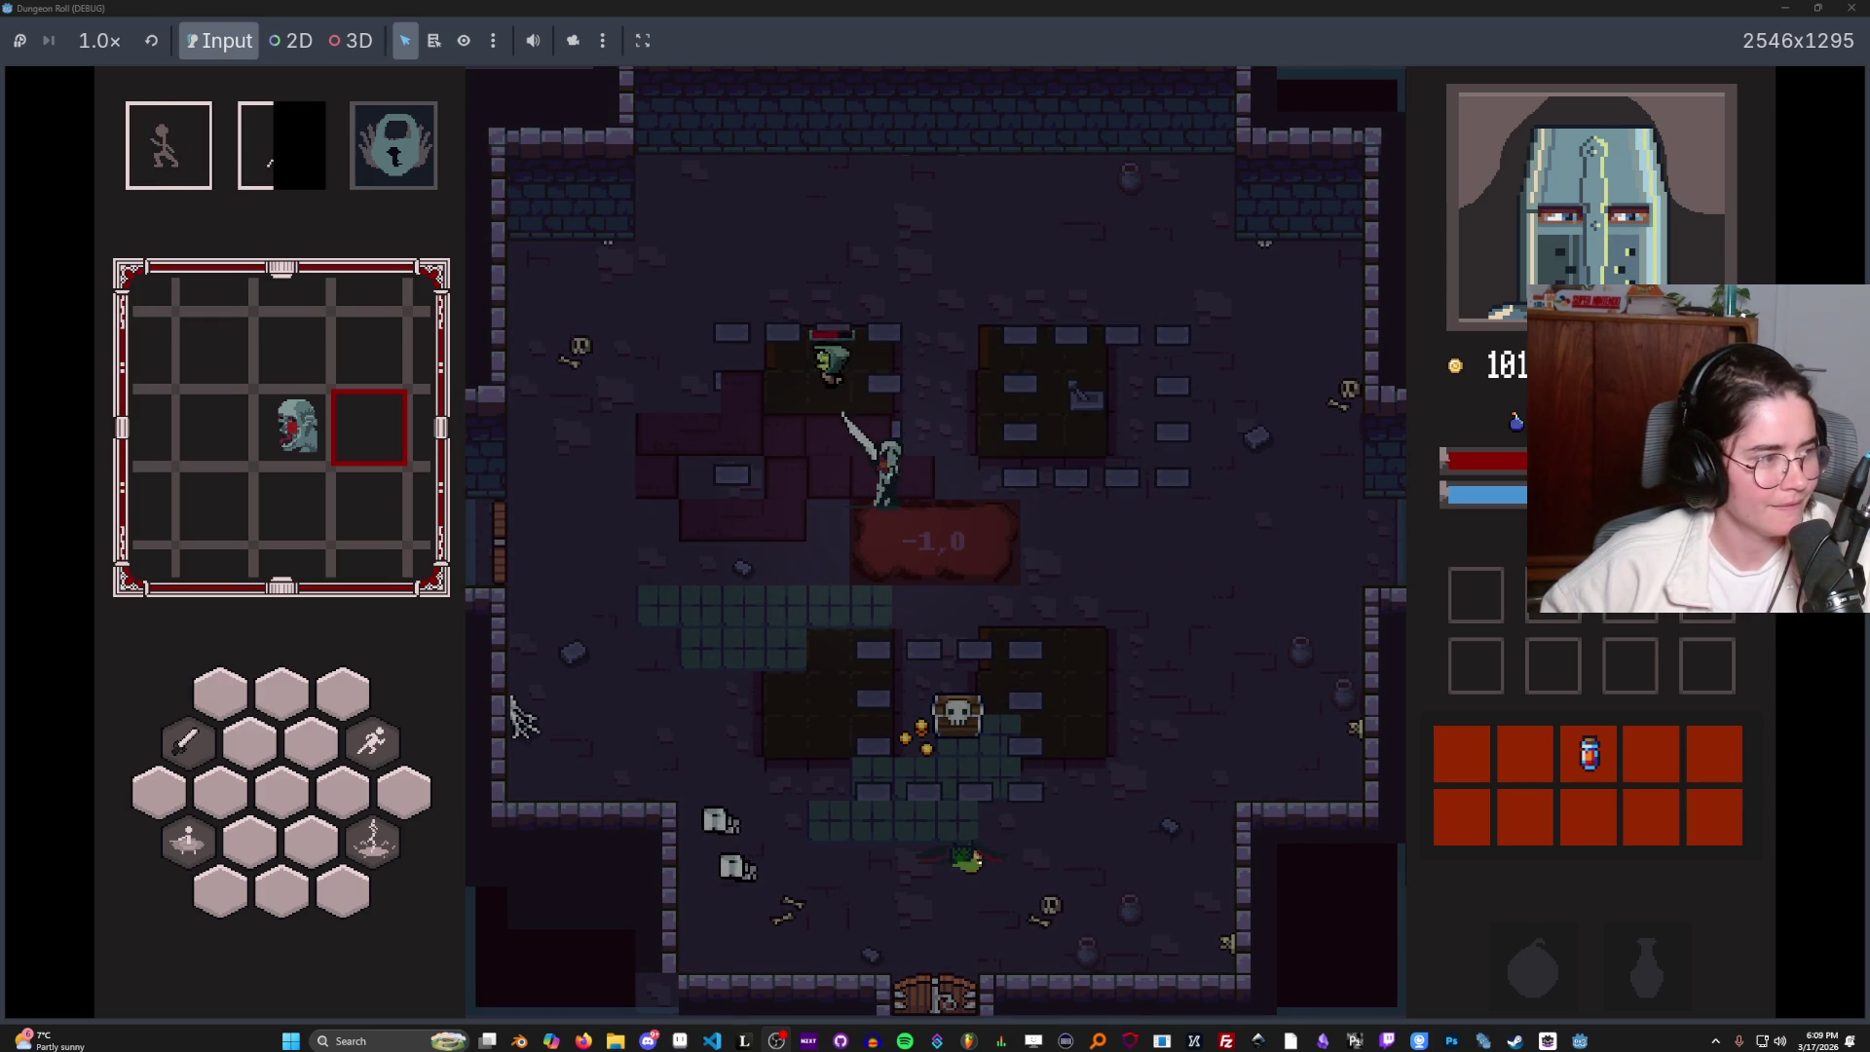
{"action": "left_click", "coordinate": [892, 513]}
Kill the goblin, open the chest, and walk up-left to the locked door
{"action": "key", "text": "w"}
{"action": "left_click", "coordinate": [653, 497]}
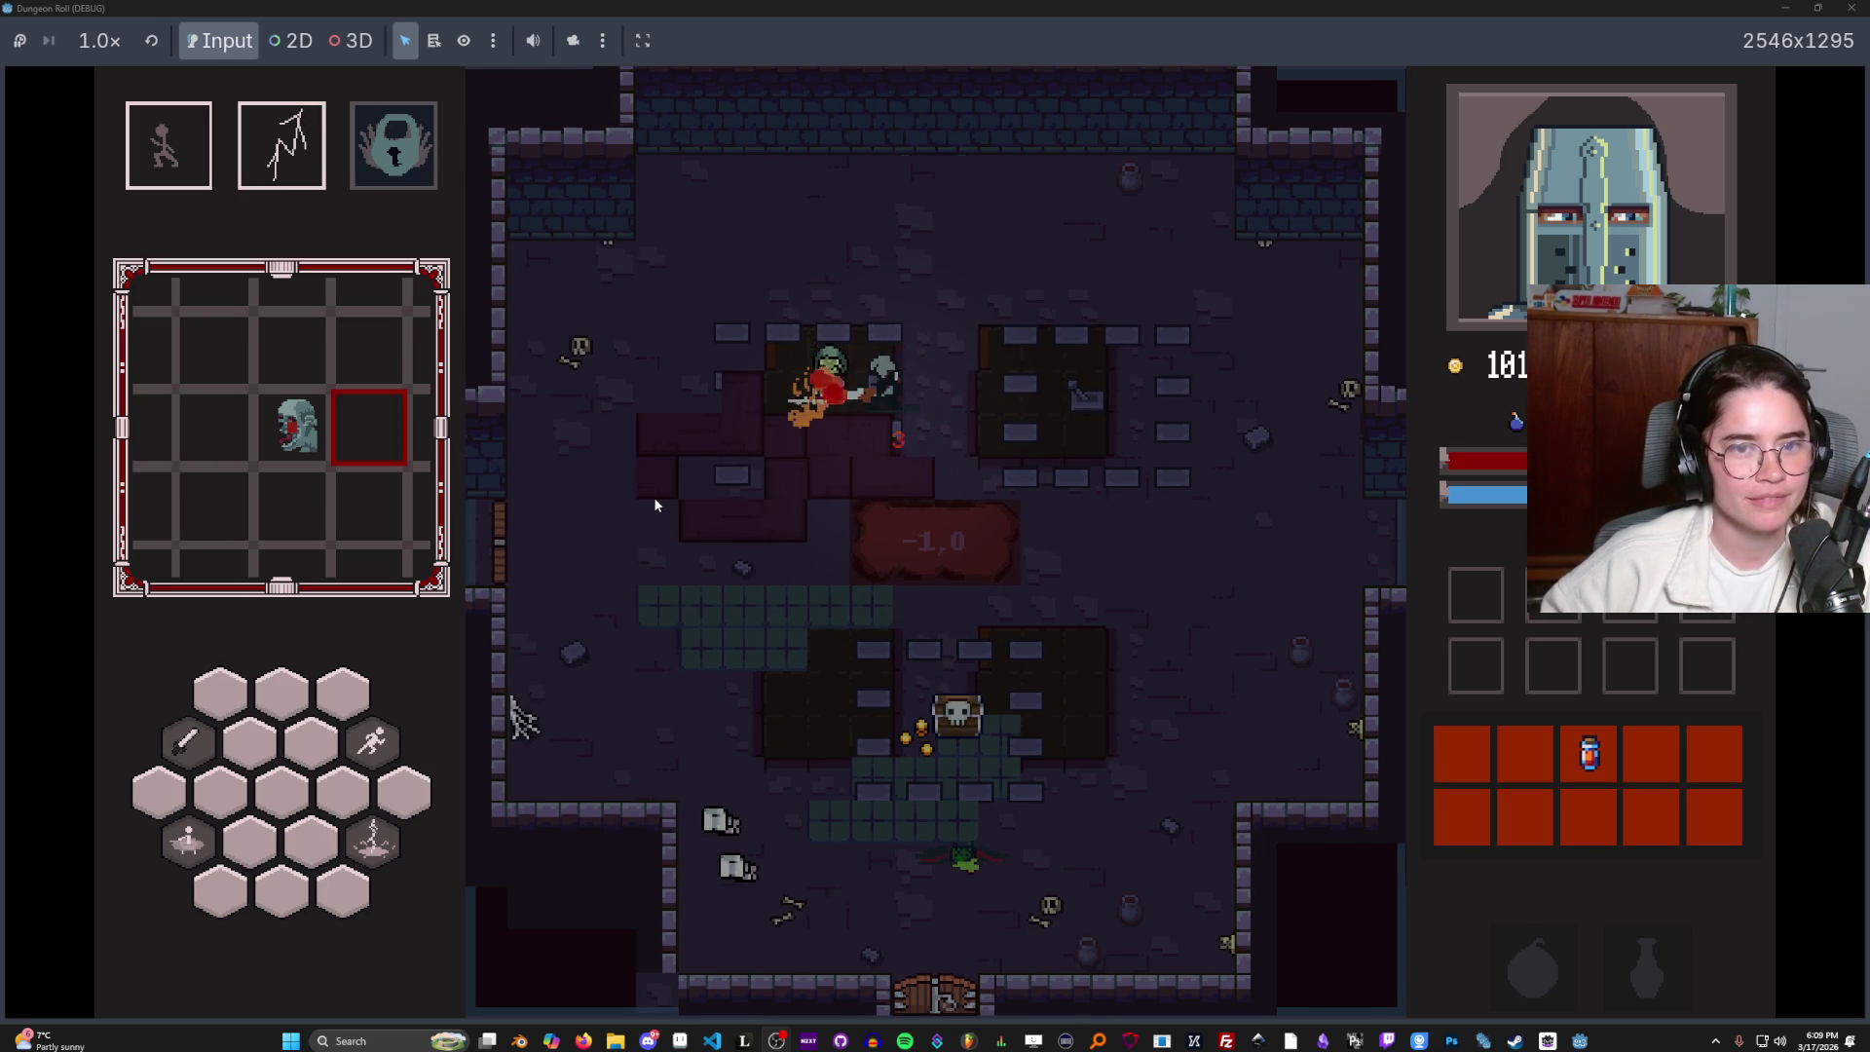
{"action": "key", "text": "s"}
{"action": "key", "text": "s"}
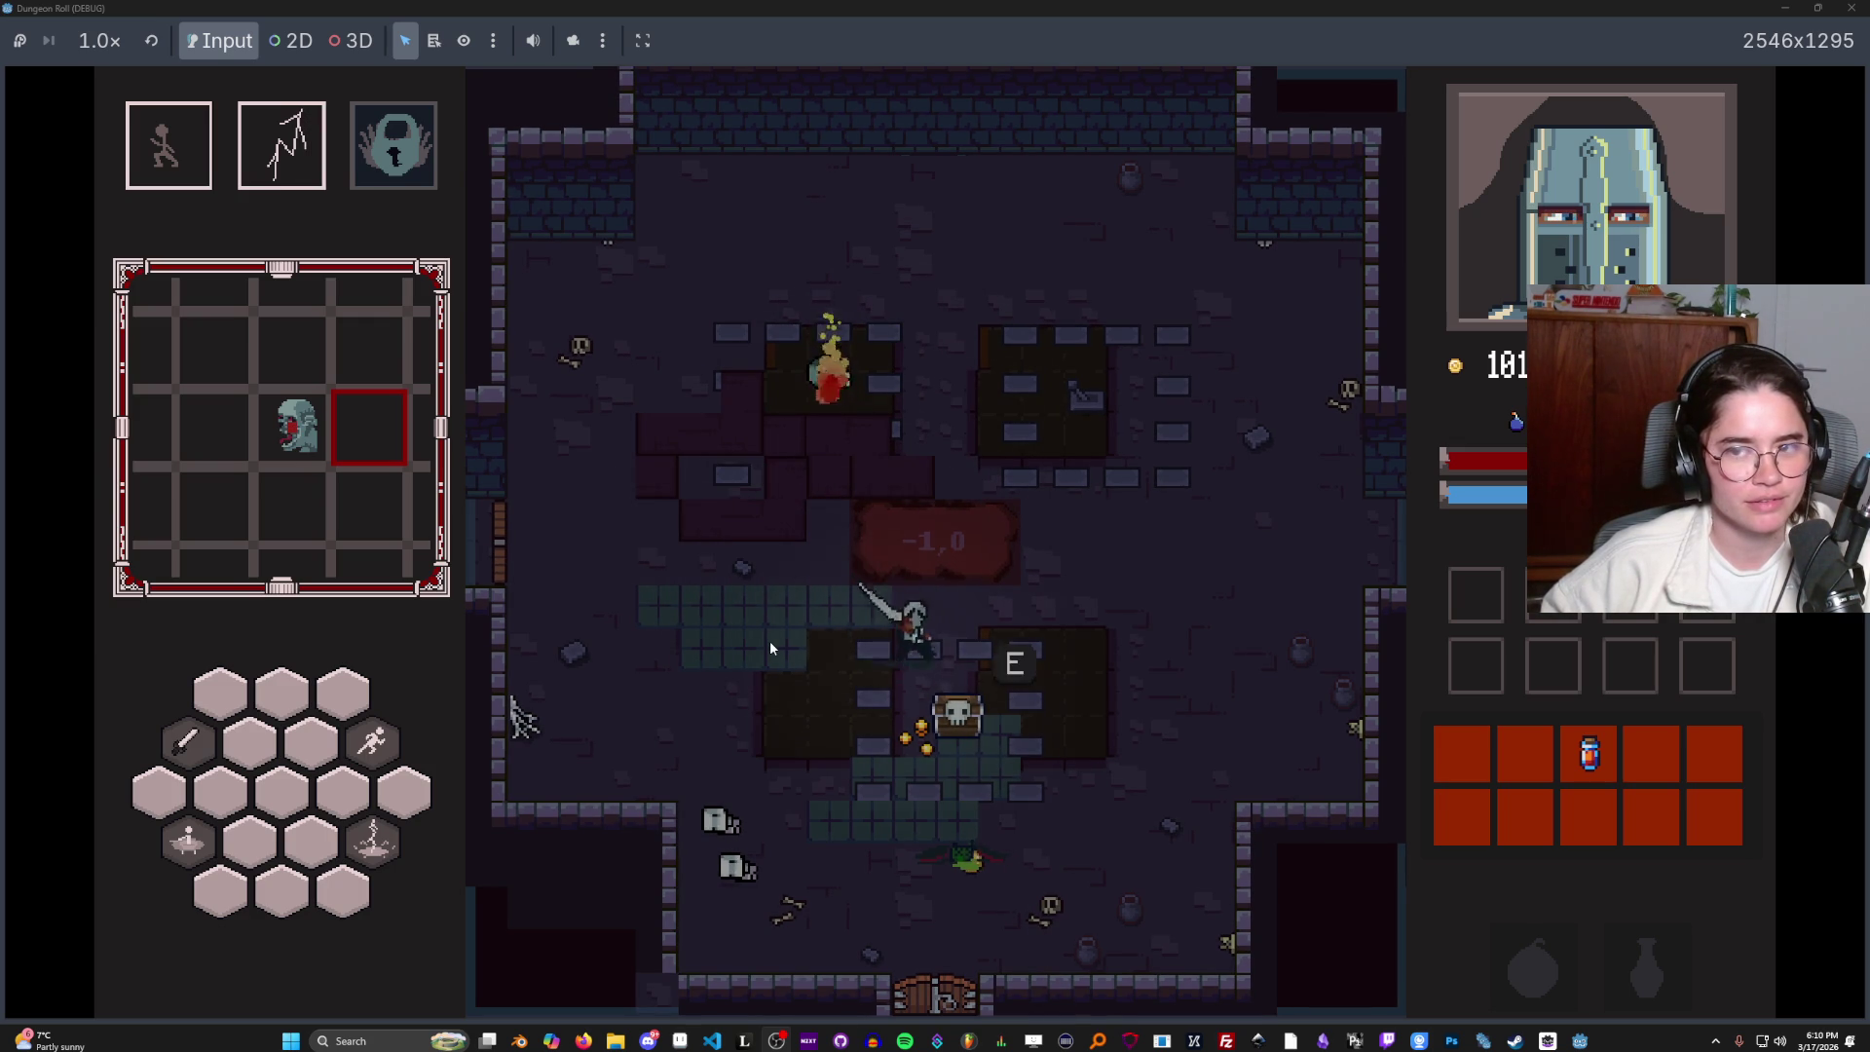
{"action": "key", "text": "e"}
{"action": "key", "text": "space"}
{"action": "key", "text": "w"}
{"action": "key", "text": "a"}
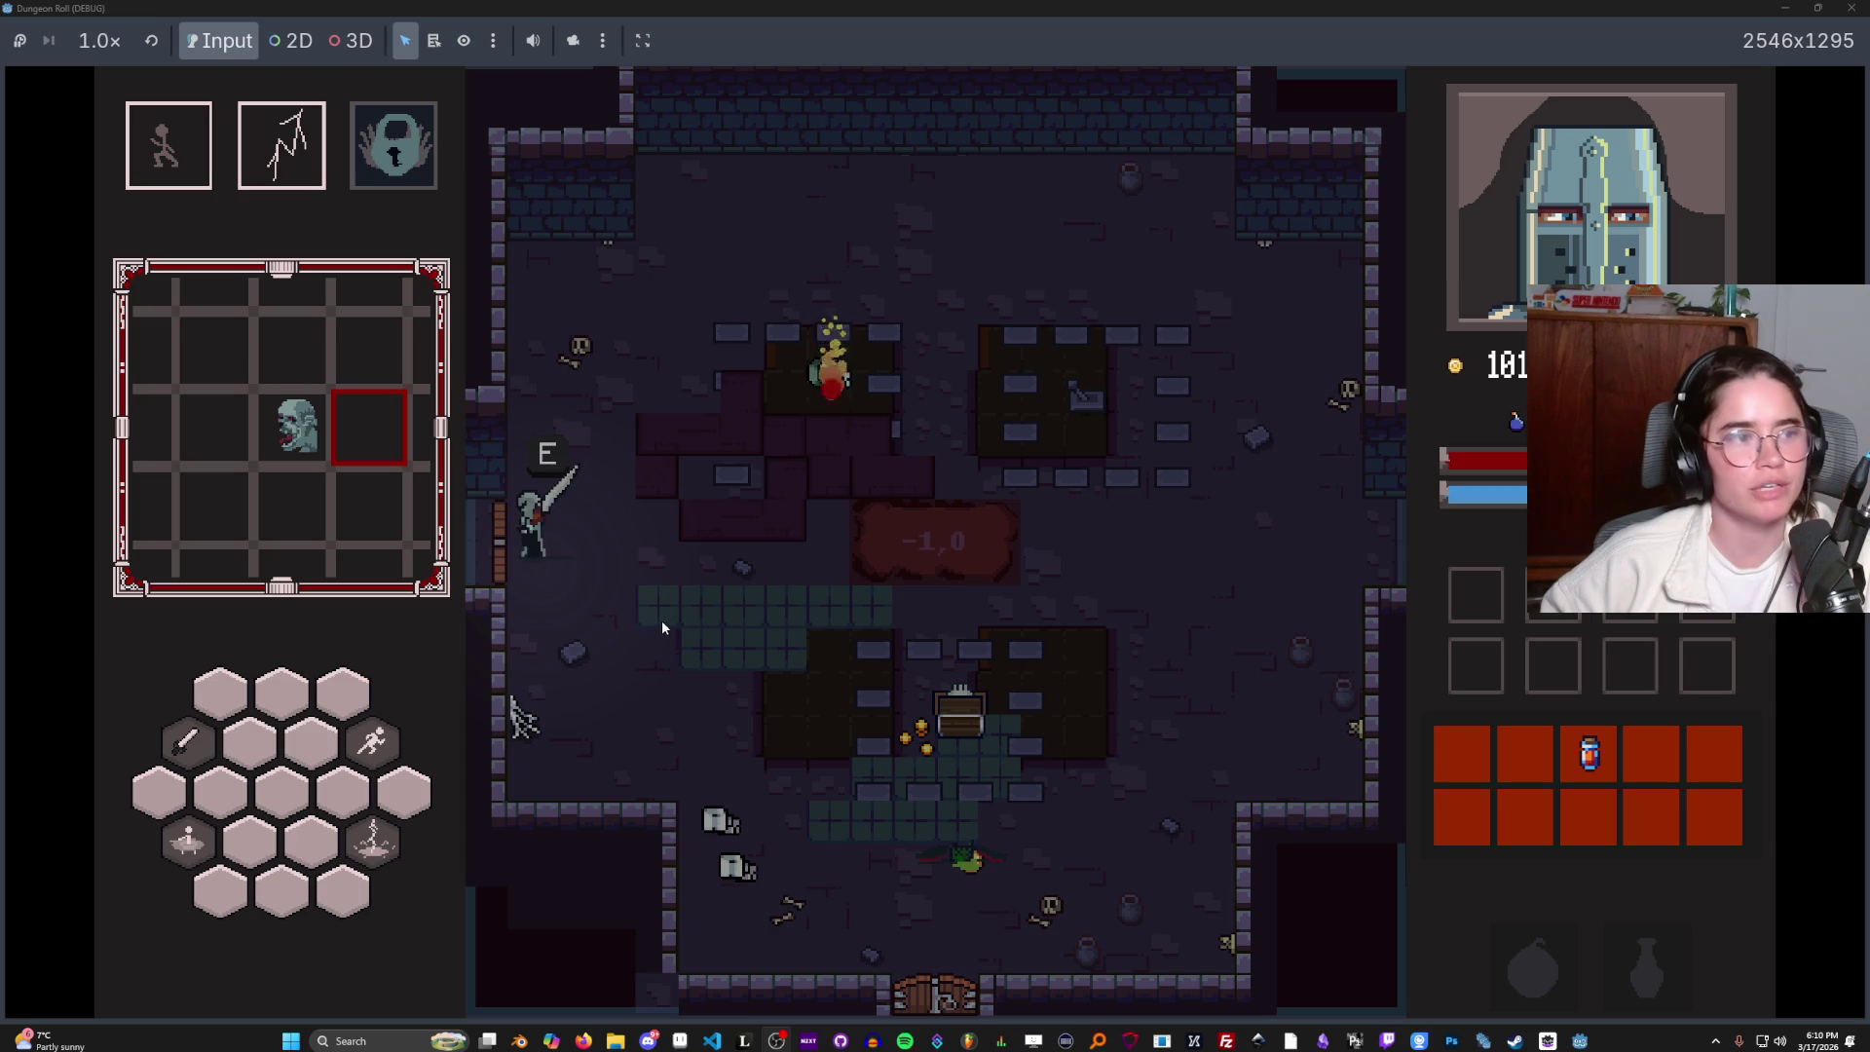
Unlock the locked left door and enter the default room
{"action": "key", "text": "e"}
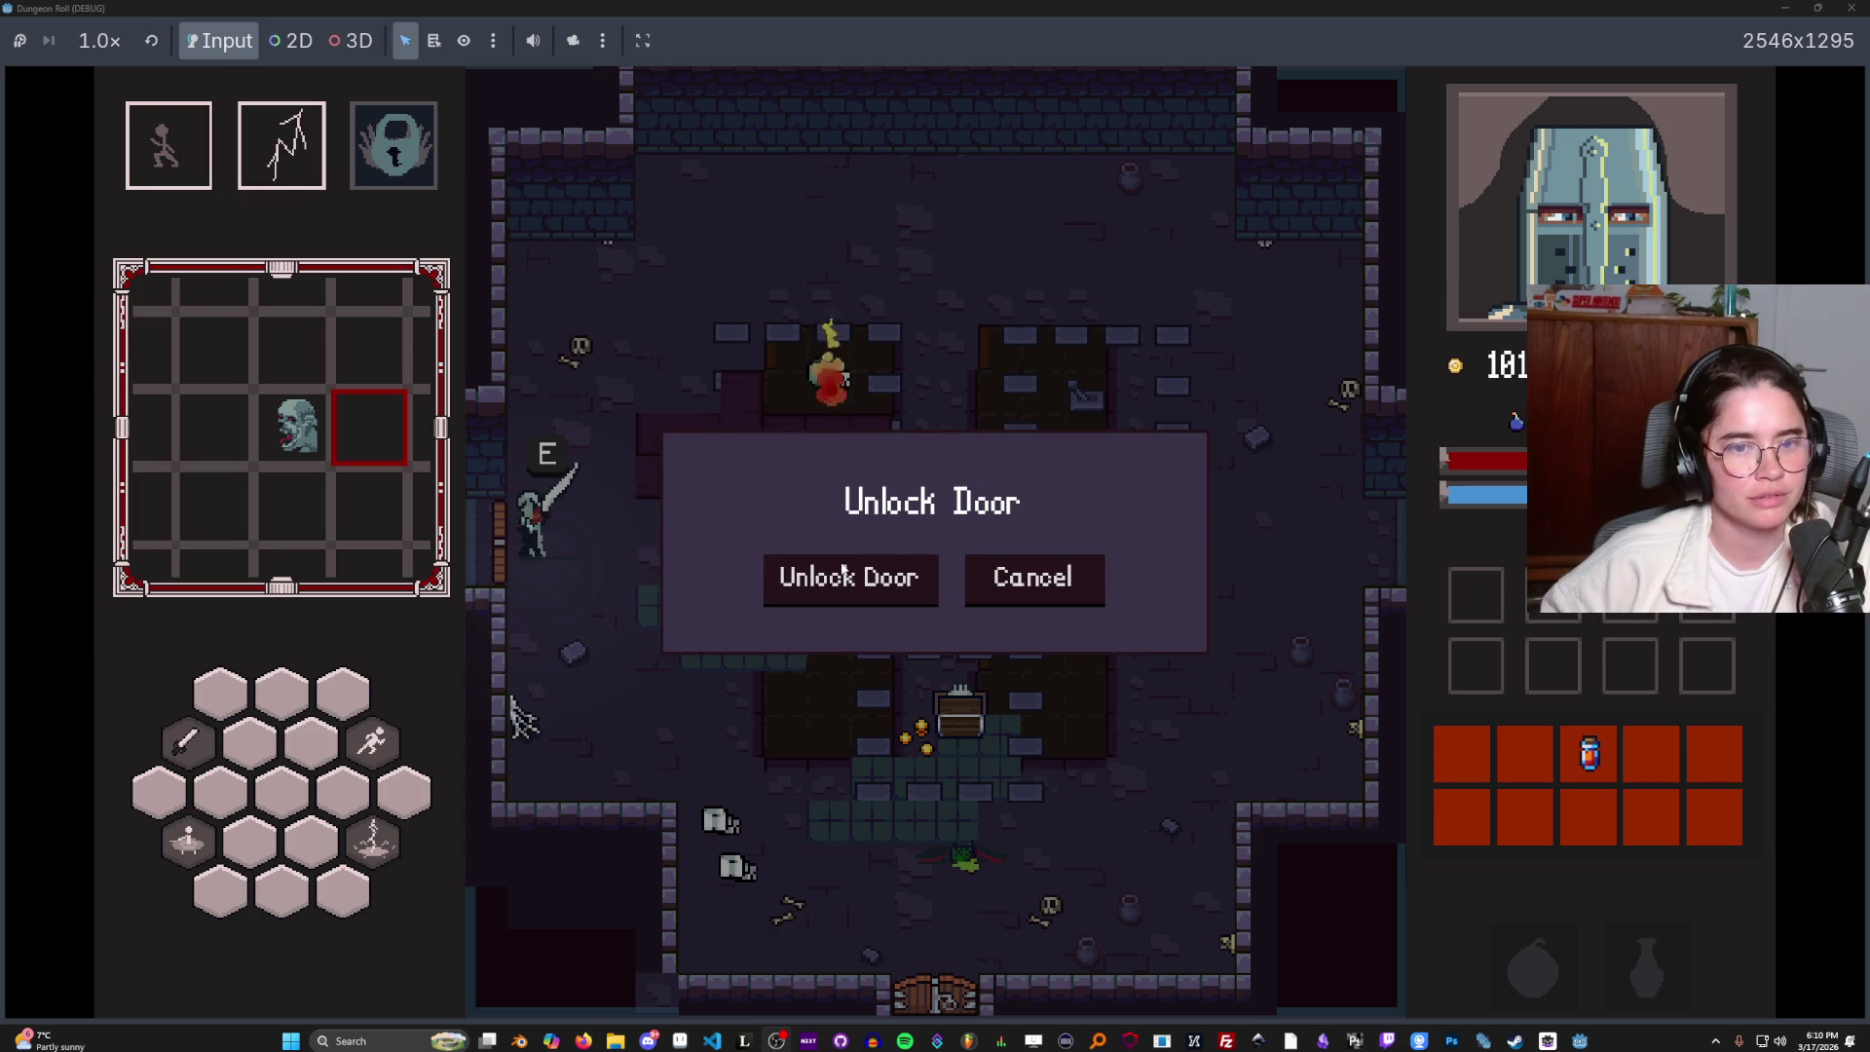
{"action": "left_click", "coordinate": [877, 577]}
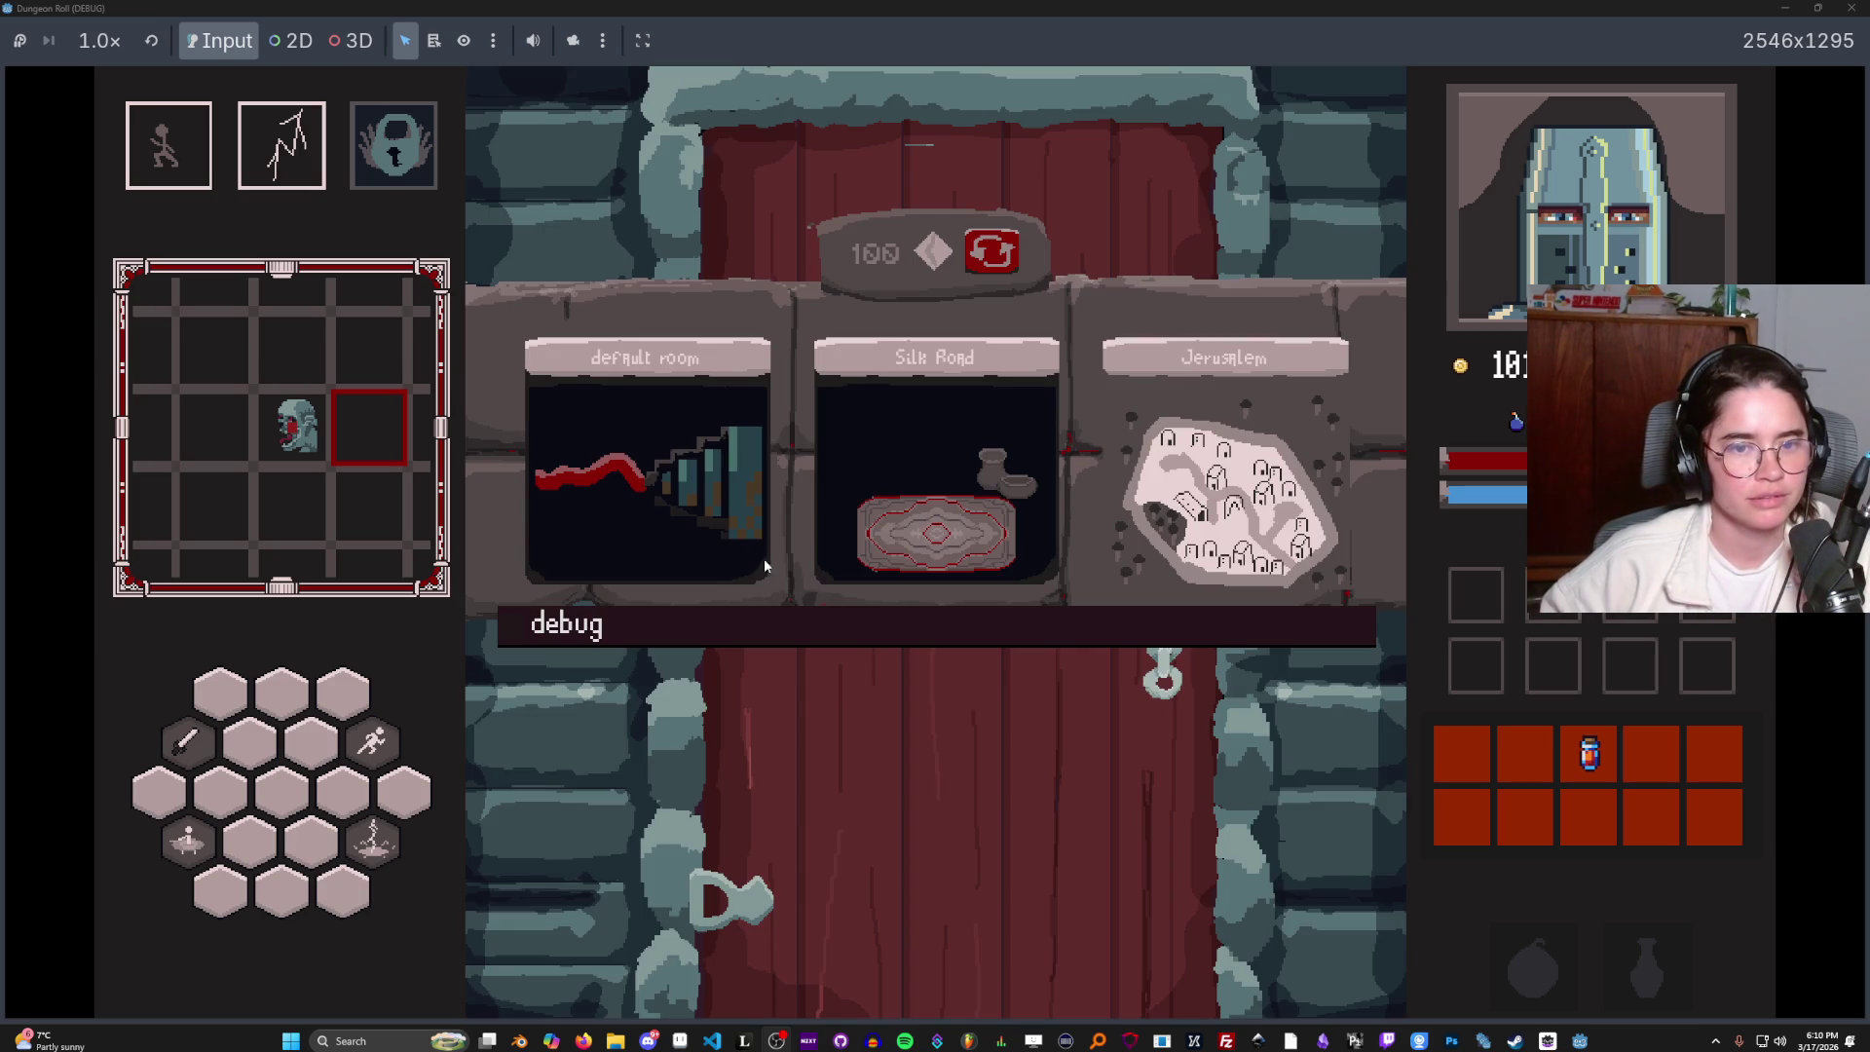
{"action": "left_click", "coordinate": [688, 472]}
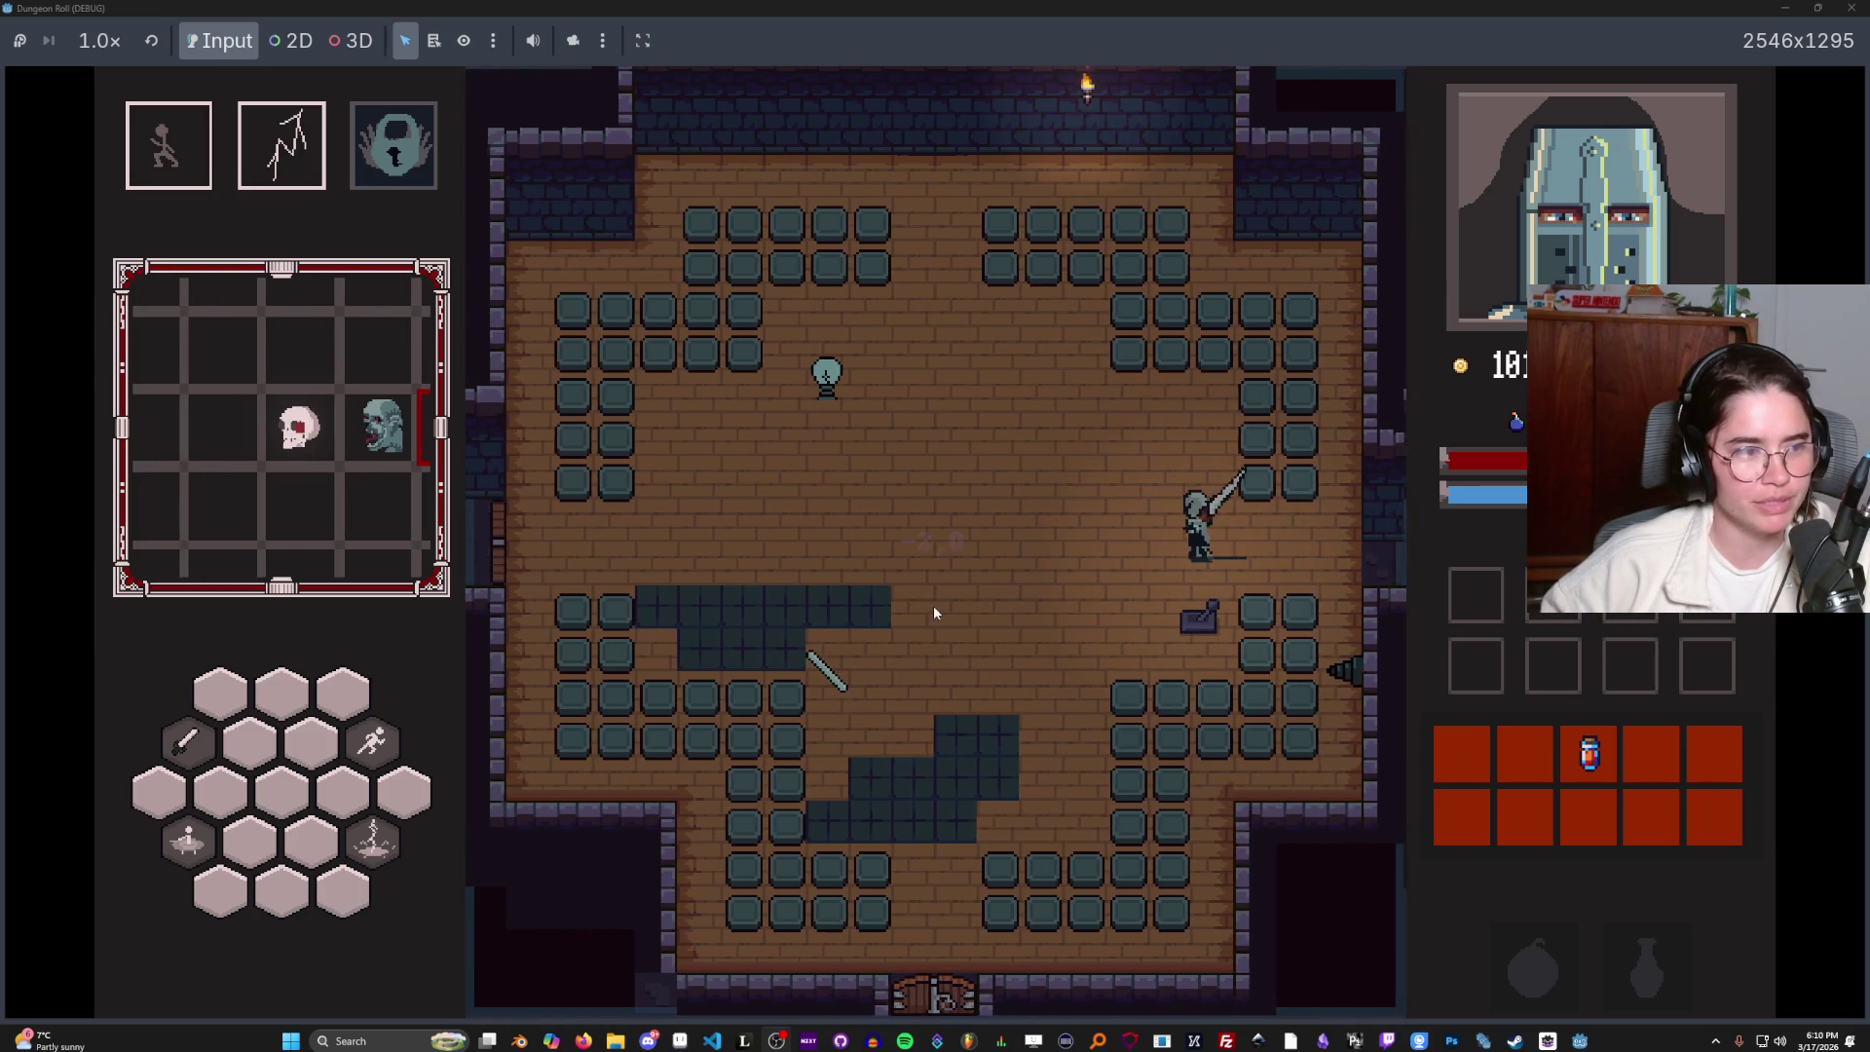
Walk the knight around the new room, dashing back right once
{"action": "key", "text": "a"}
{"action": "key", "text": "d"}
{"action": "key", "text": "s"}
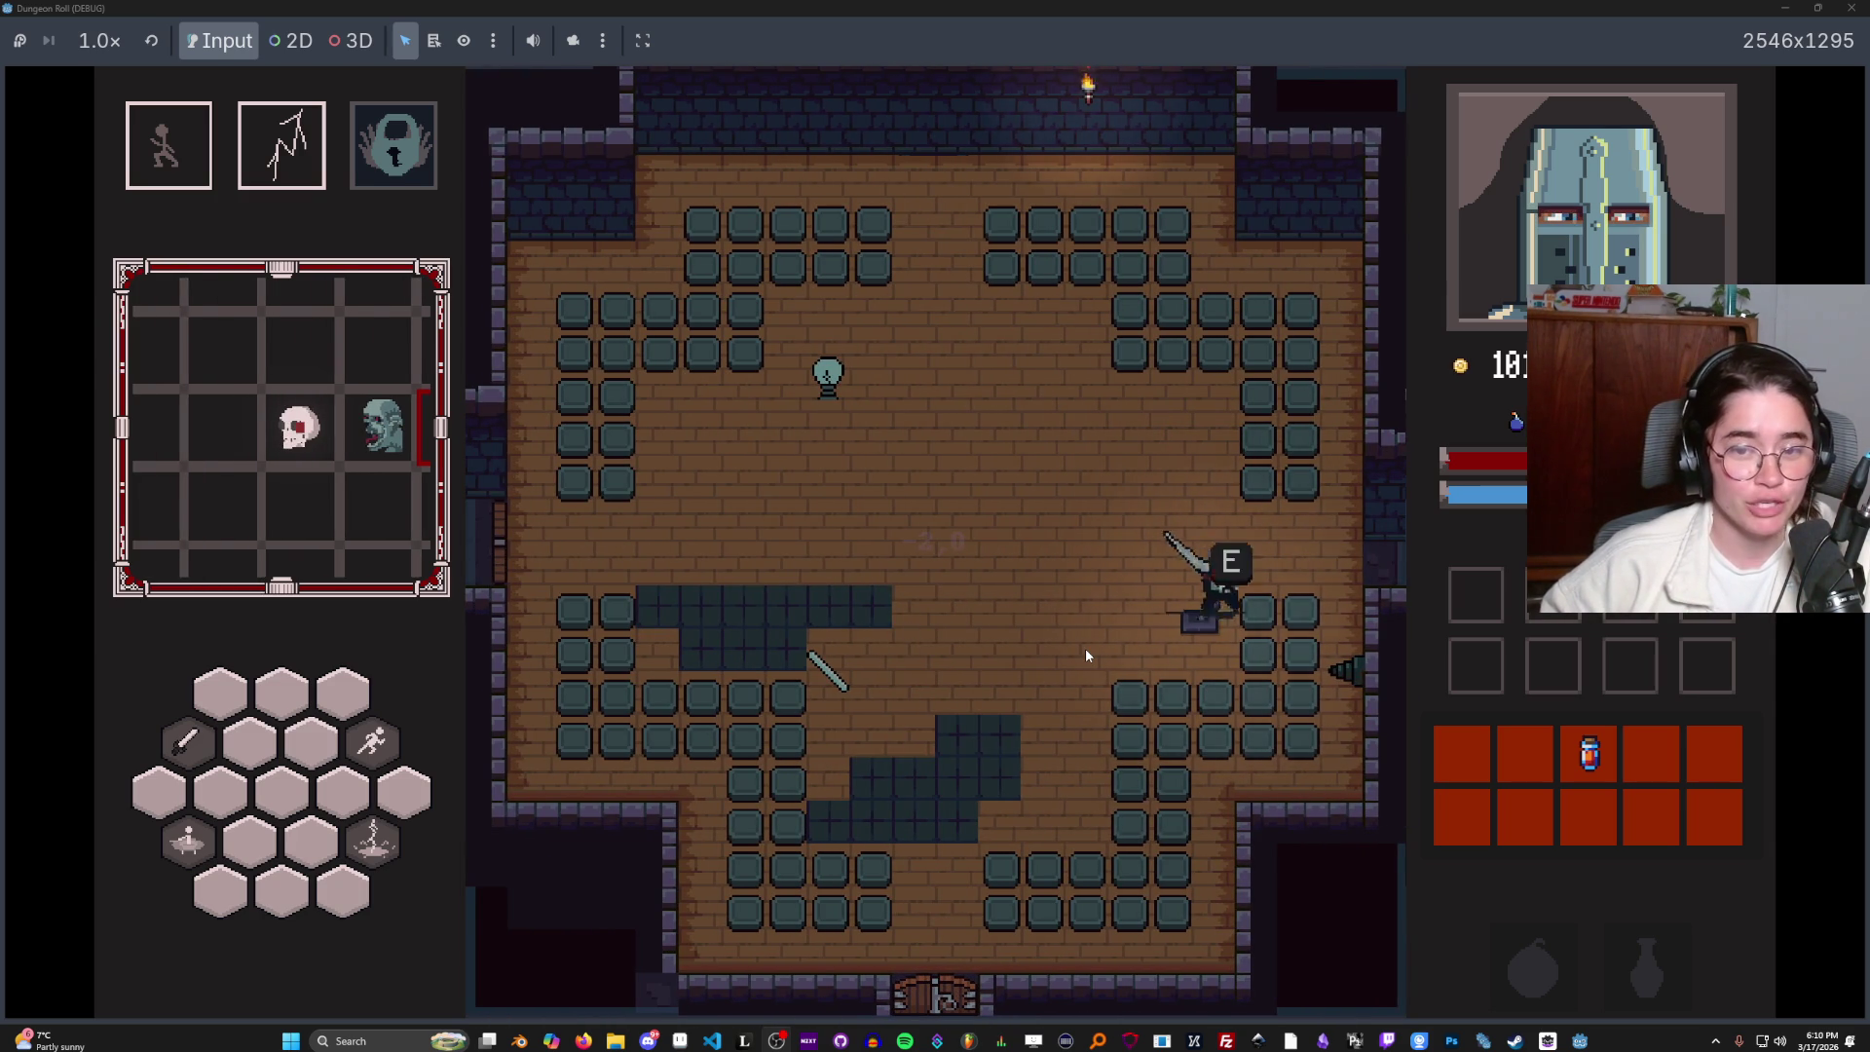
{"action": "key", "text": "s"}
{"action": "key", "text": "a"}
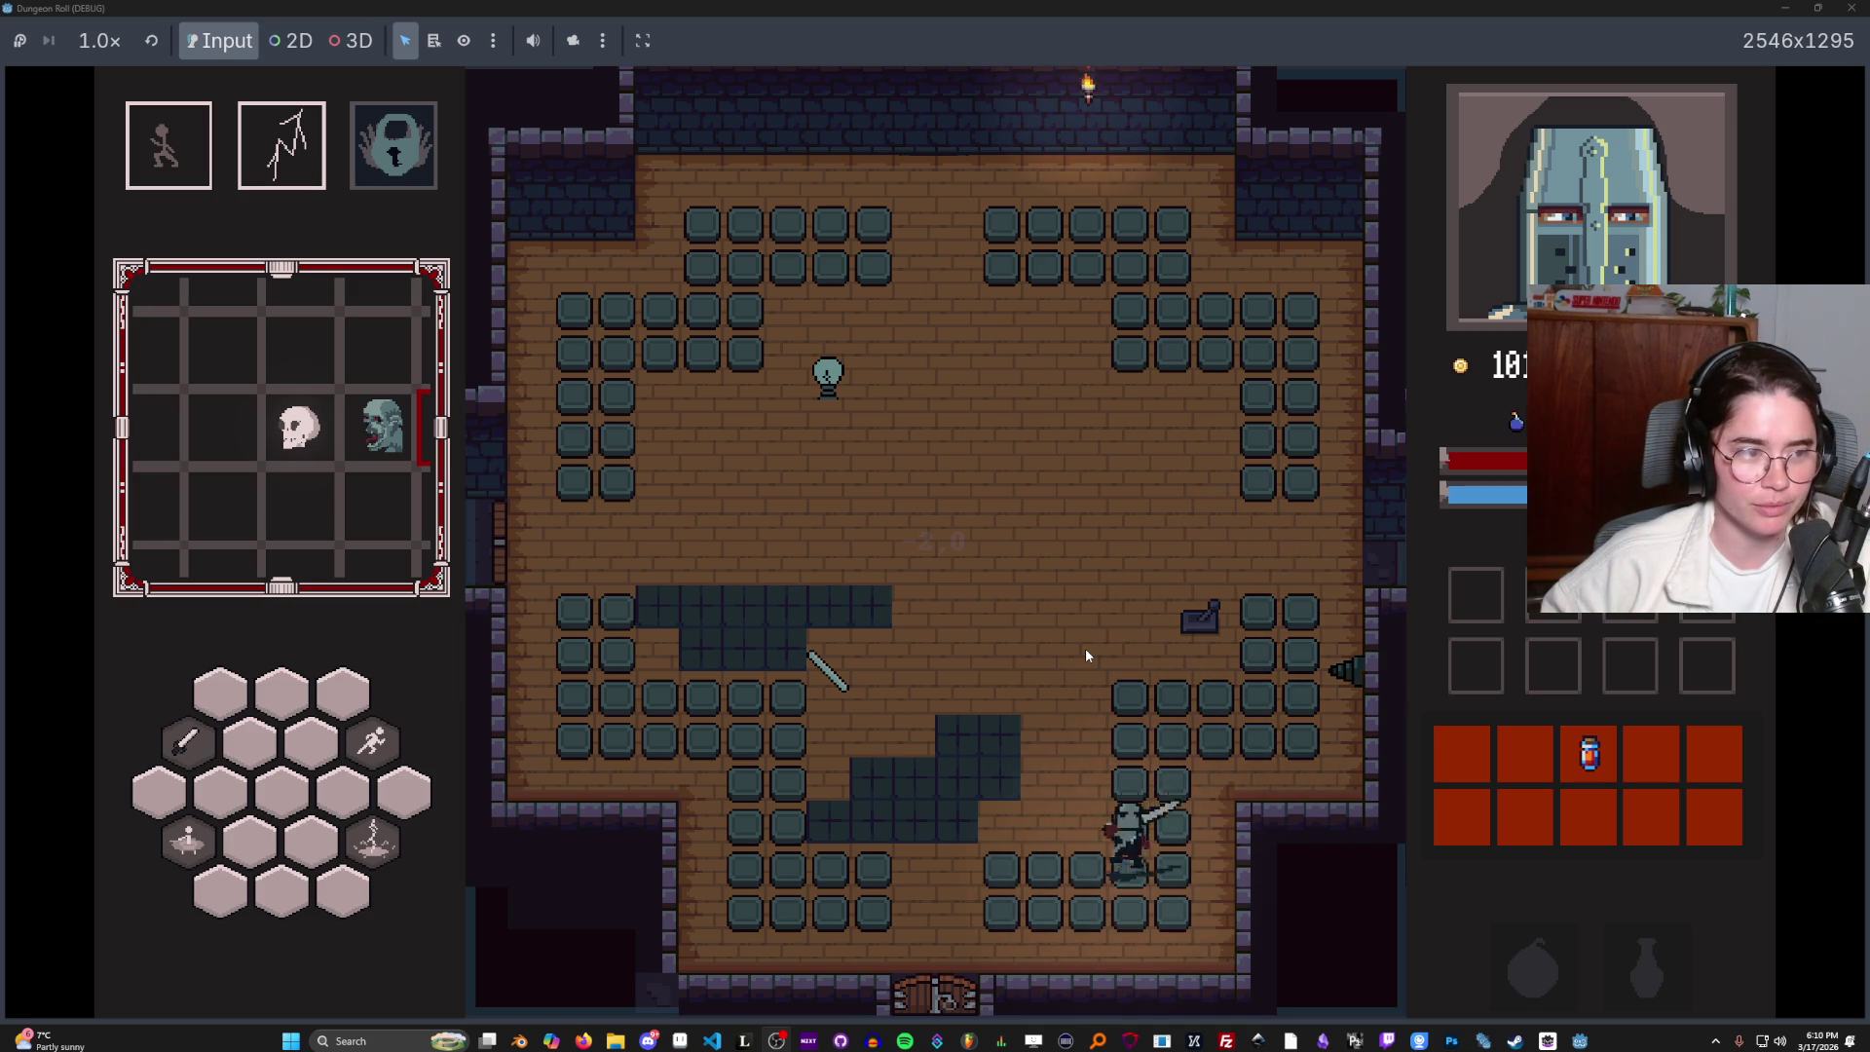
{"action": "key", "text": "a"}
{"action": "key", "text": "w"}
{"action": "key", "text": "s"}
{"action": "key", "text": "d"}
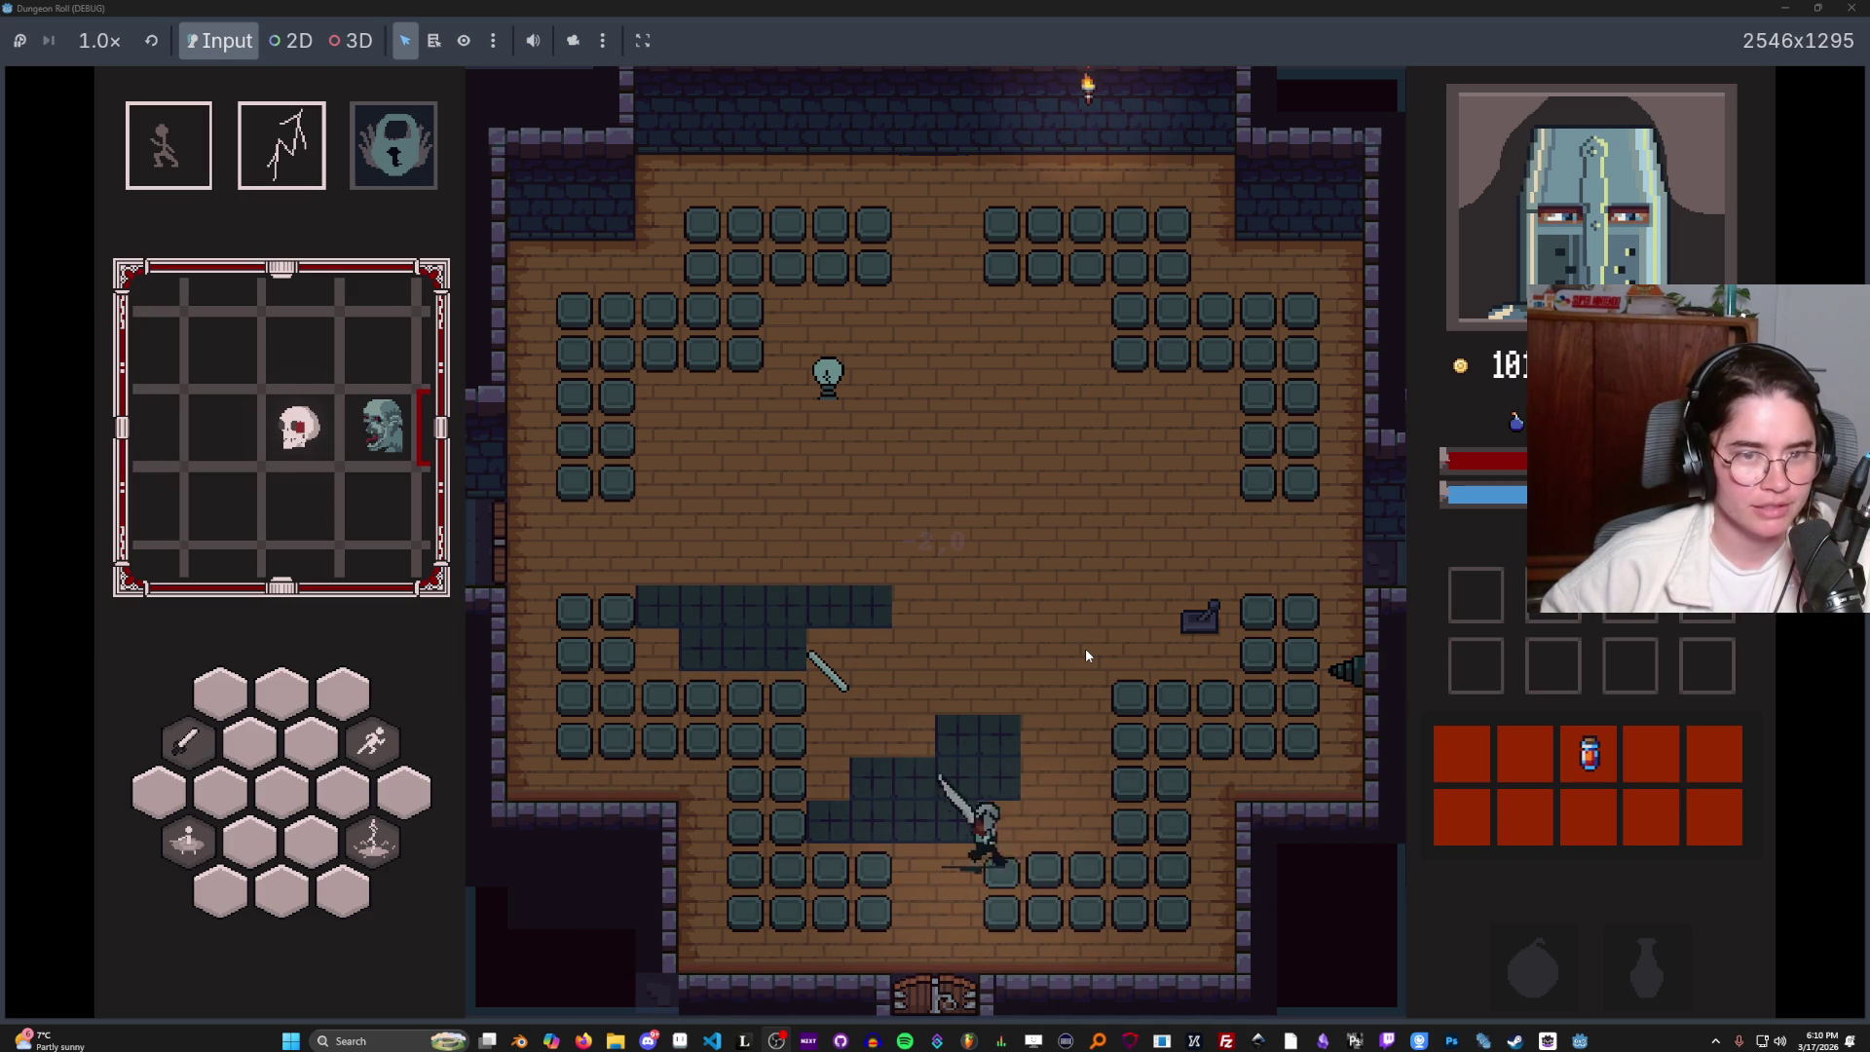
{"action": "key", "text": "w"}
{"action": "key", "text": "a"}
{"action": "key", "text": "d"}
{"action": "key", "text": "a"}
{"action": "key", "text": "a"}
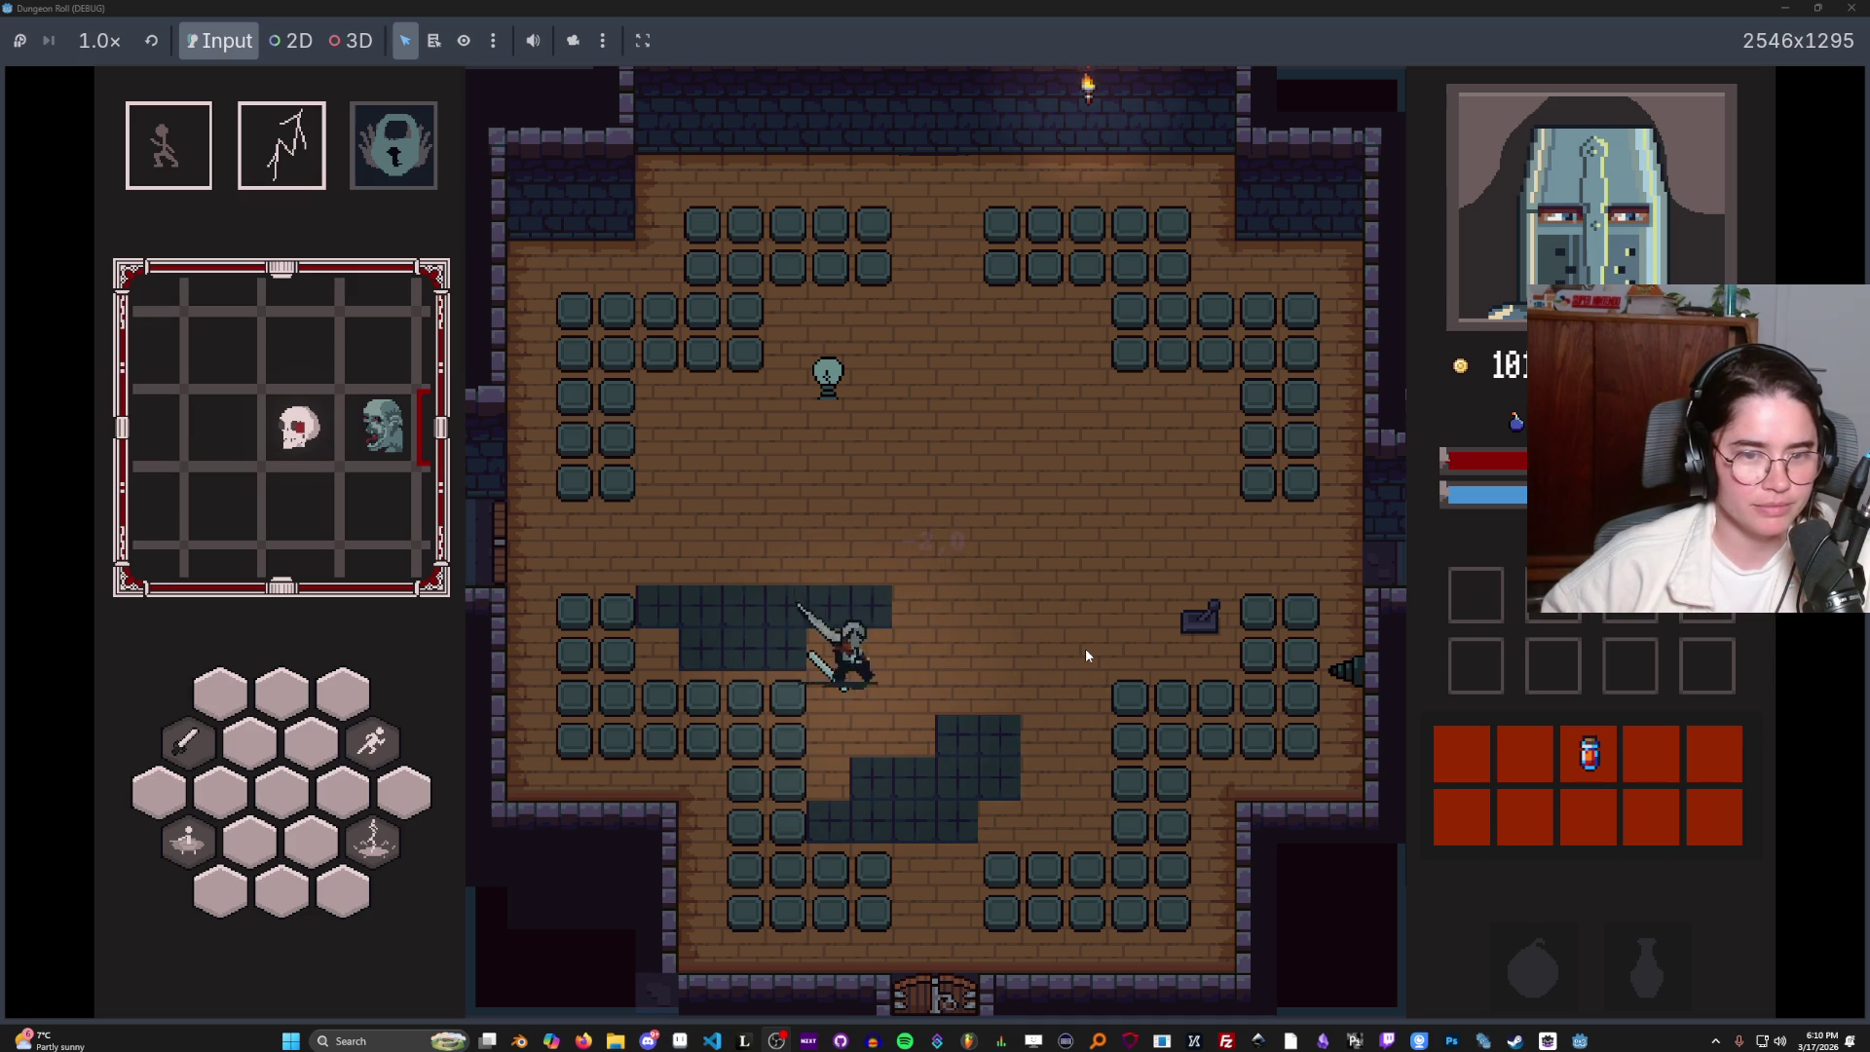
{"action": "key", "text": "d"}
{"action": "key", "text": "space"}
{"action": "key", "text": "d"}
{"action": "key", "text": "w"}
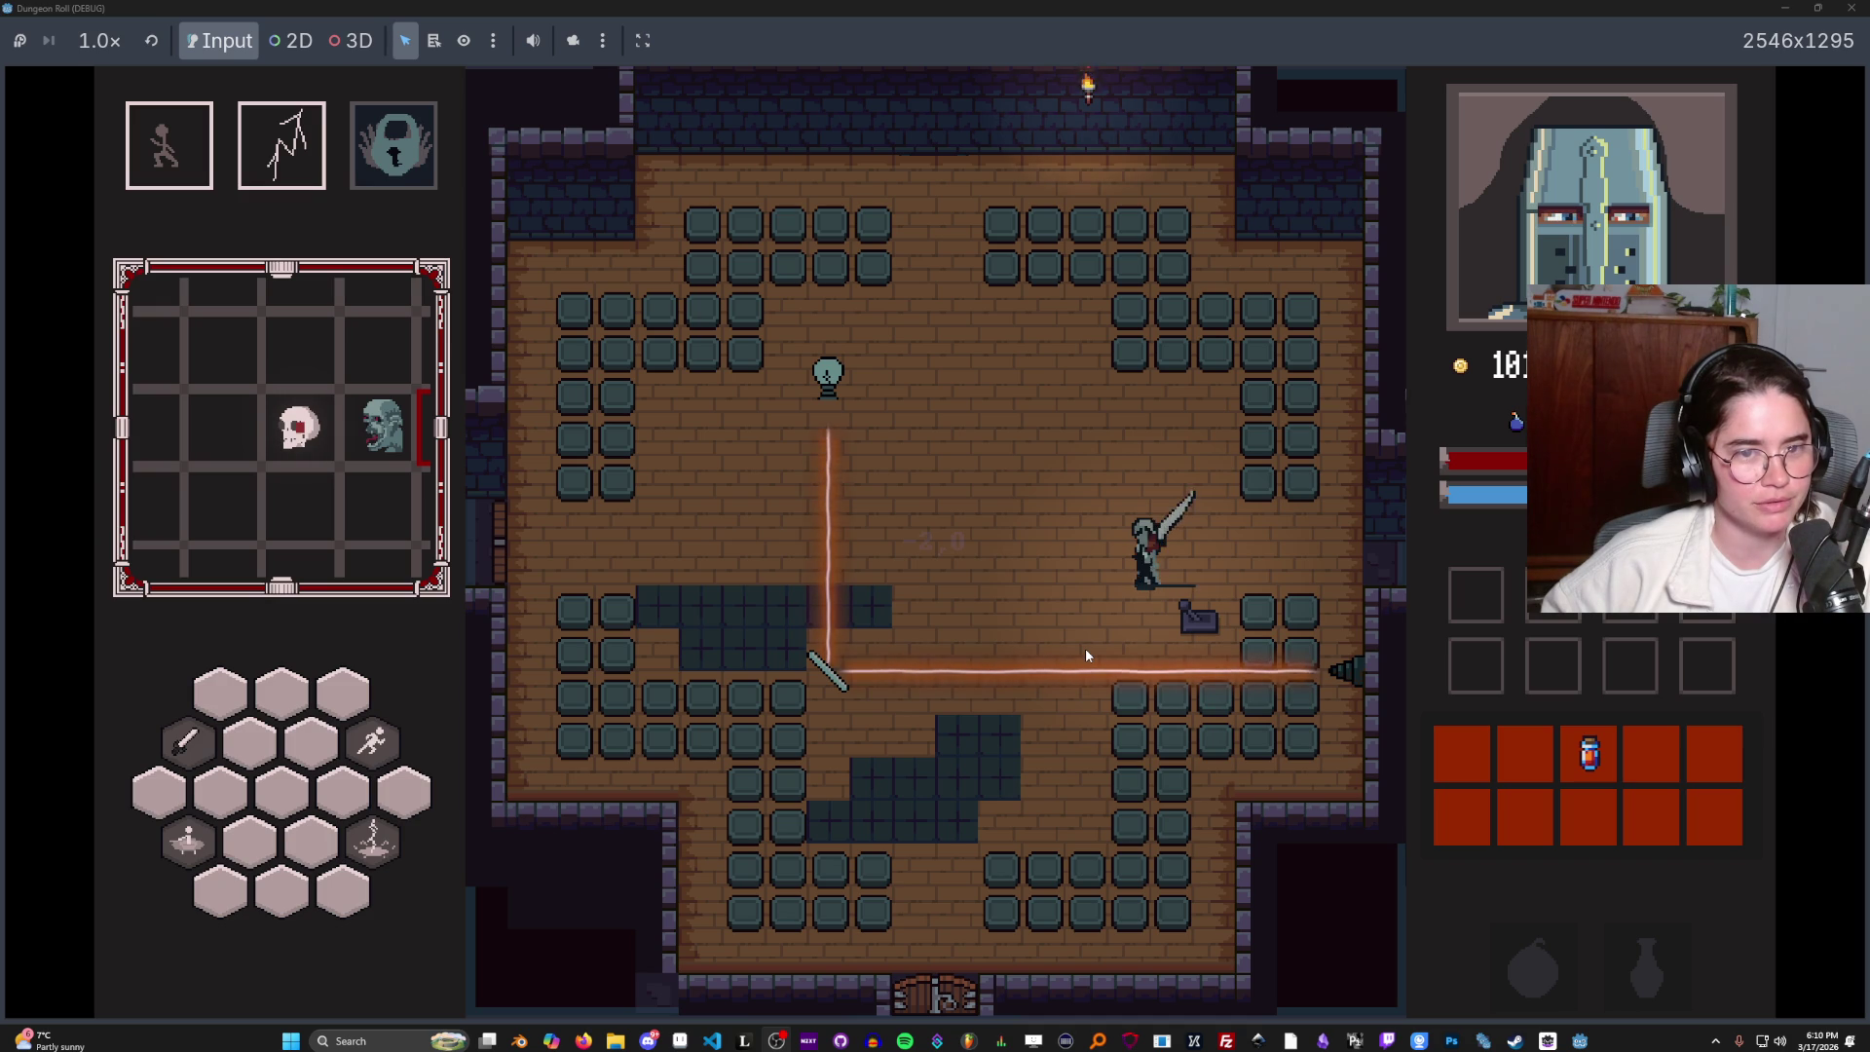
Dash left, walk up toward the lit lamp, swing the sword, and head for the left door
{"action": "key", "text": "a"}
{"action": "key", "text": "space"}
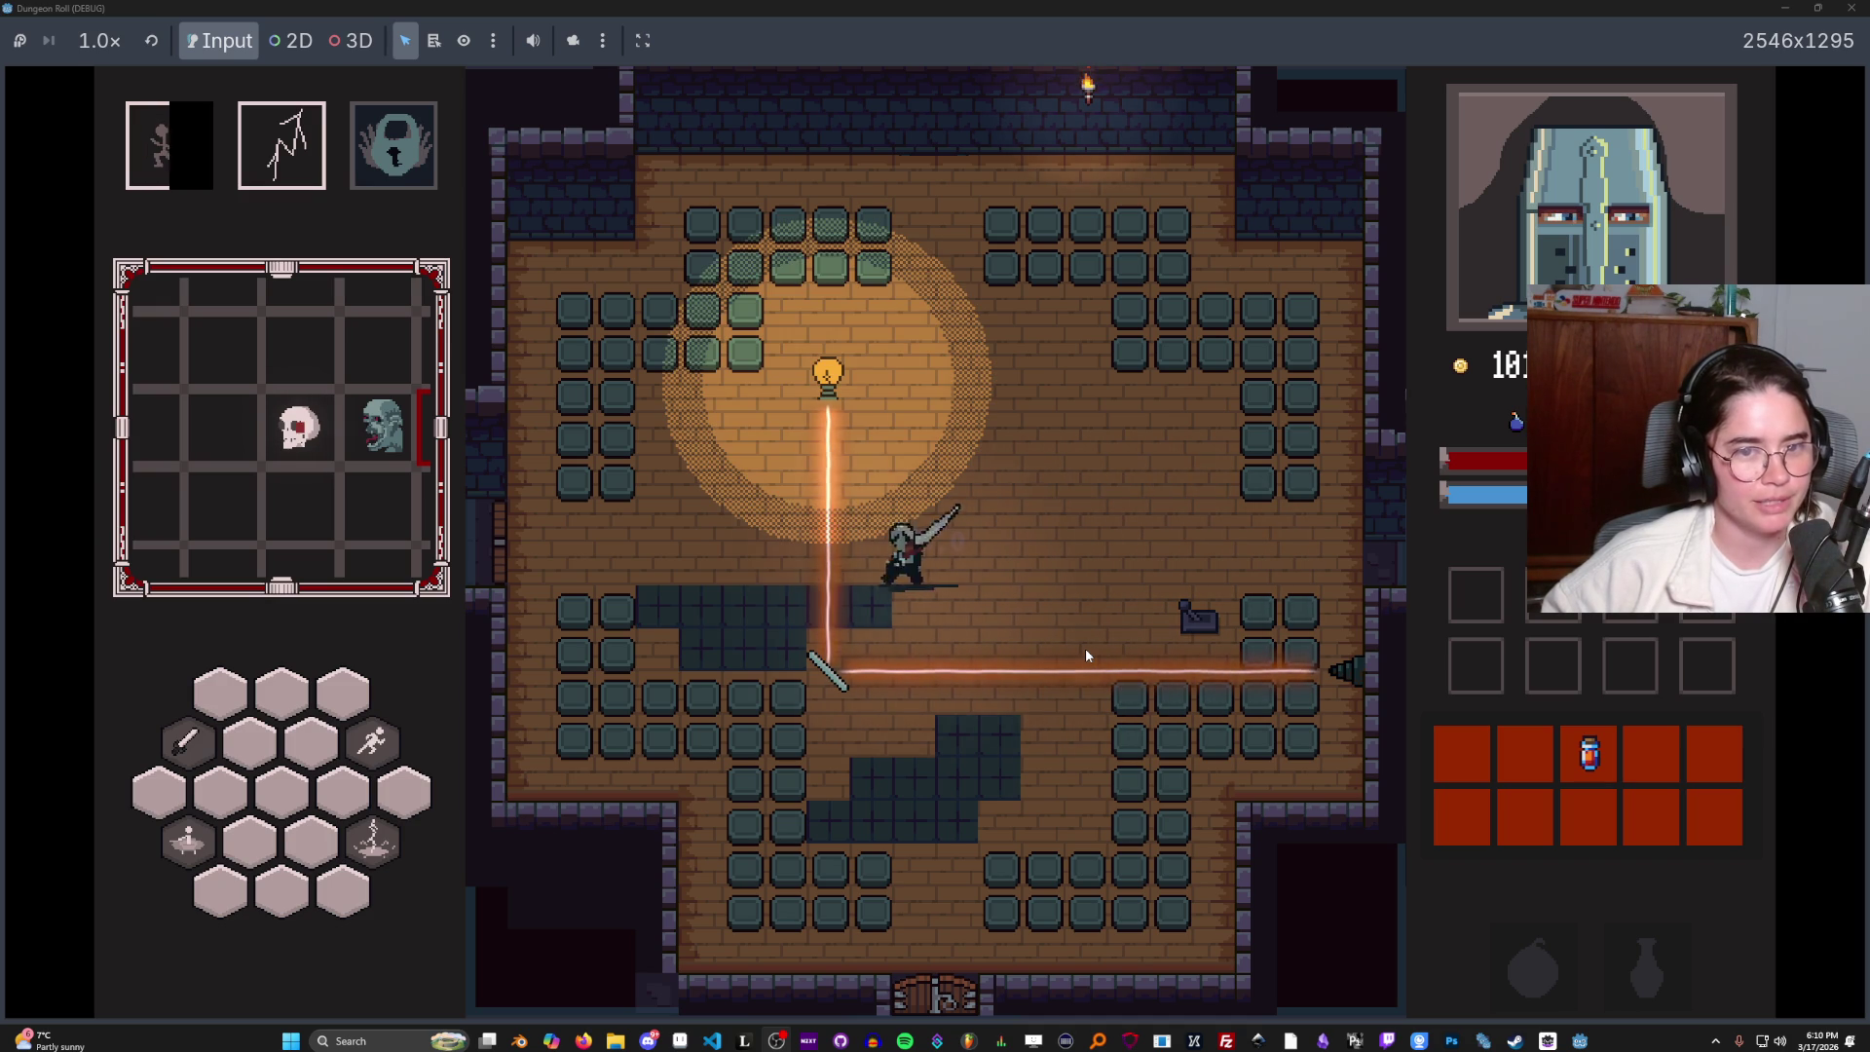
{"action": "key", "text": "a"}
{"action": "key", "text": "w"}
{"action": "key", "text": "d"}
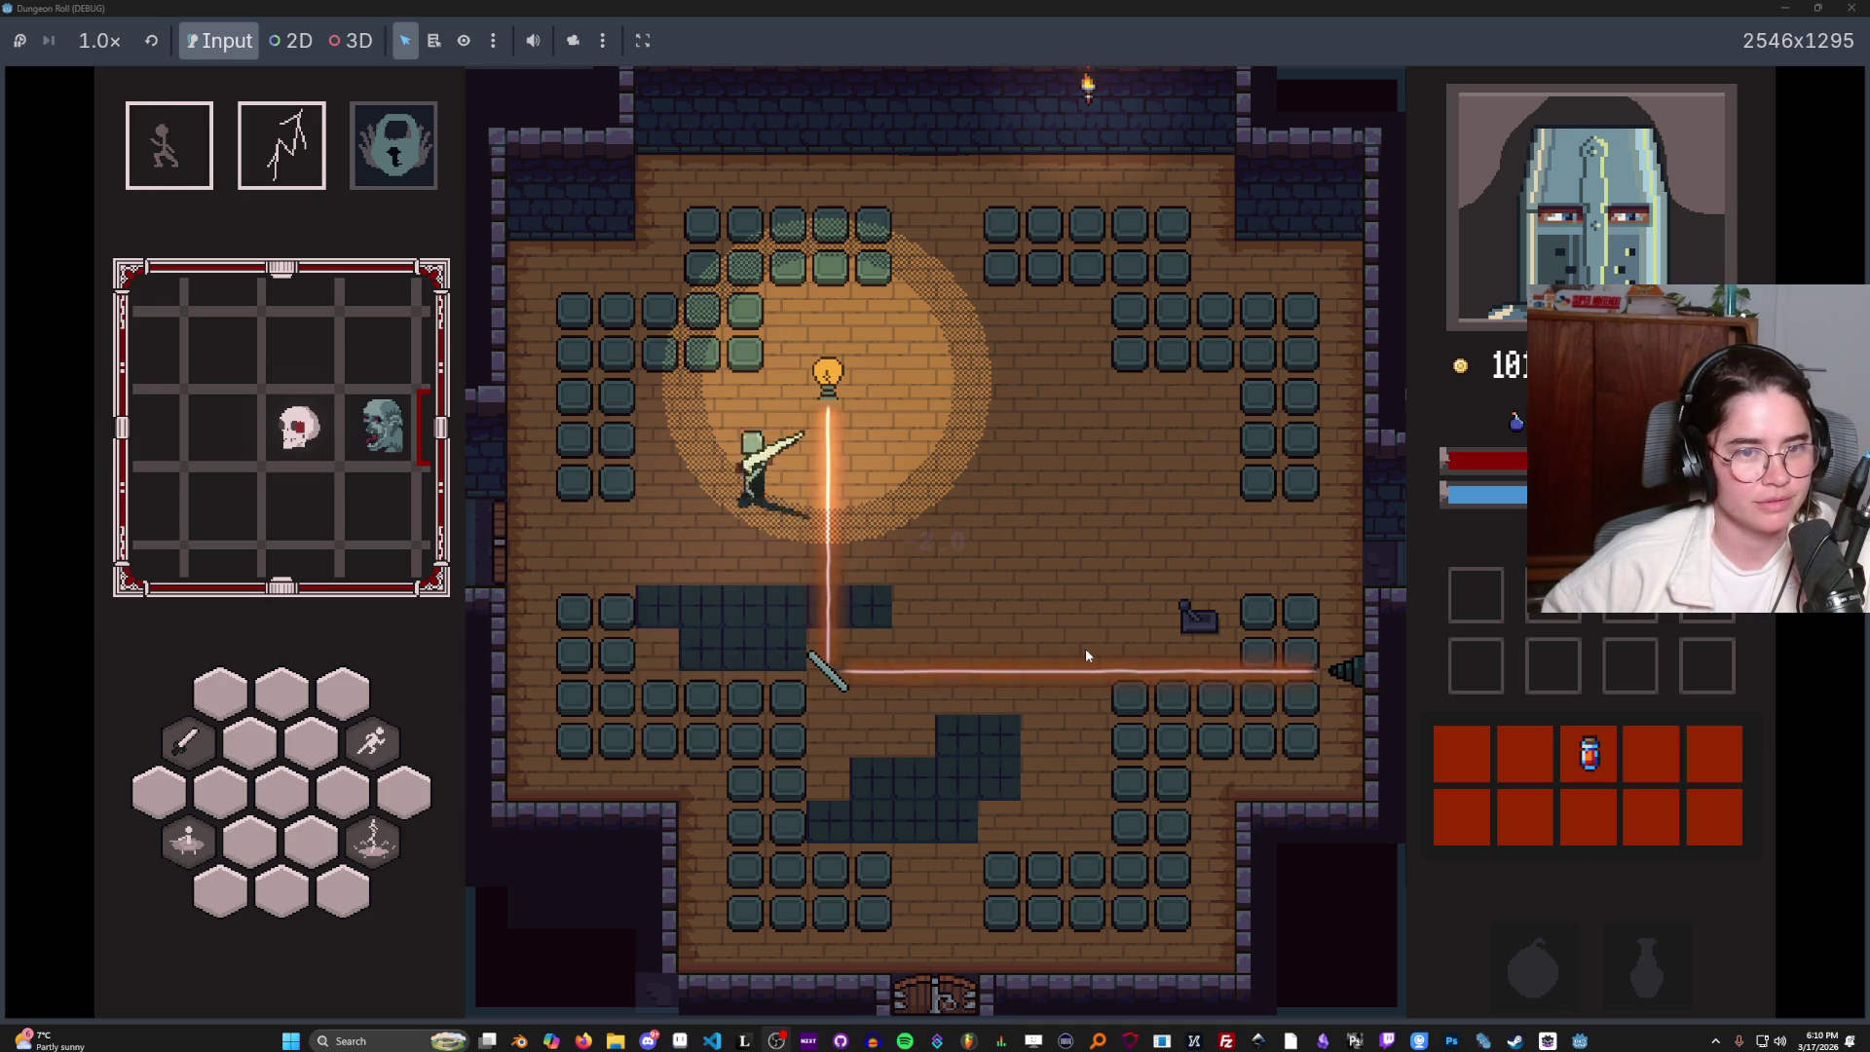
{"action": "key", "text": "a"}
{"action": "key", "text": "s"}
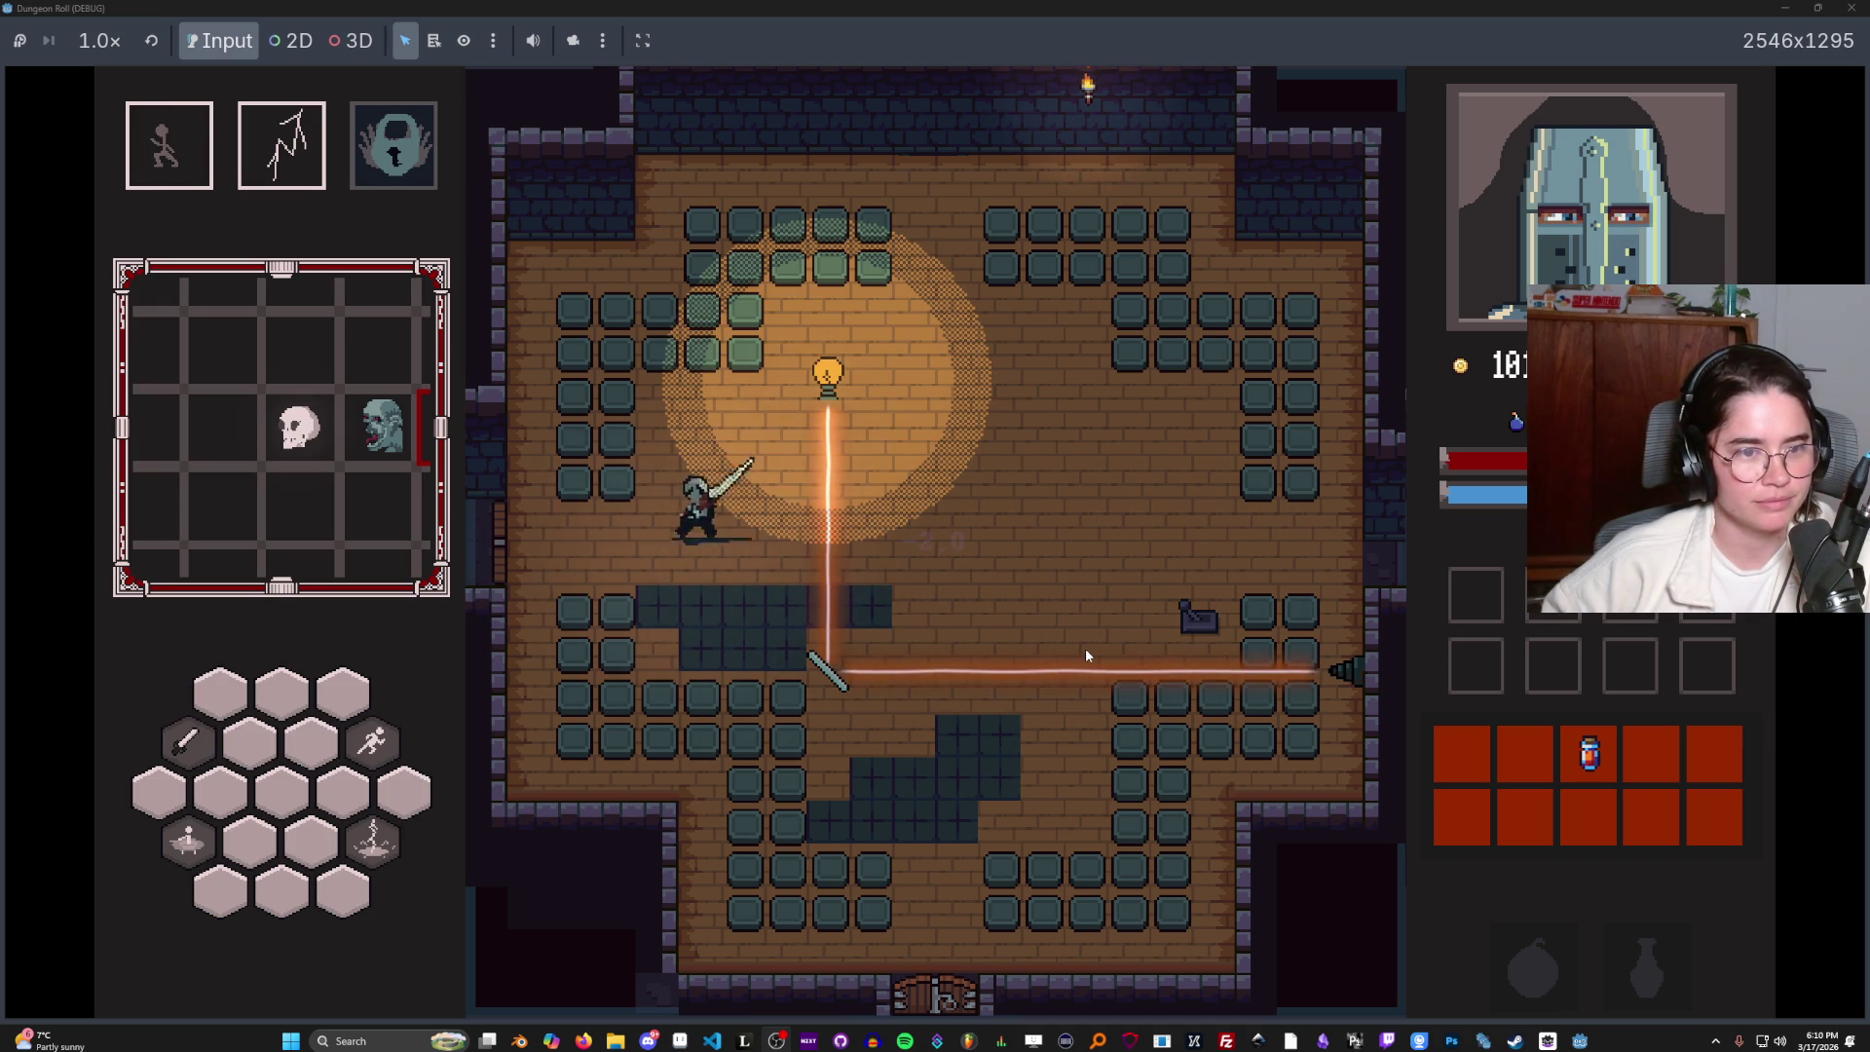
{"action": "key", "text": "a"}
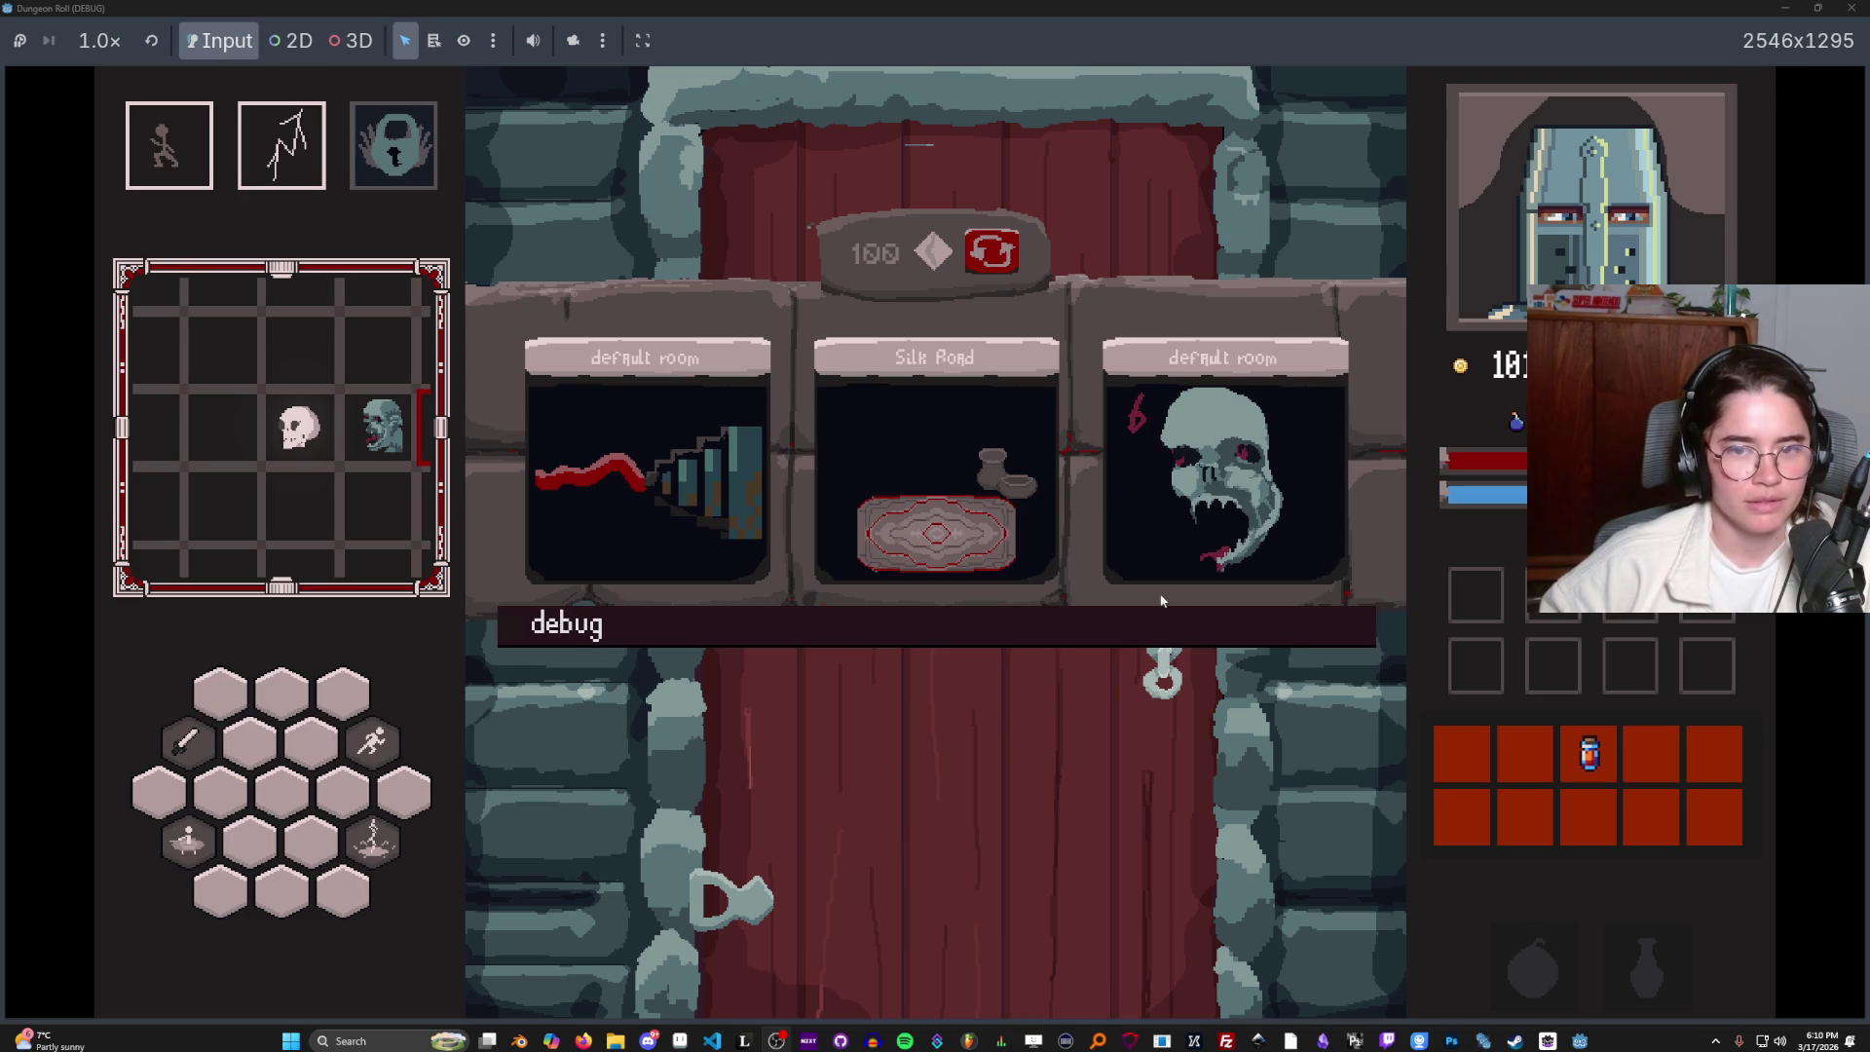
Show the full debug room list and pick the default room
{"action": "left_click", "coordinate": [1113, 628]}
{"action": "scroll", "coordinate": [941, 773], "scroll_direction": "down", "scroll_amount": 6}
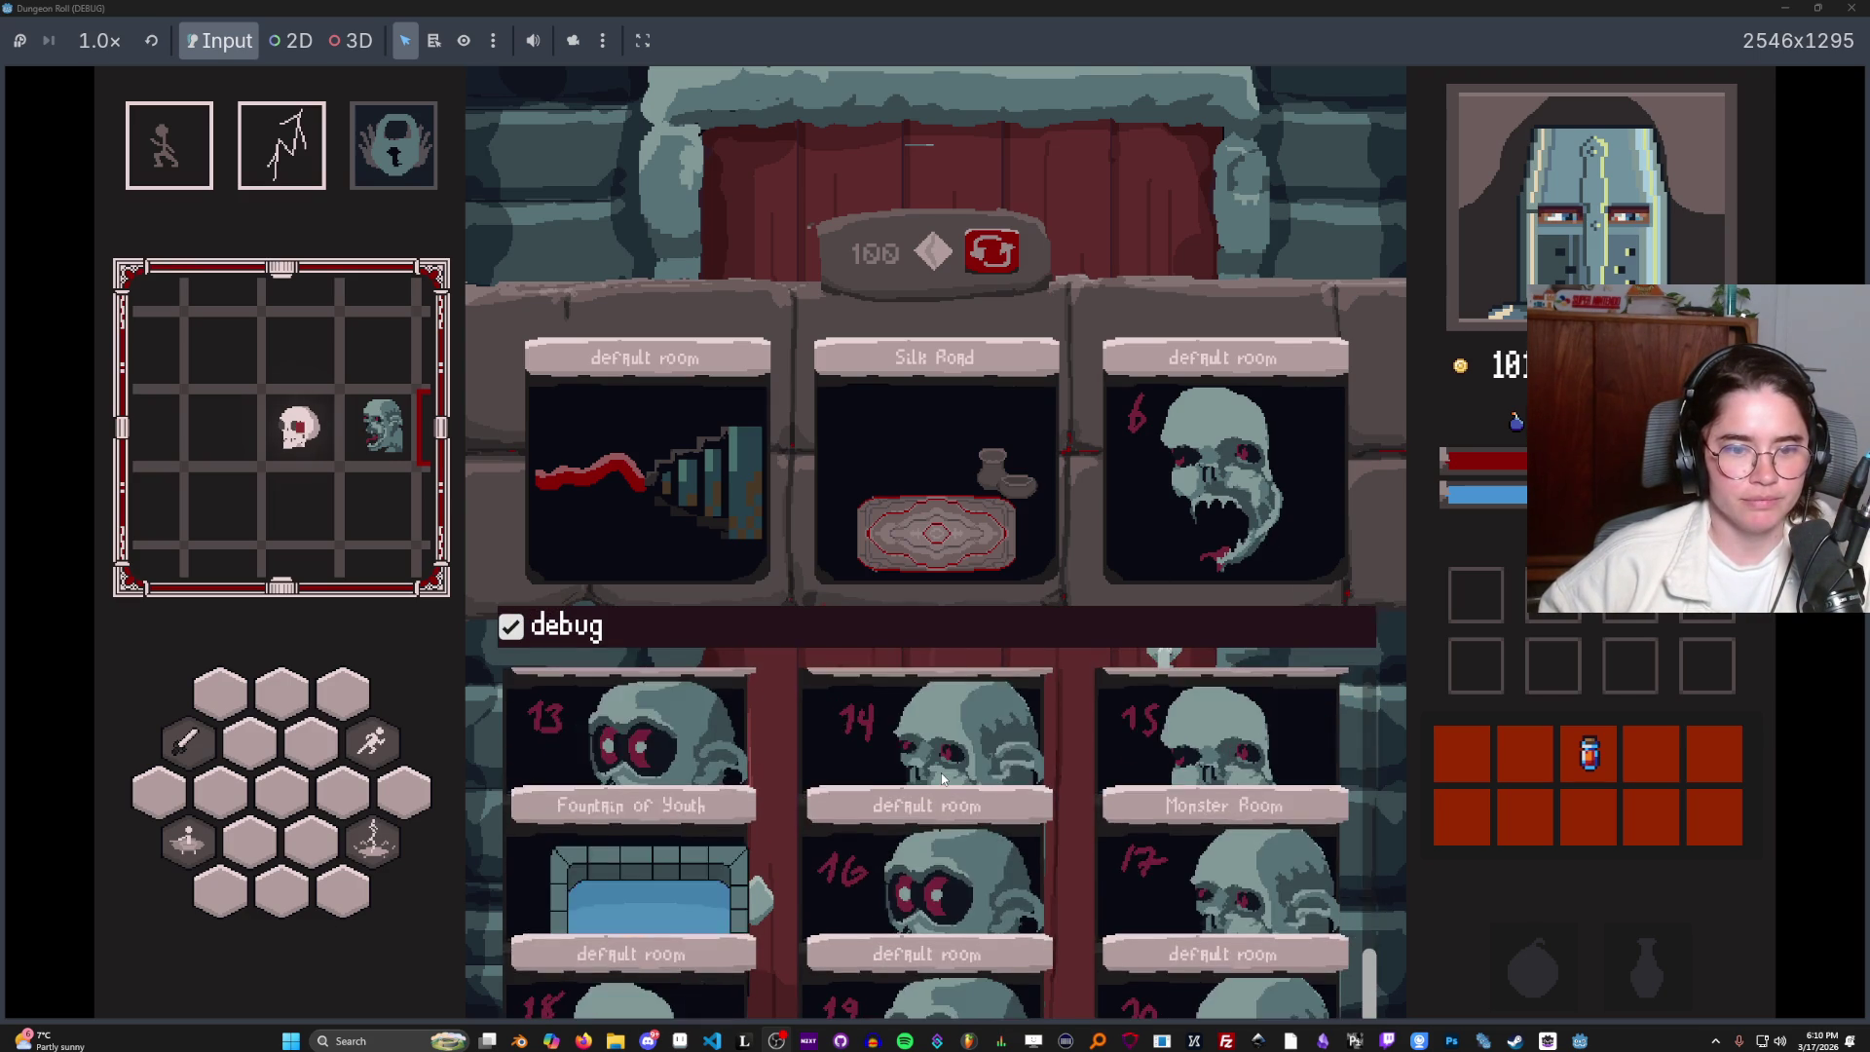
{"action": "scroll", "coordinate": [941, 774], "scroll_direction": "up", "scroll_amount": 2}
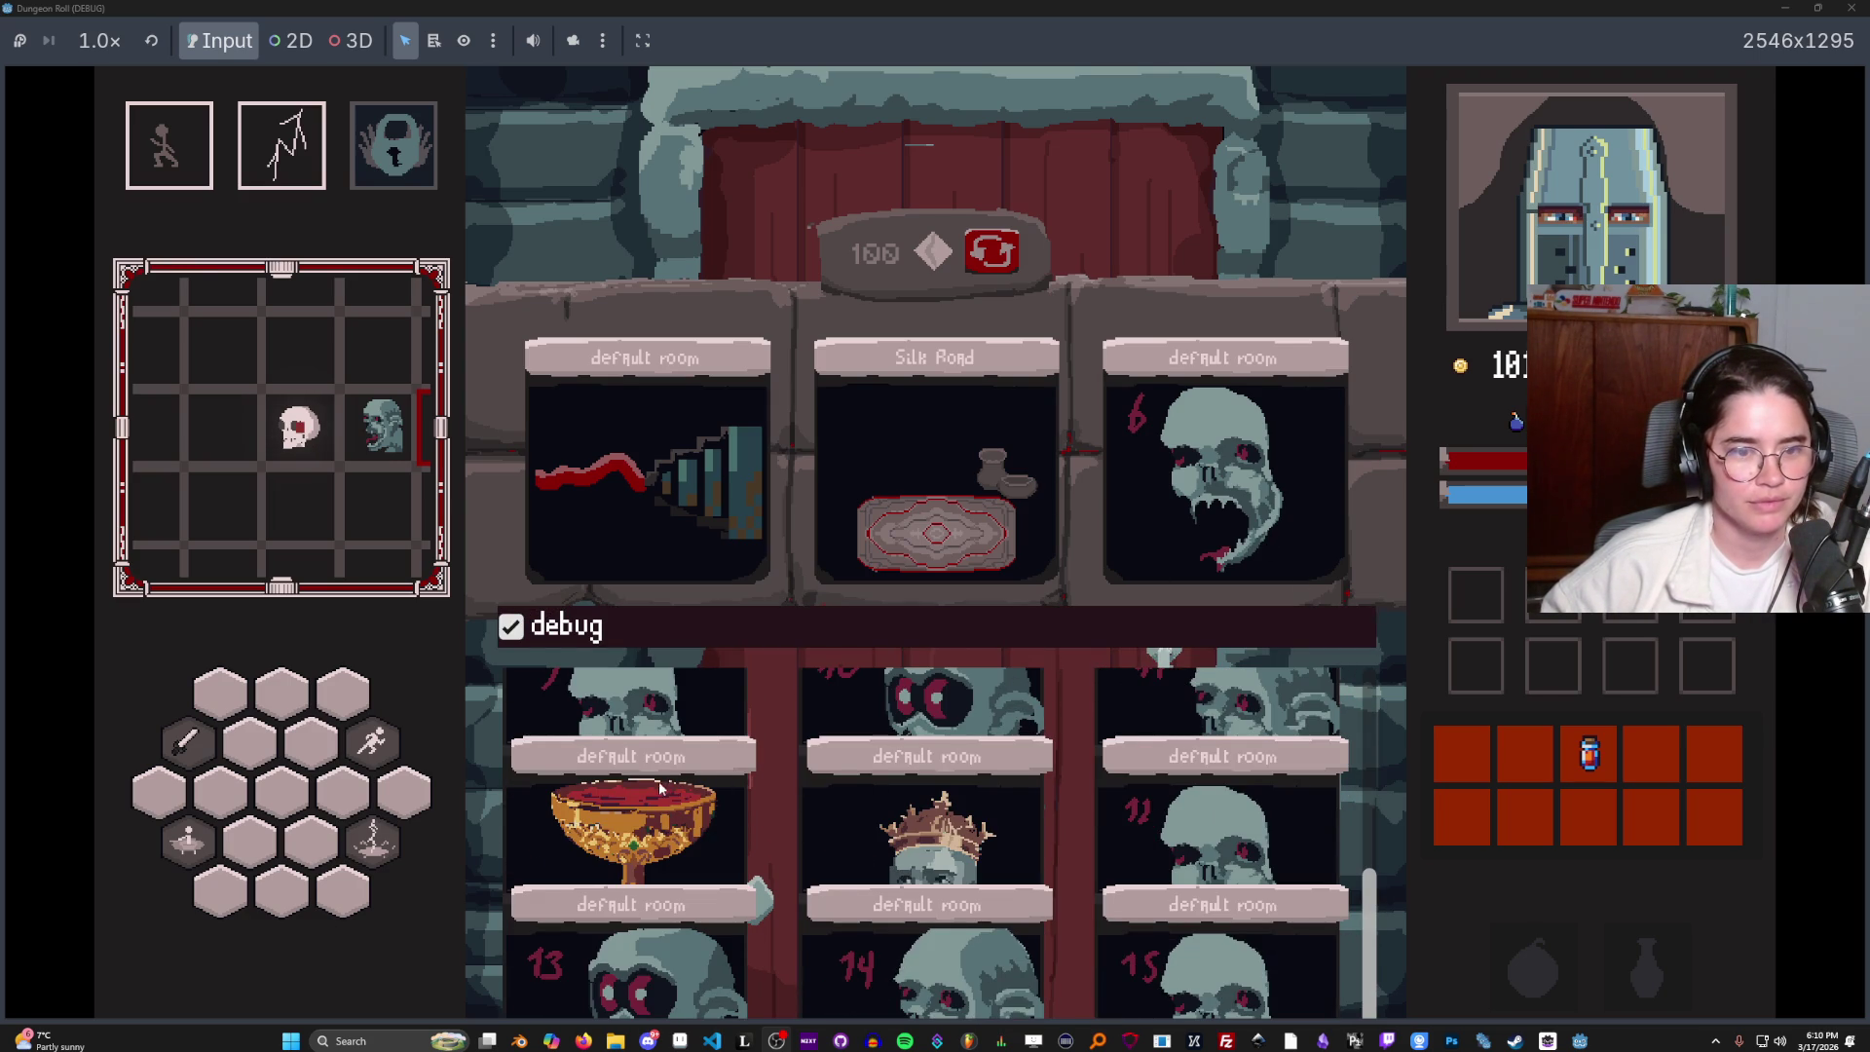
{"action": "left_click", "coordinate": [688, 524]}
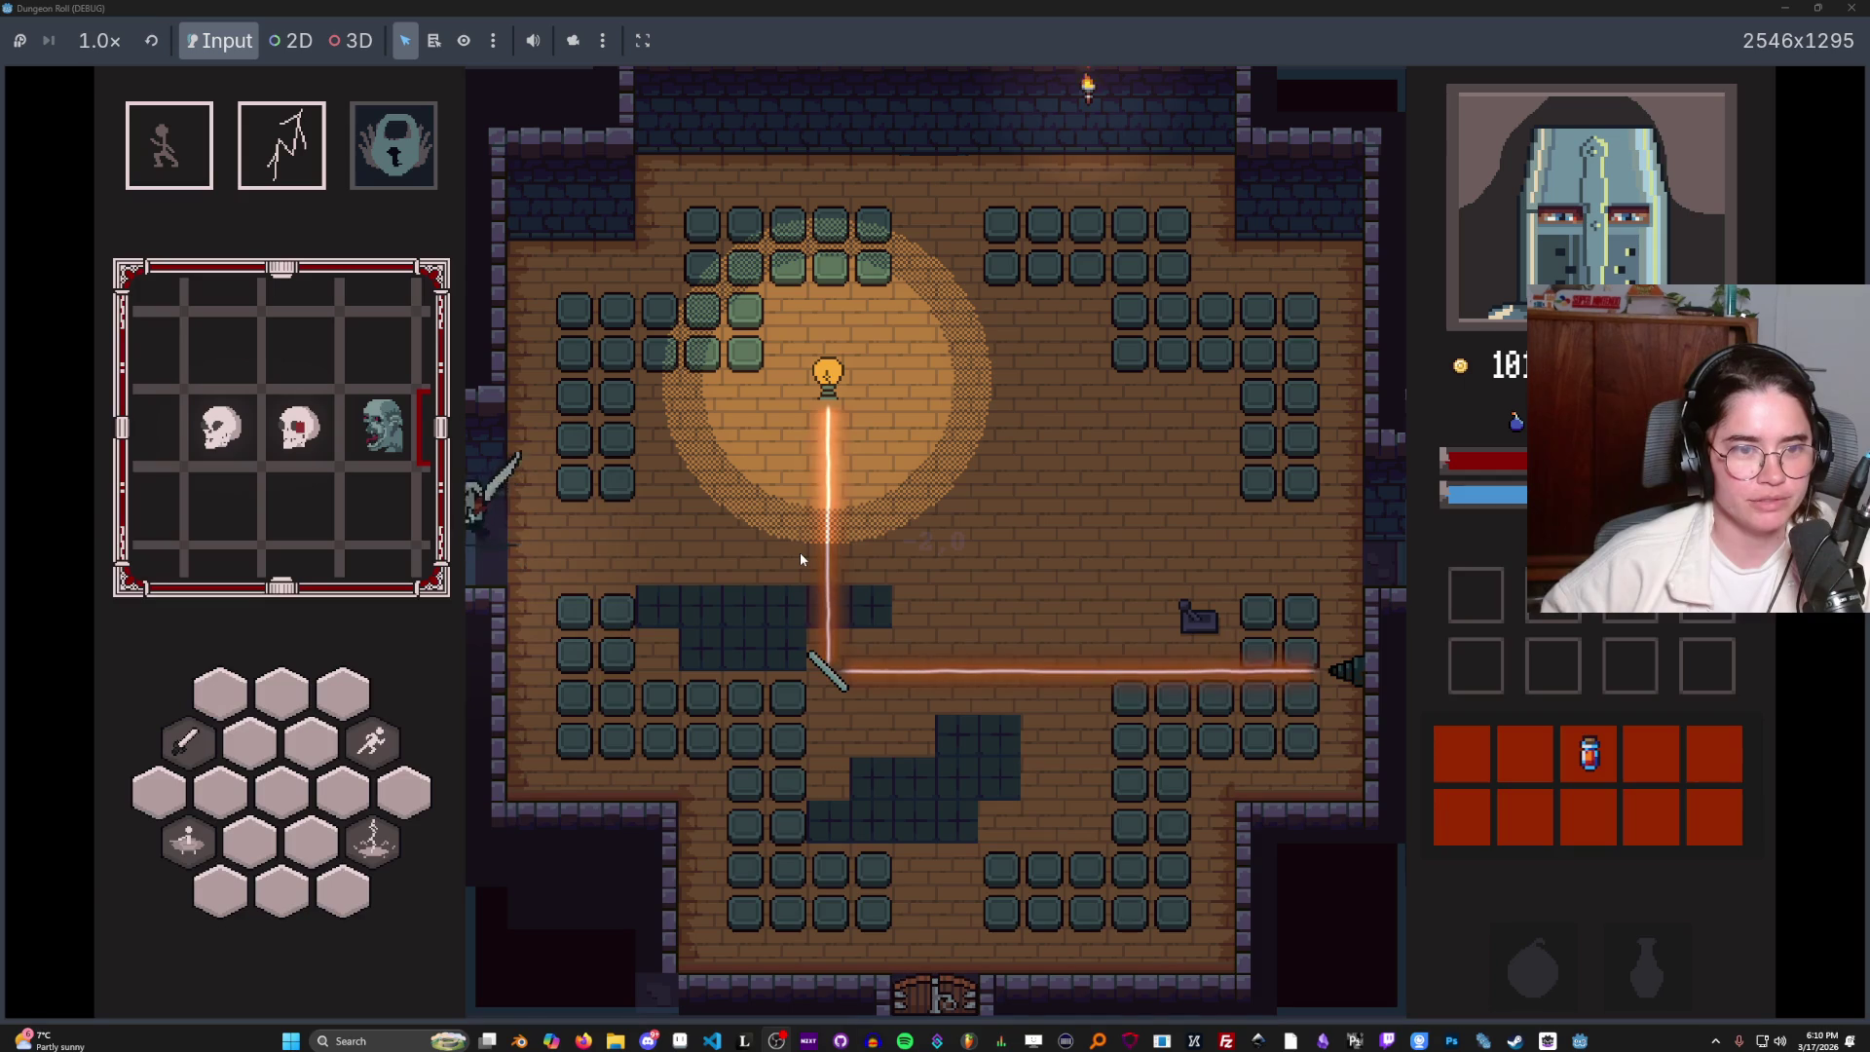
Walk the character all around the laser room, ending on its right side
{"action": "key", "text": "s"}
{"action": "key", "text": "d"}
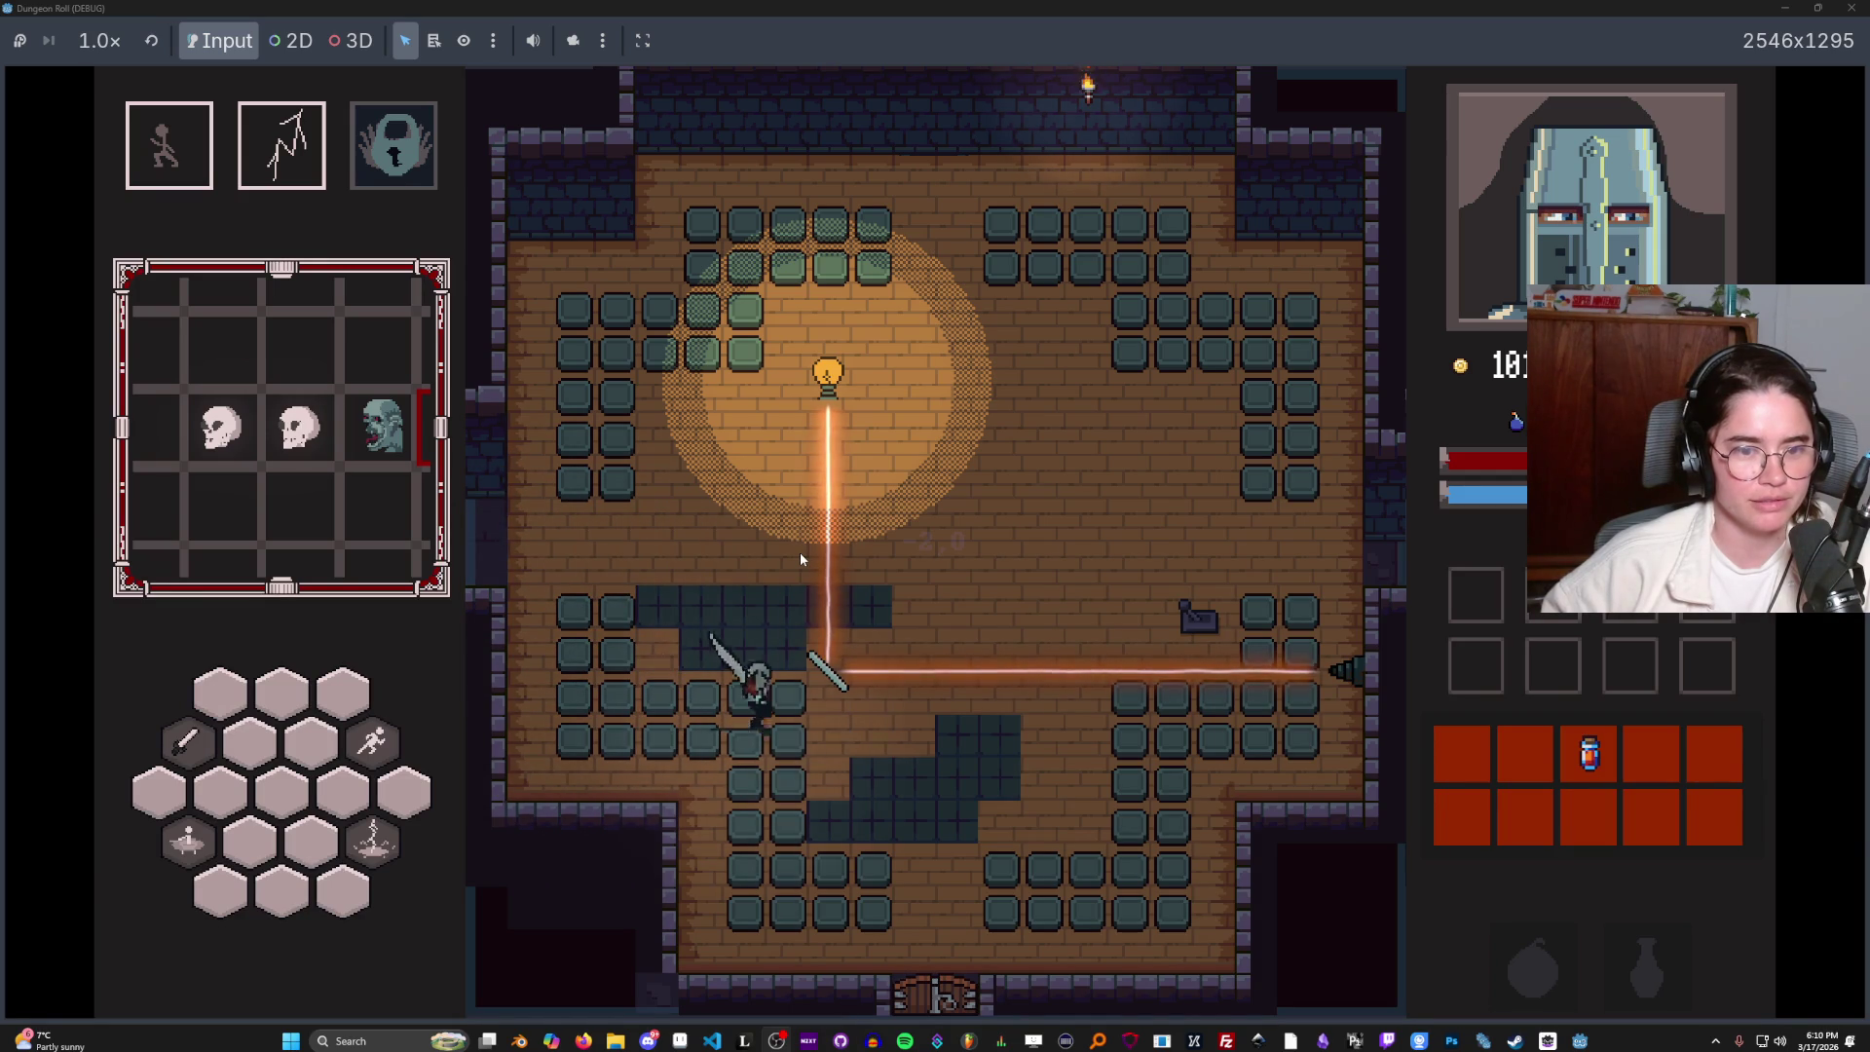
{"action": "key", "text": "d"}
{"action": "key", "text": "w"}
{"action": "key", "text": "w"}
{"action": "key", "text": "d"}
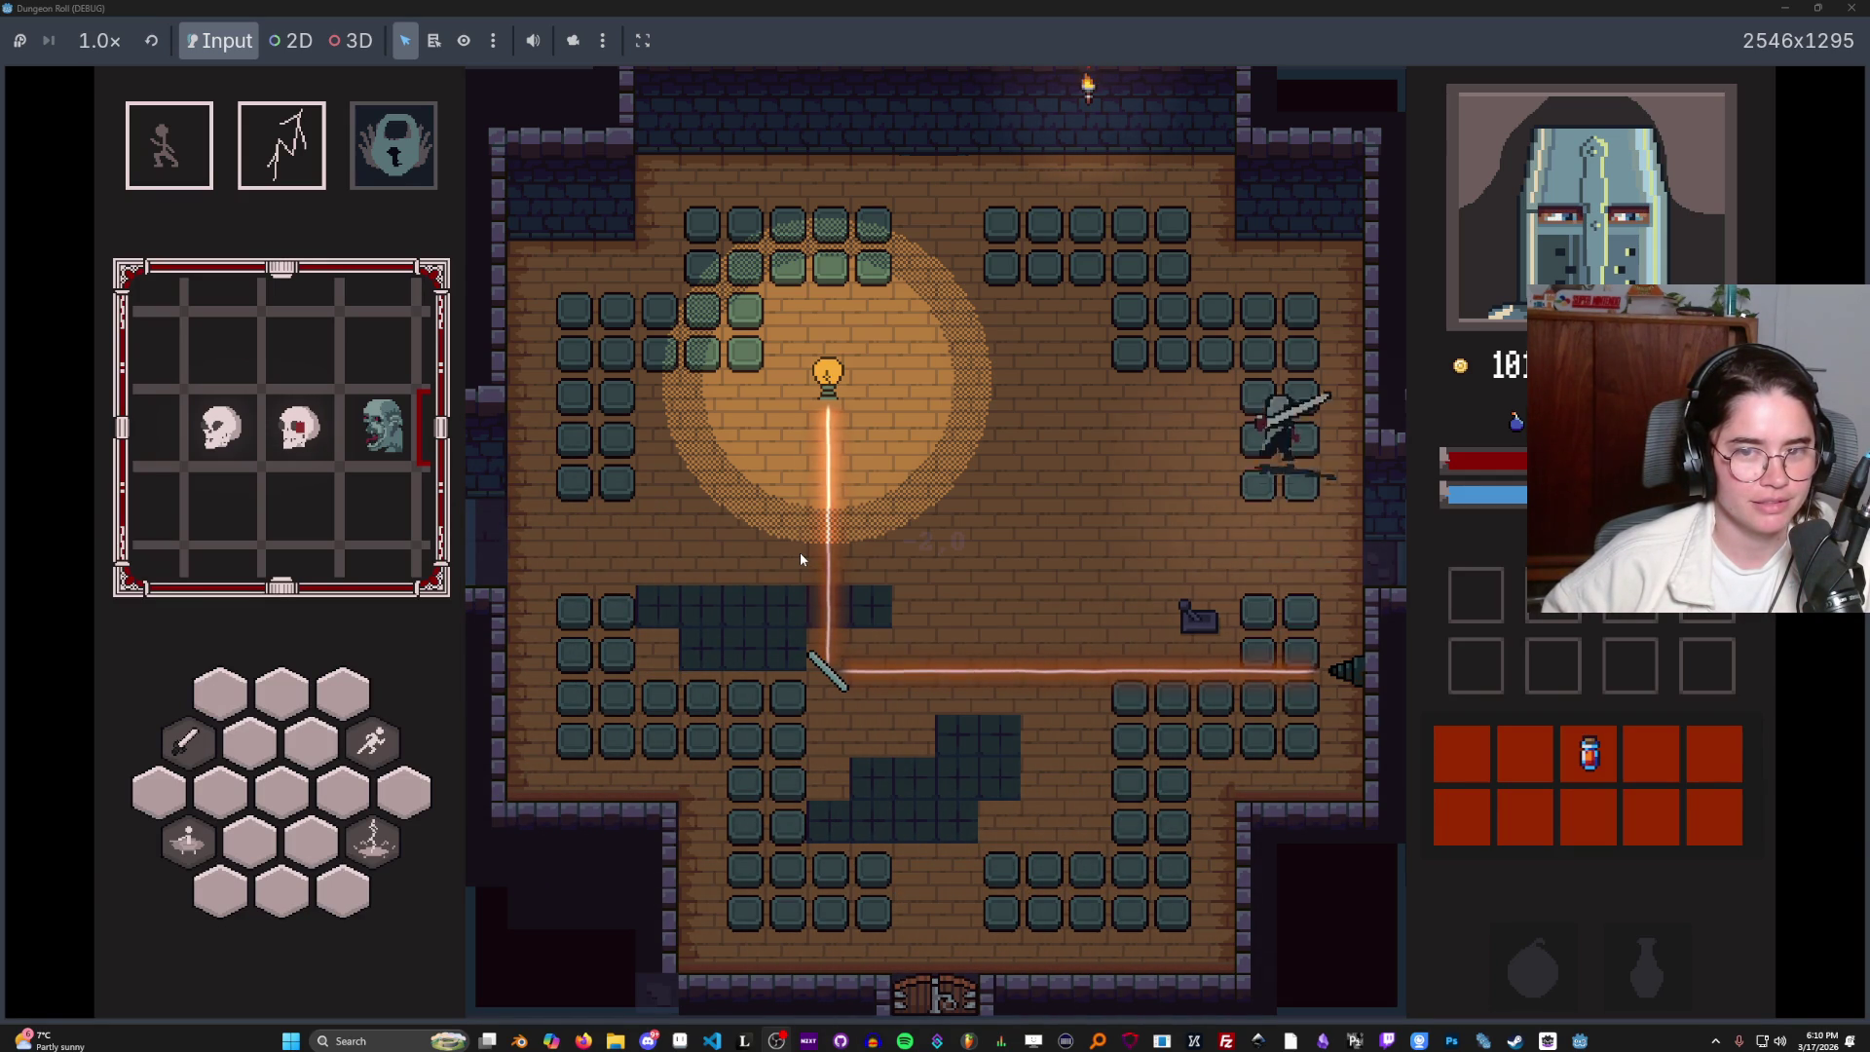
{"action": "key", "text": "w"}
{"action": "key", "text": "a"}
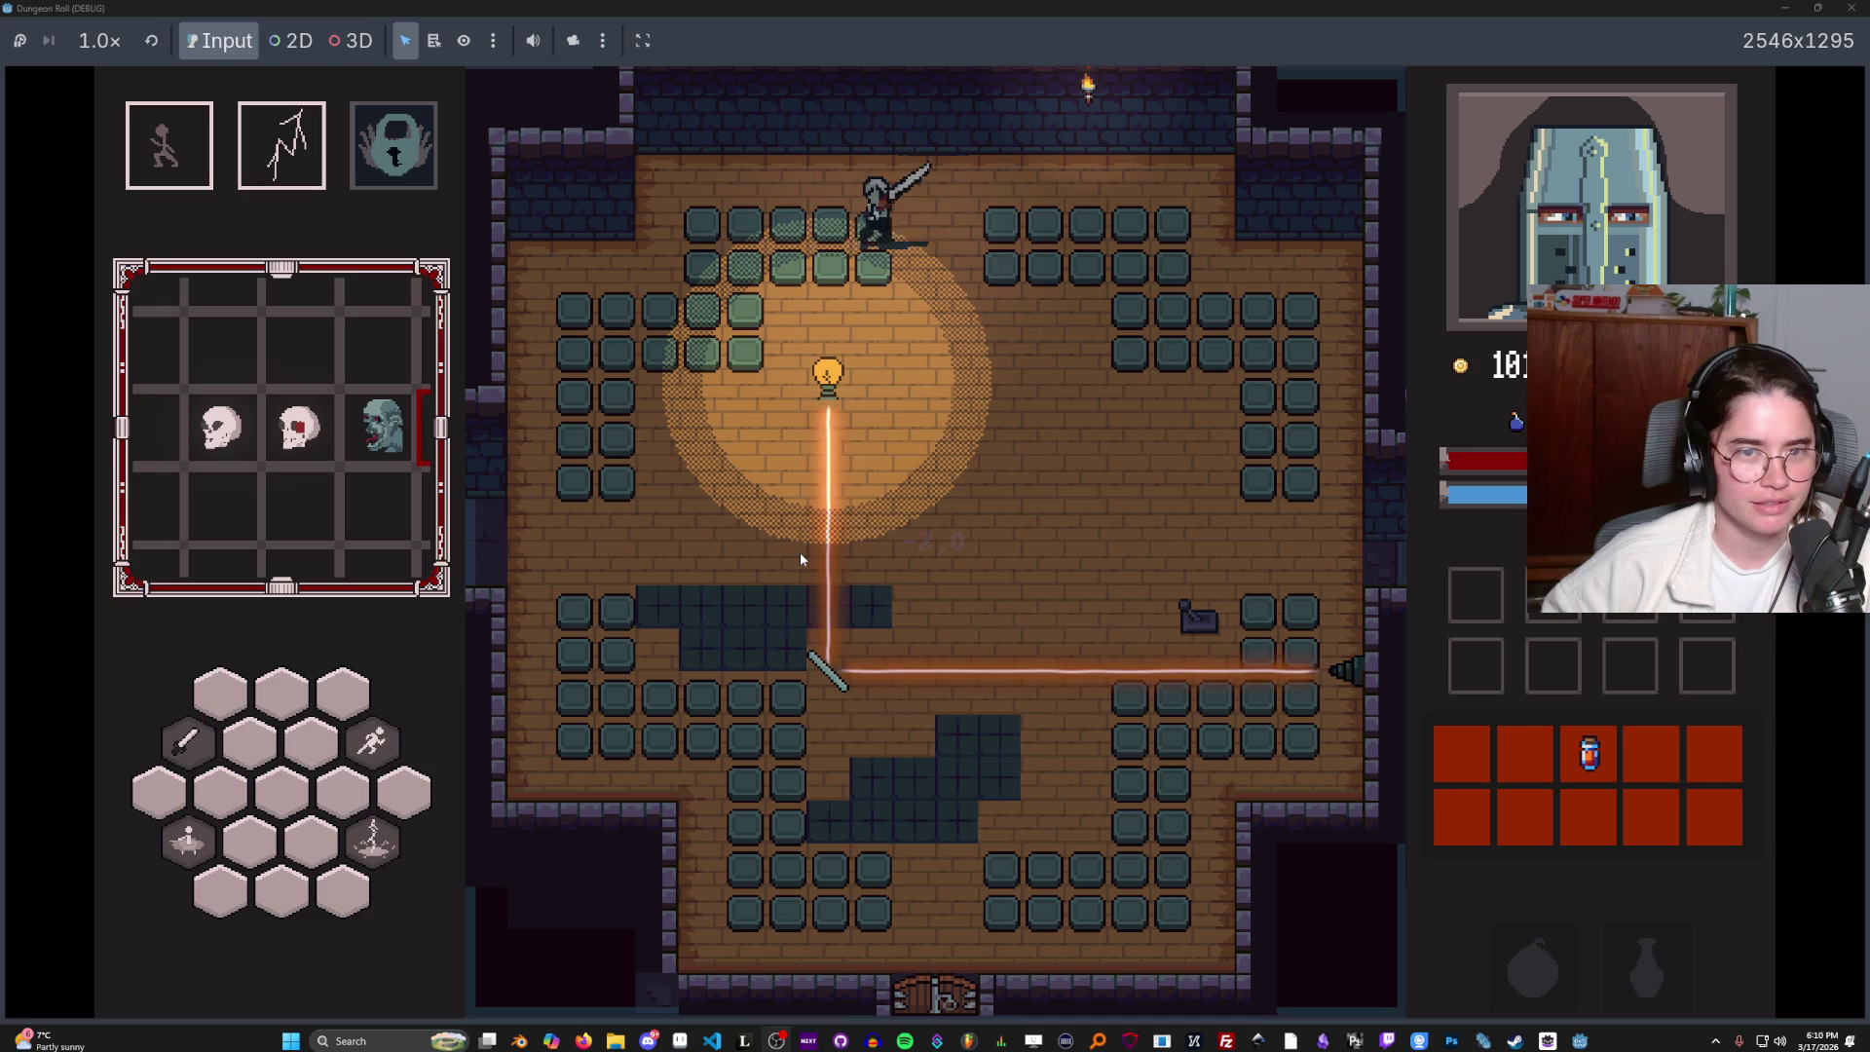
{"action": "key", "text": "s"}
{"action": "key", "text": "a"}
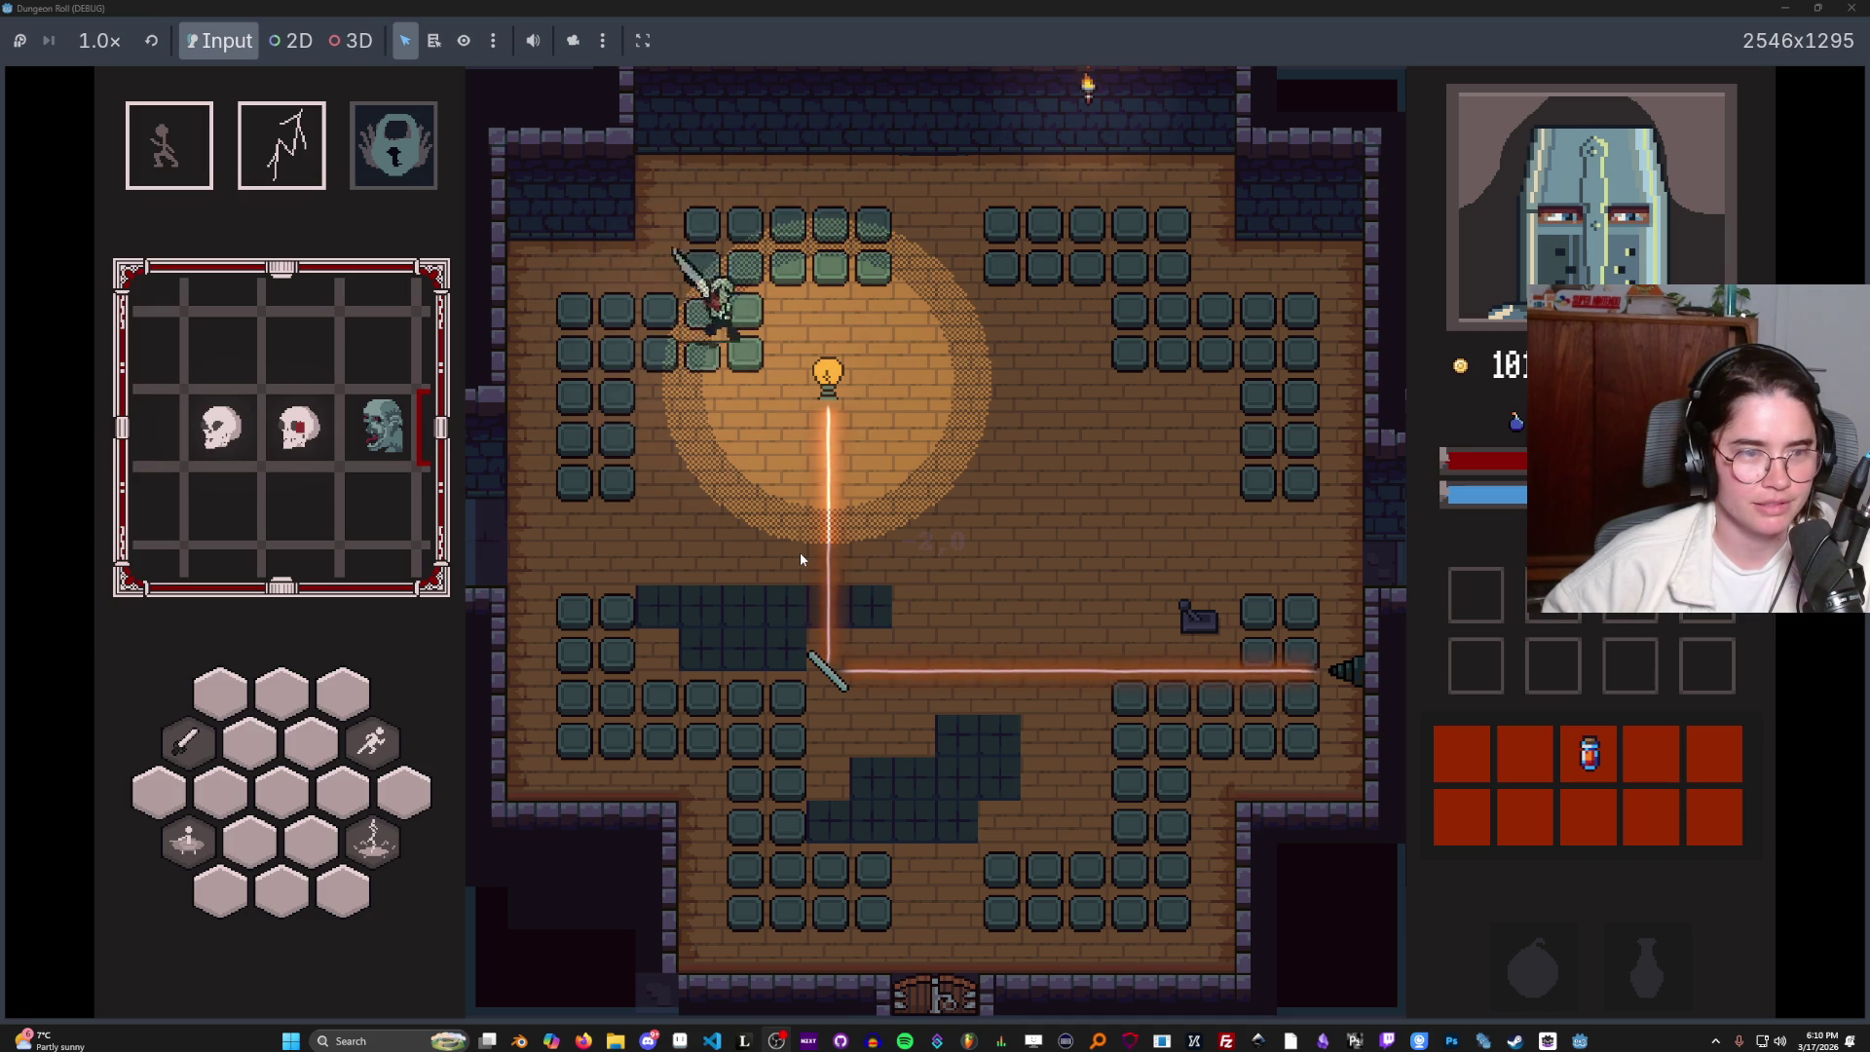
{"action": "key", "text": "a"}
{"action": "key", "text": "s"}
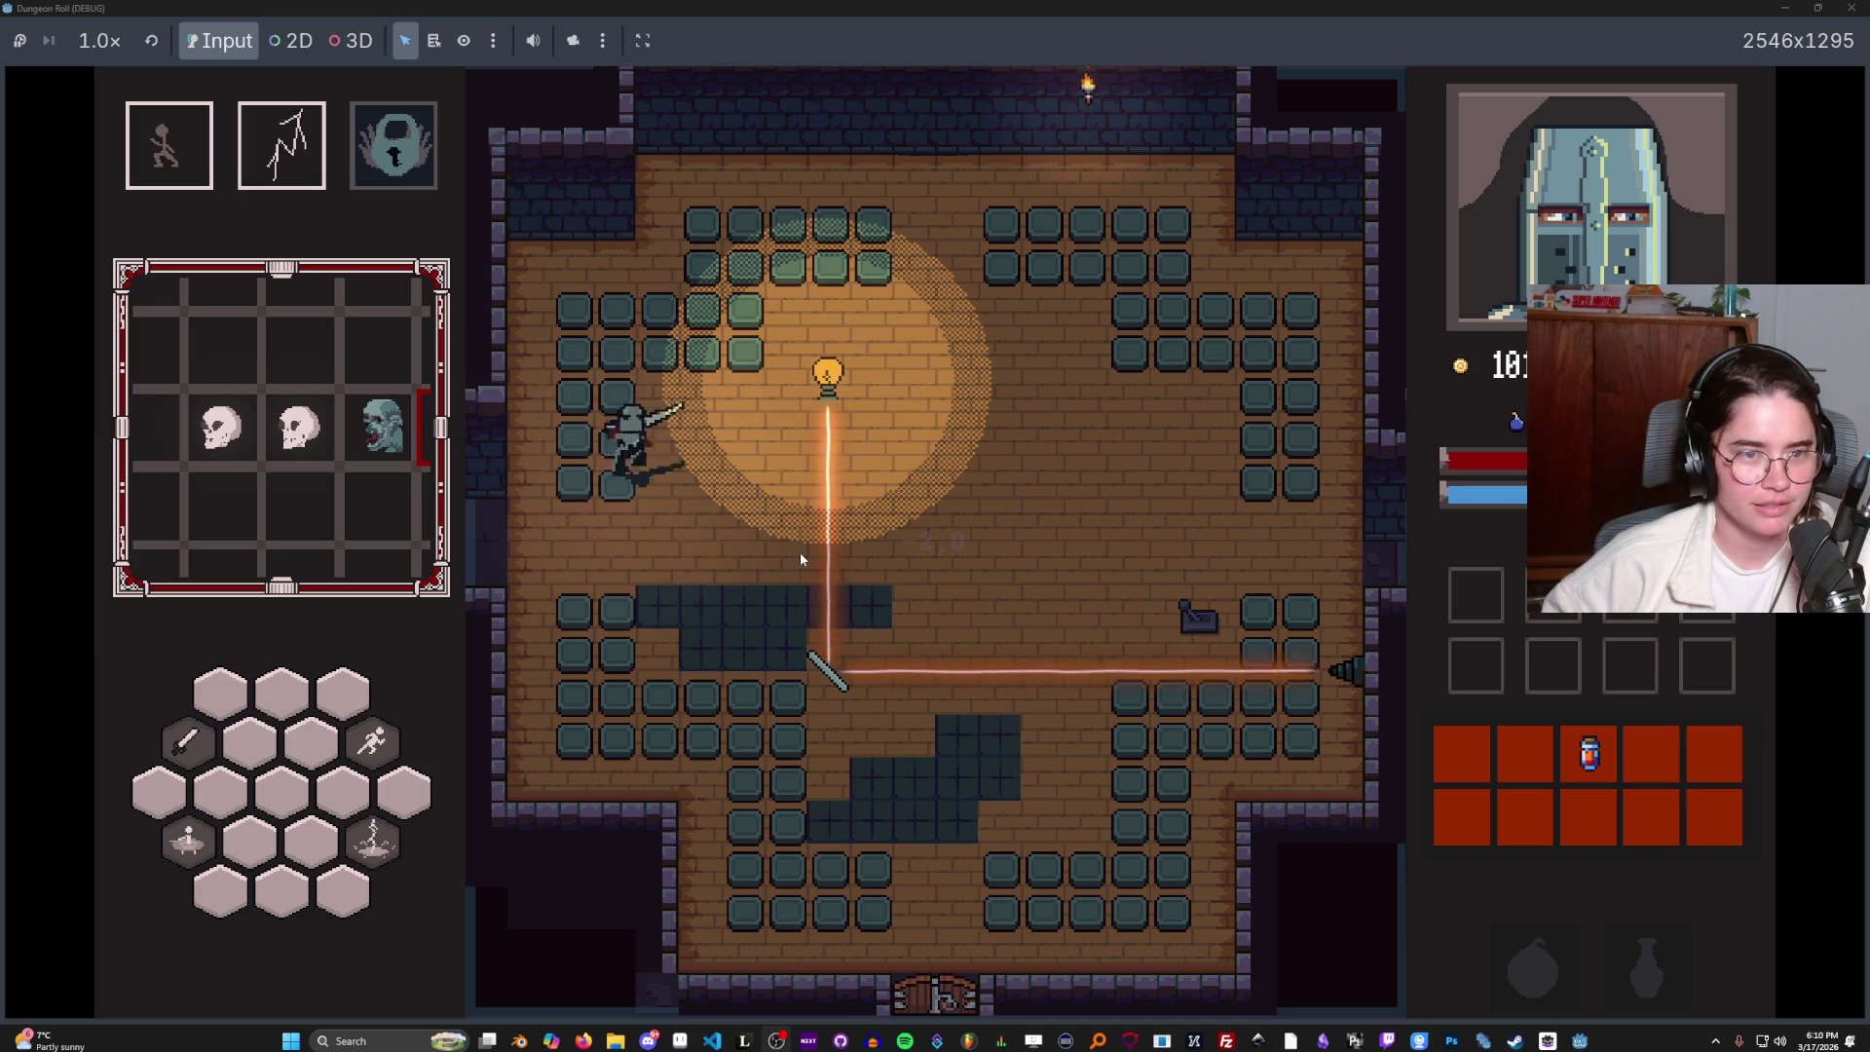
{"action": "key", "text": "w"}
{"action": "key", "text": "a"}
{"action": "key", "text": "s"}
{"action": "key", "text": "d"}
{"action": "key", "text": "w"}
{"action": "key", "text": "w"}
{"action": "key", "text": "d"}
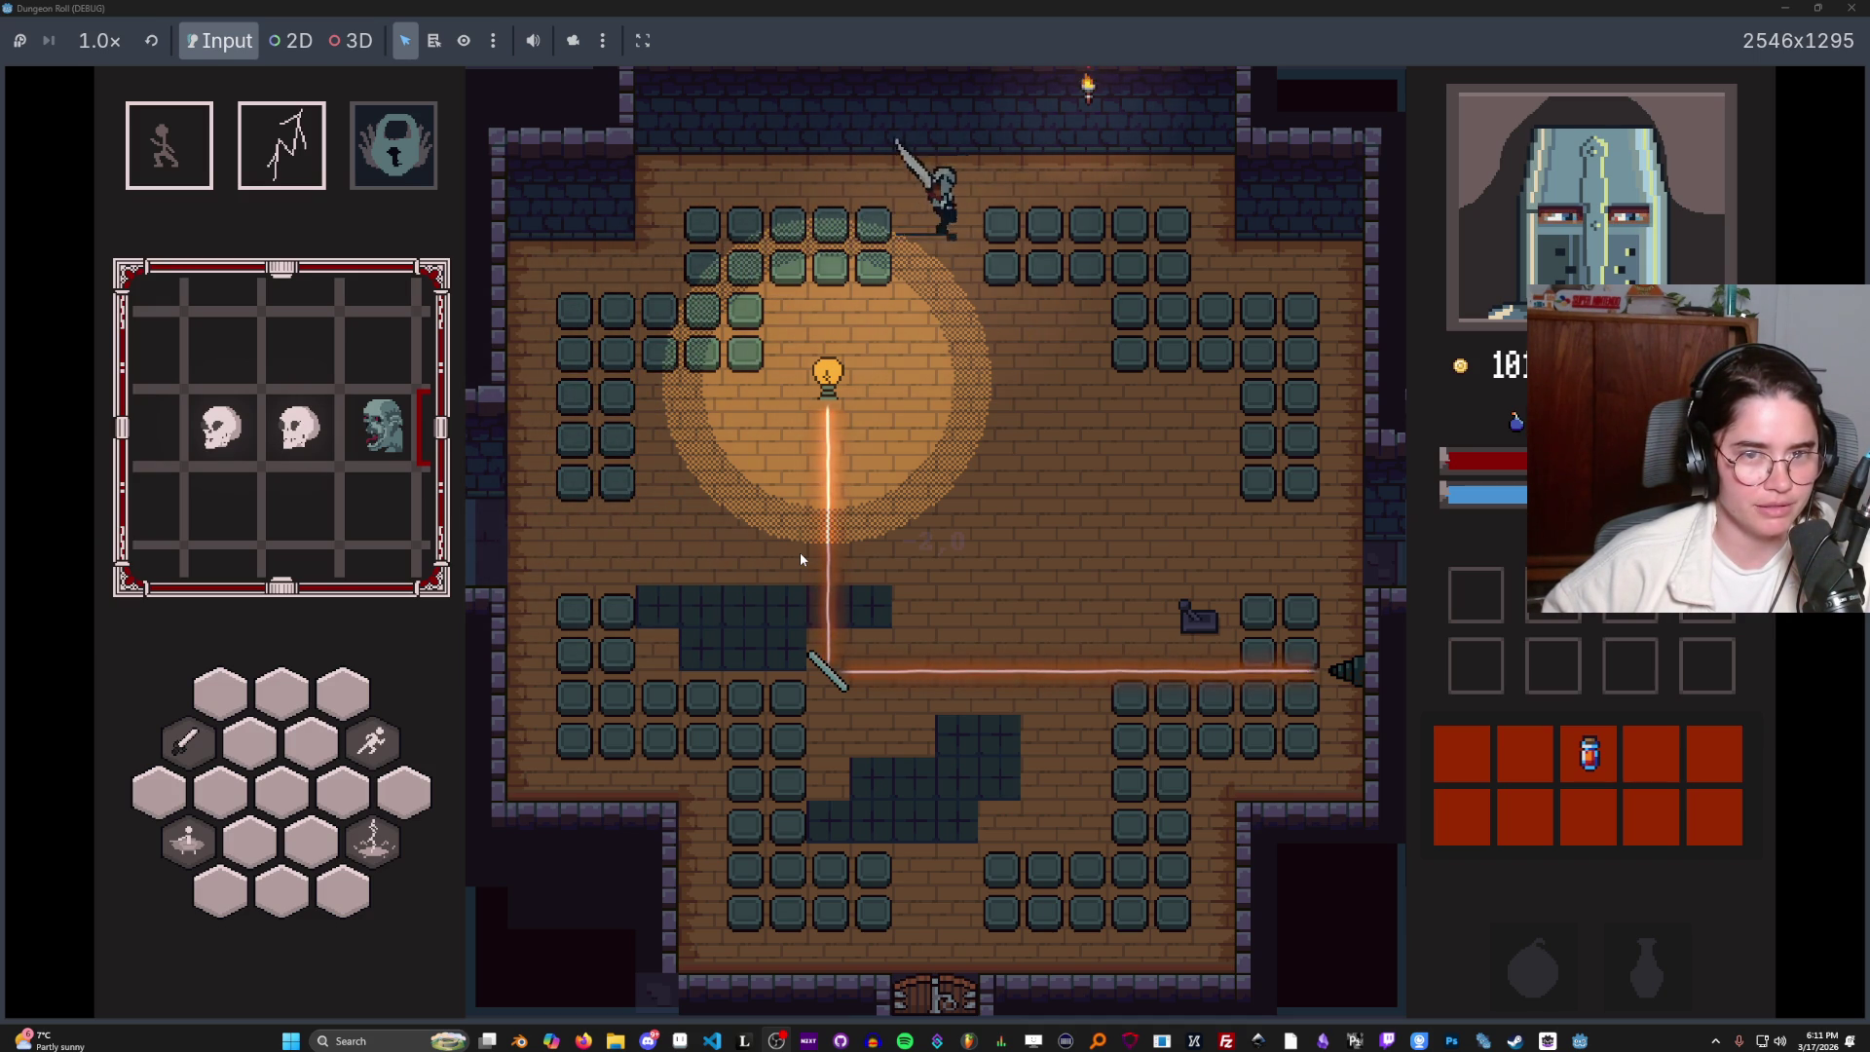
{"action": "key", "text": "d"}
{"action": "key", "text": "s"}
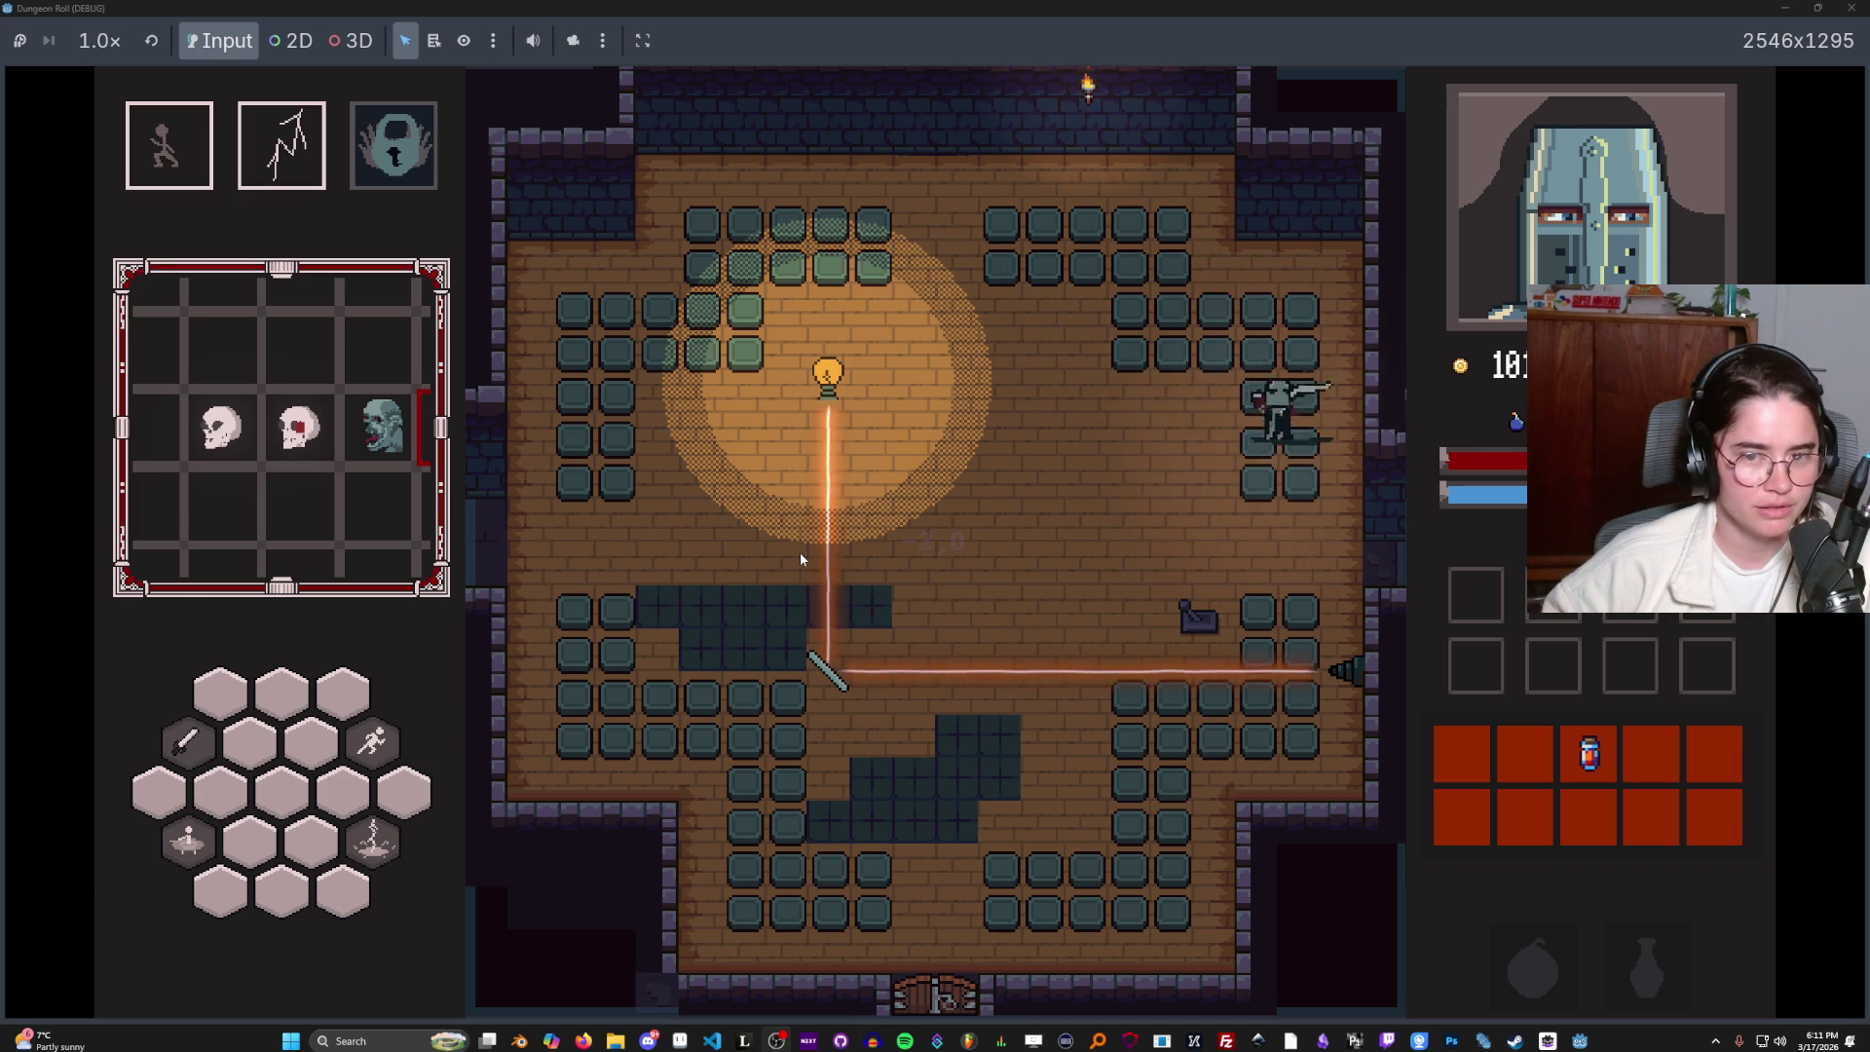
Step onto the floor plate to disable the laser, walk by the vertical beam, then restore the game window
{"action": "key", "text": "s"}
{"action": "key", "text": "a"}
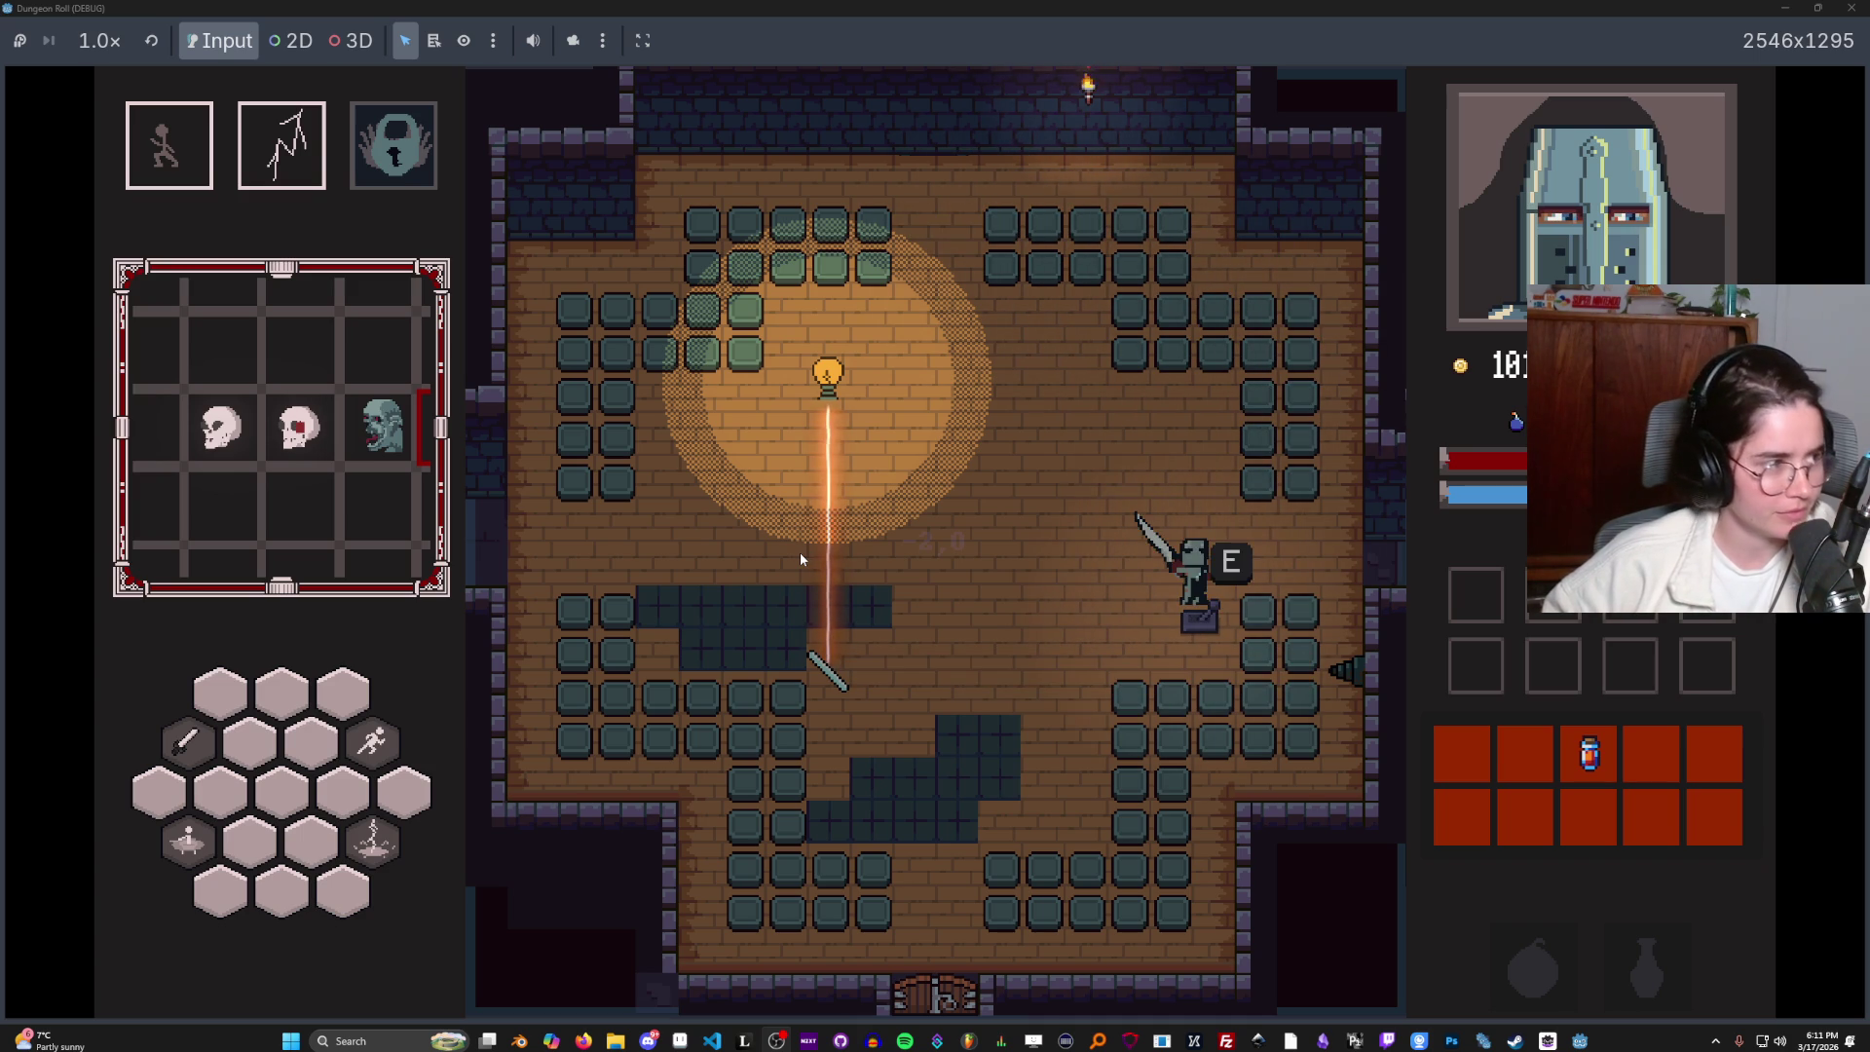
{"action": "key", "text": "w"}
{"action": "key", "text": "a"}
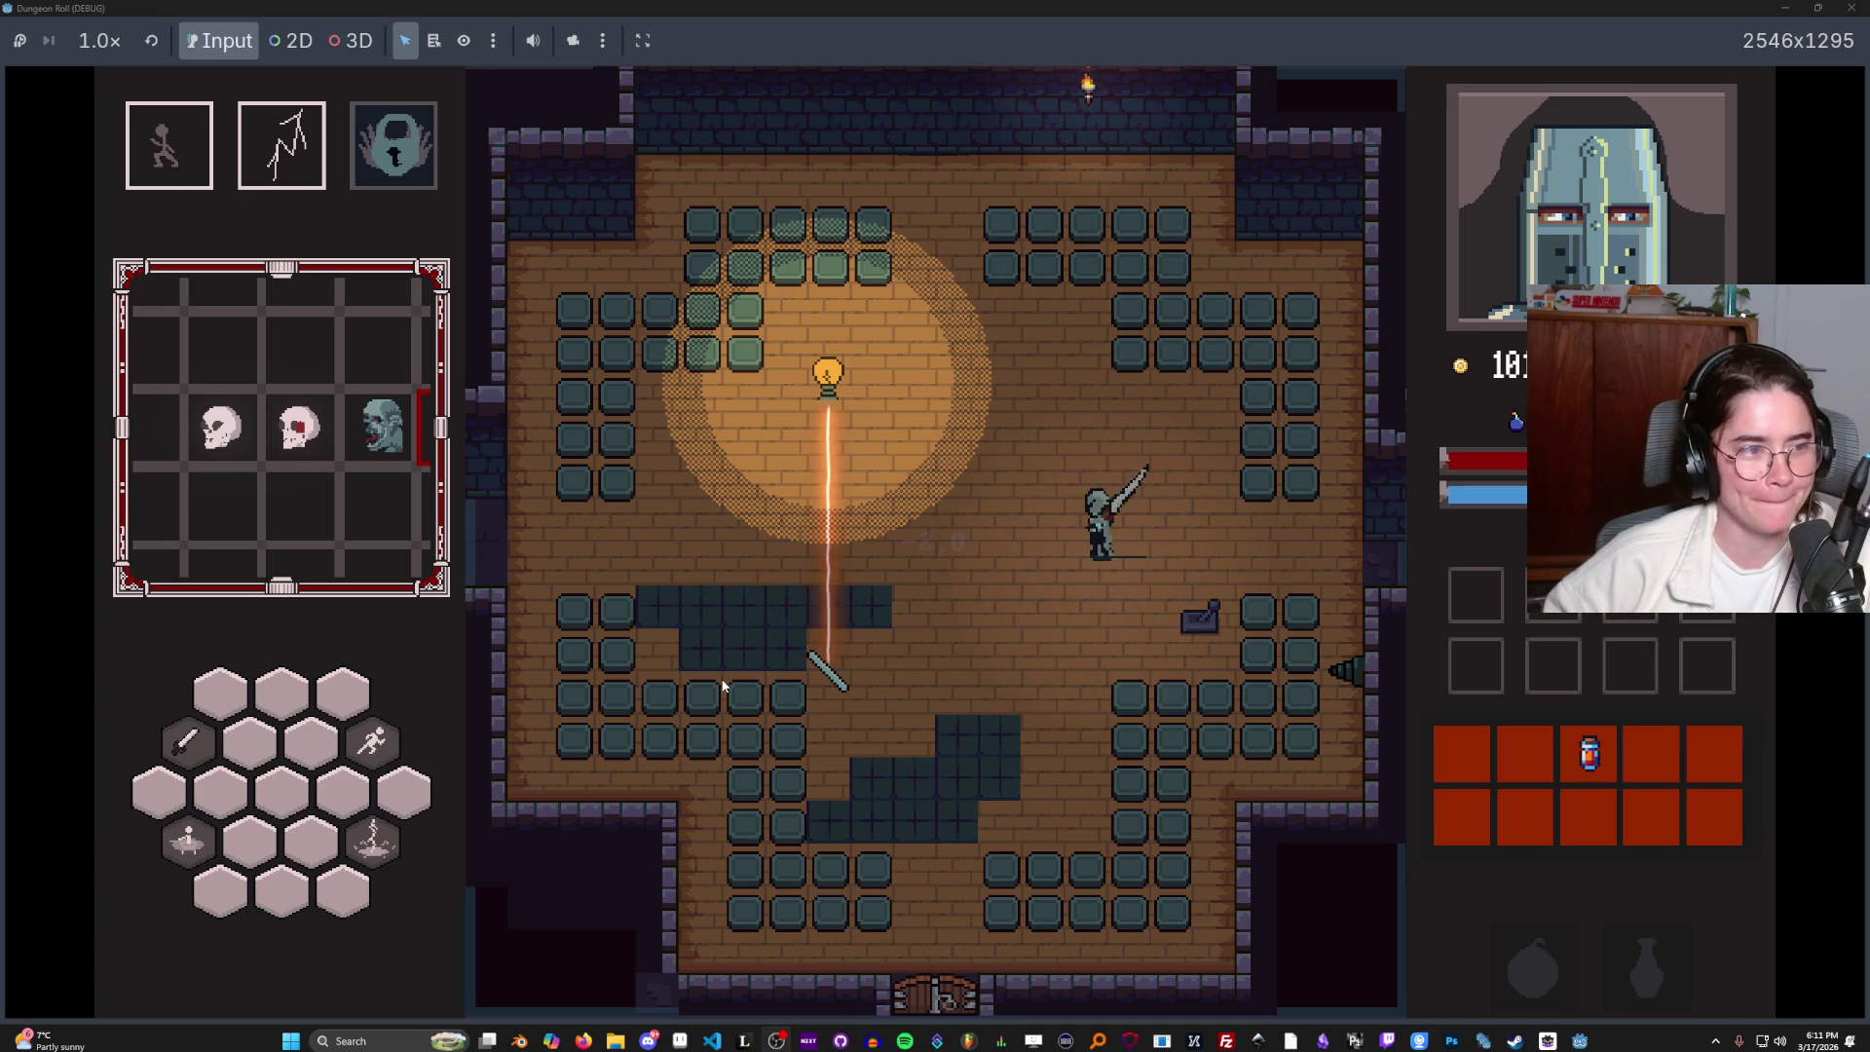
{"action": "key", "text": "w"}
{"action": "key", "text": "a"}
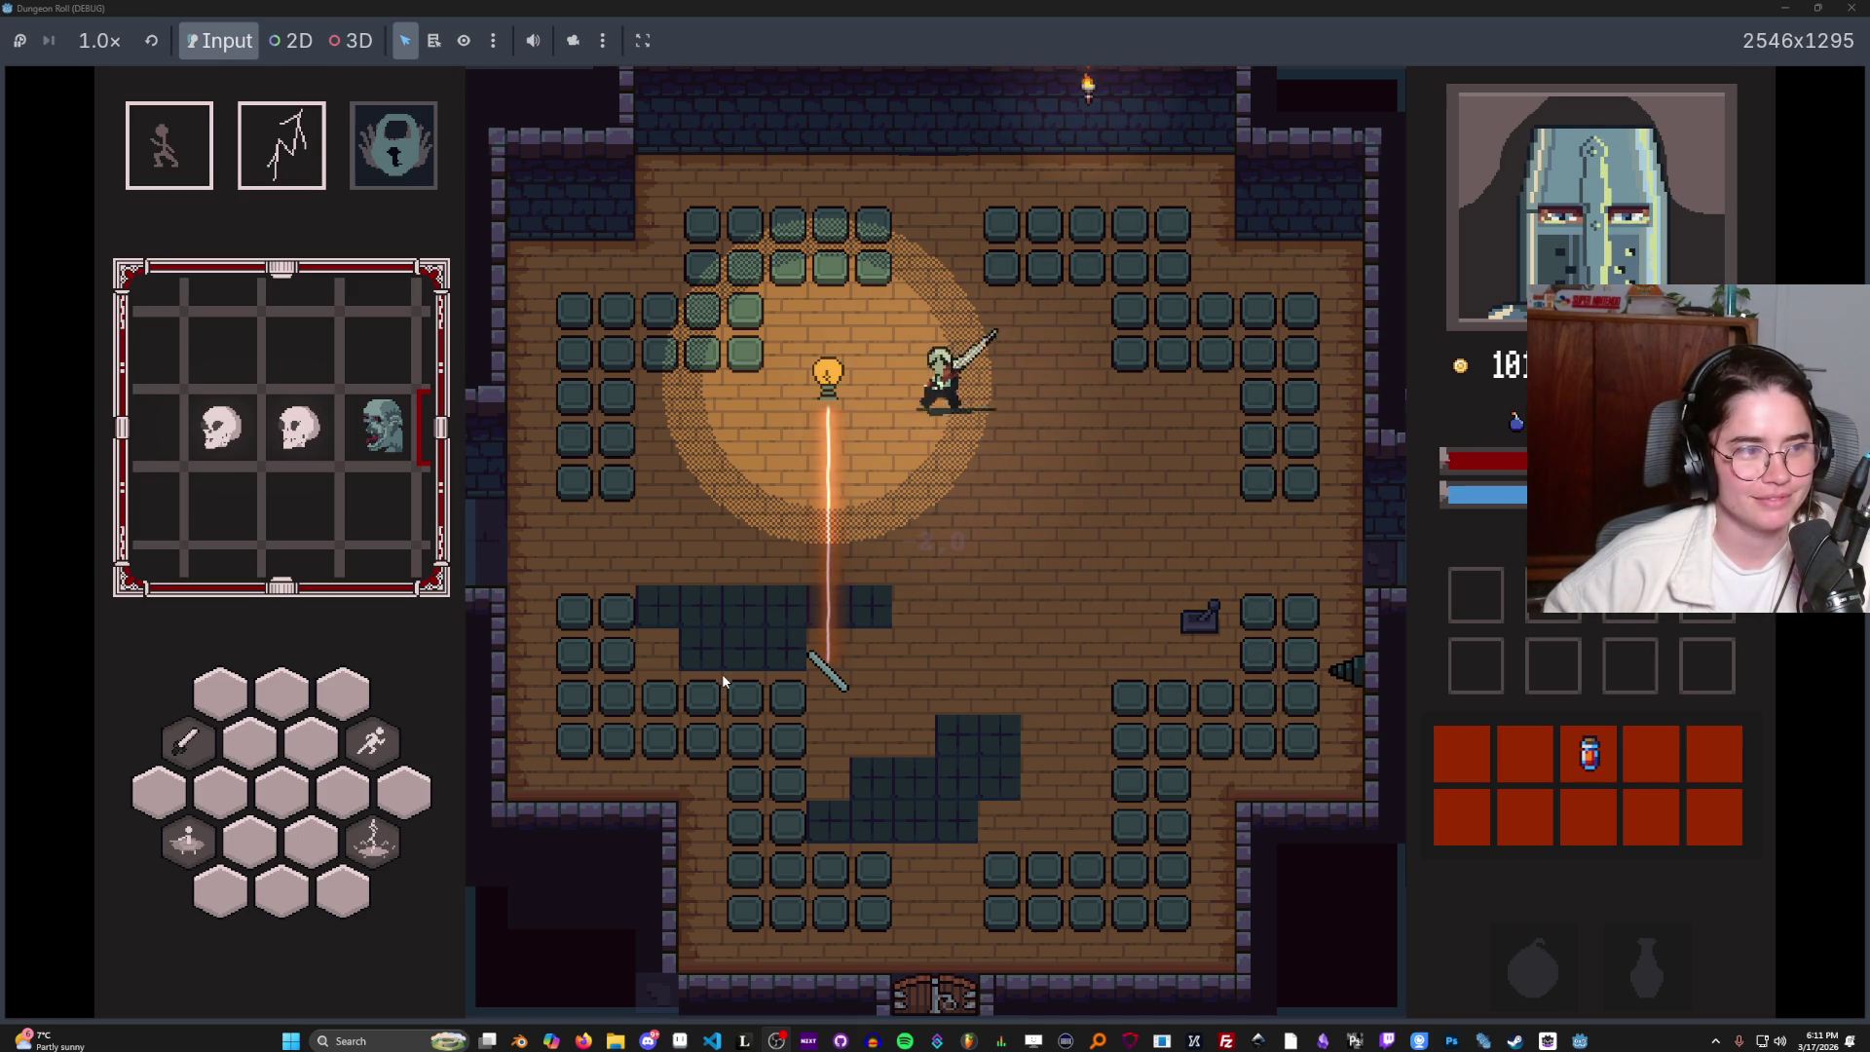
{"action": "key", "text": "s"}
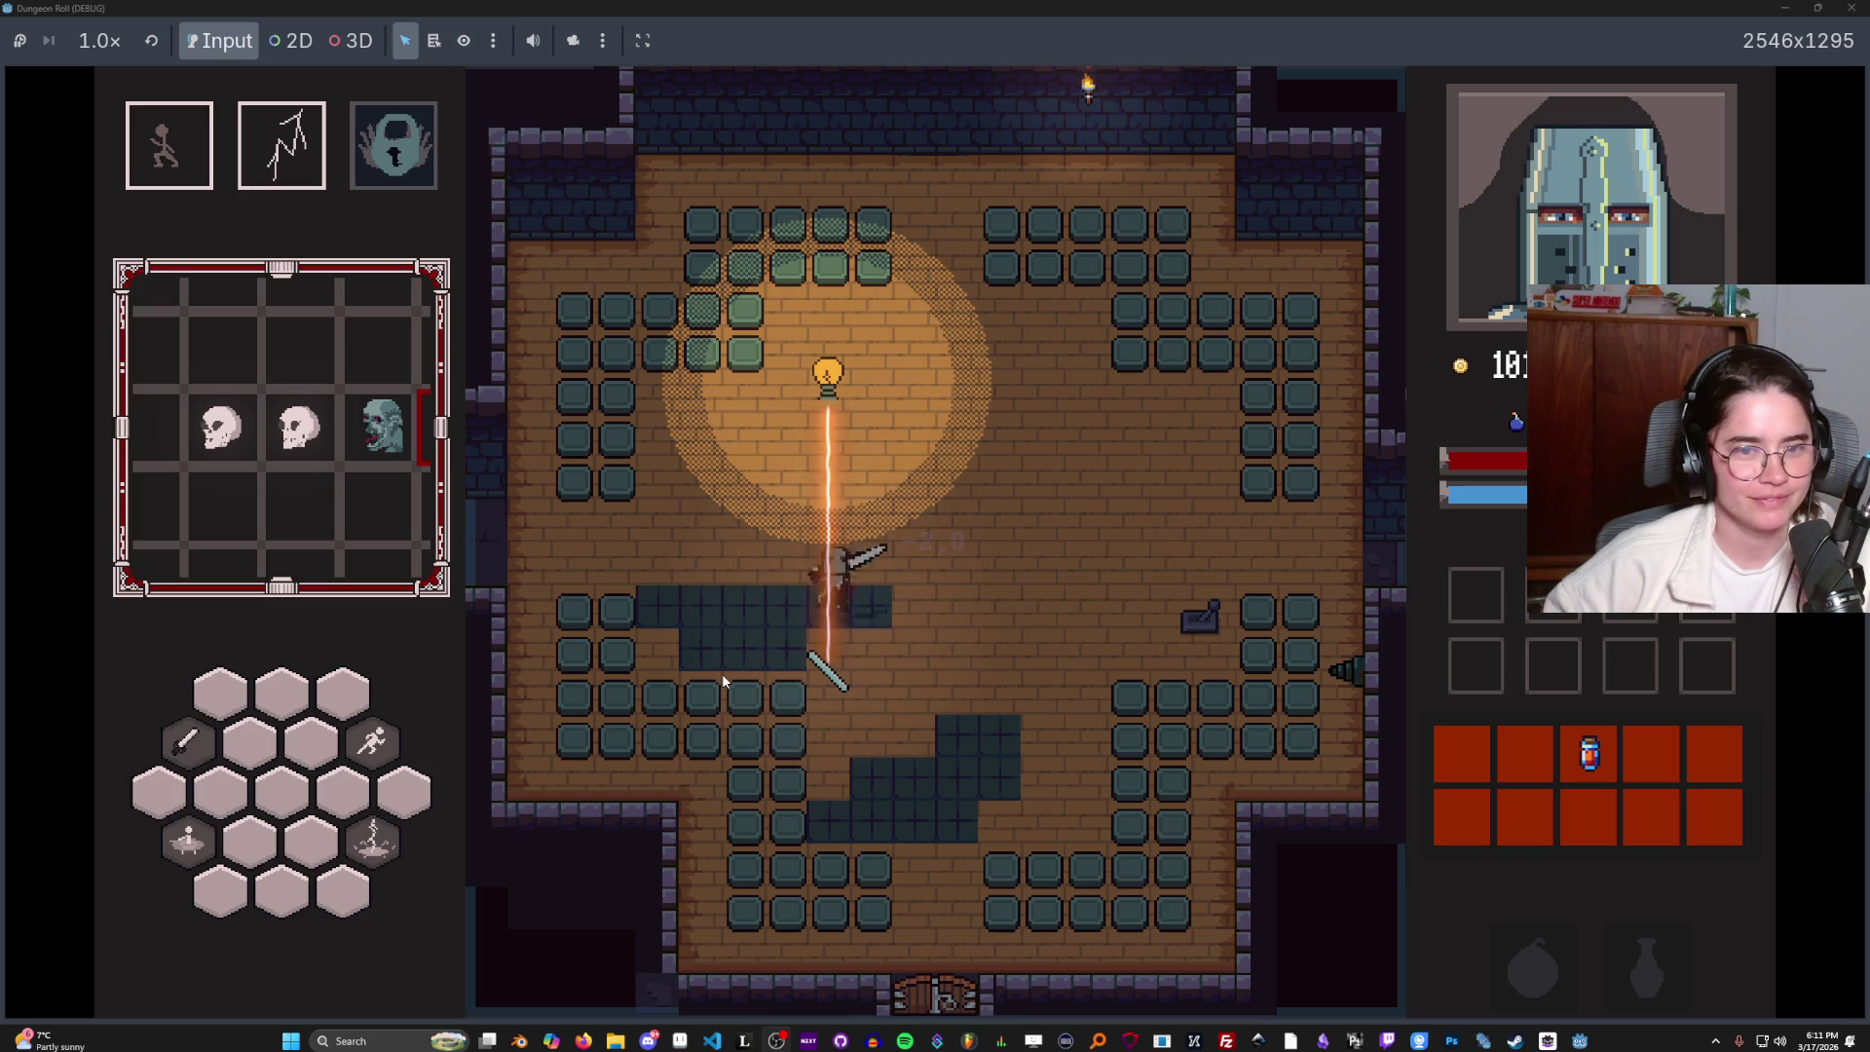
{"action": "key", "text": "w"}
{"action": "key", "text": "d"}
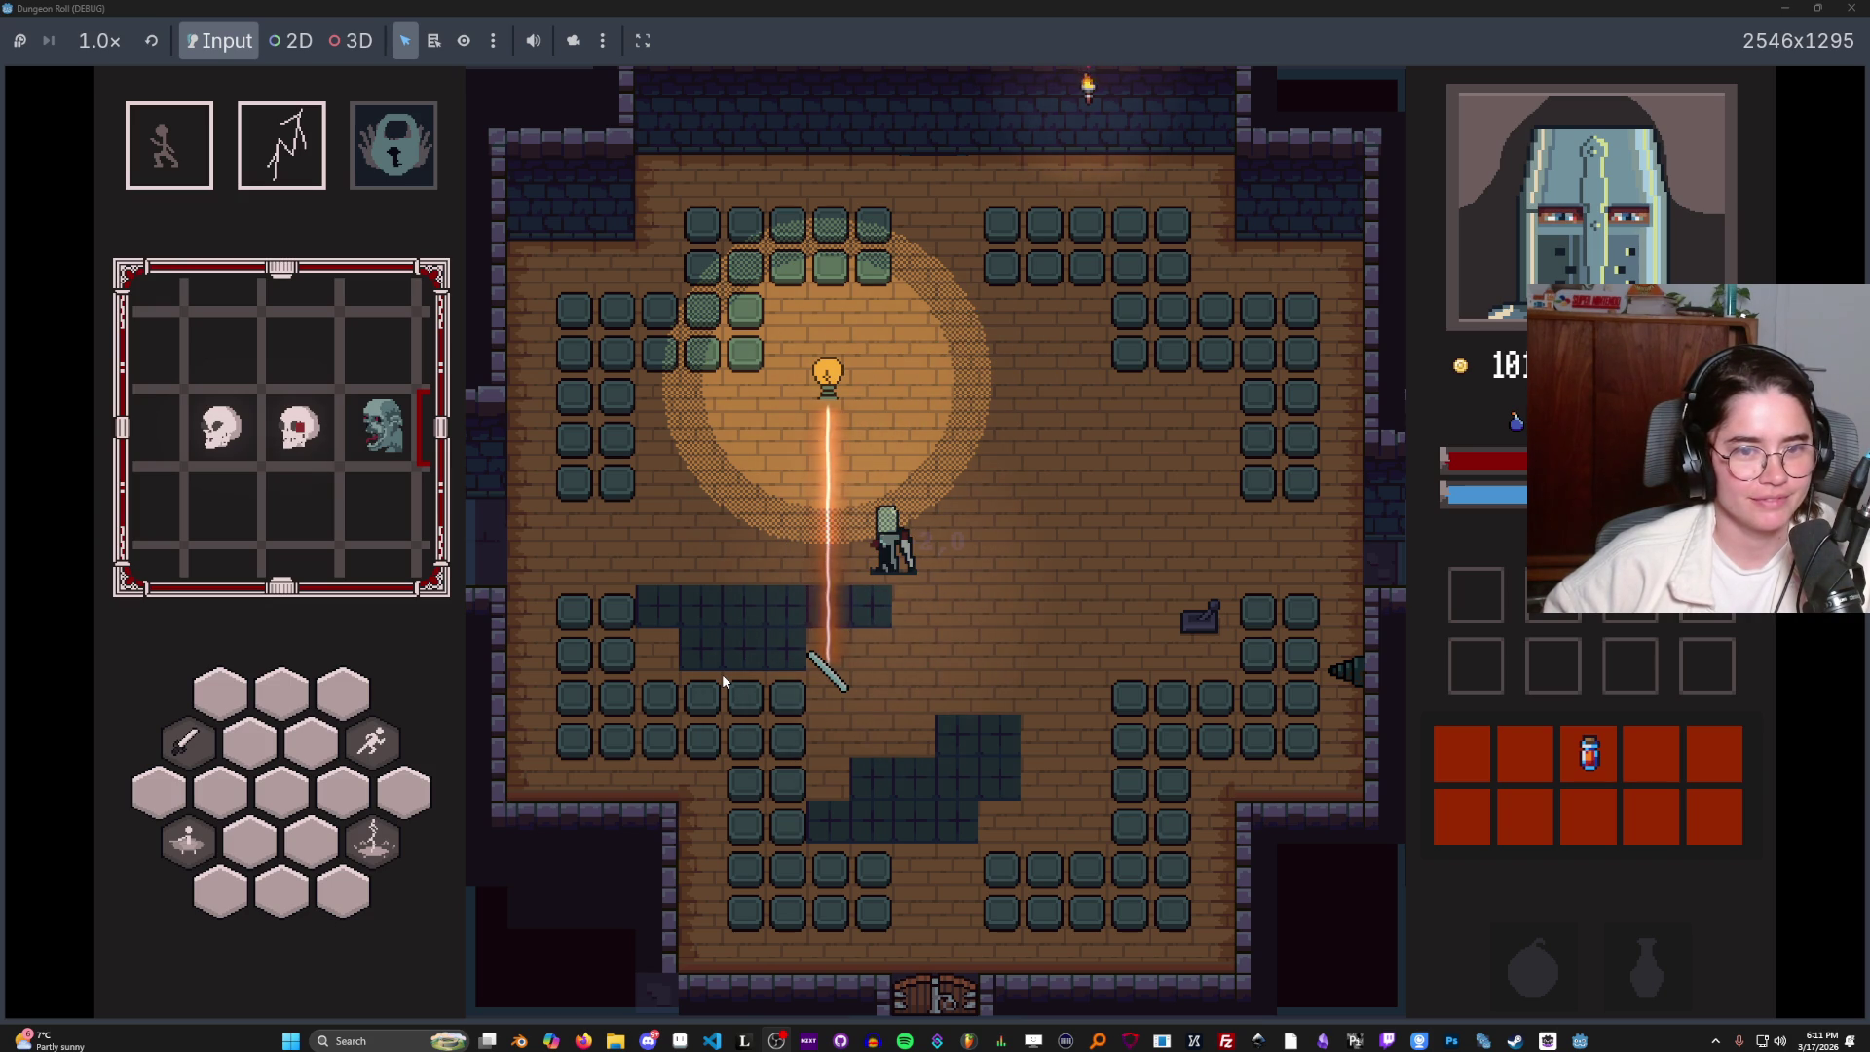
{"action": "key", "text": "super+Down"}
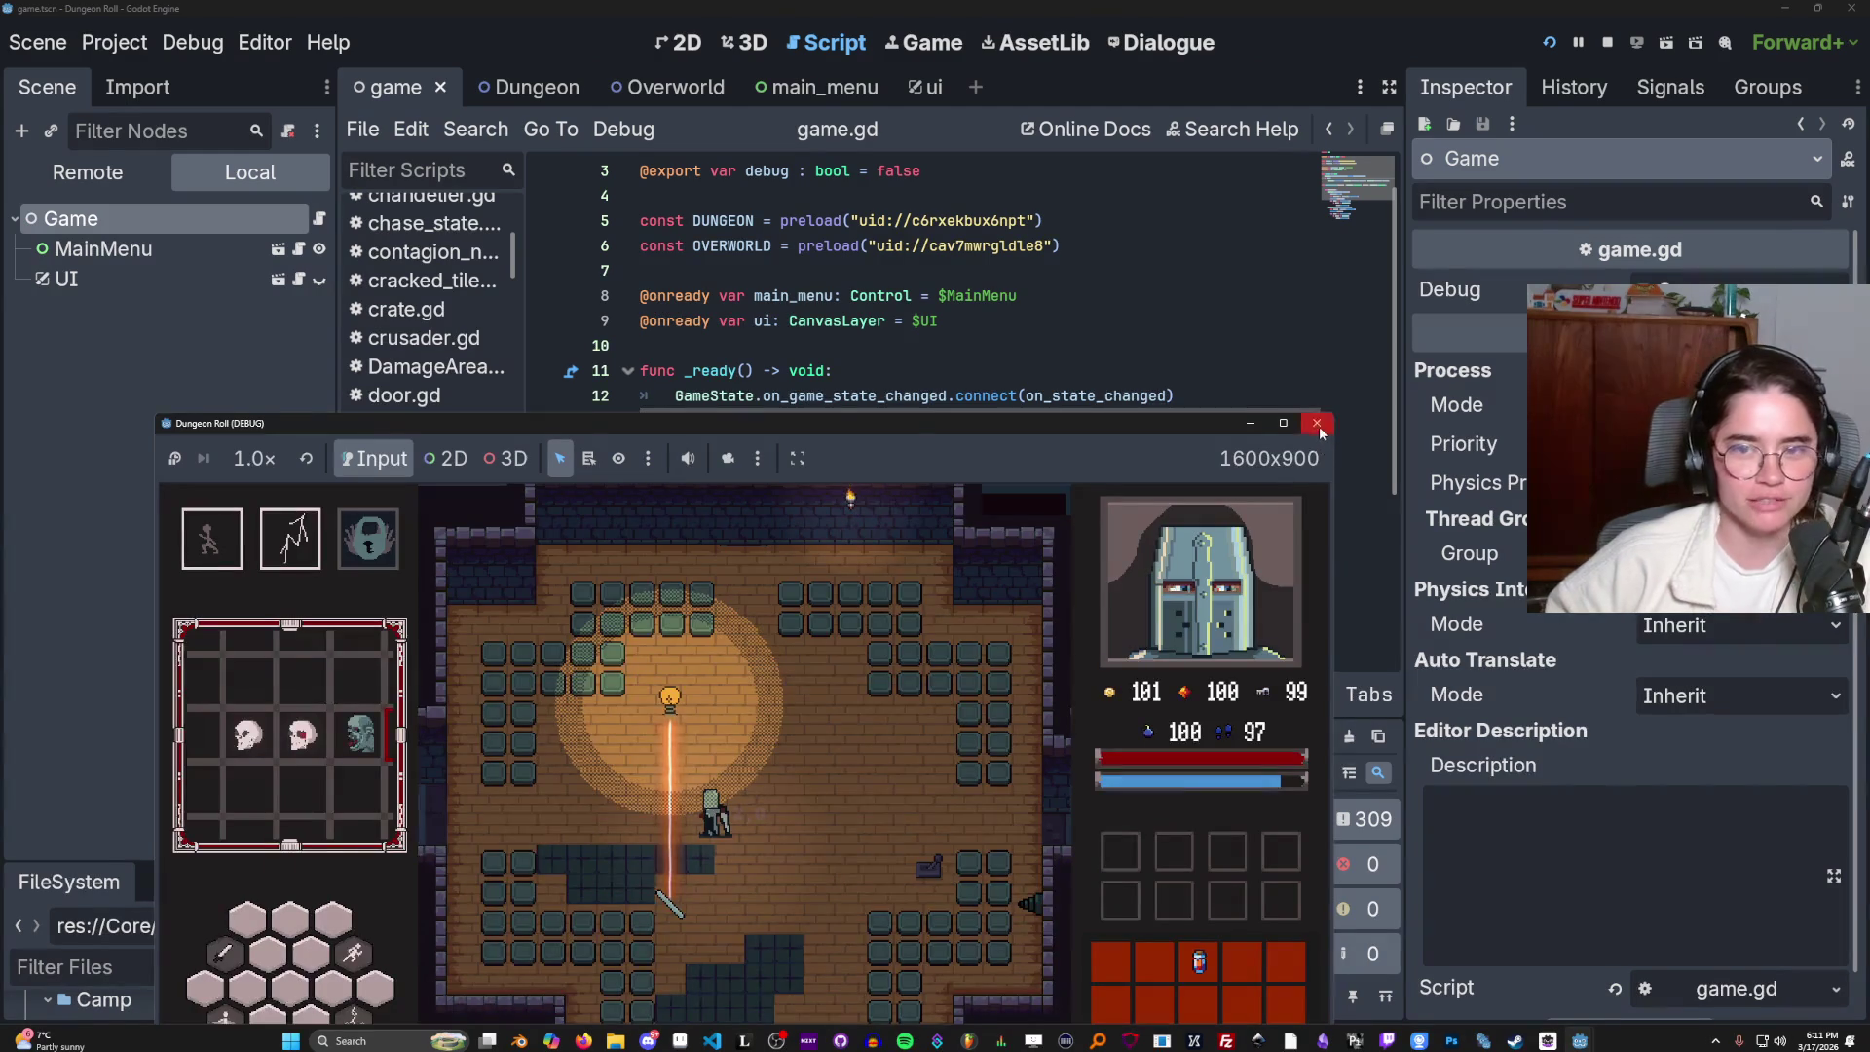
Close the Dungeon Roll debug window, widen the script editor, and relaunch the project
{"action": "left_click", "coordinate": [1317, 424]}
{"action": "left_click_drag", "start_coordinate": [336, 509], "coordinate": [302, 509]}
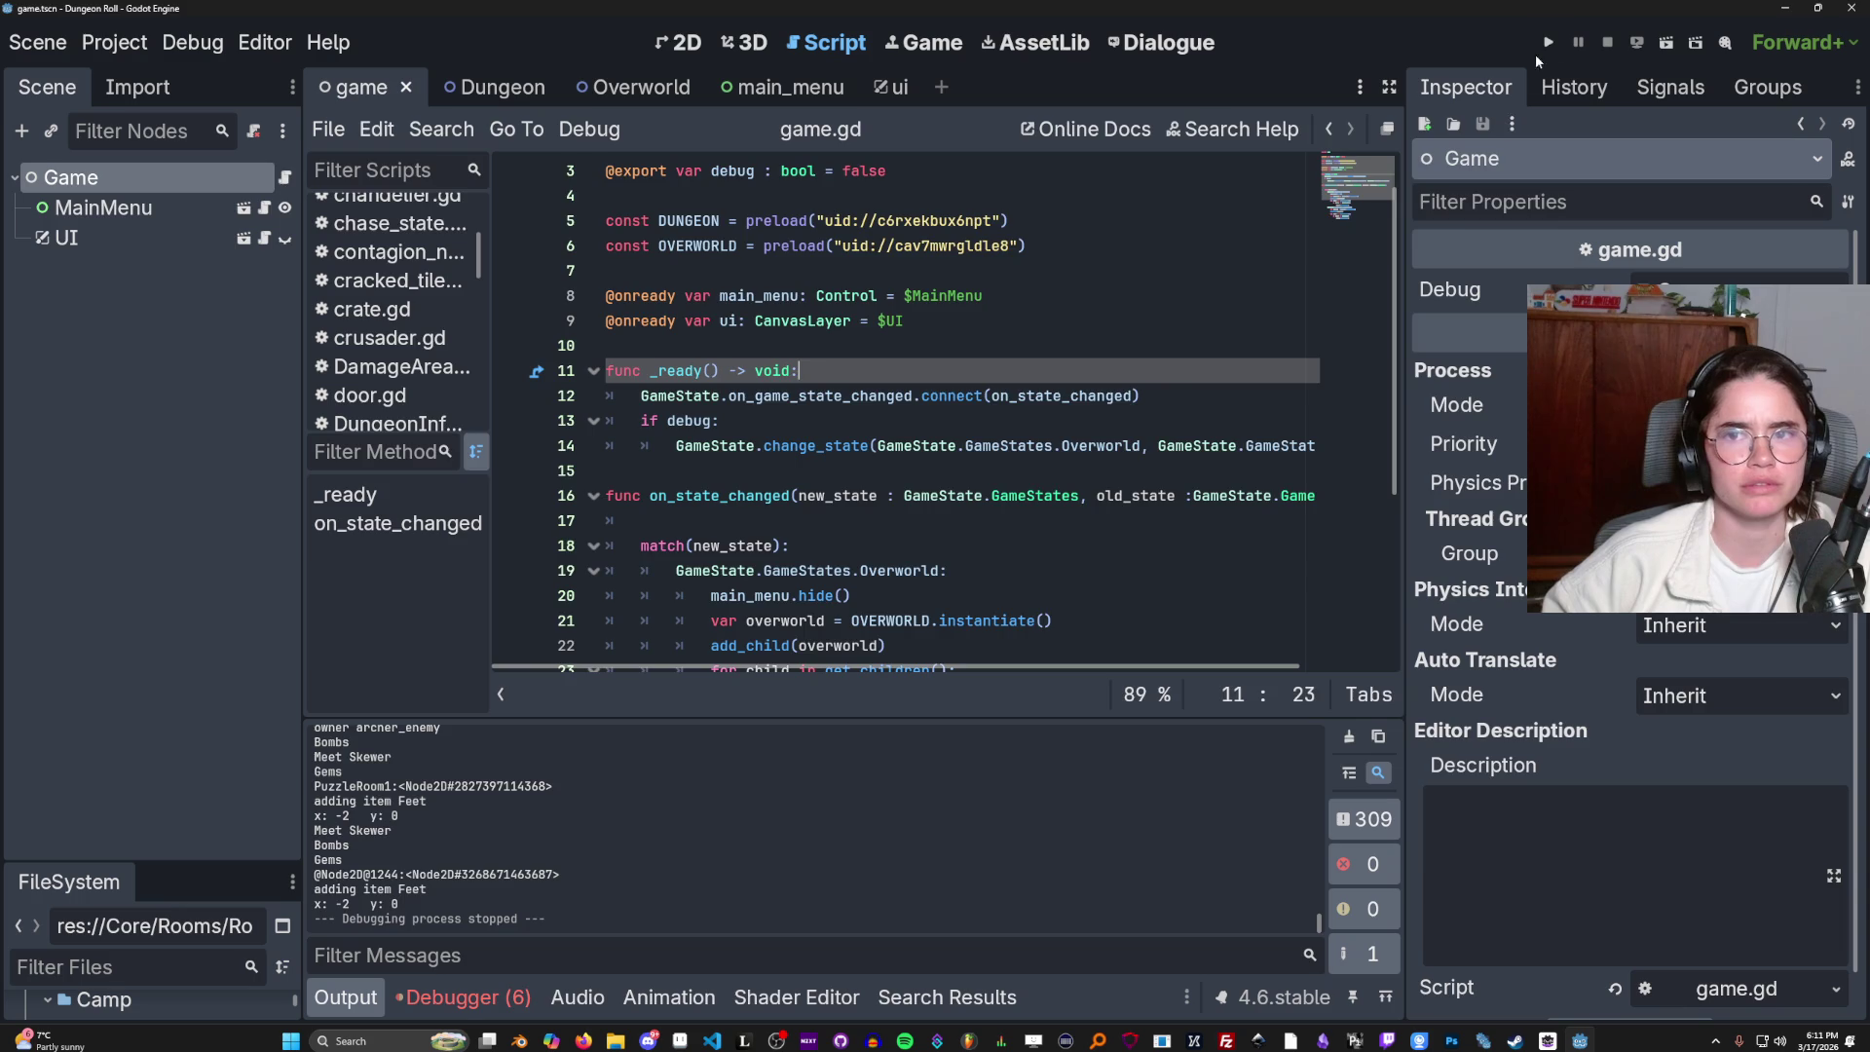
{"action": "left_click", "coordinate": [1548, 42]}
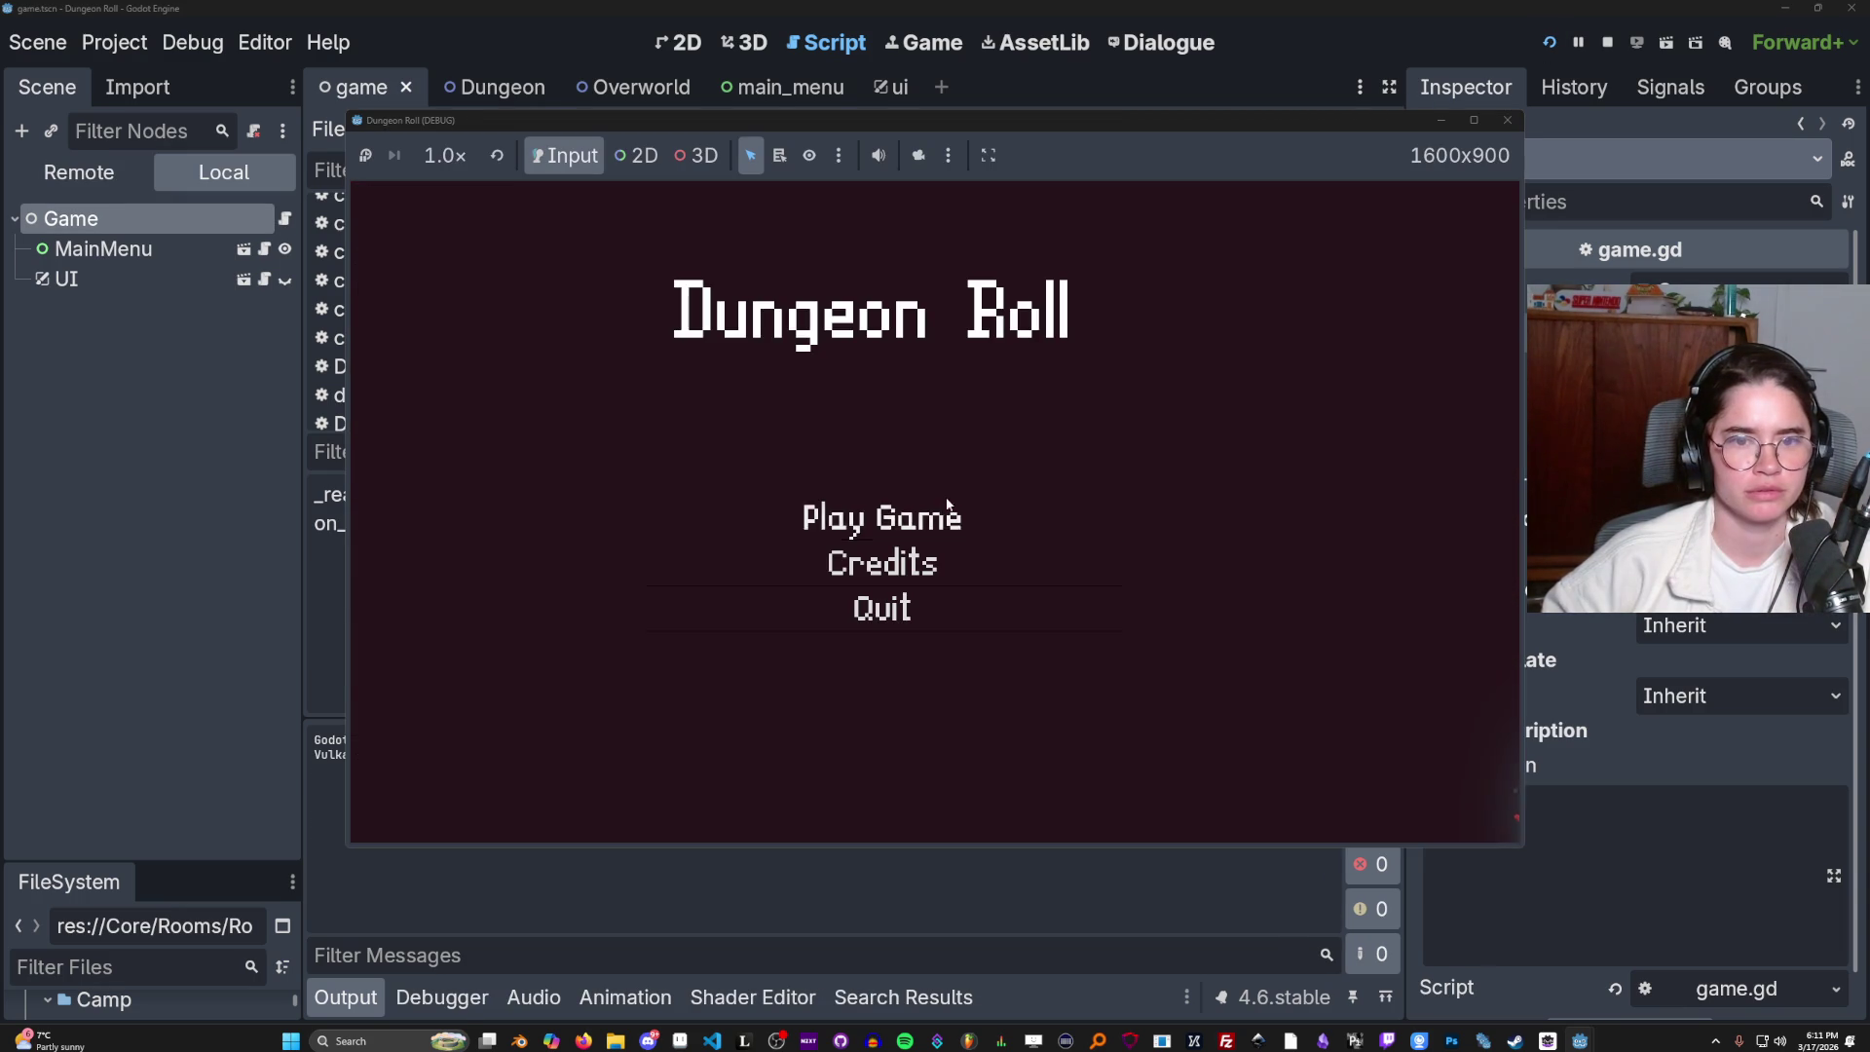
Start a game as the Crusader, then check the pause menu's Controls and Sound screens
{"action": "left_click", "coordinate": [943, 507]}
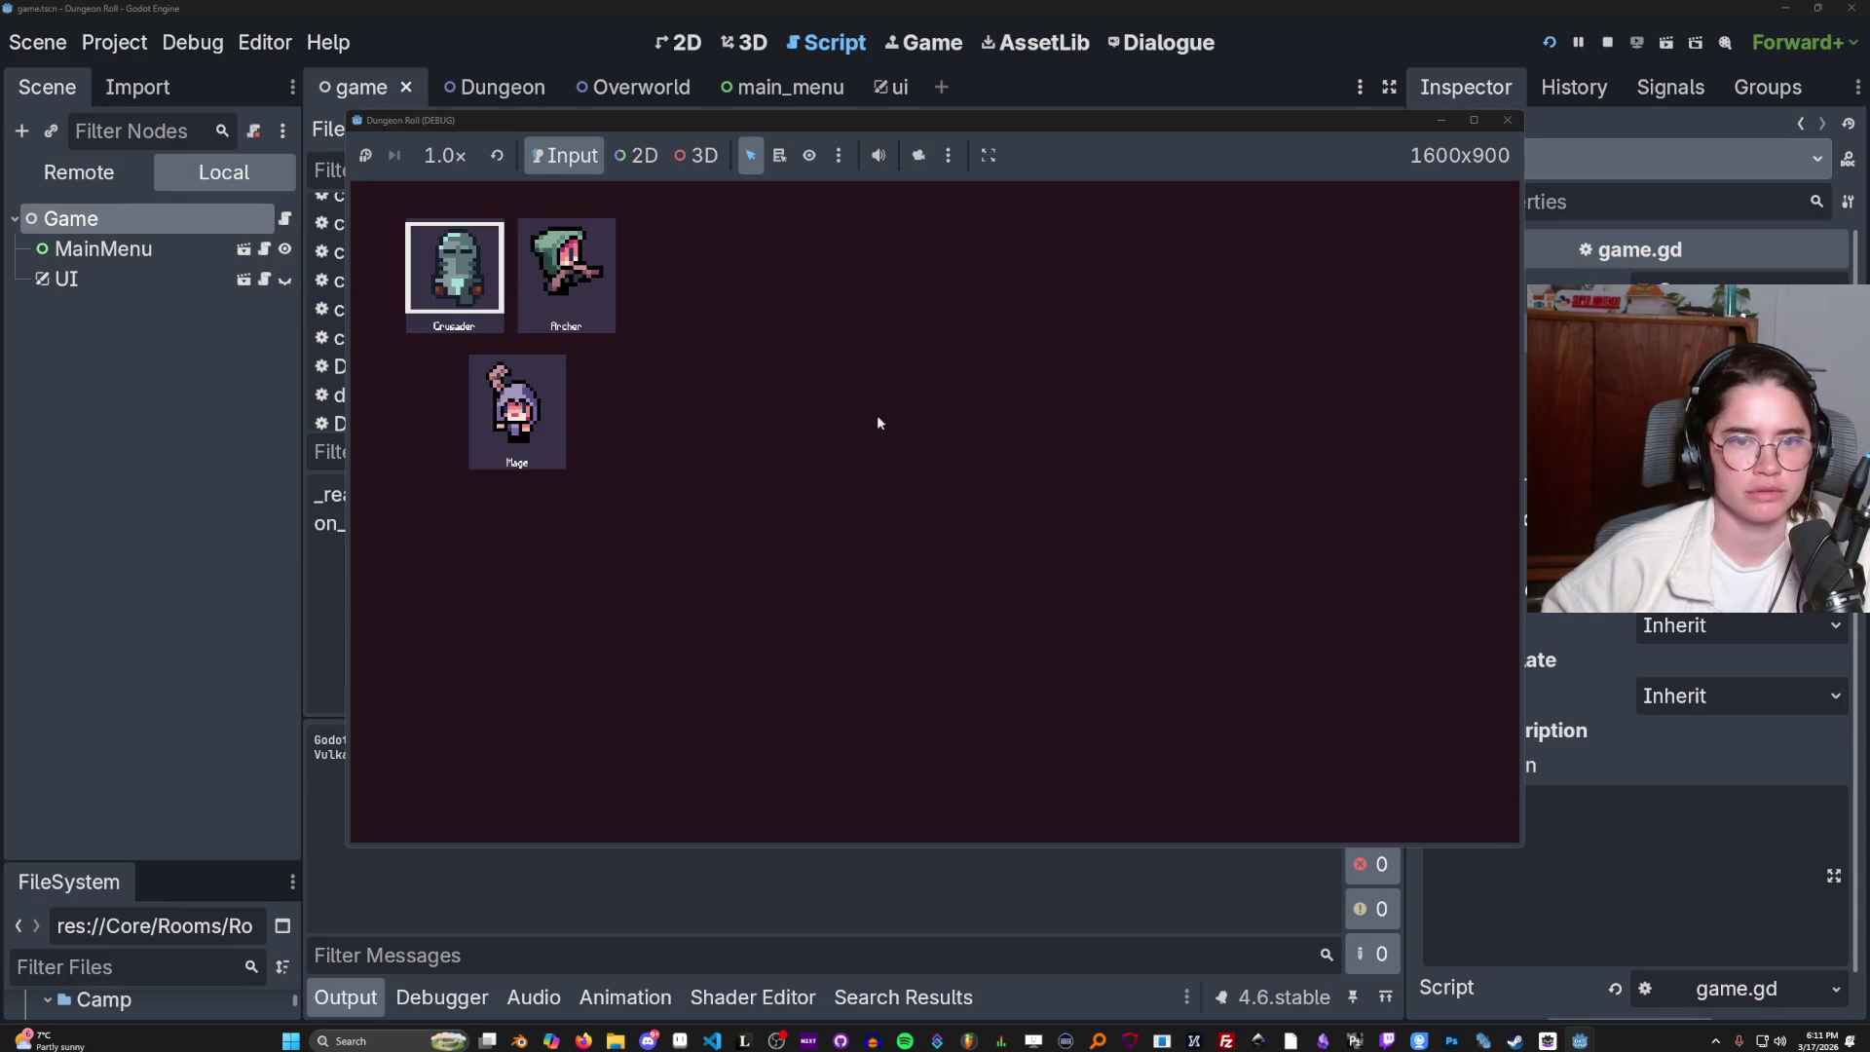
{"action": "left_click", "coordinate": [479, 321]}
{"action": "key", "text": "Escape"}
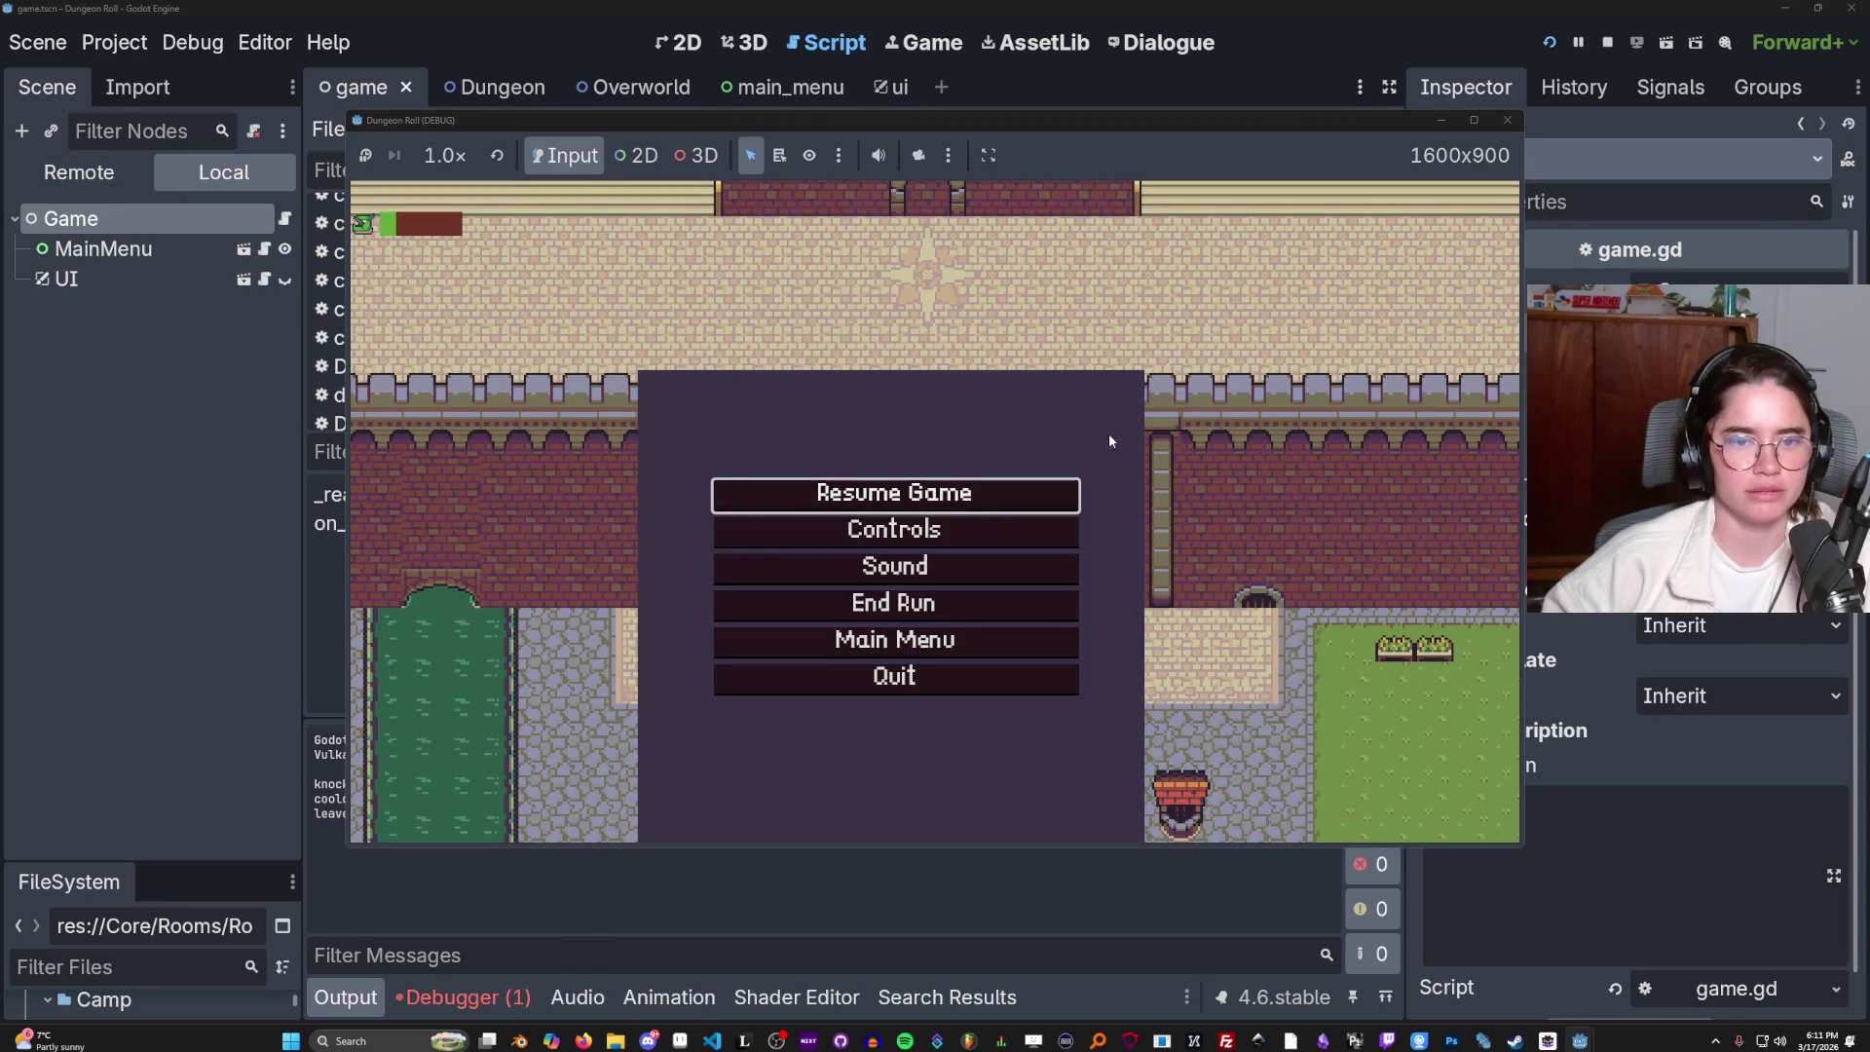
{"action": "key", "text": "Escape"}
{"action": "key", "text": "Escape"}
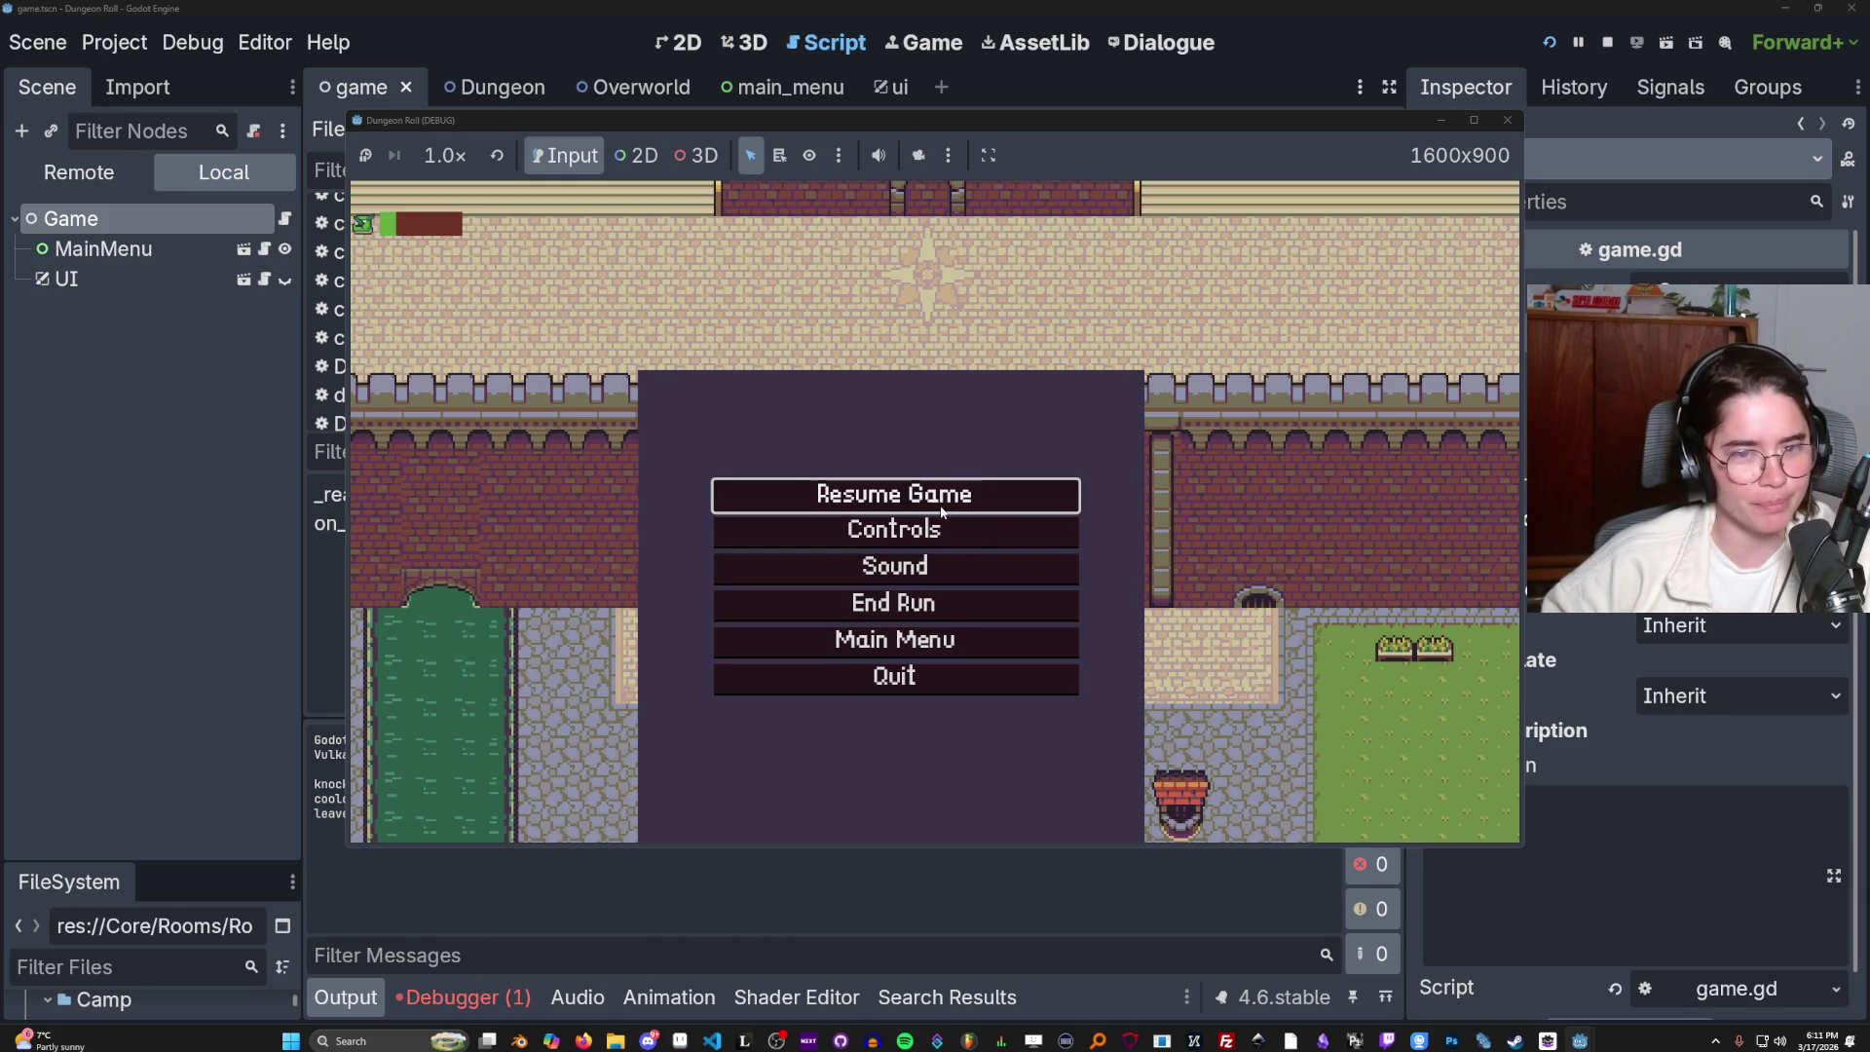
{"action": "left_click", "coordinate": [911, 531]}
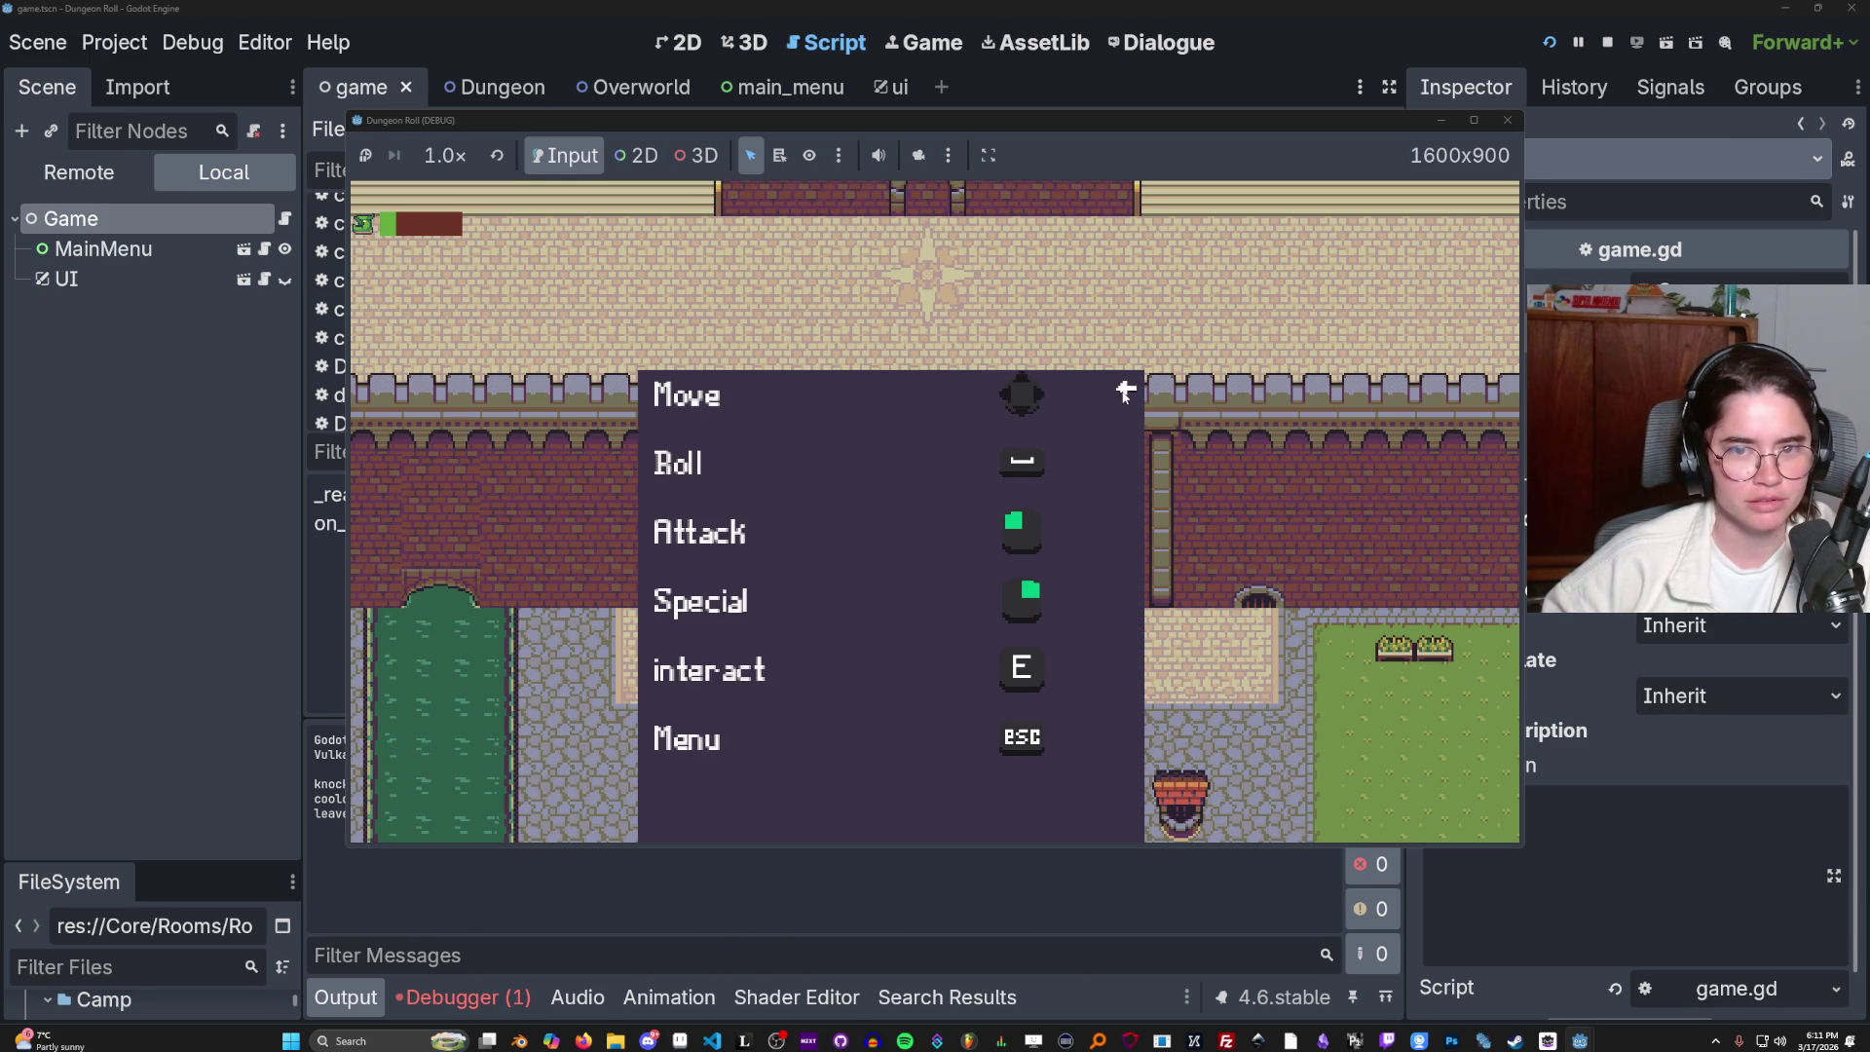
{"action": "left_click", "coordinate": [1125, 393]}
{"action": "left_click", "coordinate": [925, 562]}
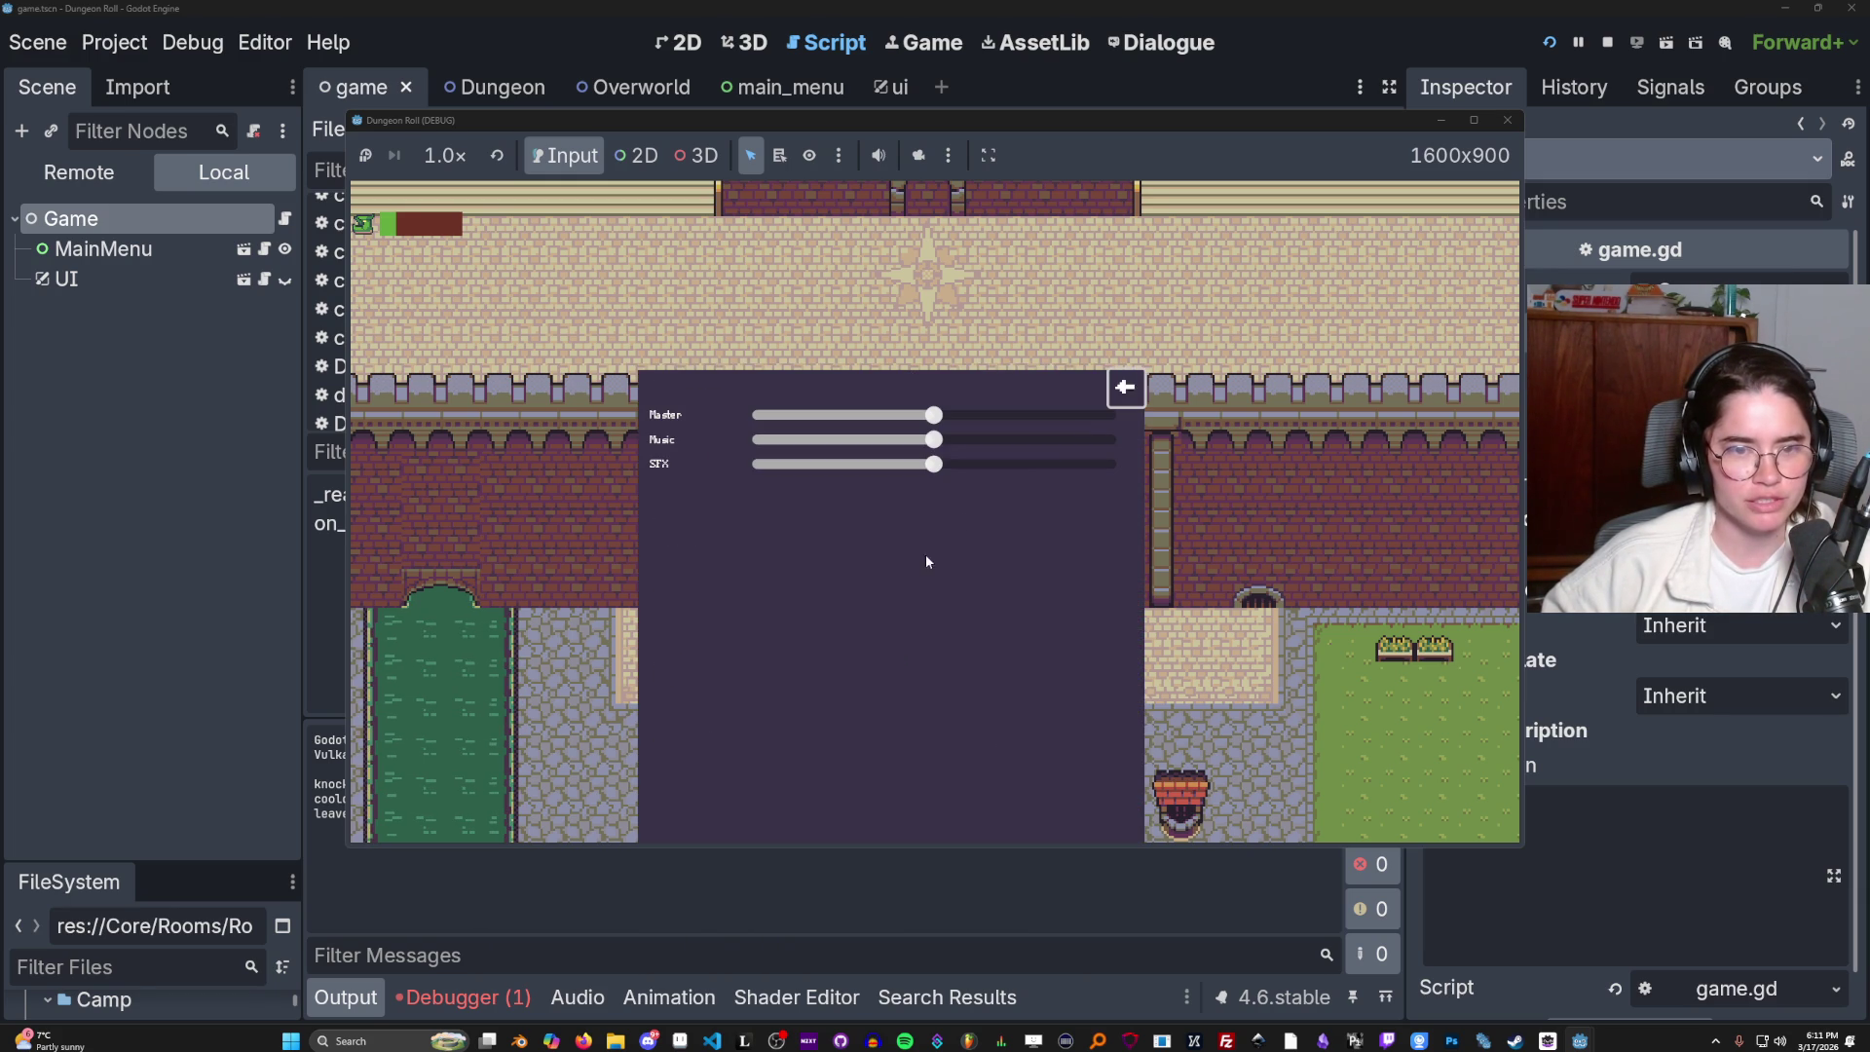
{"action": "left_click", "coordinate": [1127, 391]}
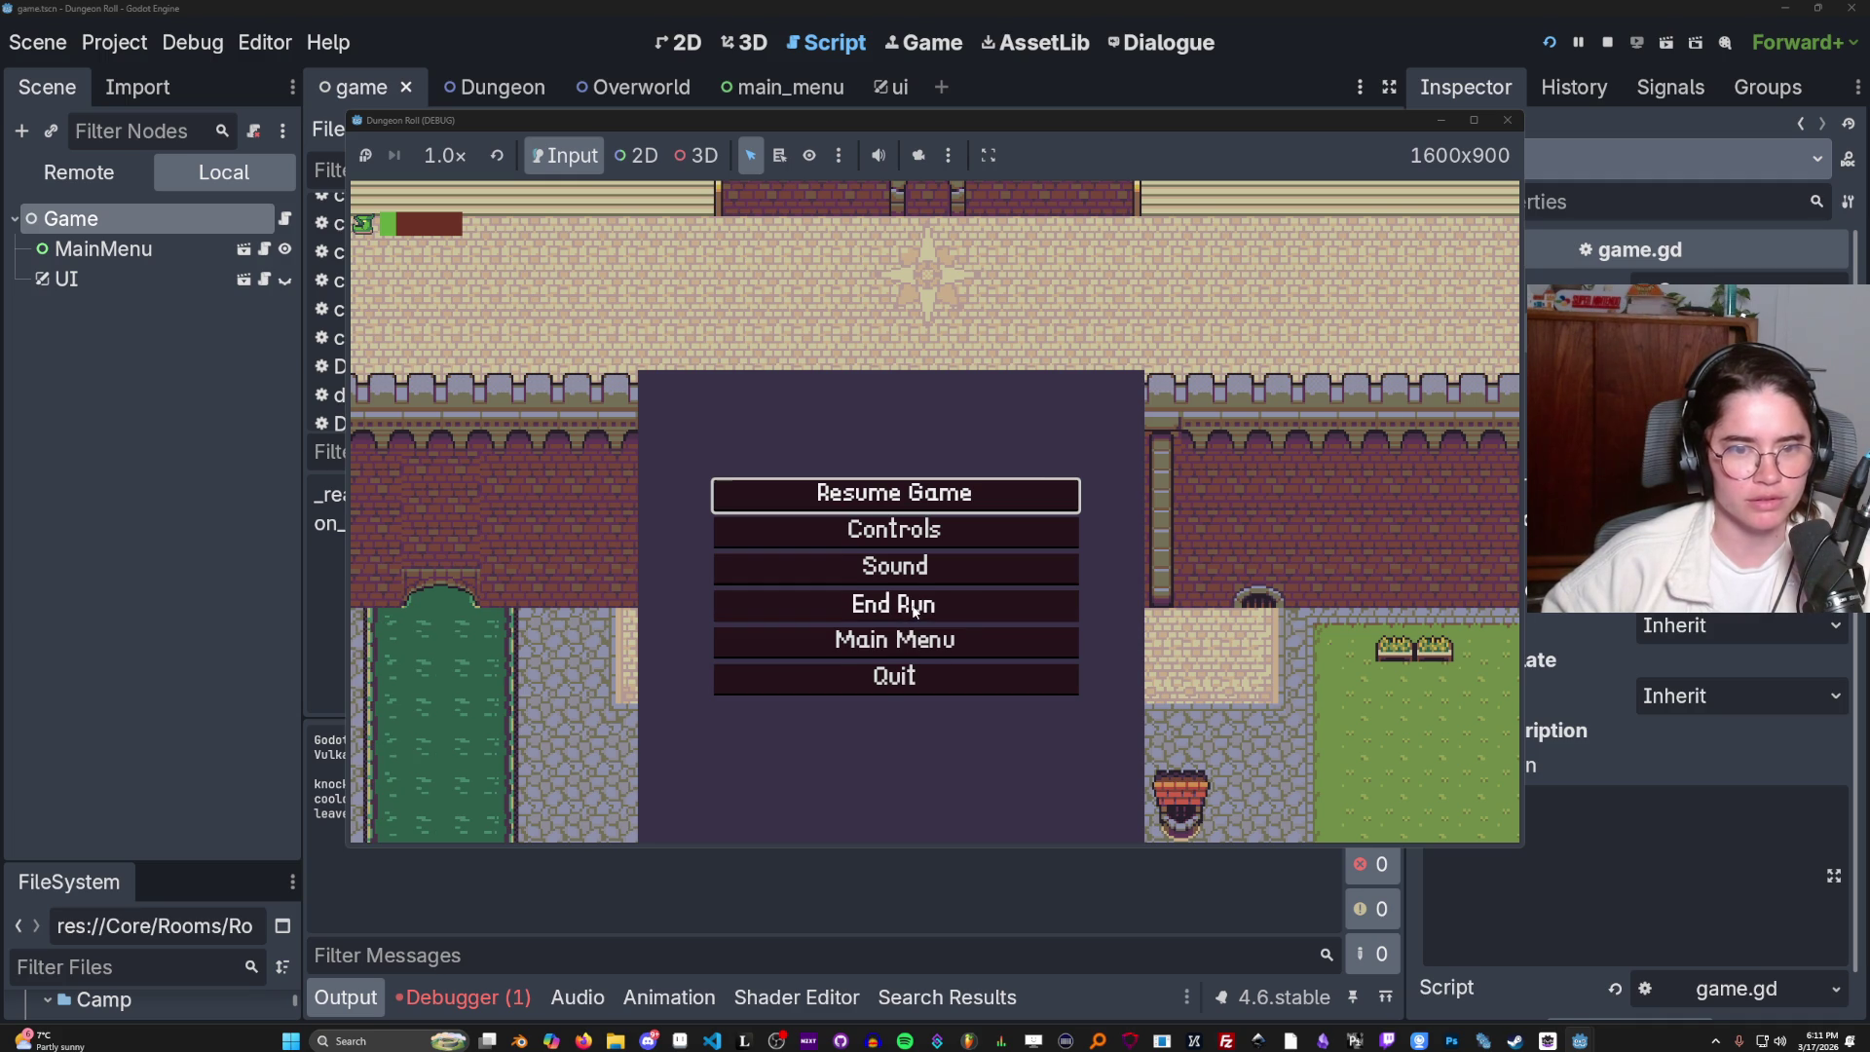
Quit to the title screen, replay as the Crusader, and quit to the title again from the pause menu
{"action": "left_click", "coordinate": [947, 640]}
{"action": "left_click", "coordinate": [914, 521]}
{"action": "left_click", "coordinate": [485, 309]}
{"action": "key", "text": "Escape"}
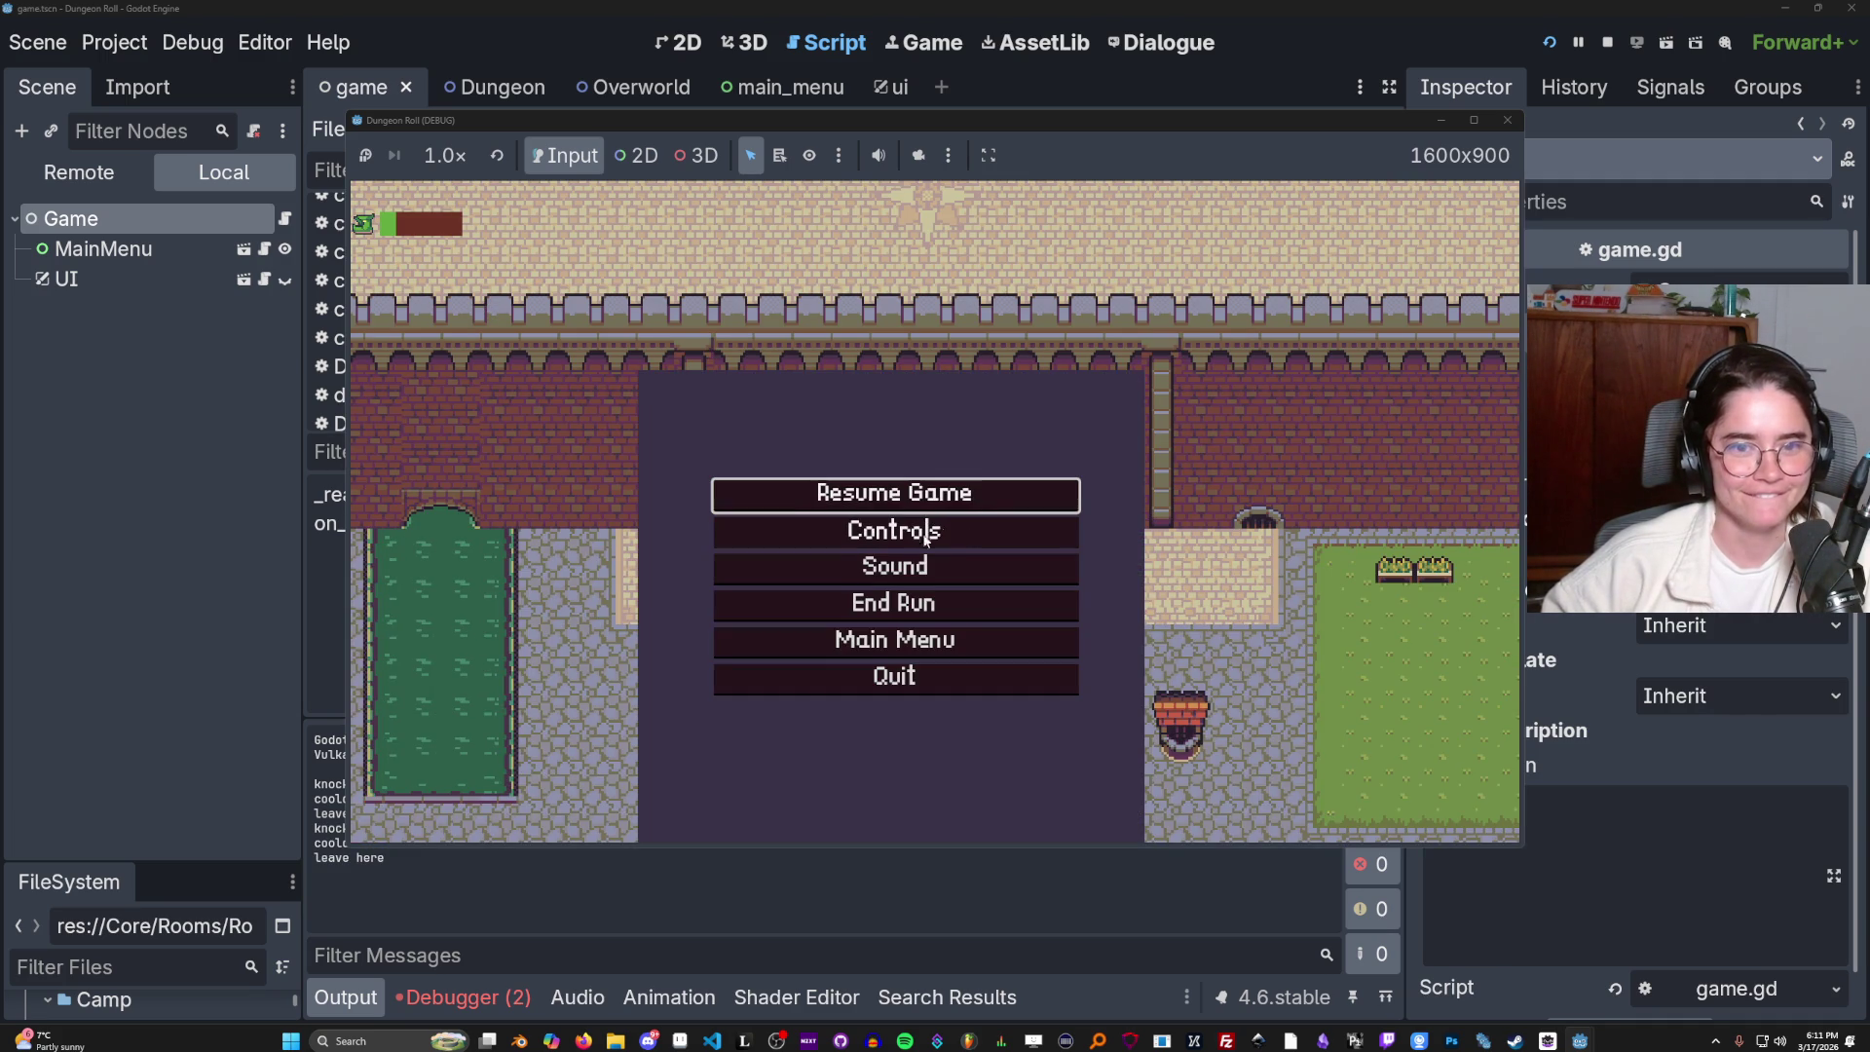
{"action": "left_click", "coordinate": [906, 643]}
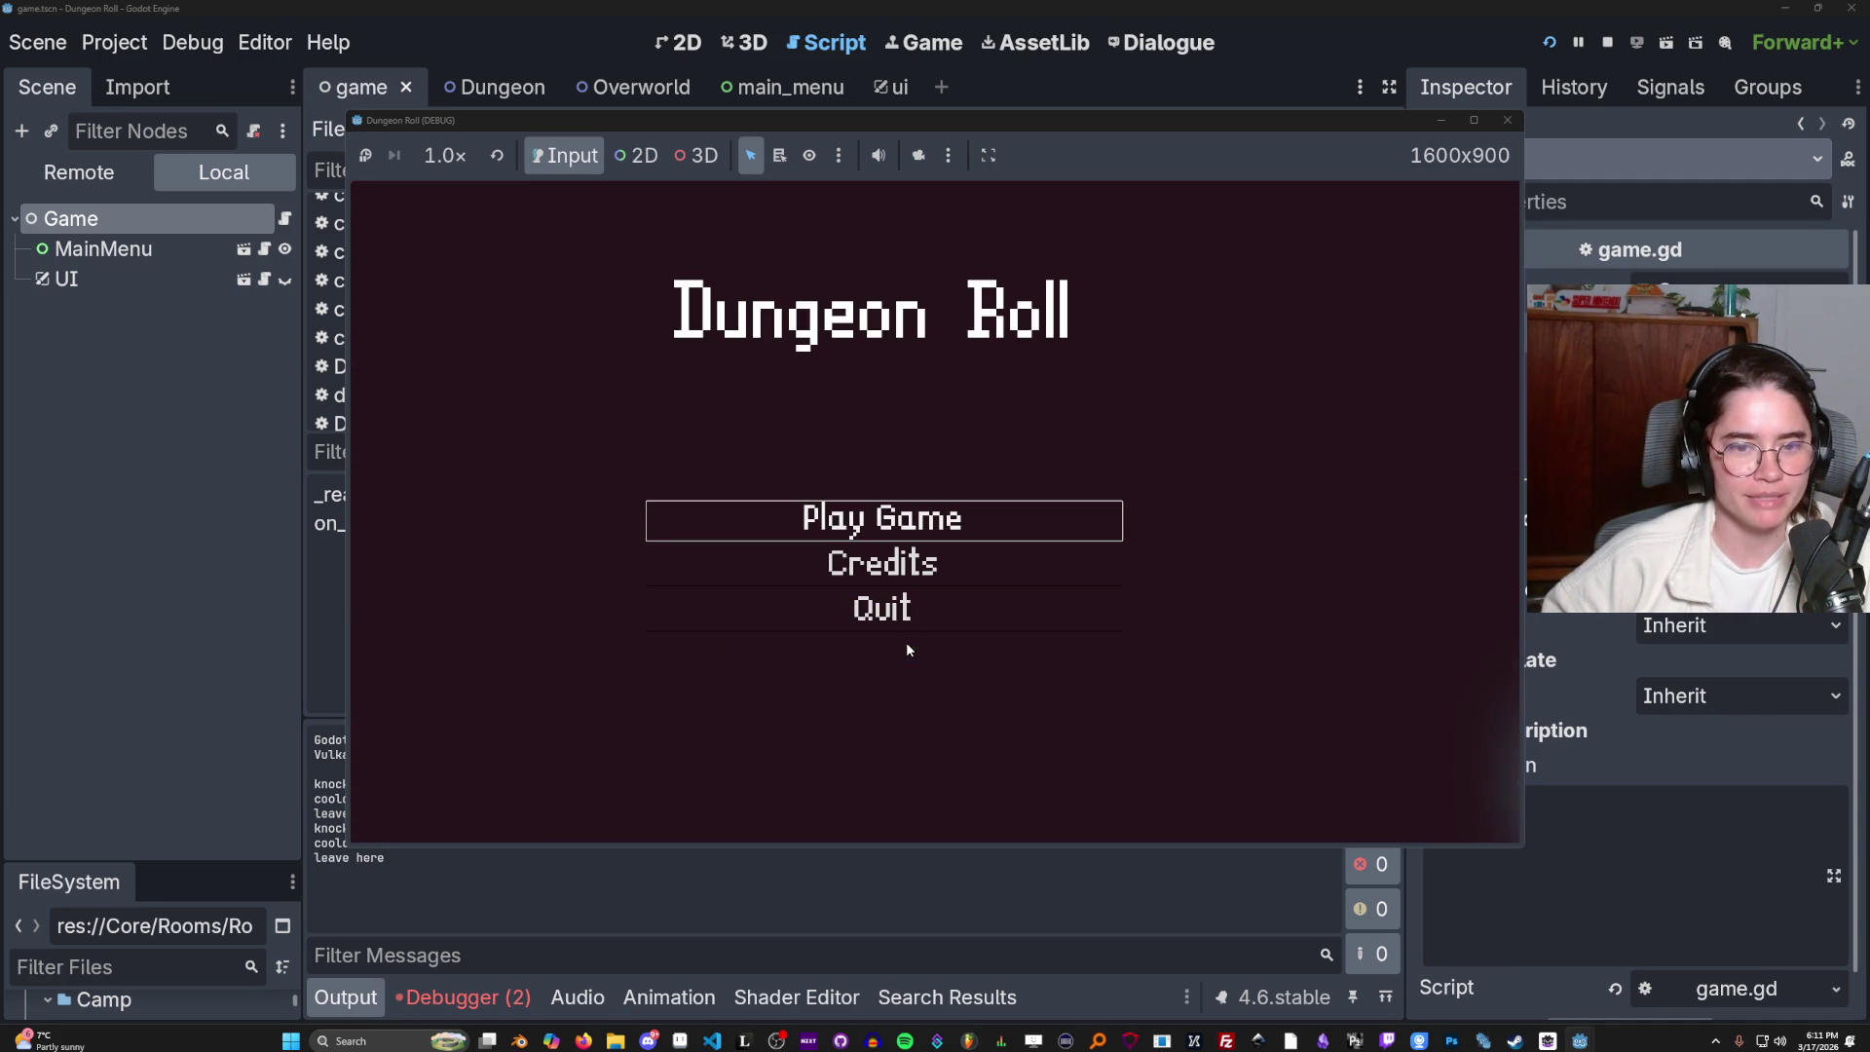
Go to character select, close the debug window, and put the caret on game.gd's state-change line
{"action": "left_click", "coordinate": [902, 519]}
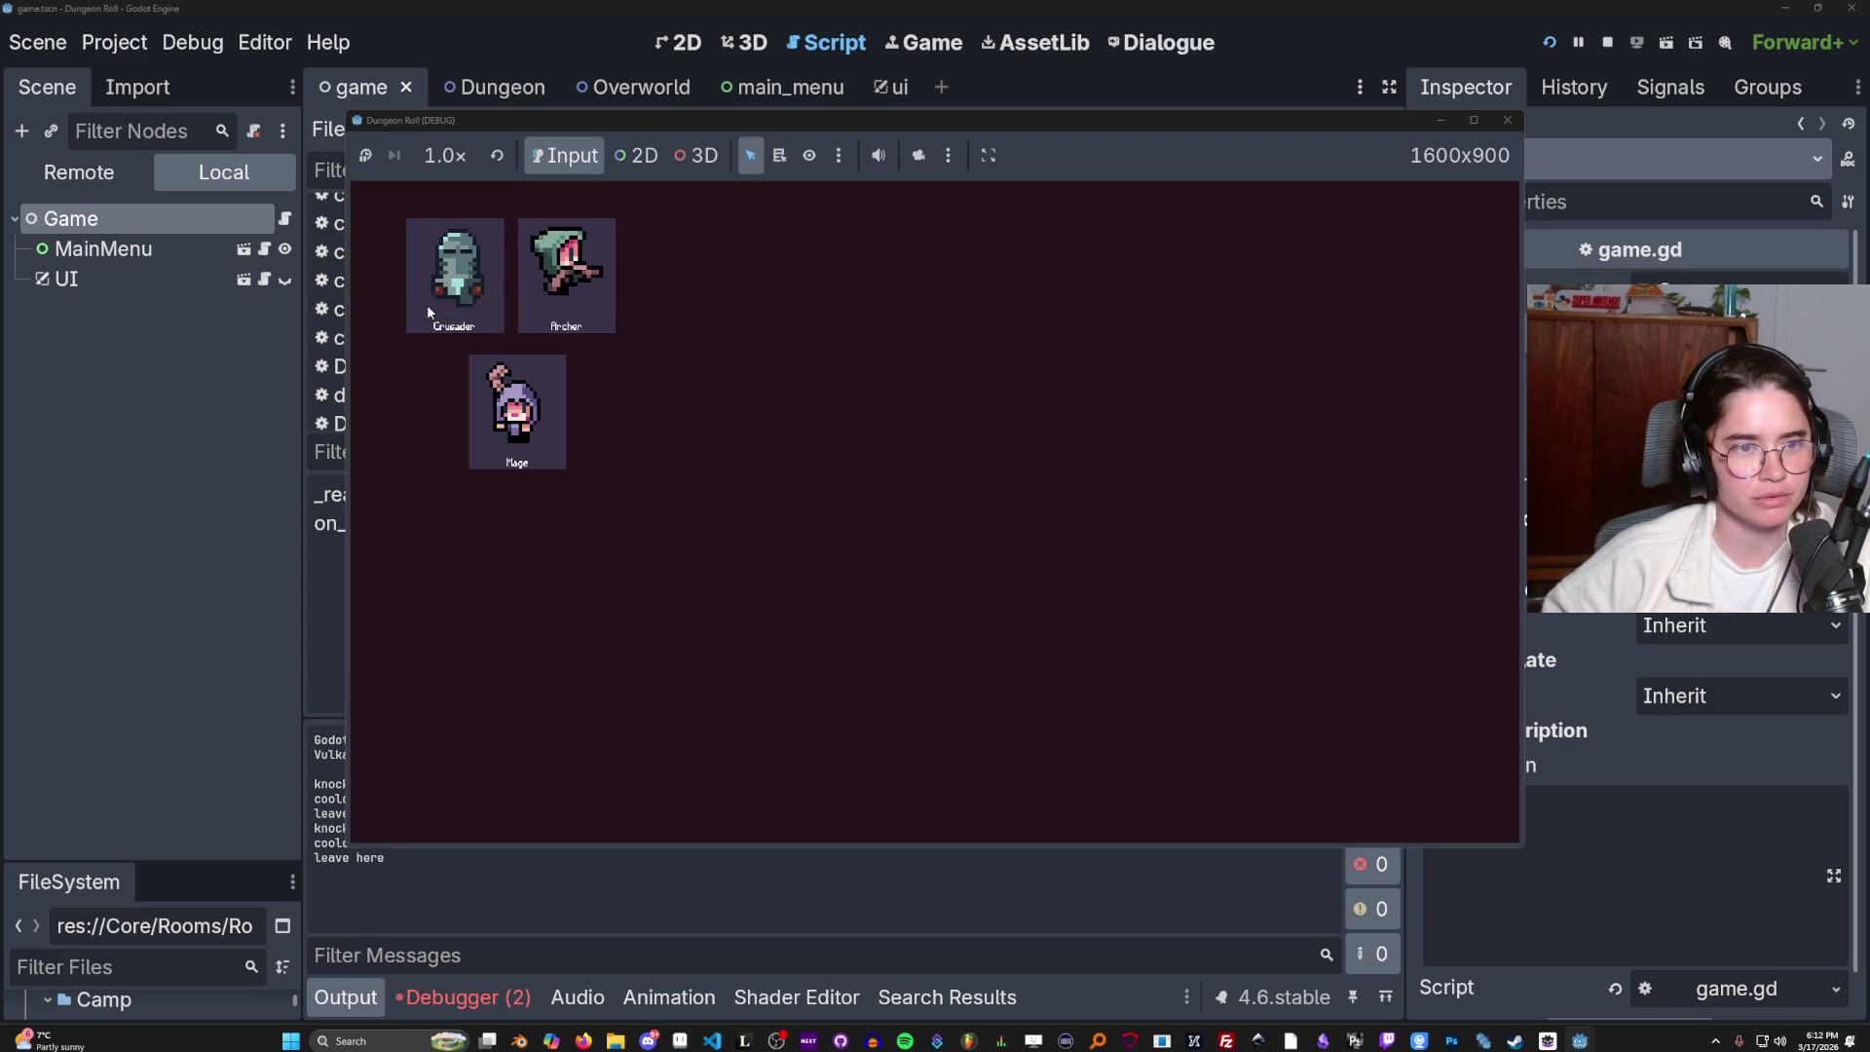
{"action": "left_click", "coordinate": [524, 387]}
{"action": "left_click", "coordinate": [1505, 122]}
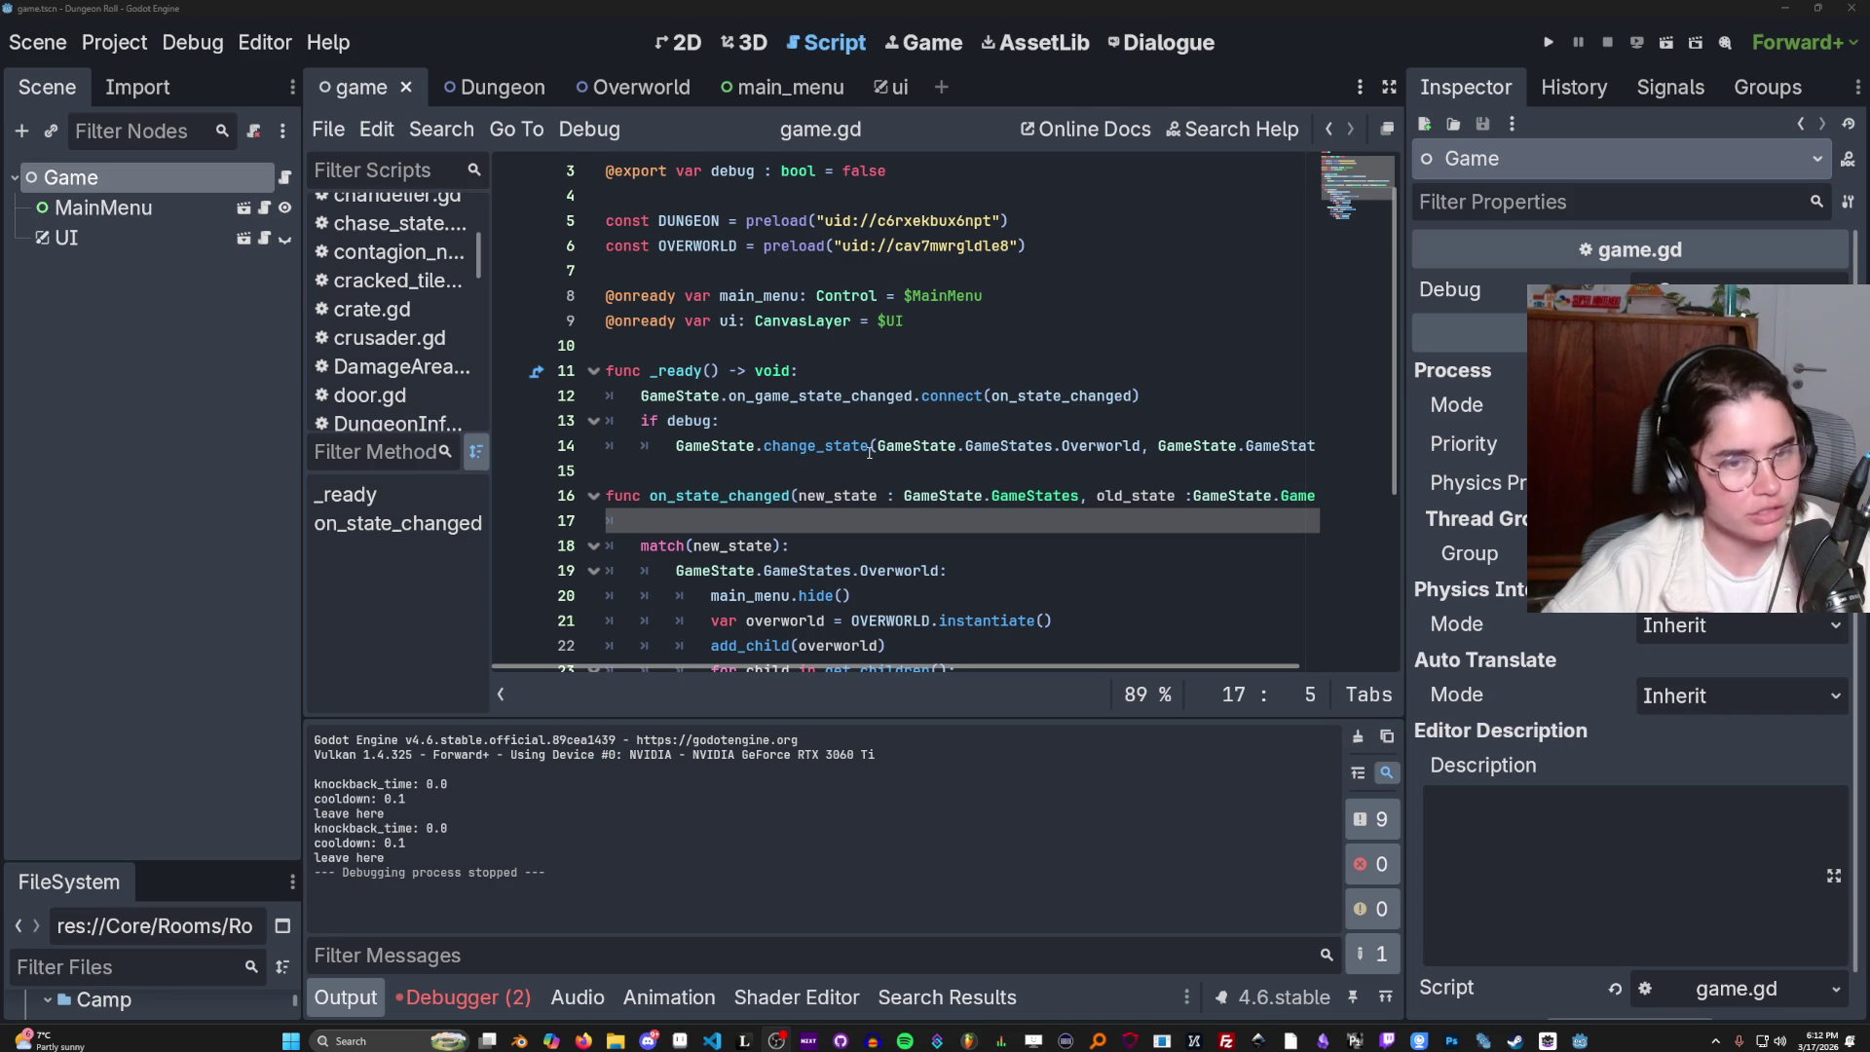
{"action": "left_click", "coordinate": [923, 445]}
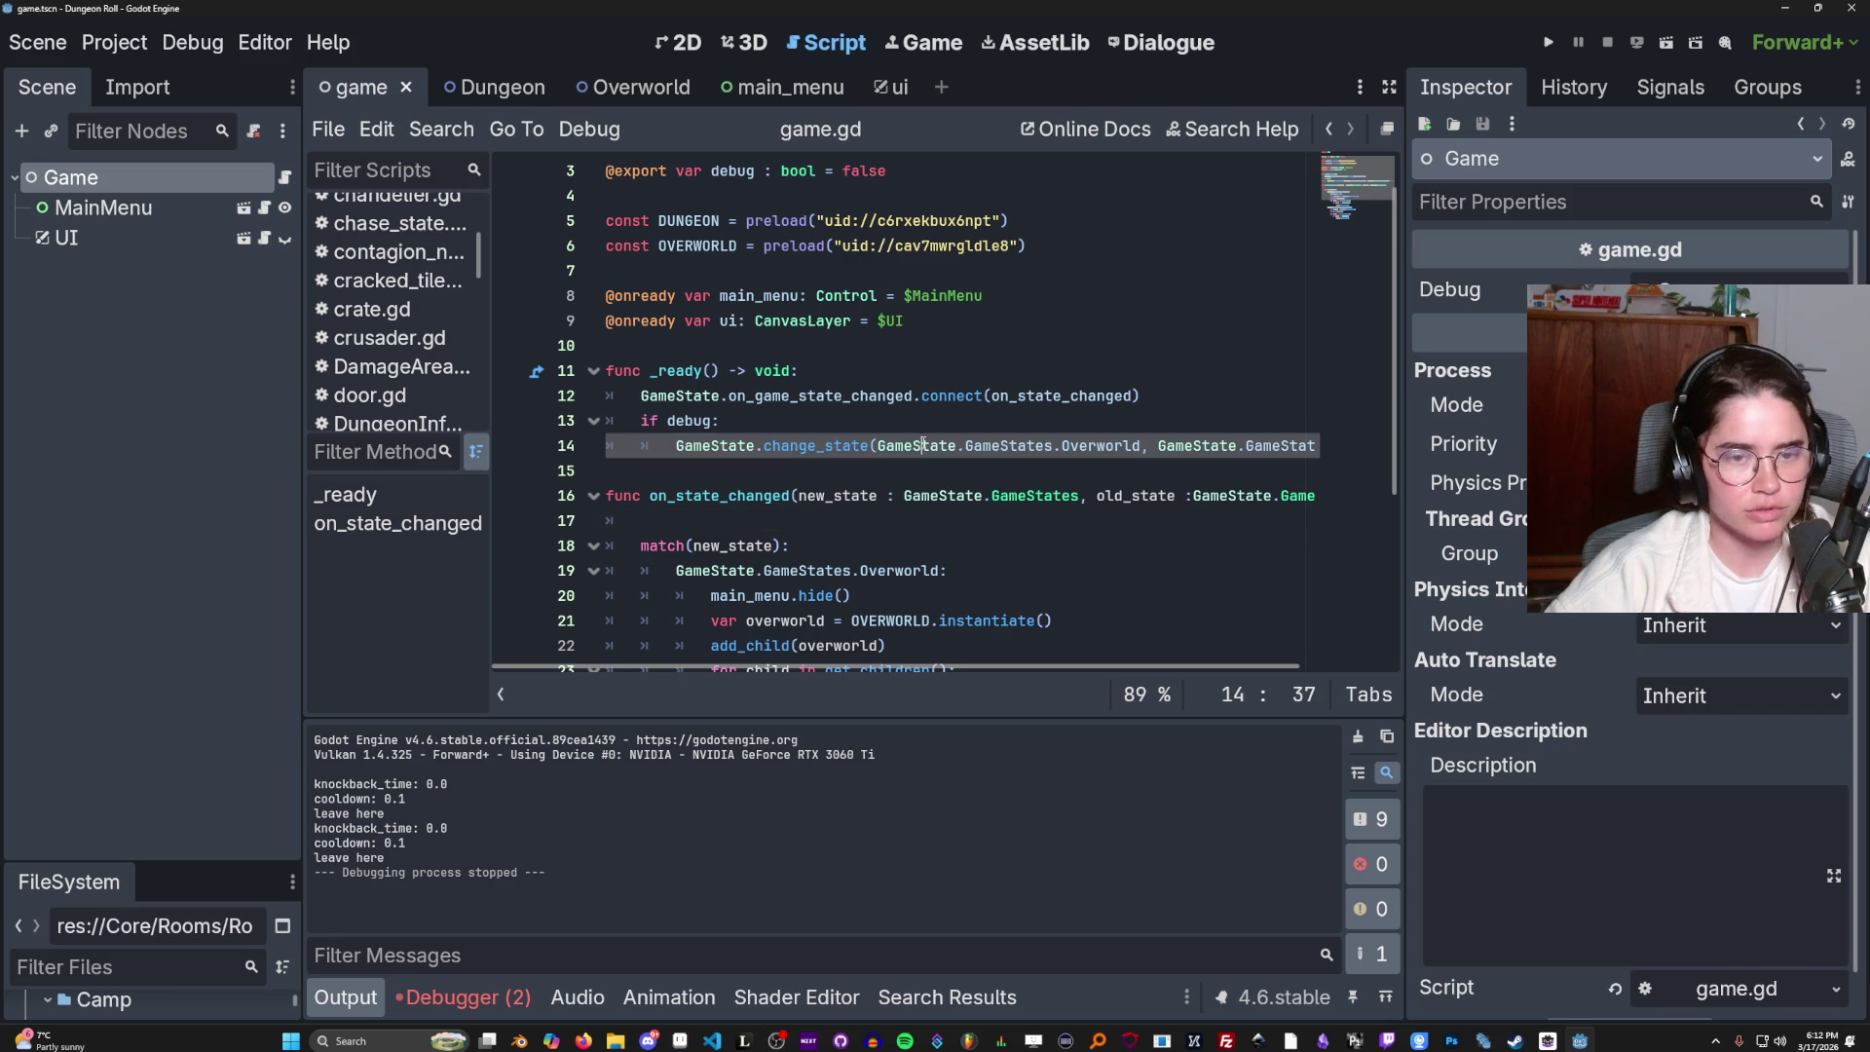
Open the Overworld and Dungeon scenes, collapse the CanvasLayer node, and save the Dungeon scene
{"action": "left_click", "coordinate": [711, 478]}
{"action": "left_click", "coordinate": [663, 345]}
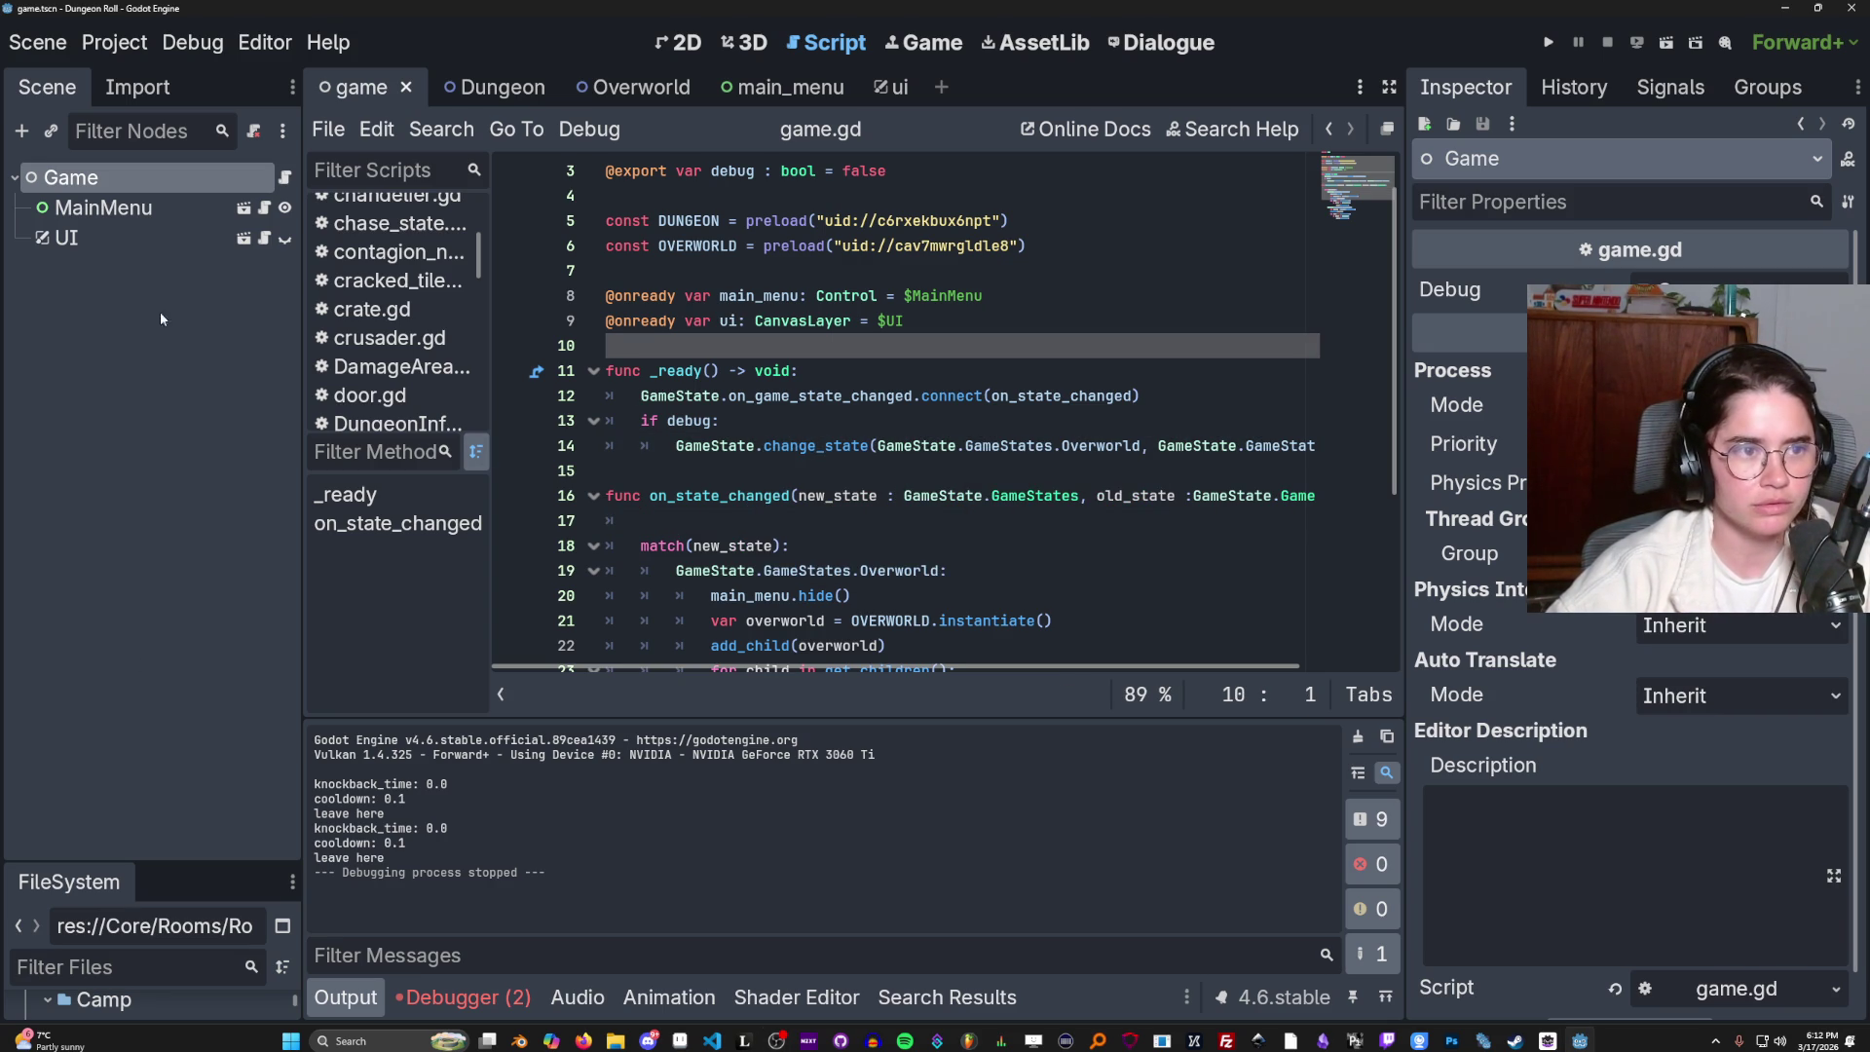
{"action": "left_click", "coordinate": [605, 87]}
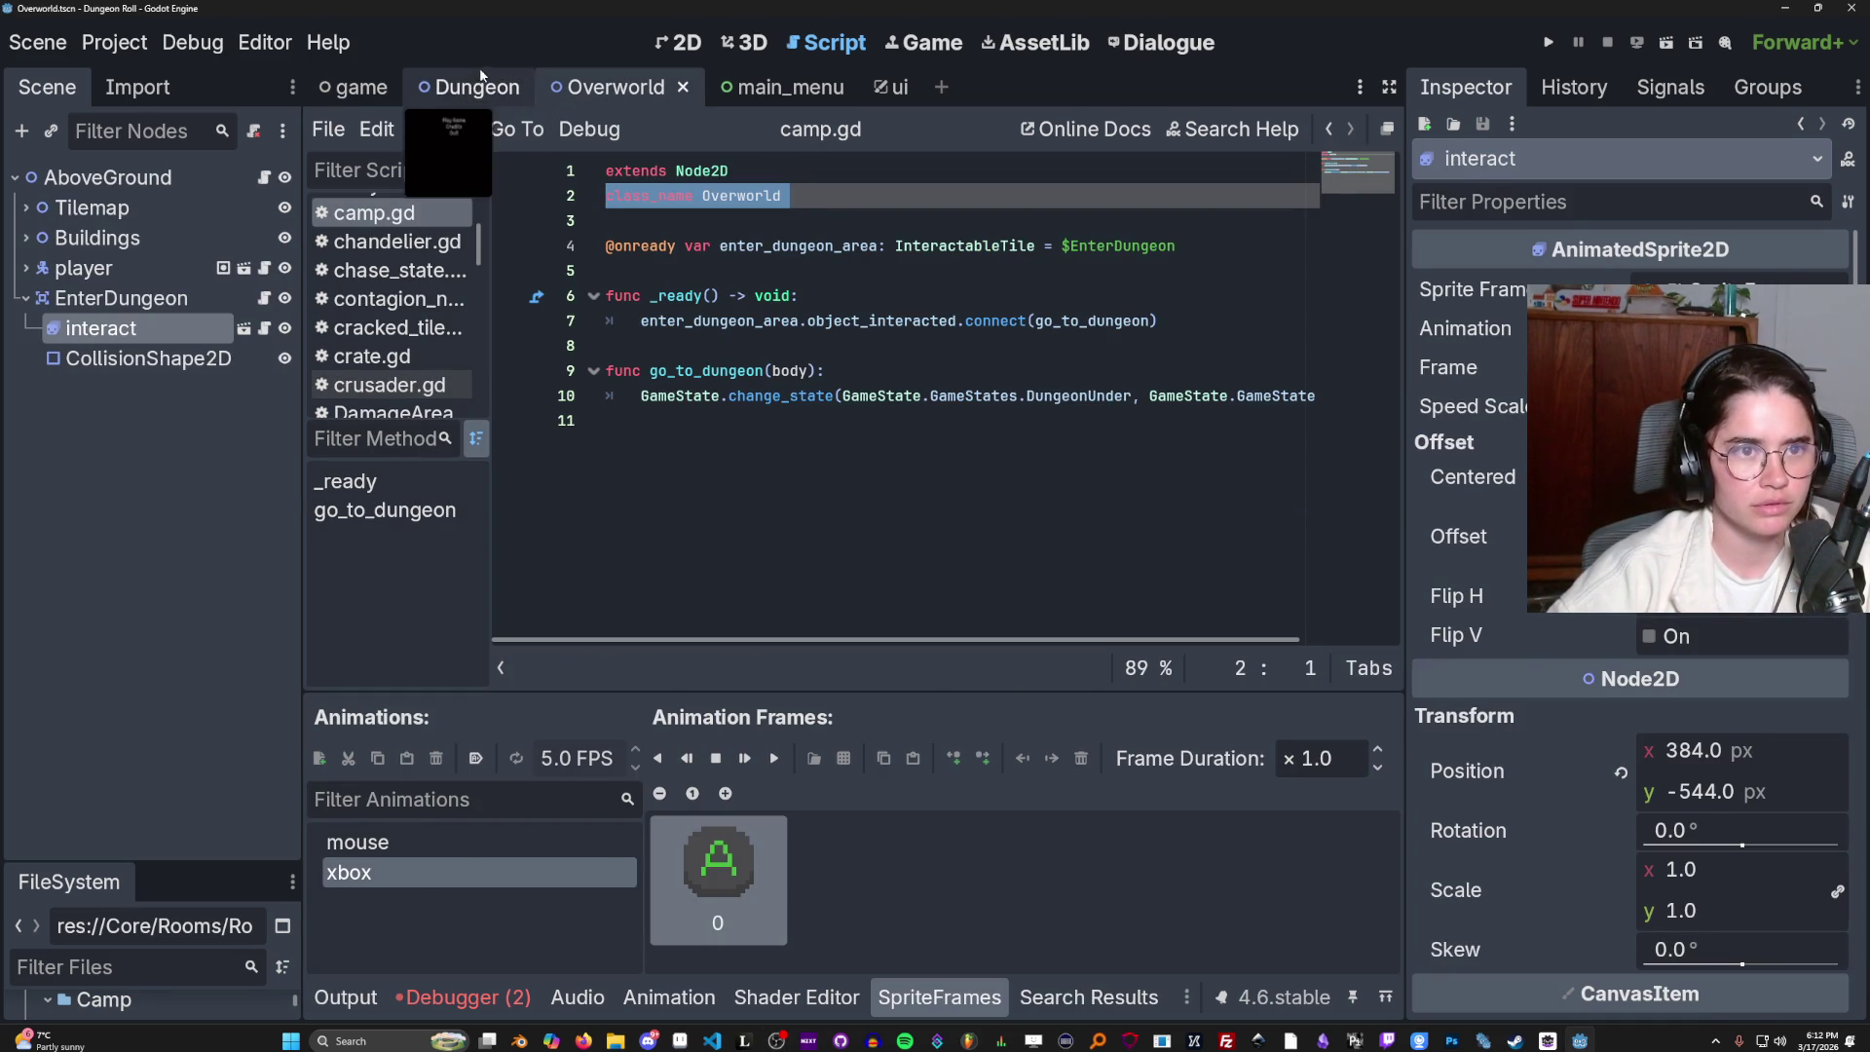
{"action": "left_click", "coordinate": [487, 86]}
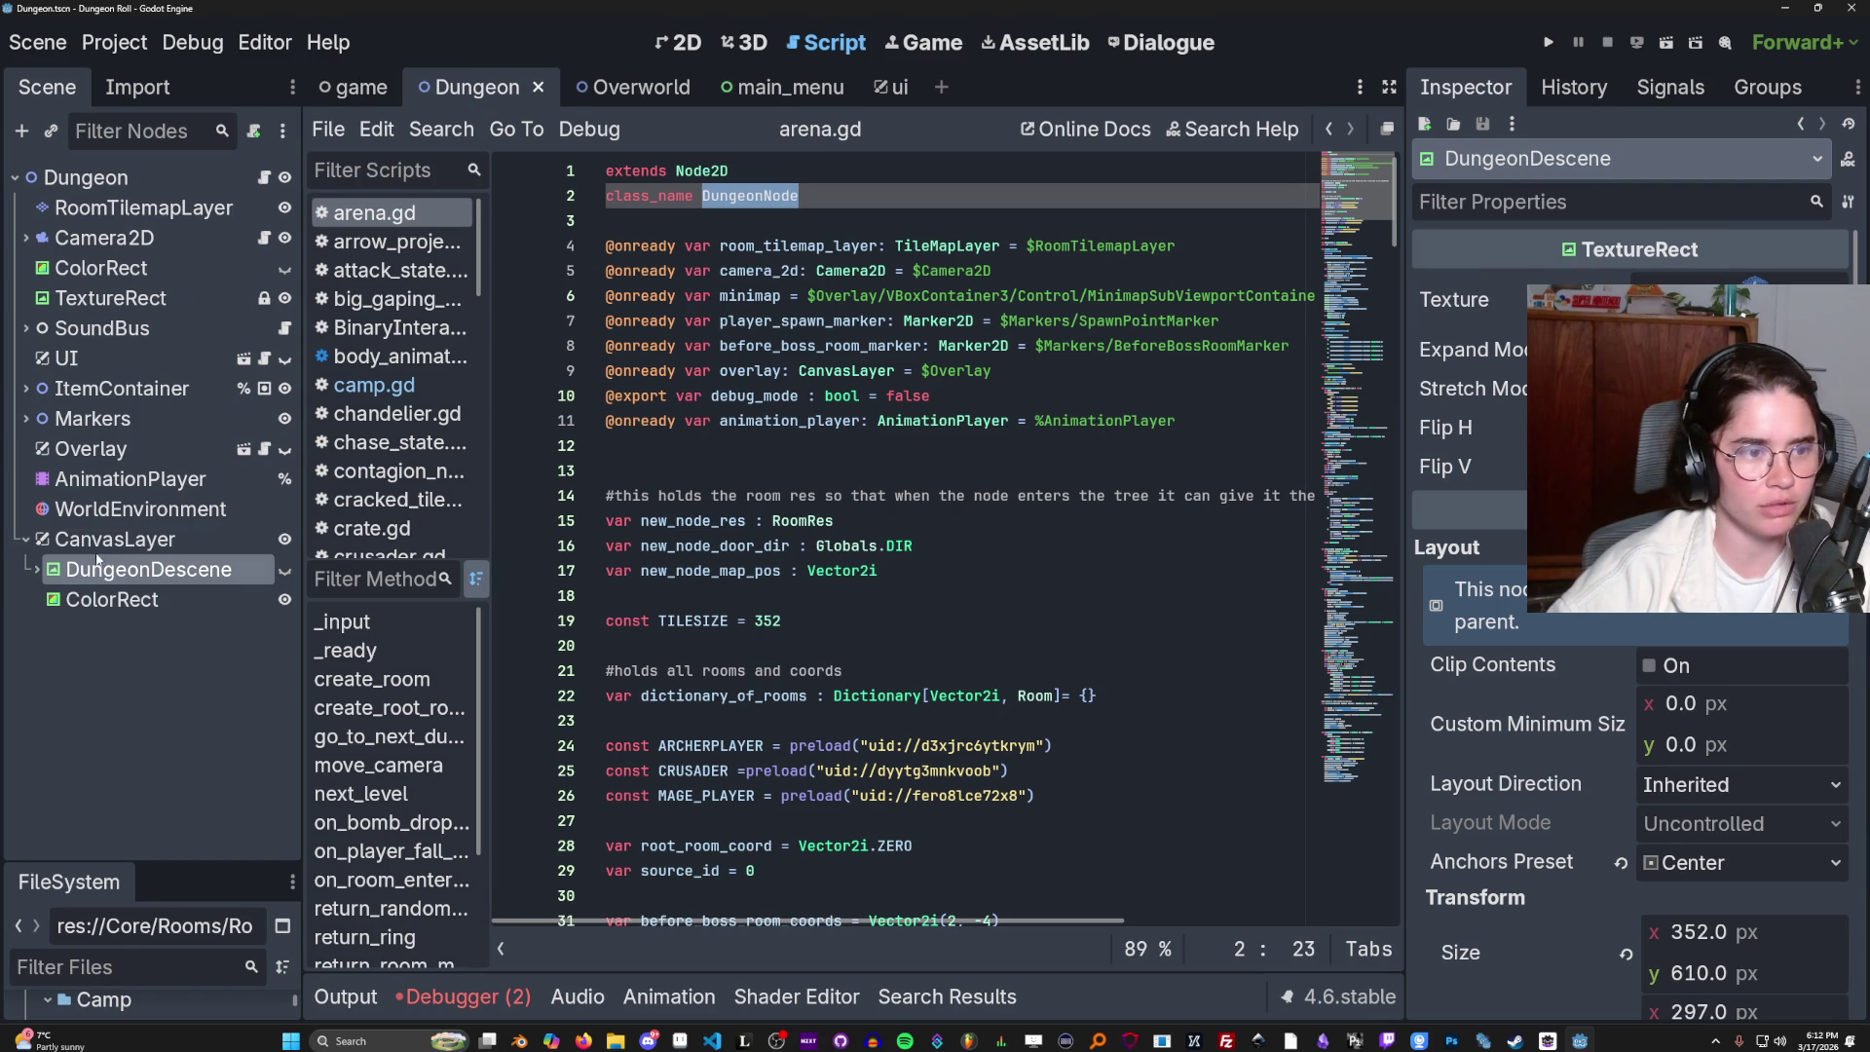
{"action": "left_click", "coordinate": [27, 541]}
{"action": "key", "text": "ctrl+s"}
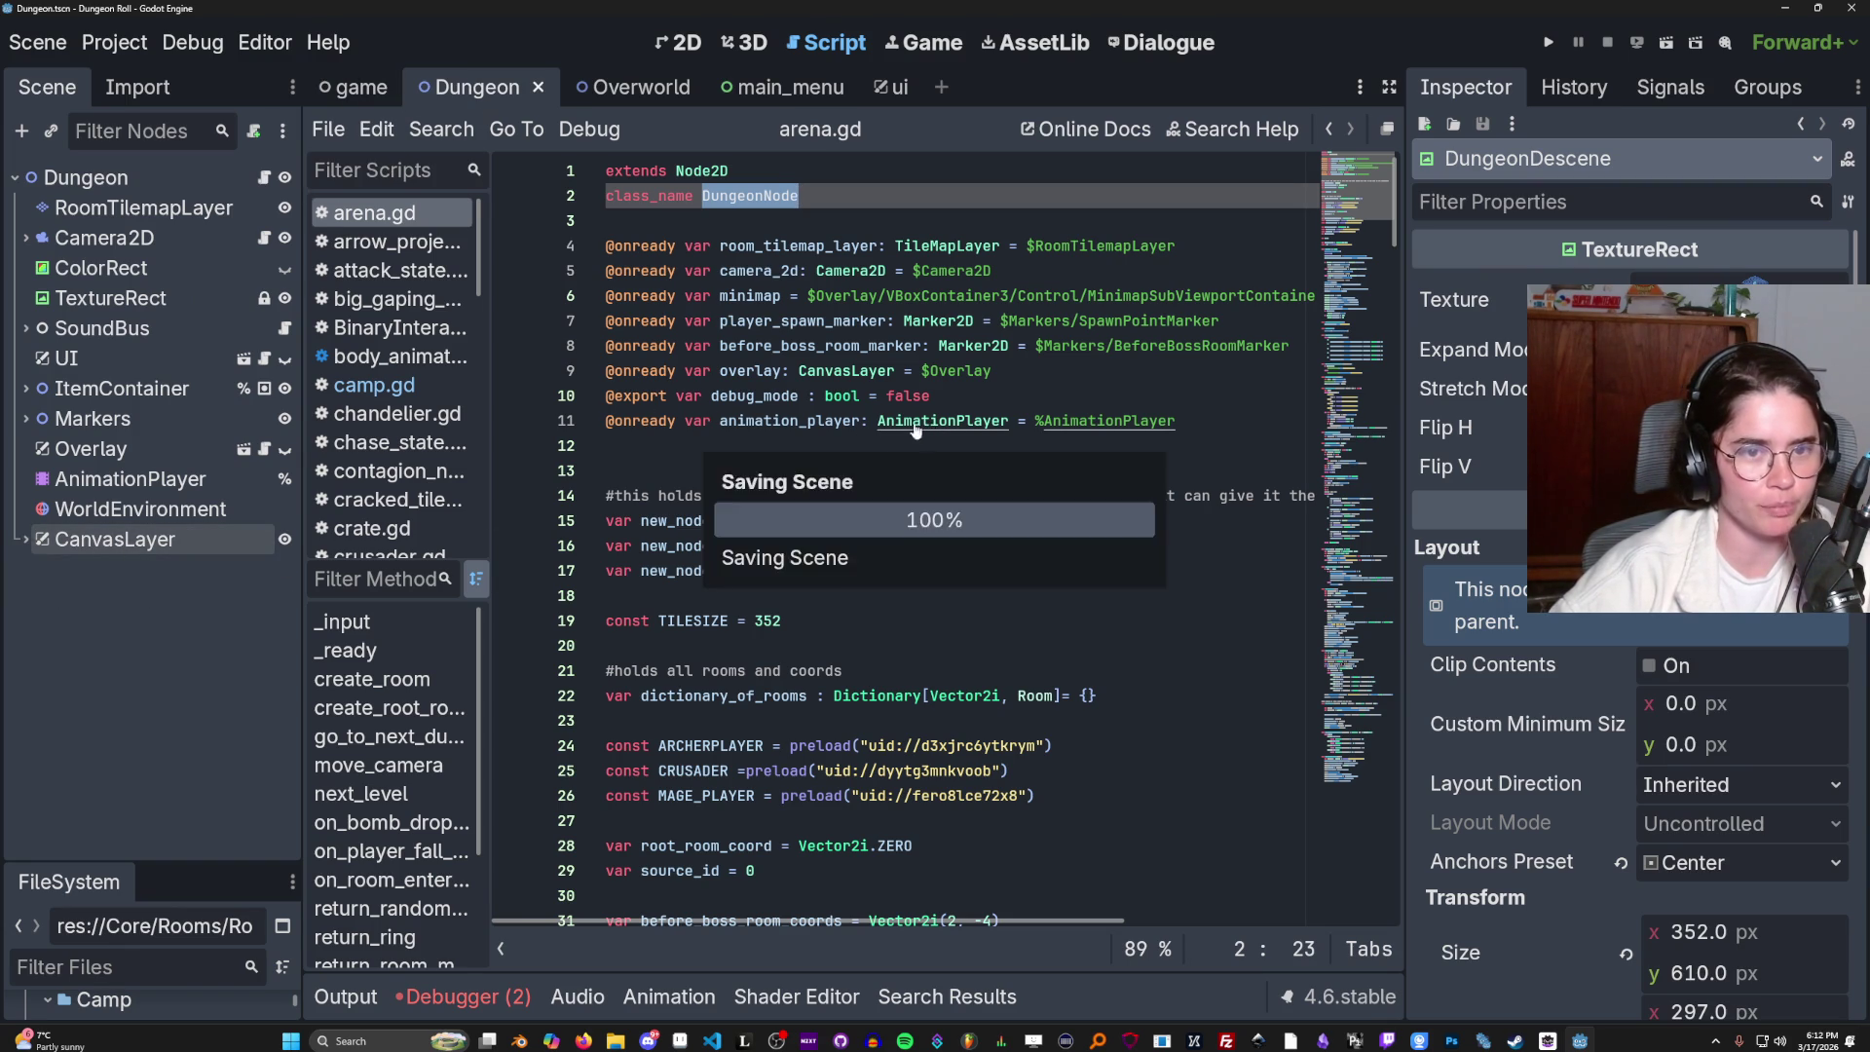
Delete the extra blank line in arena.gd and save the script
{"action": "left_click", "coordinate": [691, 442]}
{"action": "key", "text": "BackSpace"}
{"action": "key", "text": "ctrl+s"}
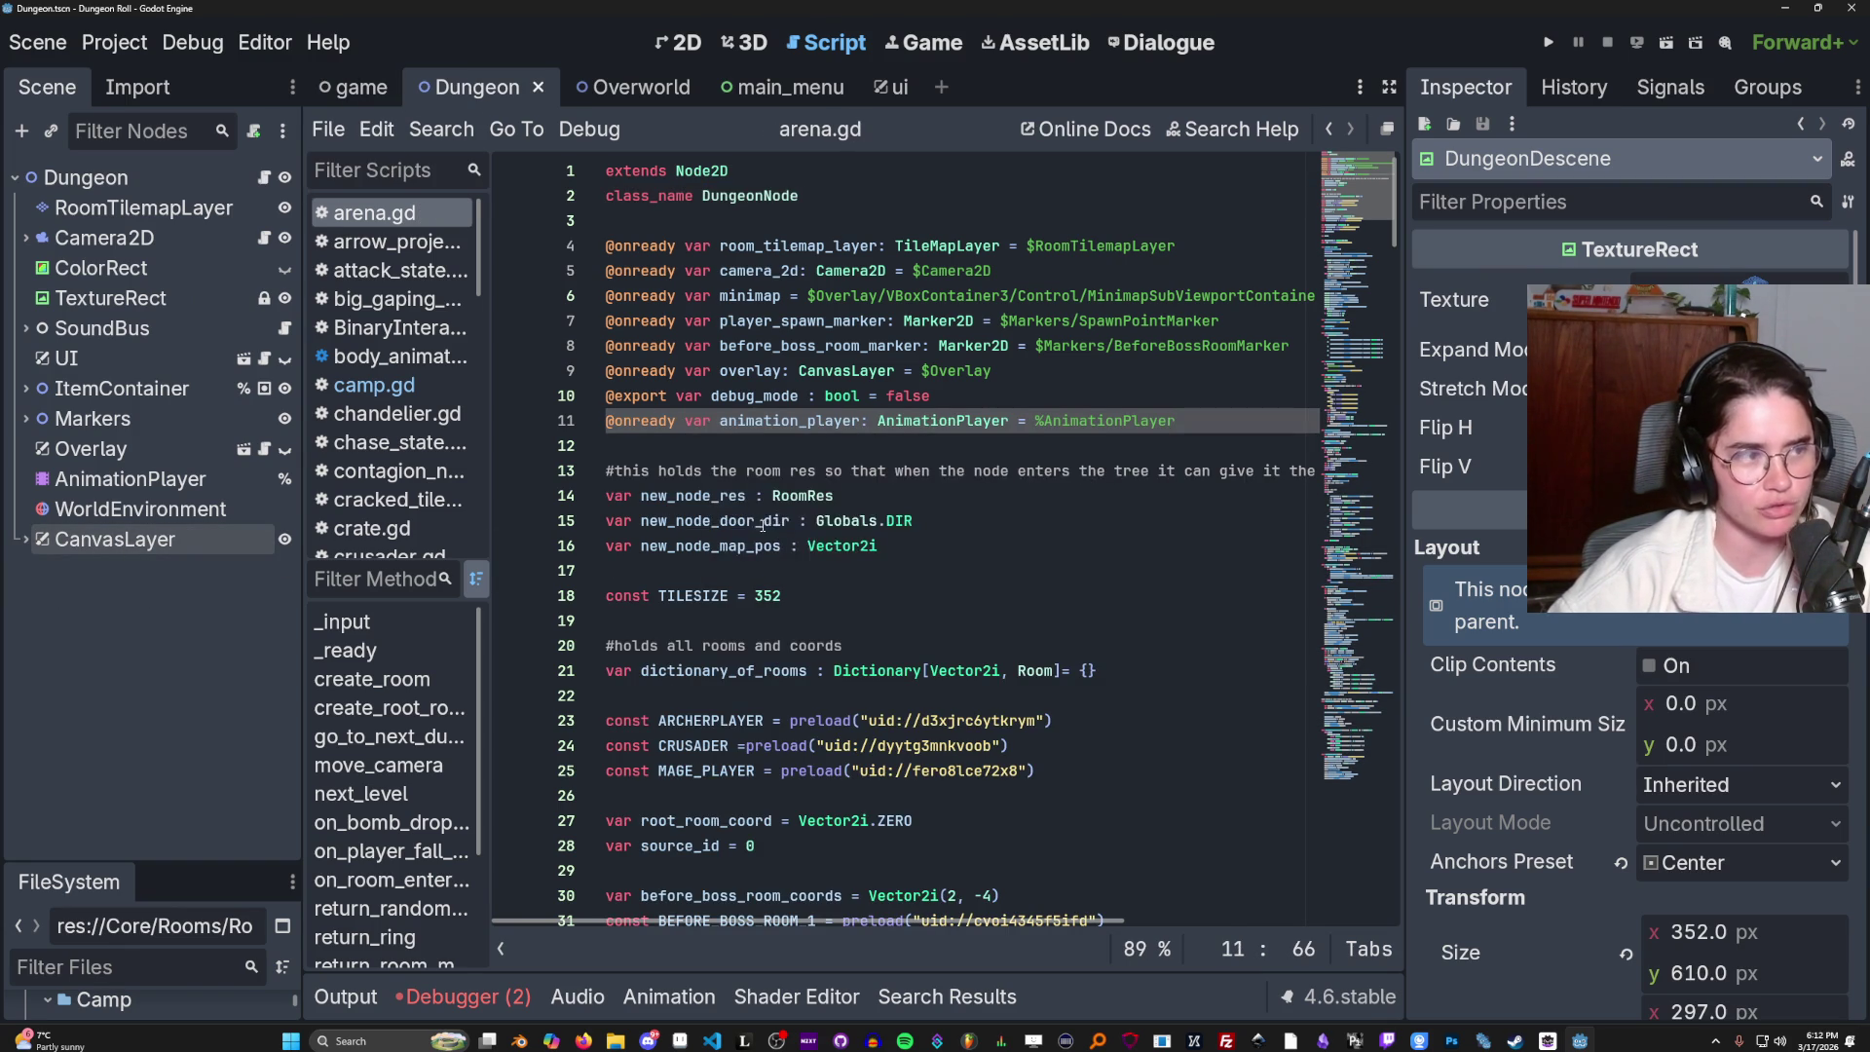
{"action": "left_click", "coordinate": [680, 212]}
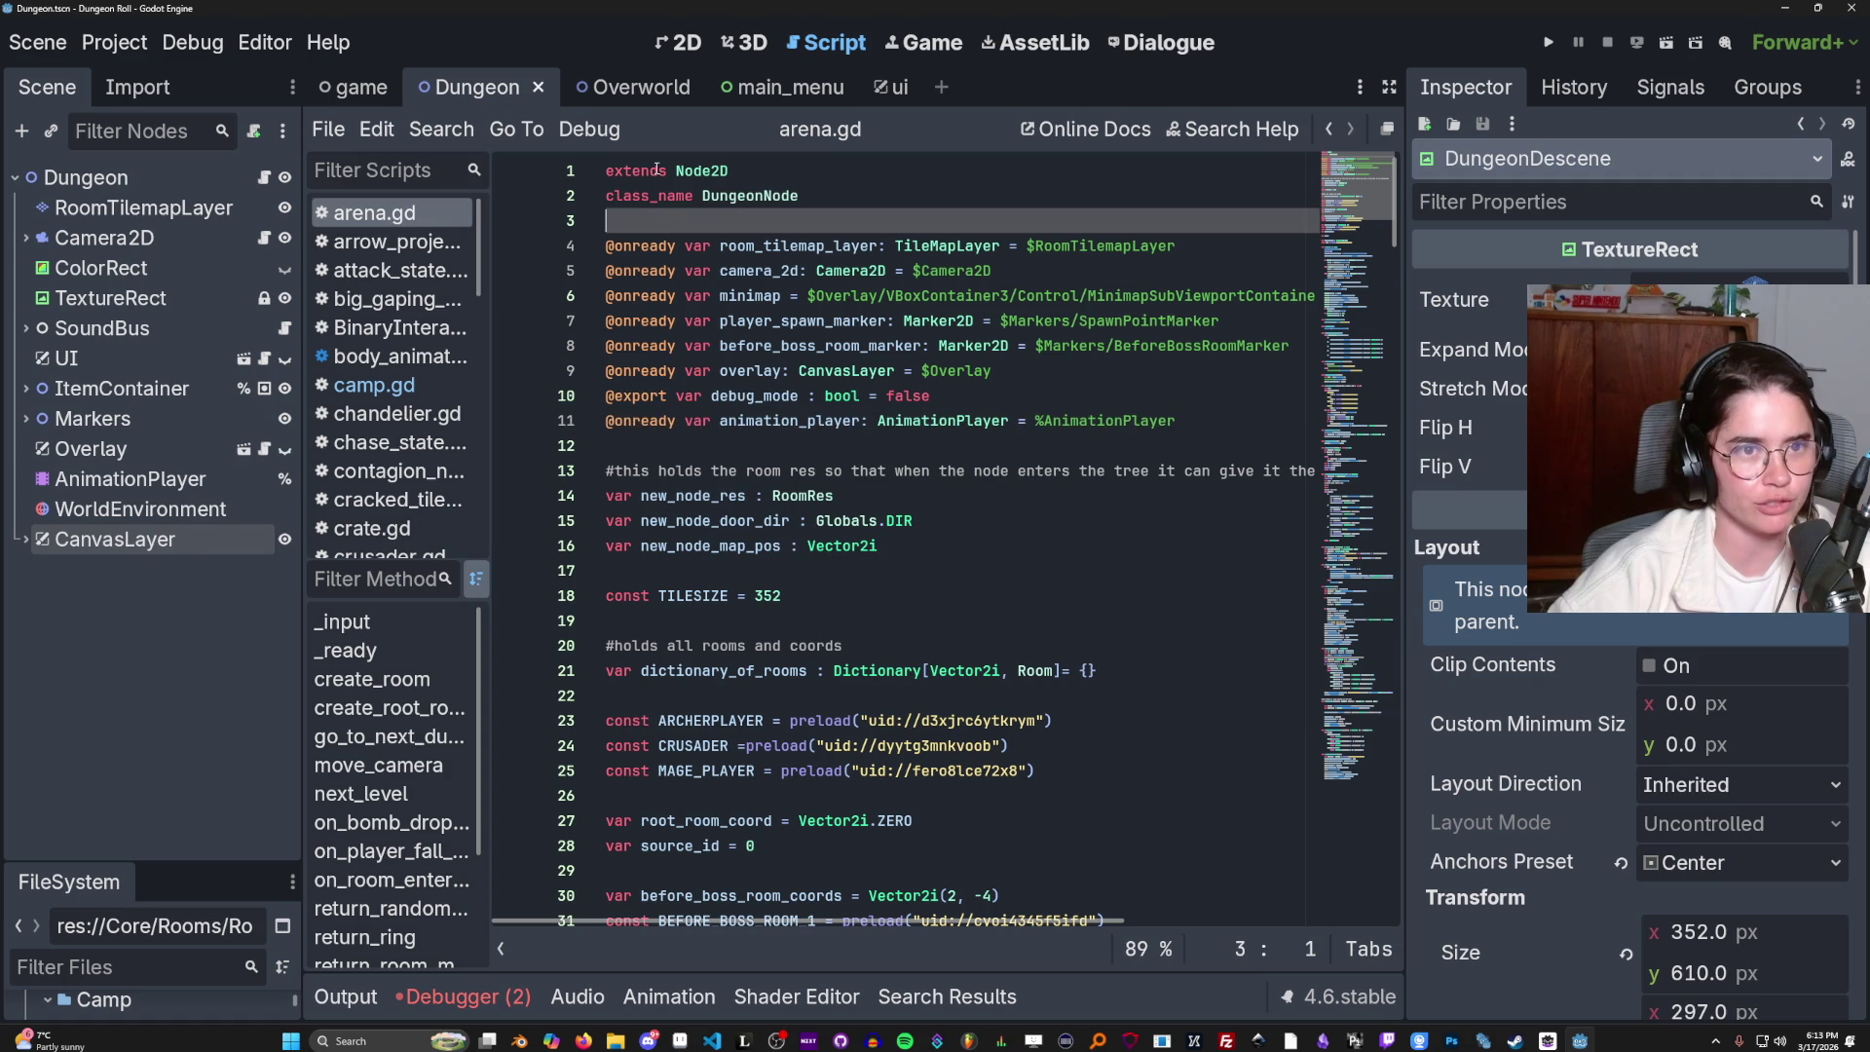
Show the game scene's main menu layout in the 2D view
{"action": "left_click", "coordinate": [348, 90]}
{"action": "key", "text": "ctrl+F1"}
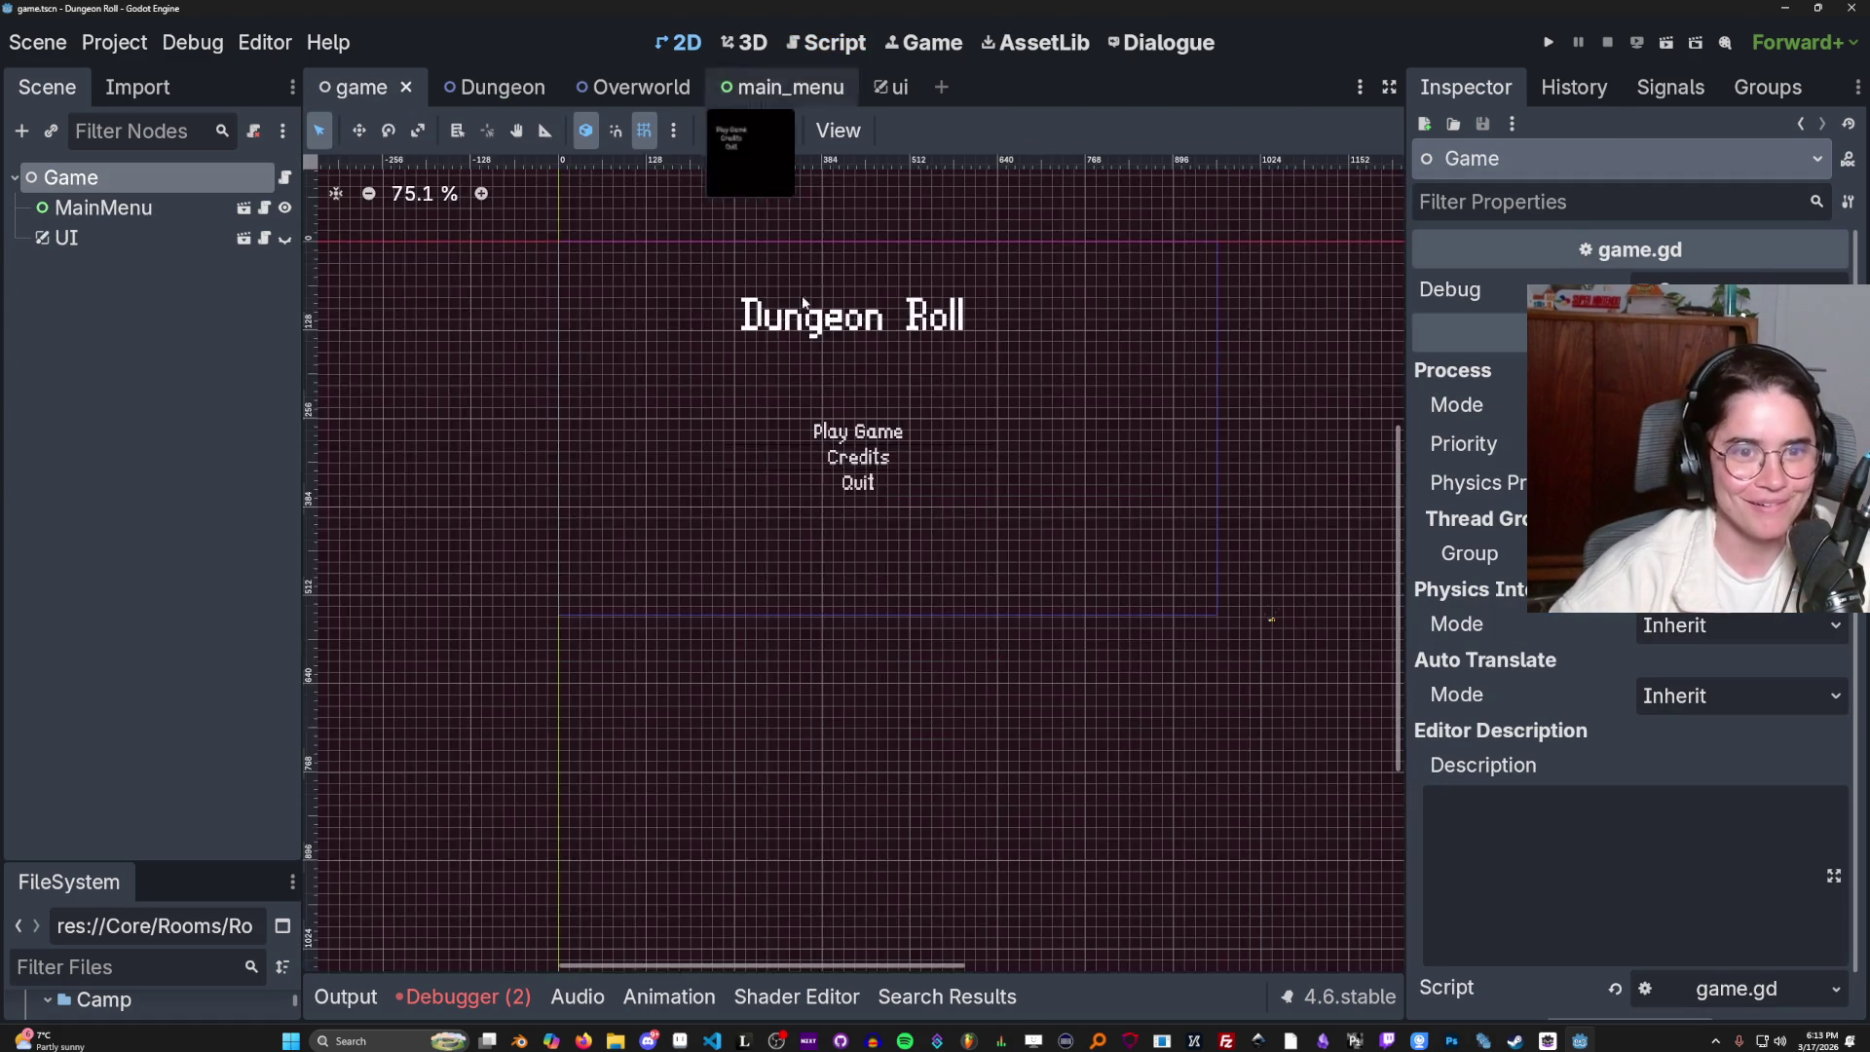
{"action": "scroll", "coordinate": [863, 456], "scroll_direction": "up", "scroll_amount": 5}
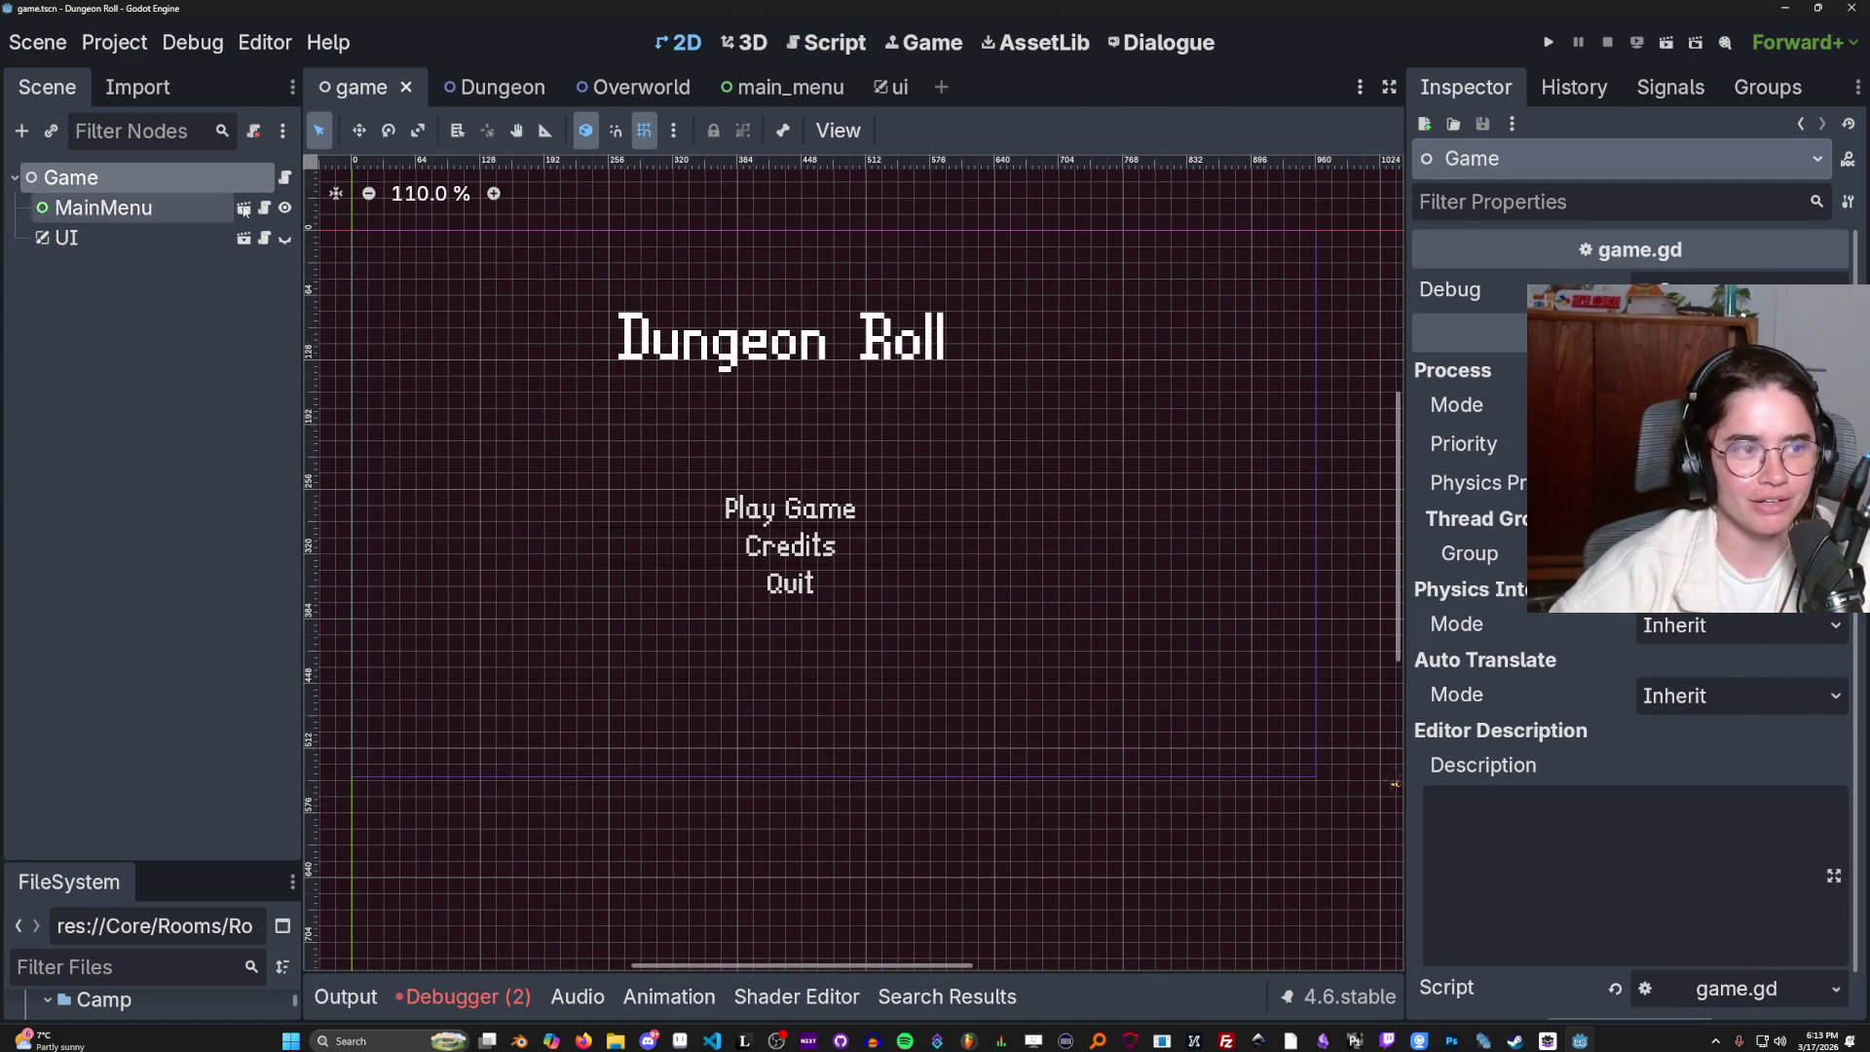